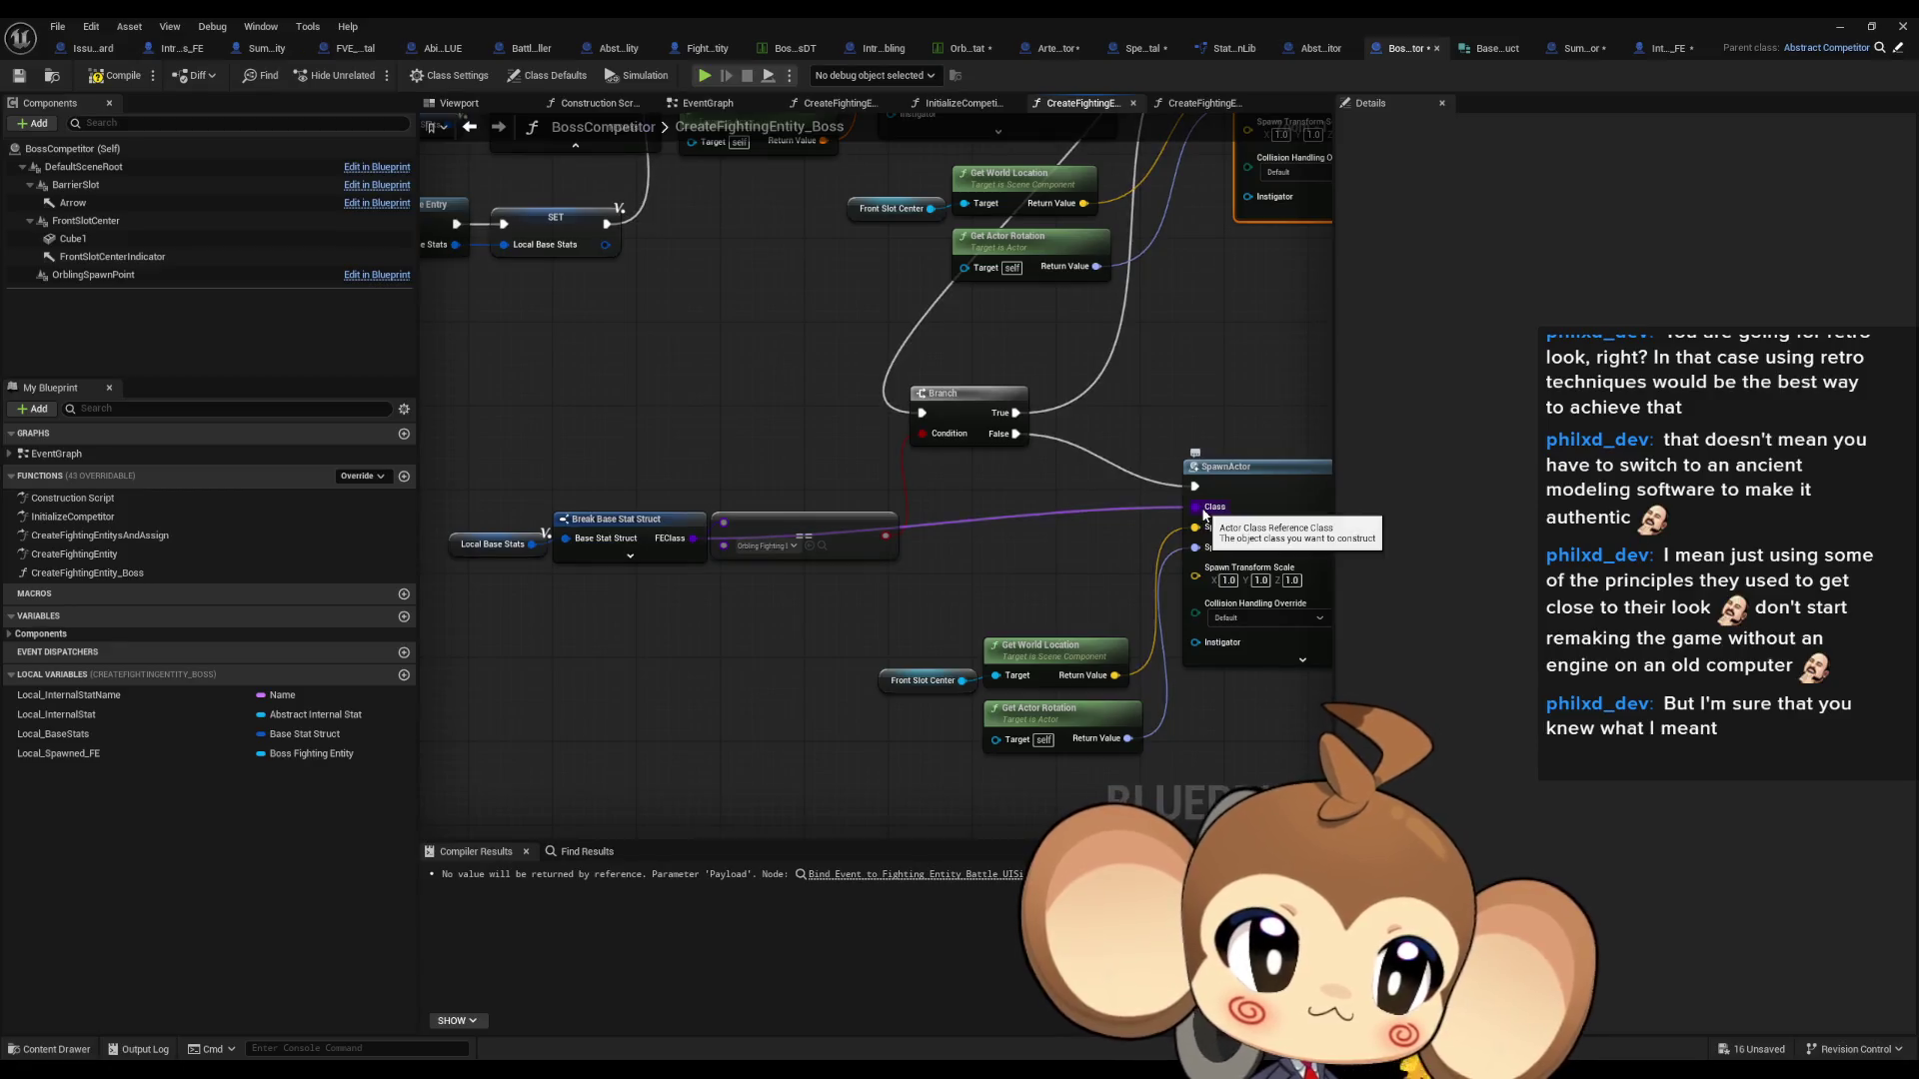
- Cast the spawned actor to BossFightingEntity and feed the result into the Local Spawned FE SET node
mouse_move(1056, 557)
mouse_down()
mouse_move(869, 500)
mouse_move(921, 635)
mouse_up()
text(cast boss)
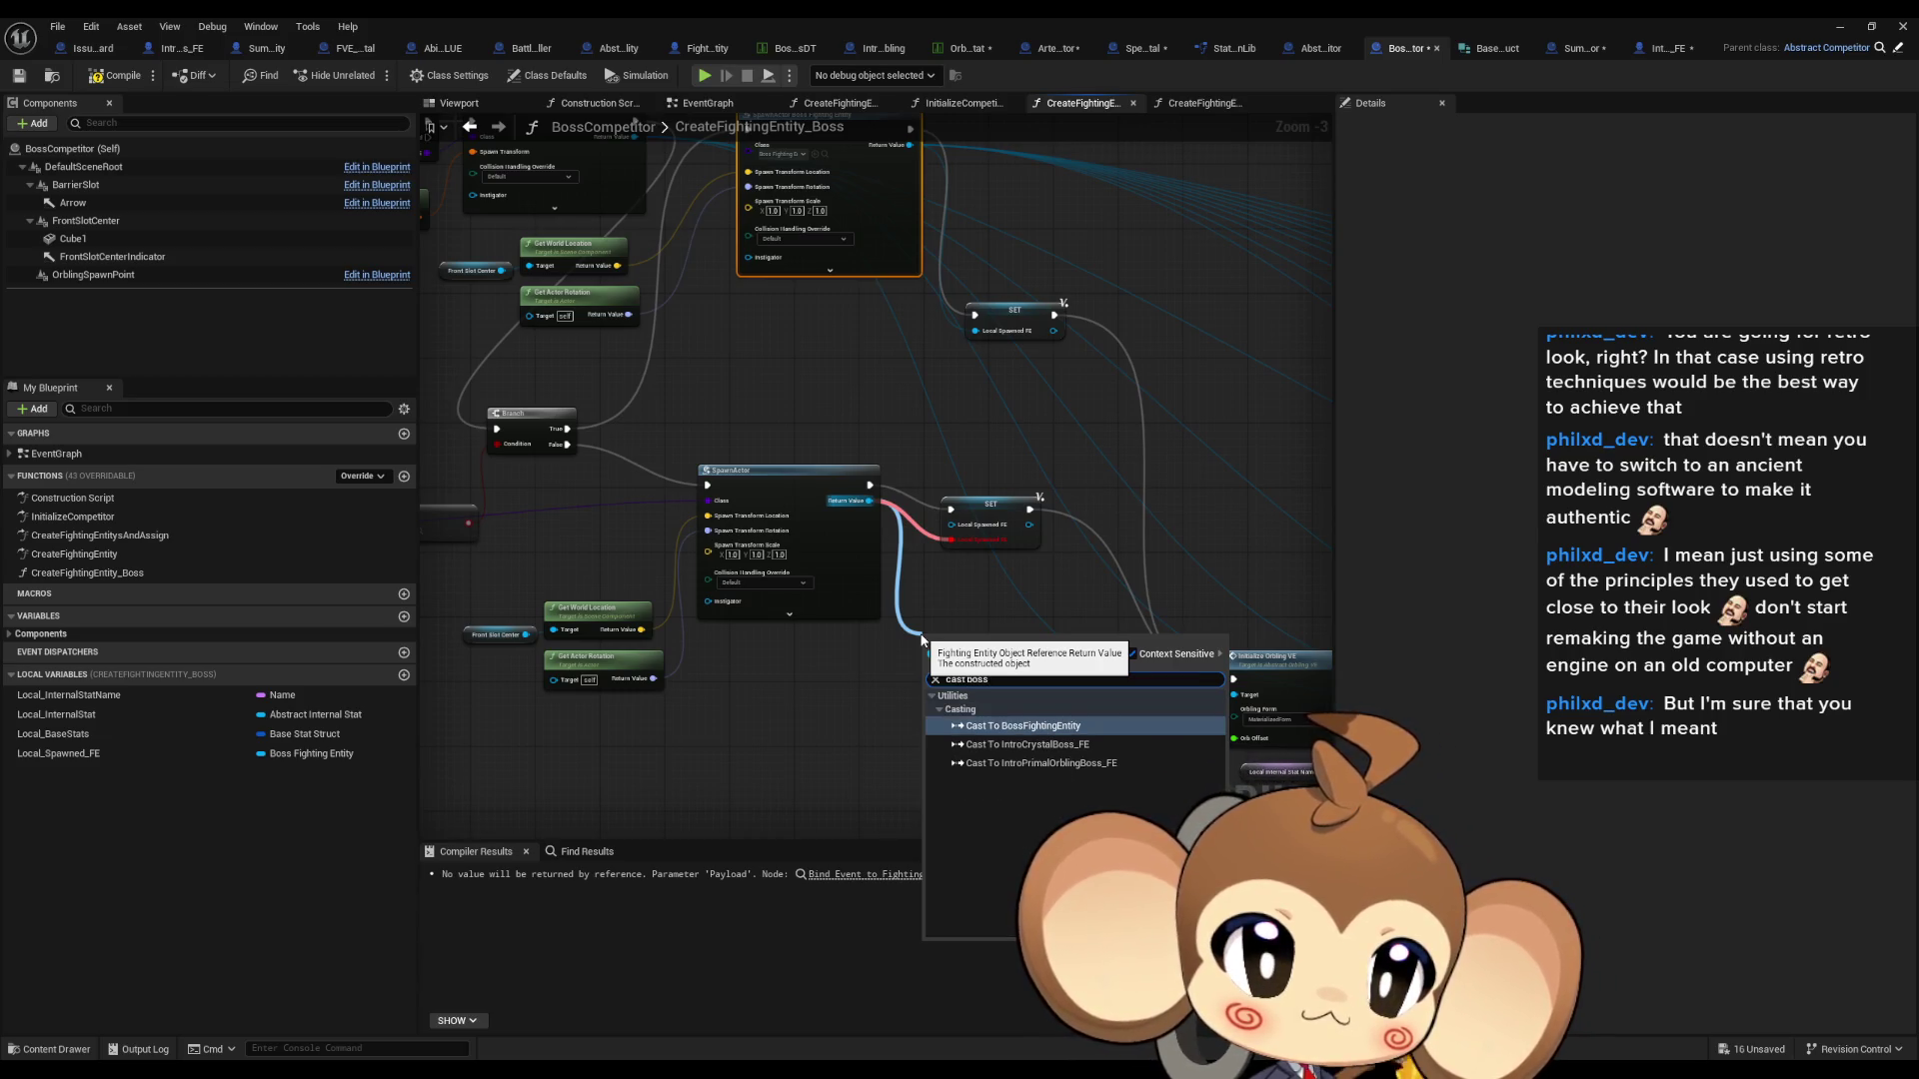
key(Return)
mouse_move(1037, 686)
mouse_down()
mouse_move(949, 522)
mouse_move(1071, 542)
mouse_move(1038, 656)
mouse_move(884, 499)
mouse_move(974, 769)
mouse_move(985, 740)
mouse_up()
- On Cast Failed, add a Print String with the error 'to spawn orbling was not boss FE'
text(print)
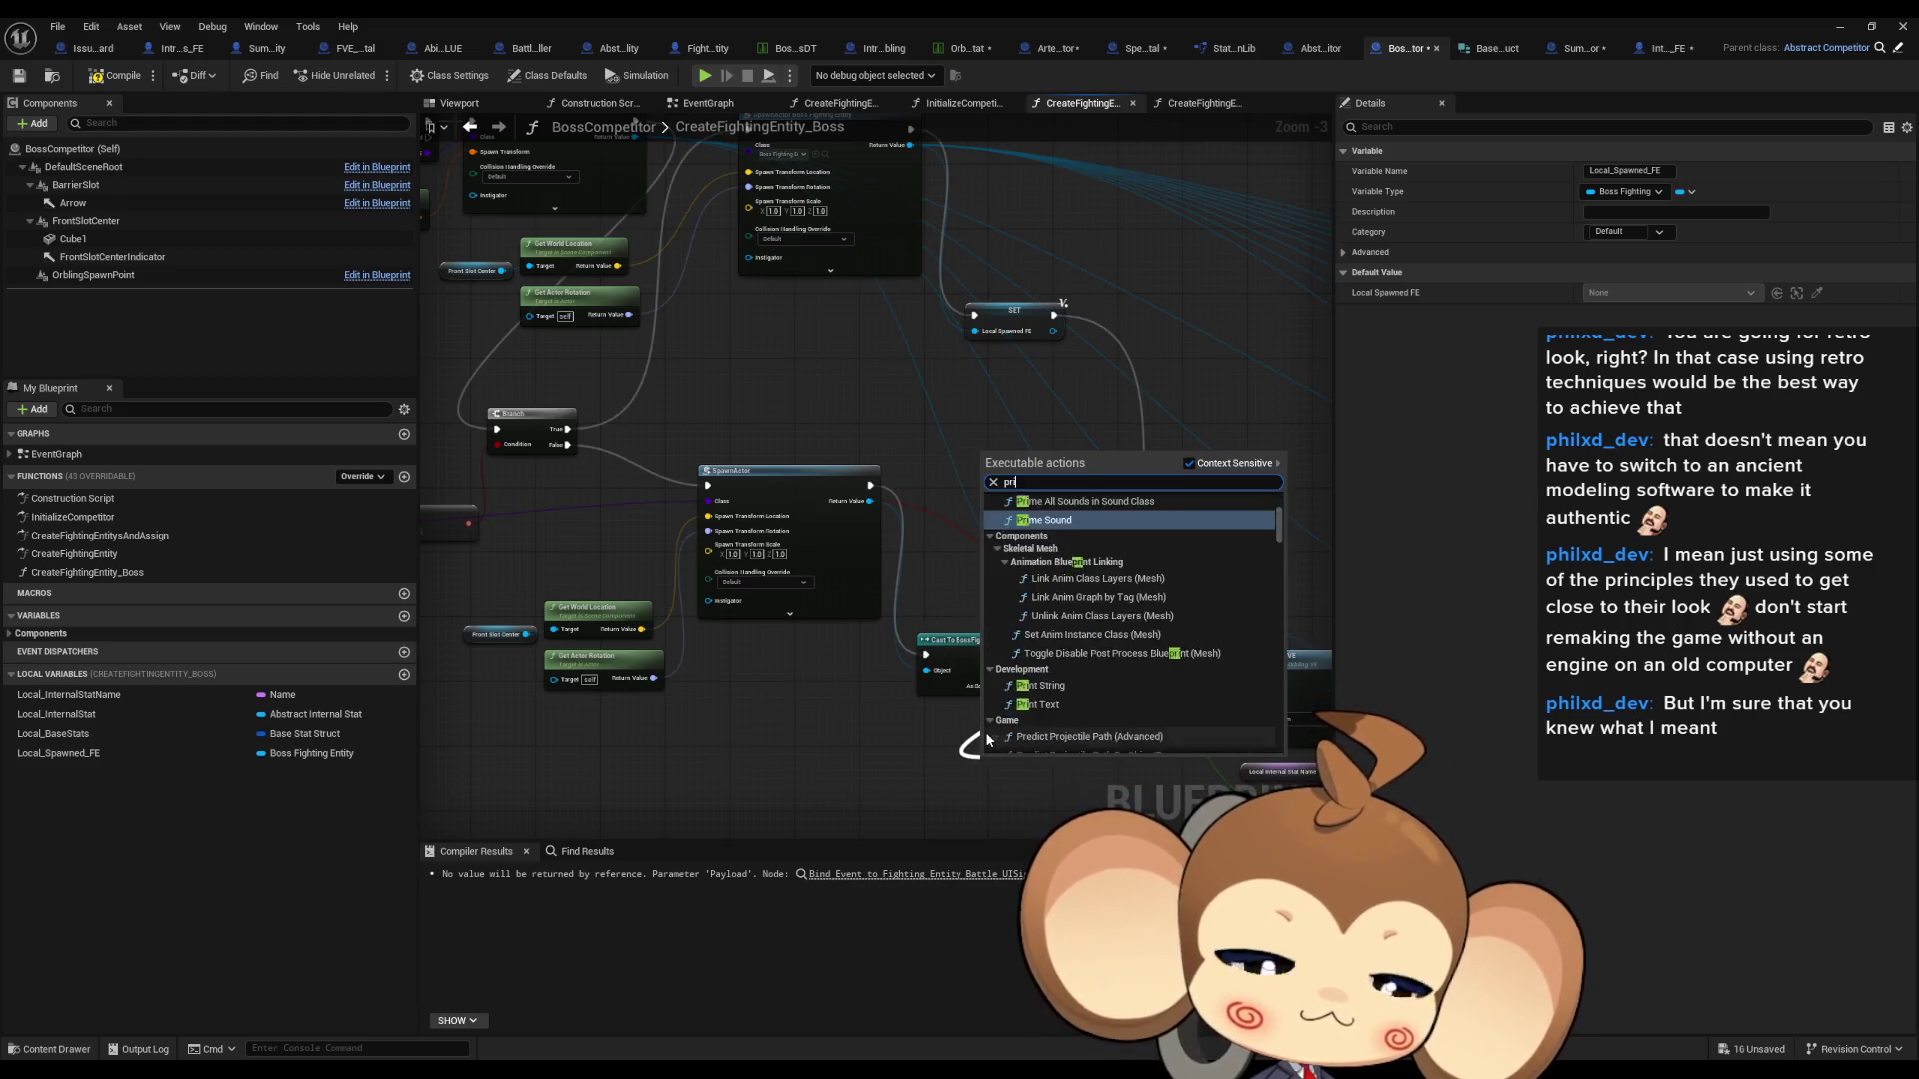
key(Return)
text(Error)
key(Return)
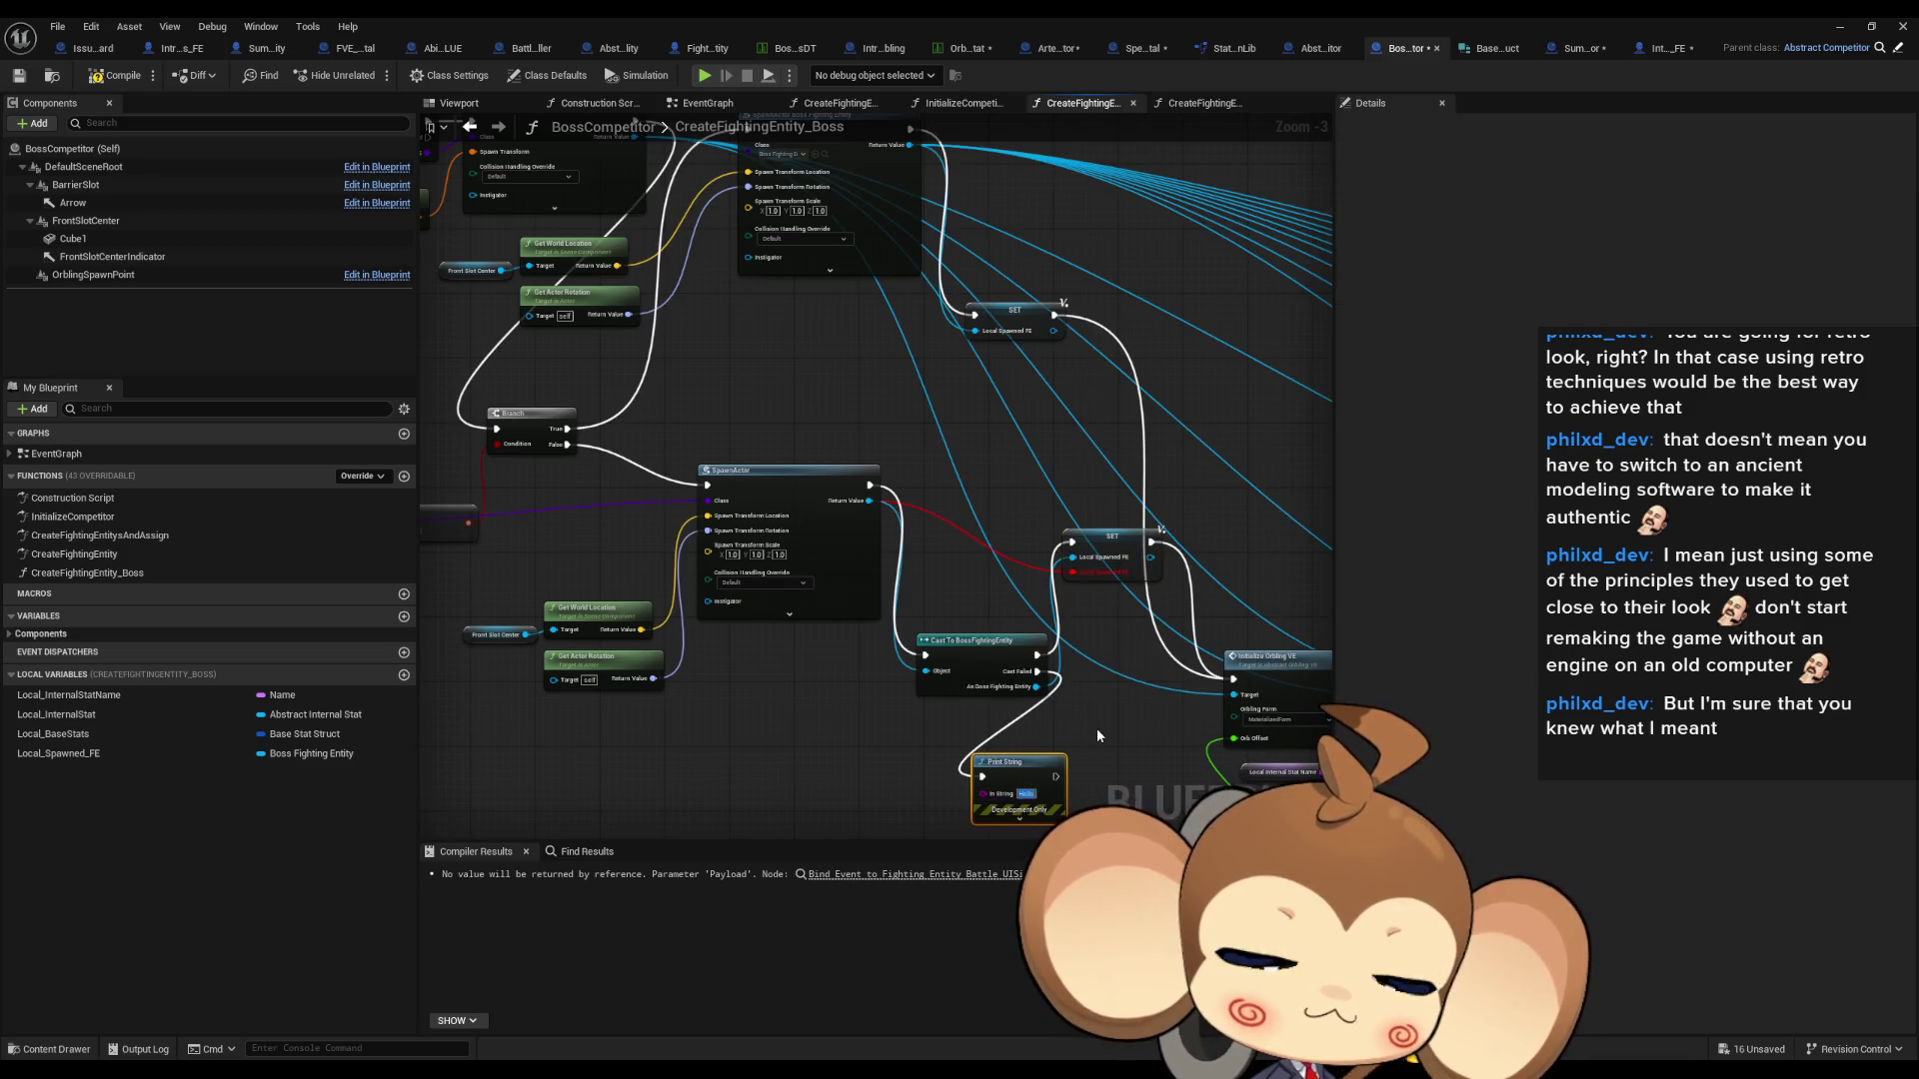
text(to spawn)
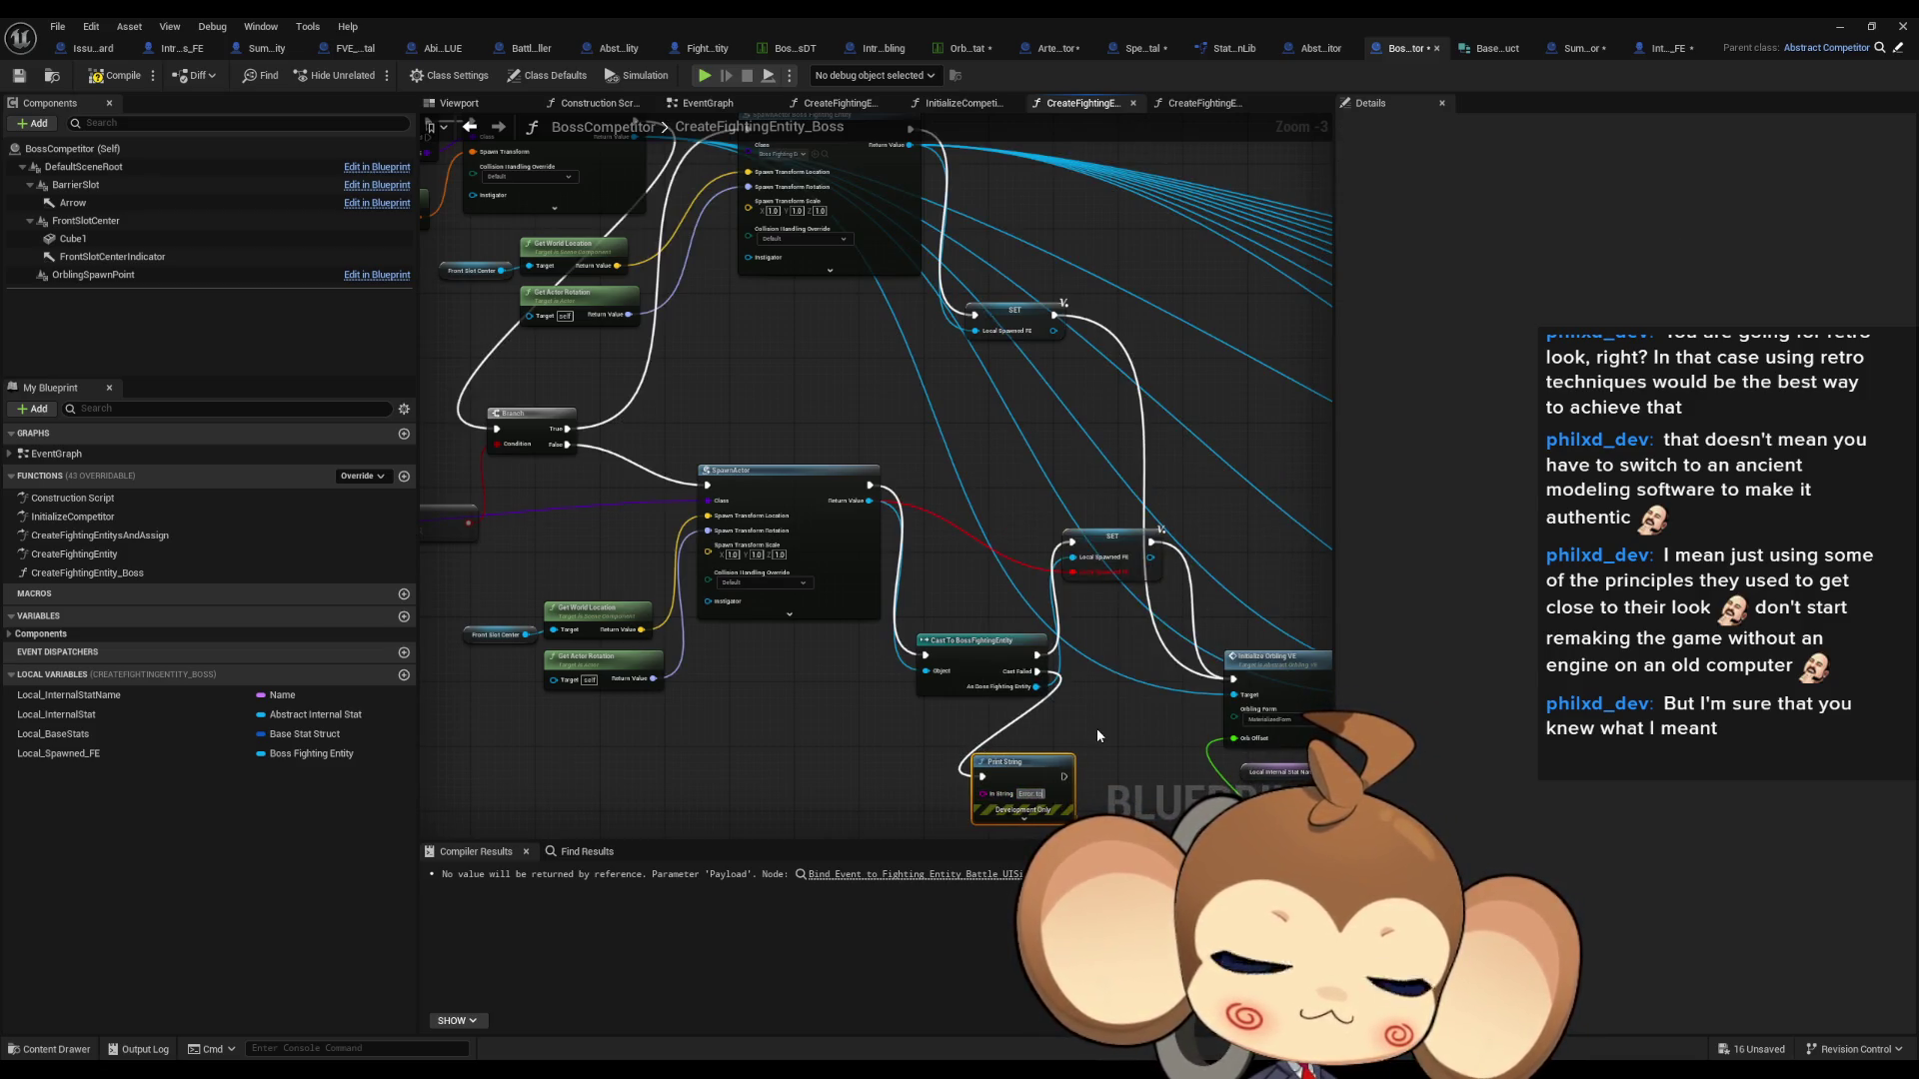
text( orb)
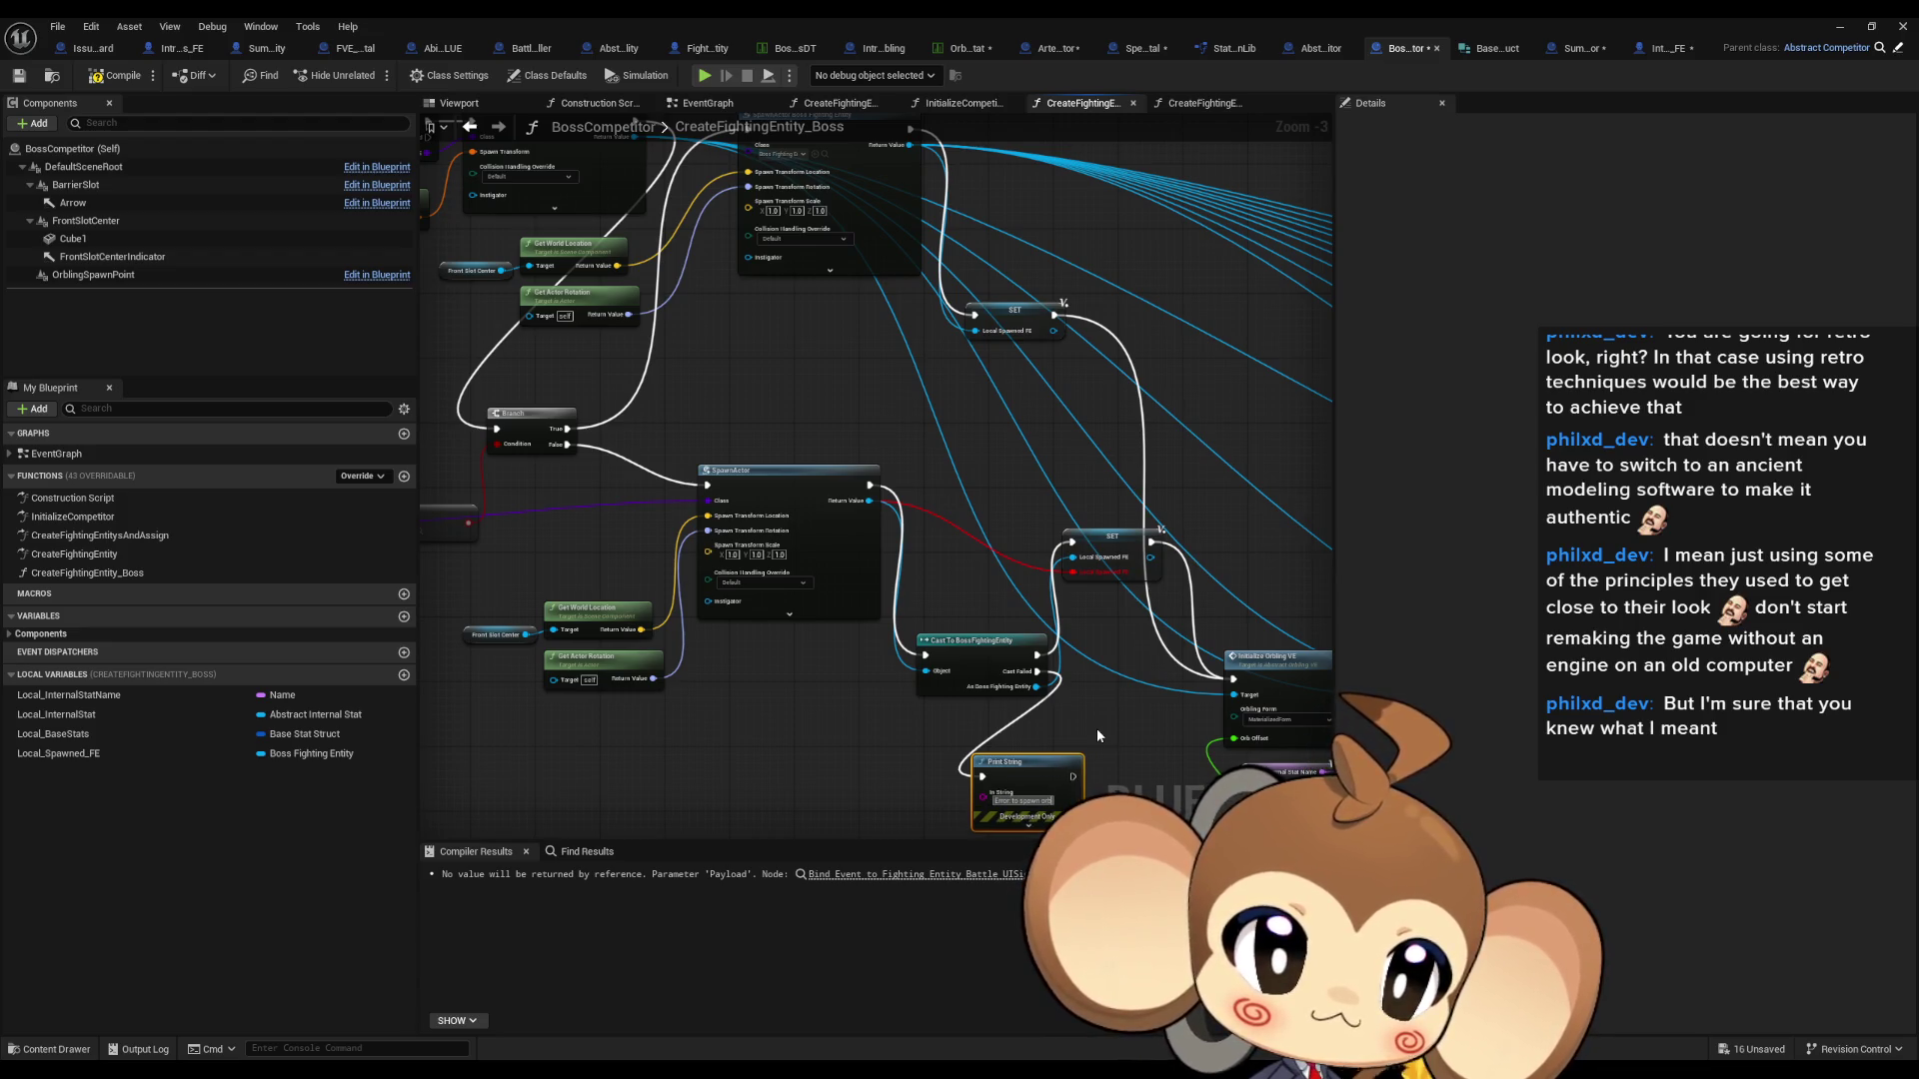
text(ling was no)
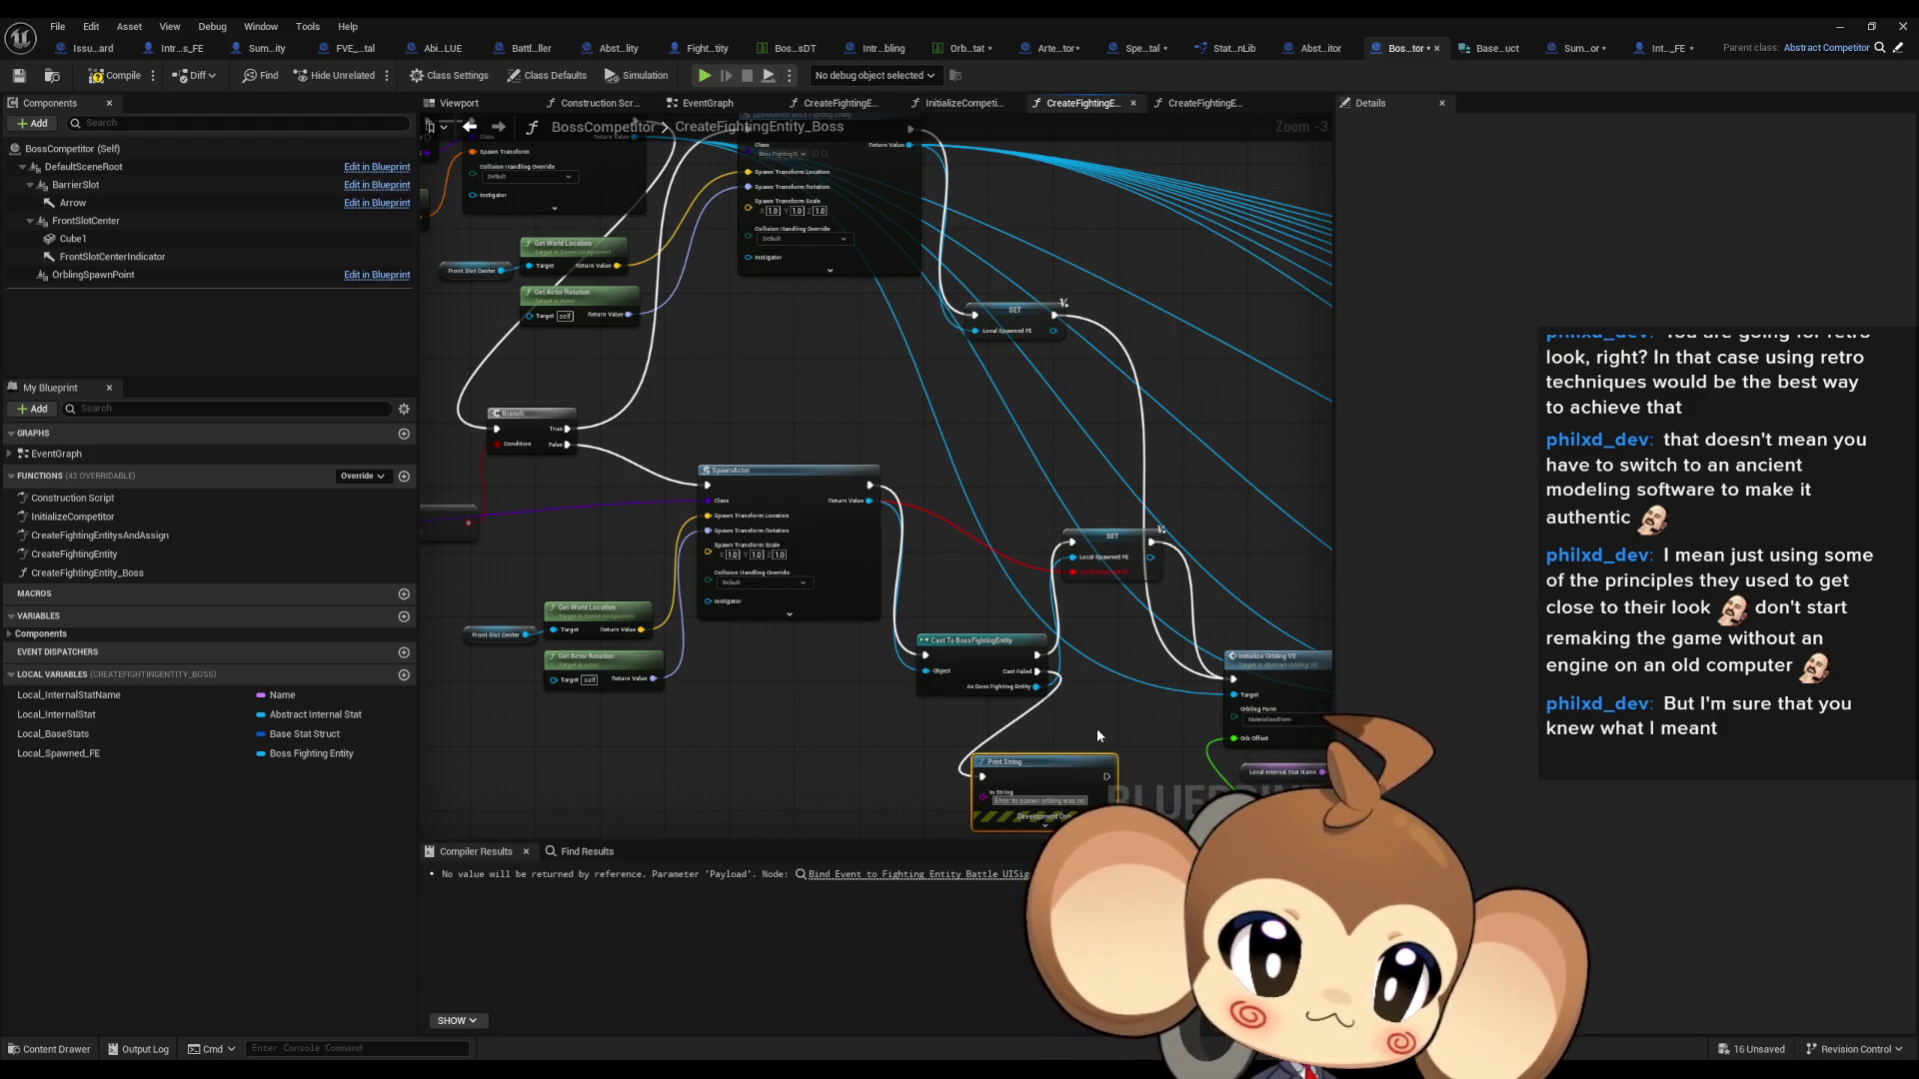
text(t boss FE)
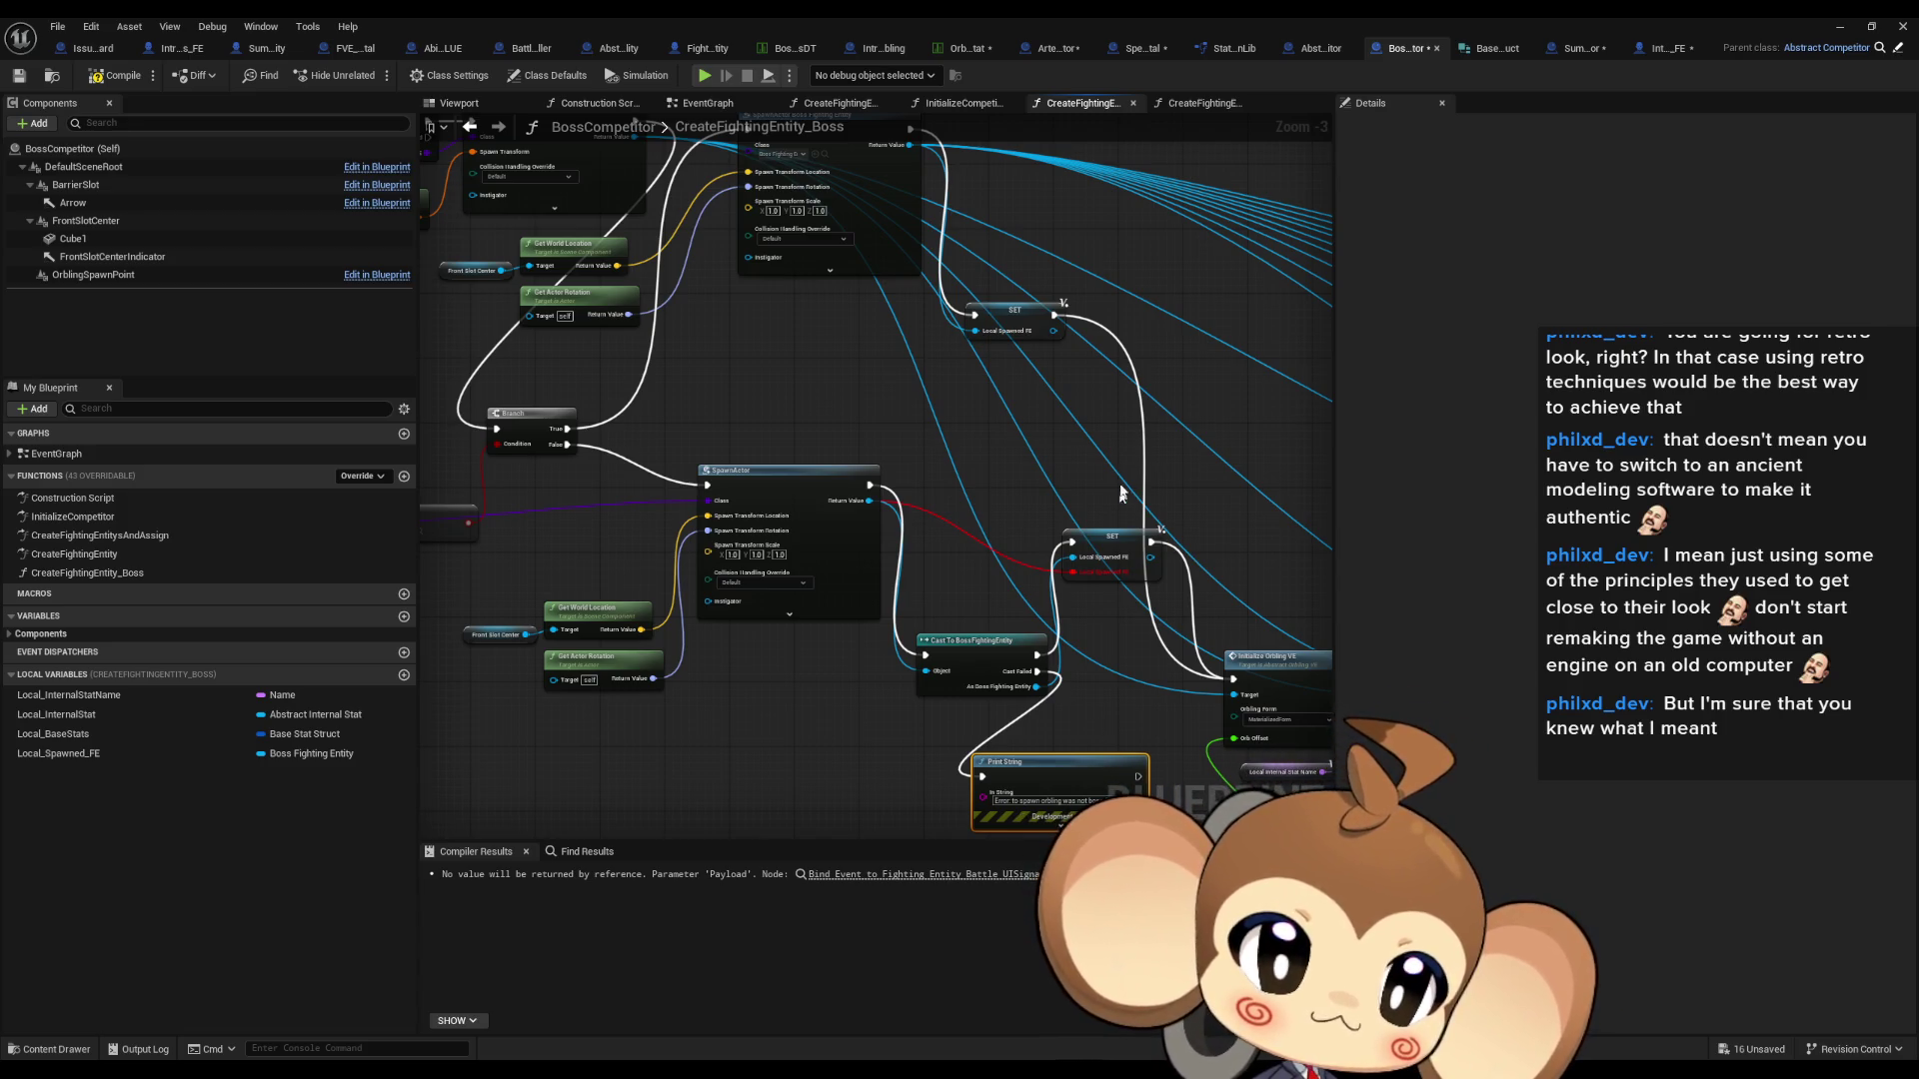
- Remove the leftover orphan pin from SET and move the SpawnActor node further right
alt+click(1085, 573)
mouse_move(1163, 573)
mouse_down()
mouse_move(1121, 567)
mouse_move(1029, 472)
mouse_move(818, 625)
mouse_up()
scroll(1029, 471, down, 1)
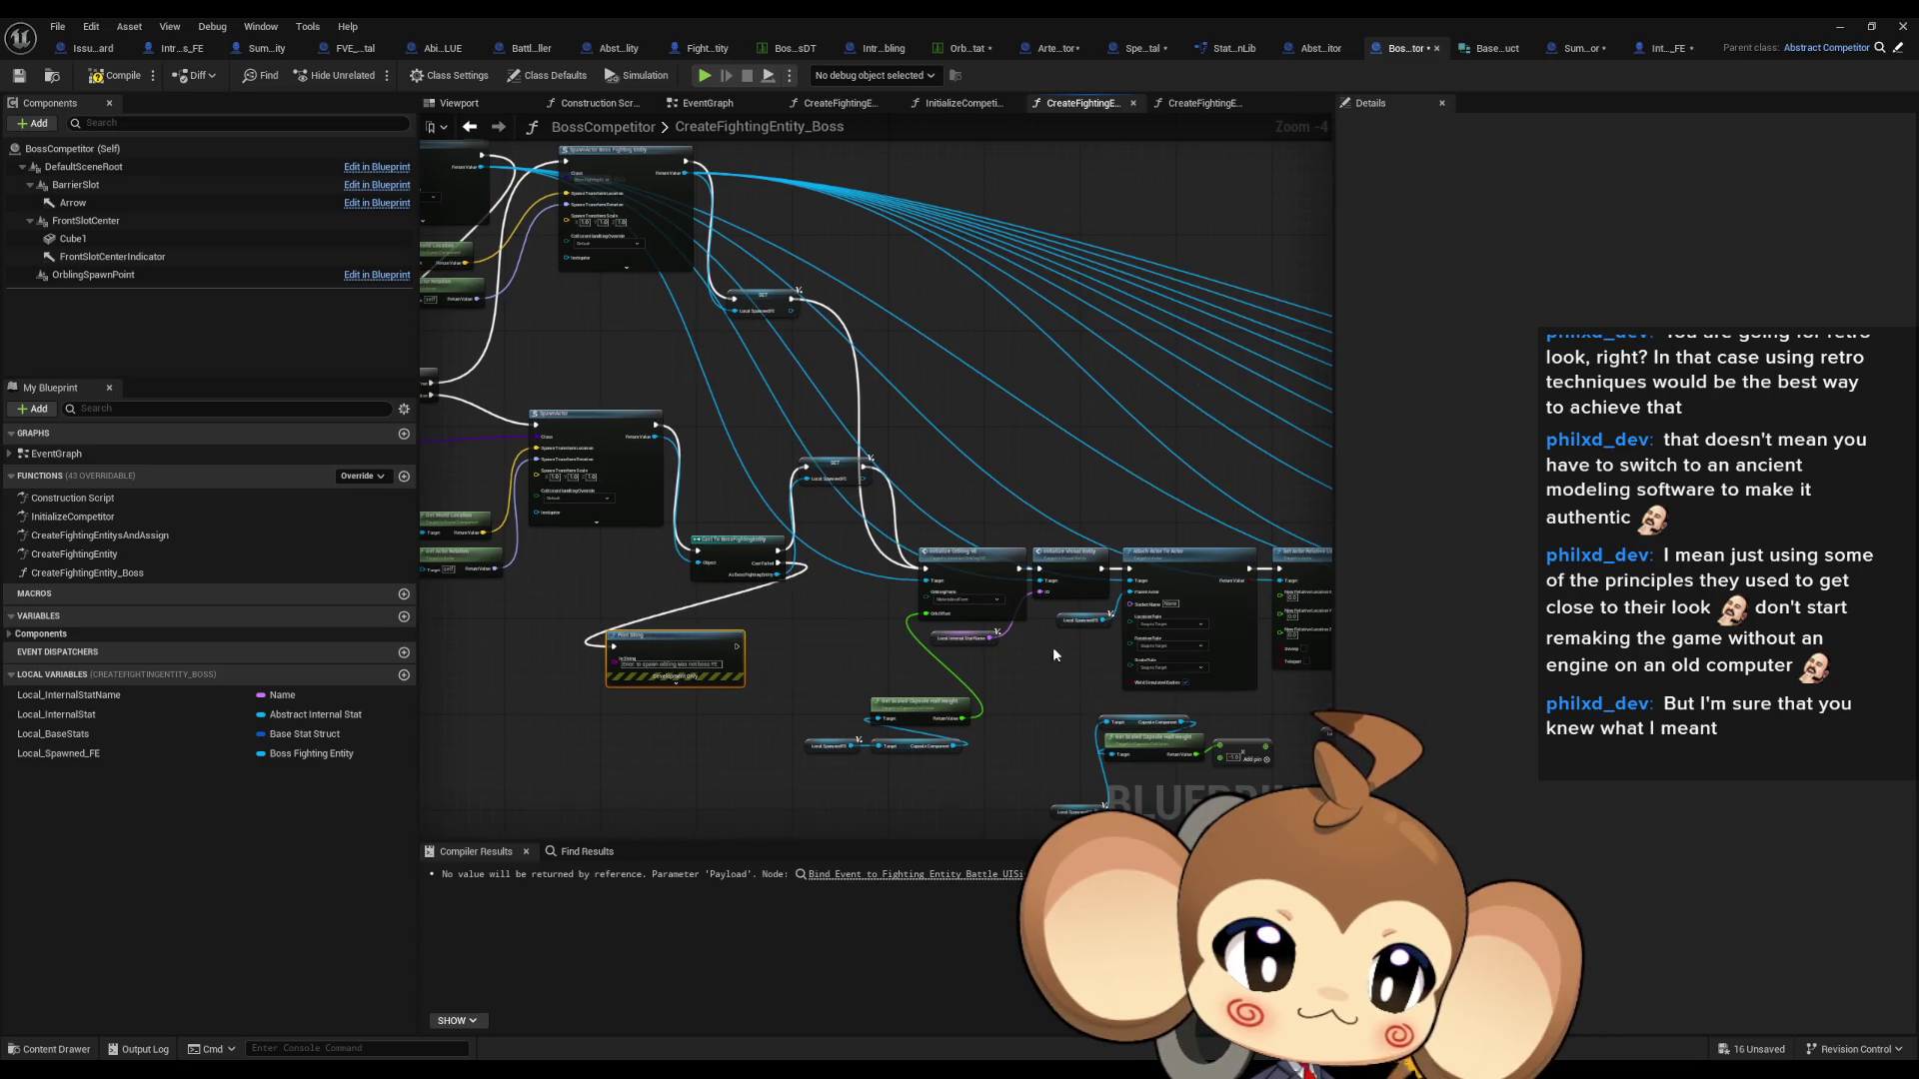
scroll(1053, 647, up, 3)
scroll(935, 454, up, 1)
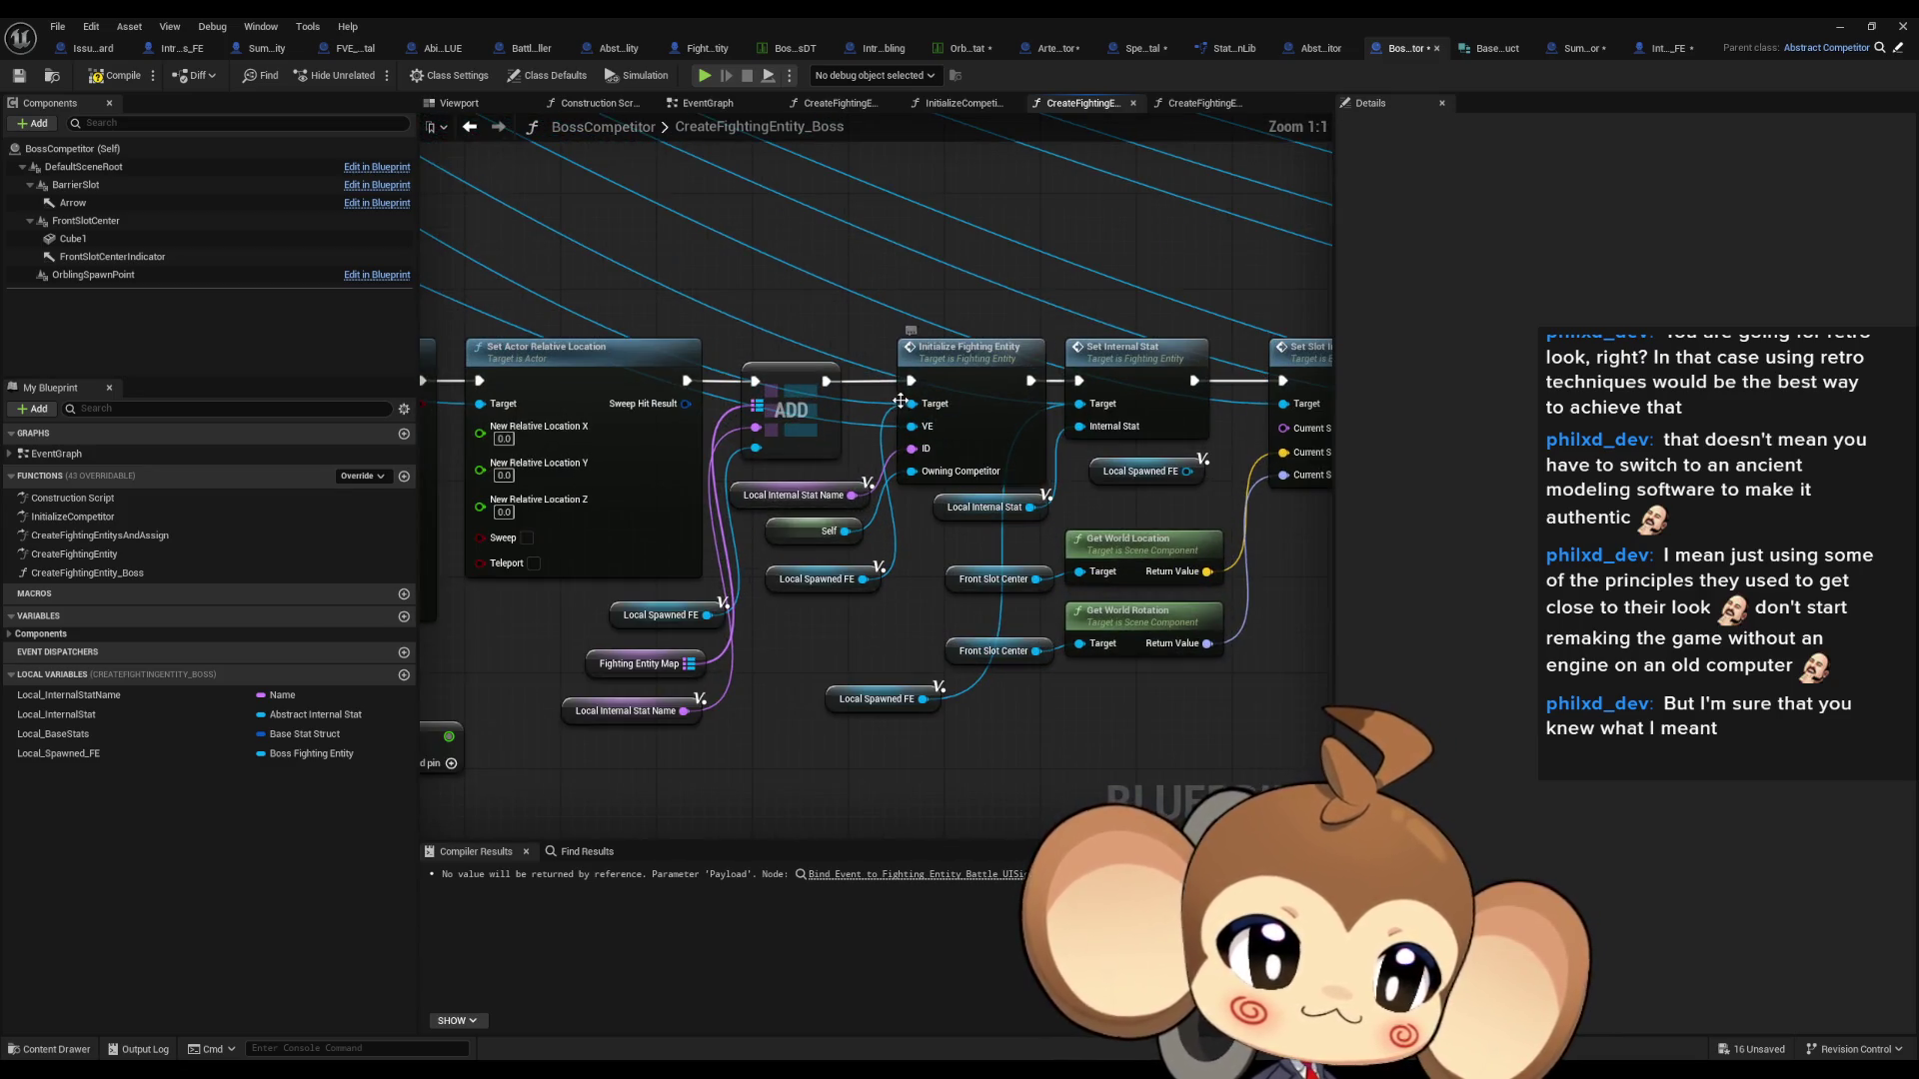
key(Home)
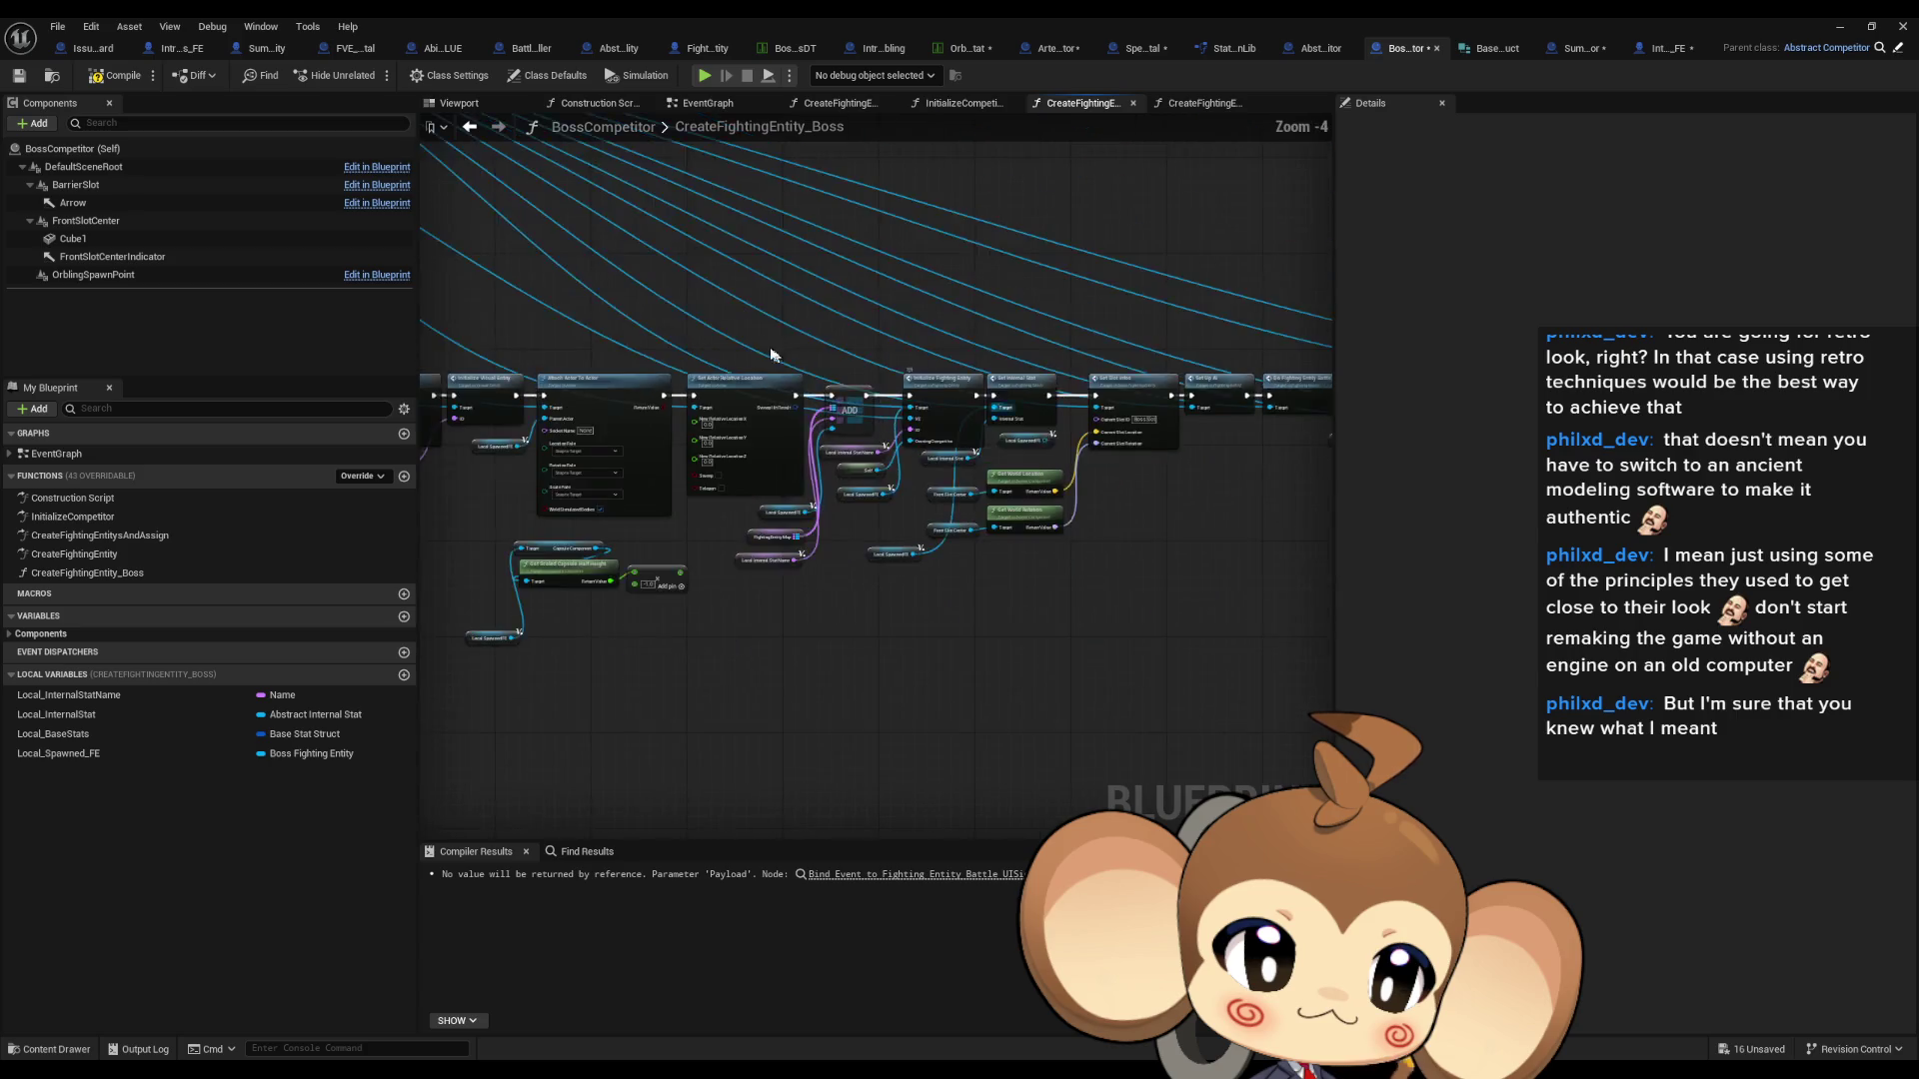
mouse_move(486, 207)
mouse_down()
mouse_move(1389, 651)
mouse_move(1319, 690)
mouse_move(1065, 610)
mouse_move(991, 643)
mouse_up()
scroll(1140, 405, up, 4)
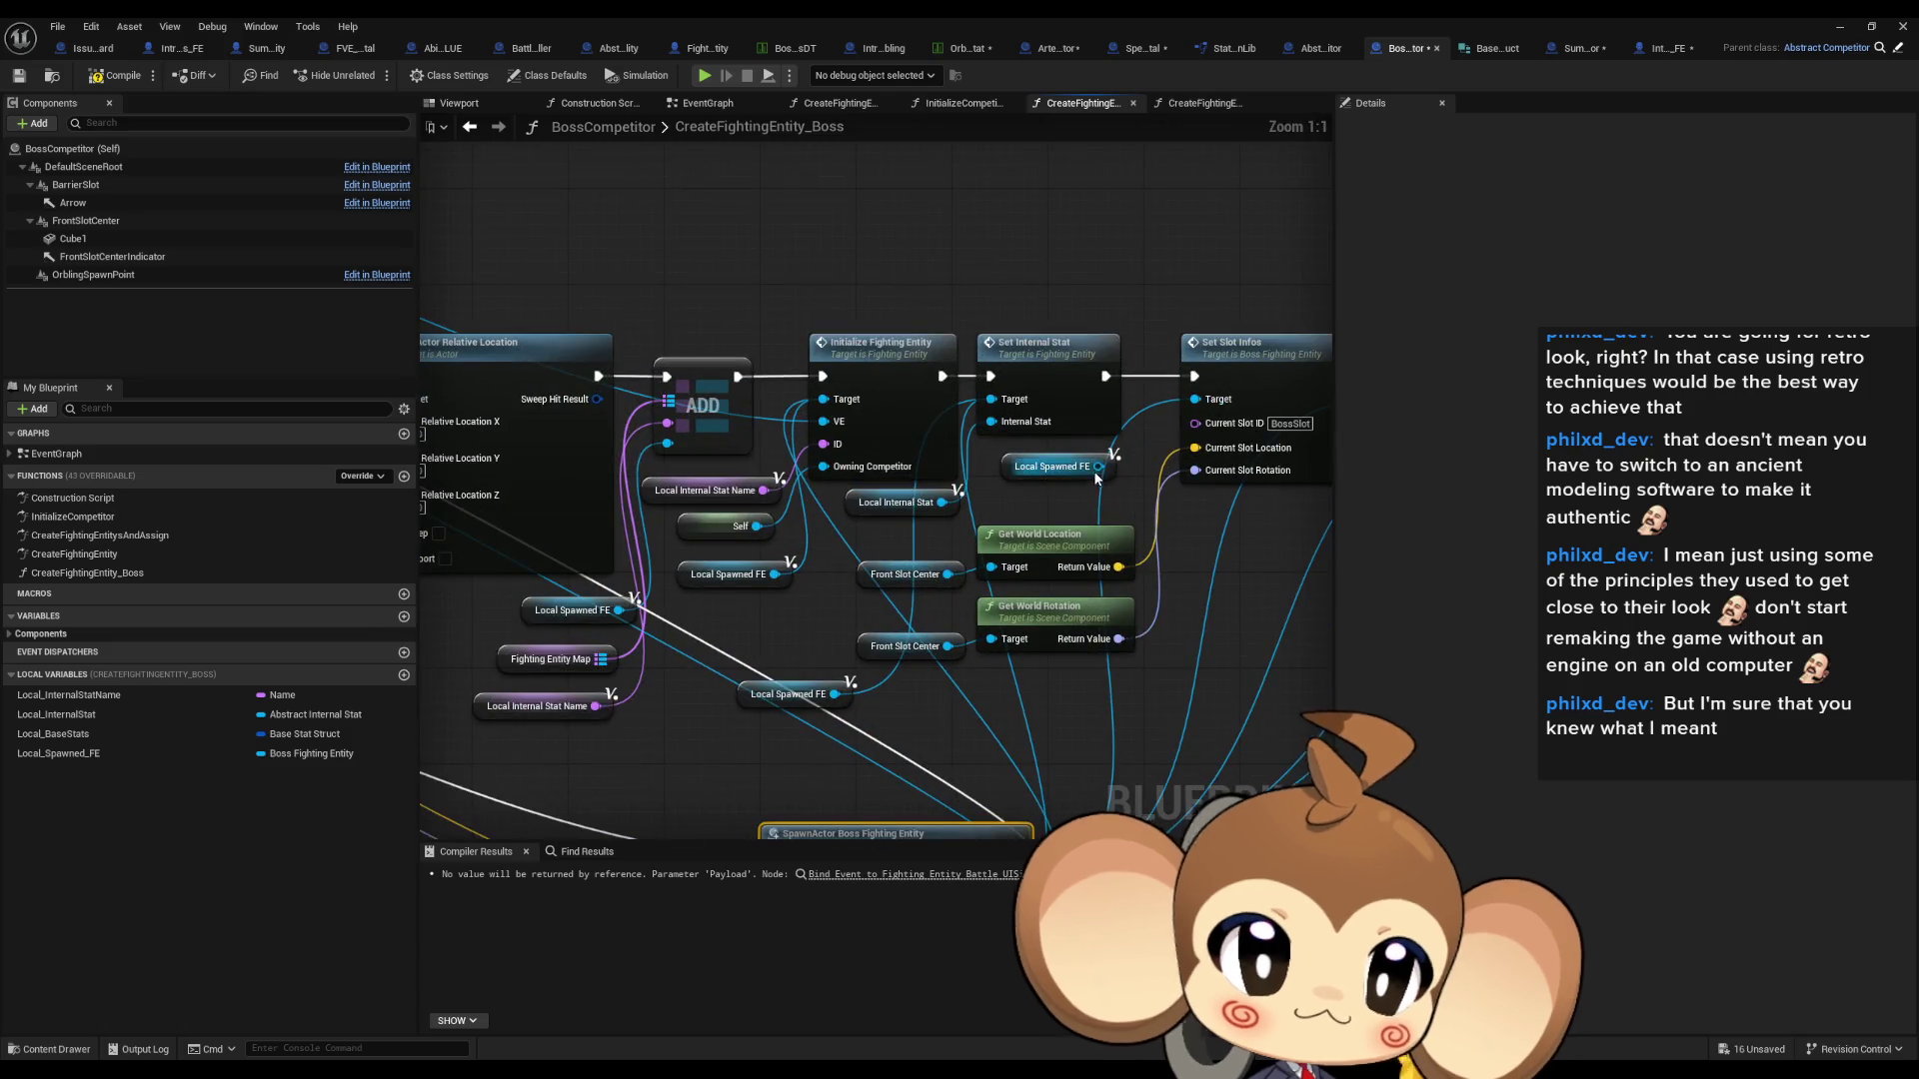
scroll(849, 696, down, 2)
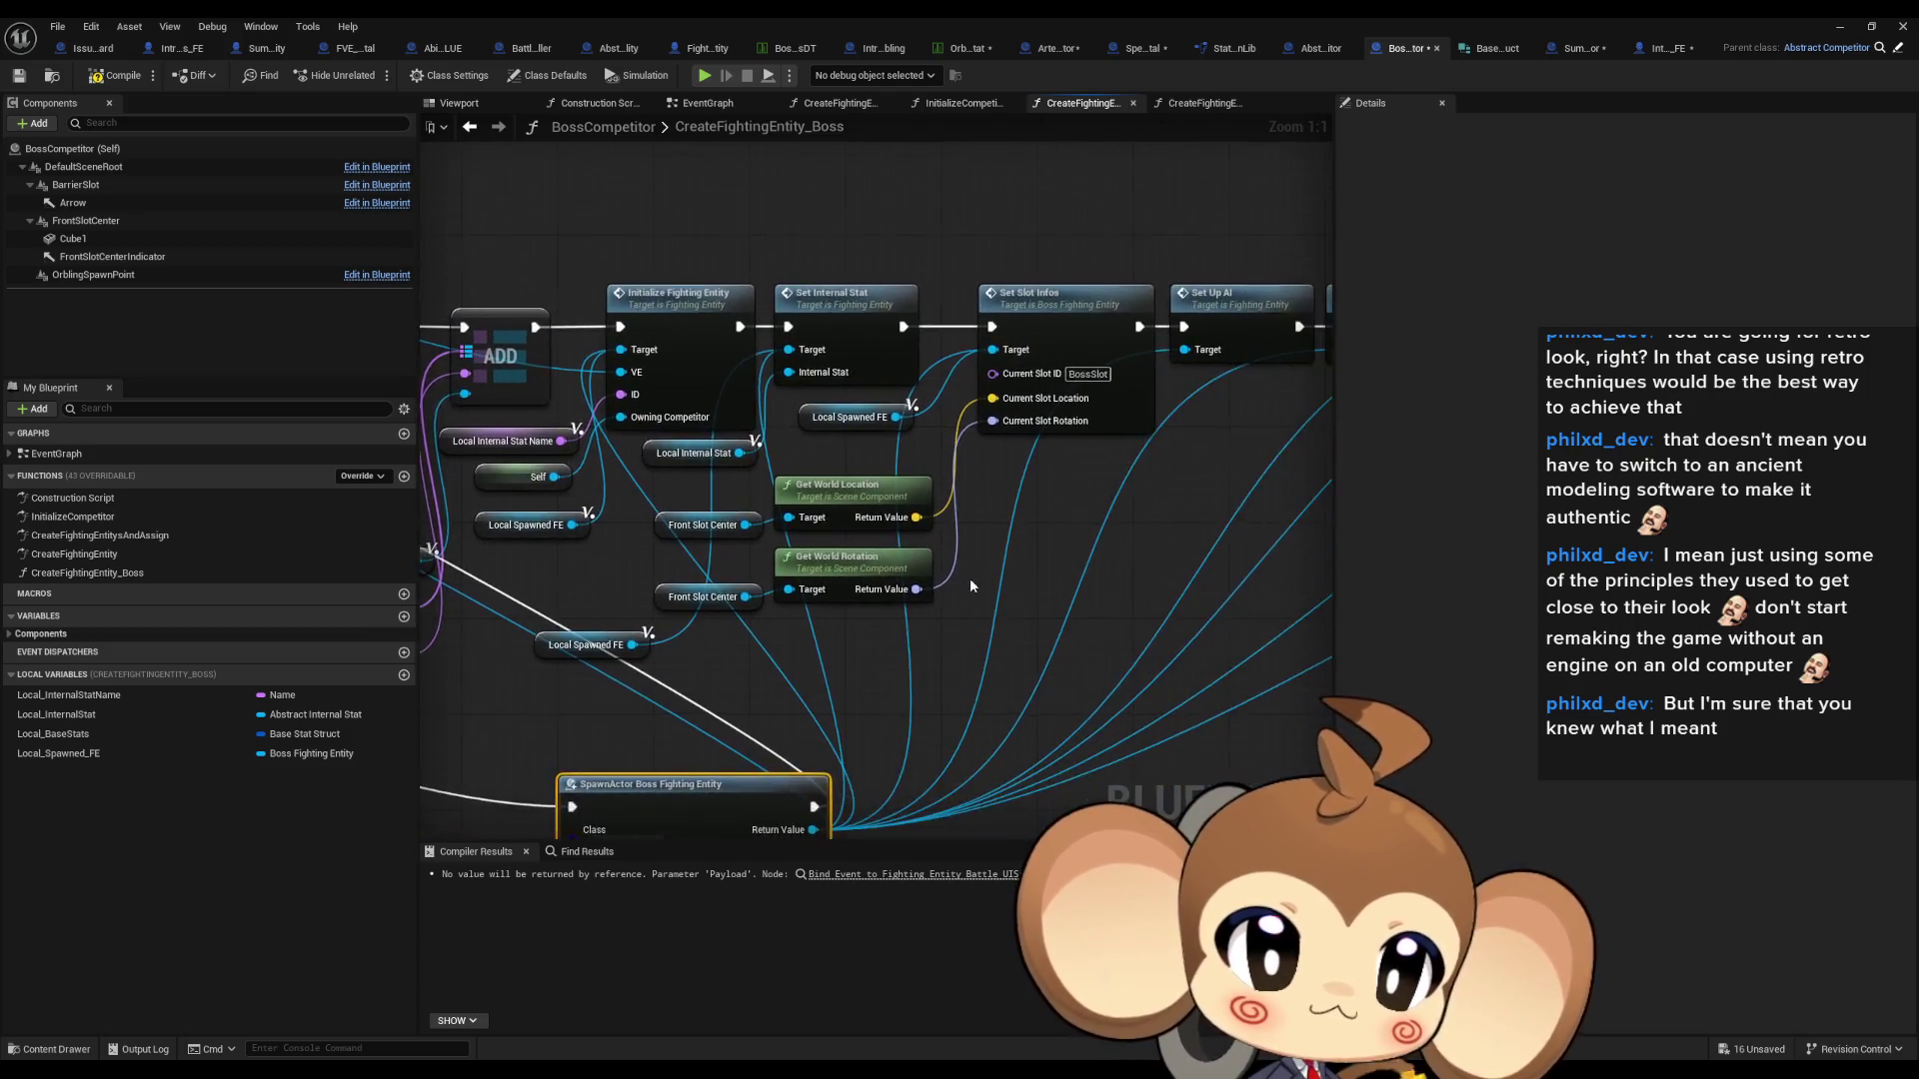
mouse_move(762, 737)
mouse_down()
mouse_move(634, 740)
mouse_move(1004, 728)
mouse_up()
scroll(1039, 529, up, 2)
mouse_move(1030, 490)
mouse_down()
mouse_move(683, 497)
mouse_move(810, 378)
mouse_up()
- Paste Local Spawned FE getters and wire them into Set Up AI, the battle procedure's Target and ADD
key(ctrl+v)
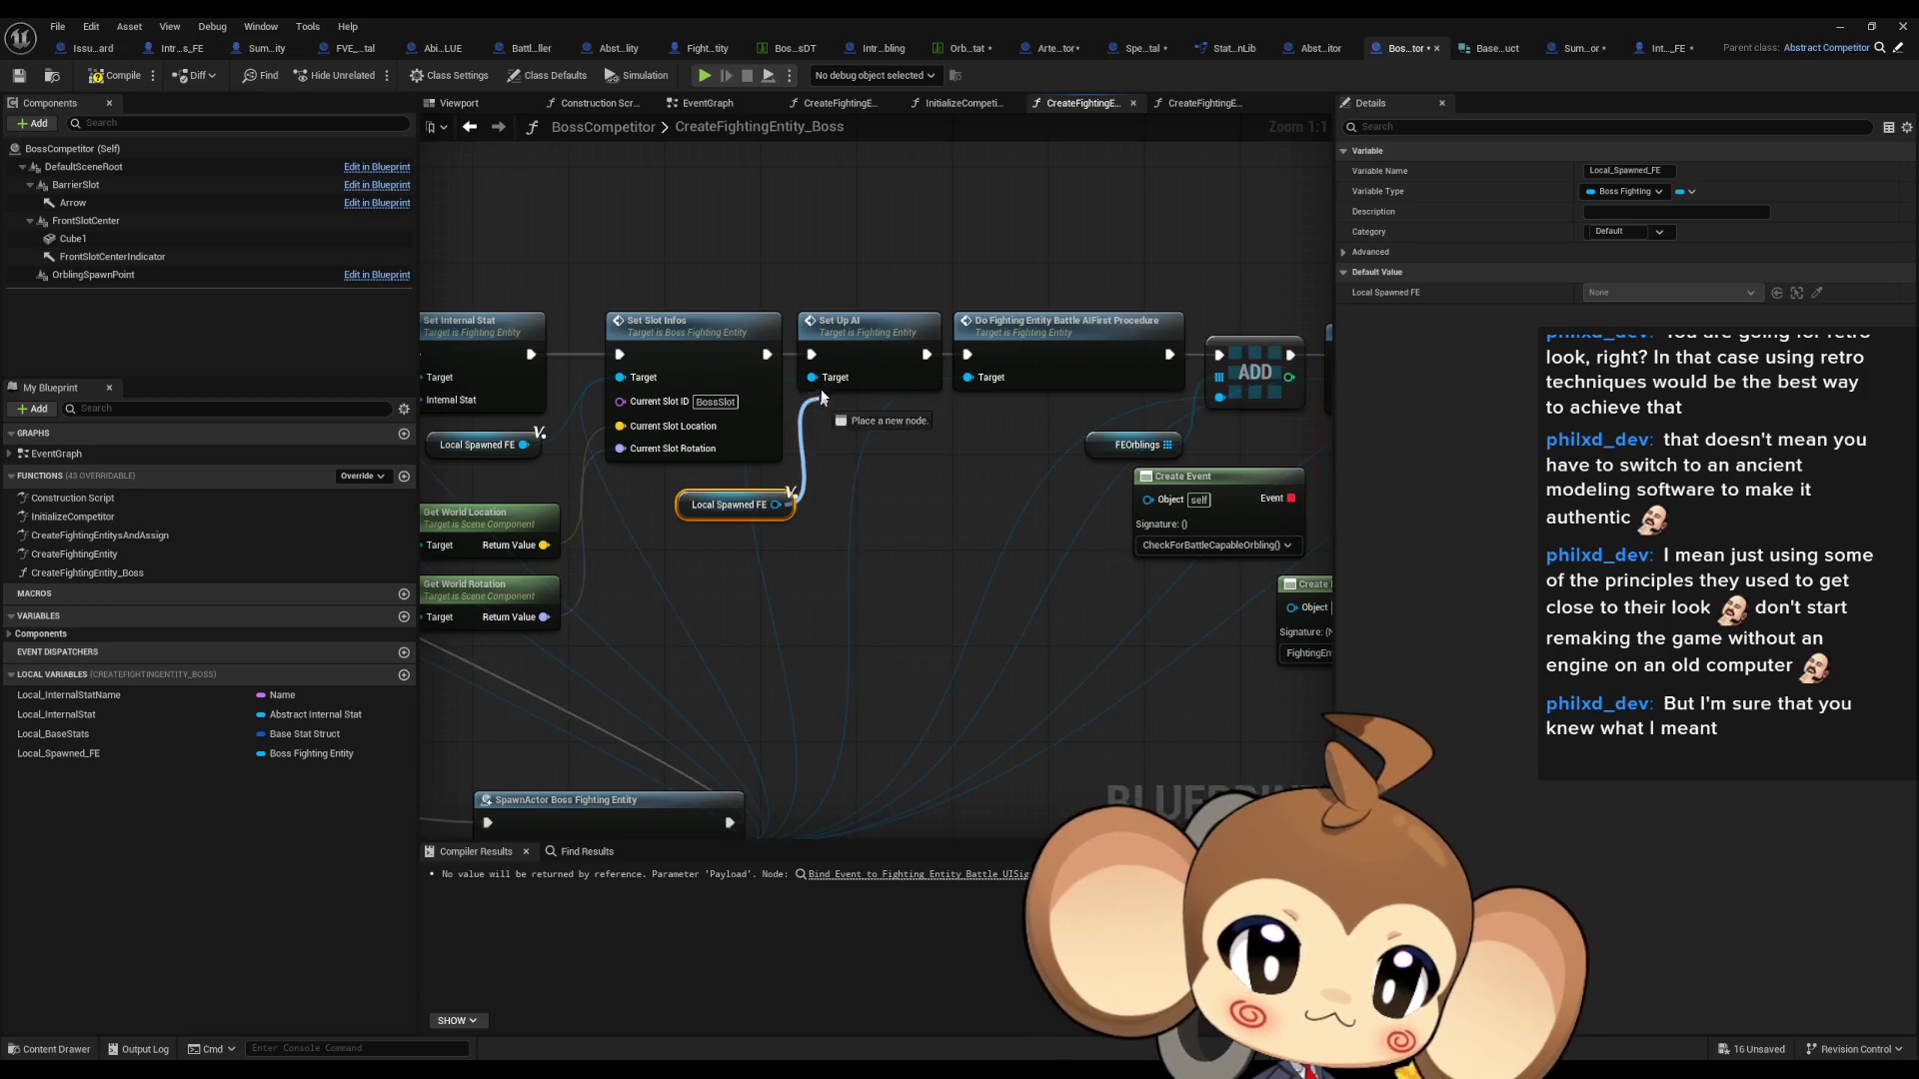
drag(728, 509, 692, 497)
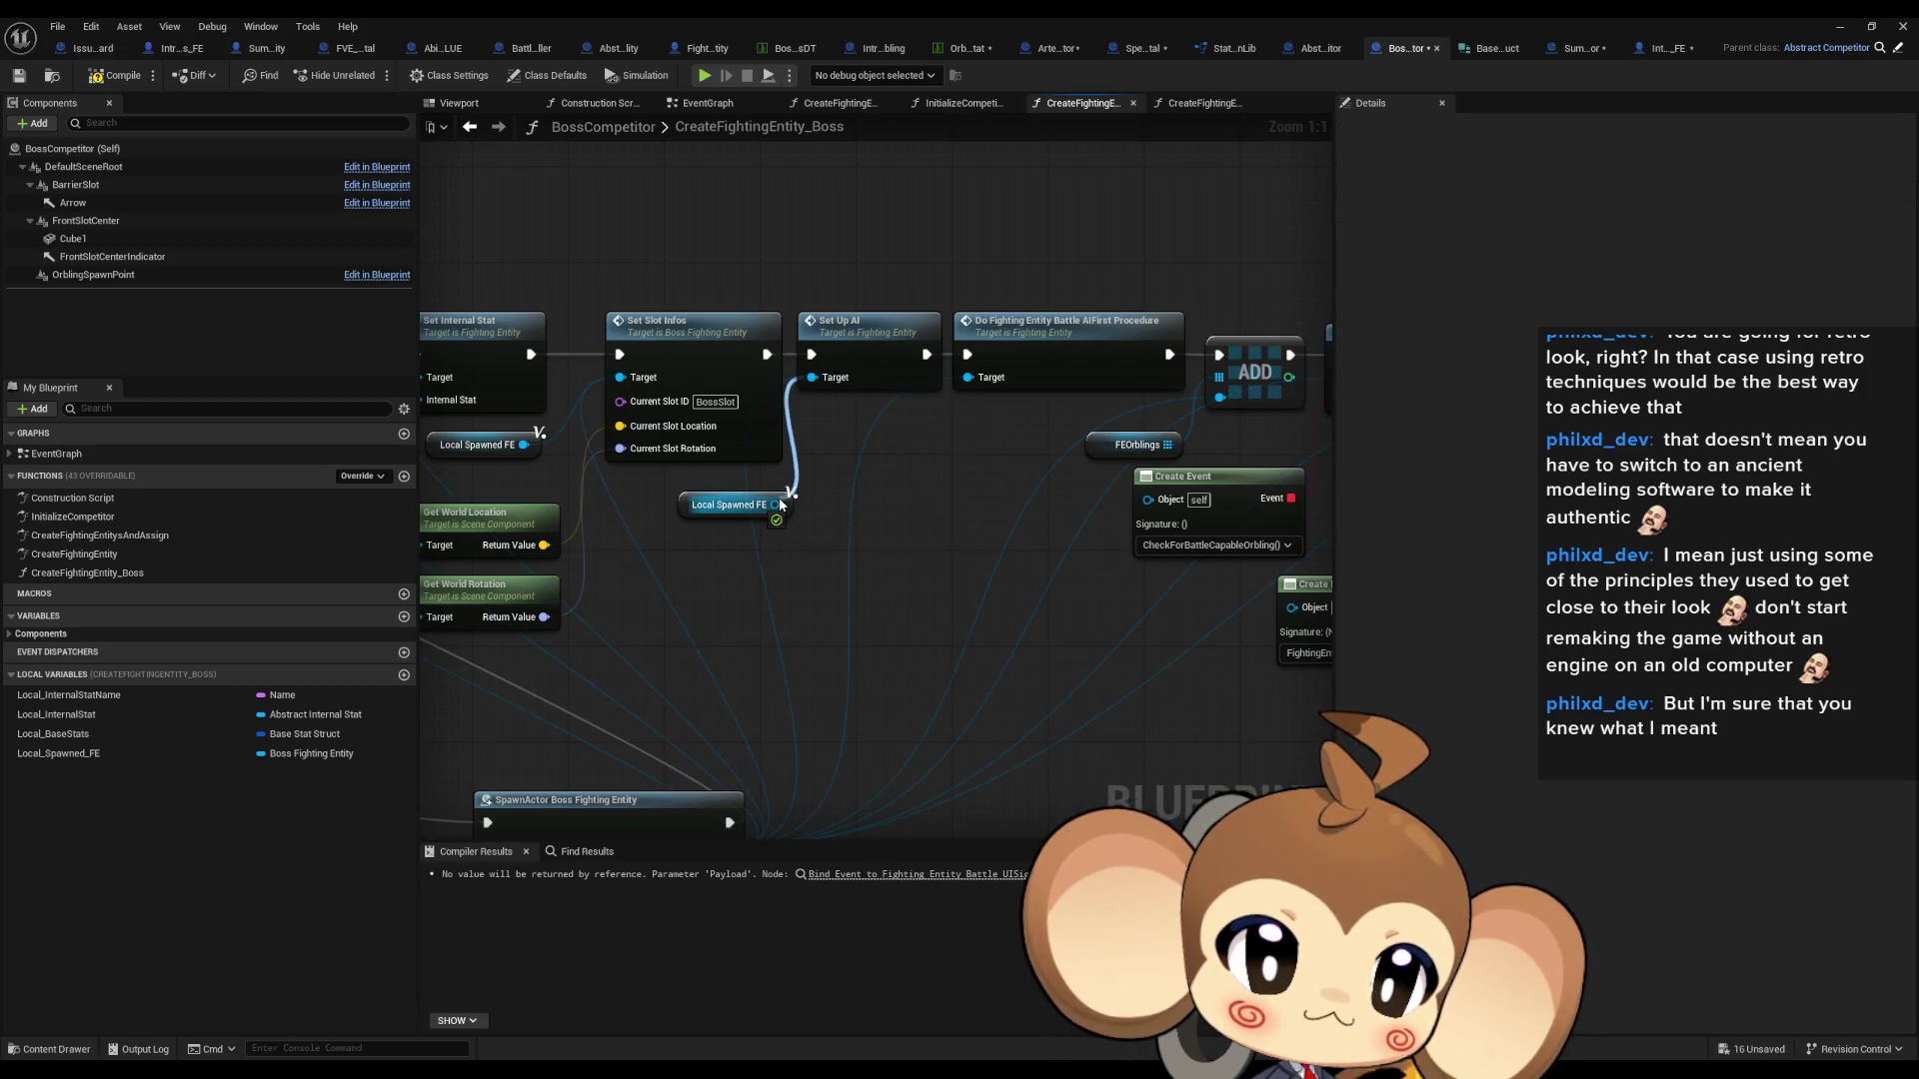
key(ctrl+v)
drag(931, 432, 967, 377)
mouse_move(659, 799)
mouse_down()
mouse_move(637, 656)
mouse_move(624, 696)
mouse_move(854, 704)
mouse_up()
key(ctrl+v)
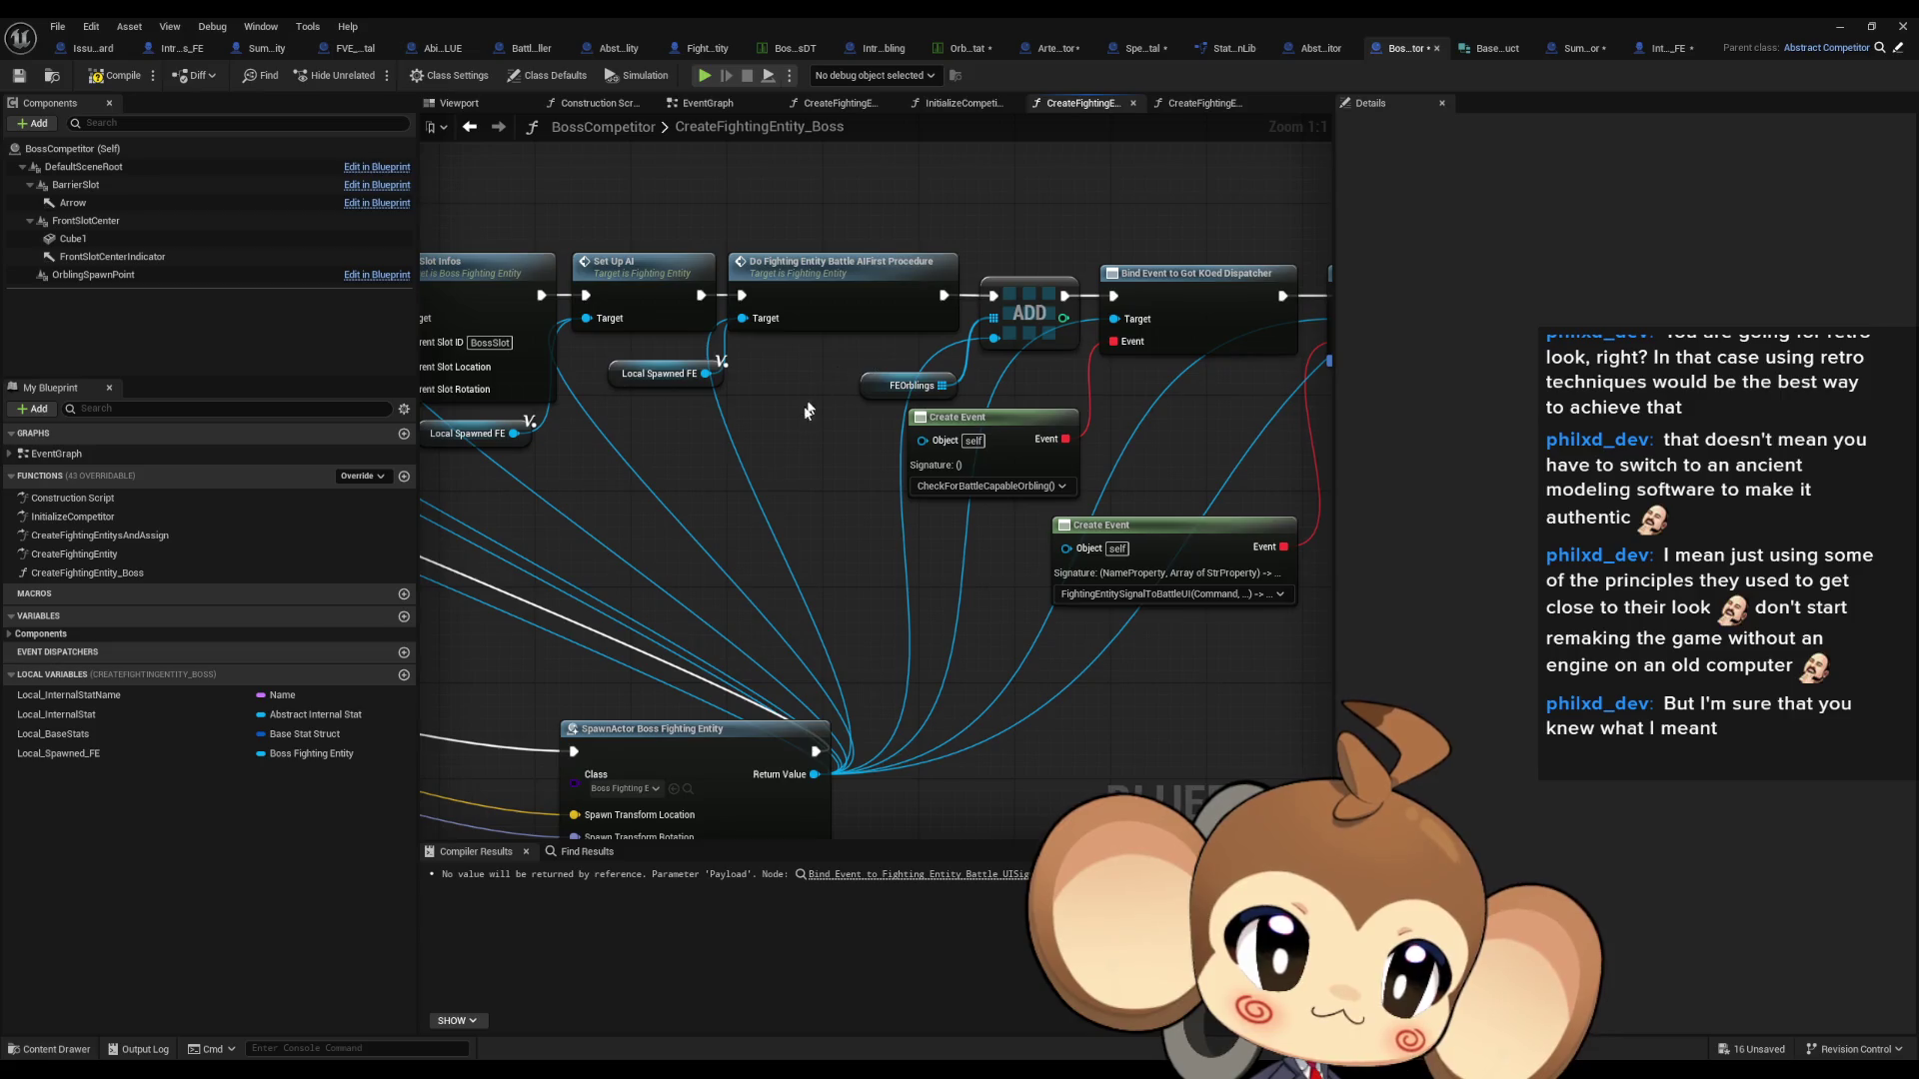
mouse_move(819, 470)
mouse_down()
mouse_move(880, 355)
mouse_move(849, 370)
mouse_up()
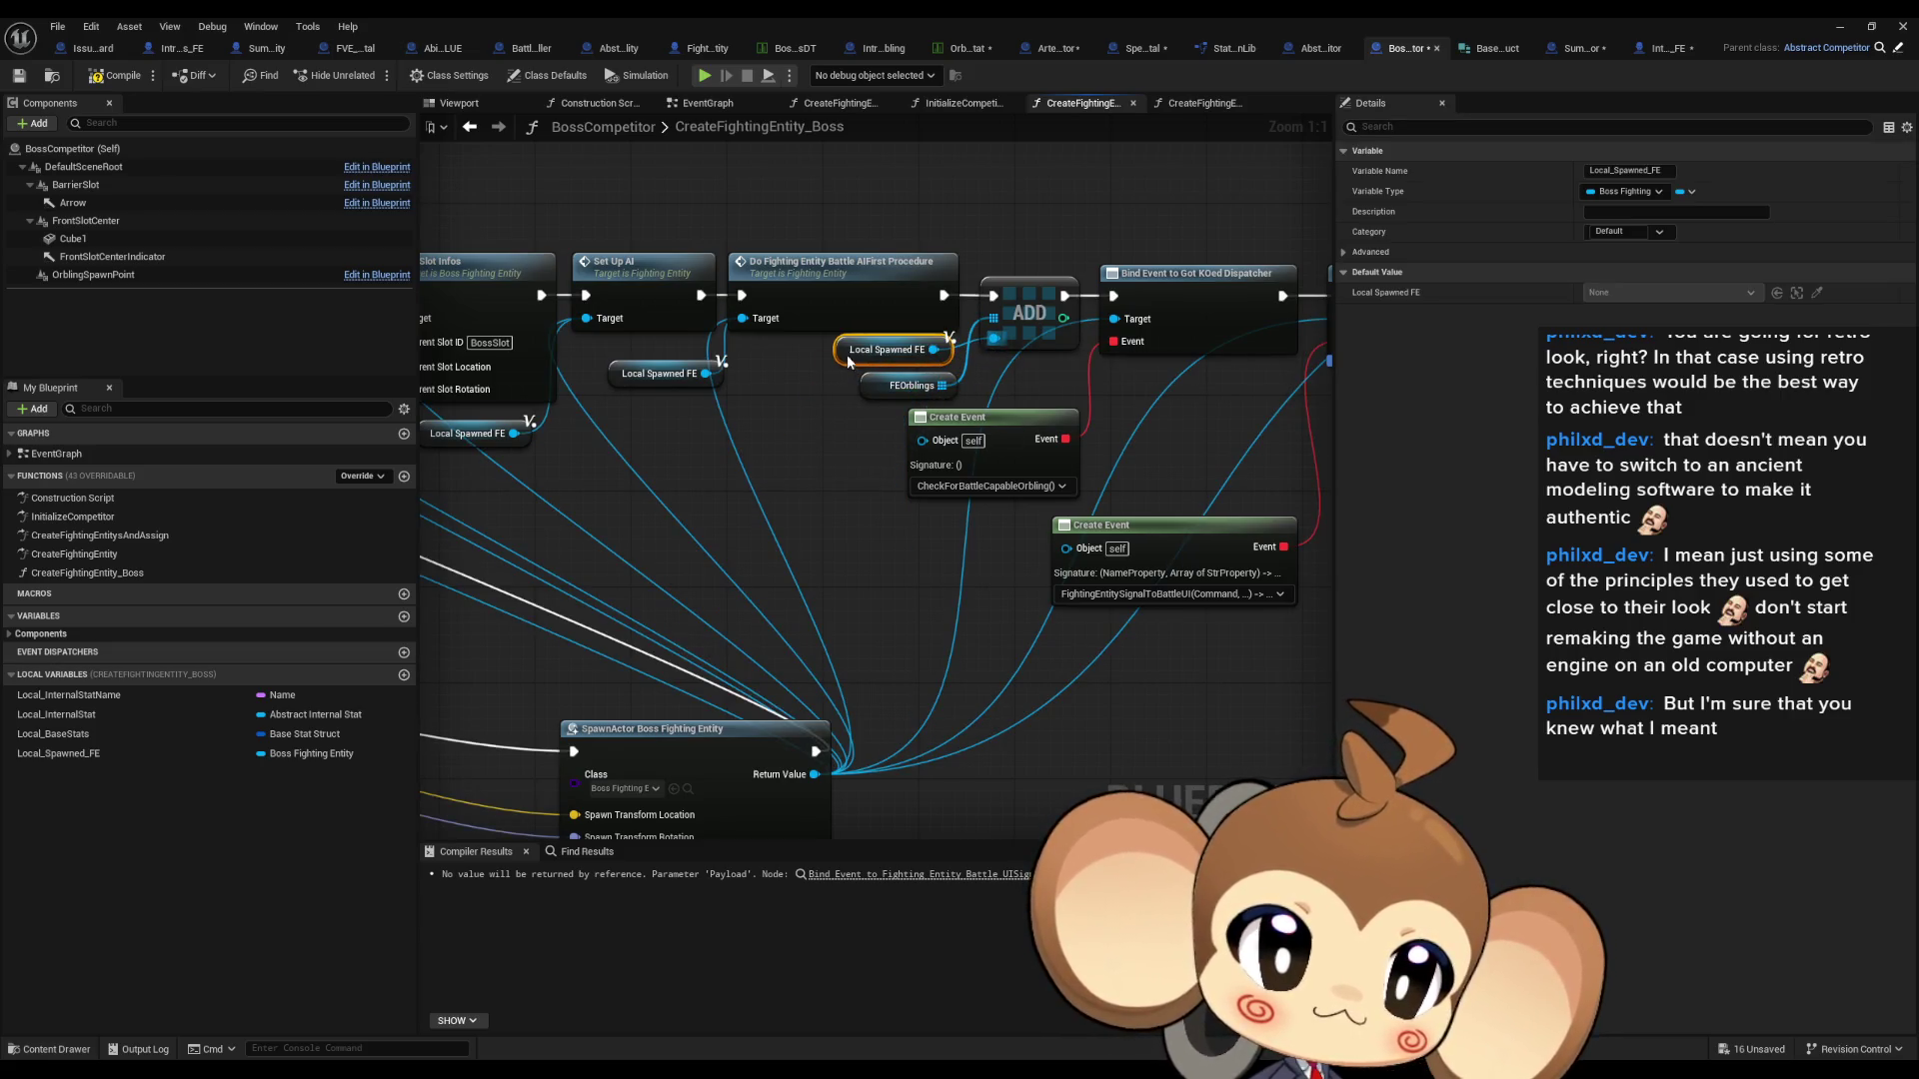
key(ctrl+v)
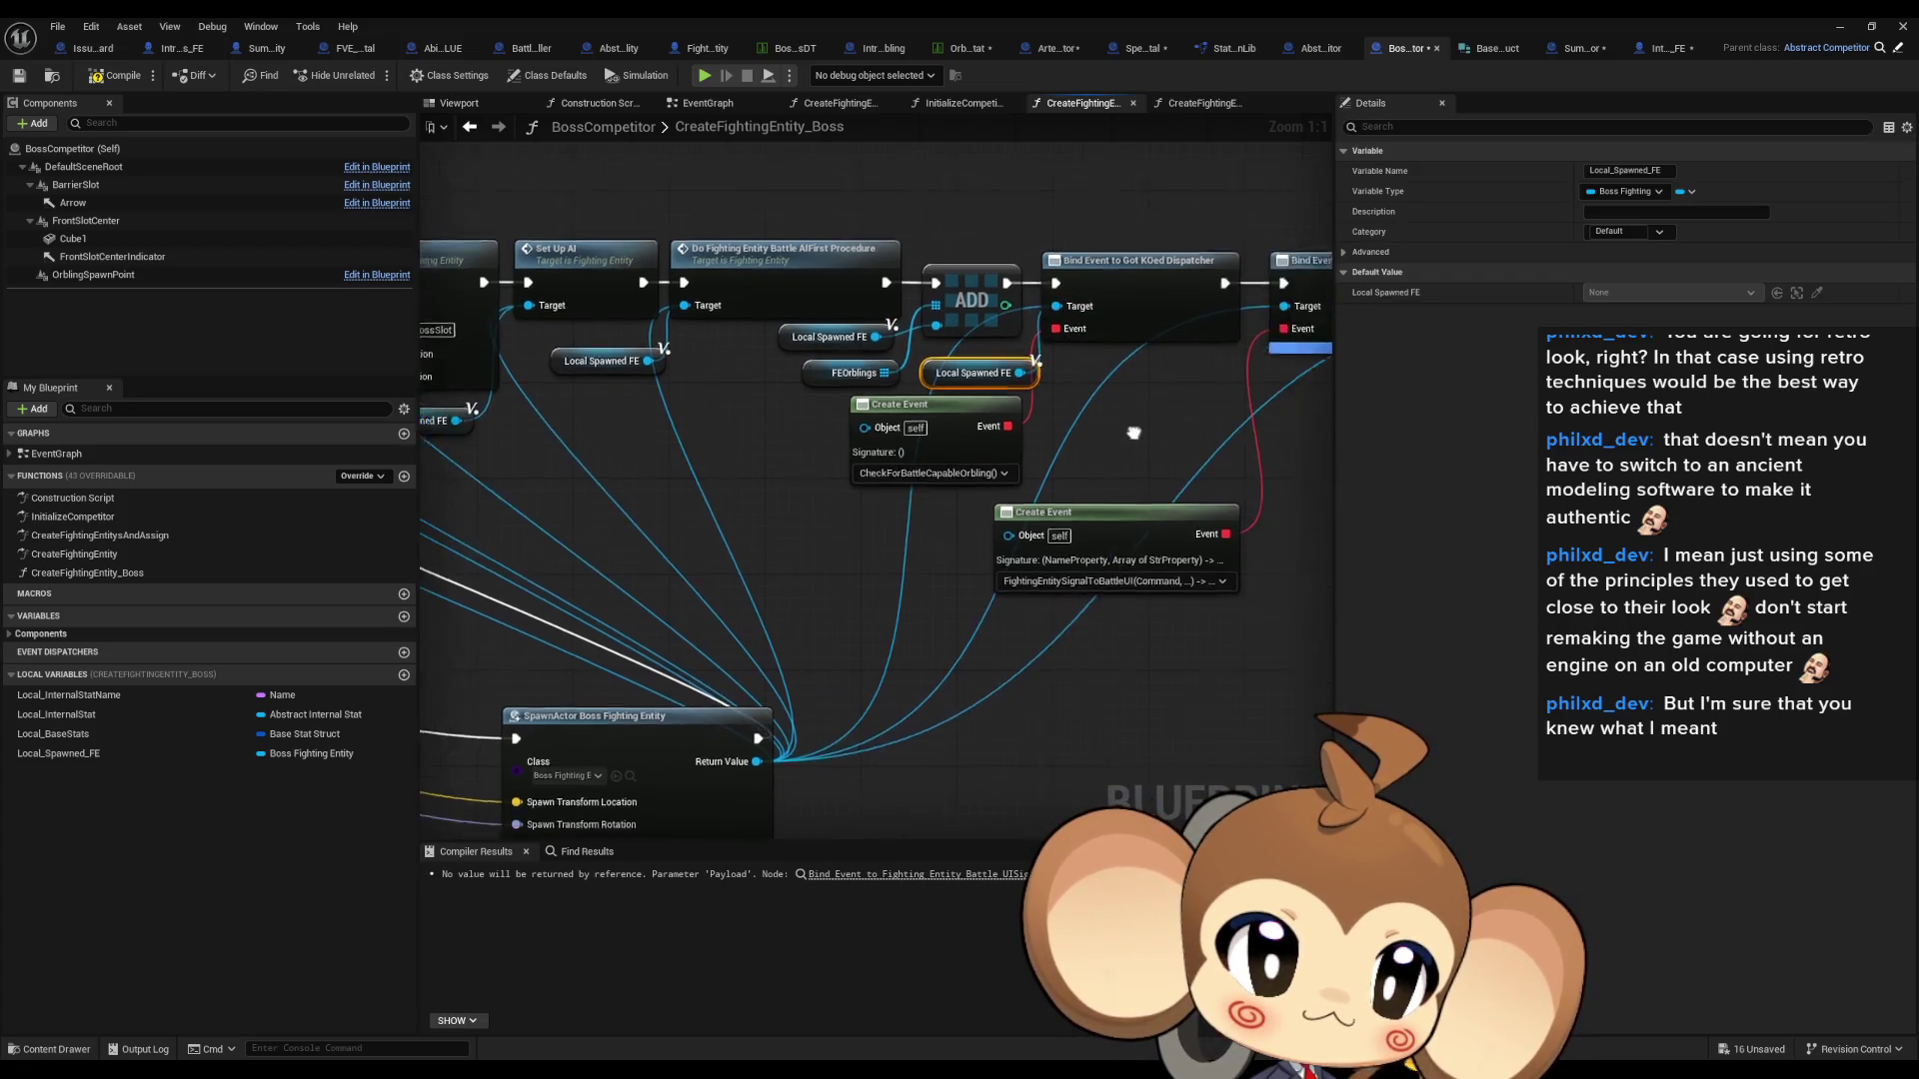
- Paste Local Spawned FE getters for the event binding and the Return Node's Output
drag(1163, 437, 974, 386)
key(ctrl+v)
drag(1186, 413, 718, 425)
key(ctrl+v)
drag(842, 412, 891, 323)
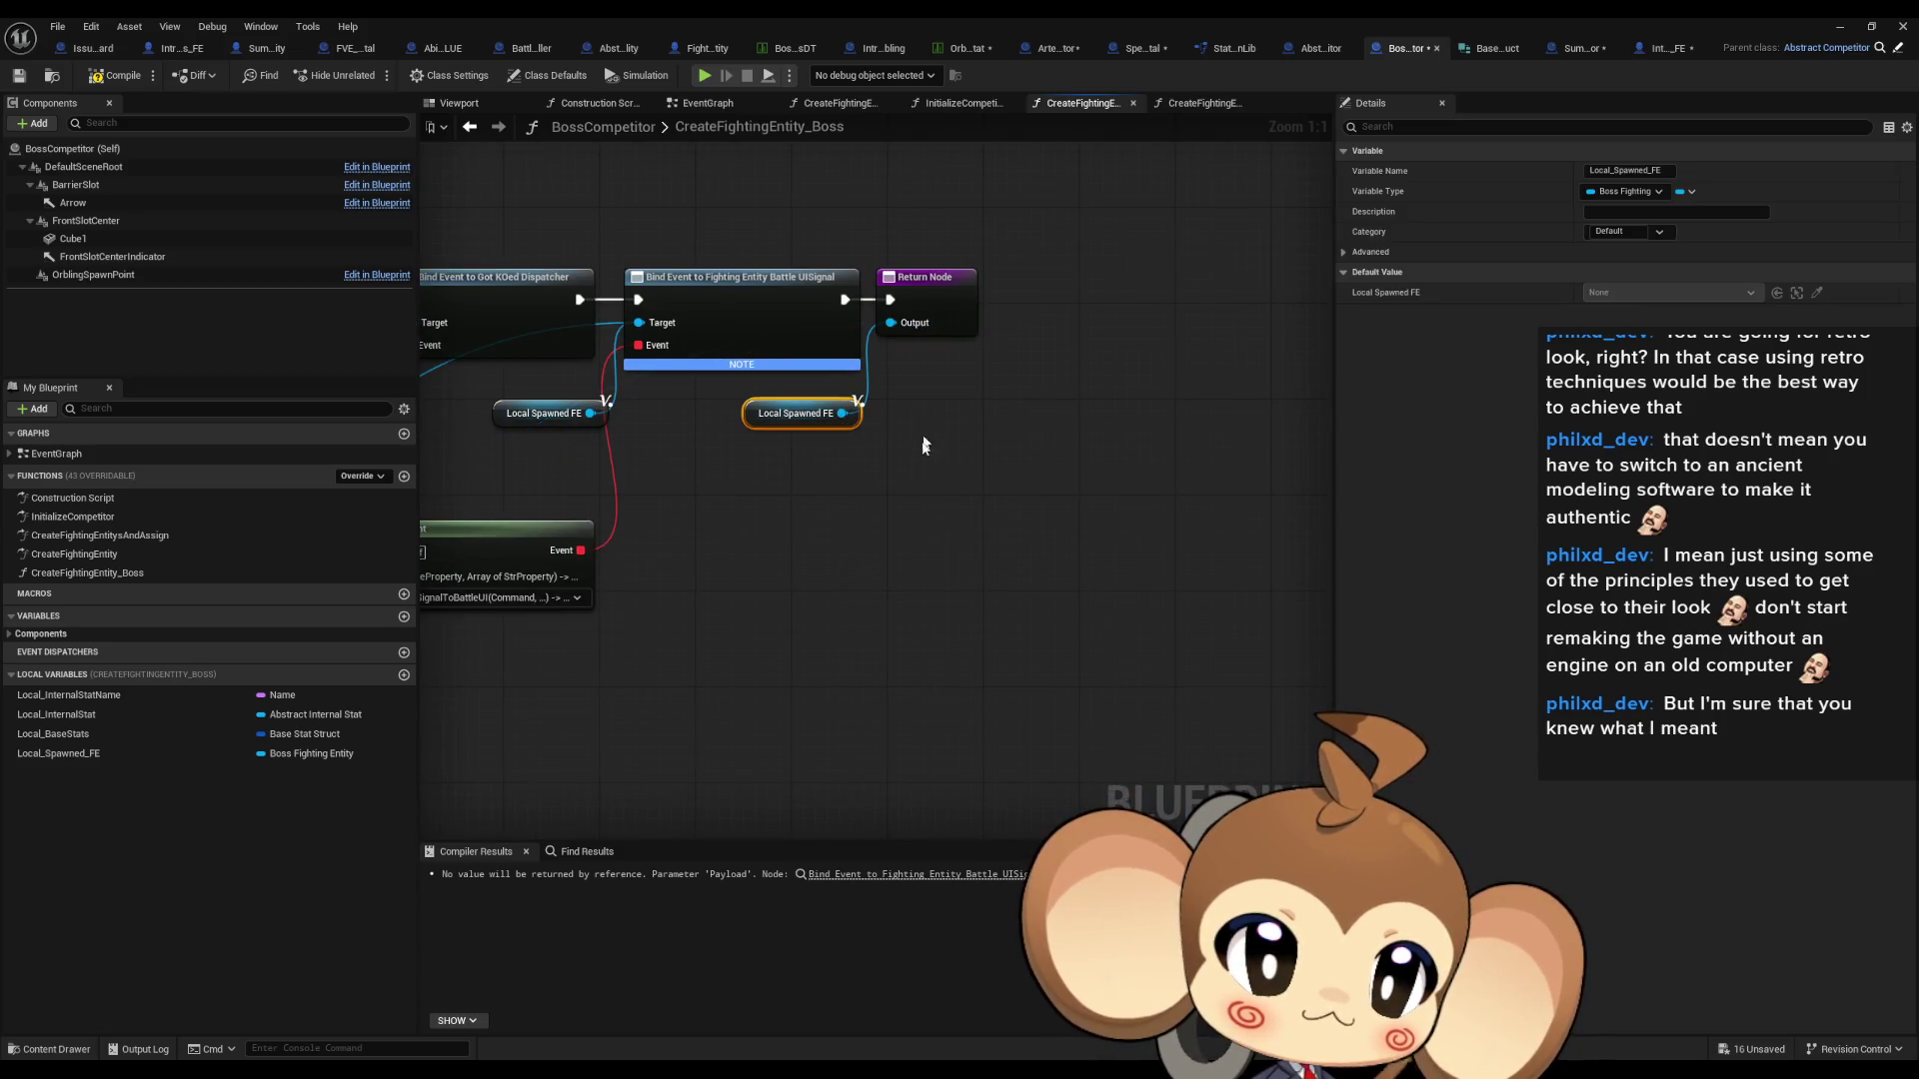
click(924, 435)
scroll(851, 561, down, 5)
- Check the Return Value link, then drop the == Orbling class comparison node slightly lower
scroll(519, 430, up, 3)
mouse_move(536, 225)
mouse_down()
mouse_move(518, 188)
mouse_move(601, 275)
mouse_up()
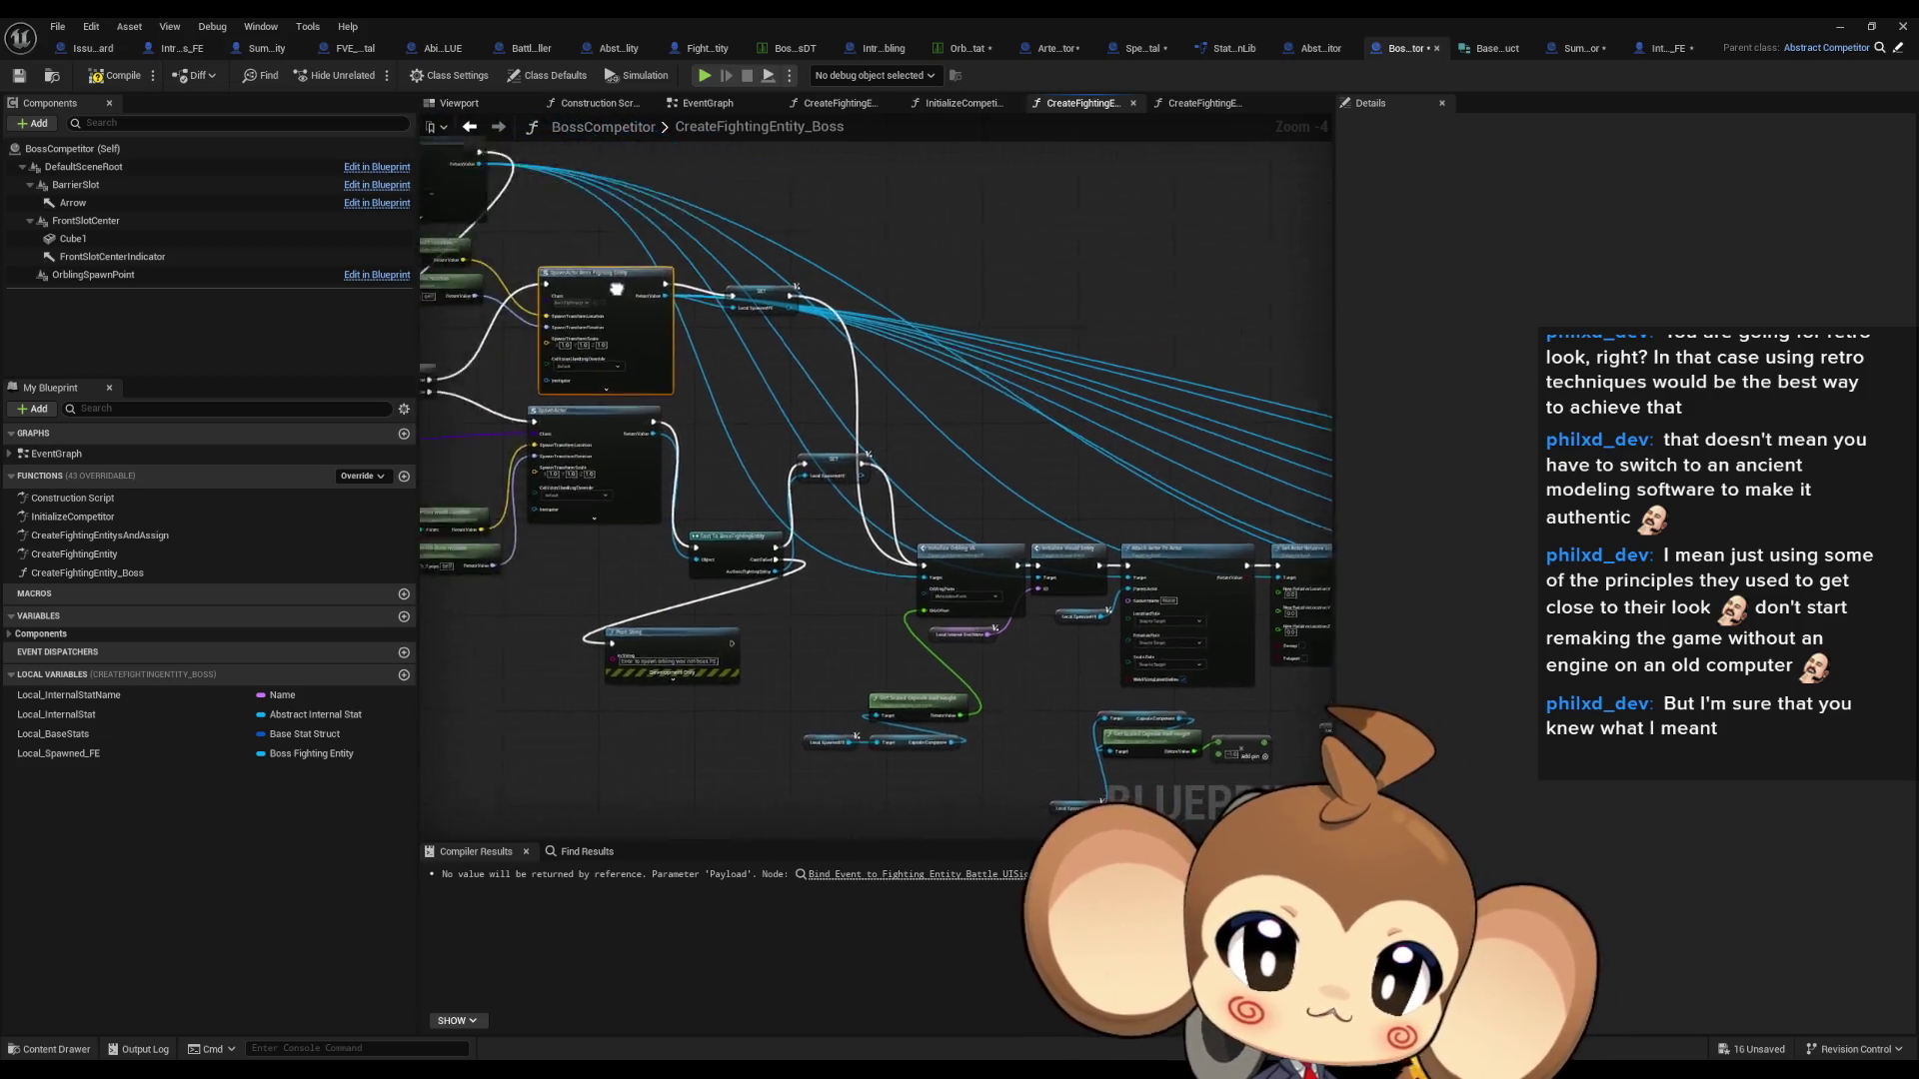
scroll(602, 275, up, 3)
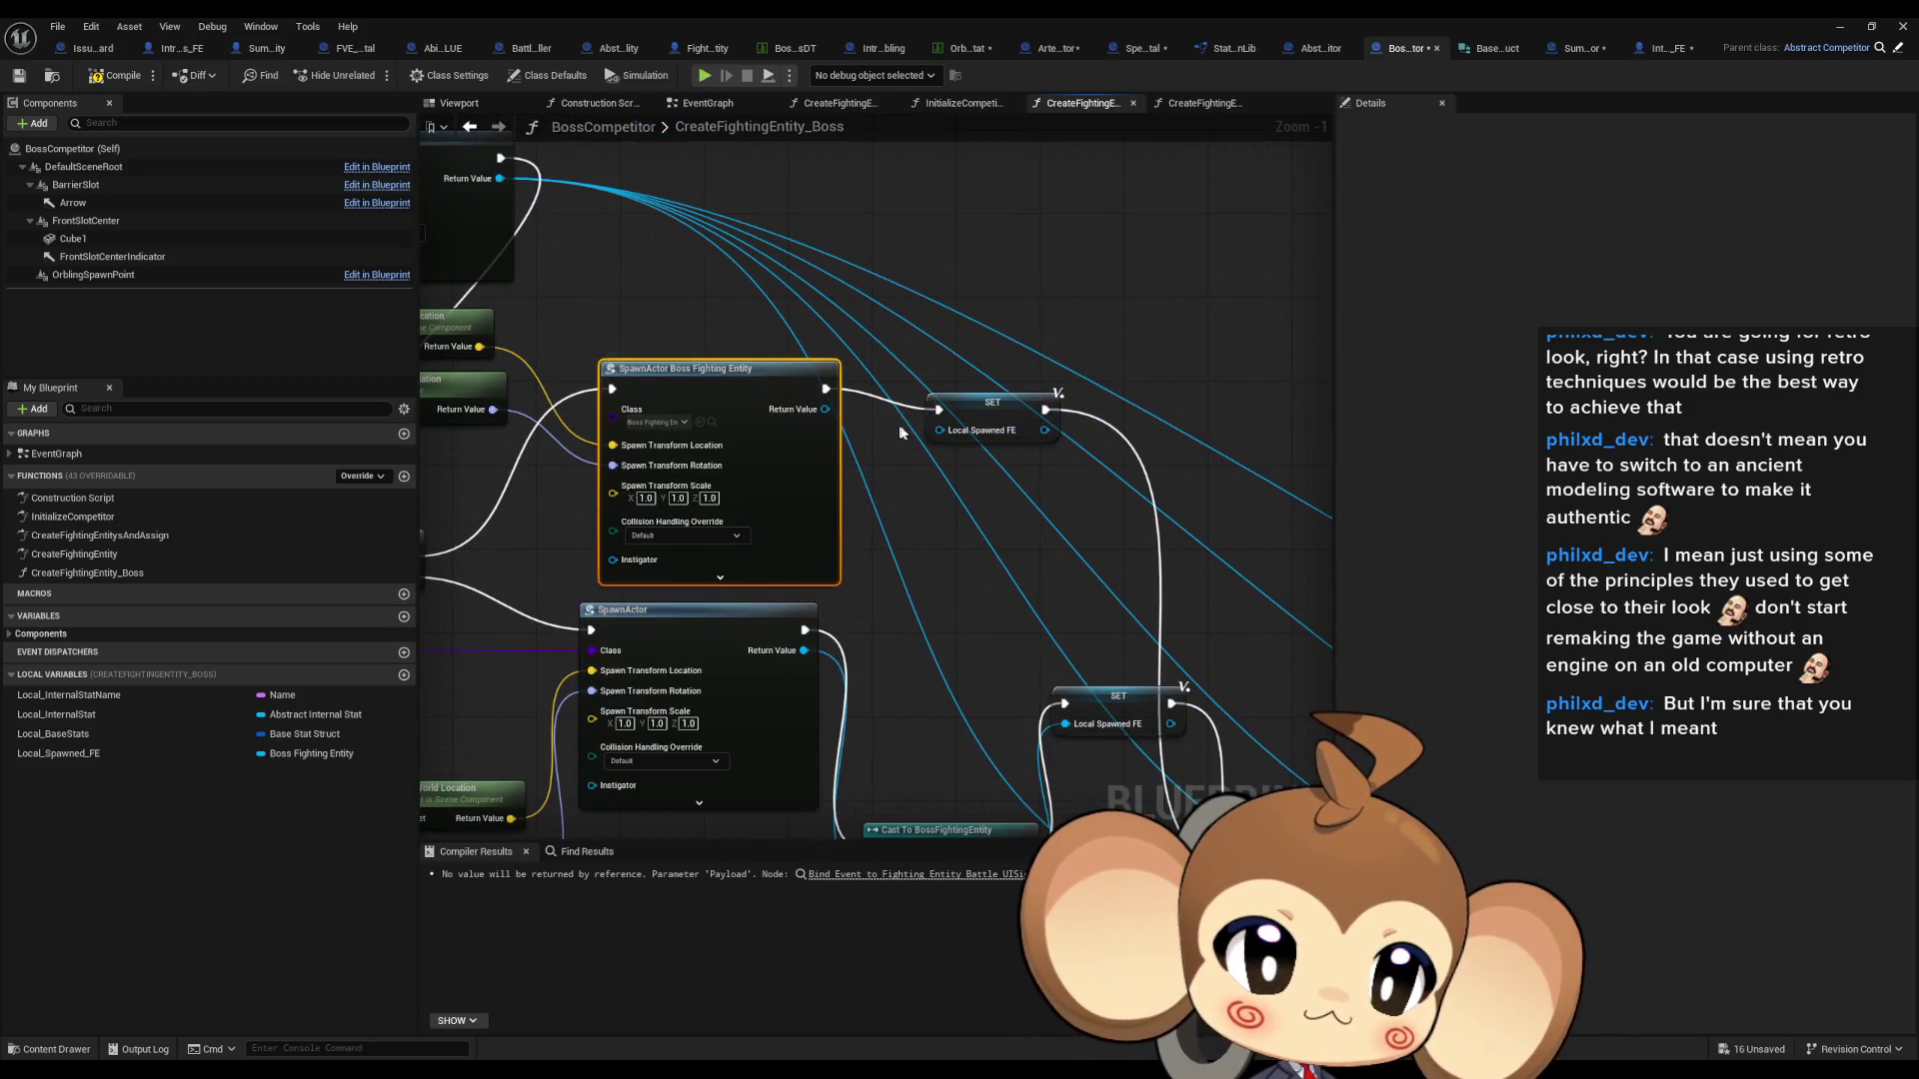
drag(825, 410, 825, 410)
scroll(933, 555, down, 6)
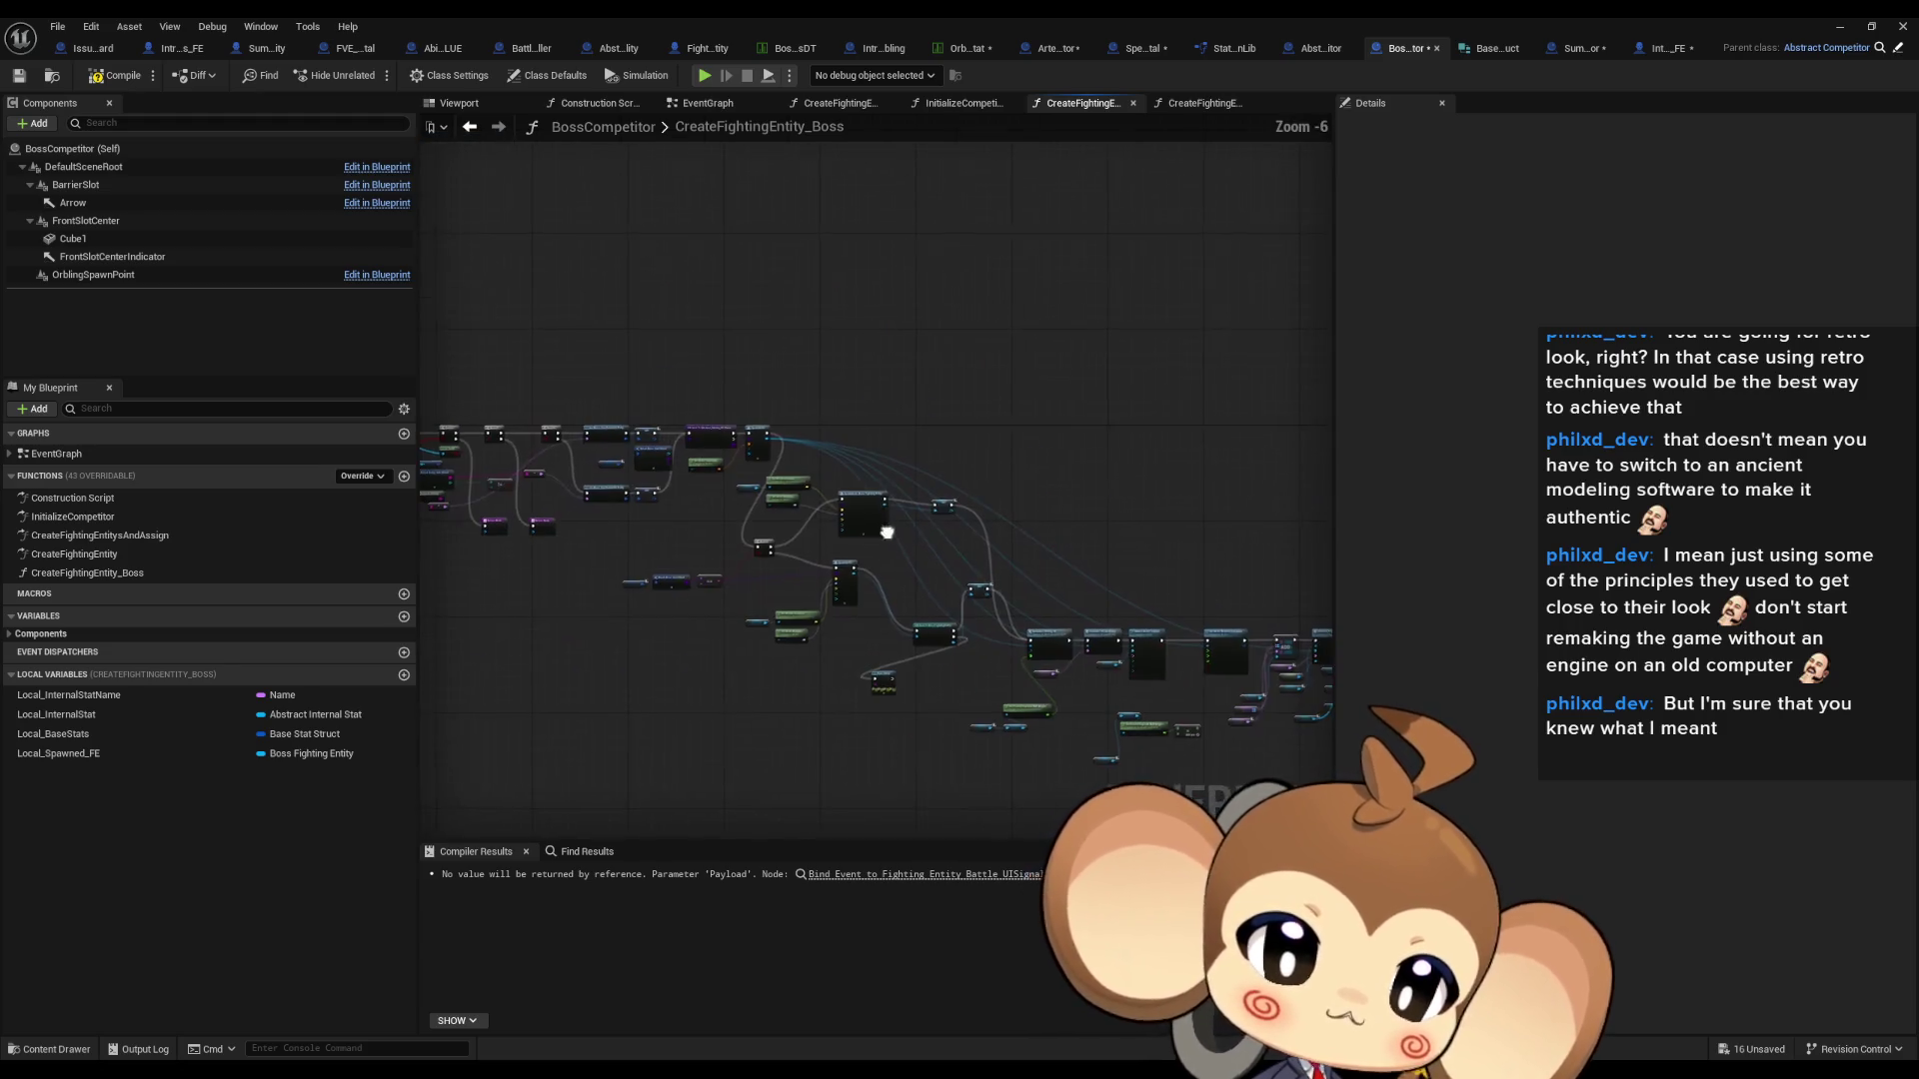
scroll(935, 541, up, 2)
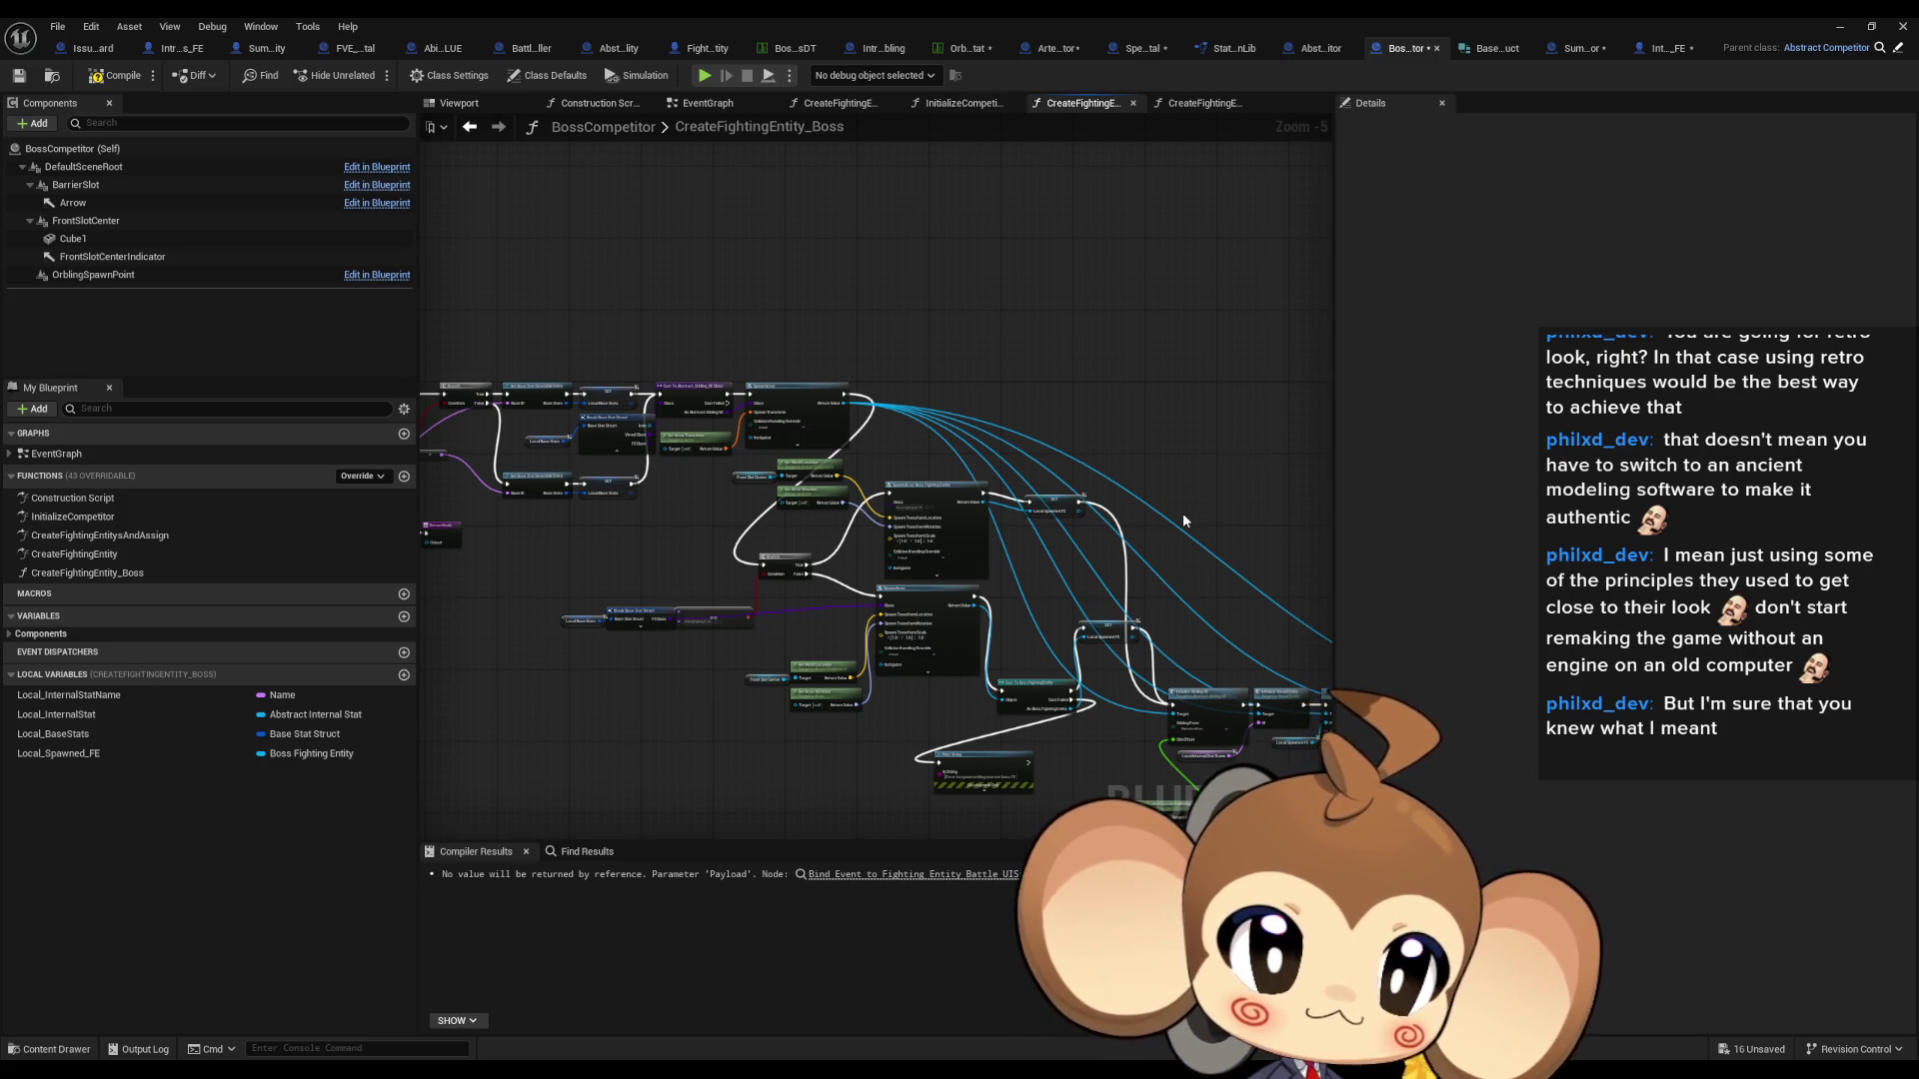
scroll(778, 540, up, 4)
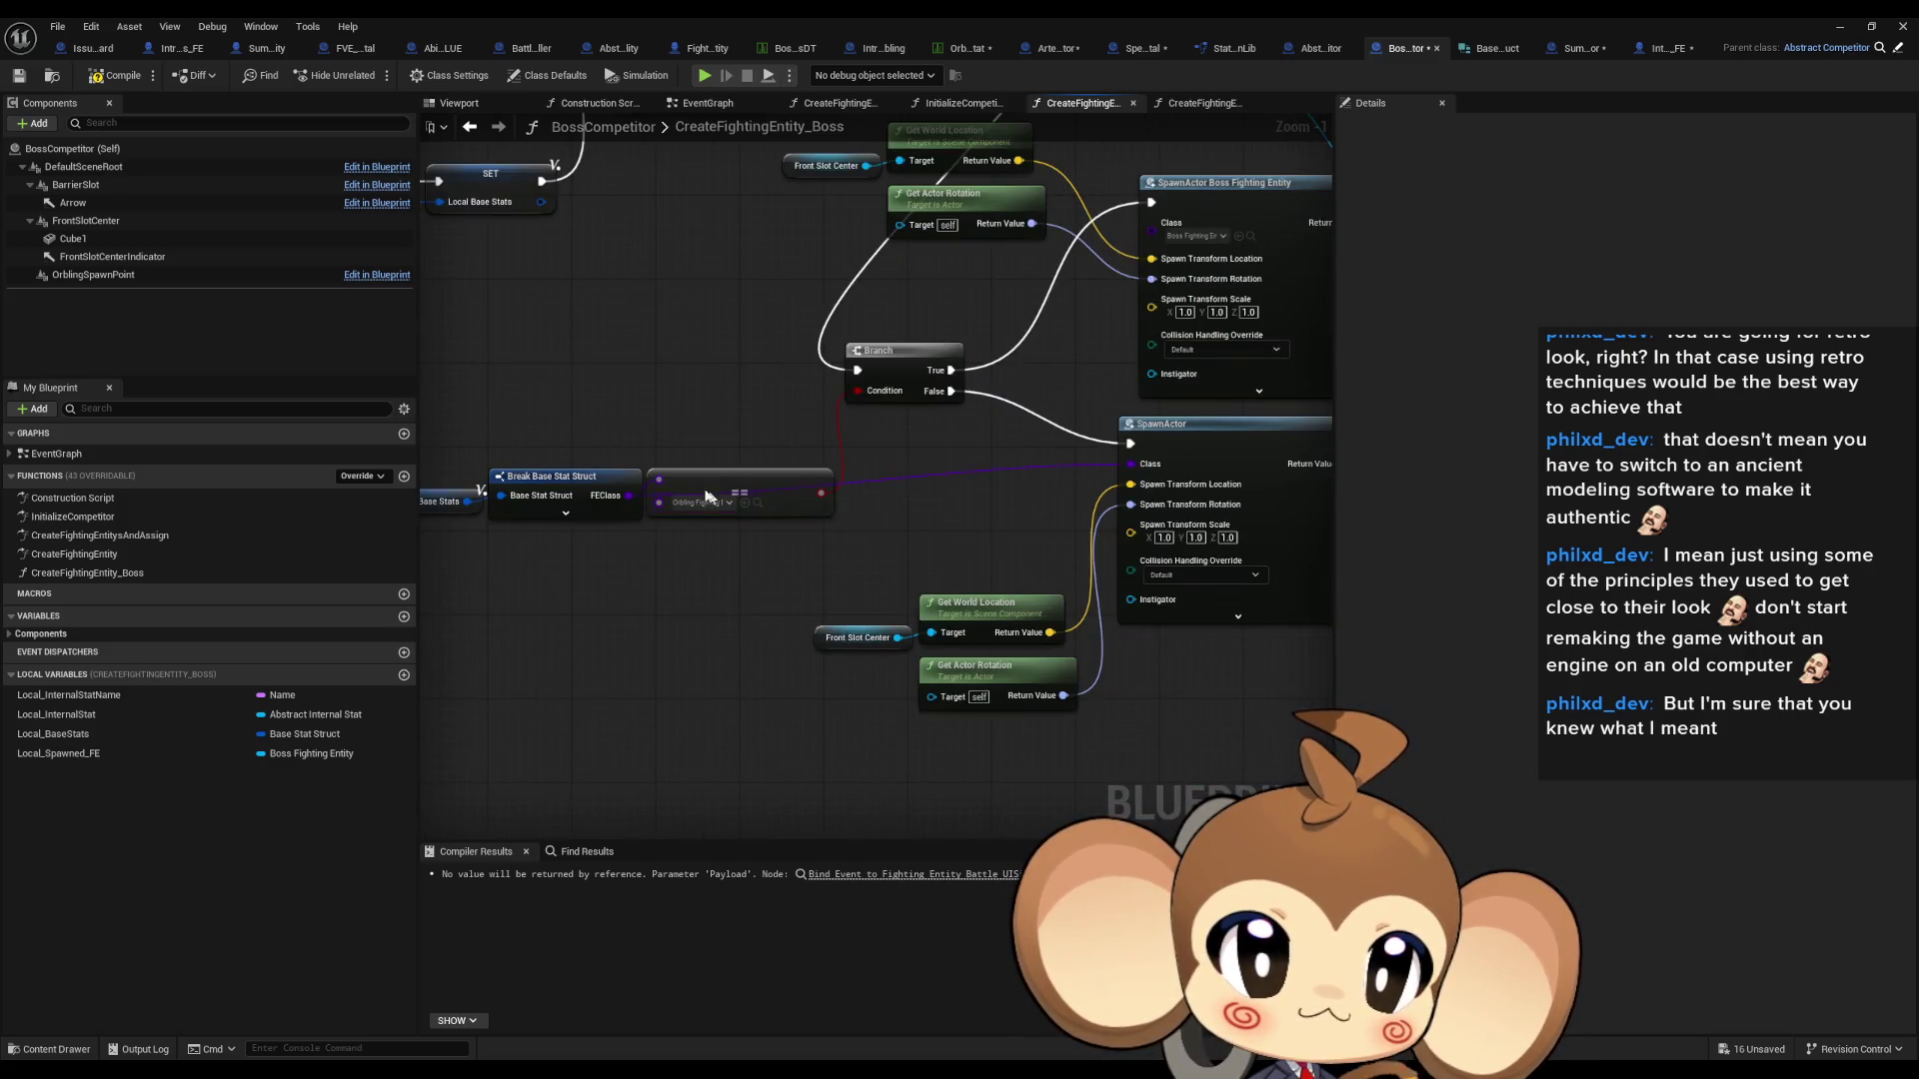
drag(724, 477, 733, 531)
click(714, 398)
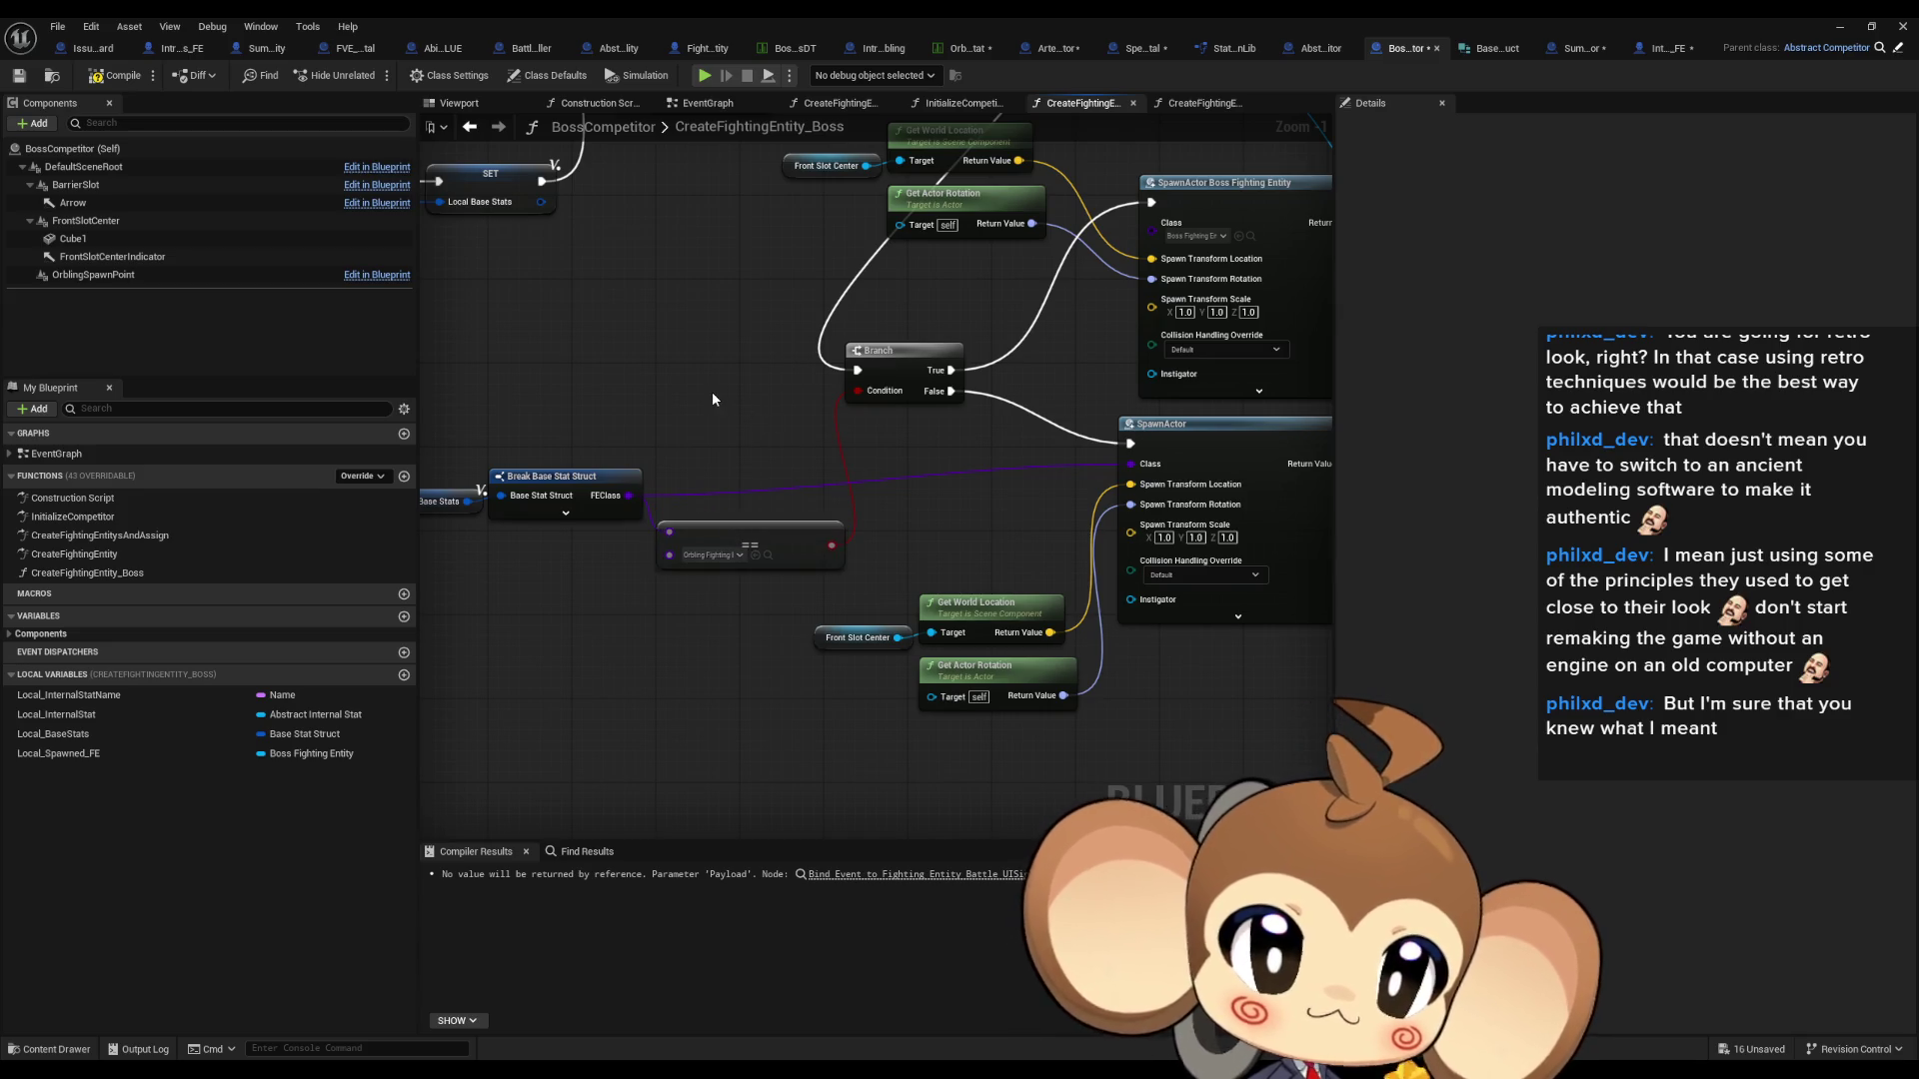
scroll(713, 399, down, 1)
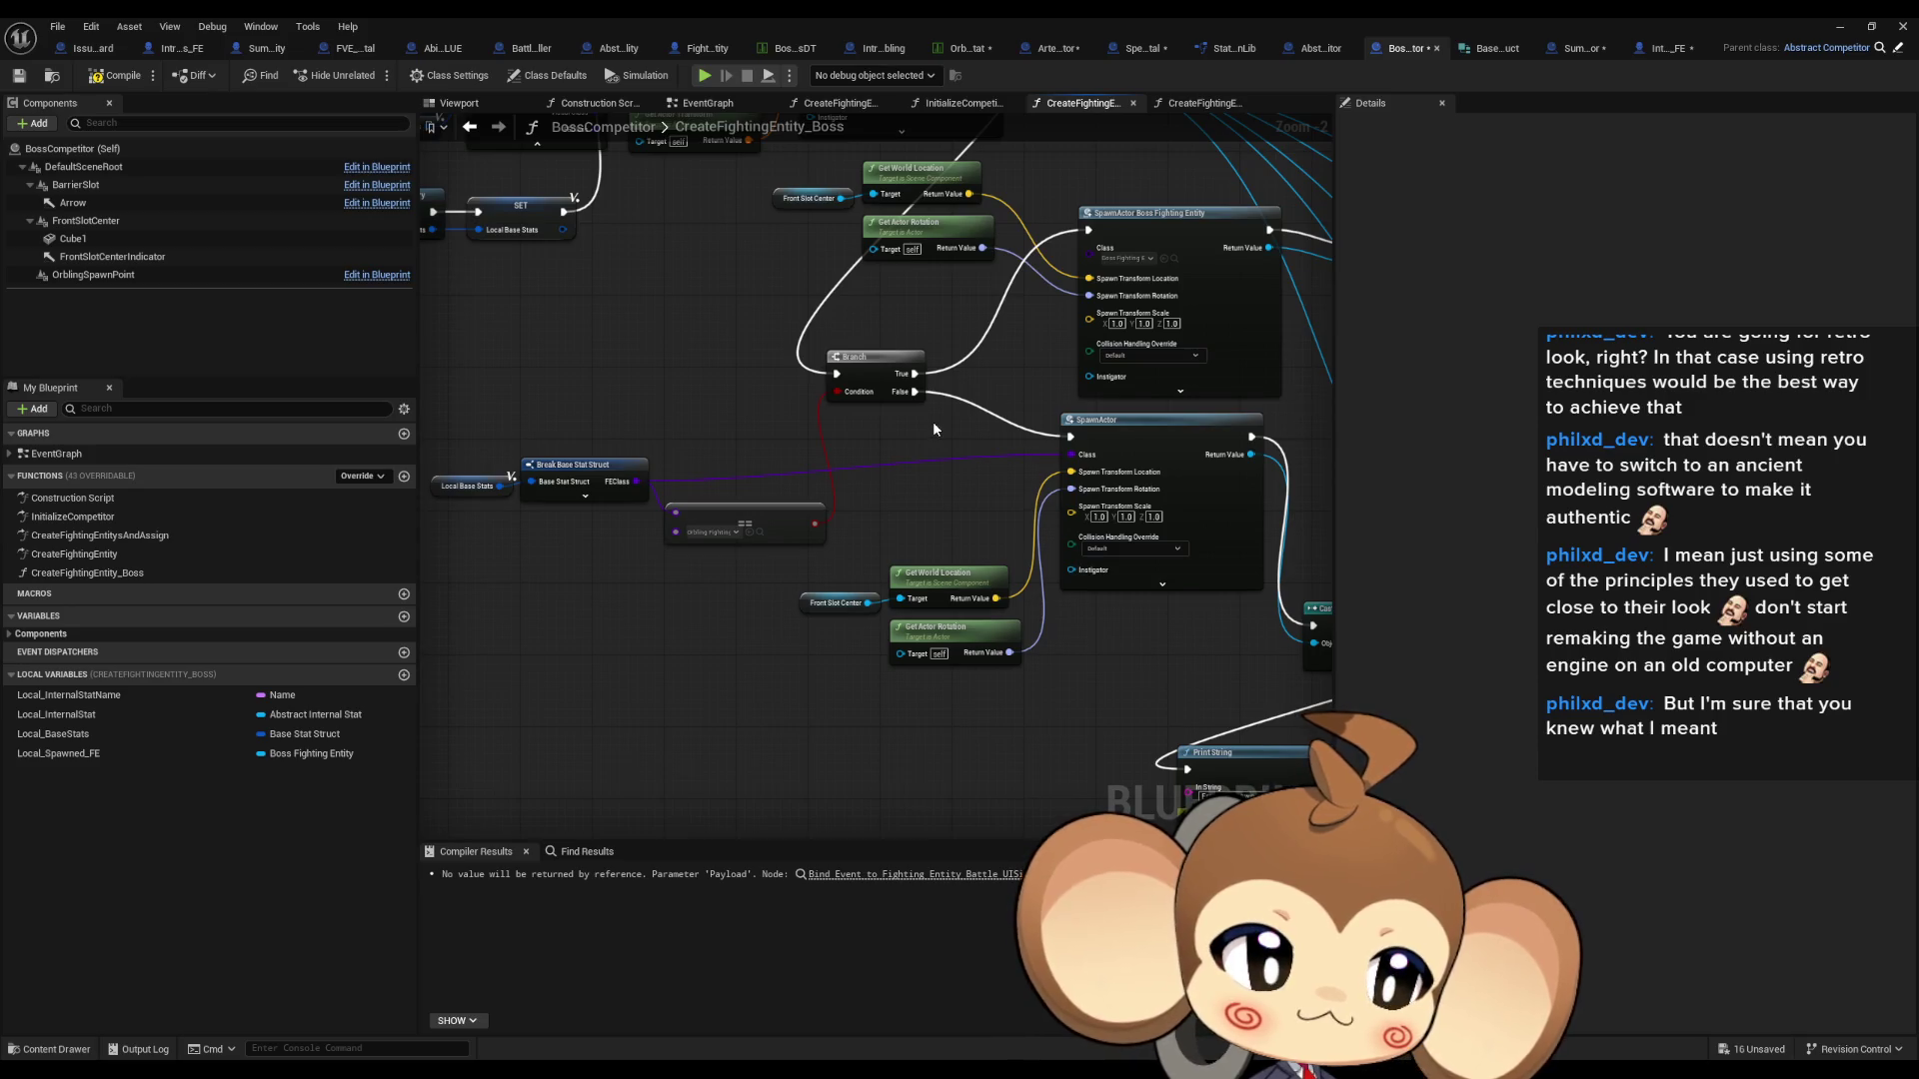
- Move the Branch and spawn nodes up, shift the Front Slot Center nodes right, and nudge the Branch
scroll(1243, 490, down, 3)
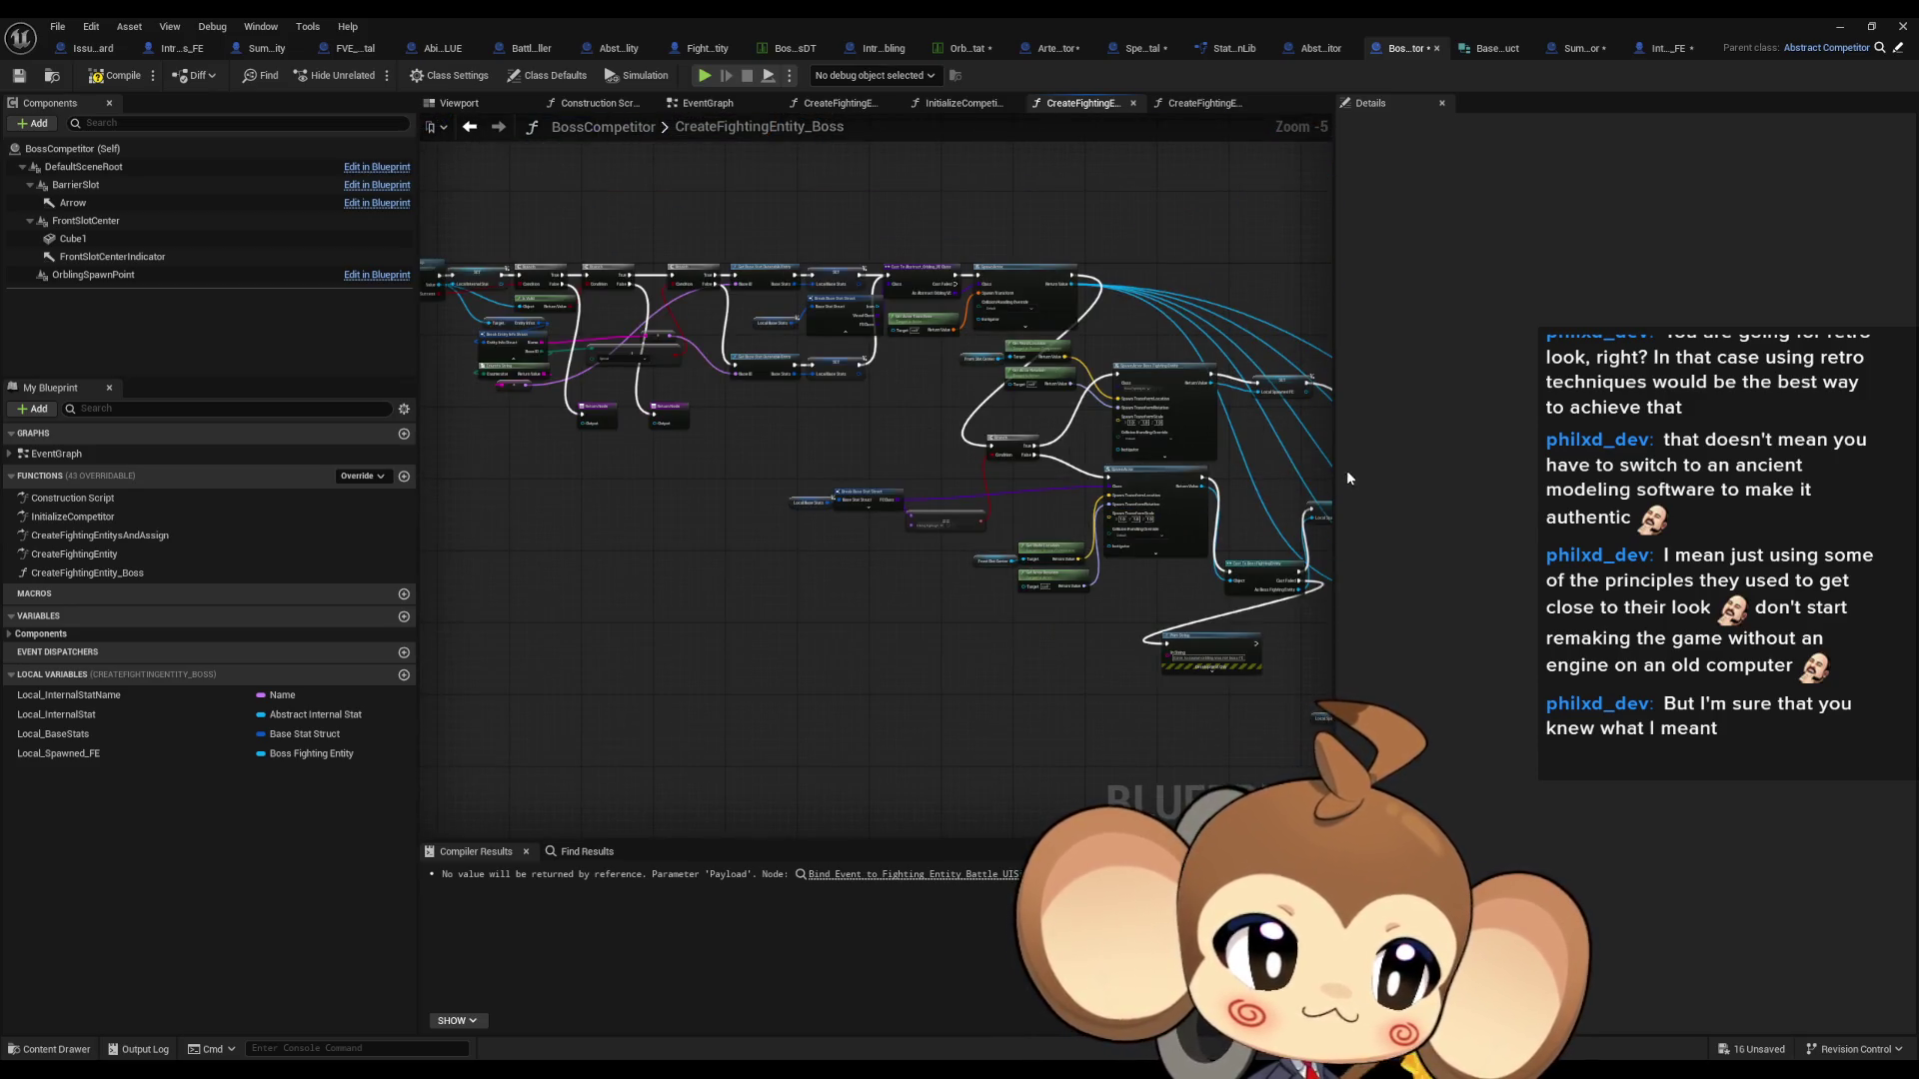
right_click(1245, 473)
click(966, 660)
scroll(699, 479, down, 2)
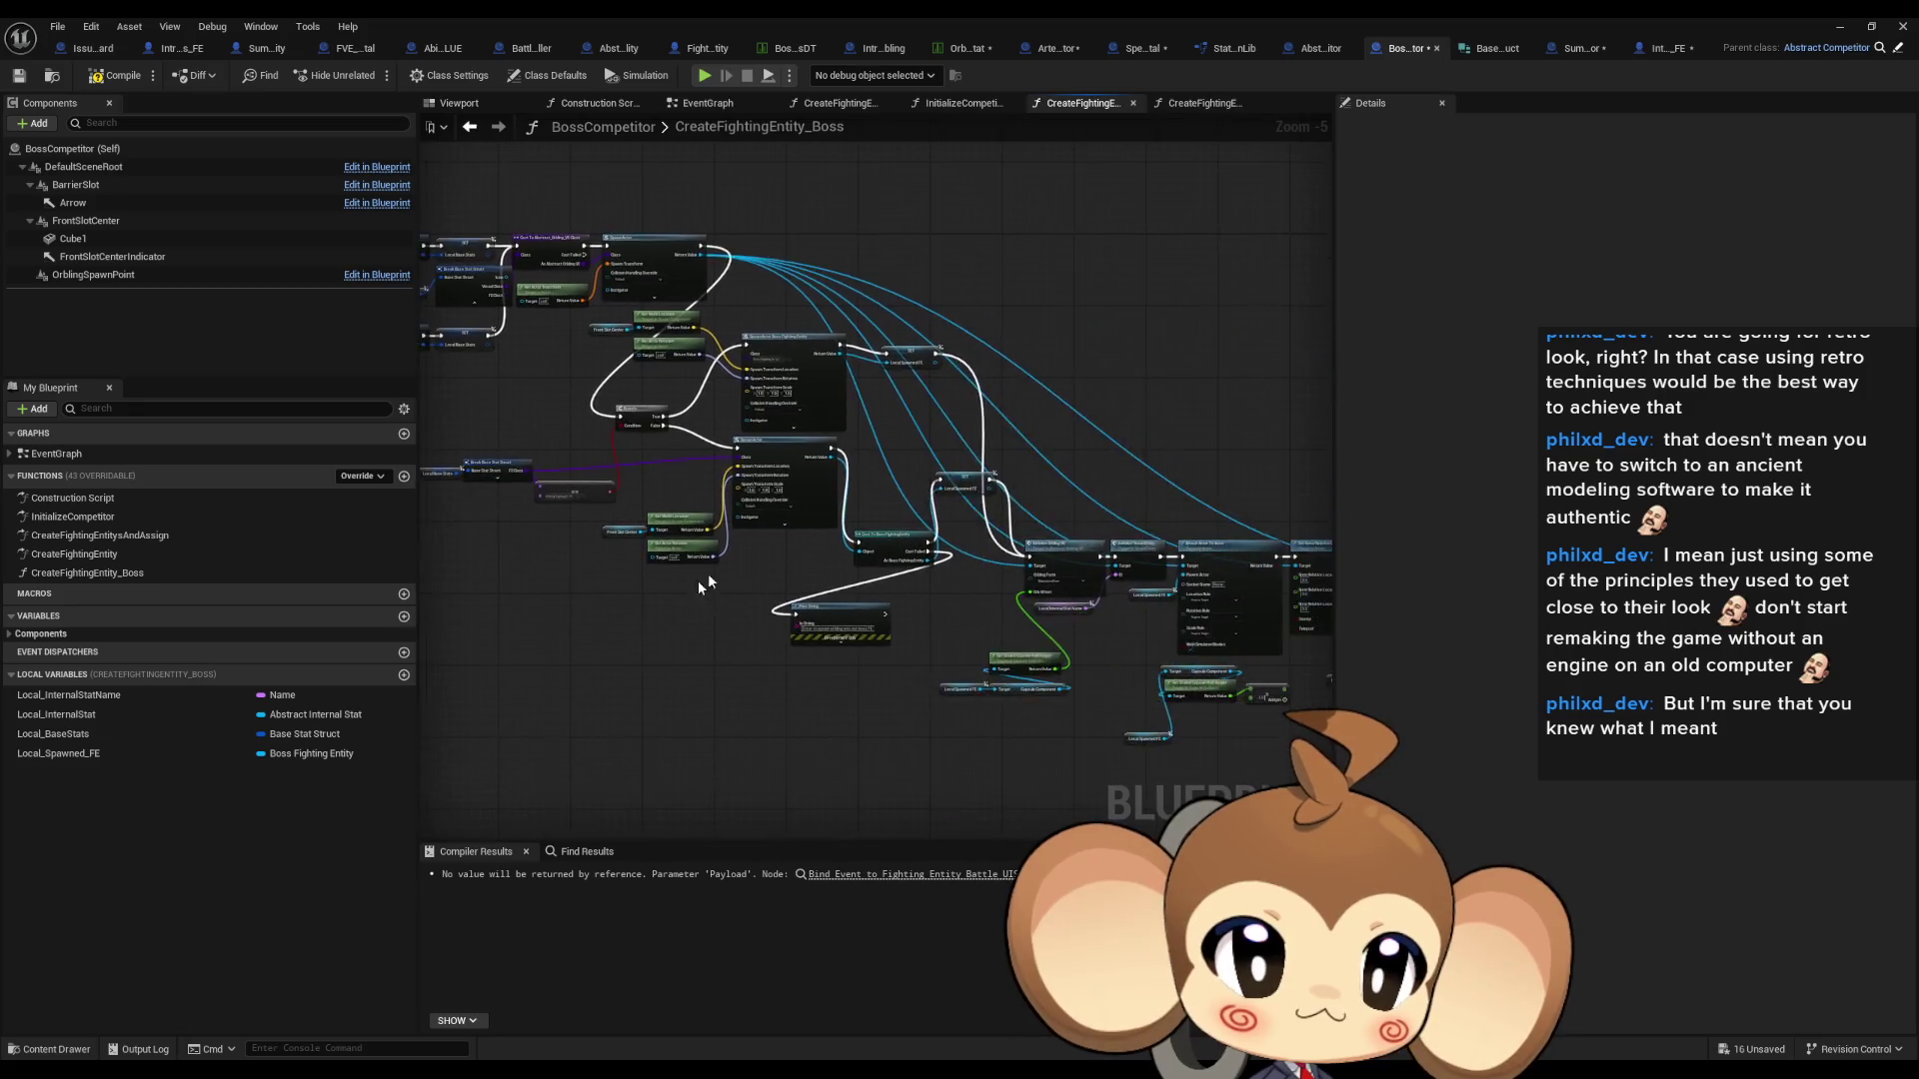
mouse_move(769, 569)
mouse_down()
mouse_move(1332, 713)
mouse_move(951, 663)
mouse_up()
scroll(727, 454, up, 3)
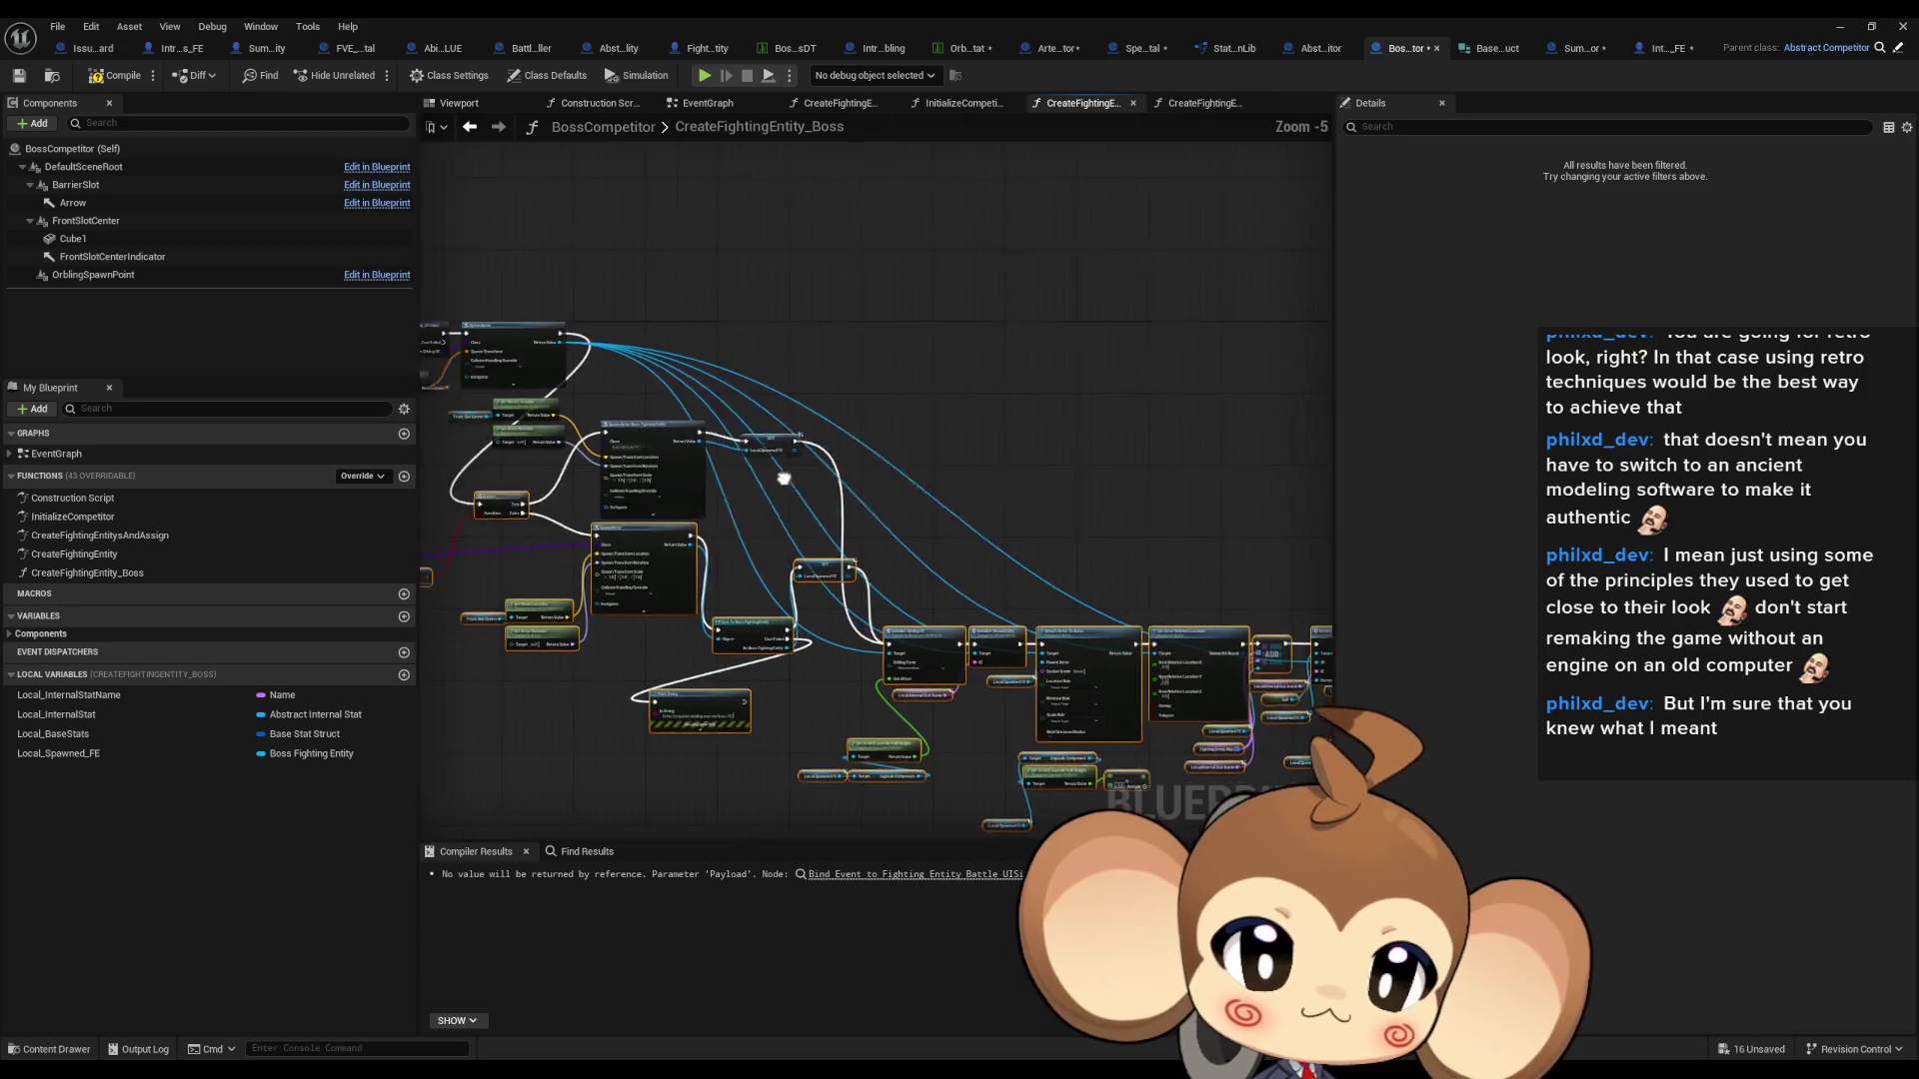
scroll(587, 480, up, 1)
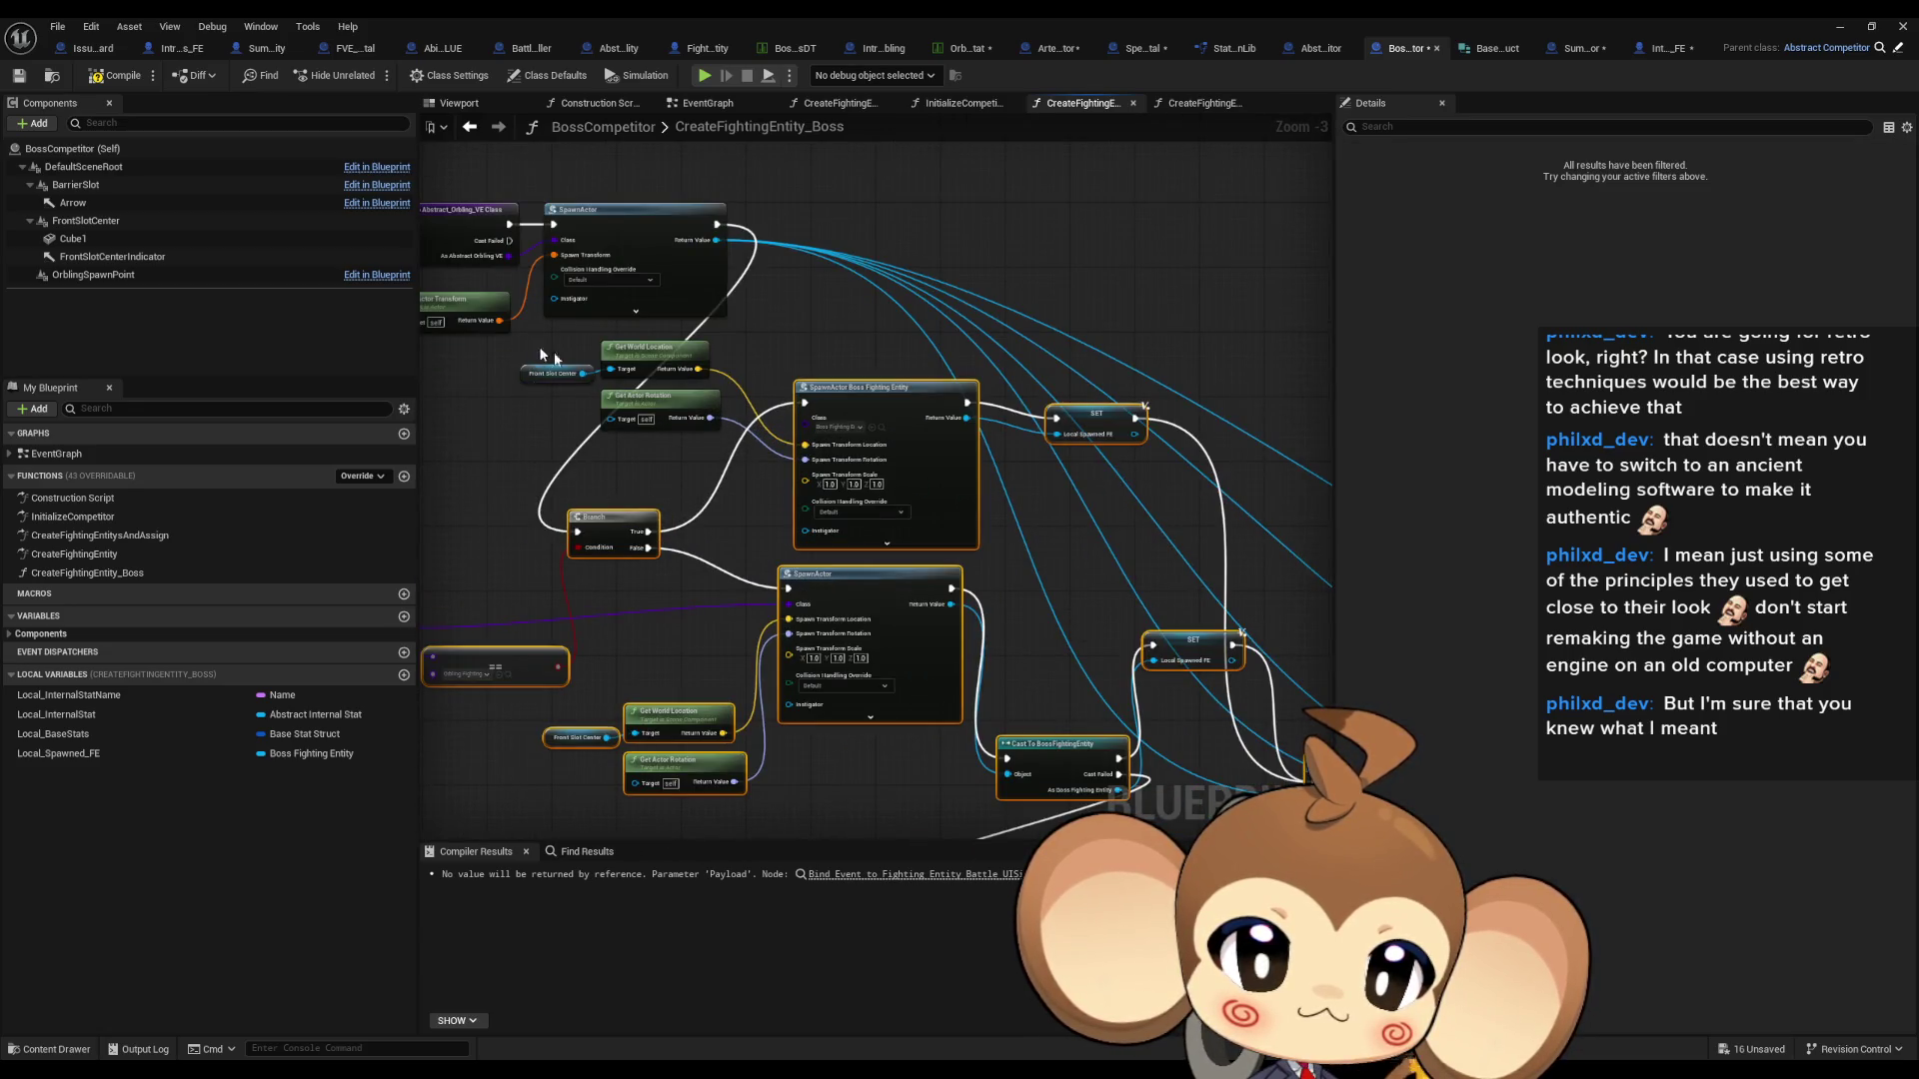
mouse_move(620, 523)
mouse_down()
mouse_move(879, 323)
mouse_move(904, 381)
mouse_move(850, 420)
mouse_move(785, 316)
mouse_up()
drag(689, 221, 895, 379)
mouse_move(818, 300)
mouse_down()
mouse_move(874, 295)
mouse_move(871, 340)
mouse_up()
ctrl+click(1062, 341)
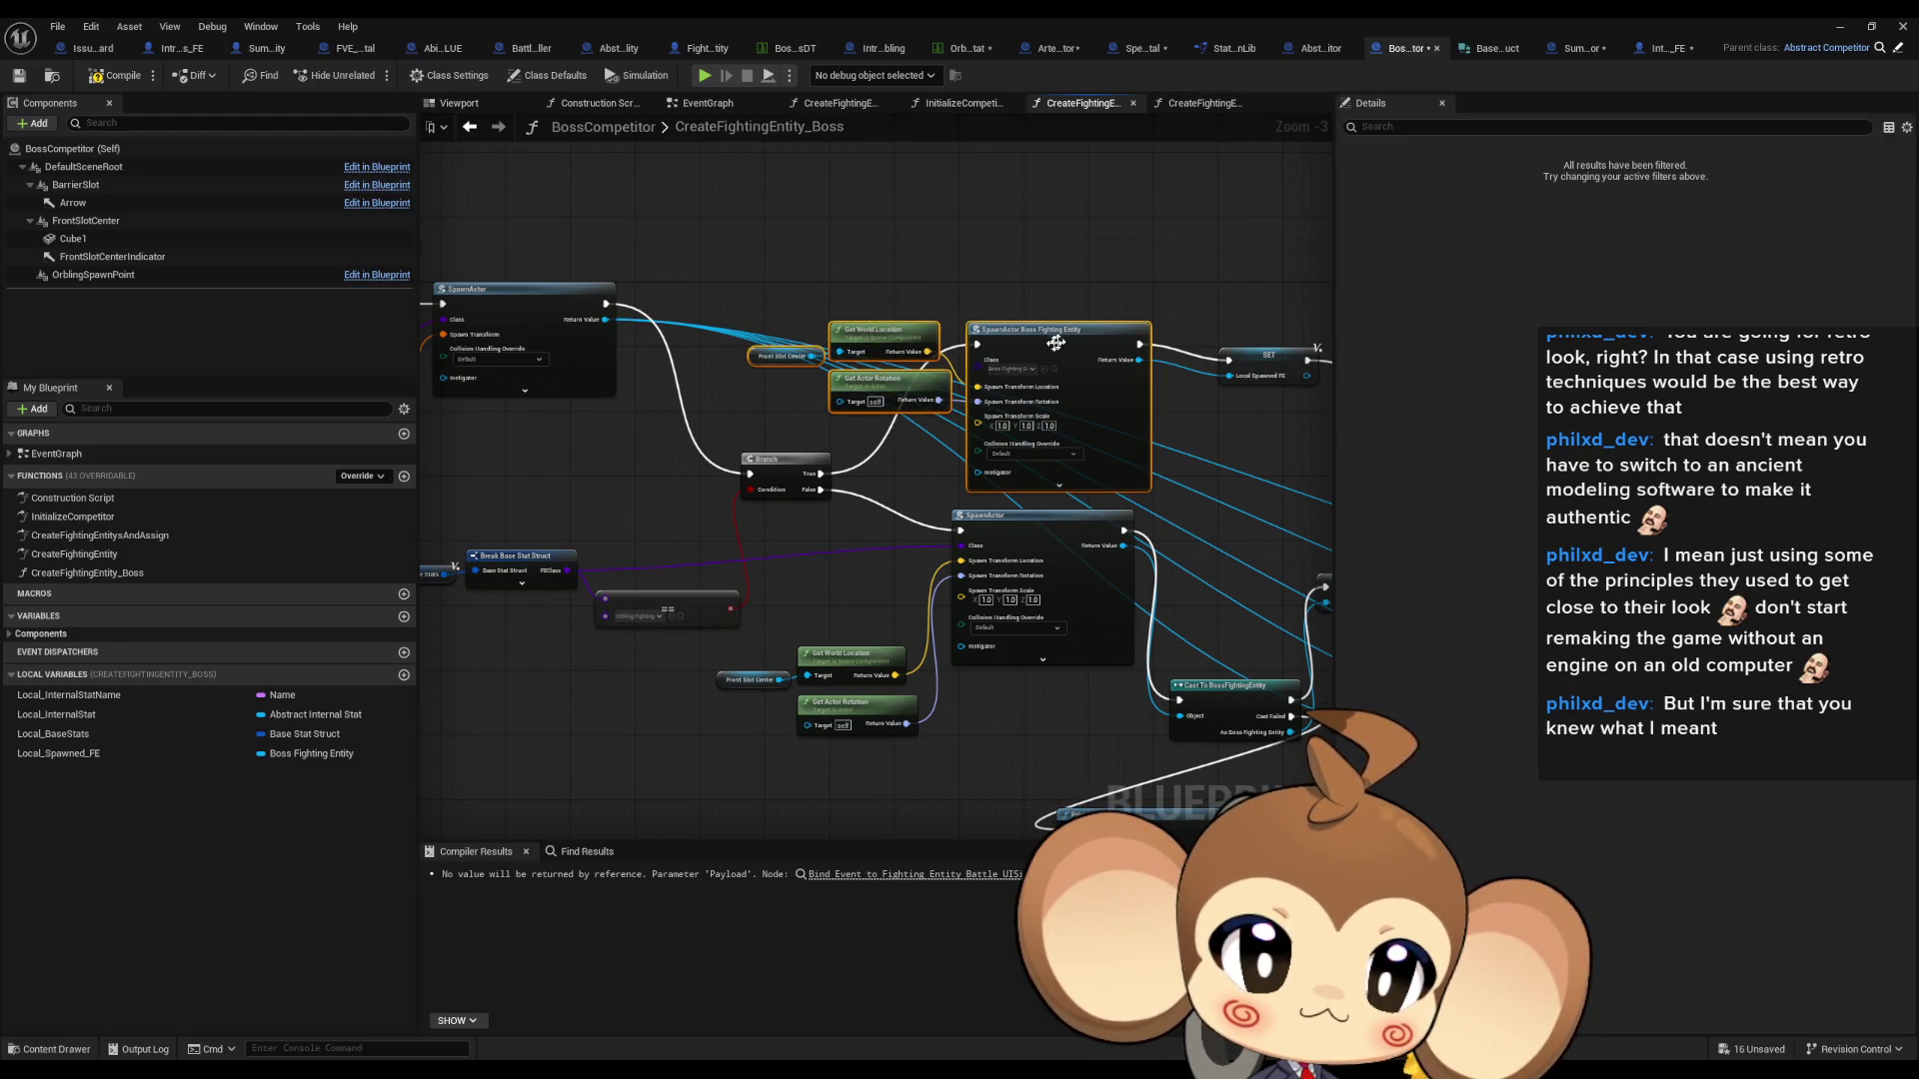
scroll(1062, 341, down, 2)
shift+click(889, 426)
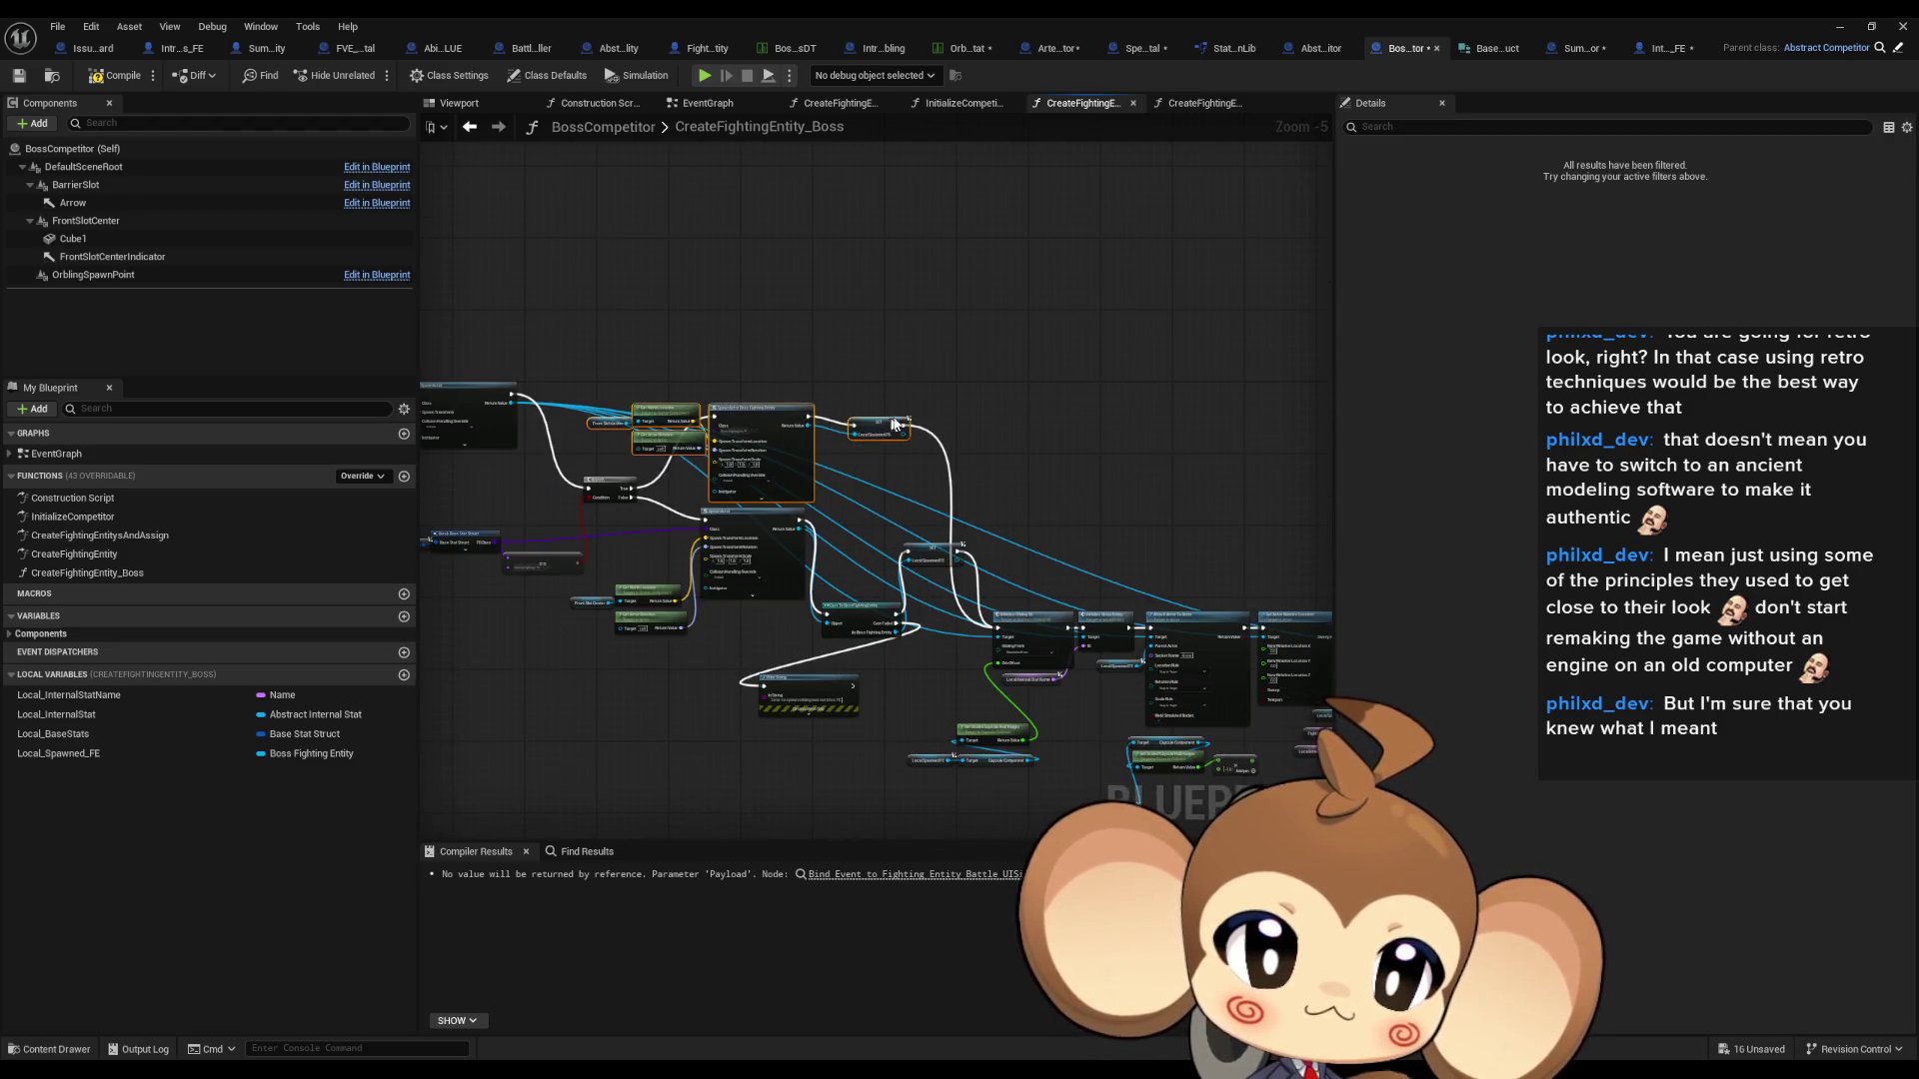
click(603, 482)
scroll(808, 337, up, 4)
drag(807, 337, 800, 327)
- Align the boss SpawnActor group onto the Branch row and lower the Front Slot Center nodes
mouse_move(584, 650)
mouse_down()
mouse_move(944, 739)
mouse_move(839, 602)
mouse_move(810, 593)
mouse_up()
drag(871, 496, 789, 479)
scroll(745, 426, down, 1)
mouse_move(641, 265)
mouse_down()
mouse_move(1149, 463)
mouse_move(1294, 466)
mouse_up()
mouse_move(960, 351)
mouse_down()
mouse_move(1199, 375)
mouse_move(943, 393)
mouse_up()
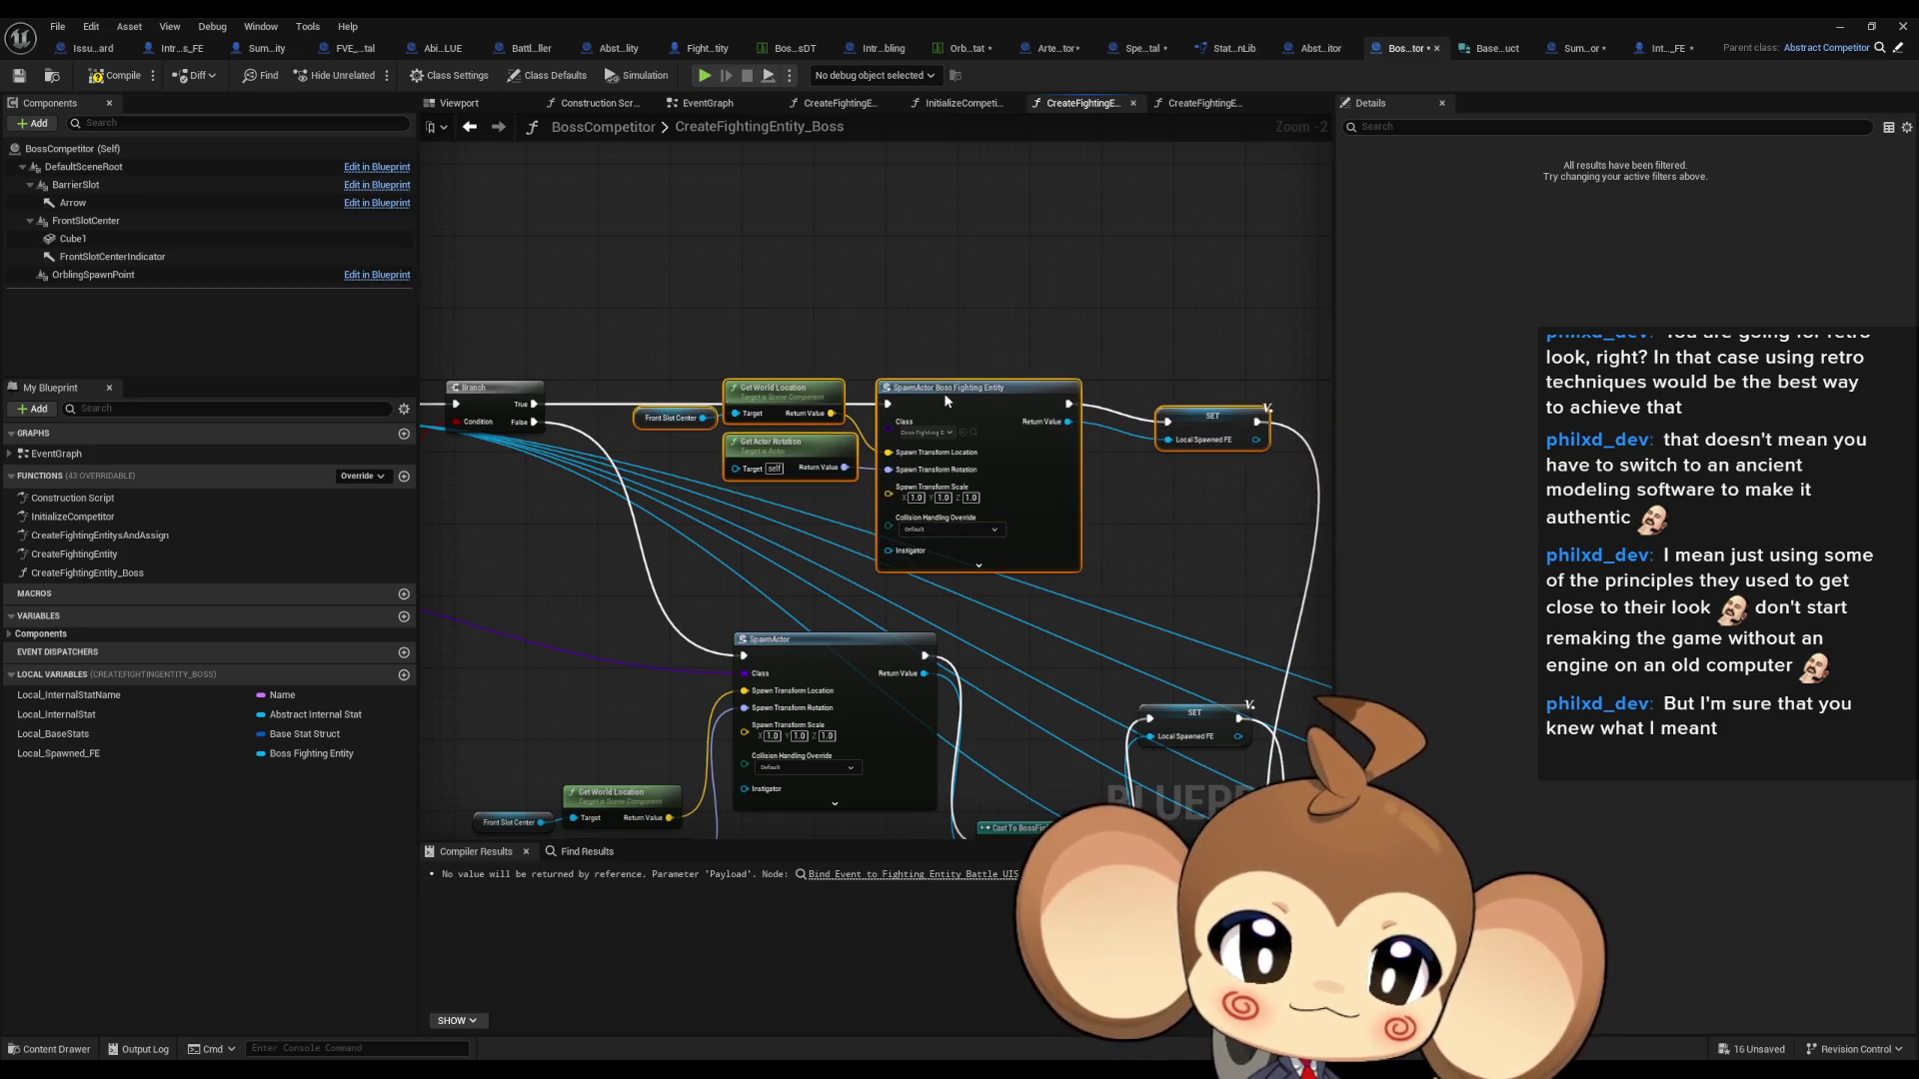
mouse_move(862, 339)
mouse_down()
mouse_move(671, 404)
mouse_move(630, 482)
mouse_up()
drag(787, 447, 786, 489)
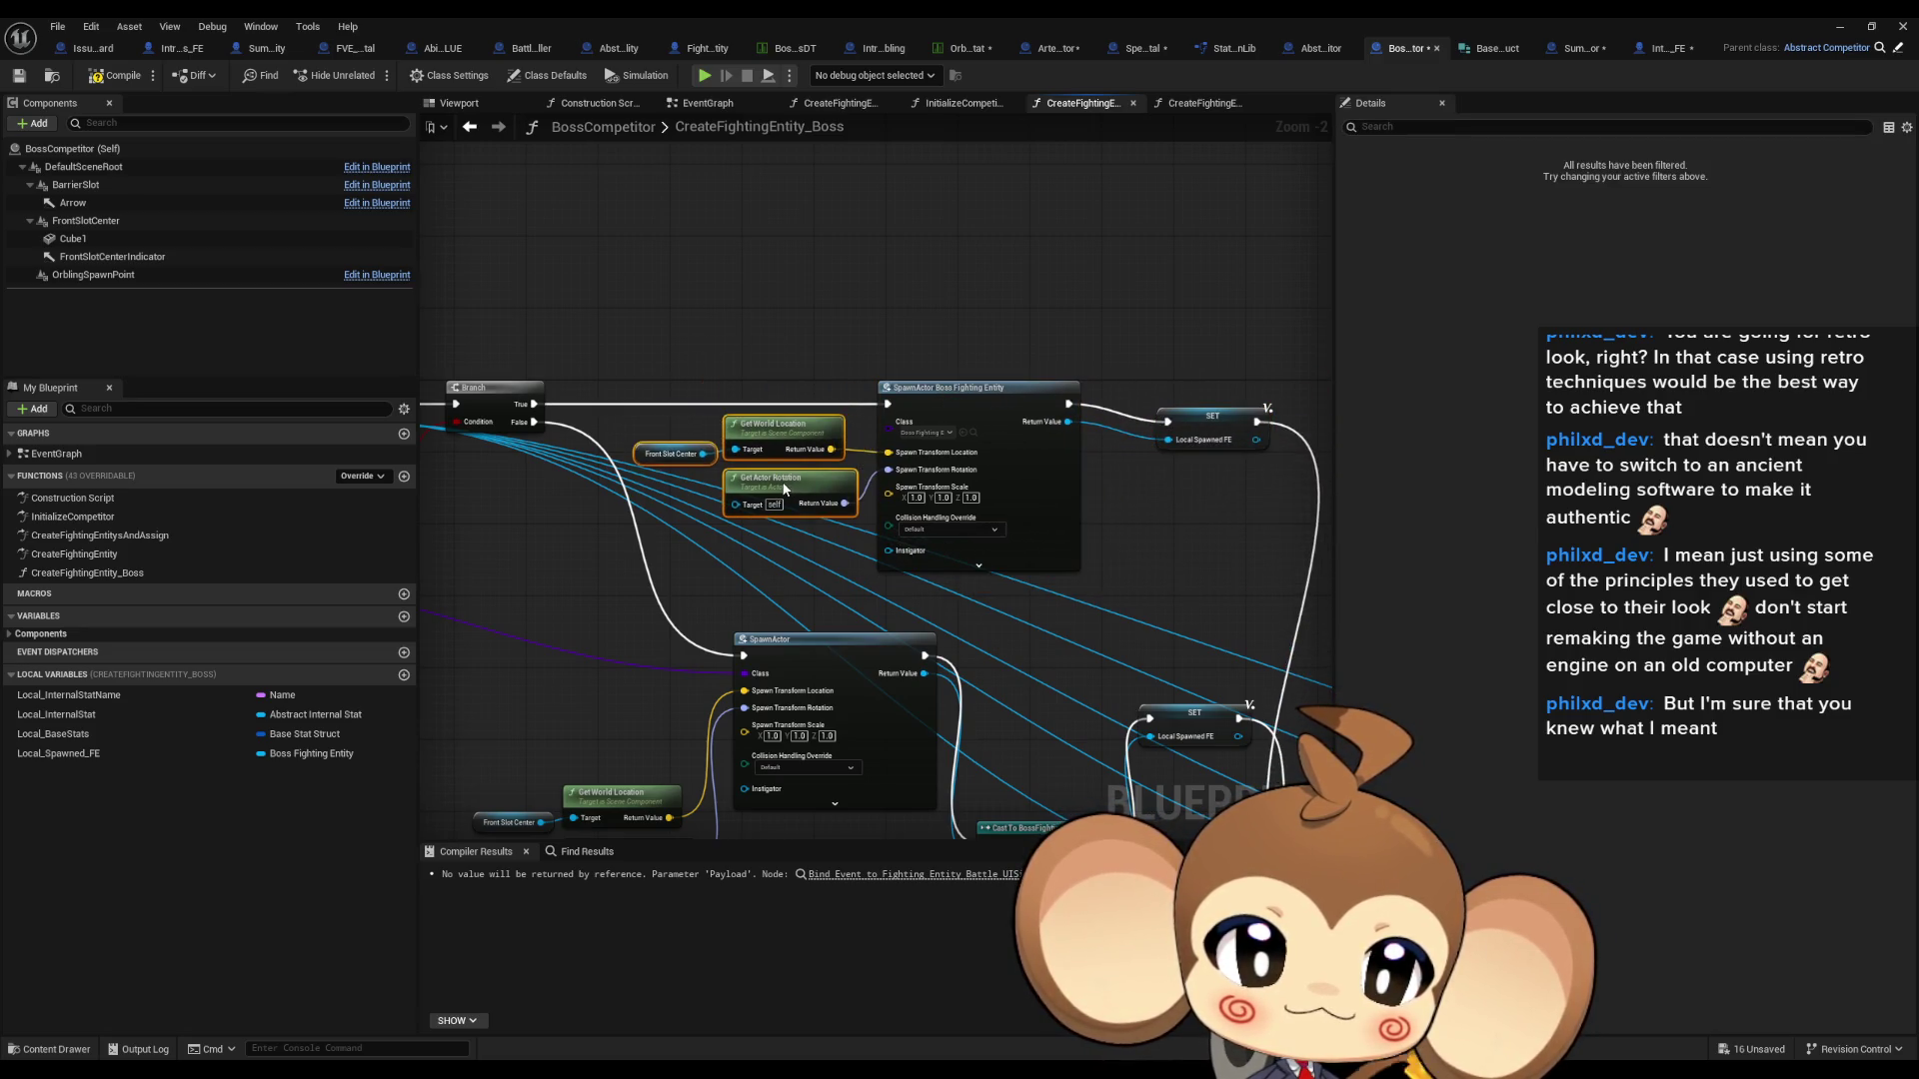
click(796, 385)
click(1059, 380)
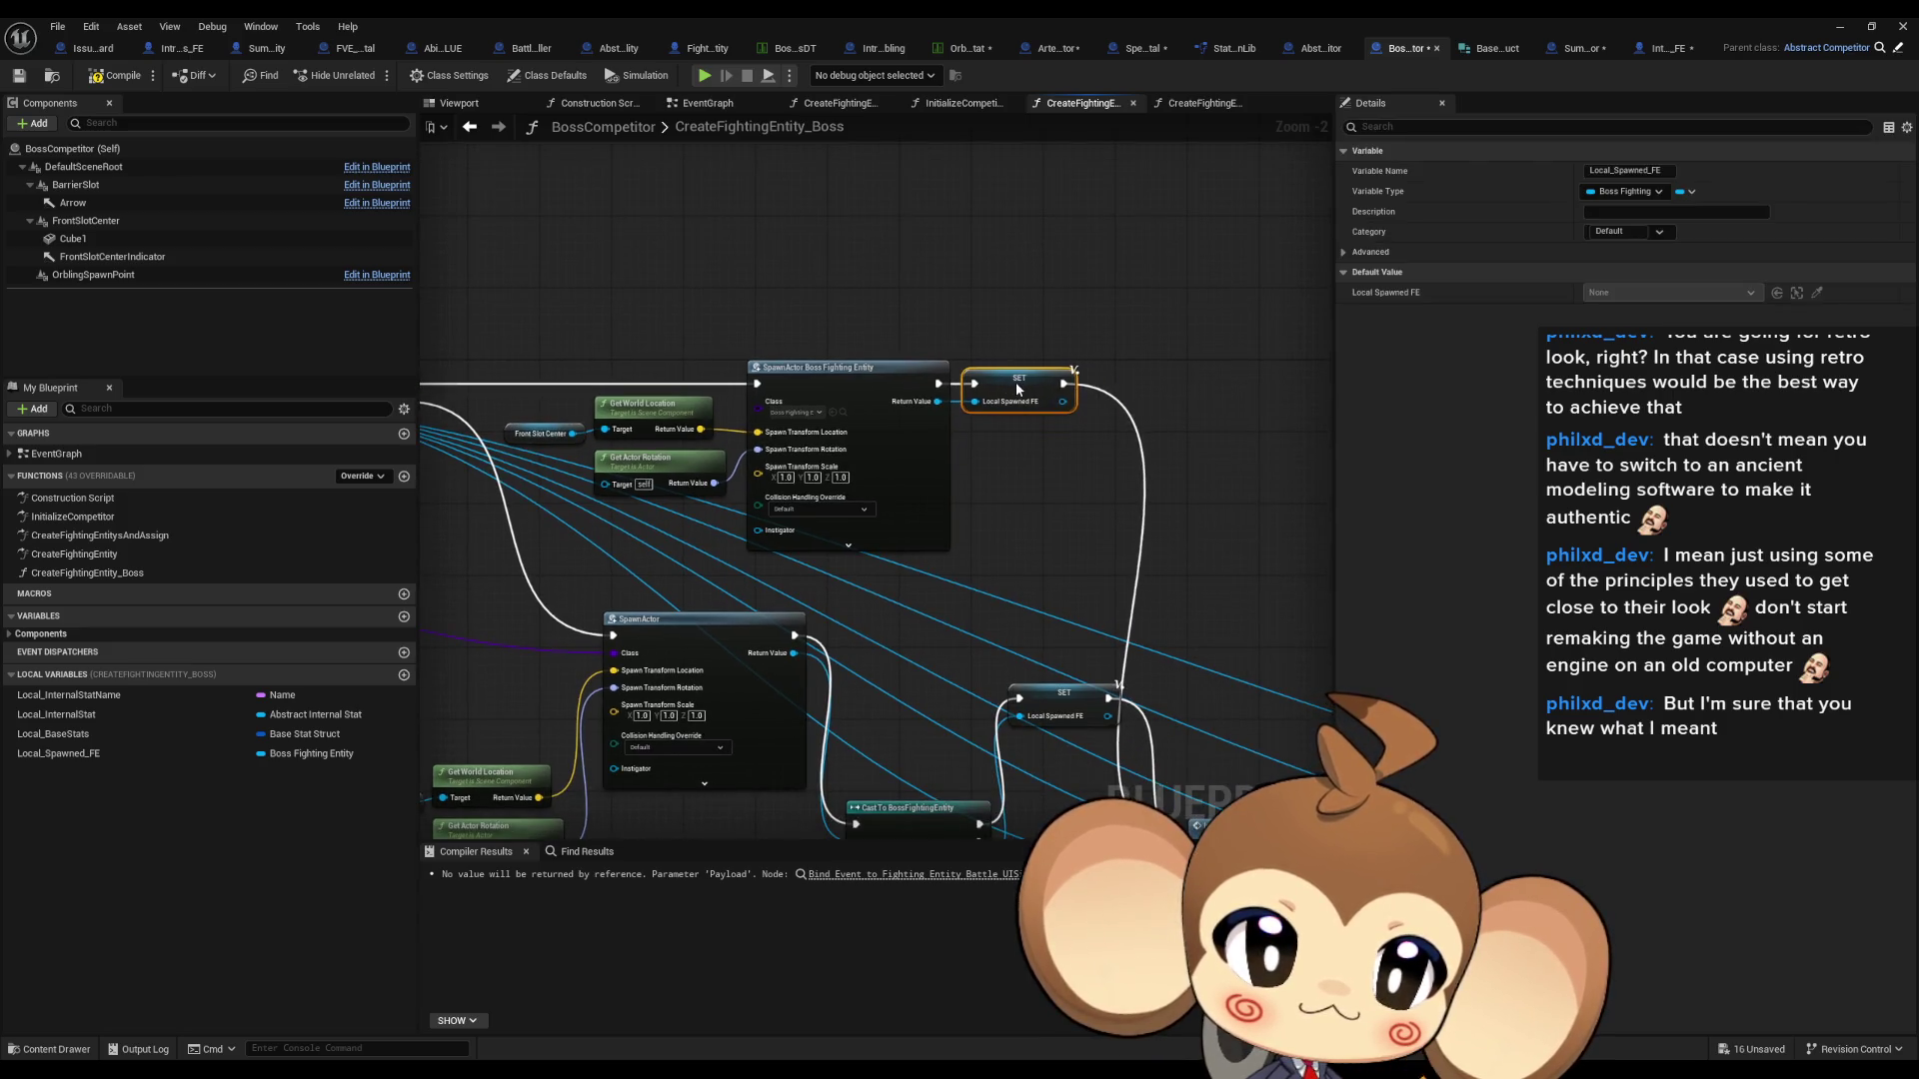
scroll(599, 460, down, 6)
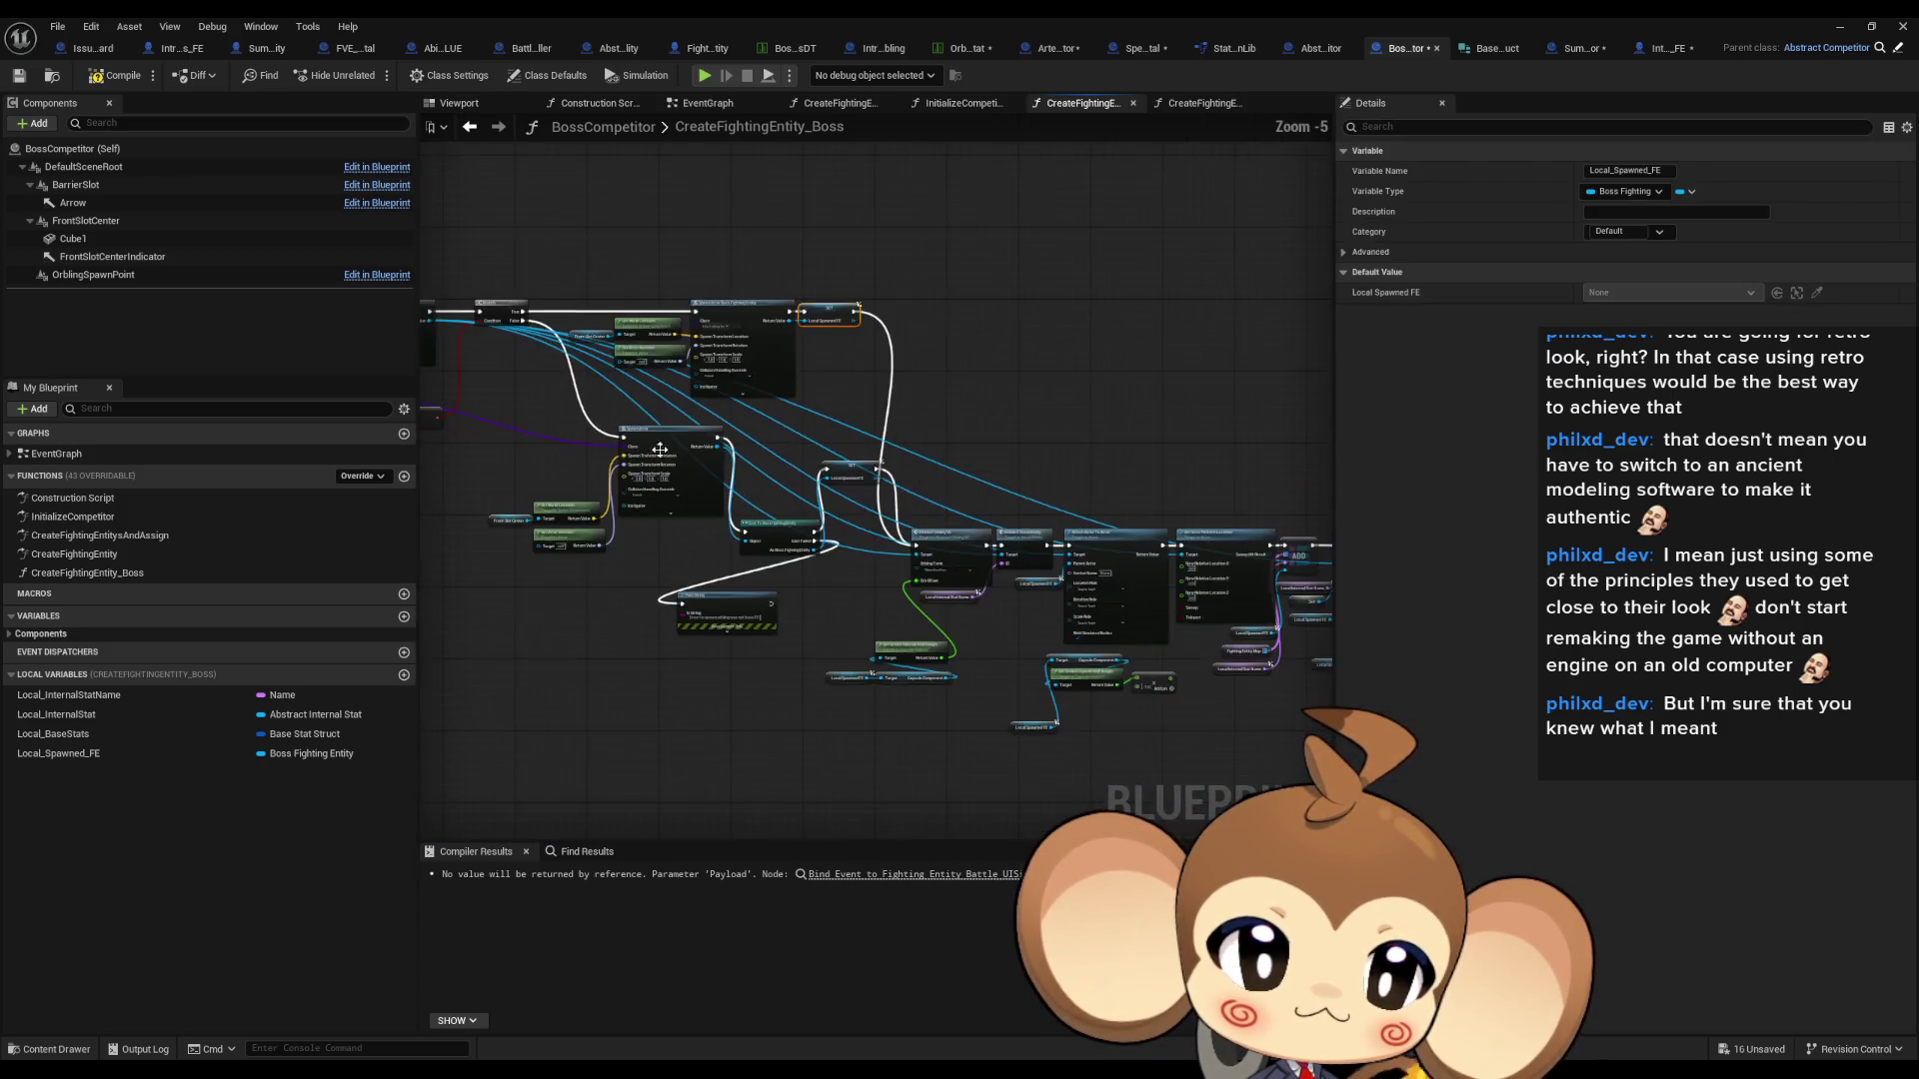
- Line up the lower SpawnActor, Cast To BossFightingEntity and SET nodes under the boss spawn path
drag(845, 439, 599, 570)
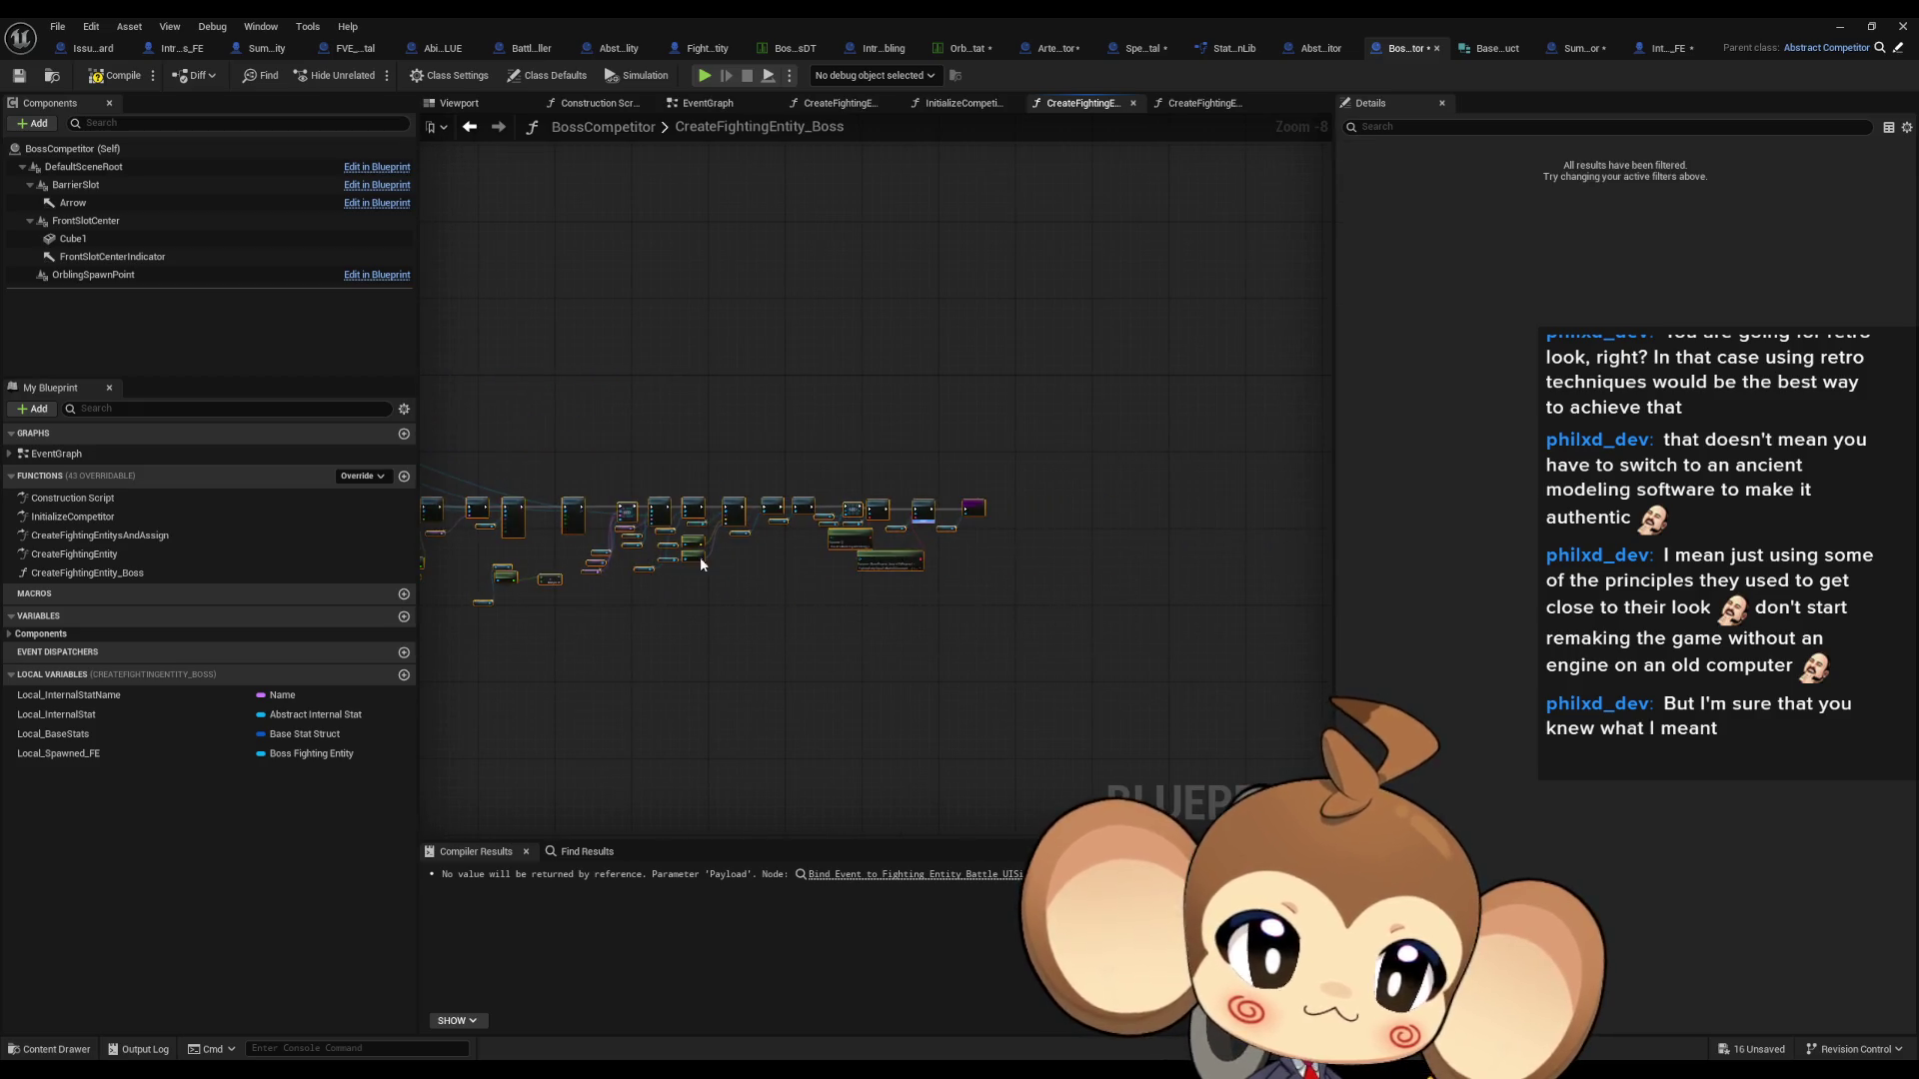
scroll(660, 448, up, 5)
drag(725, 486, 852, 441)
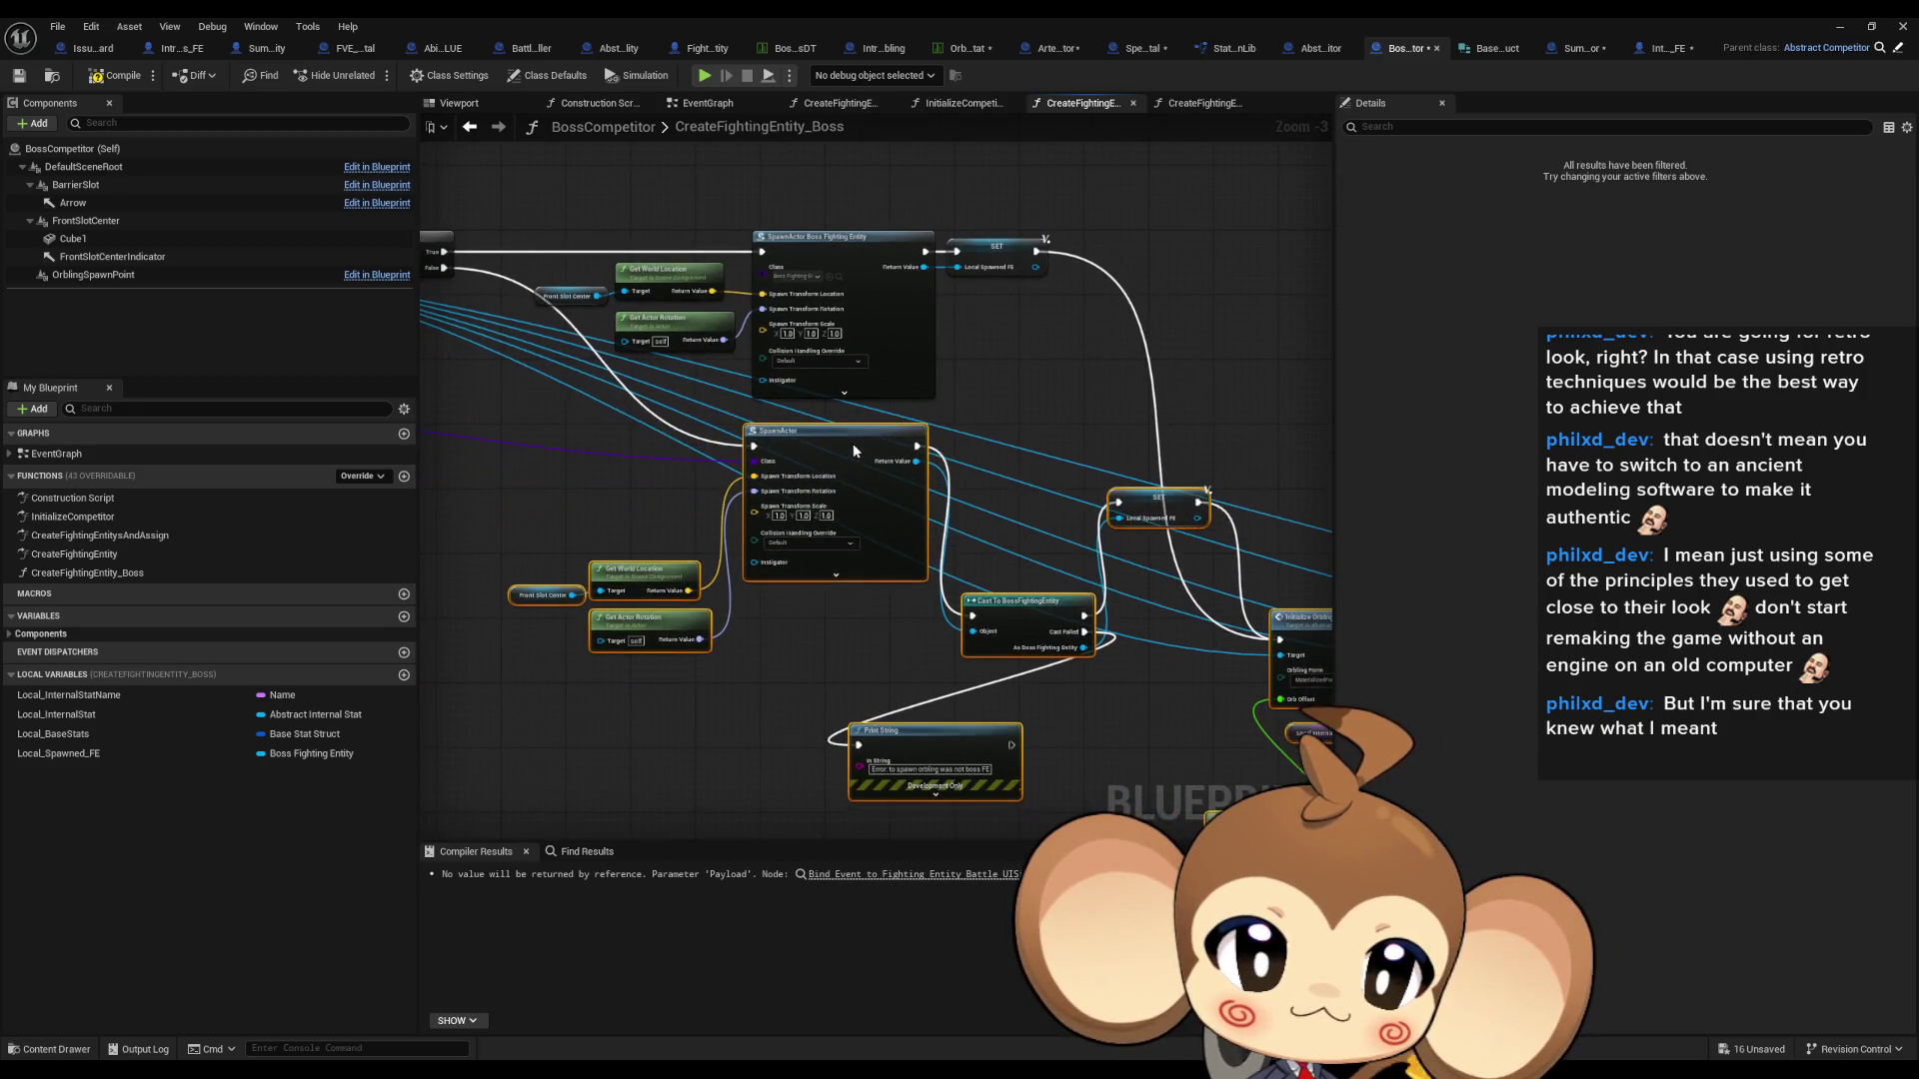
click(985, 423)
drag(789, 605, 772, 439)
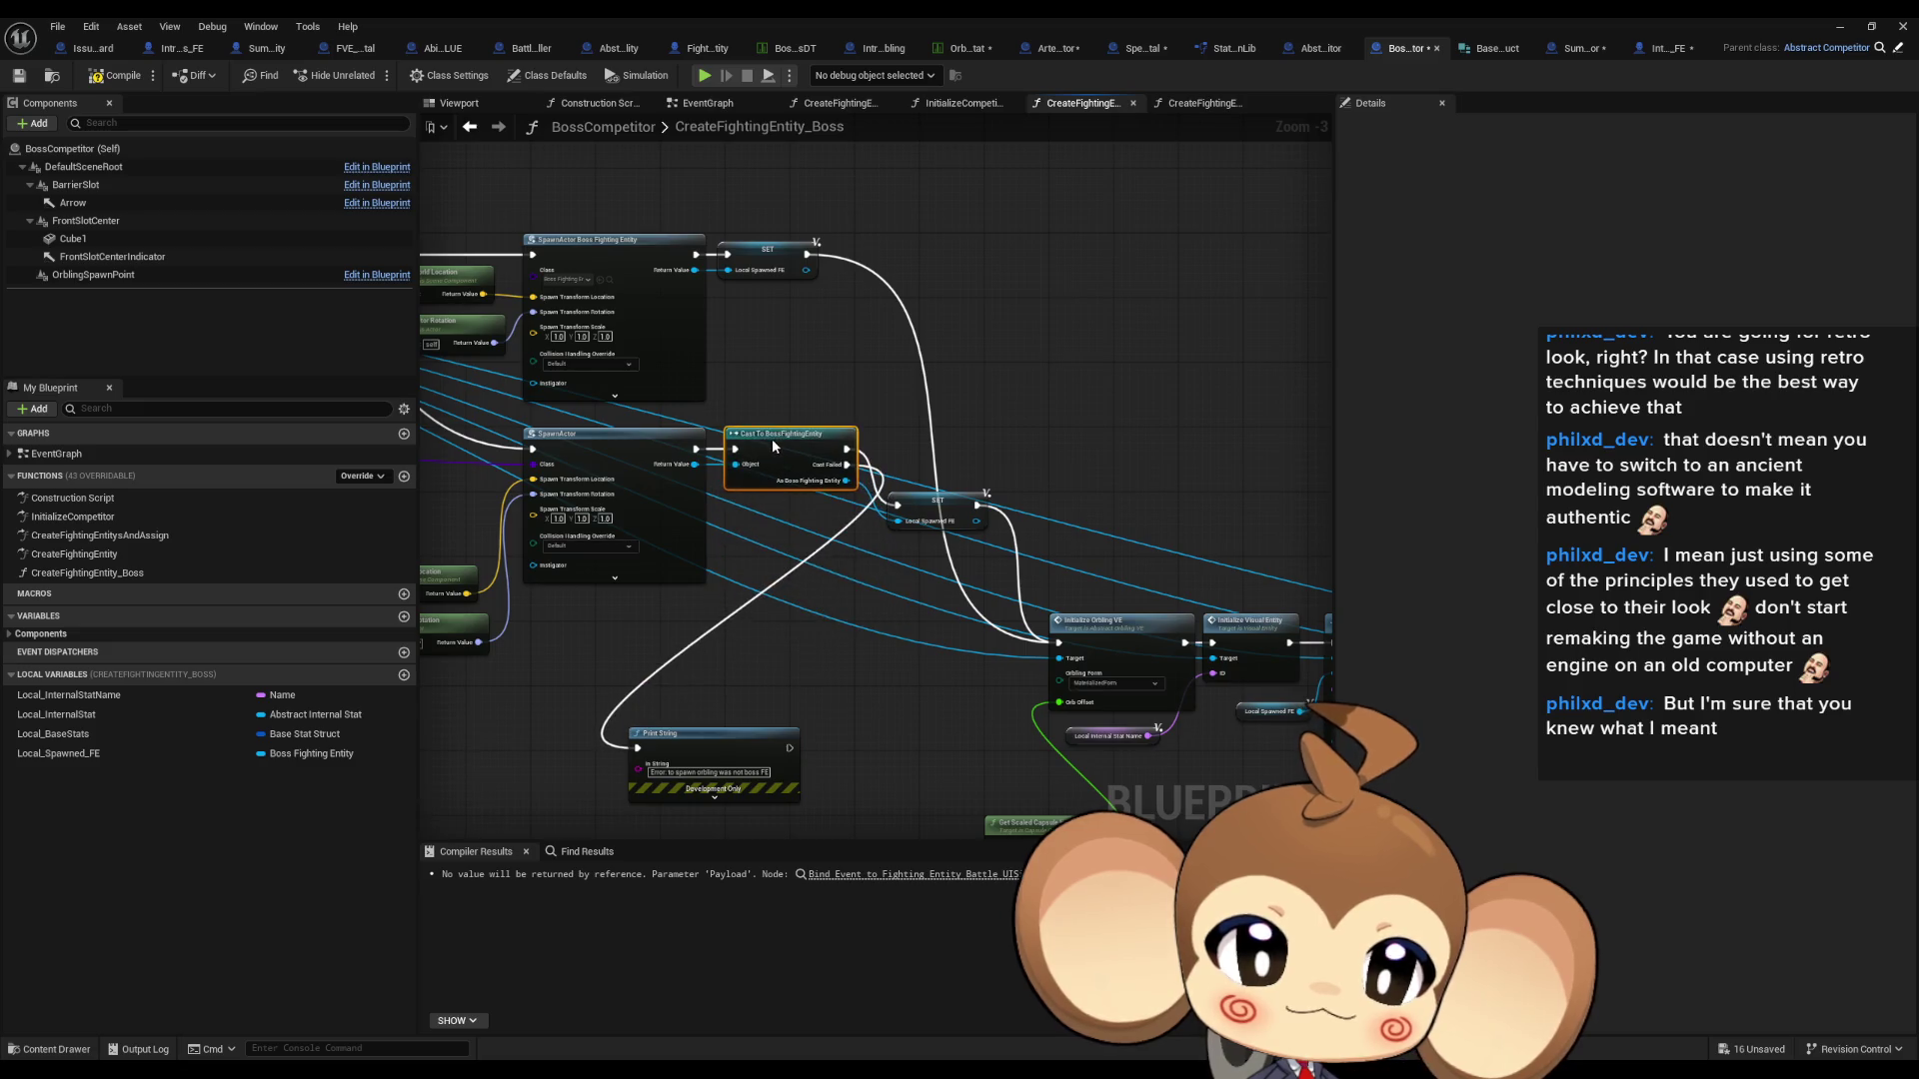
click(936, 494)
drag(937, 495, 940, 455)
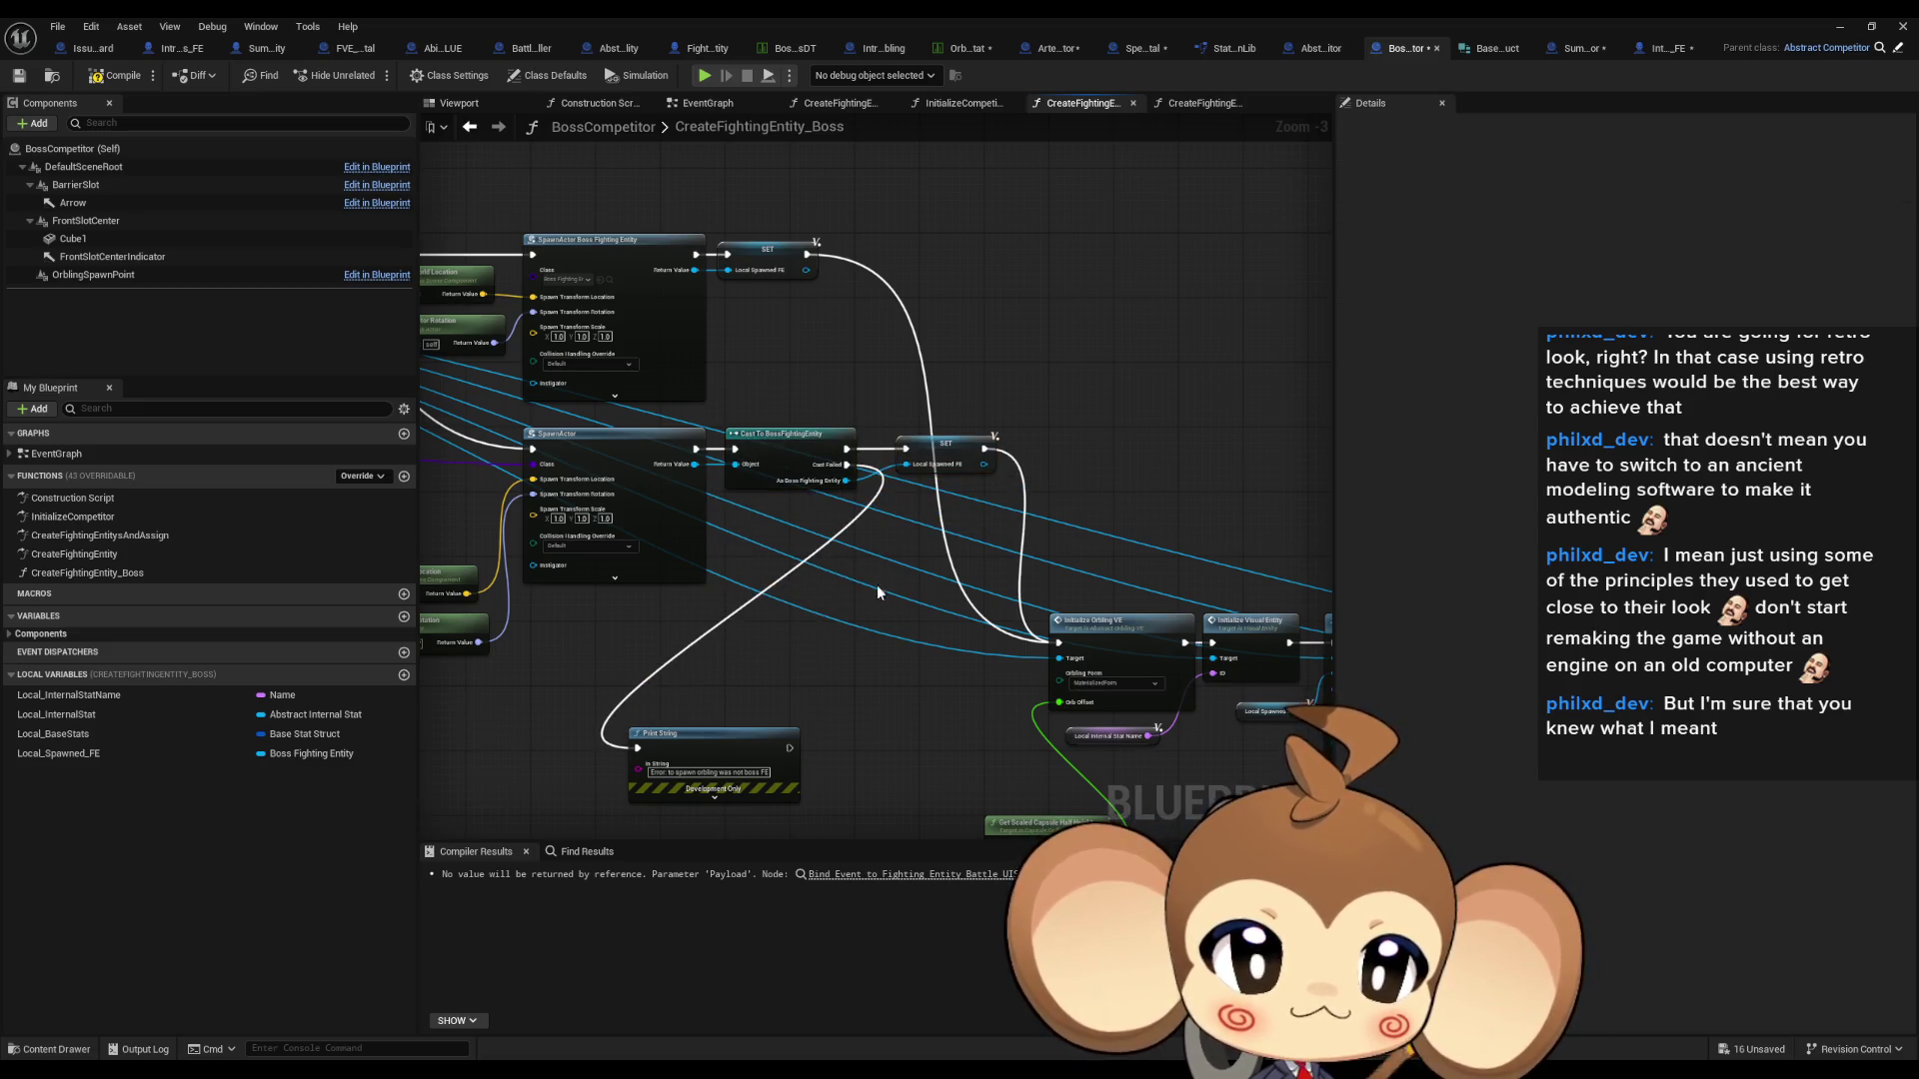
scroll(877, 650, down, 3)
drag(426, 548, 1274, 744)
- Shift all nodes slightly and place the Local Spawned FE getter beside the Capsule Component node
scroll(793, 550, up, 4)
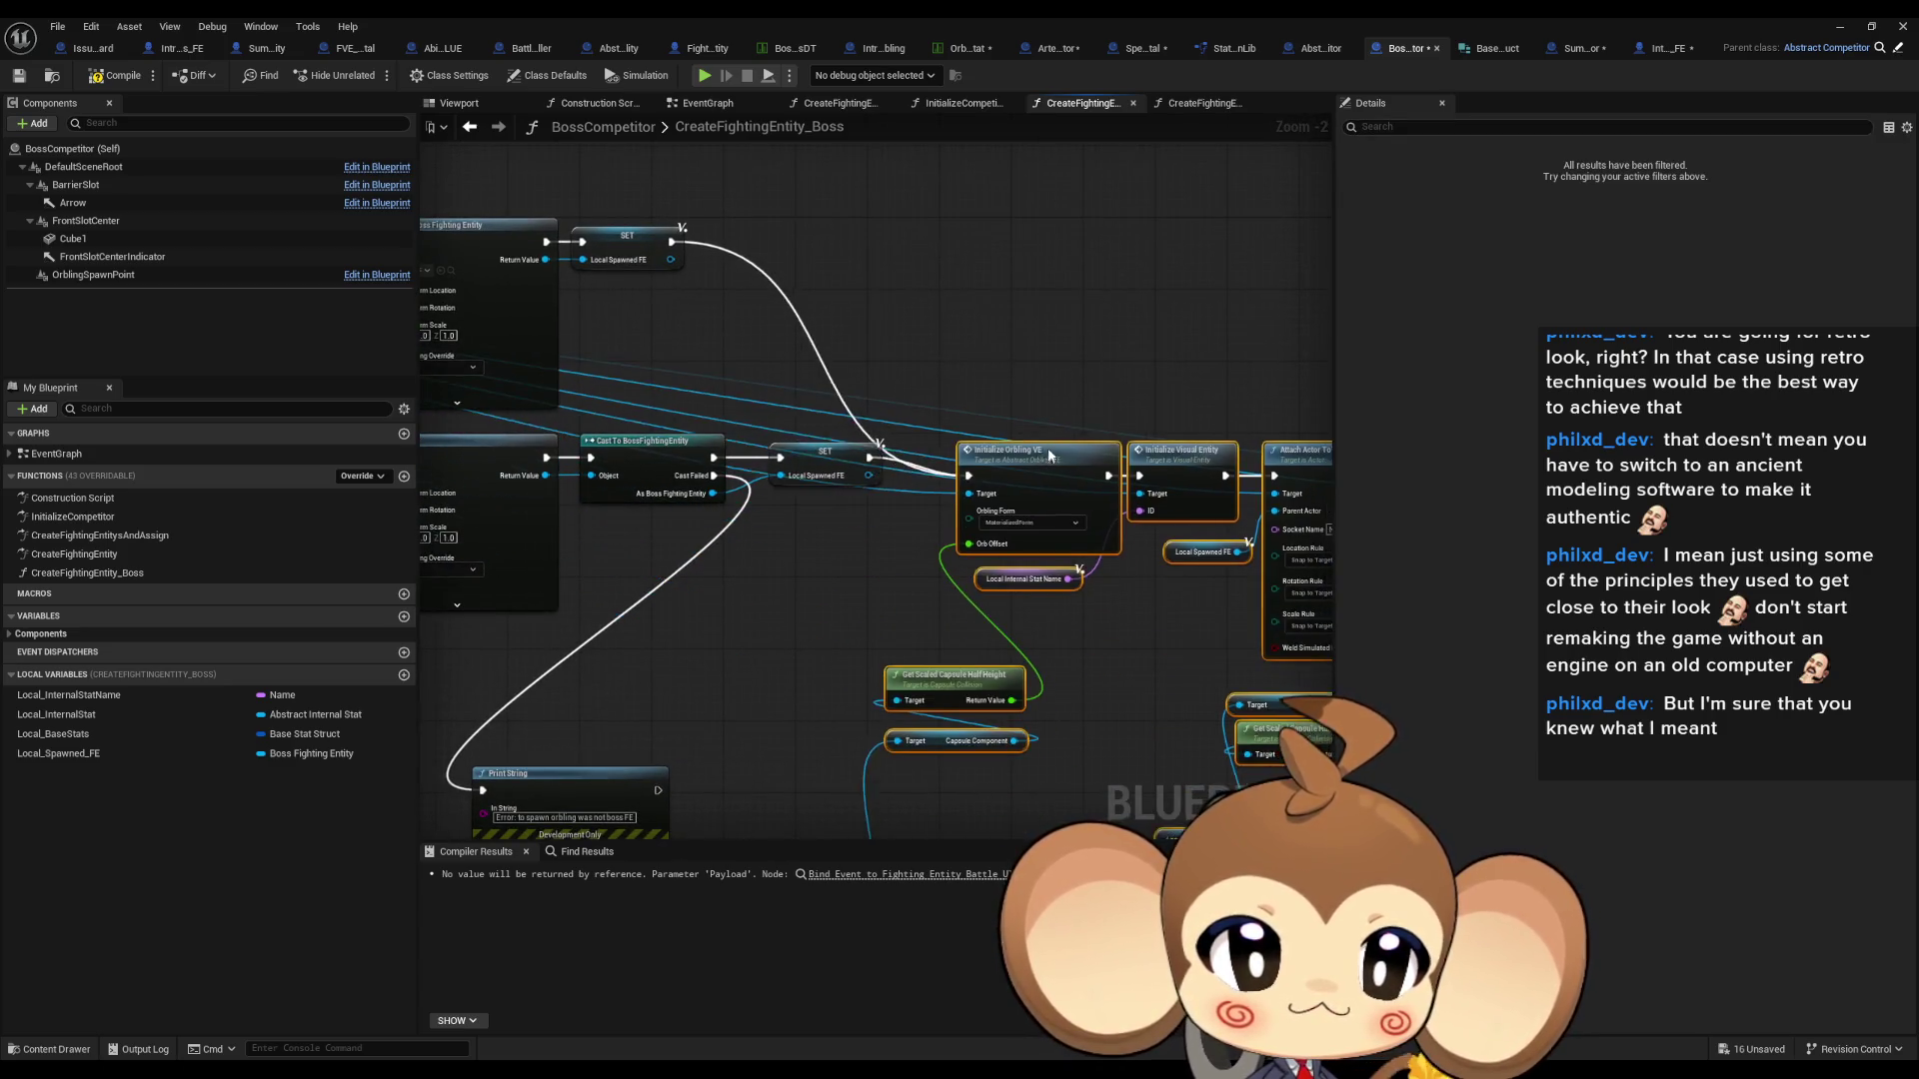
drag(1049, 457, 1066, 439)
click(905, 344)
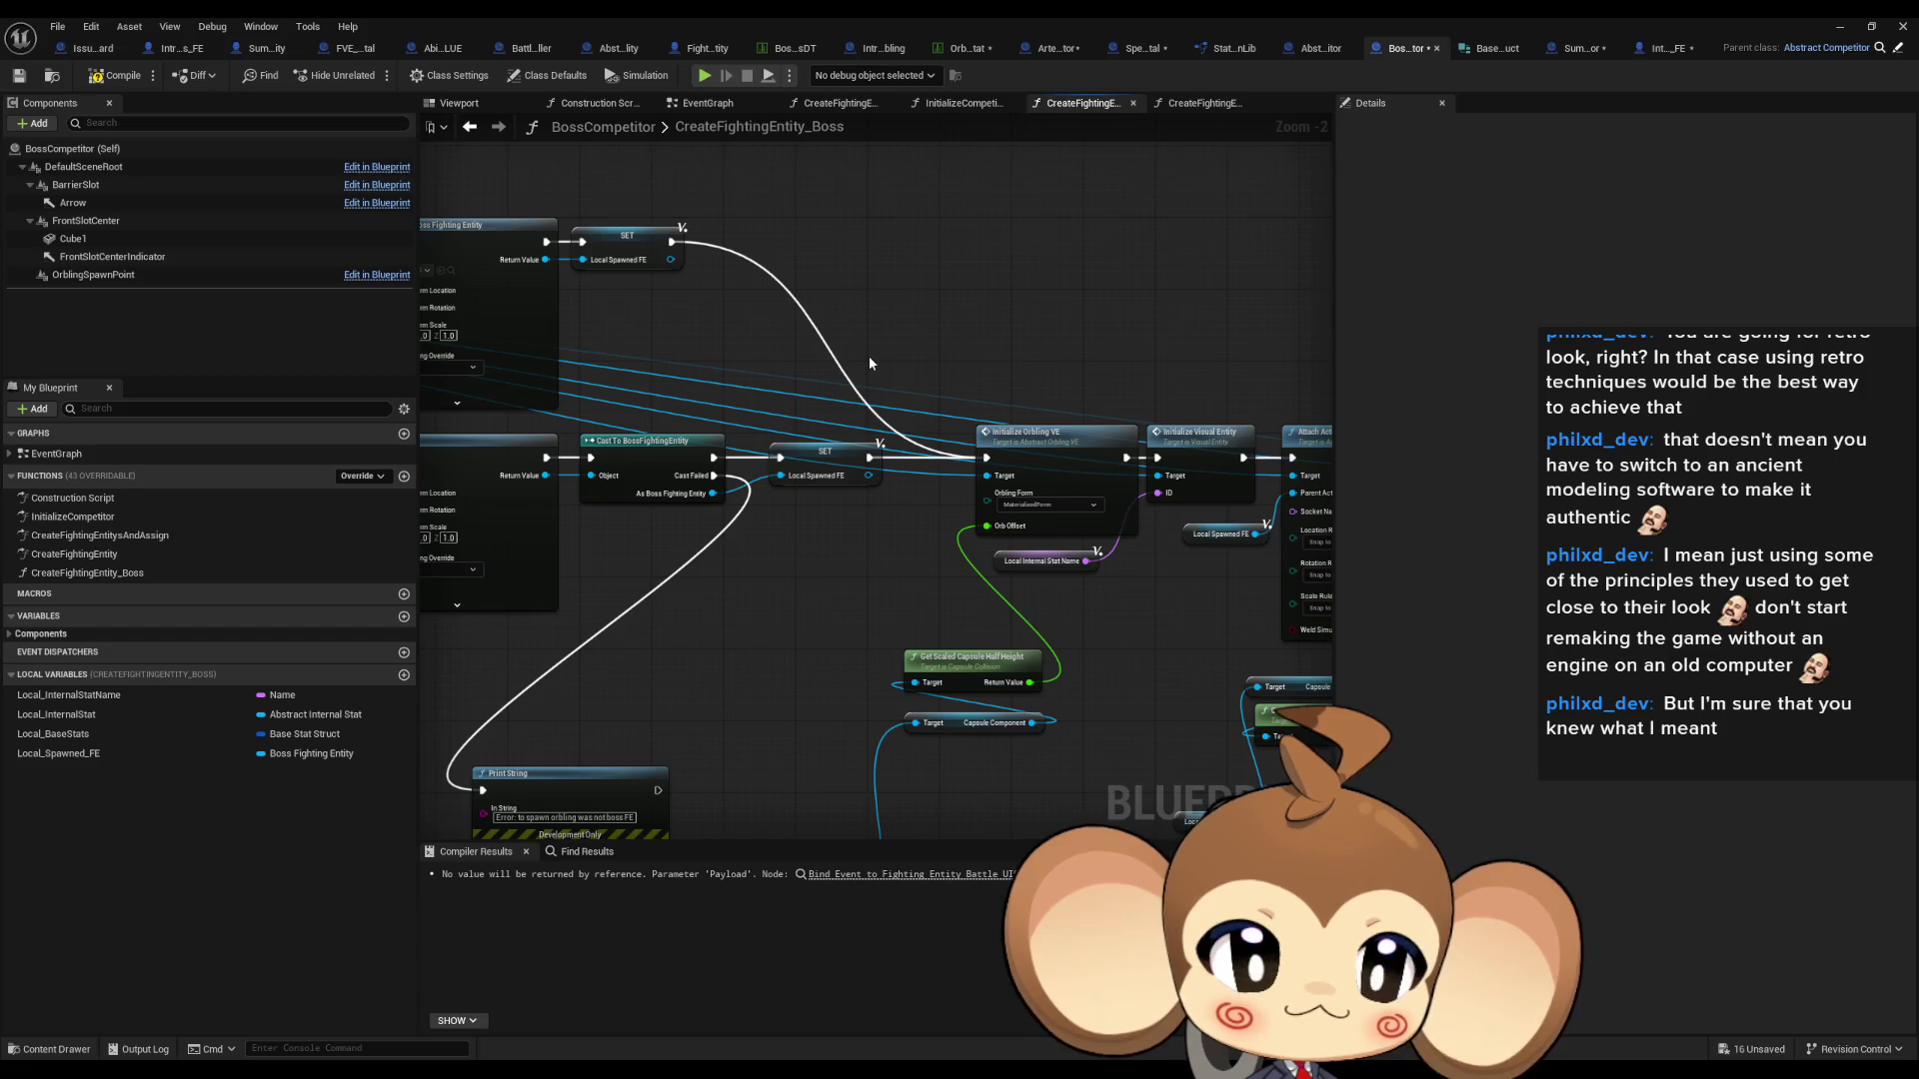
scroll(867, 356, down, 3)
scroll(876, 576, up, 2)
mouse_move(795, 708)
mouse_down()
mouse_move(844, 545)
mouse_move(913, 546)
mouse_up()
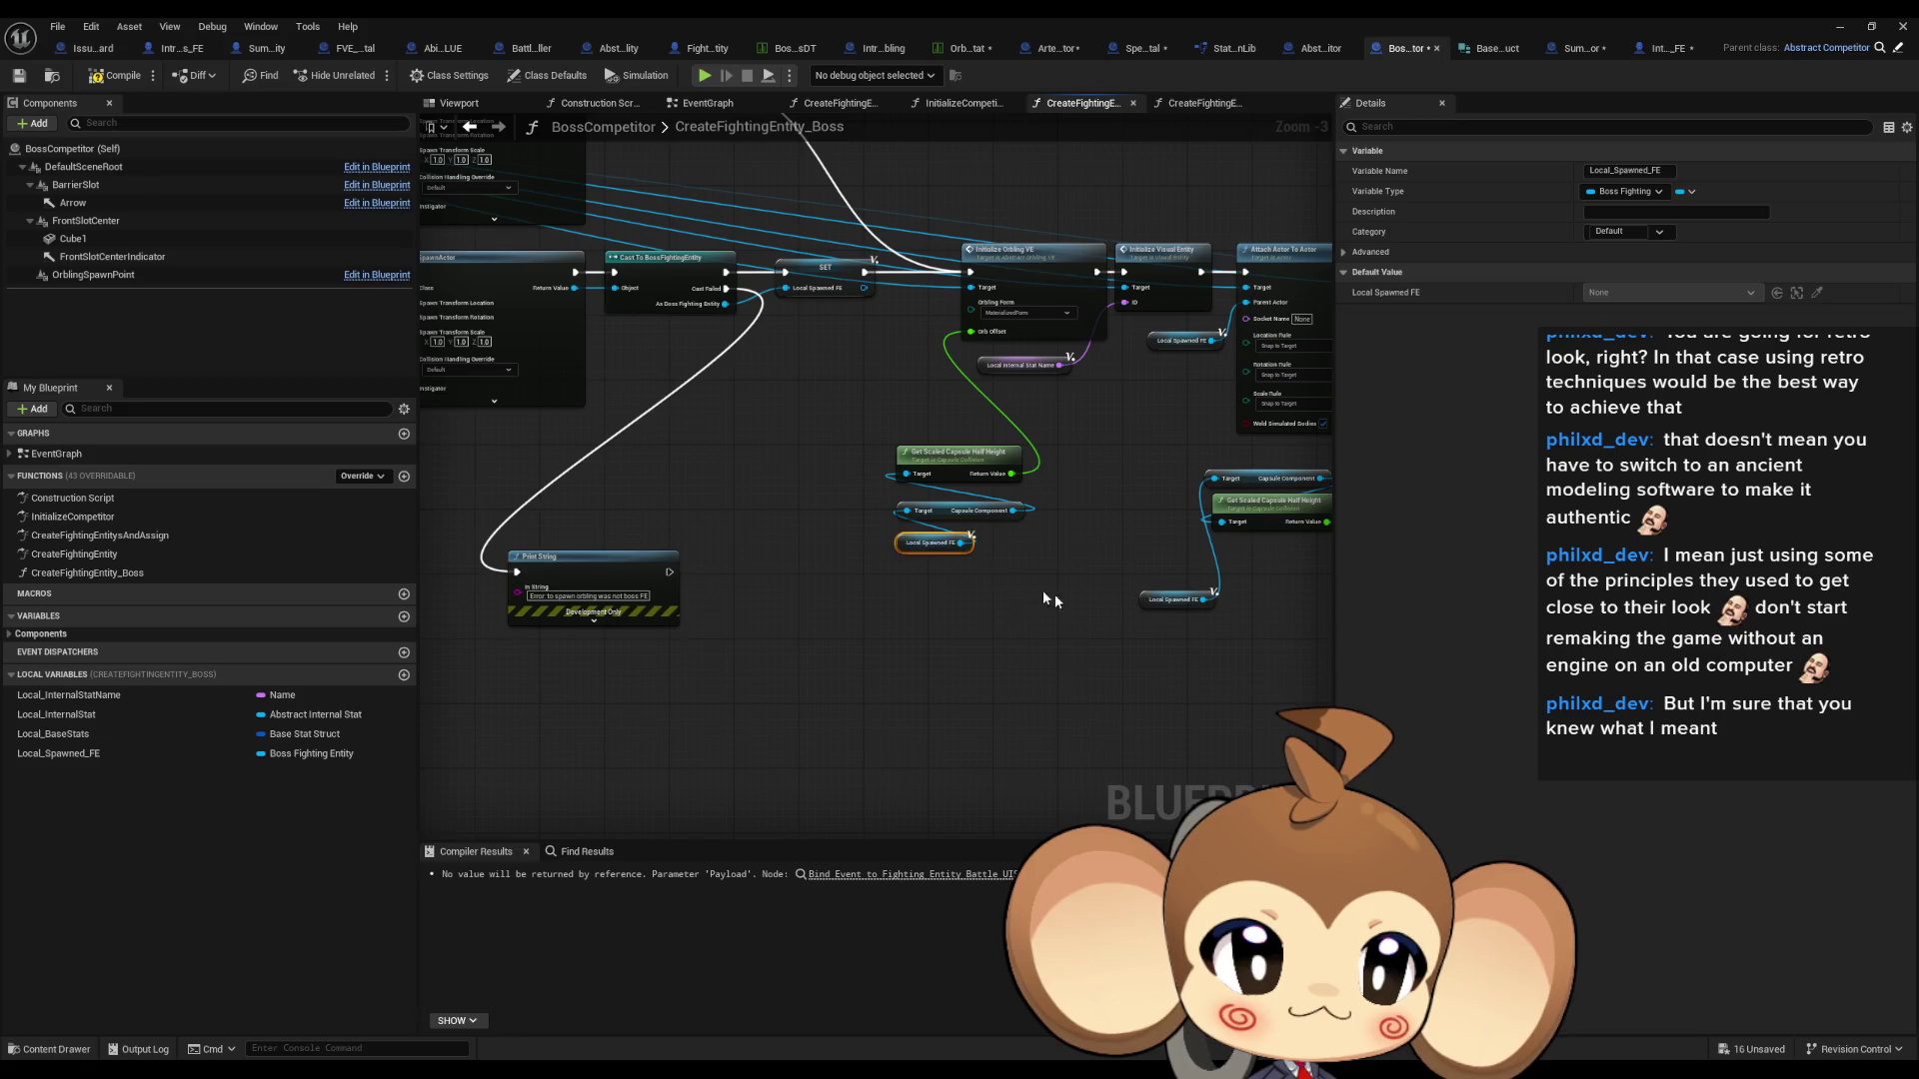
scroll(1039, 598, up, 2)
drag(889, 689, 860, 539)
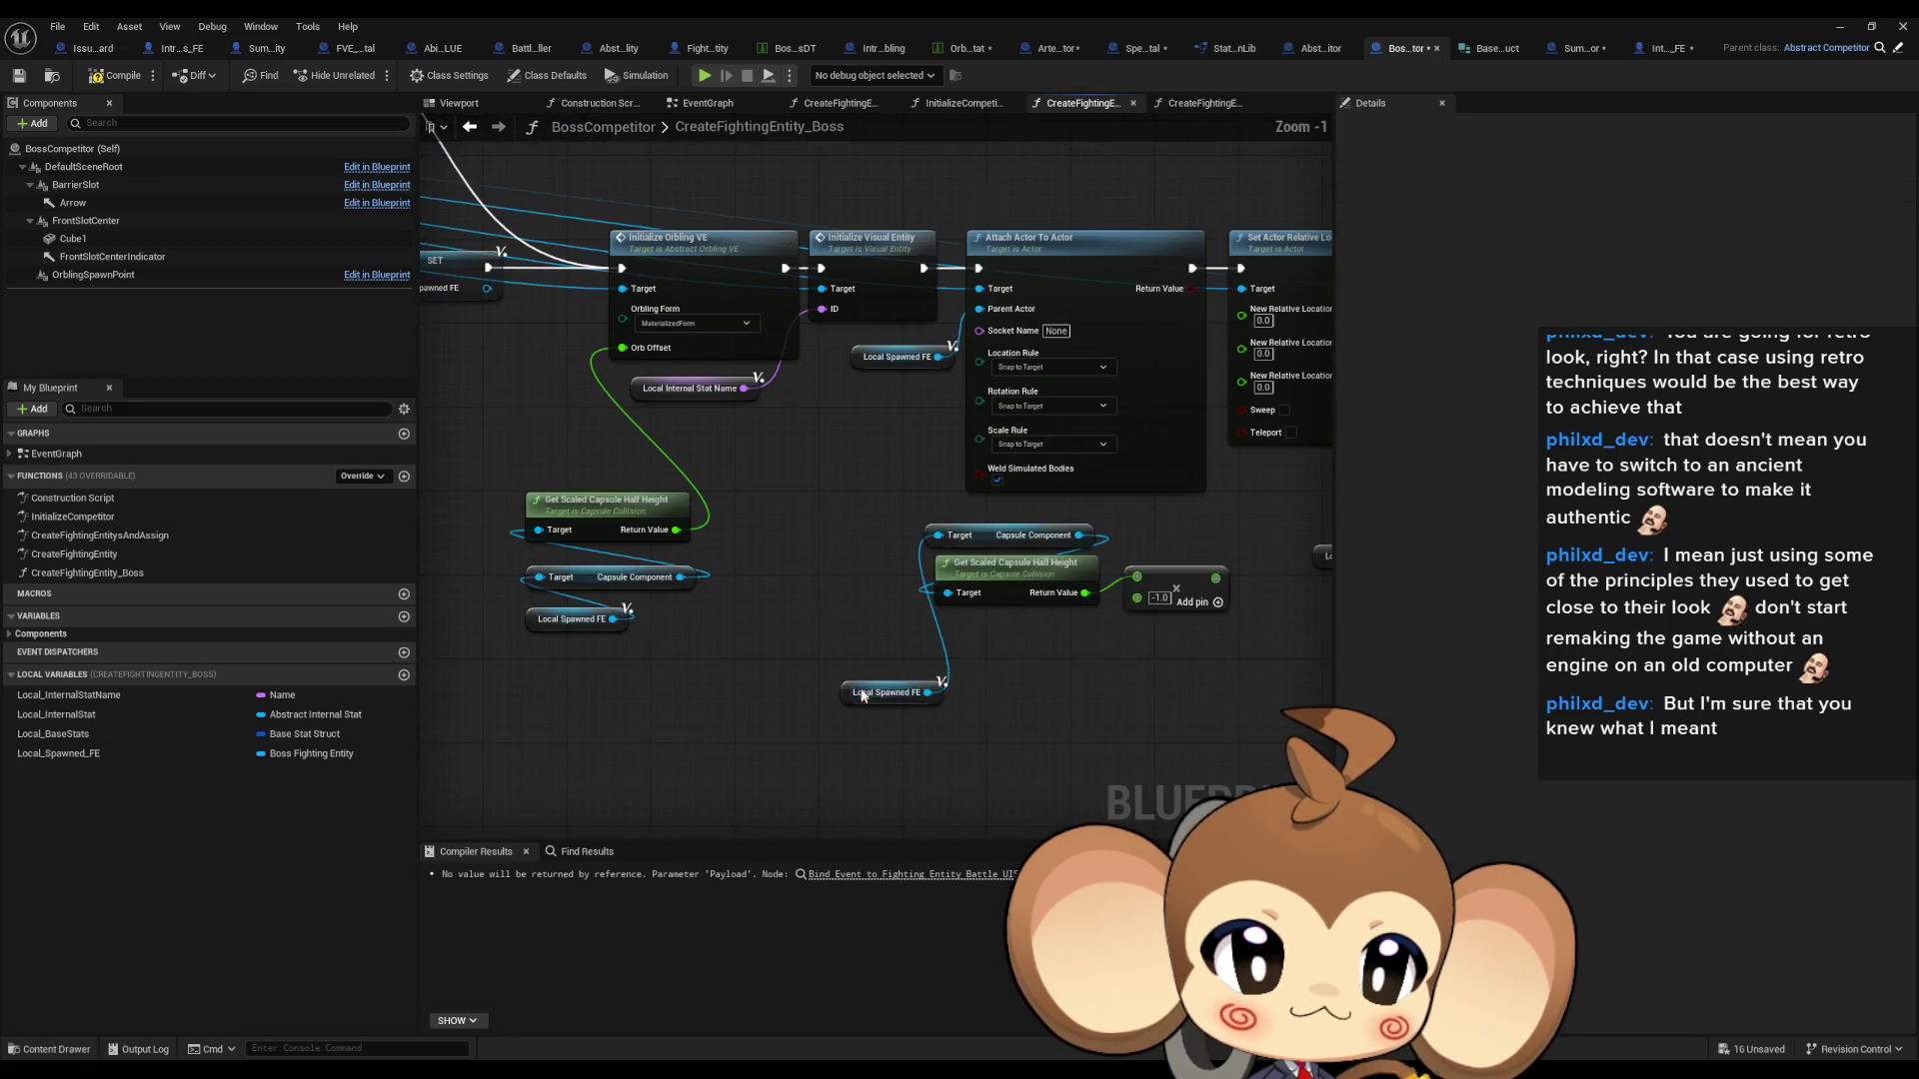
click(884, 627)
scroll(1018, 658, down, 1)
- Select the capsule half-height node group and pan out to review the whole graph
drag(1099, 605, 730, 510)
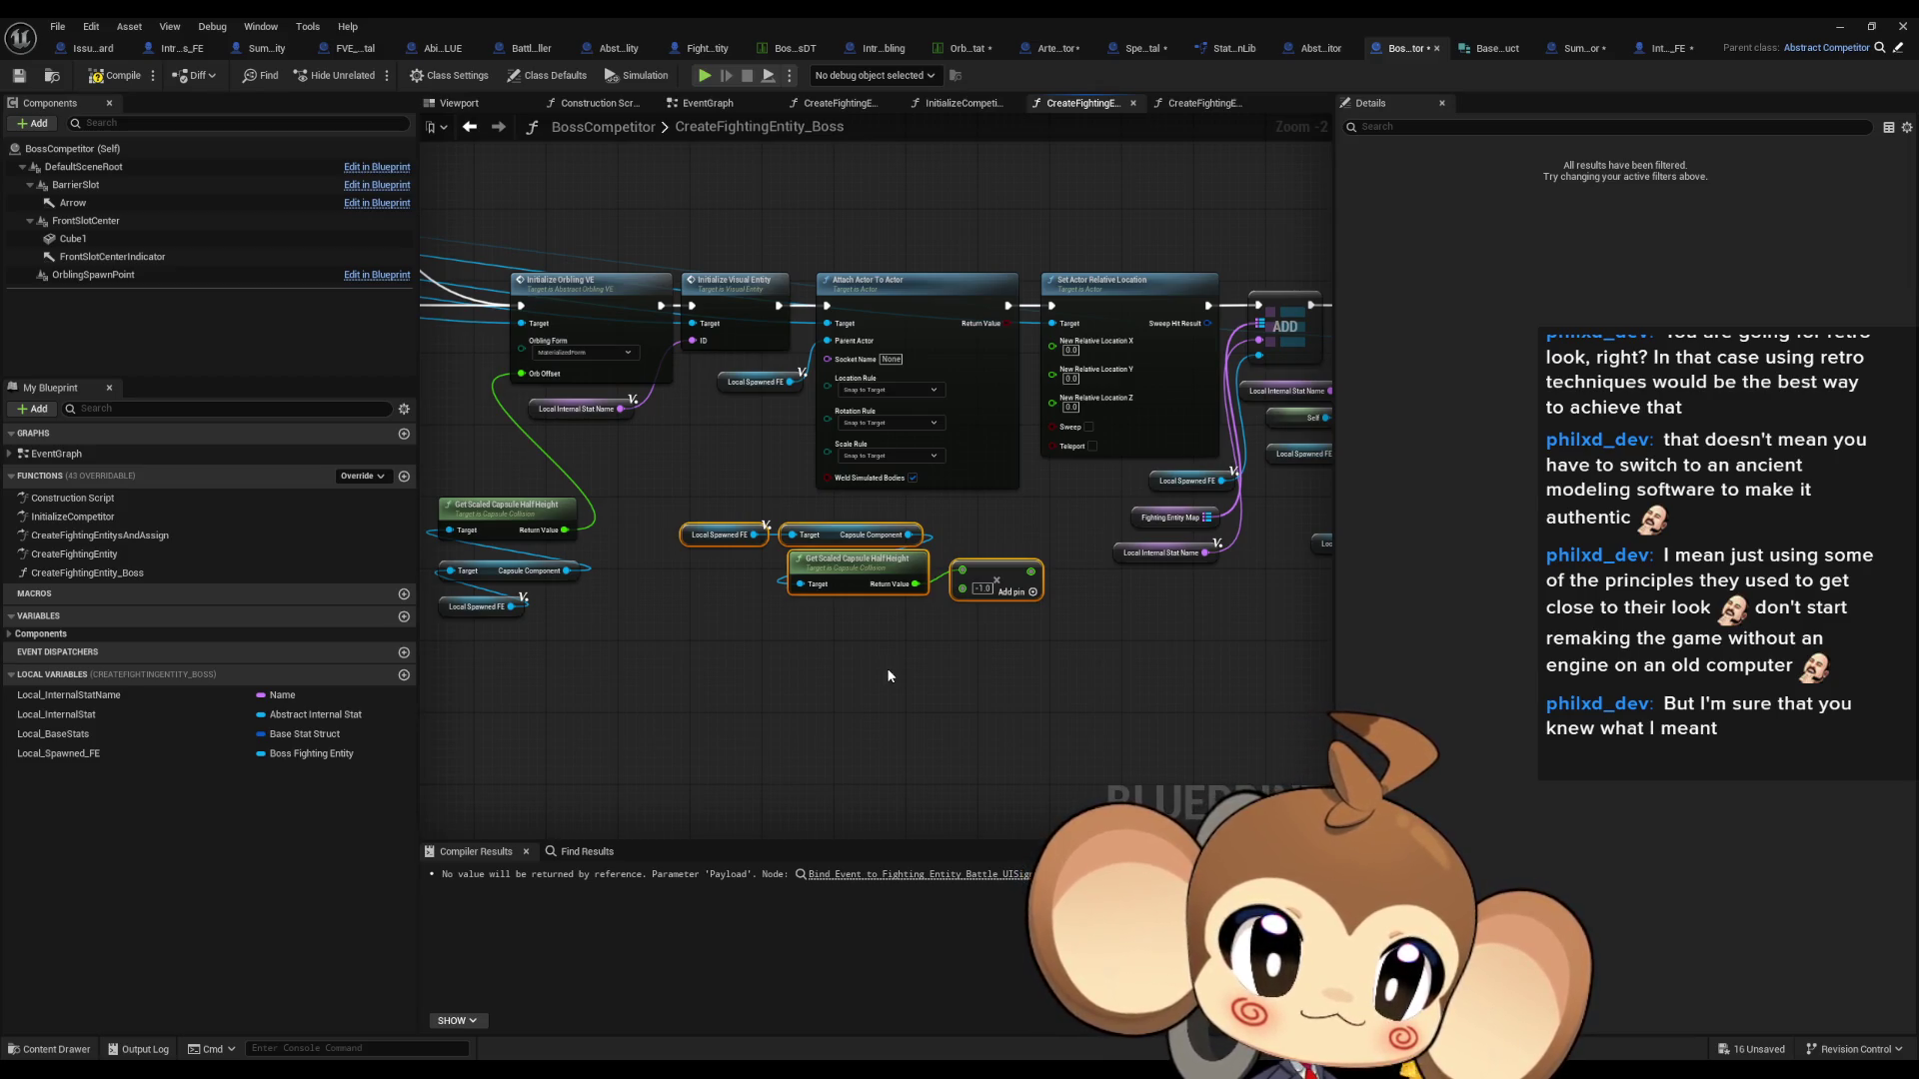
drag(1035, 485, 882, 506)
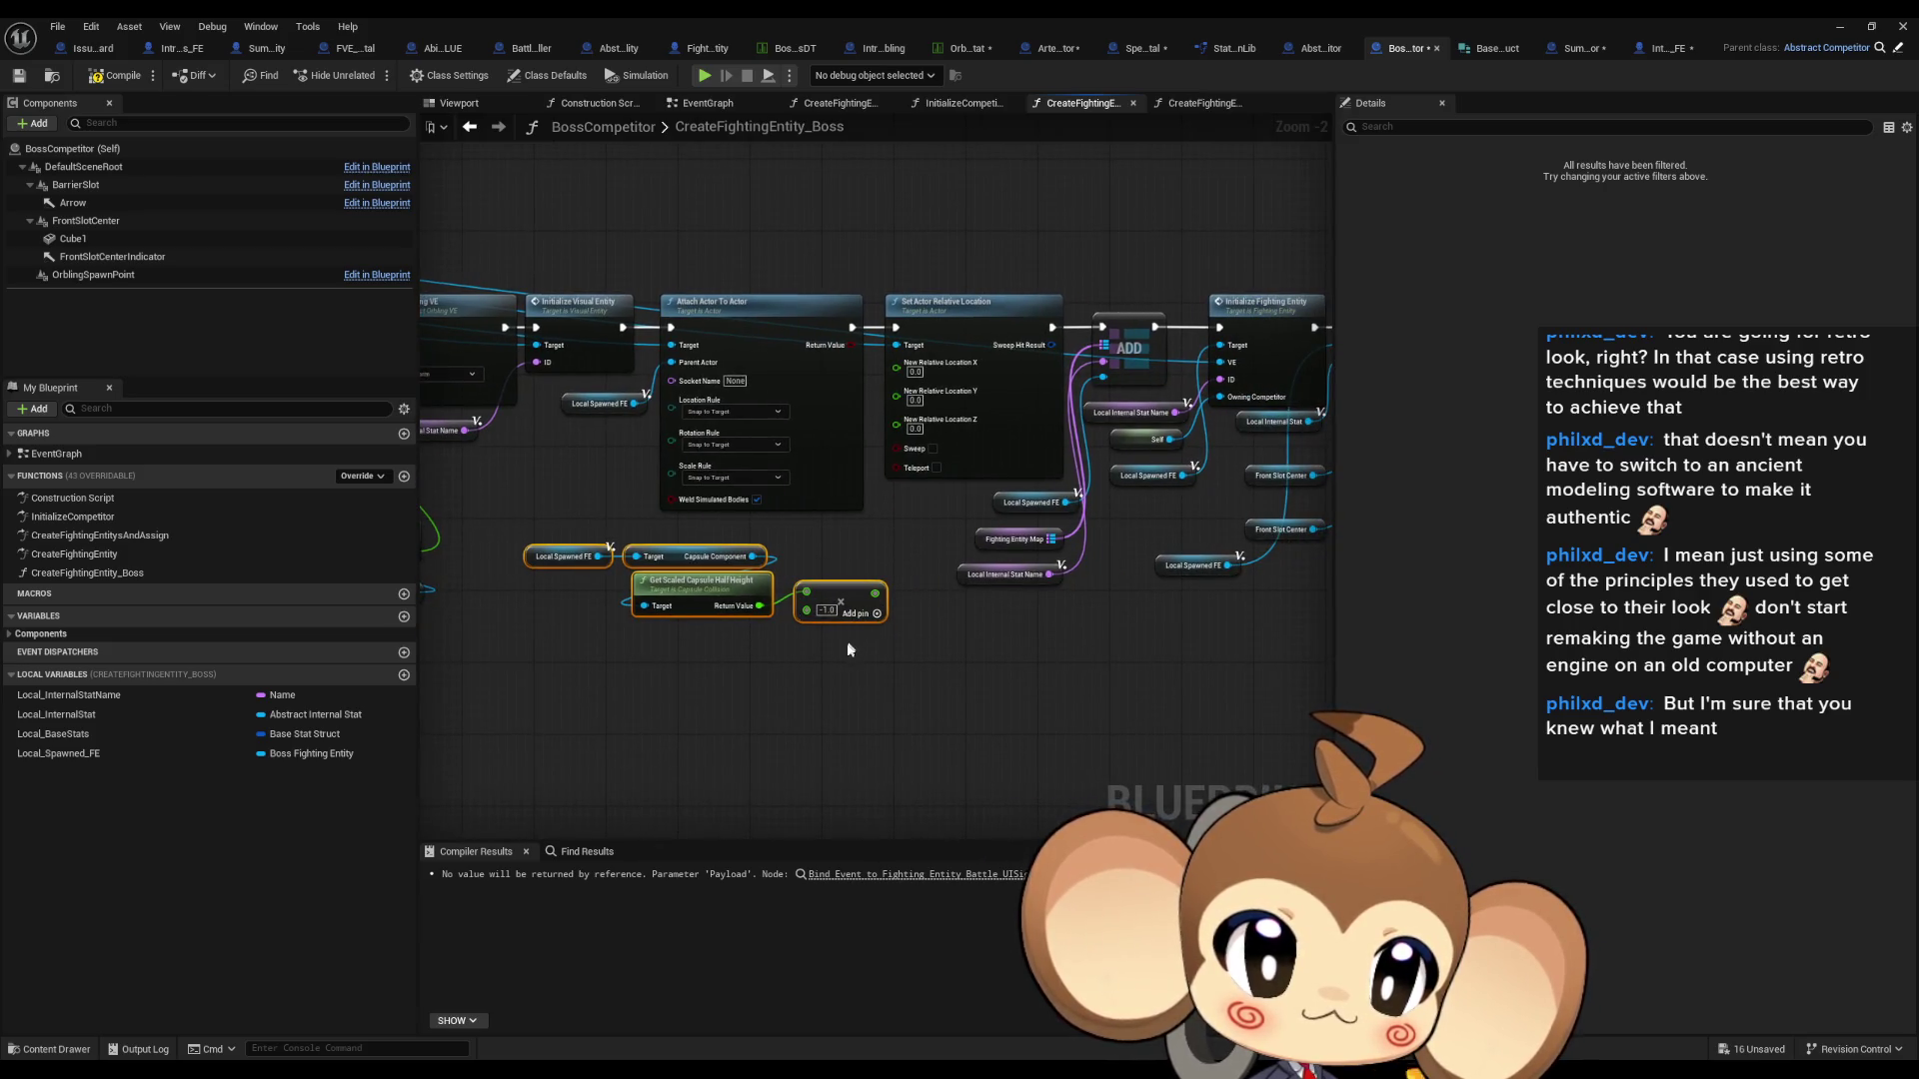
scroll(848, 647, down, 5)
drag(724, 706, 1167, 685)
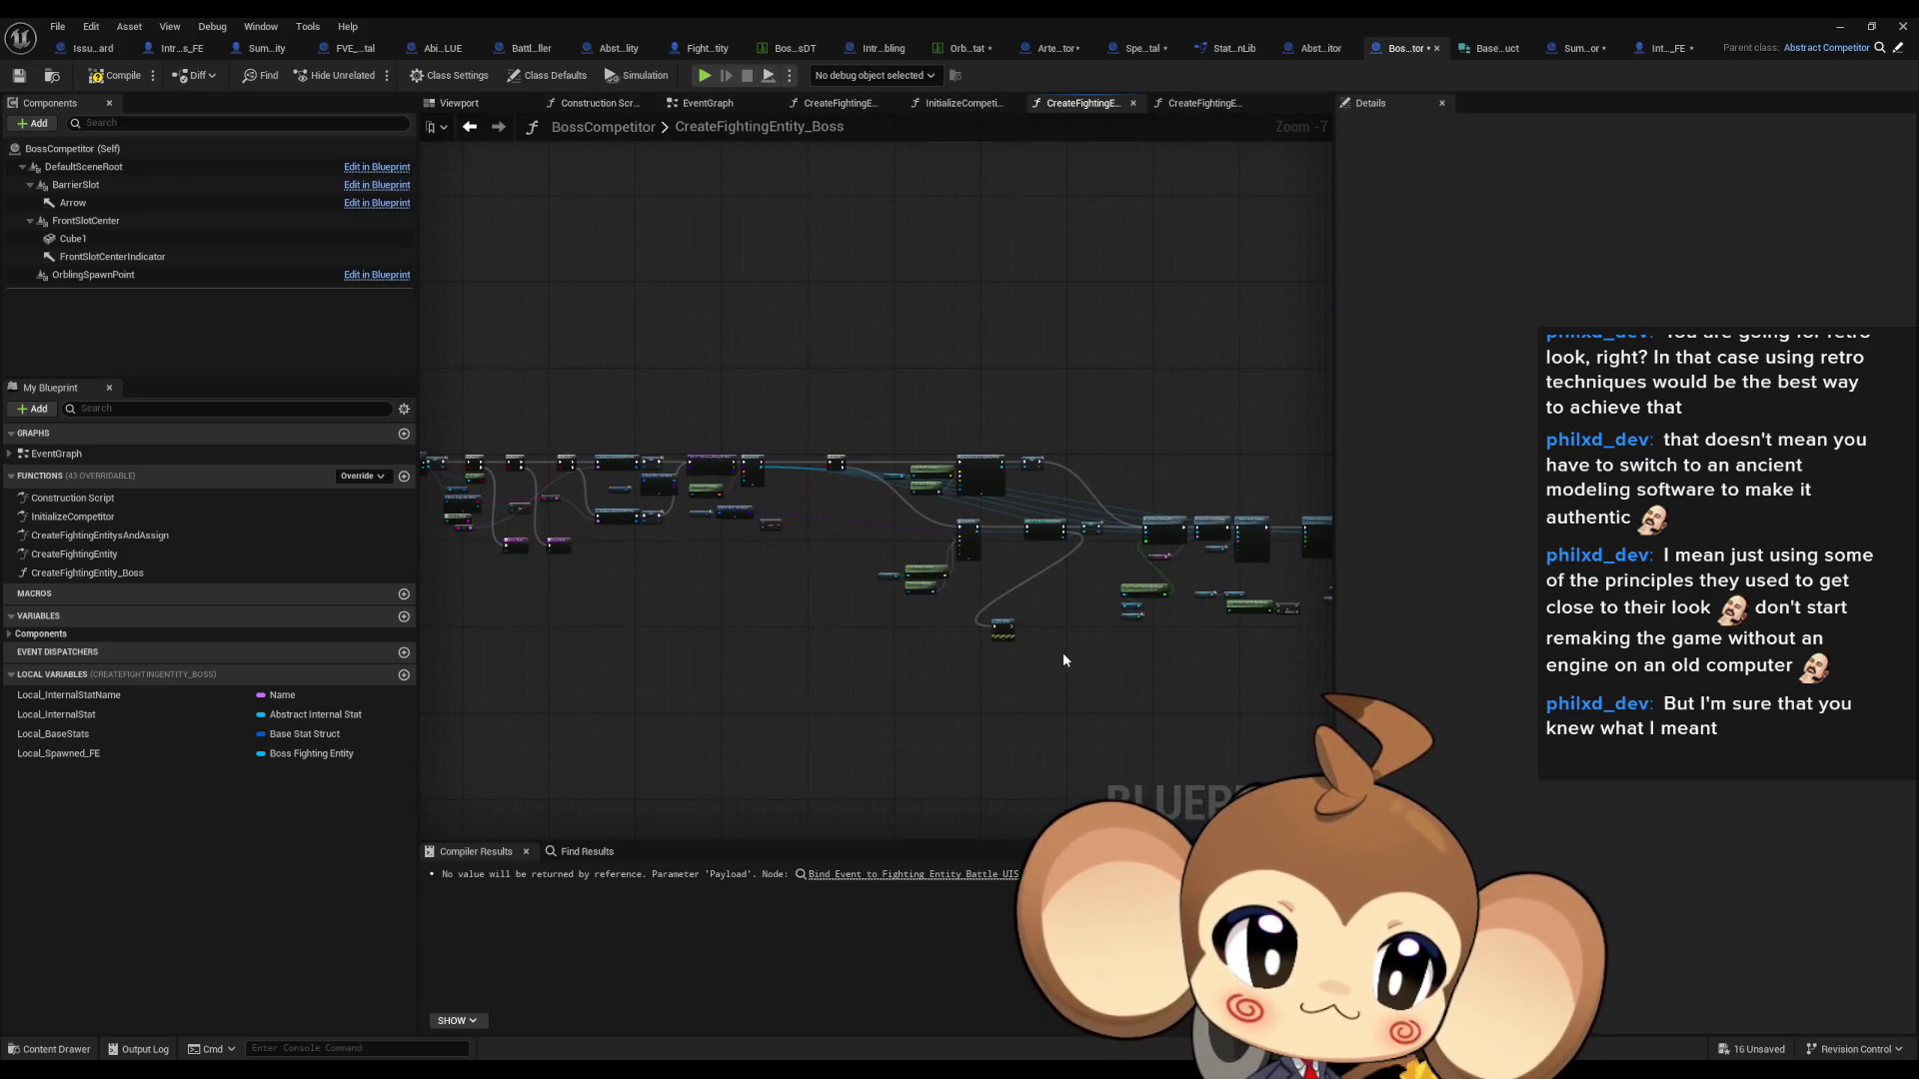
scroll(1063, 654, up, 4)
scroll(800, 592, down, 3)
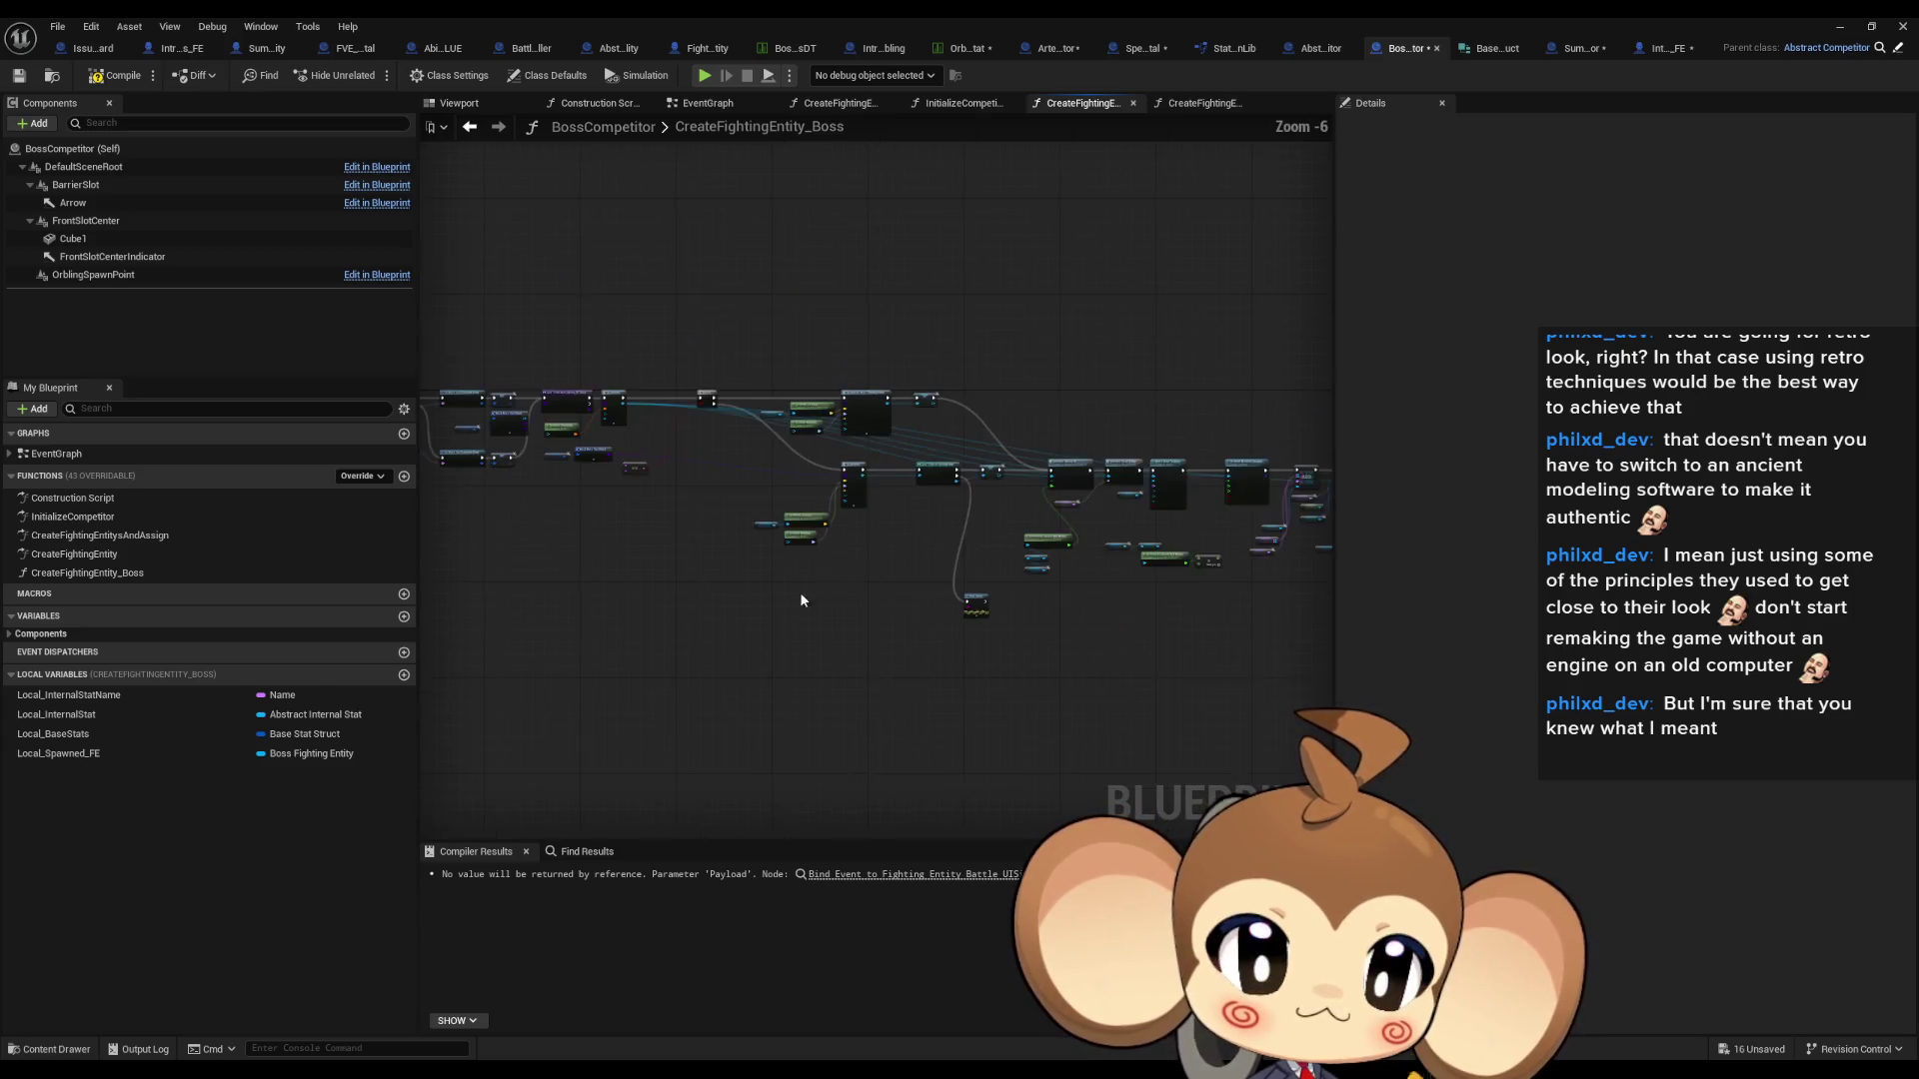
drag(805, 595, 881, 568)
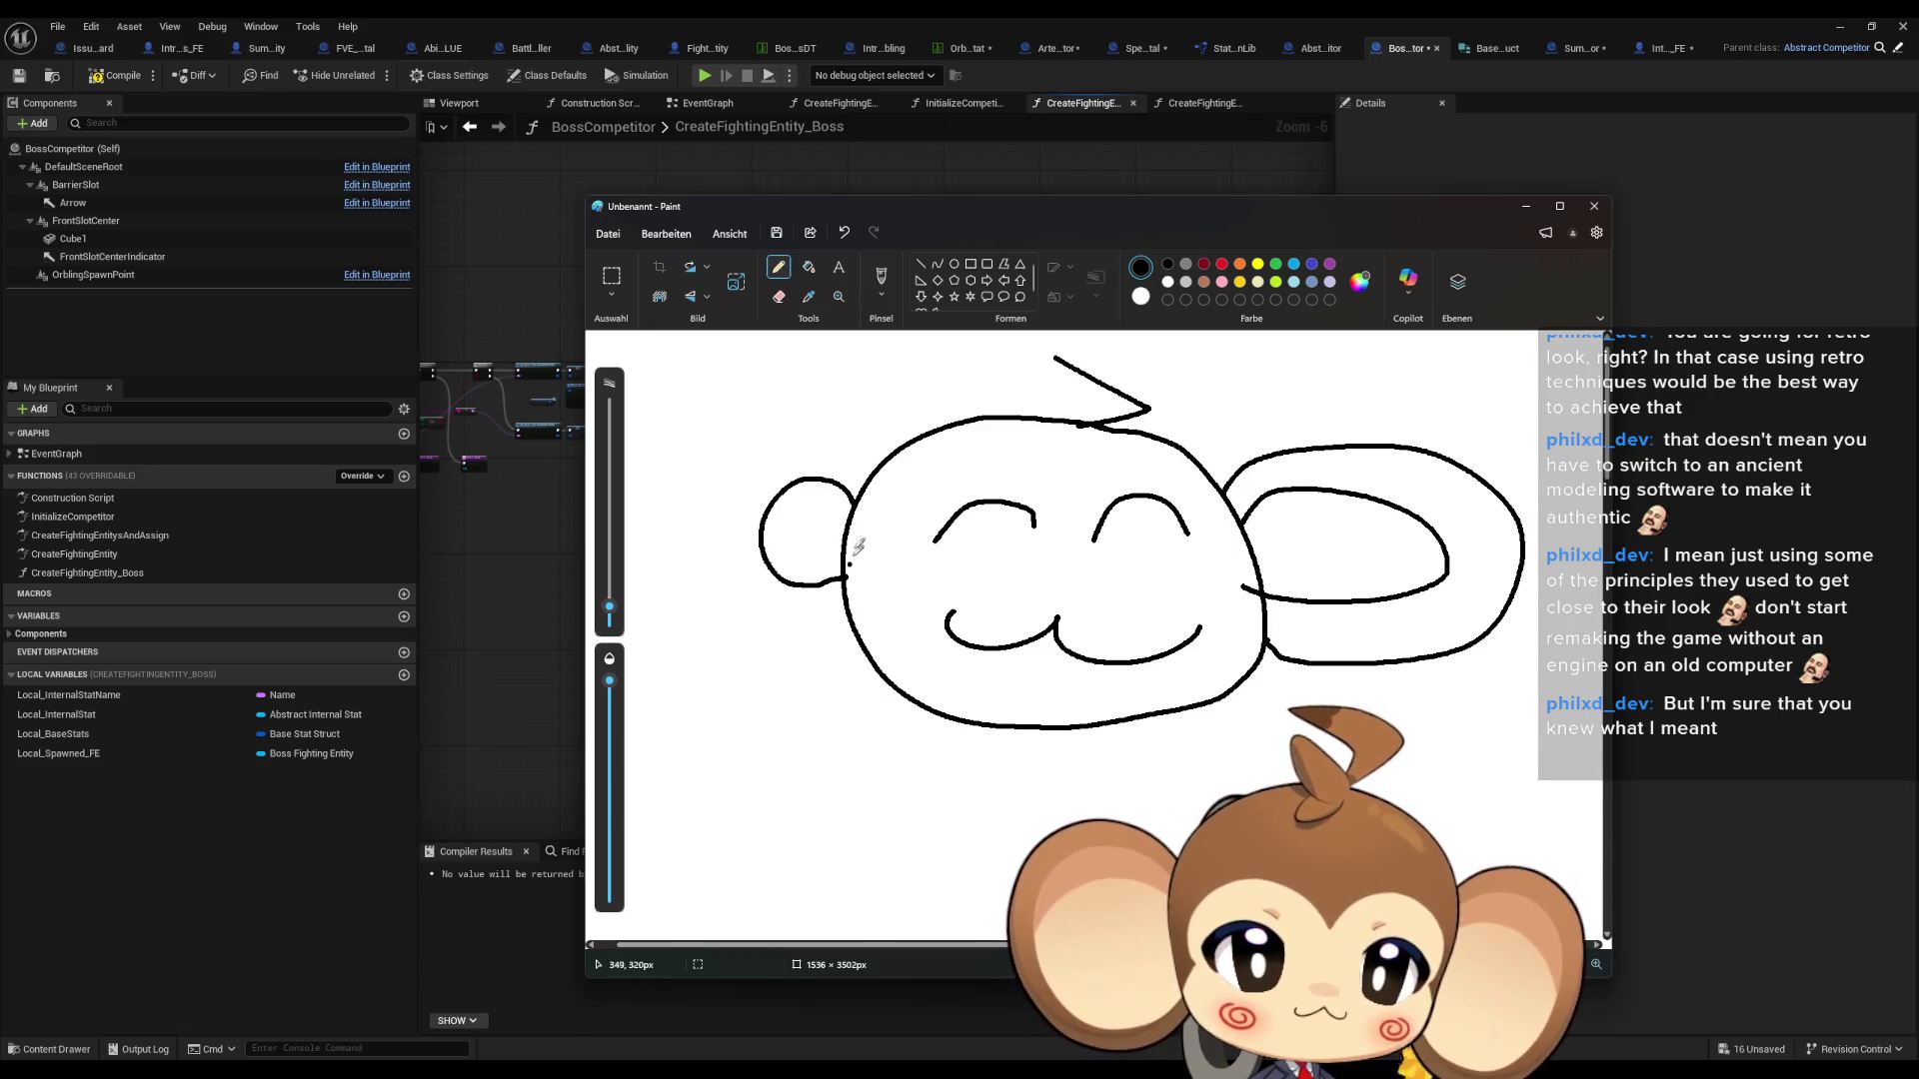
- Draw the left ear and hair outline and hand-letter BRB beneath the monkey
mouse_move(1057, 507)
mouse_down()
mouse_move(1008, 445)
mouse_move(937, 568)
mouse_move(851, 594)
mouse_move(1071, 476)
mouse_move(1186, 477)
mouse_move(1180, 574)
mouse_move(1257, 567)
mouse_up()
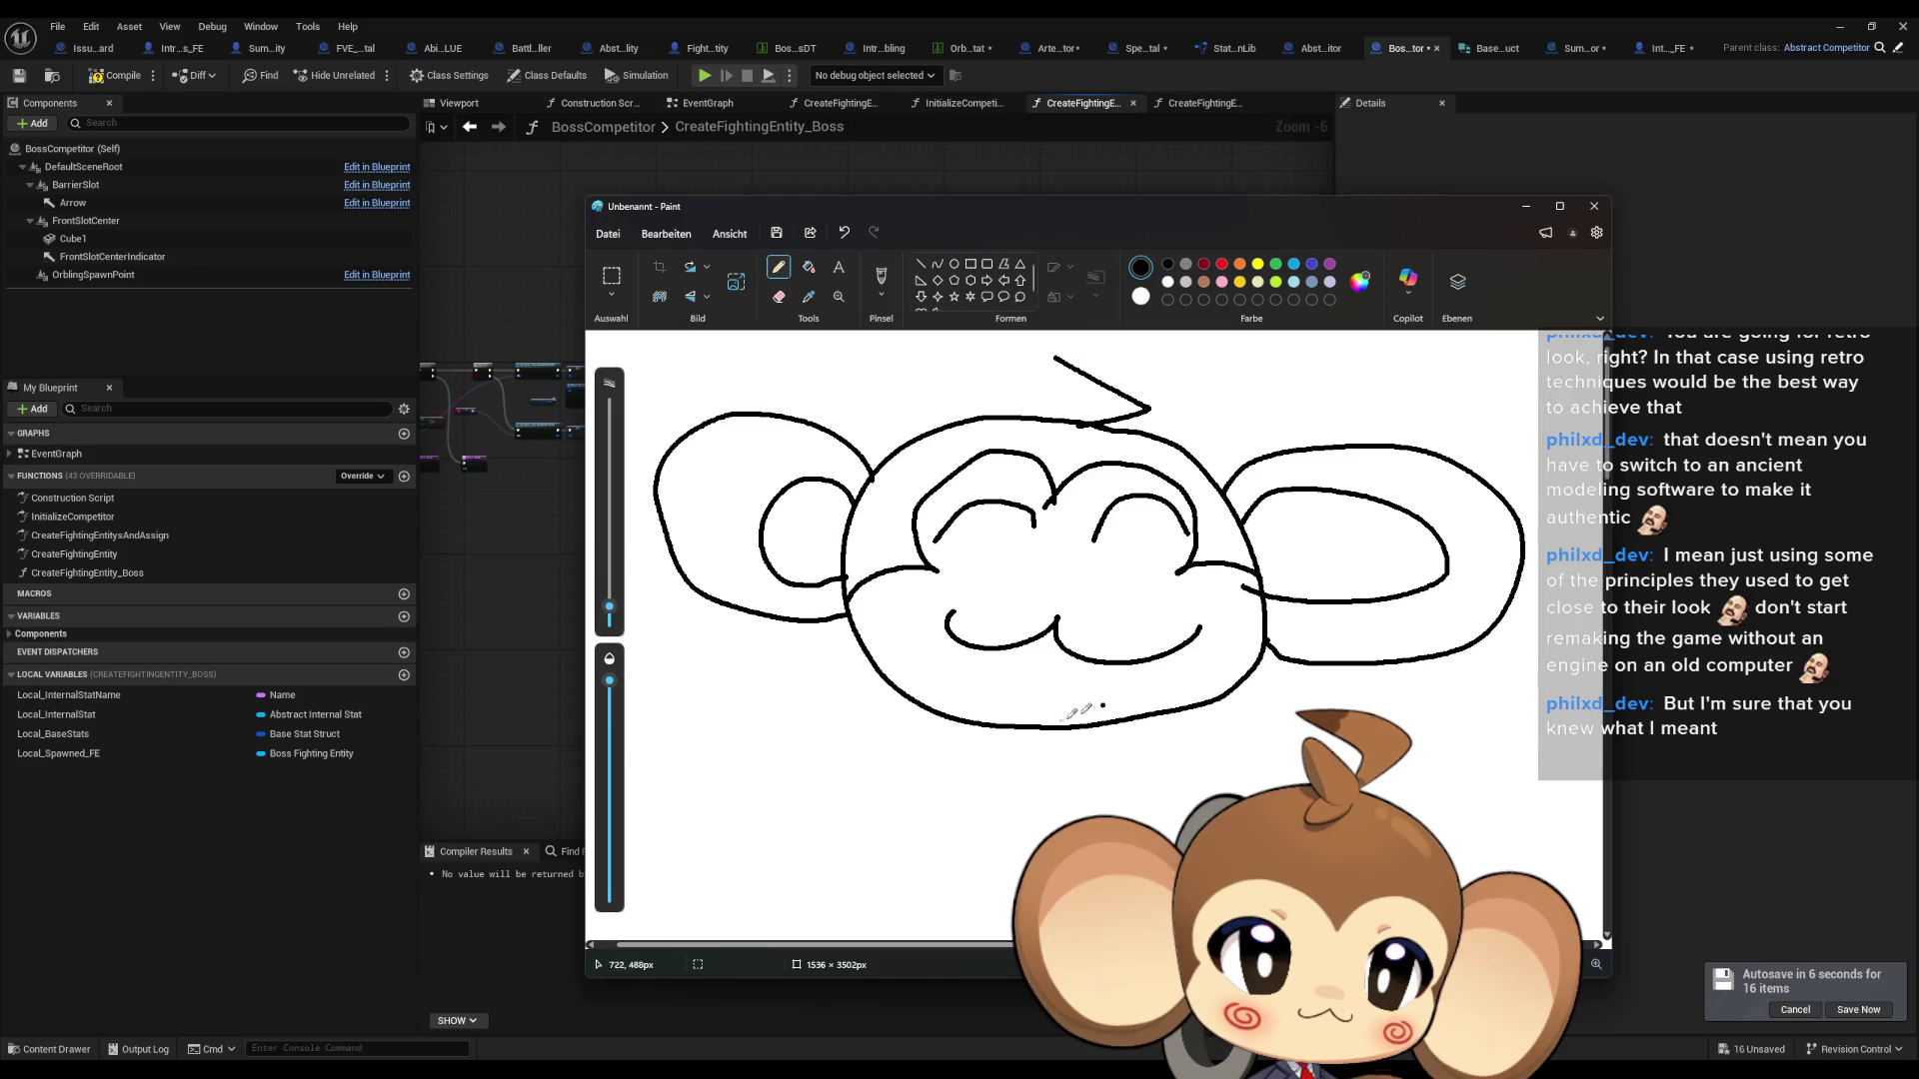
drag(721, 735, 692, 836)
mouse_move(716, 745)
mouse_down()
mouse_move(772, 790)
mouse_move(715, 844)
mouse_up()
mouse_move(849, 756)
mouse_down()
mouse_move(807, 843)
mouse_move(884, 860)
mouse_up()
drag(937, 764, 917, 850)
mouse_move(938, 767)
mouse_down()
mouse_move(955, 798)
mouse_move(924, 850)
mouse_up()
- Switch to dark red and draw swirls on both cheeks
click(1204, 264)
drag(934, 582, 918, 597)
drag(1177, 587, 1199, 597)
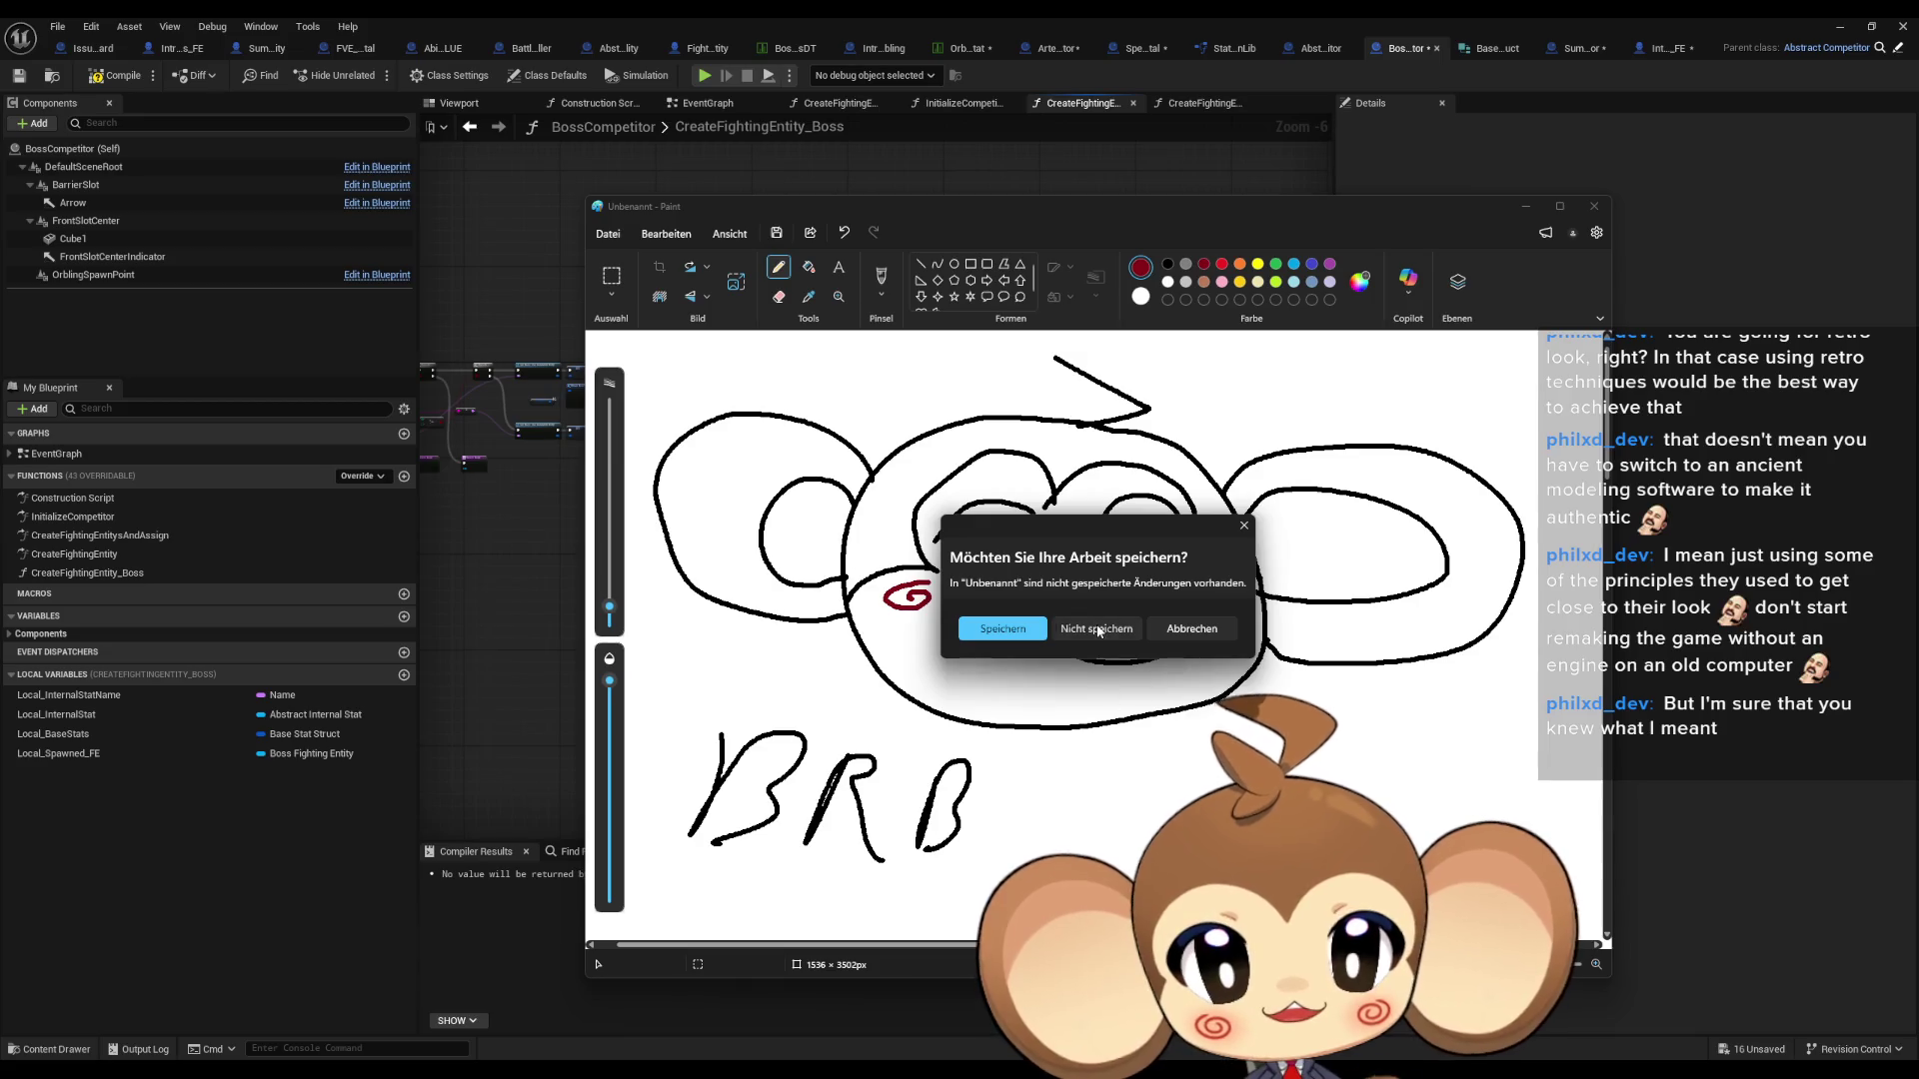
- Discard the Paint doodle and review the boss graph's cast and base-stat nodes
click(1097, 629)
scroll(928, 556, up, 2)
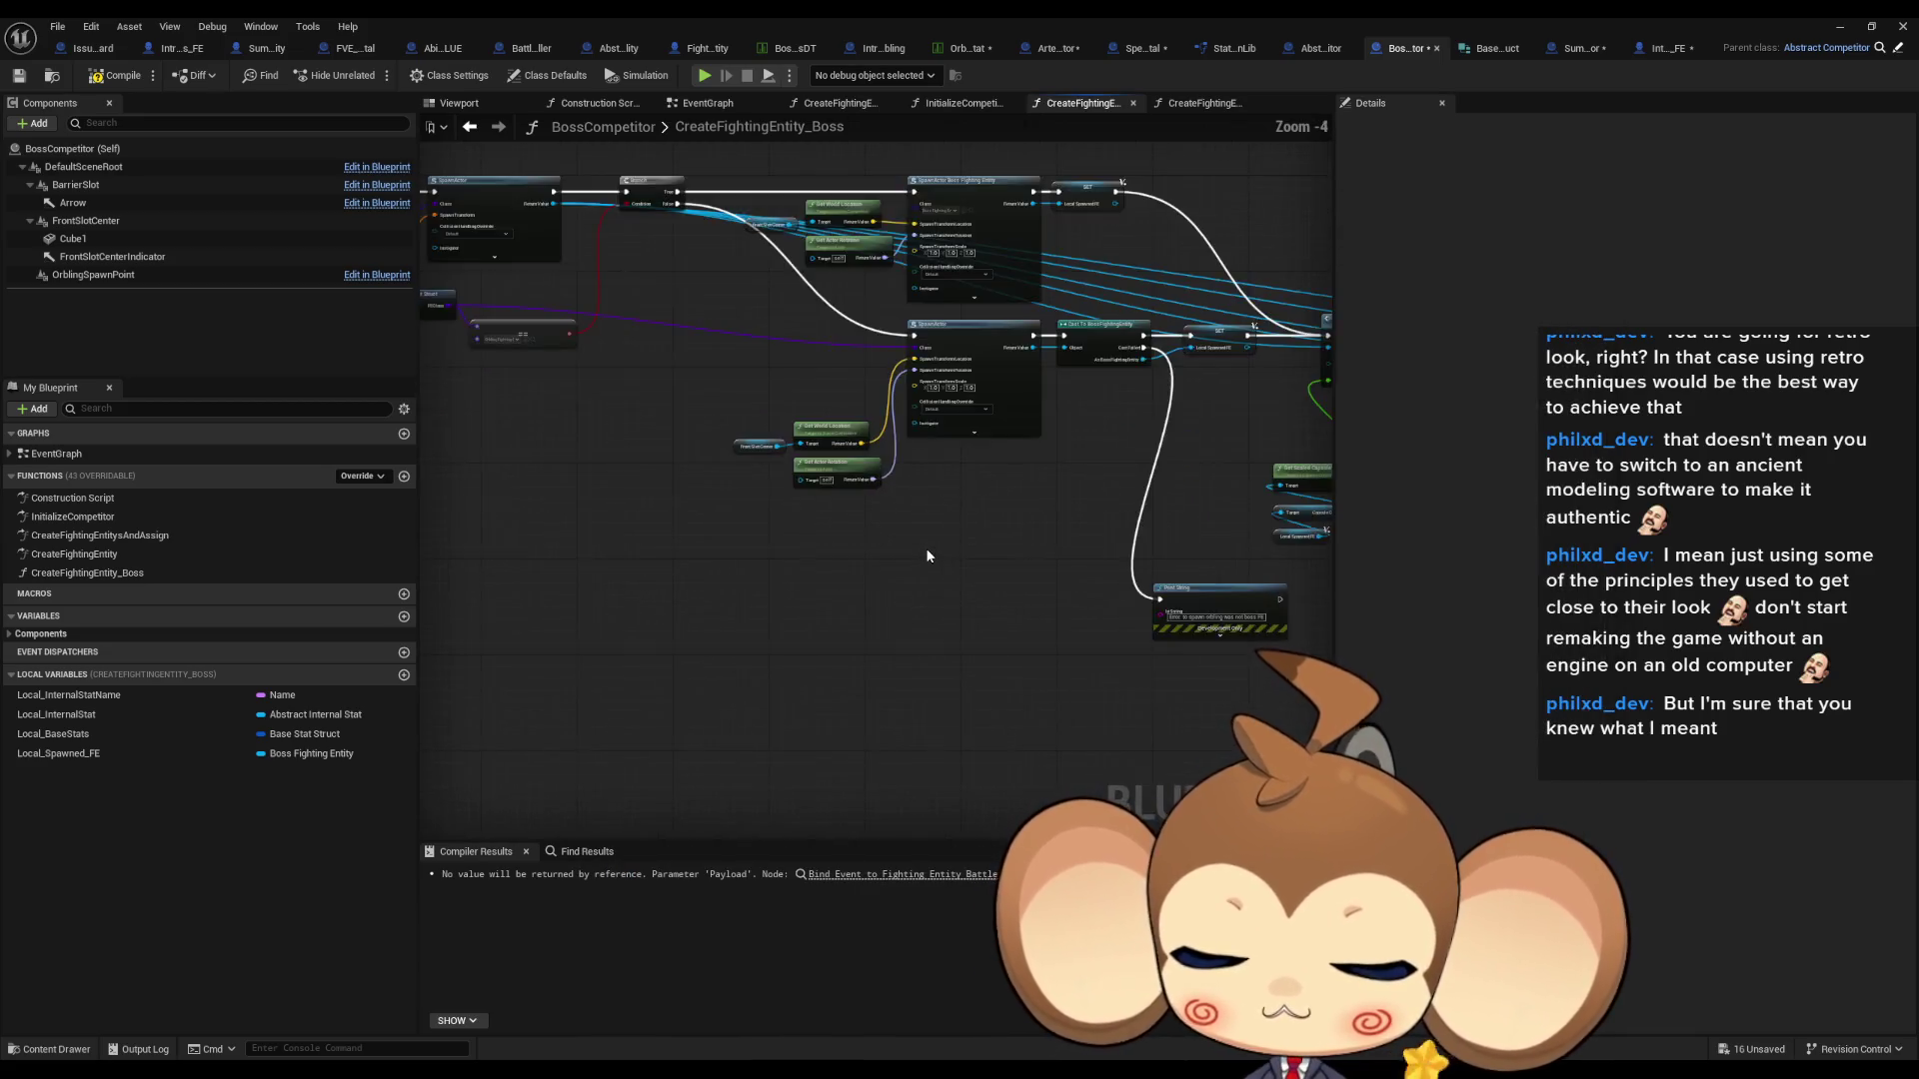
scroll(925, 547, up, 1)
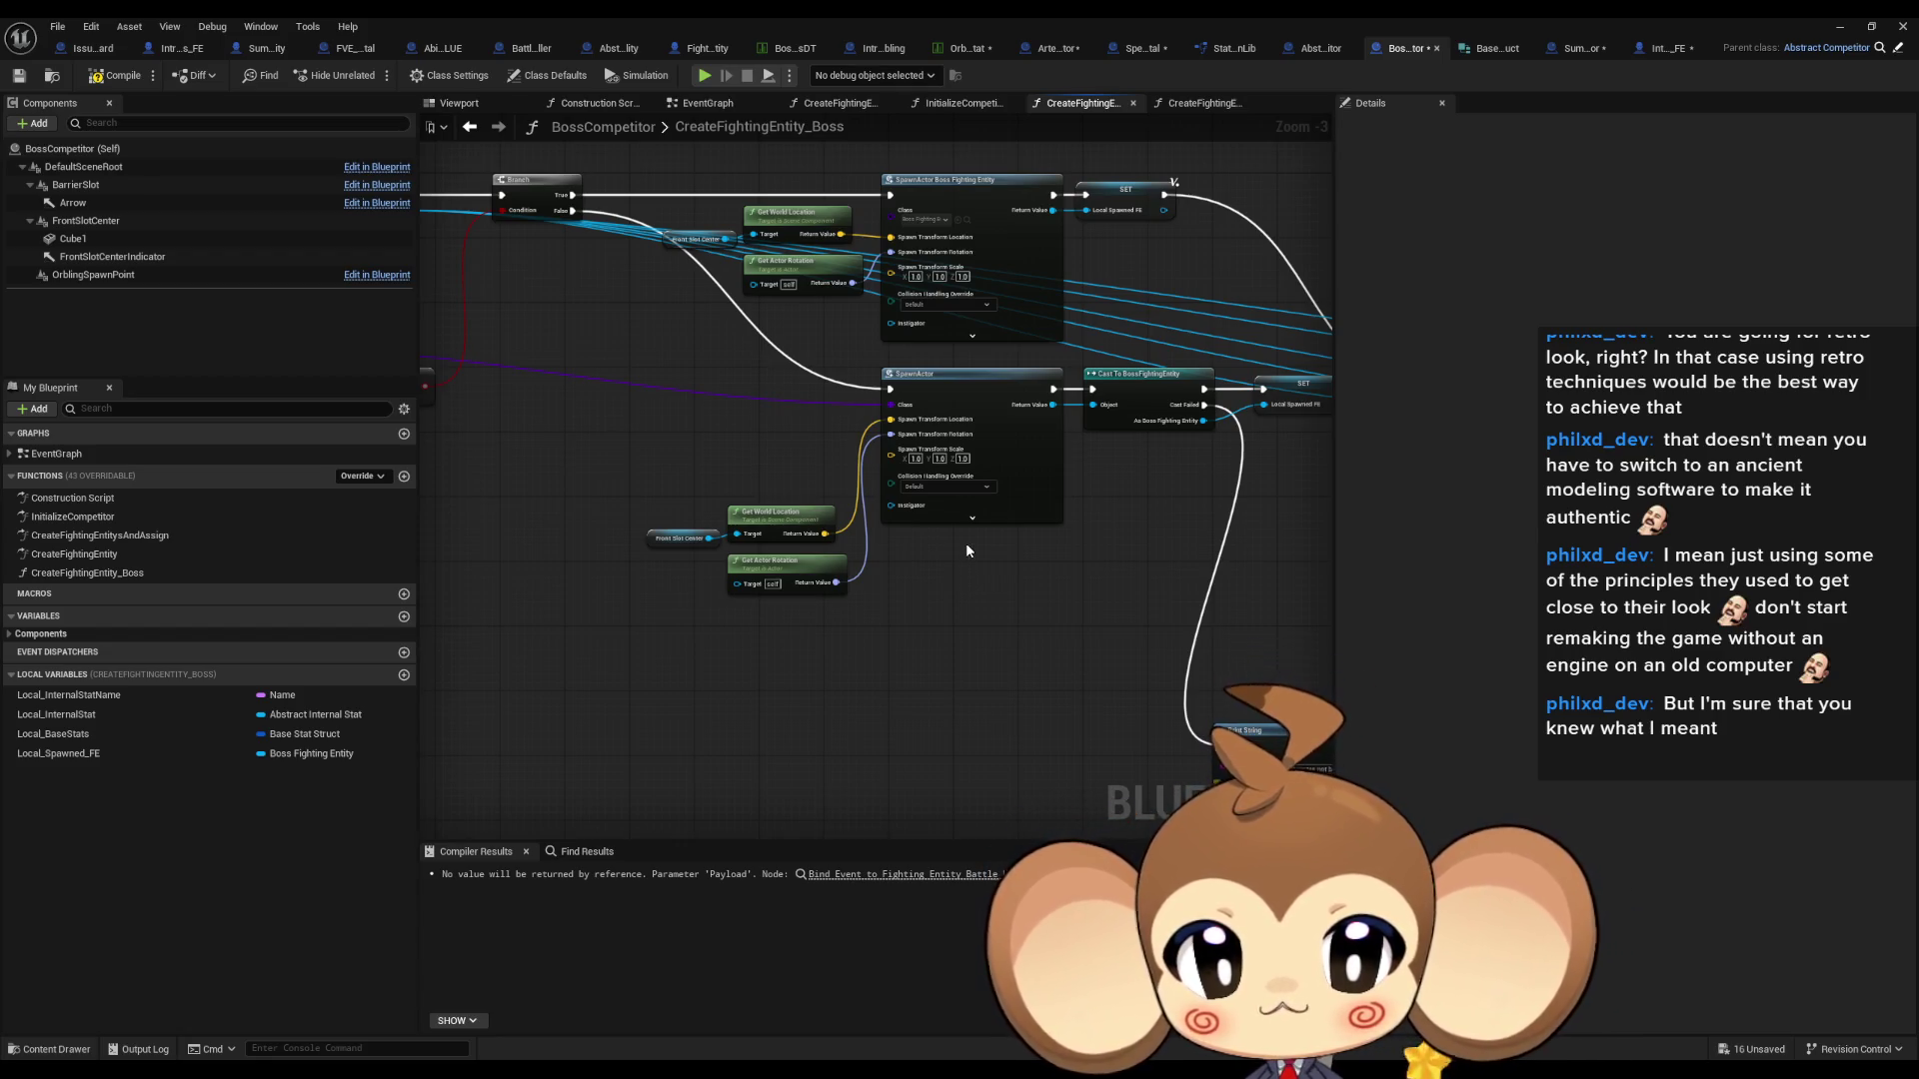
mouse_move(965, 548)
mouse_down()
mouse_move(1299, 600)
mouse_move(1329, 629)
mouse_up()
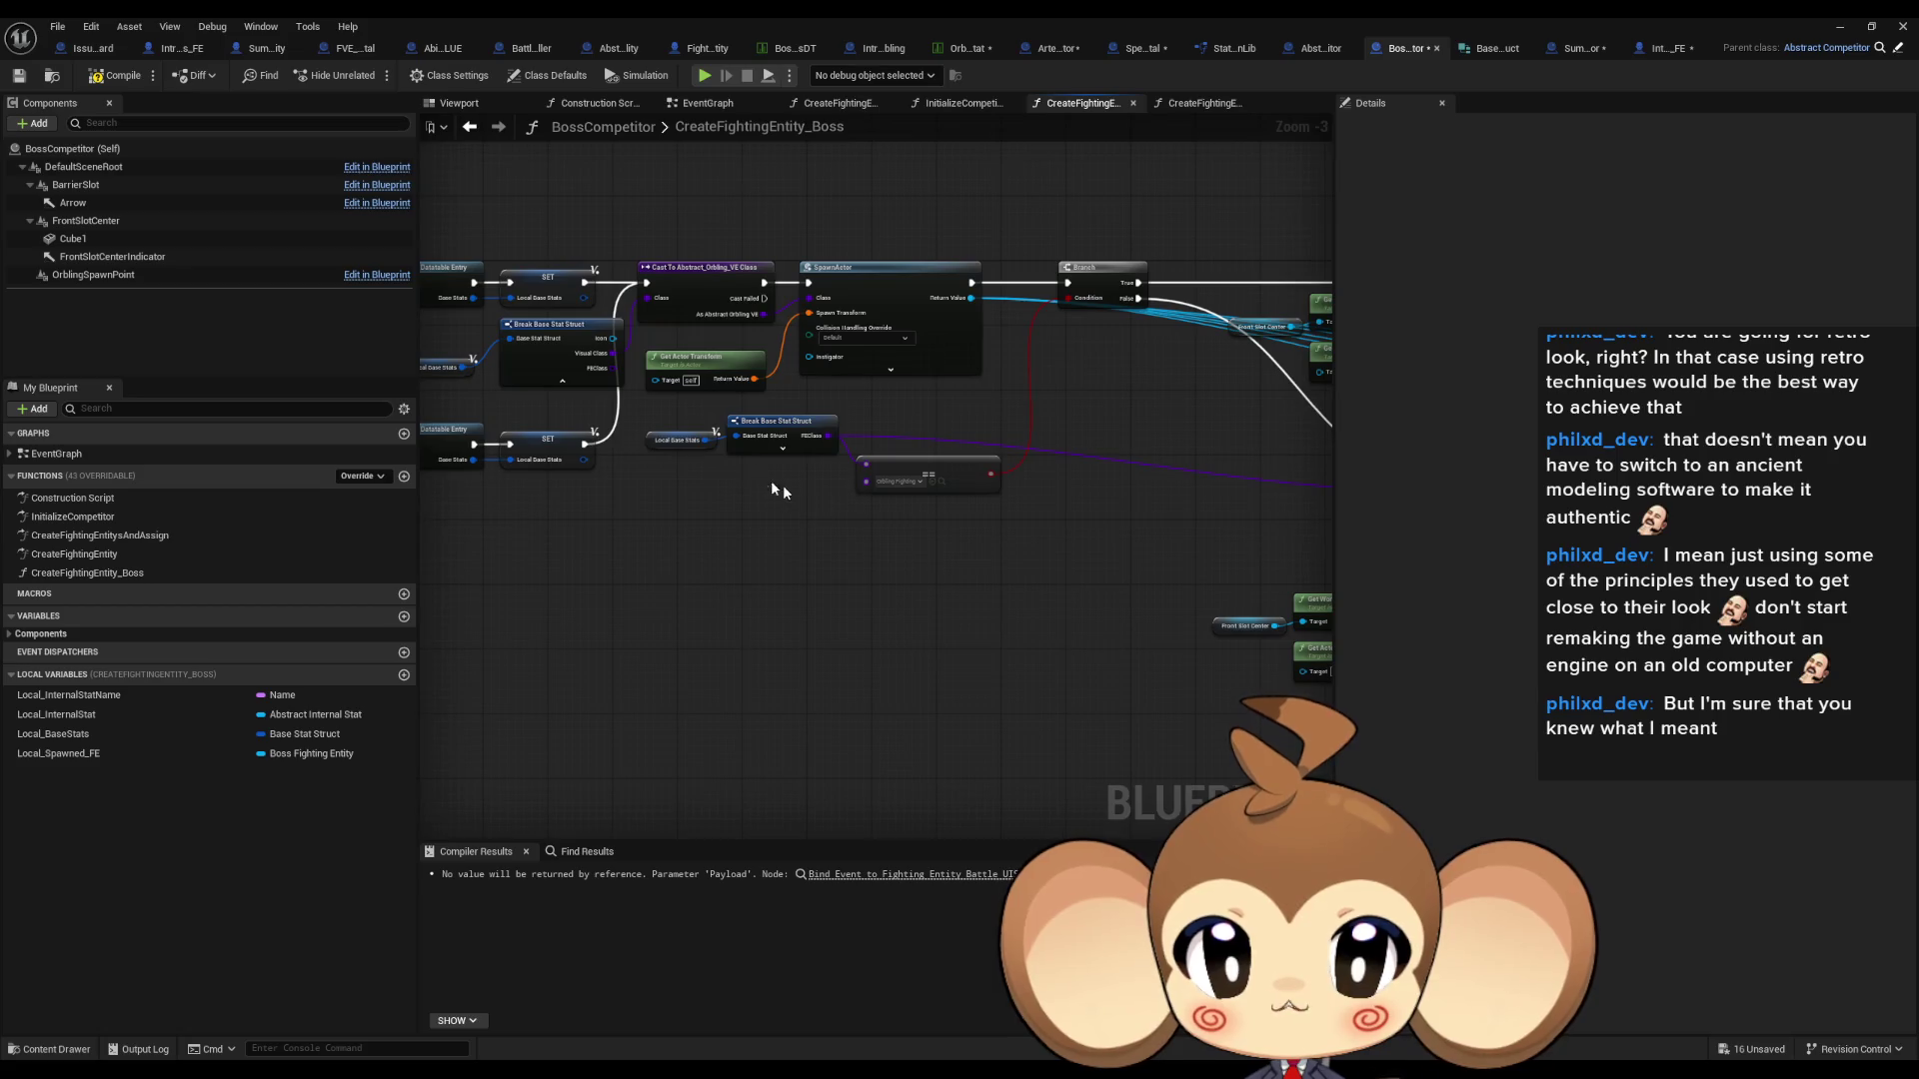
scroll(611, 552, up, 1)
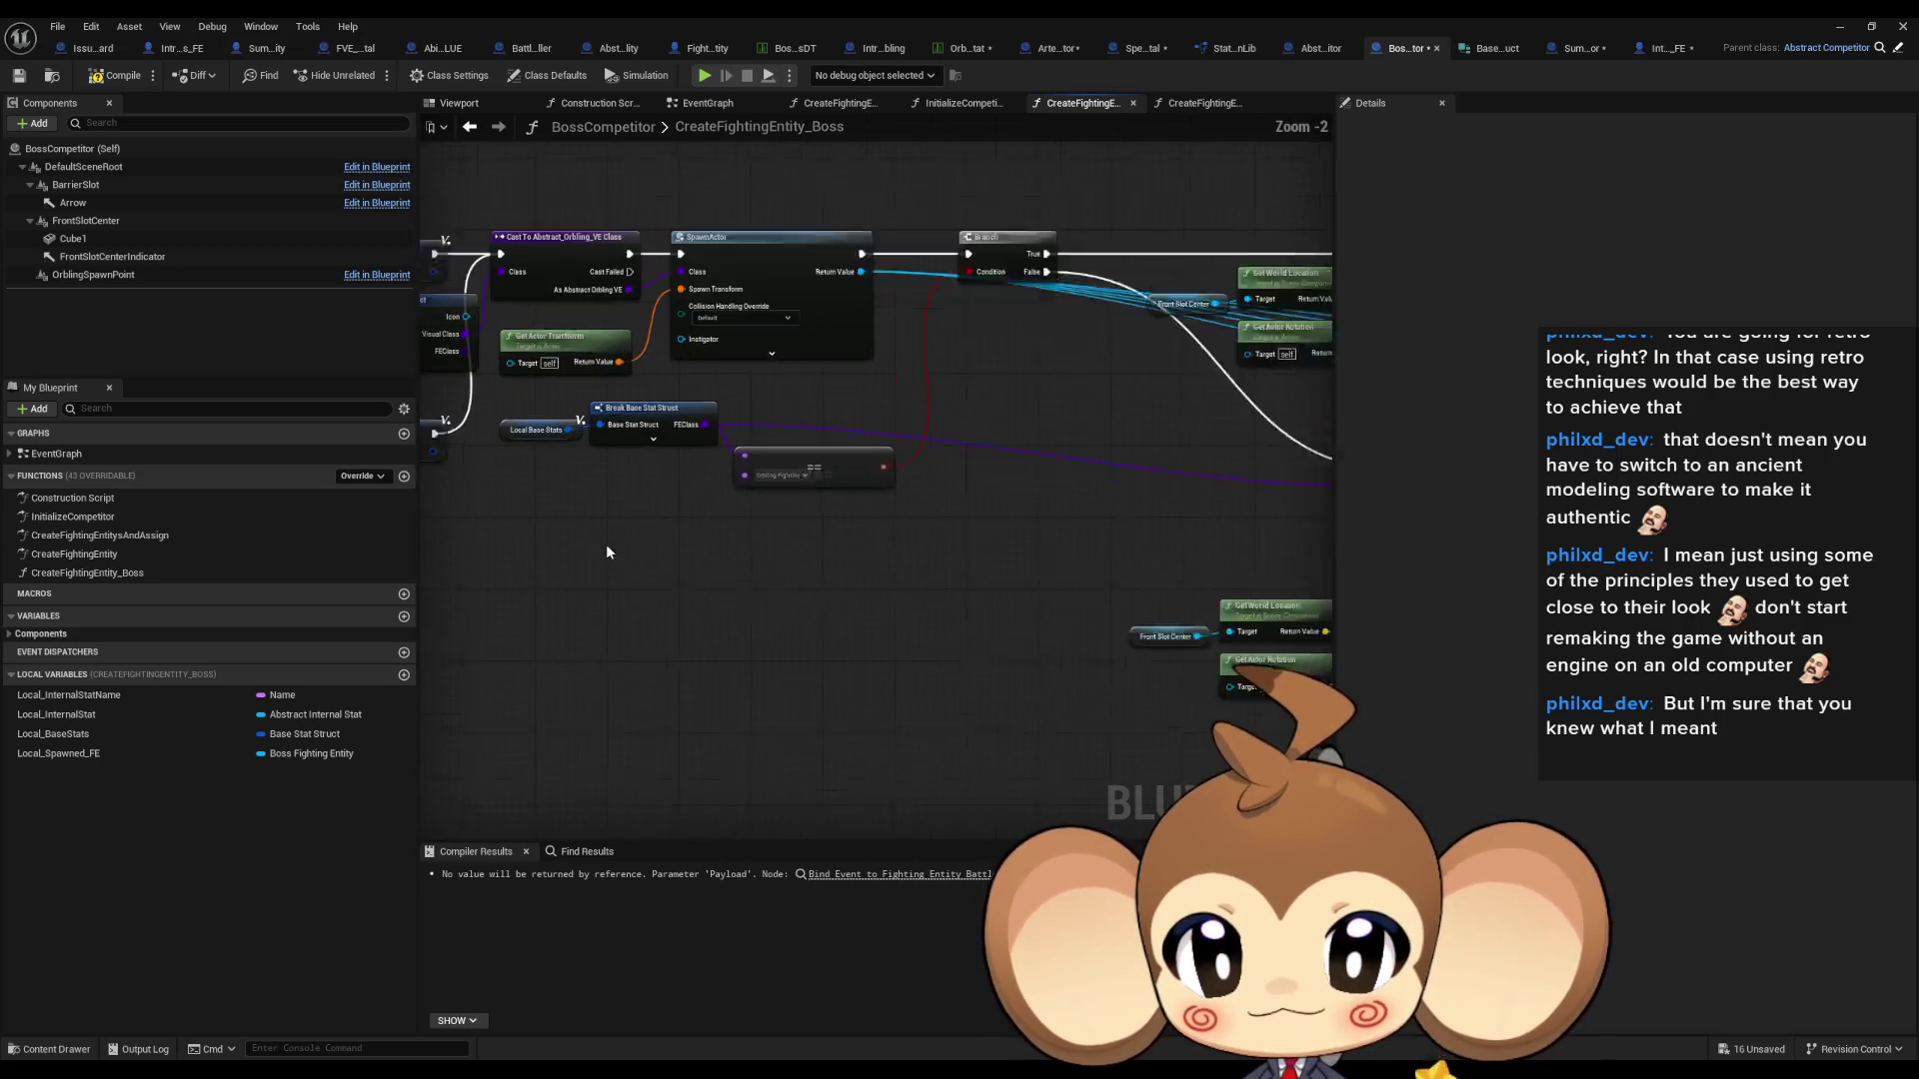
scroll(611, 553, up, 1)
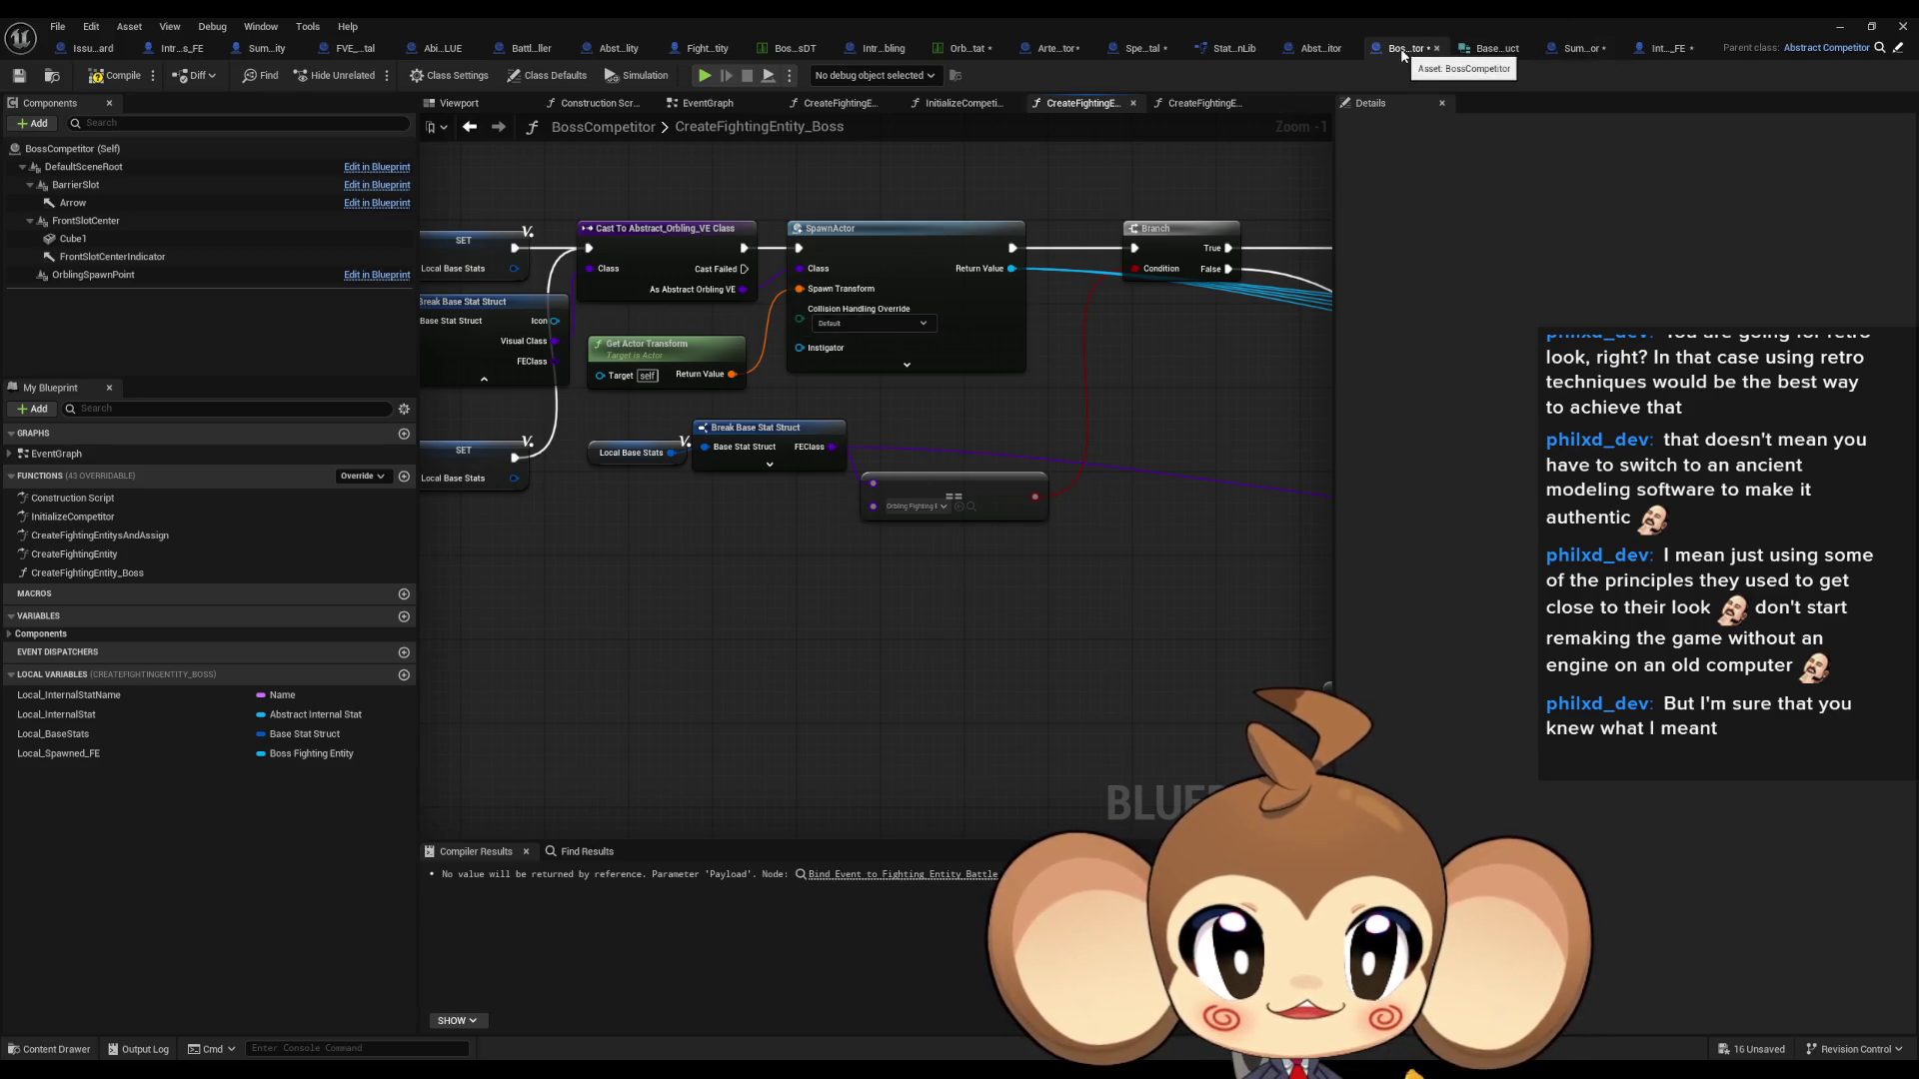
click(1312, 54)
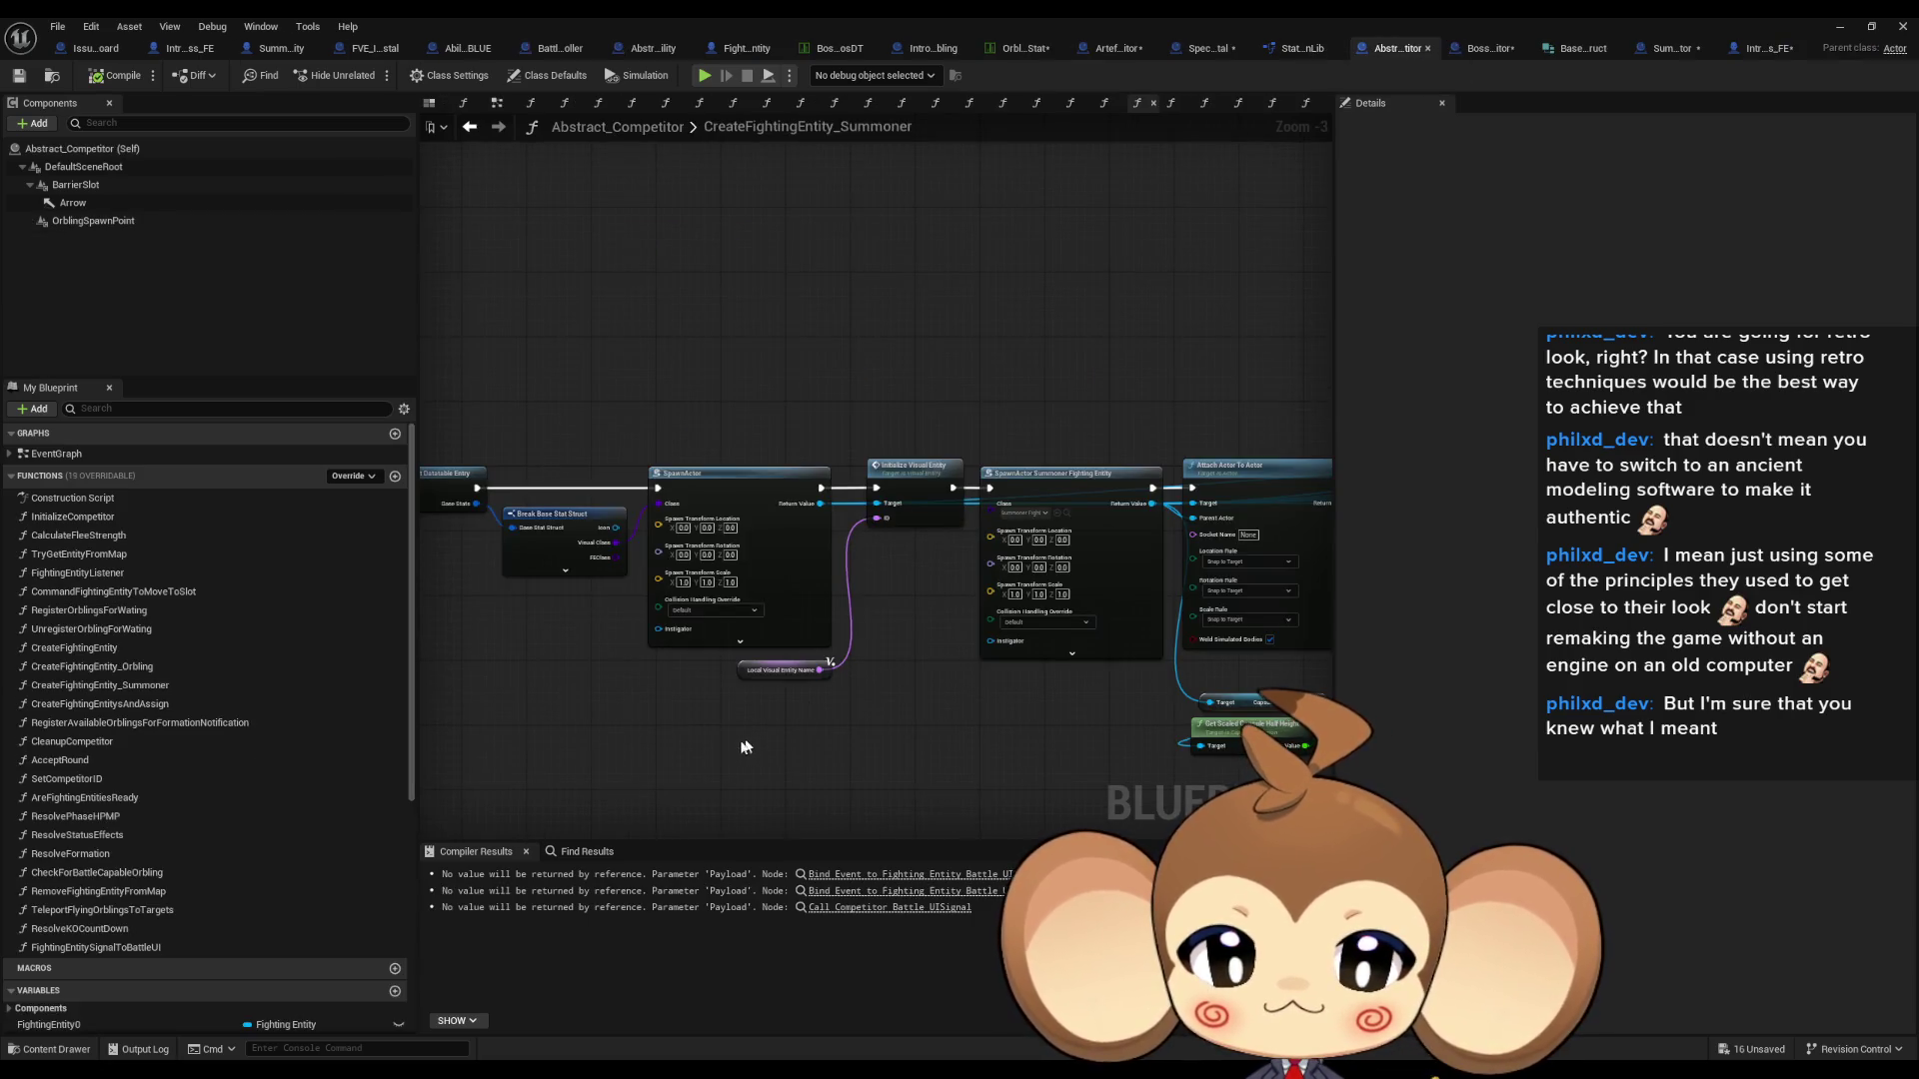
- Browse CreateFightingEntity_Summoner's SpawnActor and Attach Actor nodes
mouse_move(794, 720)
mouse_down()
mouse_move(836, 672)
mouse_move(1039, 562)
mouse_up()
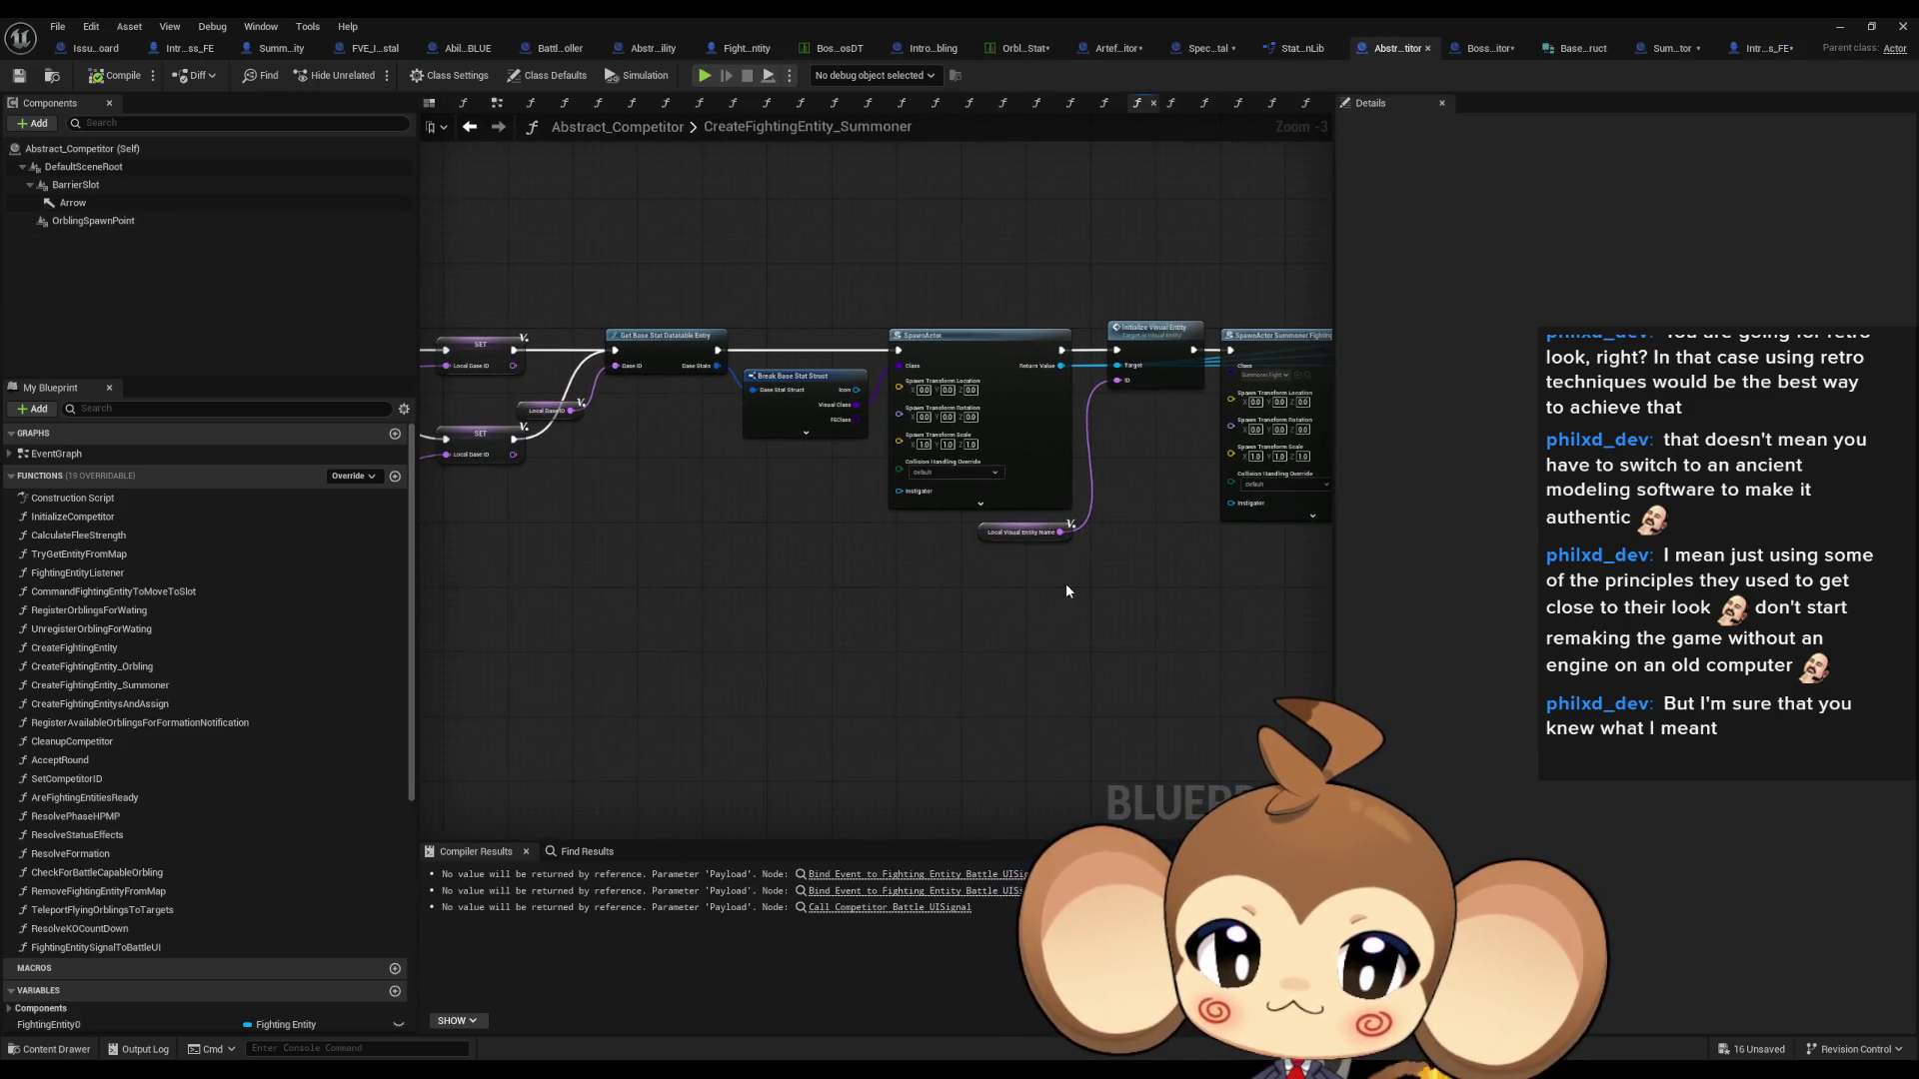
scroll(926, 526, down, 4)
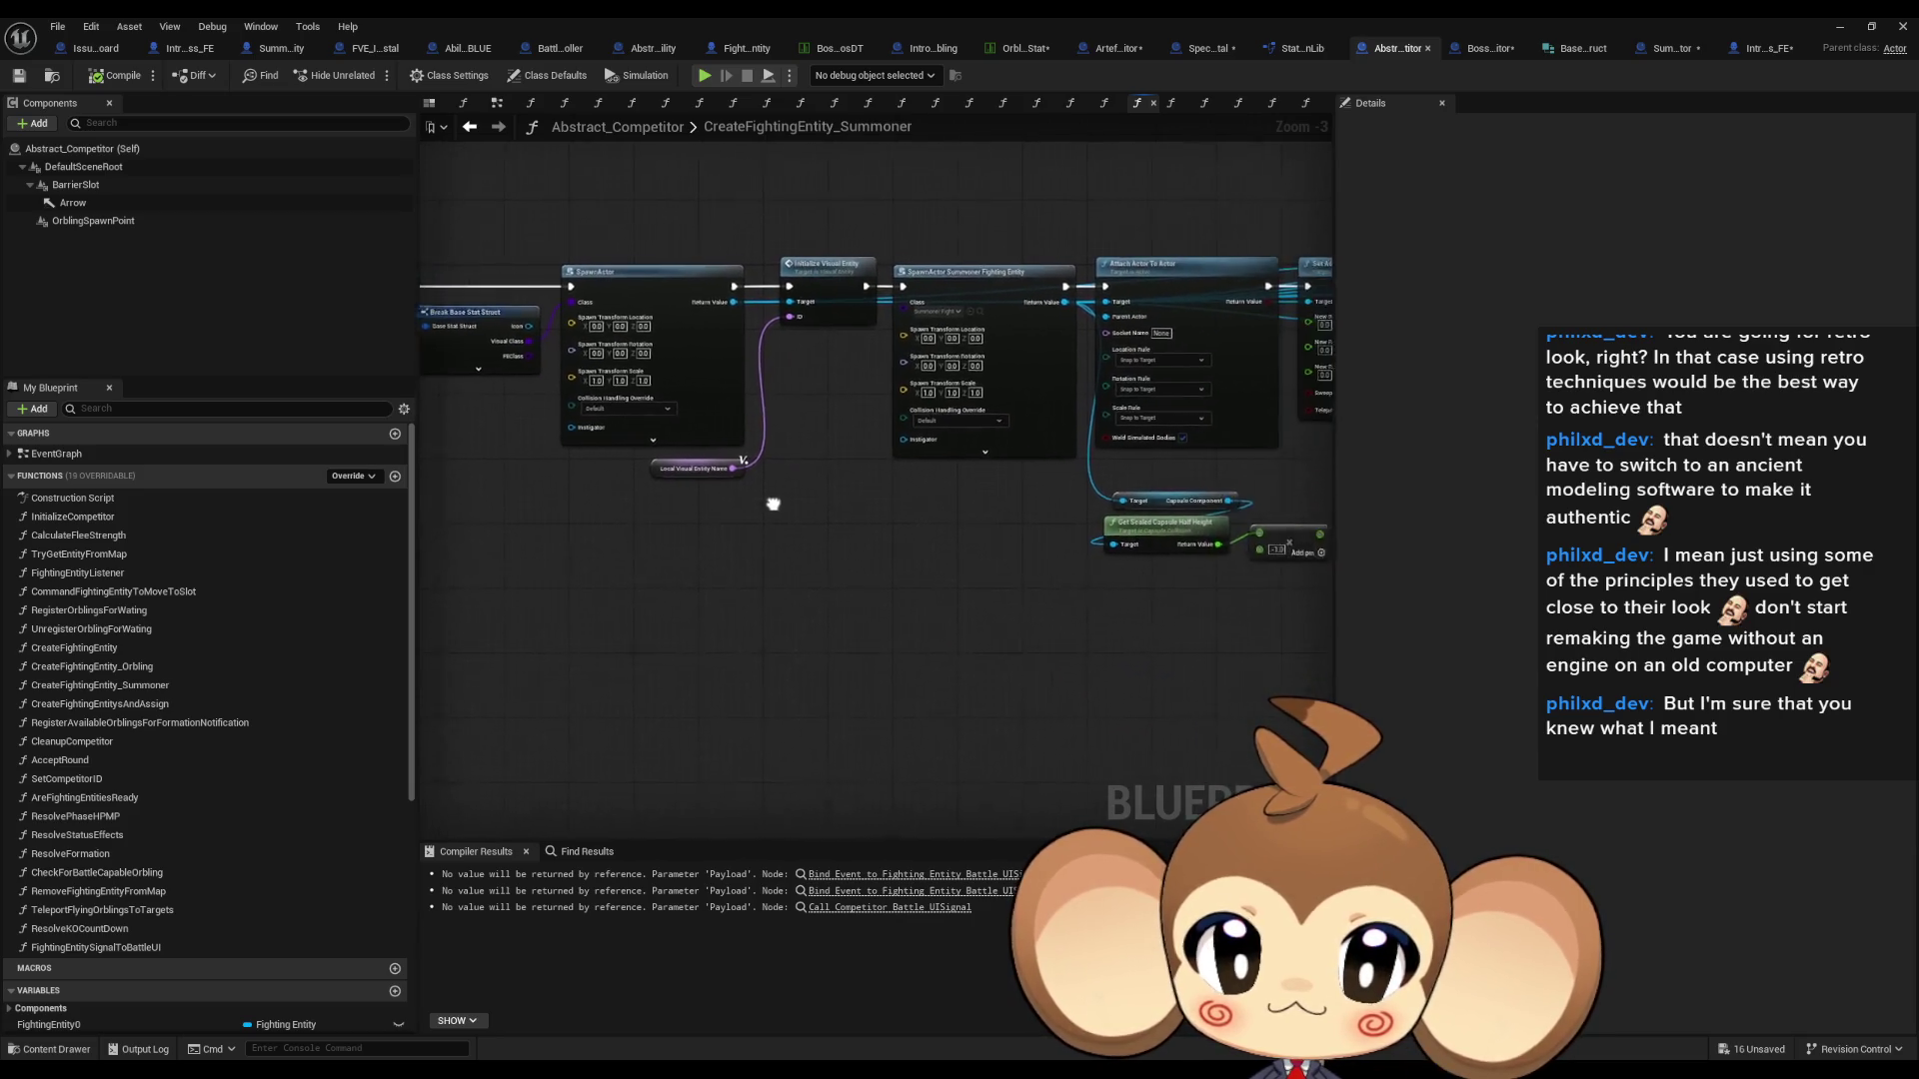
drag(1005, 491, 1022, 501)
scroll(770, 459, up, 5)
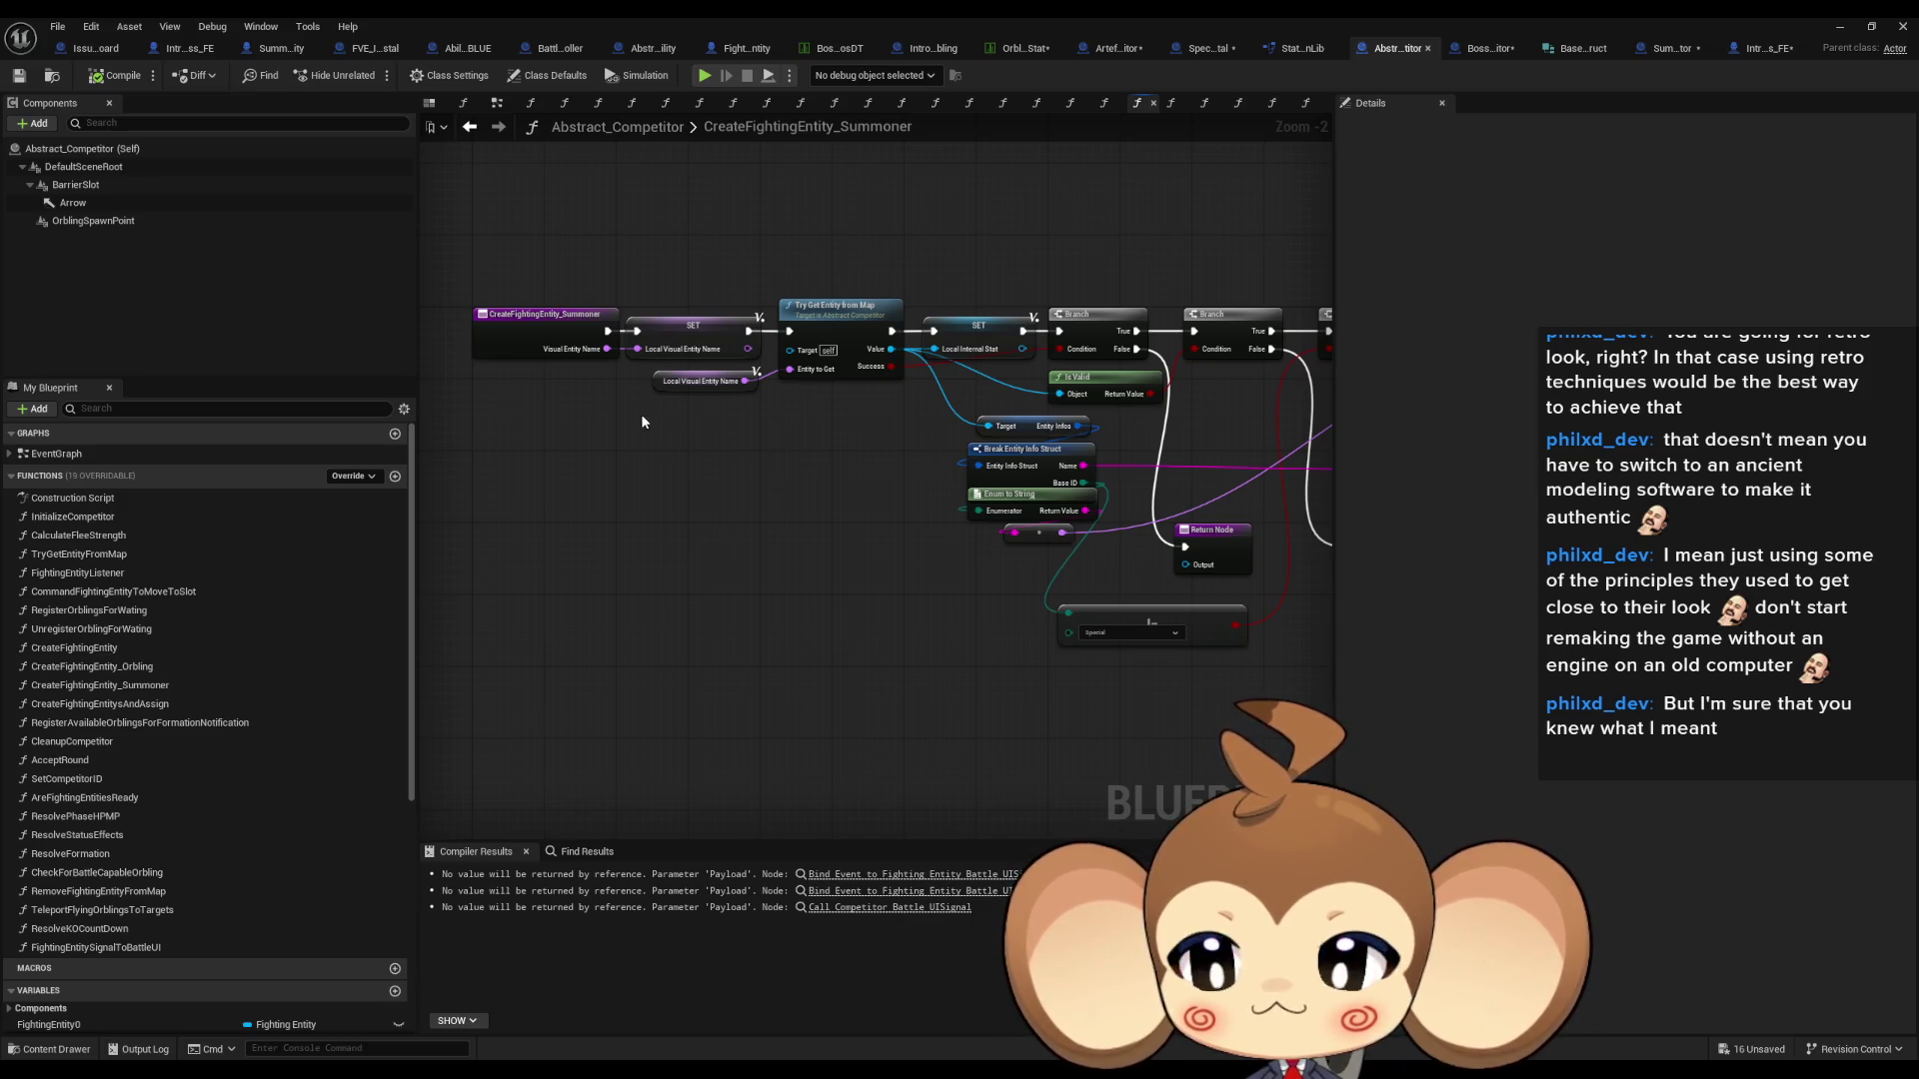
drag(641, 421, 780, 472)
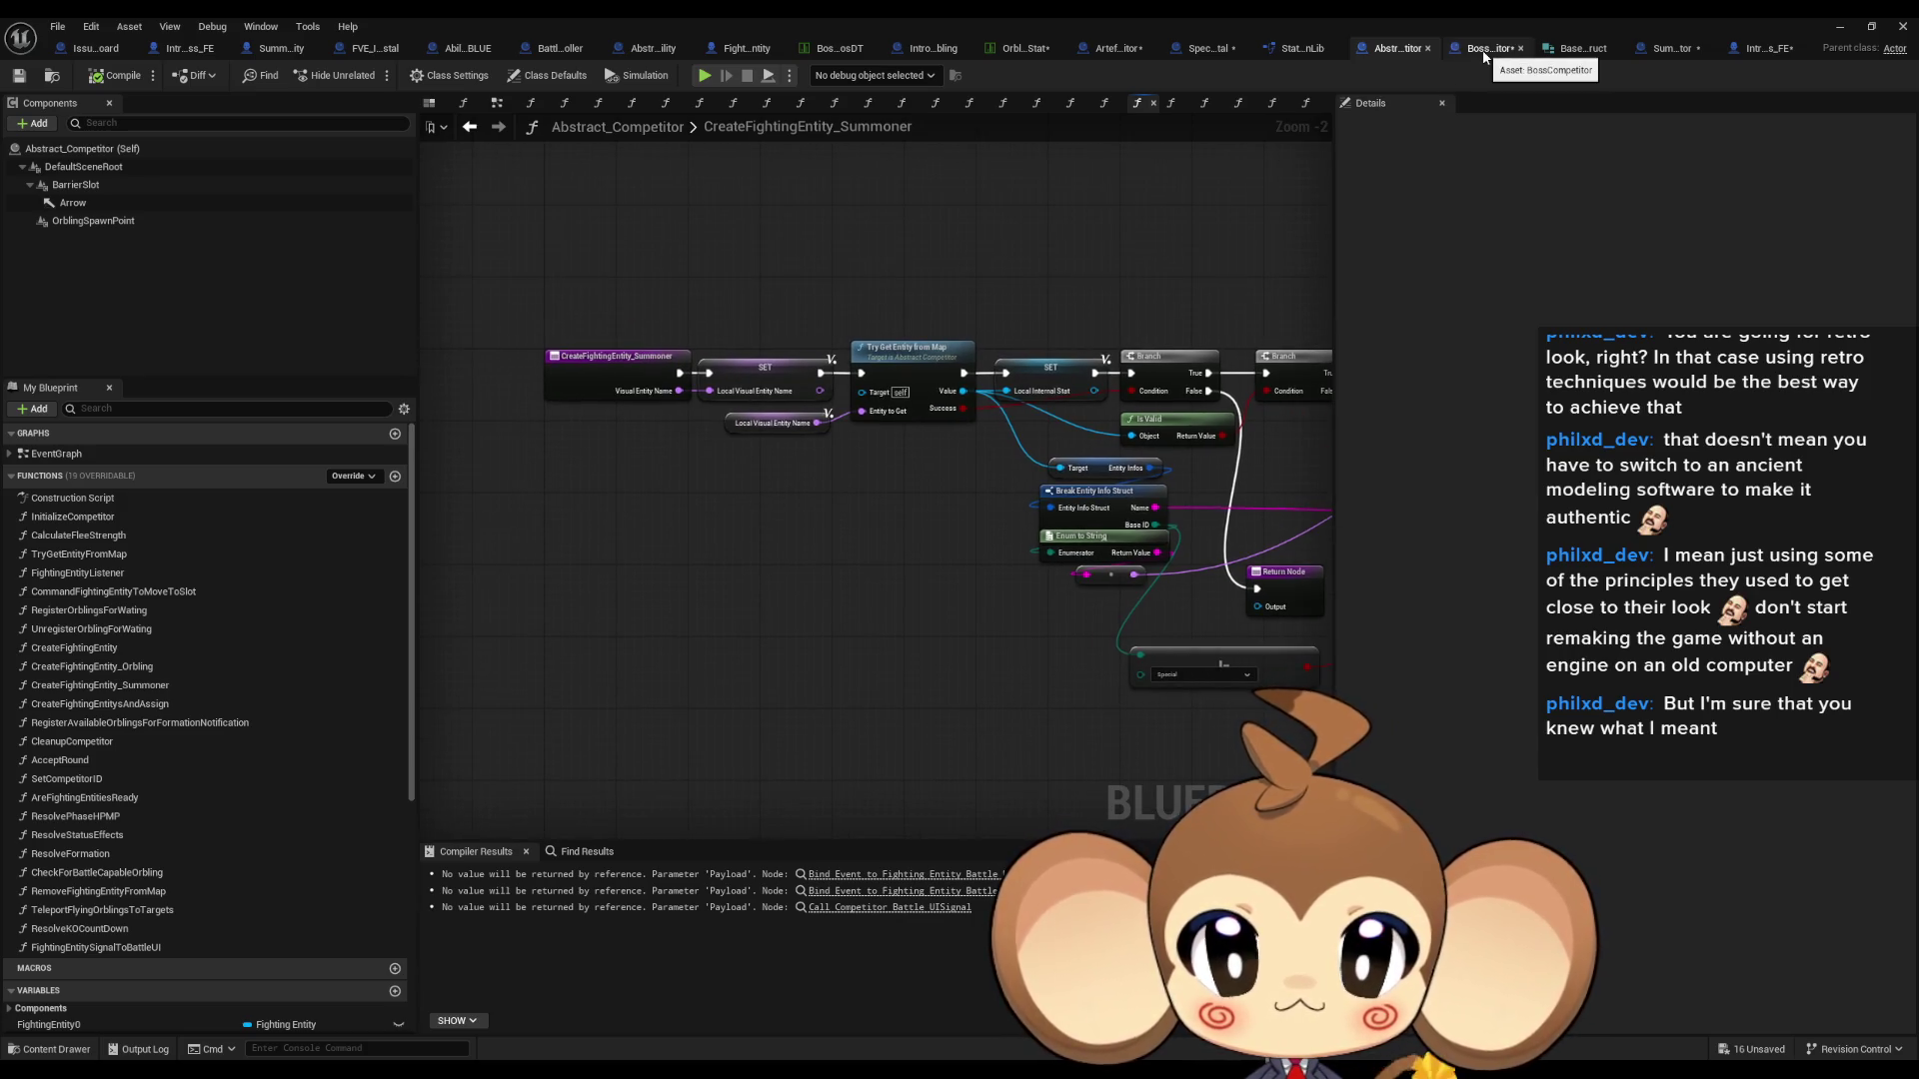
mouse_move(789, 461)
mouse_down()
mouse_move(600, 456)
mouse_move(786, 446)
mouse_up()
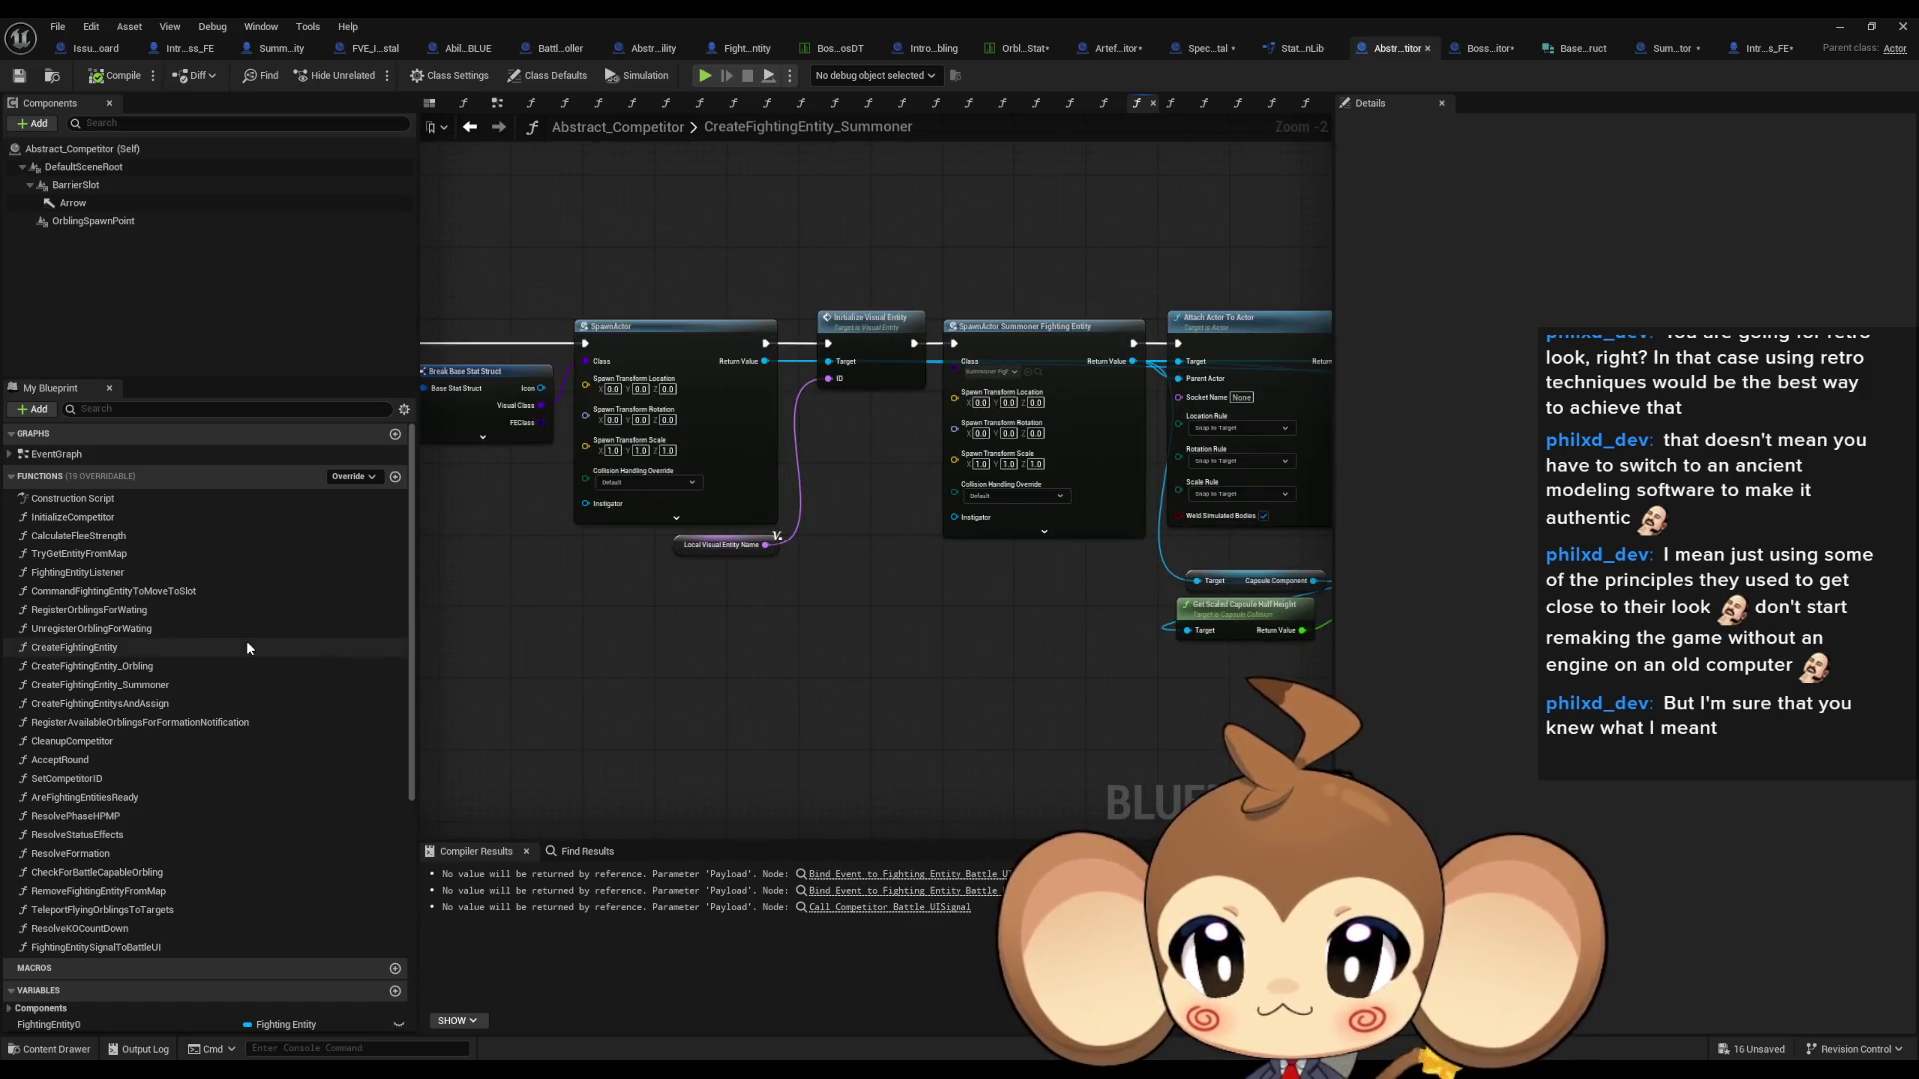
scroll(600, 599, down, 5)
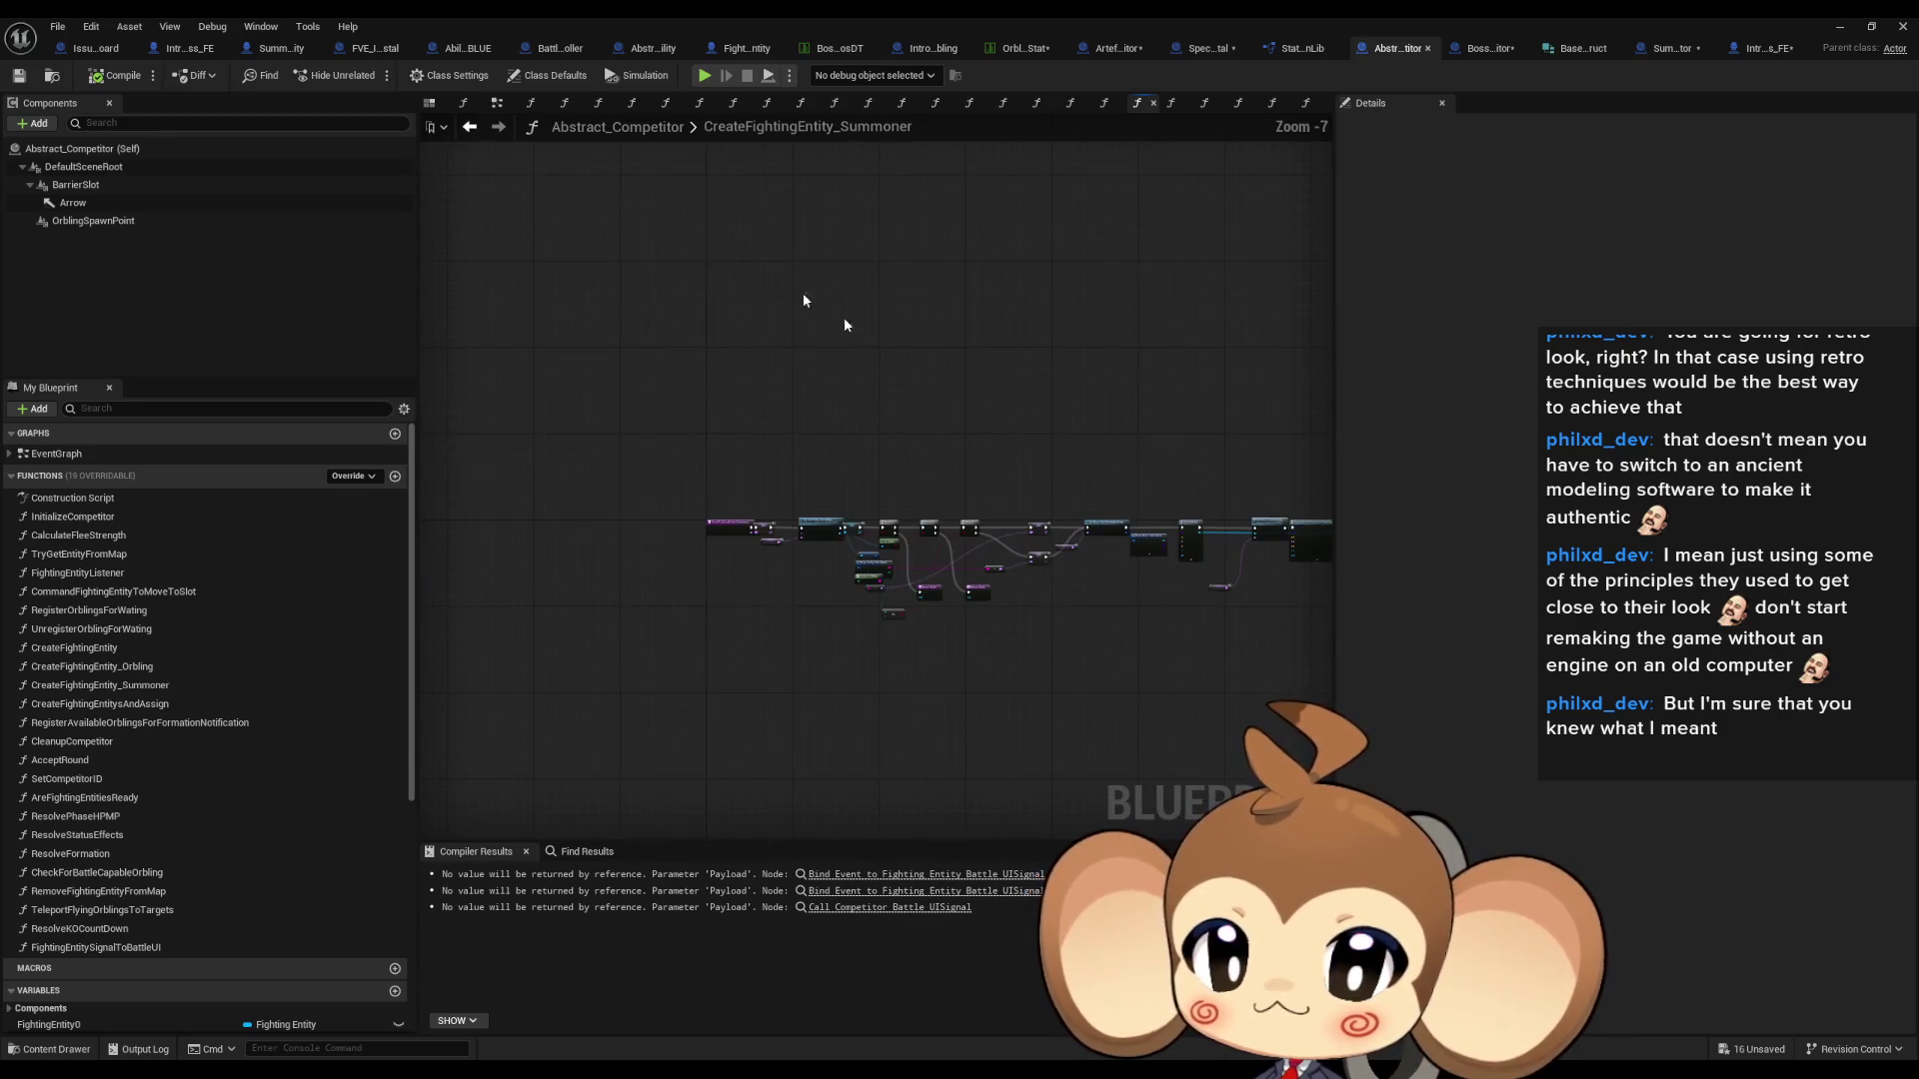
- Return to CreateFightingEntity and open the CreateFightingEntity_Orbling function
click(470, 127)
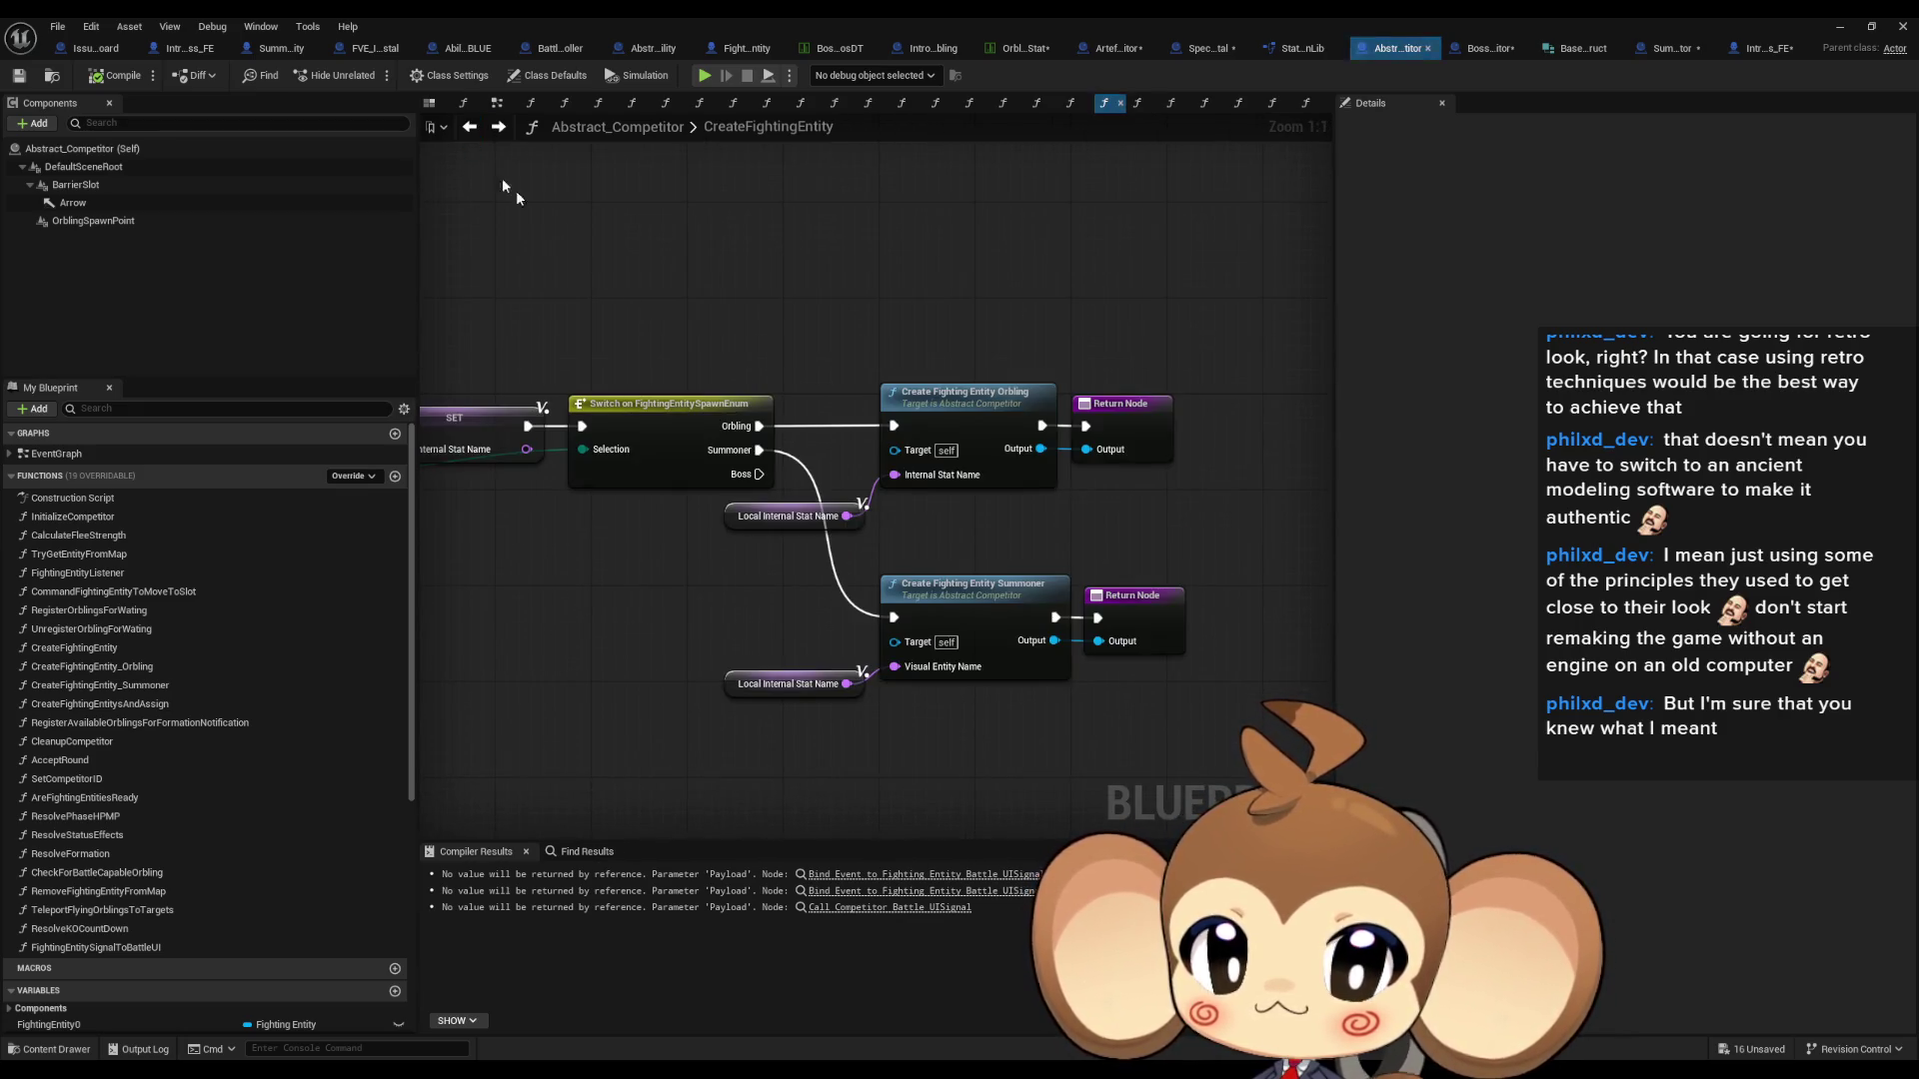
click(980, 430)
click(983, 589)
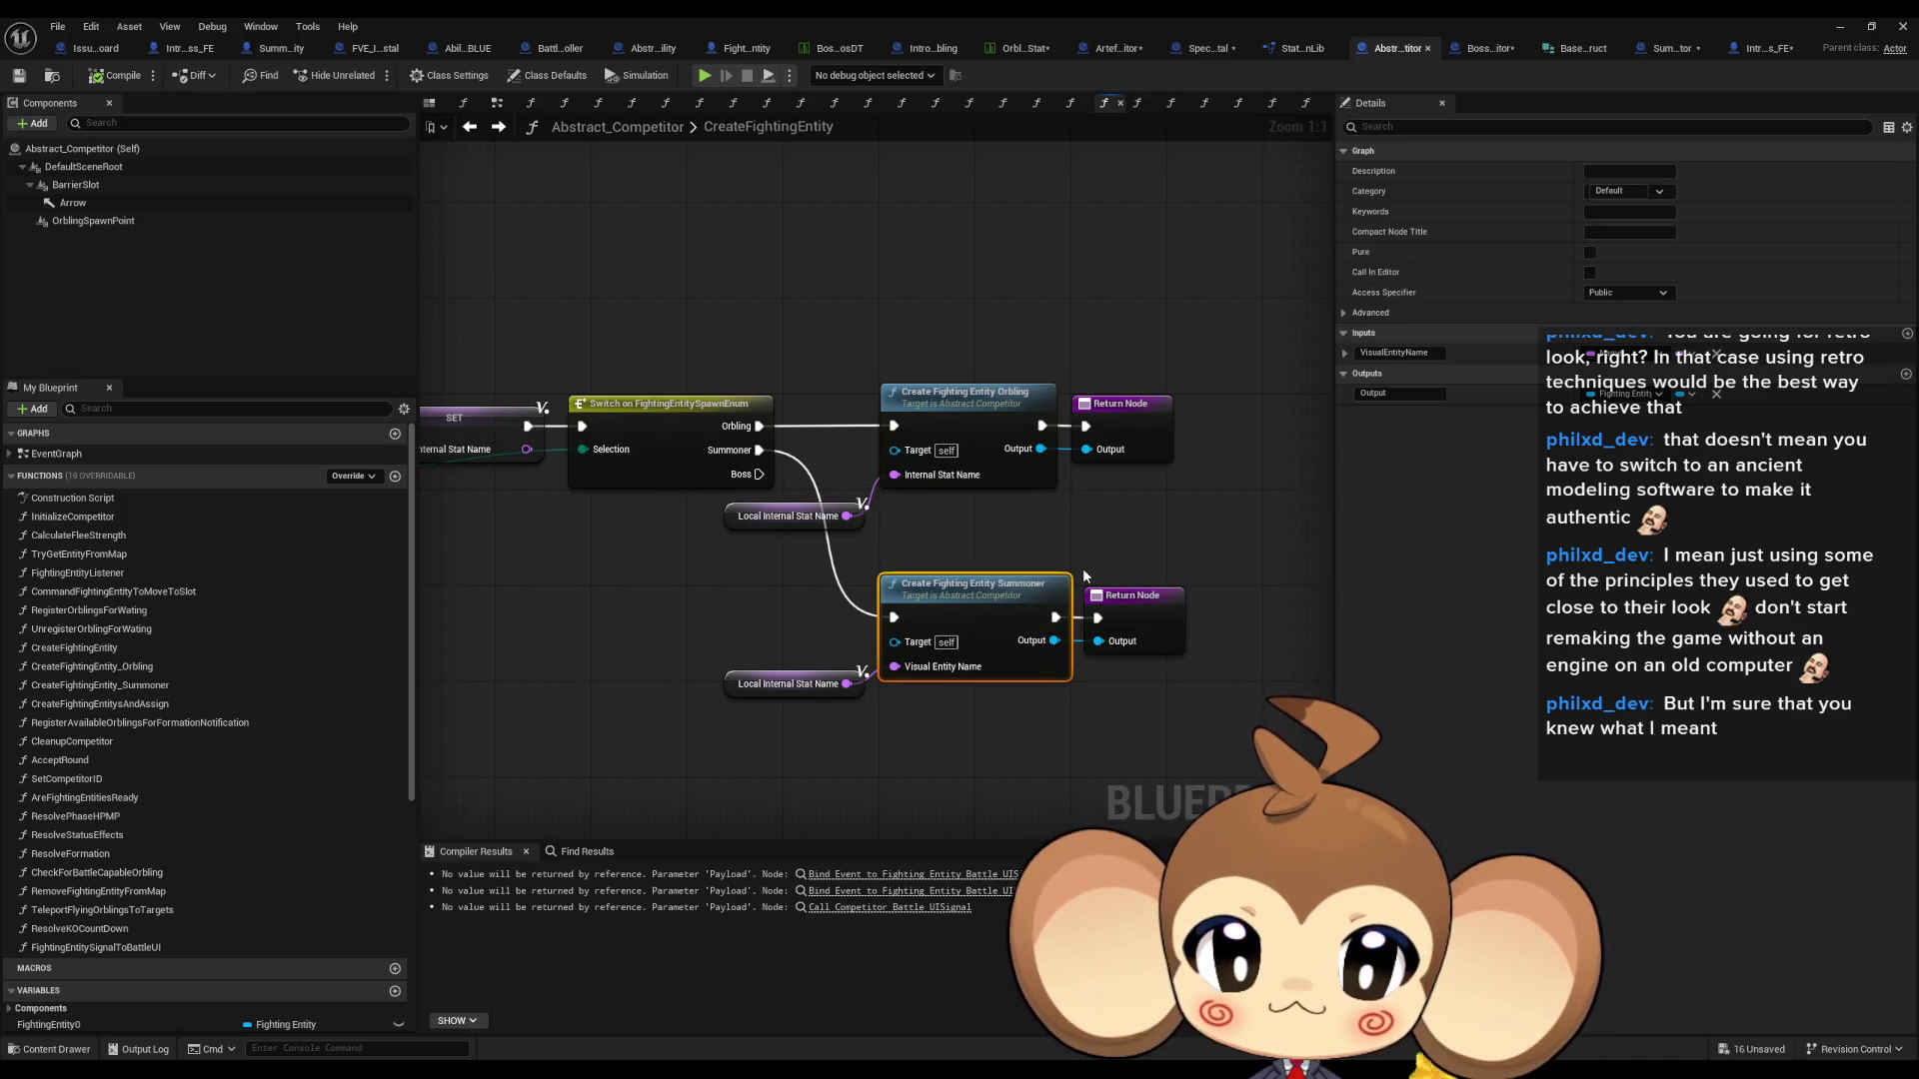
double_click(1006, 434)
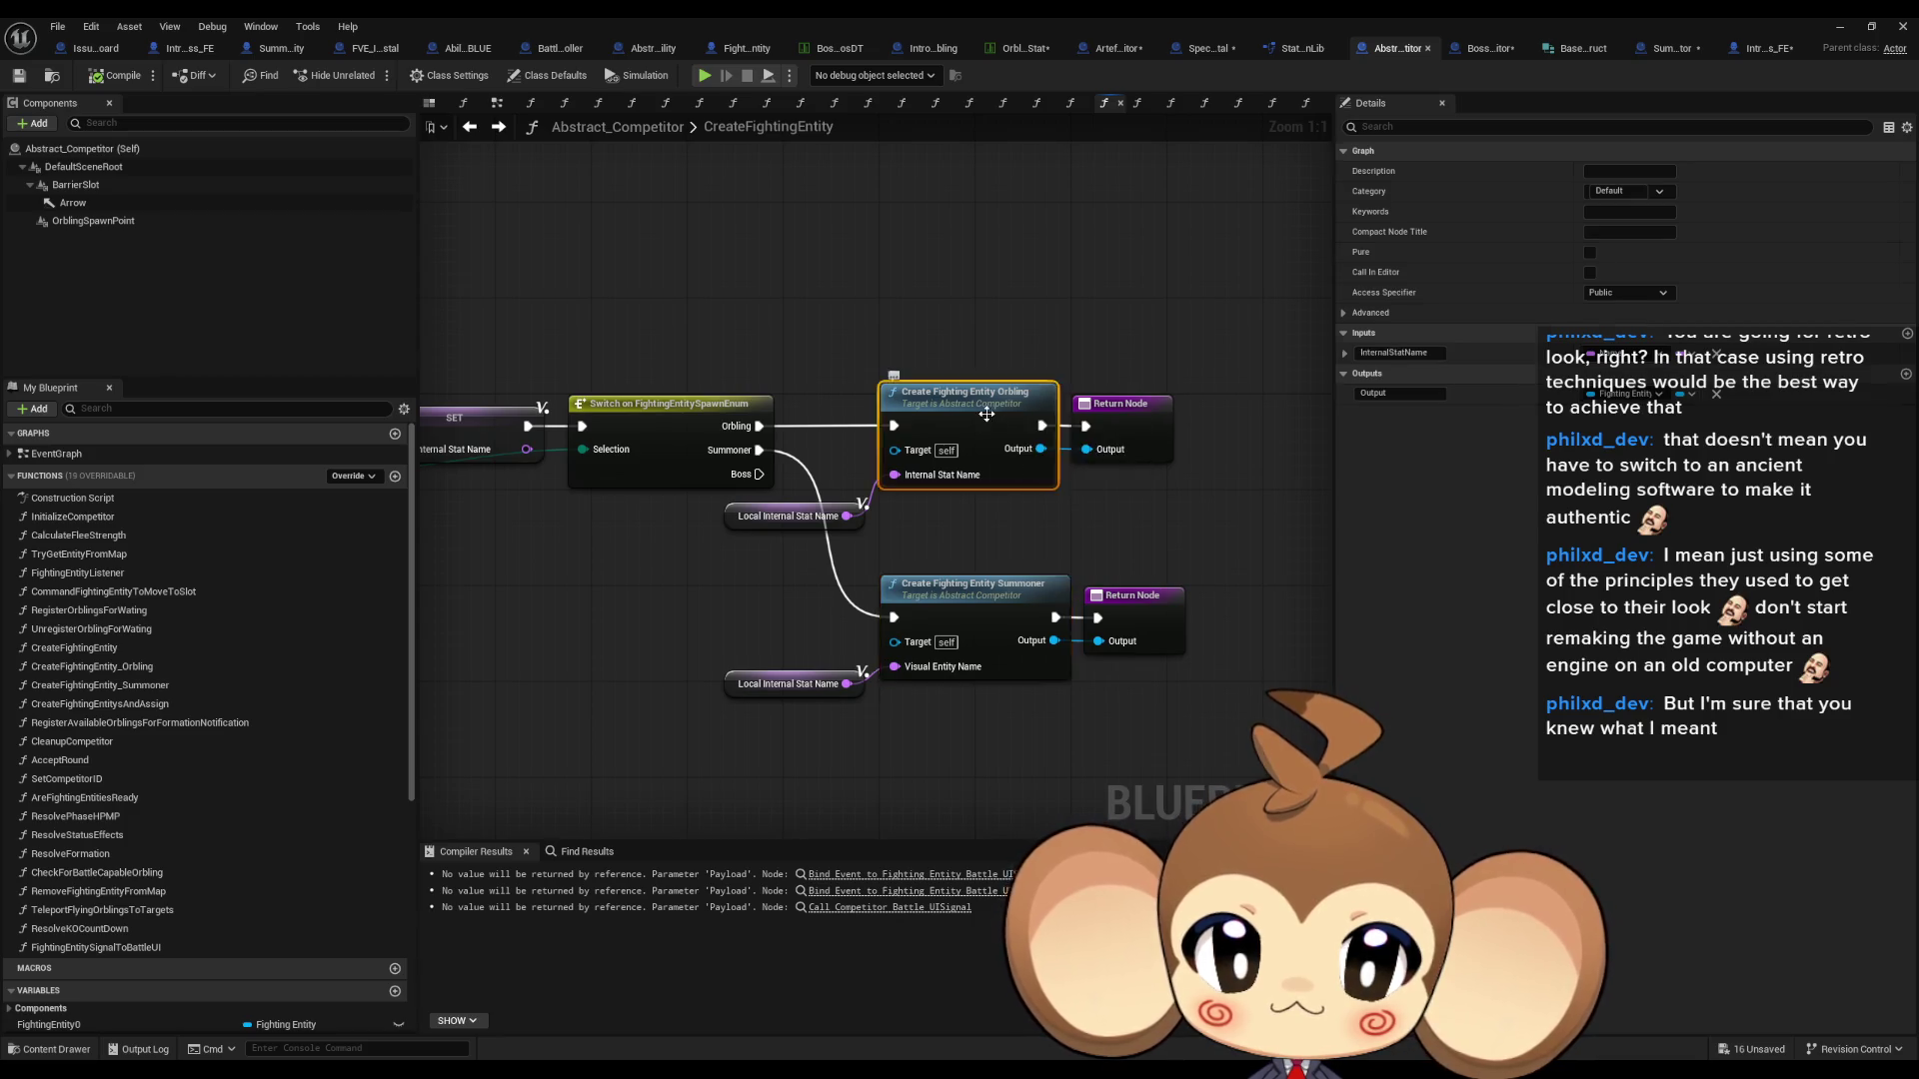
- Pan through the Orbling graph's entry, Cast and SpawnActor nodes, then drag a wire from FEClass
scroll(984, 686, down, 4)
scroll(980, 650, up, 3)
scroll(978, 625, up, 1)
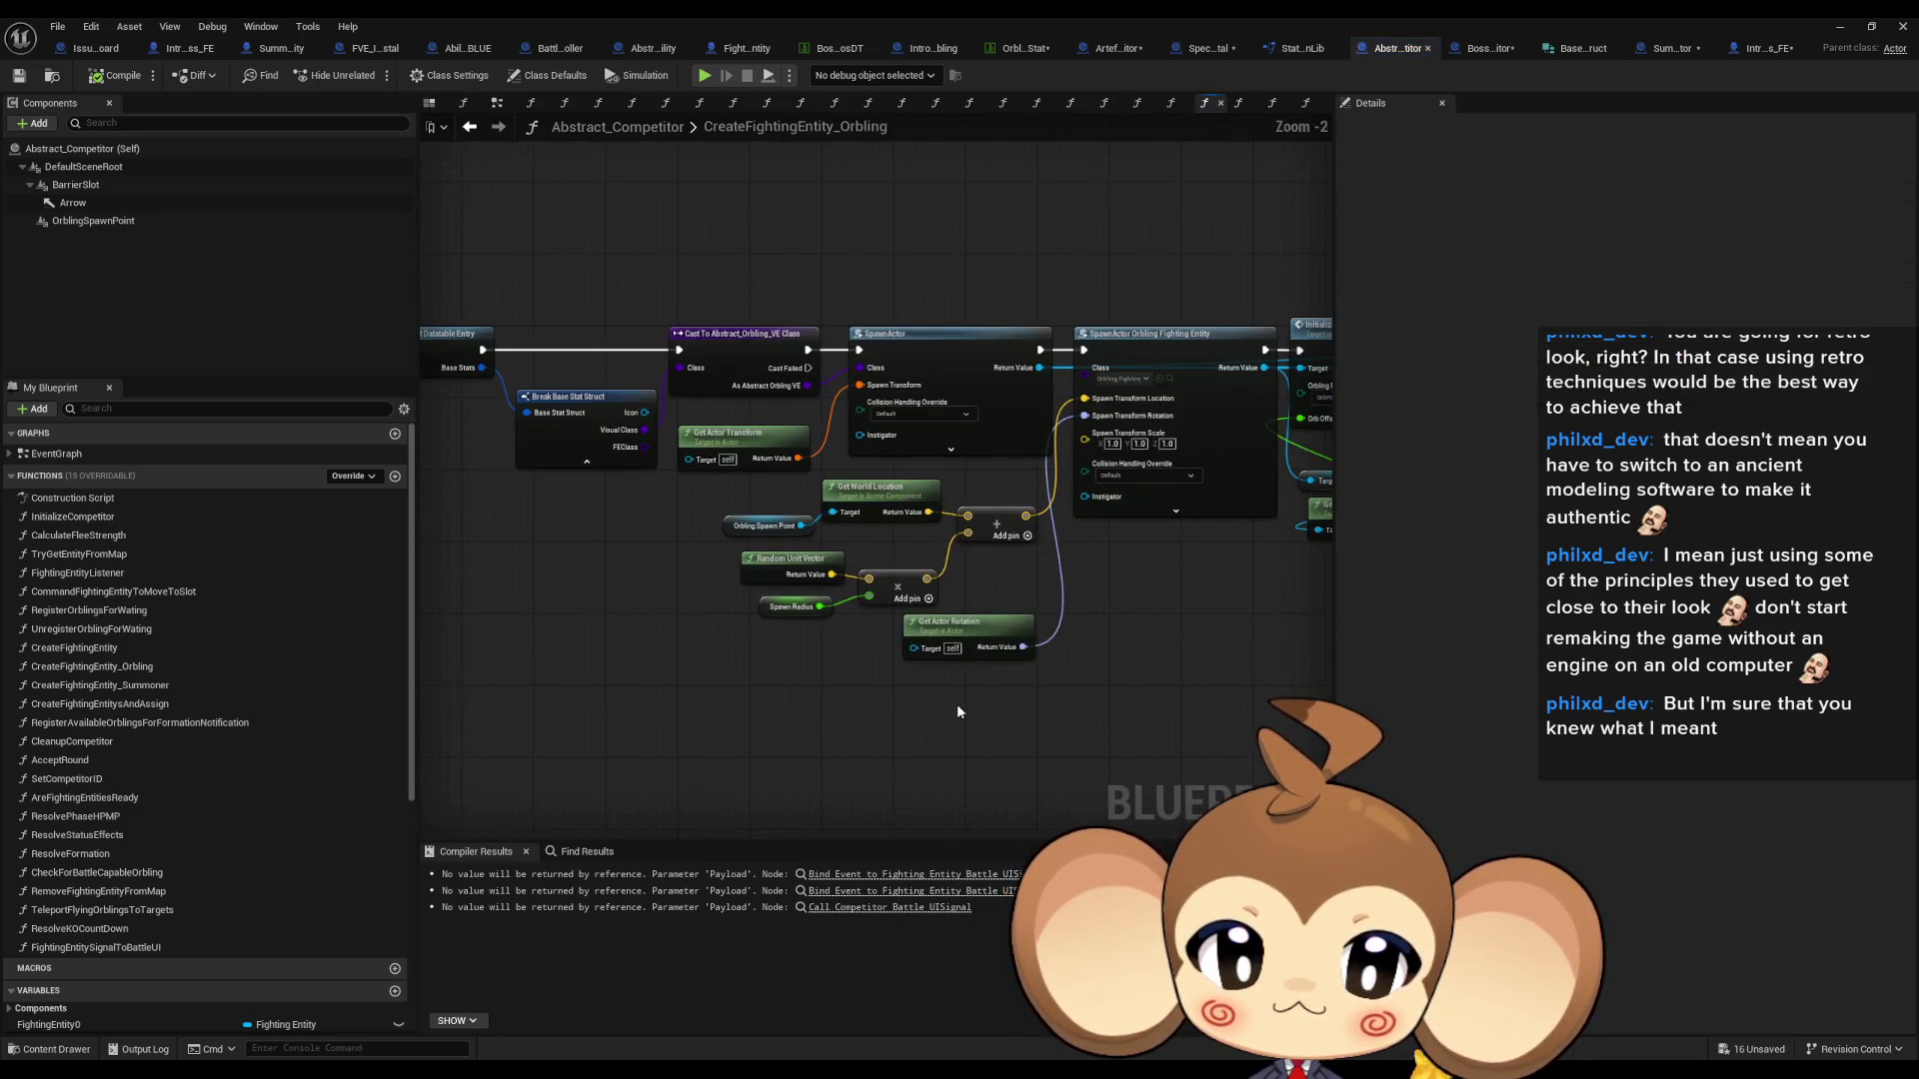
mouse_move(854, 694)
mouse_down()
mouse_move(866, 673)
mouse_move(1063, 683)
mouse_up()
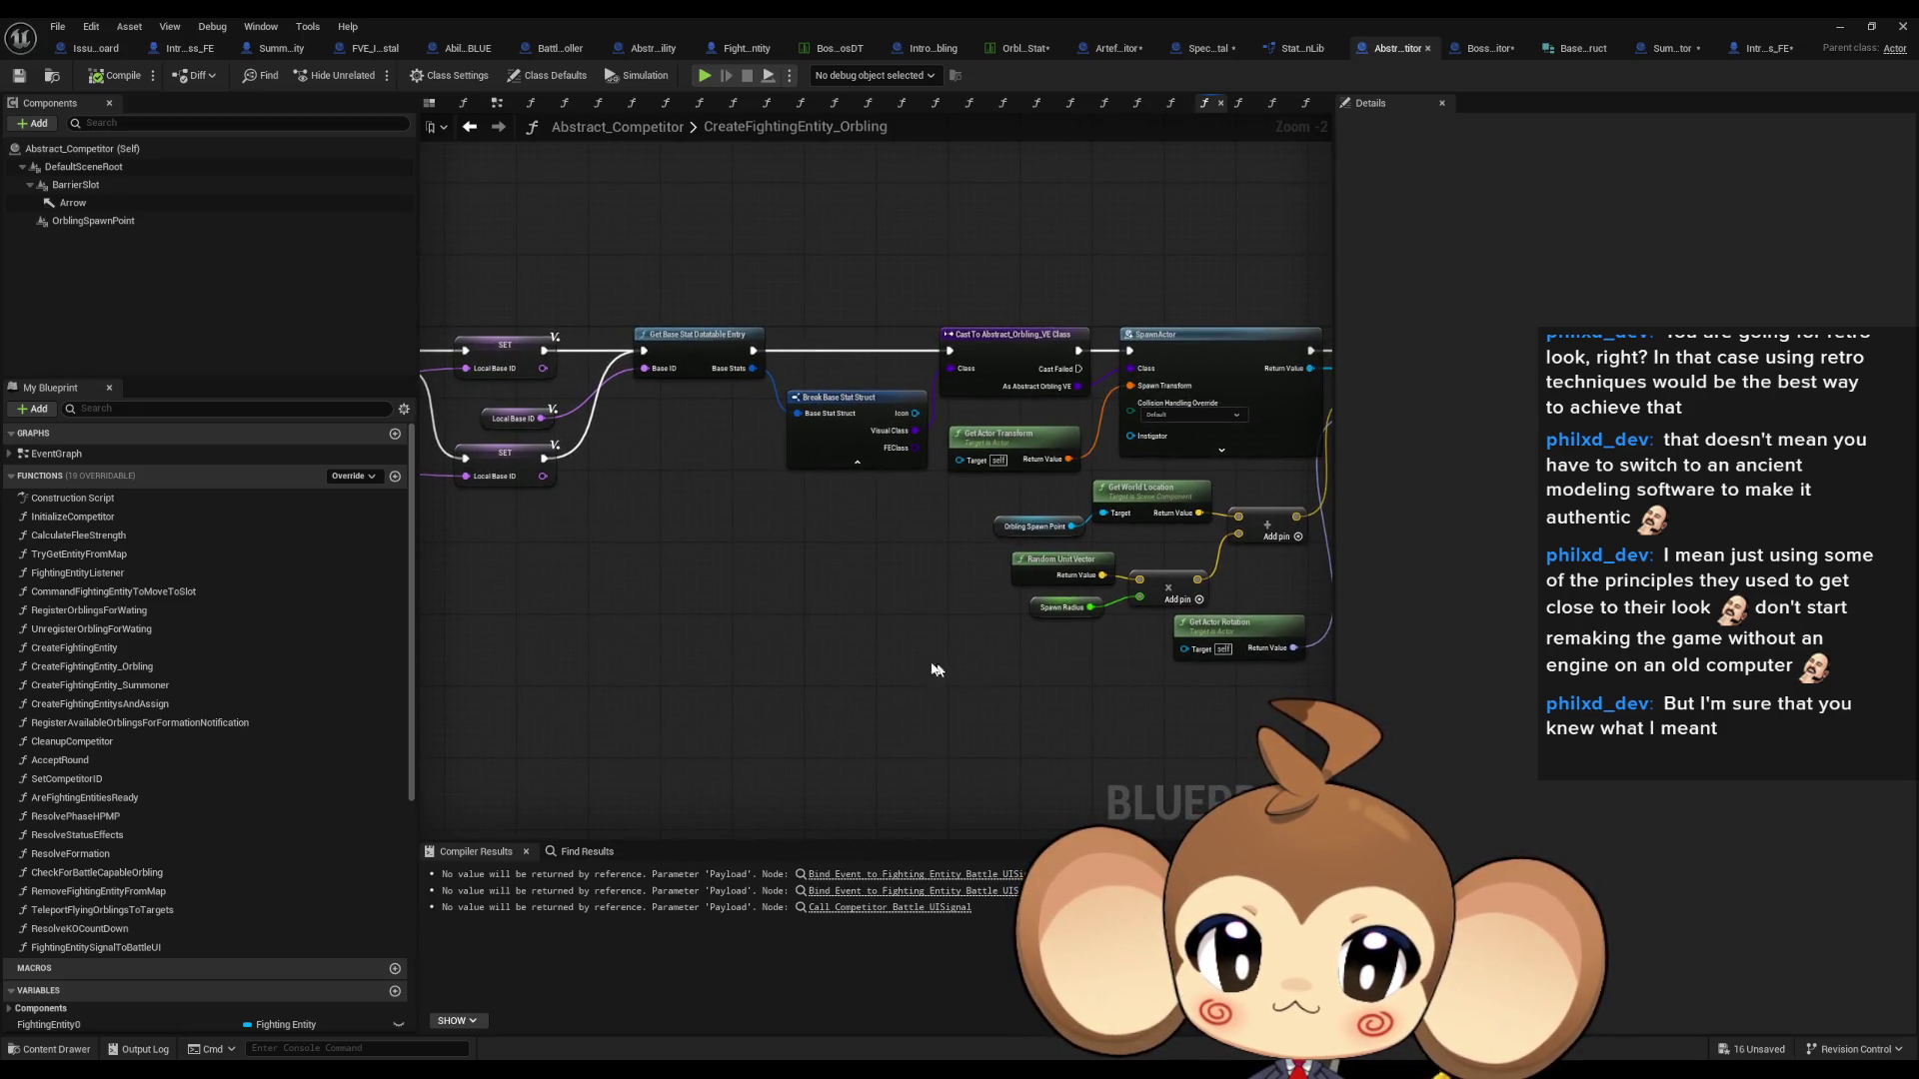
mouse_move(780, 493)
mouse_down()
mouse_move(1165, 537)
mouse_move(1899, 569)
mouse_up()
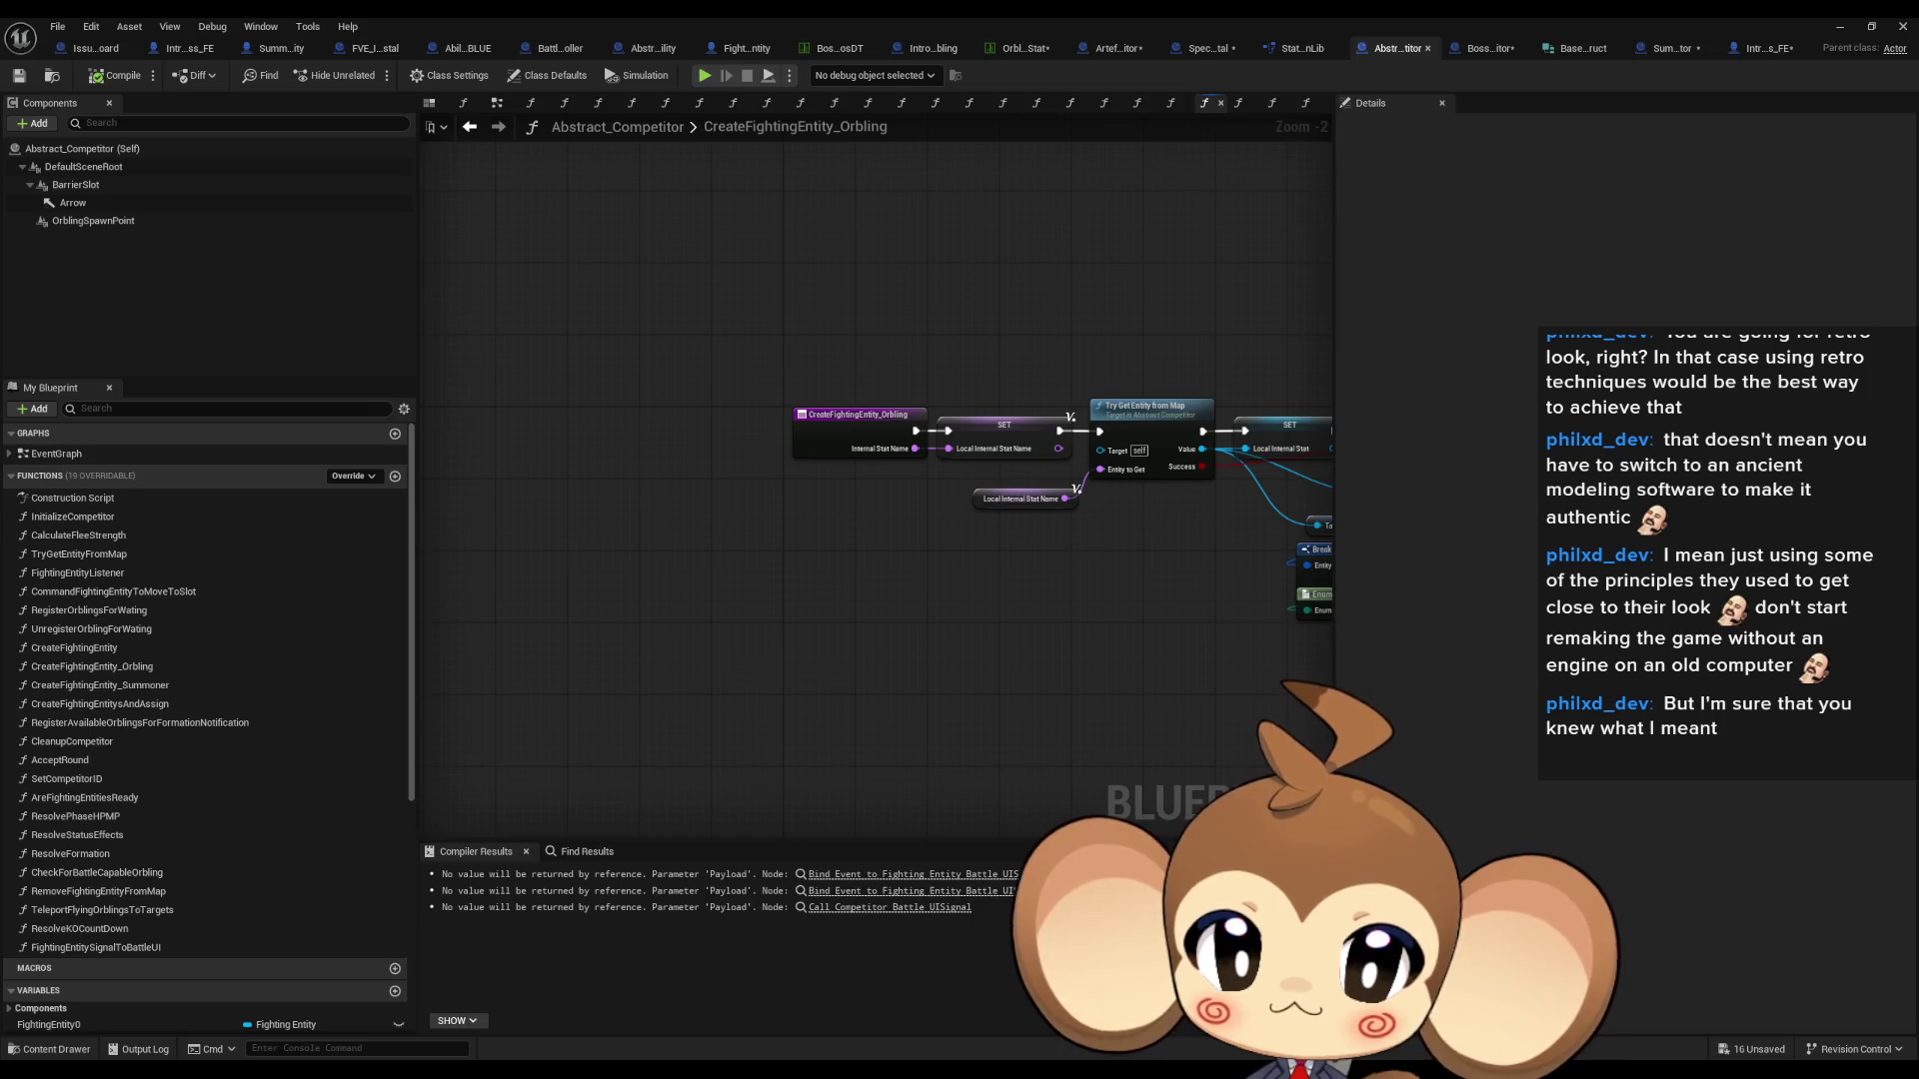
mouse_move(1559, 505)
mouse_down()
mouse_move(869, 511)
mouse_move(1009, 614)
mouse_up()
drag(1212, 600, 891, 542)
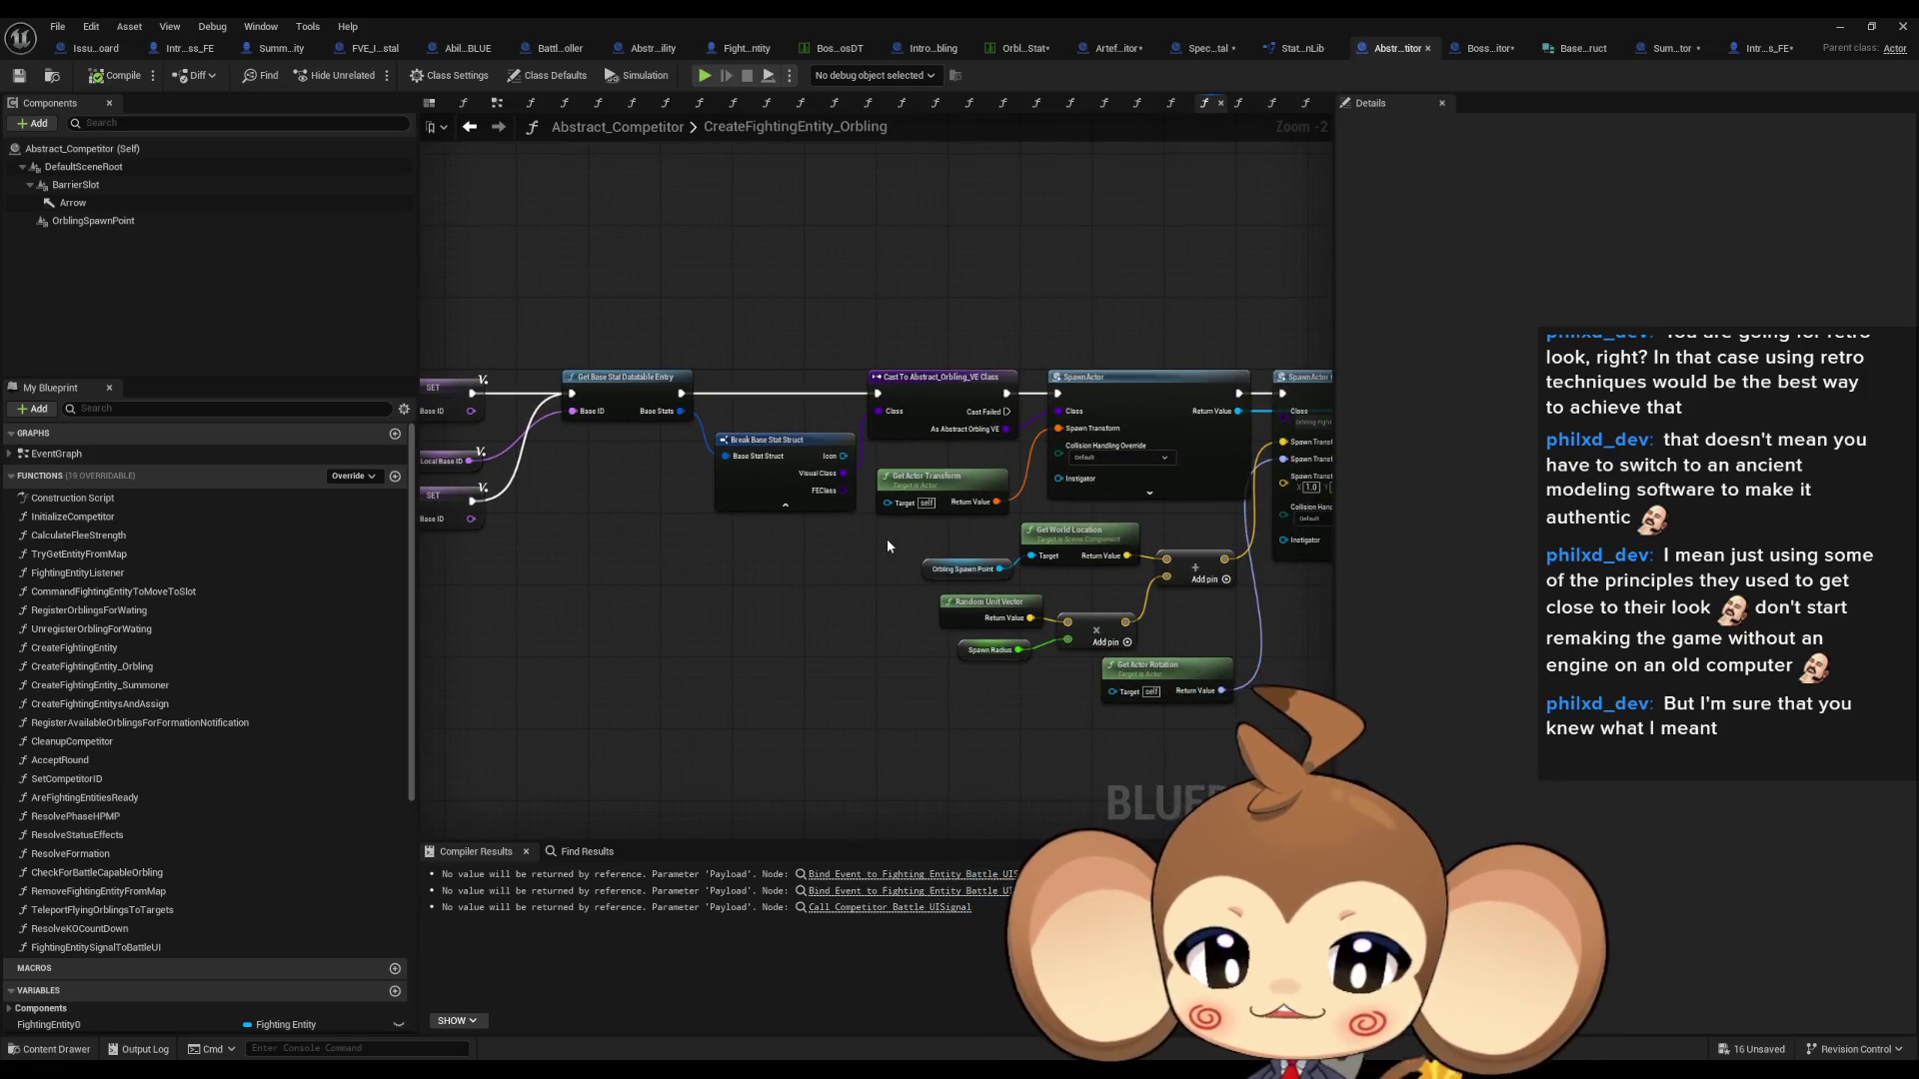
drag(887, 545, 740, 513)
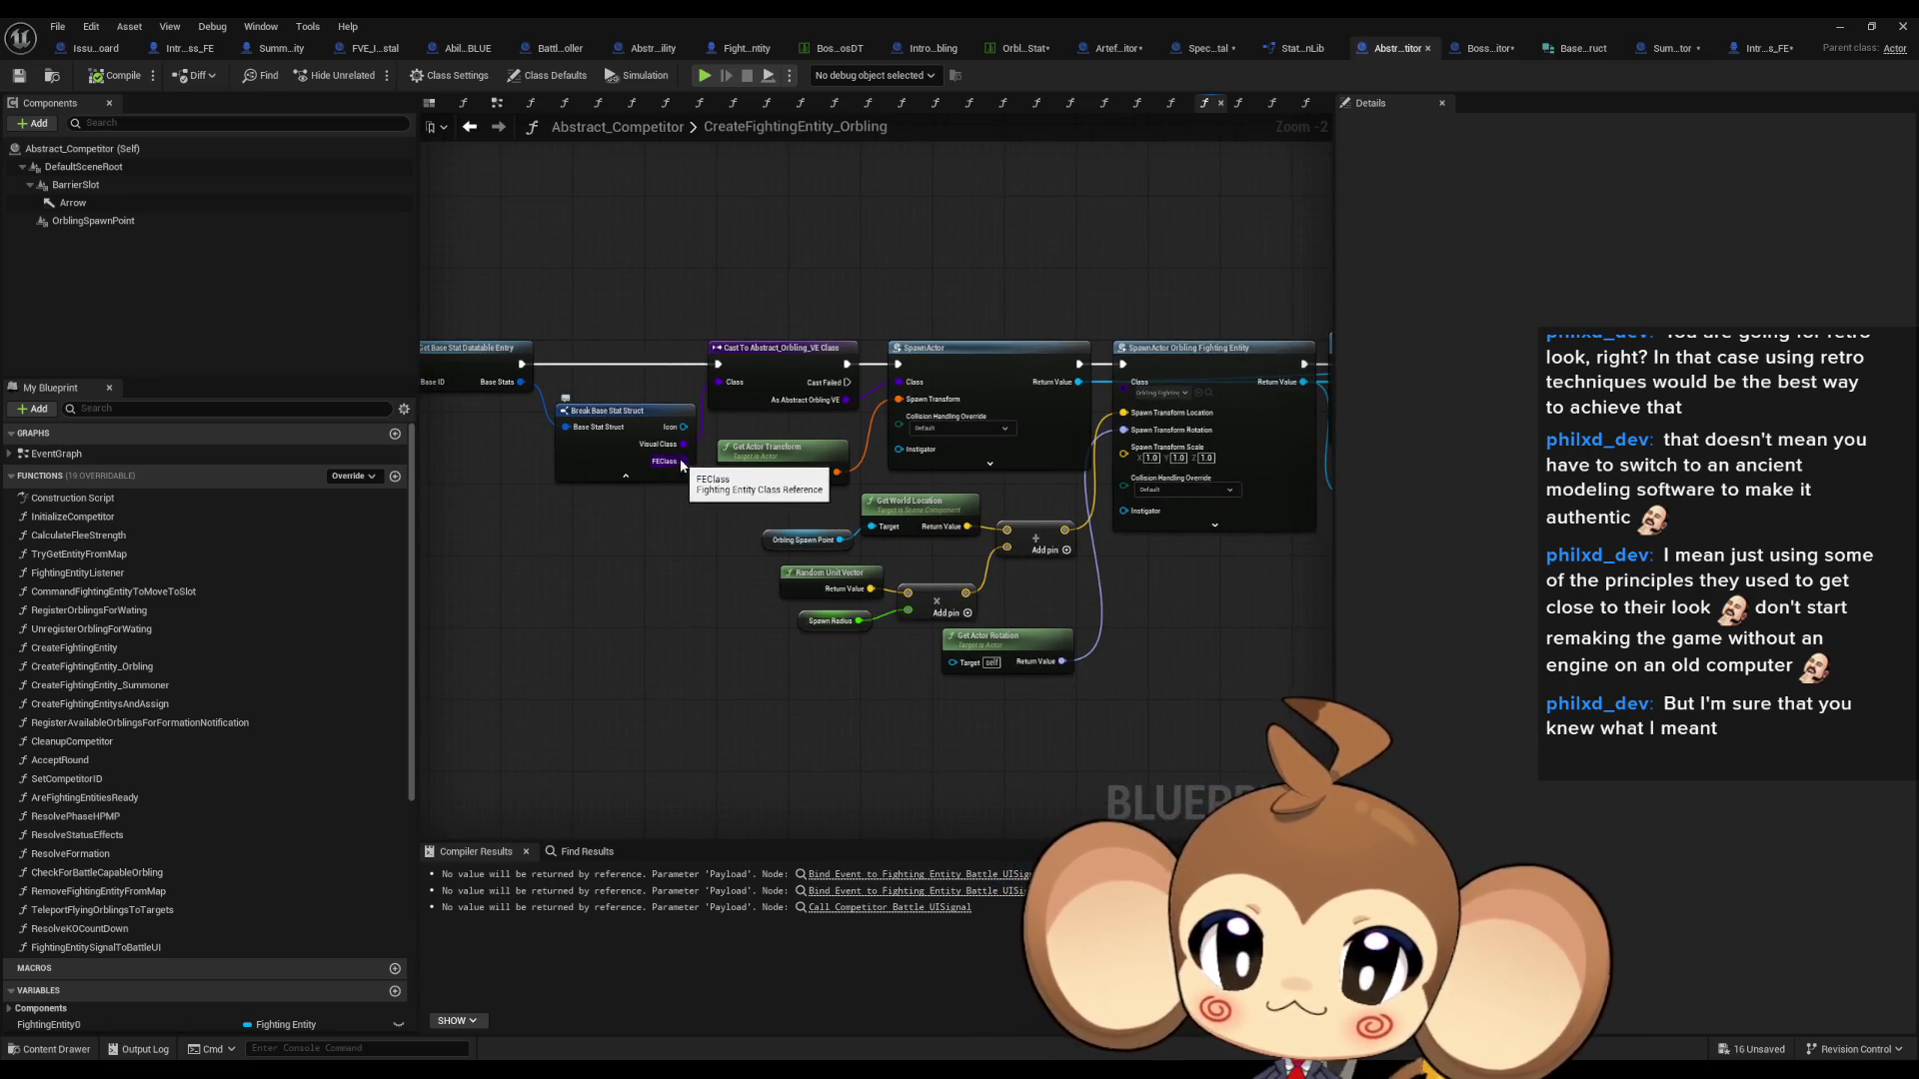
mouse_move(685, 461)
mouse_down()
mouse_move(677, 689)
mouse_move(728, 704)
mouse_move(717, 723)
mouse_up()
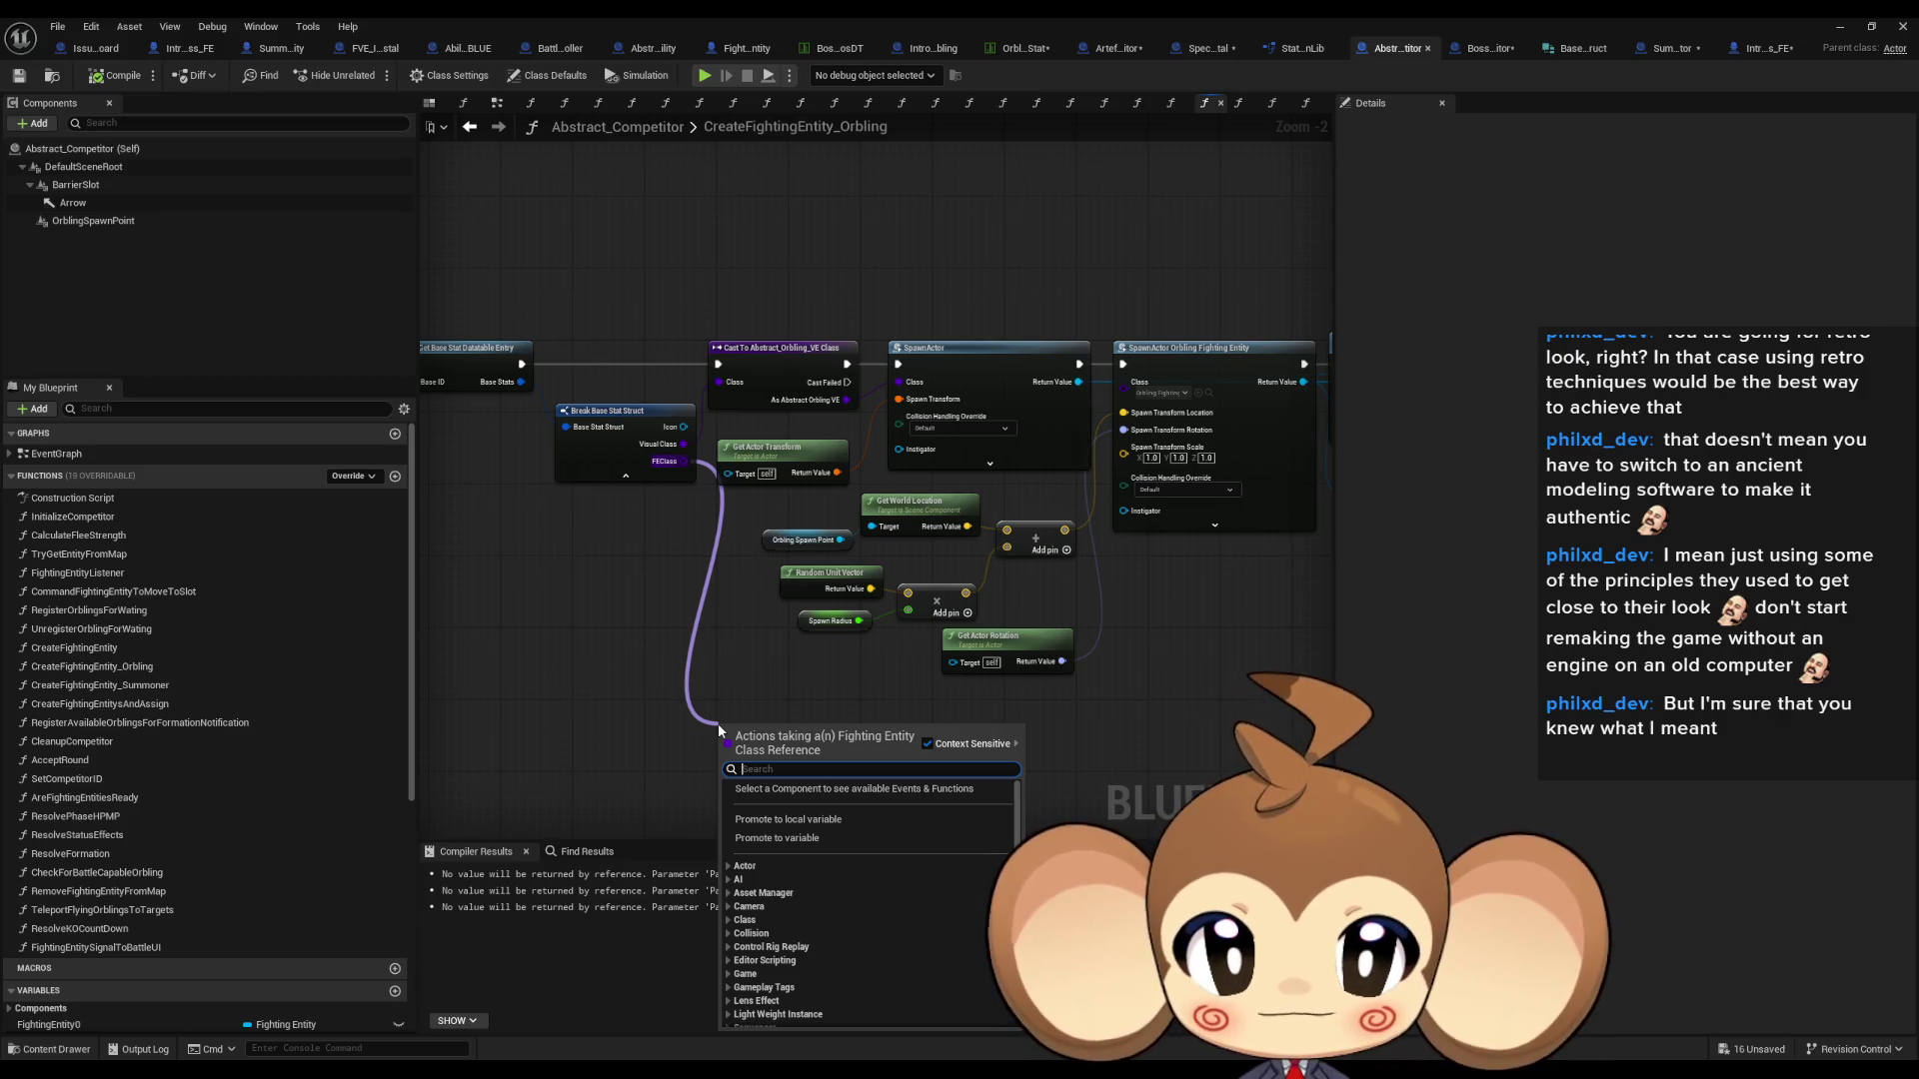
- Compare FEClass with OrblingFightingEntity using an == node
text(==)
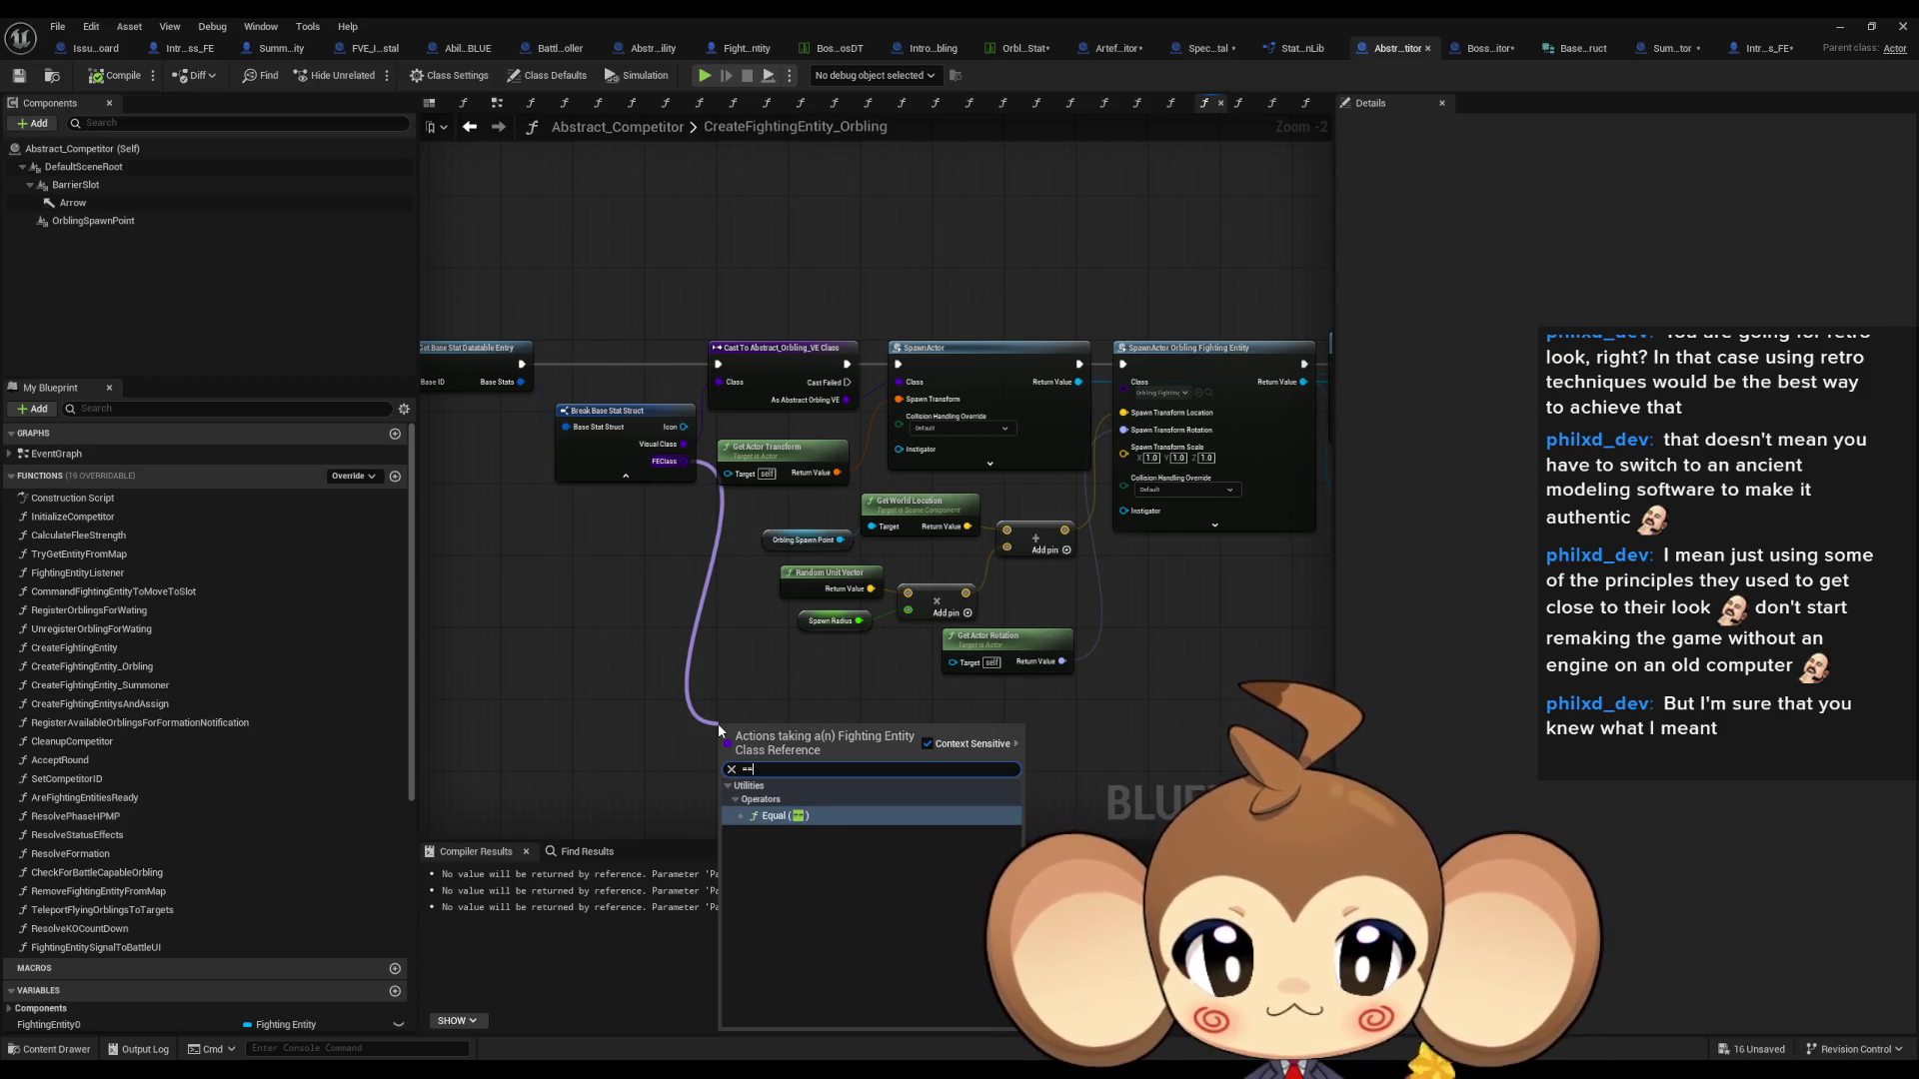
key(Return)
click(758, 747)
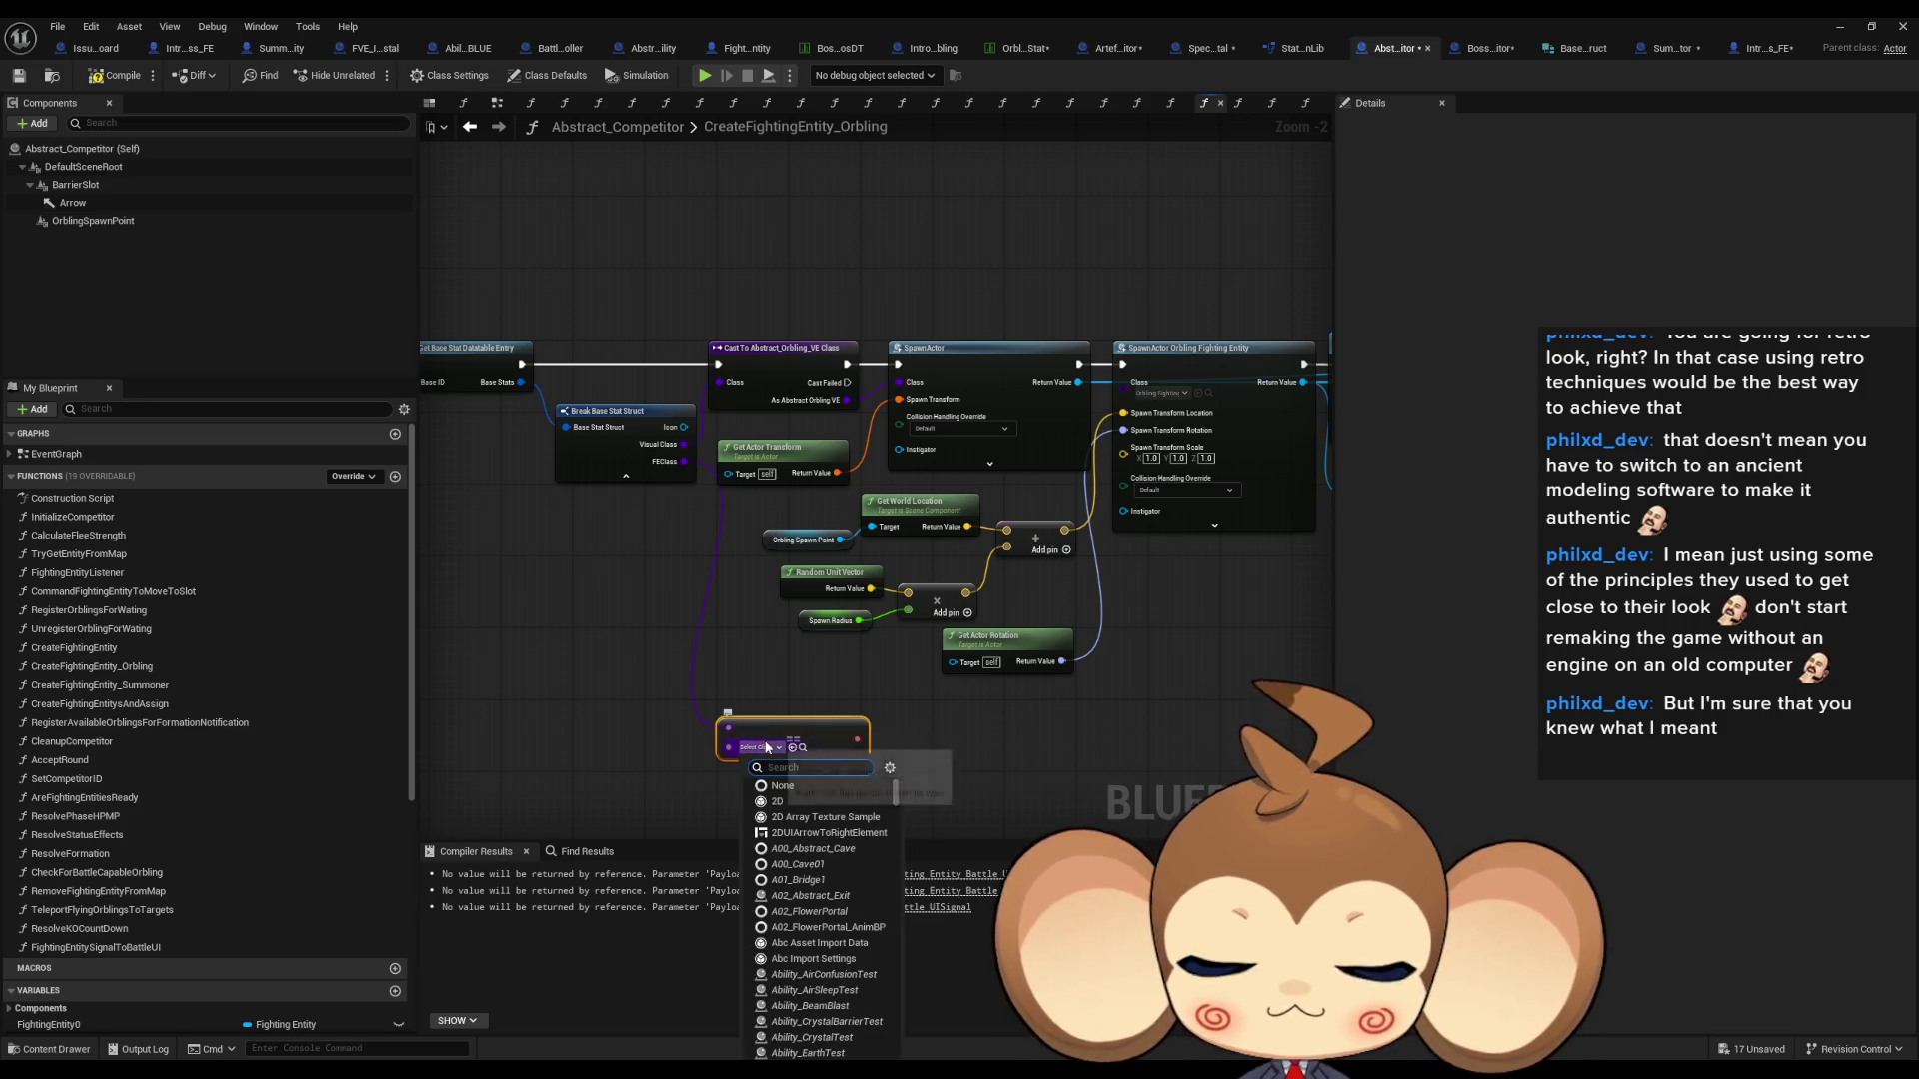
text(orbling f)
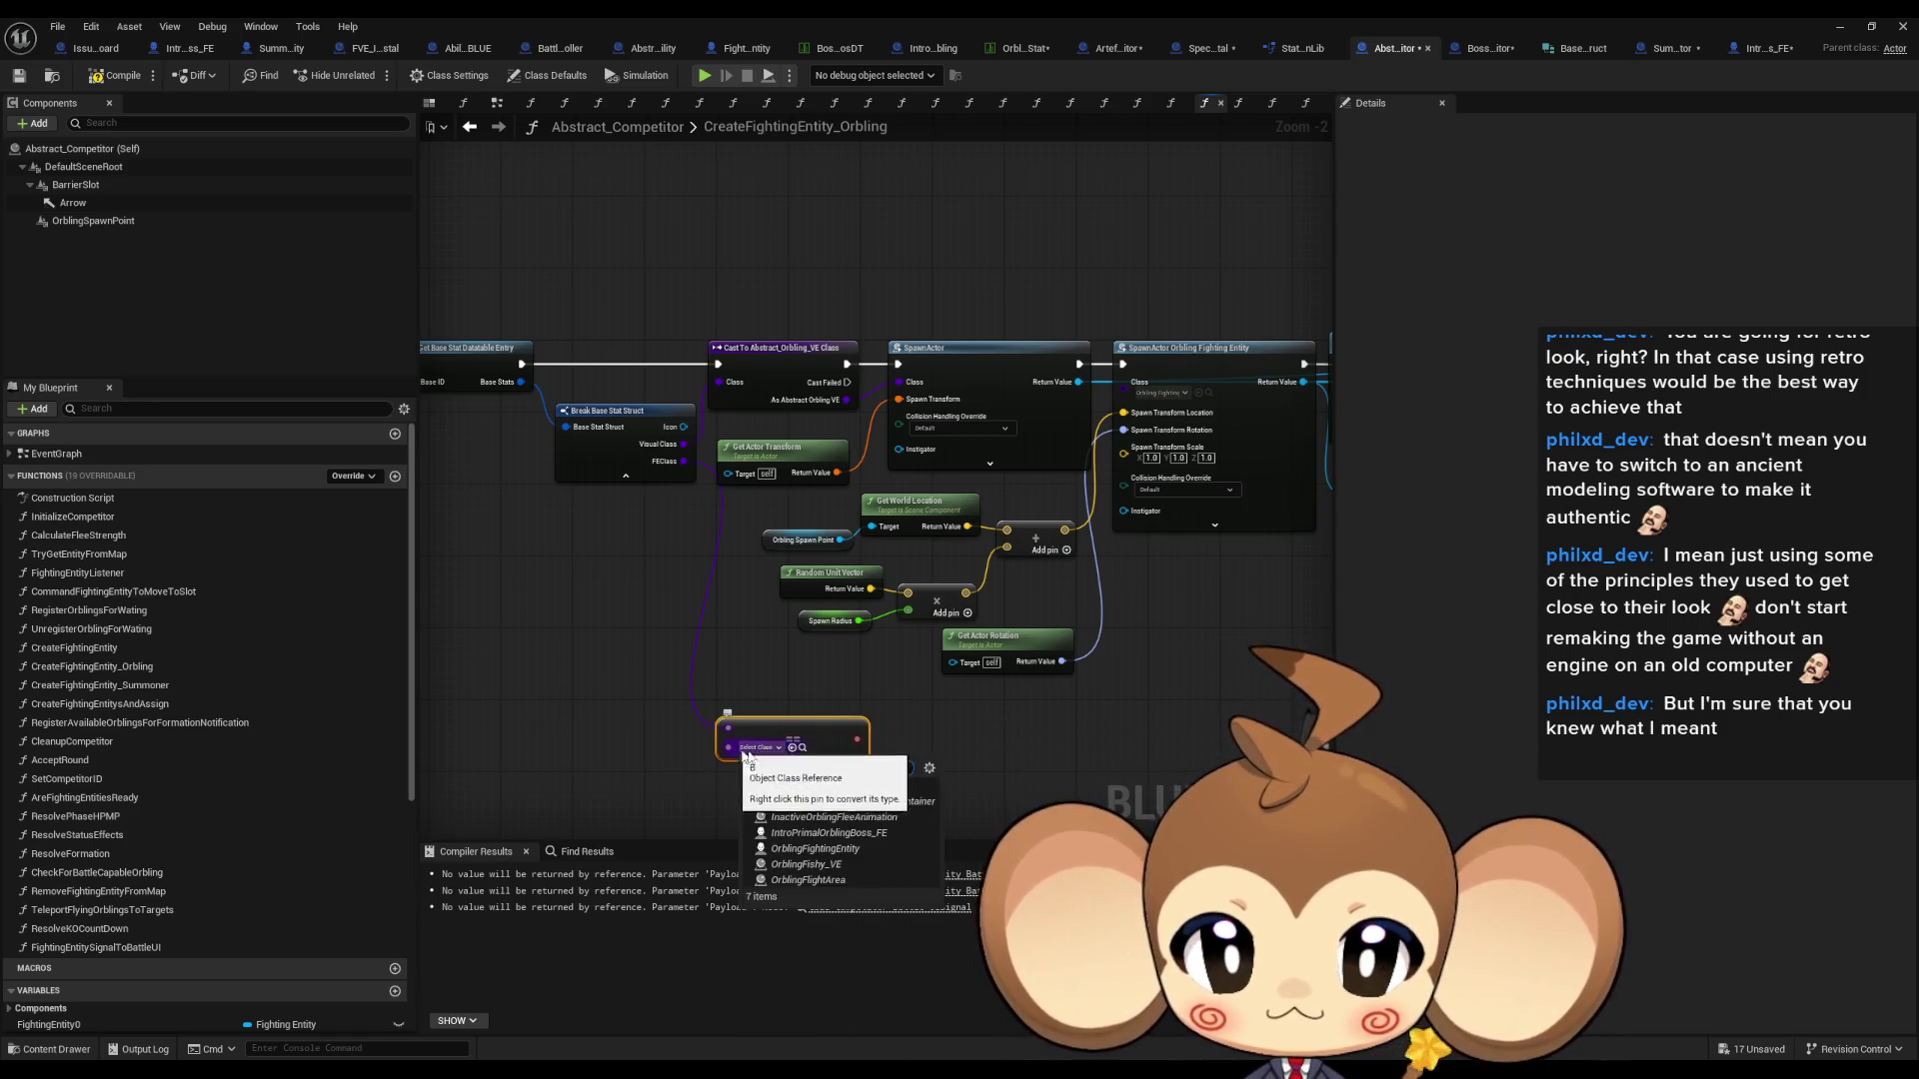
click(860, 849)
- Drive a new Branch from the comparison result and tidy the nodes around it
mouse_move(867, 739)
mouse_down()
mouse_move(899, 760)
mouse_move(925, 747)
mouse_move(1122, 364)
mouse_up()
text(branch)
key(Return)
drag(679, 627, 651, 690)
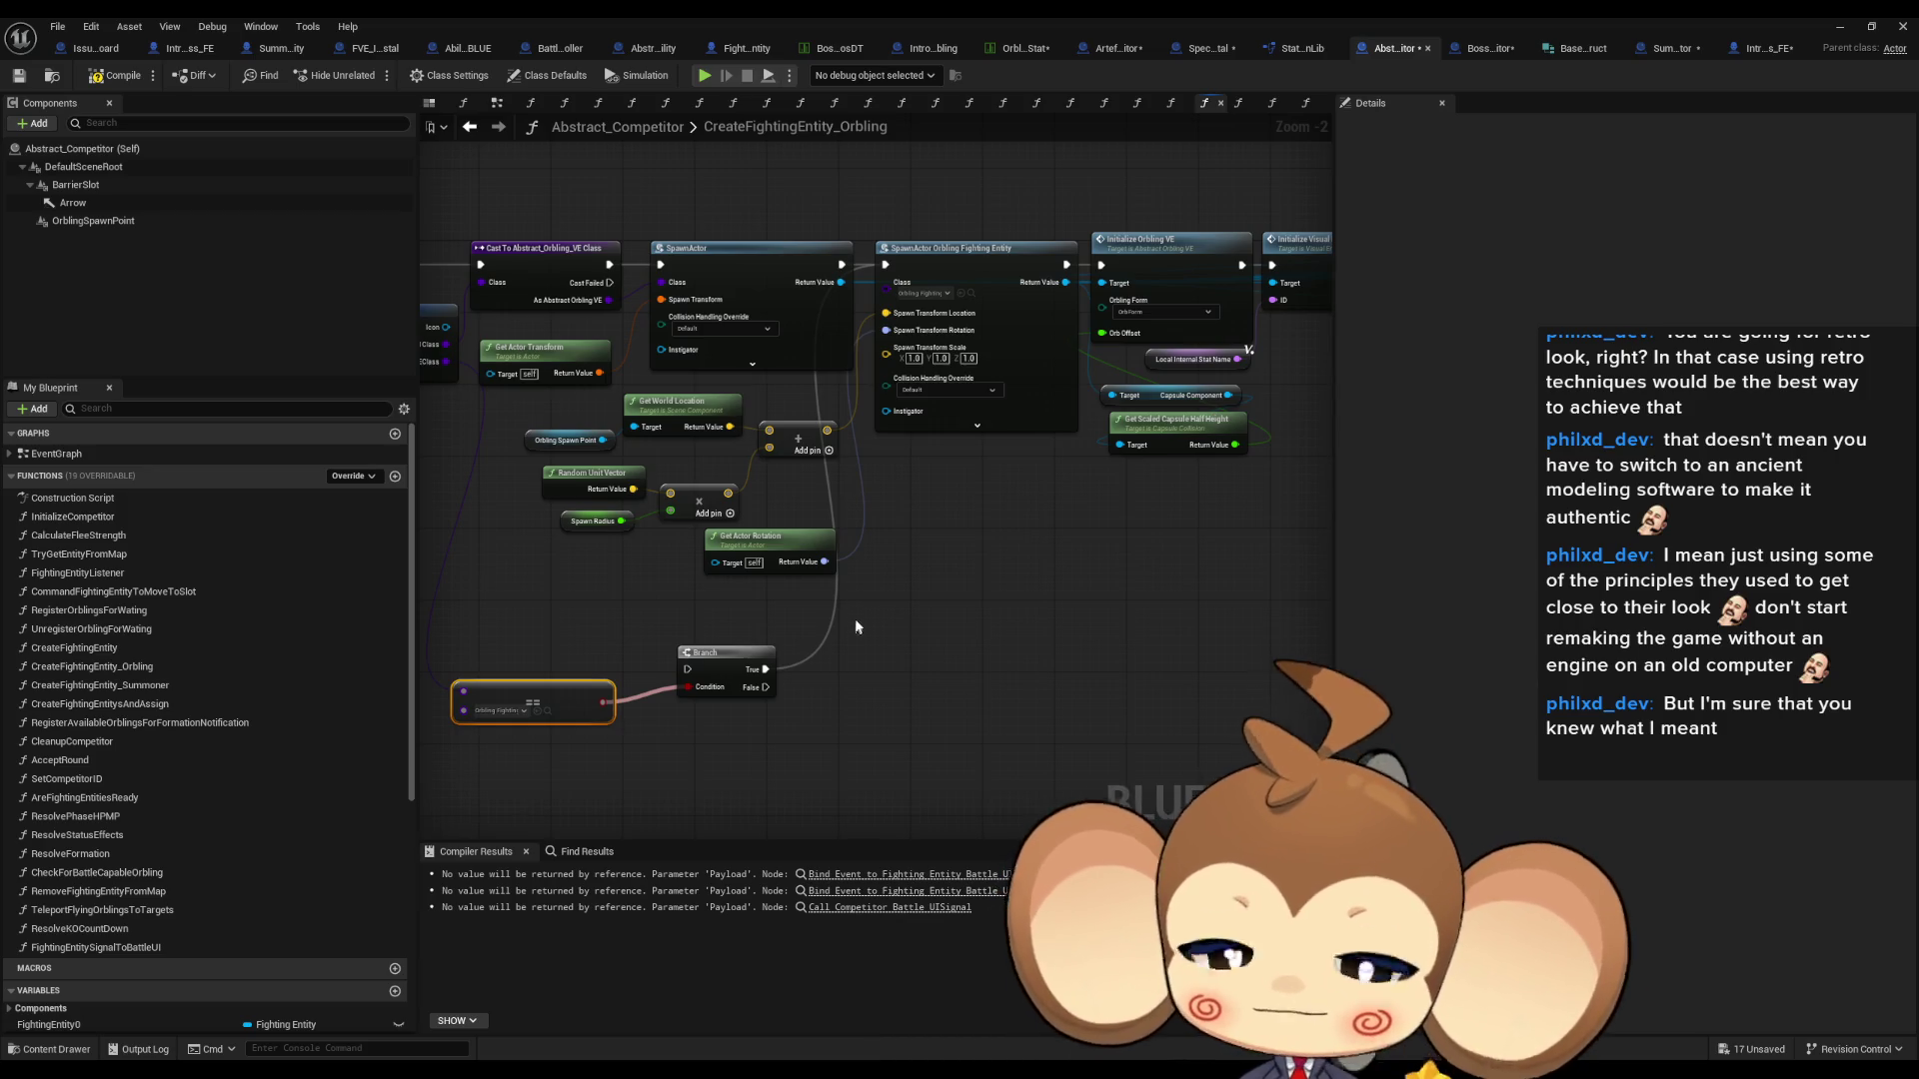
drag(934, 206, 994, 407)
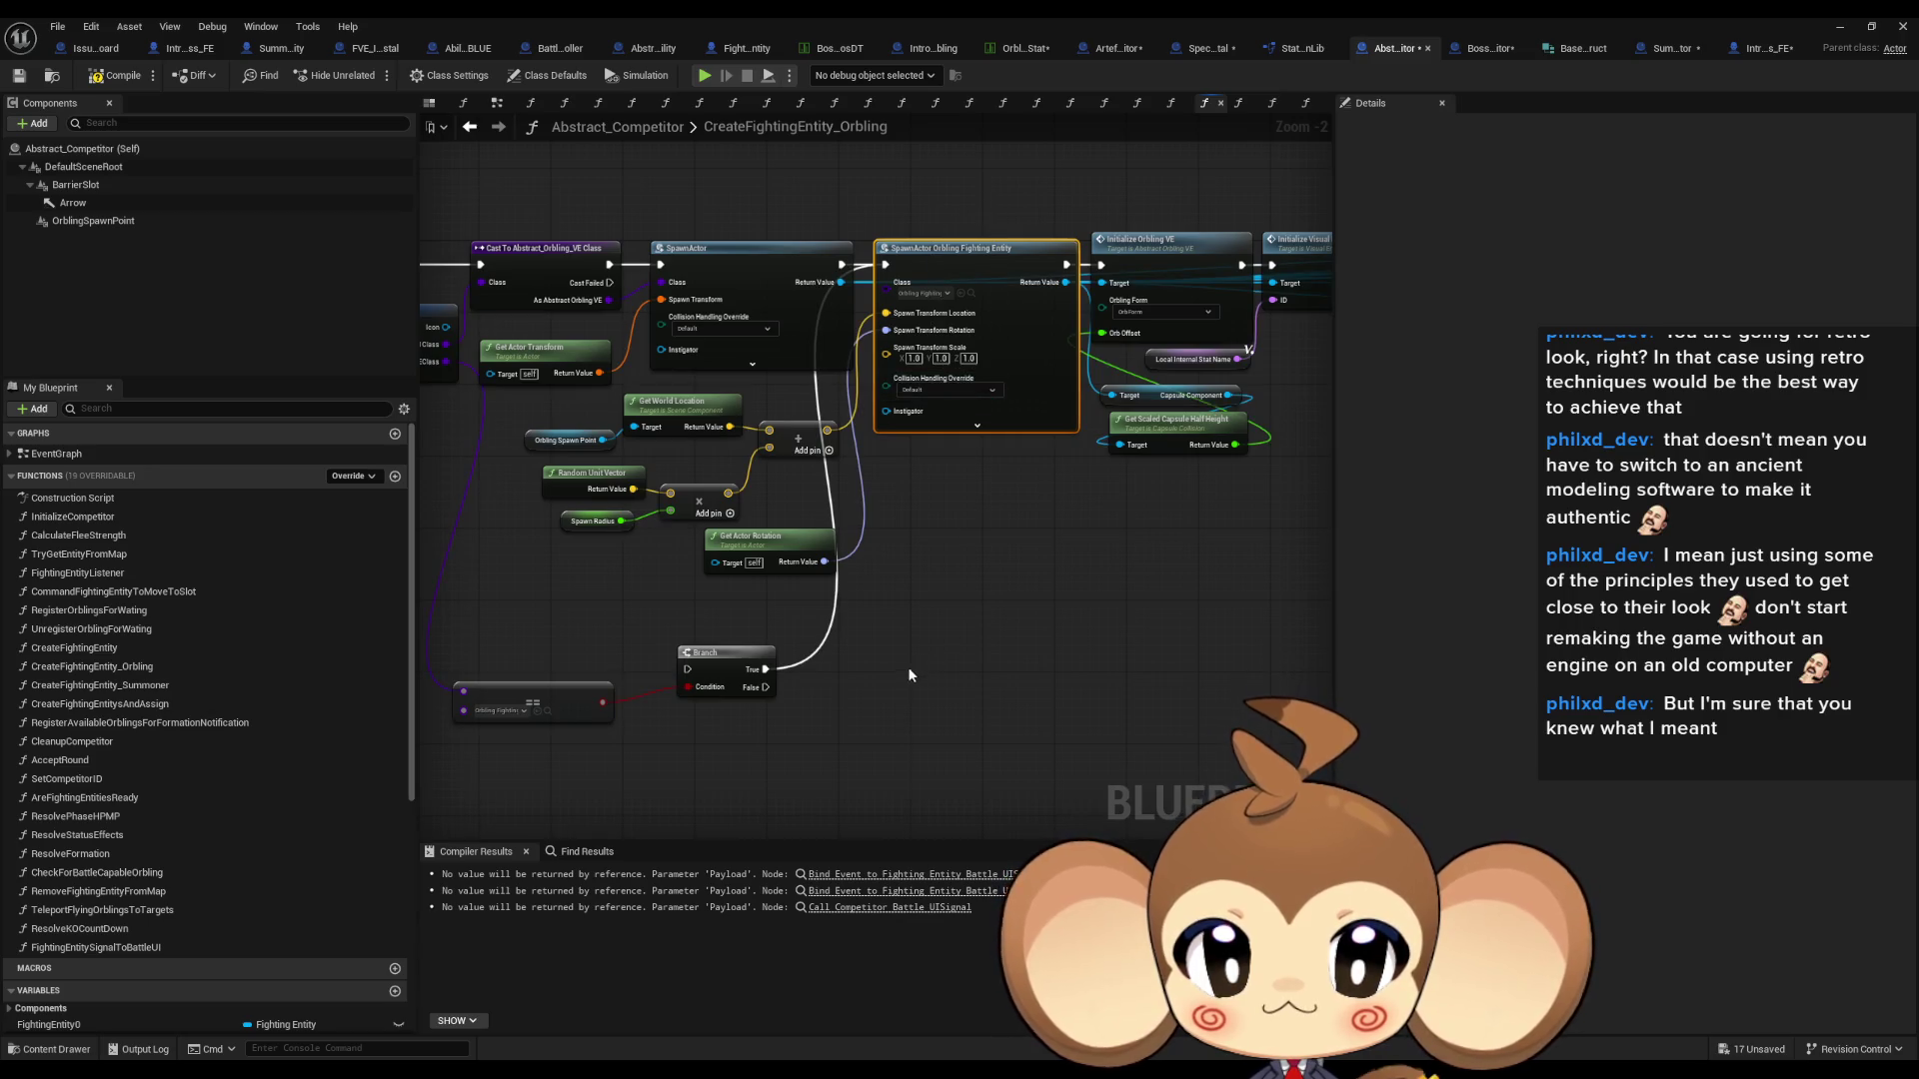
- Duplicate the SpawnActor node, feed it FEClass, and run it from the Branch's False path
key(ctrl+c)
key(ctrl+v)
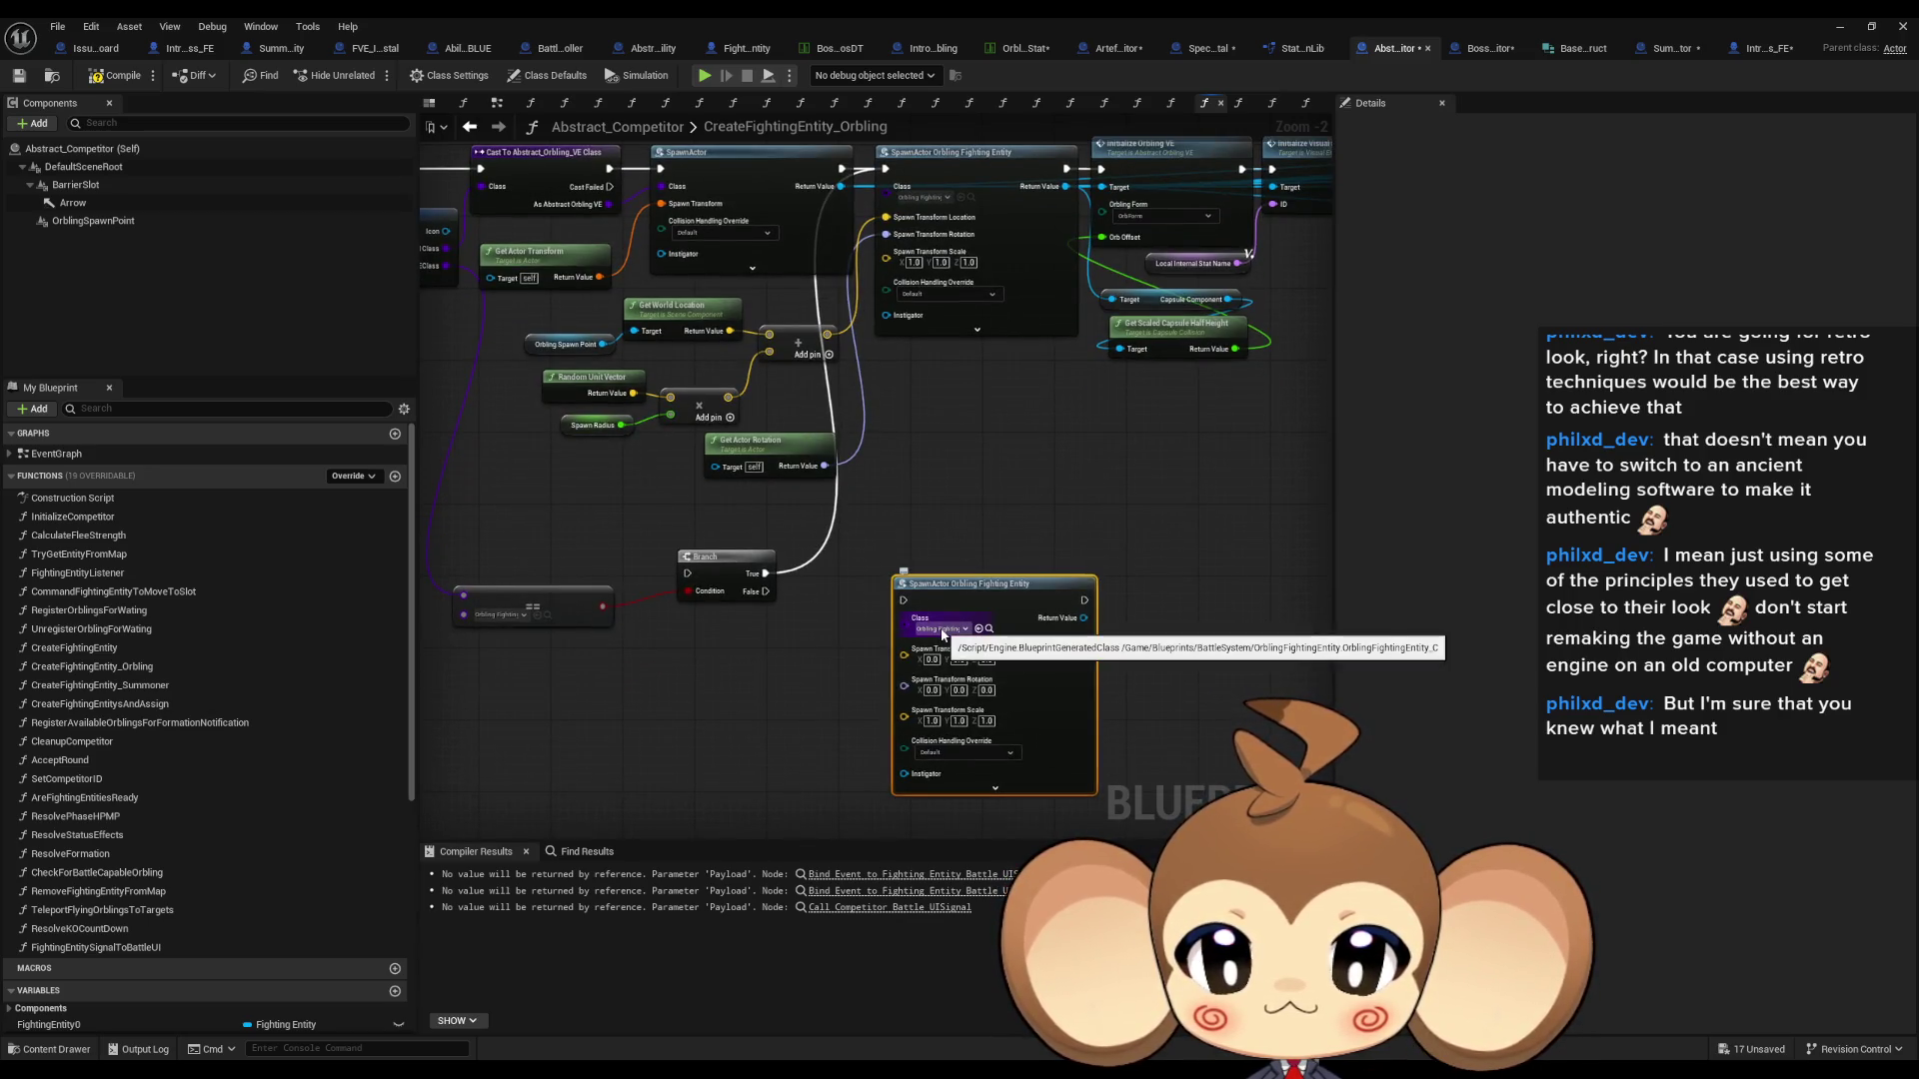
drag(721, 469, 891, 455)
mouse_move(614, 250)
mouse_down()
mouse_move(634, 304)
mouse_move(930, 544)
mouse_move(1073, 603)
mouse_up()
mouse_move(934, 577)
mouse_down()
mouse_move(1072, 585)
mouse_move(1084, 570)
mouse_up()
mouse_move(1241, 445)
mouse_down()
mouse_move(1004, 529)
mouse_move(796, 565)
mouse_up()
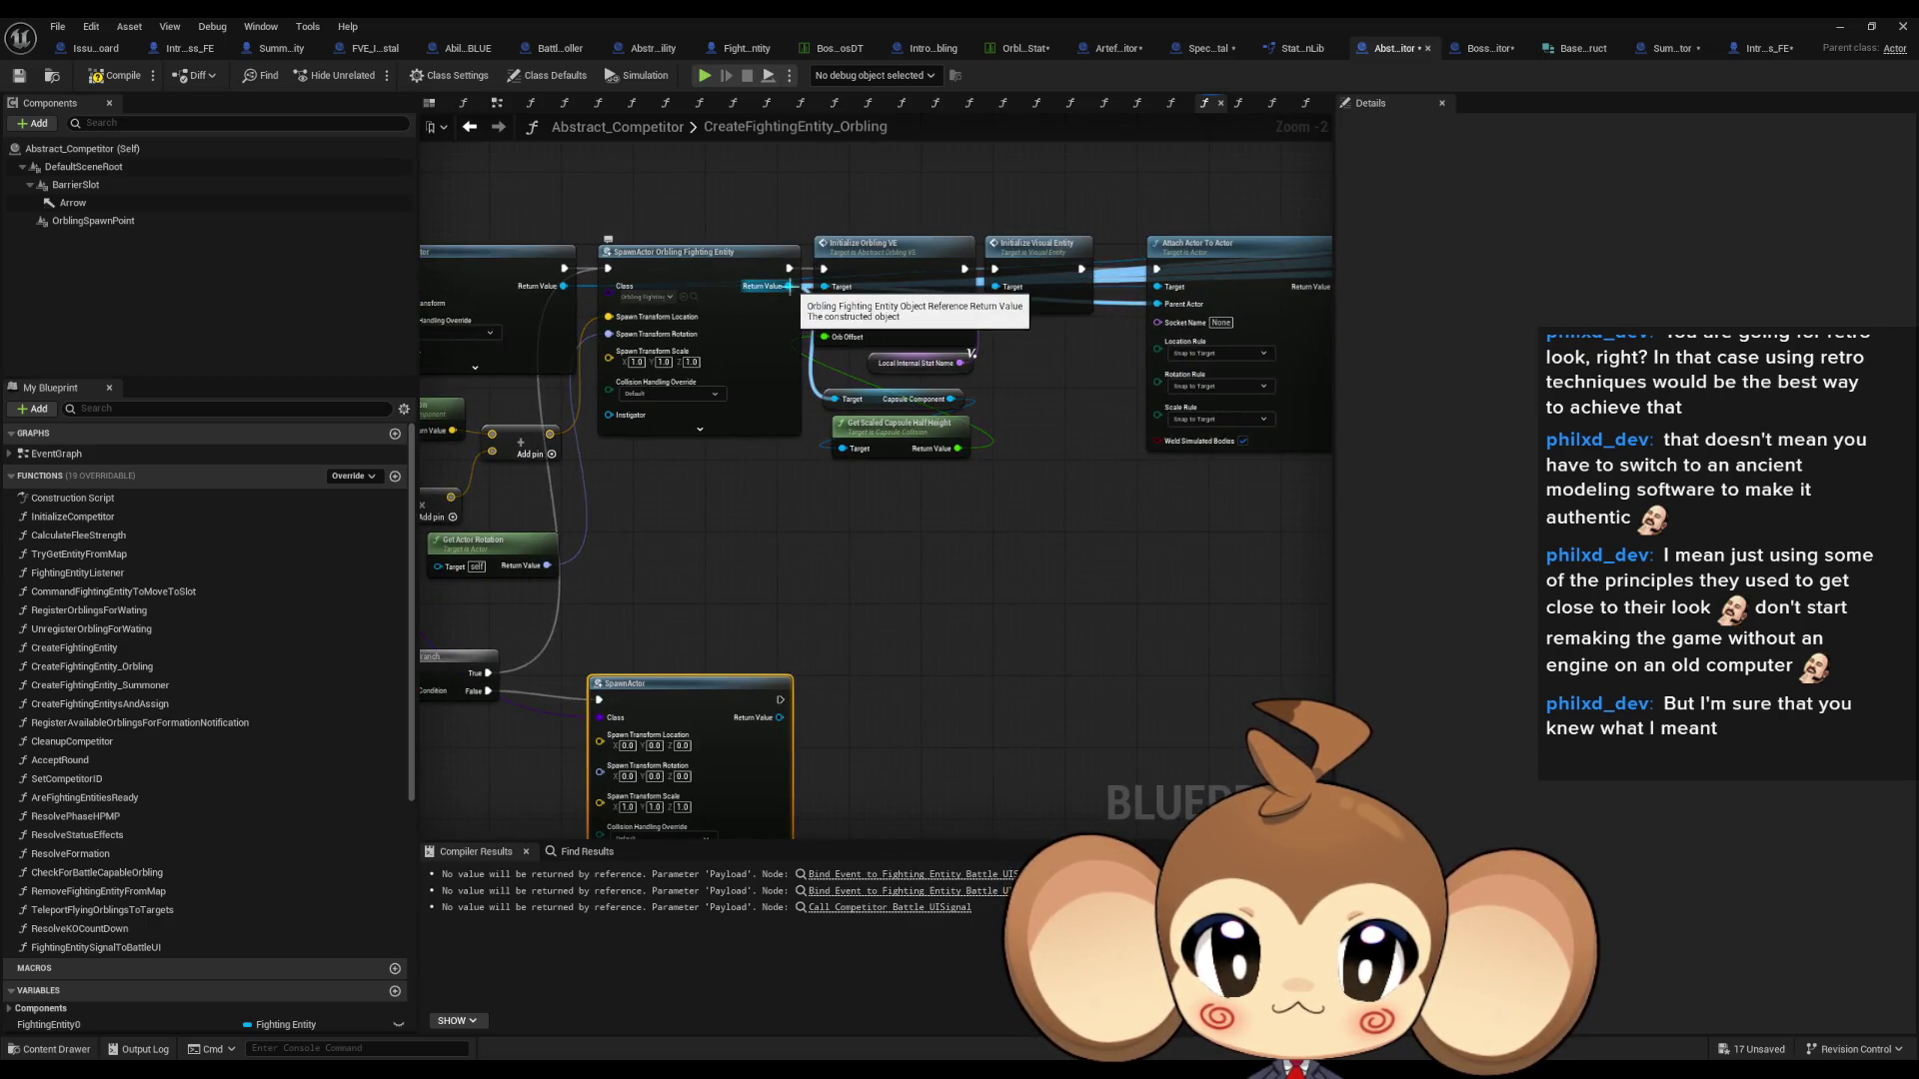
- Promote the new SpawnActor's return value to a variable
drag(789, 286, 795, 560)
text(pro)
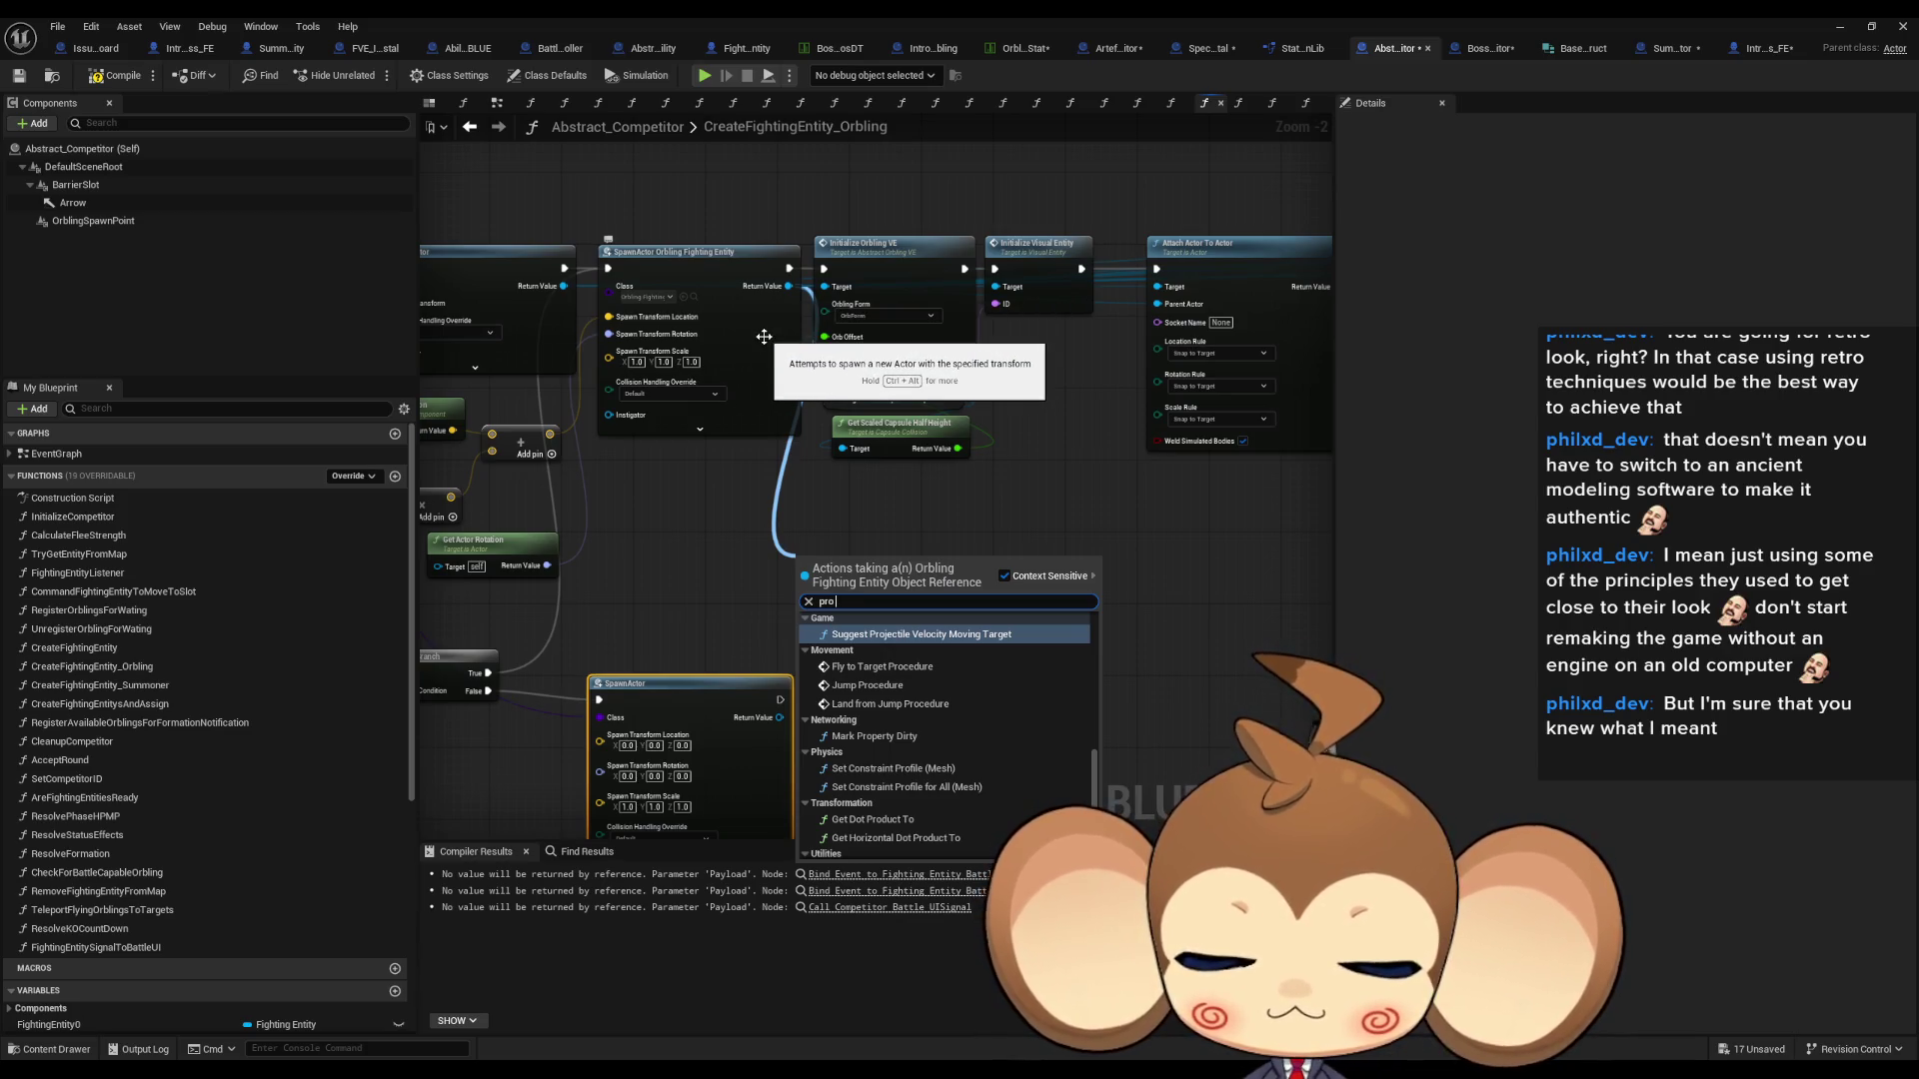
text( var)
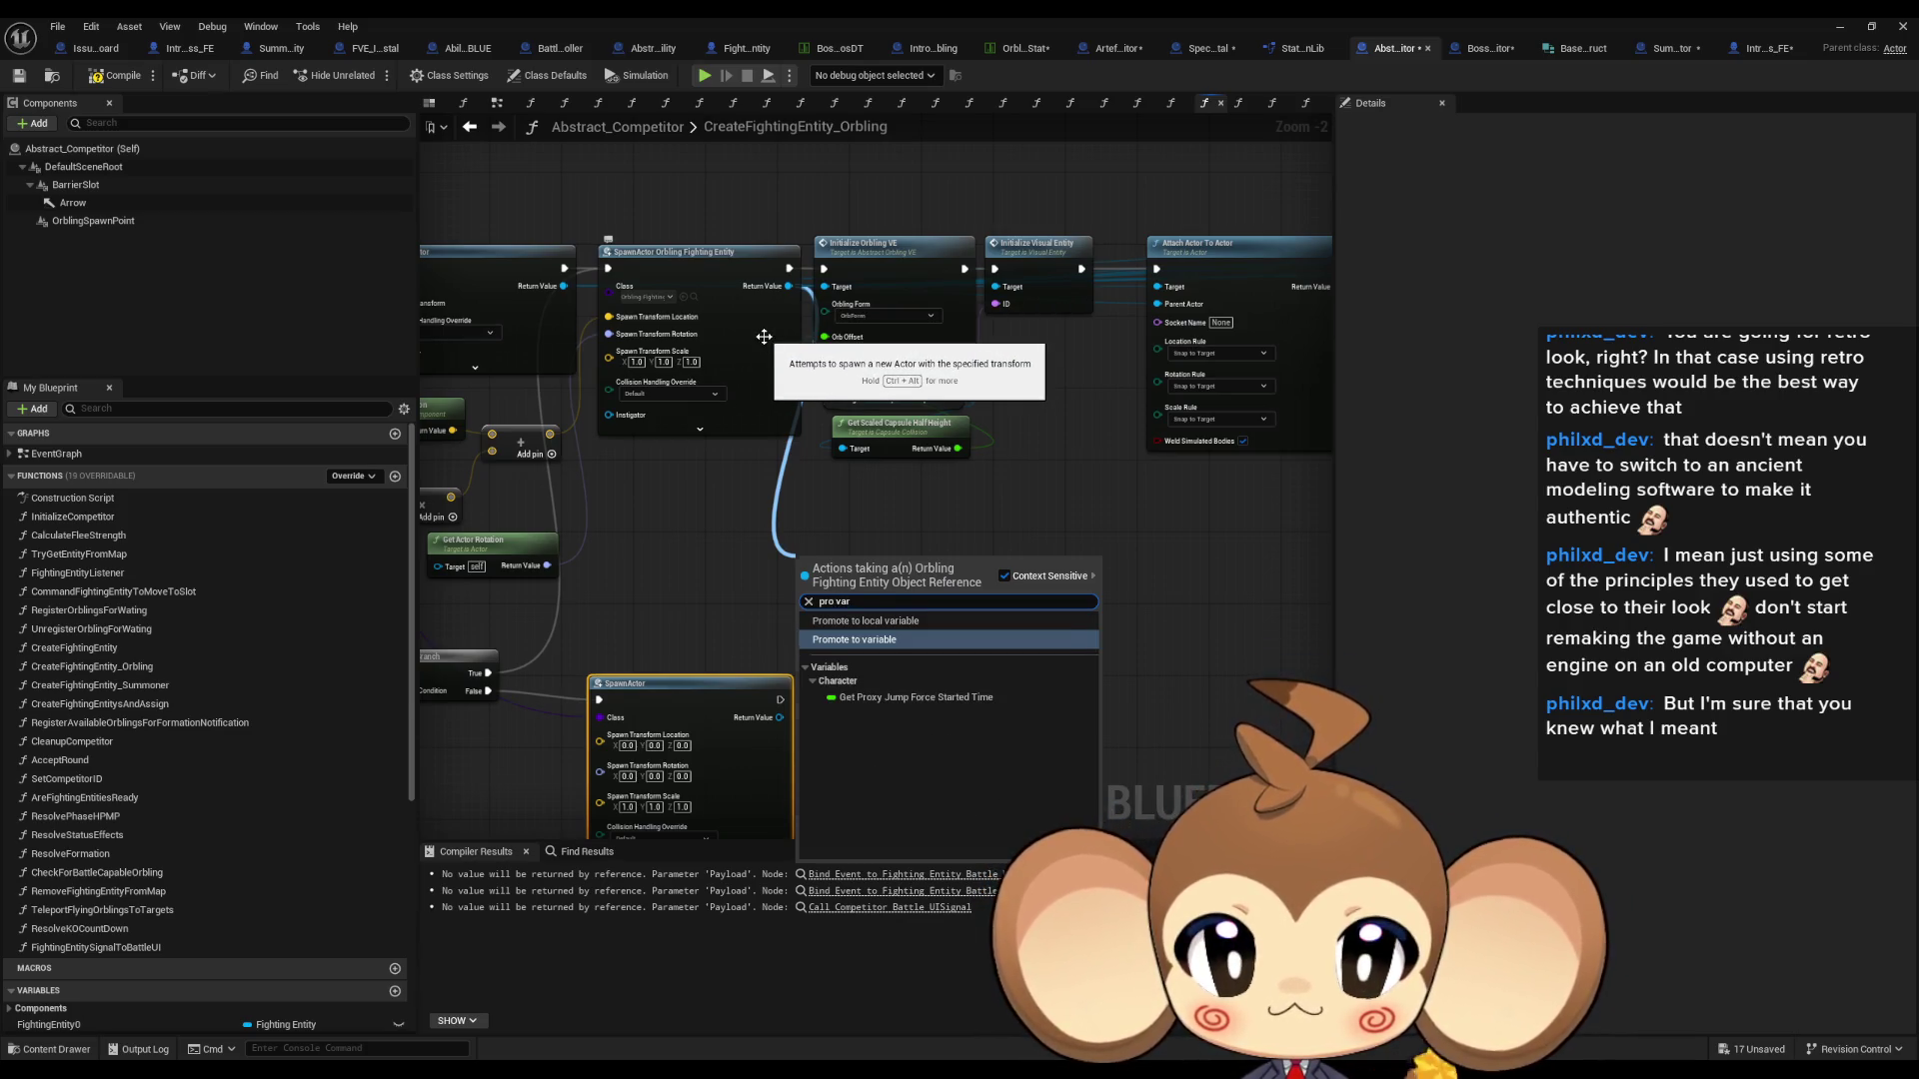
key(Return)
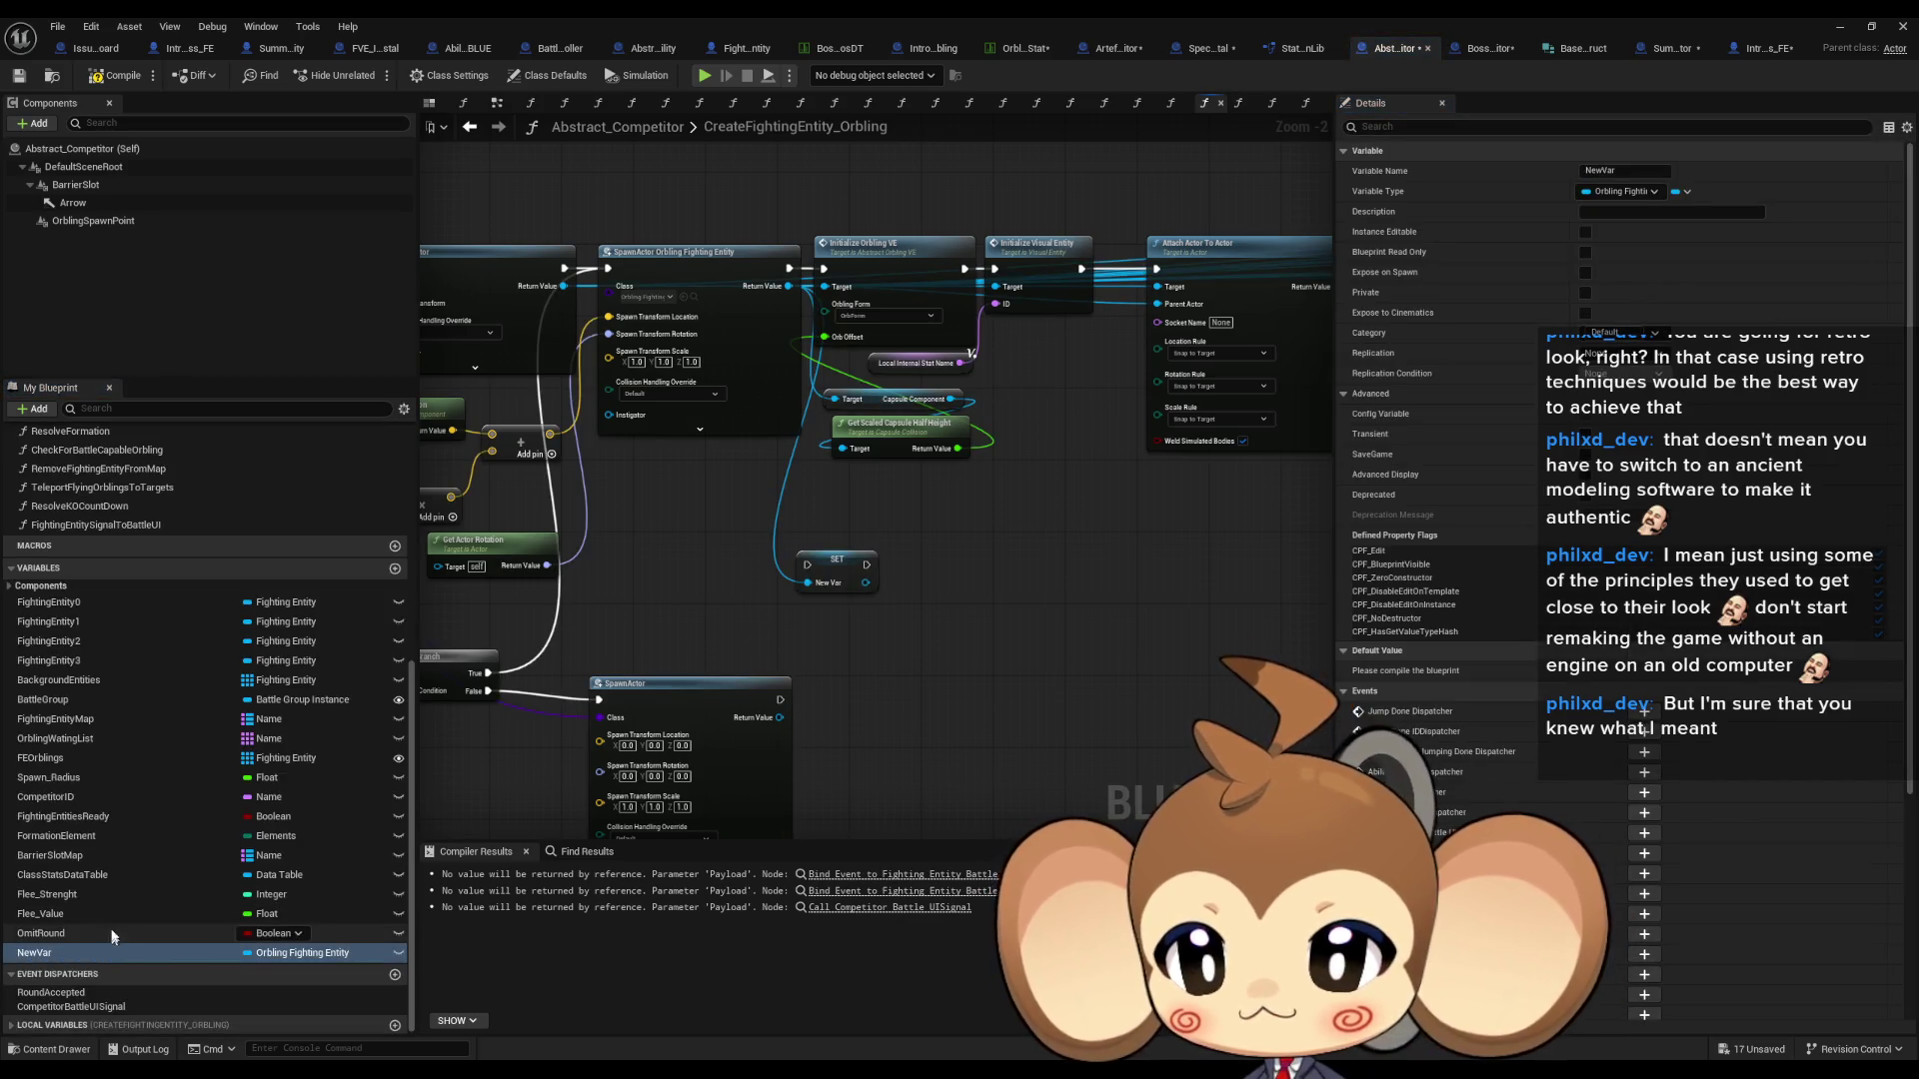
- Delete the unused NewVar variable from My Blueprint
click(115, 952)
key(Delete)
click(1039, 575)
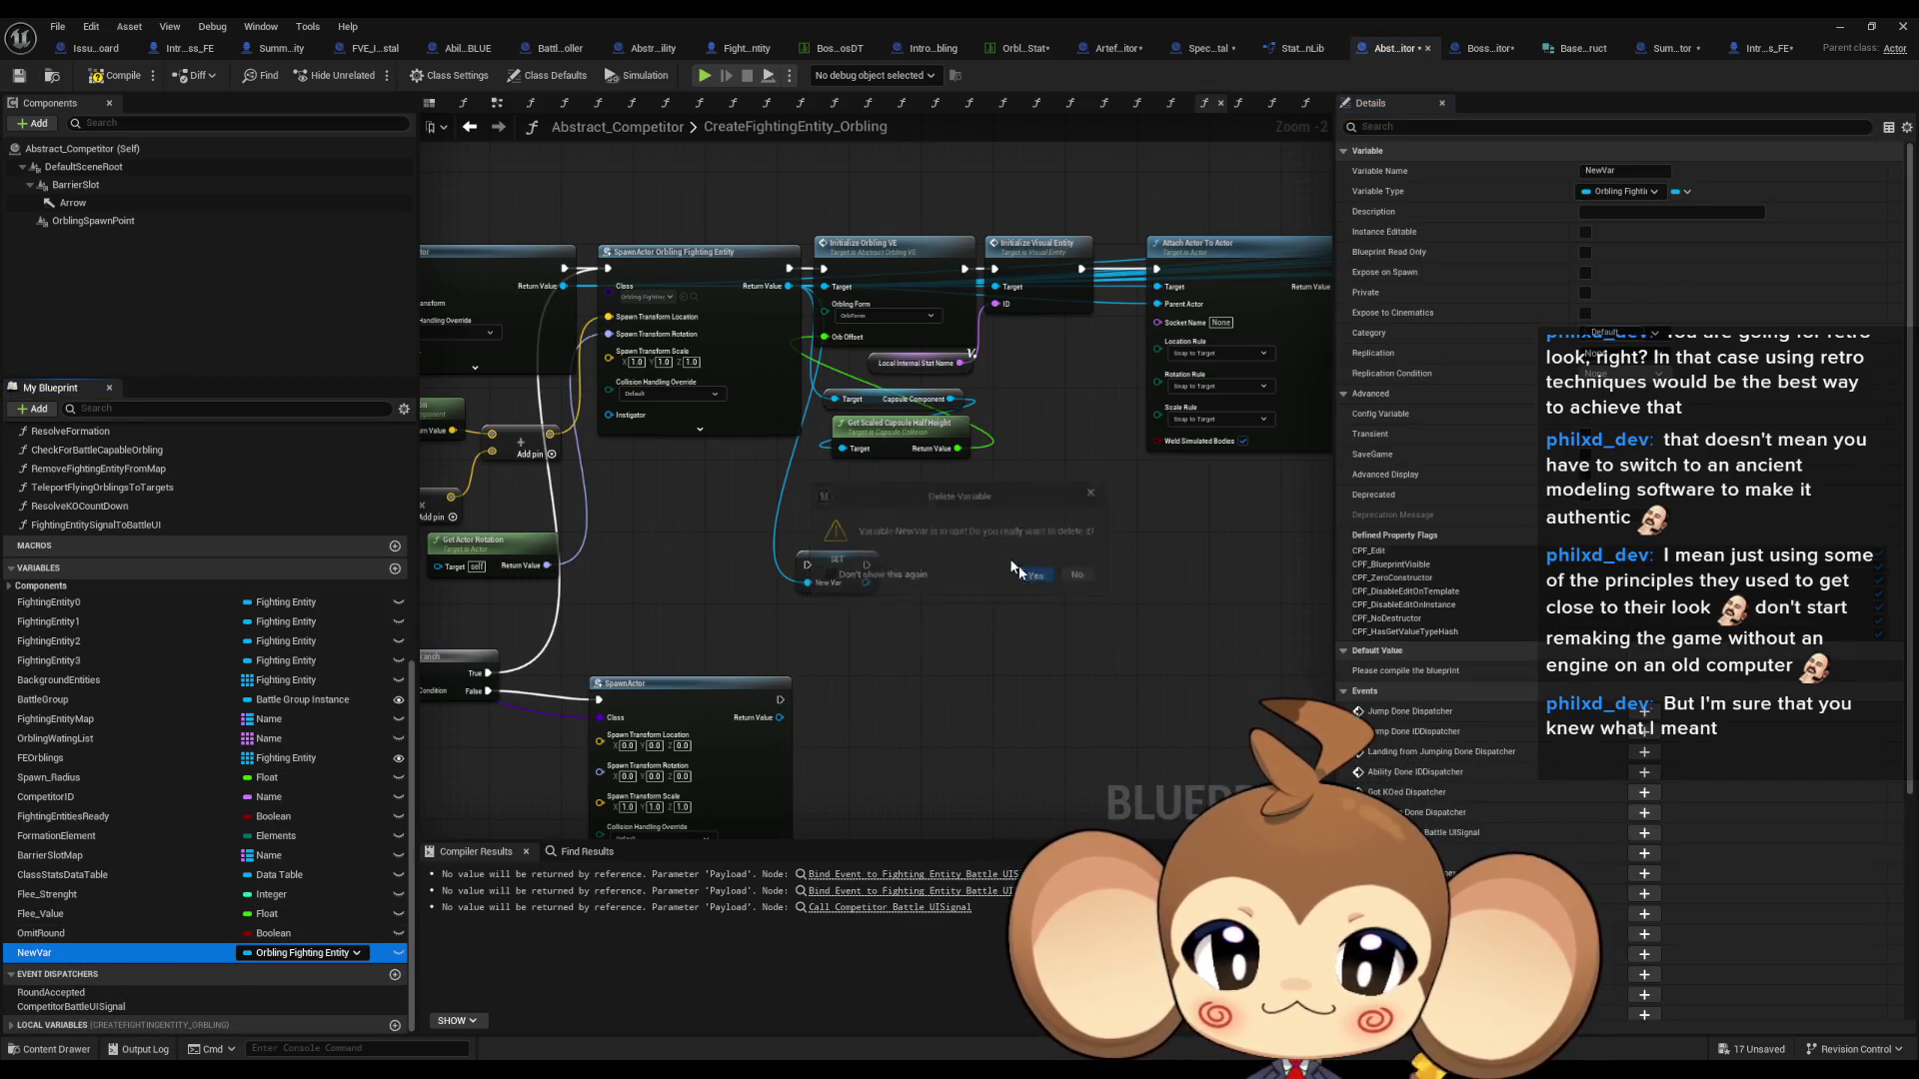
drag(788, 286, 802, 562)
- Create a Local_Spawned_FE local variable setter from the spawn result and wire it into the execution flow
text(loc)
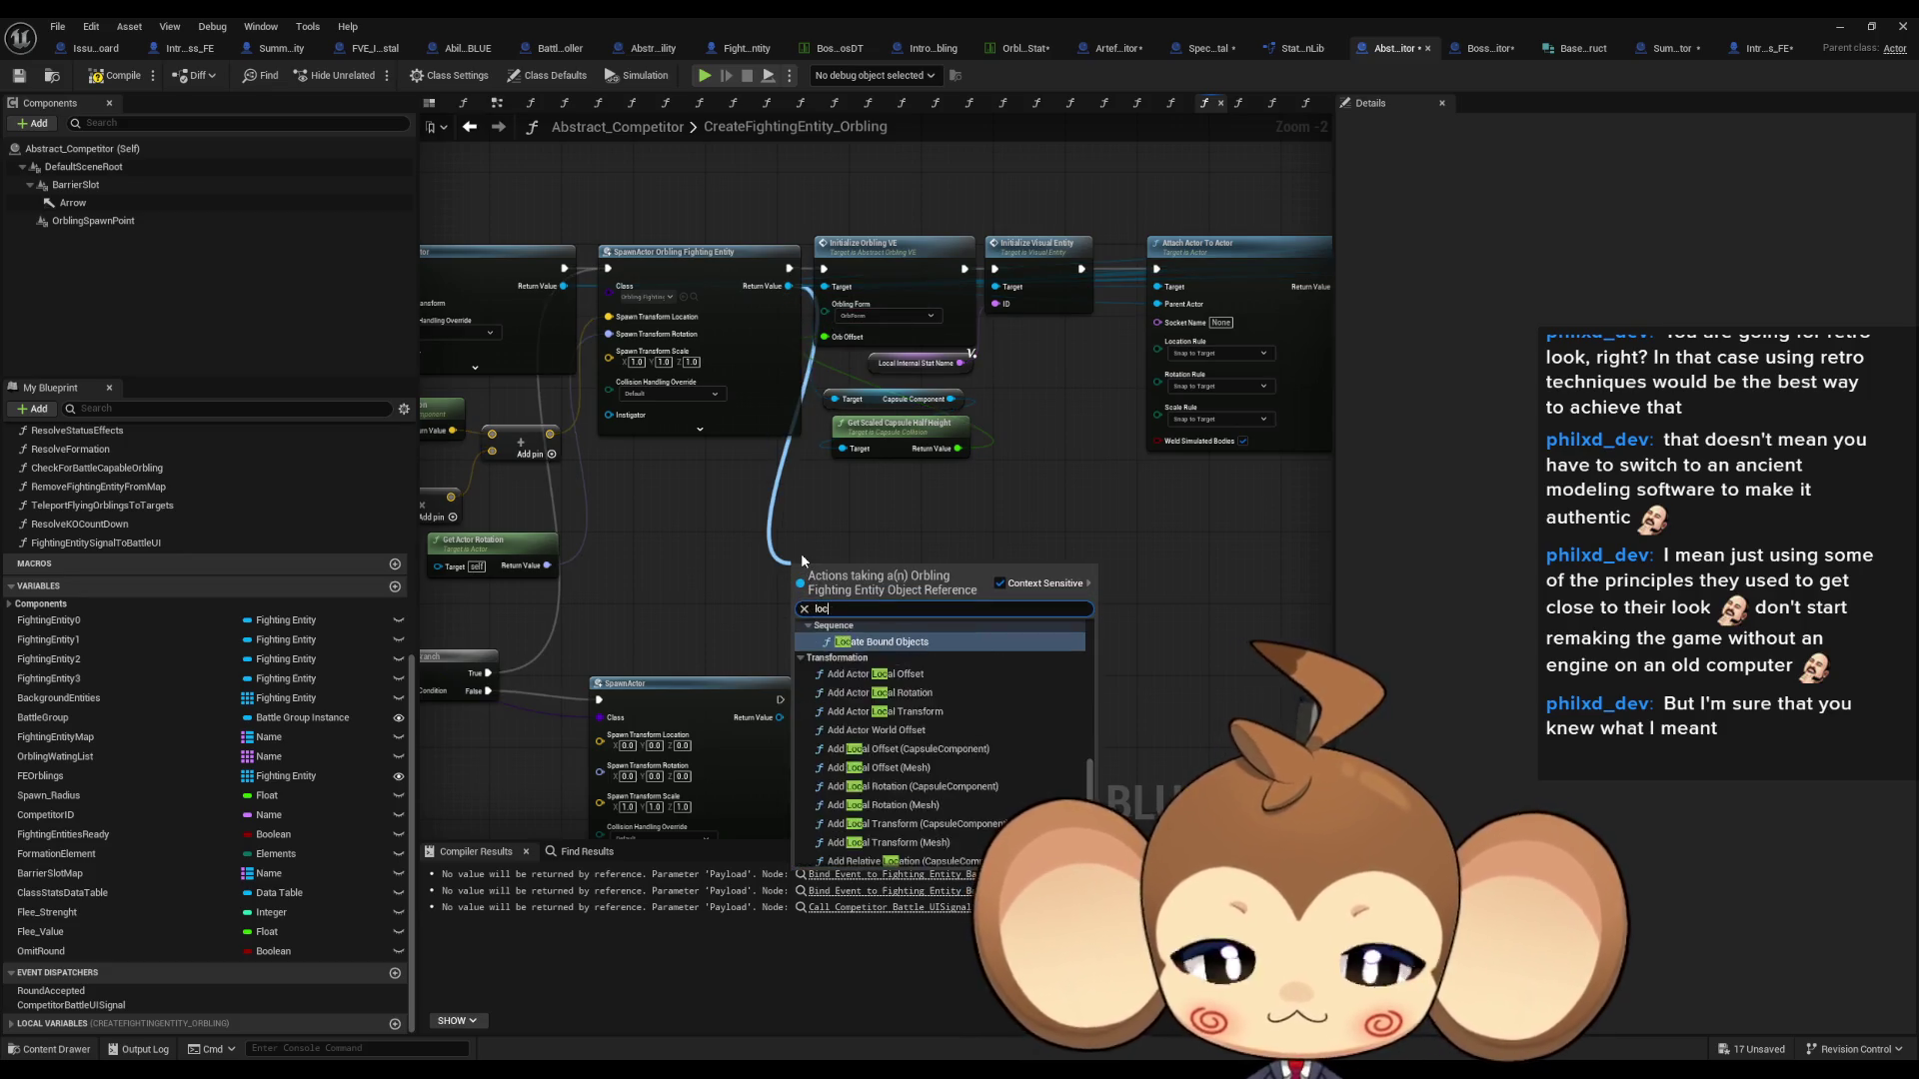
text(al var)
key(Return)
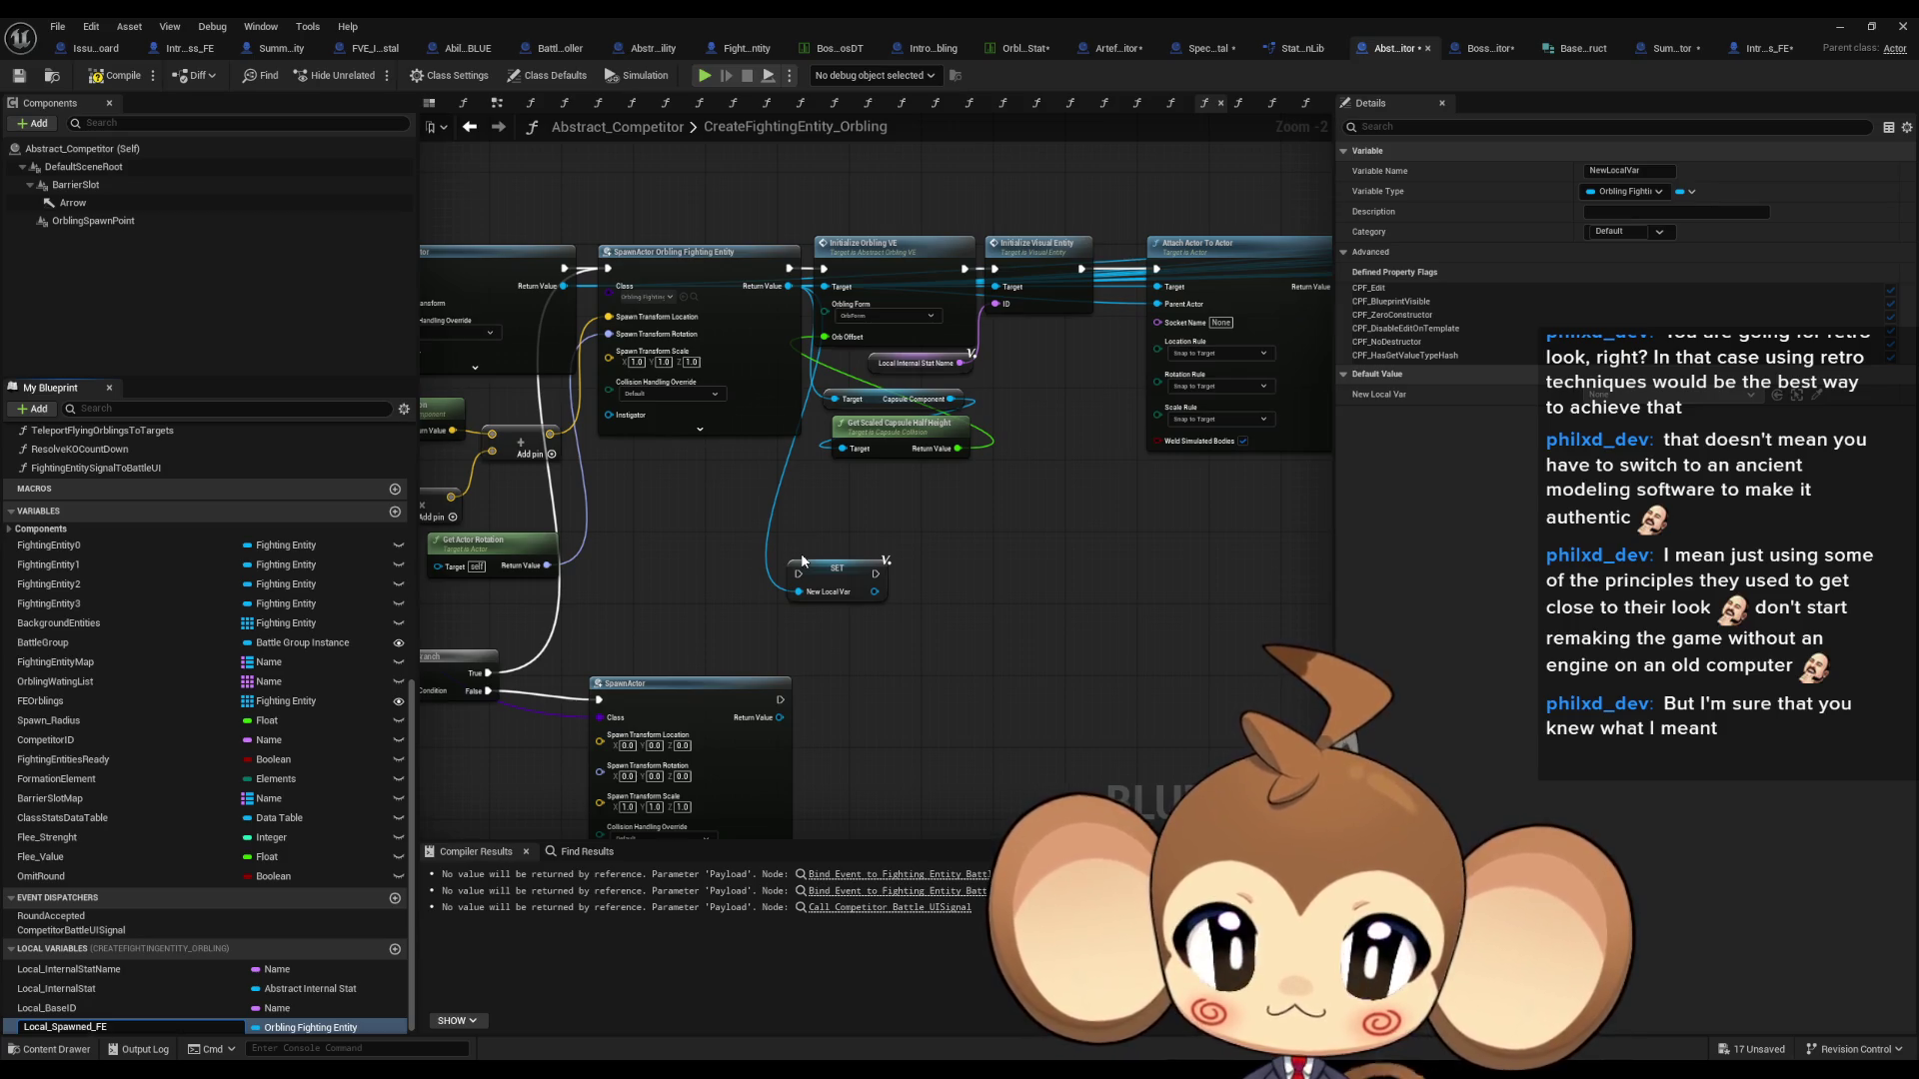
key(Return)
mouse_move(883, 571)
mouse_down()
mouse_move(911, 470)
mouse_move(800, 275)
mouse_move(825, 398)
mouse_up()
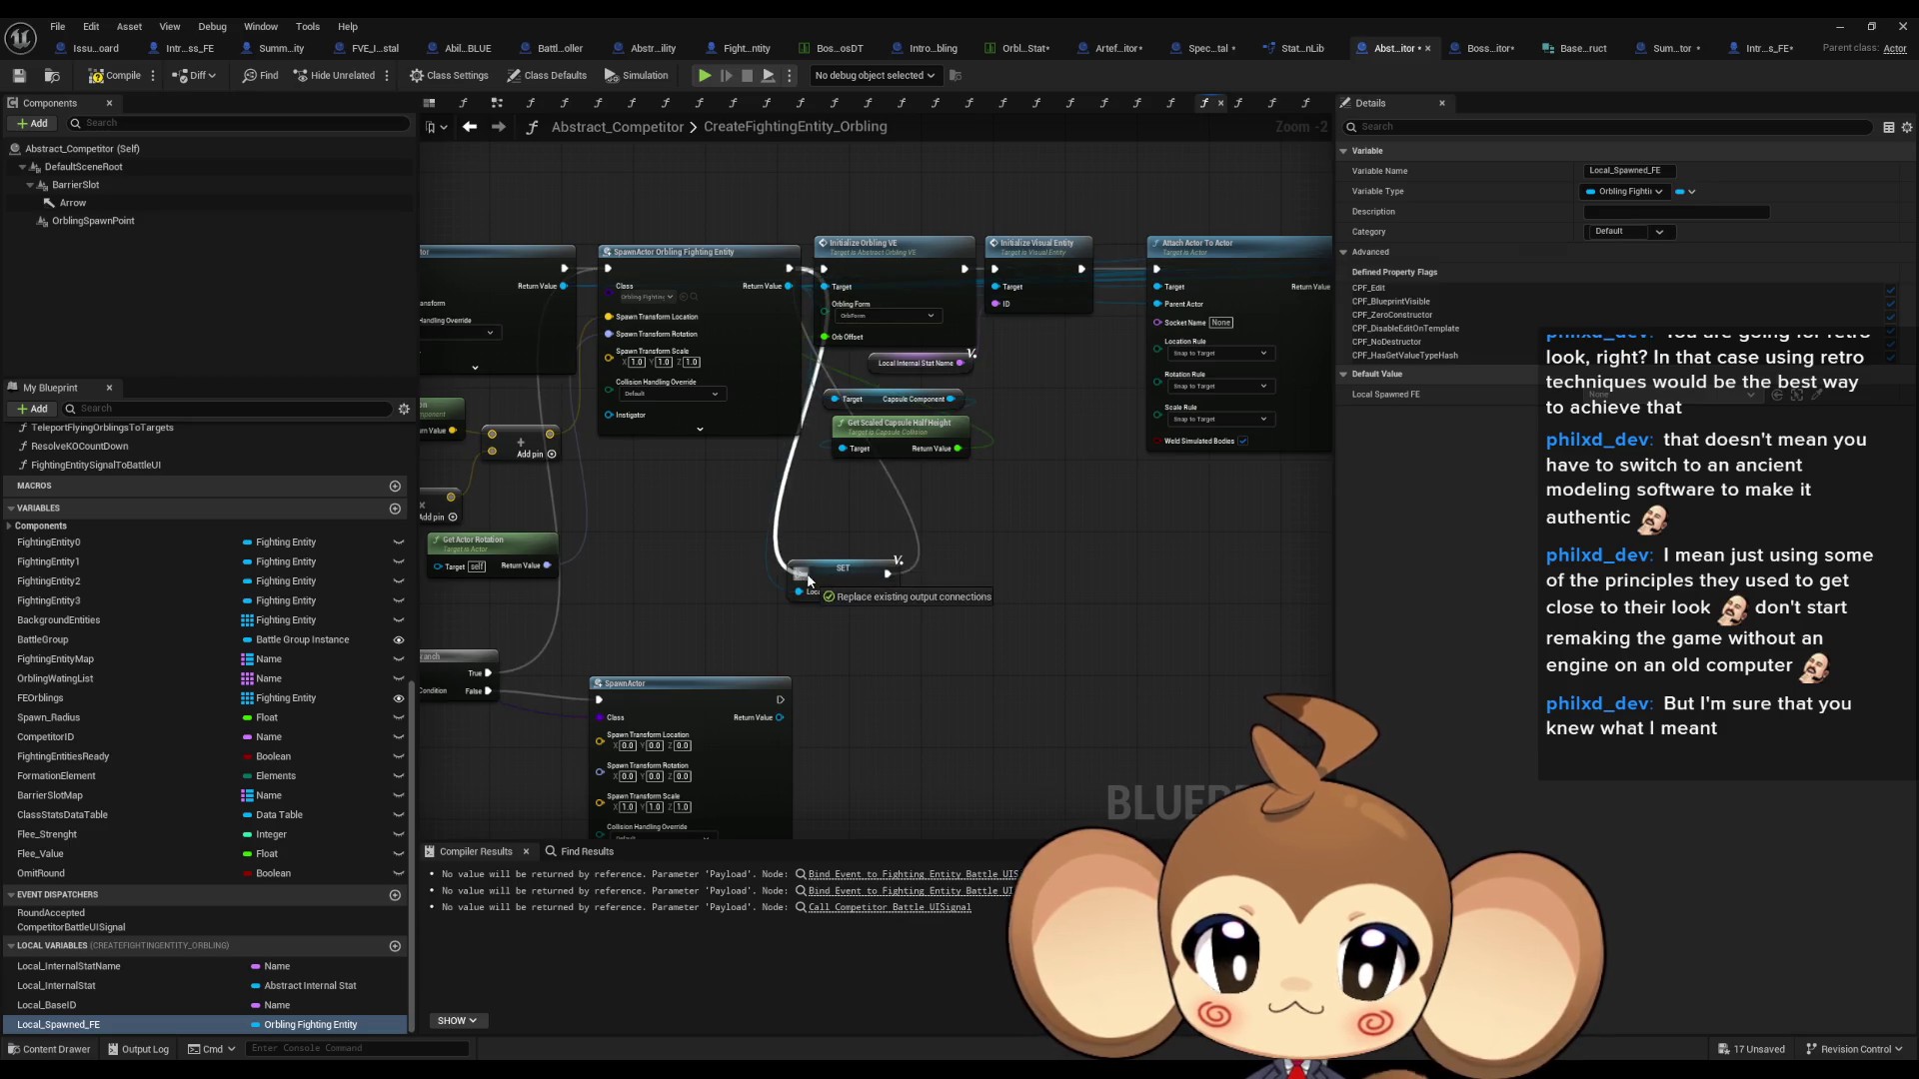
- Duplicate the Local_Spawned_FE setter and wire it after the lower SpawnActor
click(843, 568)
key(ctrl+c)
key(ctrl+v)
mouse_move(781, 699)
mouse_down()
mouse_move(834, 700)
mouse_move(921, 655)
mouse_move(870, 350)
mouse_move(828, 304)
mouse_up()
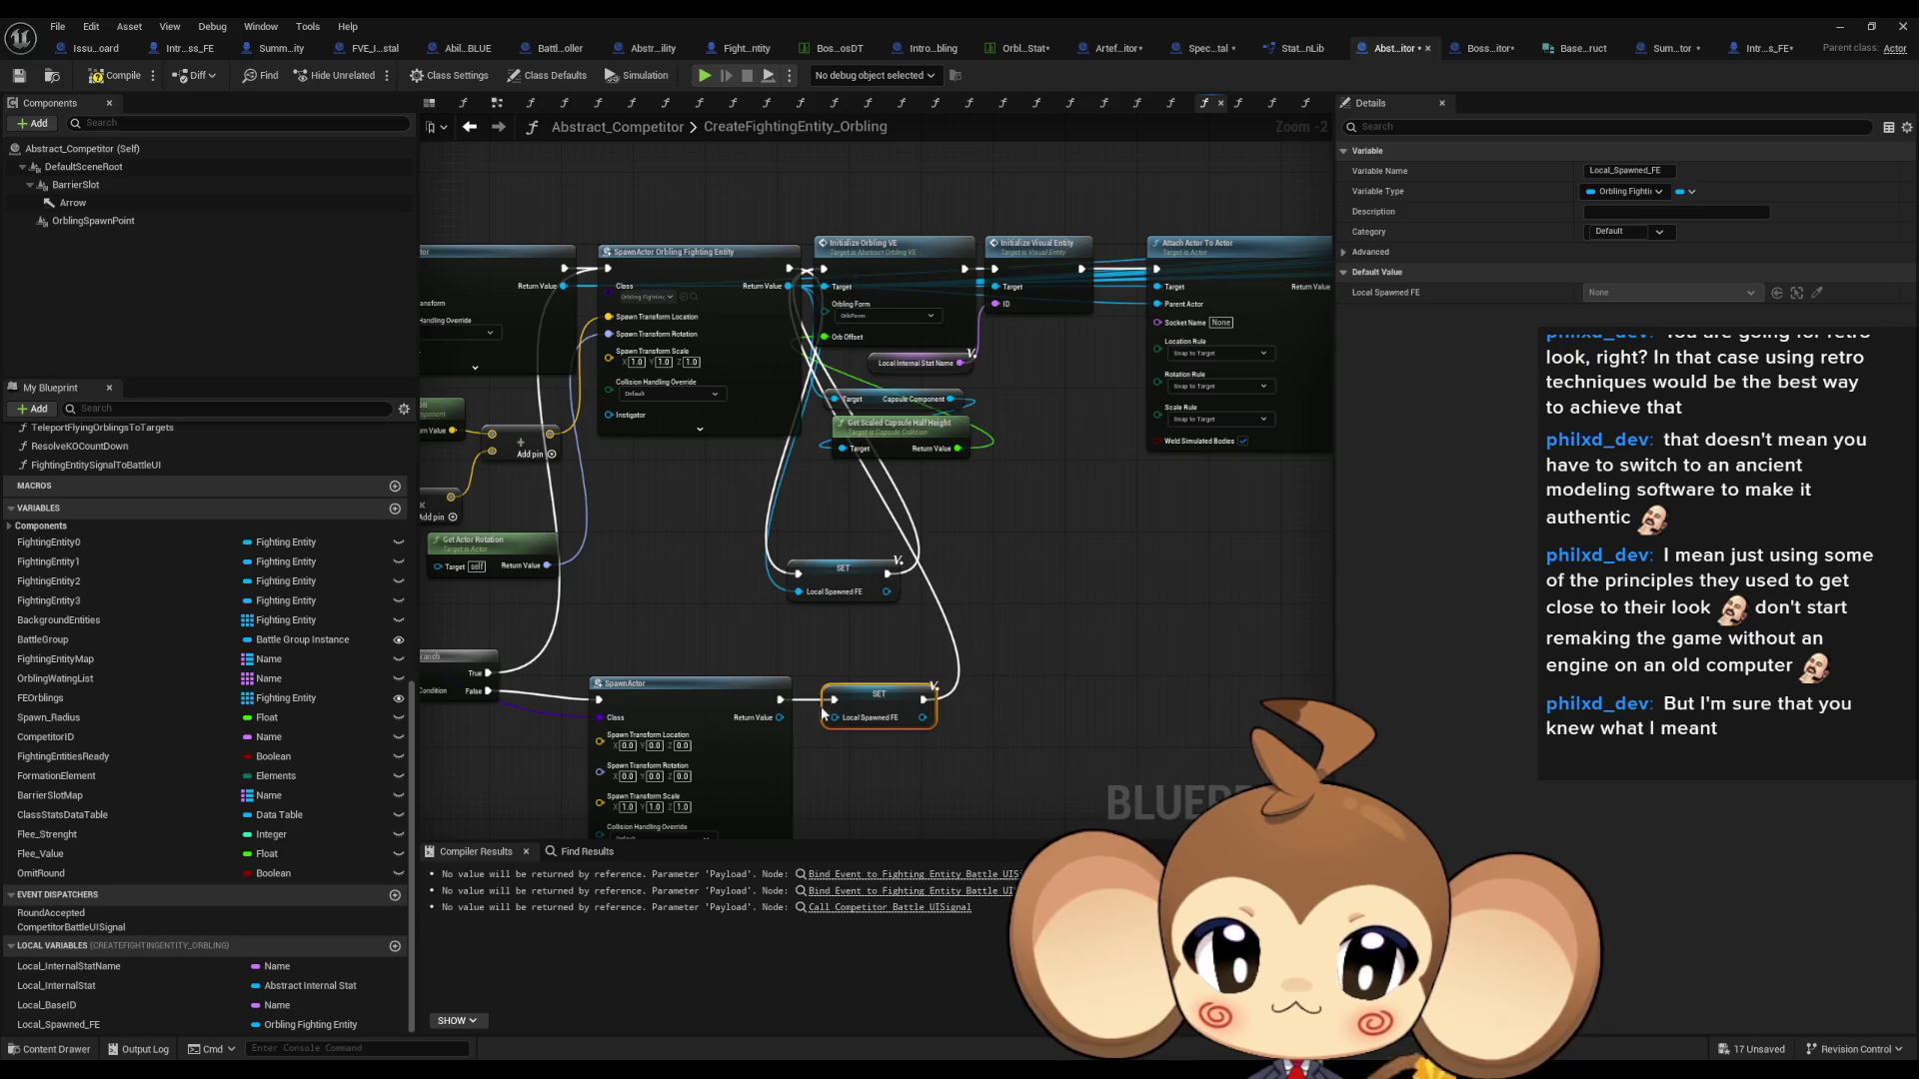
scroll(600, 559, down, 3)
mouse_move(743, 334)
mouse_down()
mouse_move(831, 519)
mouse_move(1490, 566)
mouse_move(598, 517)
mouse_move(664, 436)
mouse_up()
scroll(795, 615, up, 4)
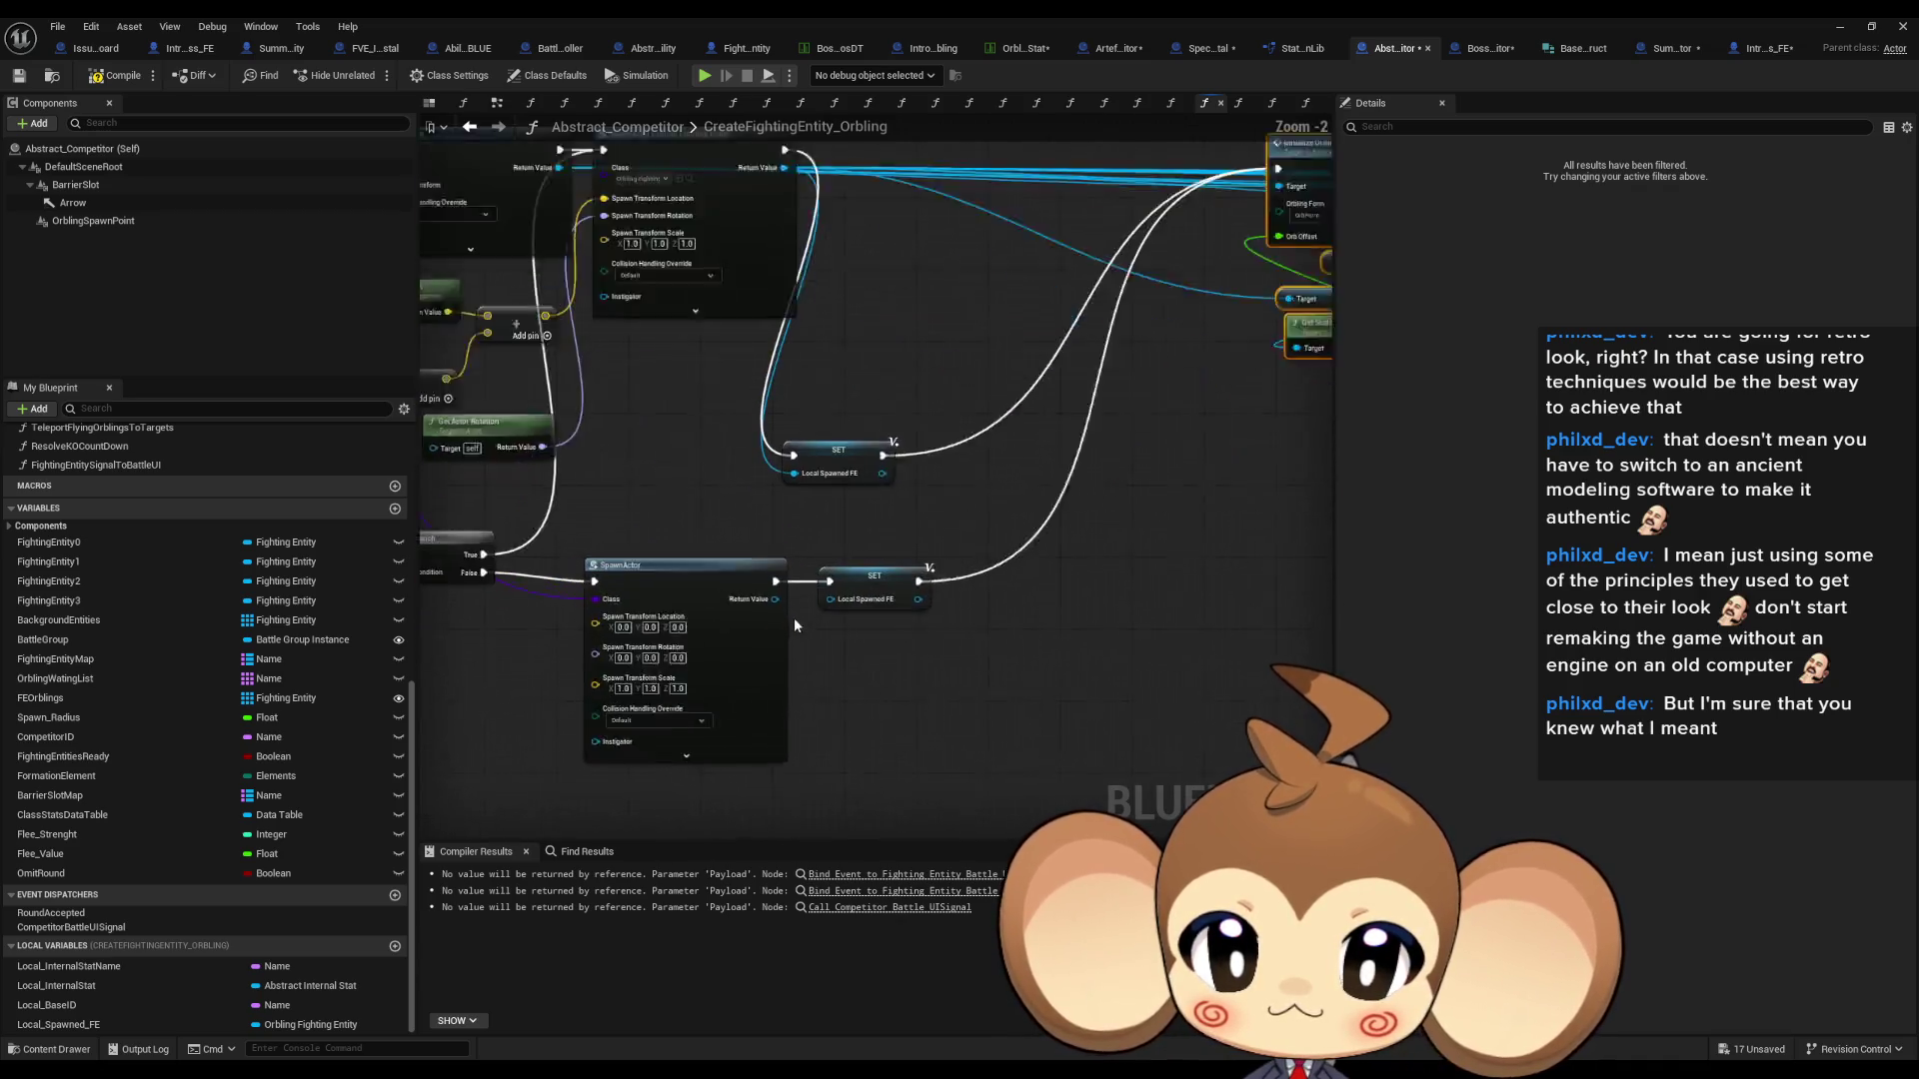
- Insert a Cast To OrblingFightingEntity between the lower SpawnActor and its Local Spawned FE setter
right_click(832, 596)
click(806, 644)
mouse_move(807, 645)
mouse_down()
mouse_move(1257, 629)
mouse_move(1037, 619)
mouse_move(1059, 623)
mouse_up()
text(cast)
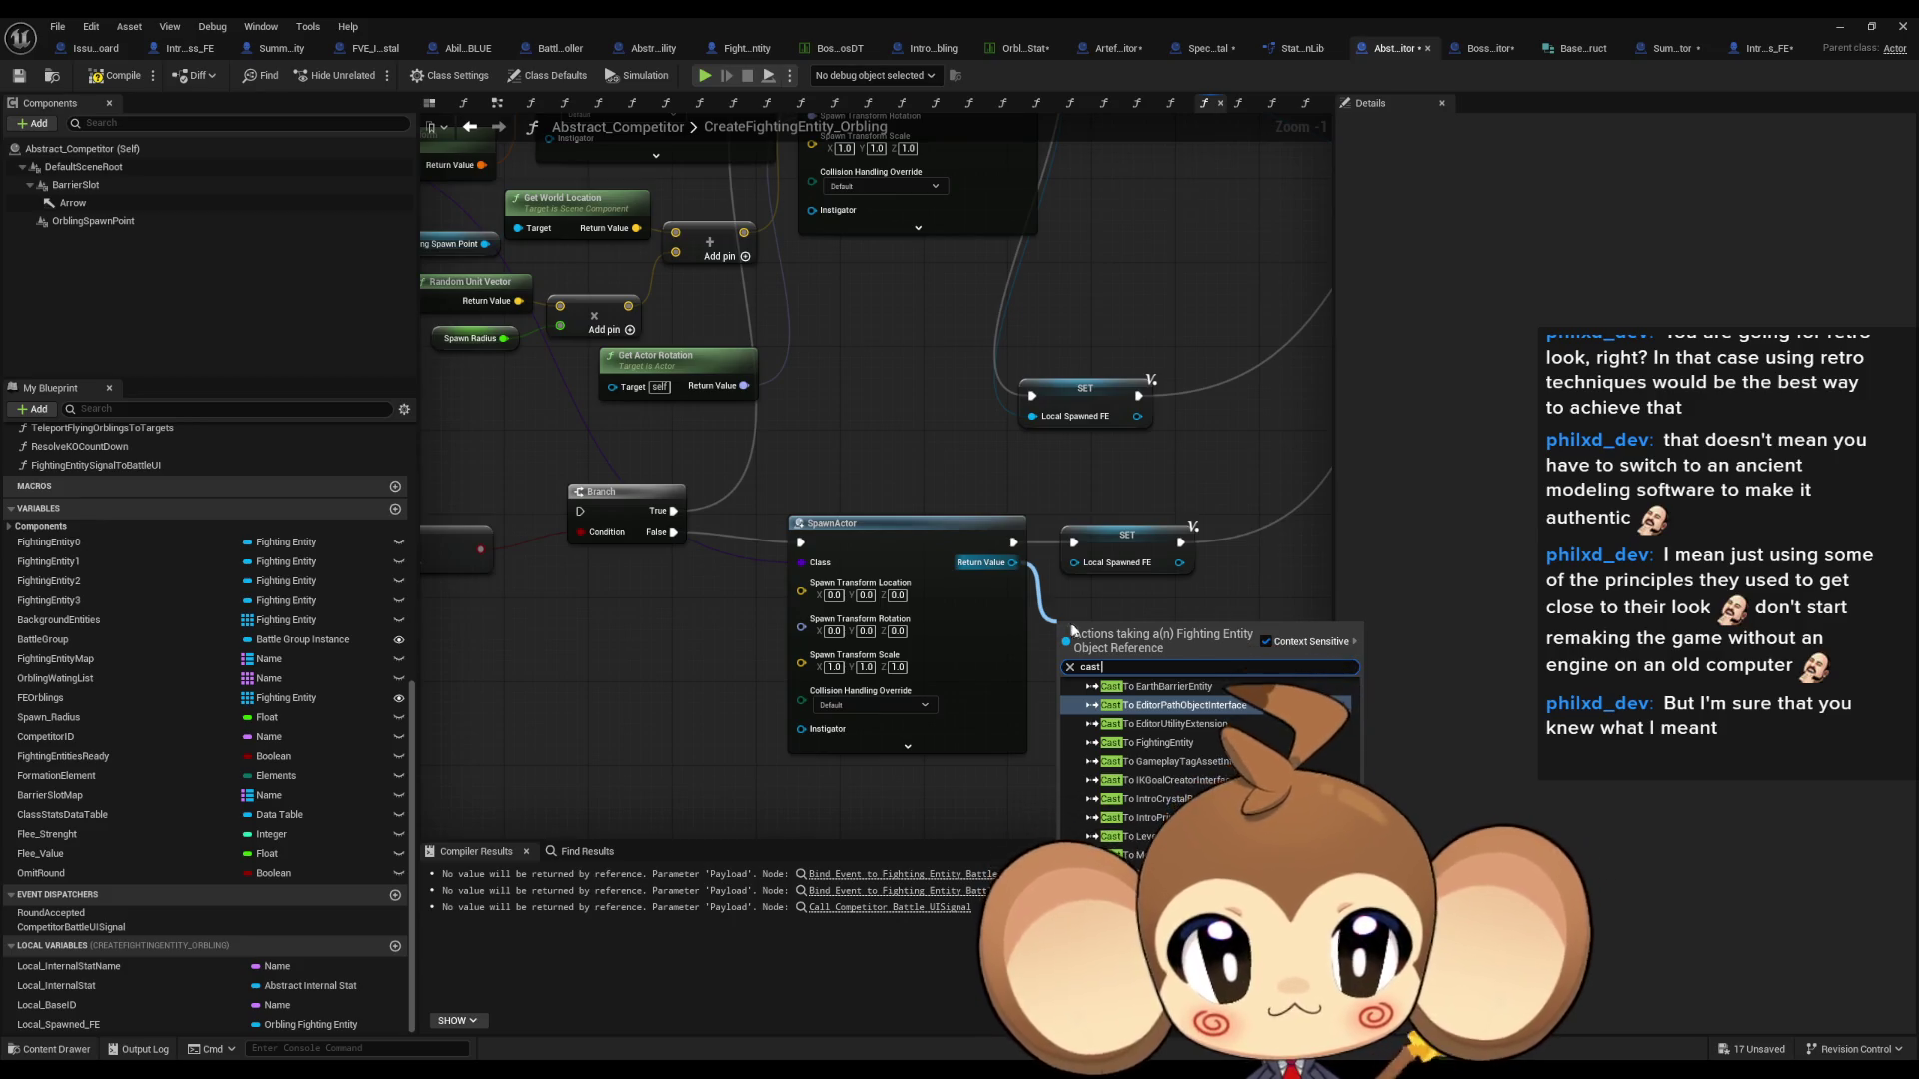
text( orb figh)
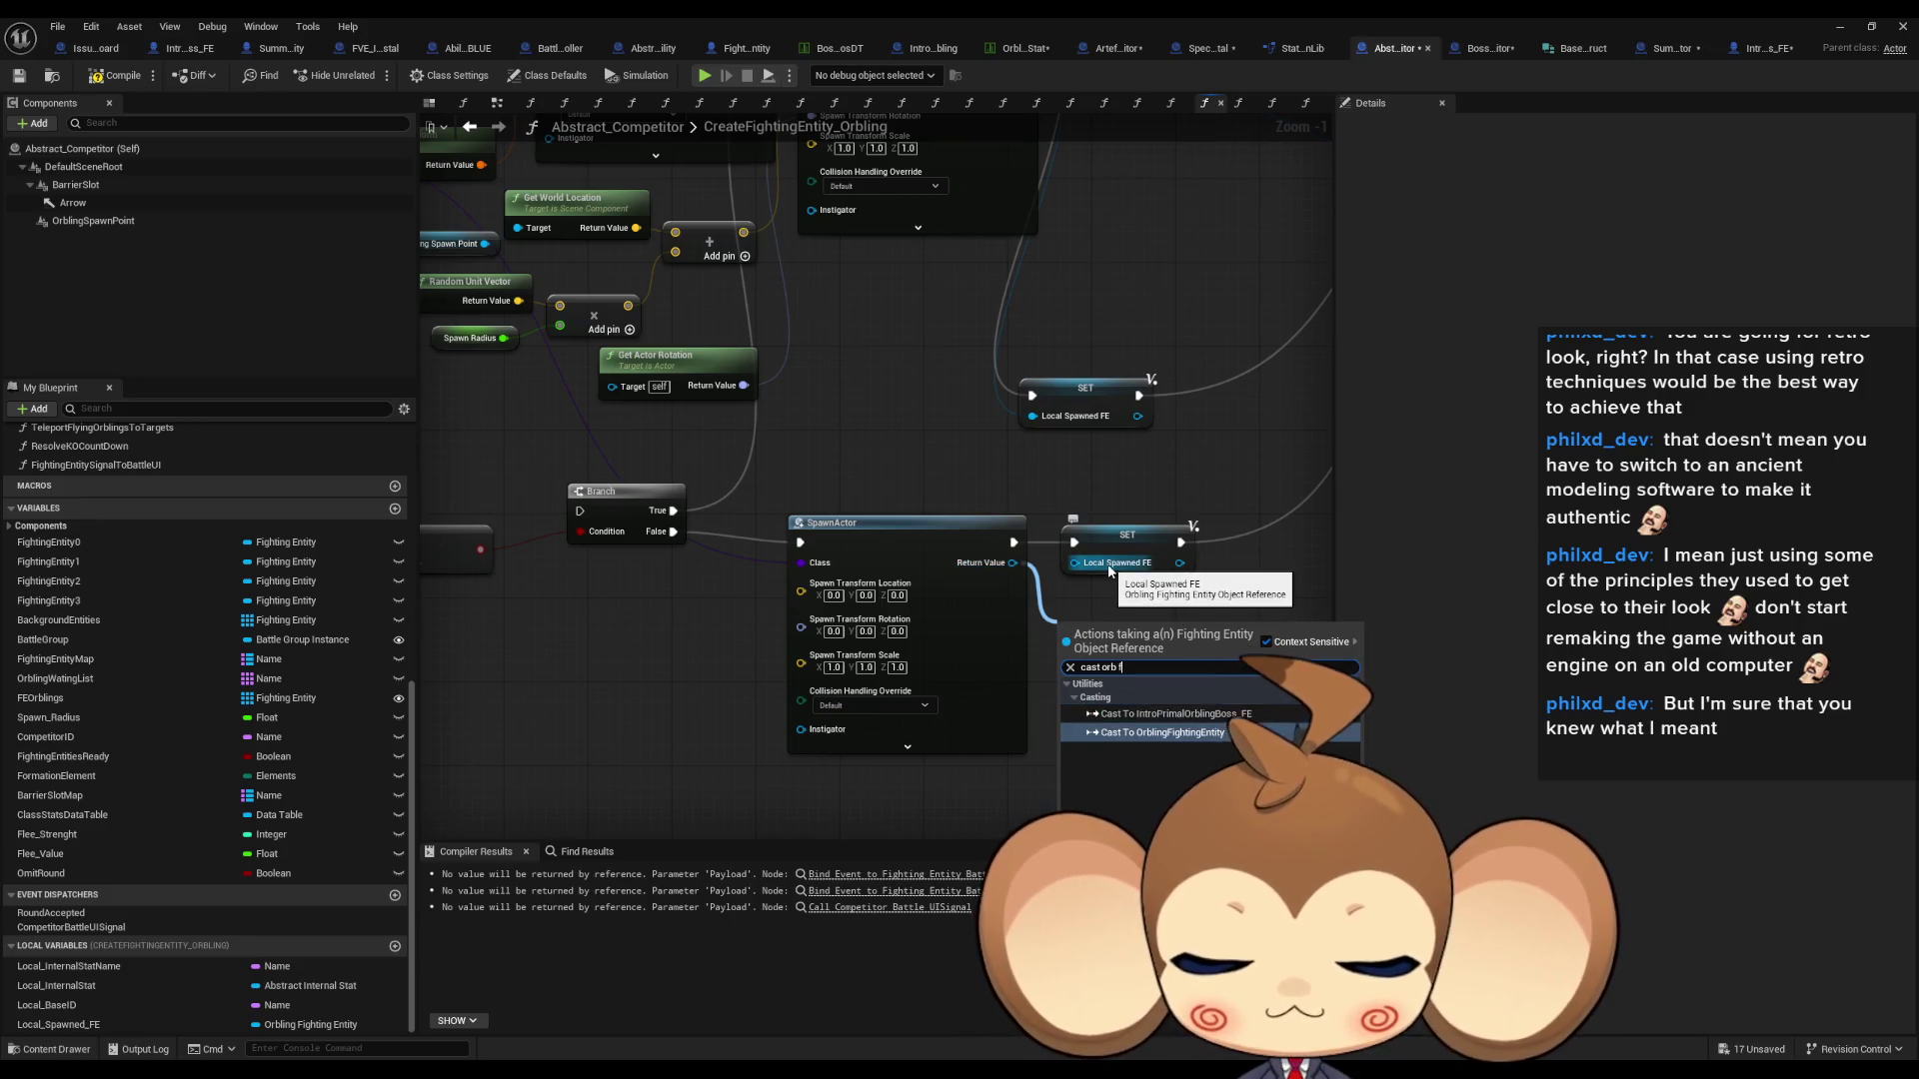
key(Return)
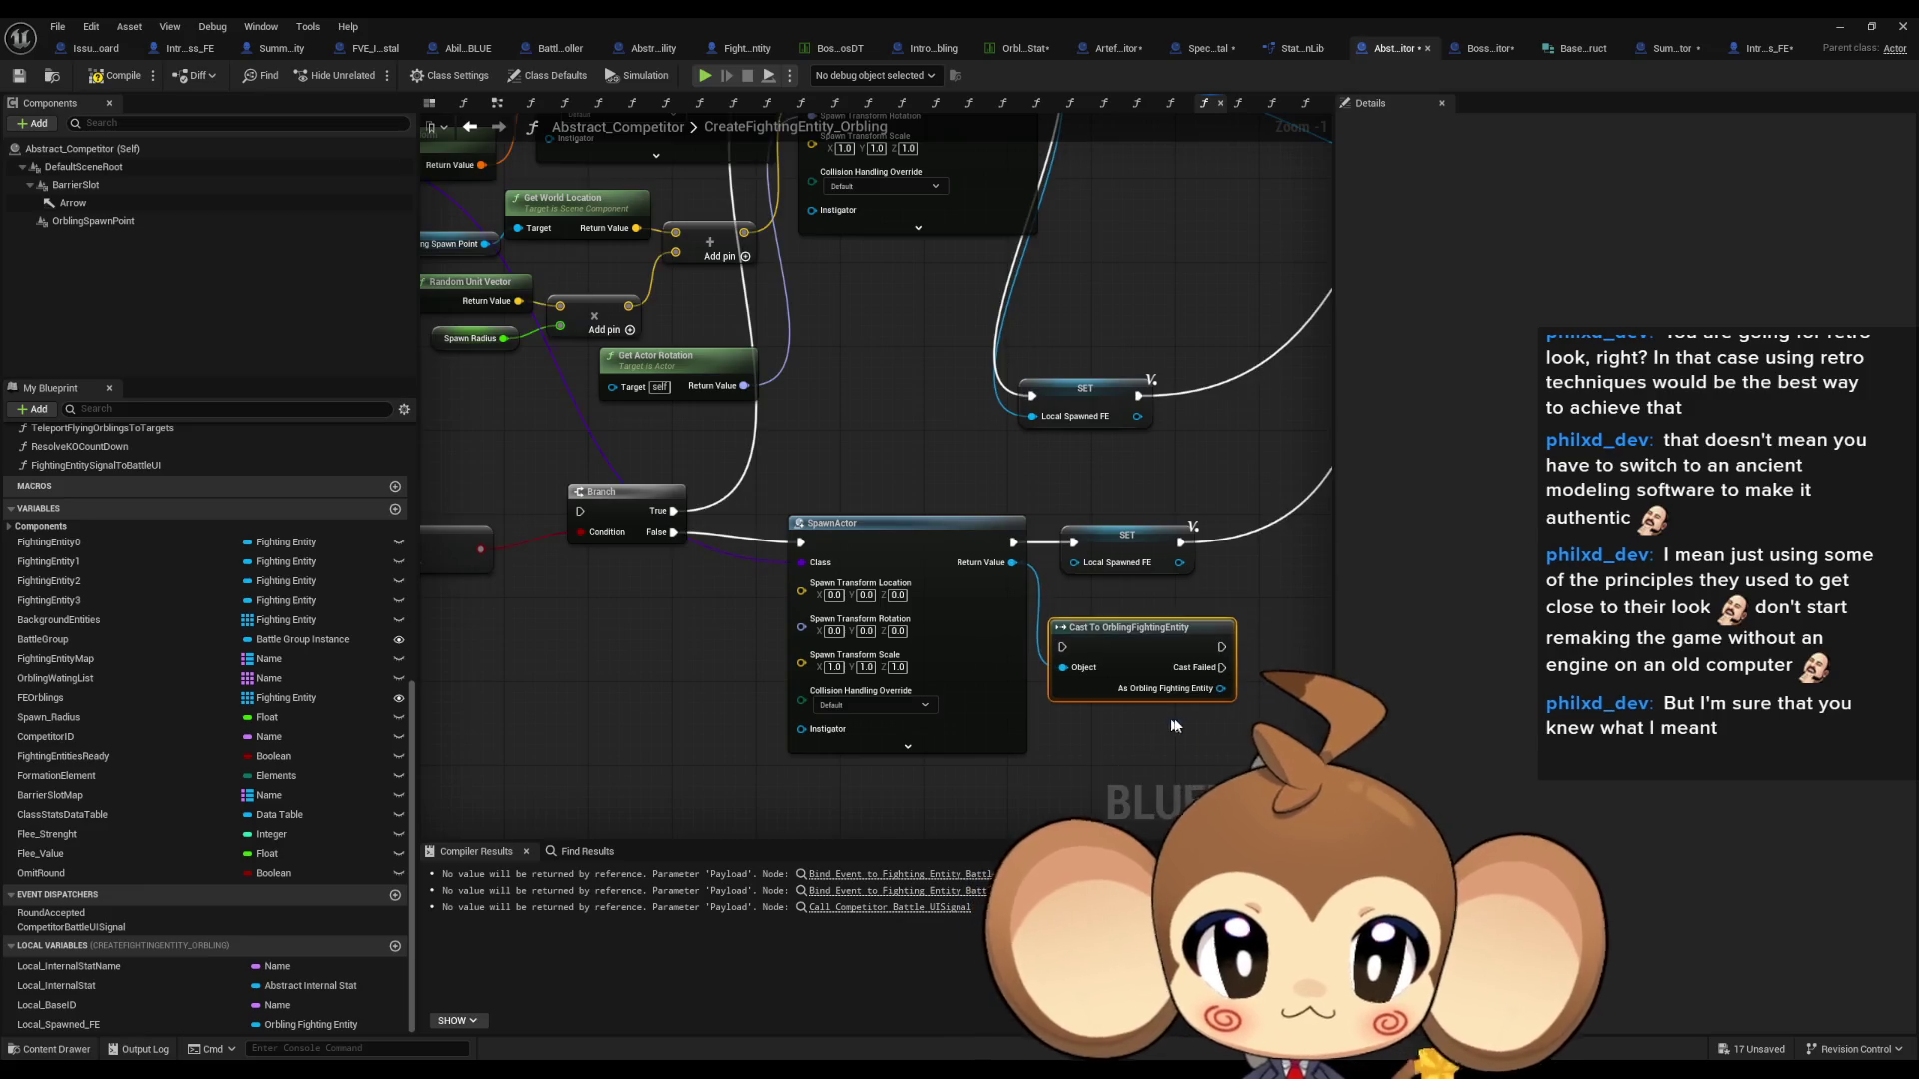
mouse_move(1221, 688)
mouse_down()
mouse_move(1110, 565)
mouse_move(1205, 649)
mouse_move(1094, 570)
mouse_move(1042, 590)
mouse_move(1075, 562)
mouse_move(1251, 652)
mouse_up()
- Align the cast and setter nodes in line with the spawn node
ctrl+click(993, 637)
drag(993, 638, 979, 546)
scroll(784, 497, down, 1)
drag(784, 496, 1064, 624)
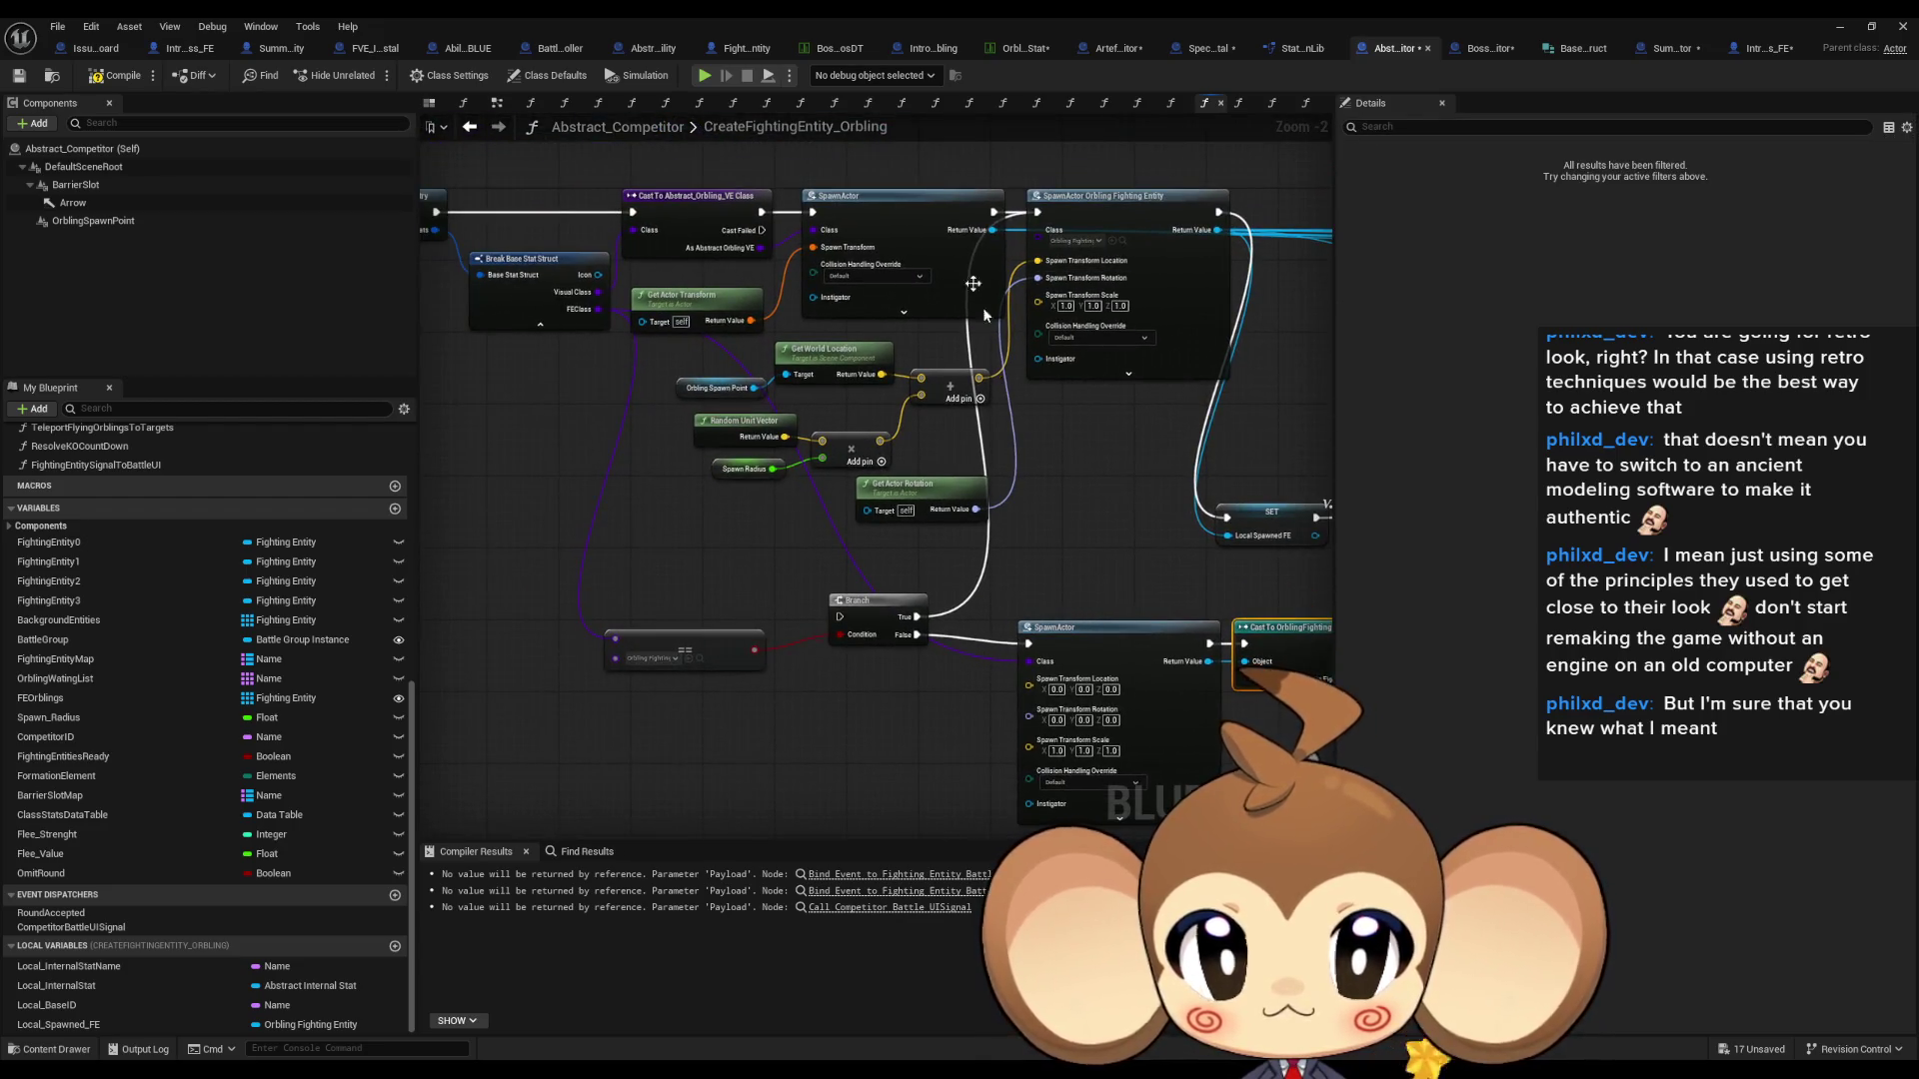
- Connect the SpawnActor's execution output into the Branch
mouse_move(993, 212)
mouse_down()
mouse_move(905, 519)
mouse_move(840, 617)
mouse_up()
drag(1136, 500, 746, 558)
scroll(745, 557, down, 1)
drag(920, 533, 698, 556)
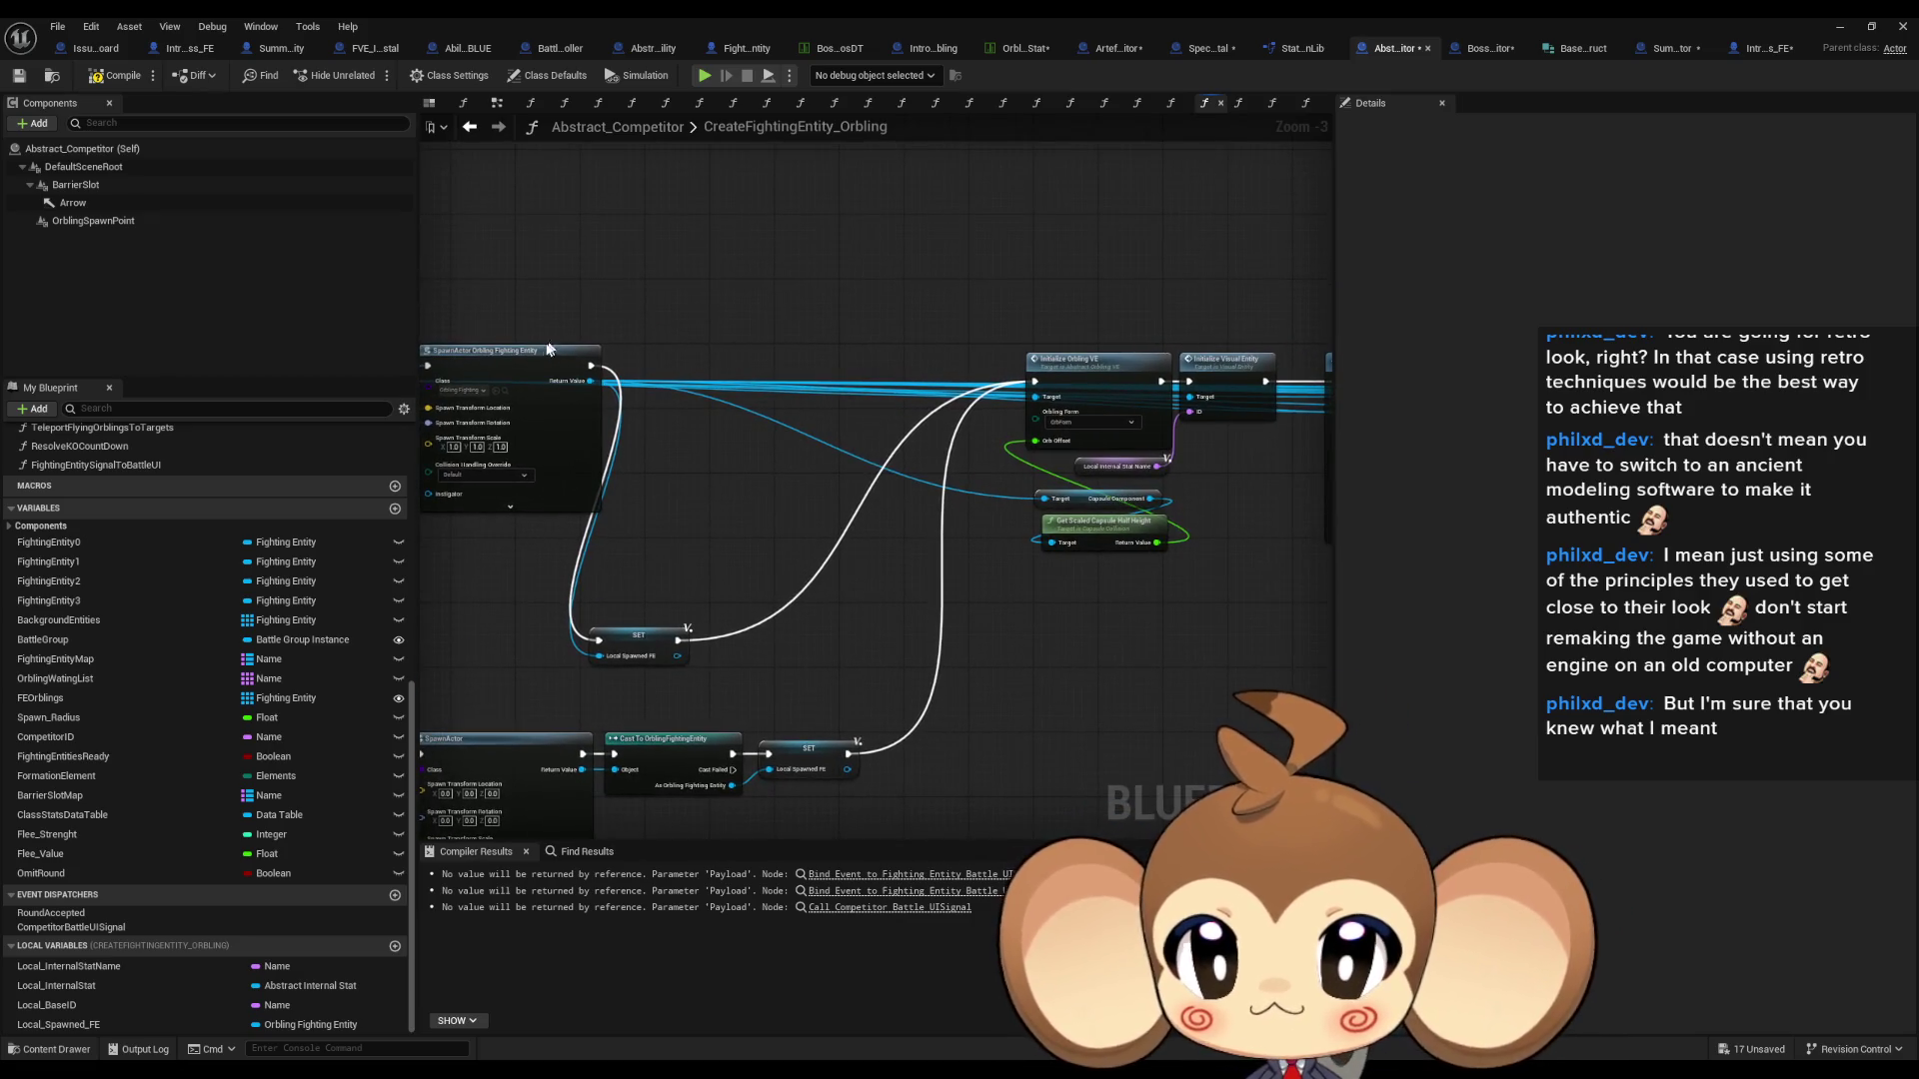
- Wire a Local Spawned FE getter into the Initialize Orbling VE target
drag(58, 1024, 700, 545)
key(Delete)
mouse_move(532, 356)
mouse_down()
mouse_move(644, 318)
mouse_move(860, 169)
mouse_up()
mouse_move(58, 1024)
mouse_down()
mouse_move(400, 779)
mouse_move(969, 507)
mouse_move(1001, 515)
mouse_move(723, 612)
mouse_up()
drag(603, 272, 893, 236)
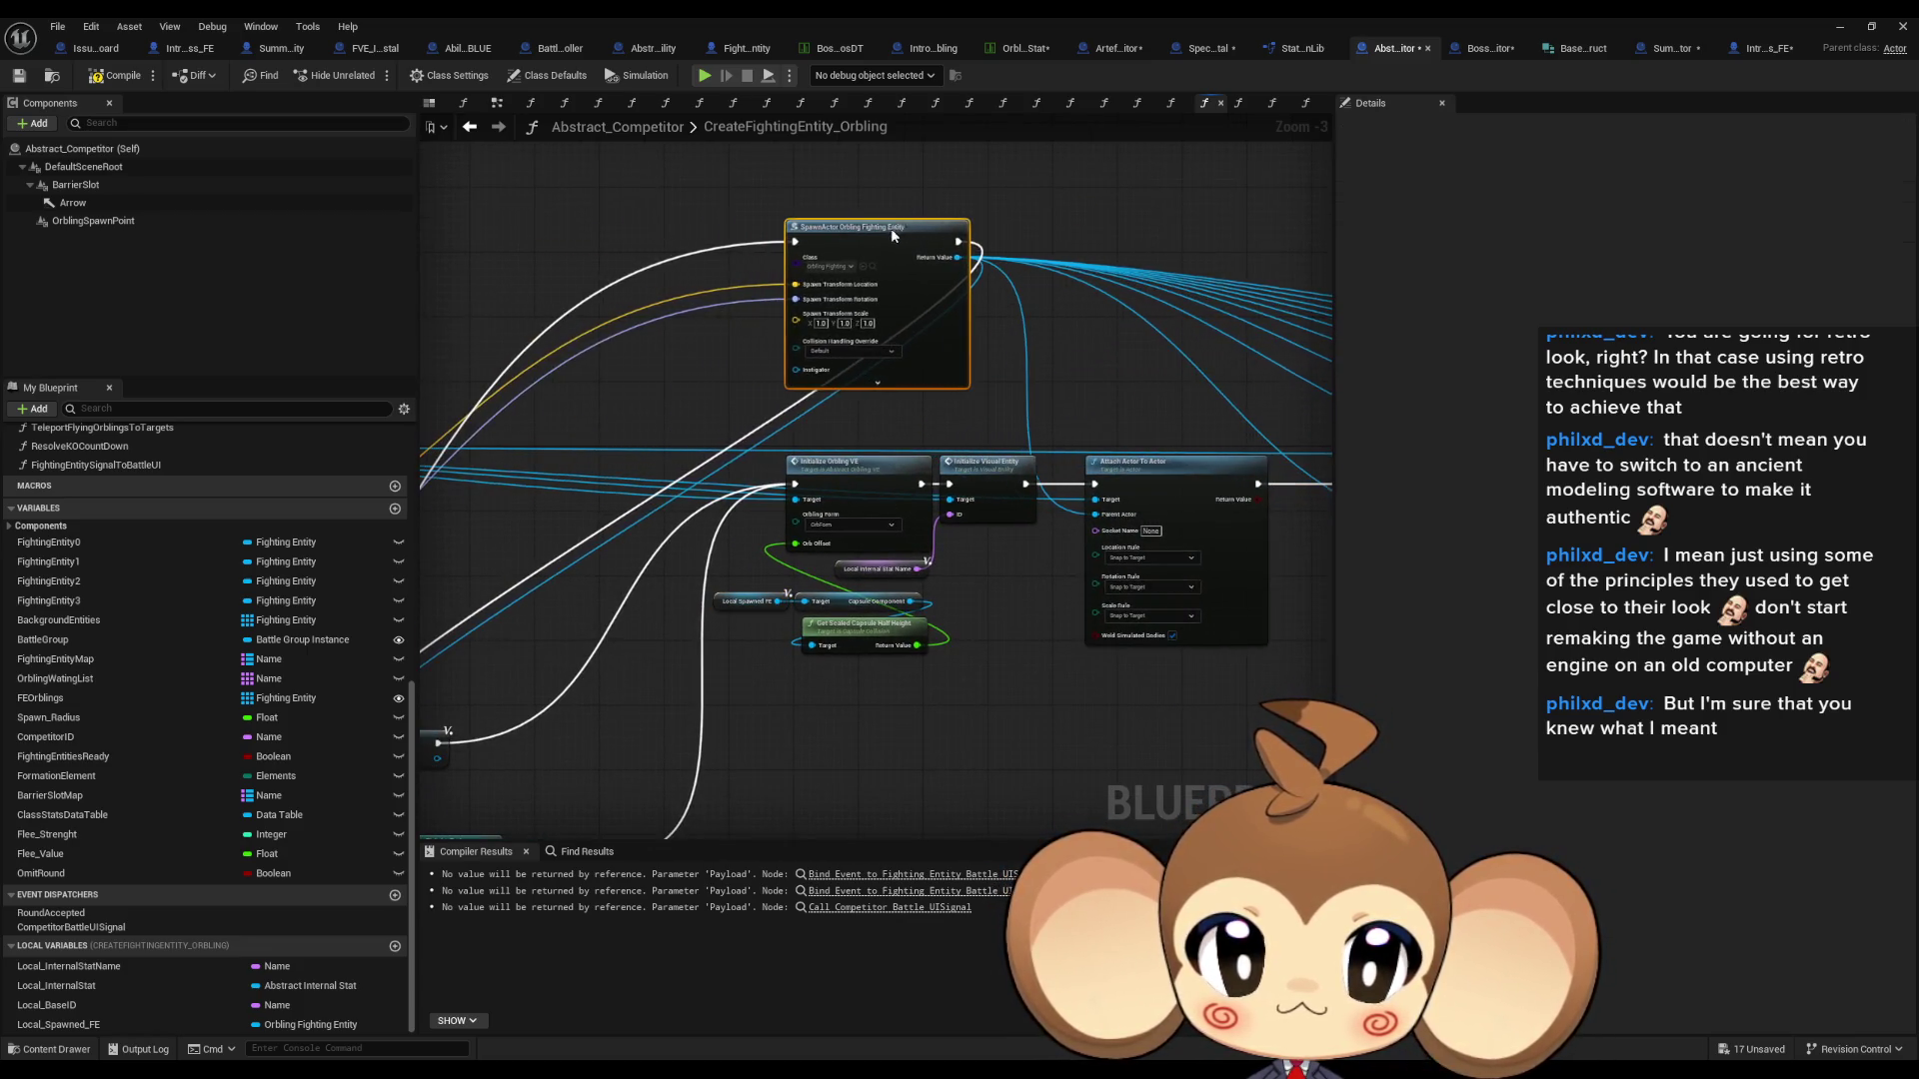
scroll(1036, 526, up, 3)
click(1050, 567)
drag(1099, 566, 1097, 567)
- Feed a Local Spawned FE getter into the ADD node
scroll(720, 578, down, 4)
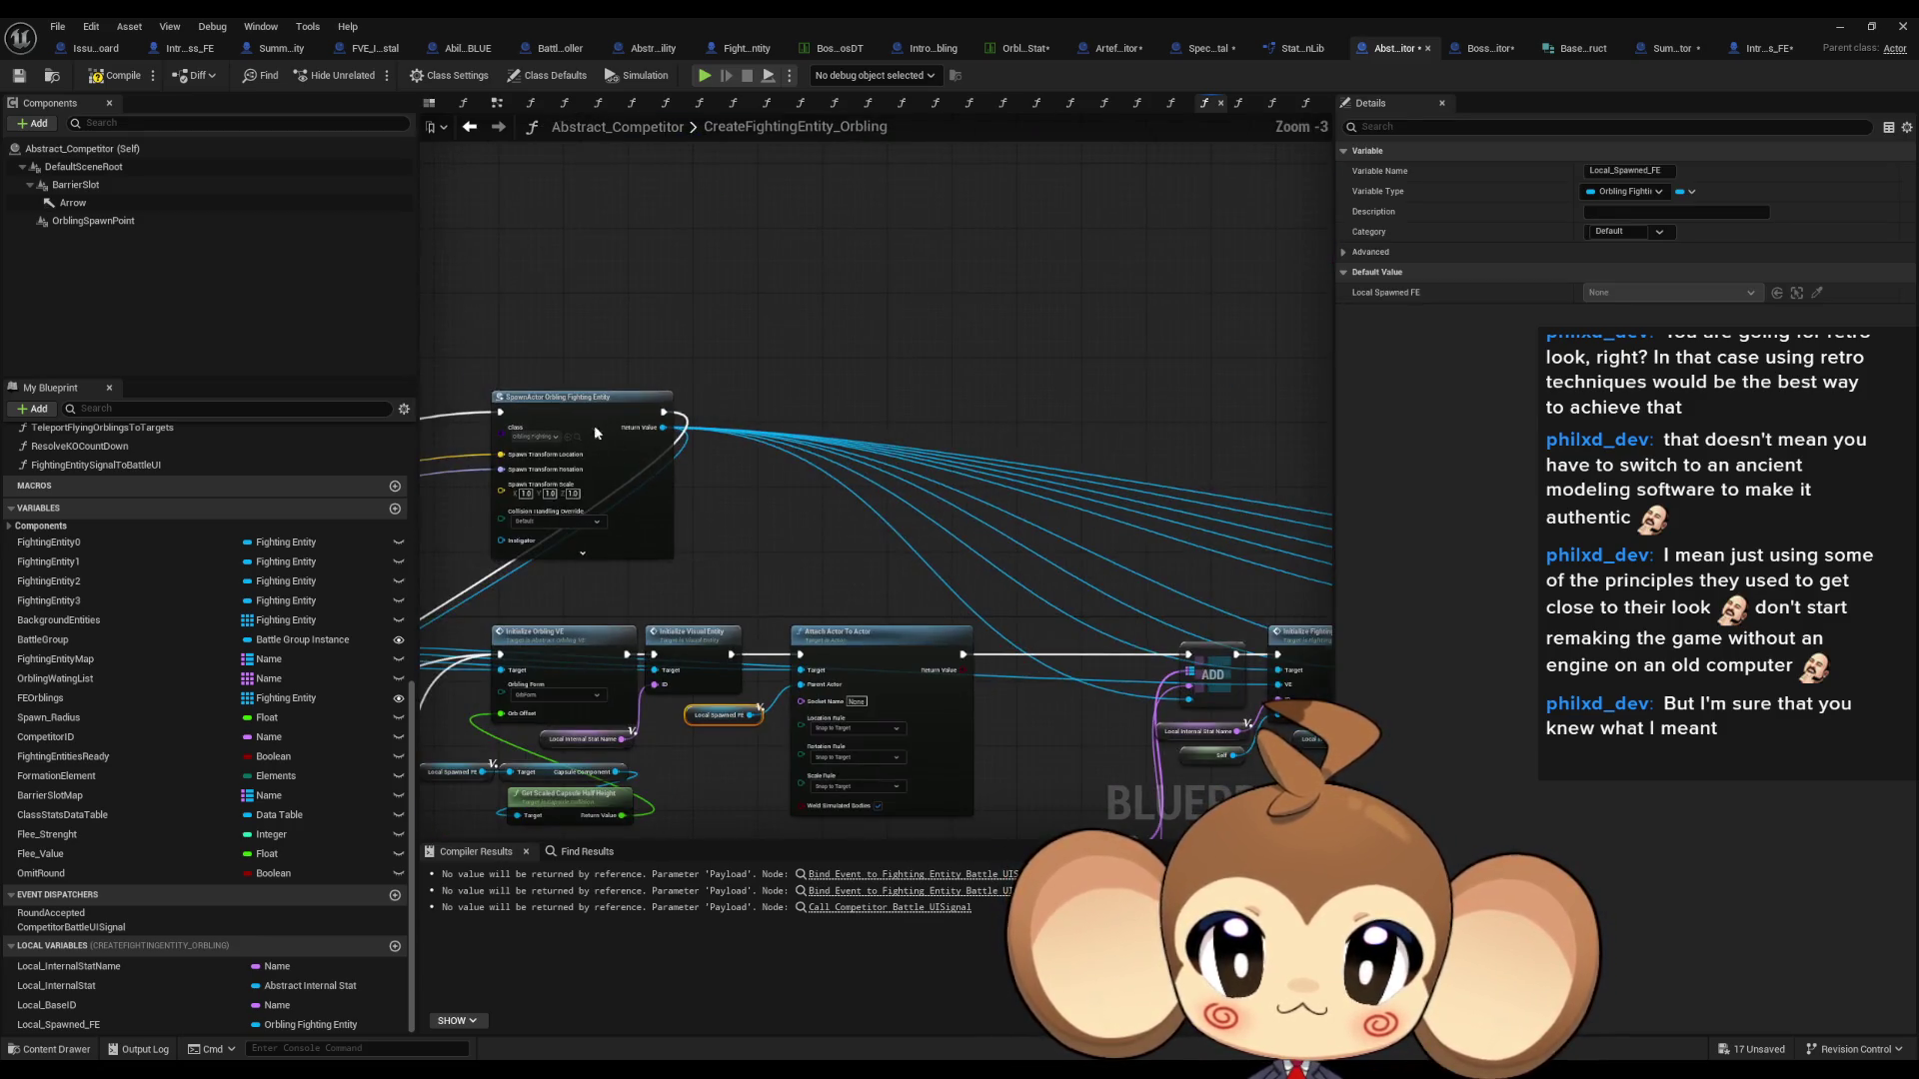
drag(593, 427, 986, 427)
scroll(987, 427, up, 3)
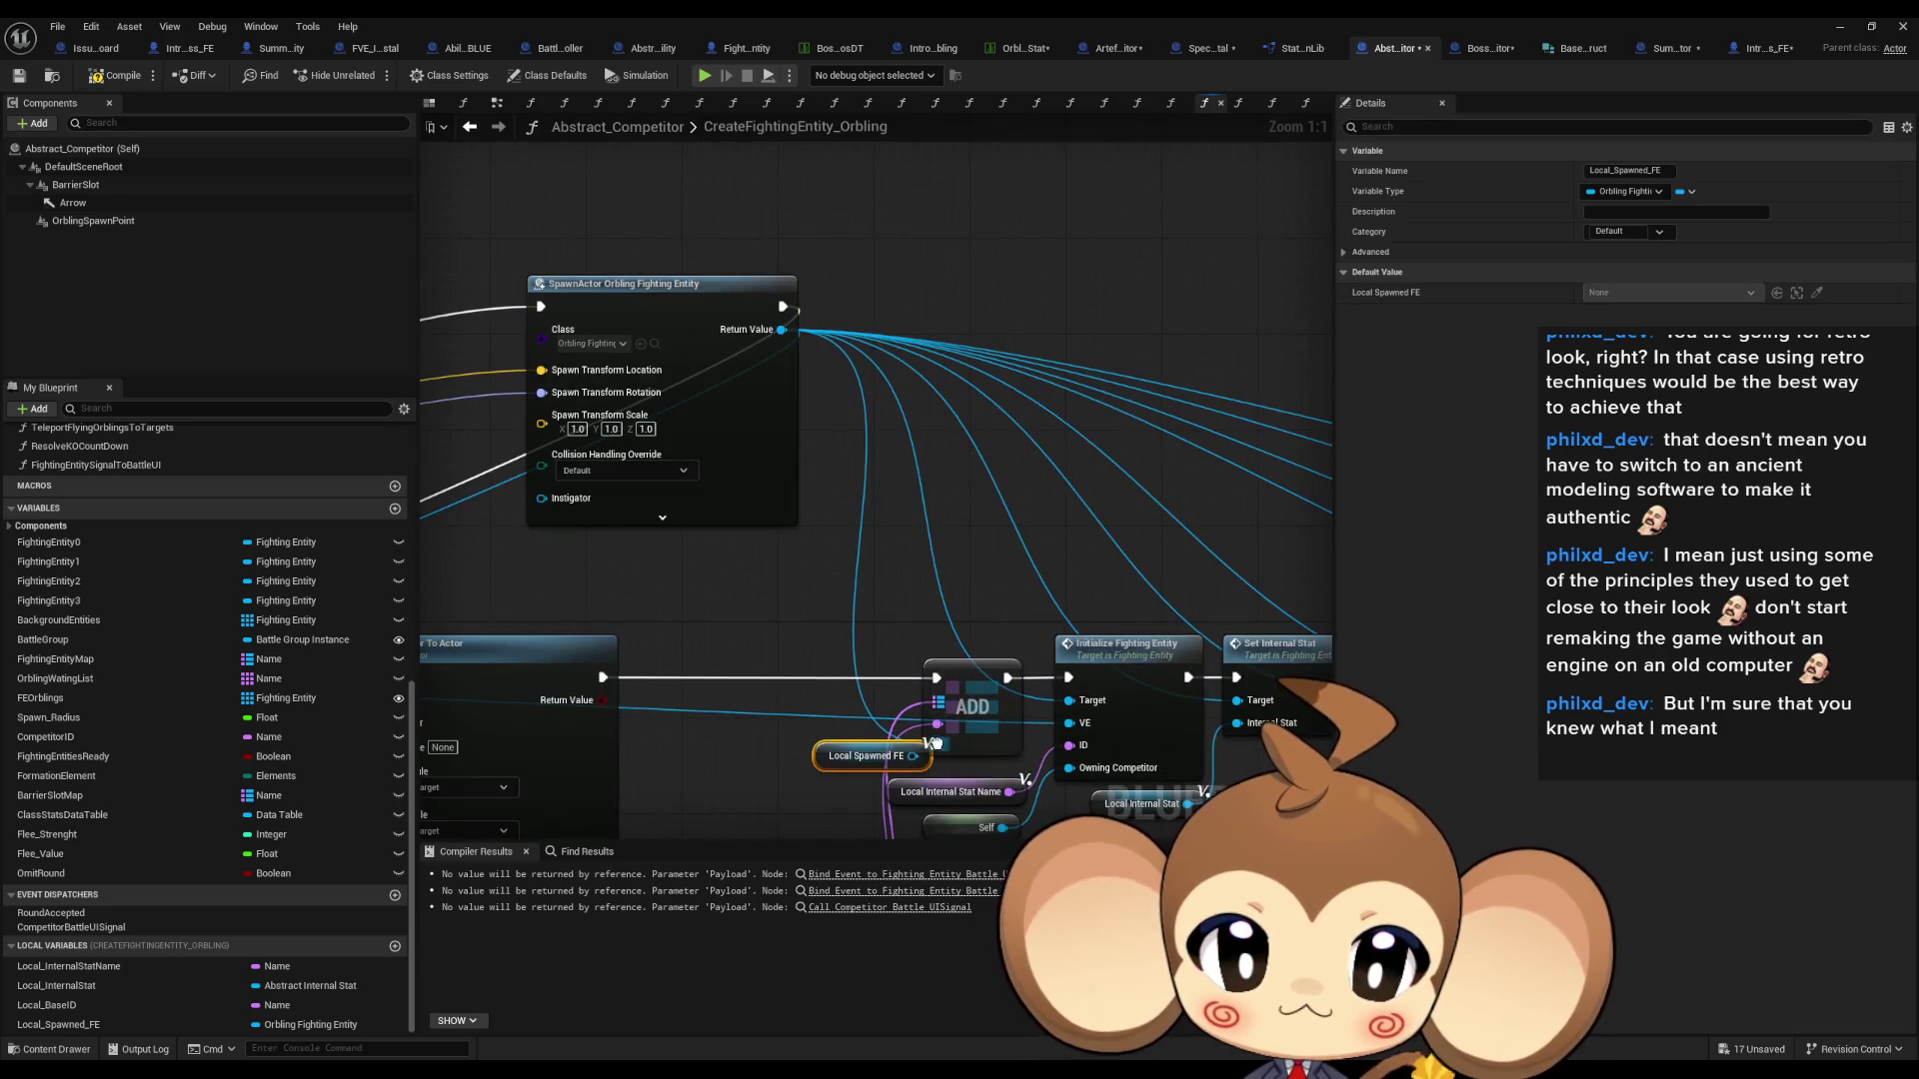
drag(935, 745, 898, 745)
click(873, 759)
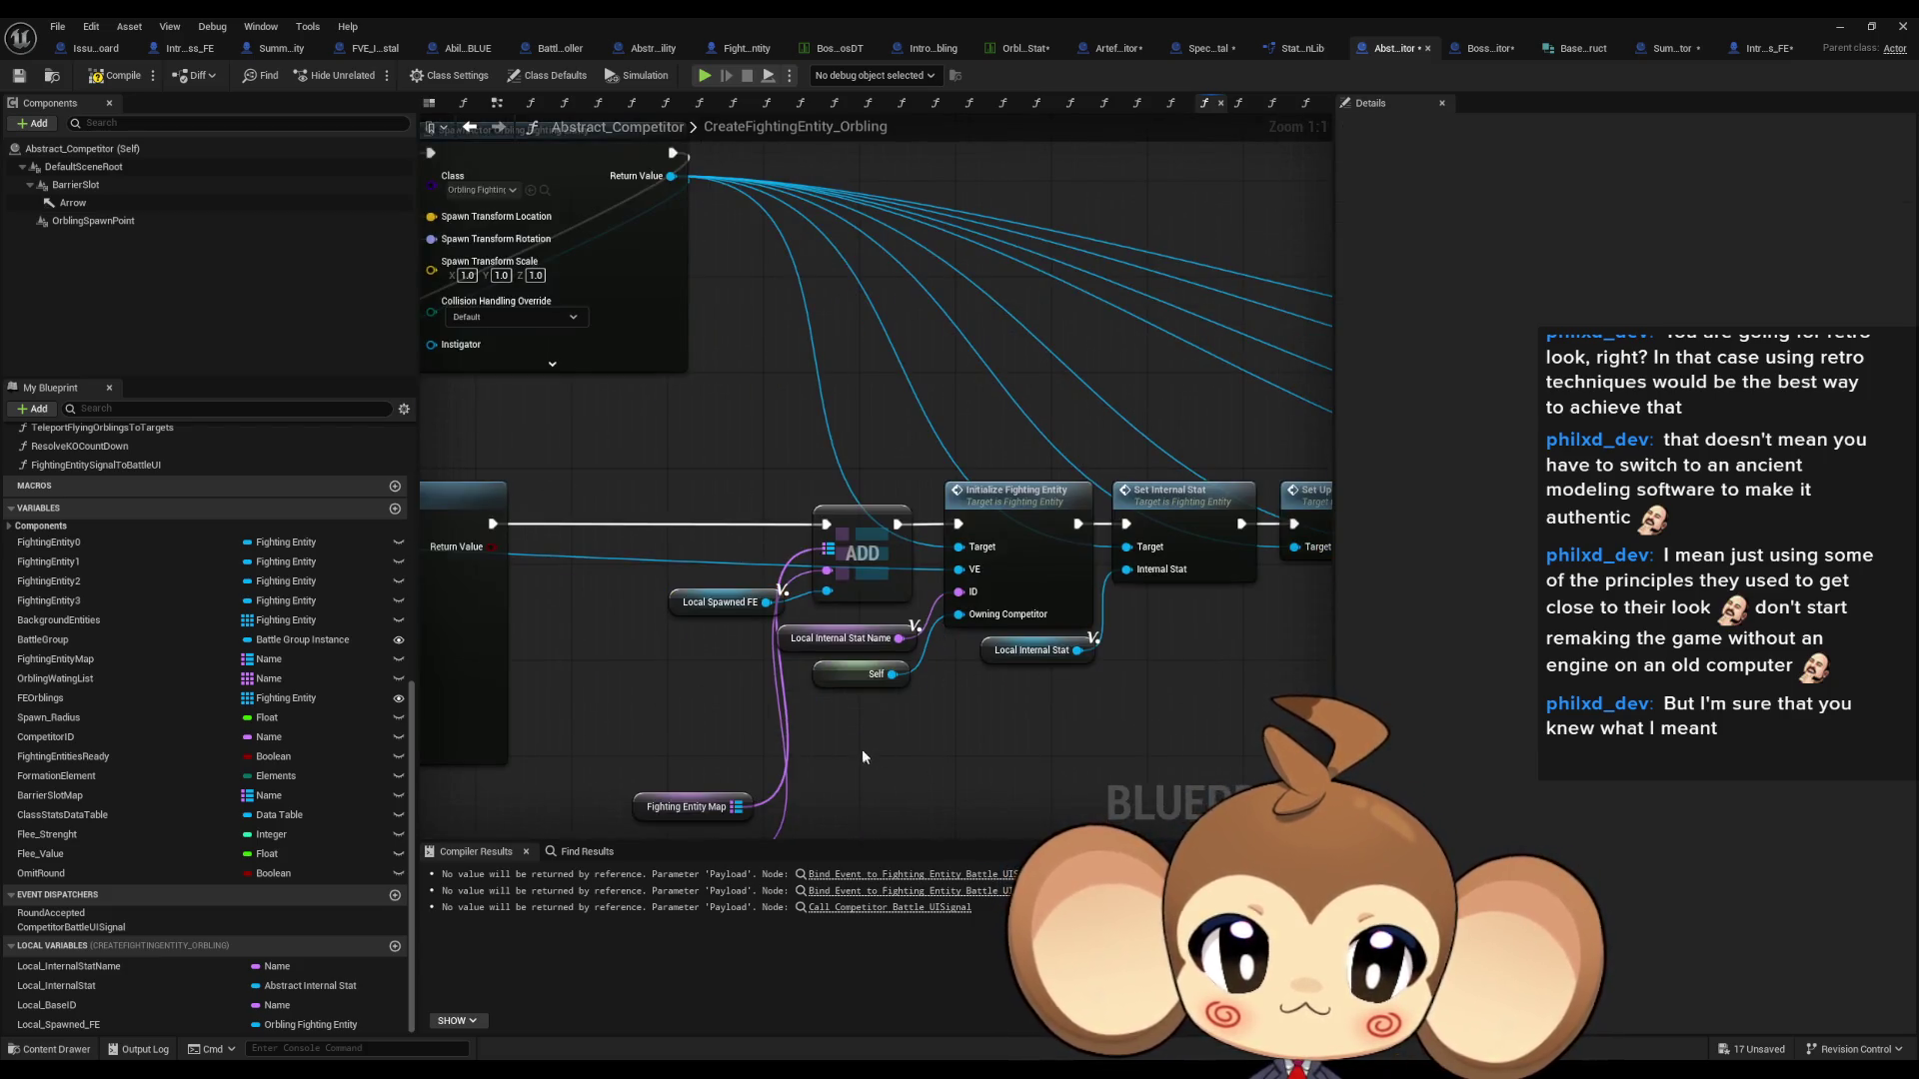
key(ctrl+v)
- Add Local Spawned FE getters for the Bind Event target and Return Node output
key(ctrl+v)
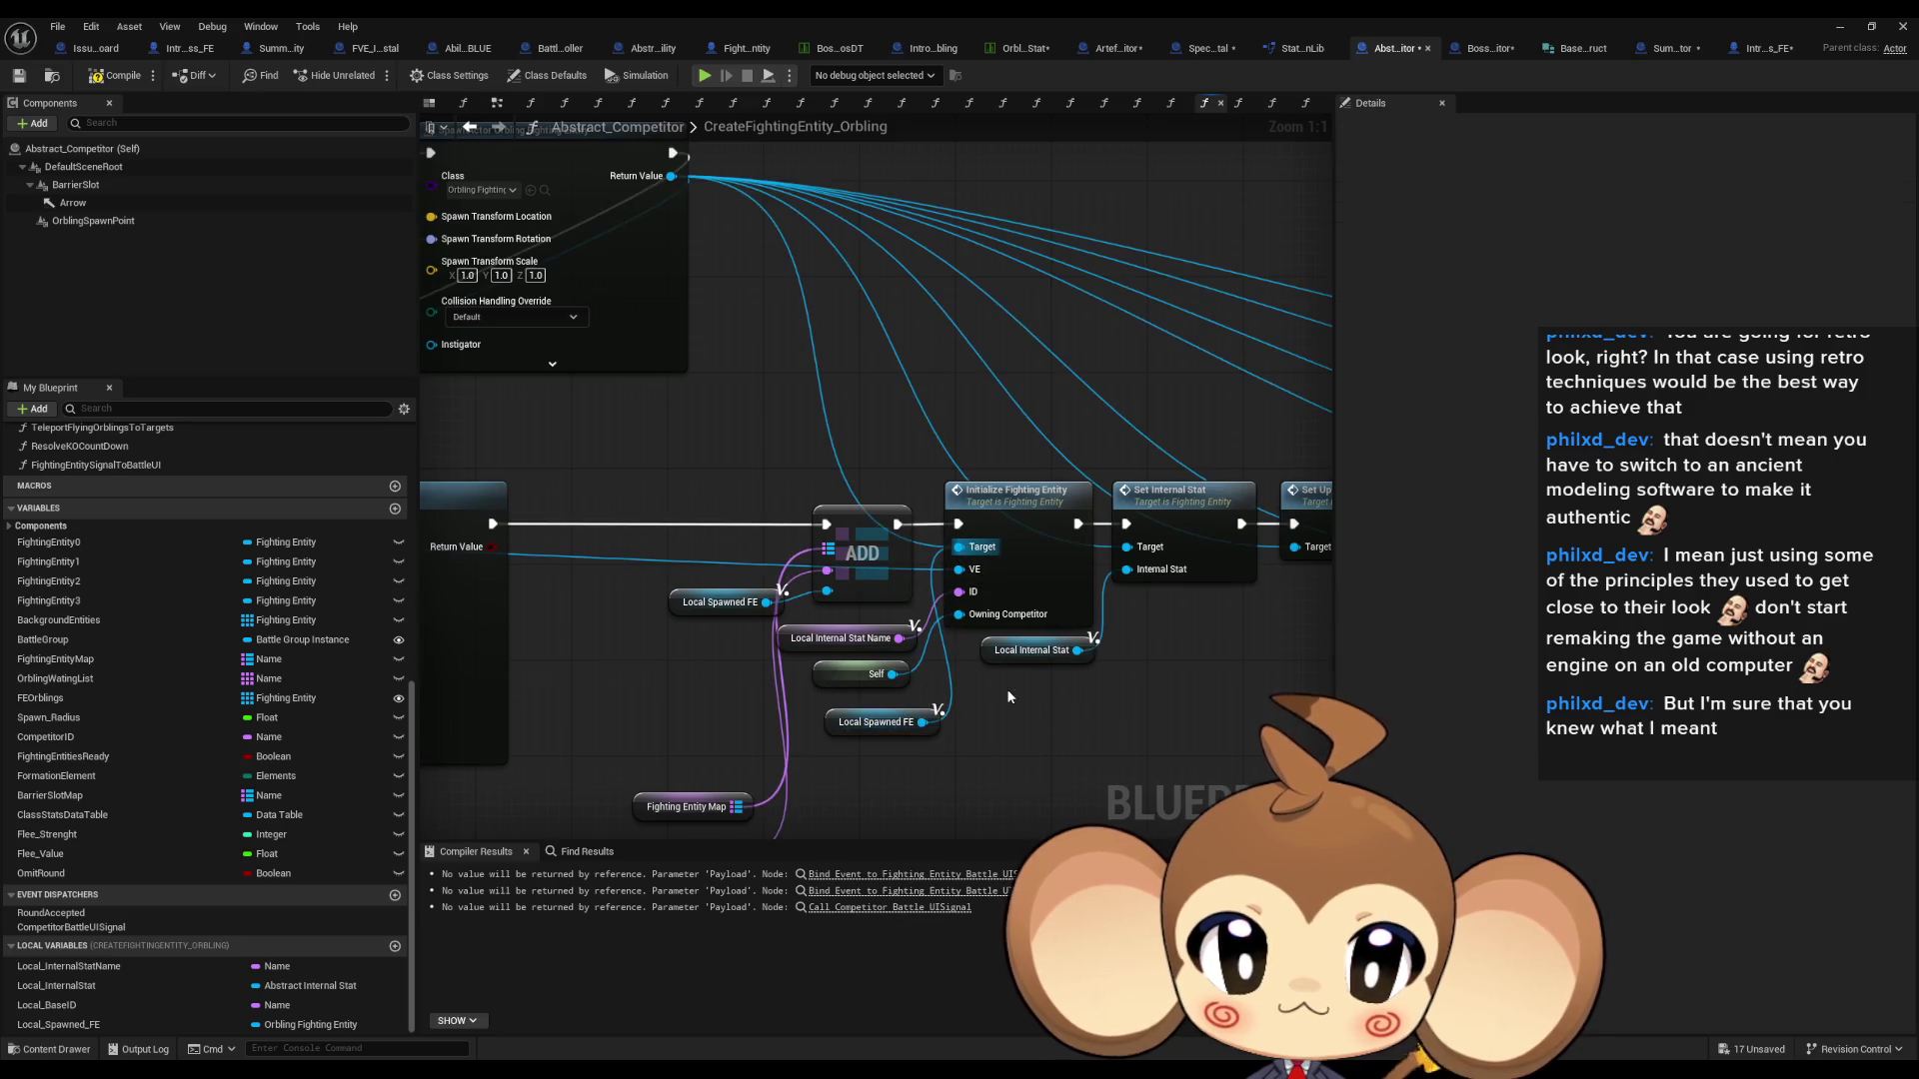
mouse_move(1100, 701)
mouse_down()
mouse_move(1229, 570)
mouse_move(915, 634)
mouse_move(1007, 651)
mouse_move(883, 608)
mouse_move(912, 611)
mouse_move(933, 524)
mouse_up()
drag(775, 630, 825, 508)
key(ctrl+c)
key(ctrl+v)
key(ctrl+c)
key(ctrl+v)
drag(1098, 551, 1116, 513)
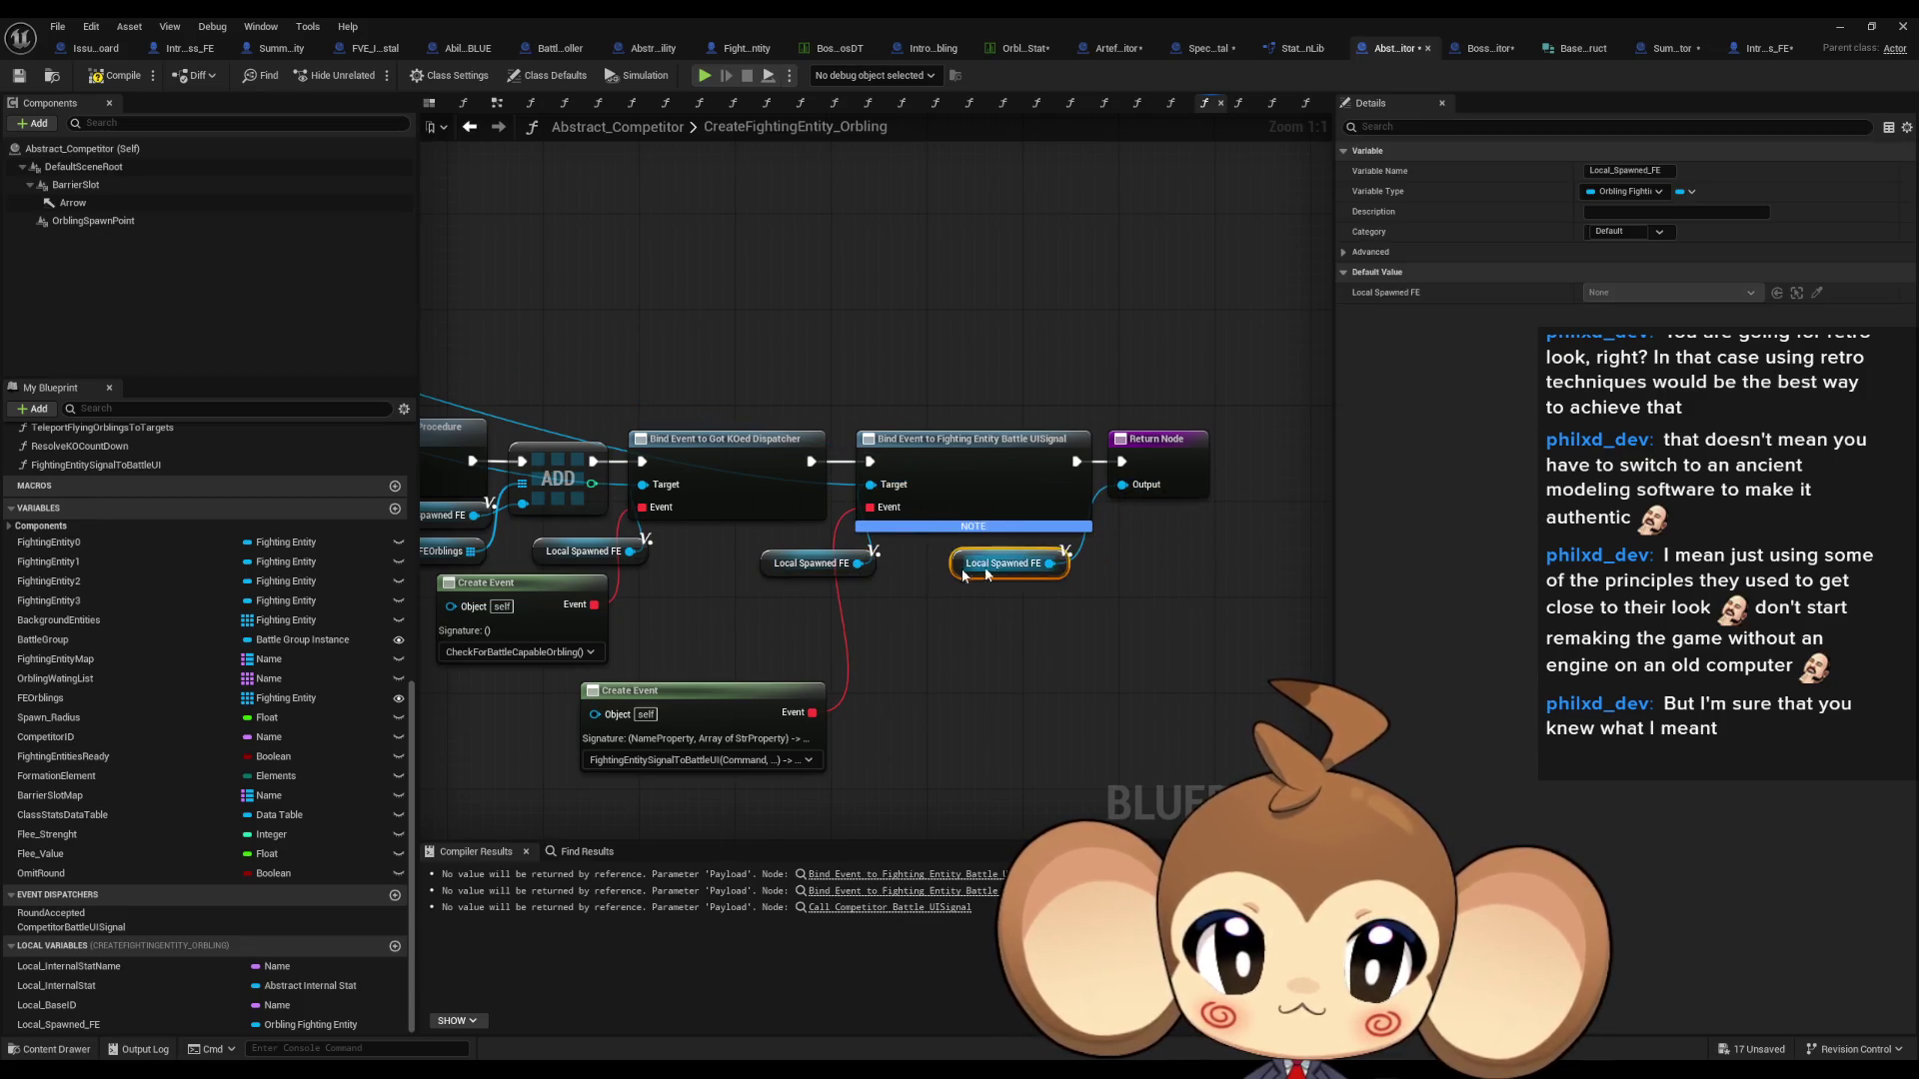
scroll(888, 580, down, 5)
click(921, 379)
mouse_move(920, 379)
mouse_down()
mouse_move(568, 336)
mouse_move(1106, 410)
mouse_move(982, 410)
mouse_move(983, 716)
mouse_up()
scroll(567, 336, up, 2)
scroll(917, 520, down, 3)
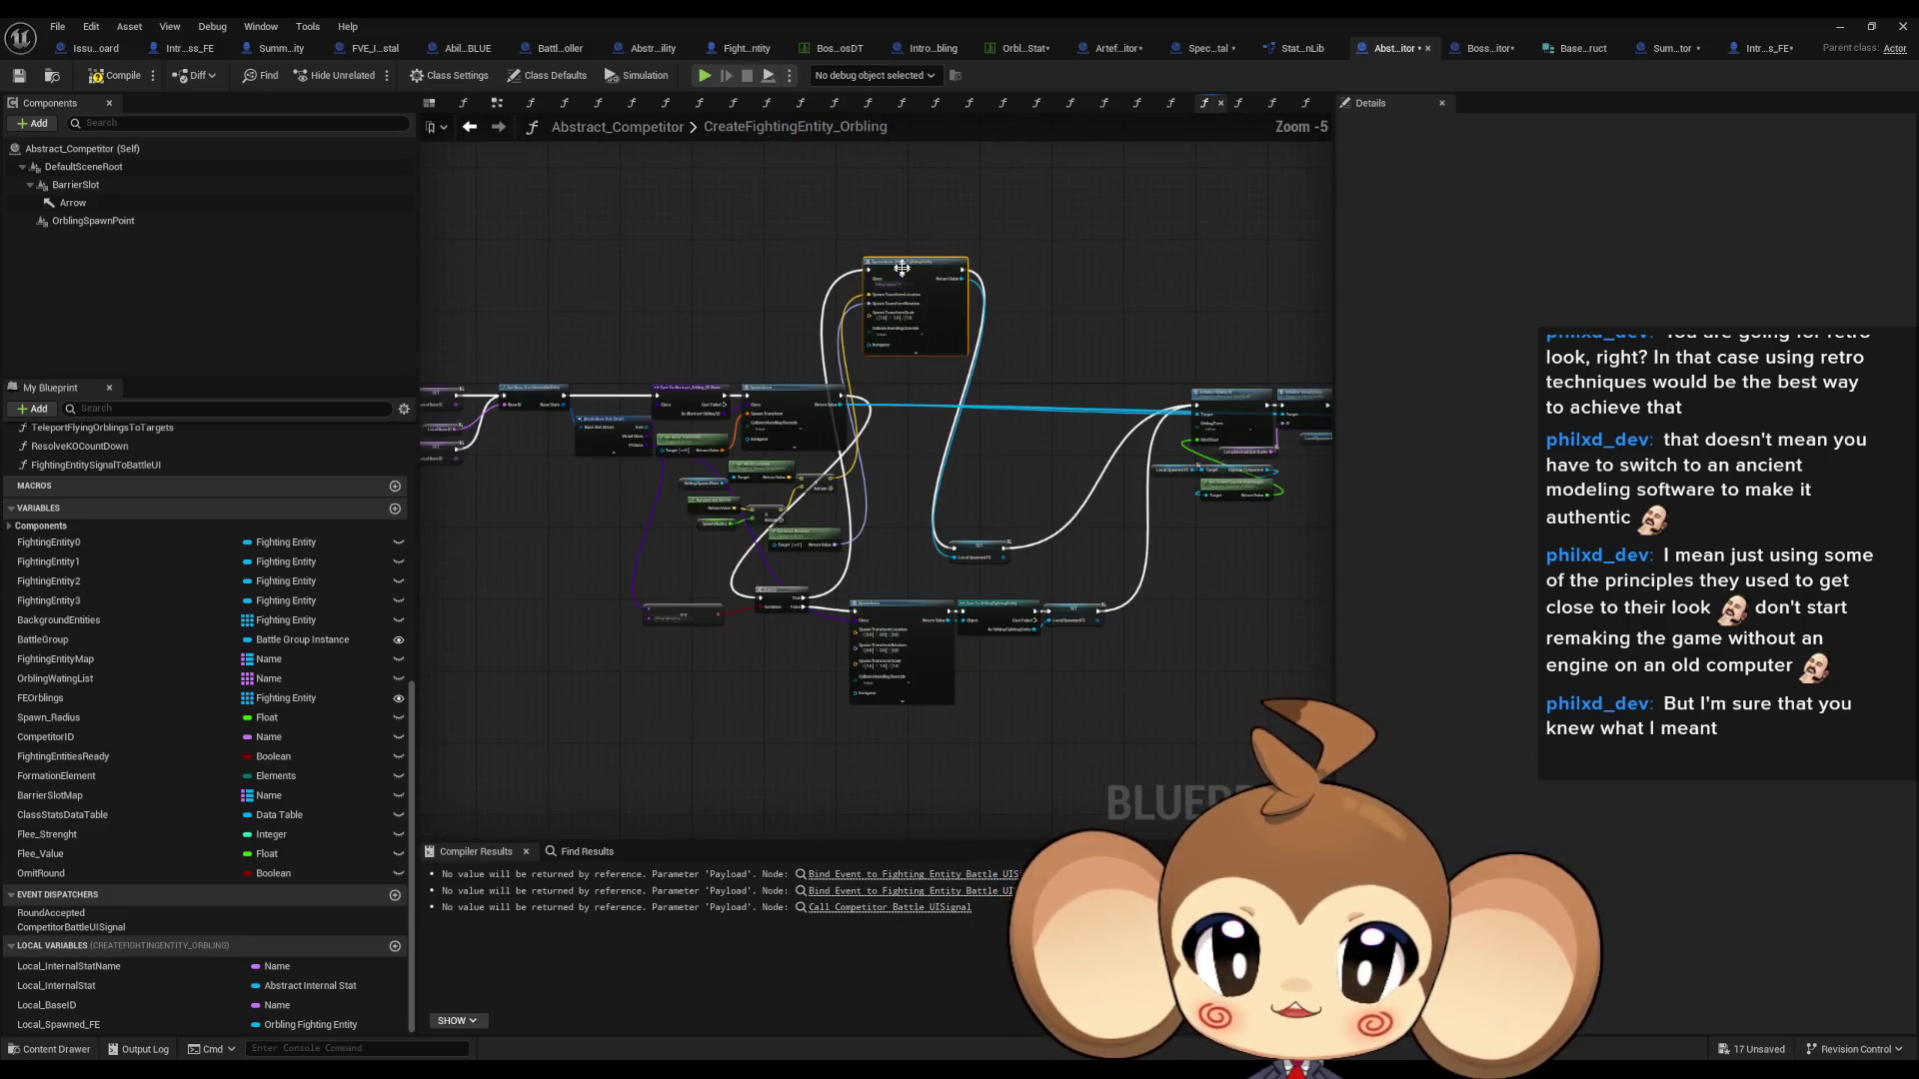
- Line up the SpawnActor, Branch and Local Spawned FE setter in the top row
mouse_move(899, 557)
mouse_down()
mouse_move(1031, 368)
mouse_move(1017, 381)
mouse_up()
drag(774, 595, 903, 407)
scroll(902, 408, up, 3)
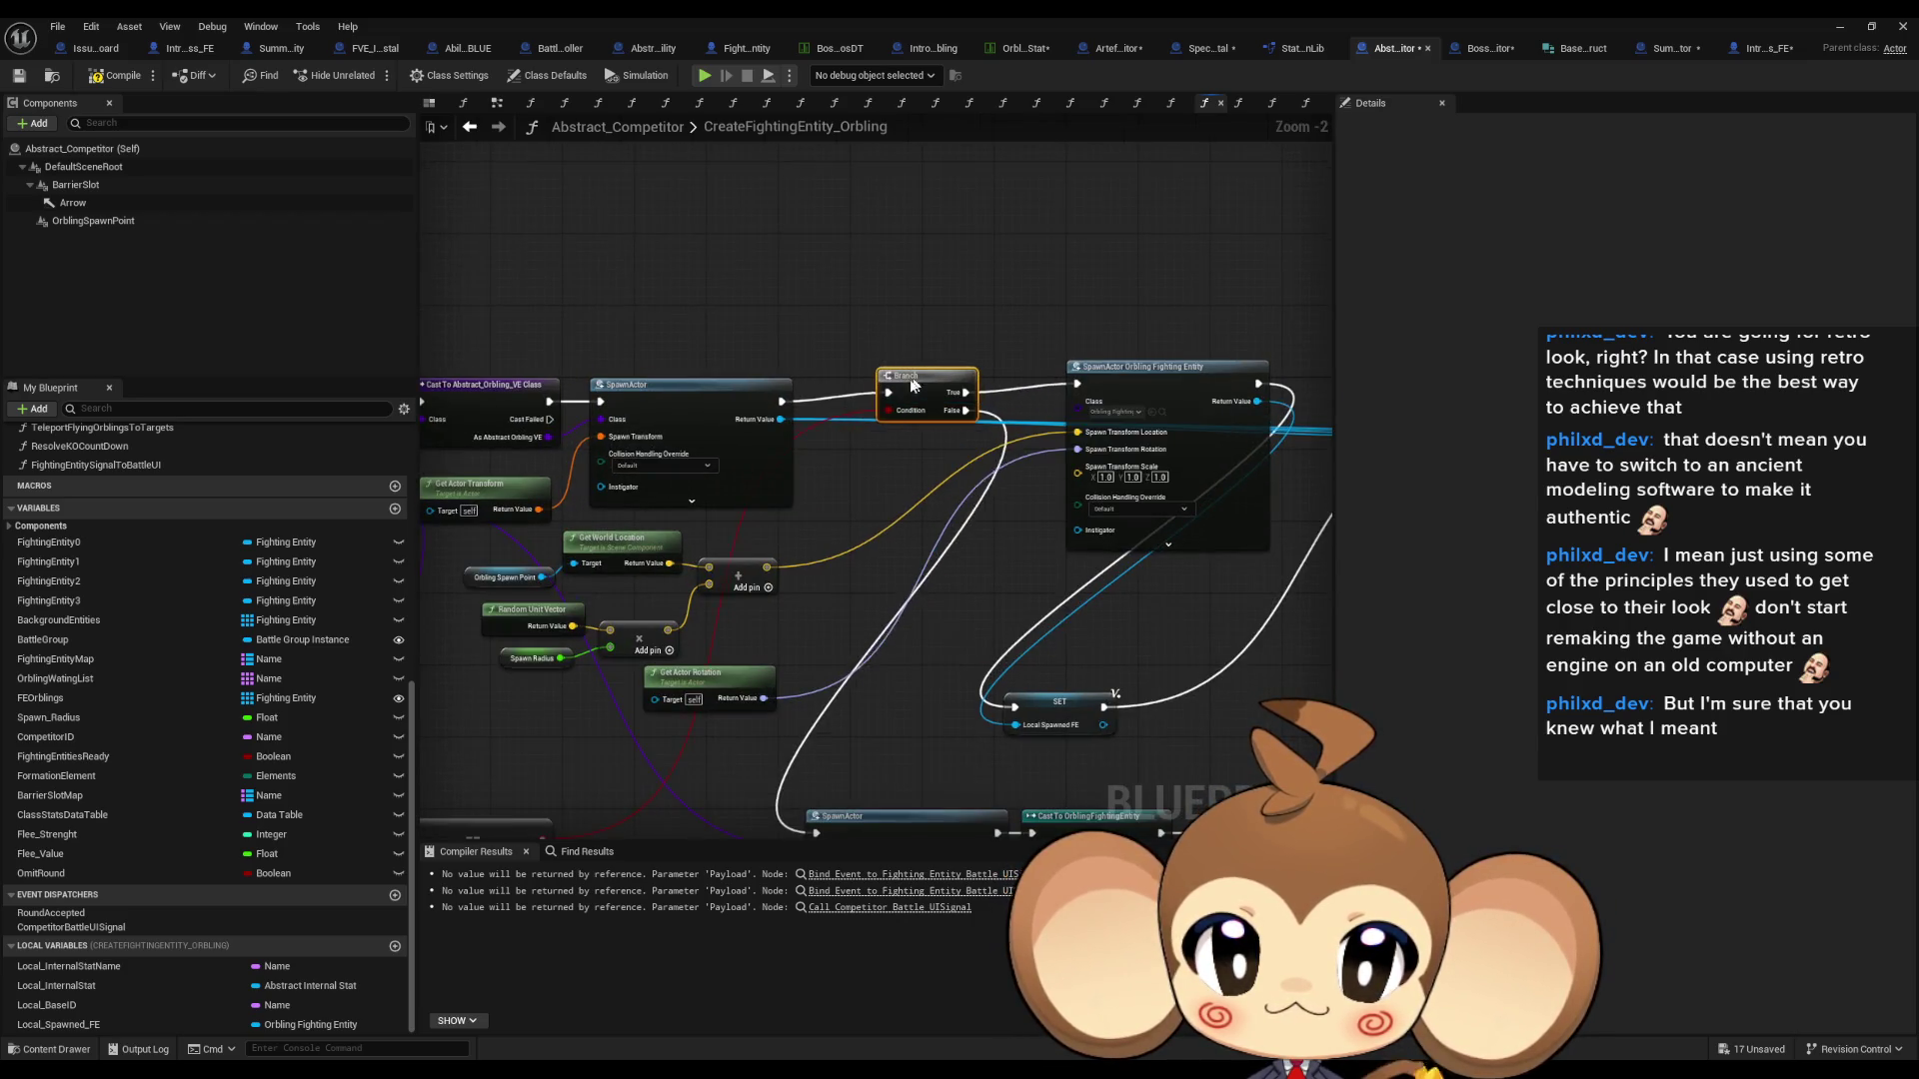
click(1094, 400)
drag(1090, 390, 649, 404)
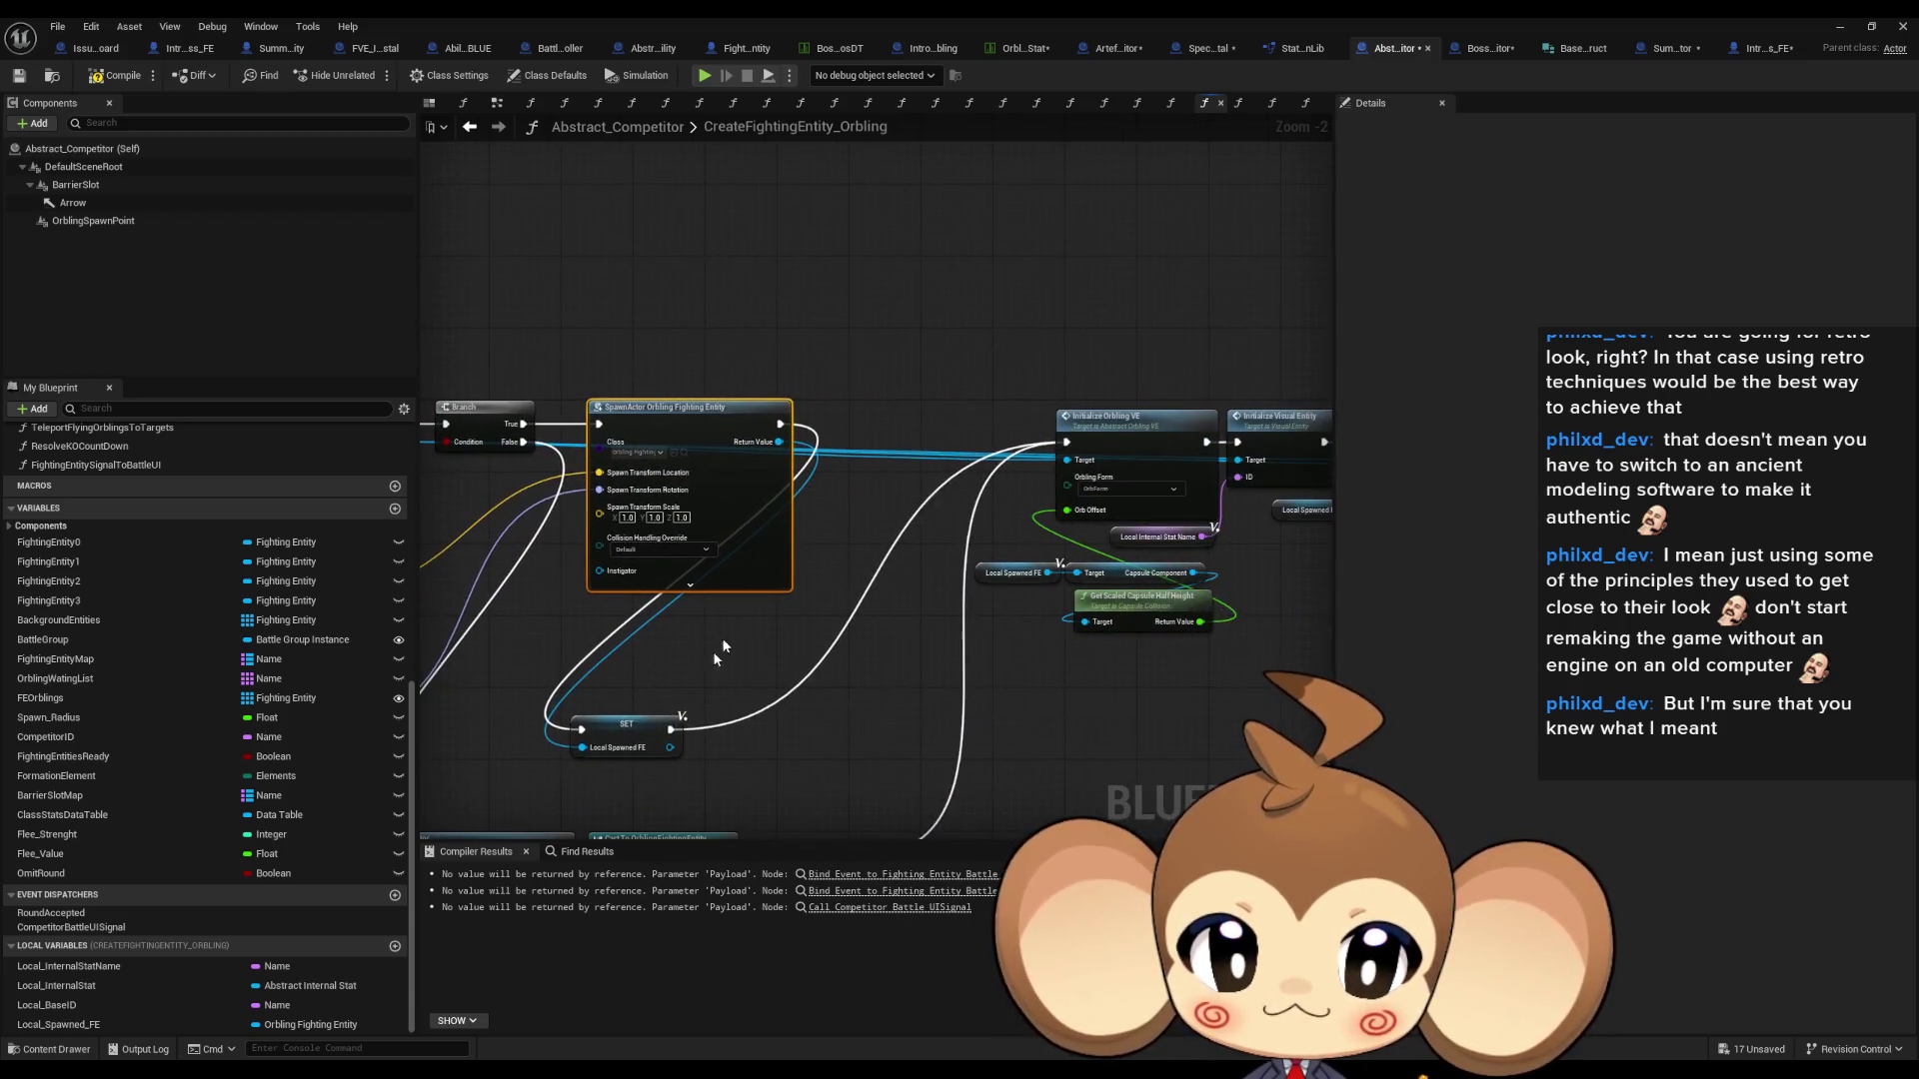
drag(620, 716, 902, 427)
scroll(902, 411, down, 1)
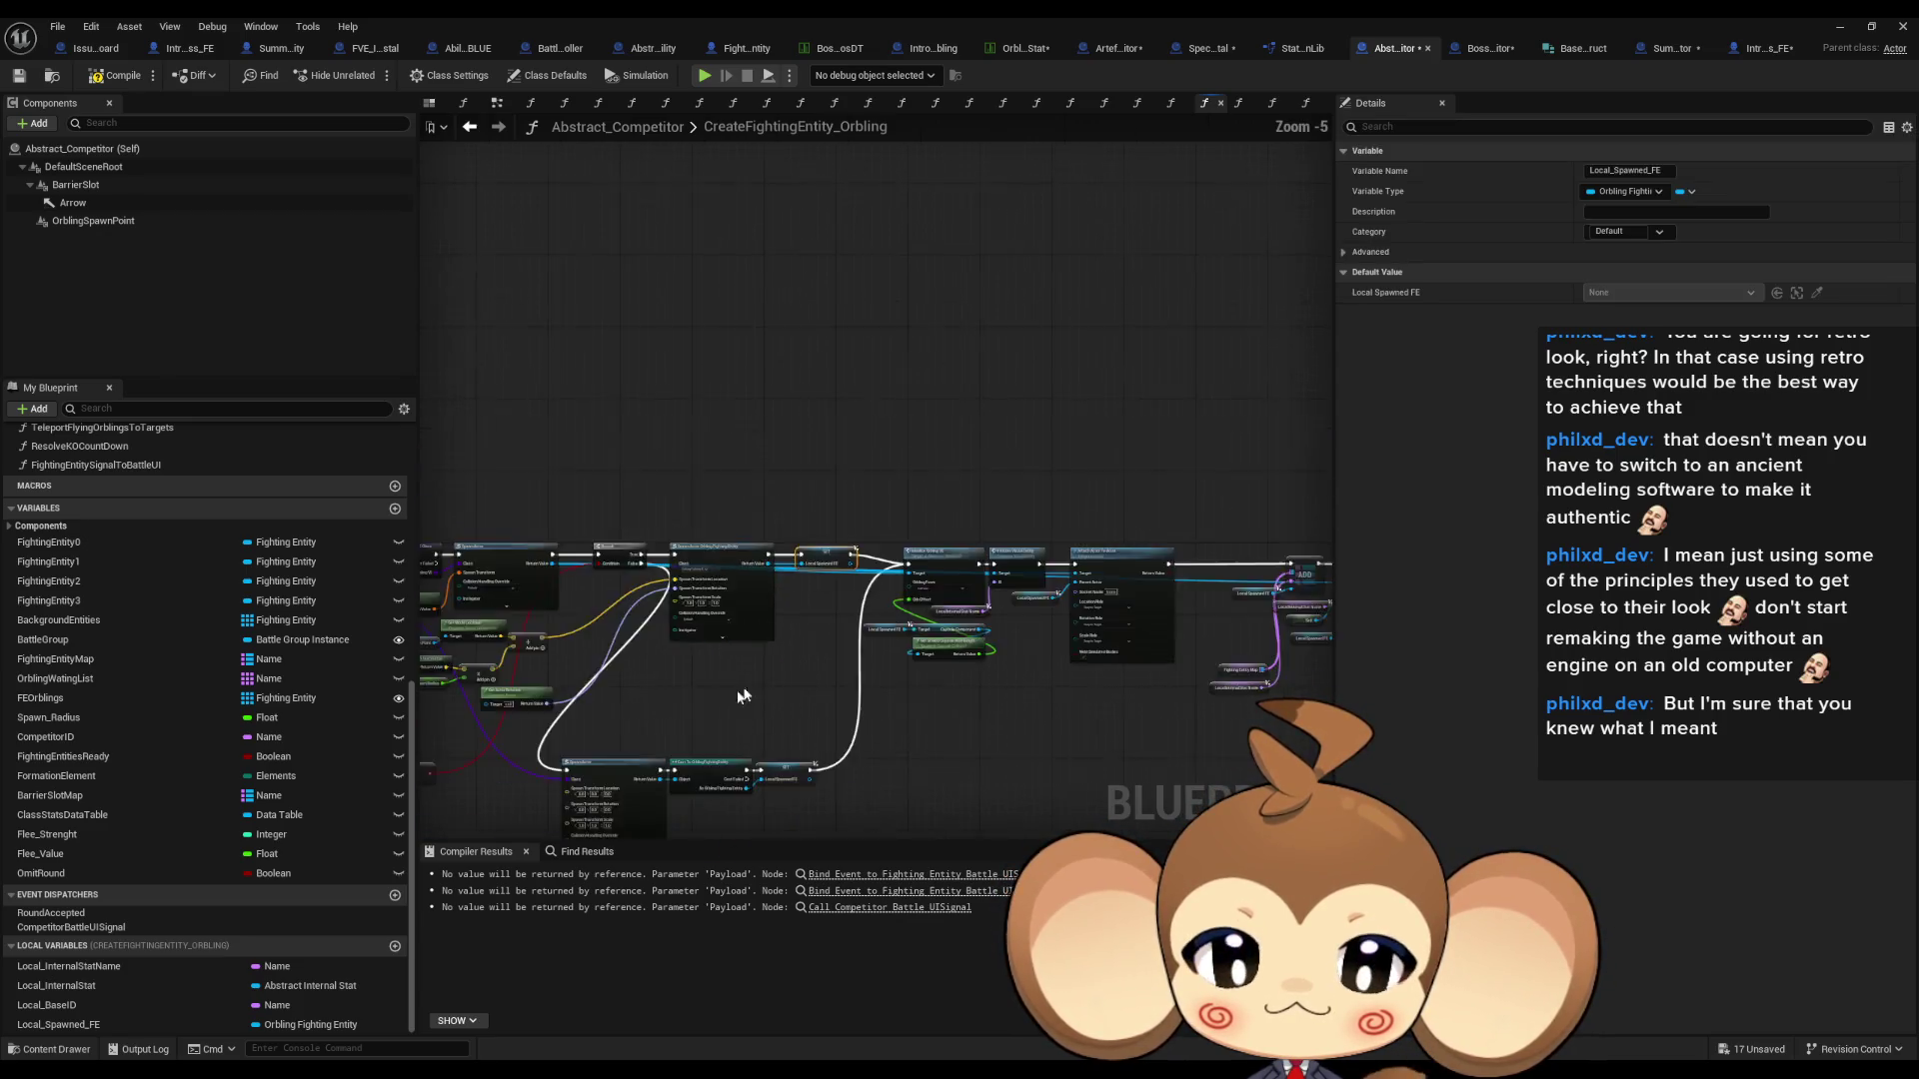
- Select the lower spawn, cast and setter group and focus on the Cast node's failure output
mouse_move(737, 655)
mouse_down()
mouse_move(1083, 750)
mouse_move(1142, 676)
mouse_move(1232, 628)
mouse_up()
scroll(1119, 578, down, 3)
scroll(957, 620, up, 3)
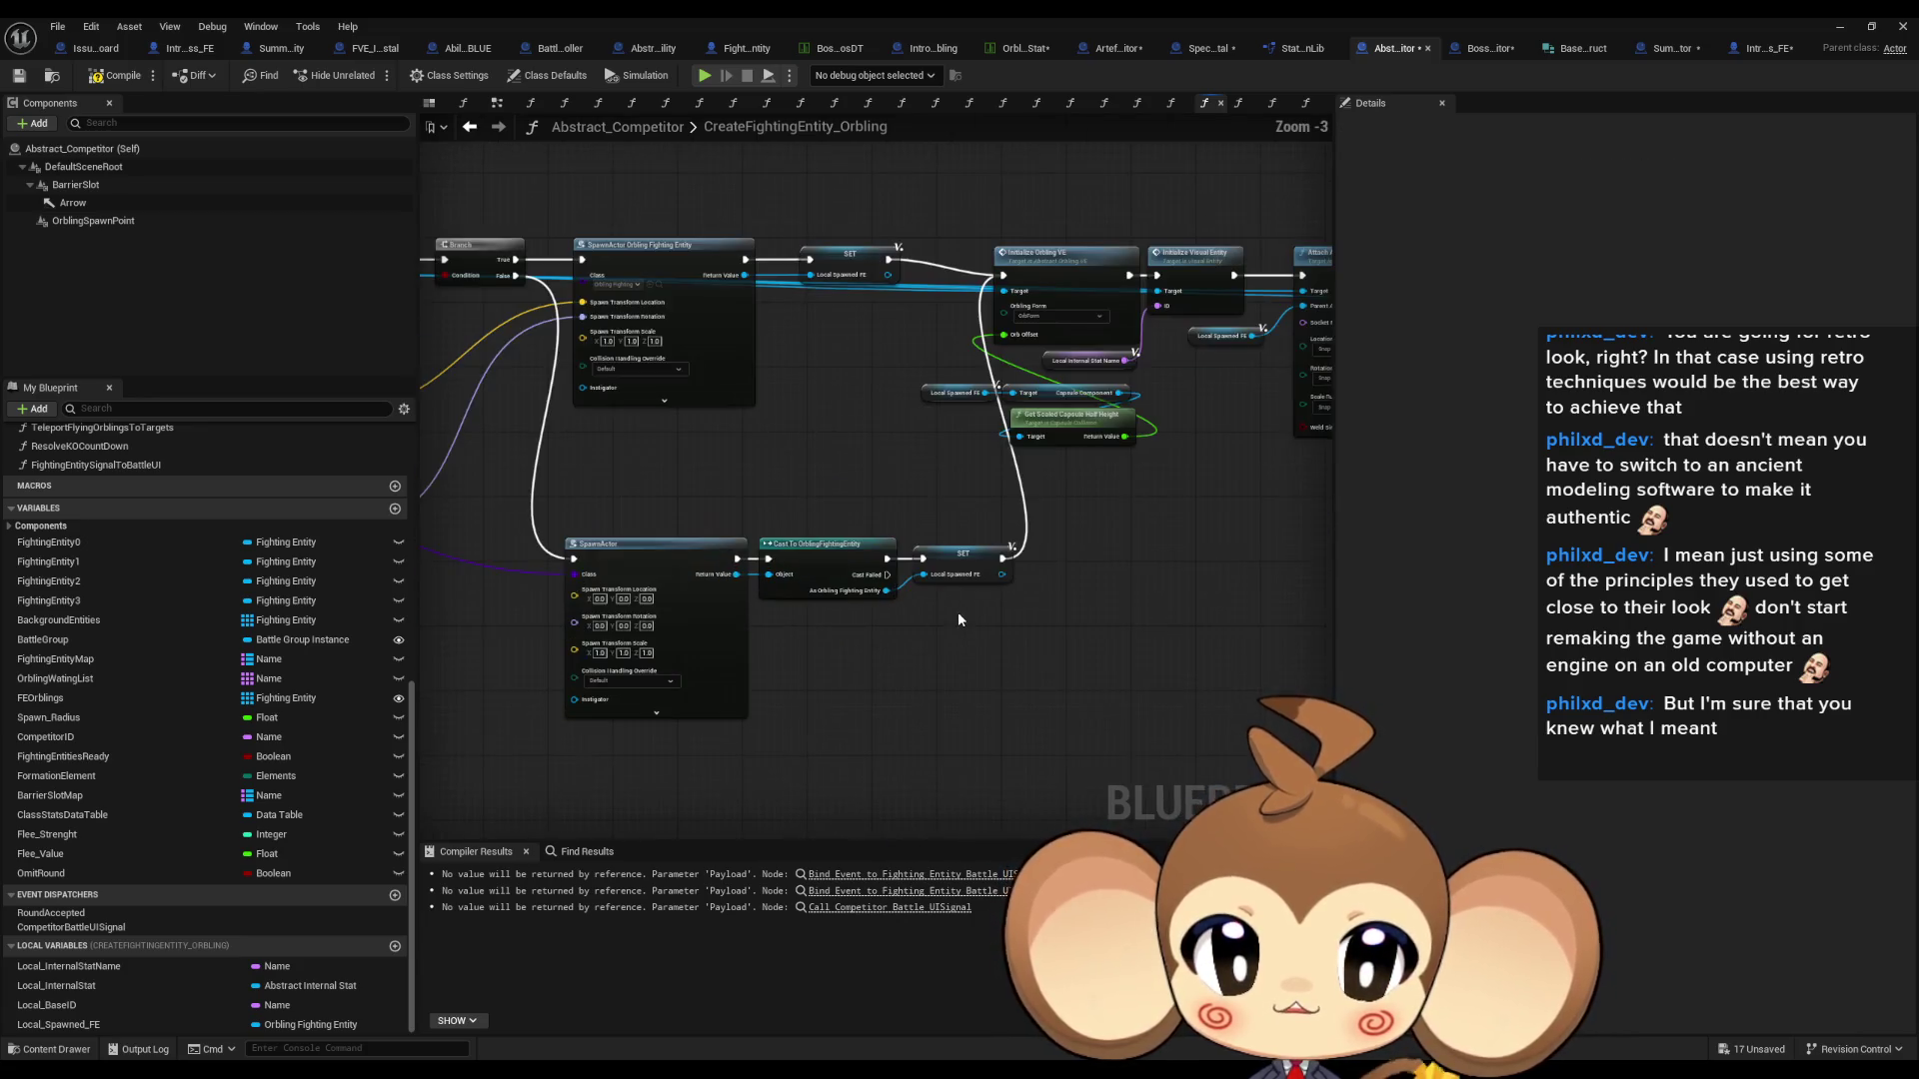
scroll(892, 612, up, 3)
click(840, 539)
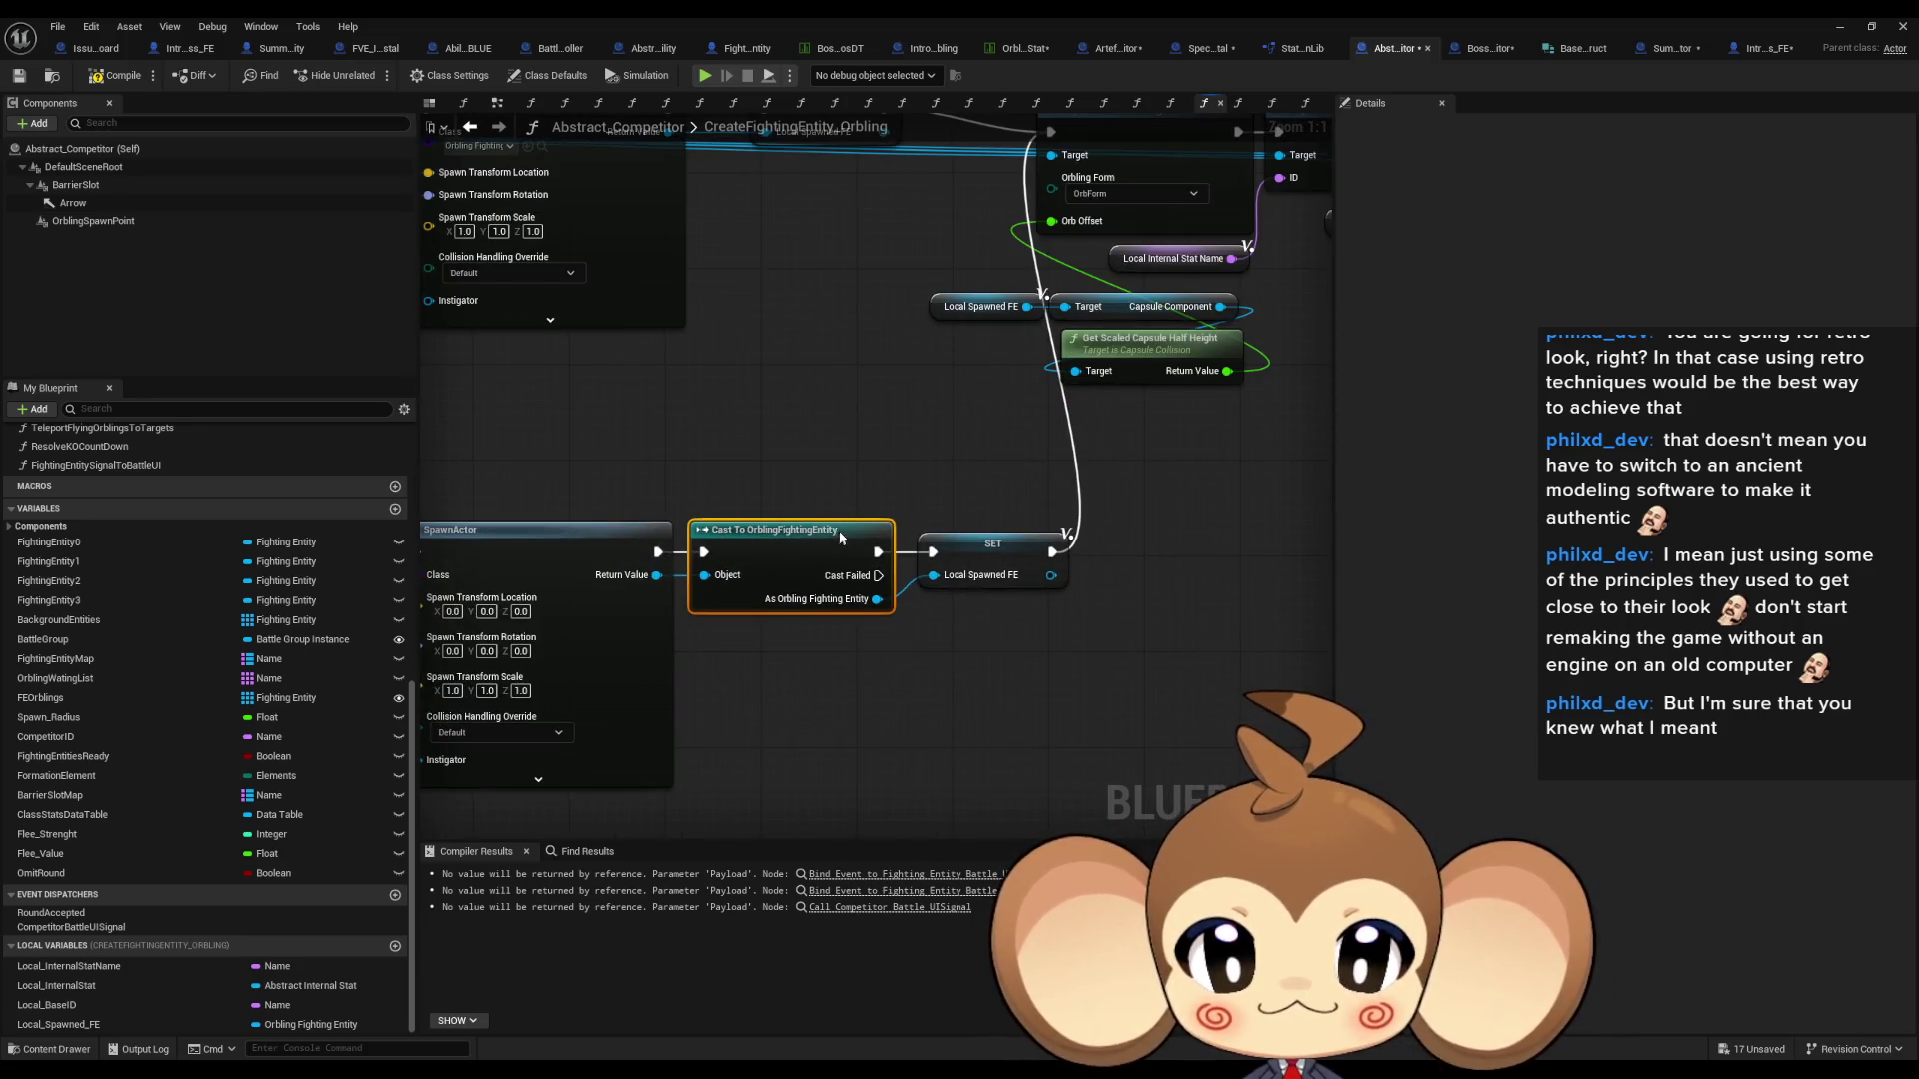
drag(876, 575, 917, 700)
- Print 'Error: spawned FE is not an orbling fighting entity' when the cast fails
text(print string)
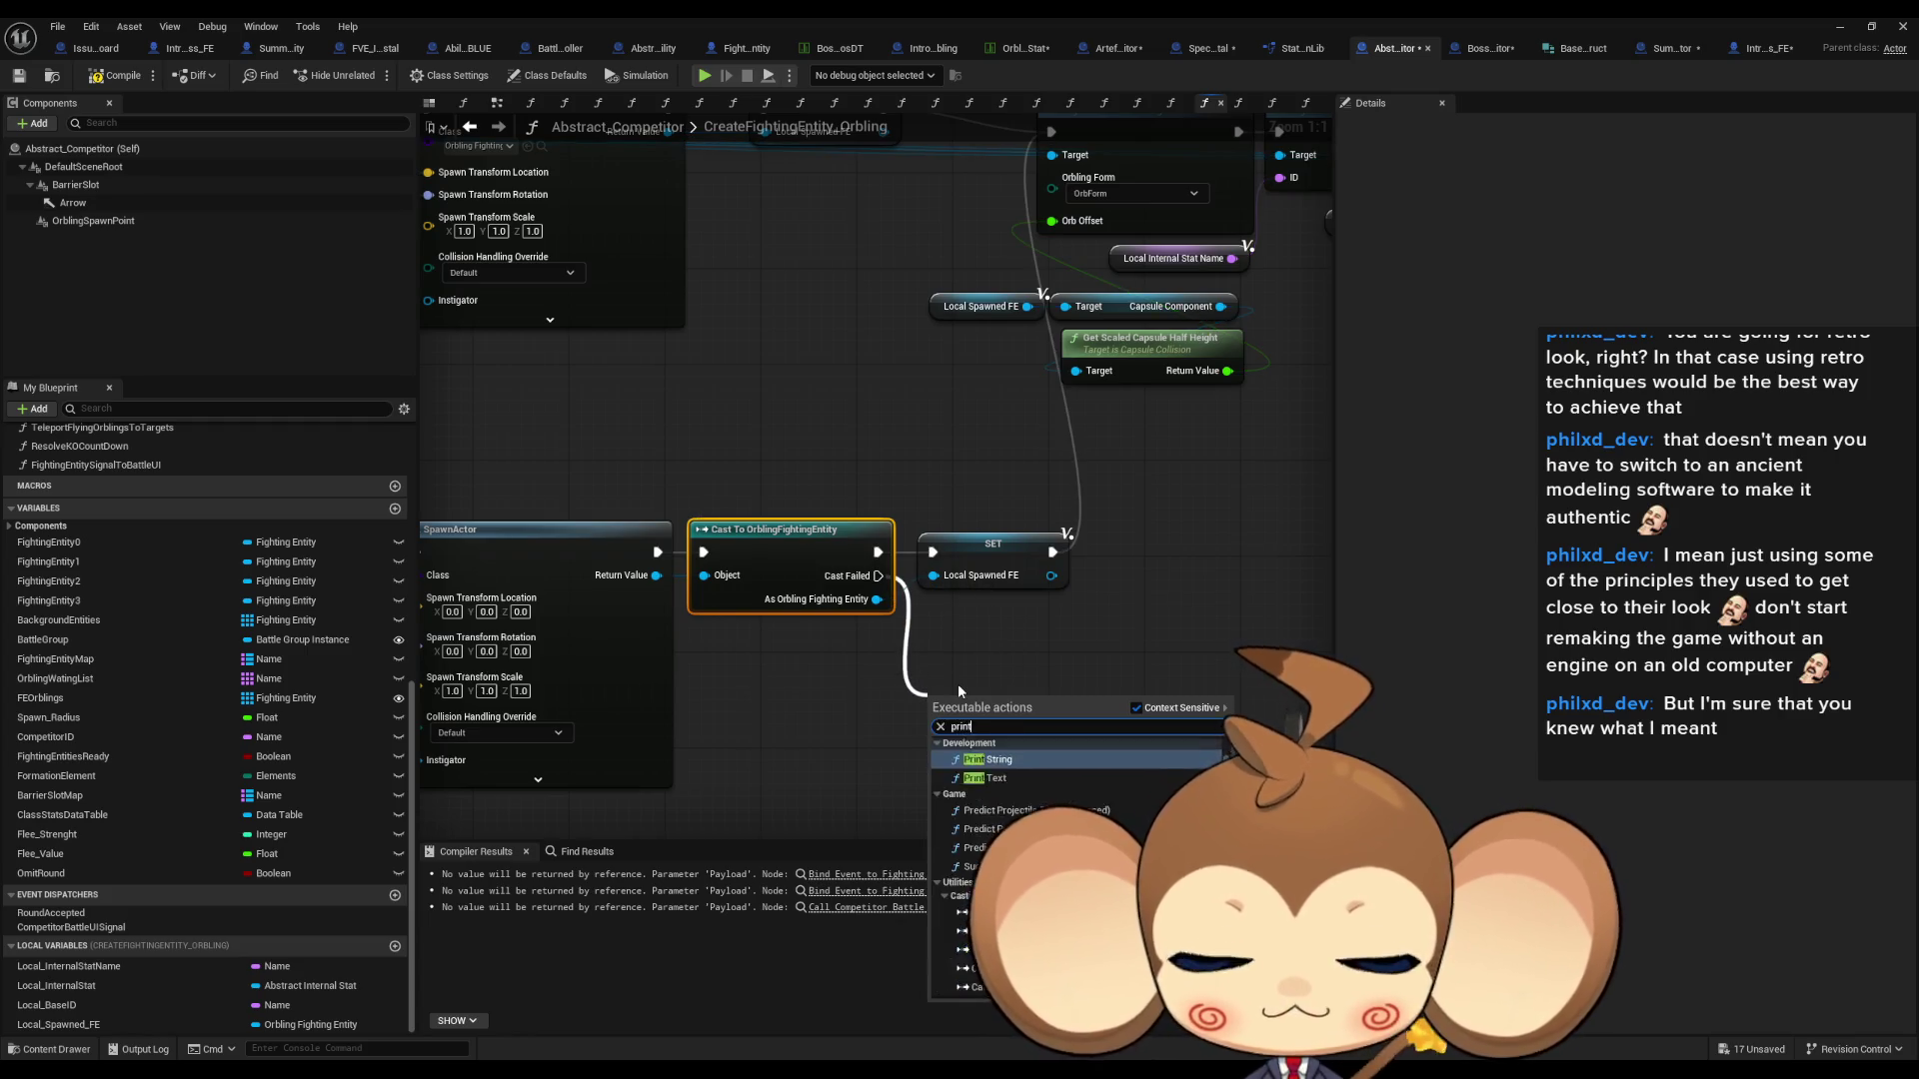
key(Return)
click(993, 744)
text(Er)
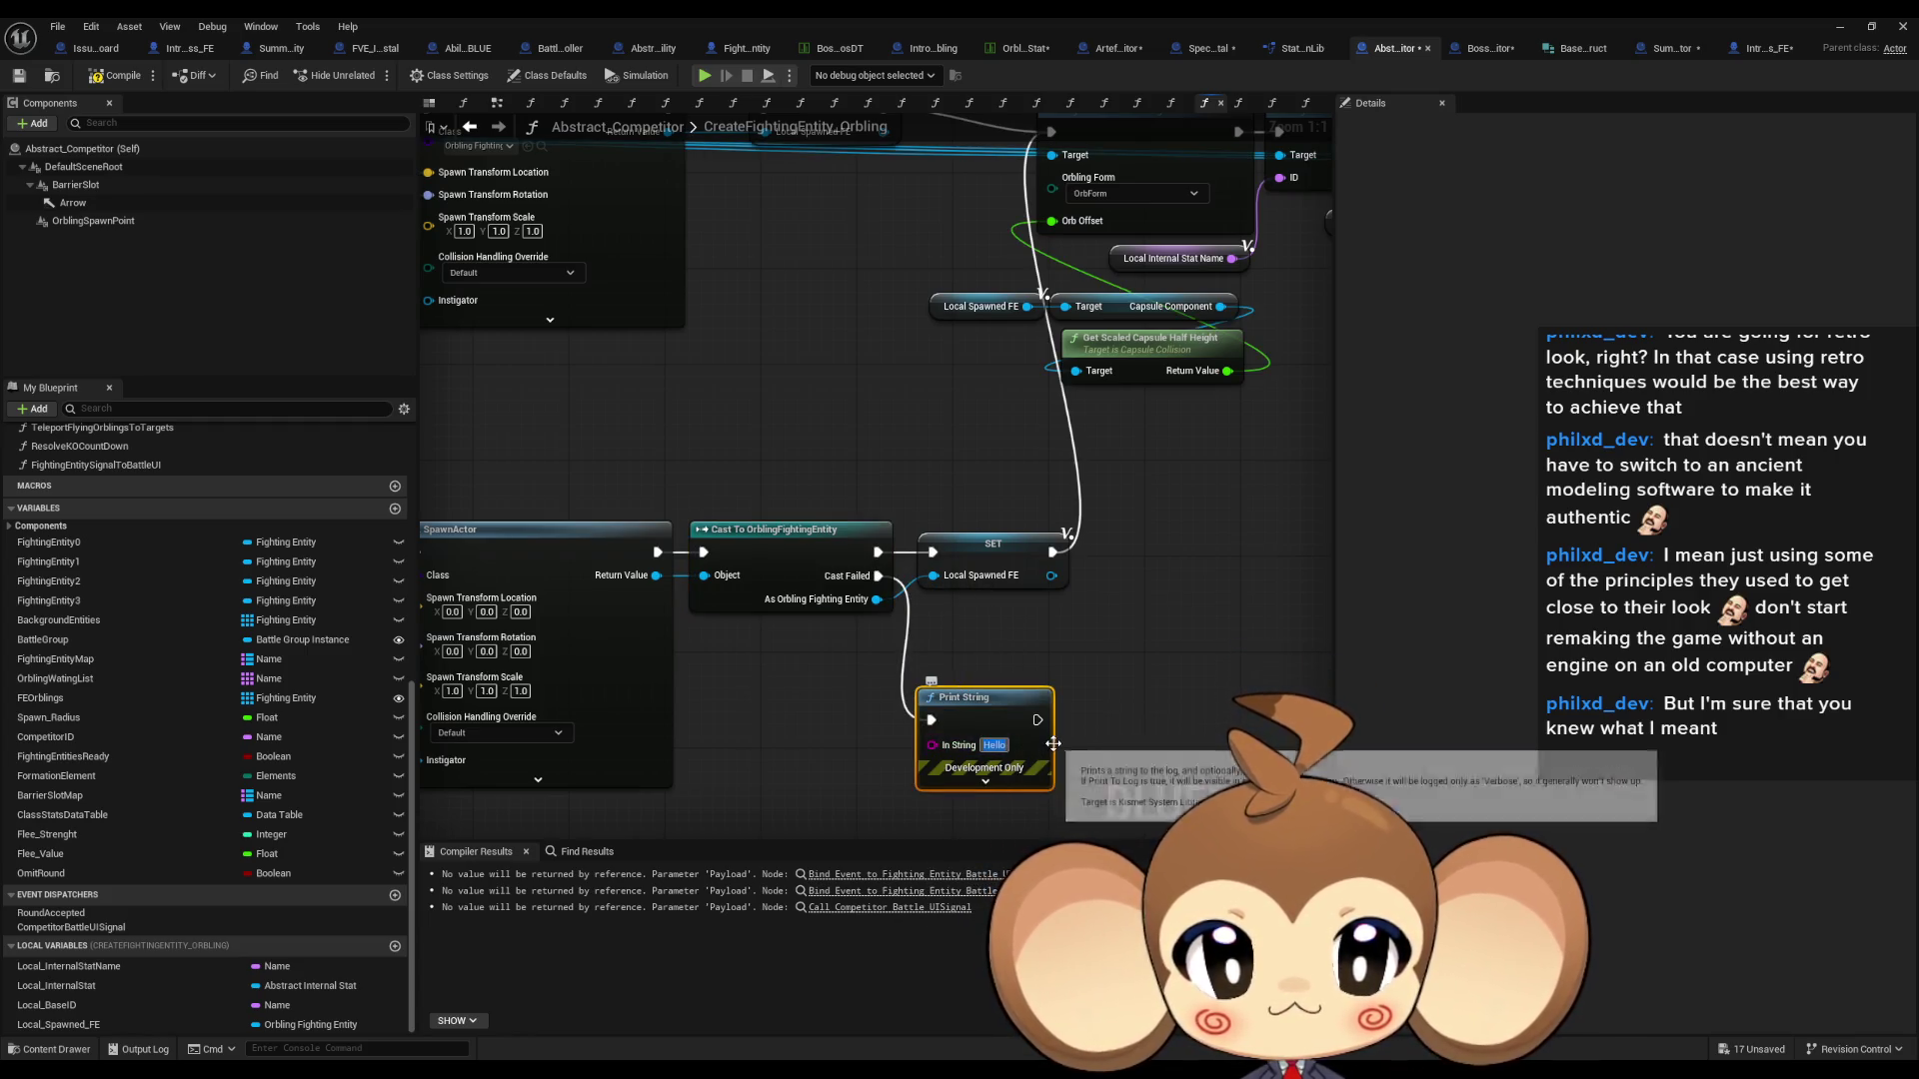
text(ror: spawn)
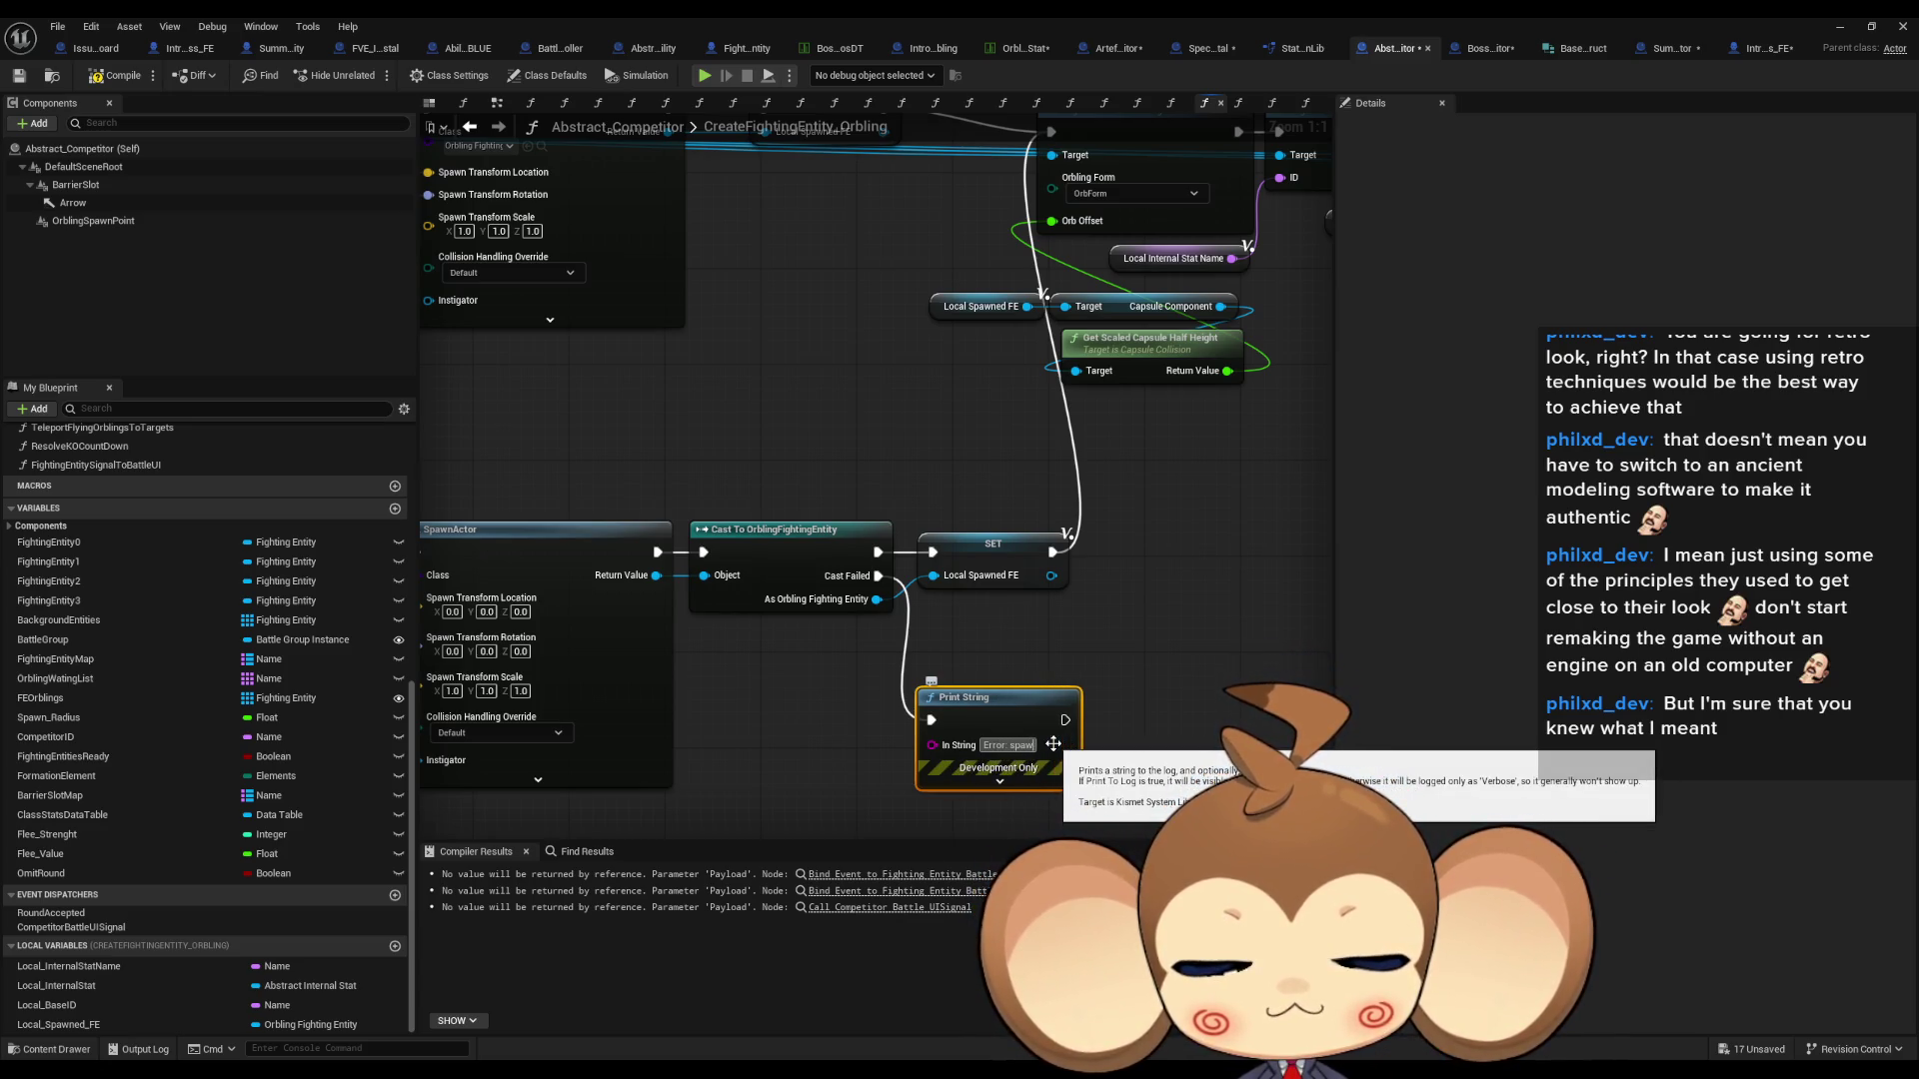
text(ed)
key(Return)
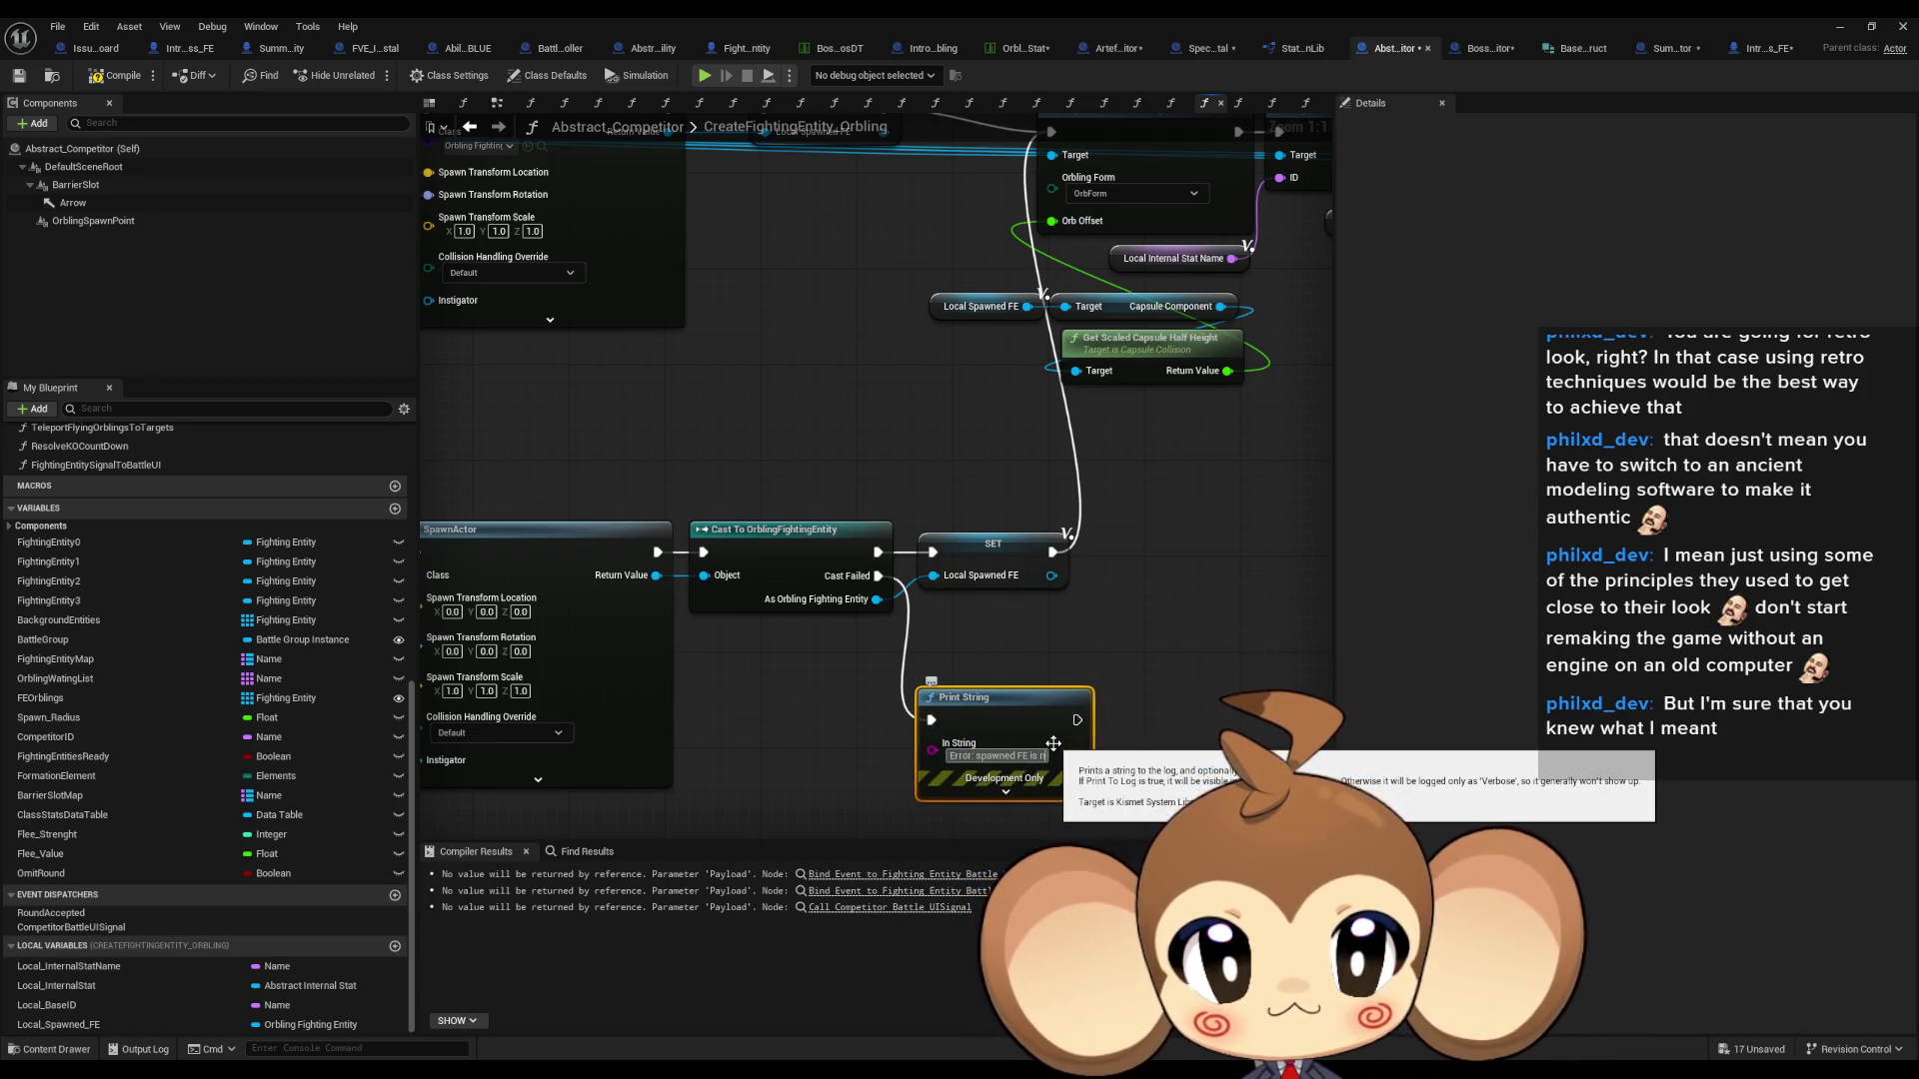
text(ot an orbling fighting entity)
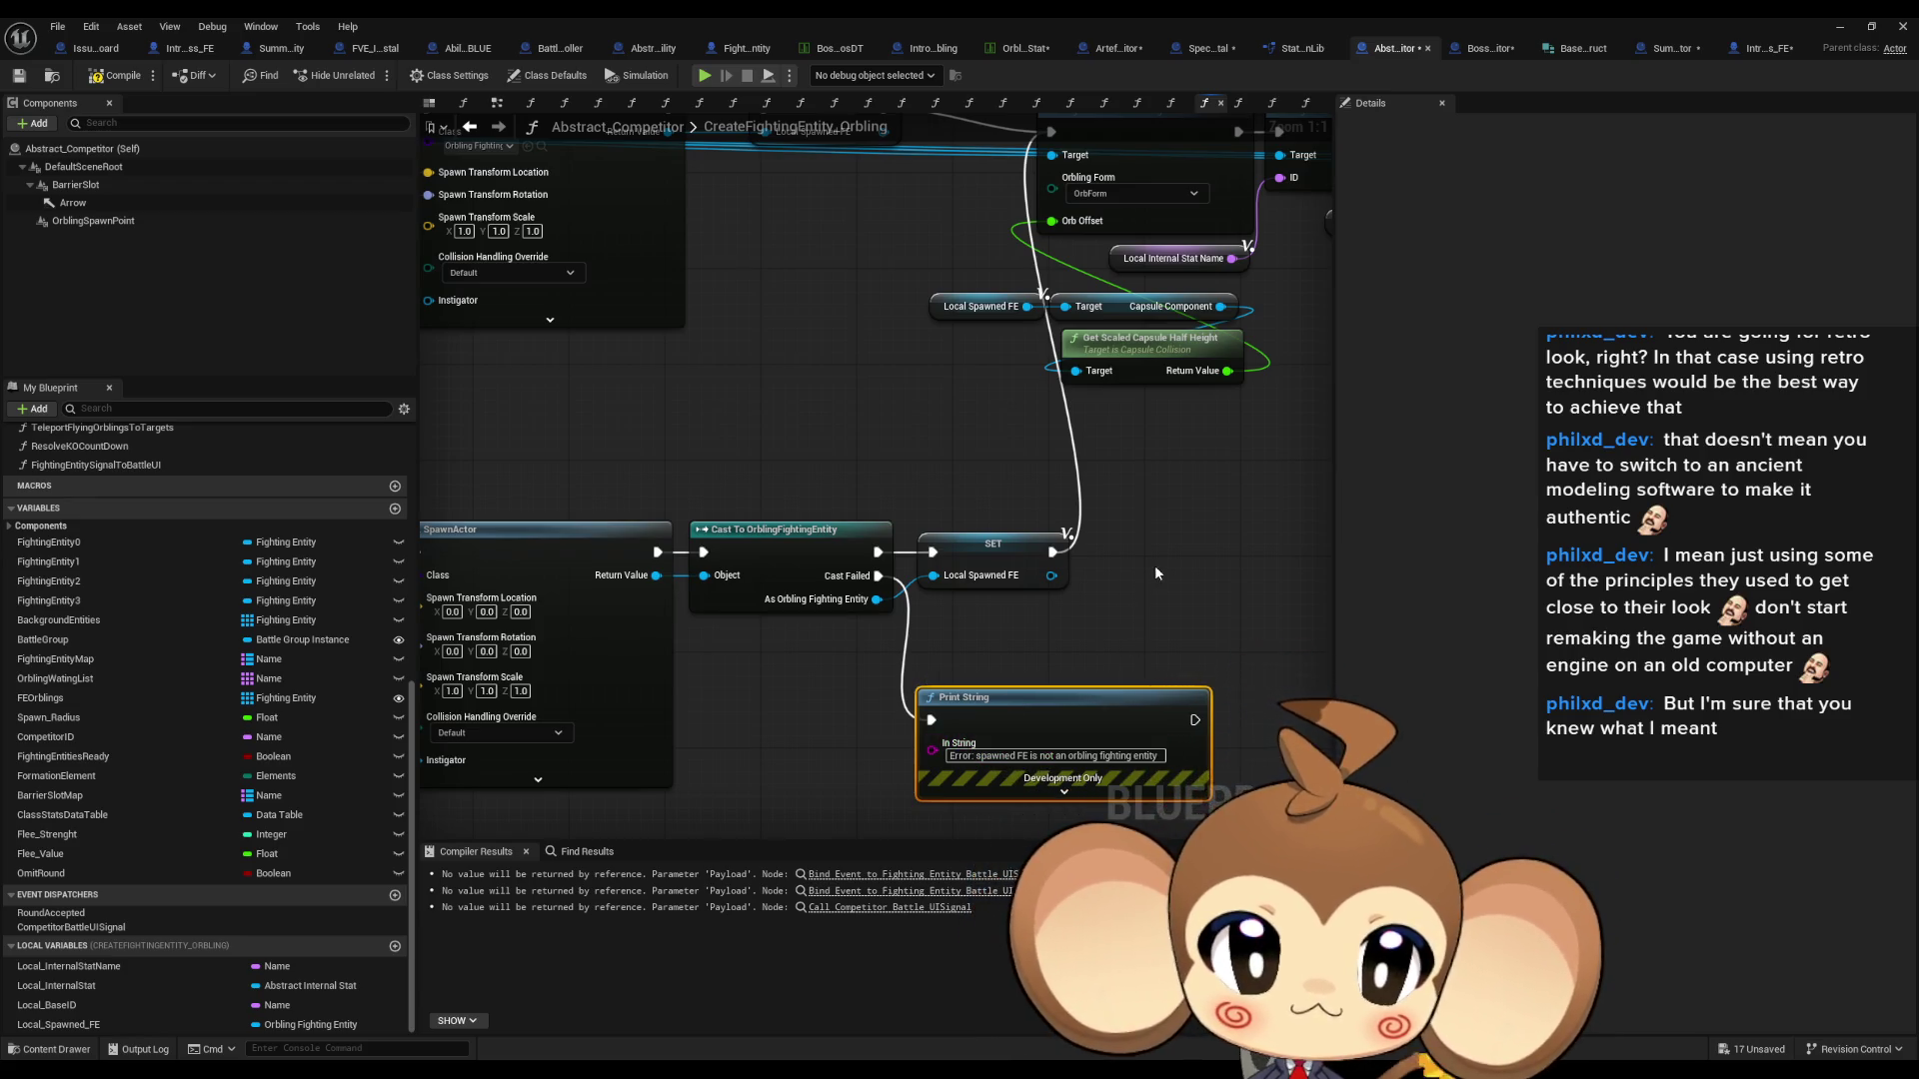
click(1157, 573)
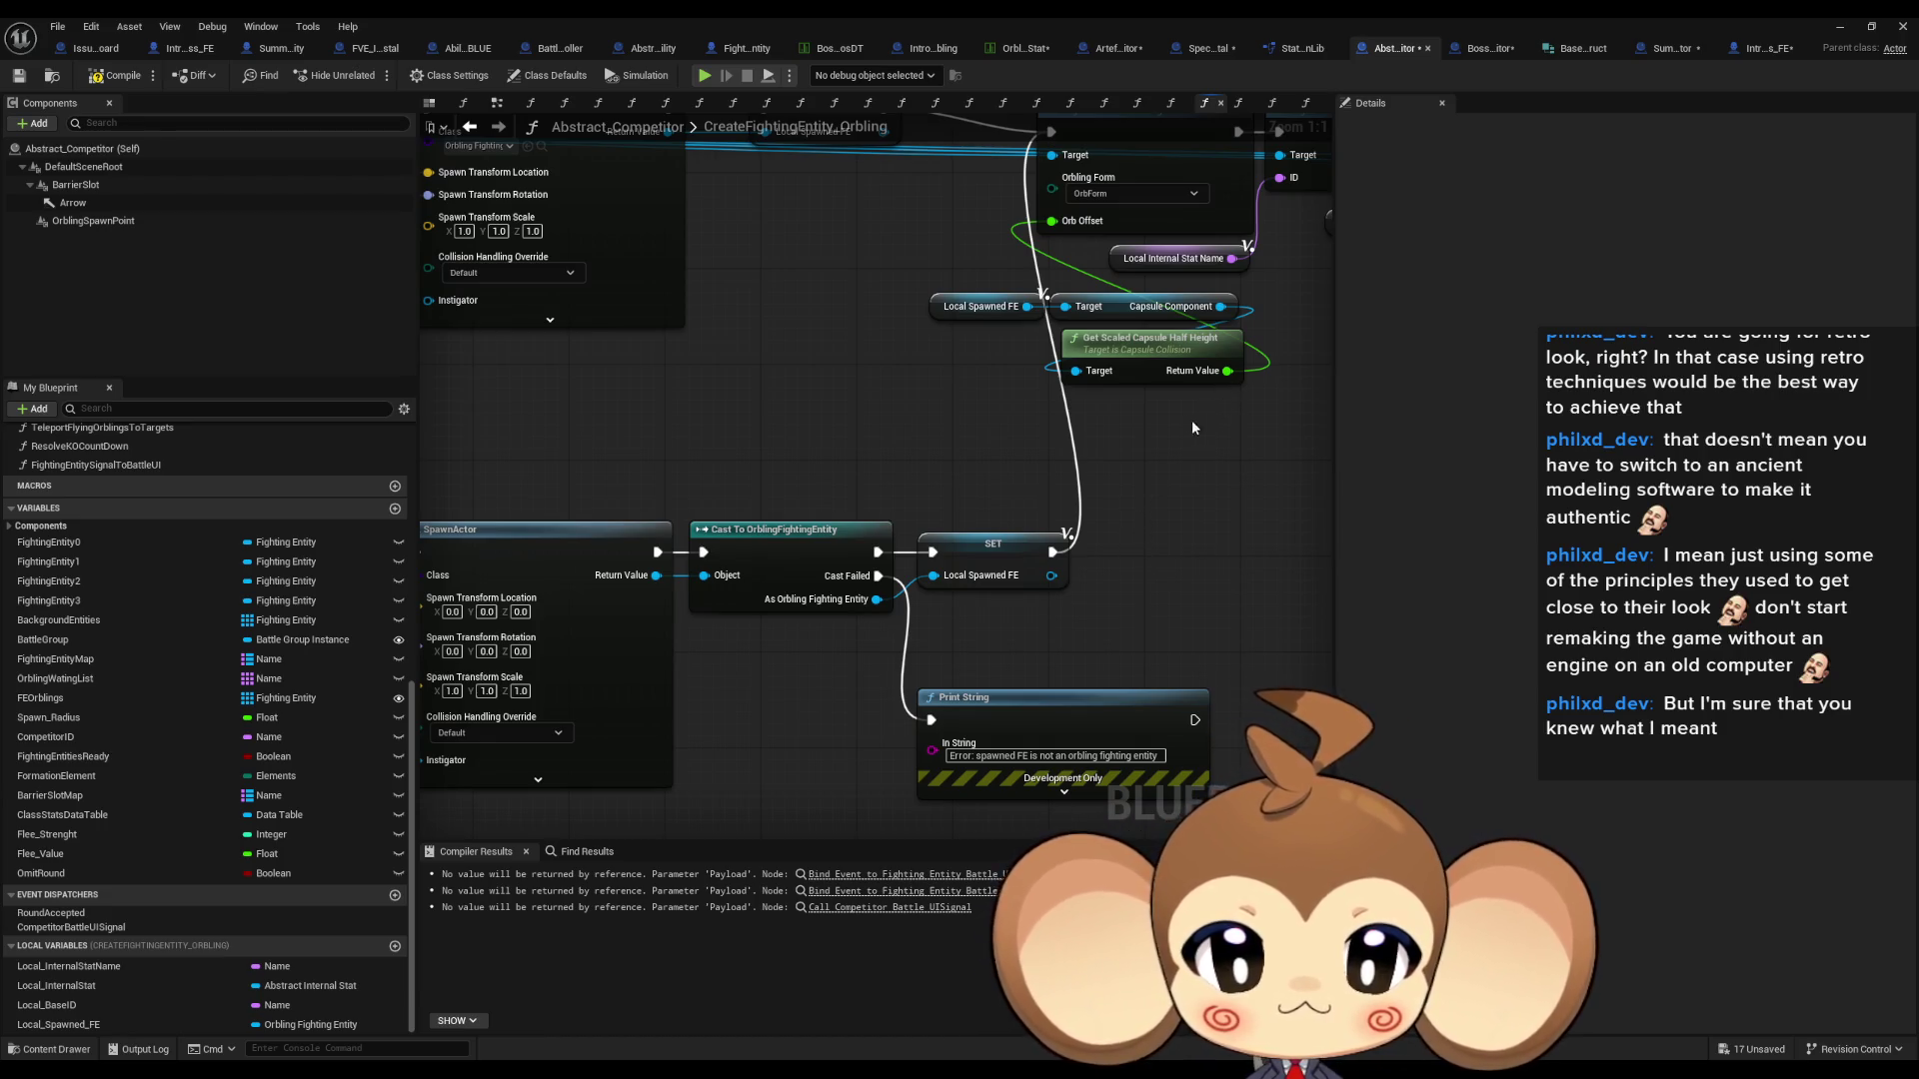
- Compile Abstract_Competitor and switch to the orbling stats data table
scroll(1210, 513, down, 5)
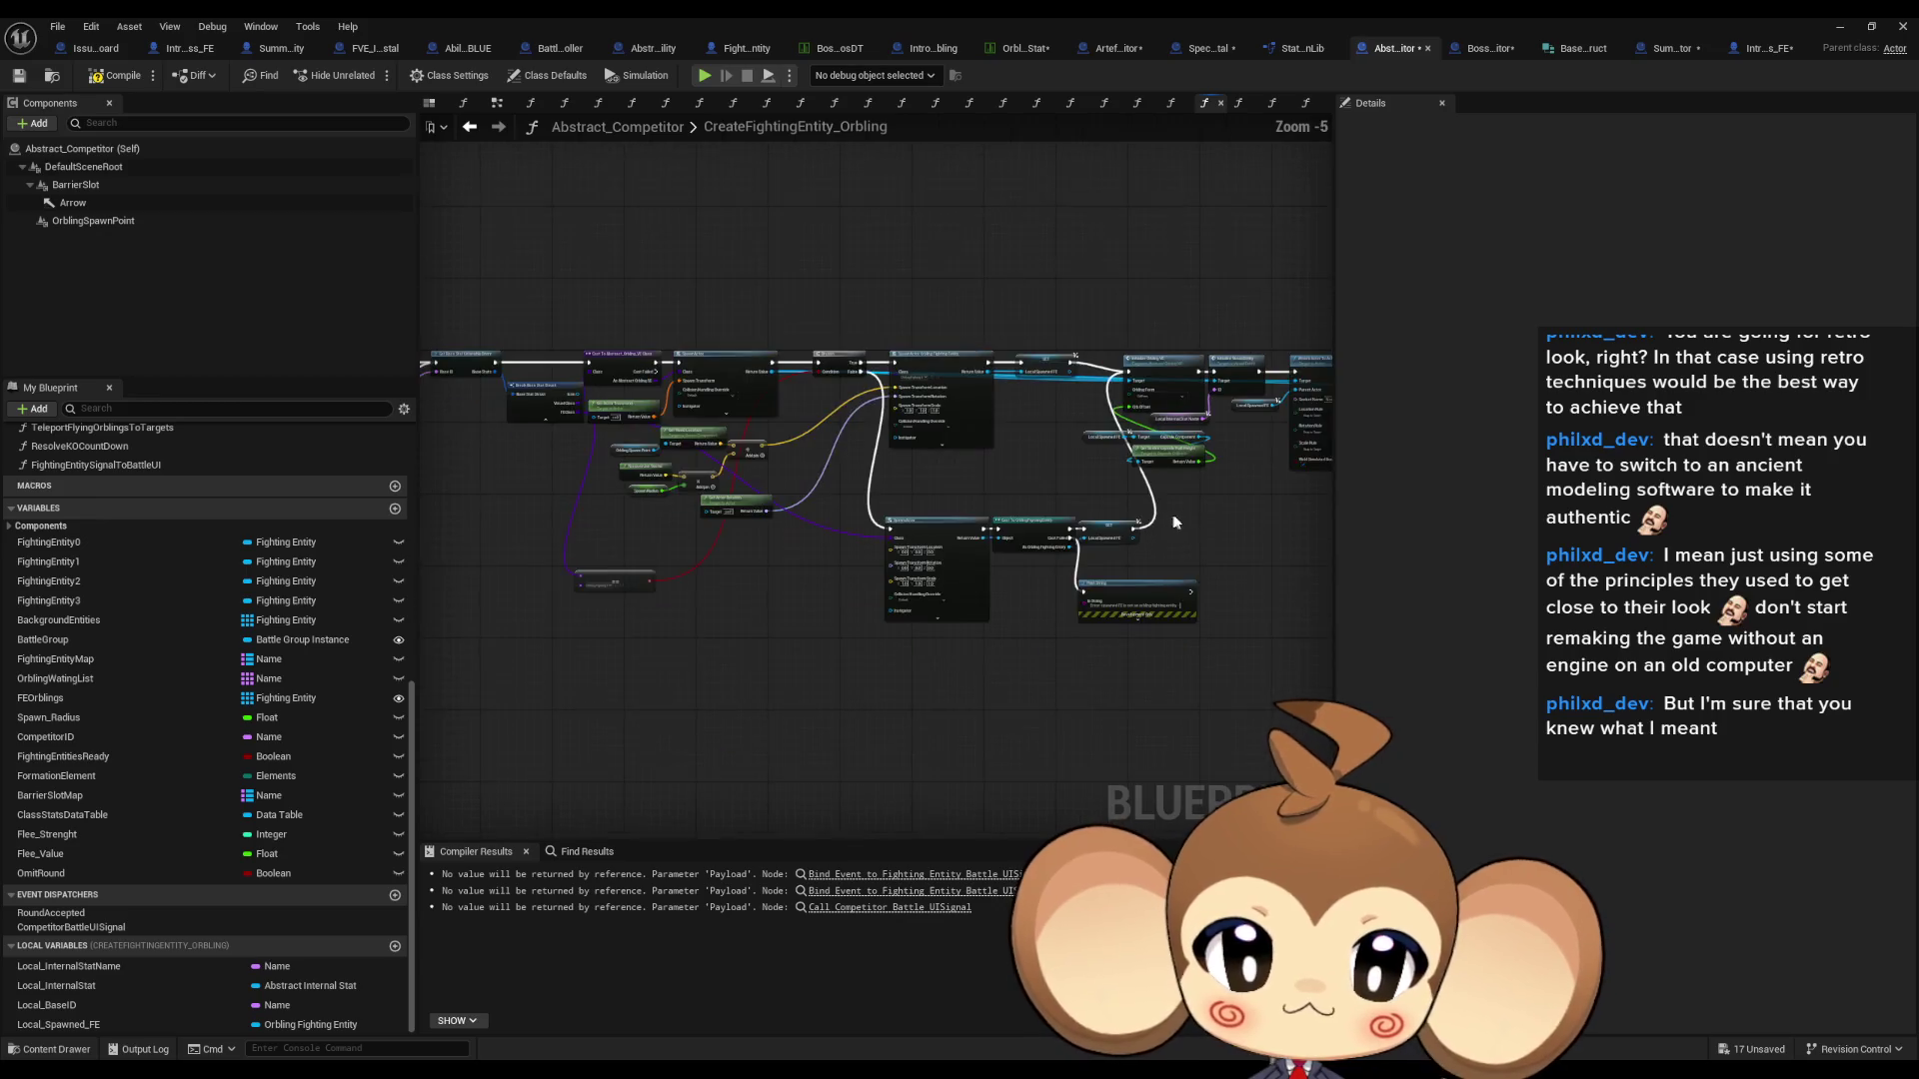
drag(1047, 487, 1037, 496)
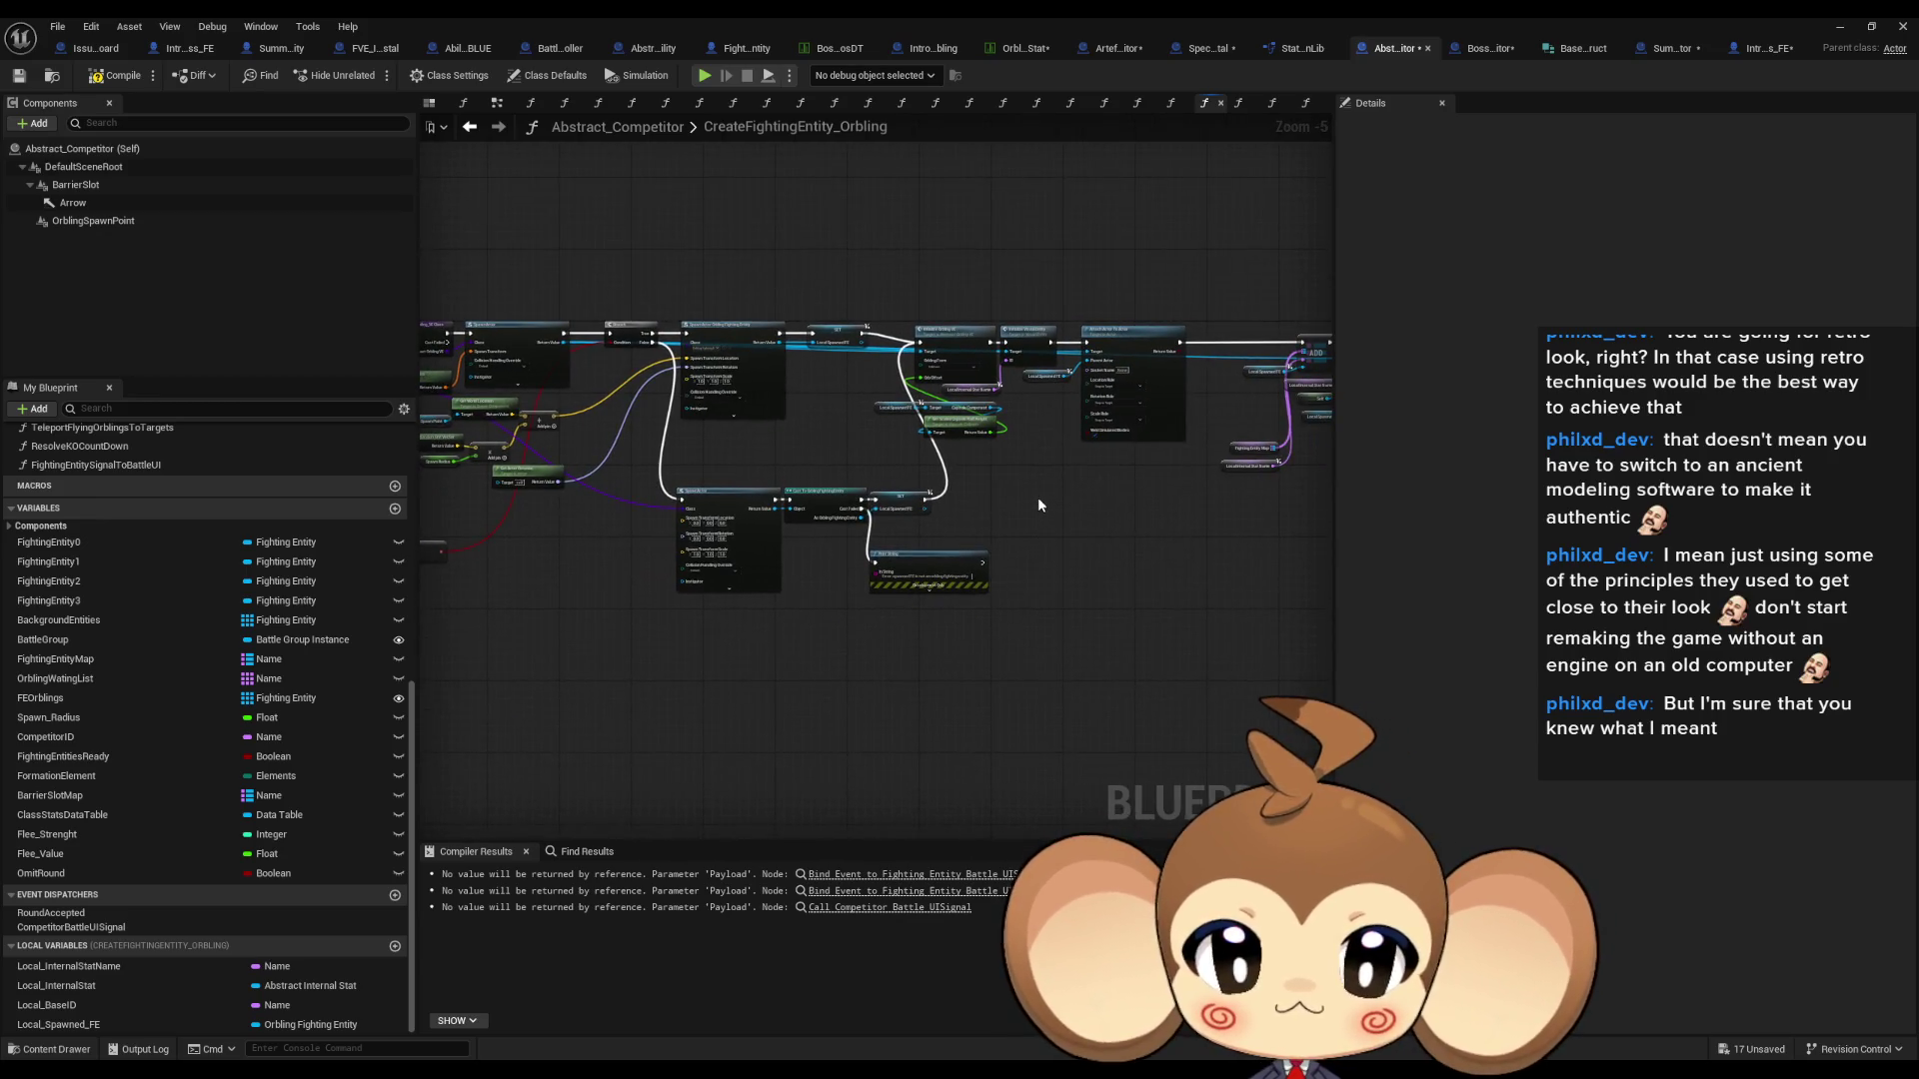
click(112, 80)
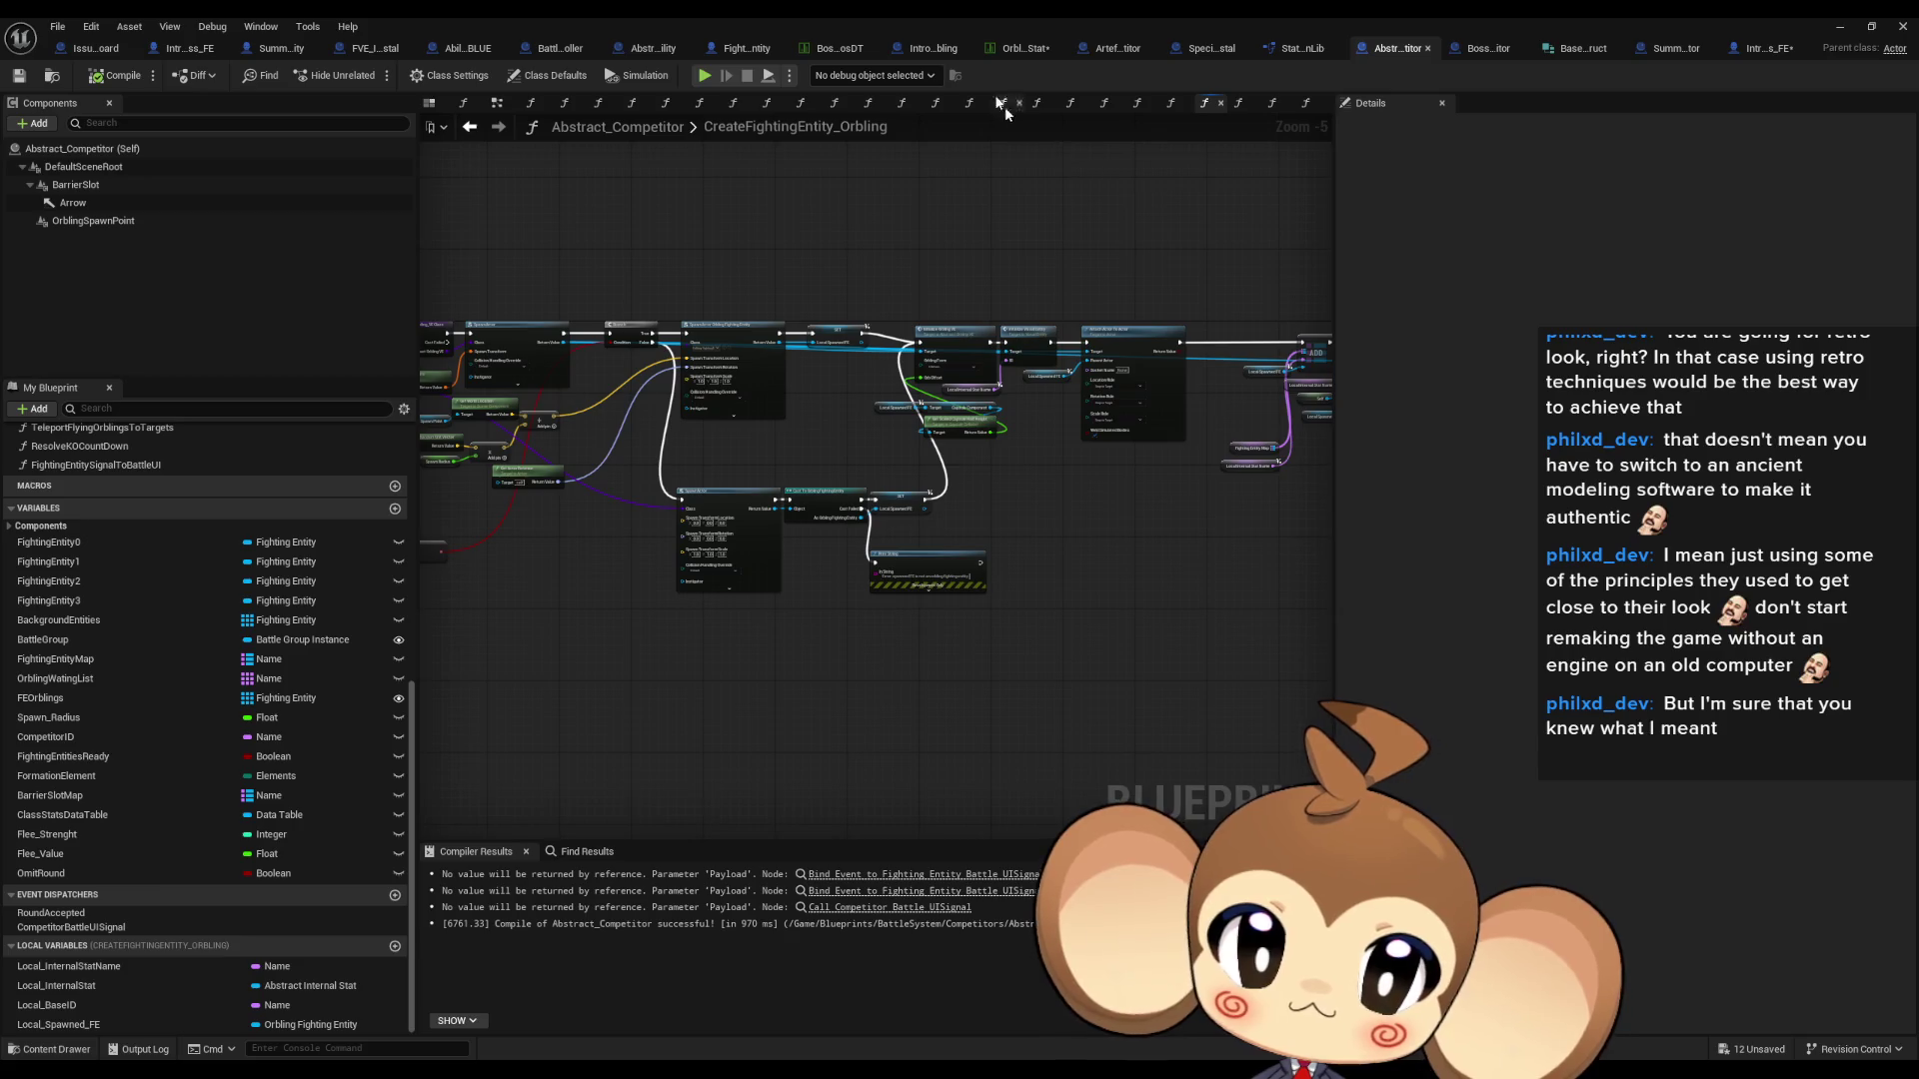
click(1023, 50)
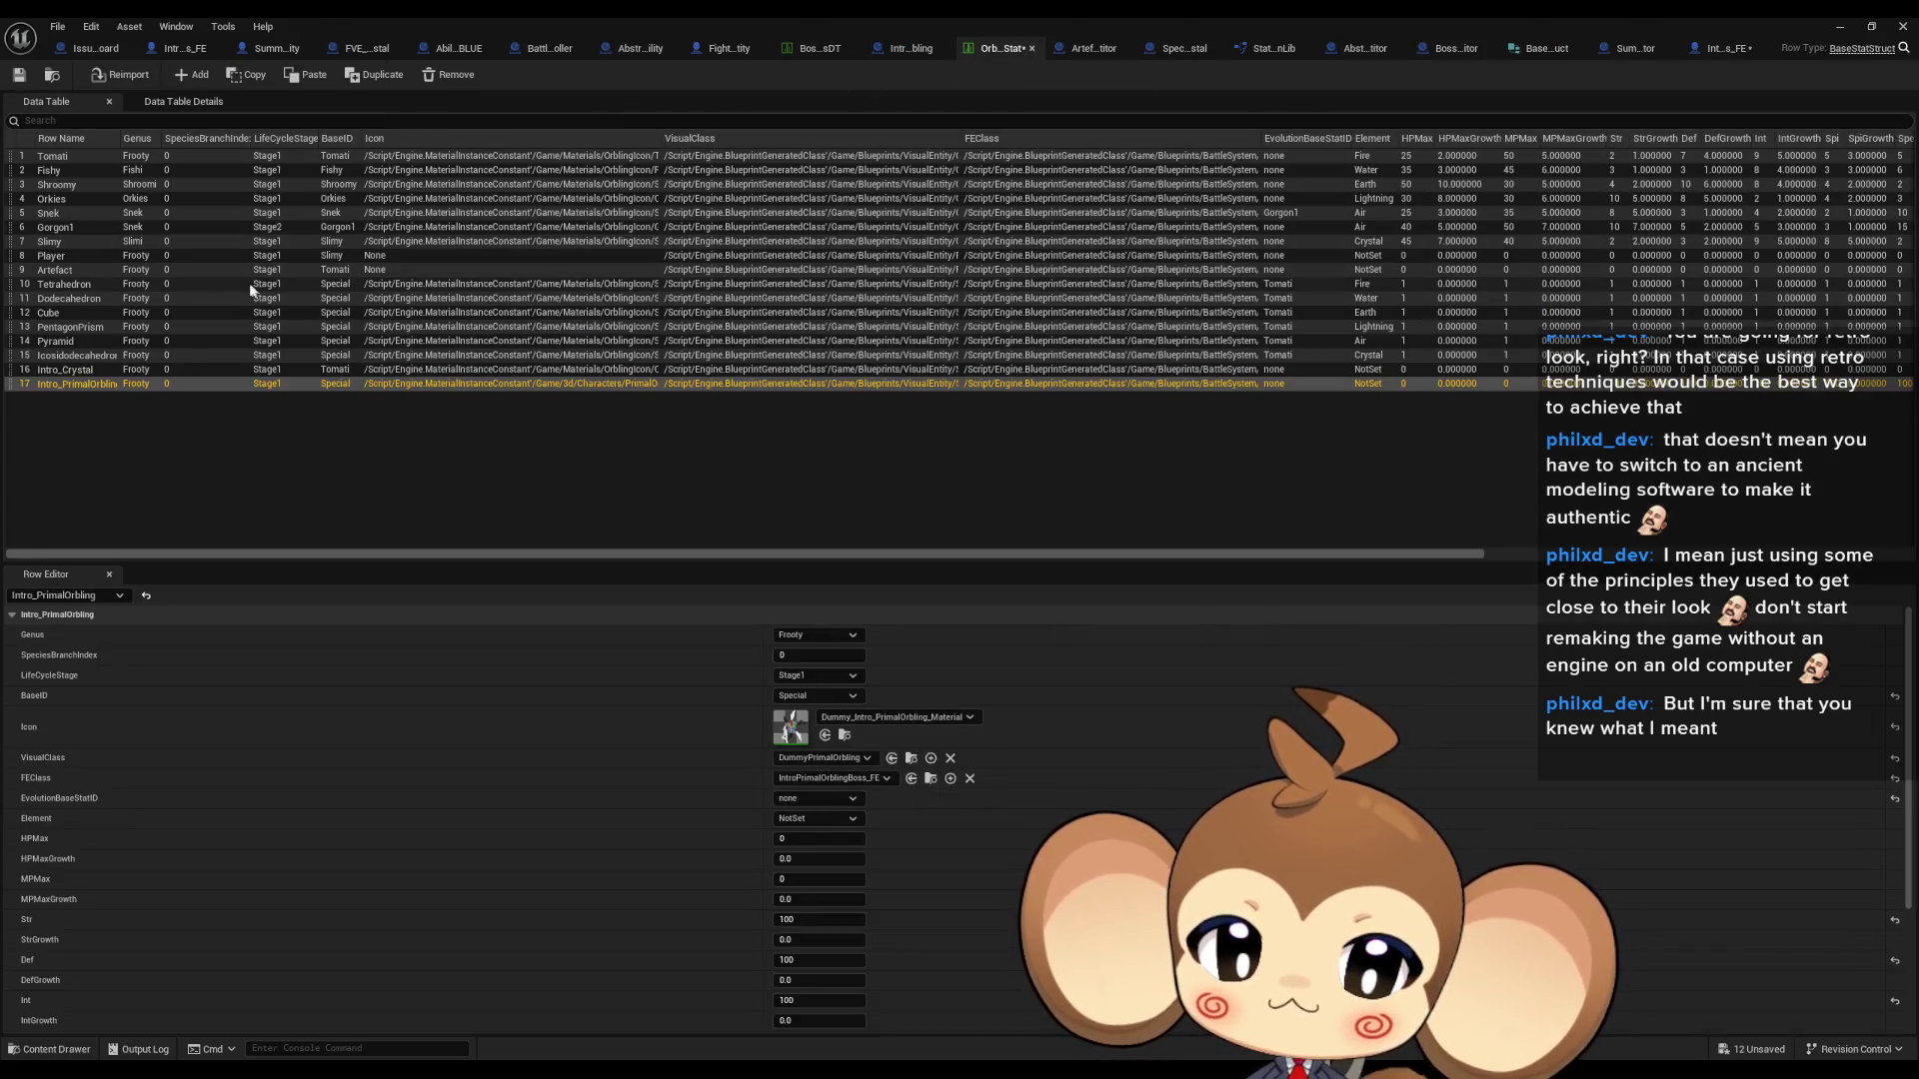
- Step through the Tomati, Player, Tetrahedron, Intro_Crystal and Intro_PrimalOrbling rows, then restore the window
click(129, 156)
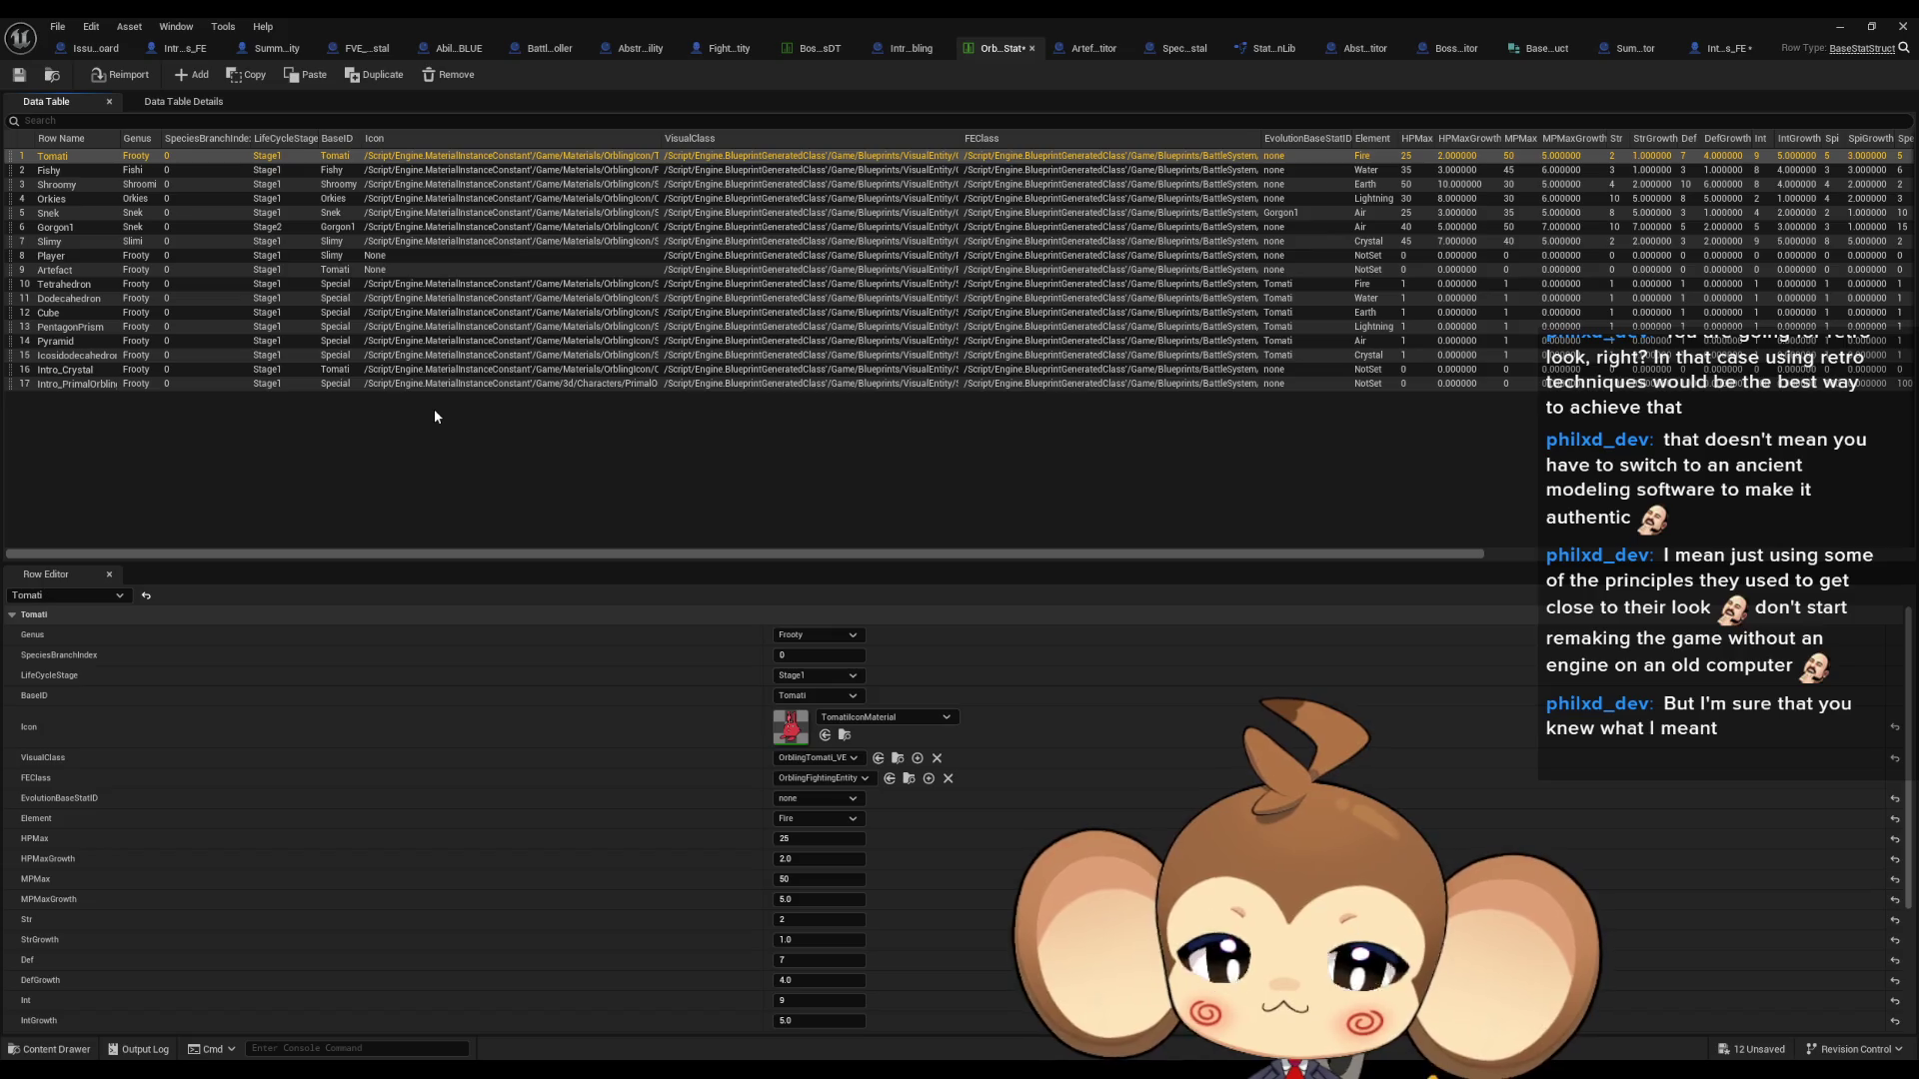
key(Down)
key(Down)
key(Down)
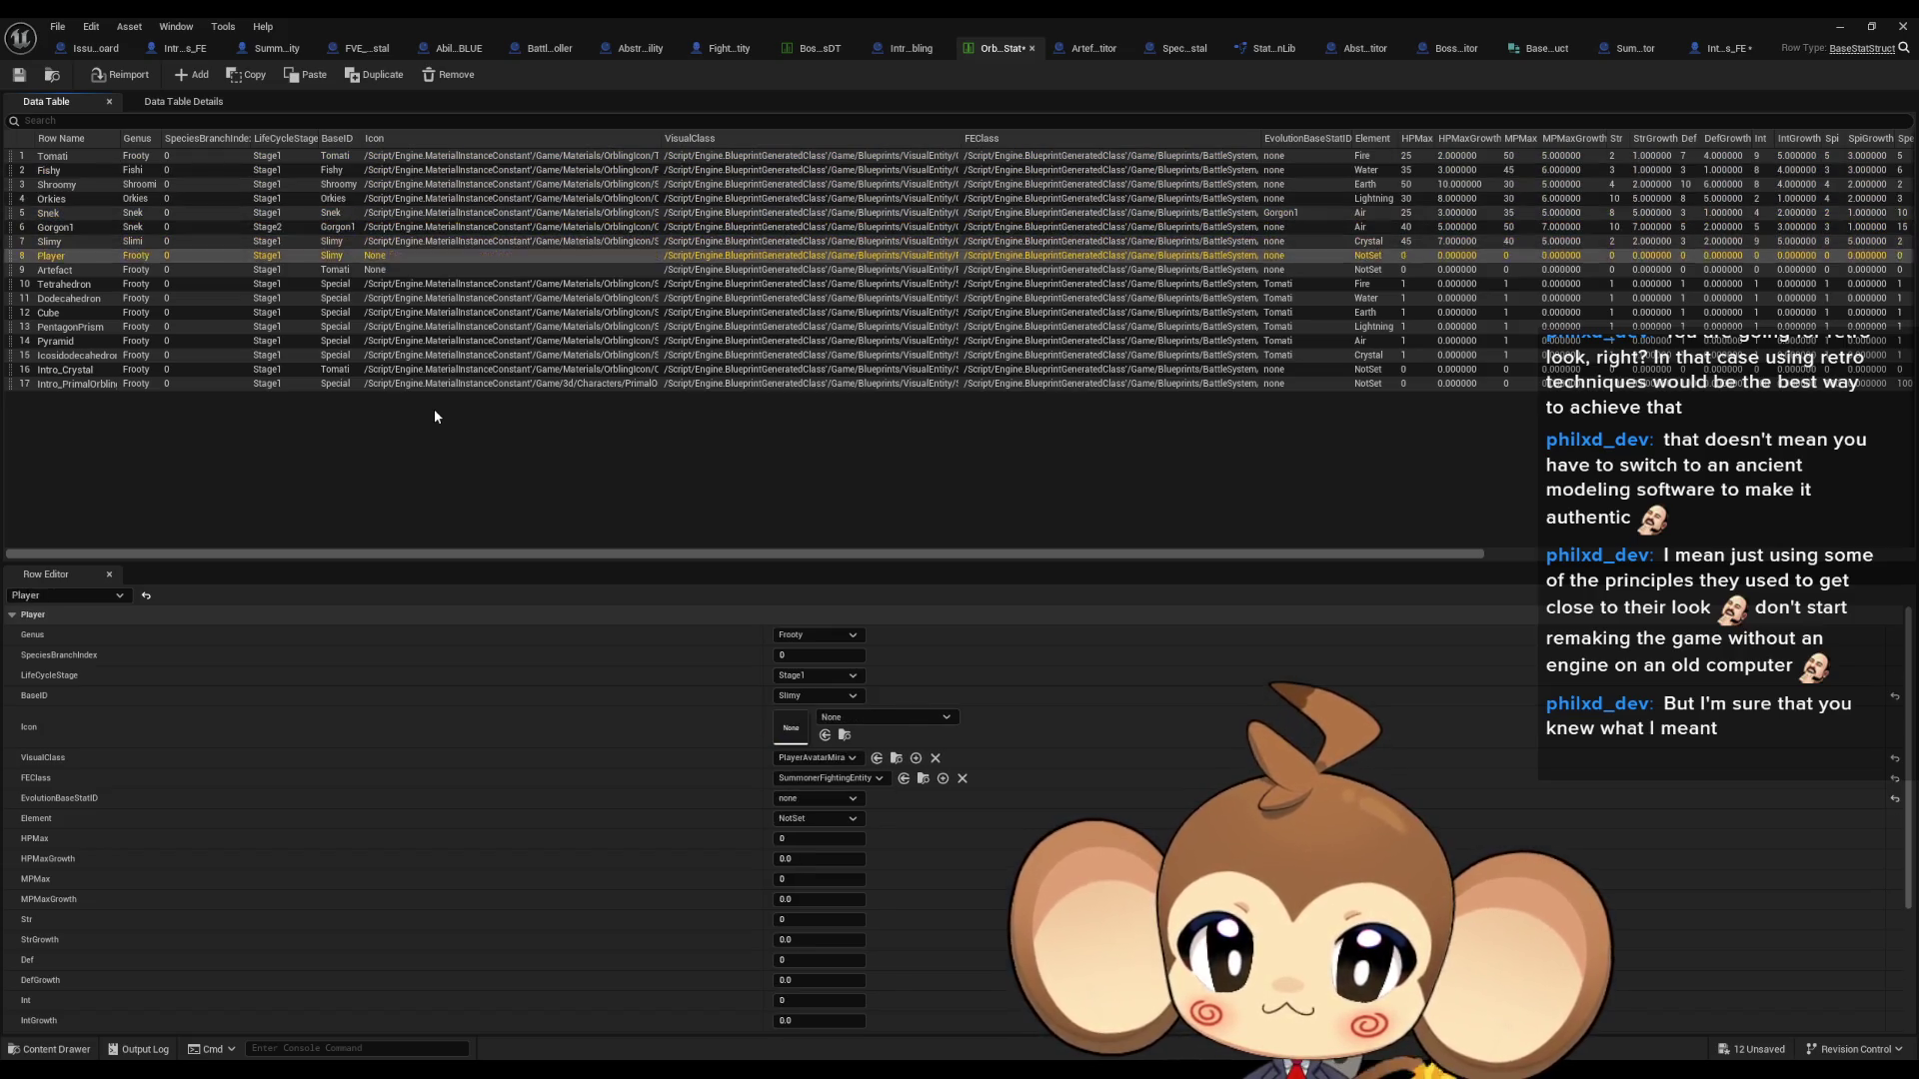
key(Down)
key(Down)
key(Down)
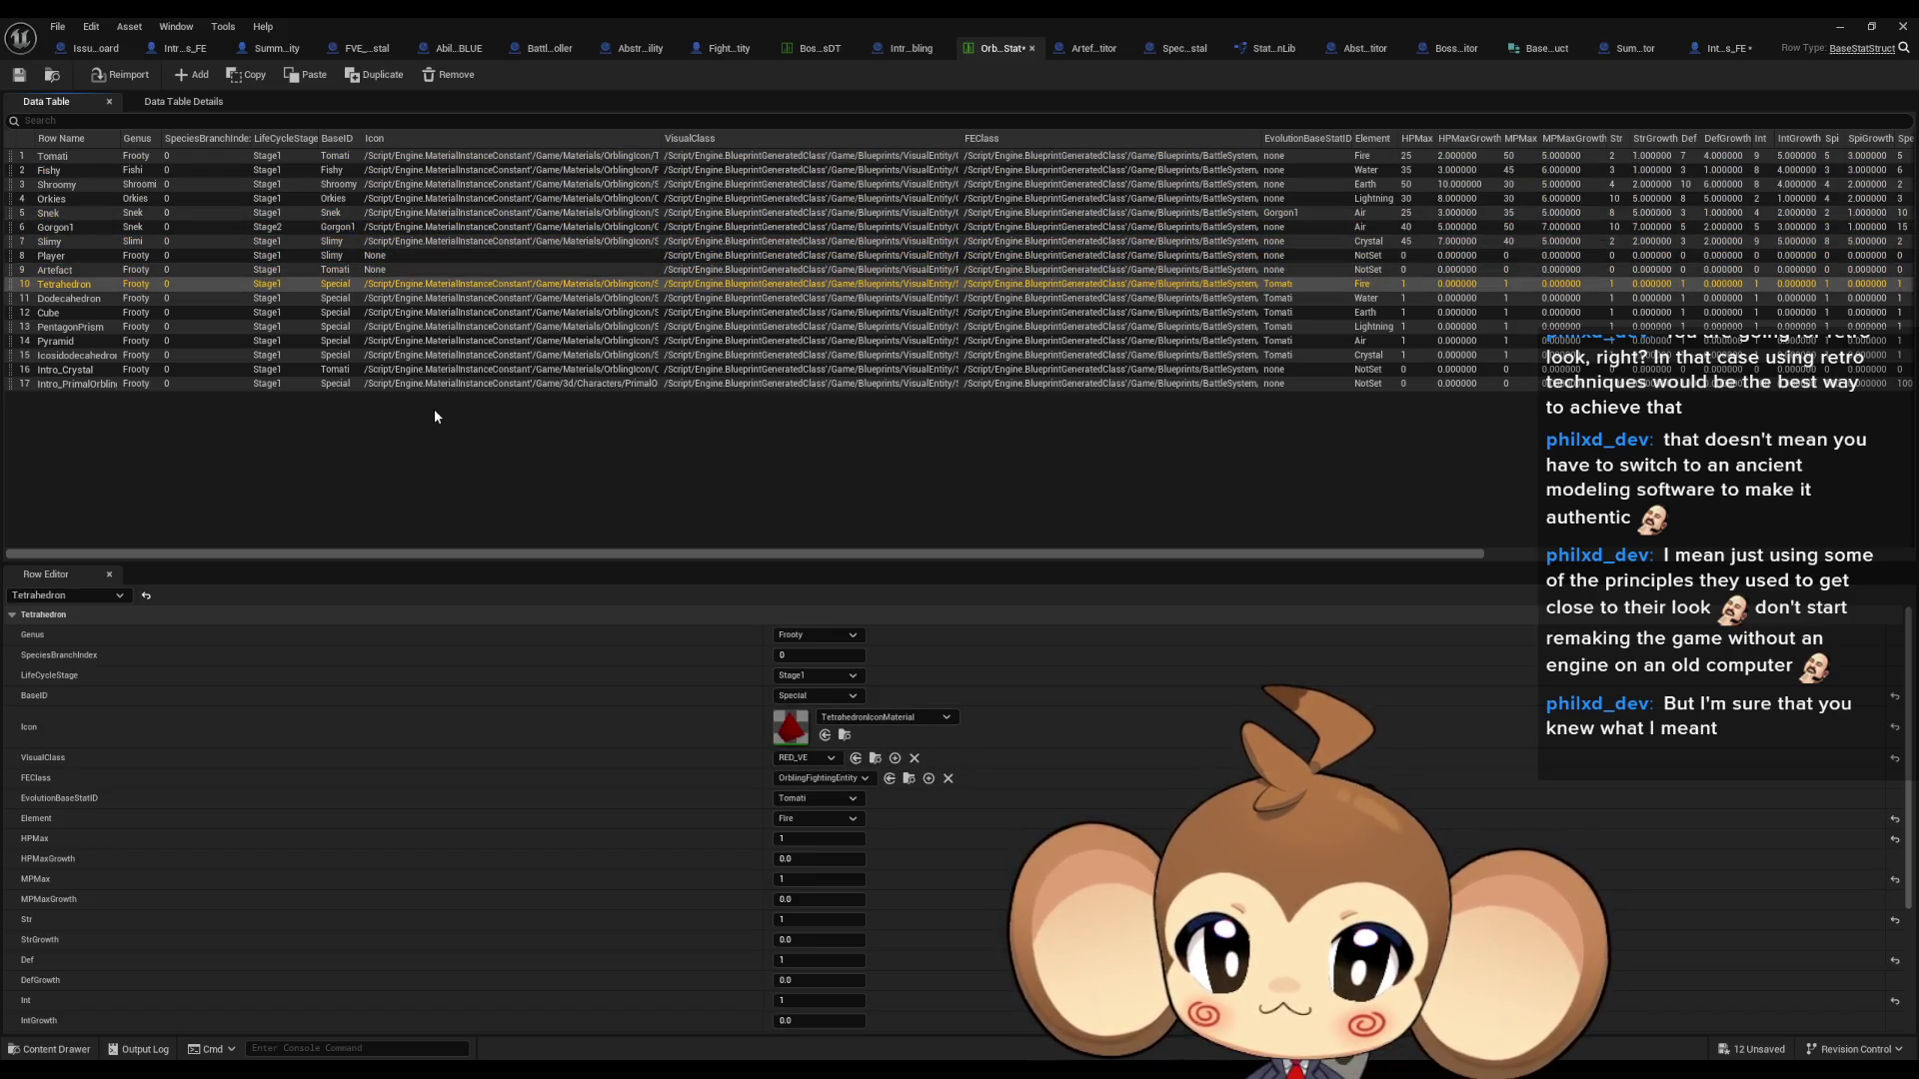
key(Down)
key(Down)
key(Down)
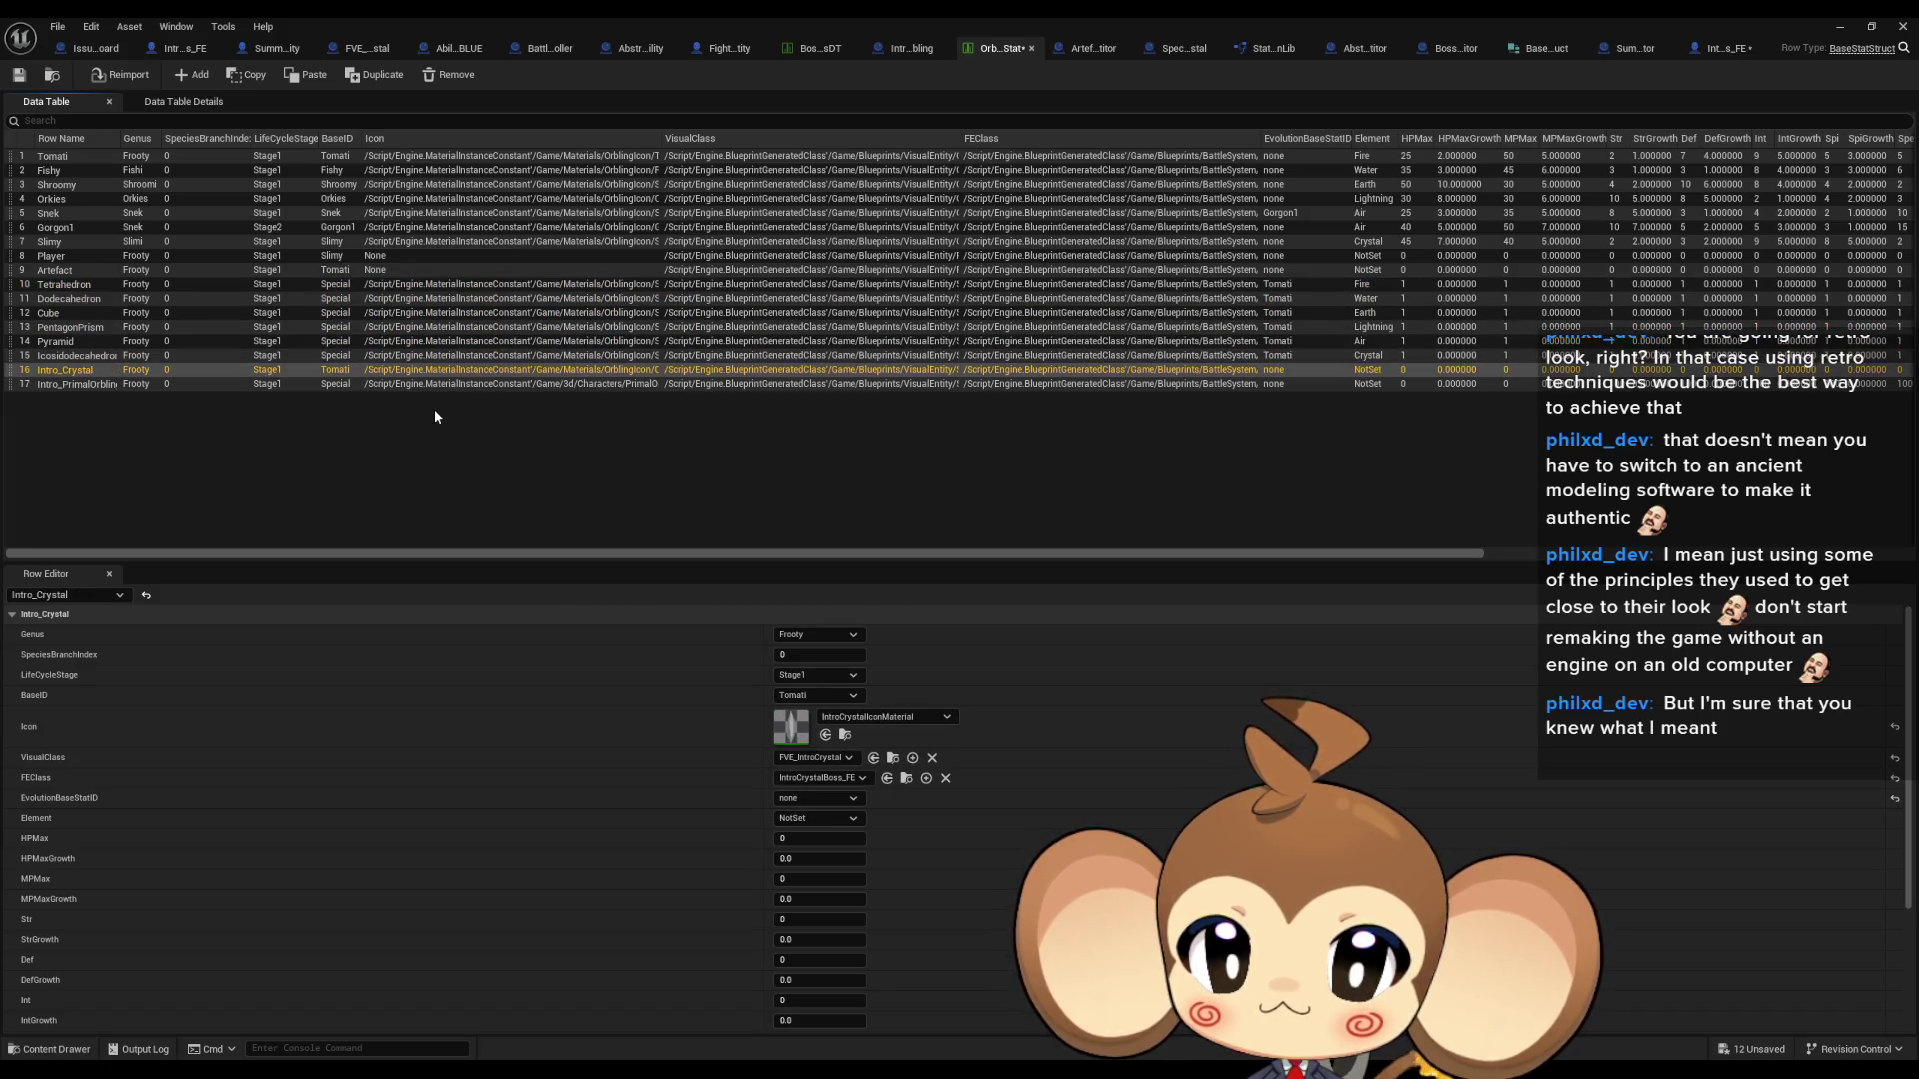
key(Down)
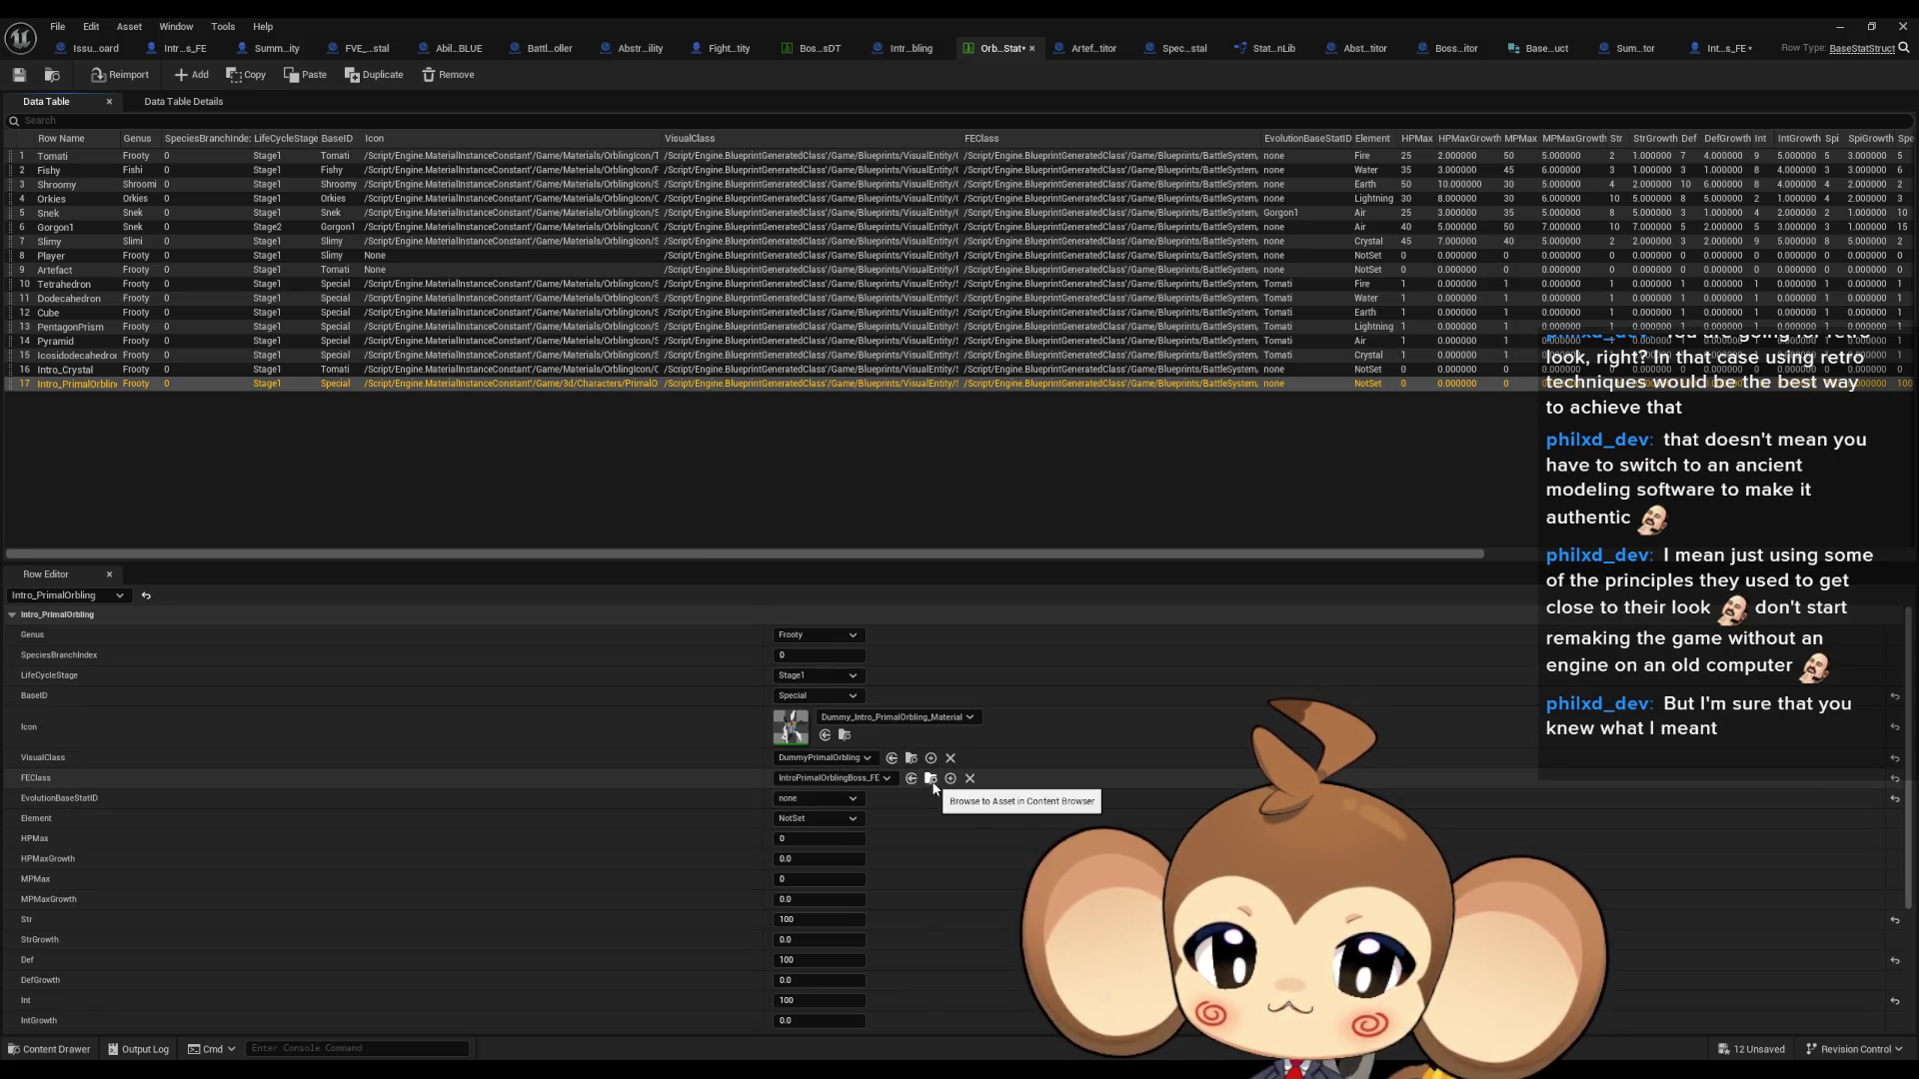
double_click(1269, 22)
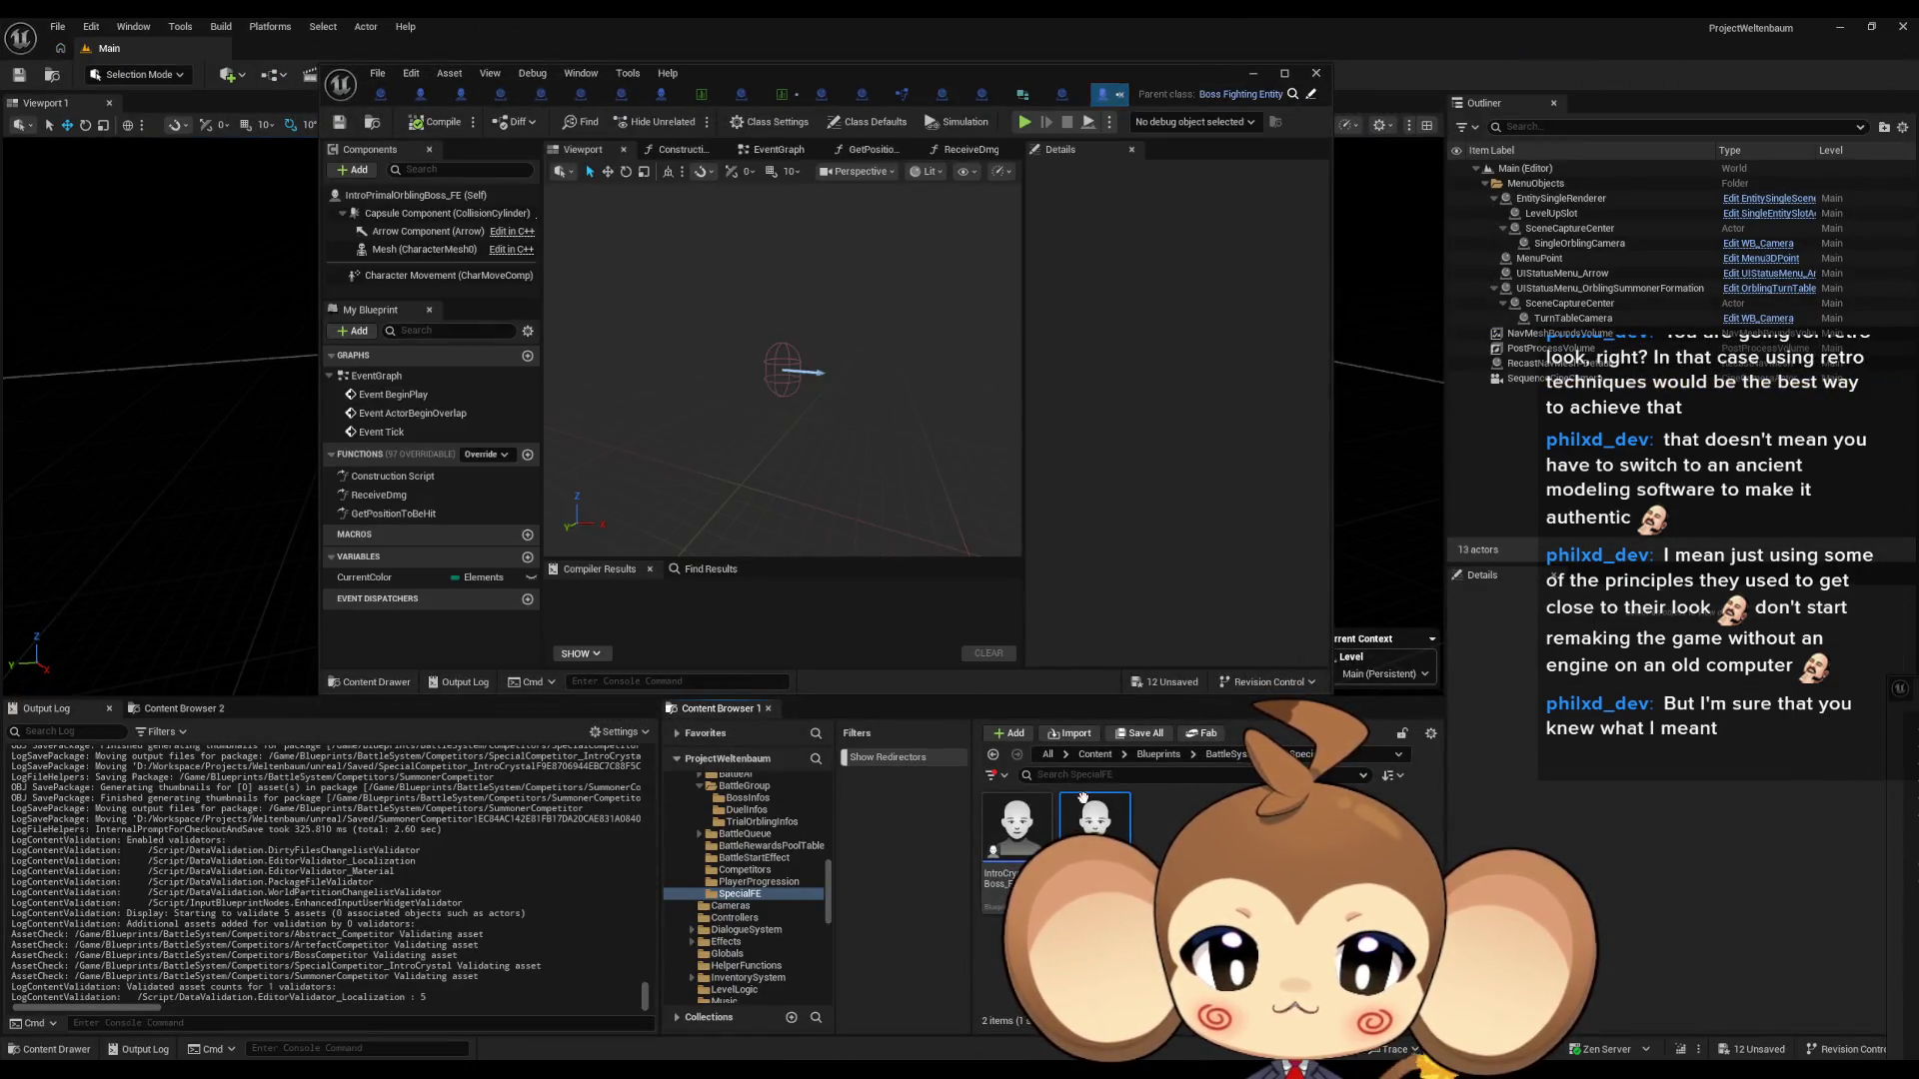
- Open DummyPrimalOrbling from Blueprints > VisualEntity > SpecialBases in the Content Browser
double_click(790, 76)
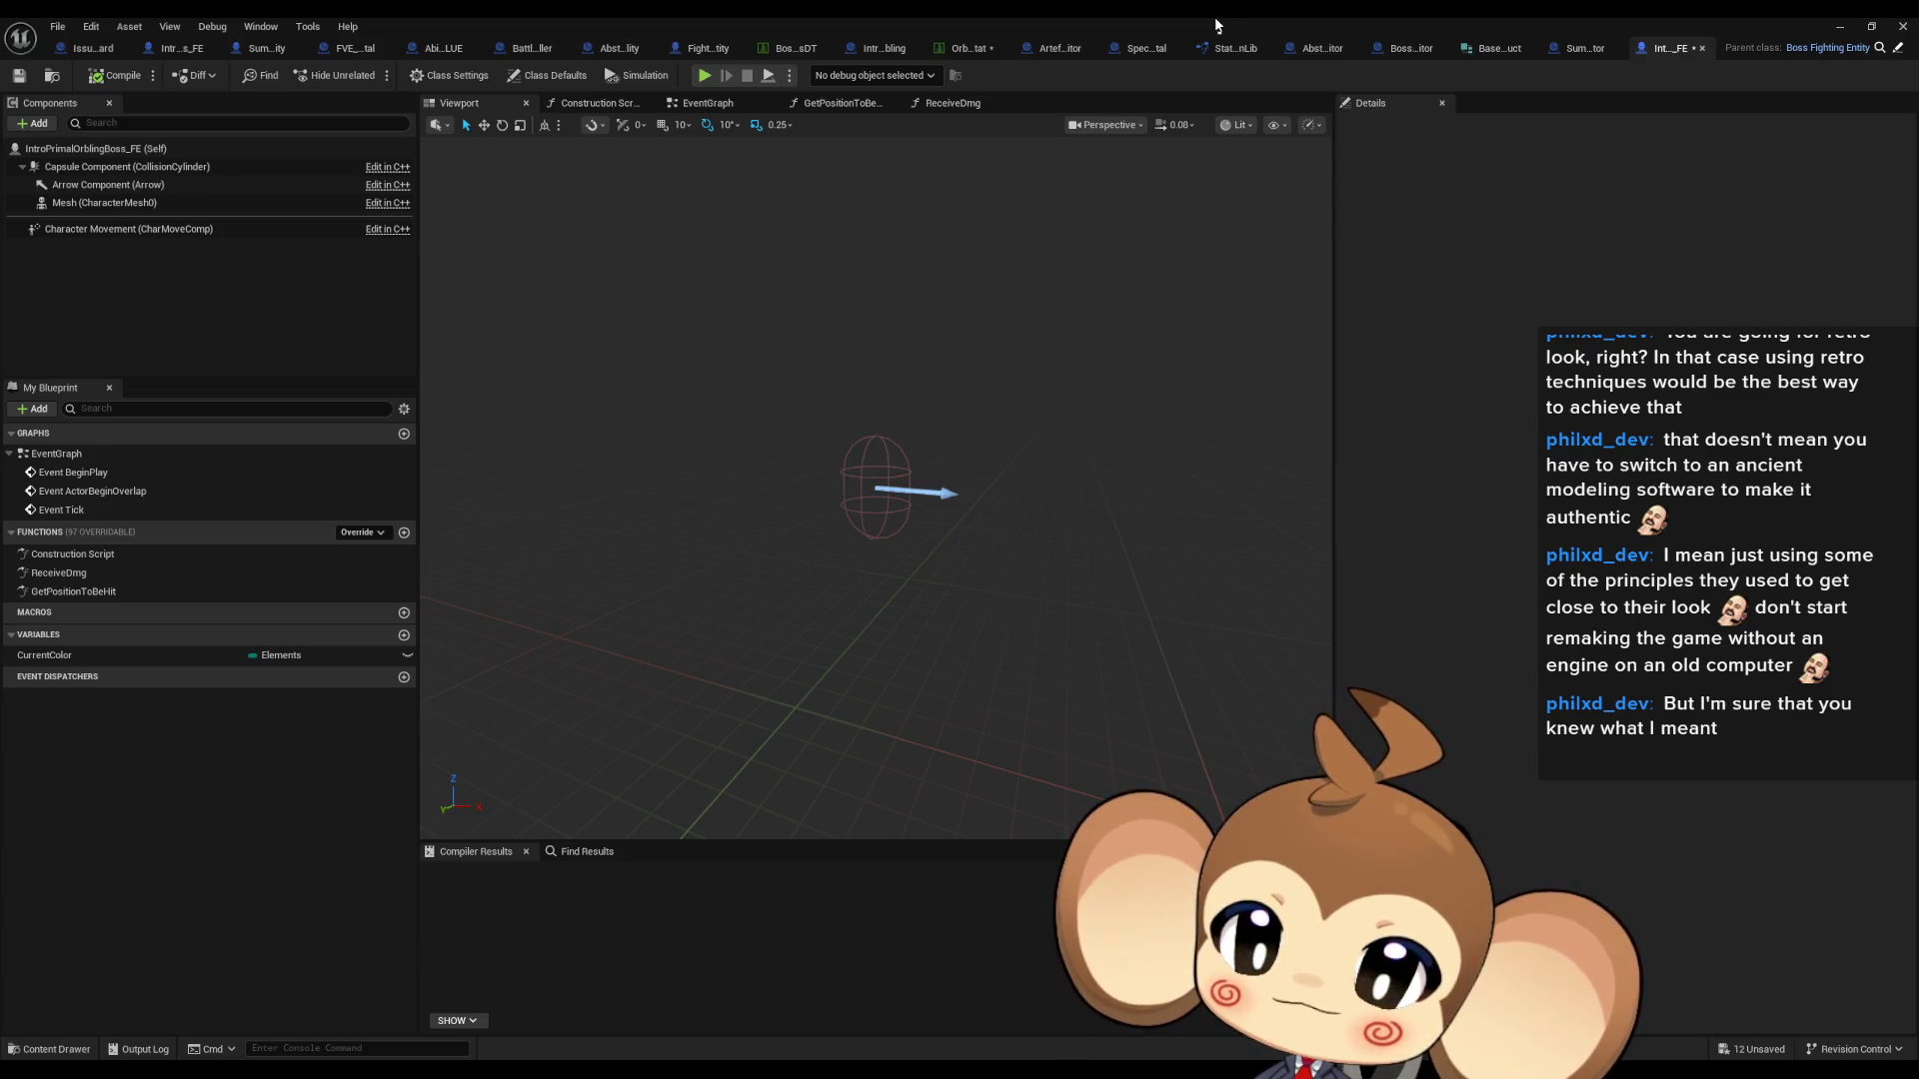
double_click(770, 16)
click(1159, 754)
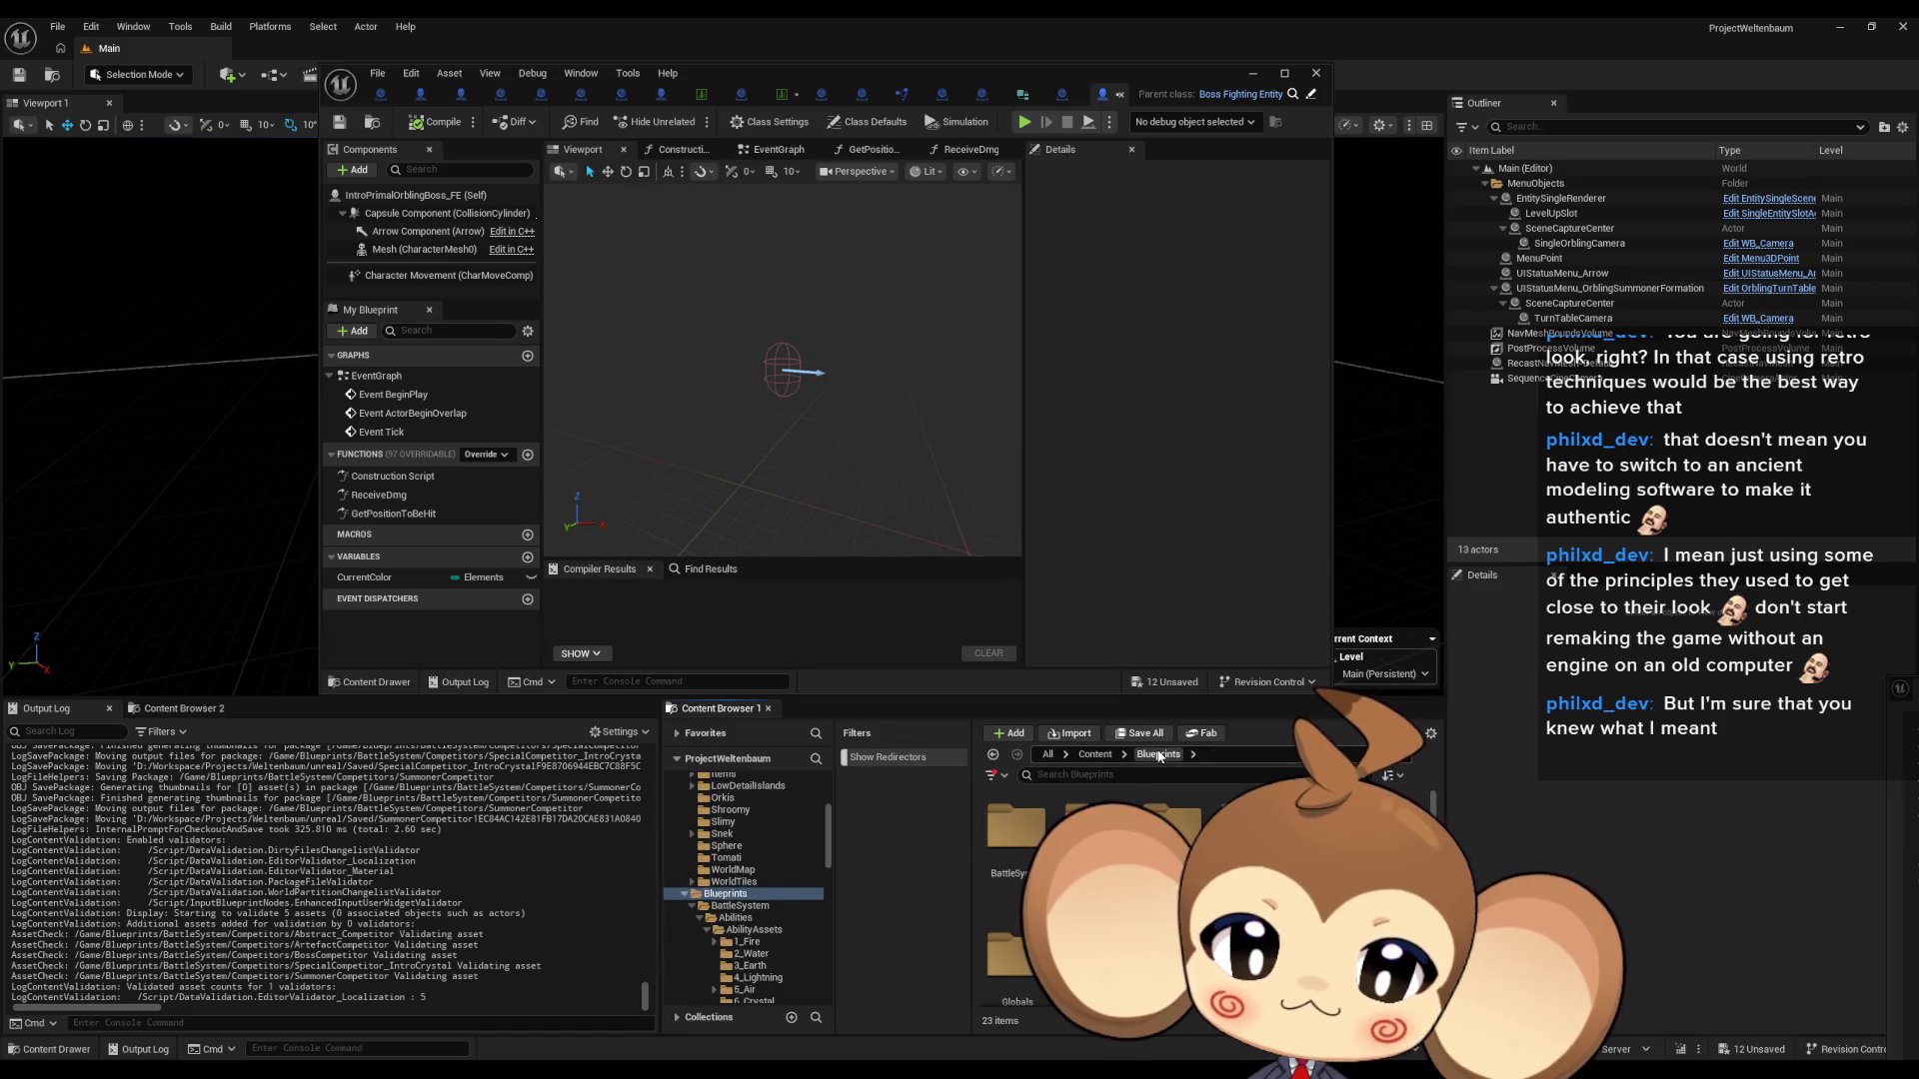
double_click(1016, 921)
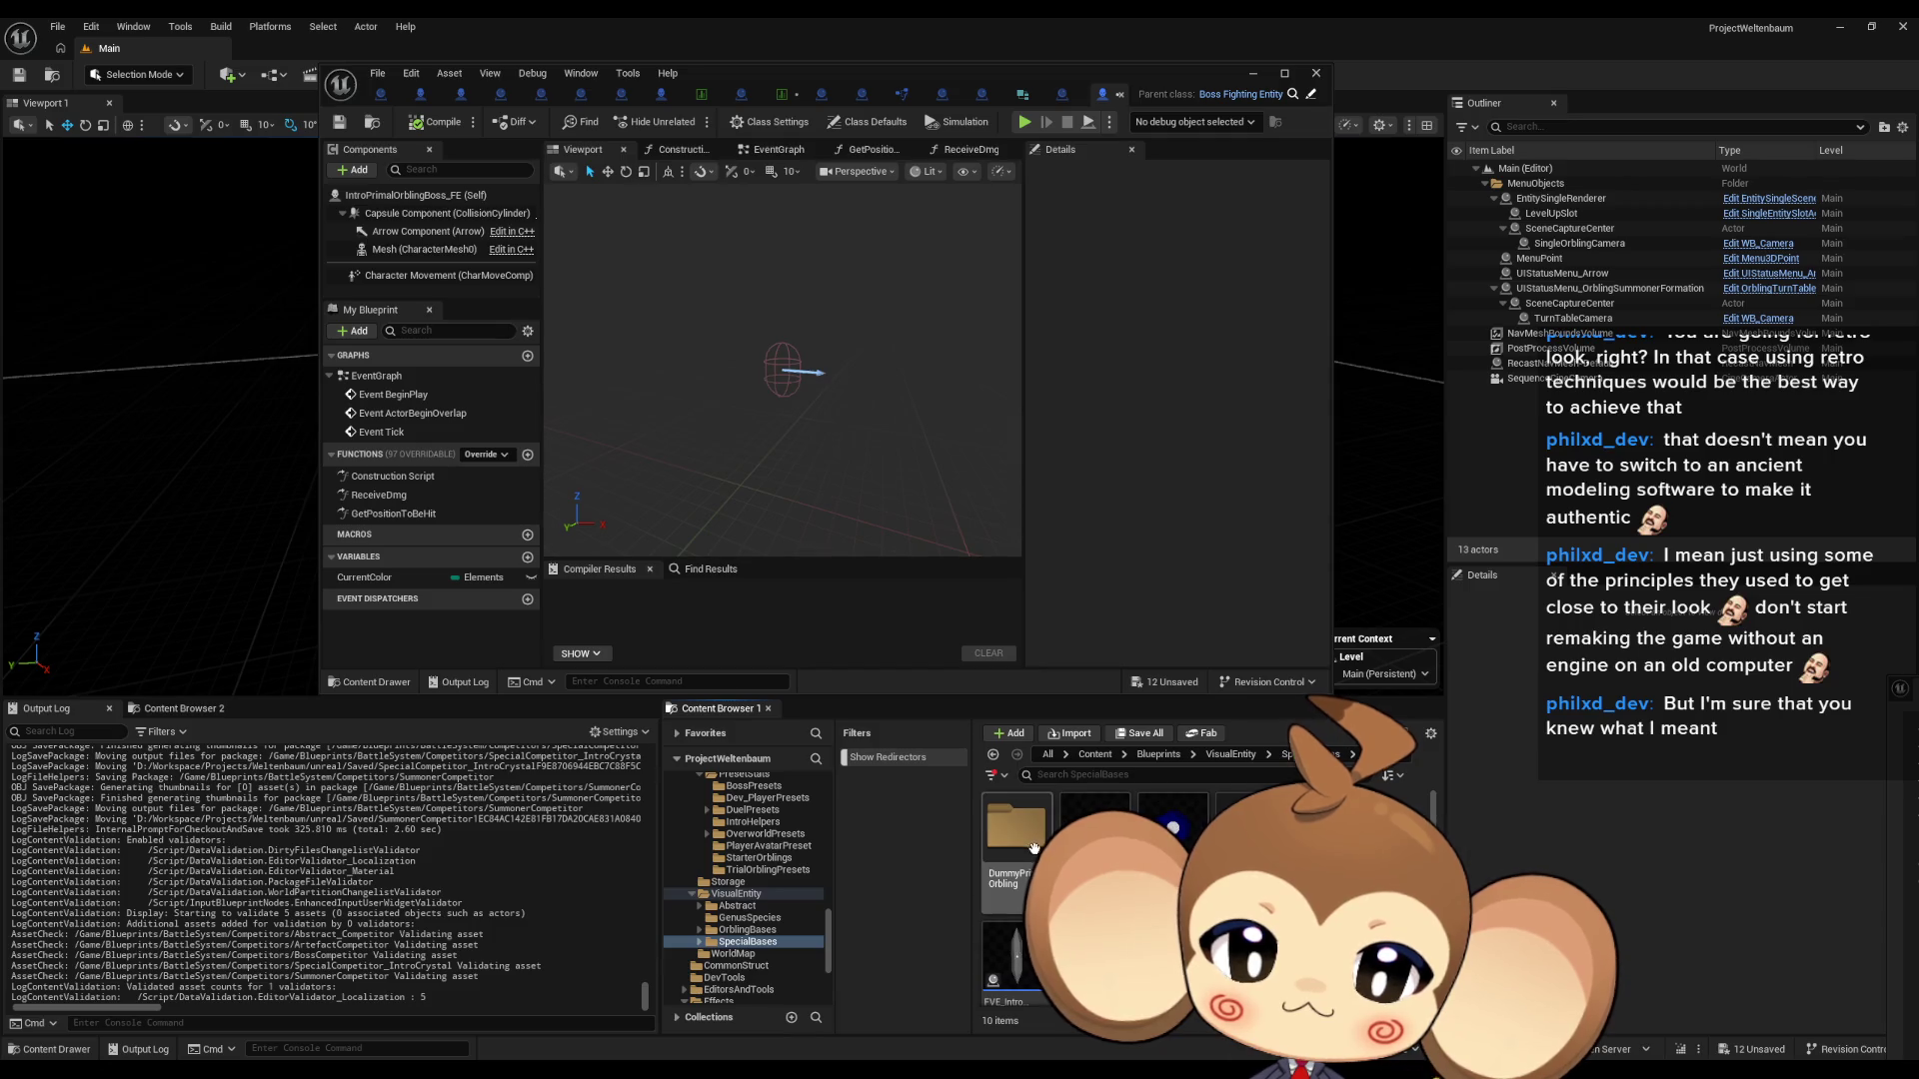
double_click(728, 70)
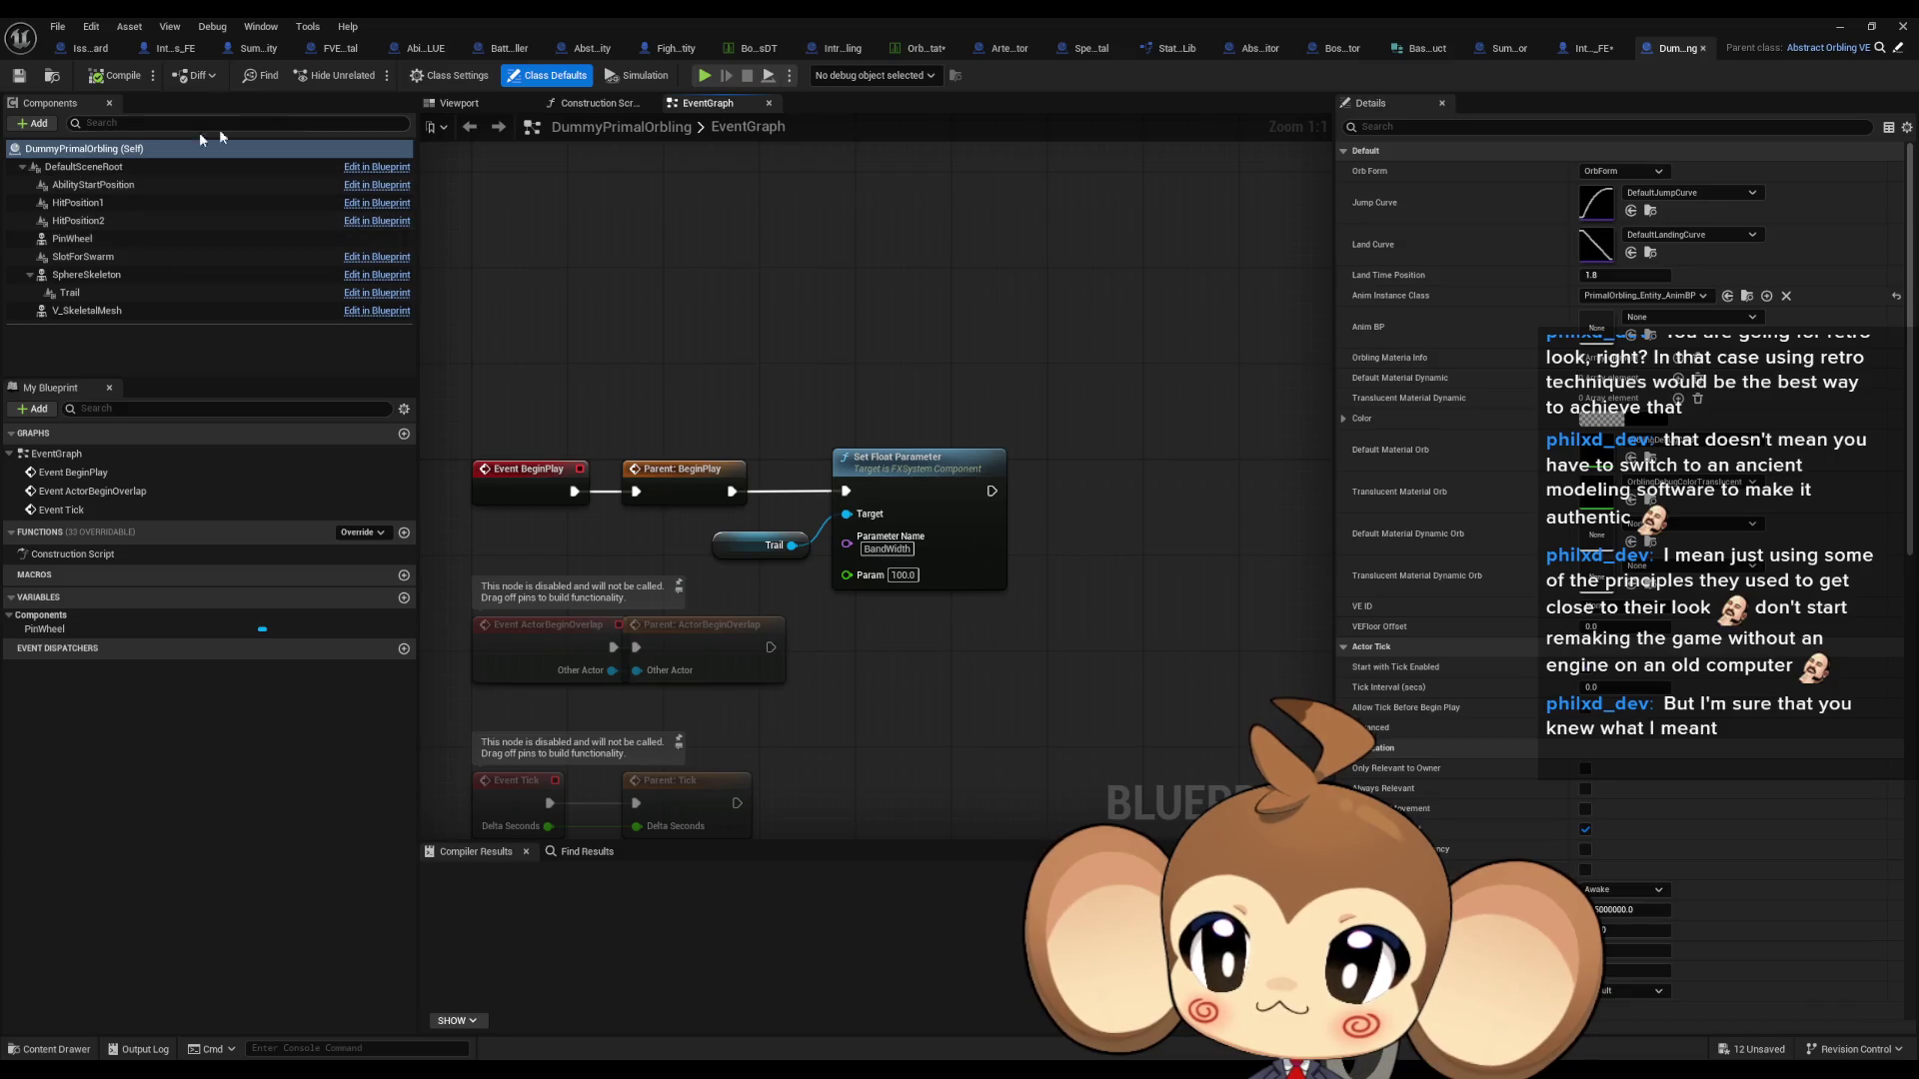
- Add a StaticMesh component under HitPosition2 using the SummonShield mesh
click(470, 104)
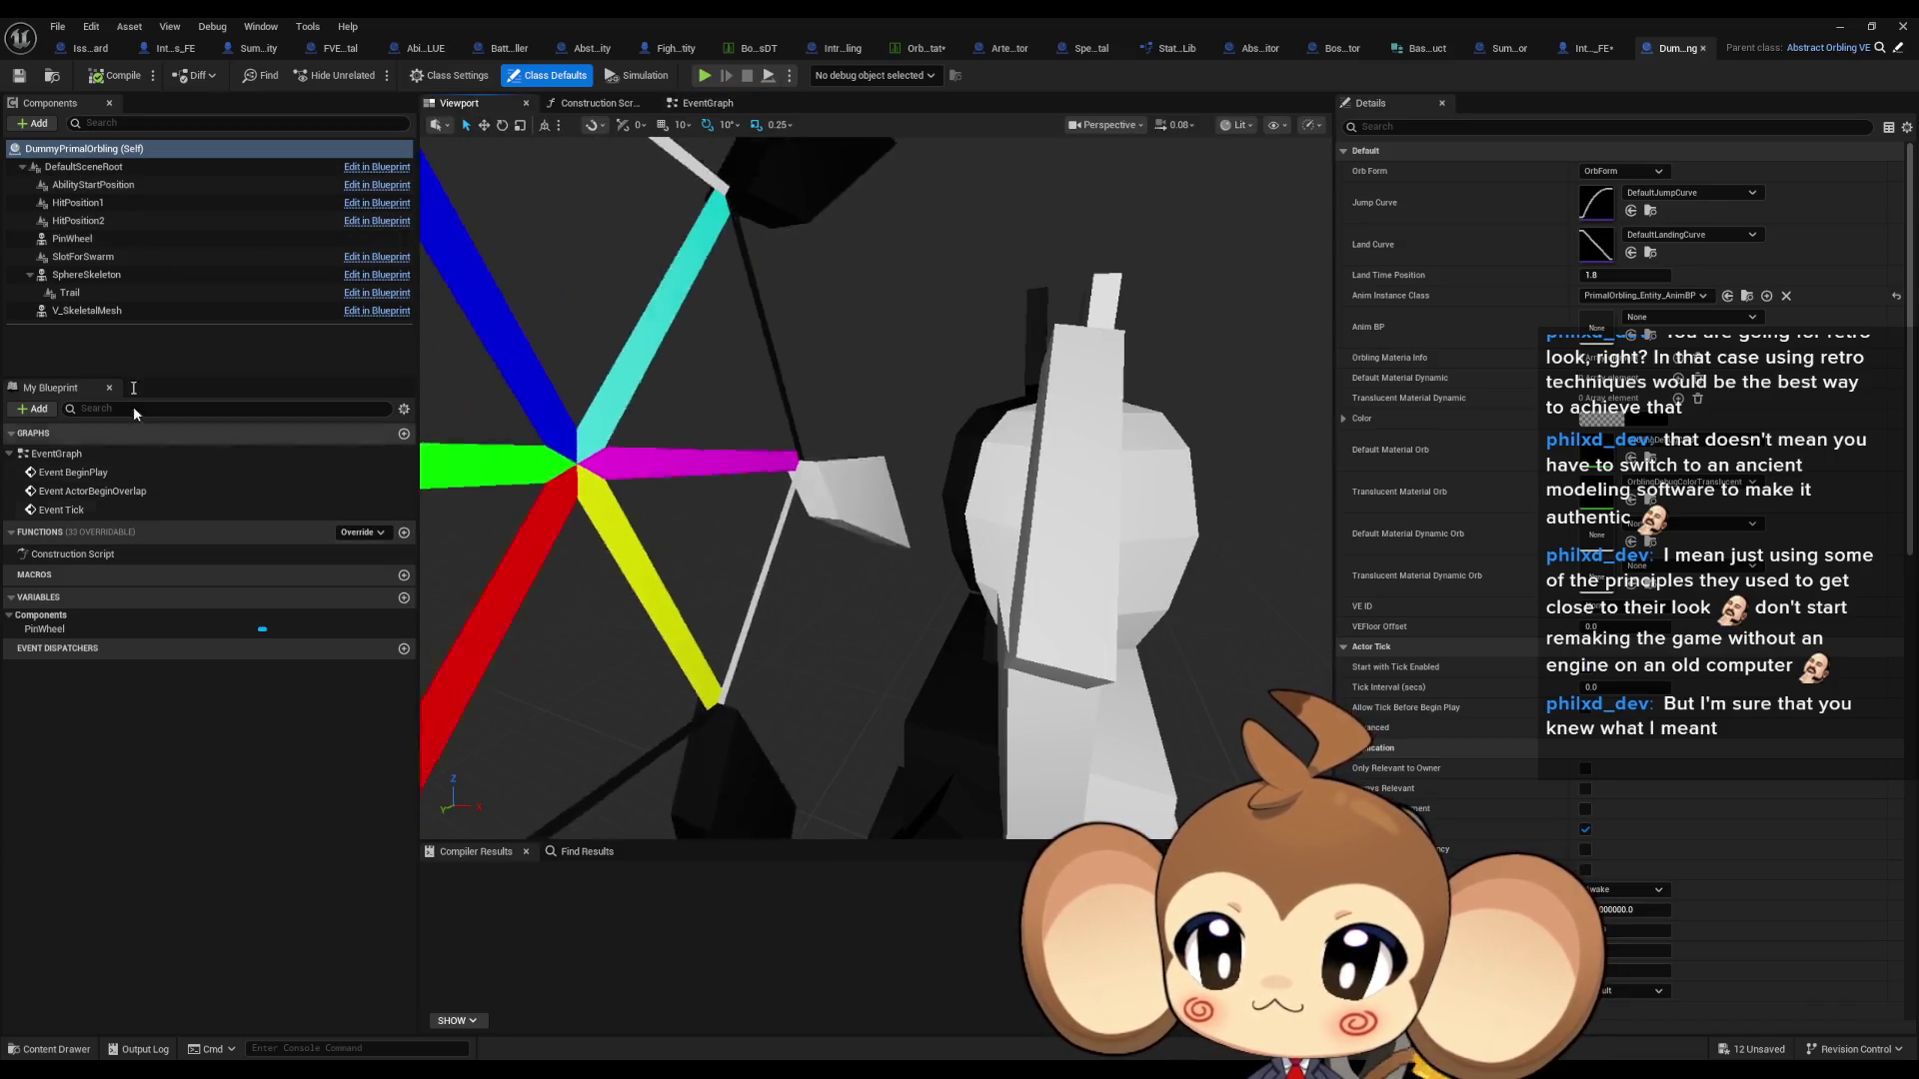
click(77, 219)
scroll(879, 582, down, 5)
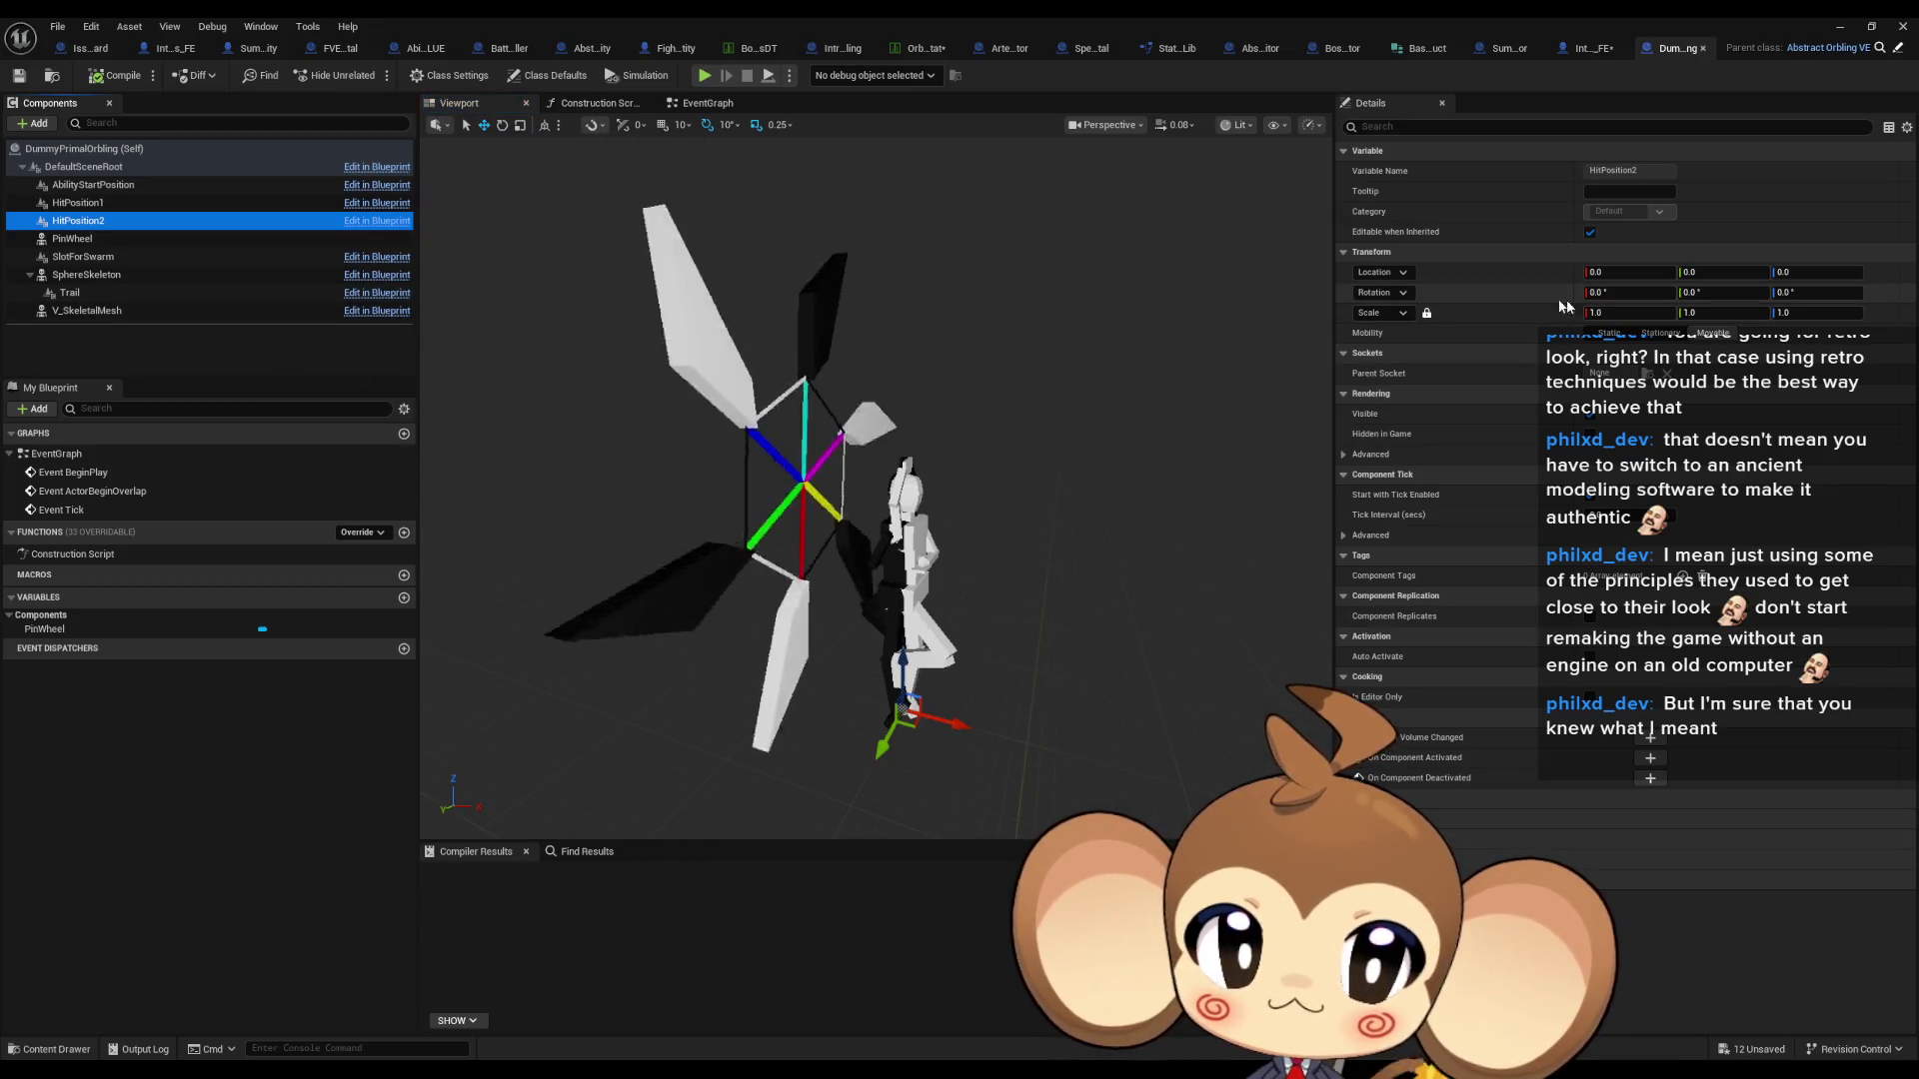
click(31, 125)
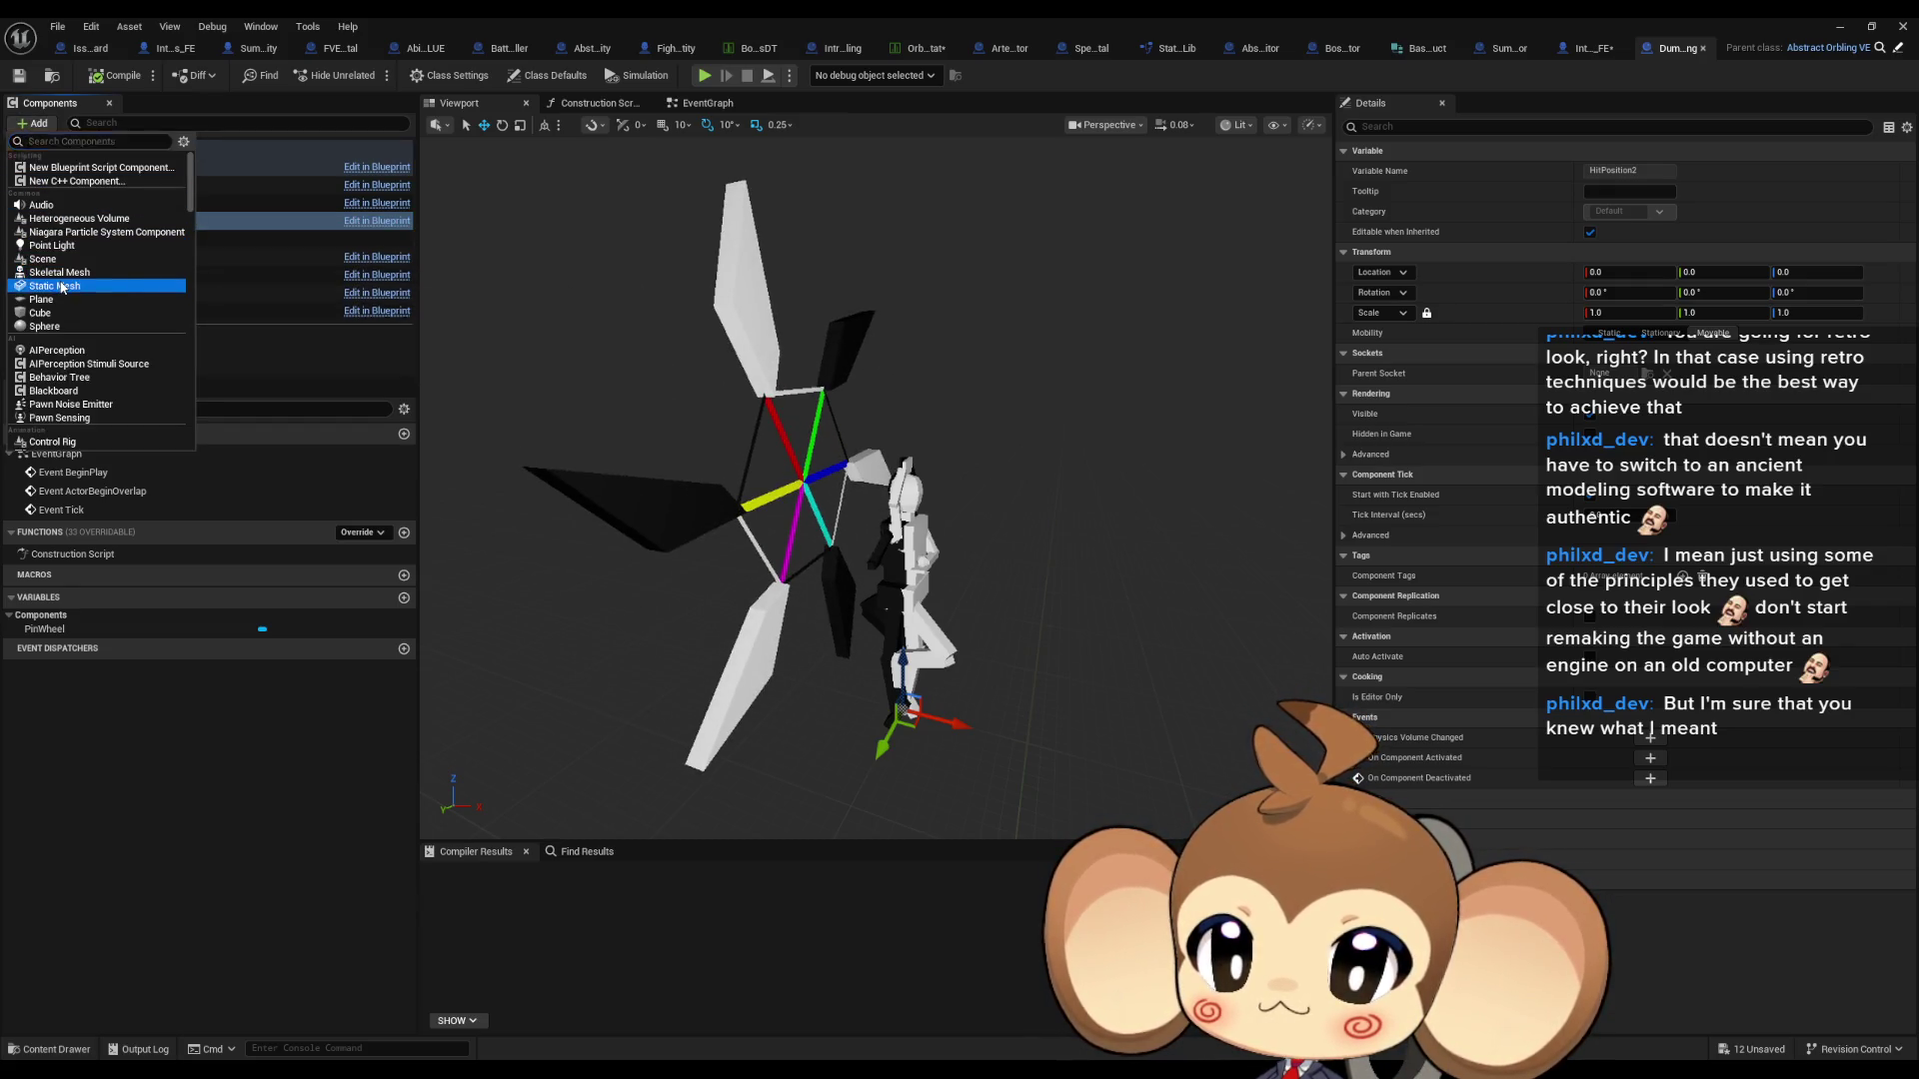
click(55, 285)
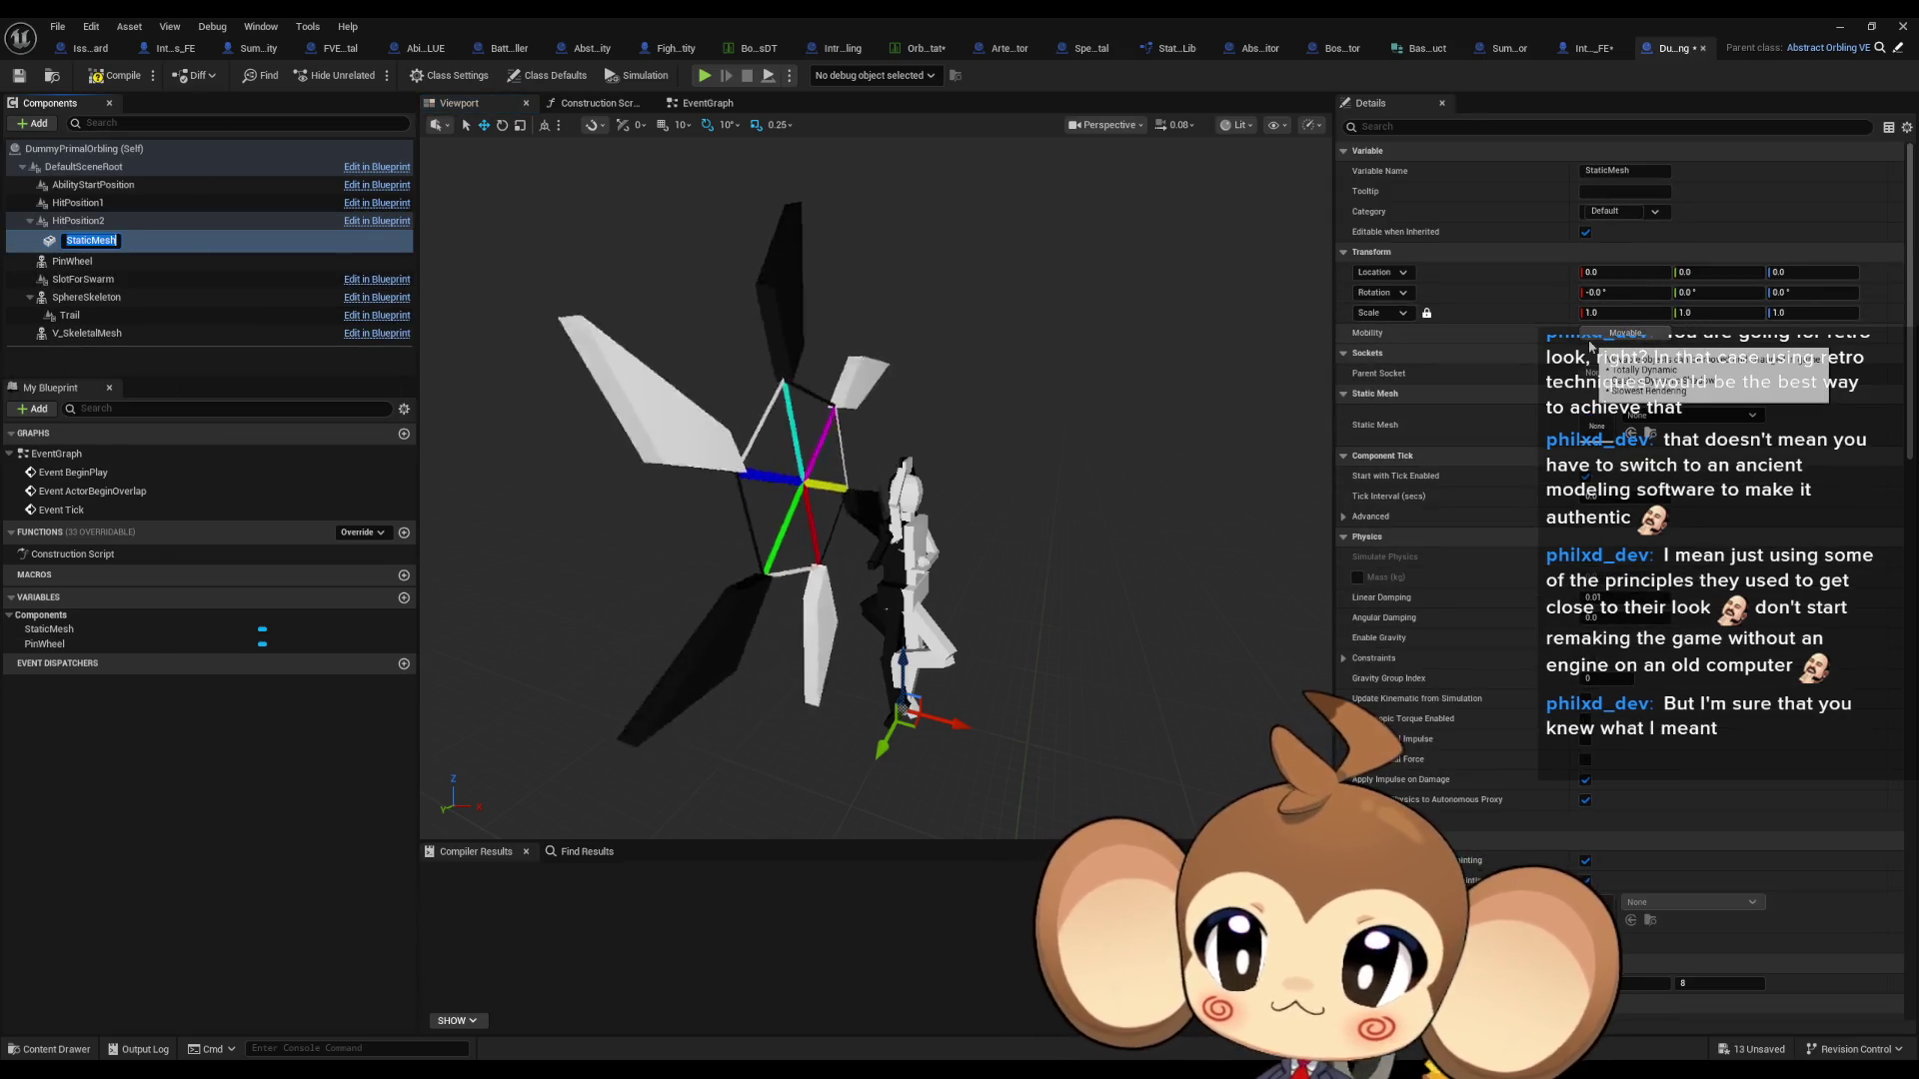
scroll(1664, 813, down, 3)
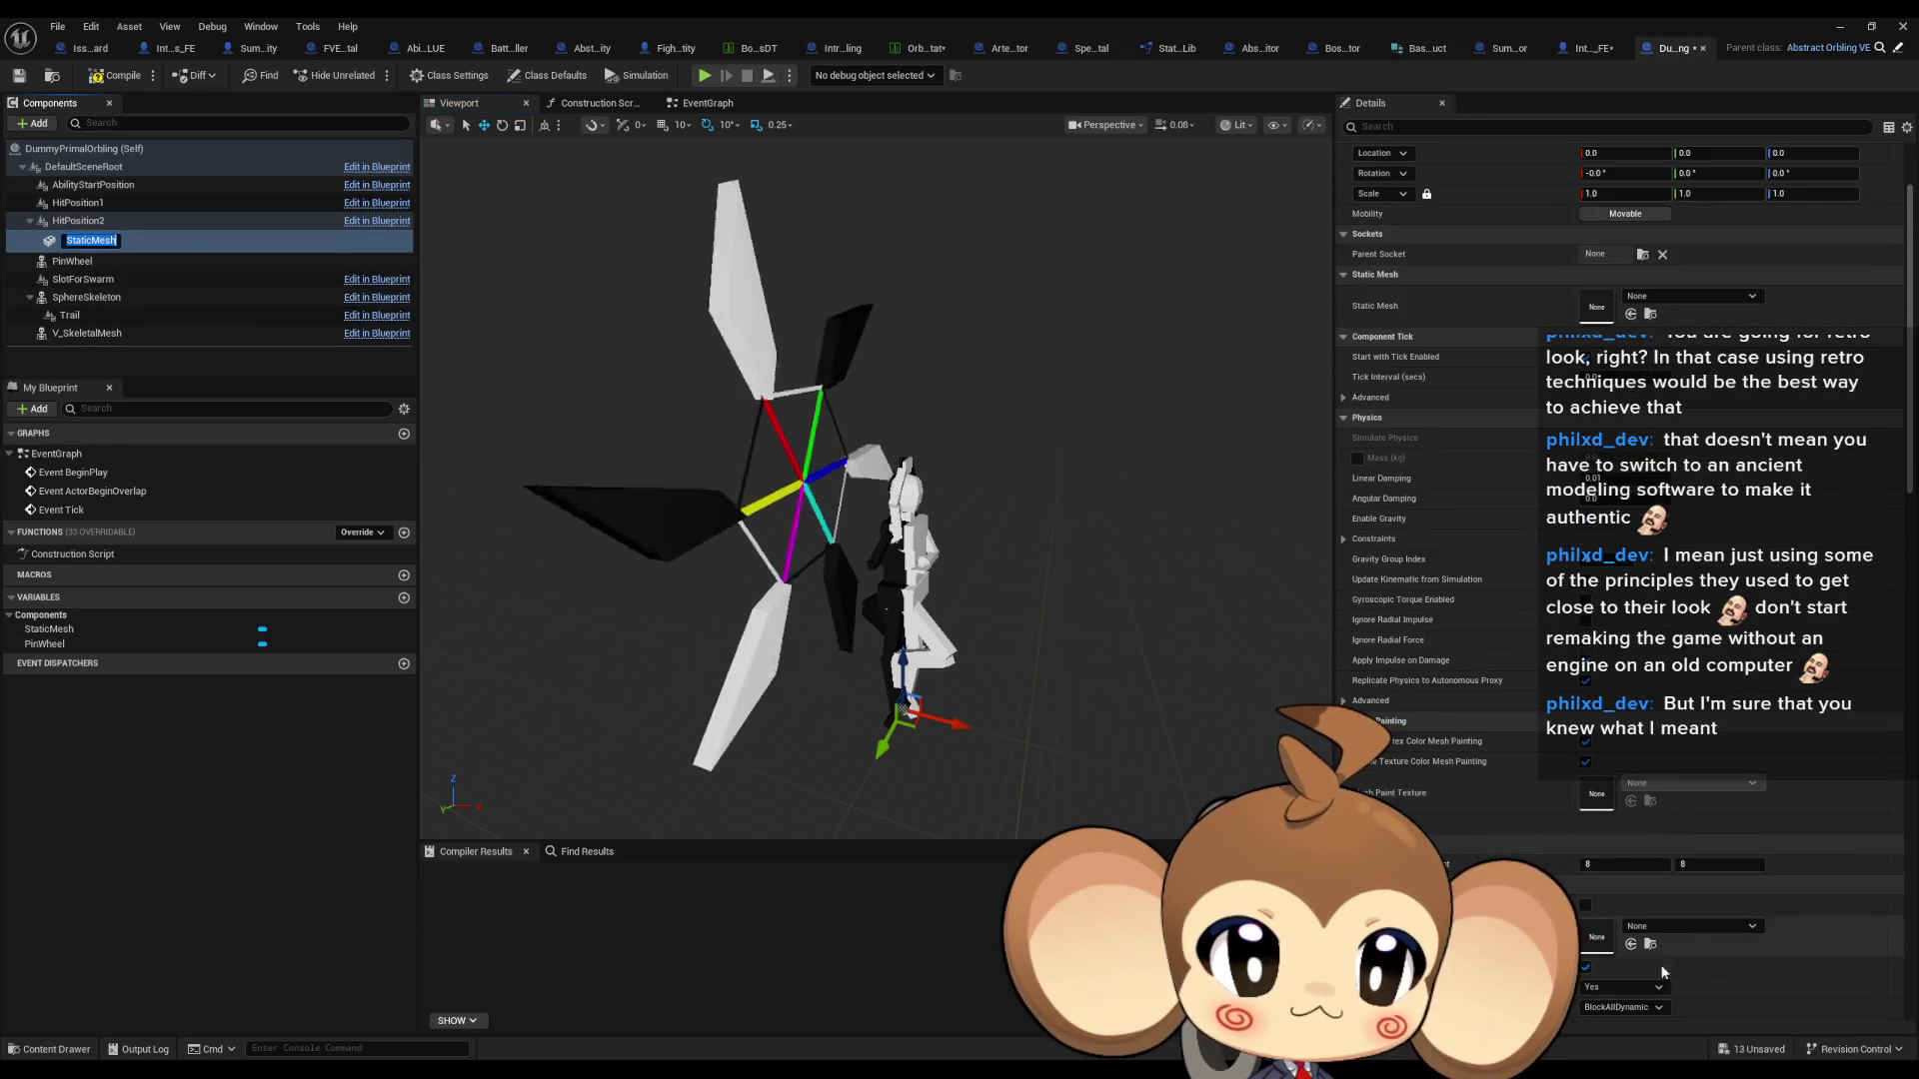
click(1670, 922)
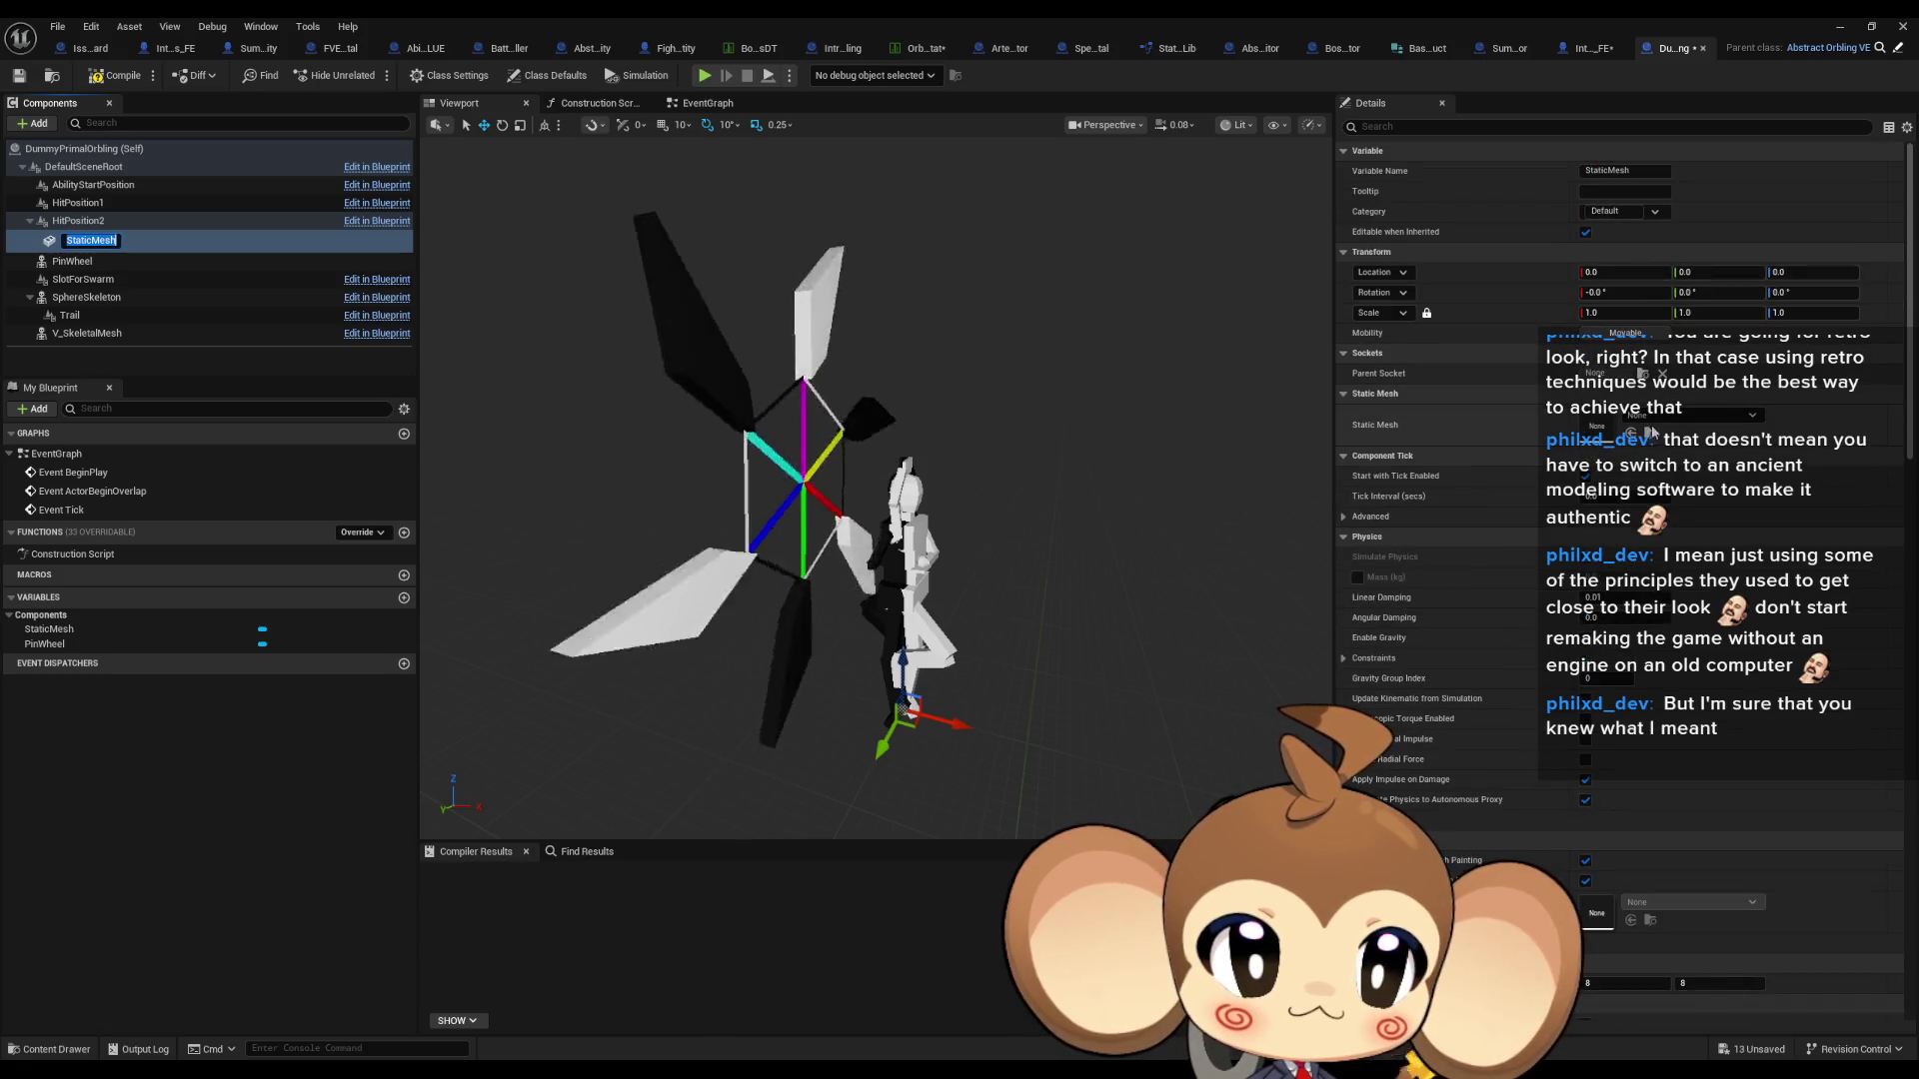
click(1665, 415)
text(sum)
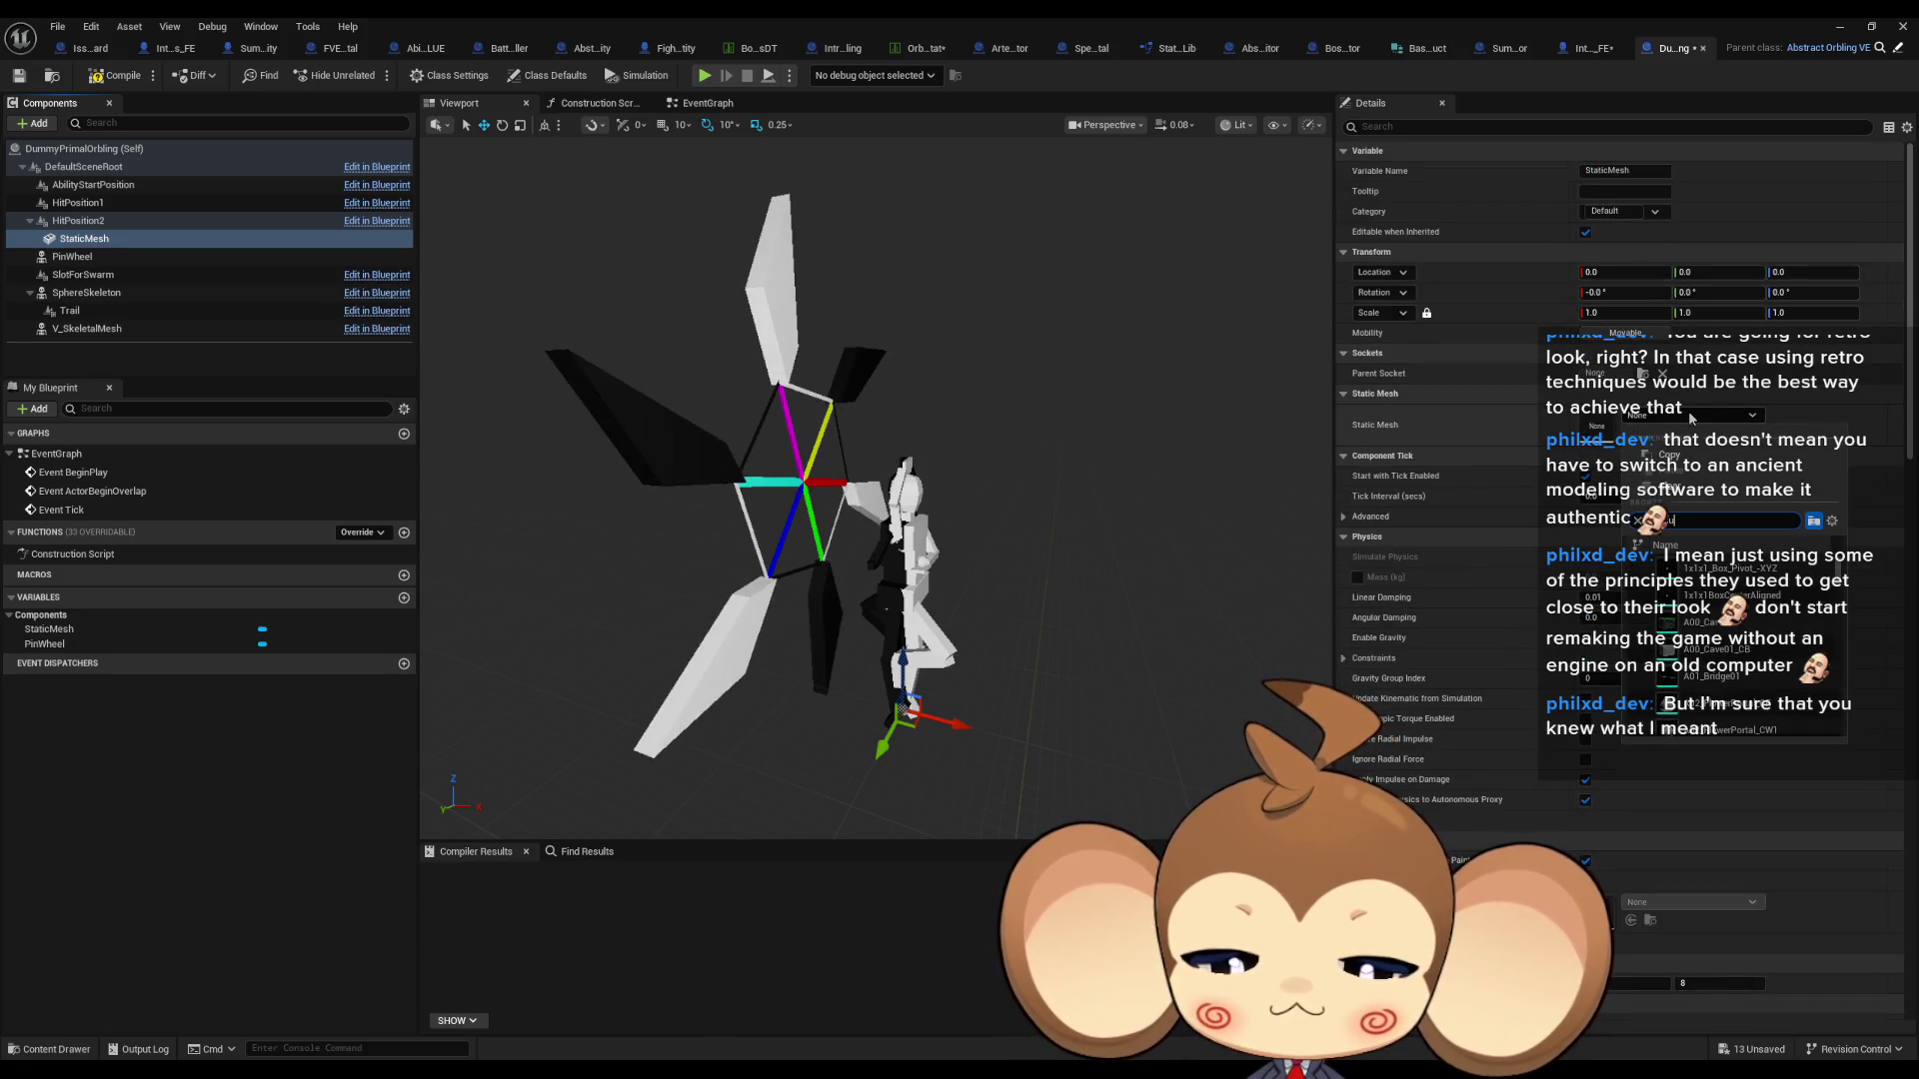
key(Return)
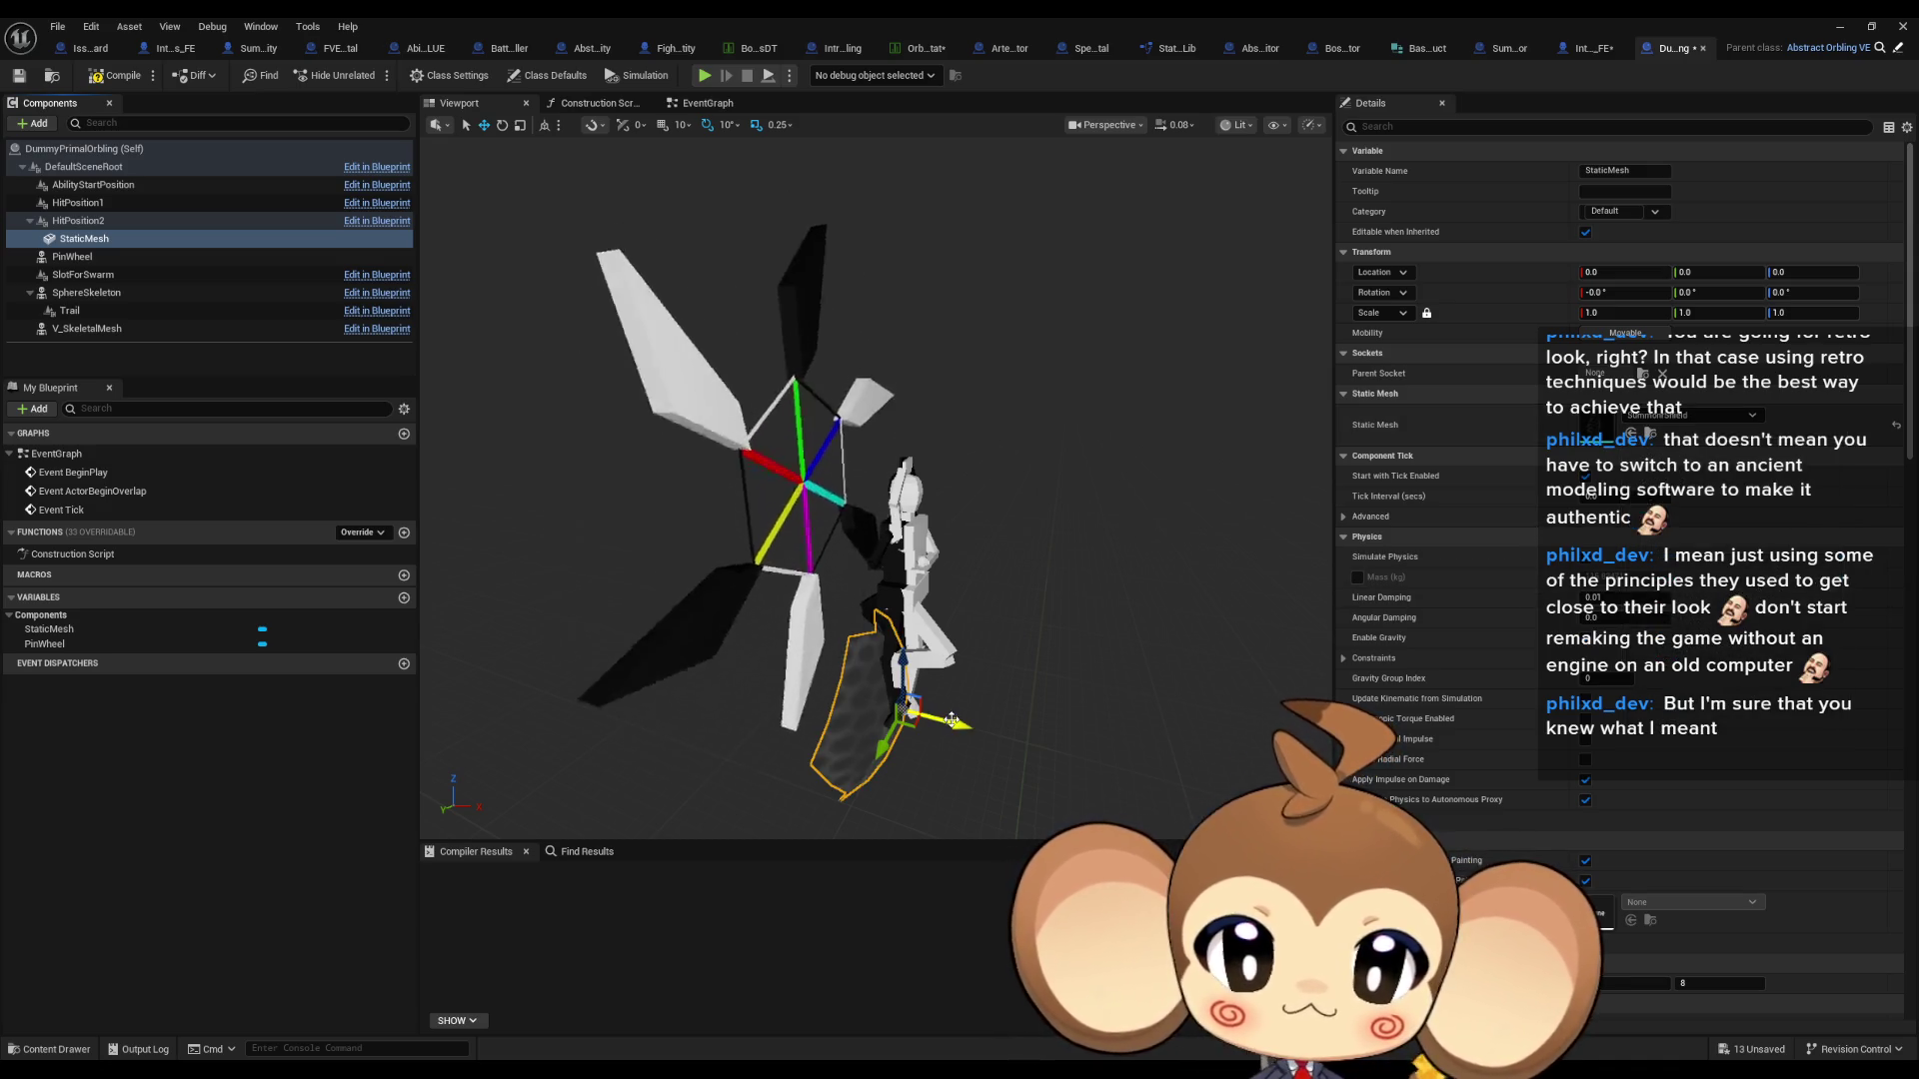
- Move the shield forward along X, lower it, and scale it uniformly to 2
mouse_move(950, 721)
mouse_down()
mouse_move(1140, 752)
mouse_move(1089, 617)
mouse_move(1123, 545)
mouse_up()
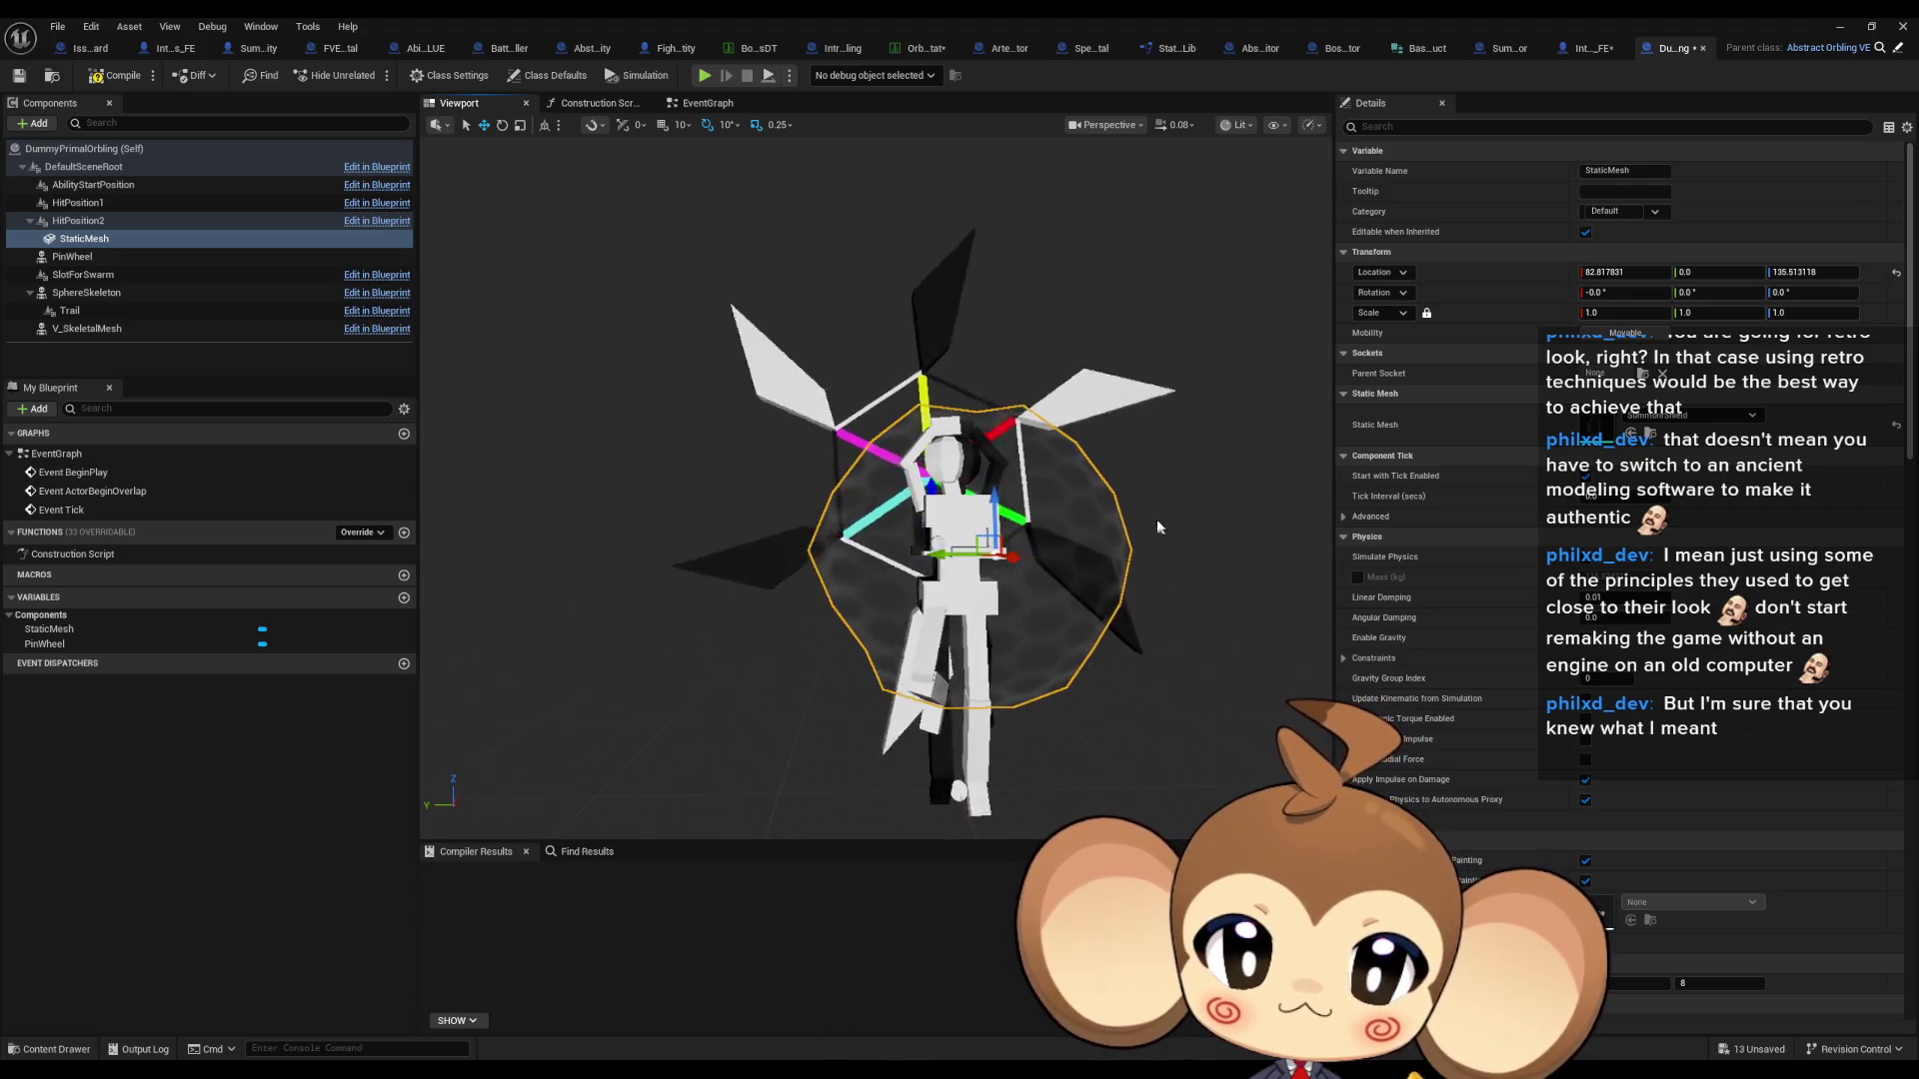
mouse_move(992, 492)
mouse_down()
mouse_move(978, 545)
mouse_move(1139, 557)
mouse_up()
click(1624, 312)
text(2)
key(Return)
- Lower the shield along Z, rescale it to 1.5 and move it closer to the character
drag(1110, 474, 1049, 485)
mouse_move(869, 479)
mouse_down()
mouse_move(1050, 495)
mouse_move(947, 598)
mouse_move(956, 490)
mouse_move(1018, 338)
mouse_move(944, 383)
mouse_up()
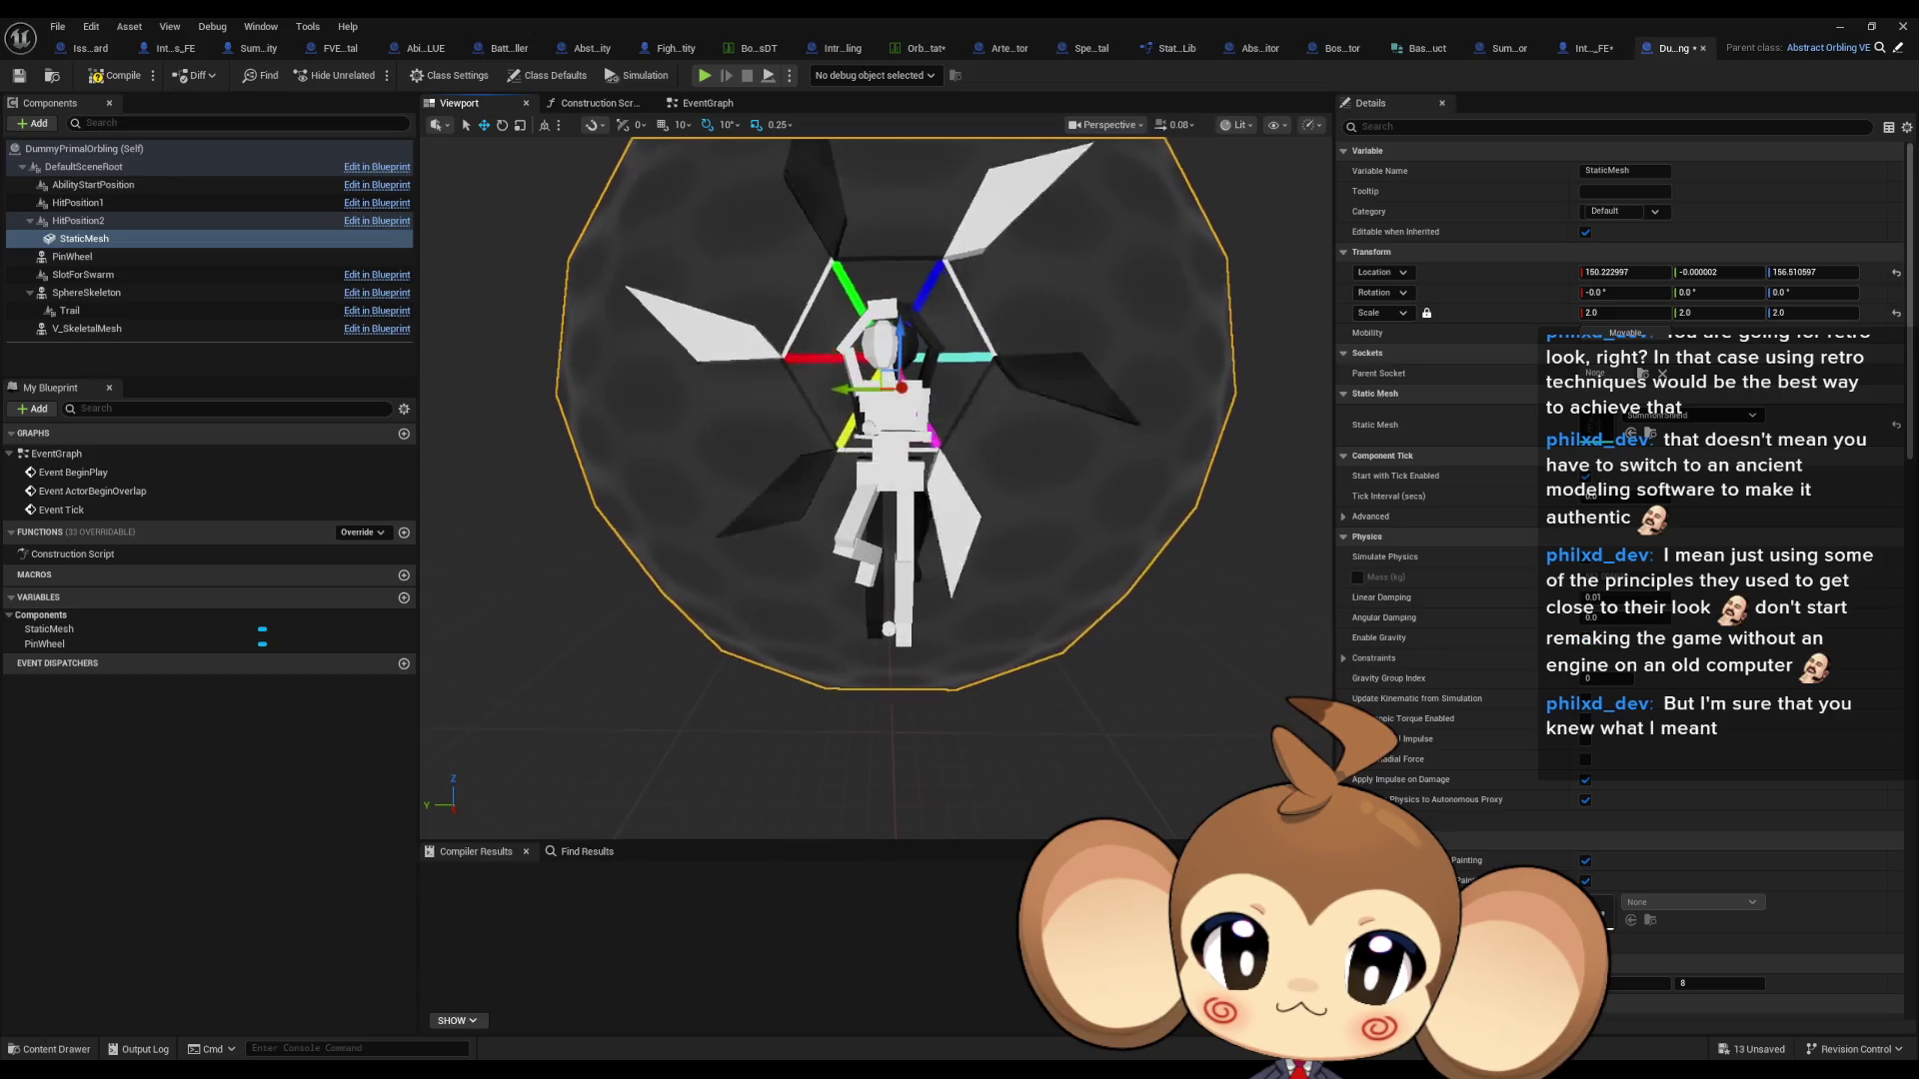
mouse_move(895, 342)
mouse_down()
mouse_move(956, 600)
mouse_move(972, 549)
mouse_up()
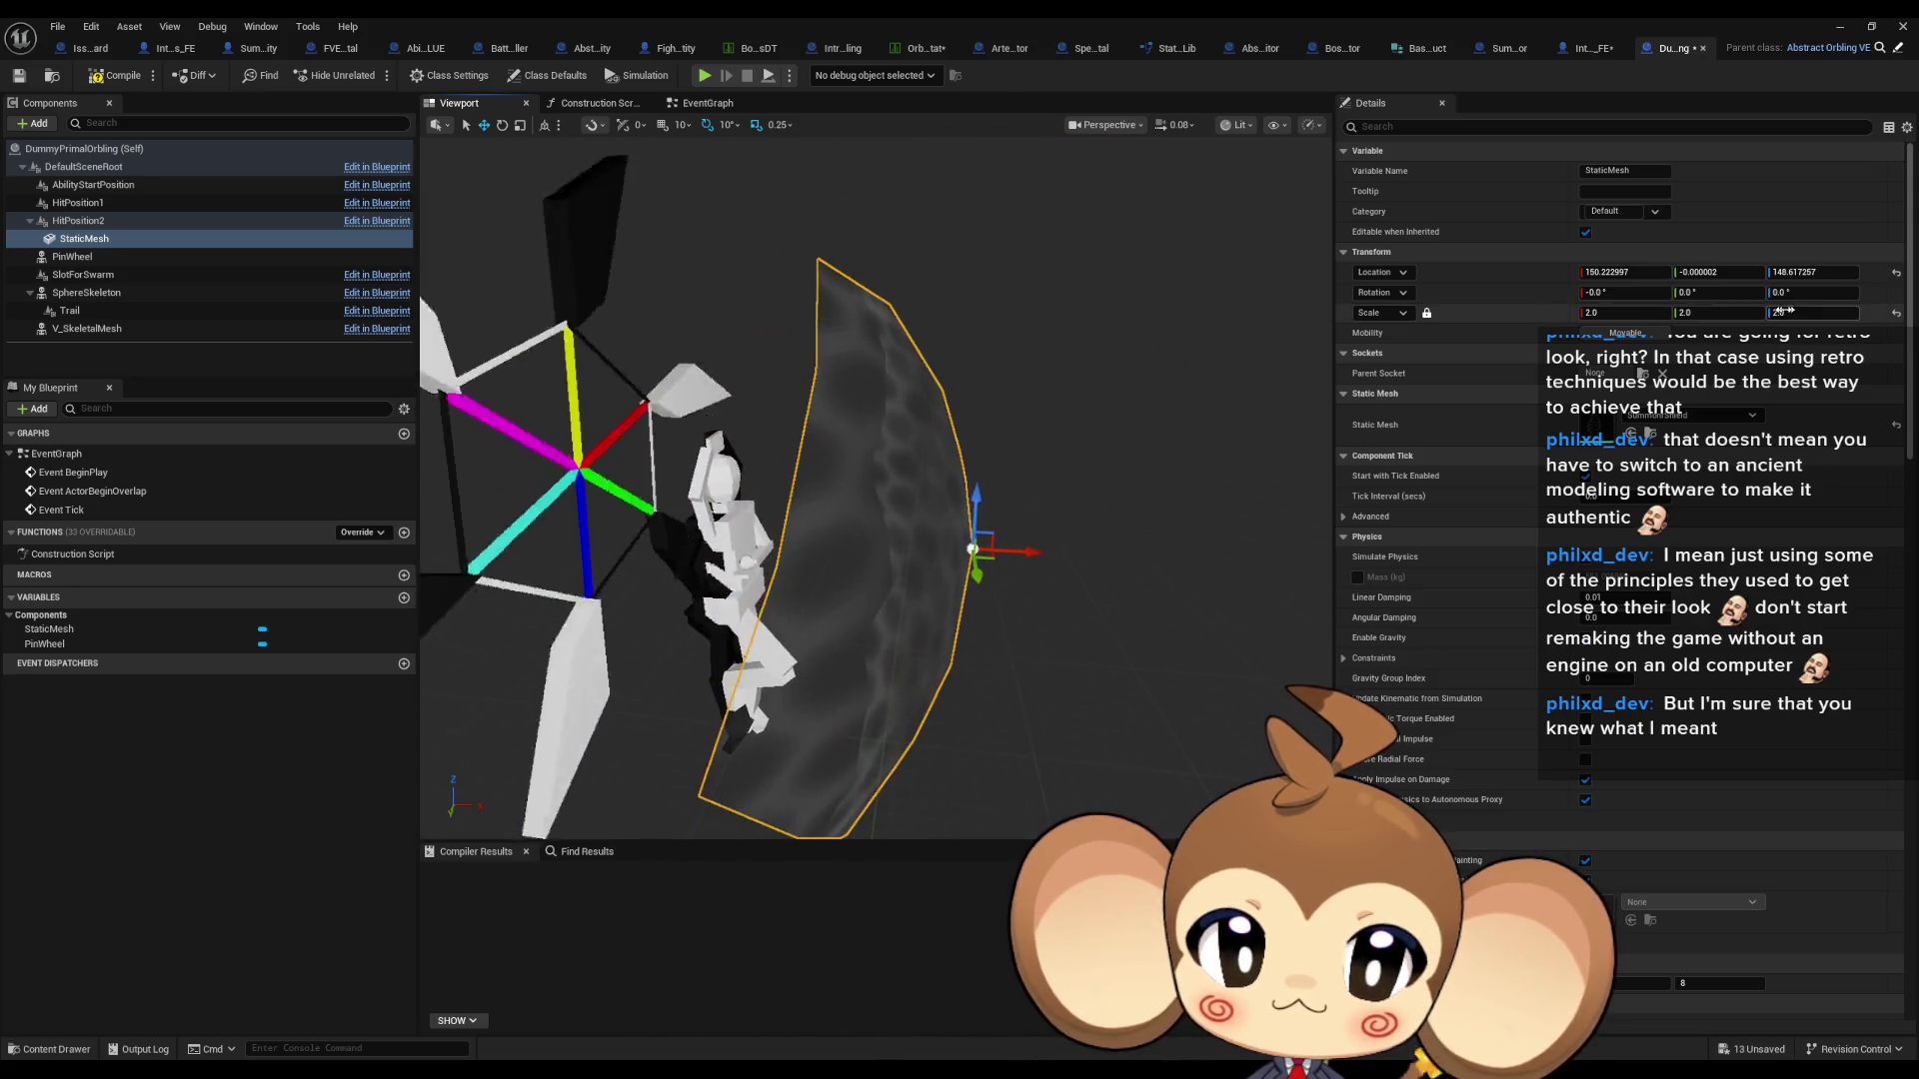
text(1.5)
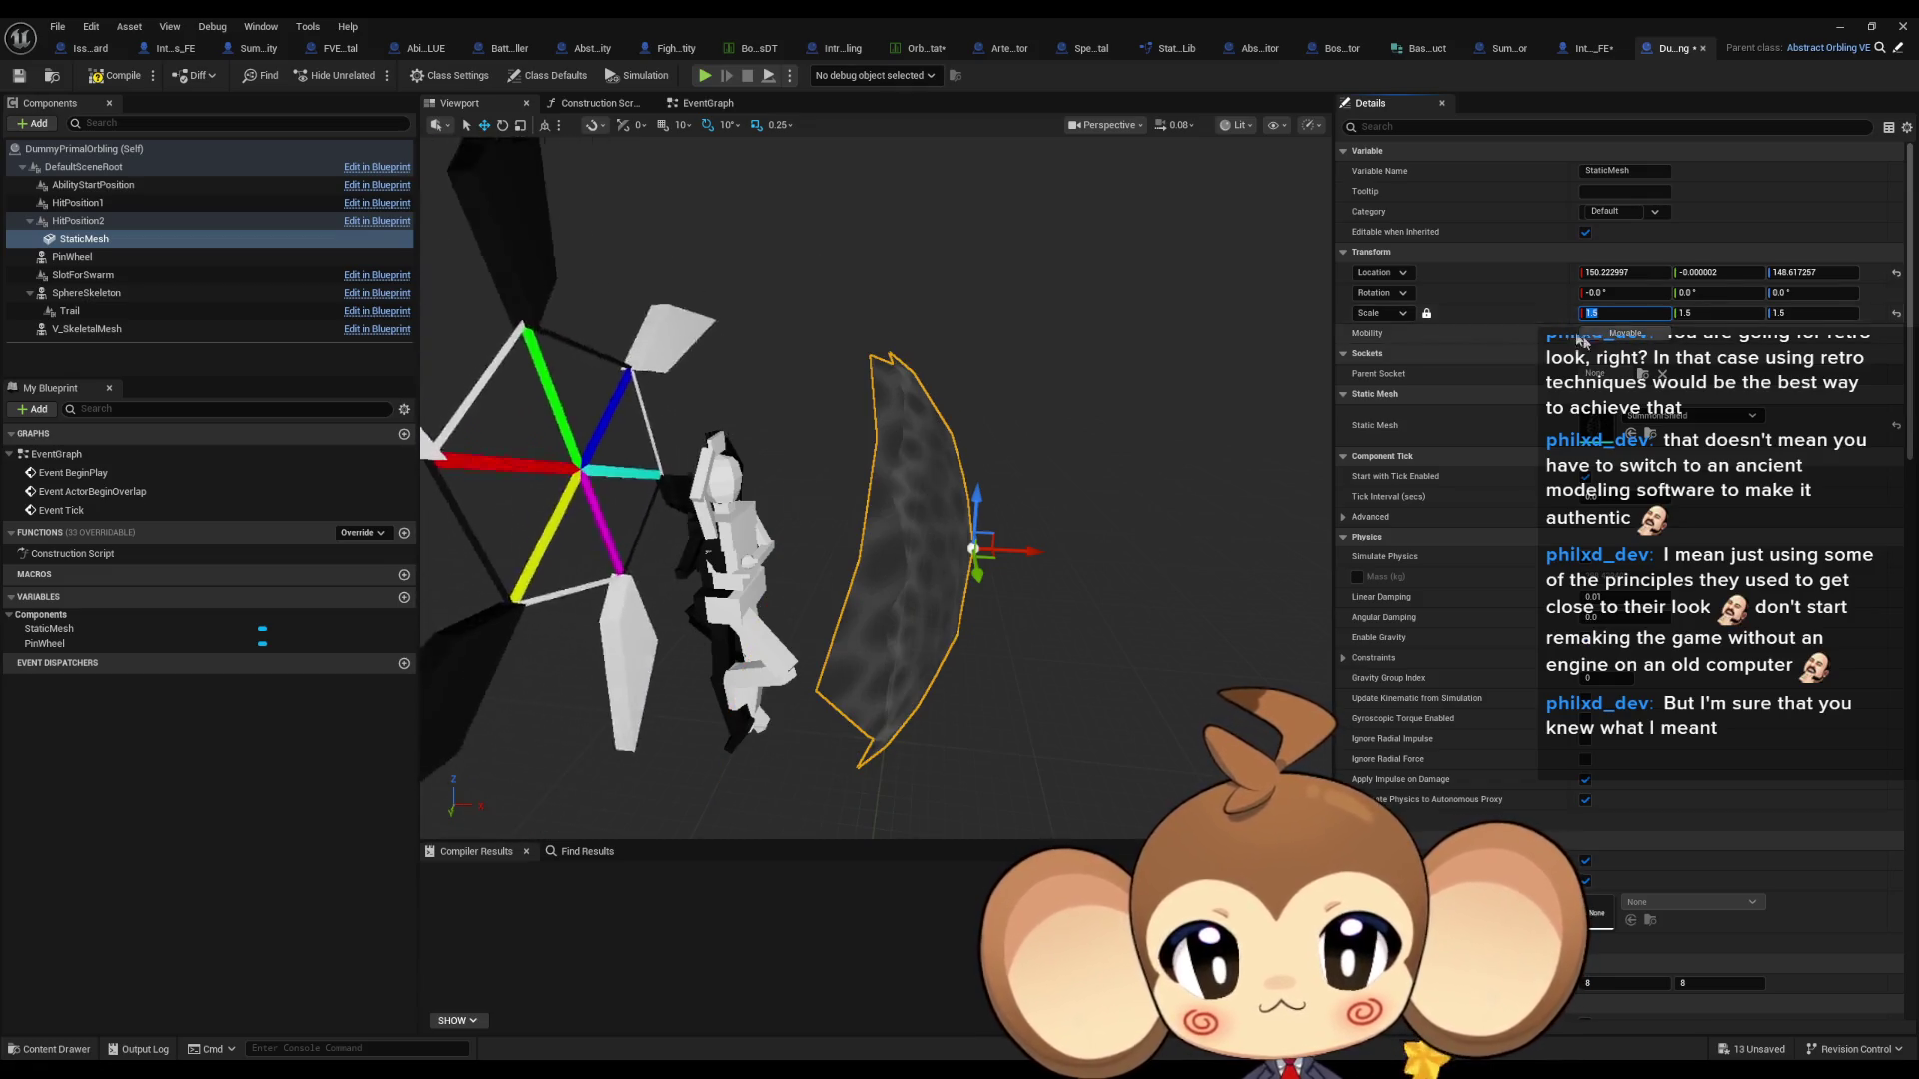
key(Return)
drag(982, 487, 982, 510)
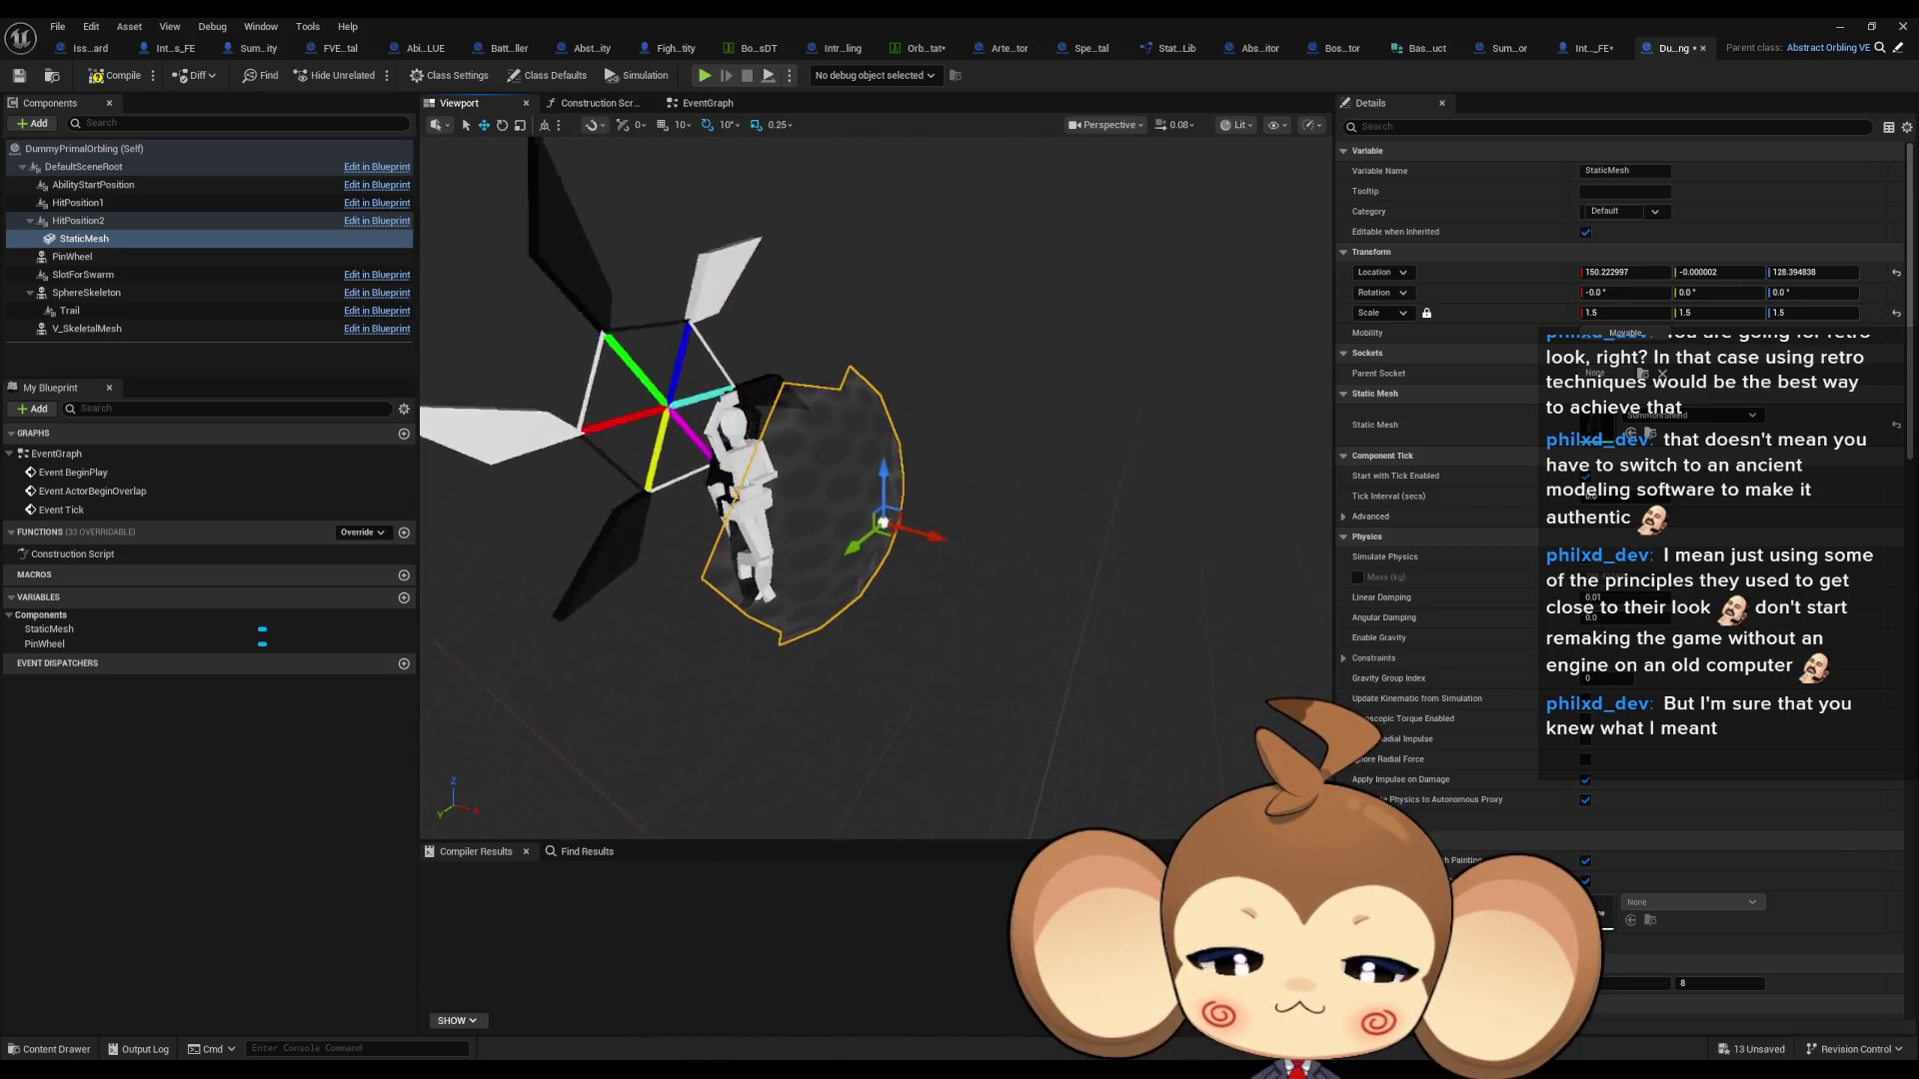
drag(970, 534, 970, 534)
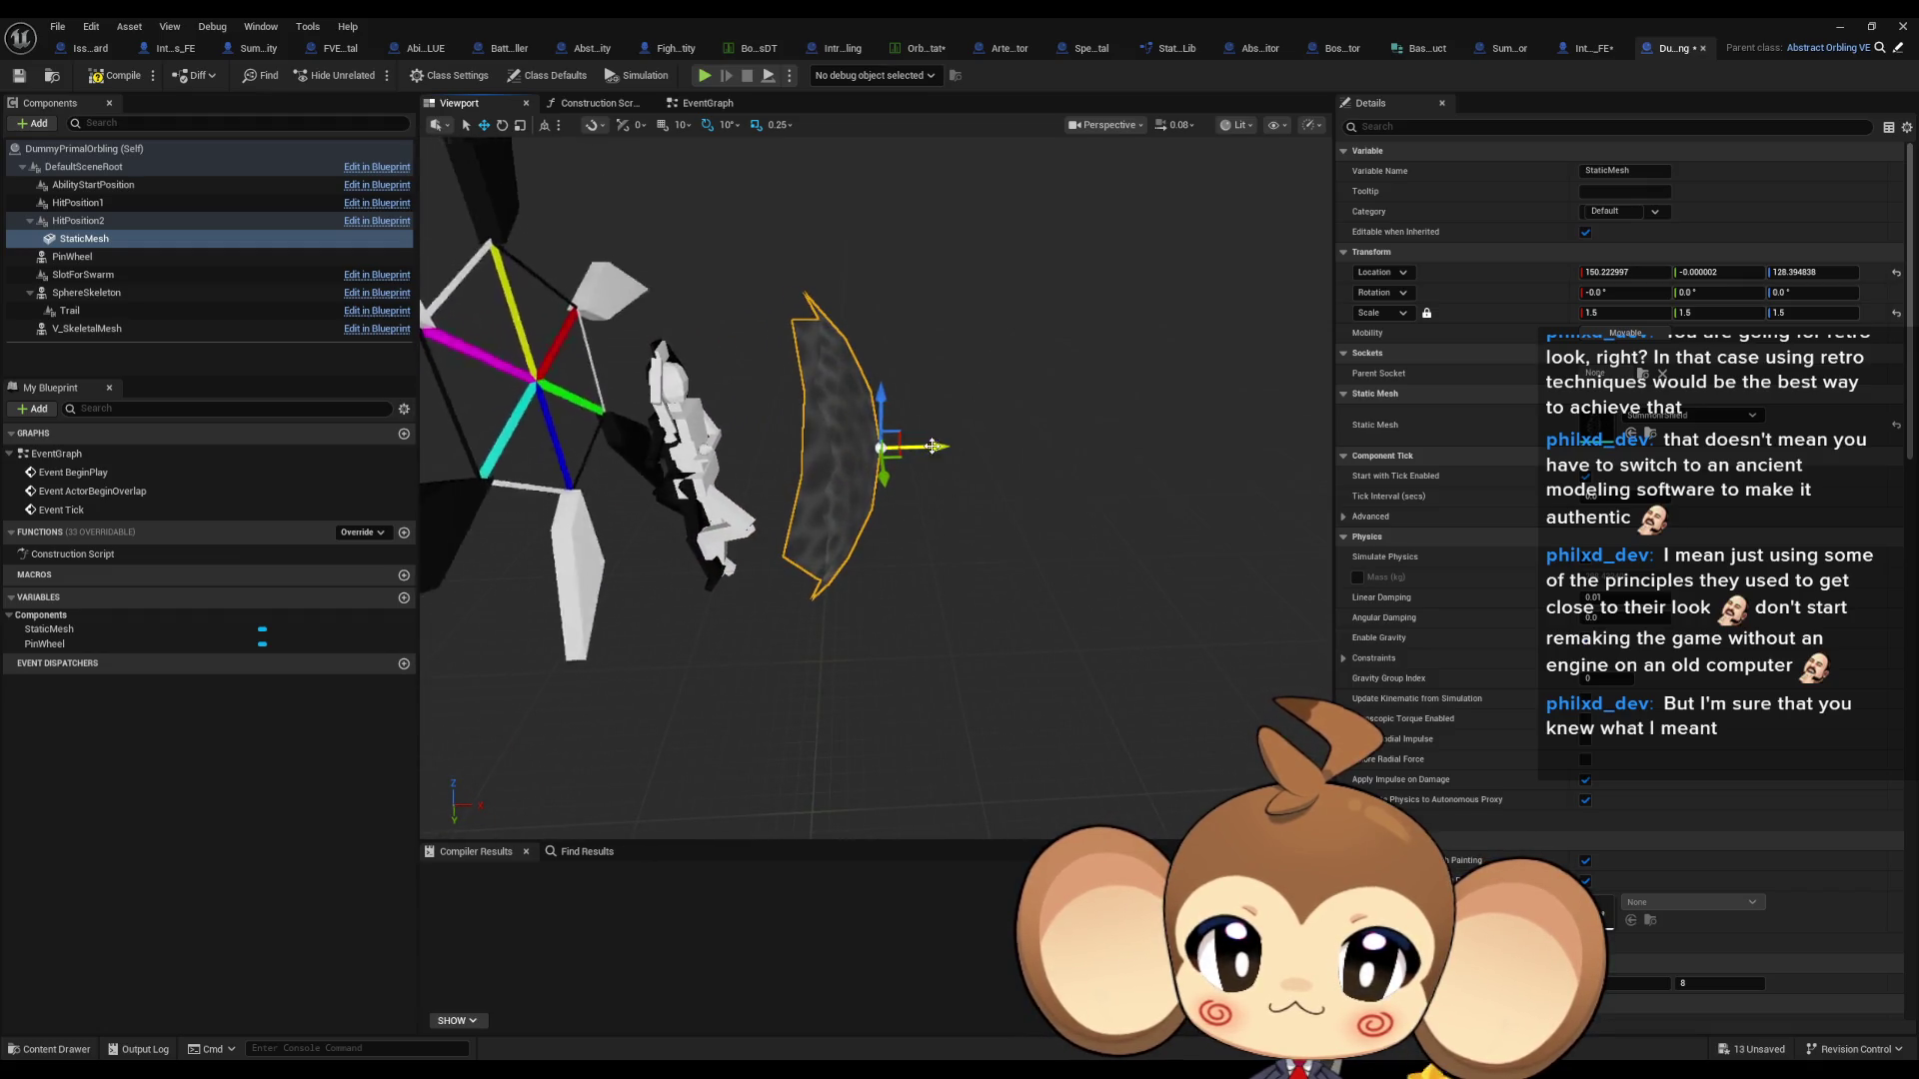
drag(932, 447, 886, 449)
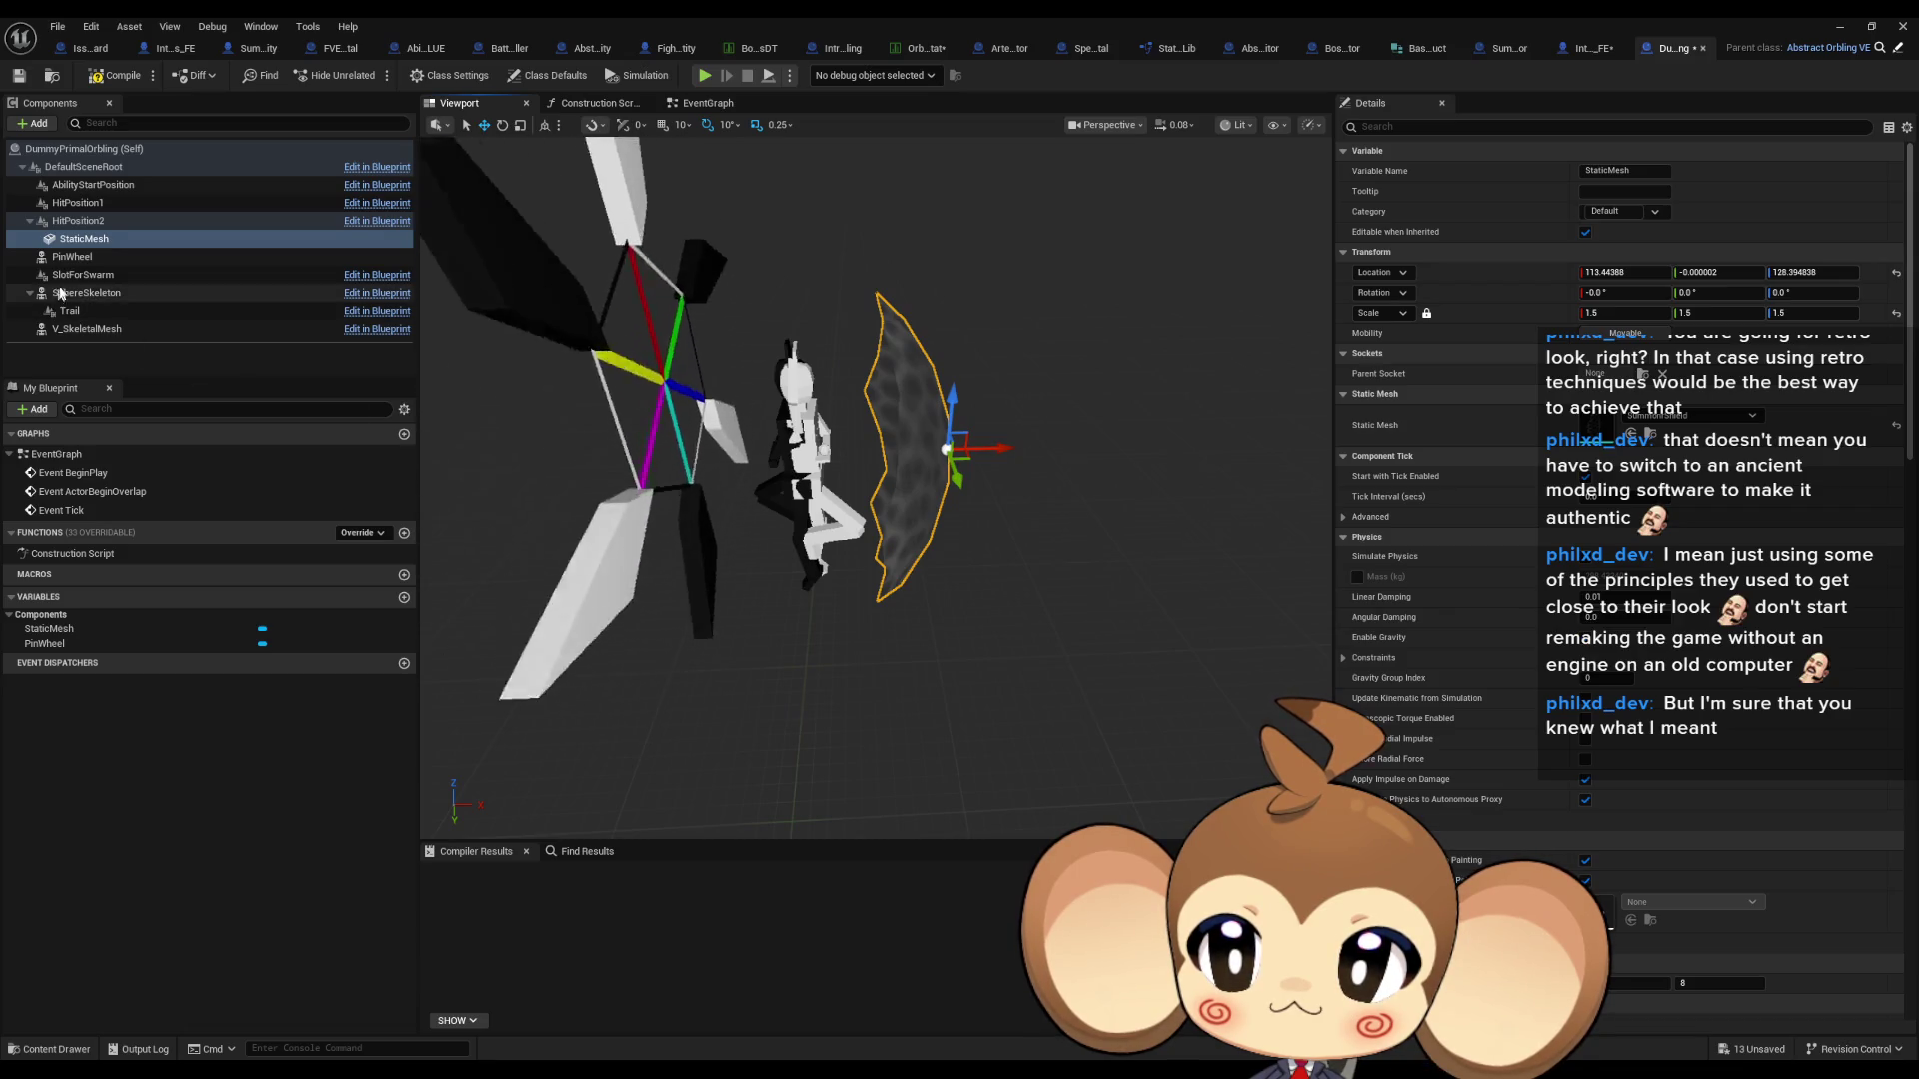
- Delete the shield StaticMesh component from the Components panel
click(99, 240)
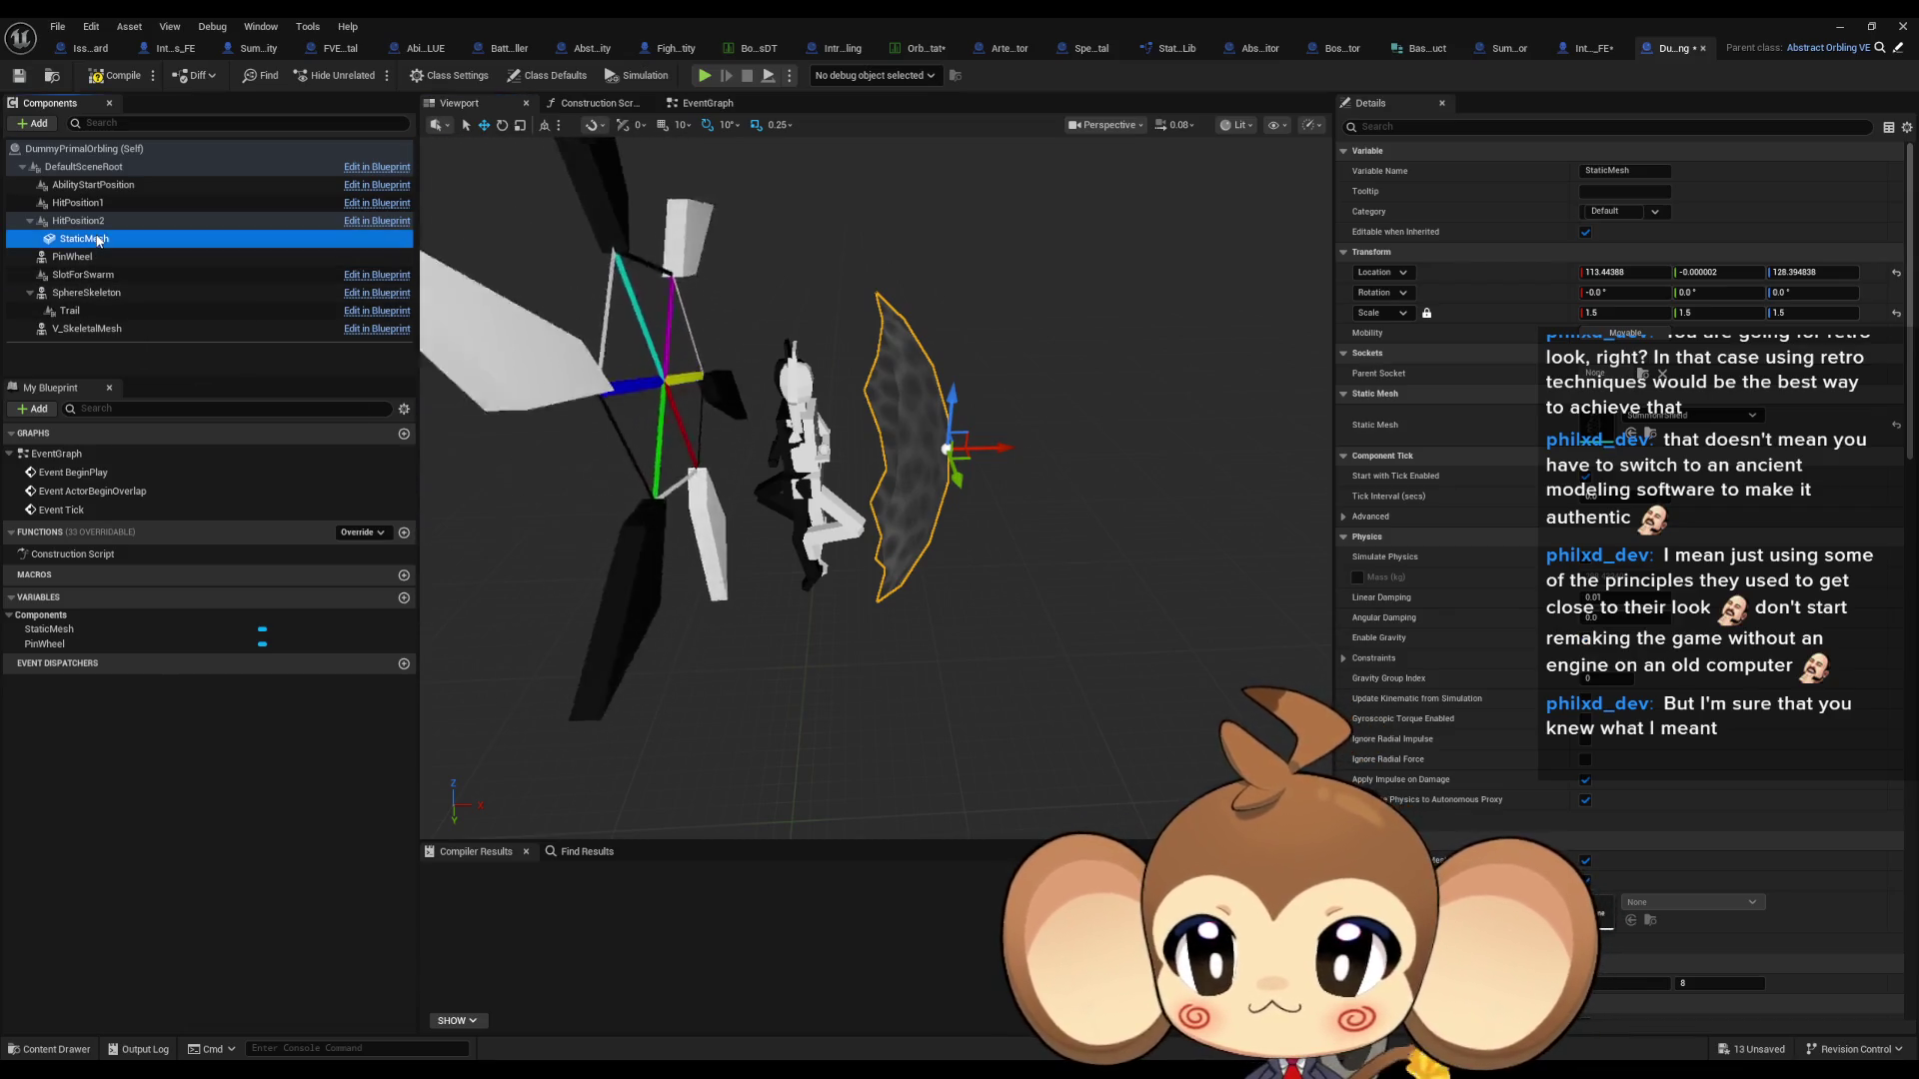
key(Delete)
click(91, 222)
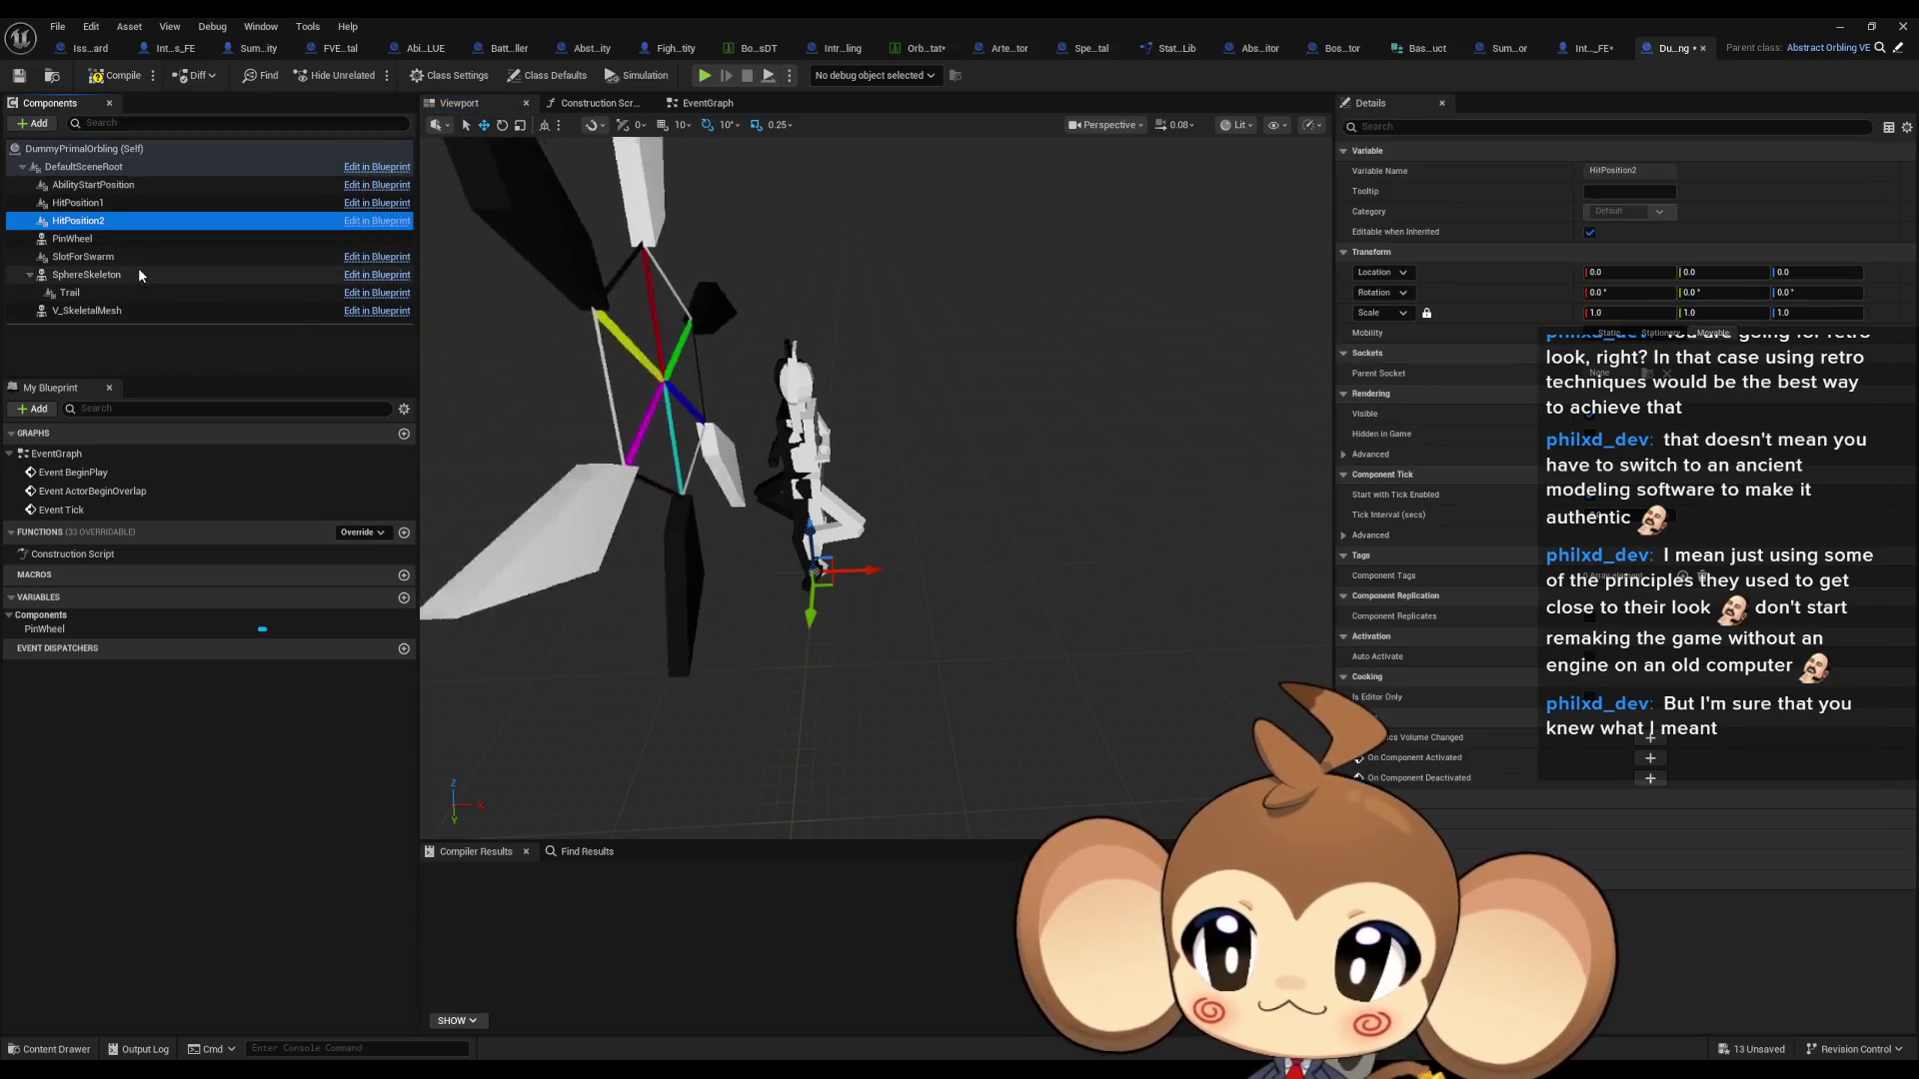
- Add a temporary Static Mesh under HitPosition2 using the SummonerShield mesh
click(38, 124)
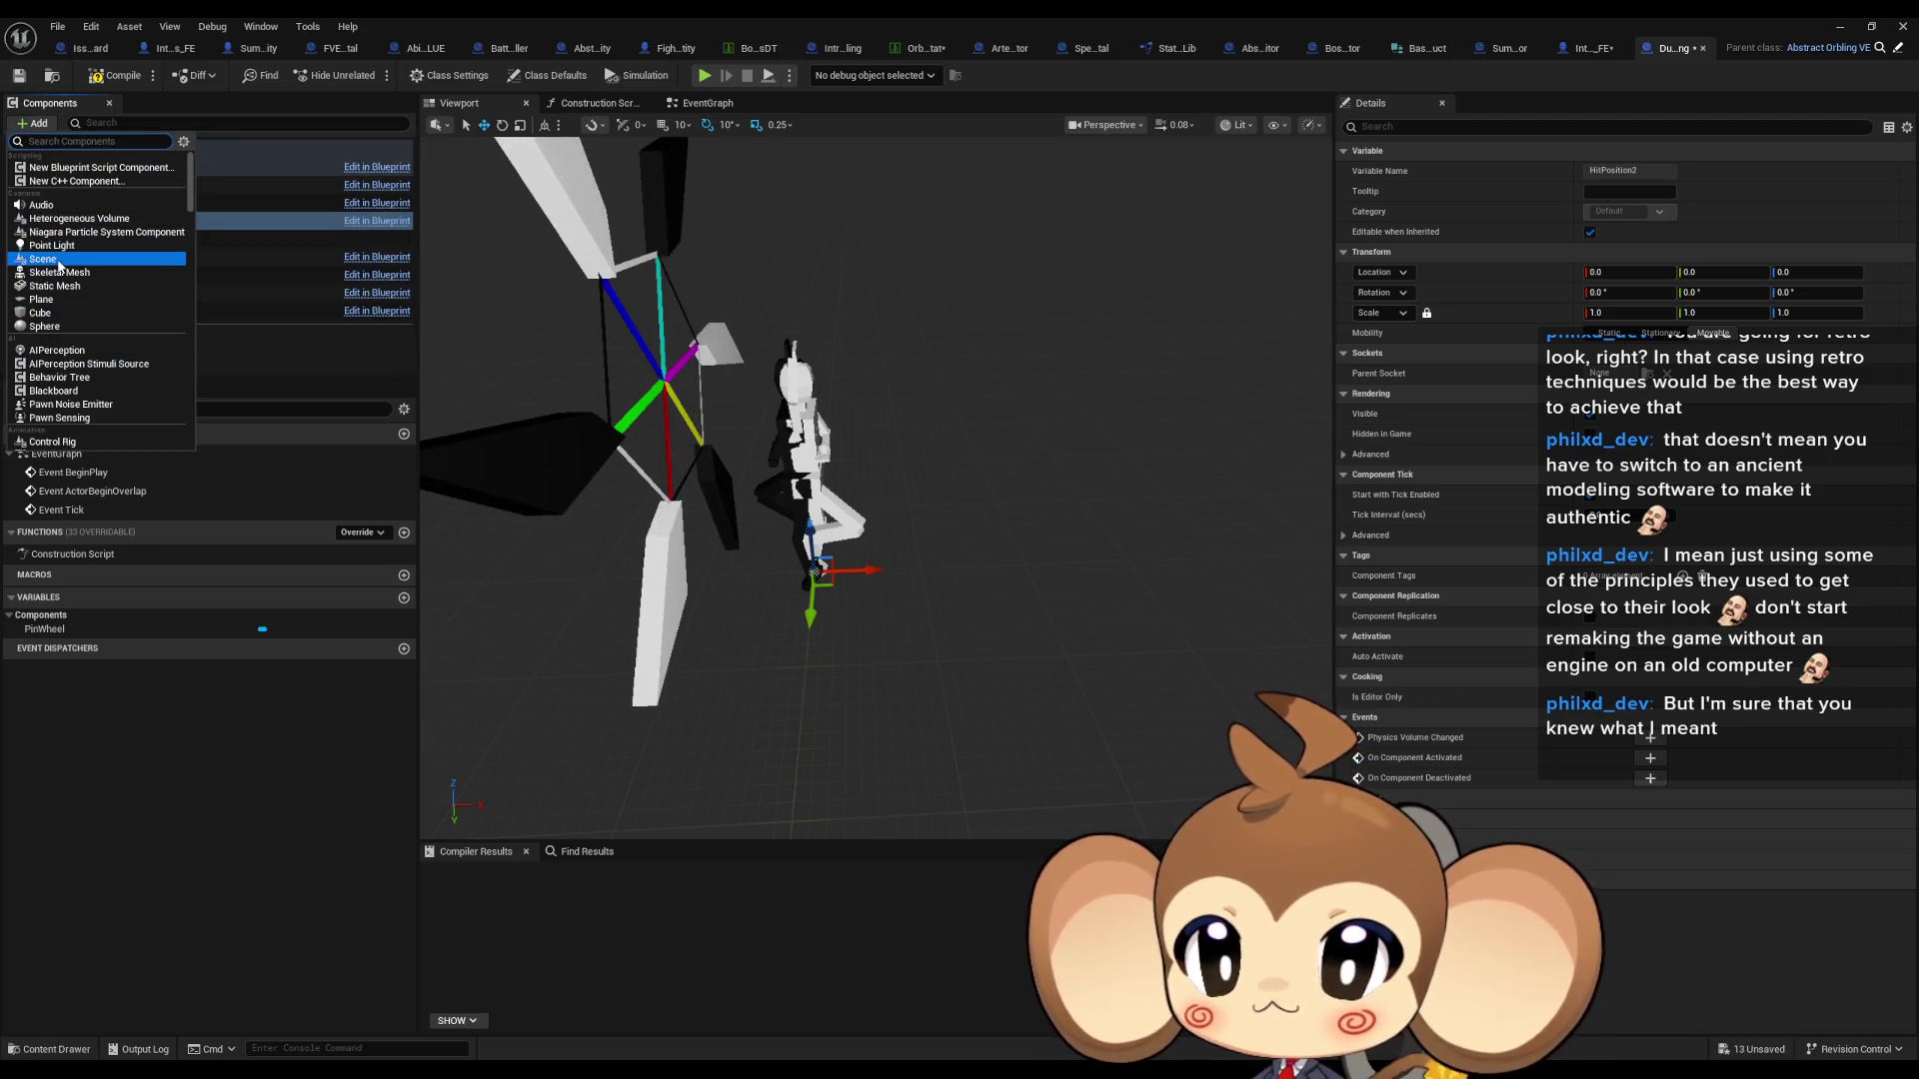
click(57, 286)
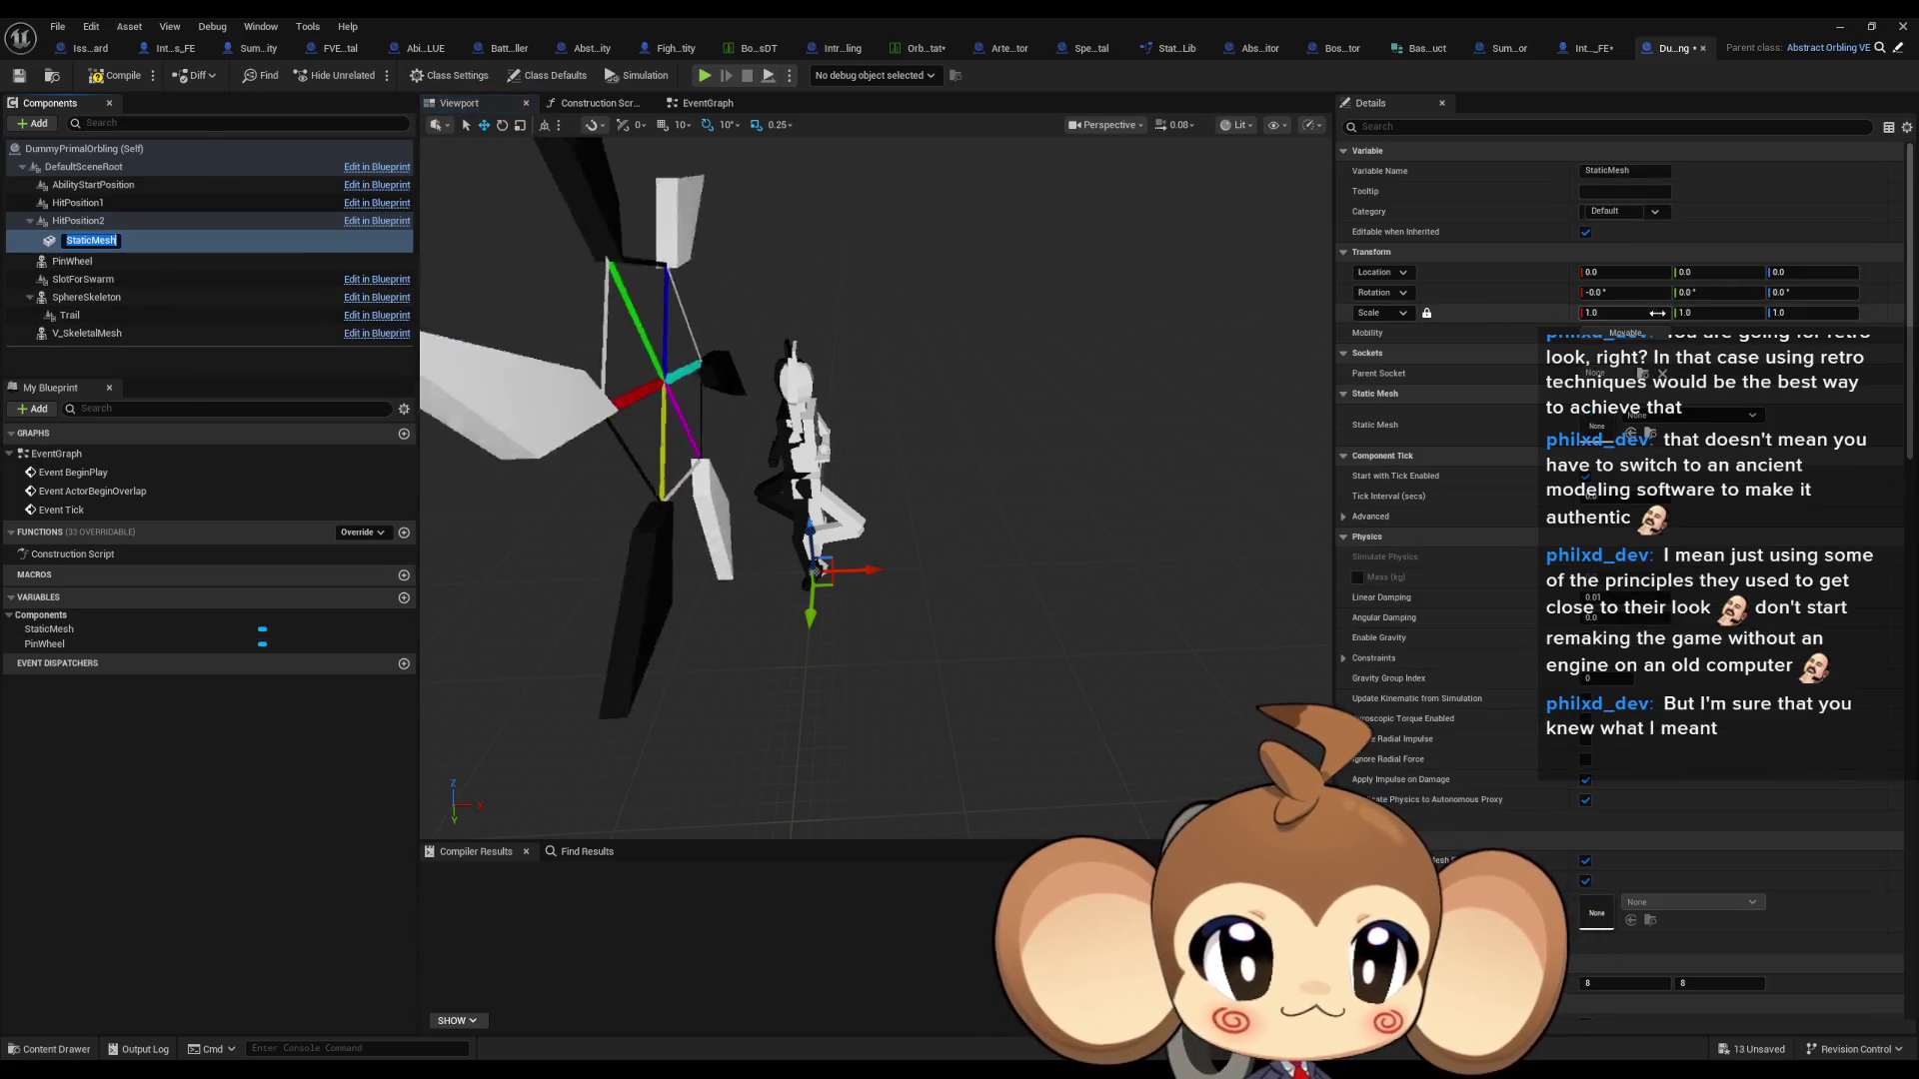
click(1651, 415)
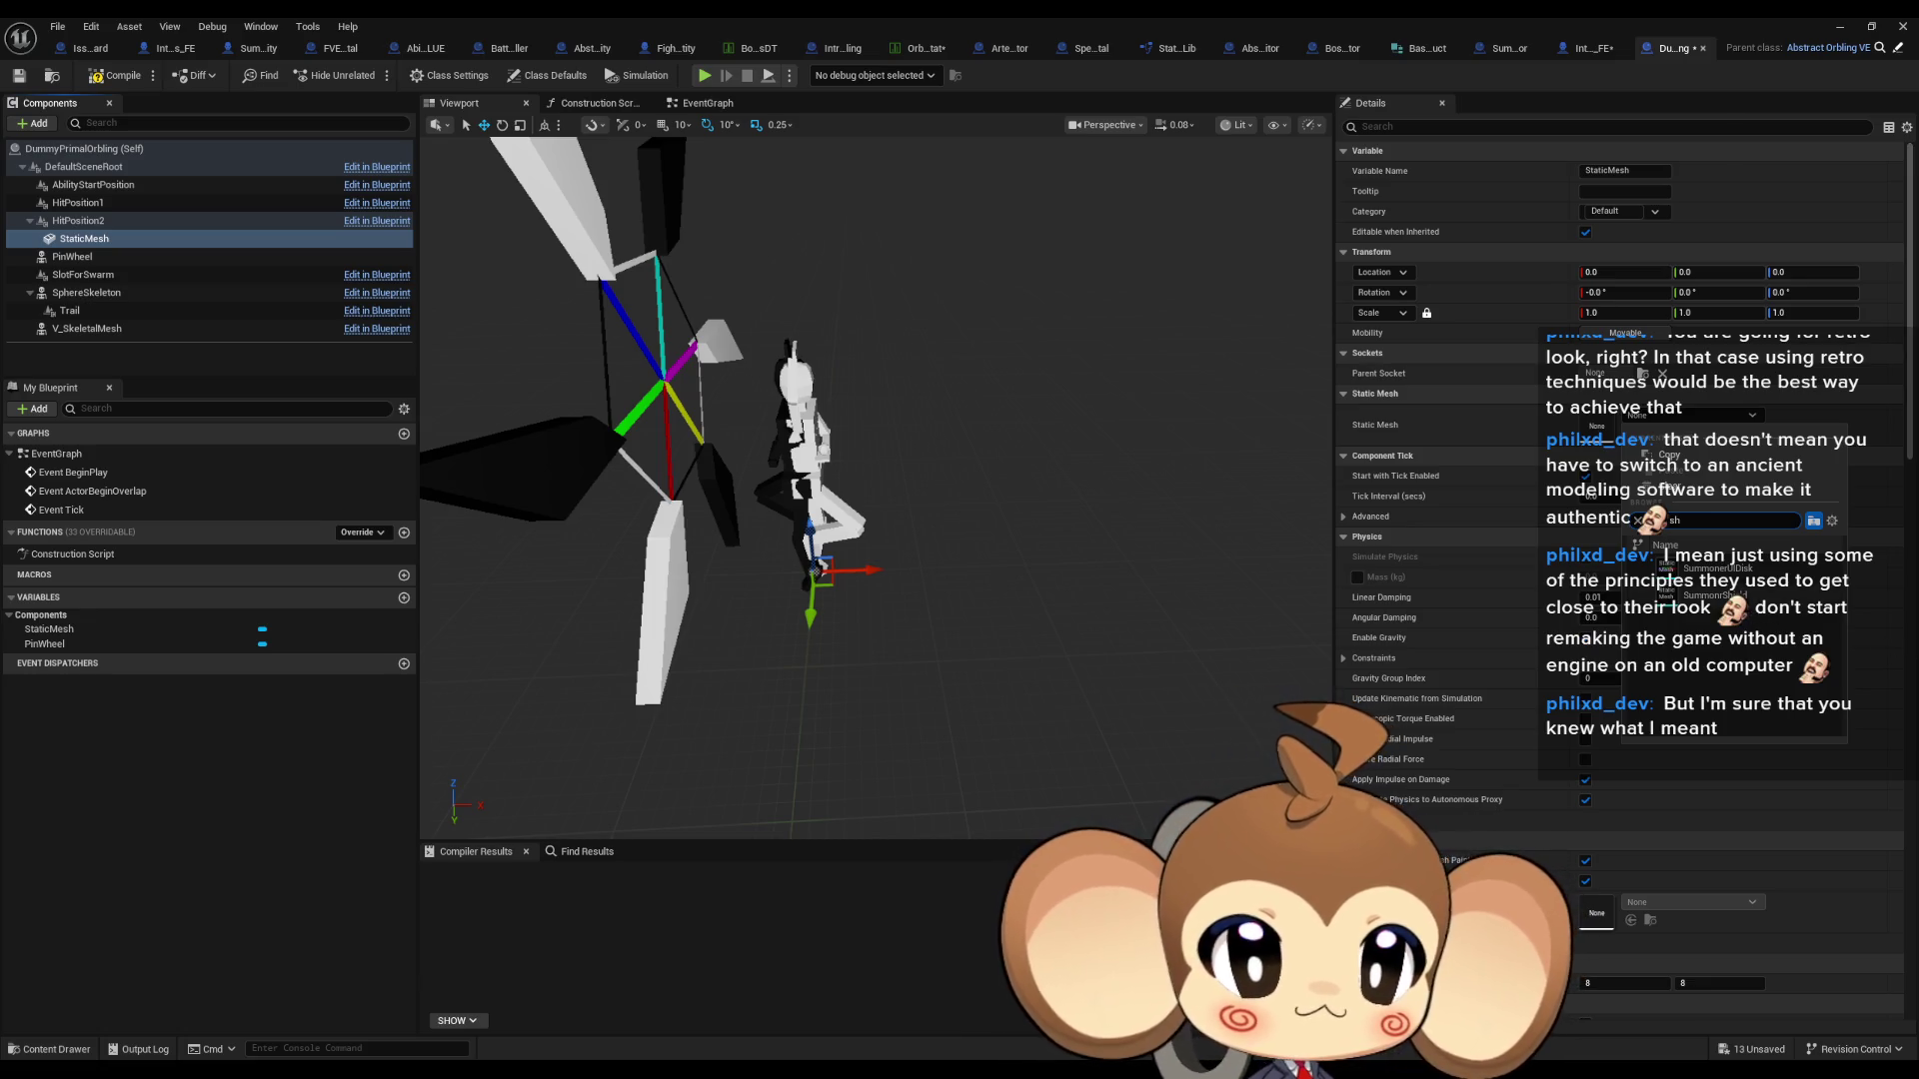
click(1689, 594)
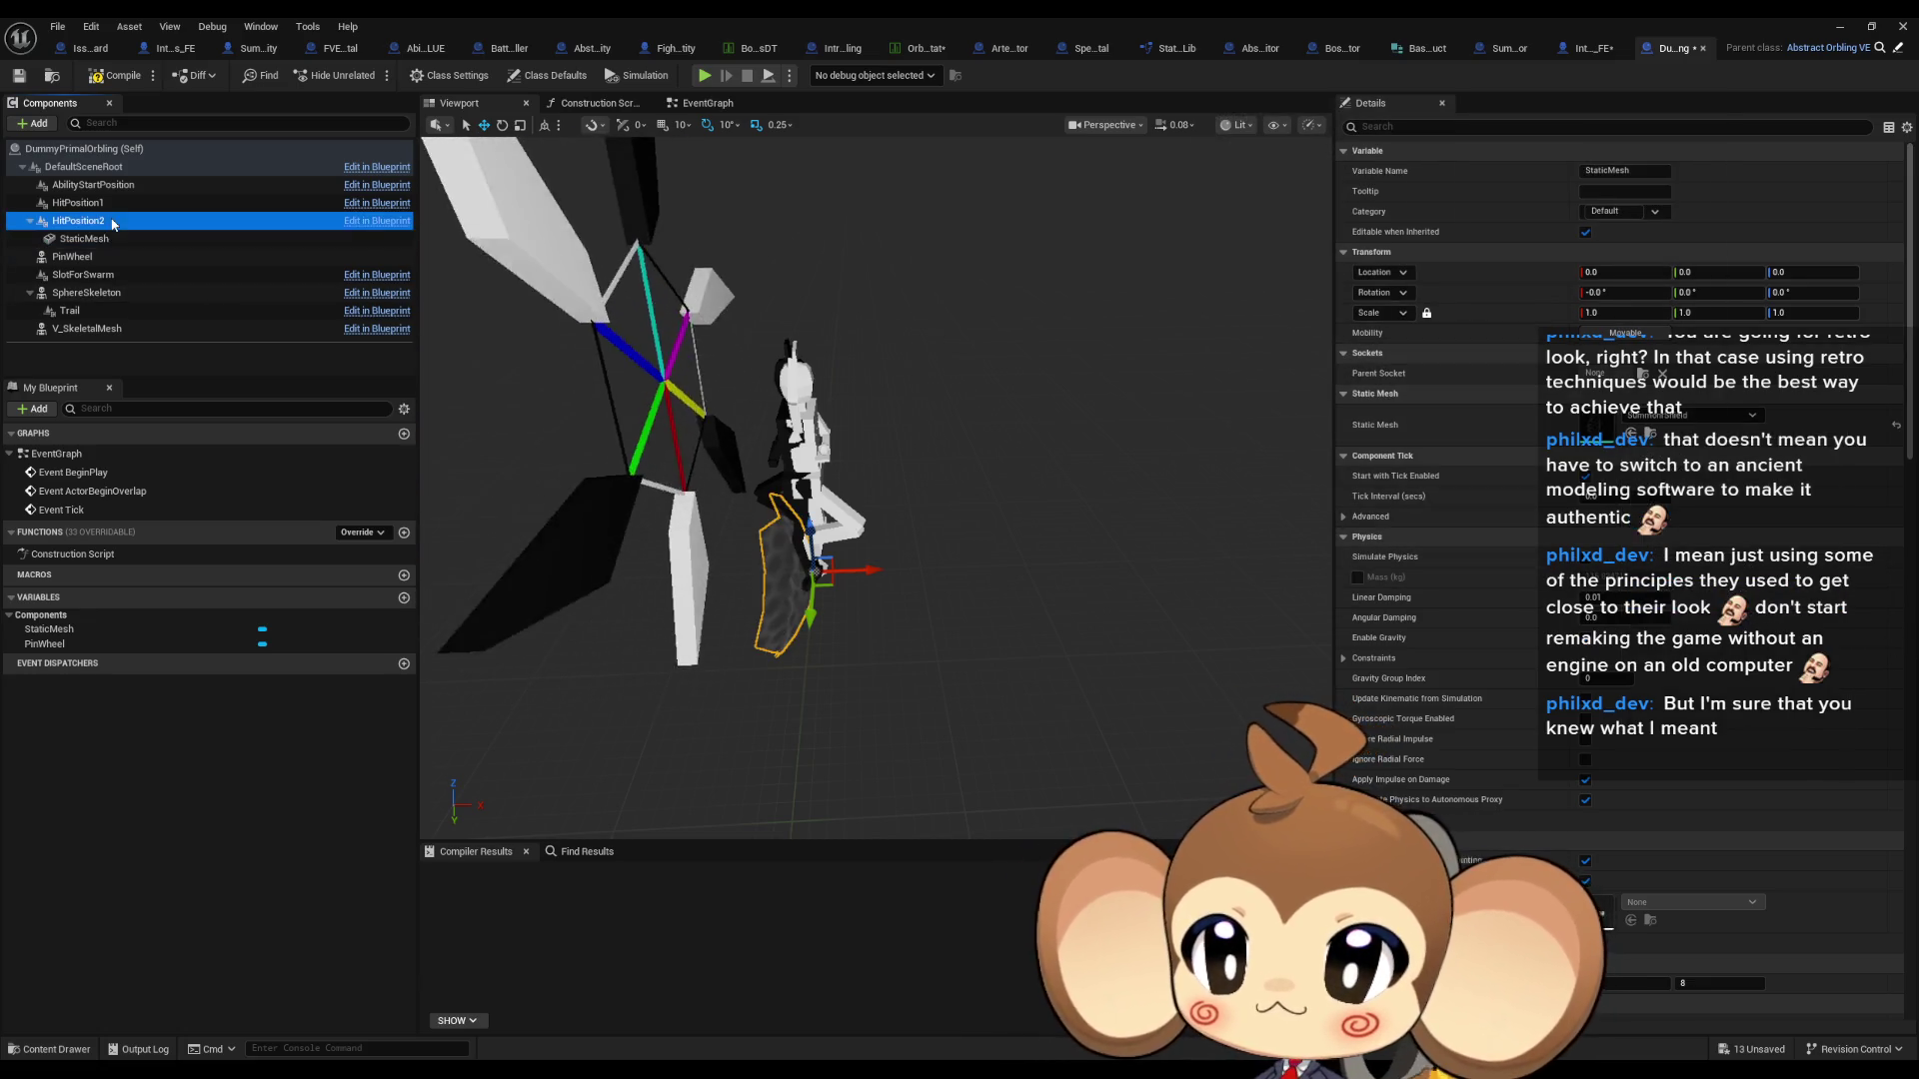
- Scale HitPosition2 to 1.5 and move it forward and up to fit the shield
click(78, 220)
click(1601, 312)
text(.5)
key(Return)
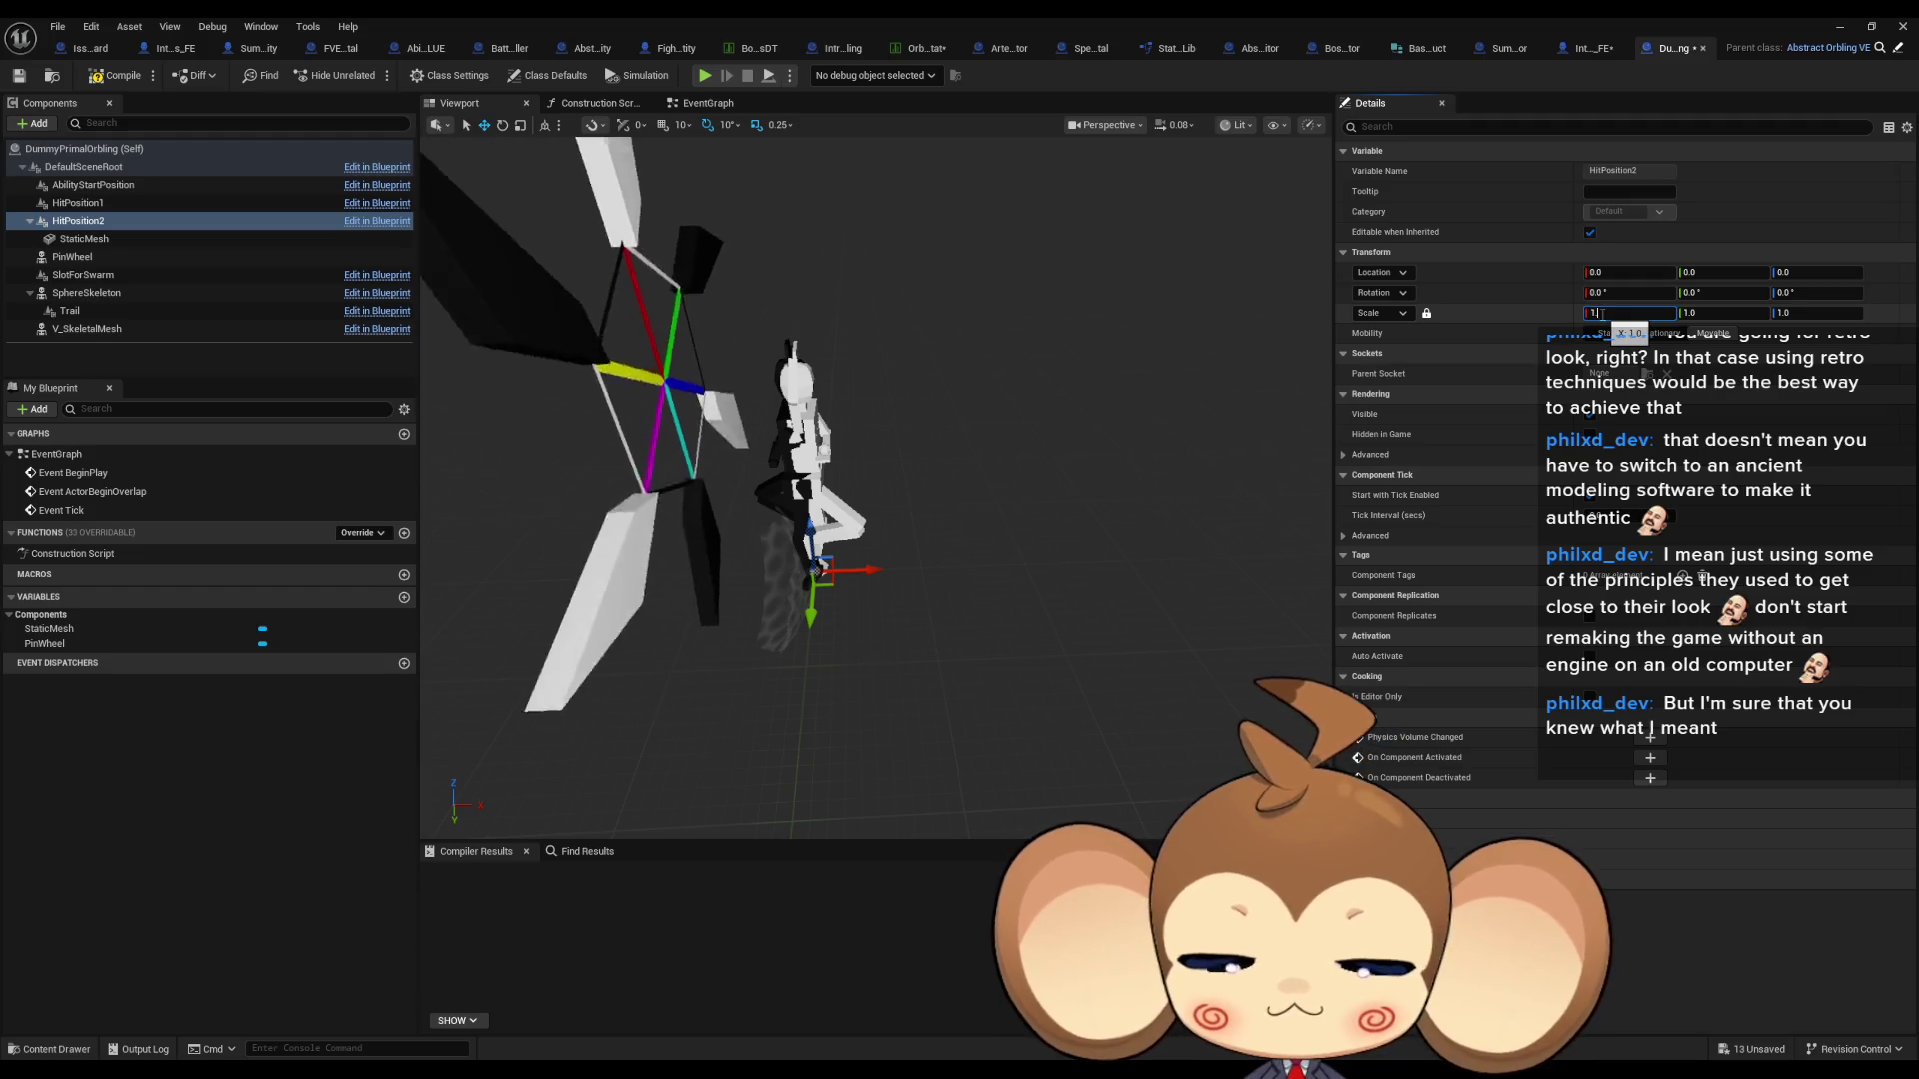
drag(885, 572, 921, 524)
mouse_move(917, 393)
mouse_down()
mouse_move(870, 430)
mouse_move(945, 410)
mouse_up()
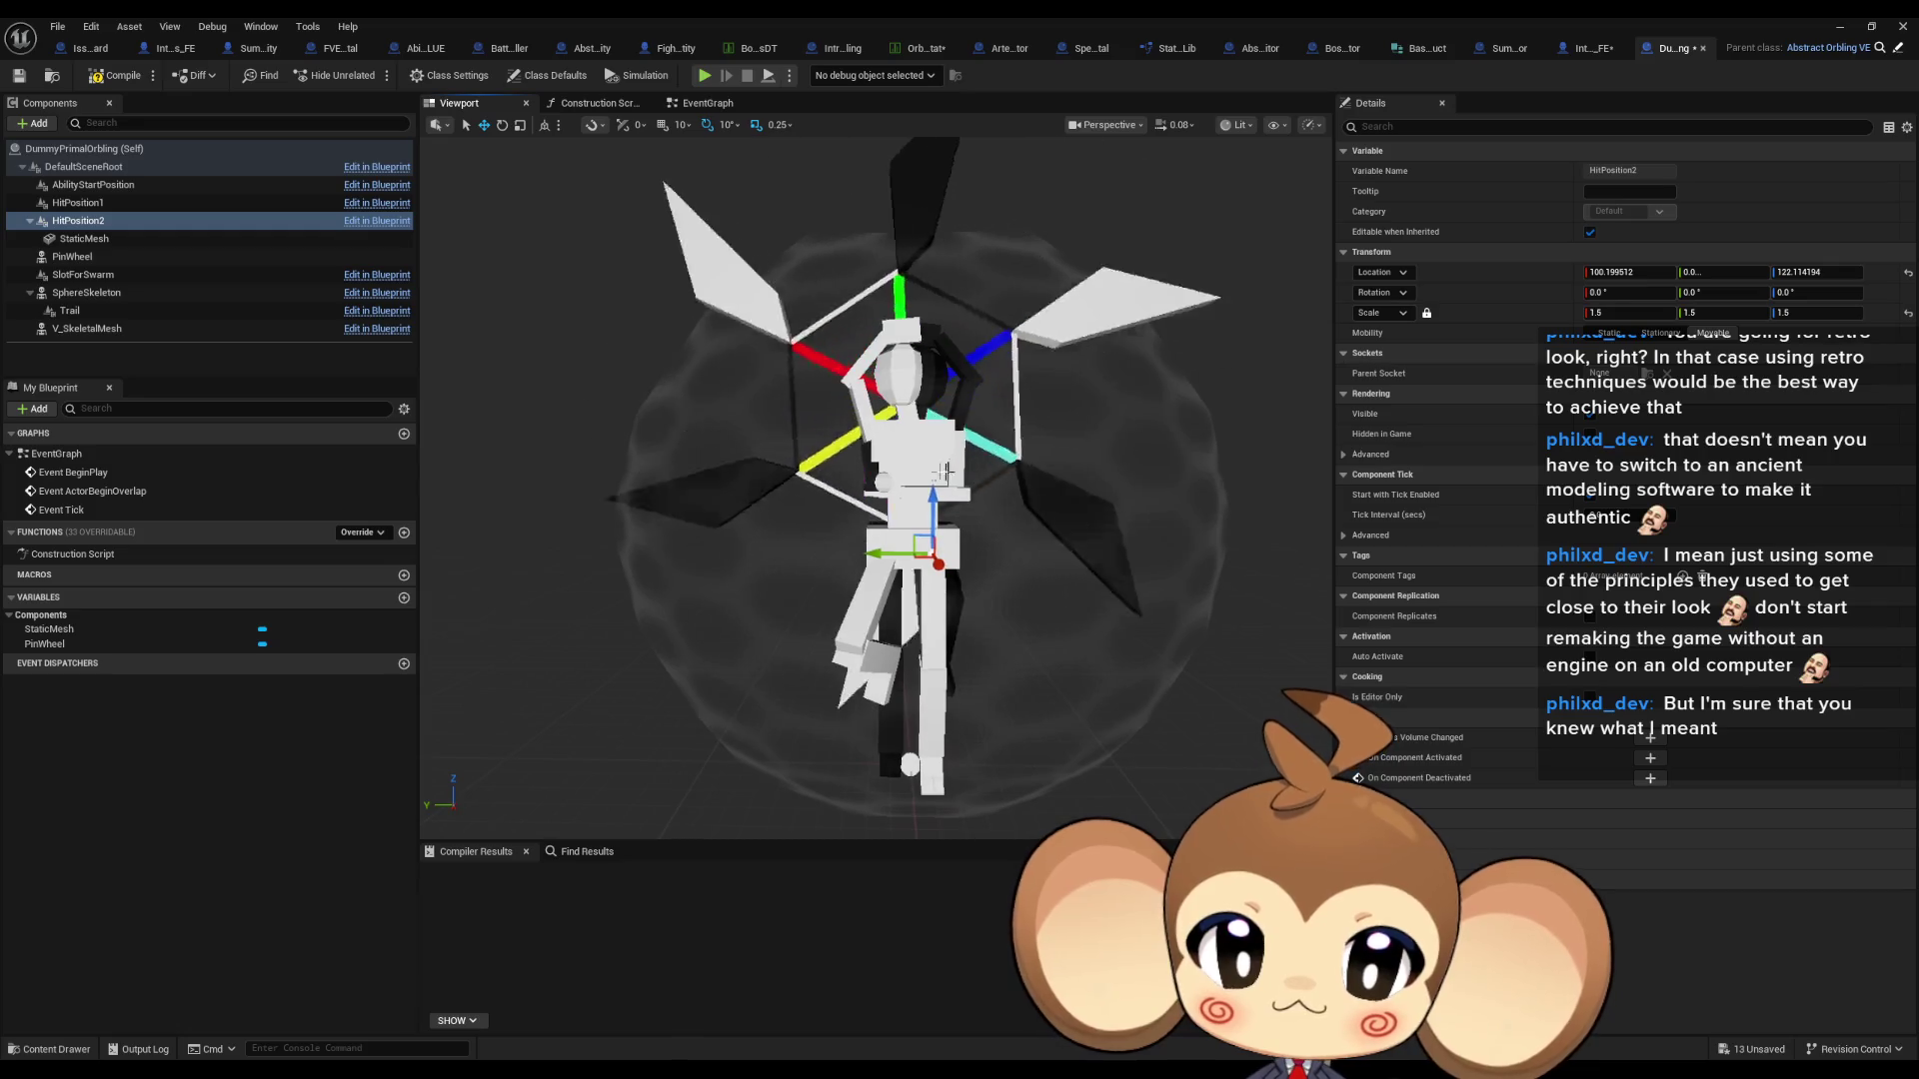
mouse_move(942, 505)
mouse_down()
mouse_move(919, 342)
mouse_move(1029, 399)
mouse_move(1031, 457)
mouse_move(939, 475)
mouse_up()
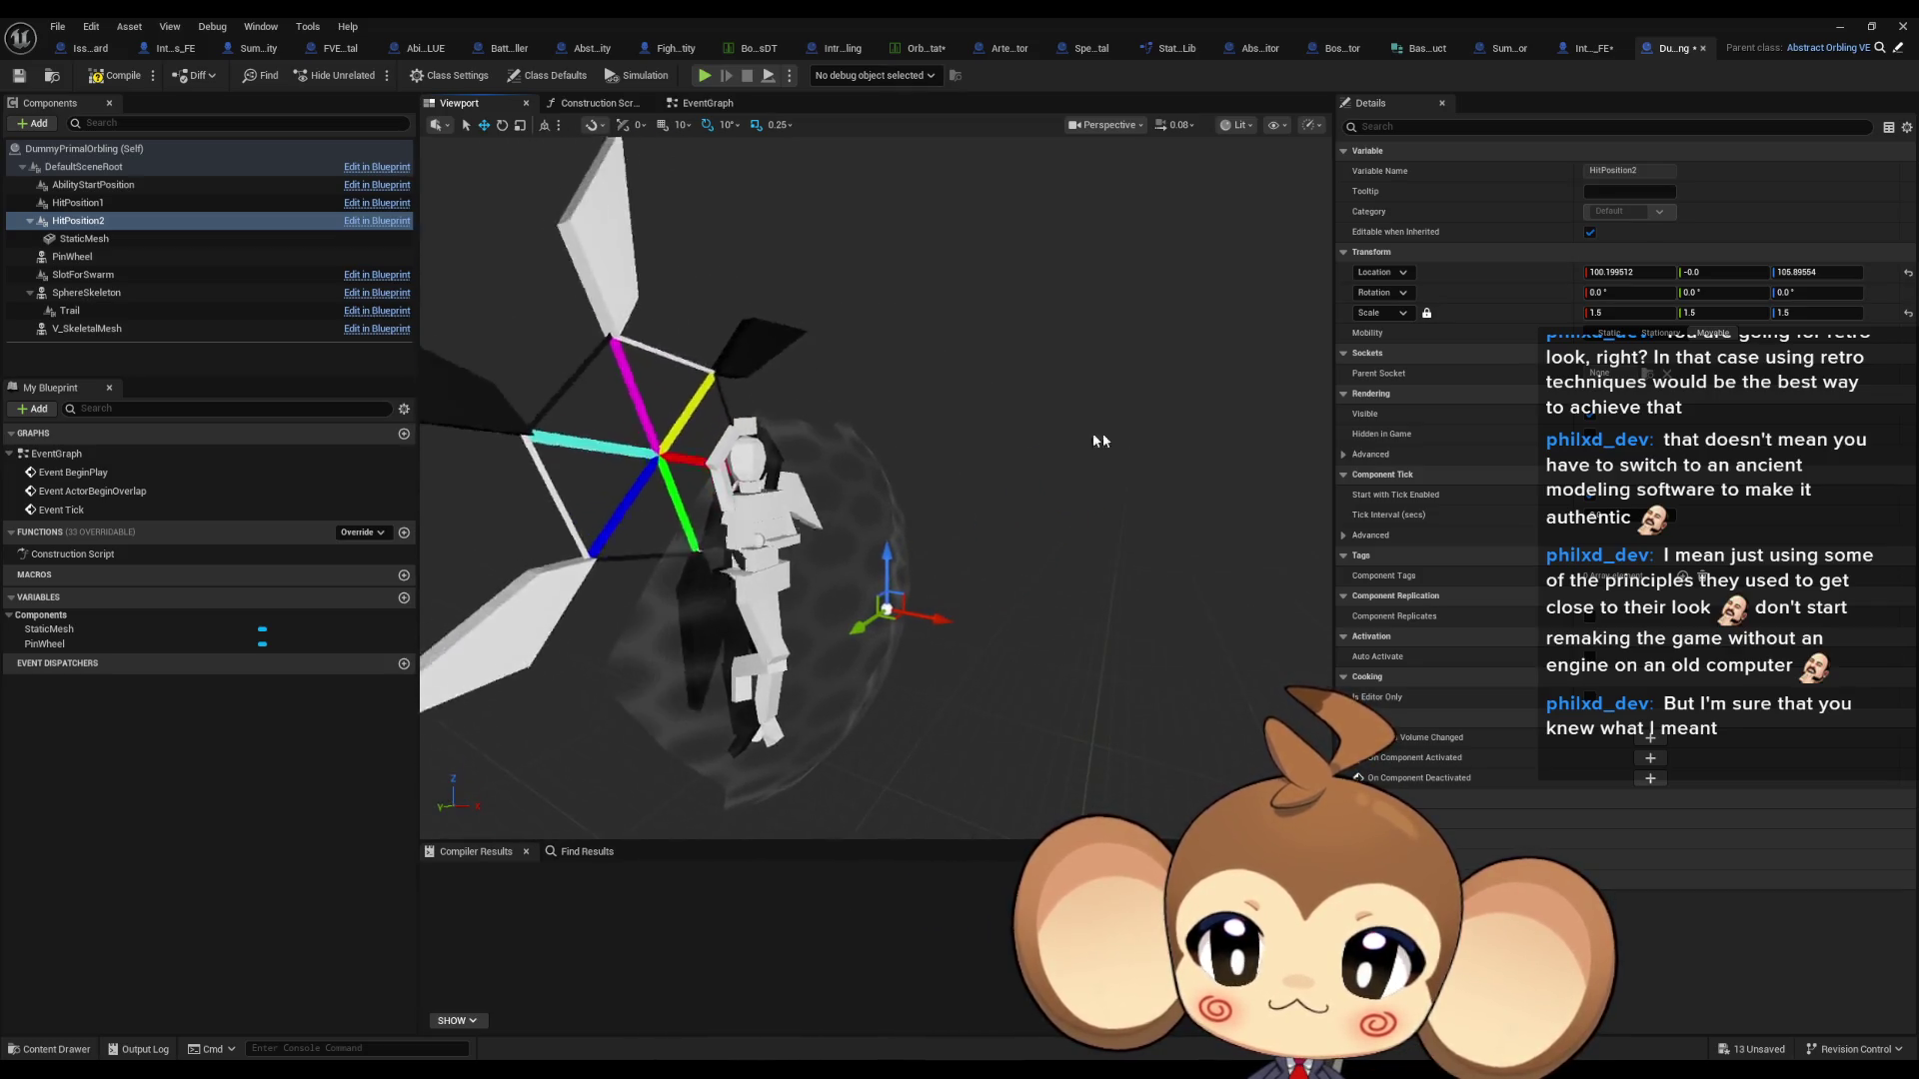
- Check HitPosition1's placement for comparison, then delete the temporary shield mesh
click(98, 204)
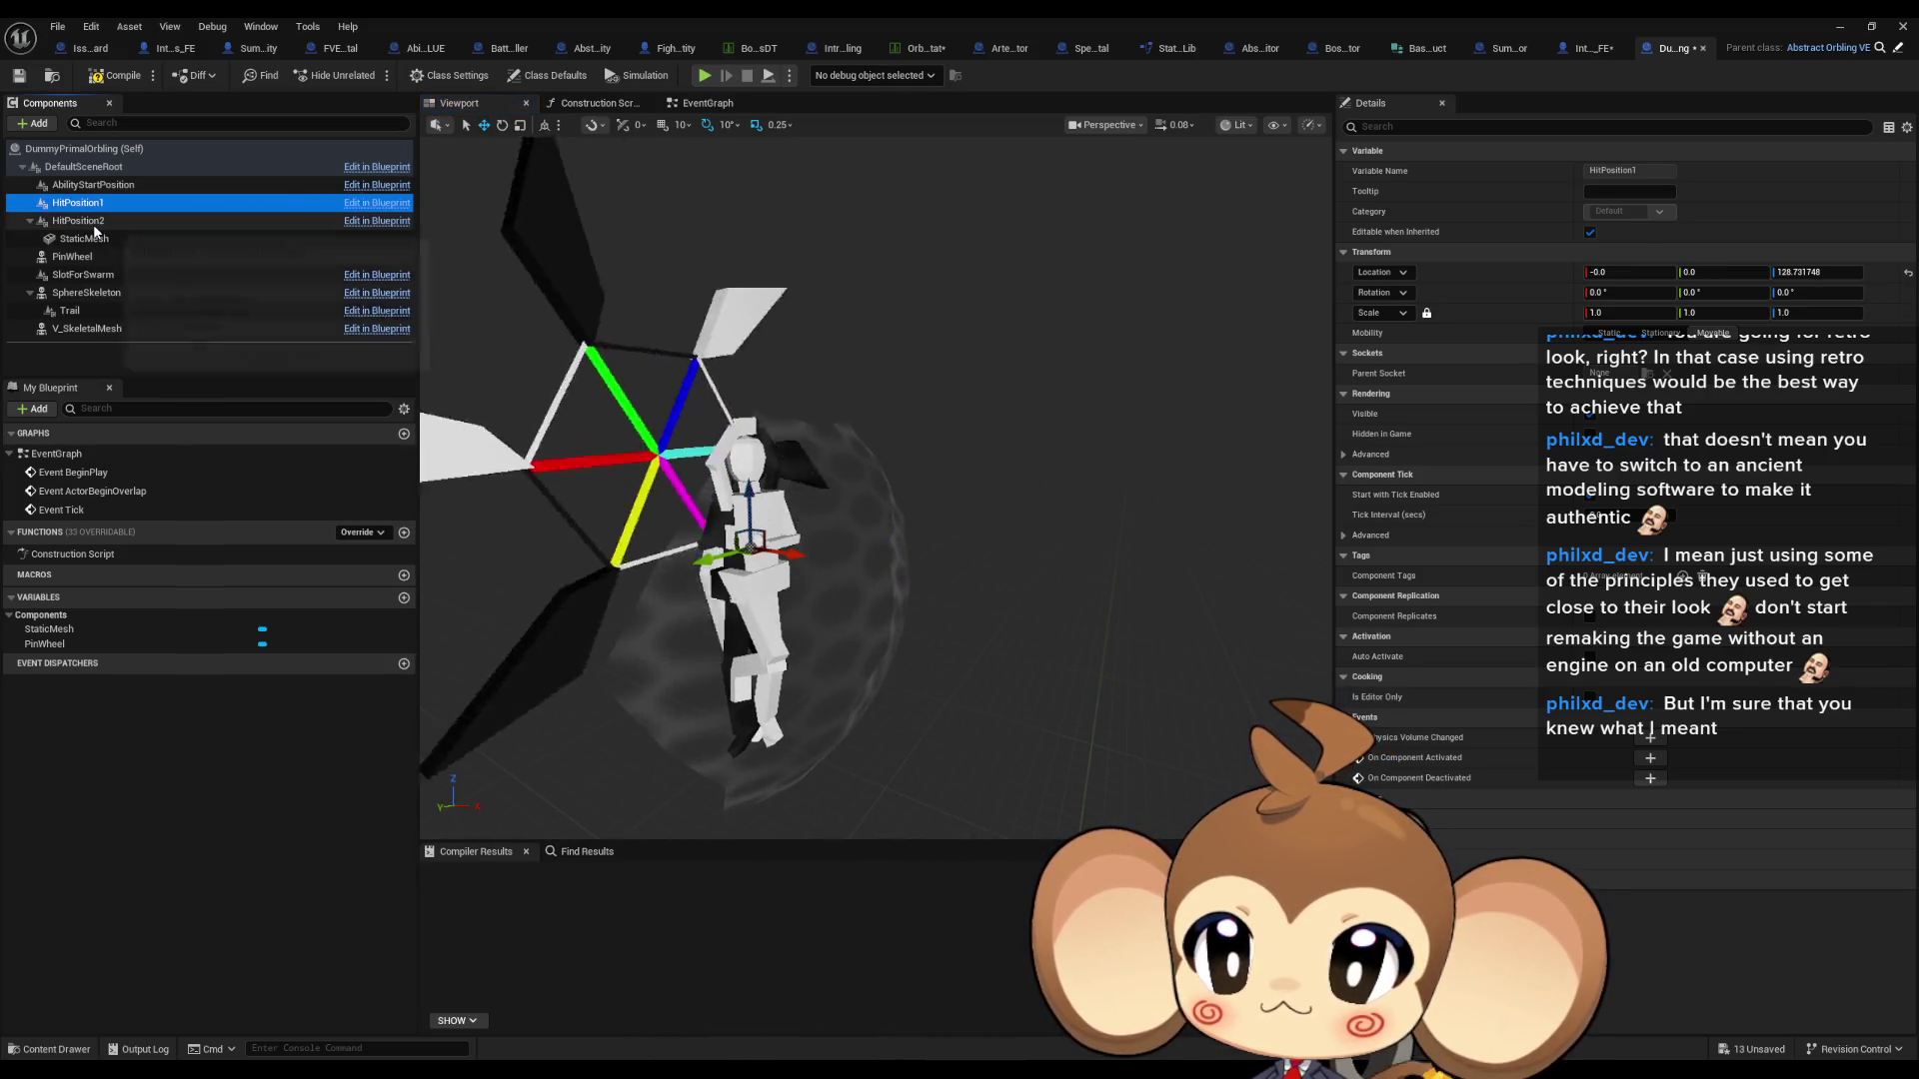
click(110, 221)
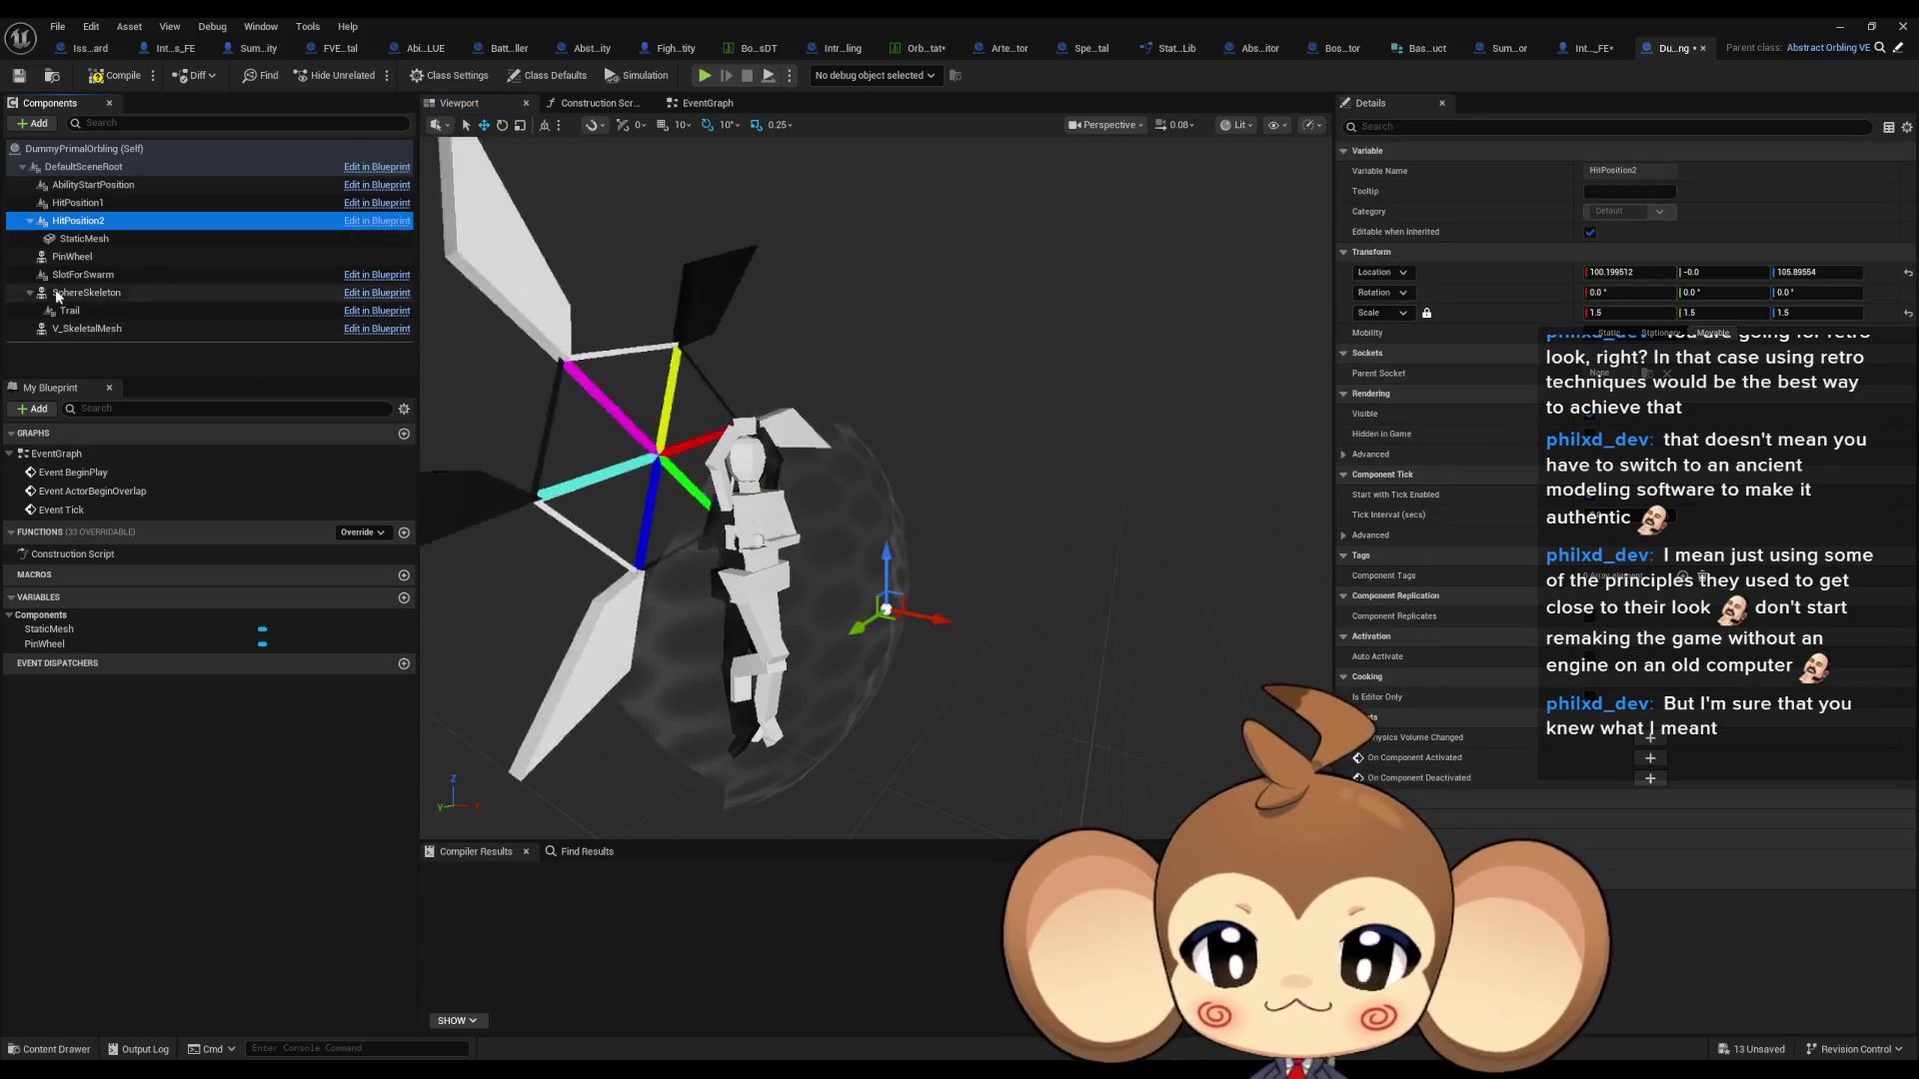
click(82, 238)
key(Delete)
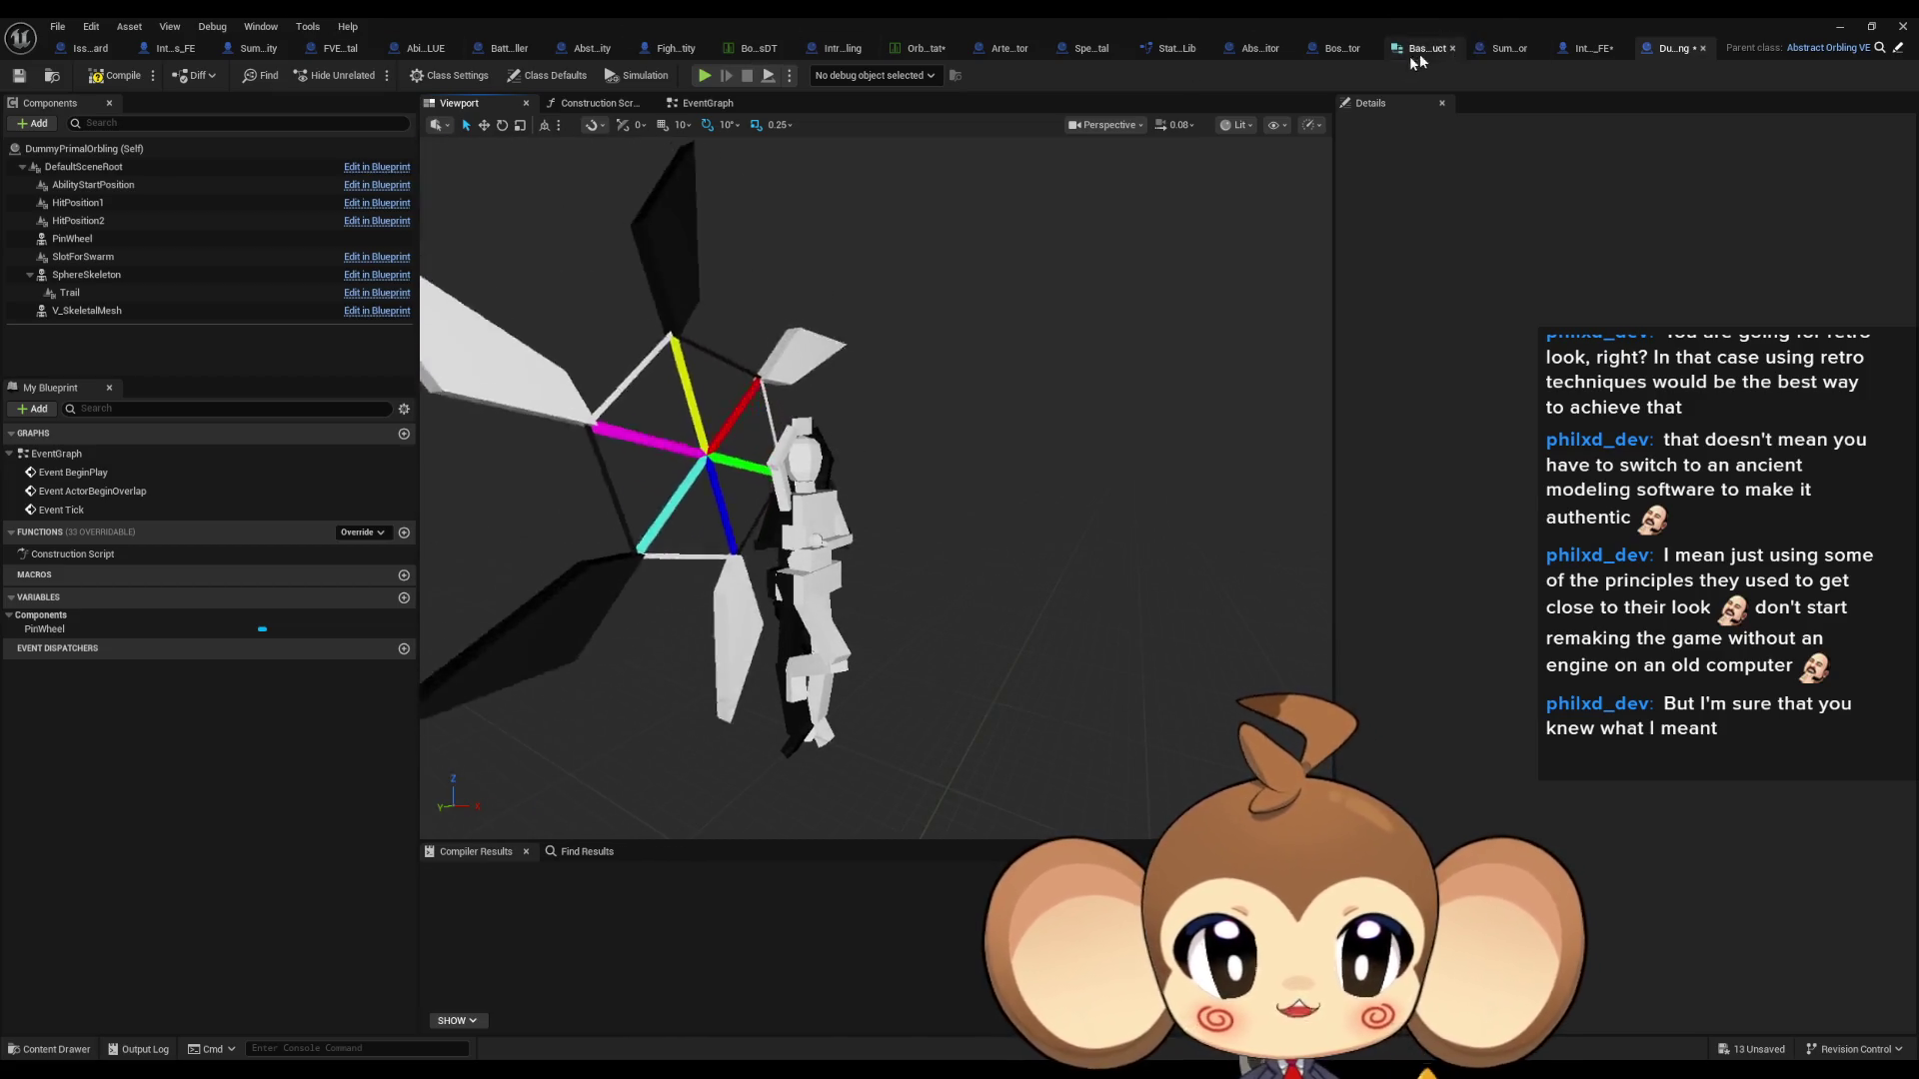
click(1593, 50)
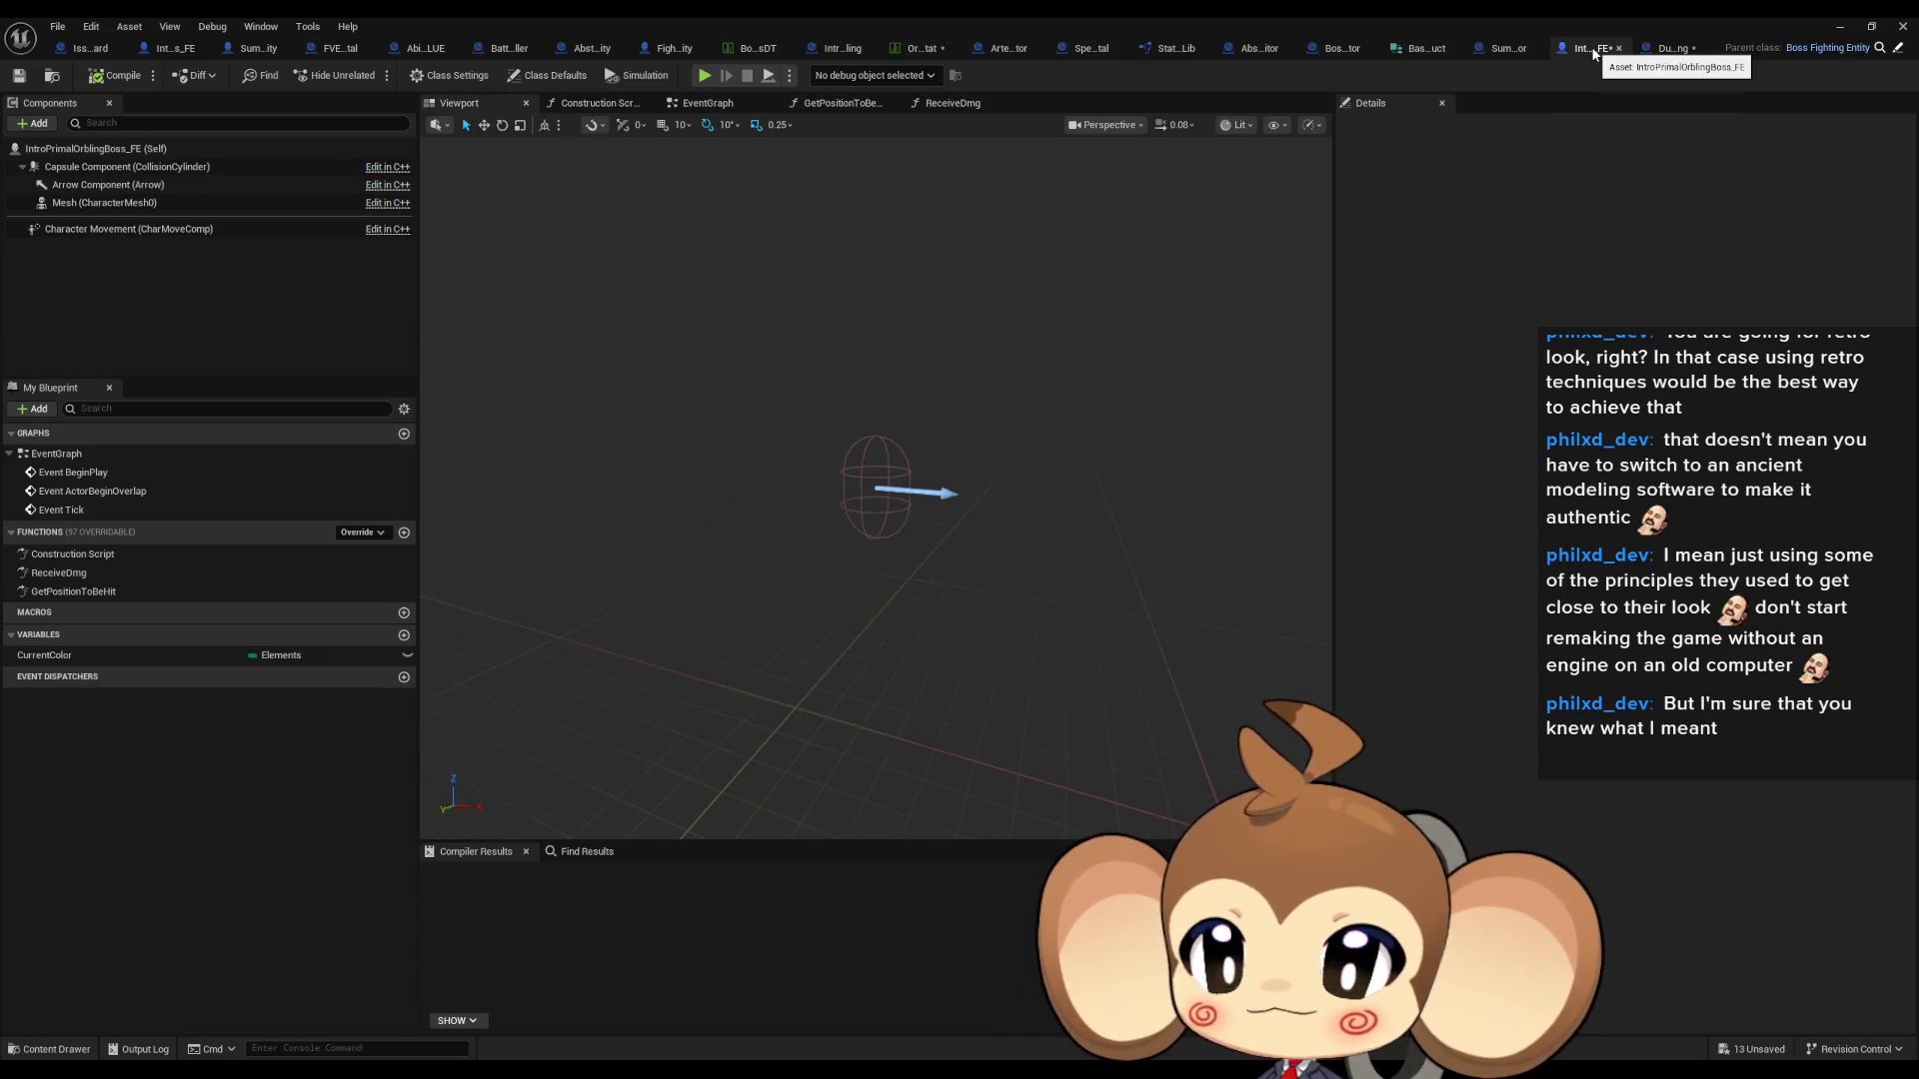
- Delete the colour check and Branch nodes from the GetPositionToBeHit function
double_click(78, 593)
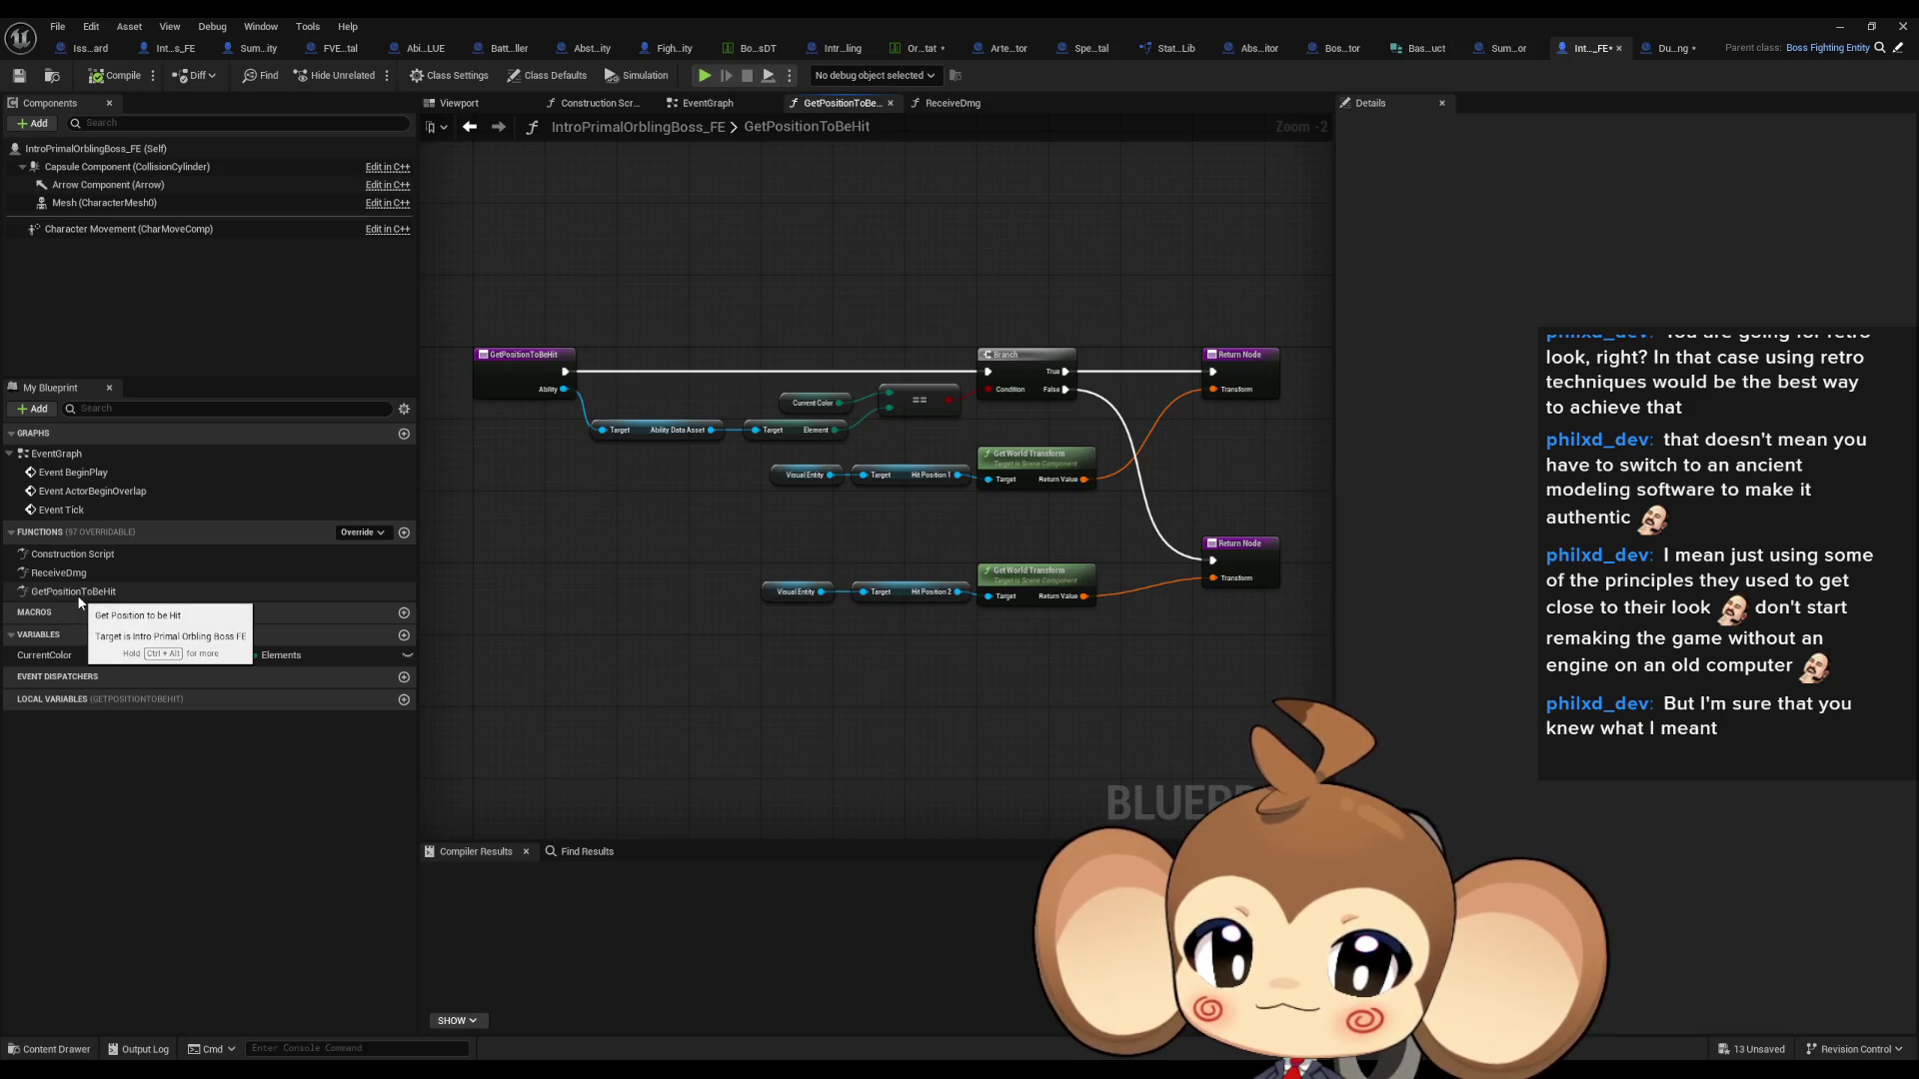
scroll(873, 421, up, 2)
mouse_move(1003, 557)
mouse_down()
mouse_move(1106, 556)
mouse_move(1063, 559)
mouse_up()
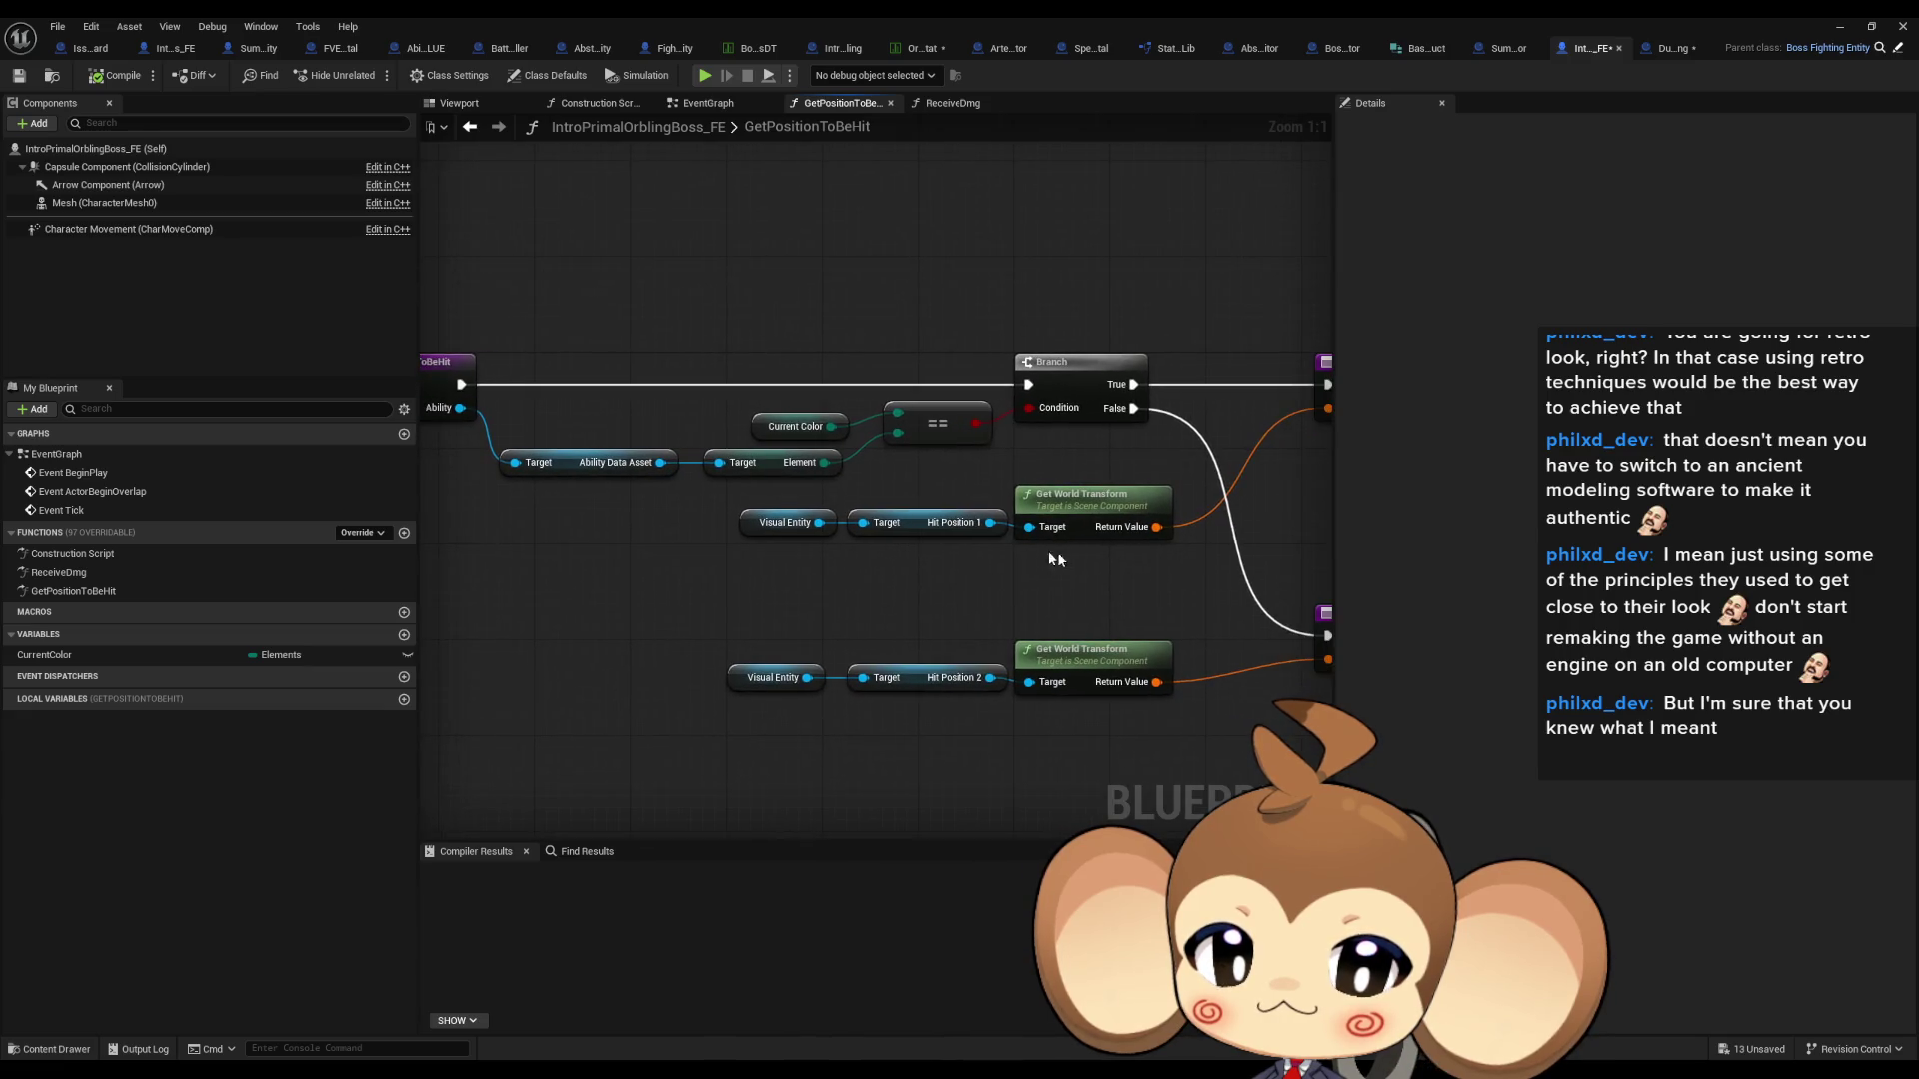
drag(607, 498, 685, 494)
drag(676, 402, 590, 398)
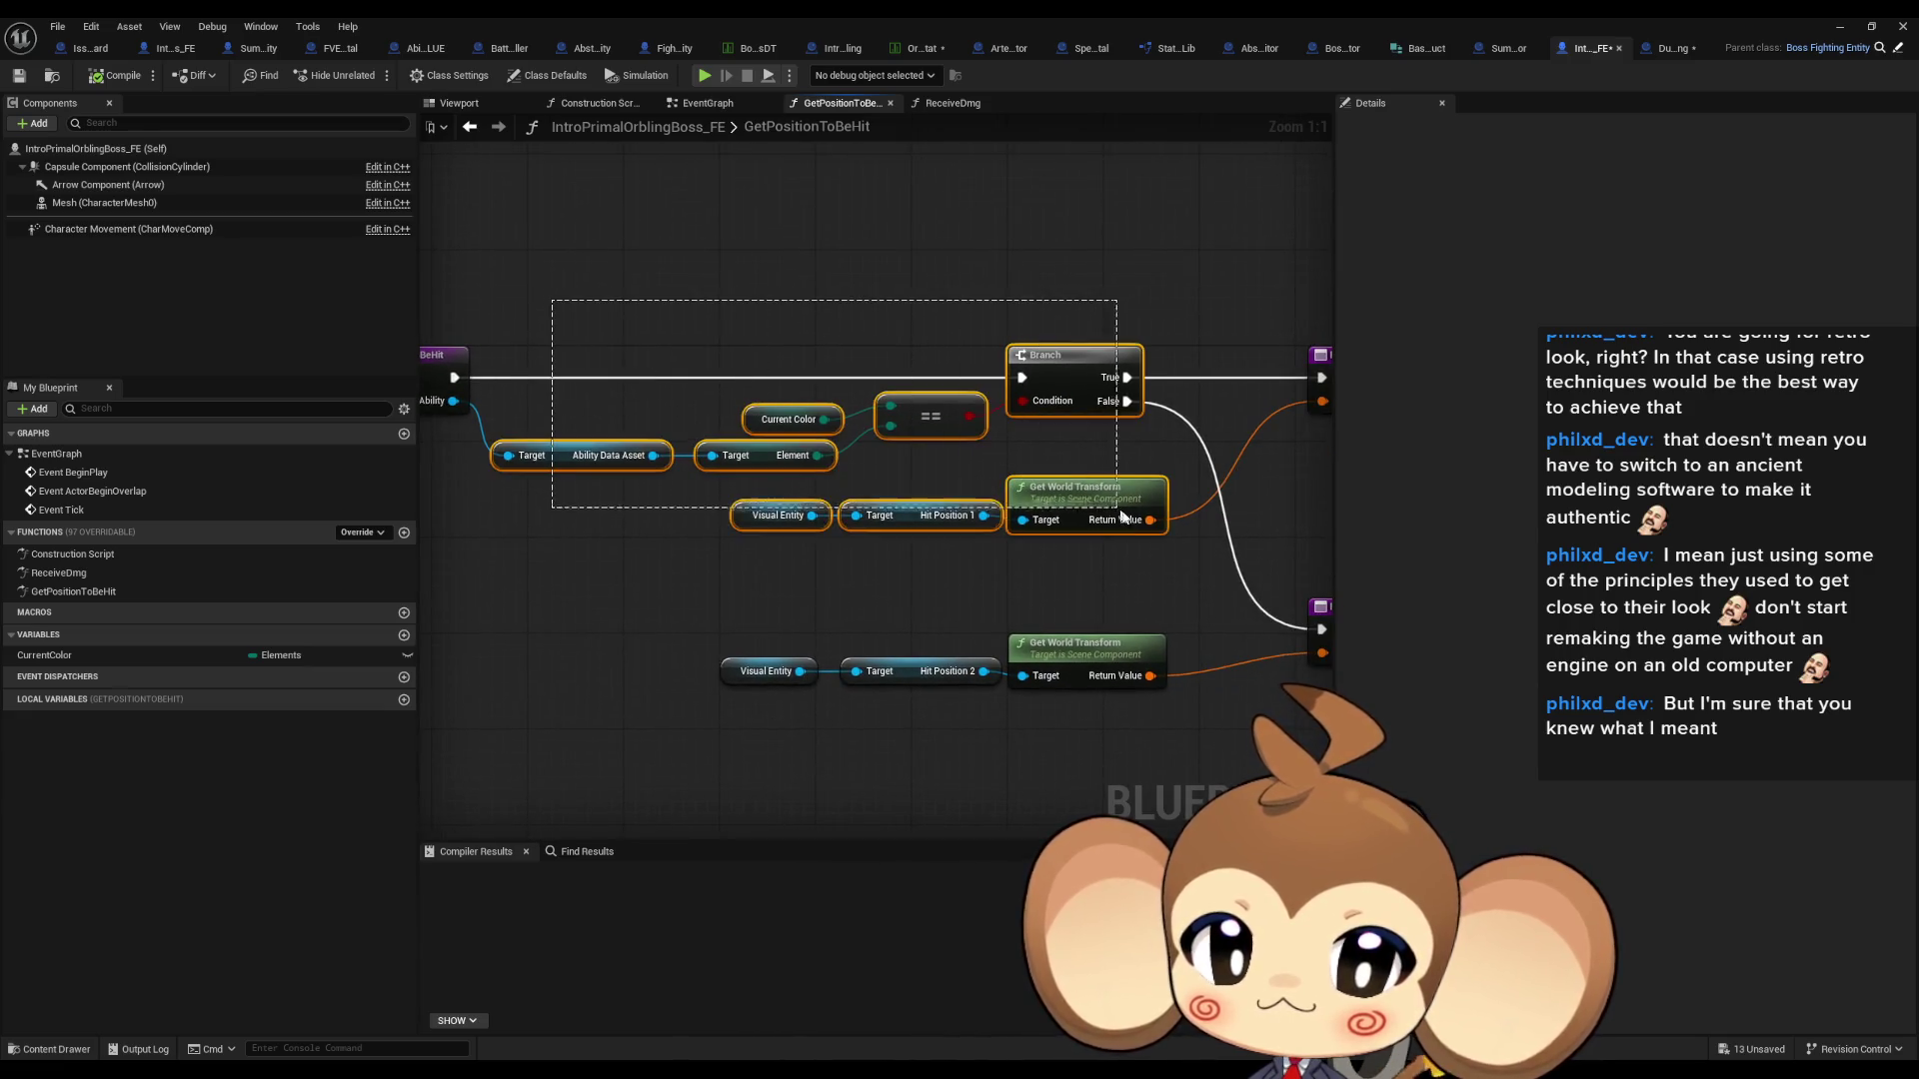
drag(1144, 540, 1141, 533)
key(Delete)
- Wire the entry node straight to the Return Node carrying Hit Position 2's transform
drag(1264, 591, 1220, 585)
drag(423, 400, 487, 391)
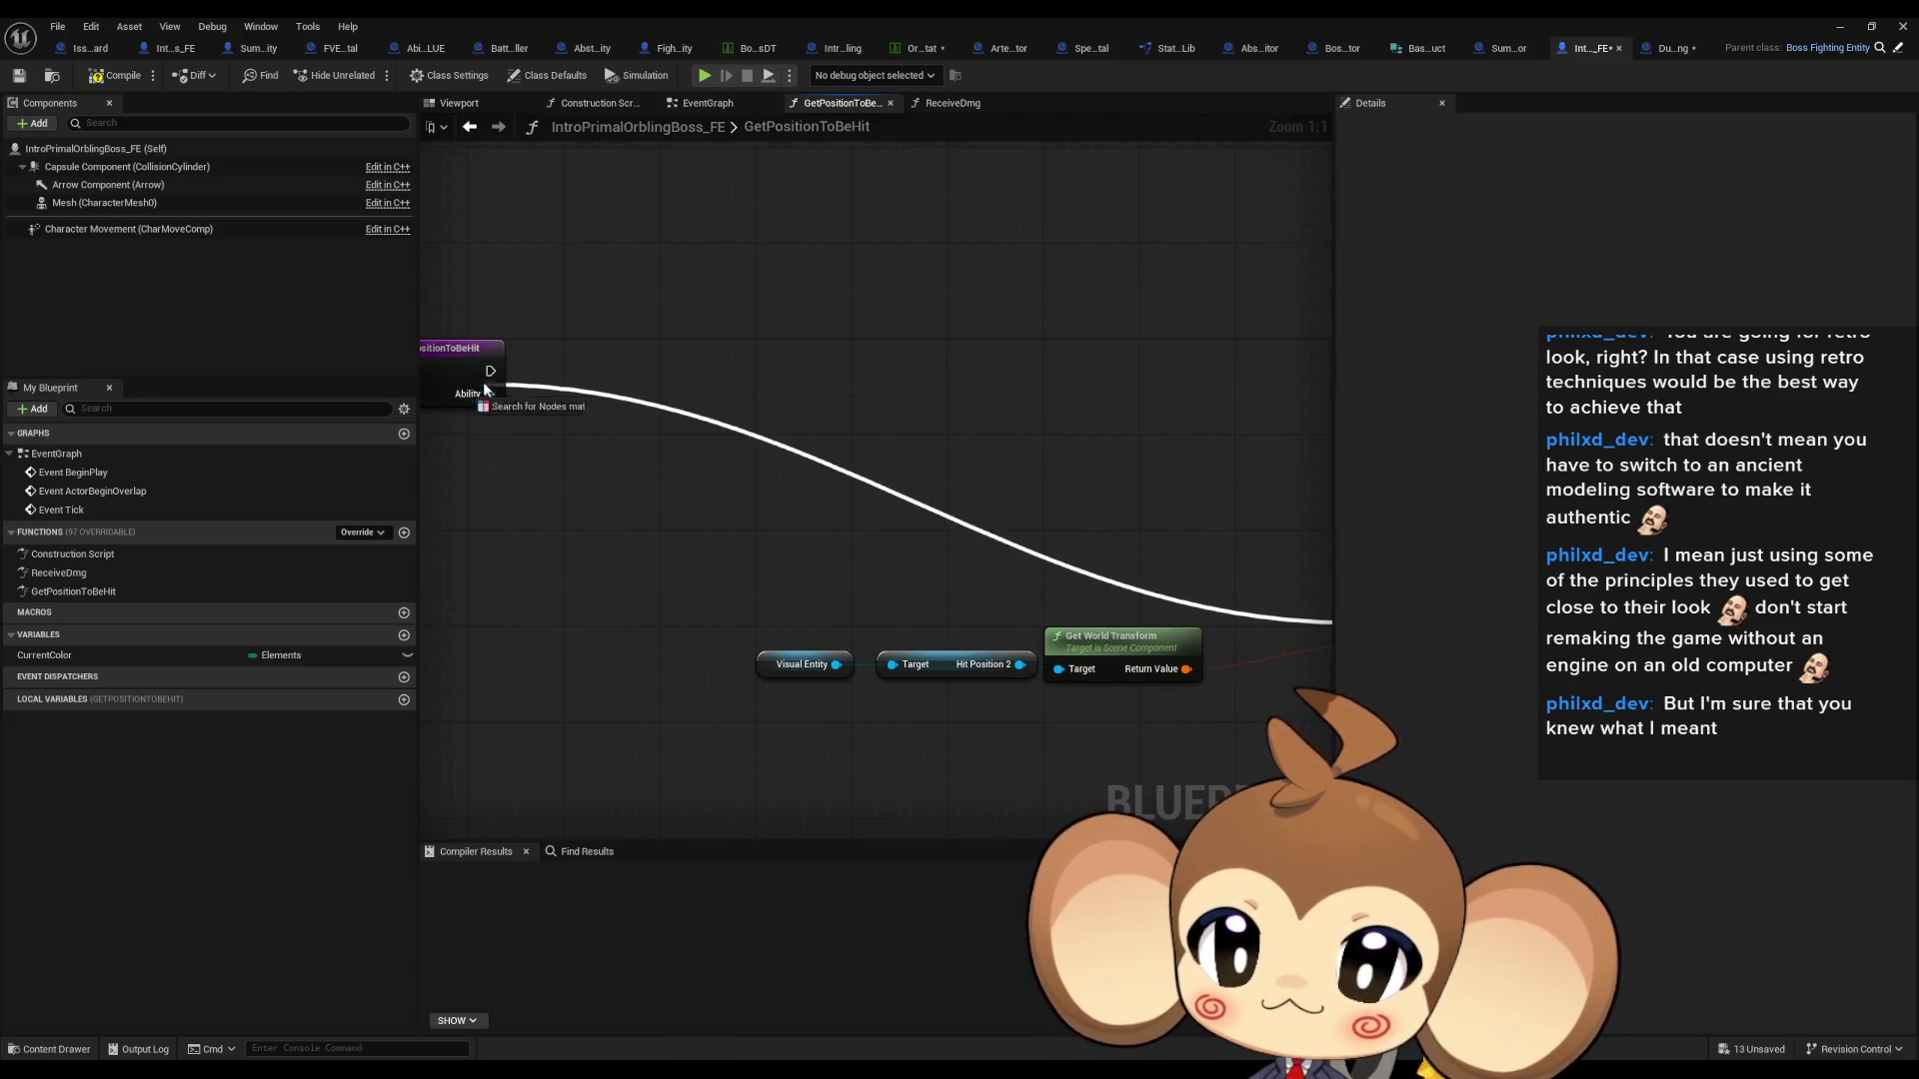
scroll(710, 444, down, 3)
drag(706, 484, 1111, 643)
ctrl+click(1183, 558)
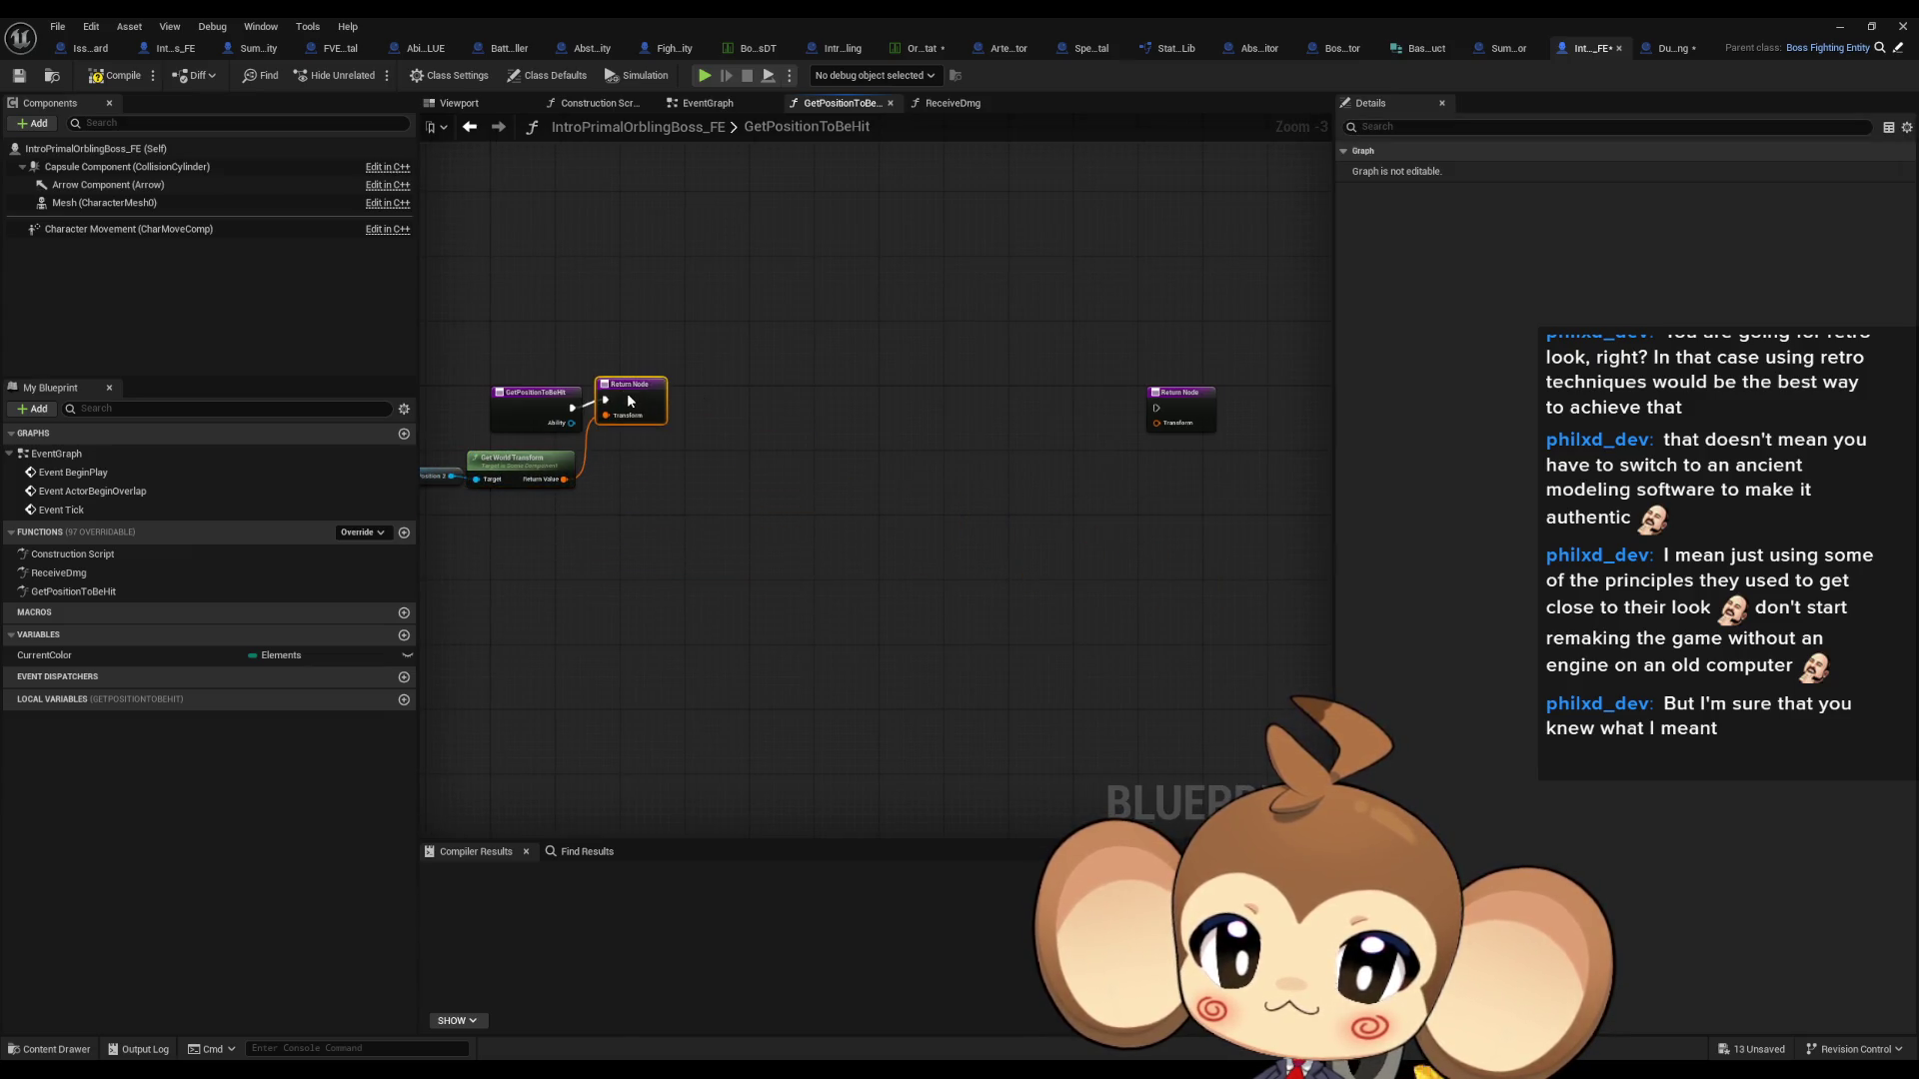
- Open the ReceiveDmg function graph and bring its start into view
double_click(46, 576)
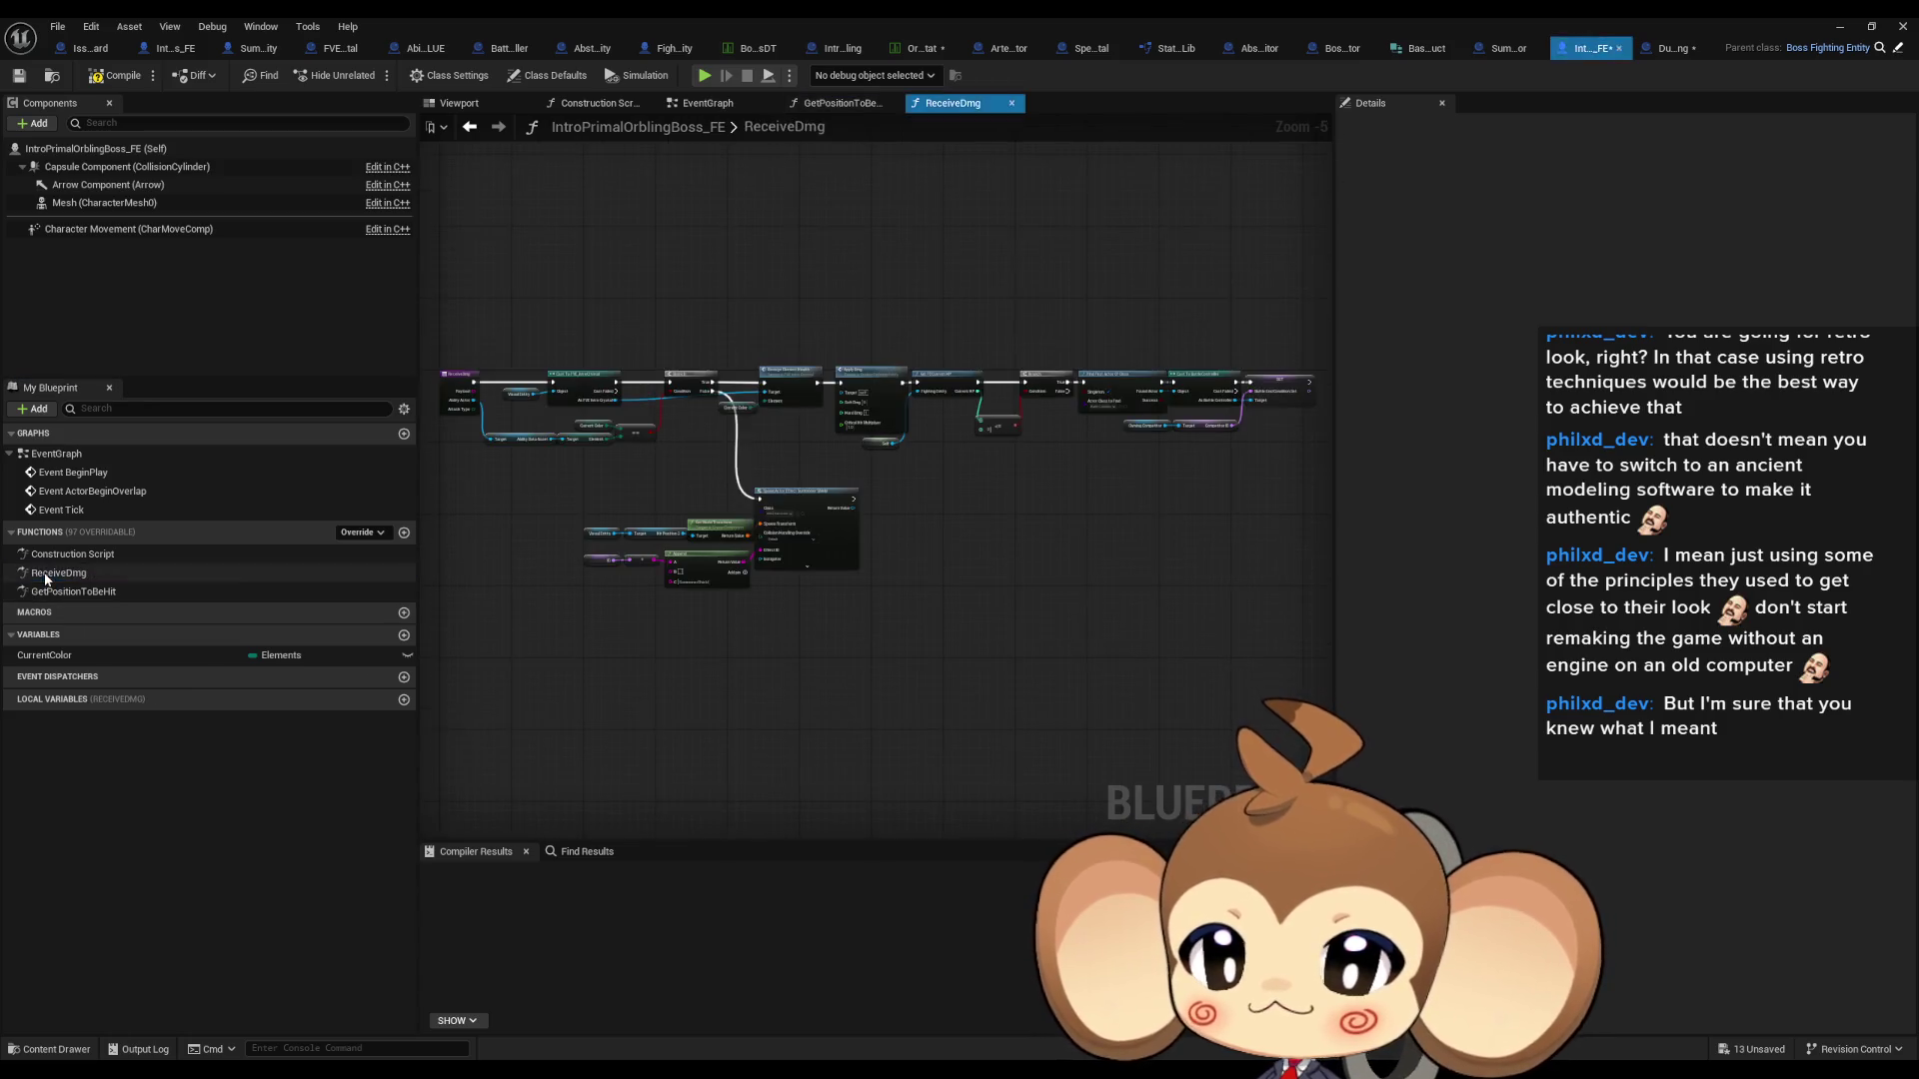
scroll(909, 458, up, 3)
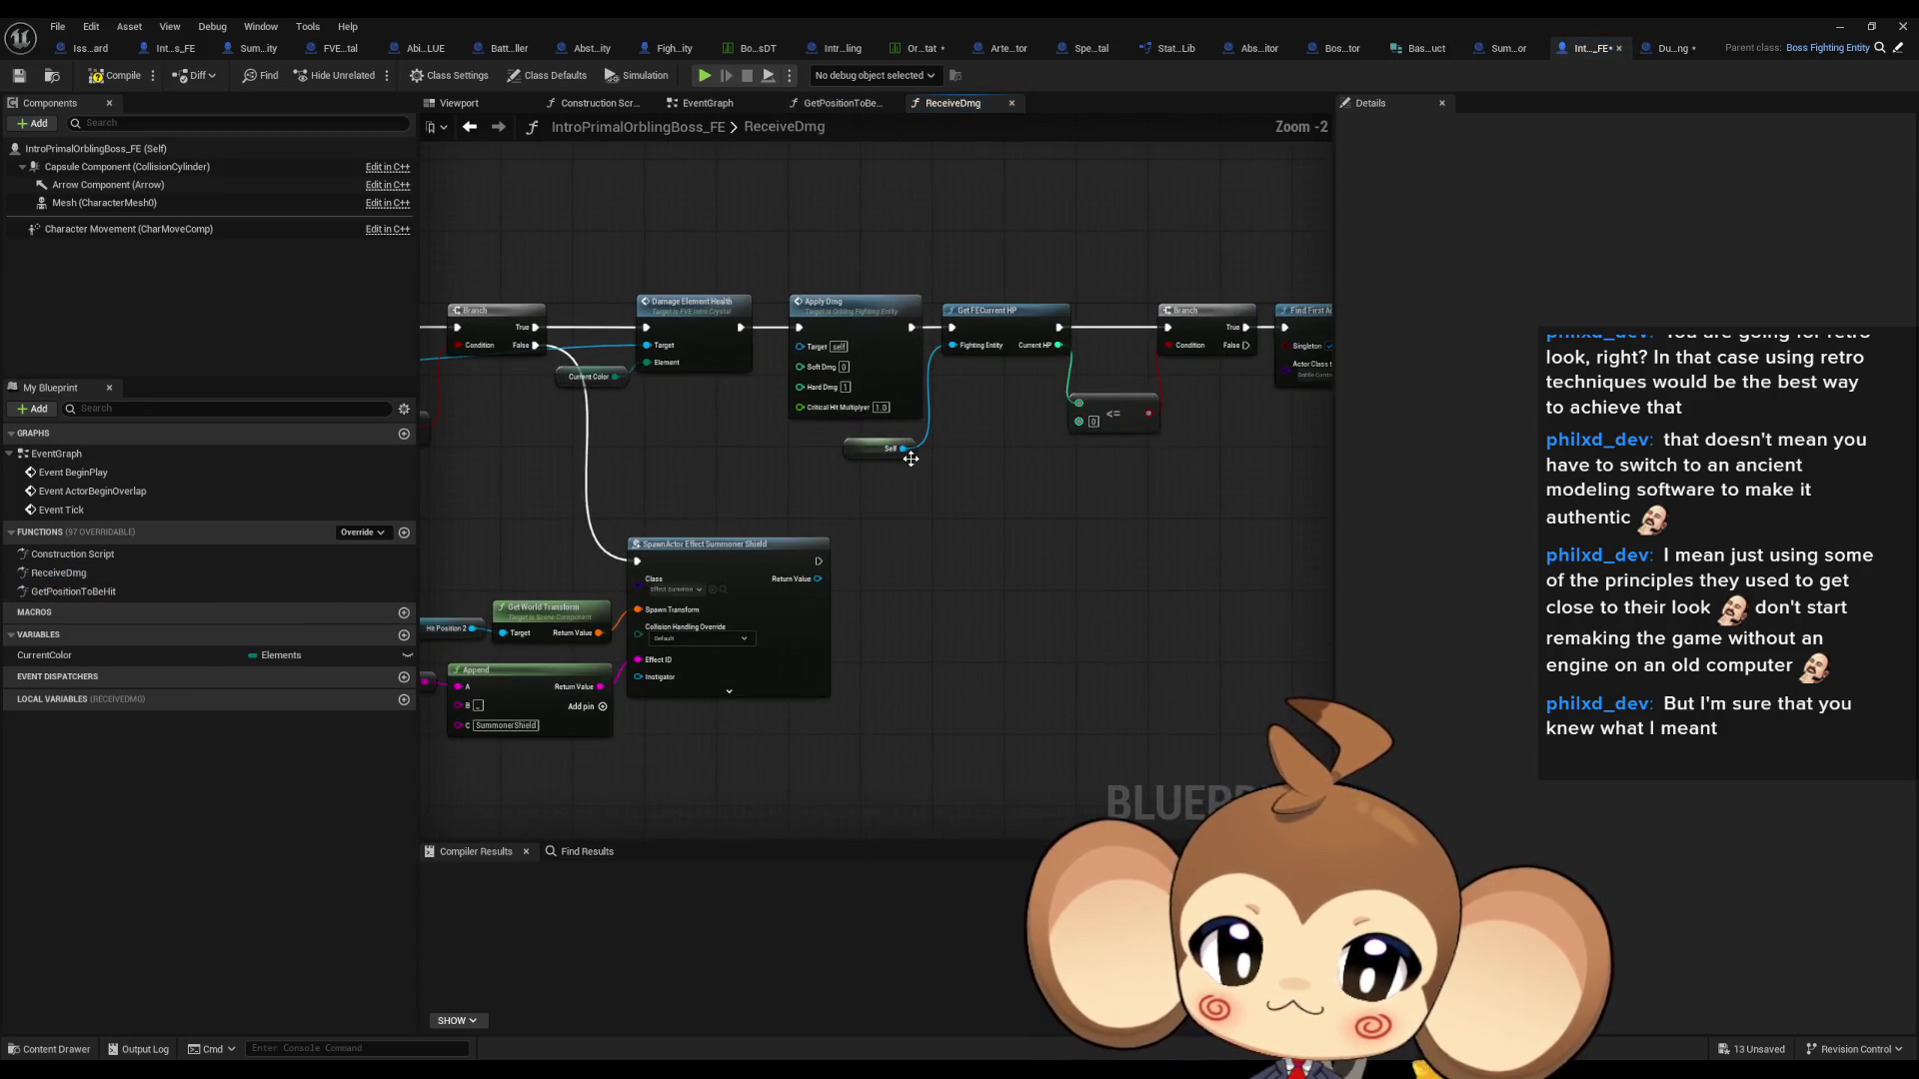
mouse_move(916, 518)
mouse_down()
mouse_move(1231, 518)
mouse_move(1170, 506)
mouse_move(1204, 473)
mouse_move(1179, 464)
mouse_move(880, 555)
mouse_move(363, 551)
mouse_move(983, 593)
mouse_up()
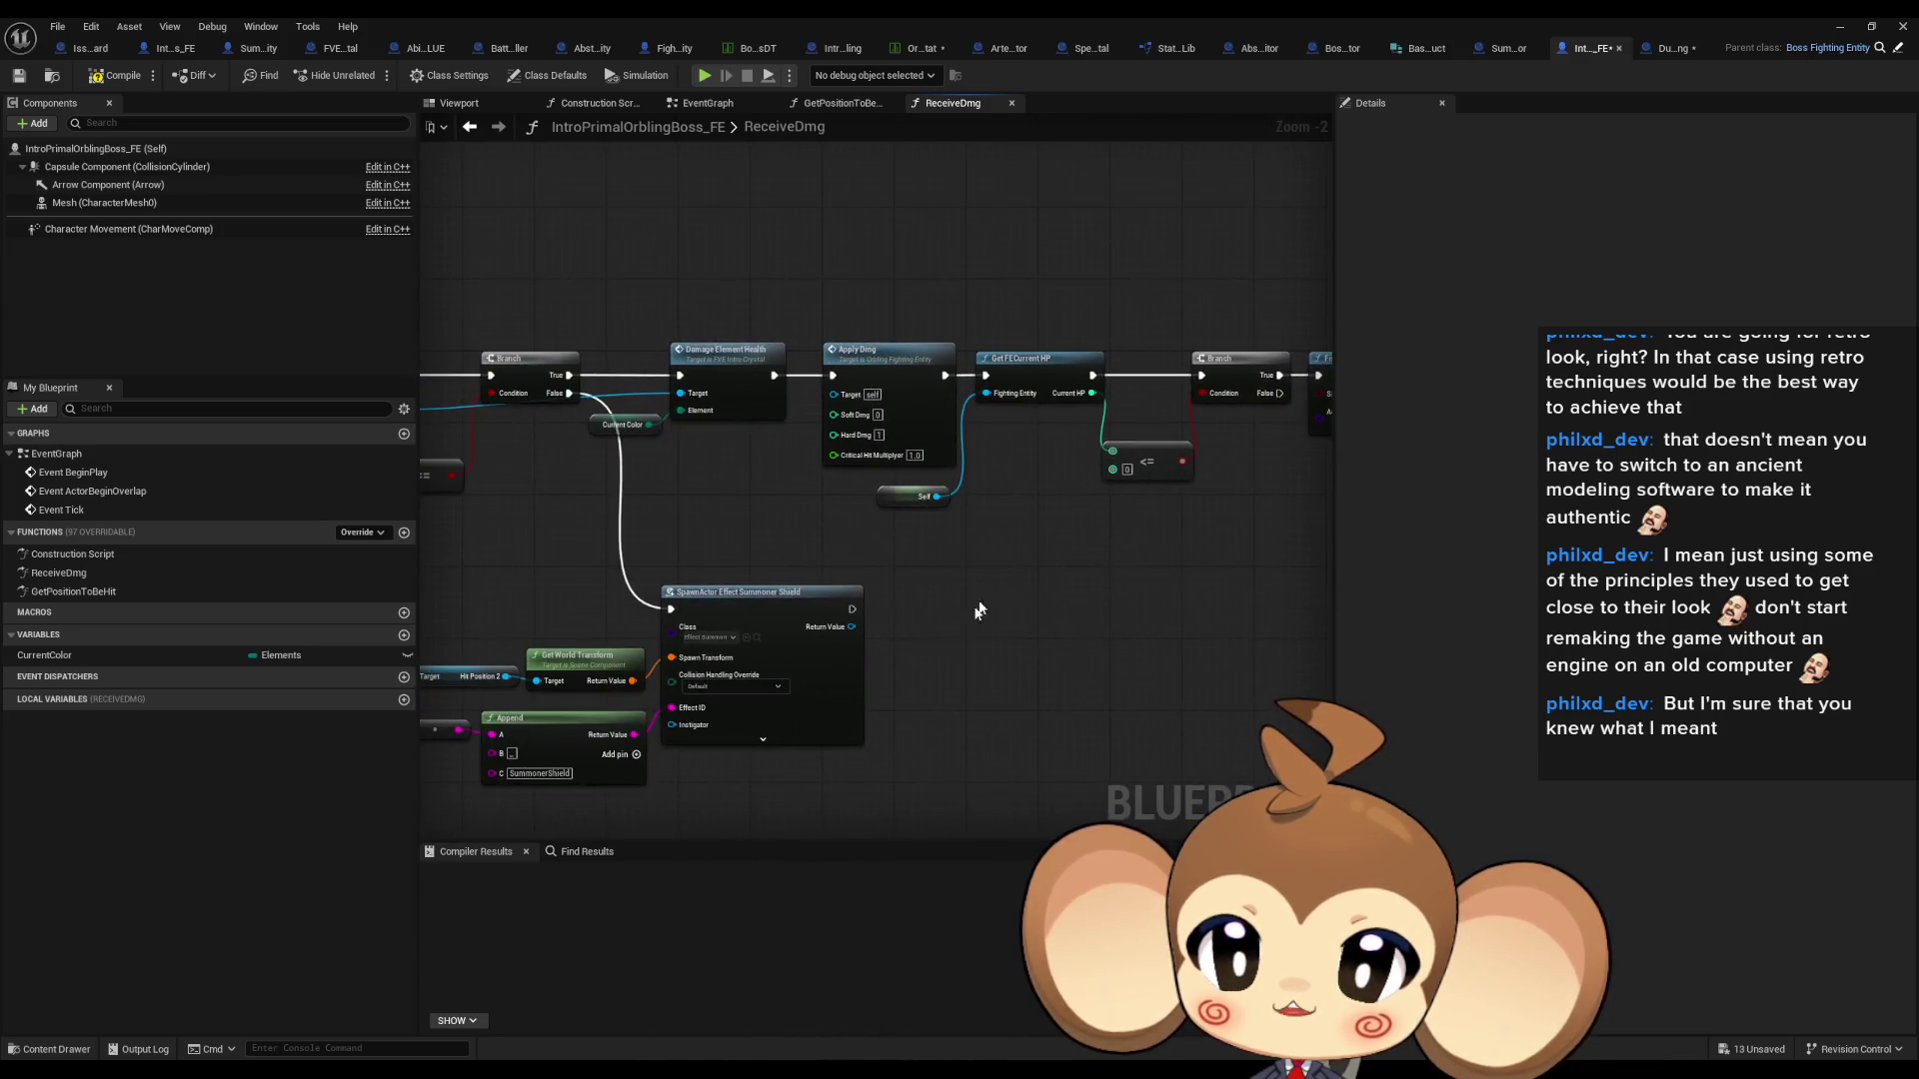
- Switch back to the main level editor and start a Play-in-Editor session
click(1840, 27)
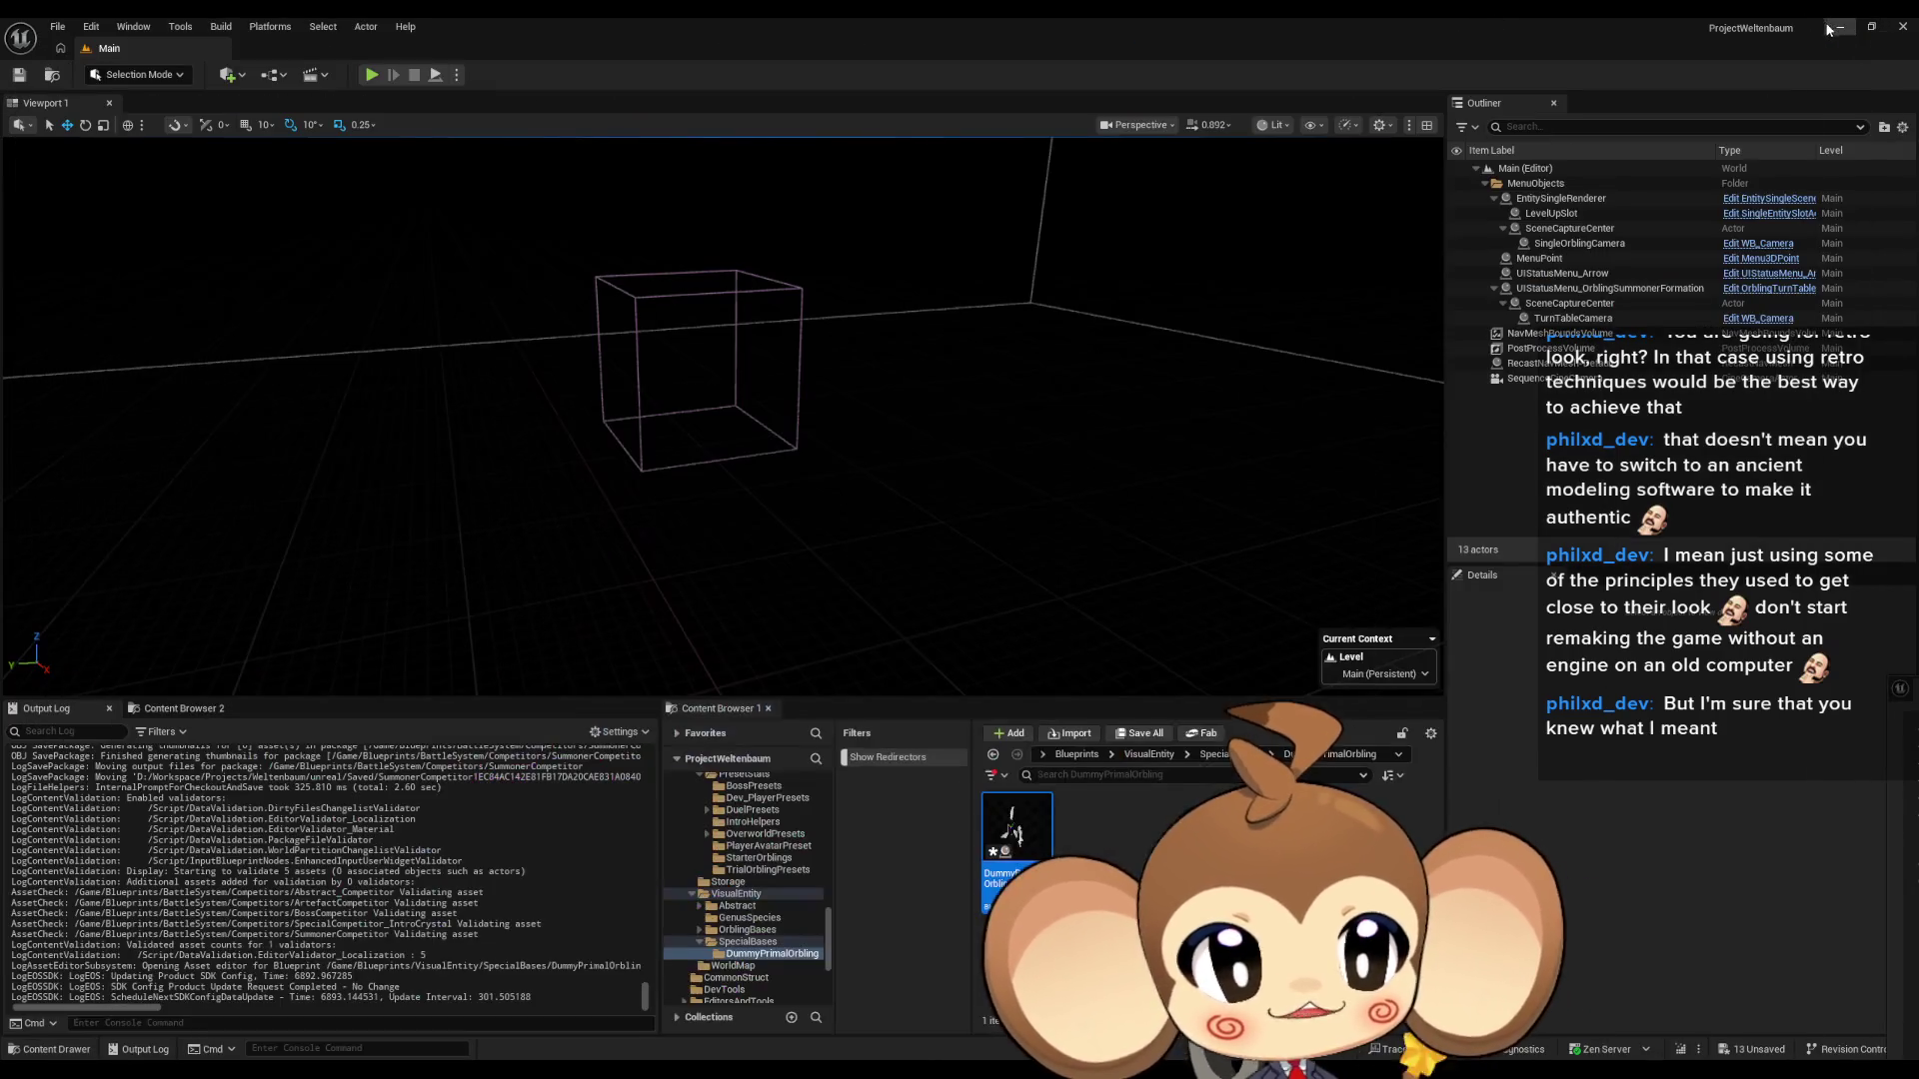
click(370, 75)
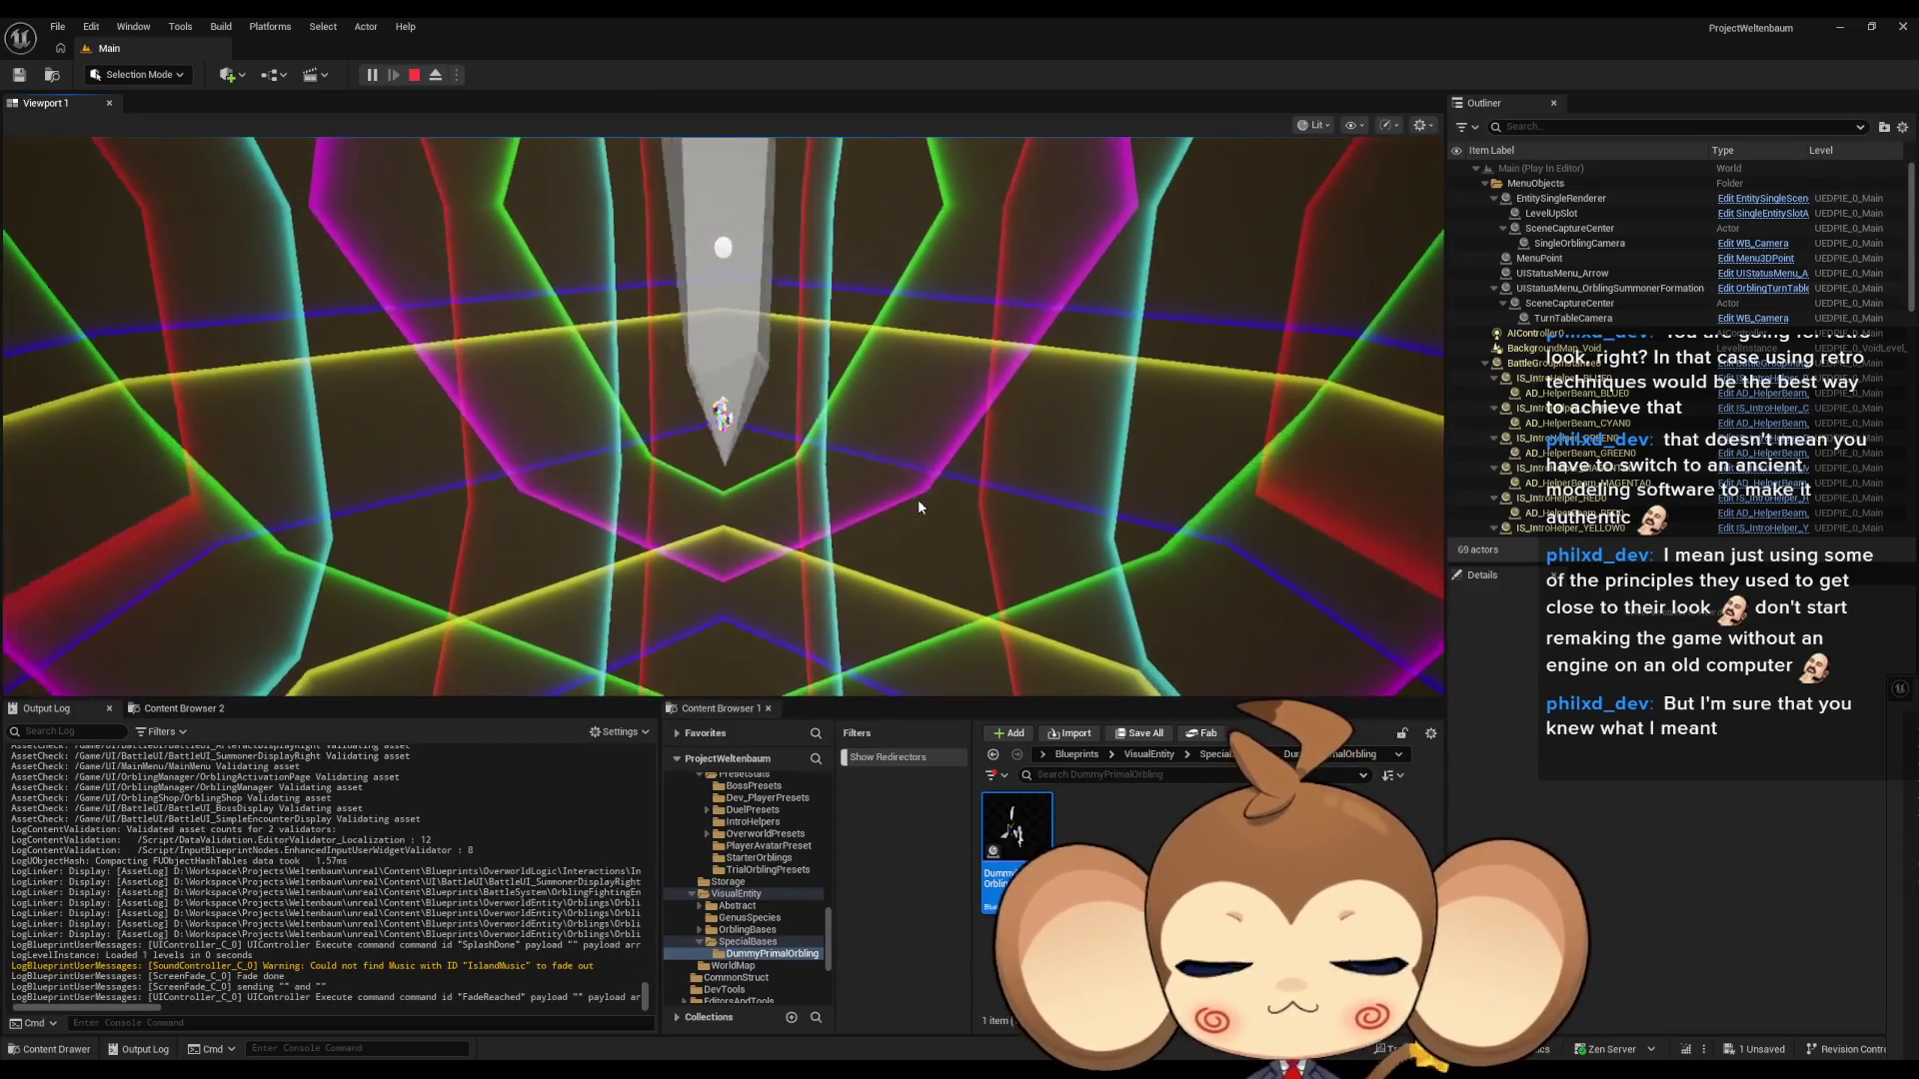
- Play the Orbling boss fight in full-screen immersive view, then exit back to the editor layout
key(F11)
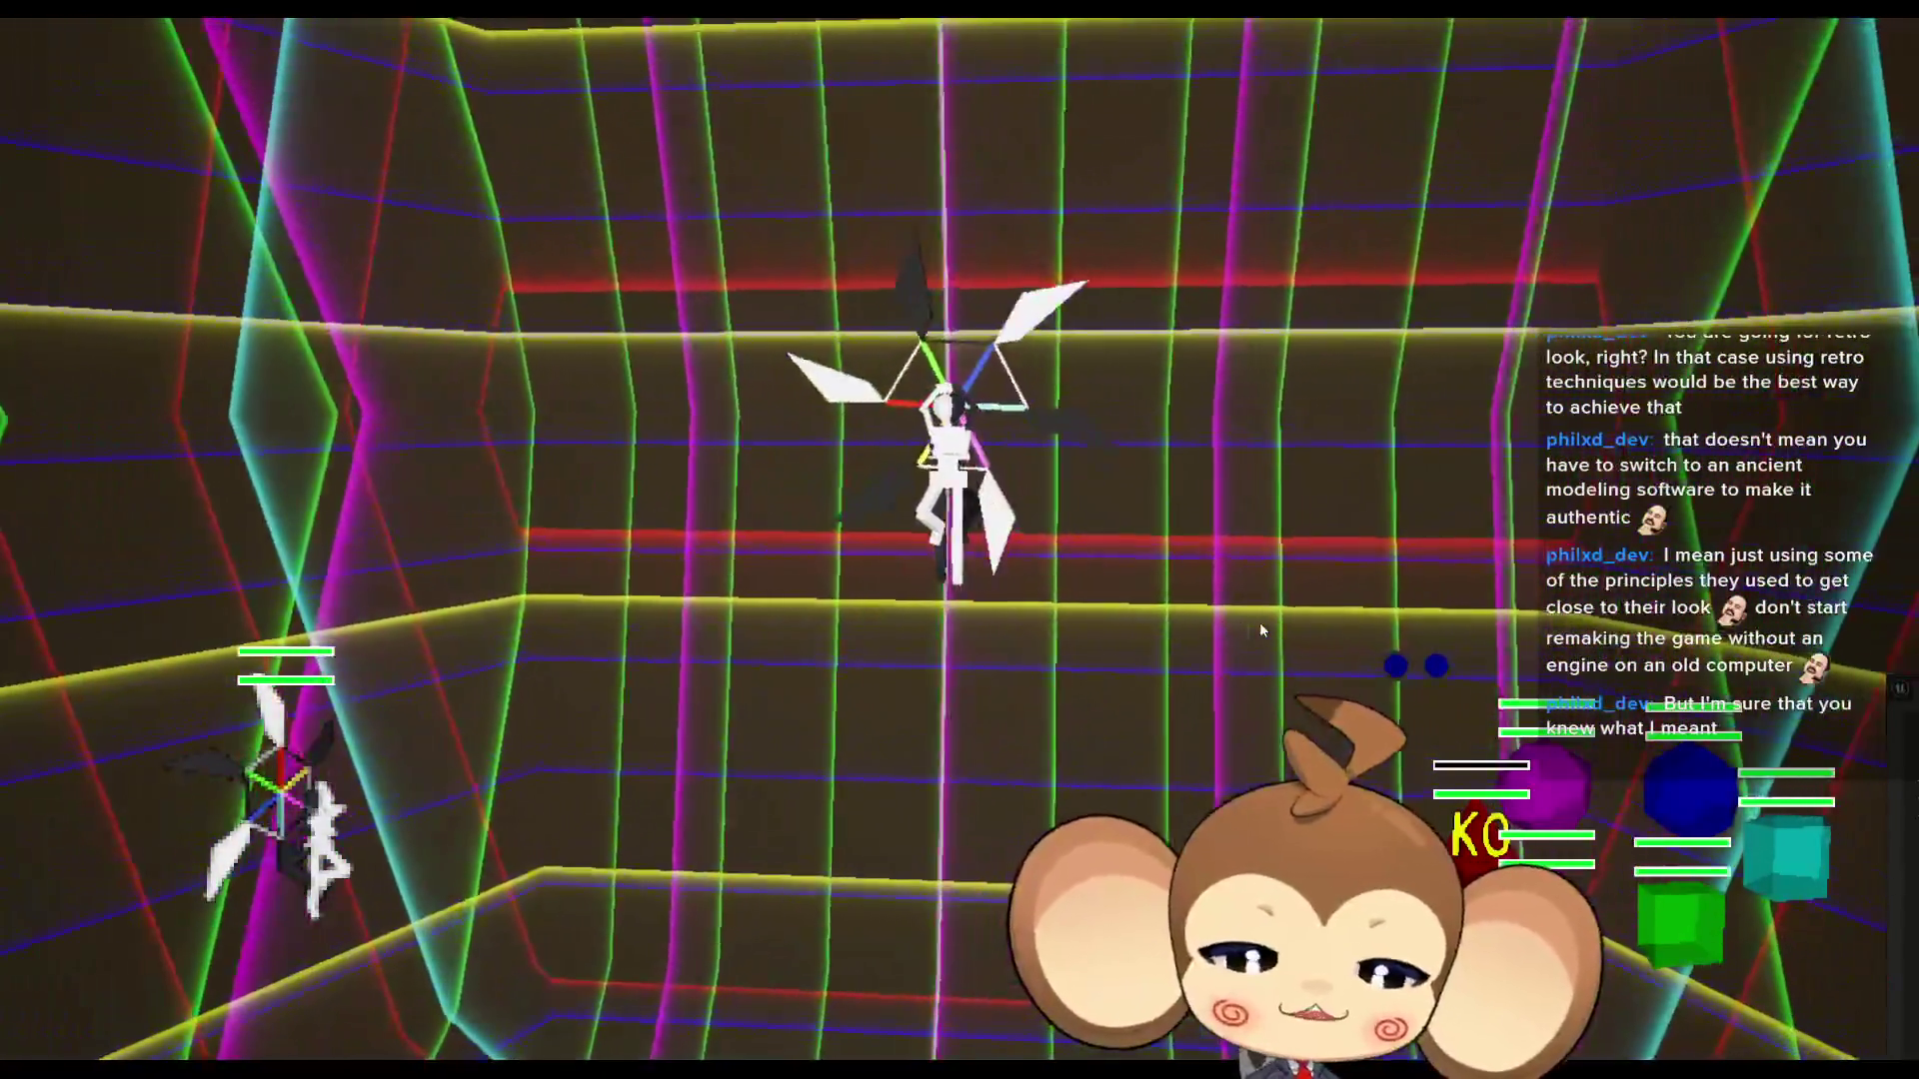
key(F11)
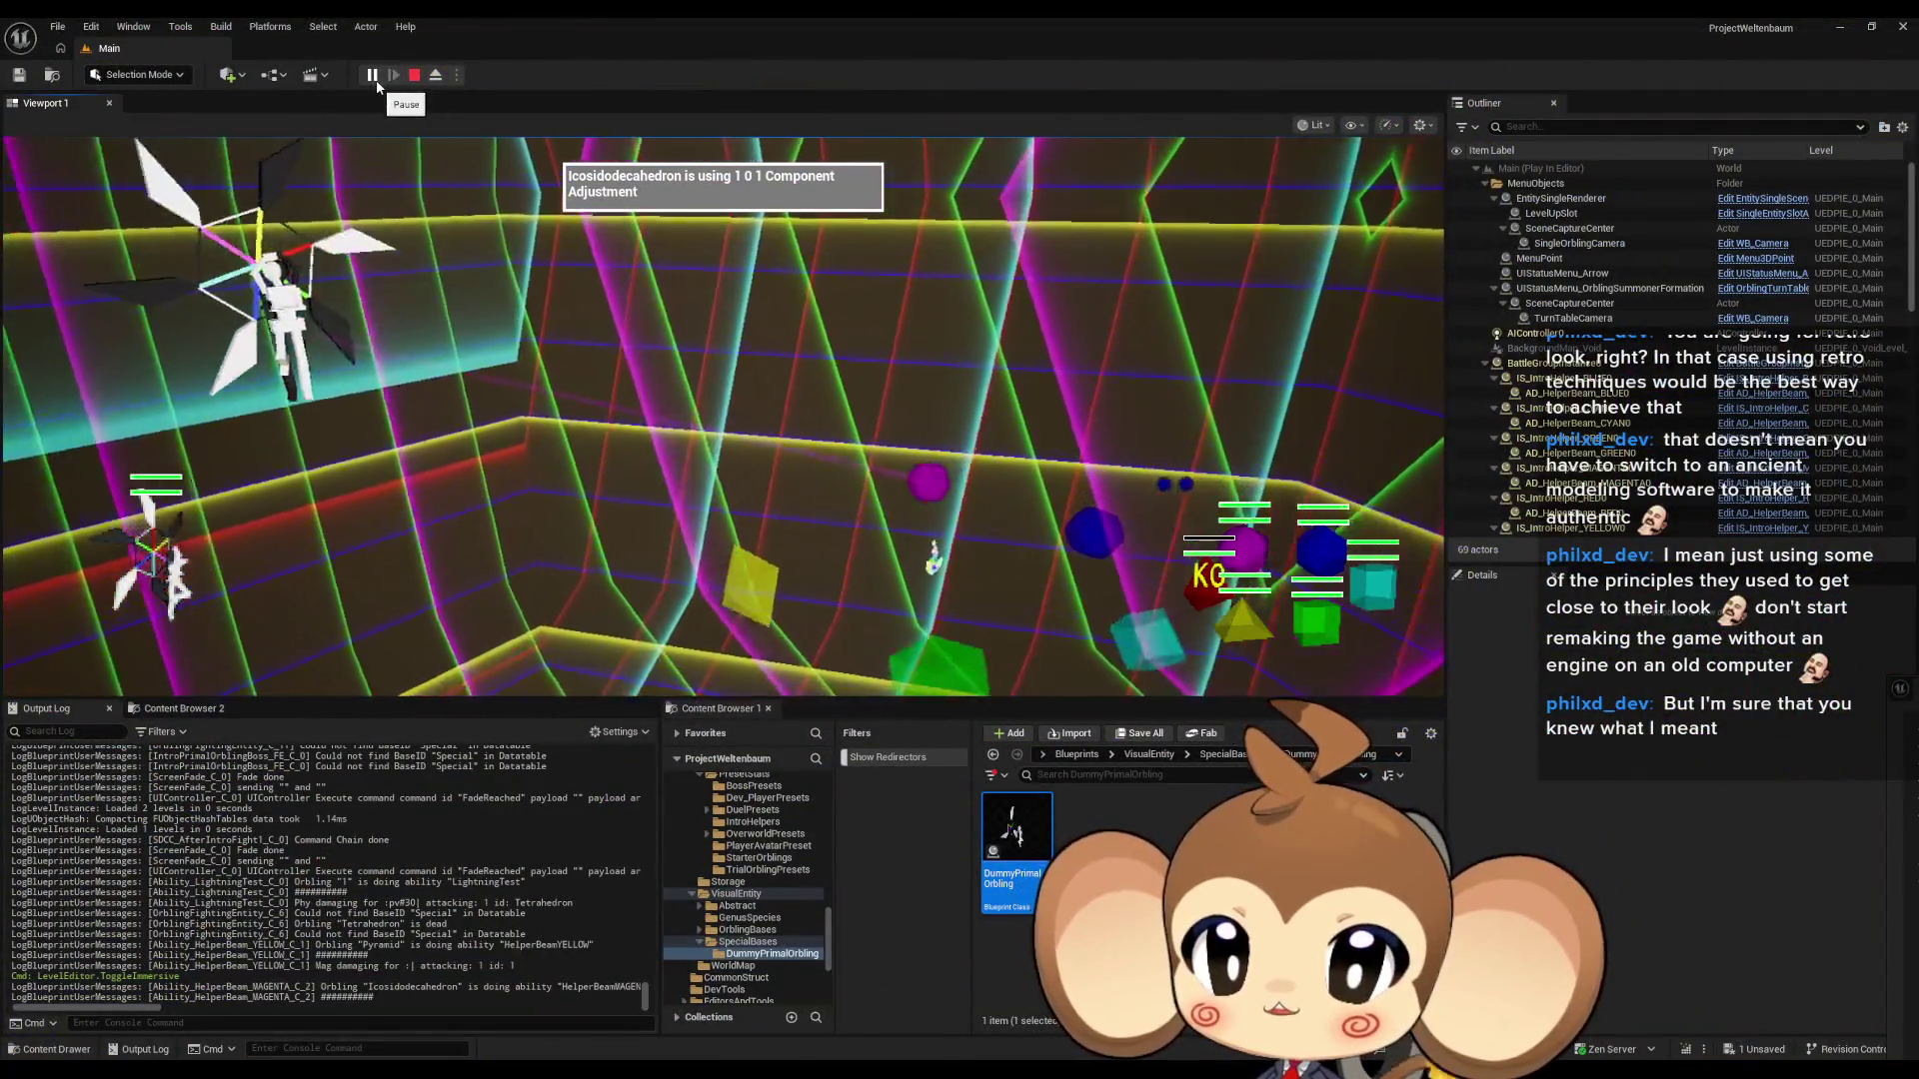
- Pause the game, debug IntroPrimalOrblingBoss_FE0 in ReceiveDmg, and select the Current Color comparison nodes
click(376, 80)
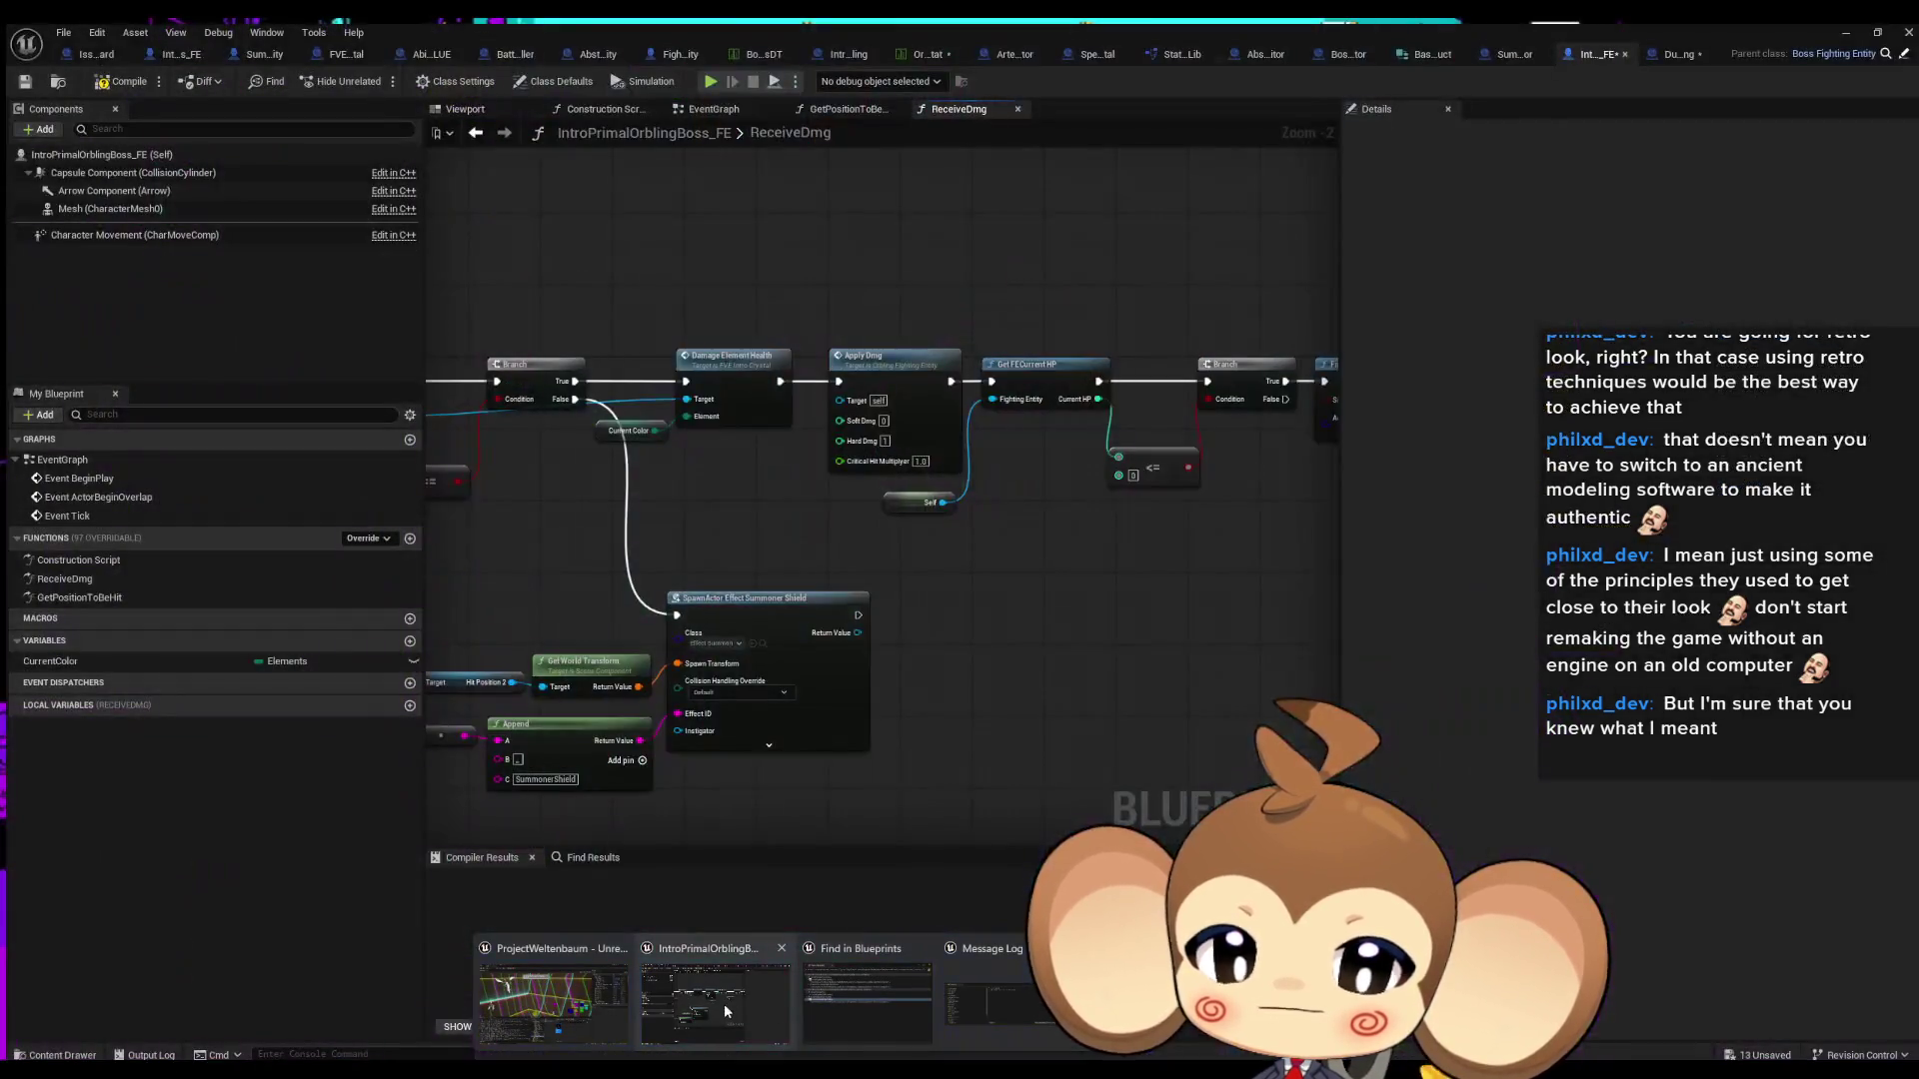
click(724, 1004)
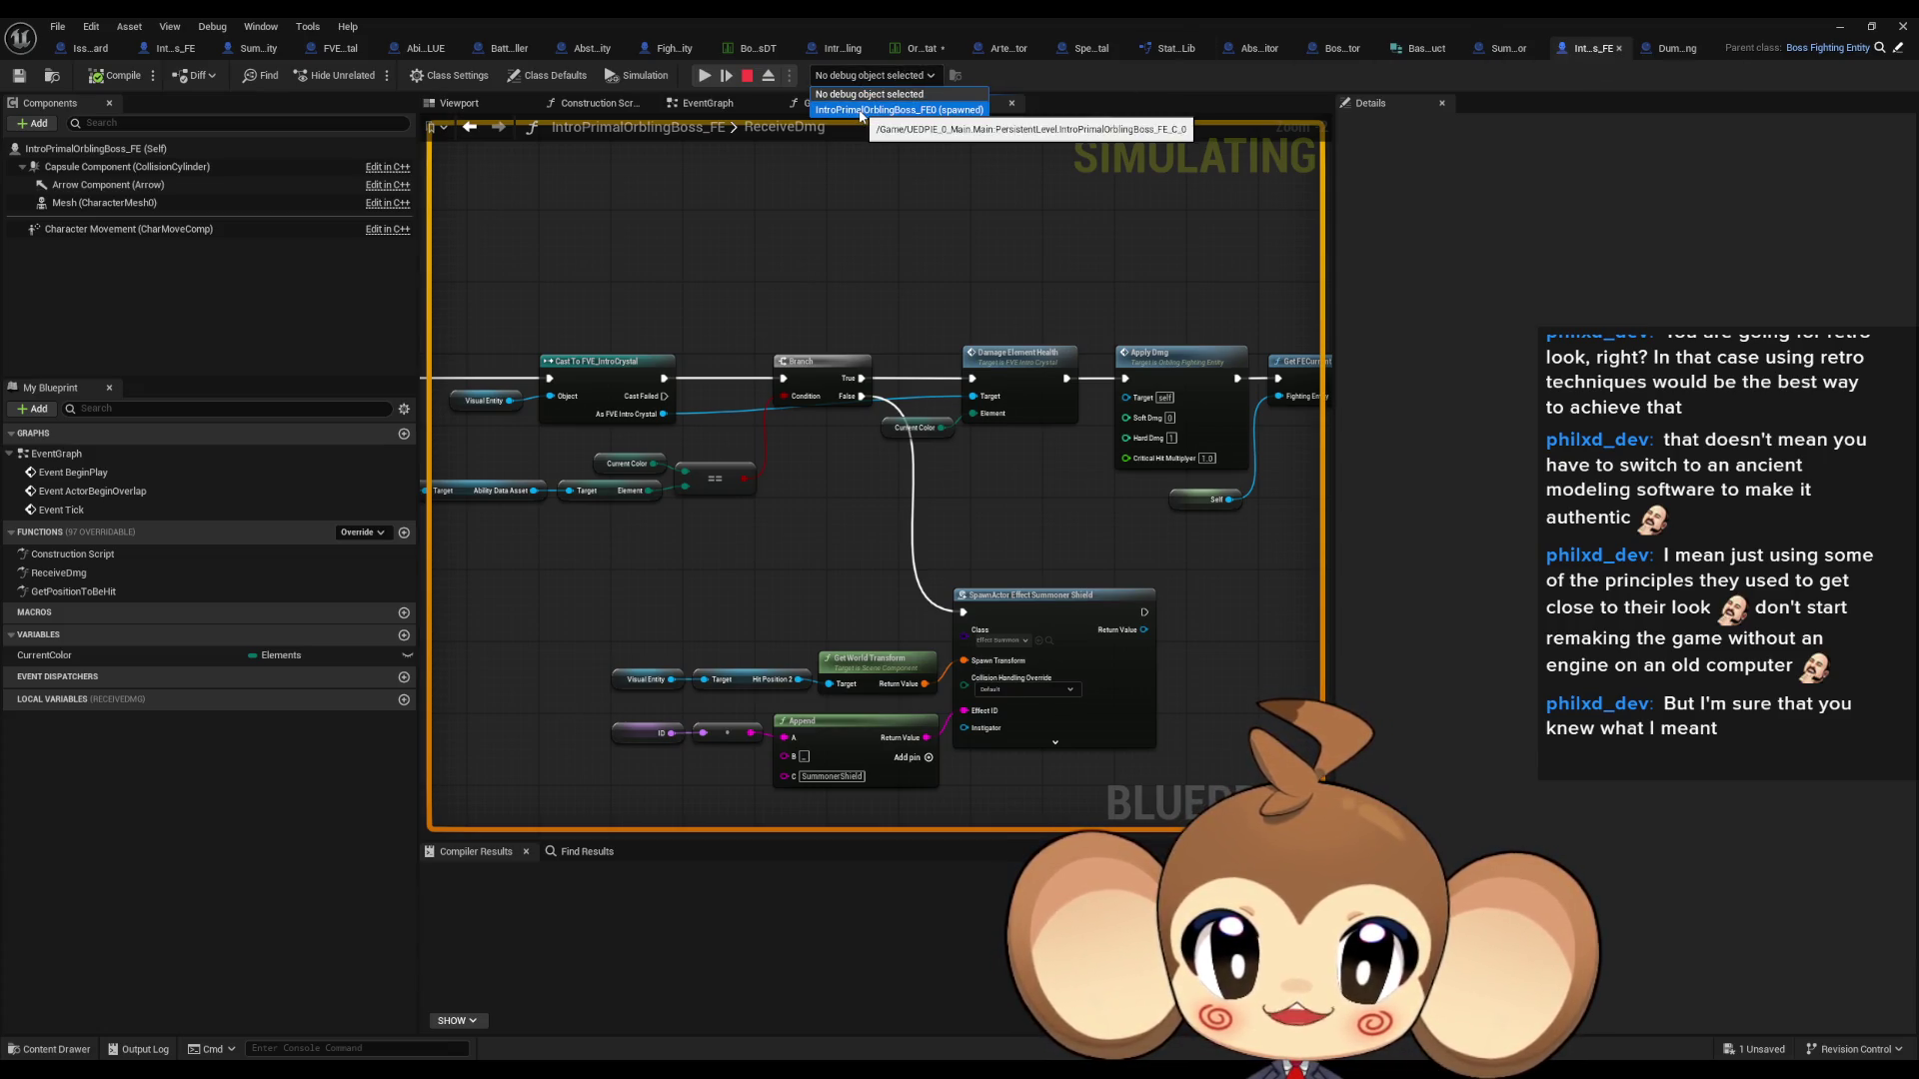
click(861, 110)
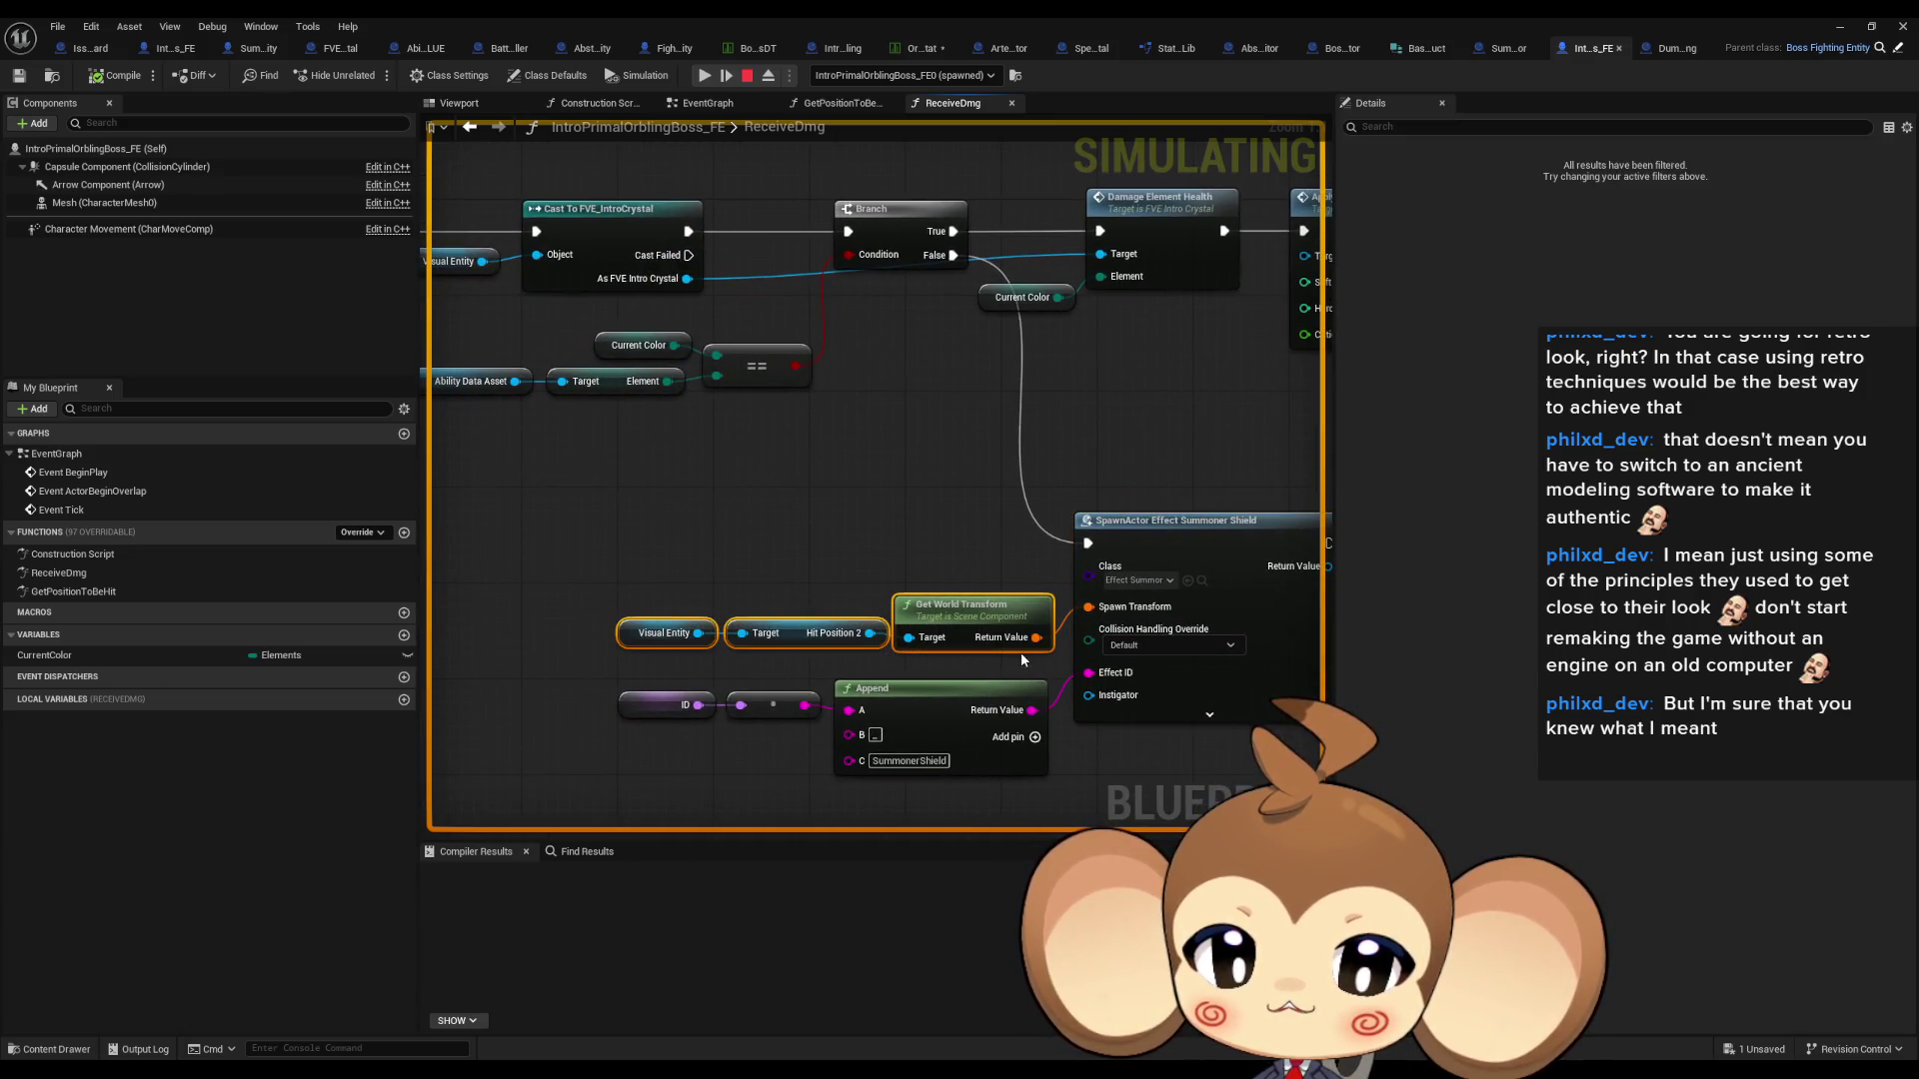
drag(574, 357, 850, 421)
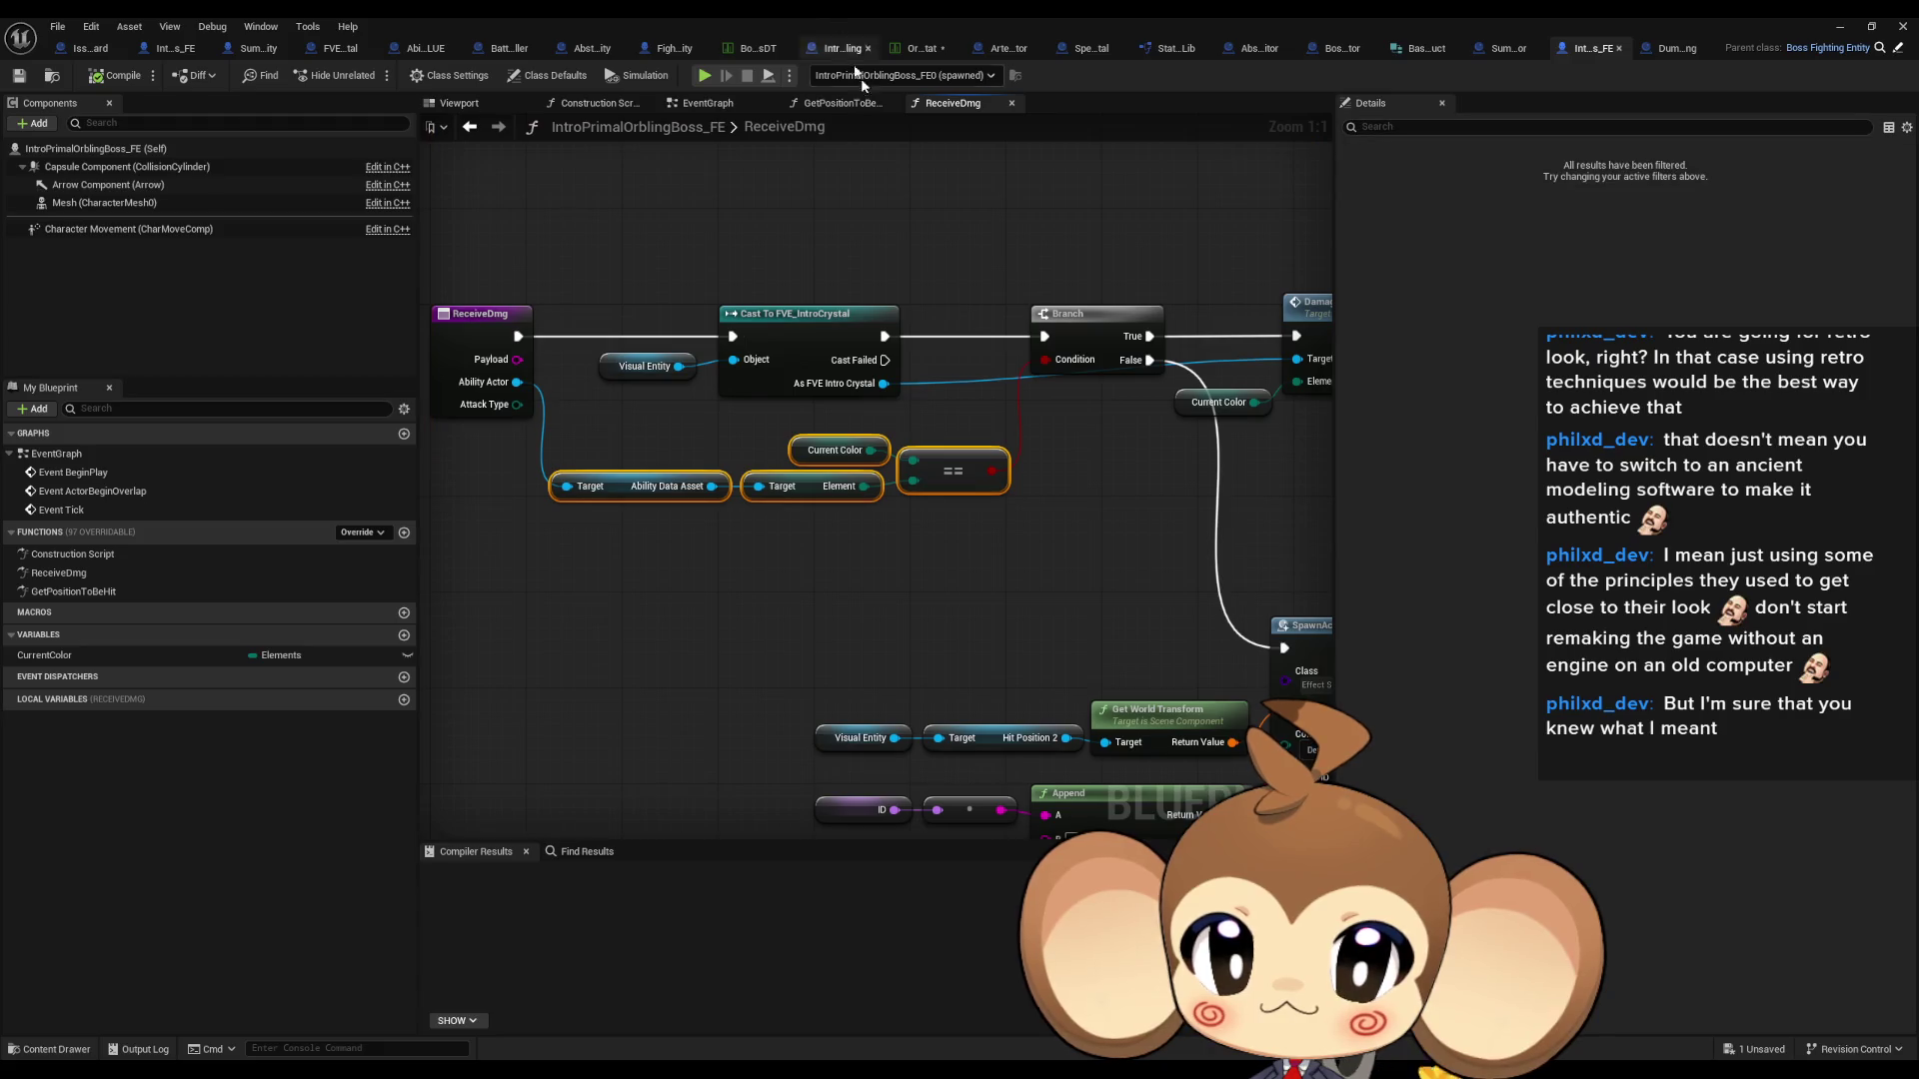
- Survey ReceiveDmg's crystal cast, Apply Dmg, HP check and BattleController nodes
scroll(1139, 592, down, 3)
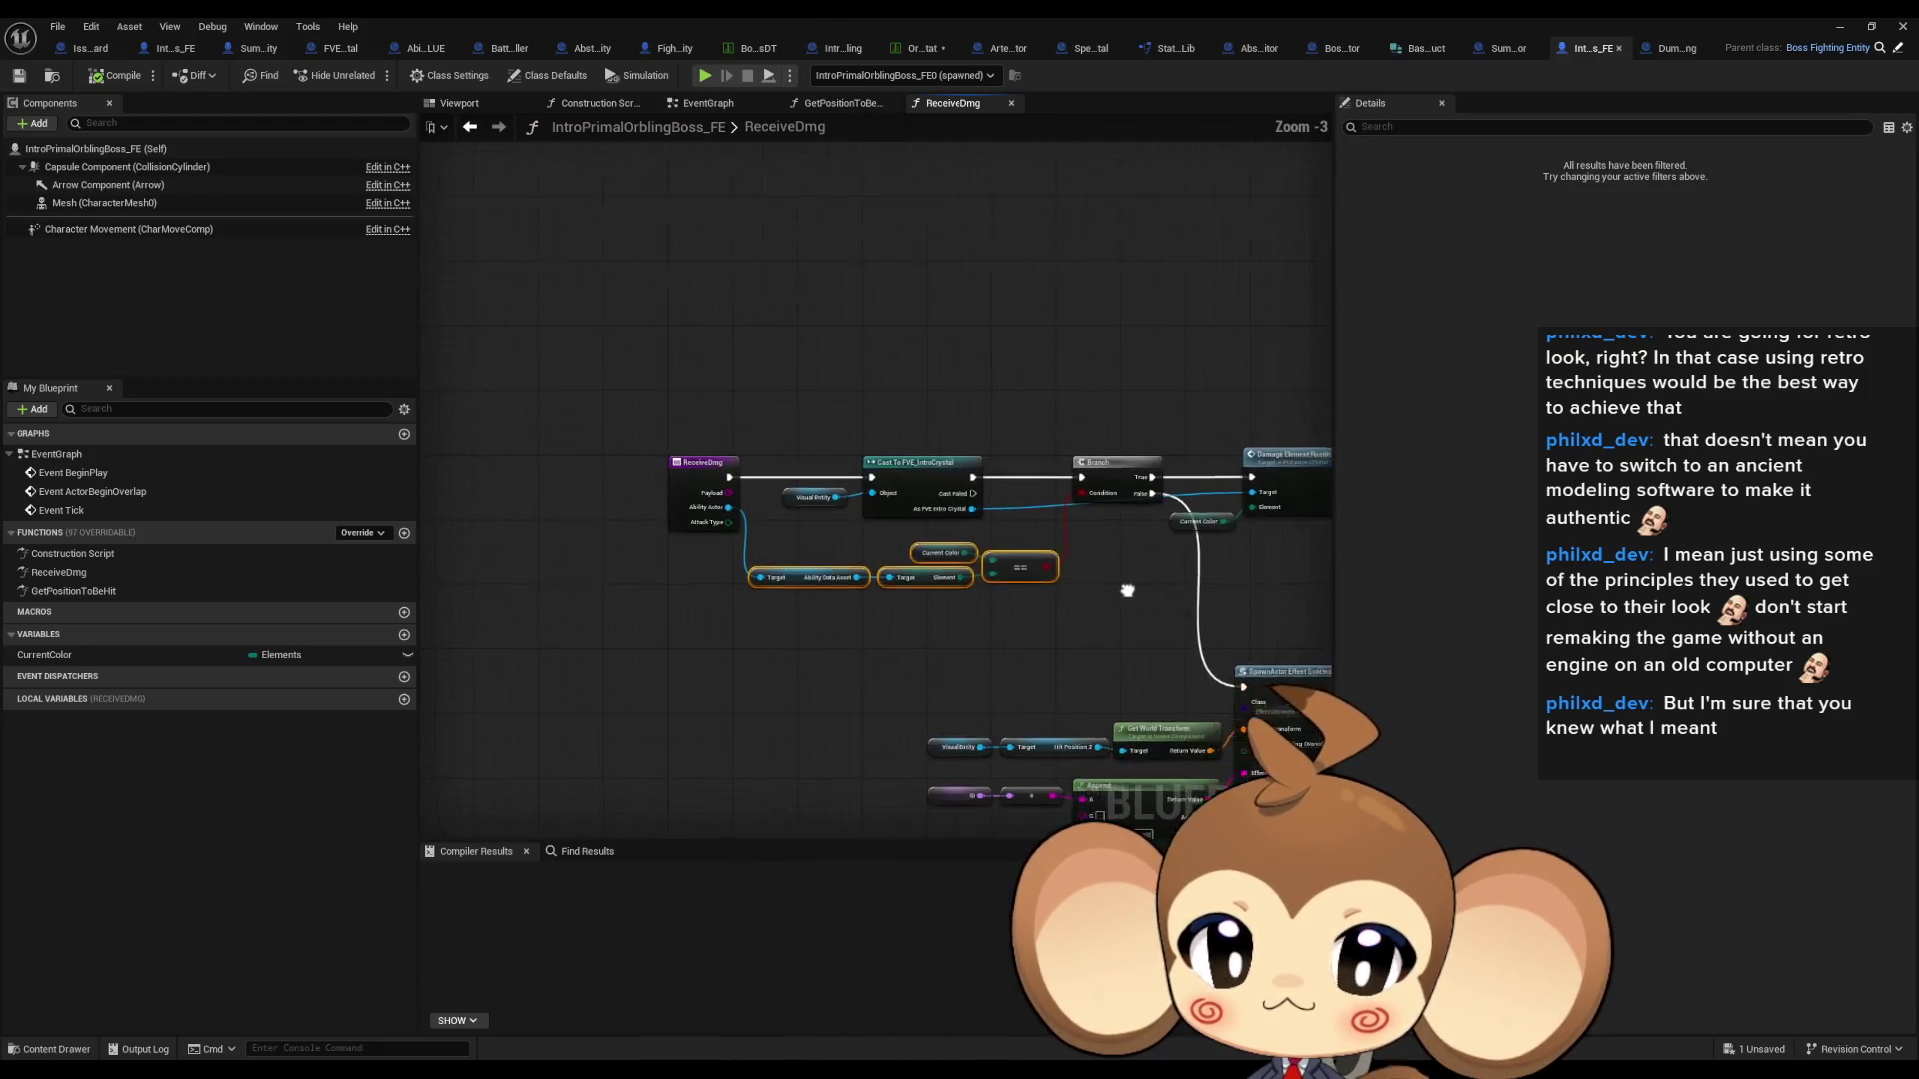
scroll(795, 539, up, 3)
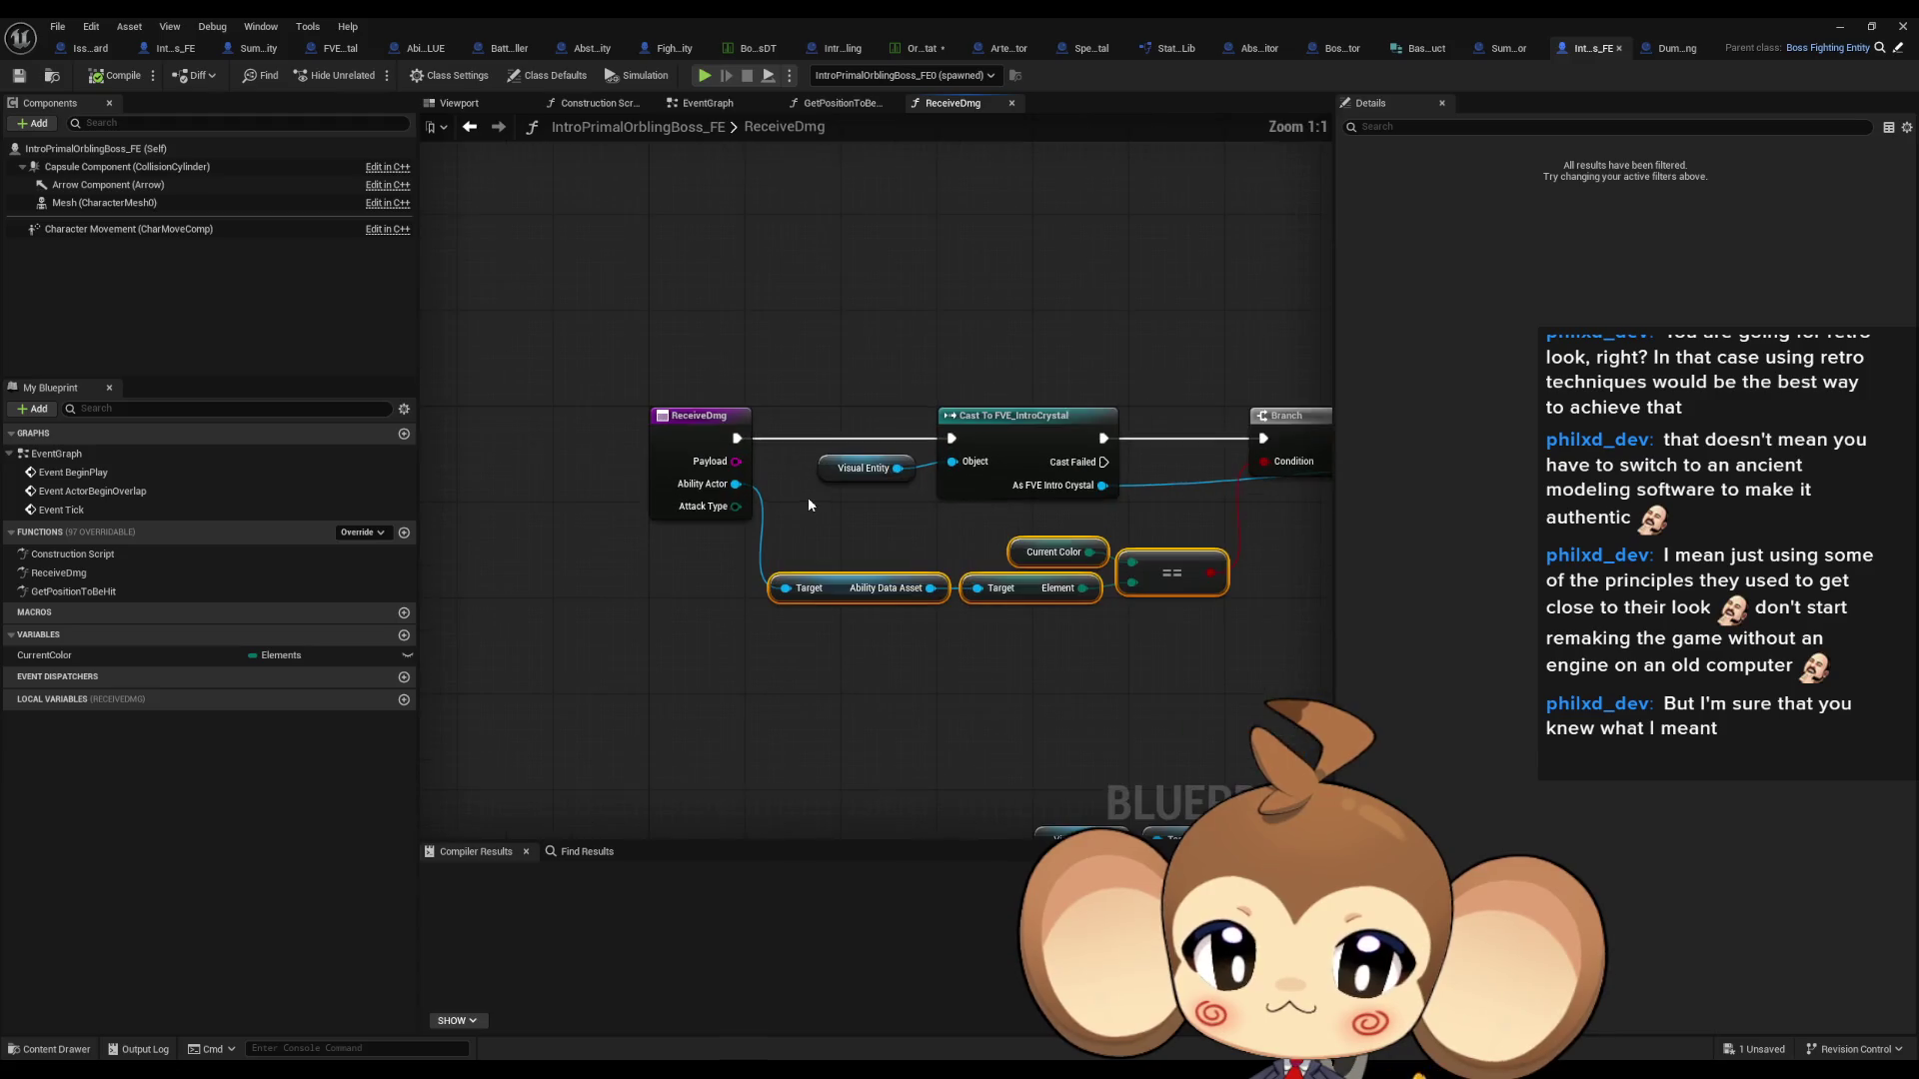
mouse_move(801, 518)
mouse_down()
mouse_move(651, 525)
mouse_move(480, 471)
mouse_up()
drag(853, 593, 793, 552)
drag(511, 366, 654, 373)
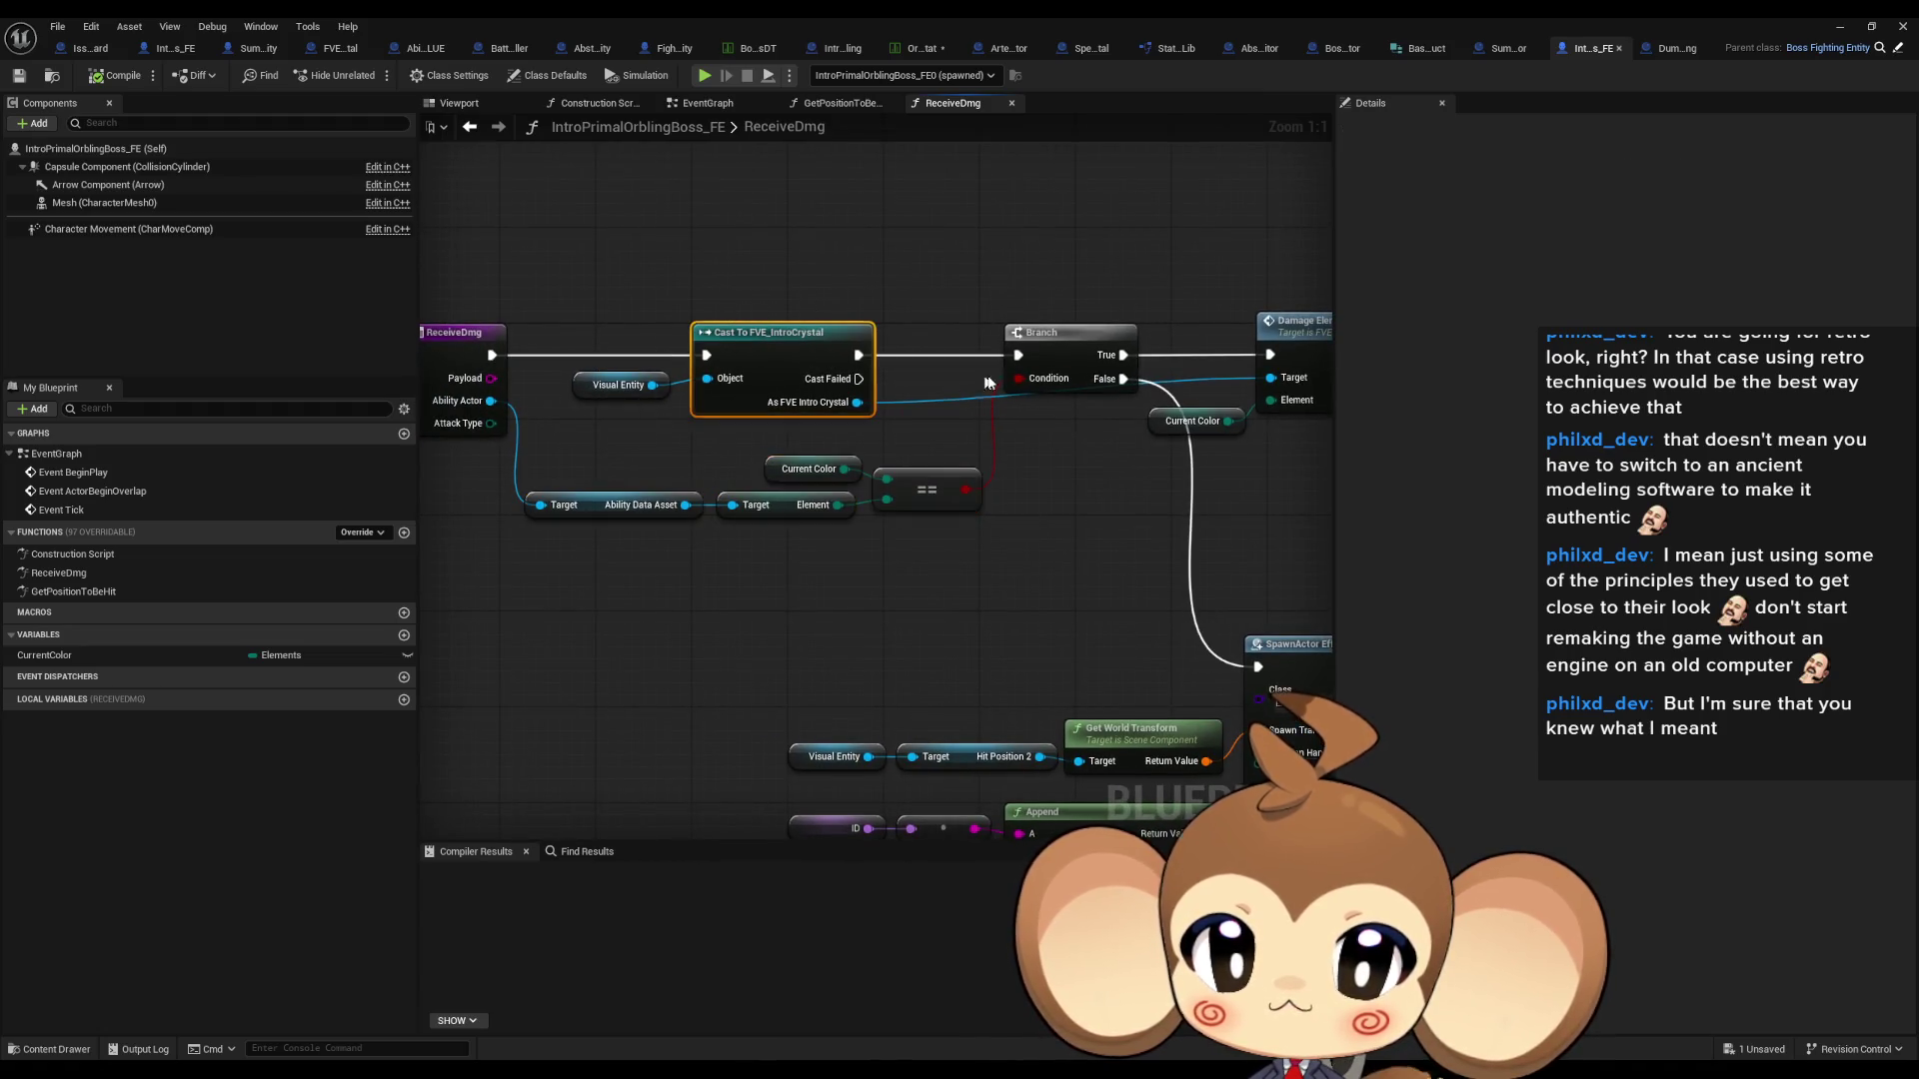
mouse_move(998, 374)
mouse_down()
mouse_move(970, 394)
mouse_move(535, 413)
mouse_up()
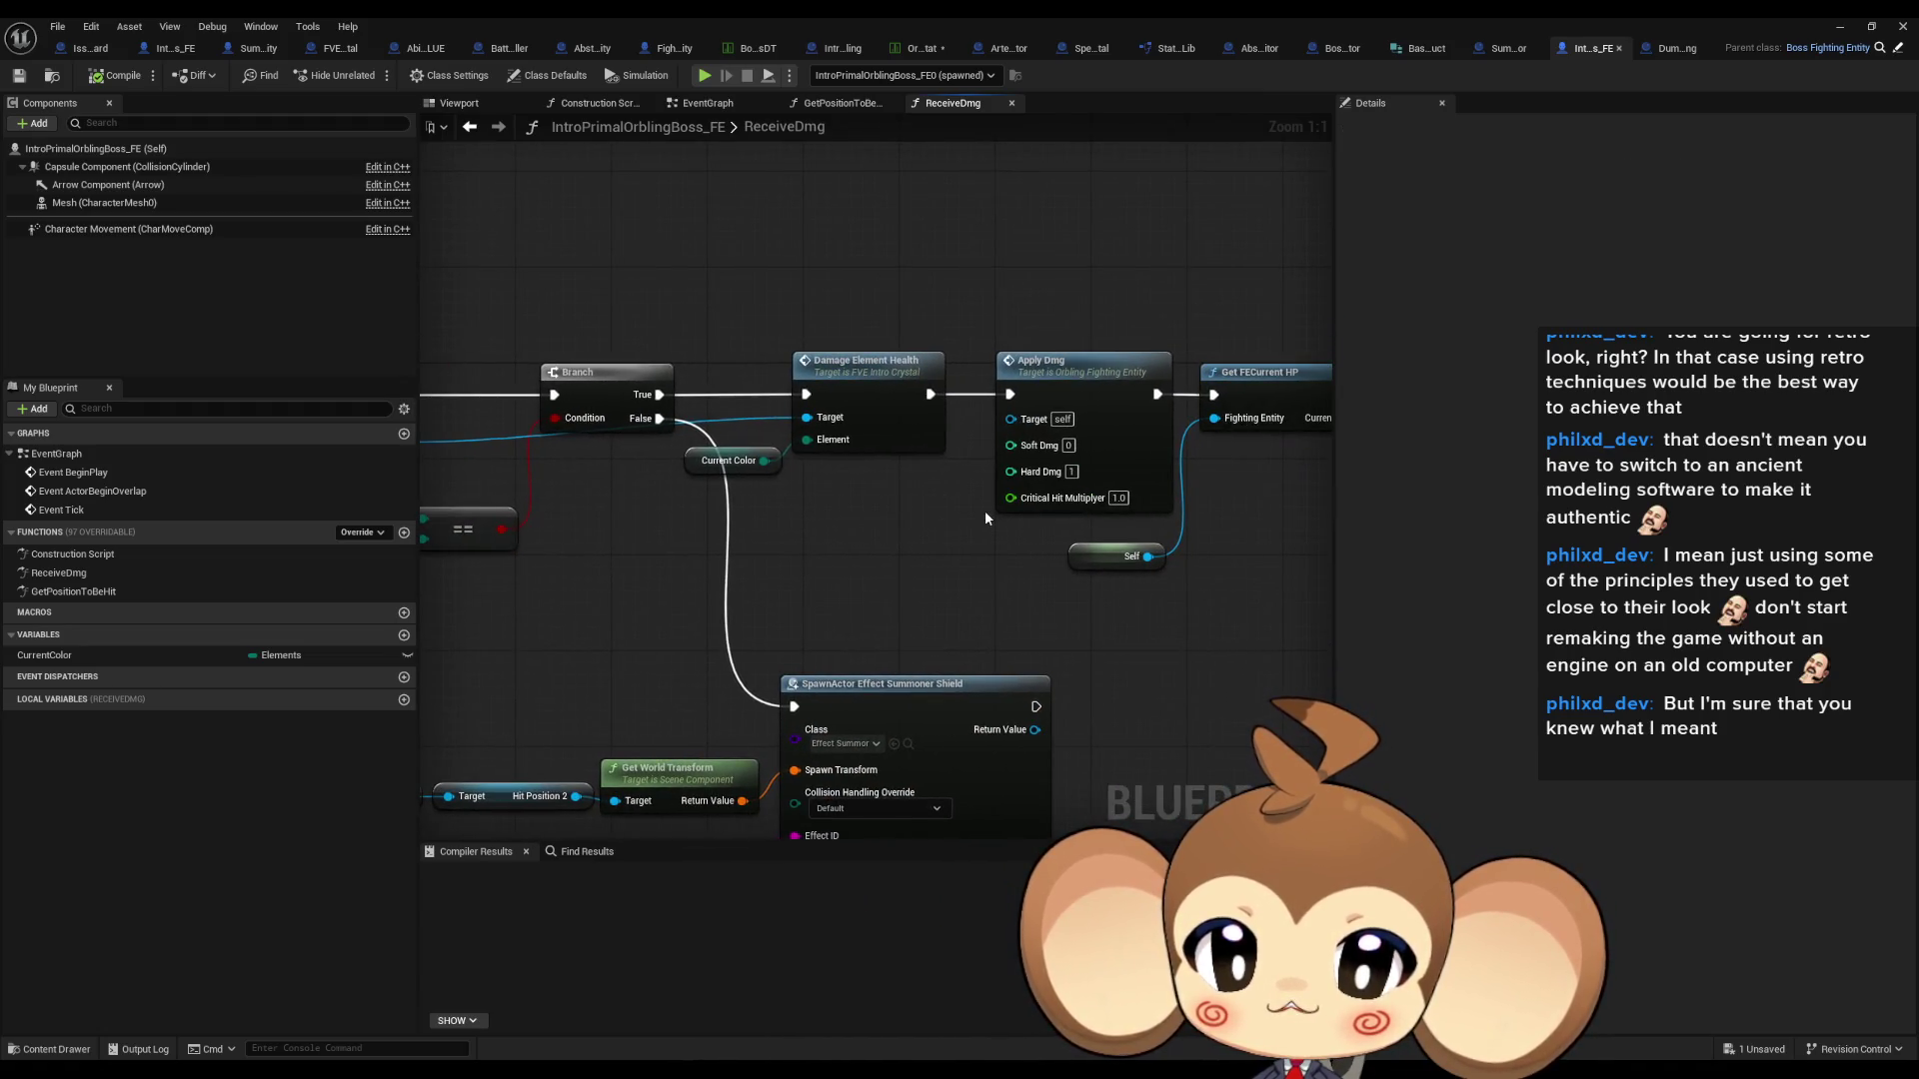
mouse_move(868, 606)
mouse_down()
mouse_move(1169, 571)
mouse_move(459, 320)
mouse_up()
drag(1211, 505, 406, 518)
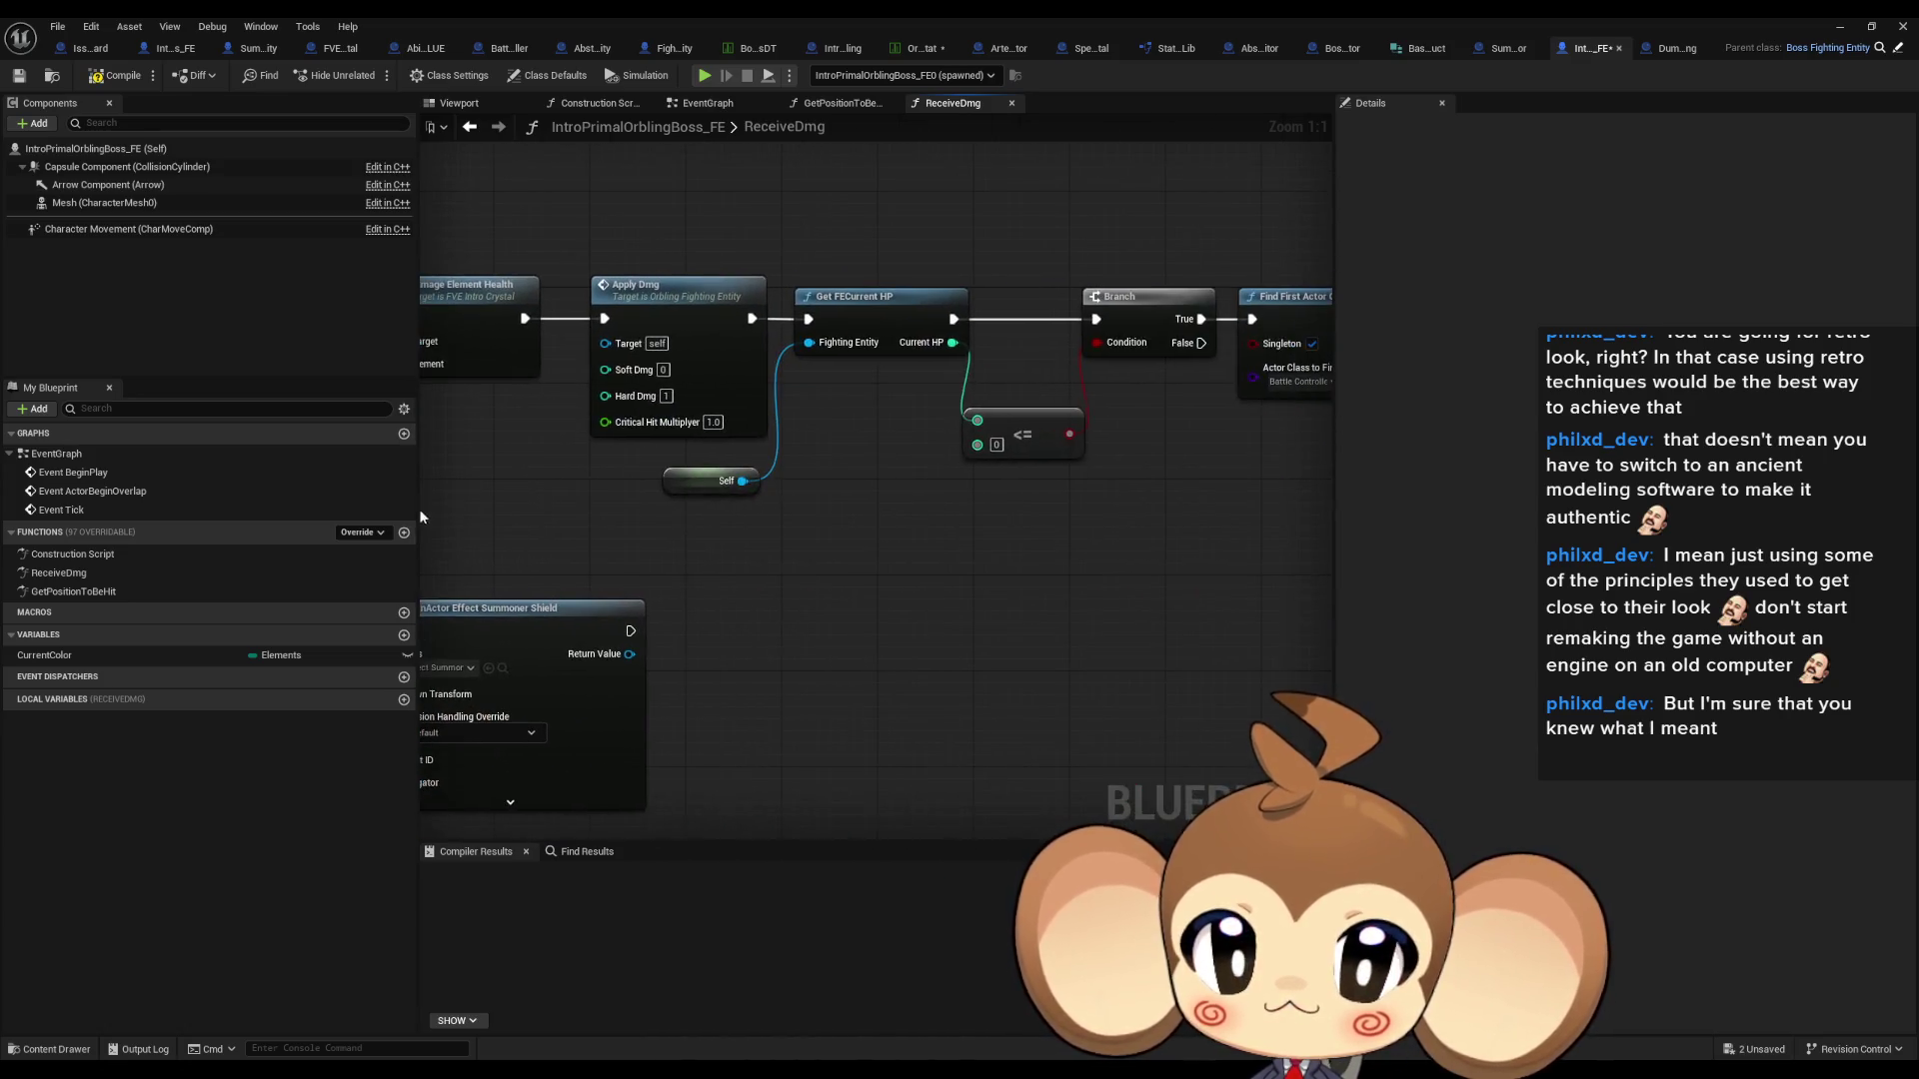
drag(711, 491, 30, 529)
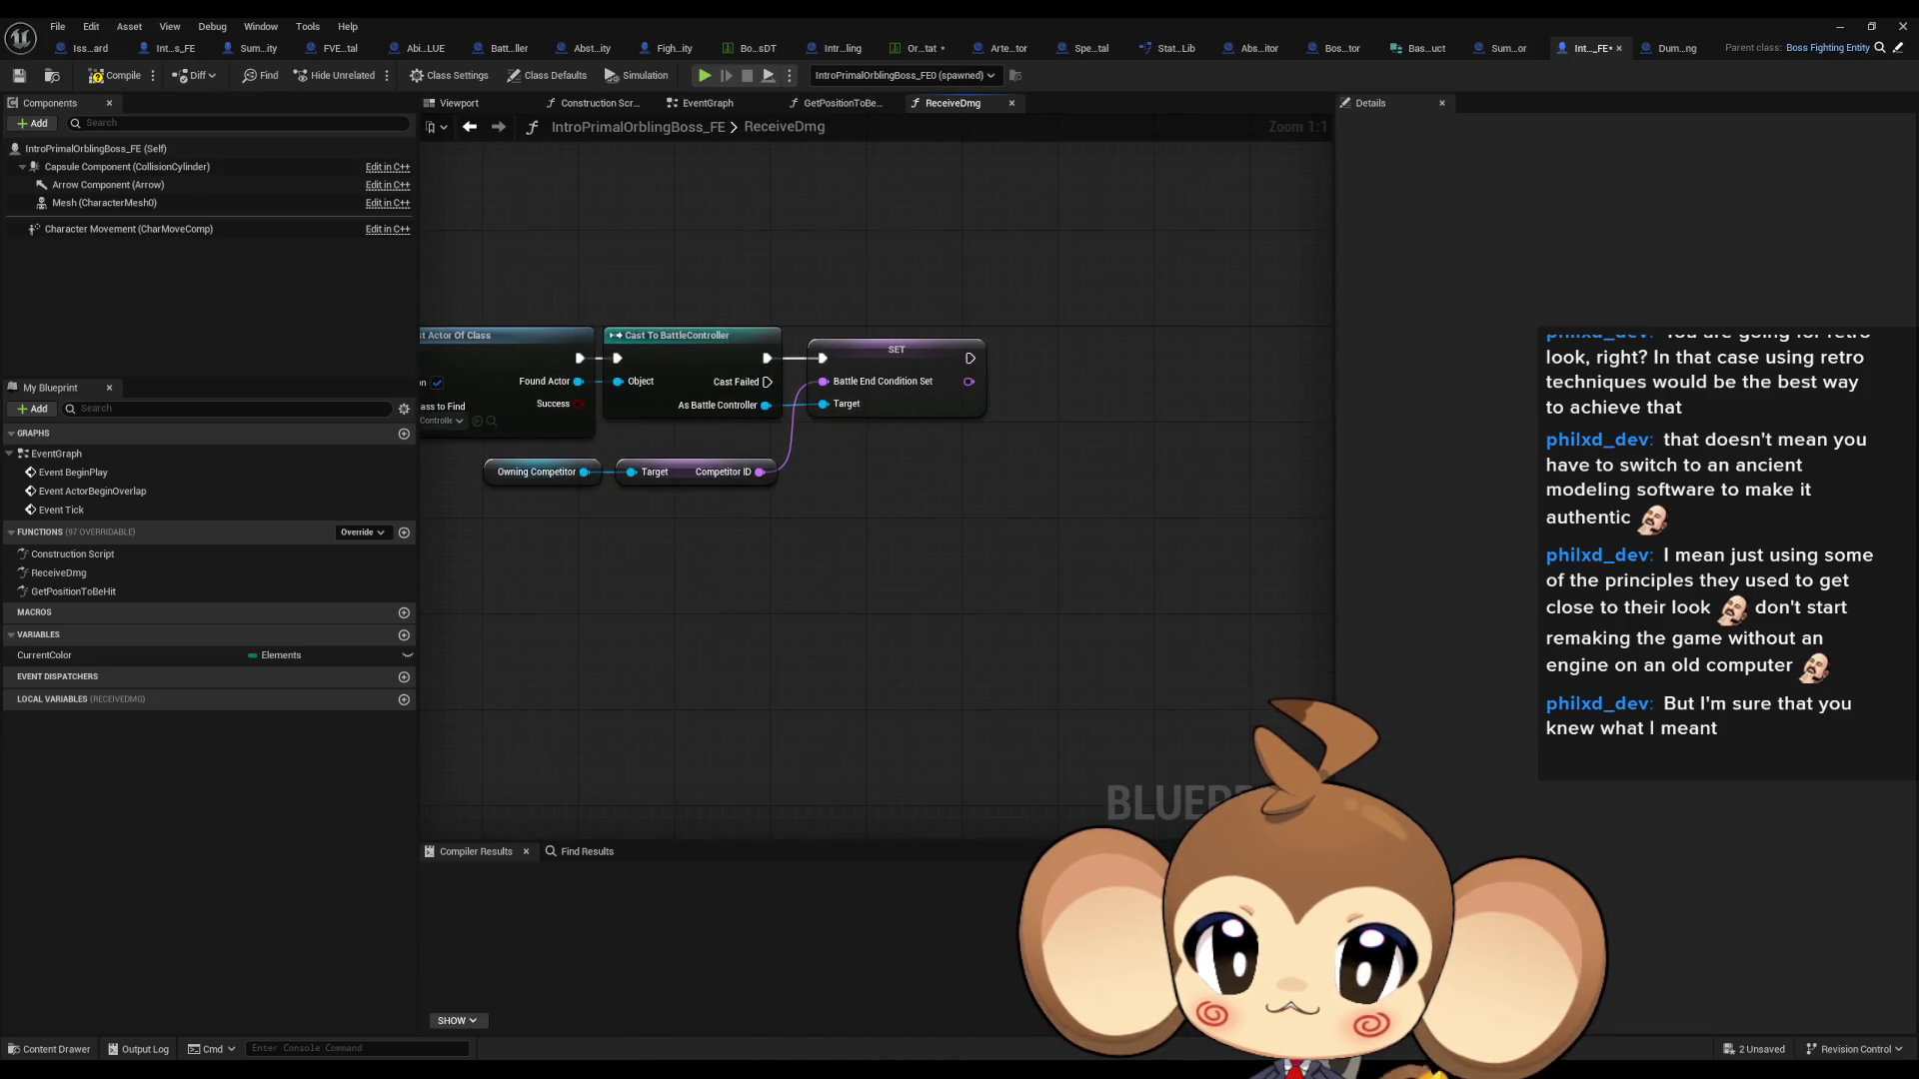
scroll(581, 343, down, 3)
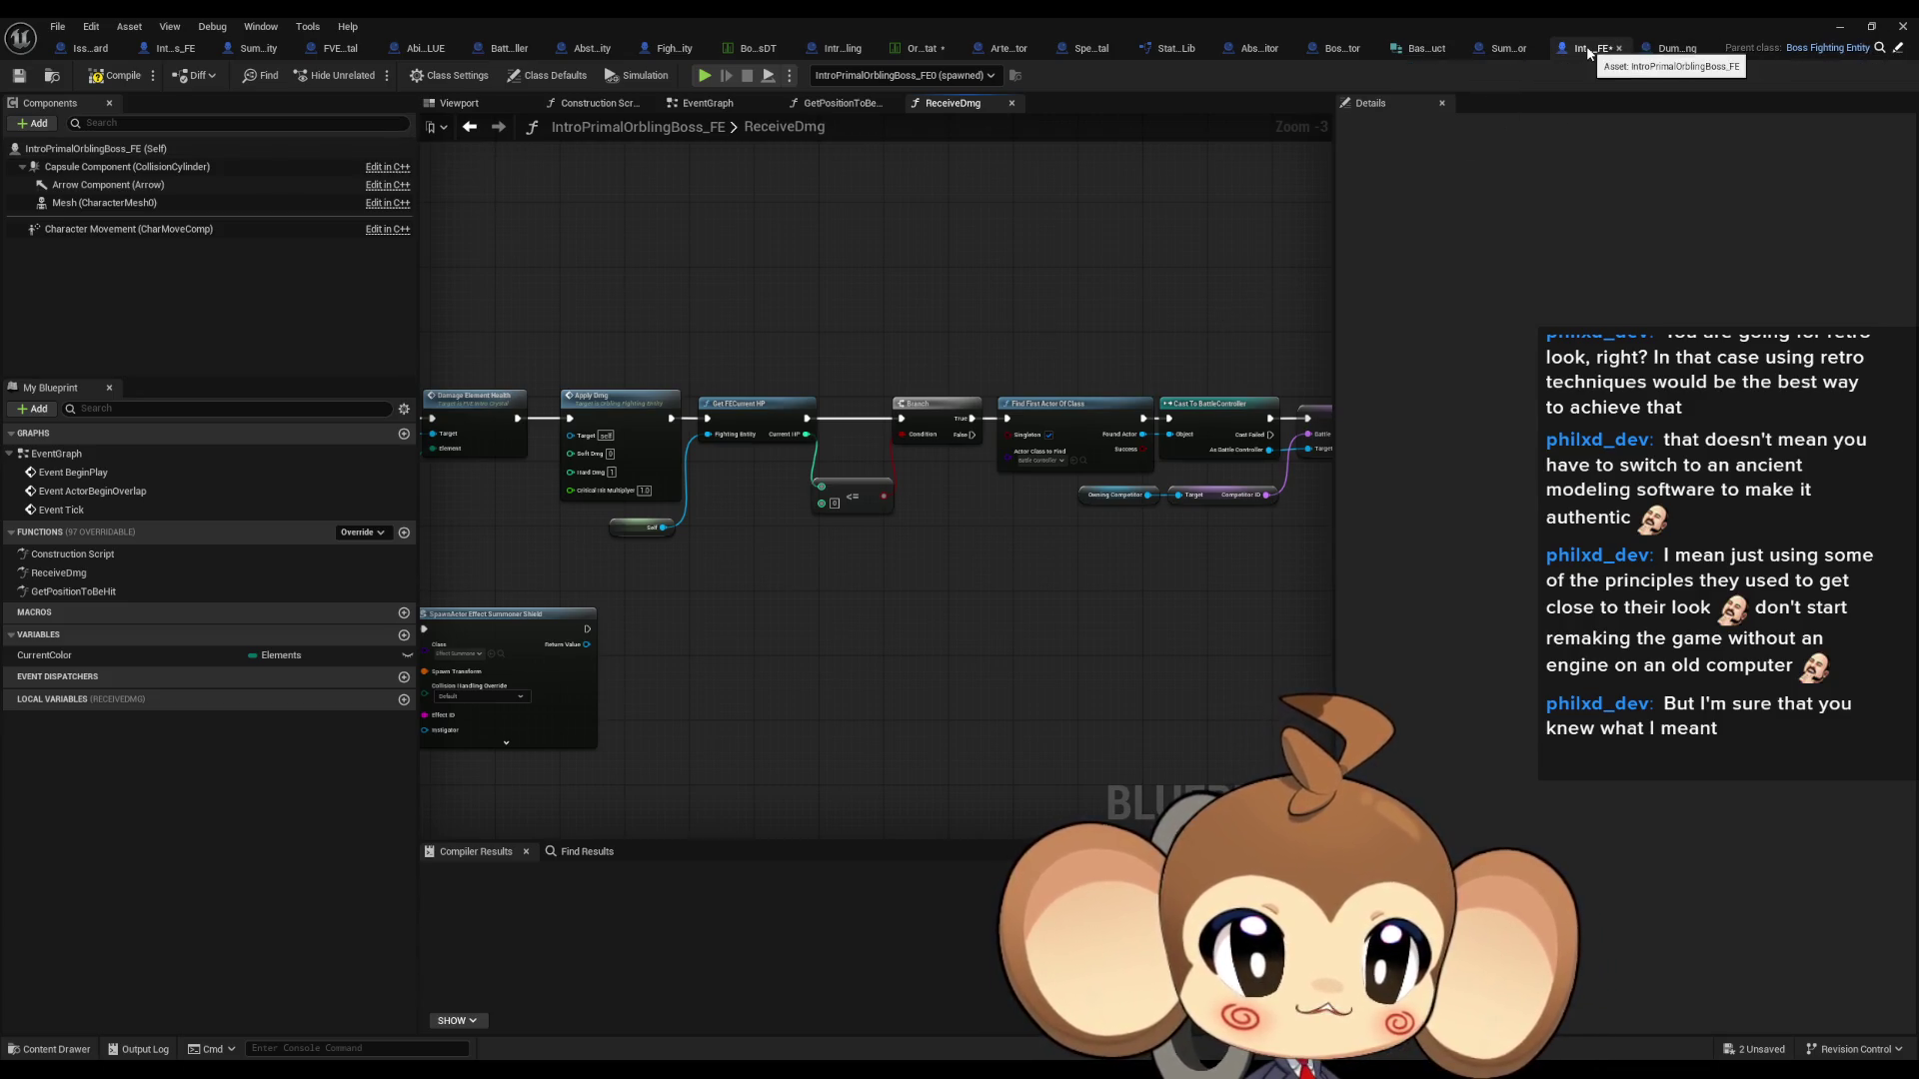
- Delete the battle-end, damage and HP-check nodes, move the shield spawn beside ReceiveDmg, and replay
key(Delete)
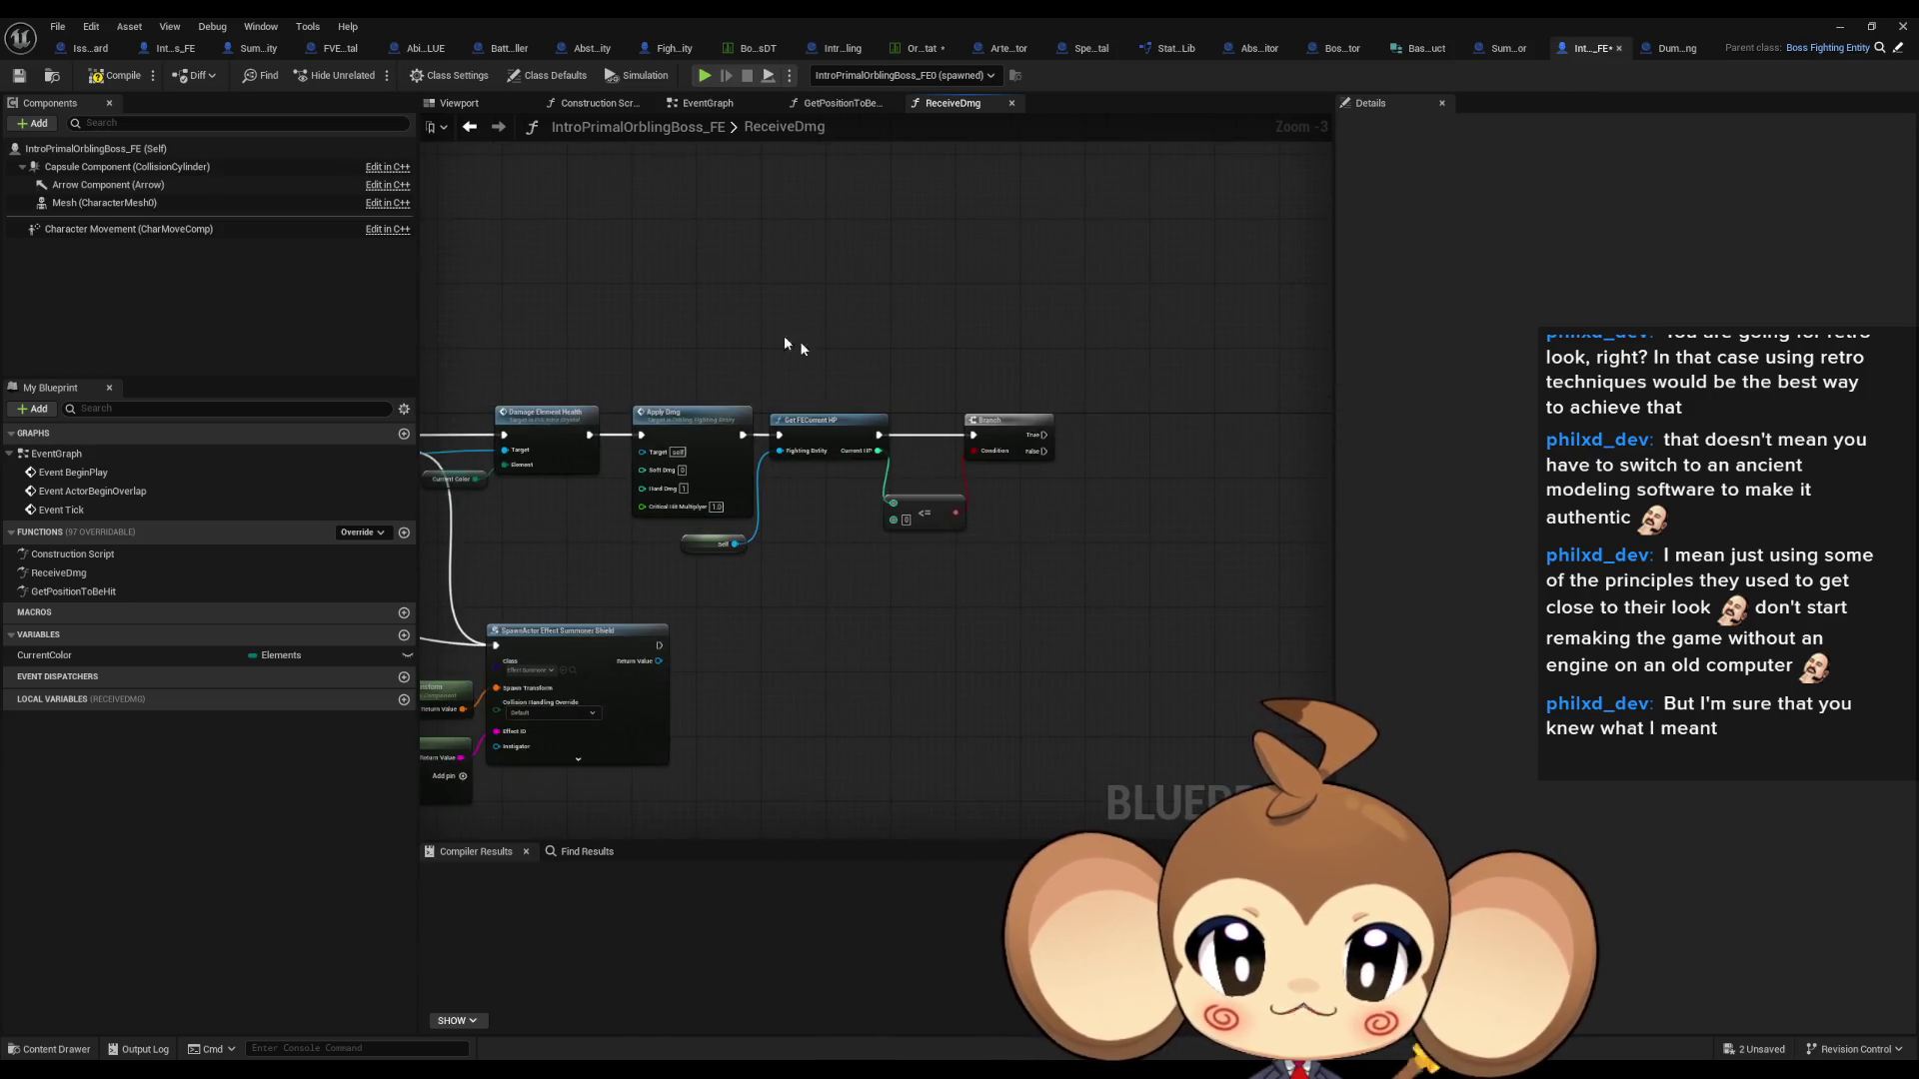
key(Delete)
key(Delete)
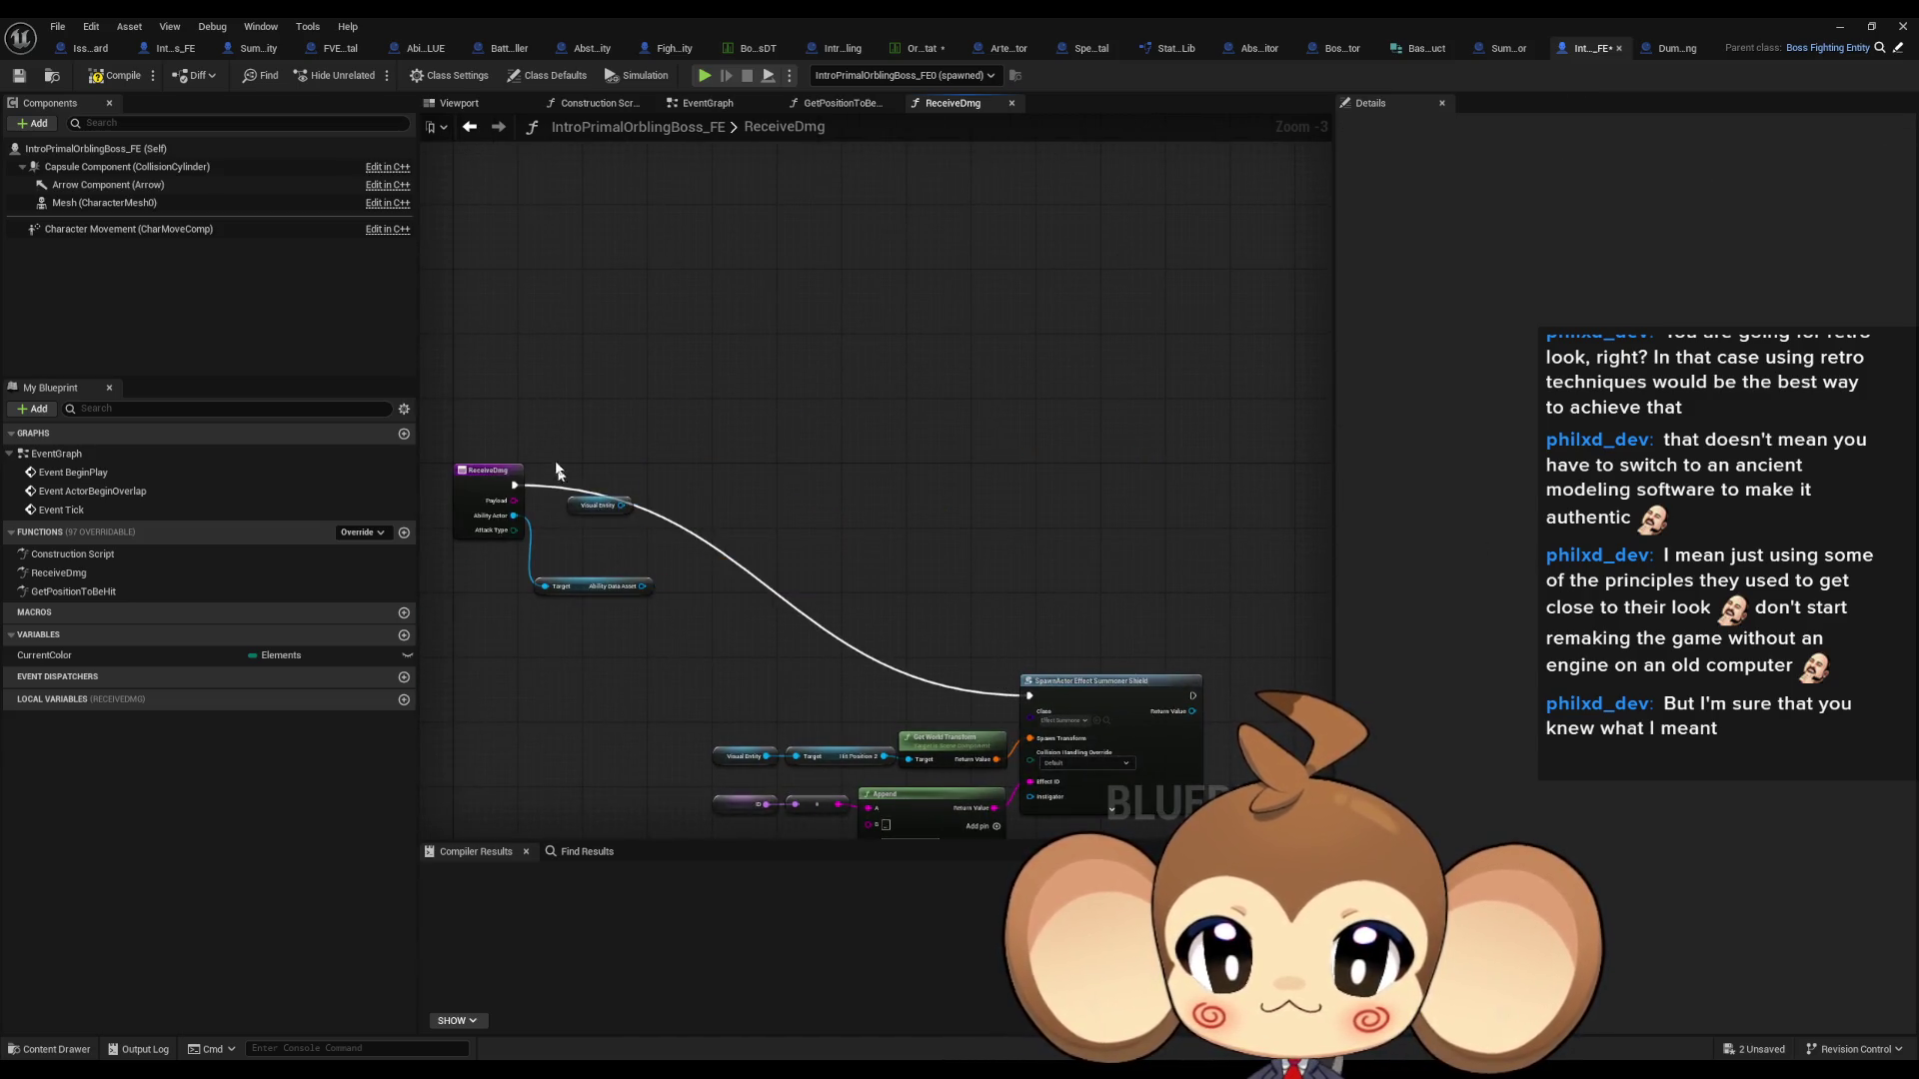
drag(680, 530, 1214, 760)
mouse_move(1103, 560)
mouse_down()
mouse_move(767, 393)
mouse_move(786, 414)
mouse_up()
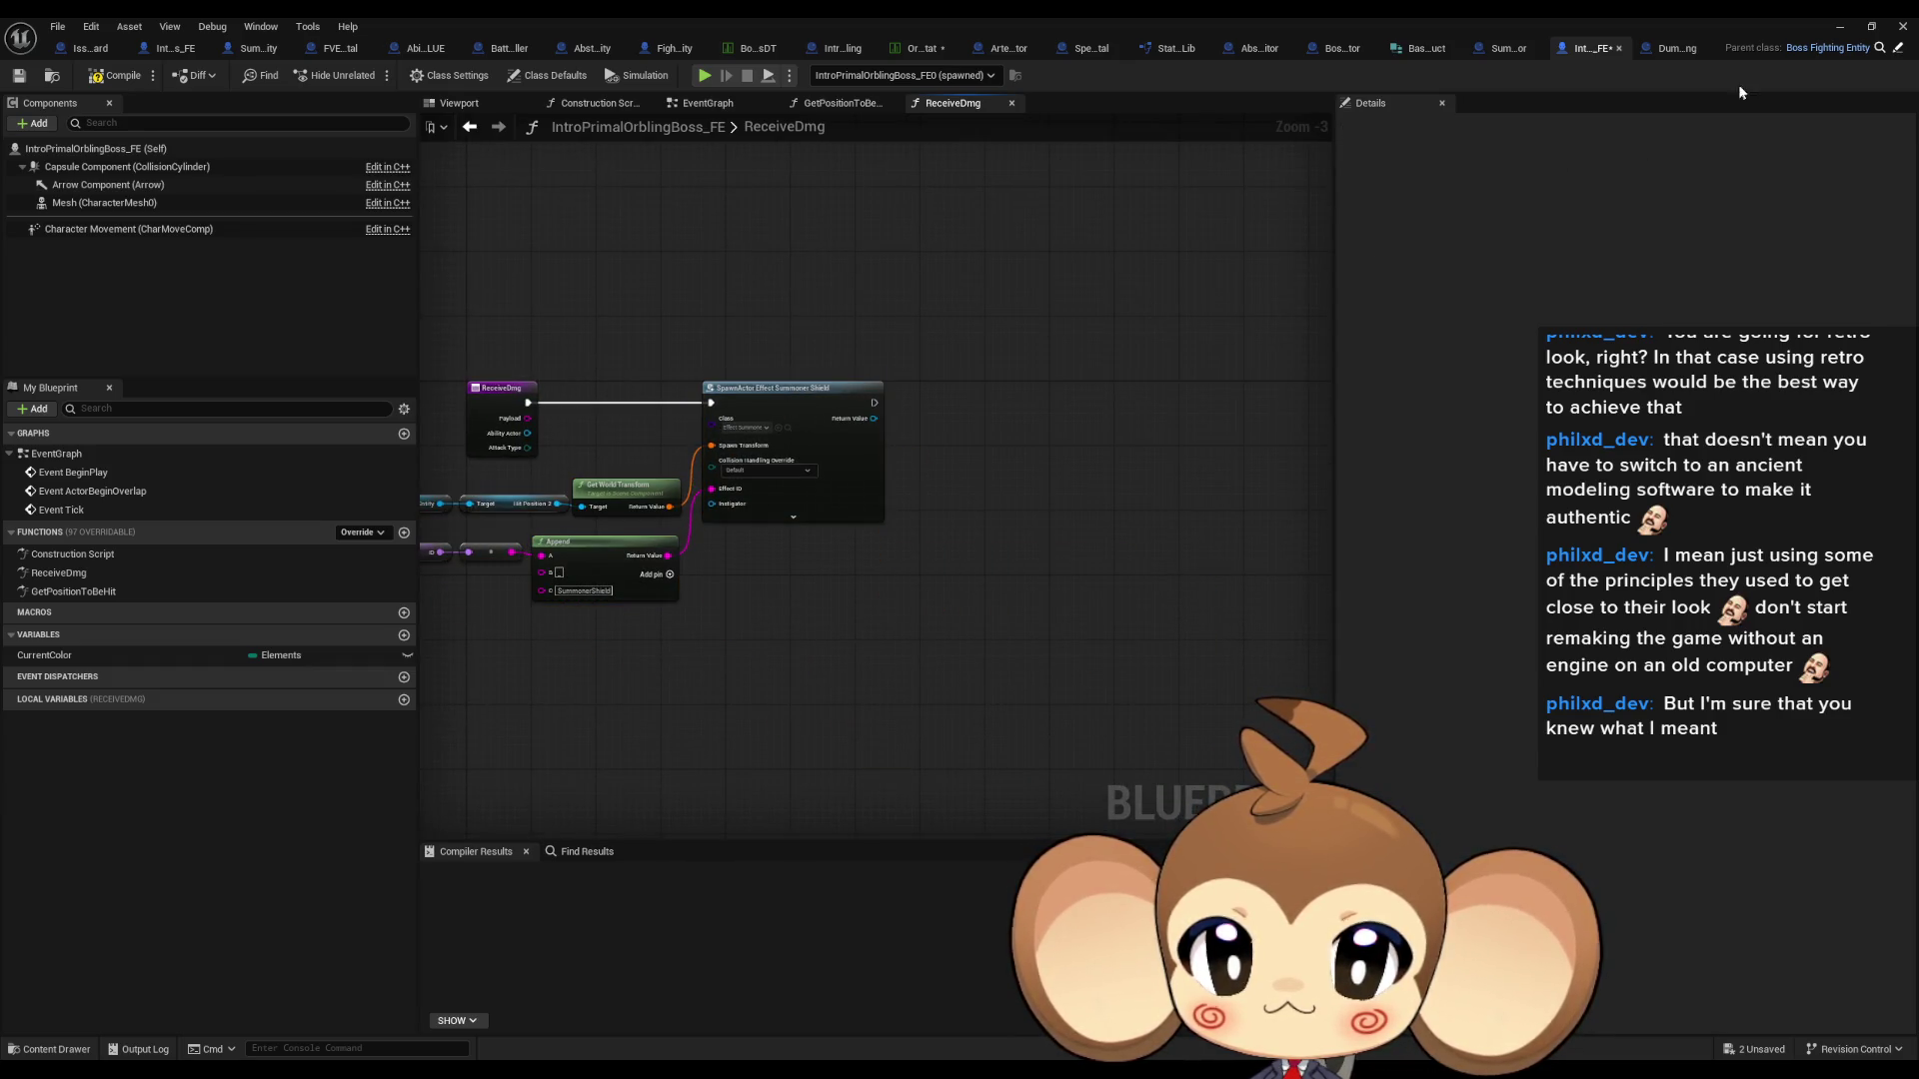
click(1844, 28)
click(371, 76)
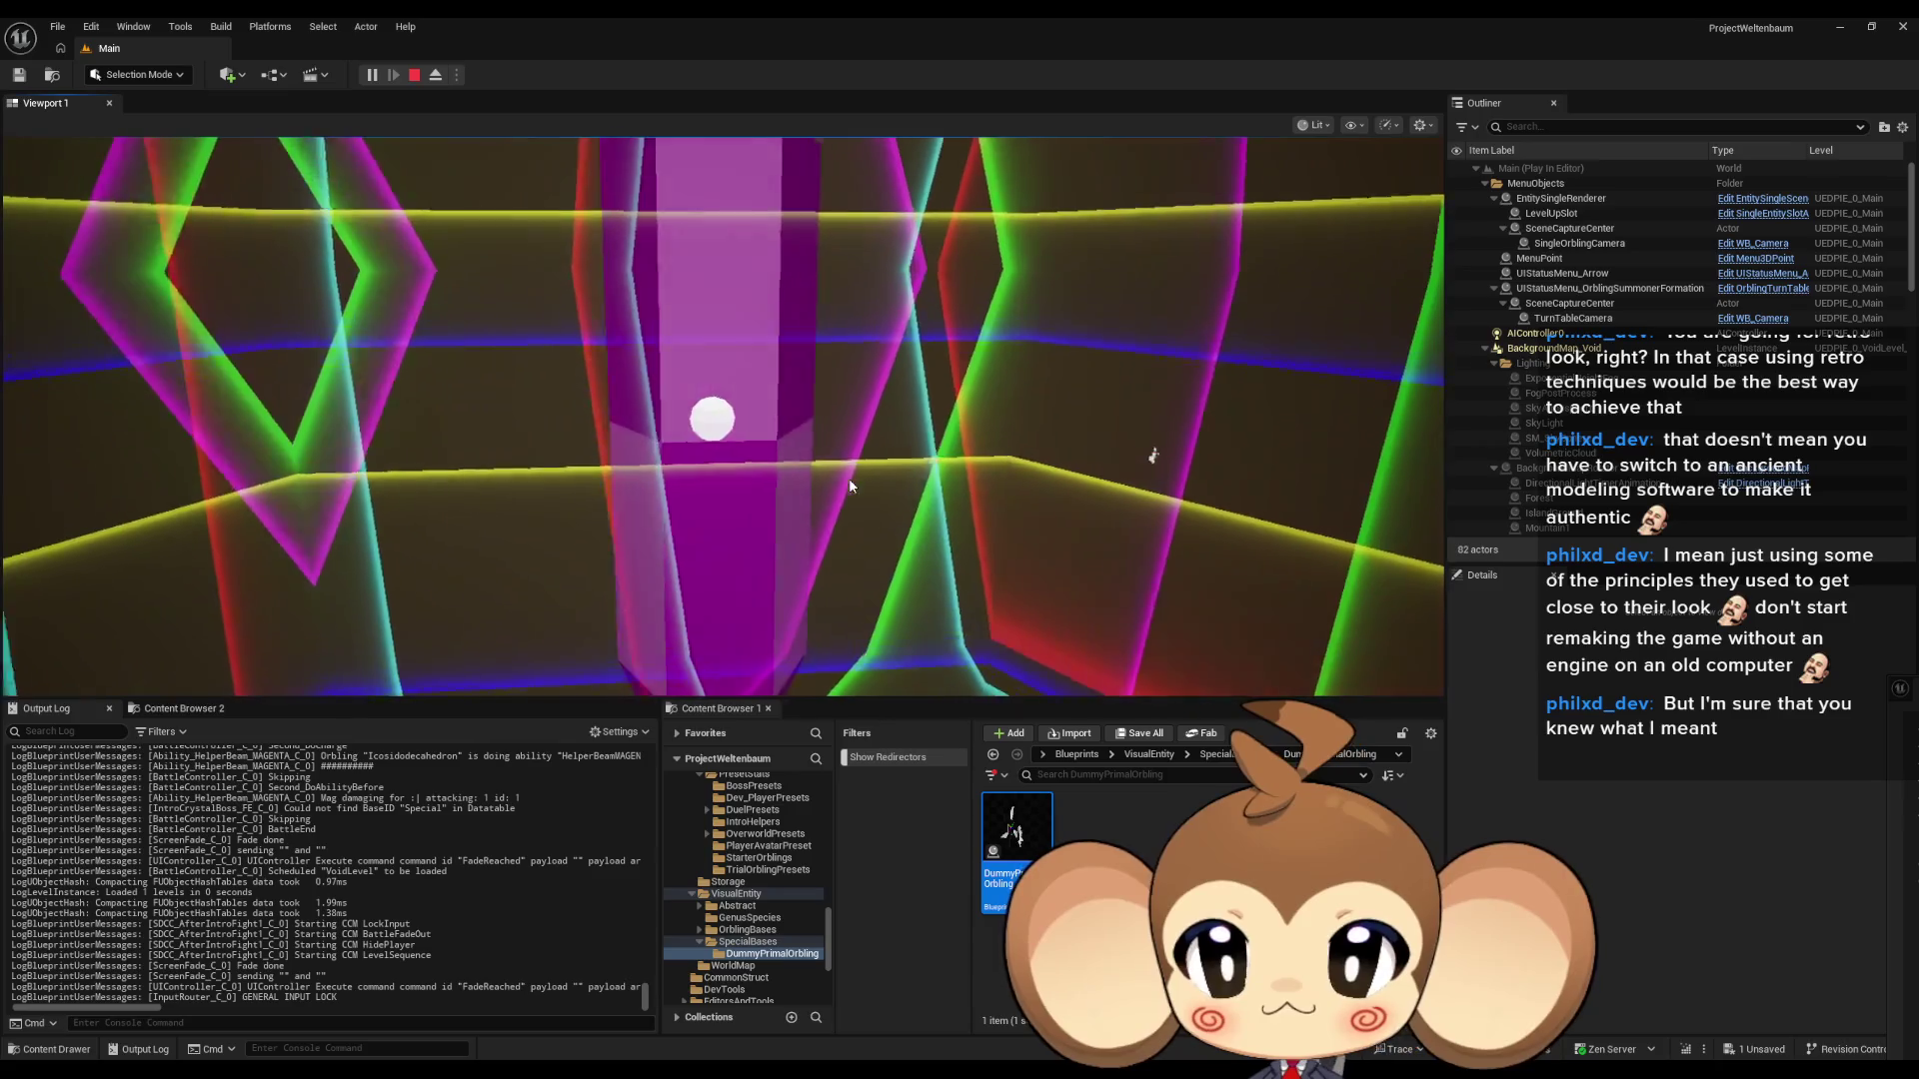
- Play the boss fight in full screen with the simplified damage logic, then exit immersive mode
key(F11)
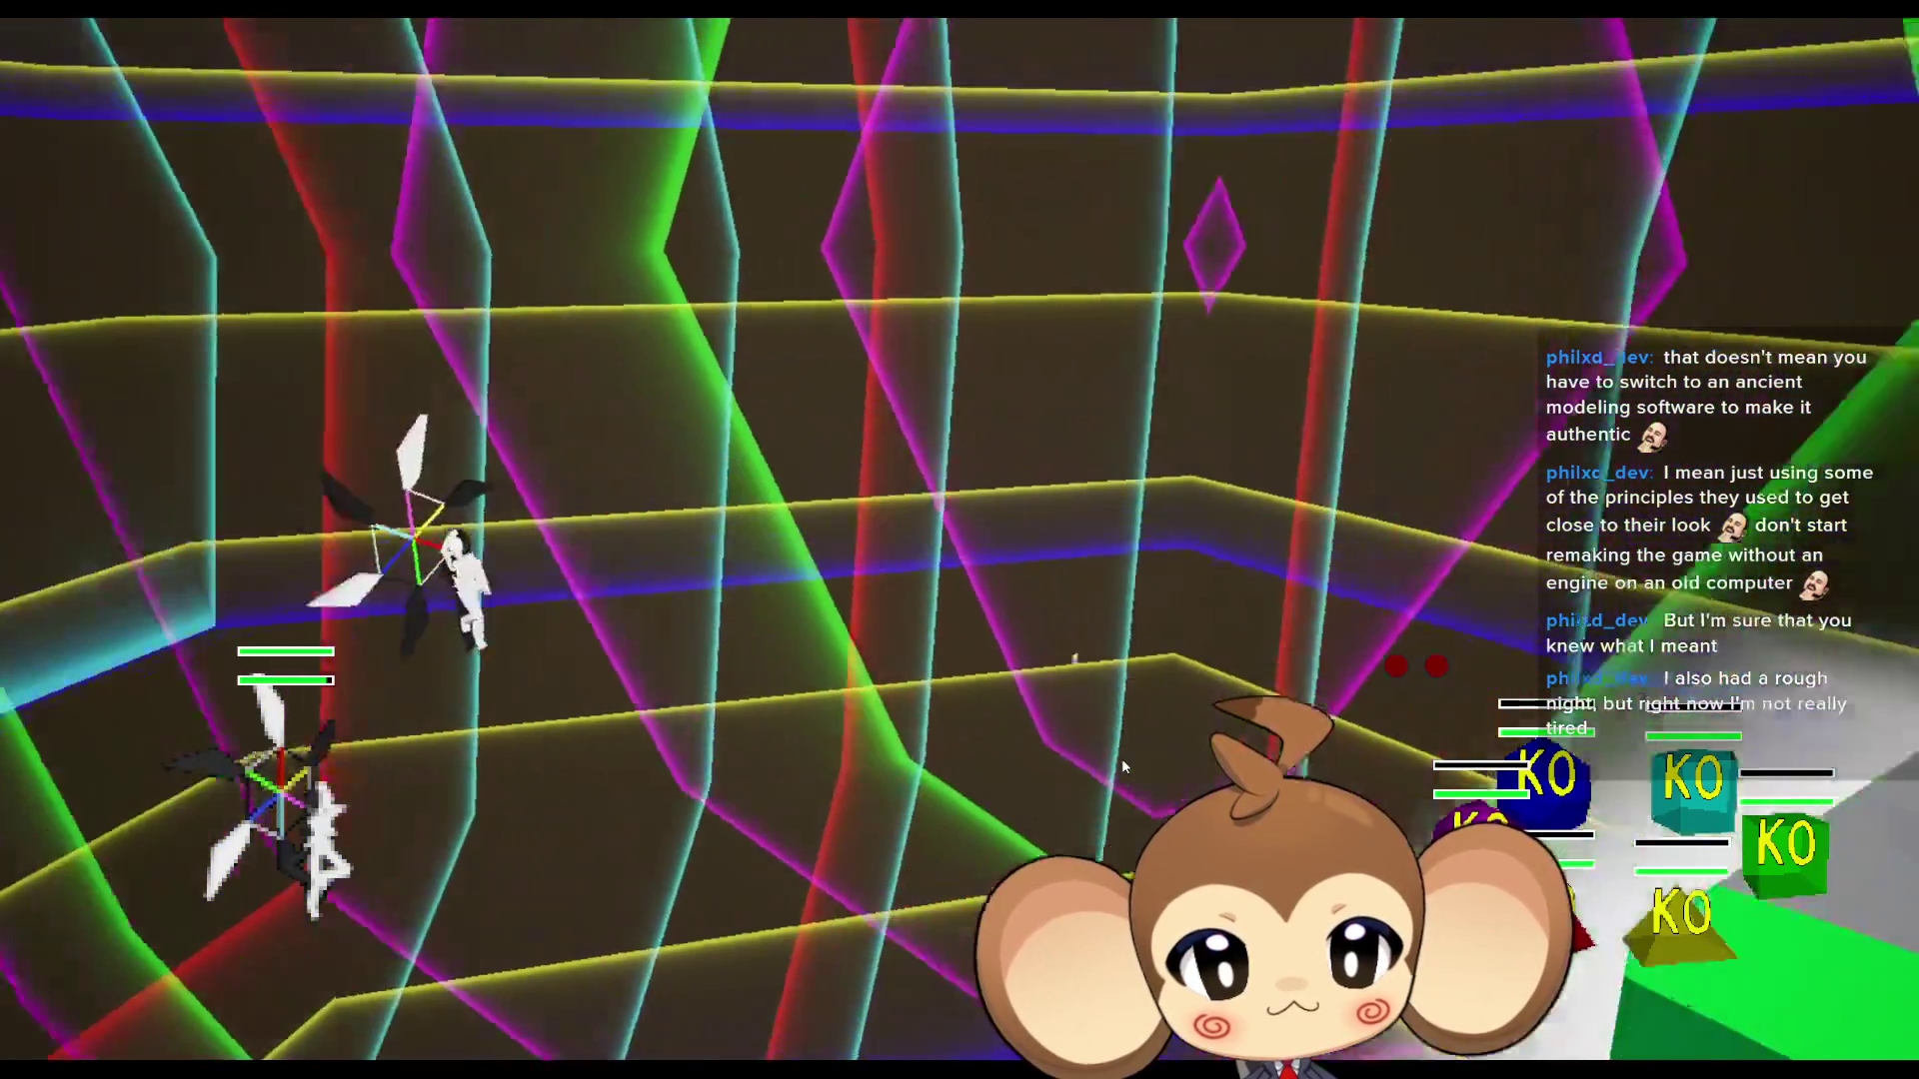
key(F11)
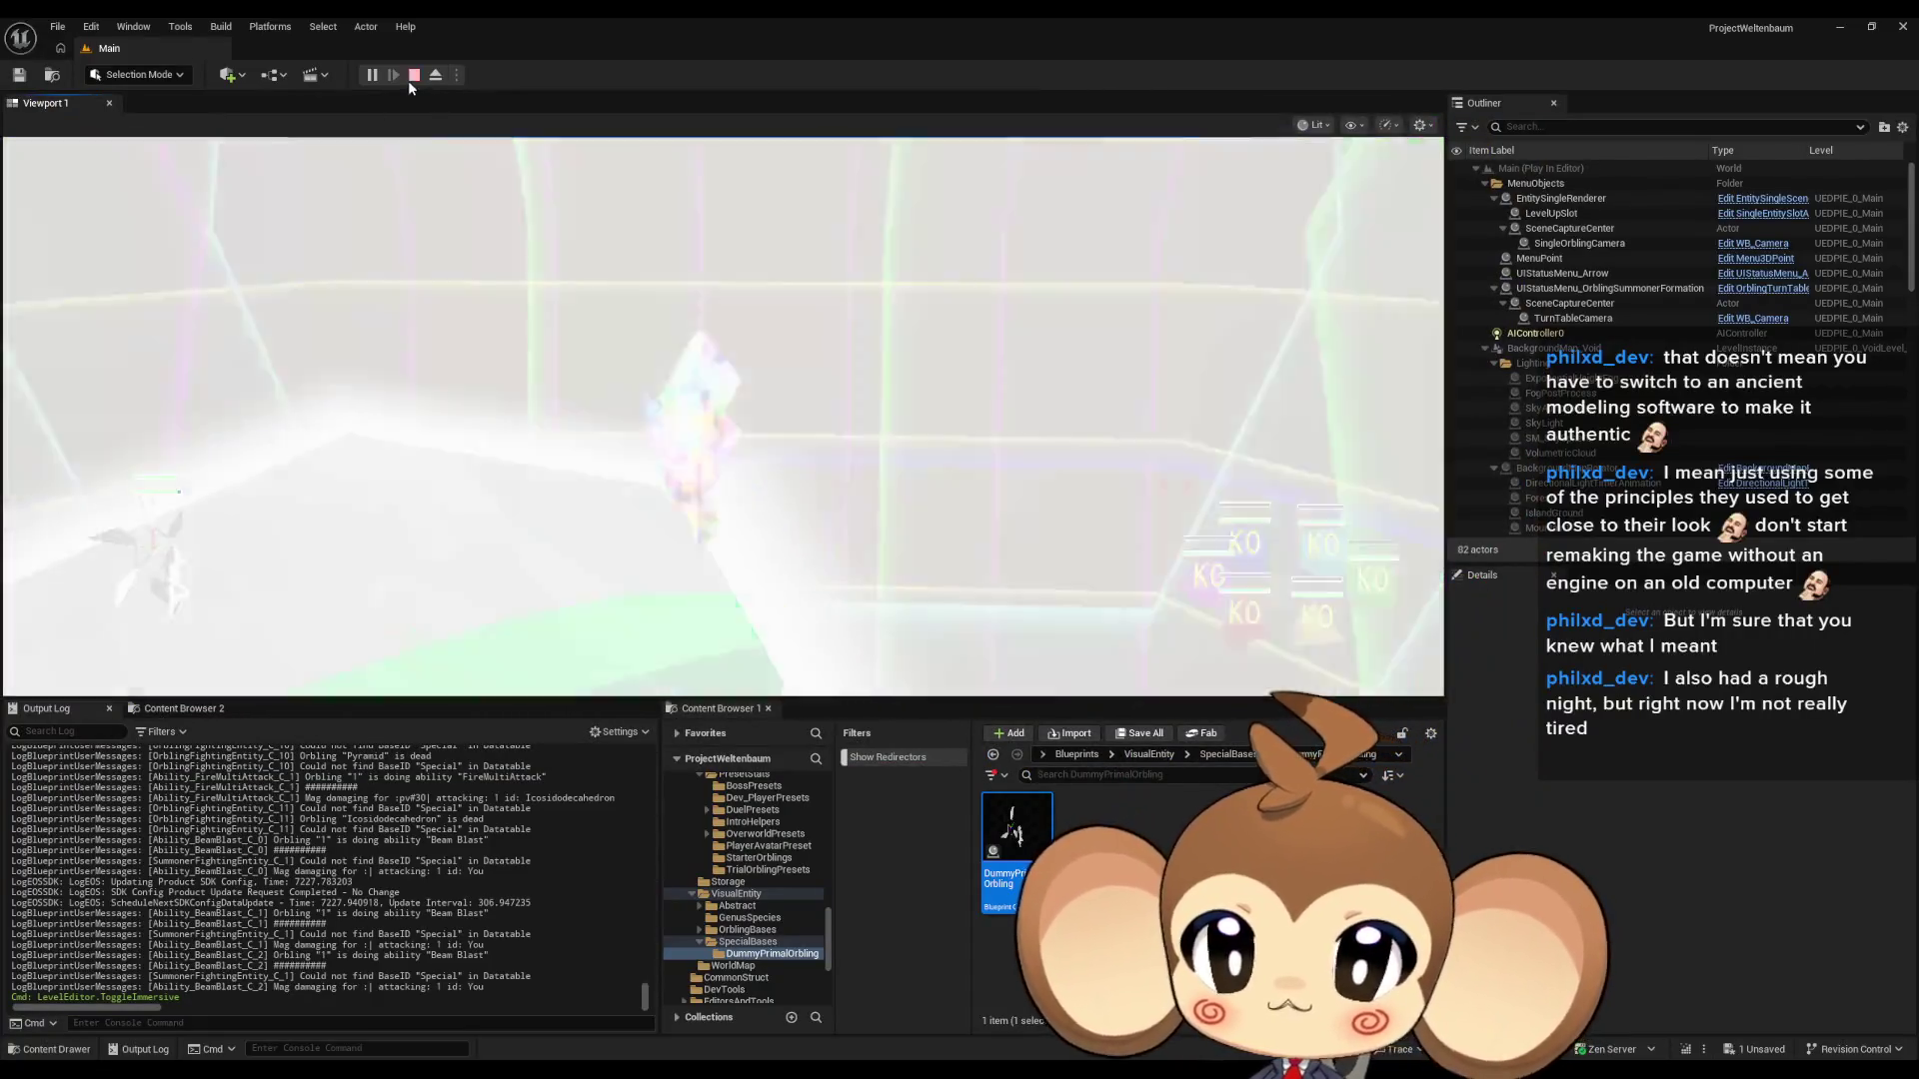
- Stop the session and open Ability_BeamBlast from the SpecialAbilities > BeamBlast folder
click(412, 77)
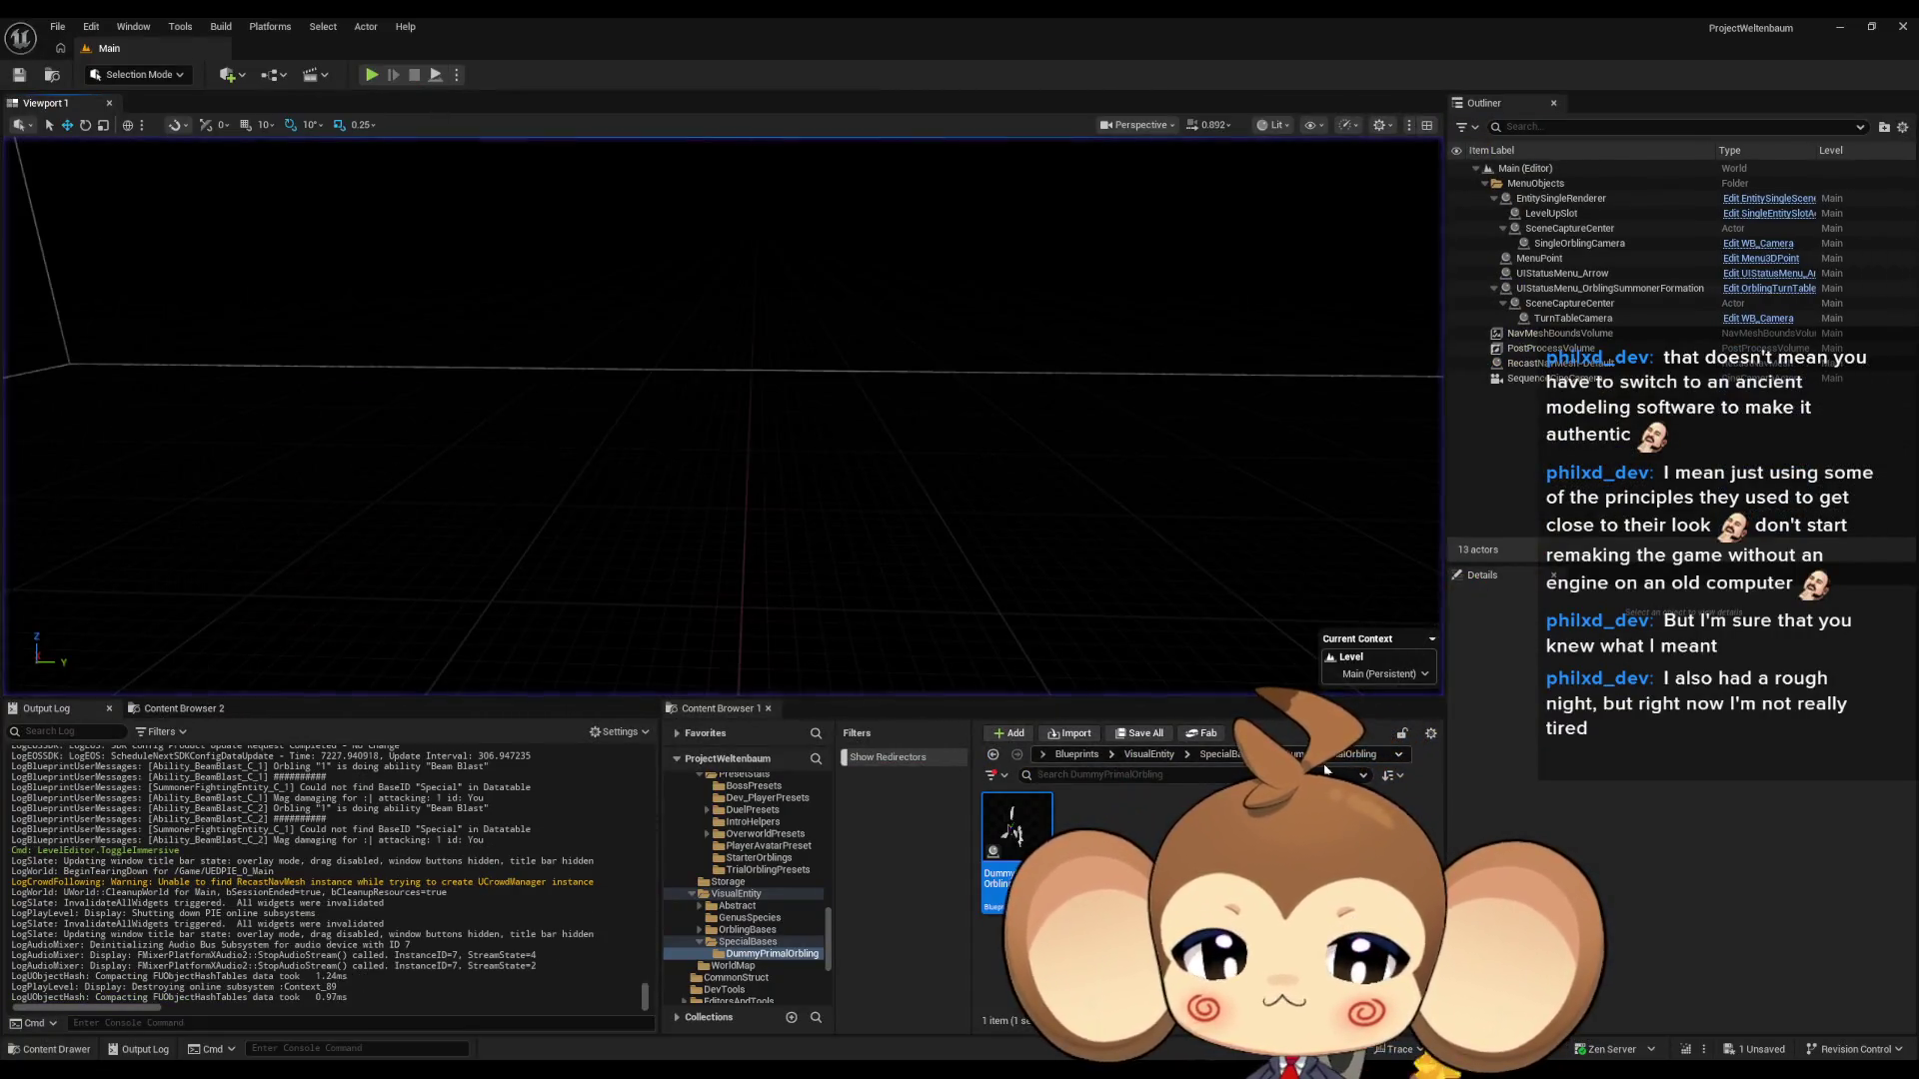
click(1075, 757)
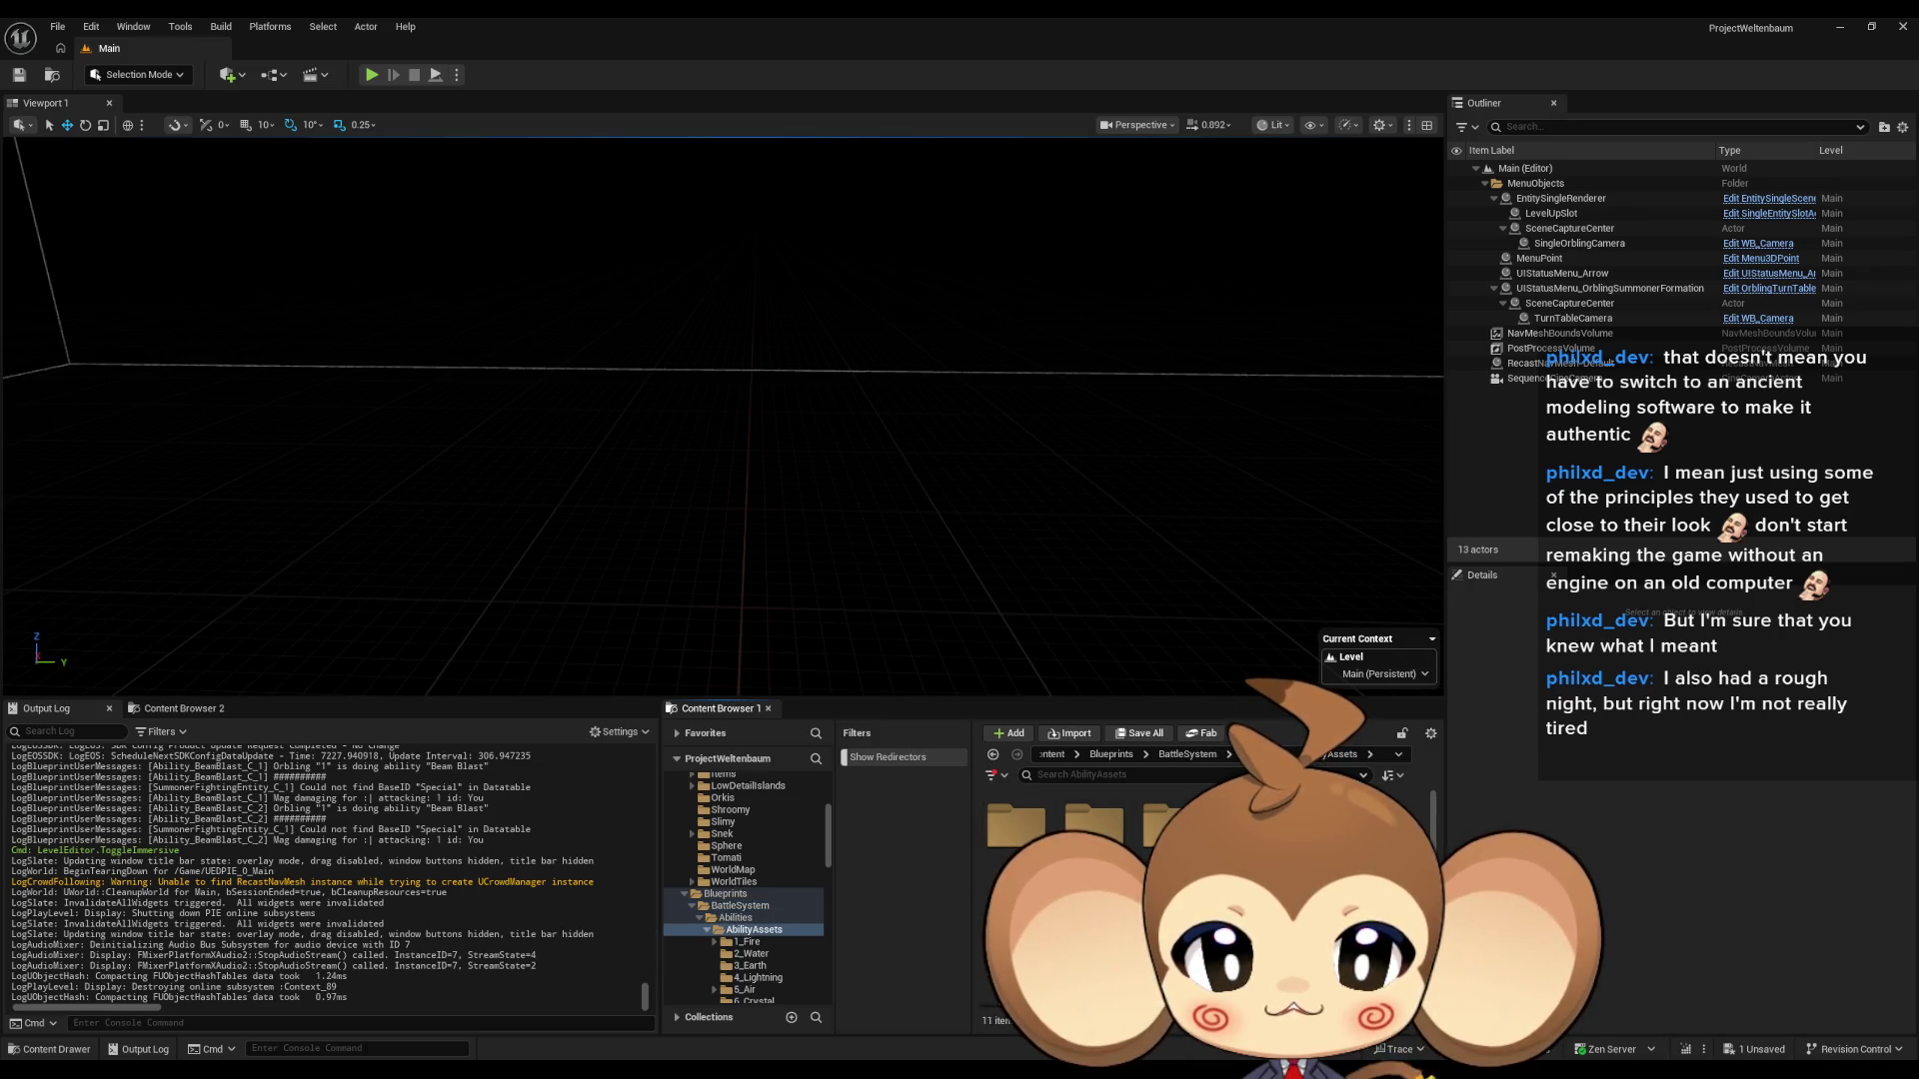
double_click(1094, 829)
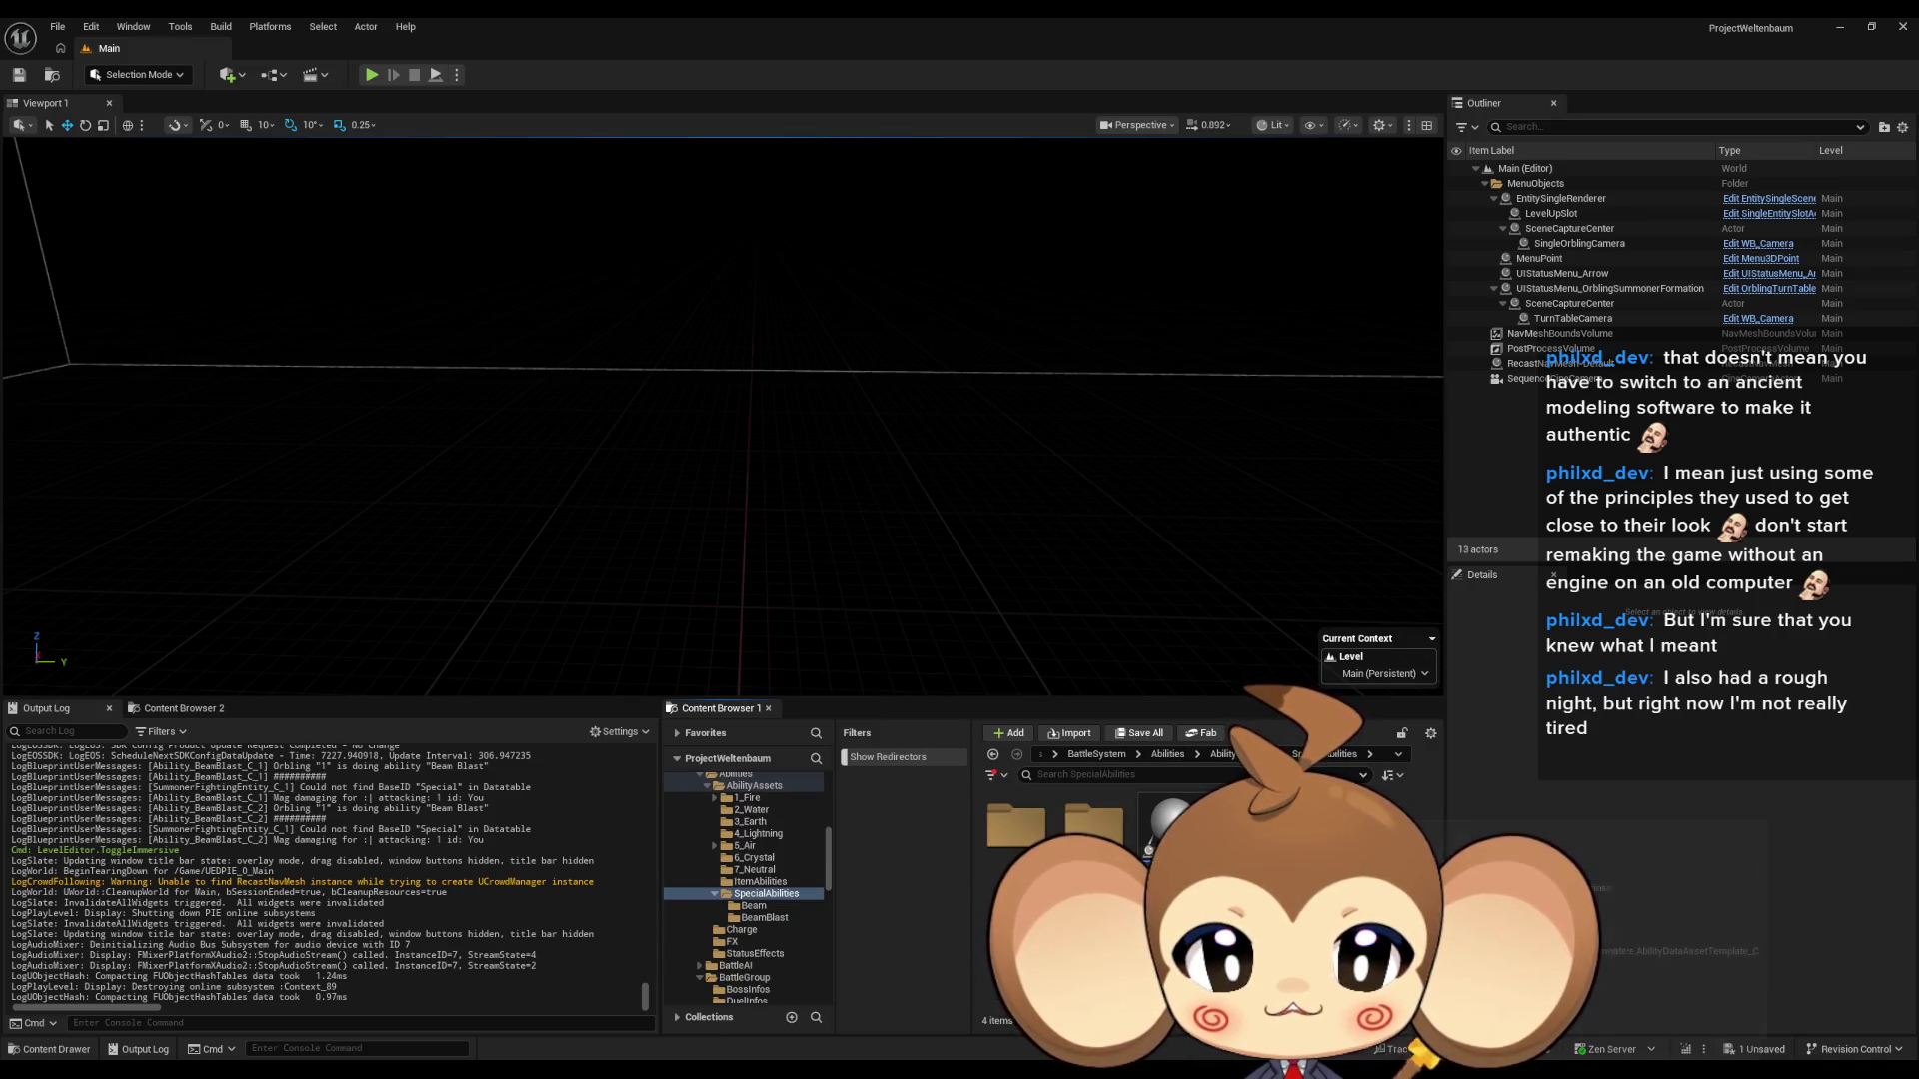
double_click(1017, 847)
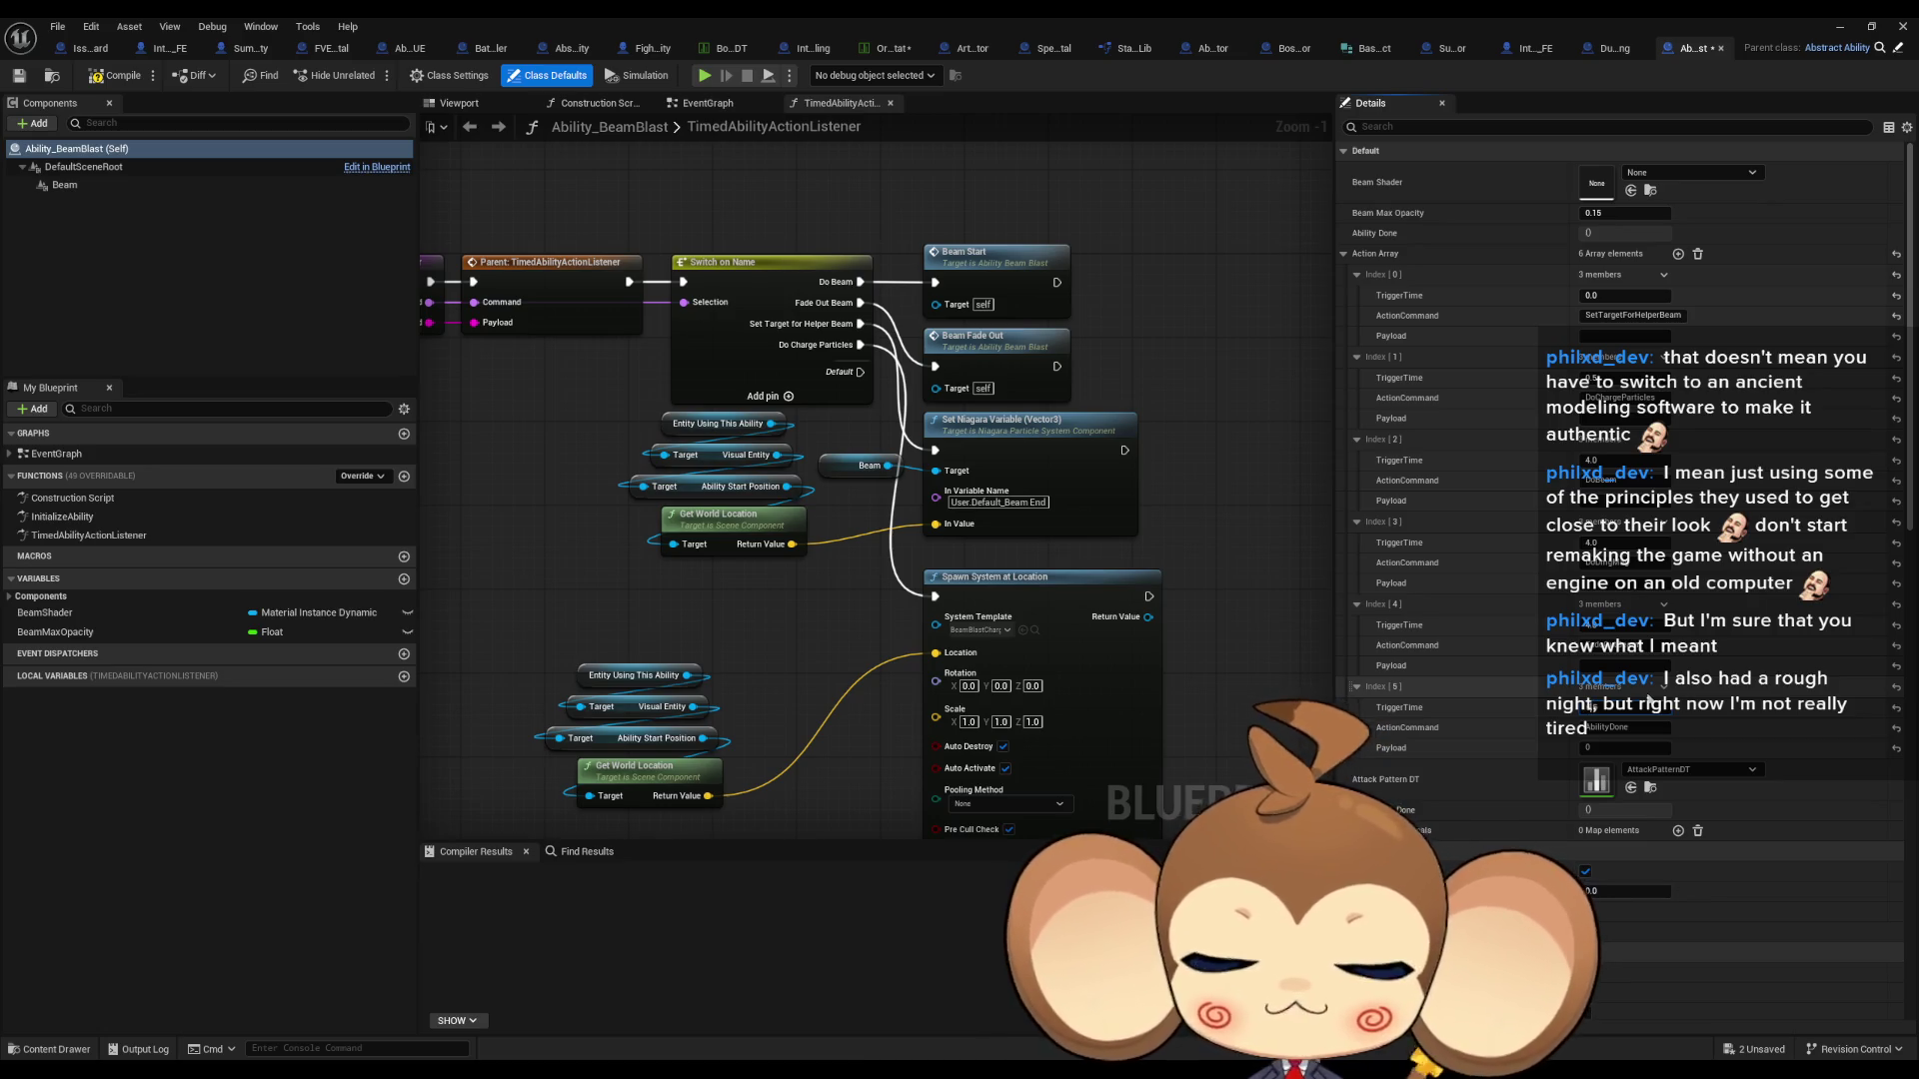
- Compile Ability_BeamBlast and launch a fresh Play-in-Editor session from the main level
click(96, 75)
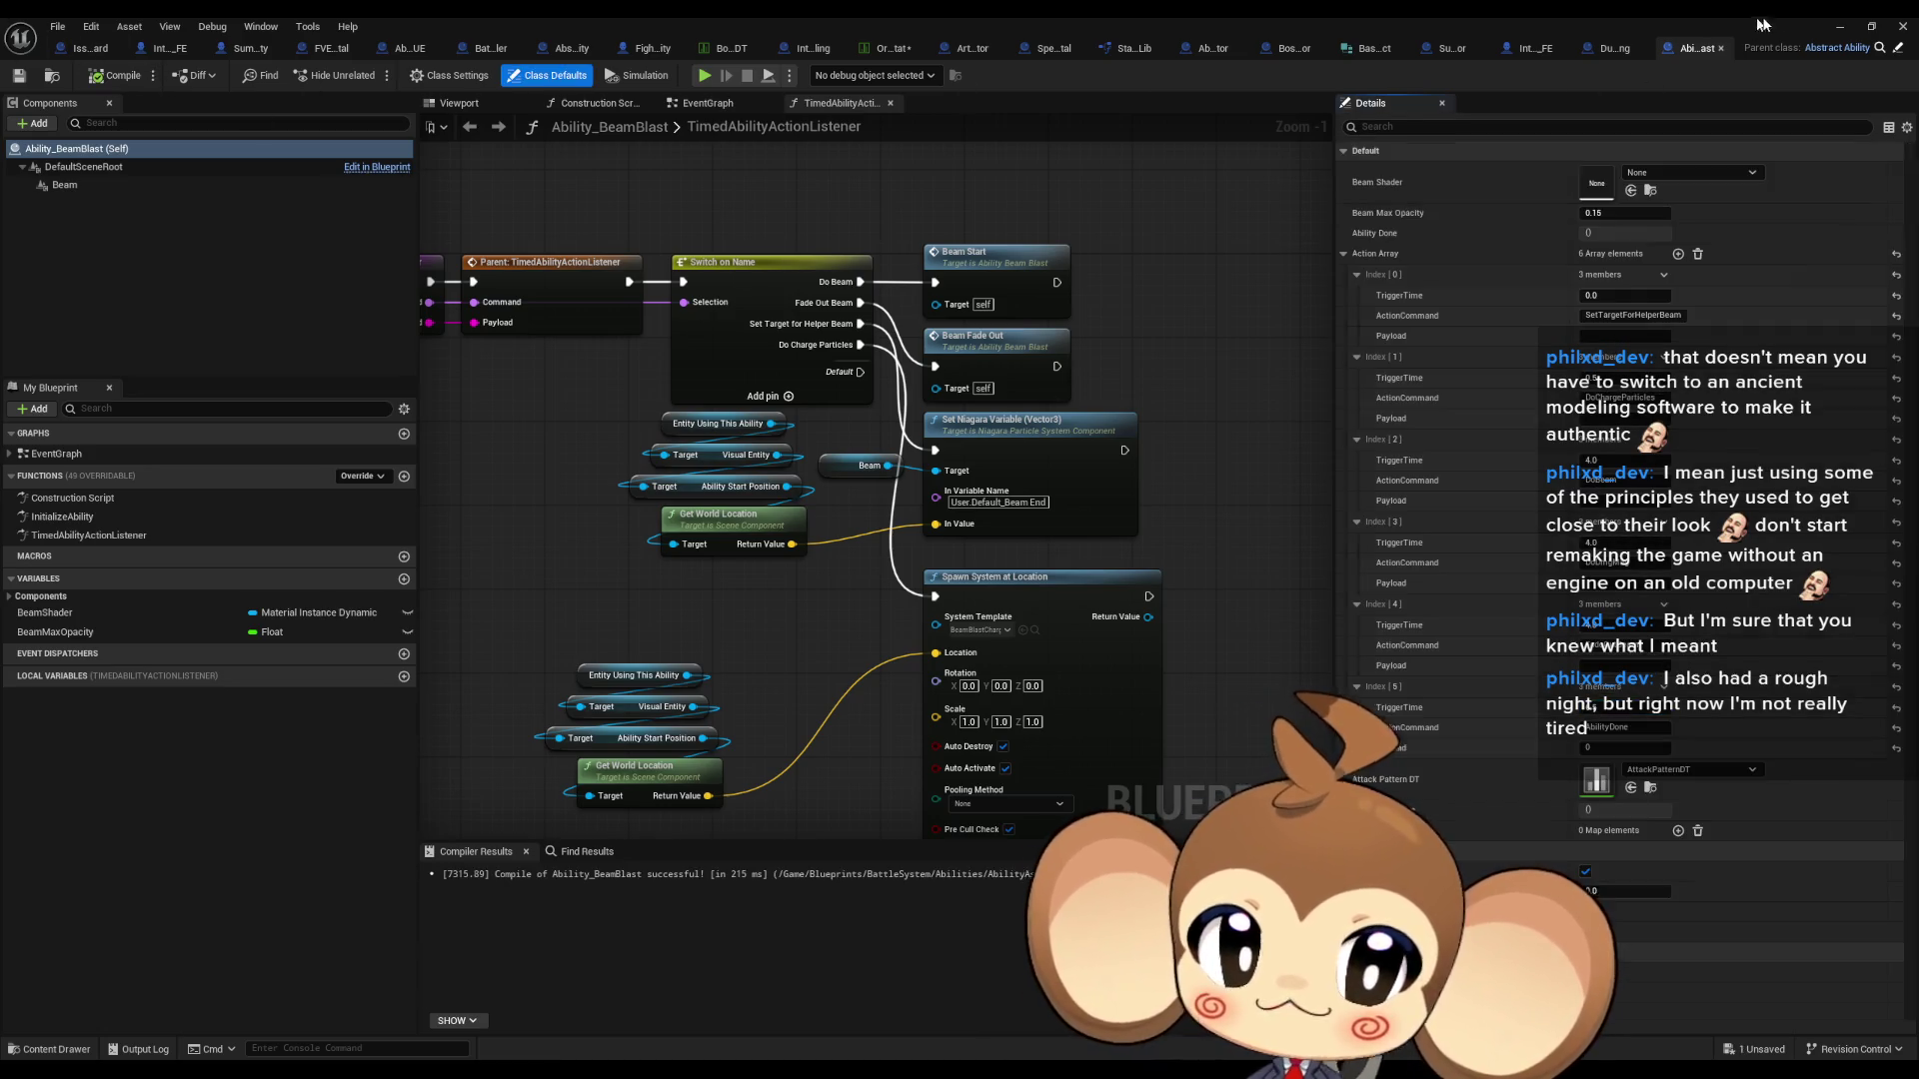
click(1839, 26)
click(374, 75)
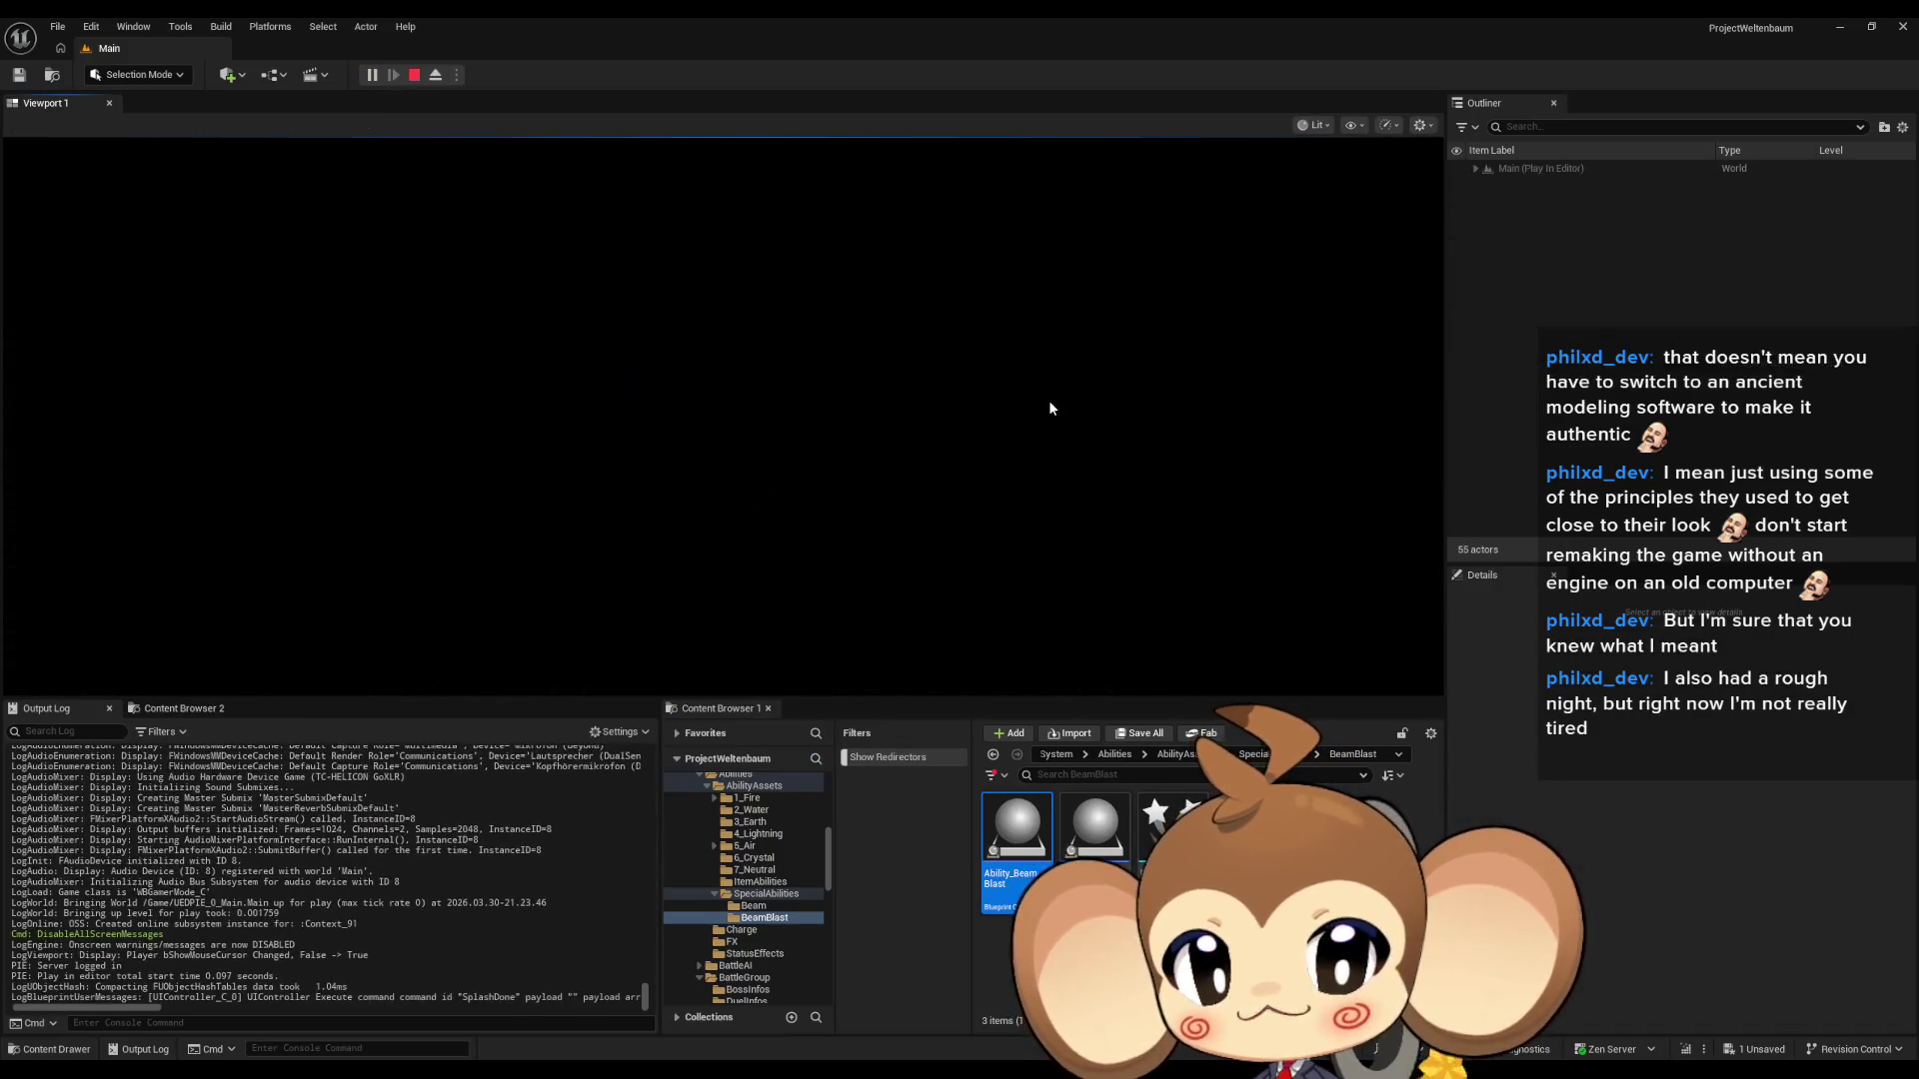
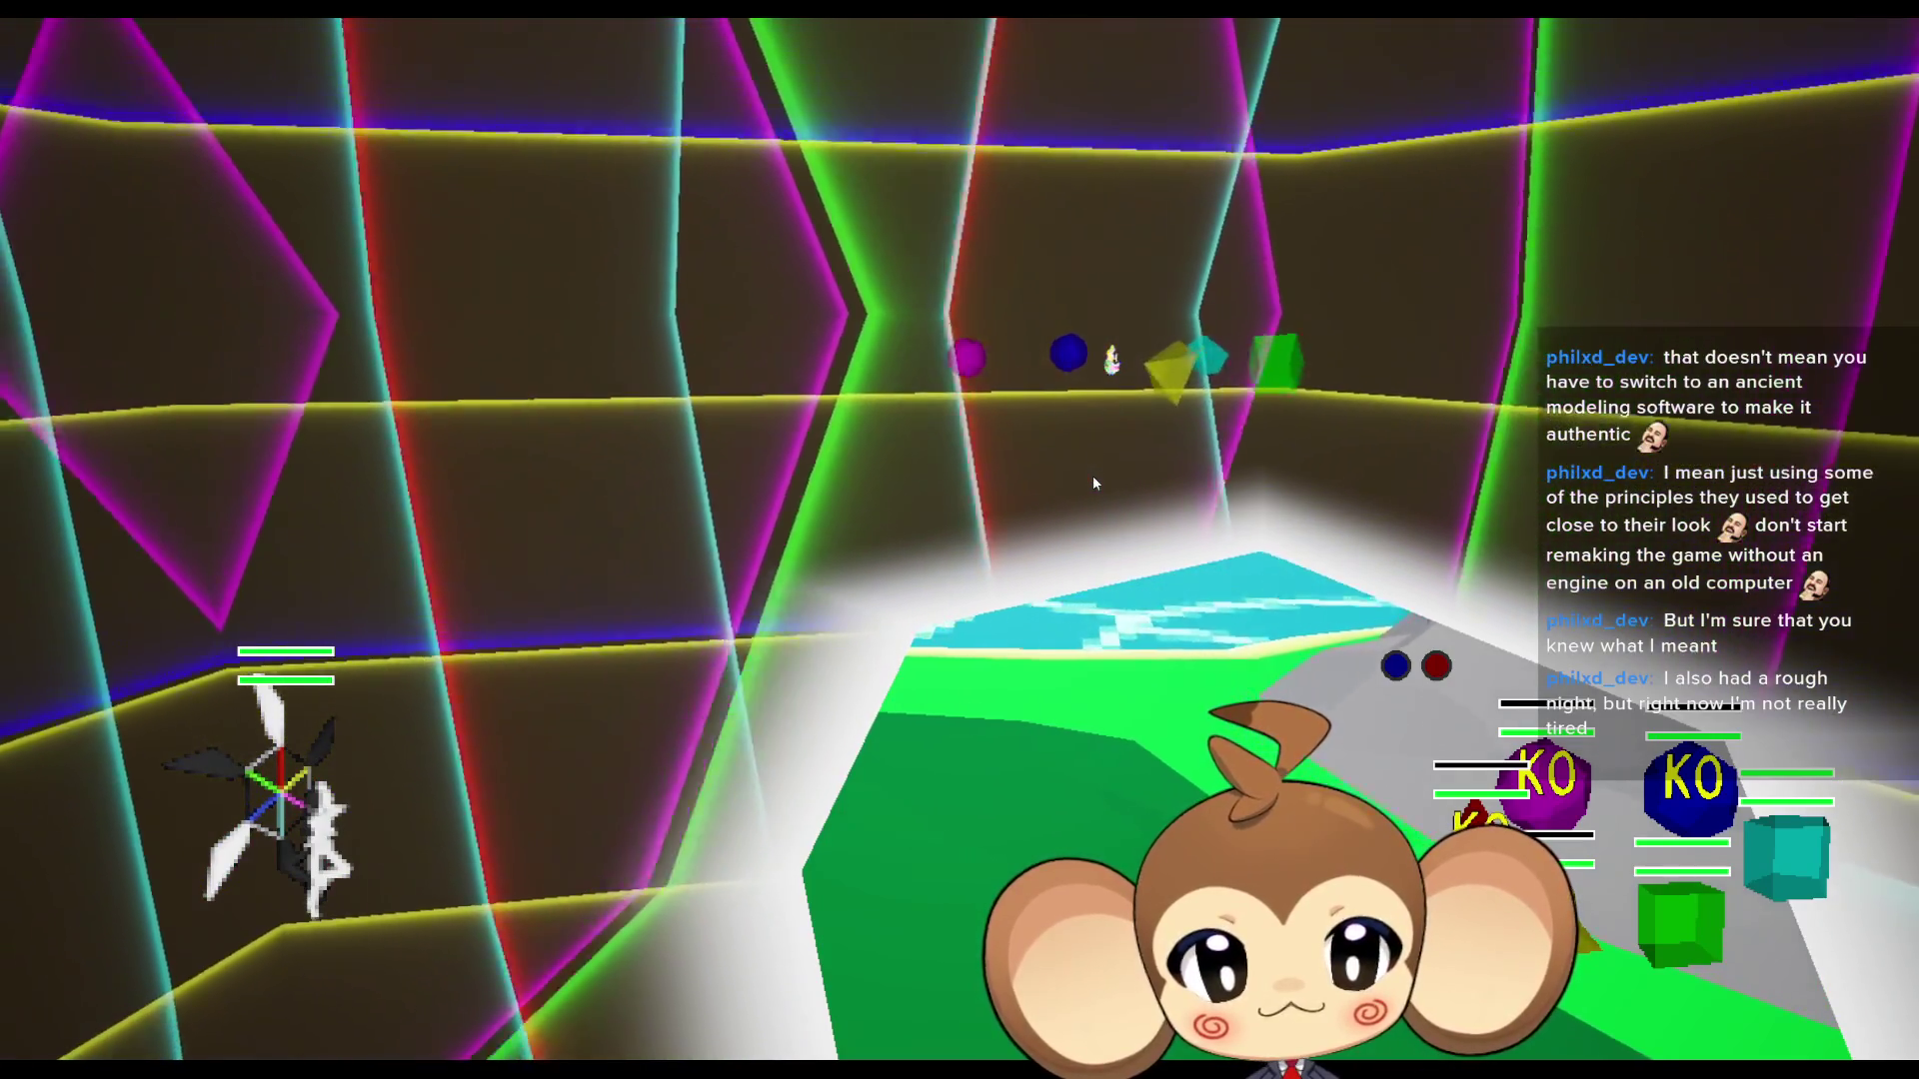
- Exit fullscreen play-in-editor and show the Ability_BeamBlast blueprint's IssueBoard notes graph
key(F11)
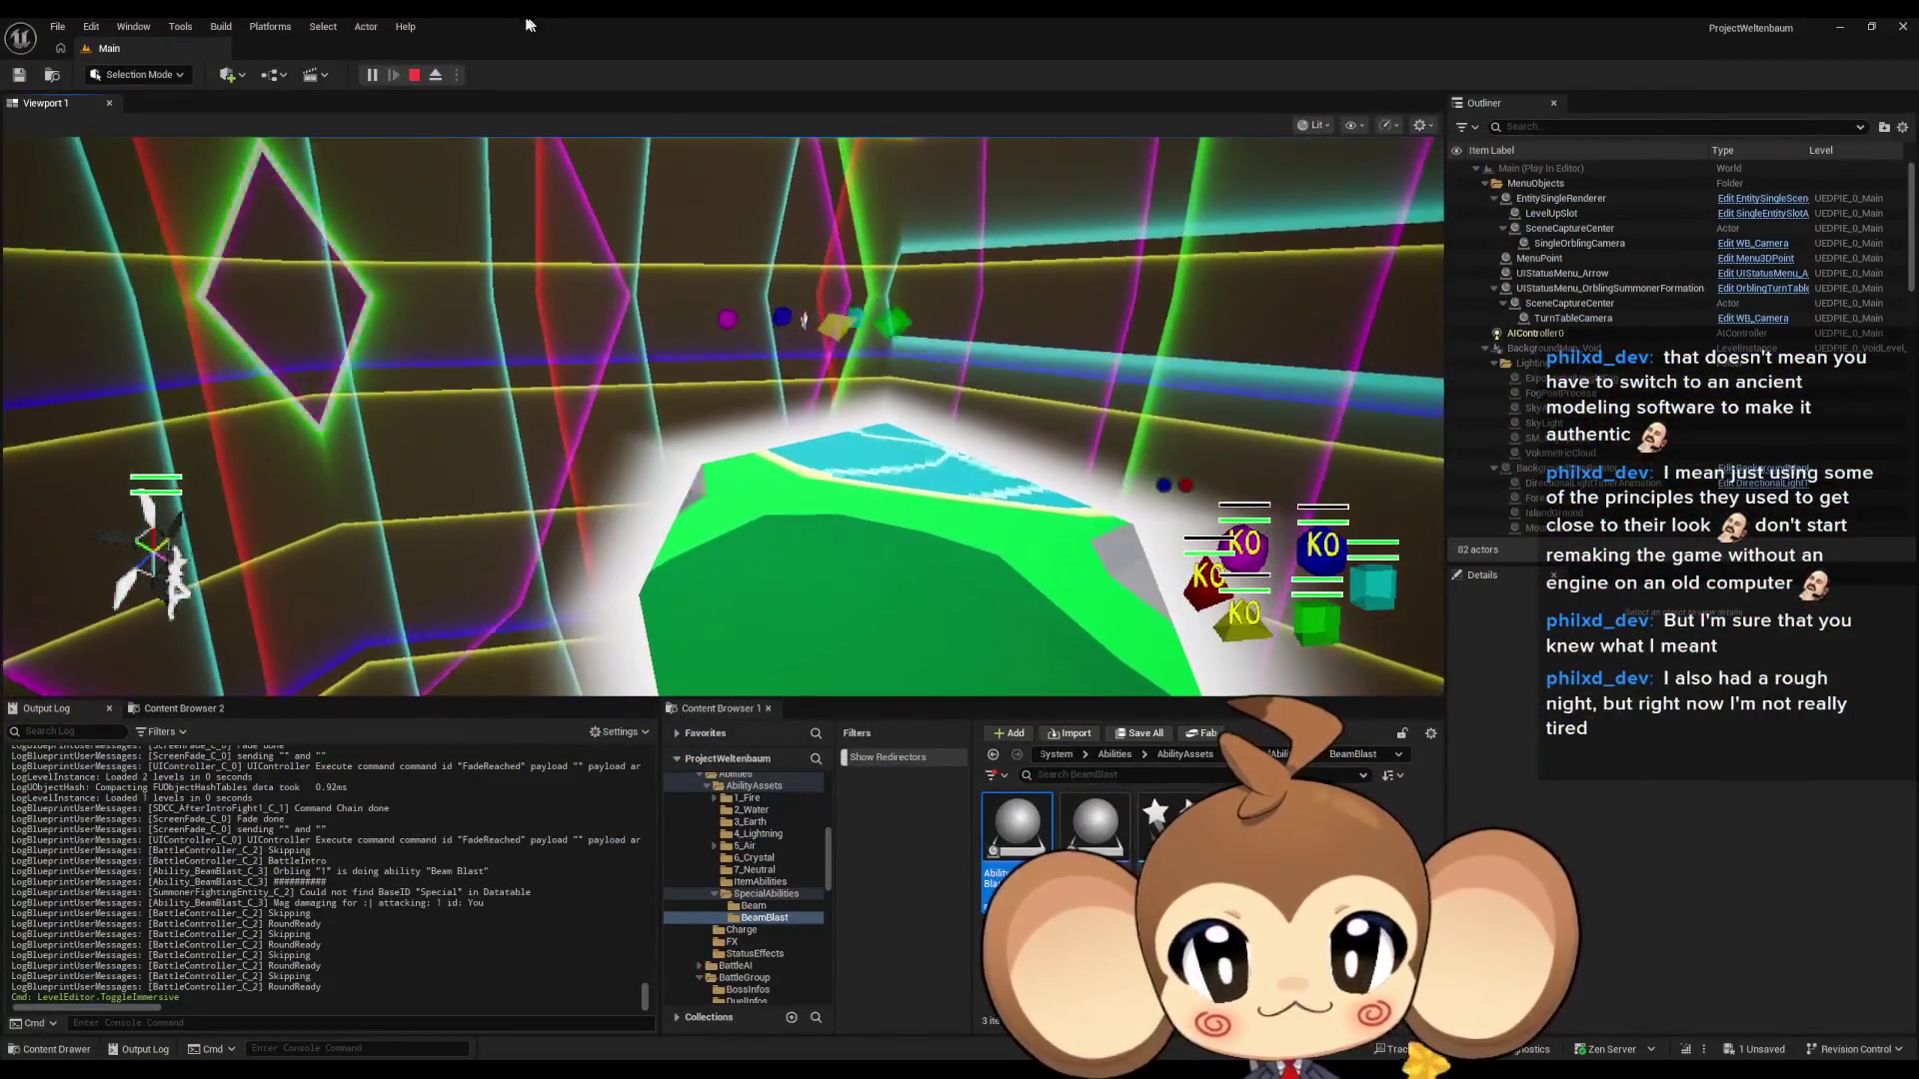
key(Escape)
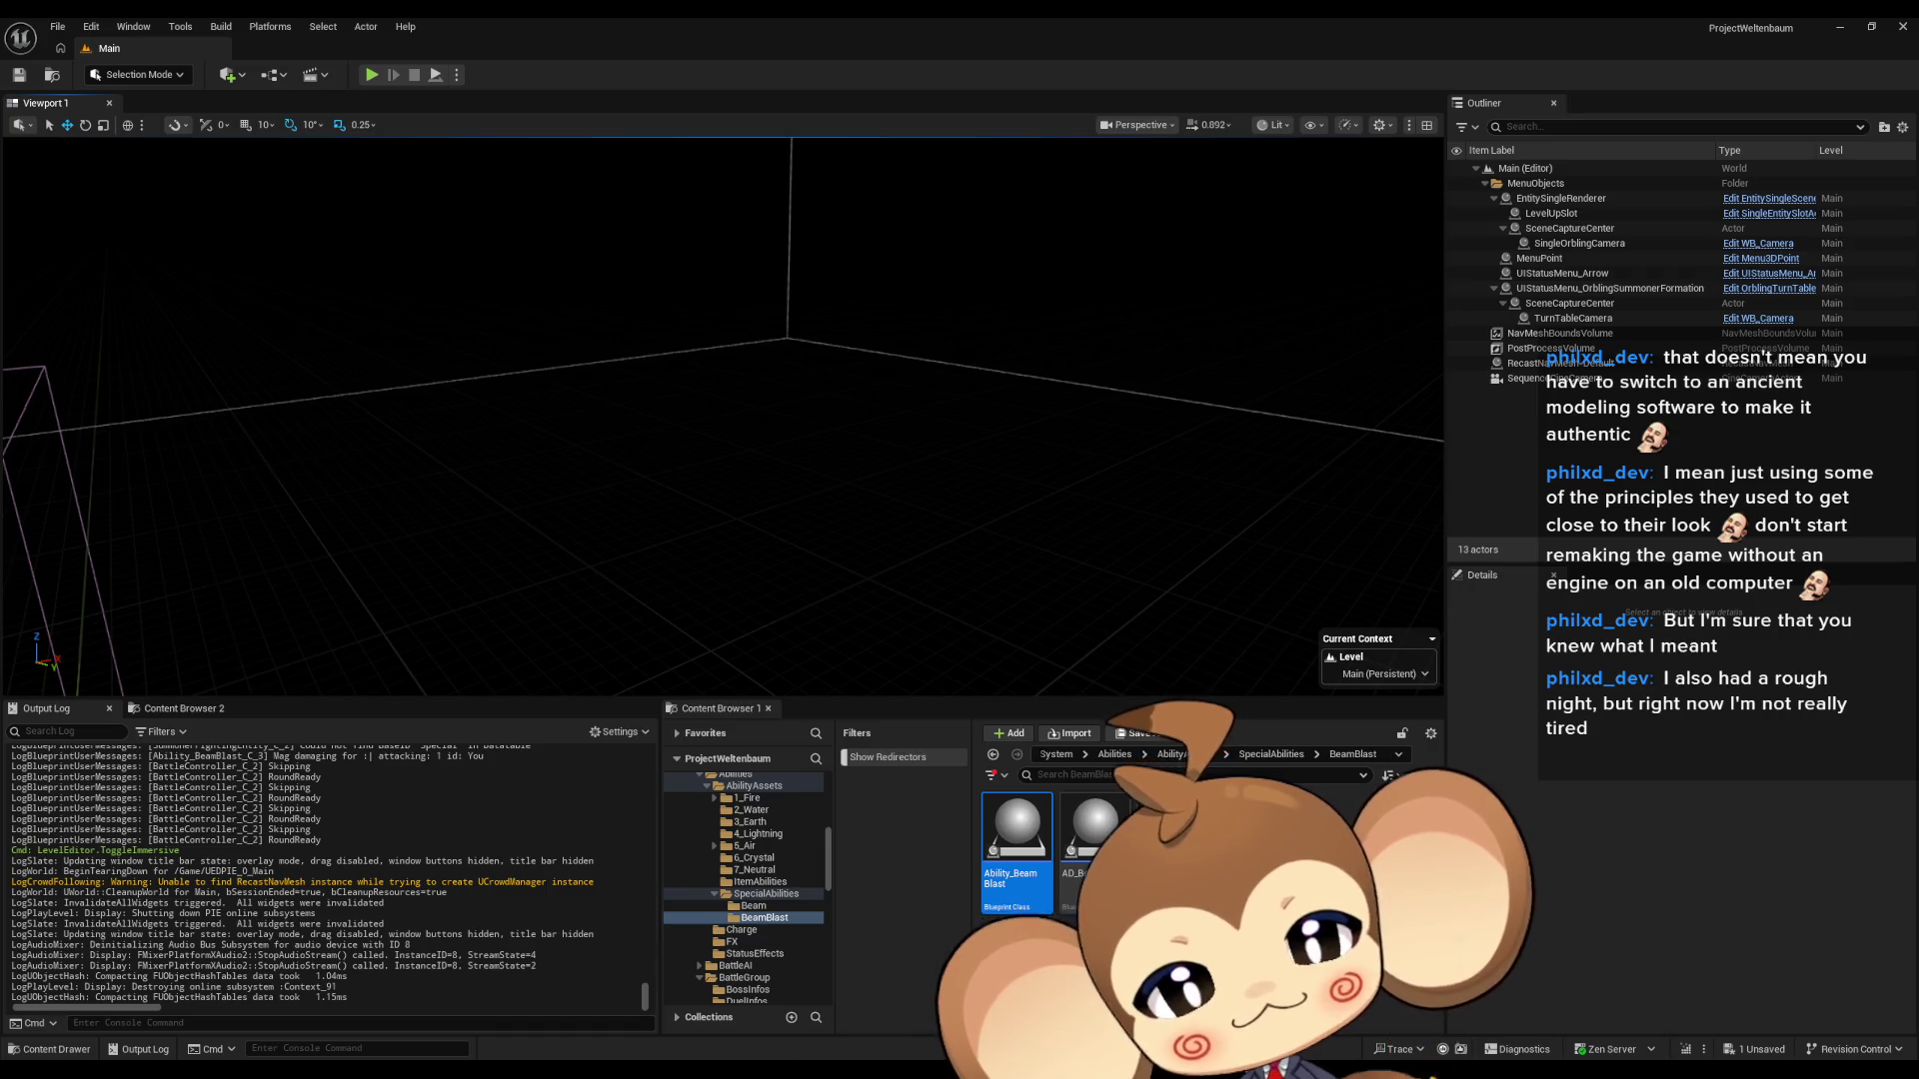
click(737, 1016)
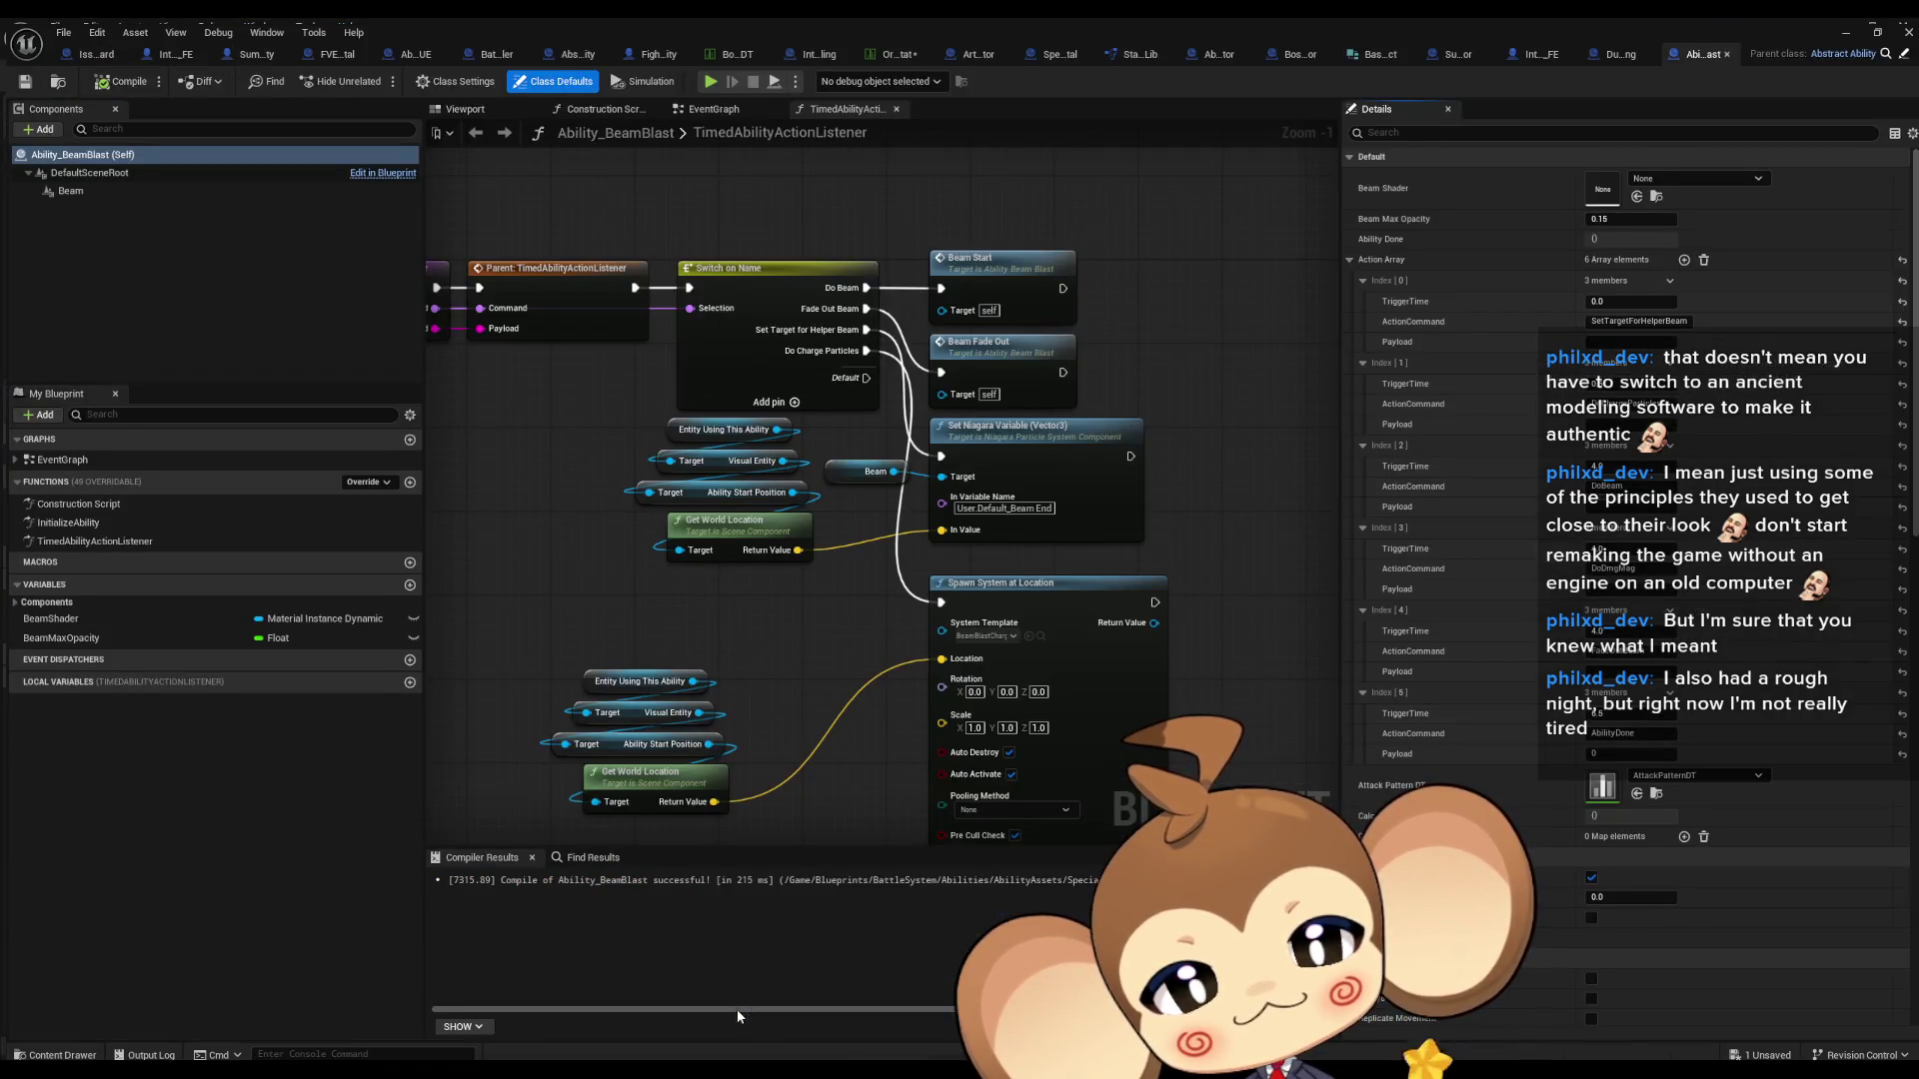
scroll(813, 748, down, 2)
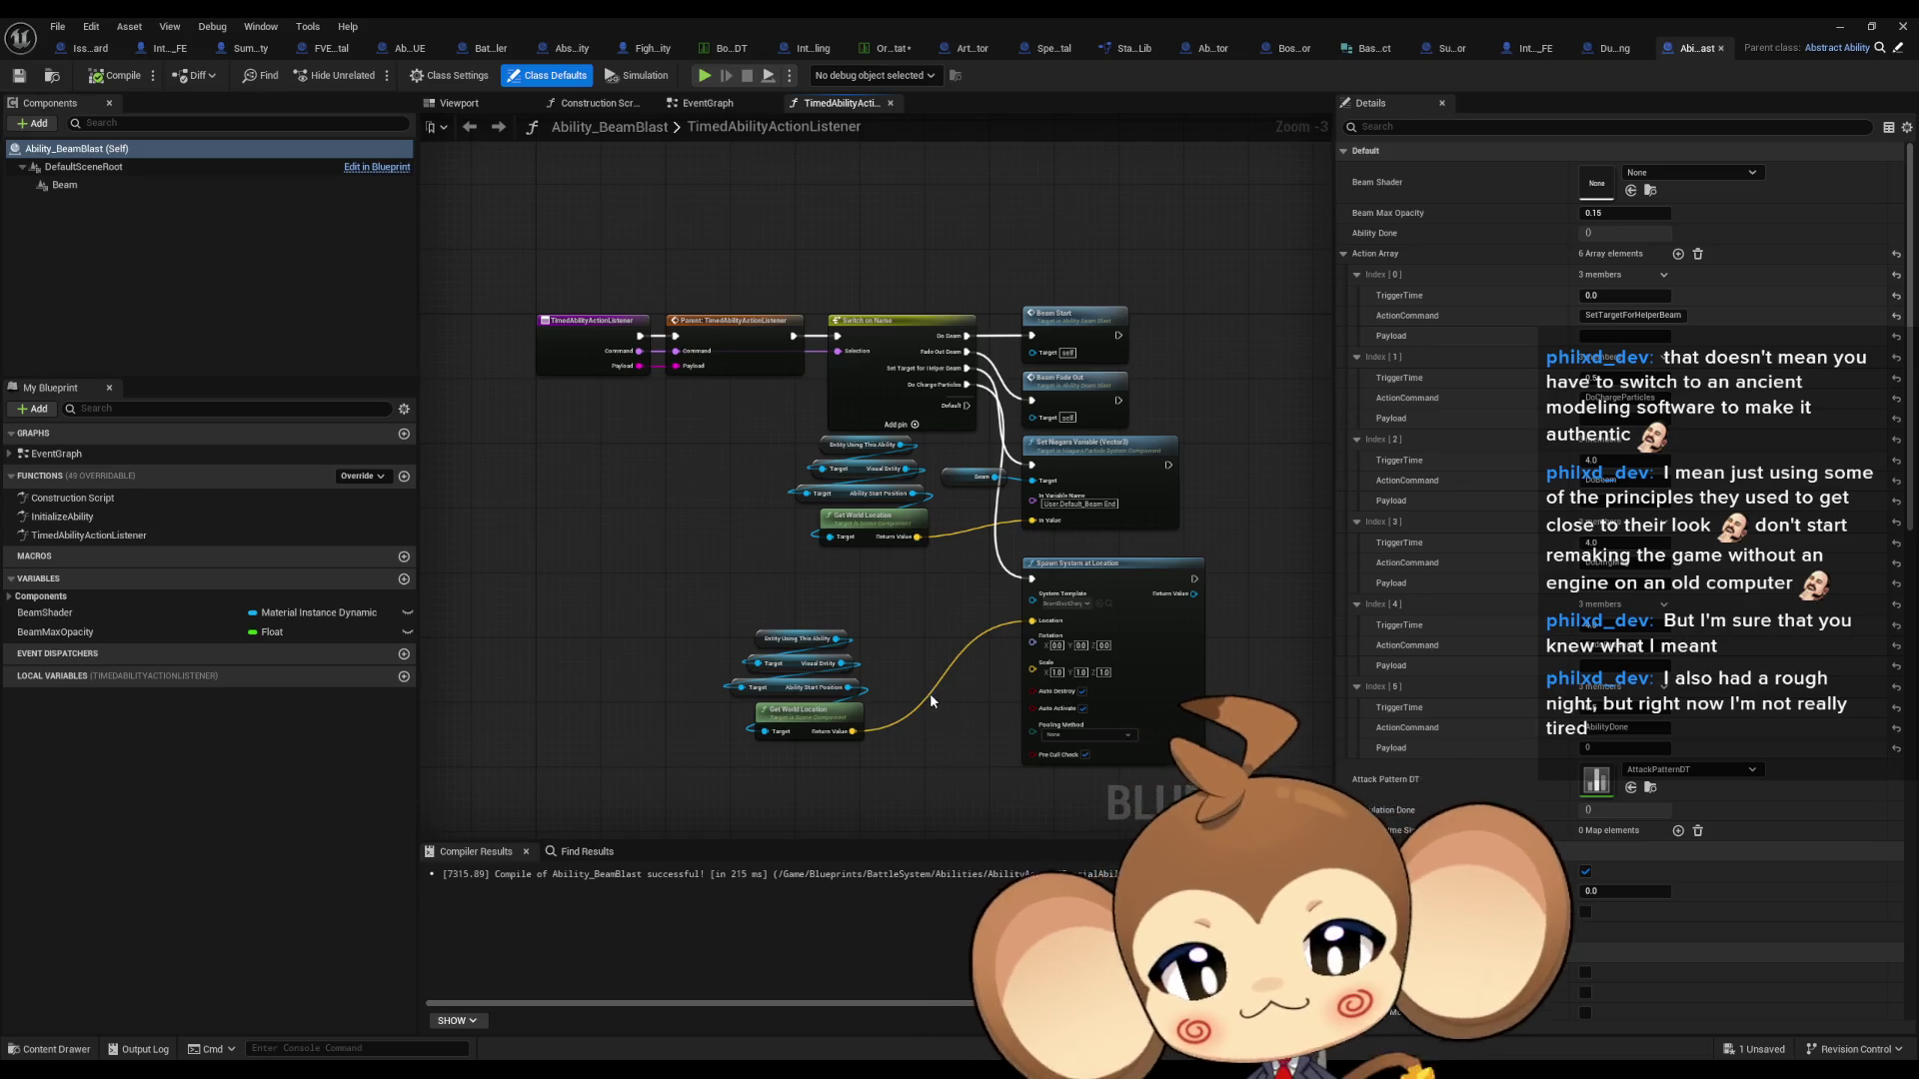
click(88, 48)
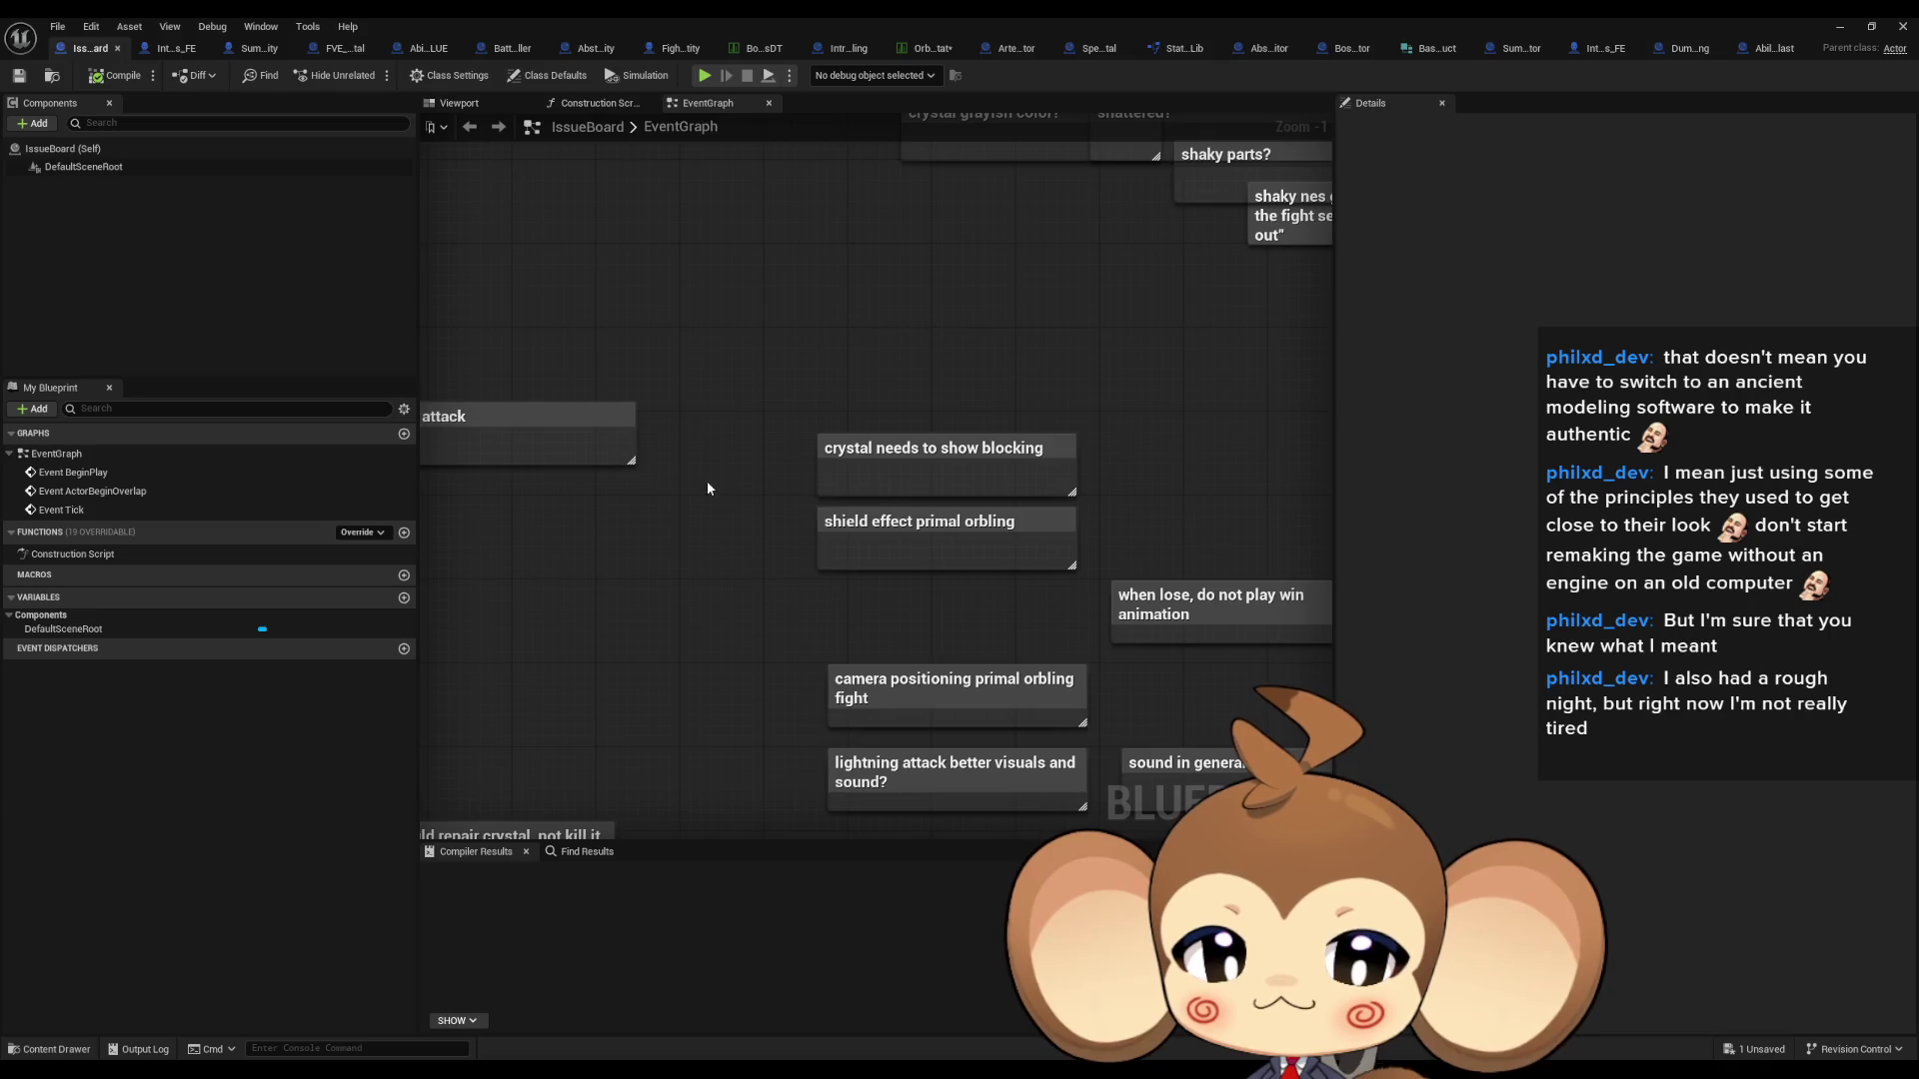
click(854, 450)
drag(747, 505, 854, 545)
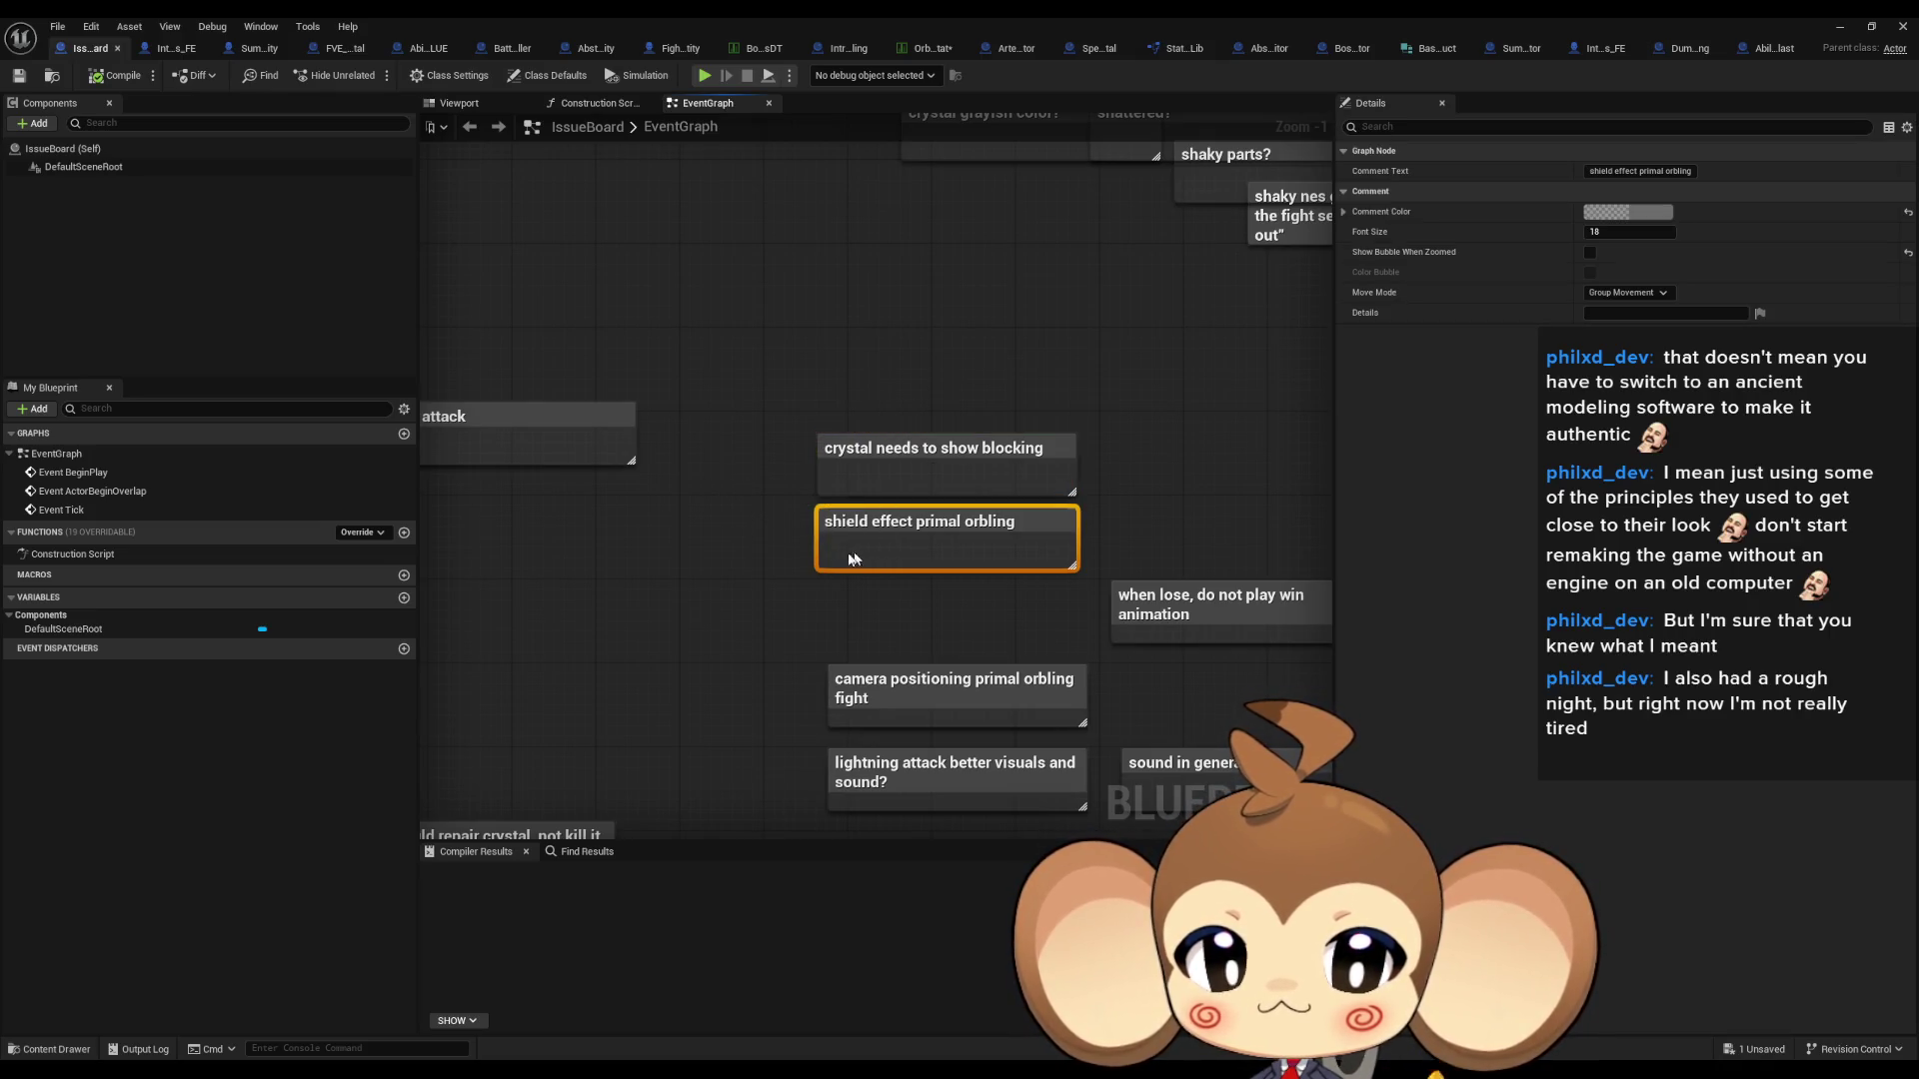
drag(812, 360, 933, 580)
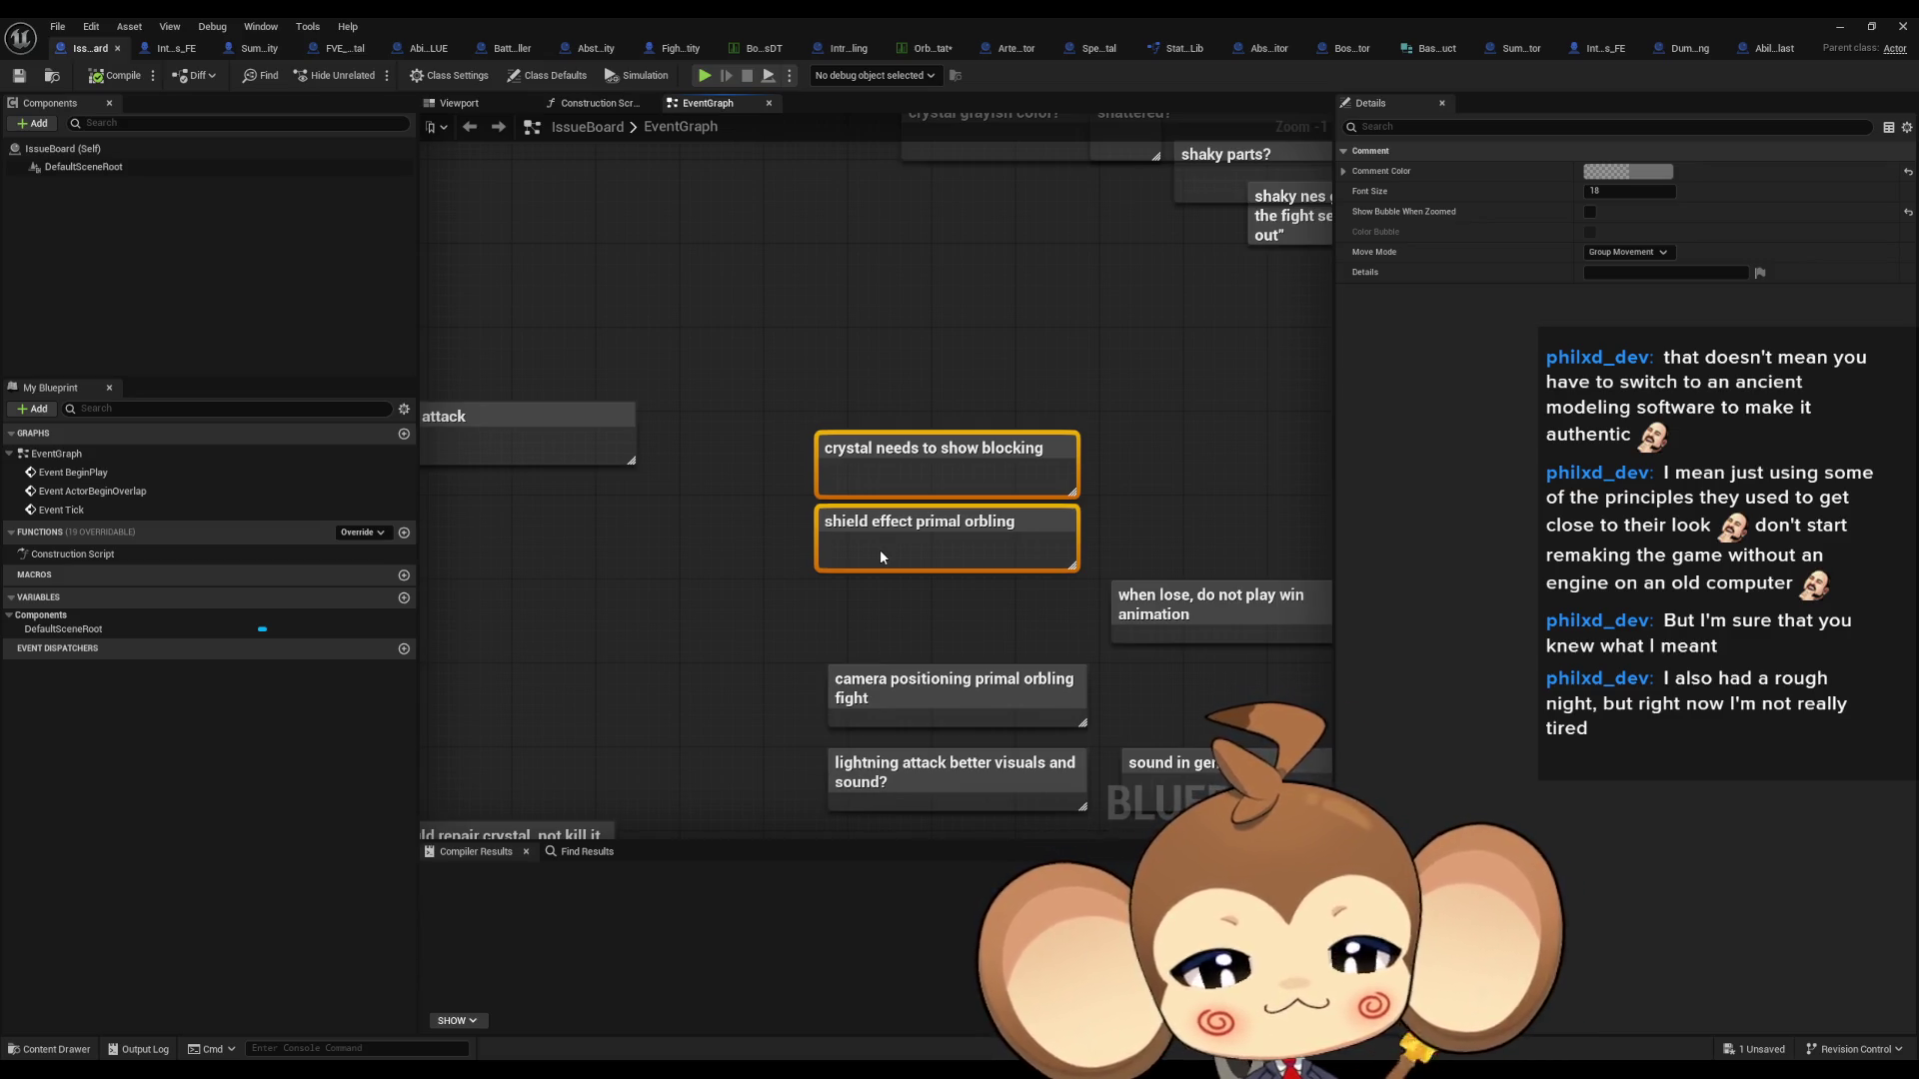
scroll(944, 473, down, 4)
scroll(889, 500, up, 3)
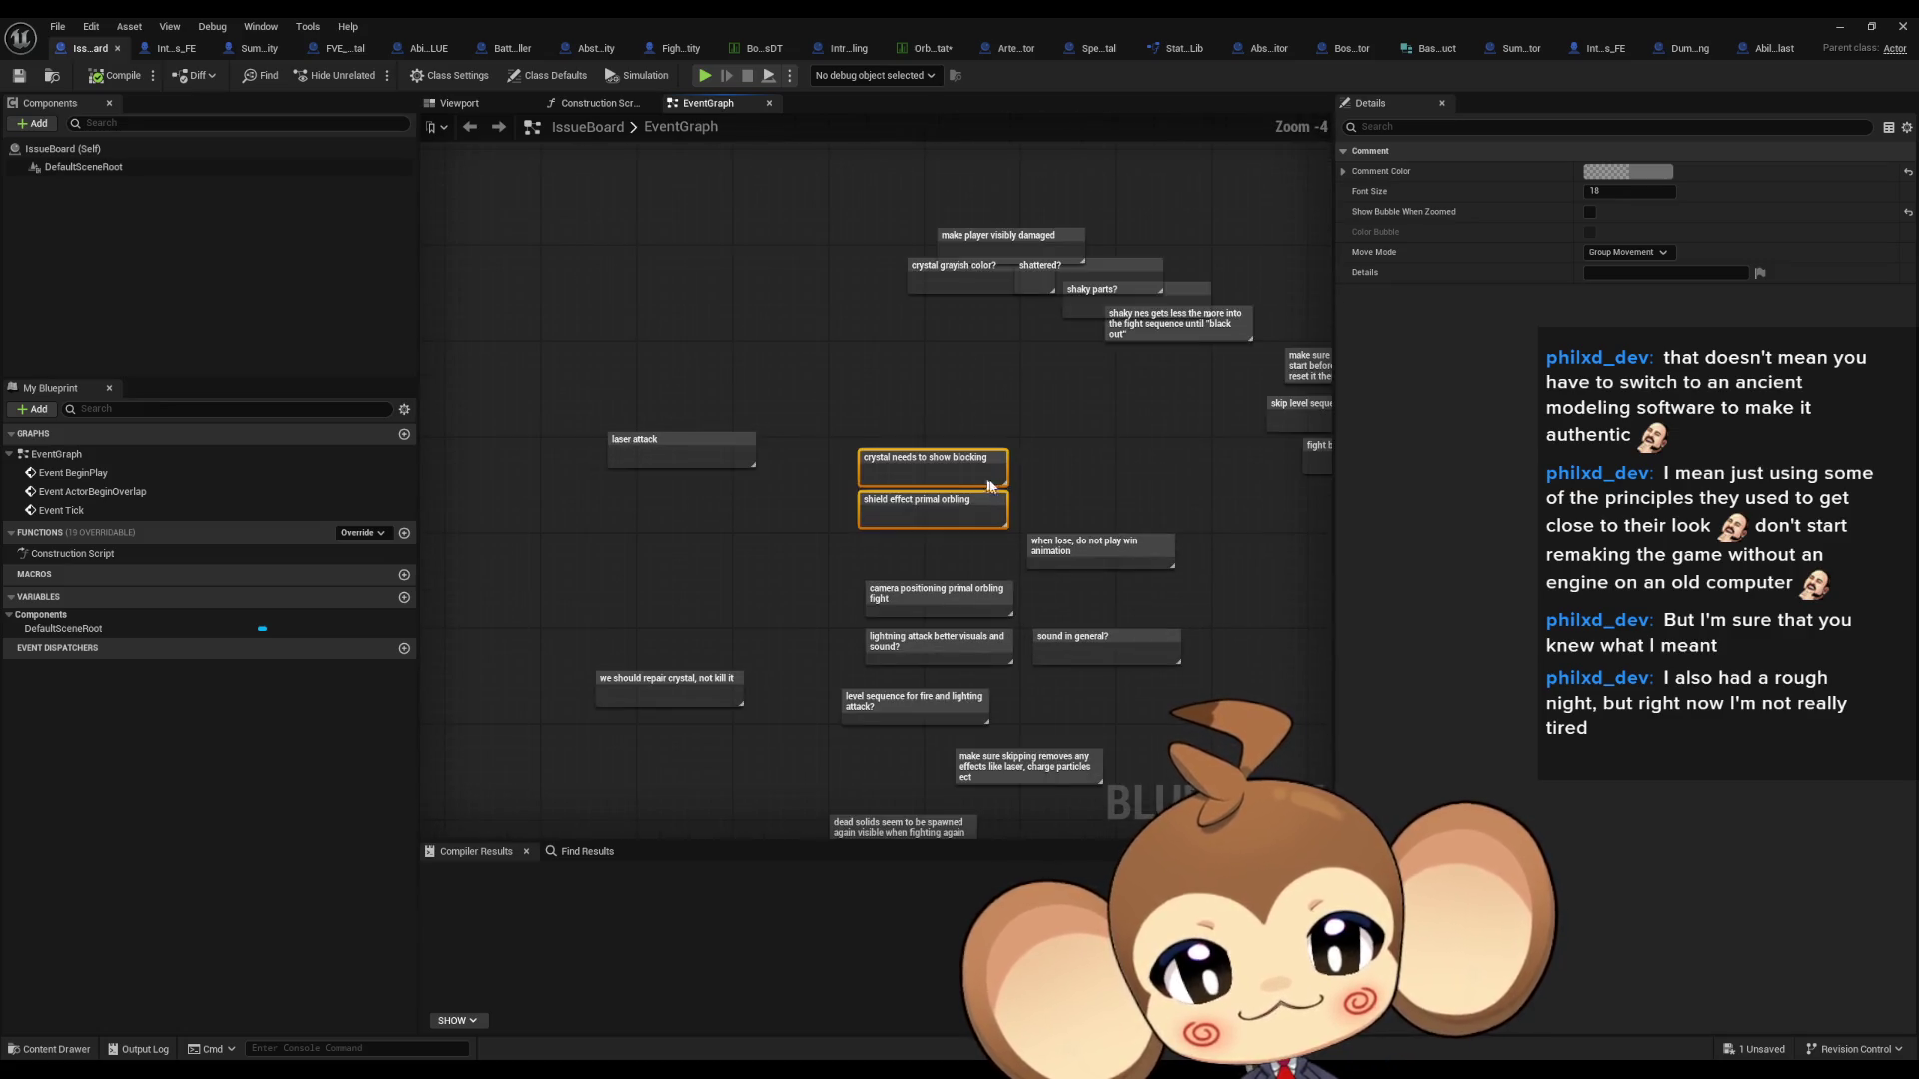
drag(531, 295, 683, 474)
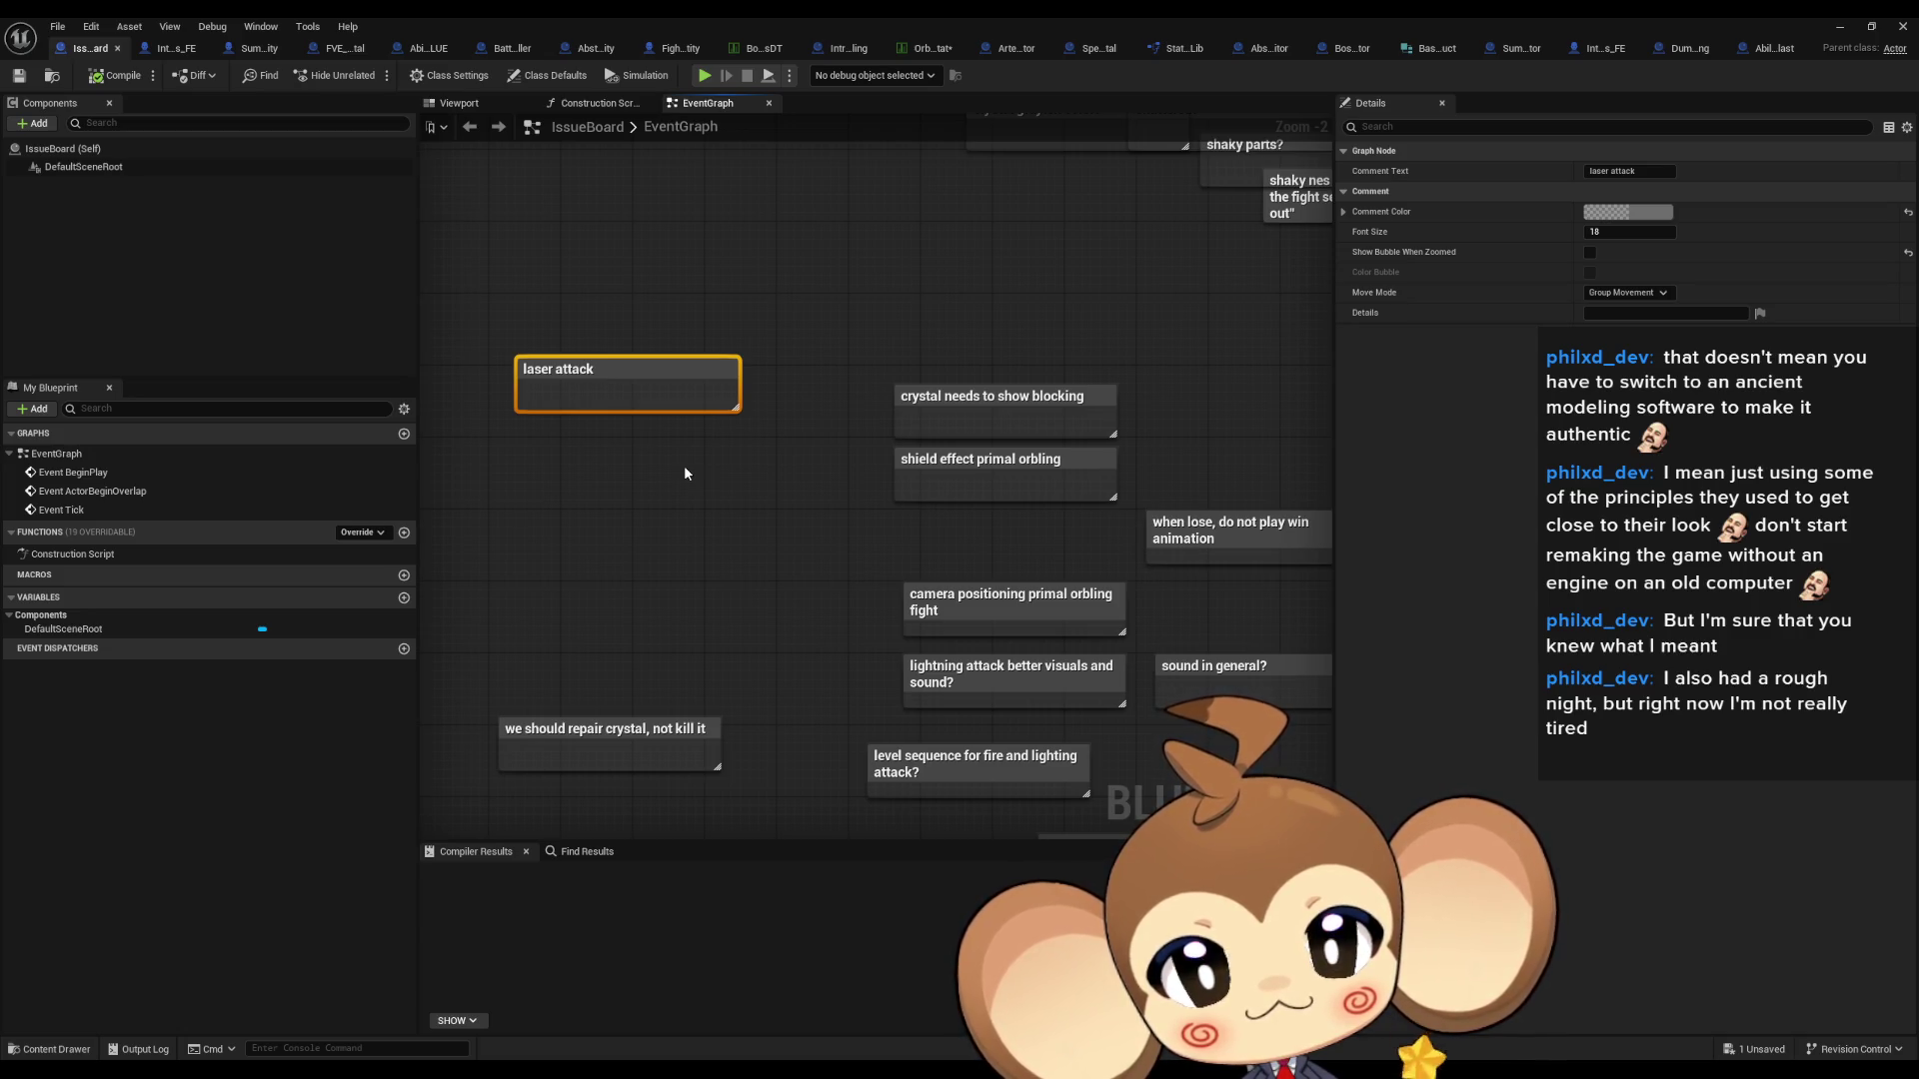
click(688, 467)
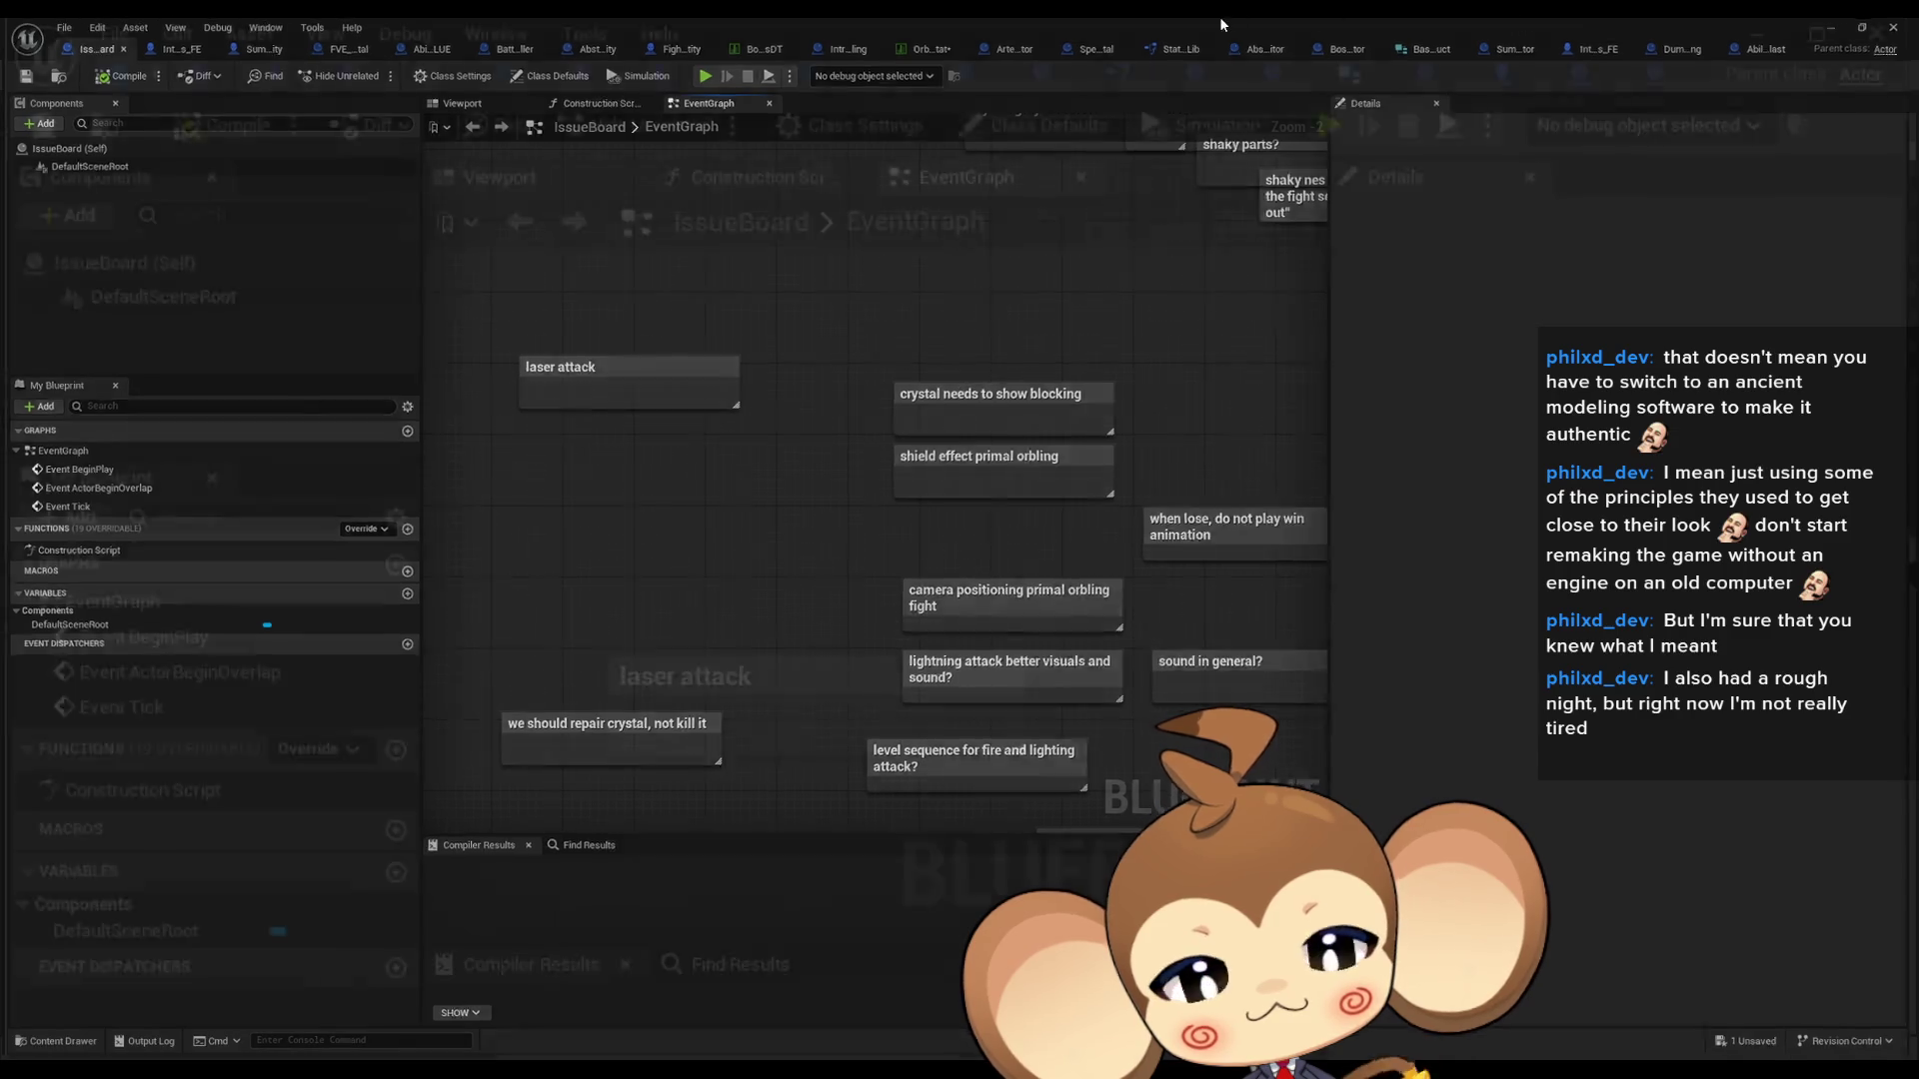
- Restore the blueprint editor window and browse the AbilityAssets and 1_Fire folders
double_click(1548, 24)
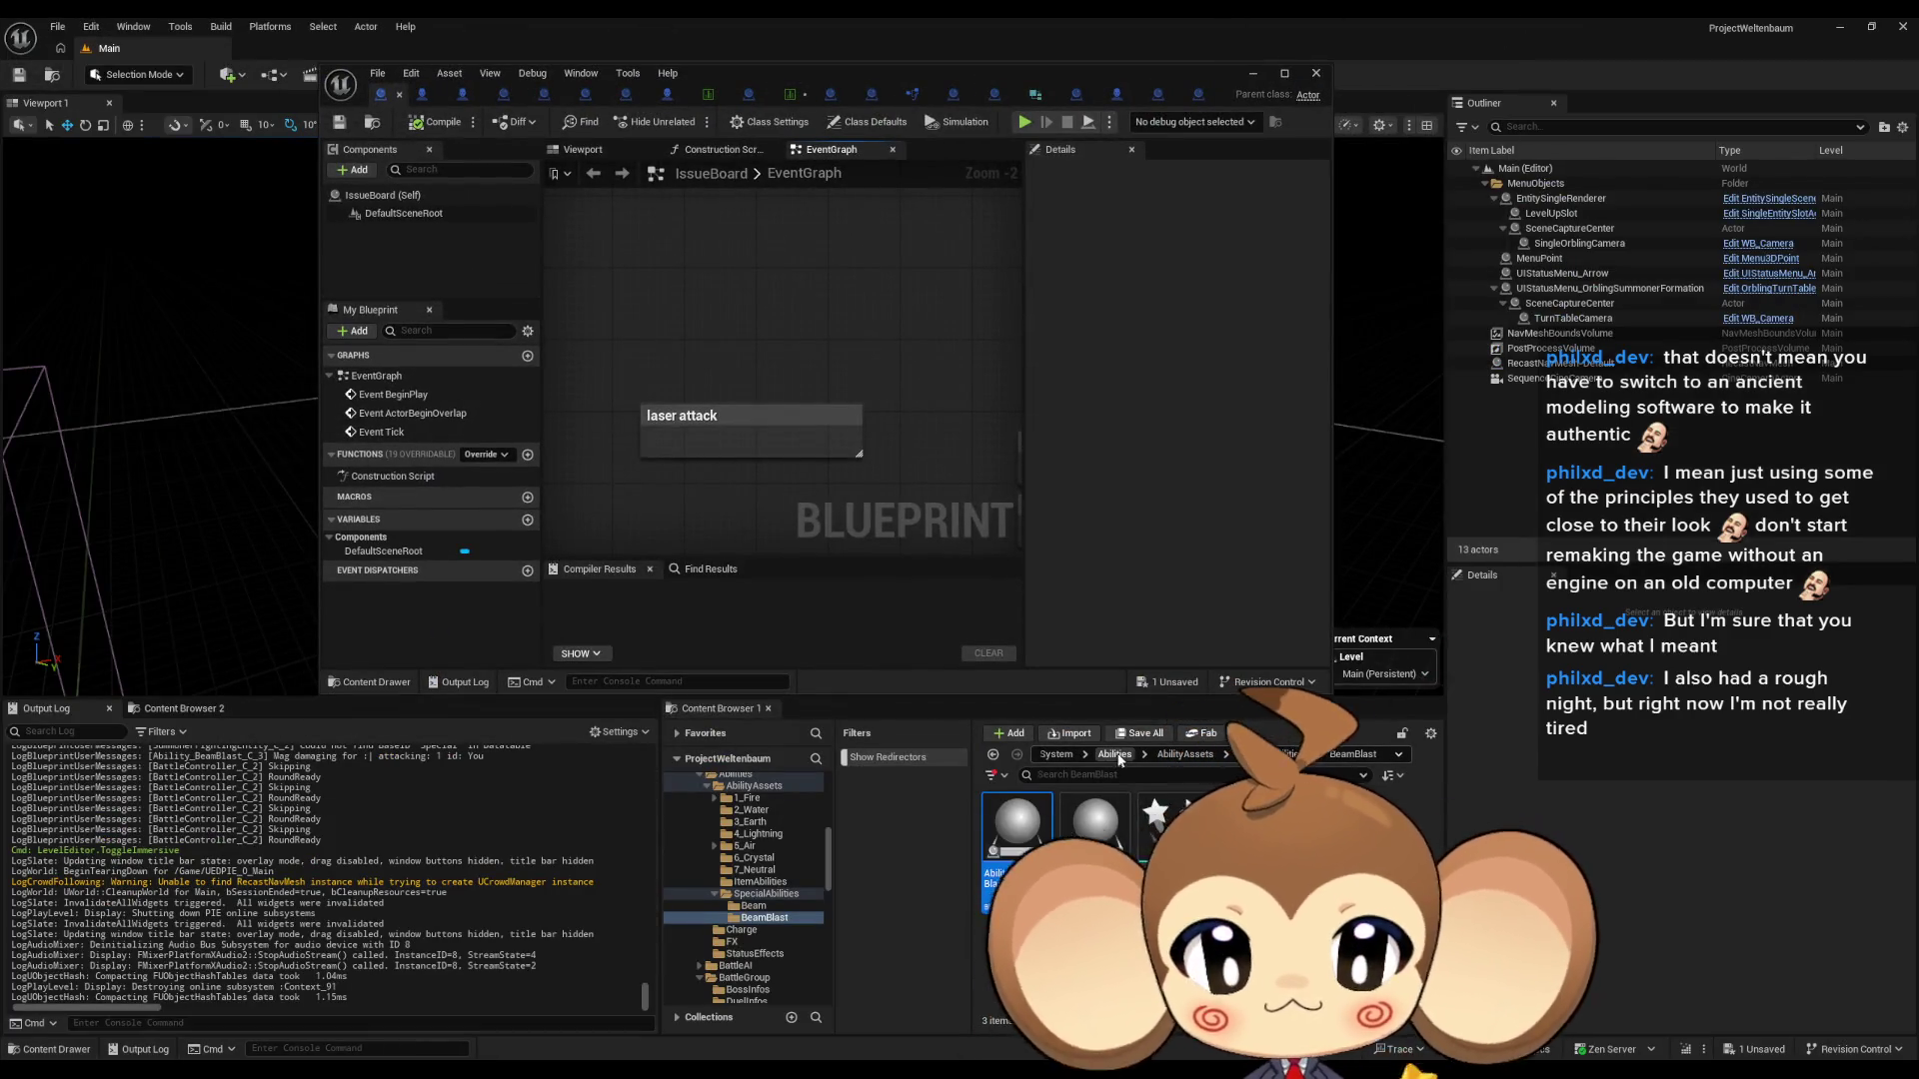
click(1176, 755)
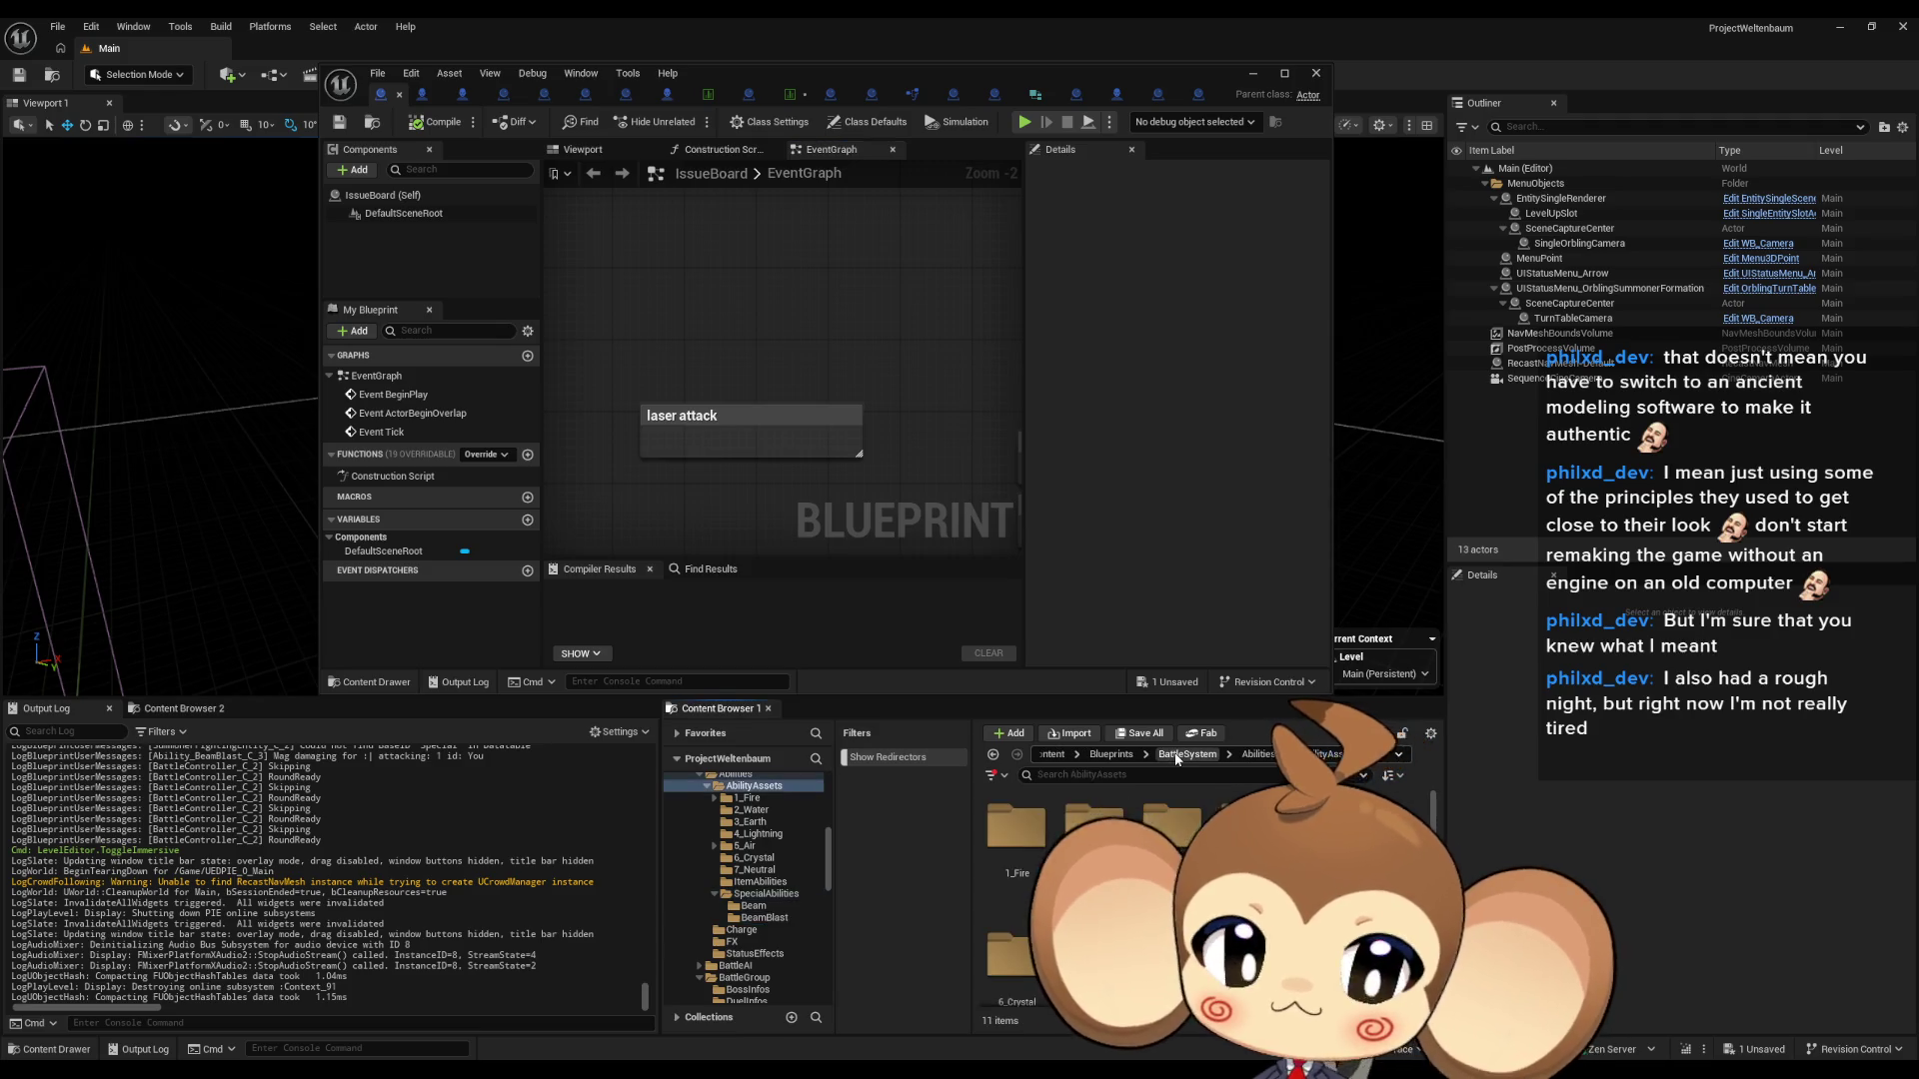
double_click(1016, 830)
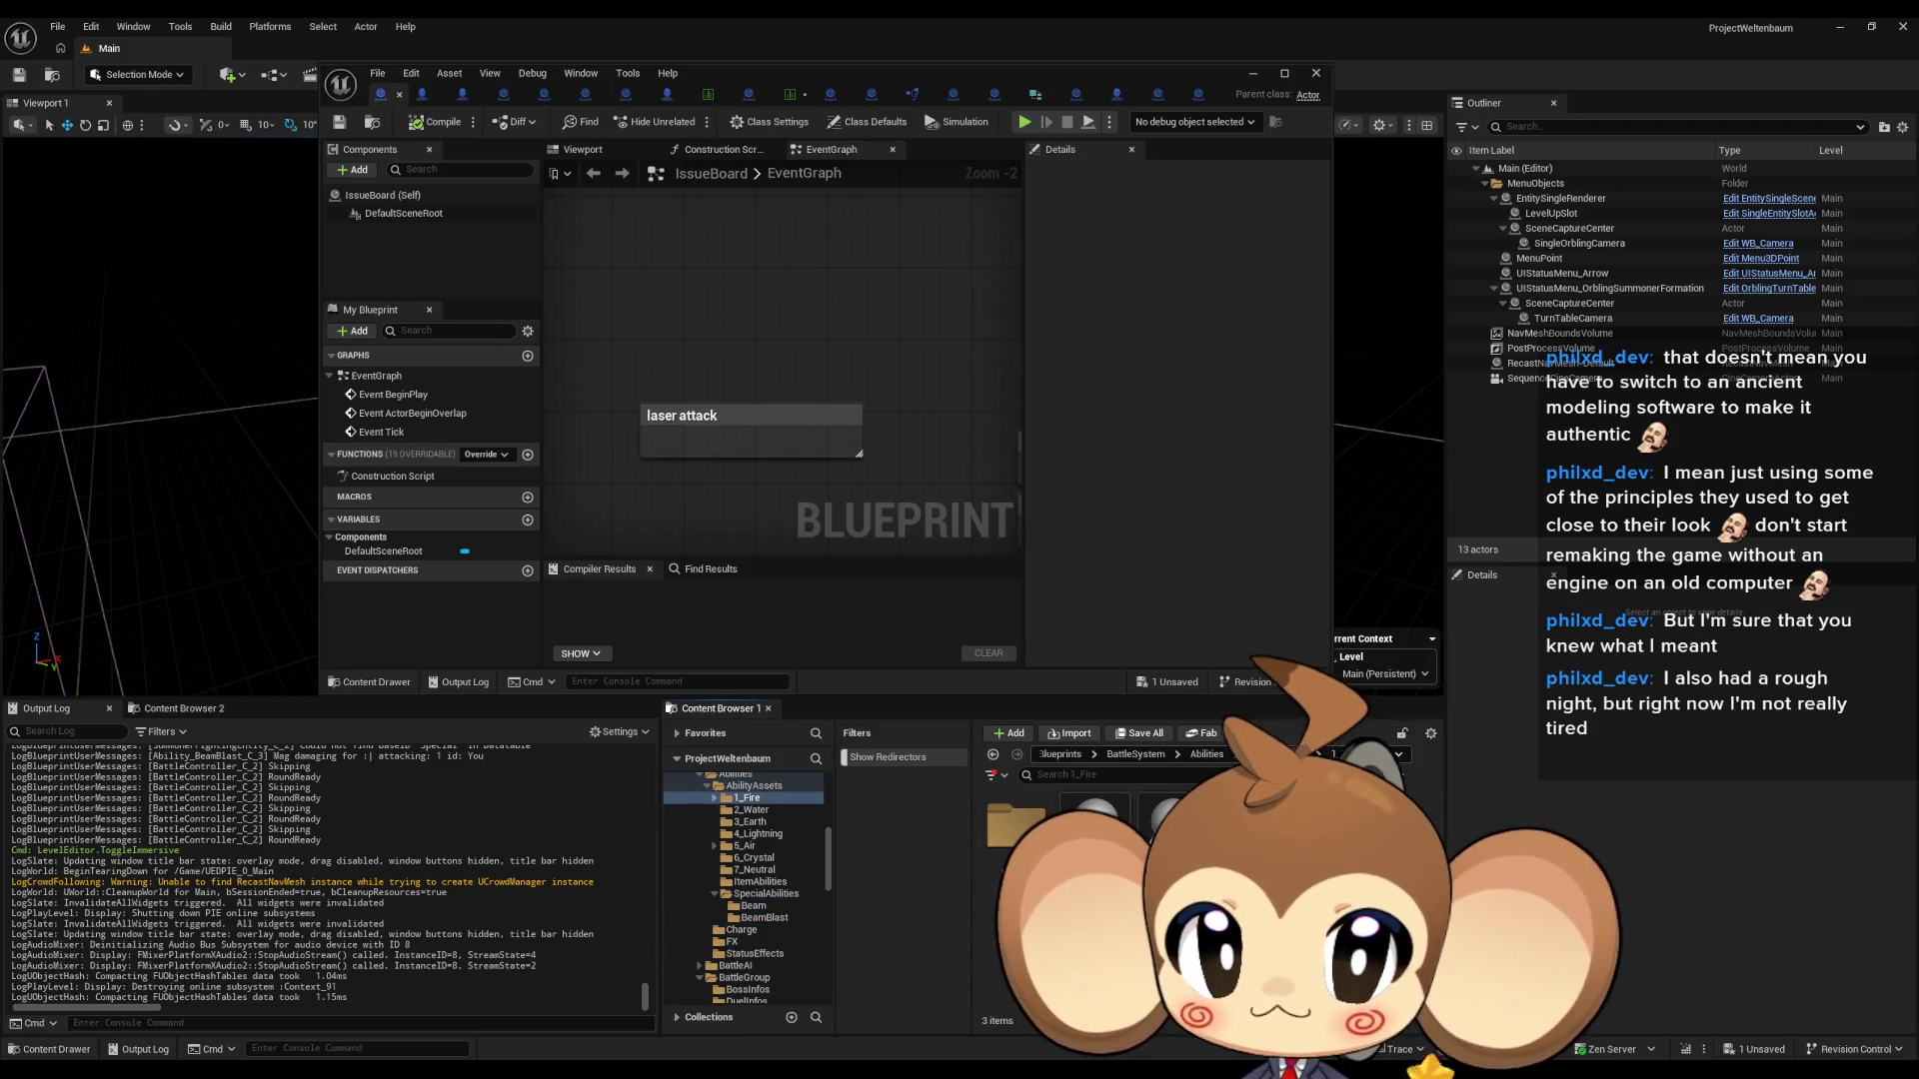
click(992, 755)
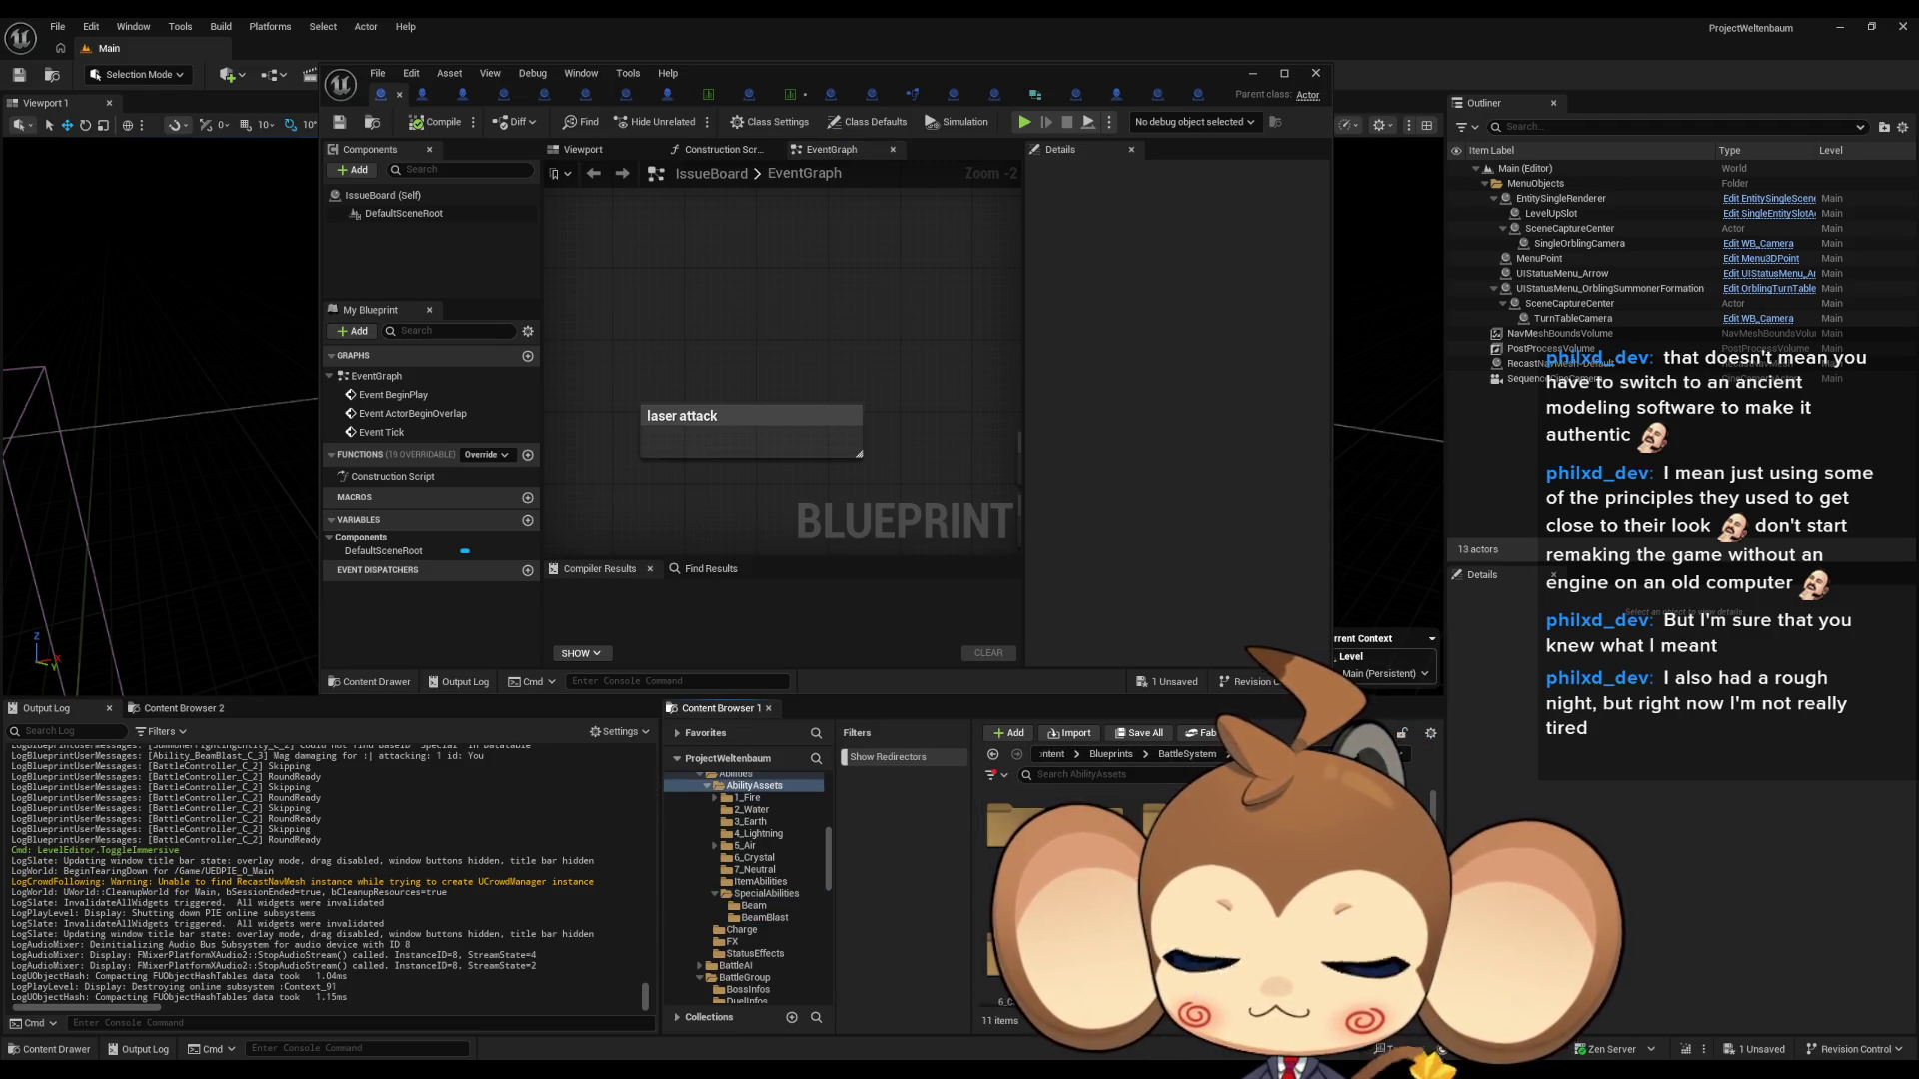
- Close every open asset editor except IssueBoard, then Save All
click(622, 95)
click(622, 95)
click(623, 95)
click(623, 95)
click(622, 95)
click(623, 95)
click(623, 95)
click(623, 95)
click(623, 95)
click(623, 95)
middle_click(658, 95)
middle_click(659, 95)
middle_click(700, 95)
middle_click(700, 95)
middle_click(760, 95)
middle_click(790, 95)
middle_click(789, 95)
middle_click(617, 95)
middle_click(617, 95)
click(57, 26)
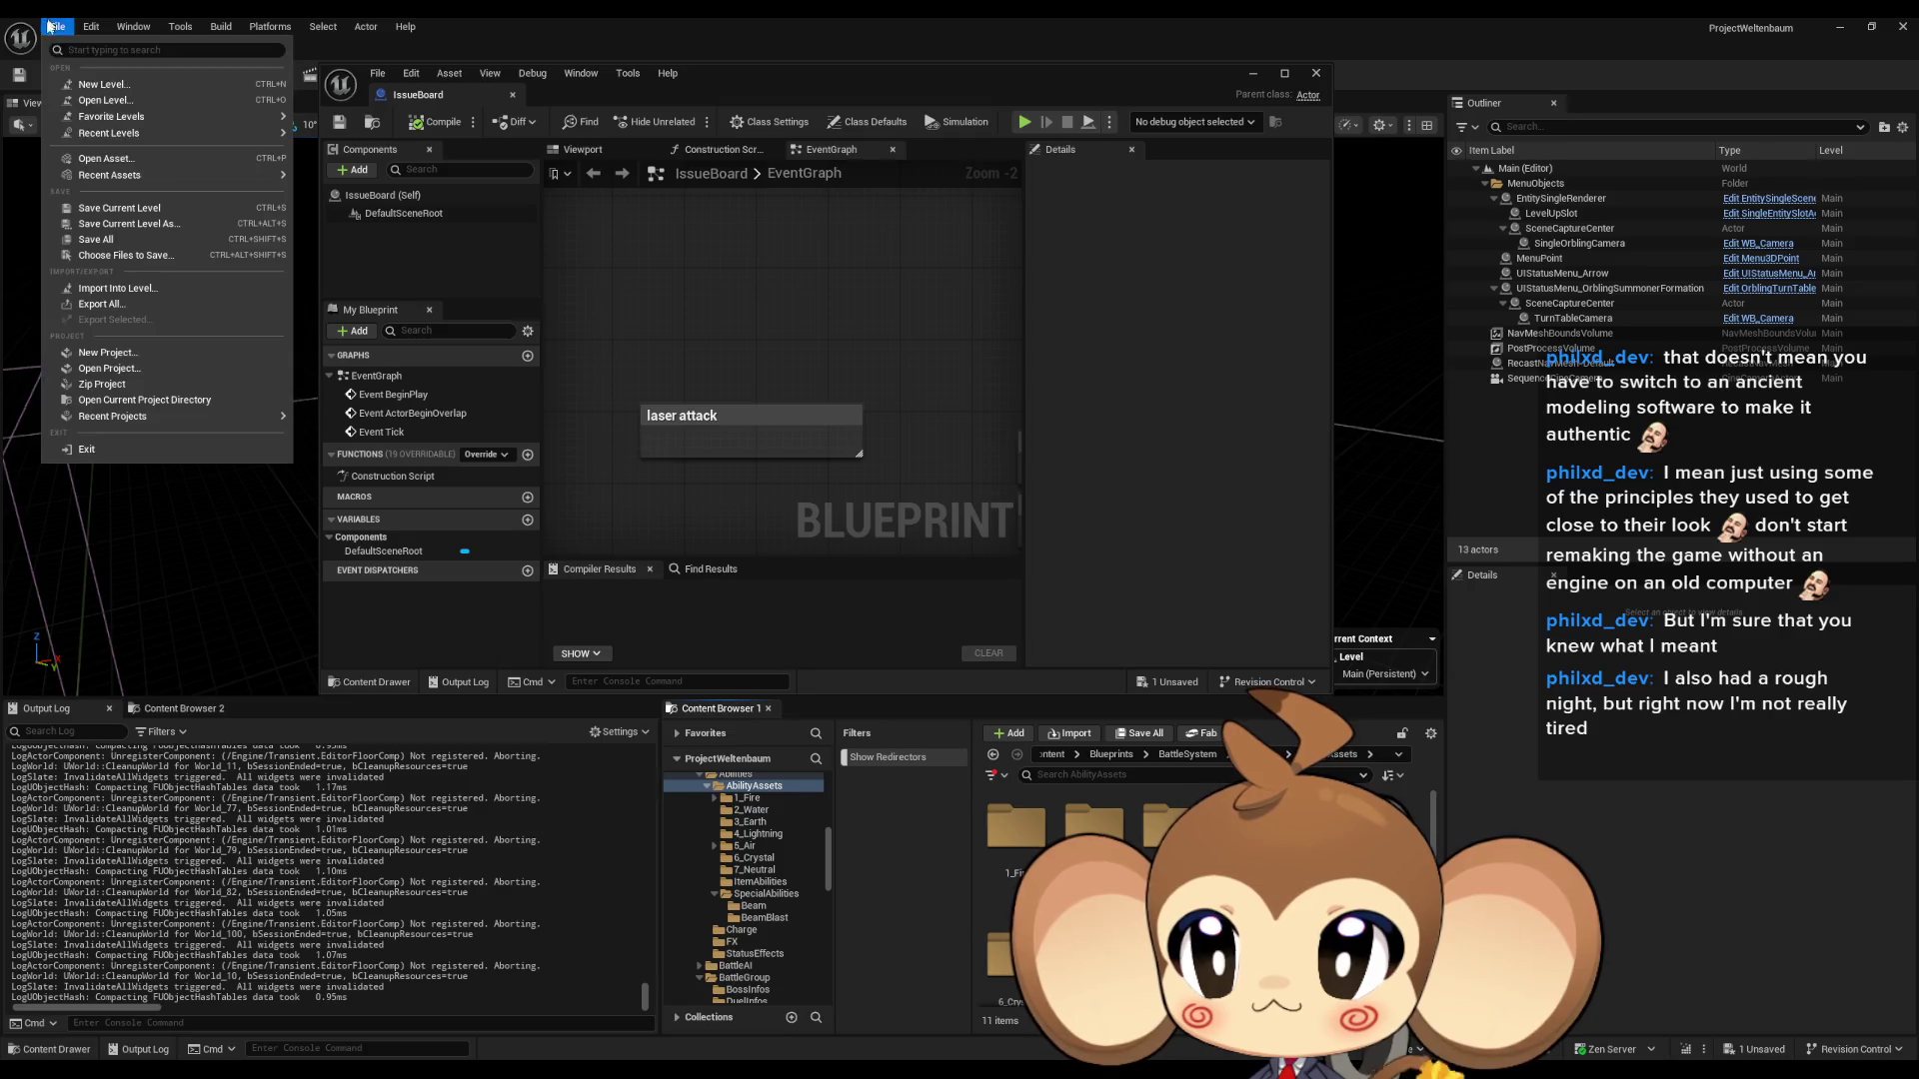
click(95, 239)
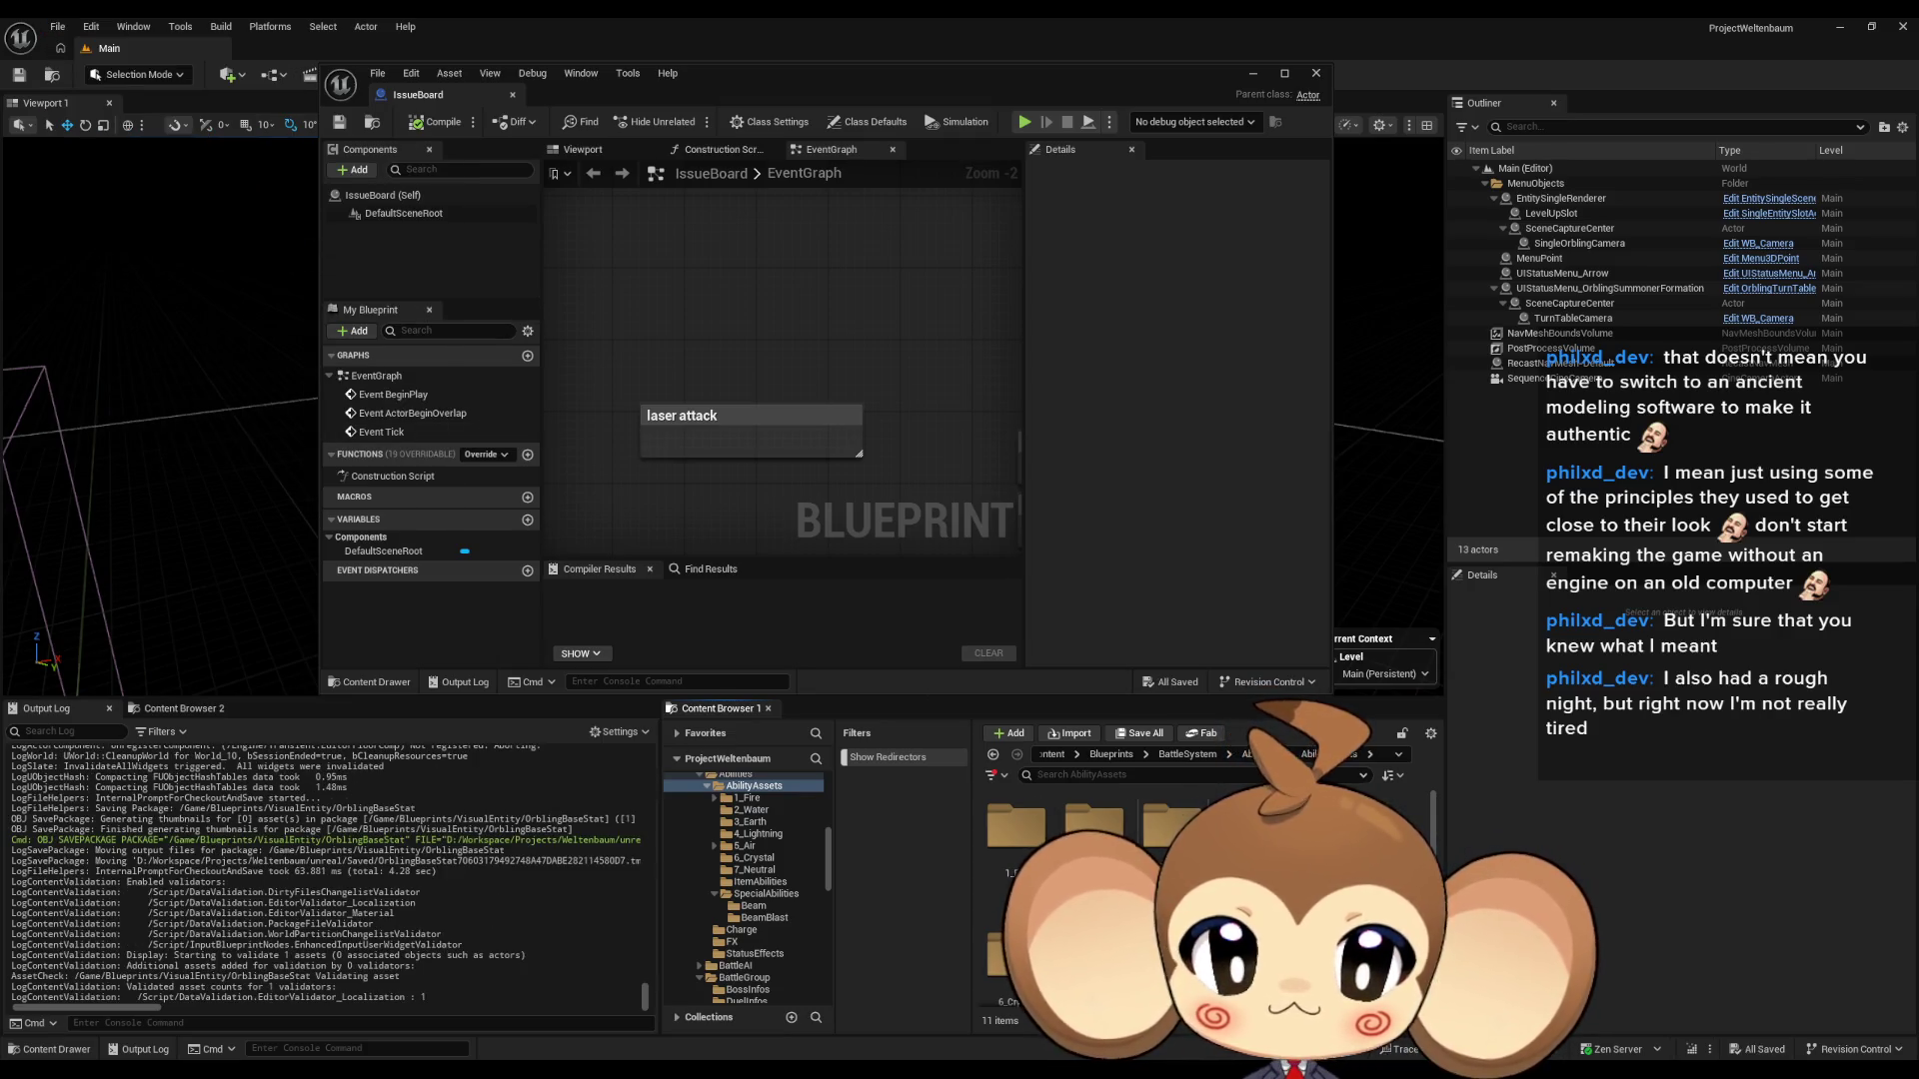
- Open the BLUE, CYAN, GREEN, MAGENTA, RED and YELLOW Ability_HelperBeam blueprints from SpecialAbilities/Beam
click(766, 894)
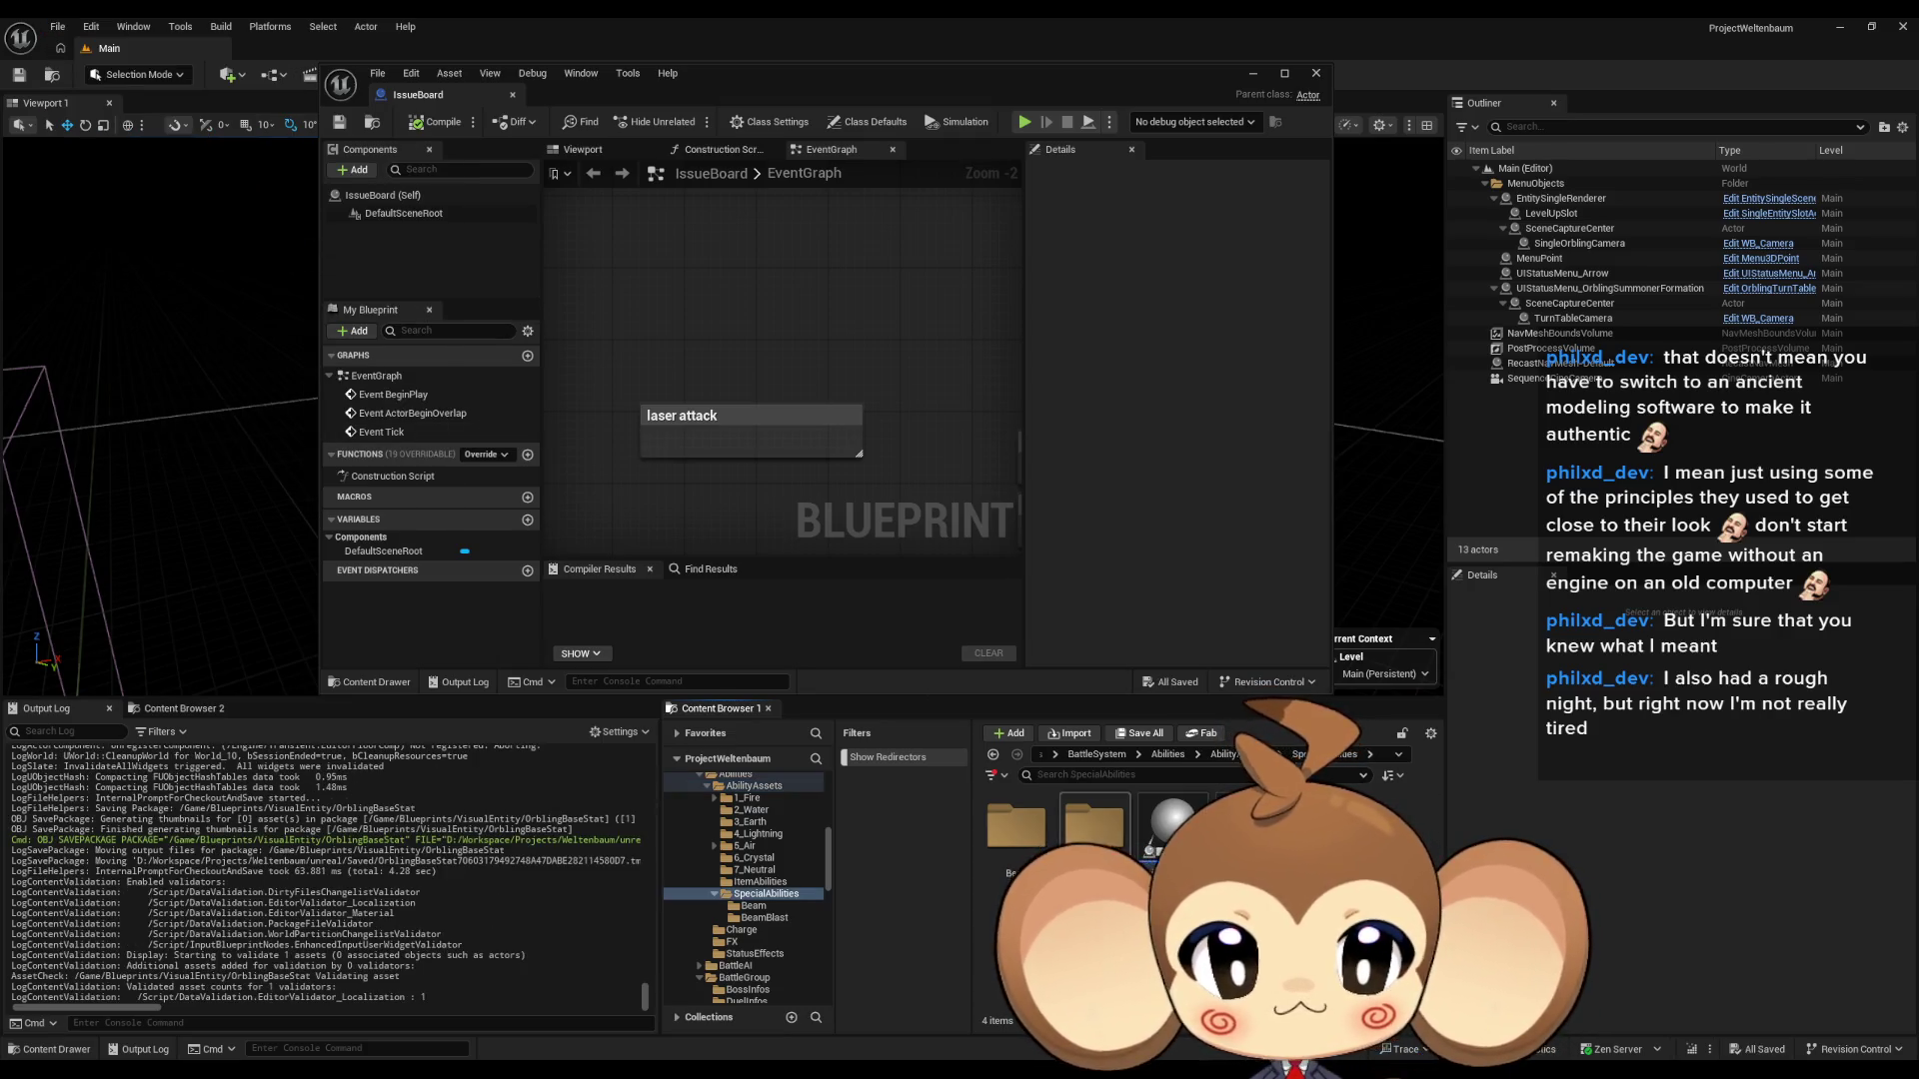
double_click(1011, 830)
double_click(1094, 824)
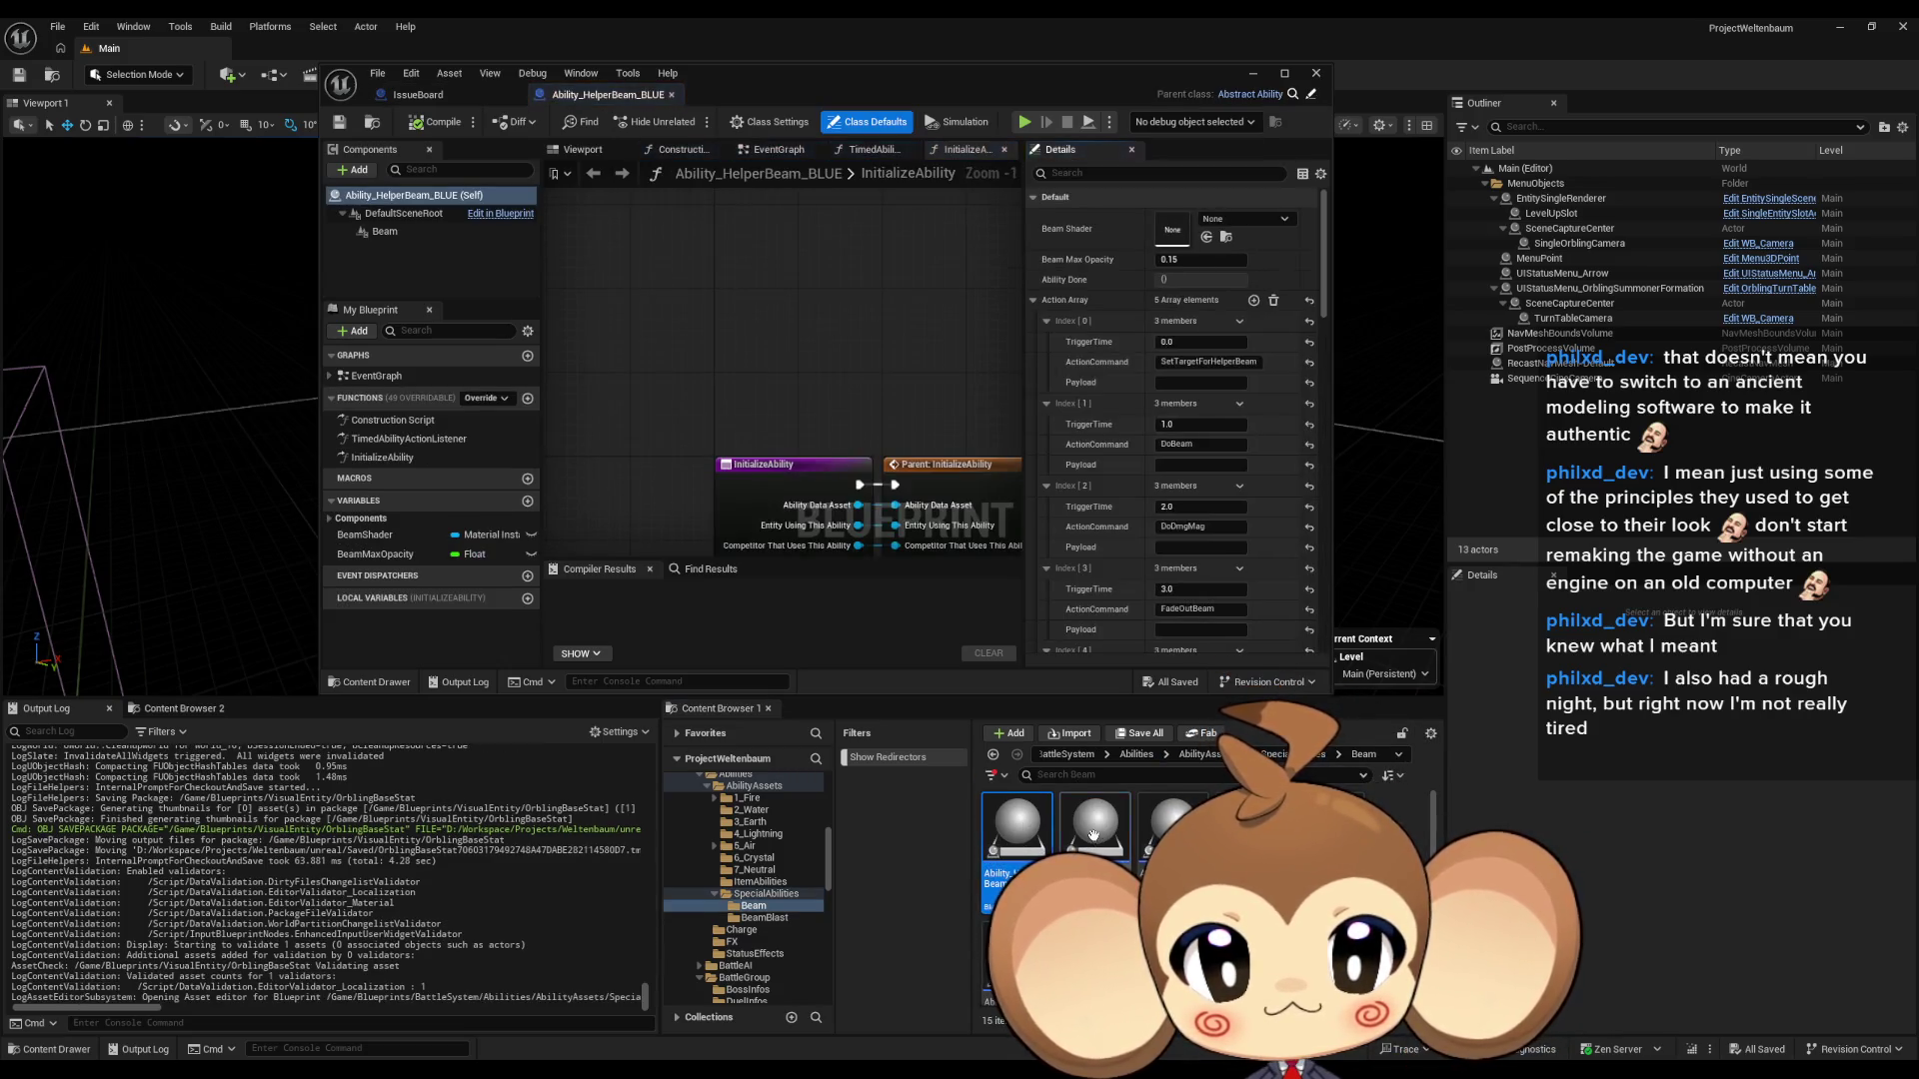
double_click(1173, 825)
double_click(1252, 825)
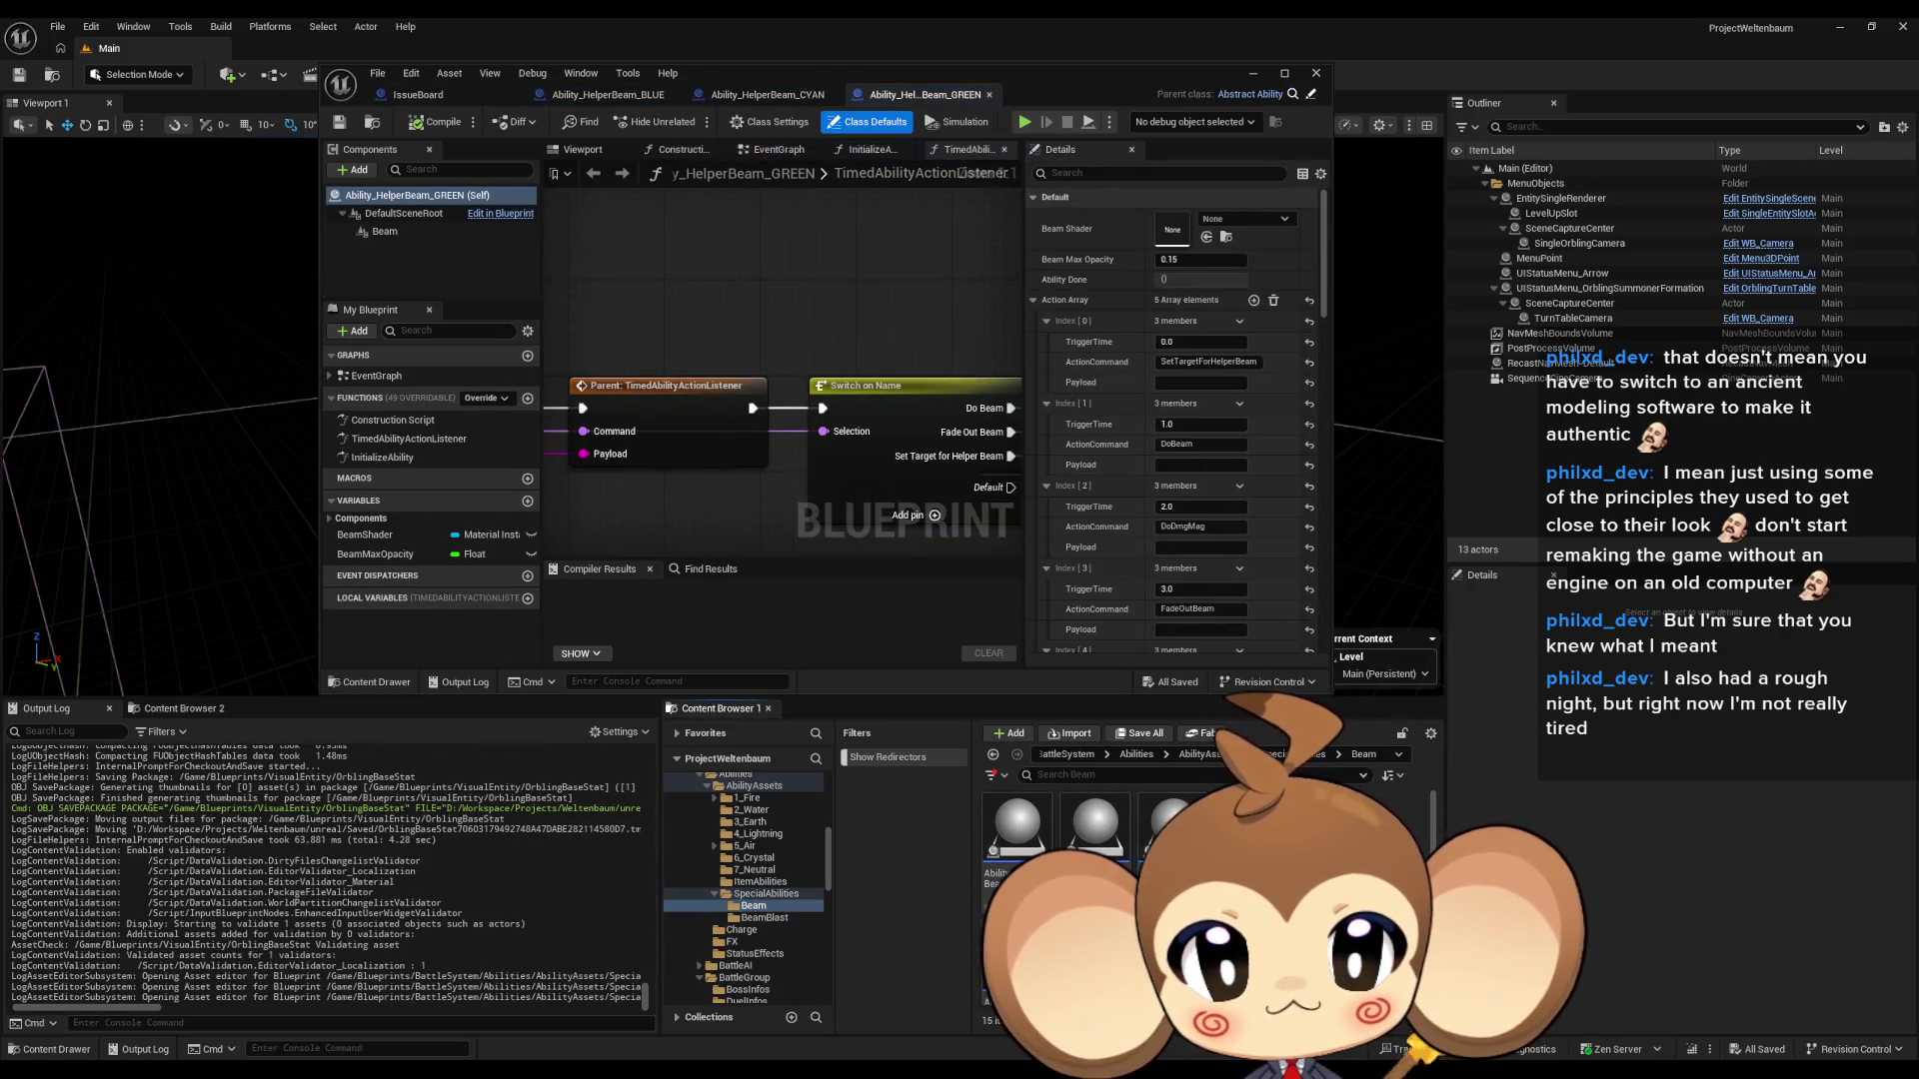
double_click(1329, 825)
double_click(1018, 949)
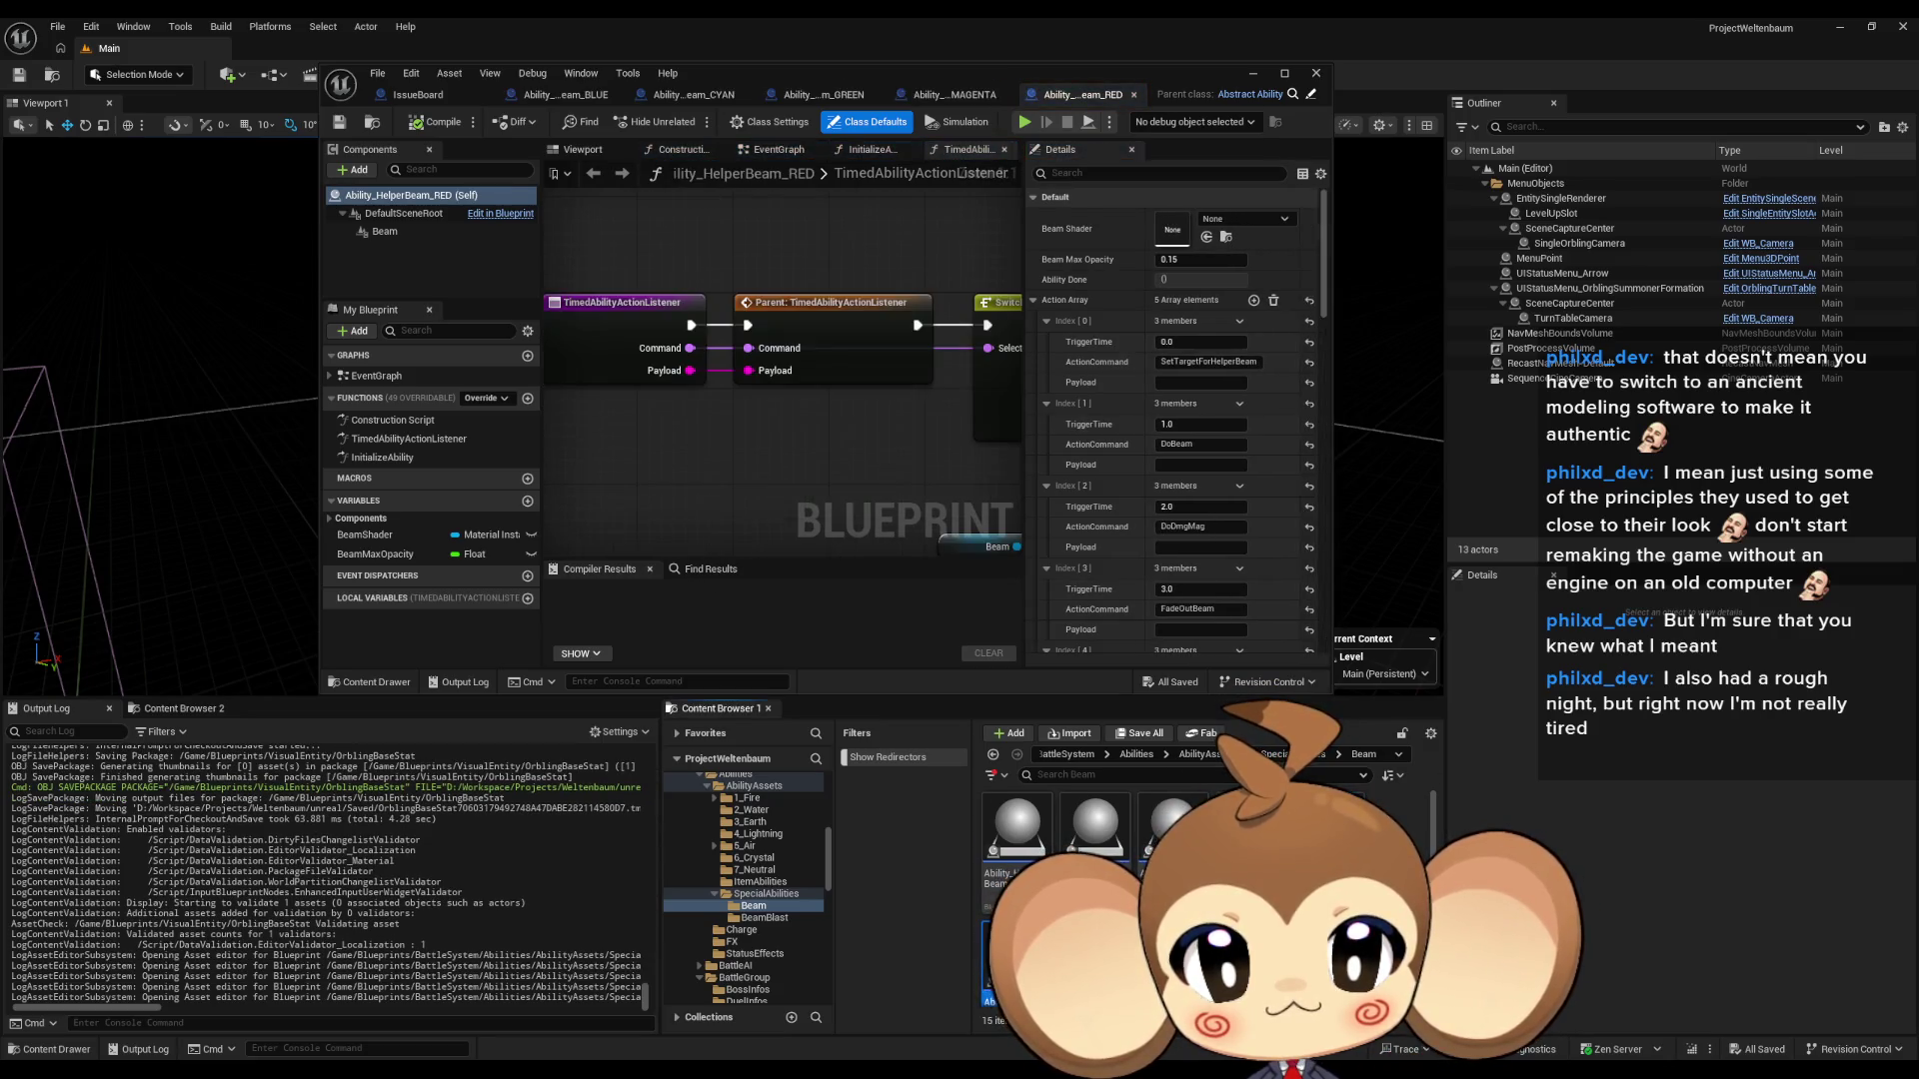
double_click(791, 74)
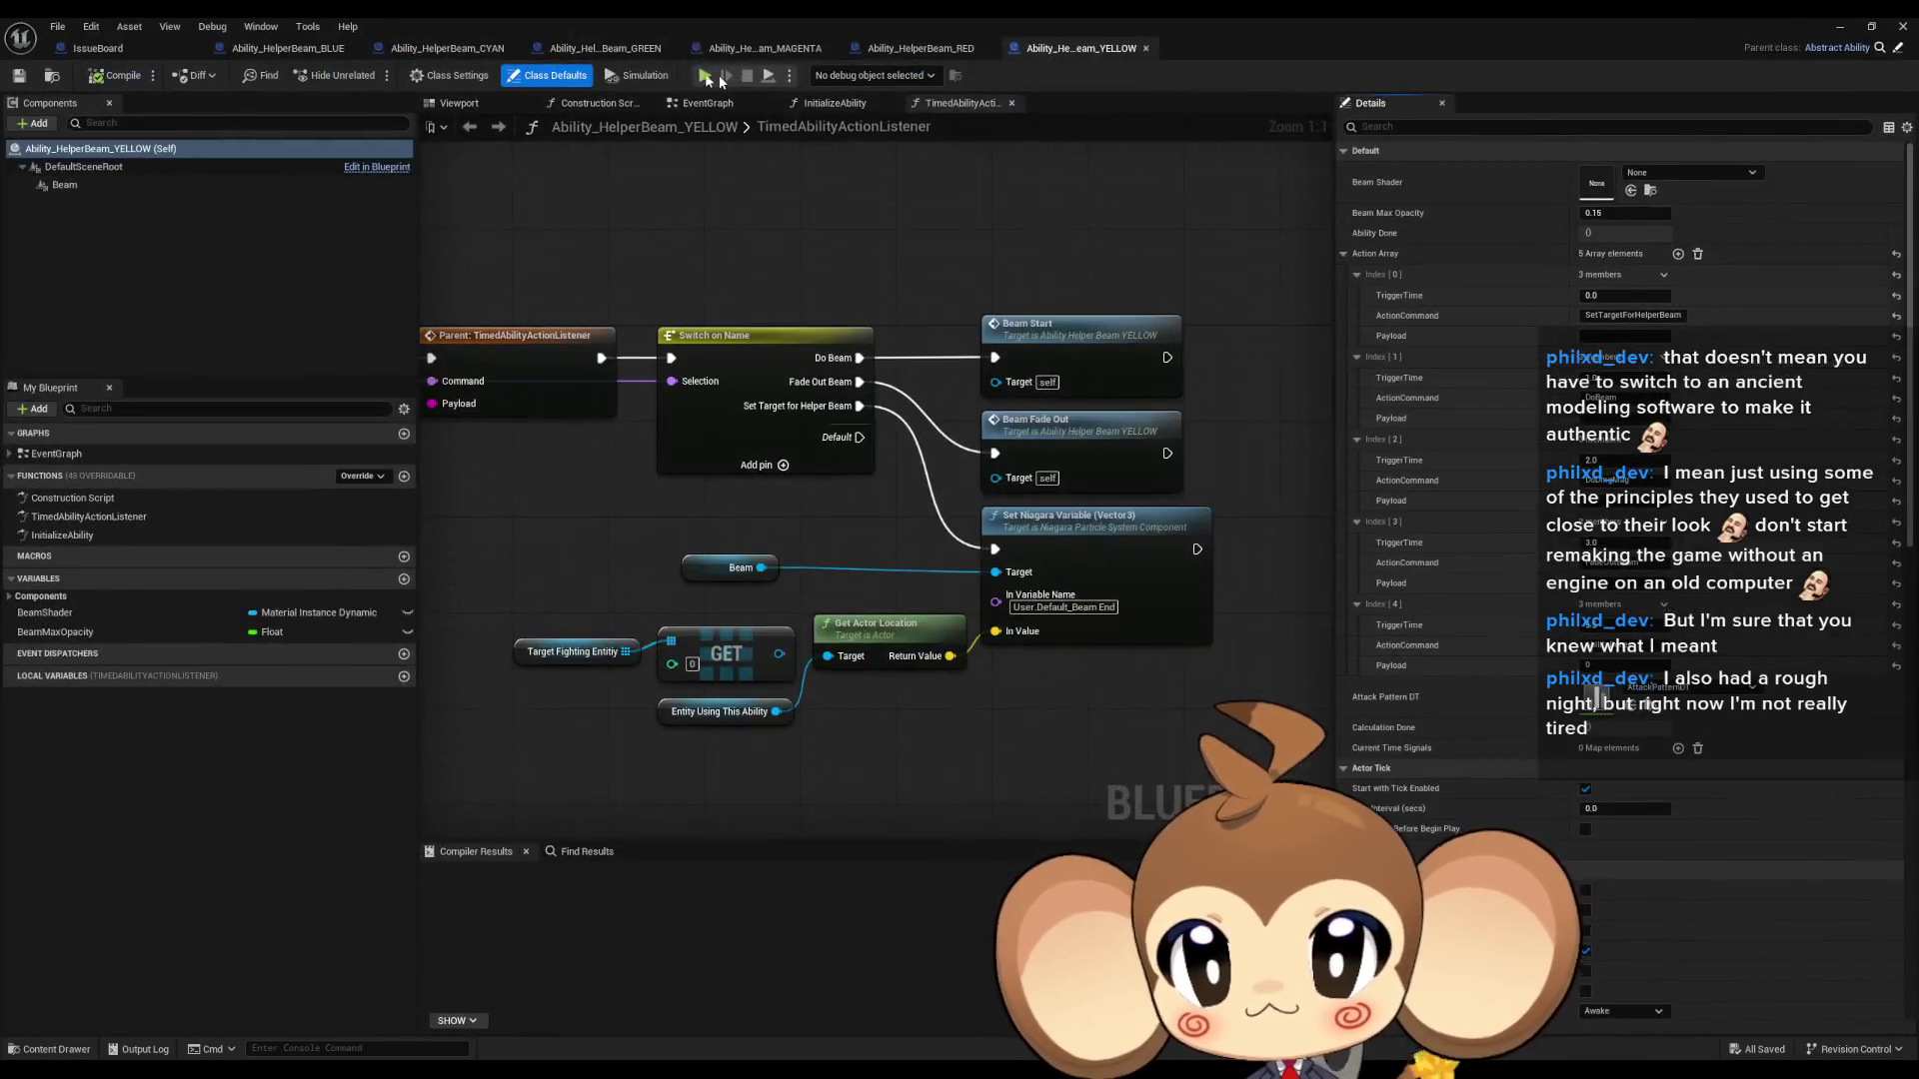
click(302, 50)
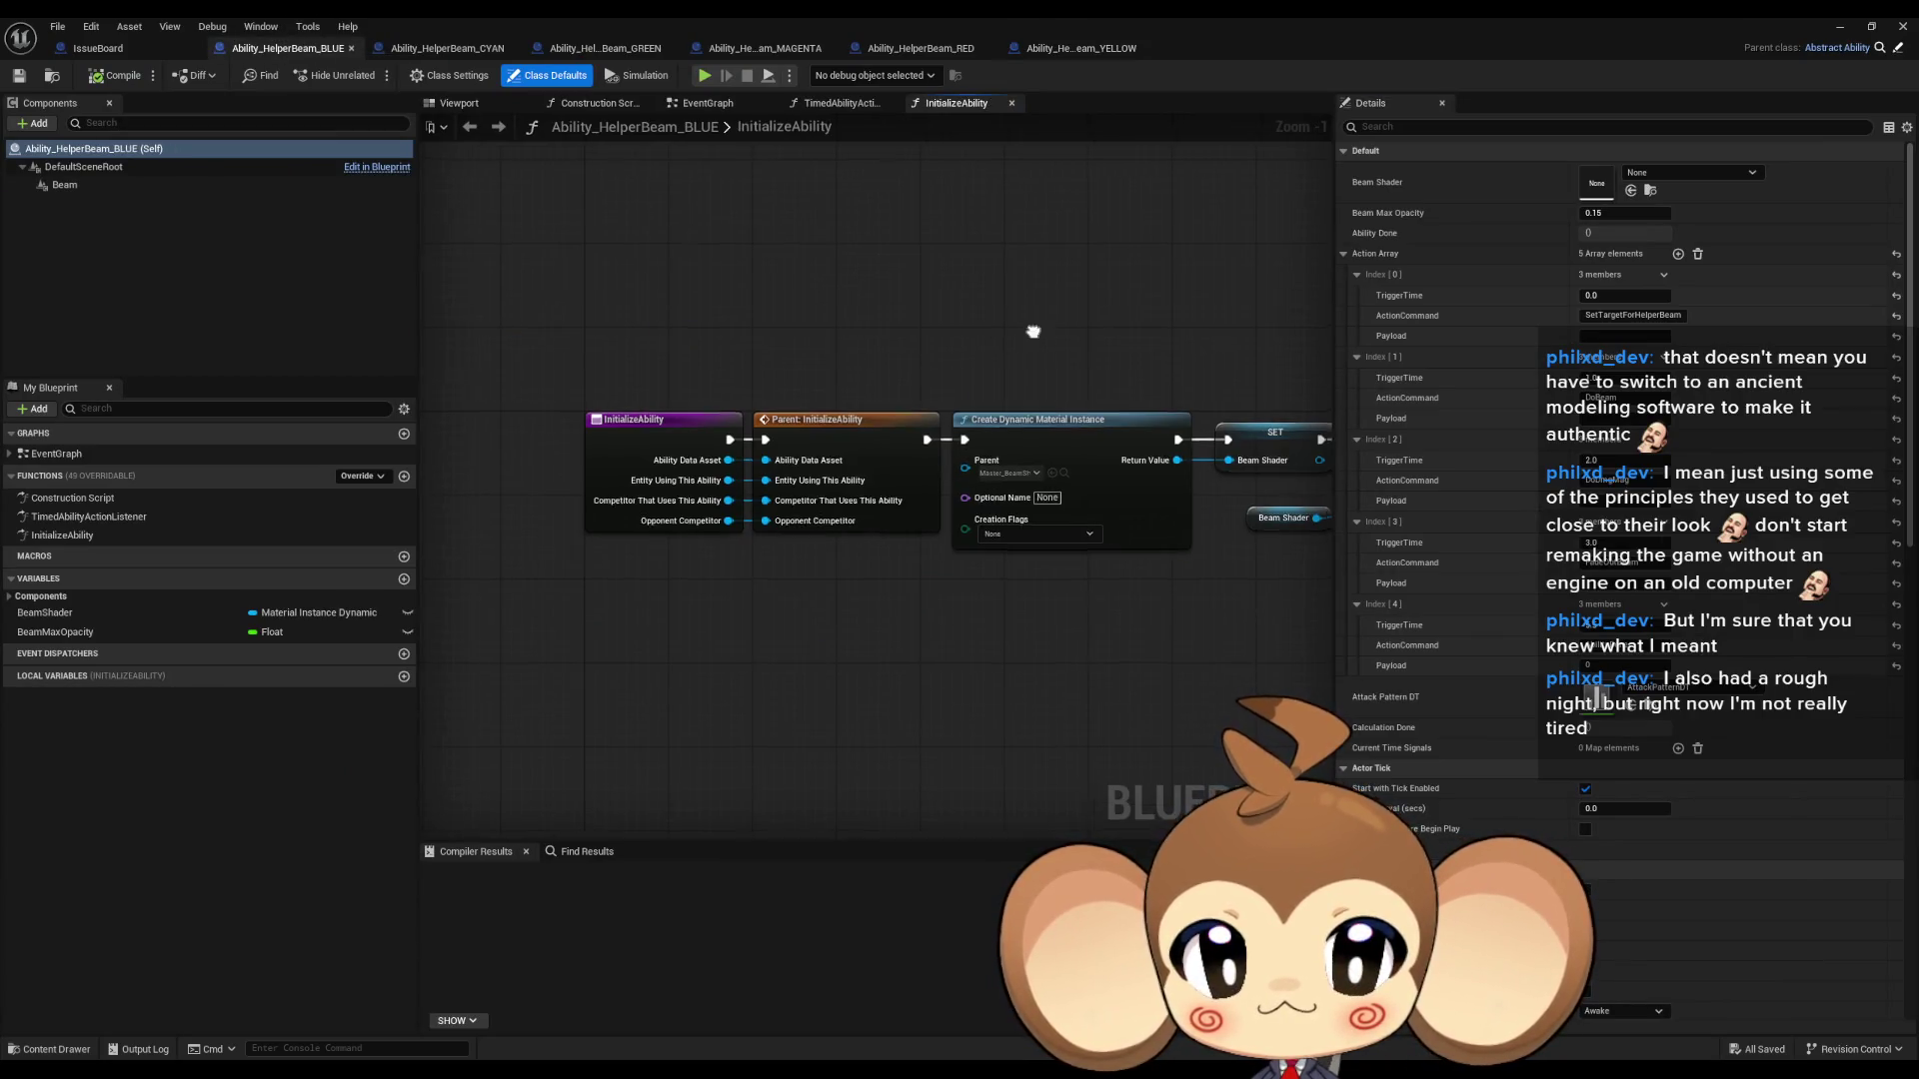
- Open the TimedAbilityActionListener graph and frame the Beam Start nodes
scroll(747, 356, down, 4)
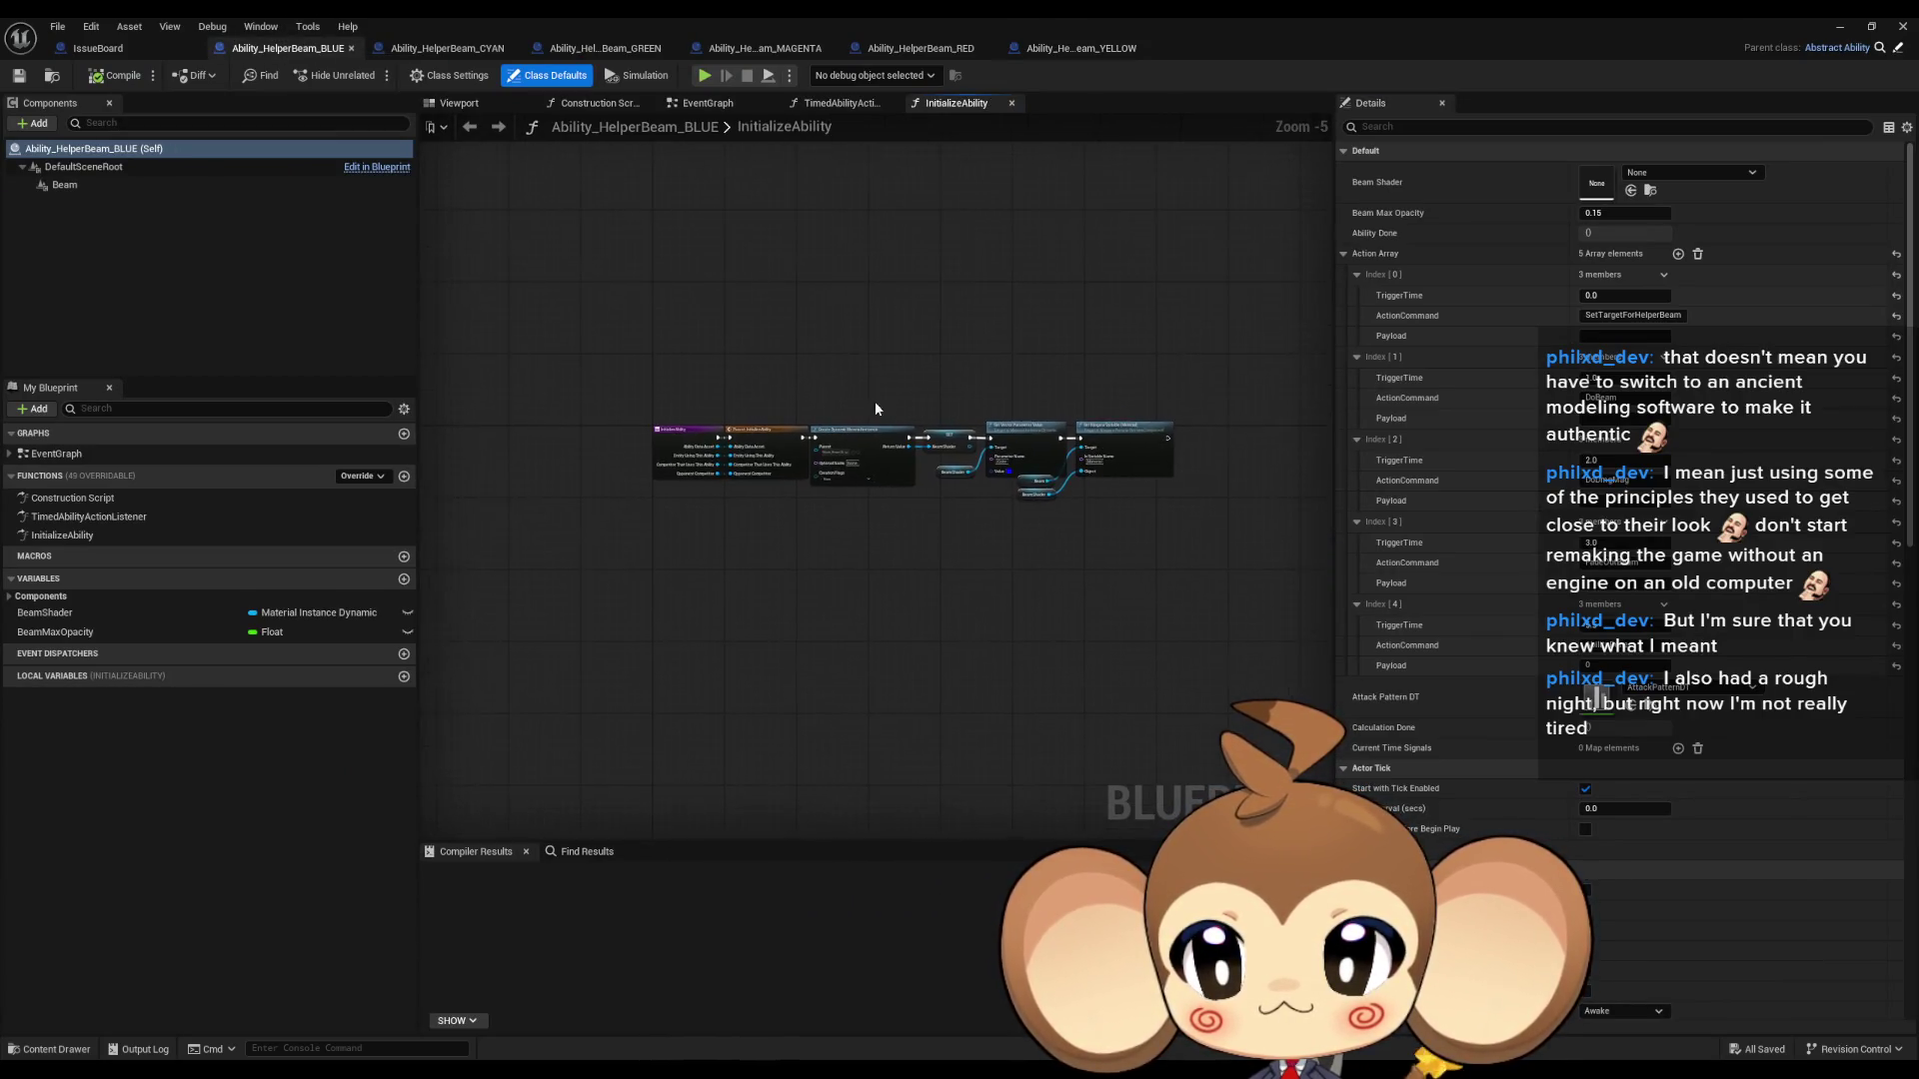
scroll(747, 356, up, 3)
double_click(118, 519)
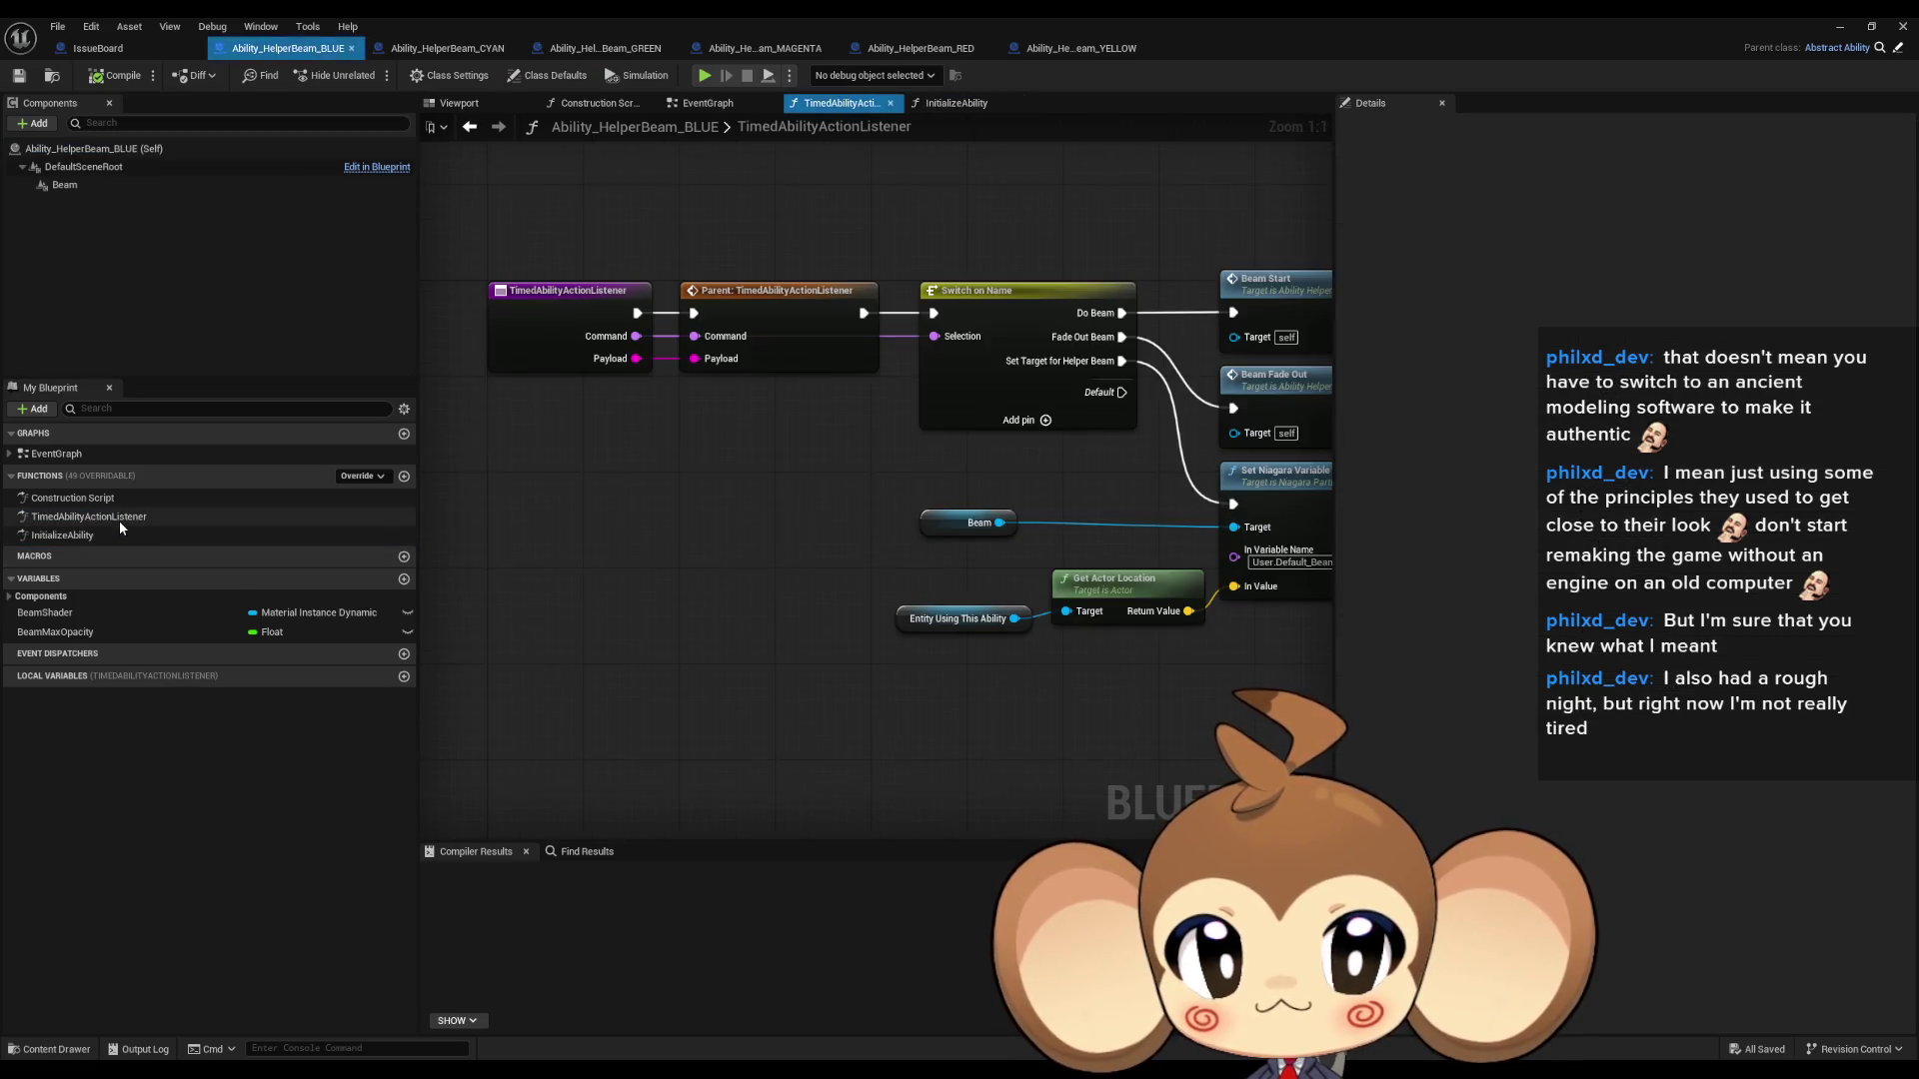
mouse_move(949, 423)
mouse_down()
mouse_move(748, 454)
mouse_move(841, 490)
mouse_up()
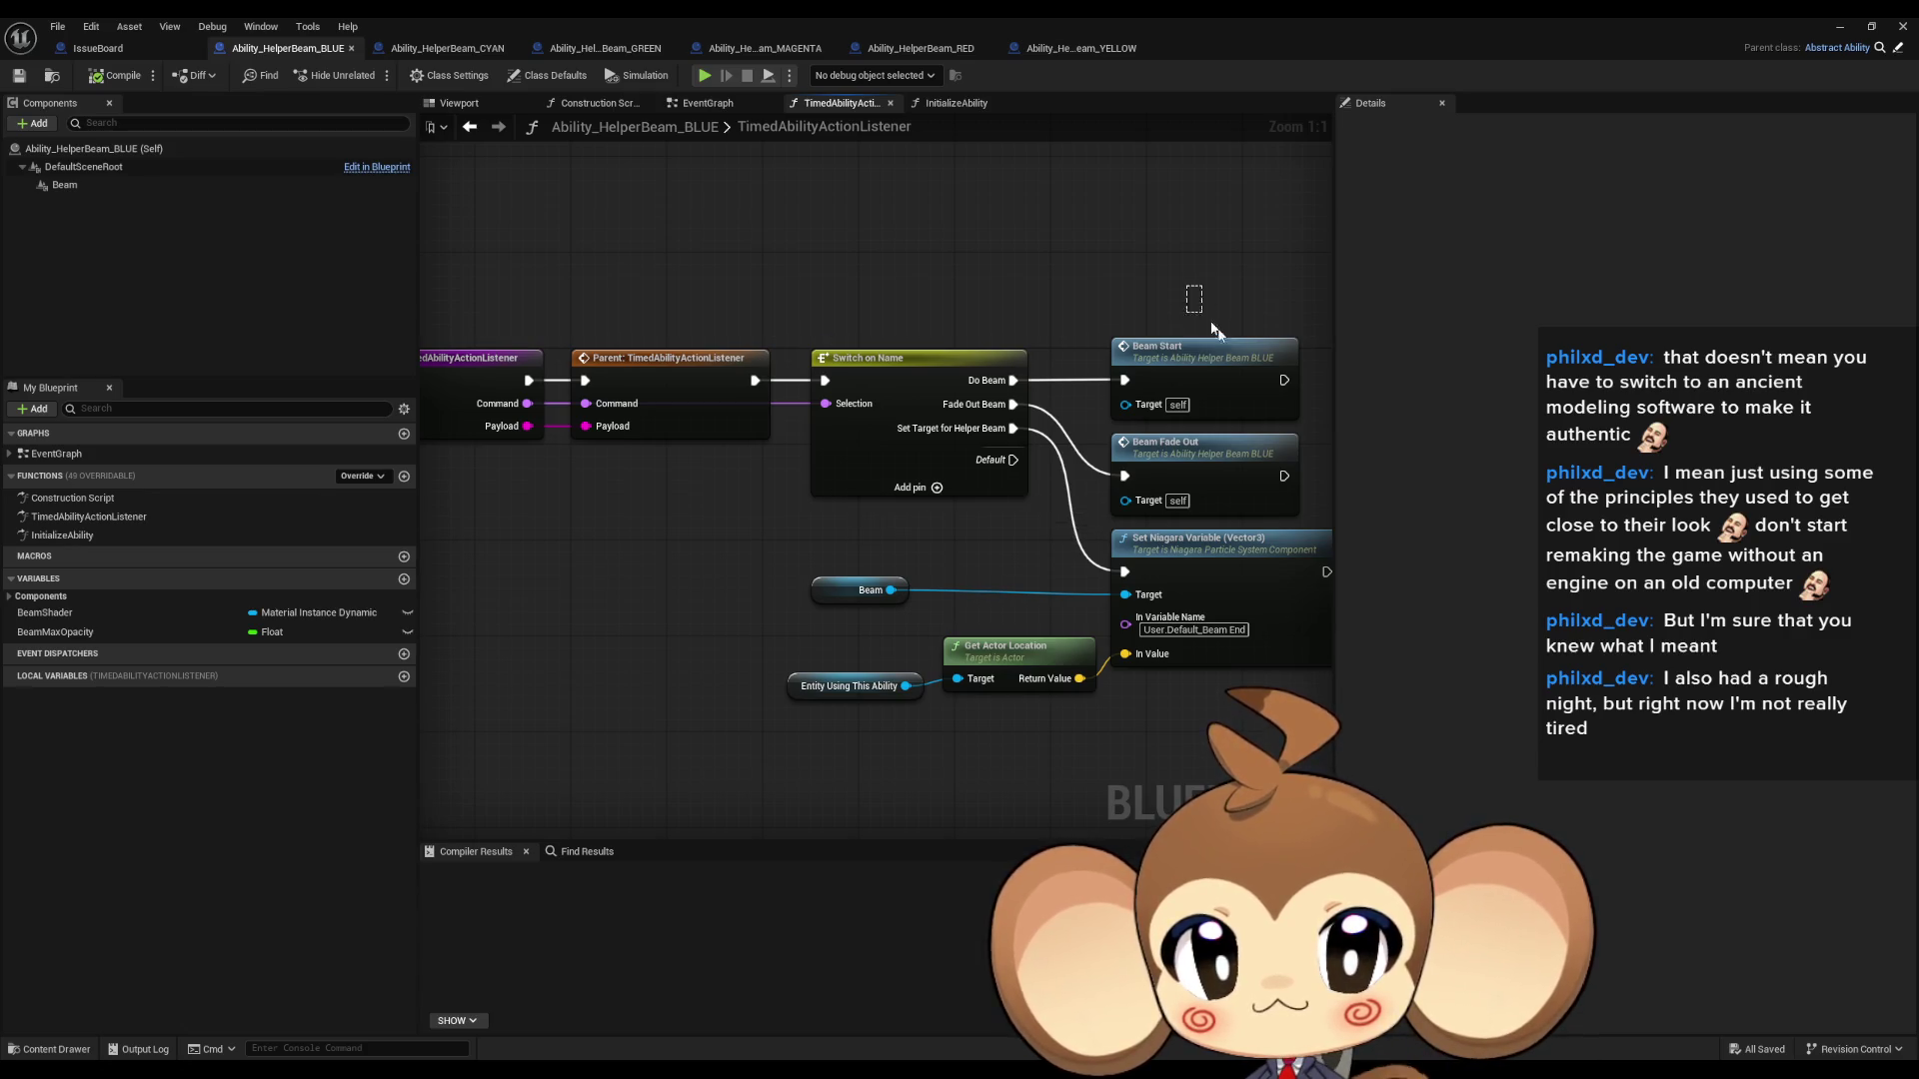
click(1255, 388)
drag(1255, 388, 1169, 403)
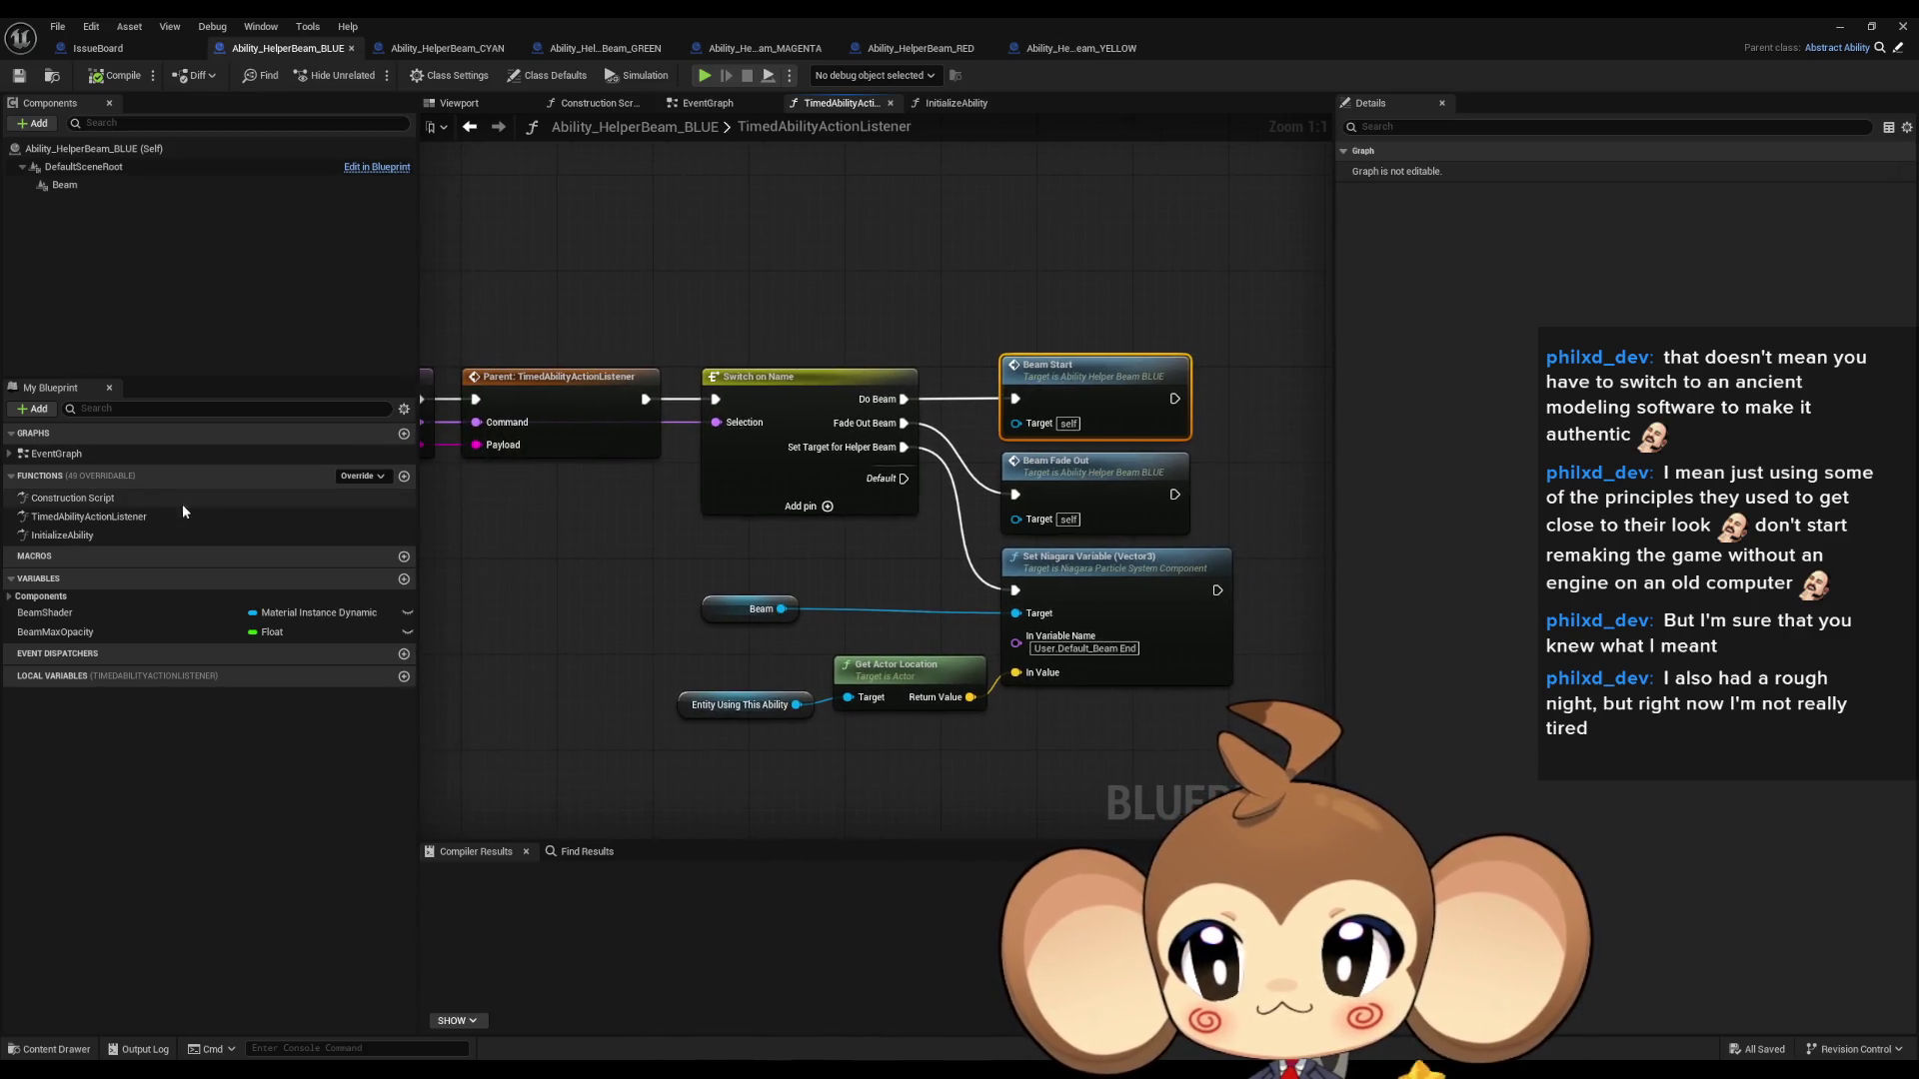
click(597, 150)
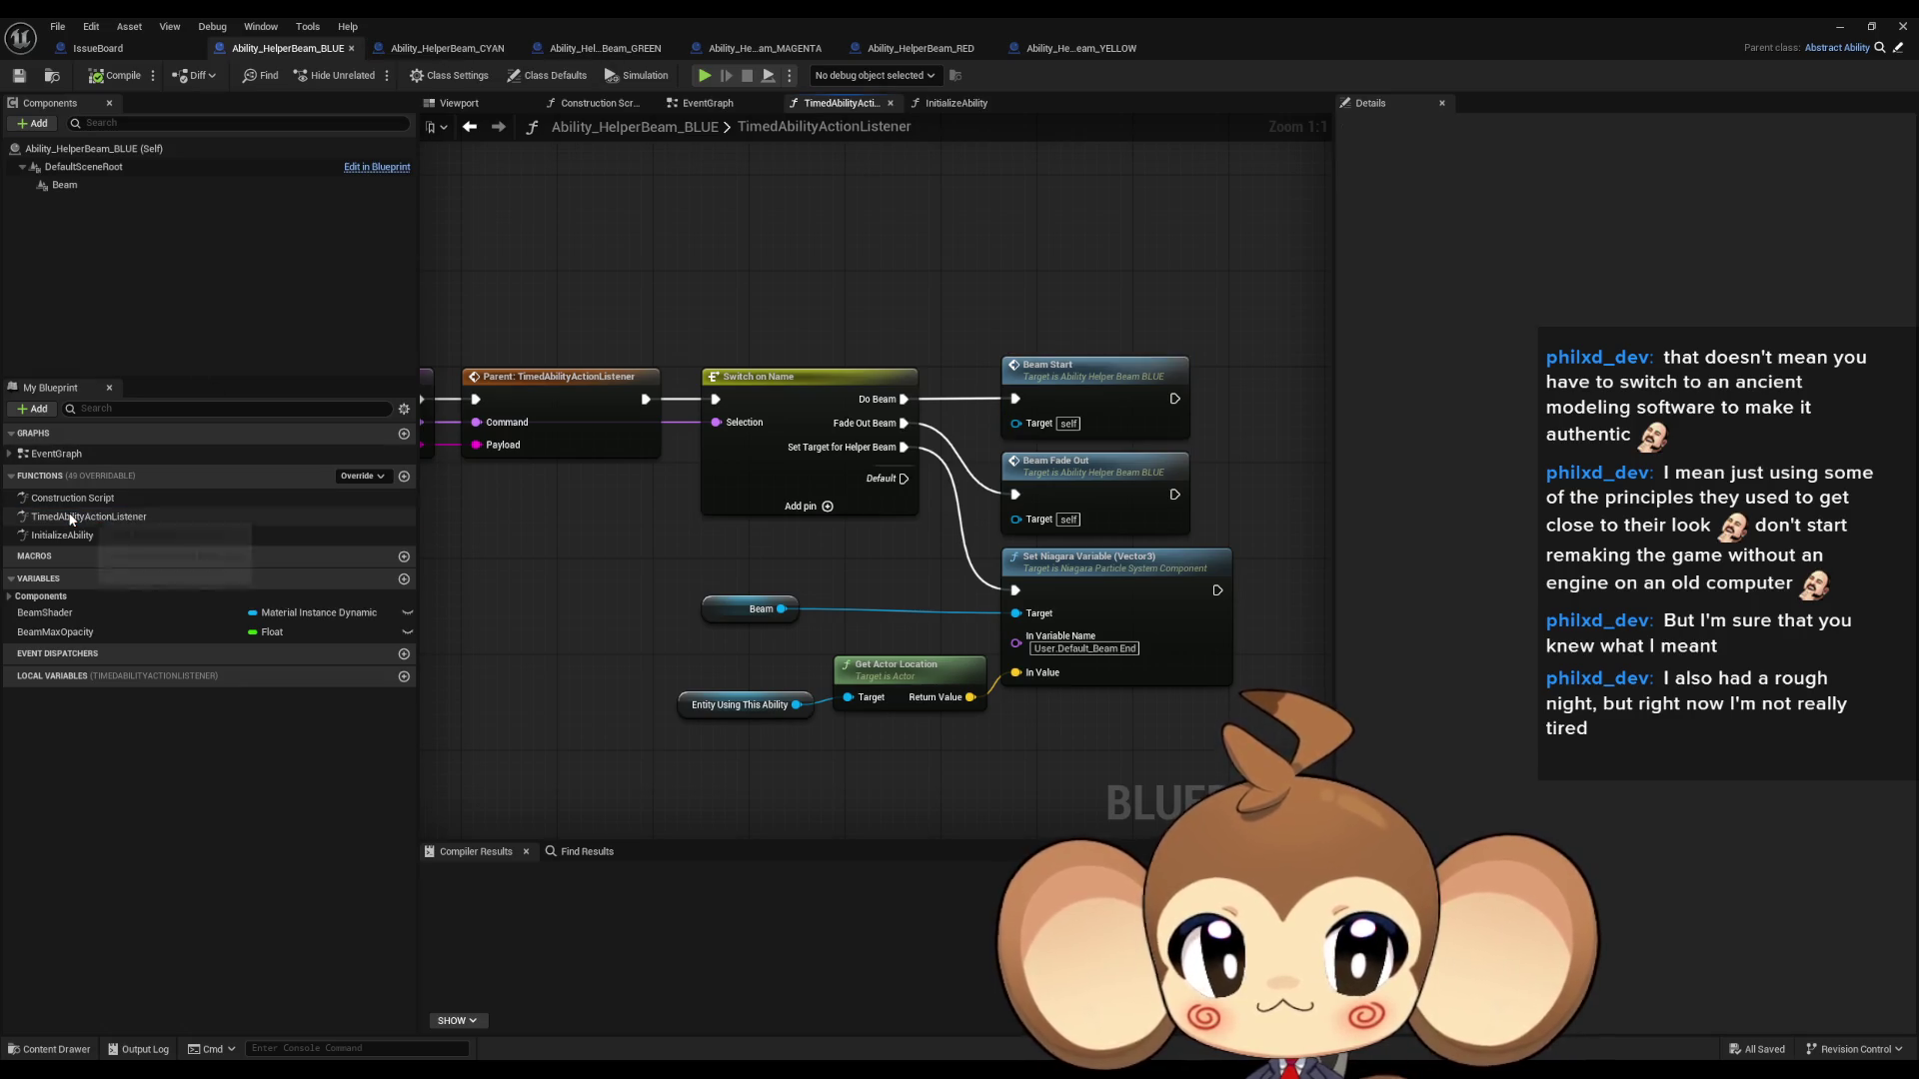
- Review the blueprint's Class Defaults and Class Settings
click(550, 78)
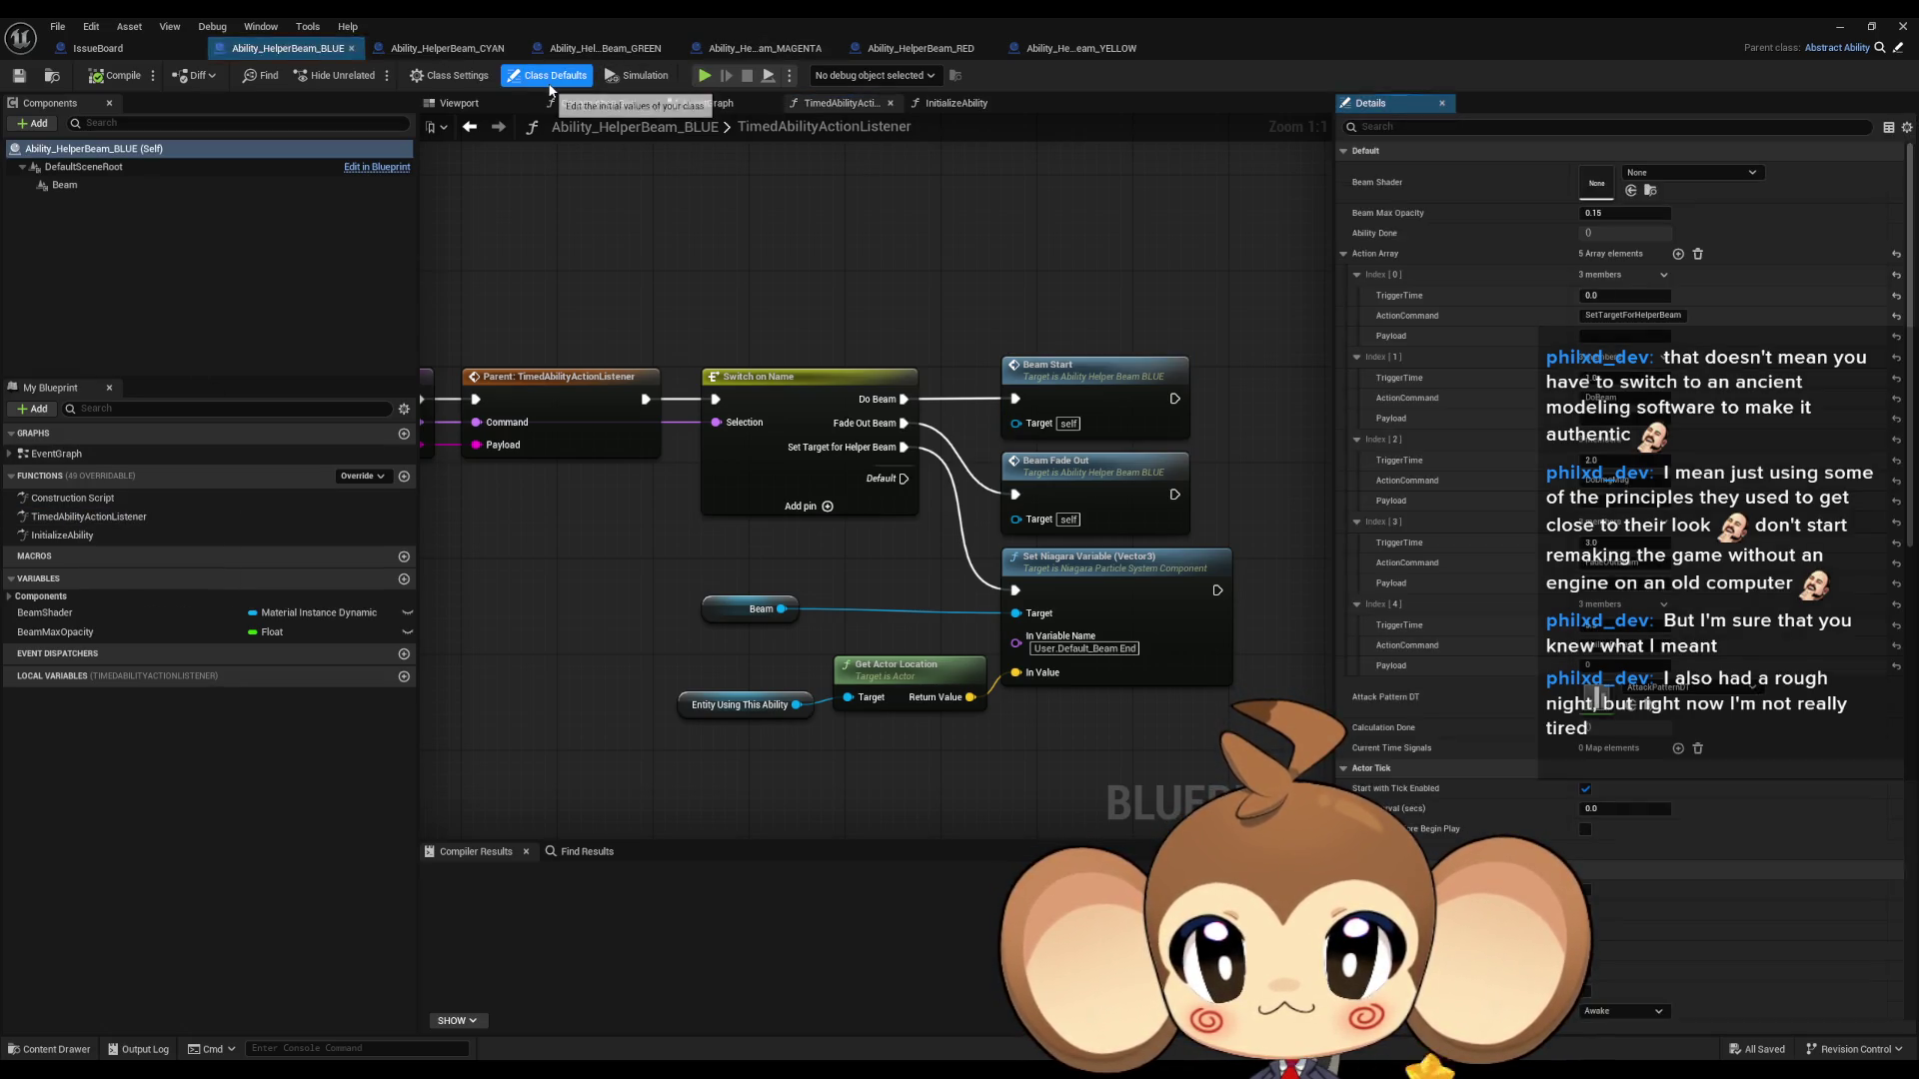
click(455, 76)
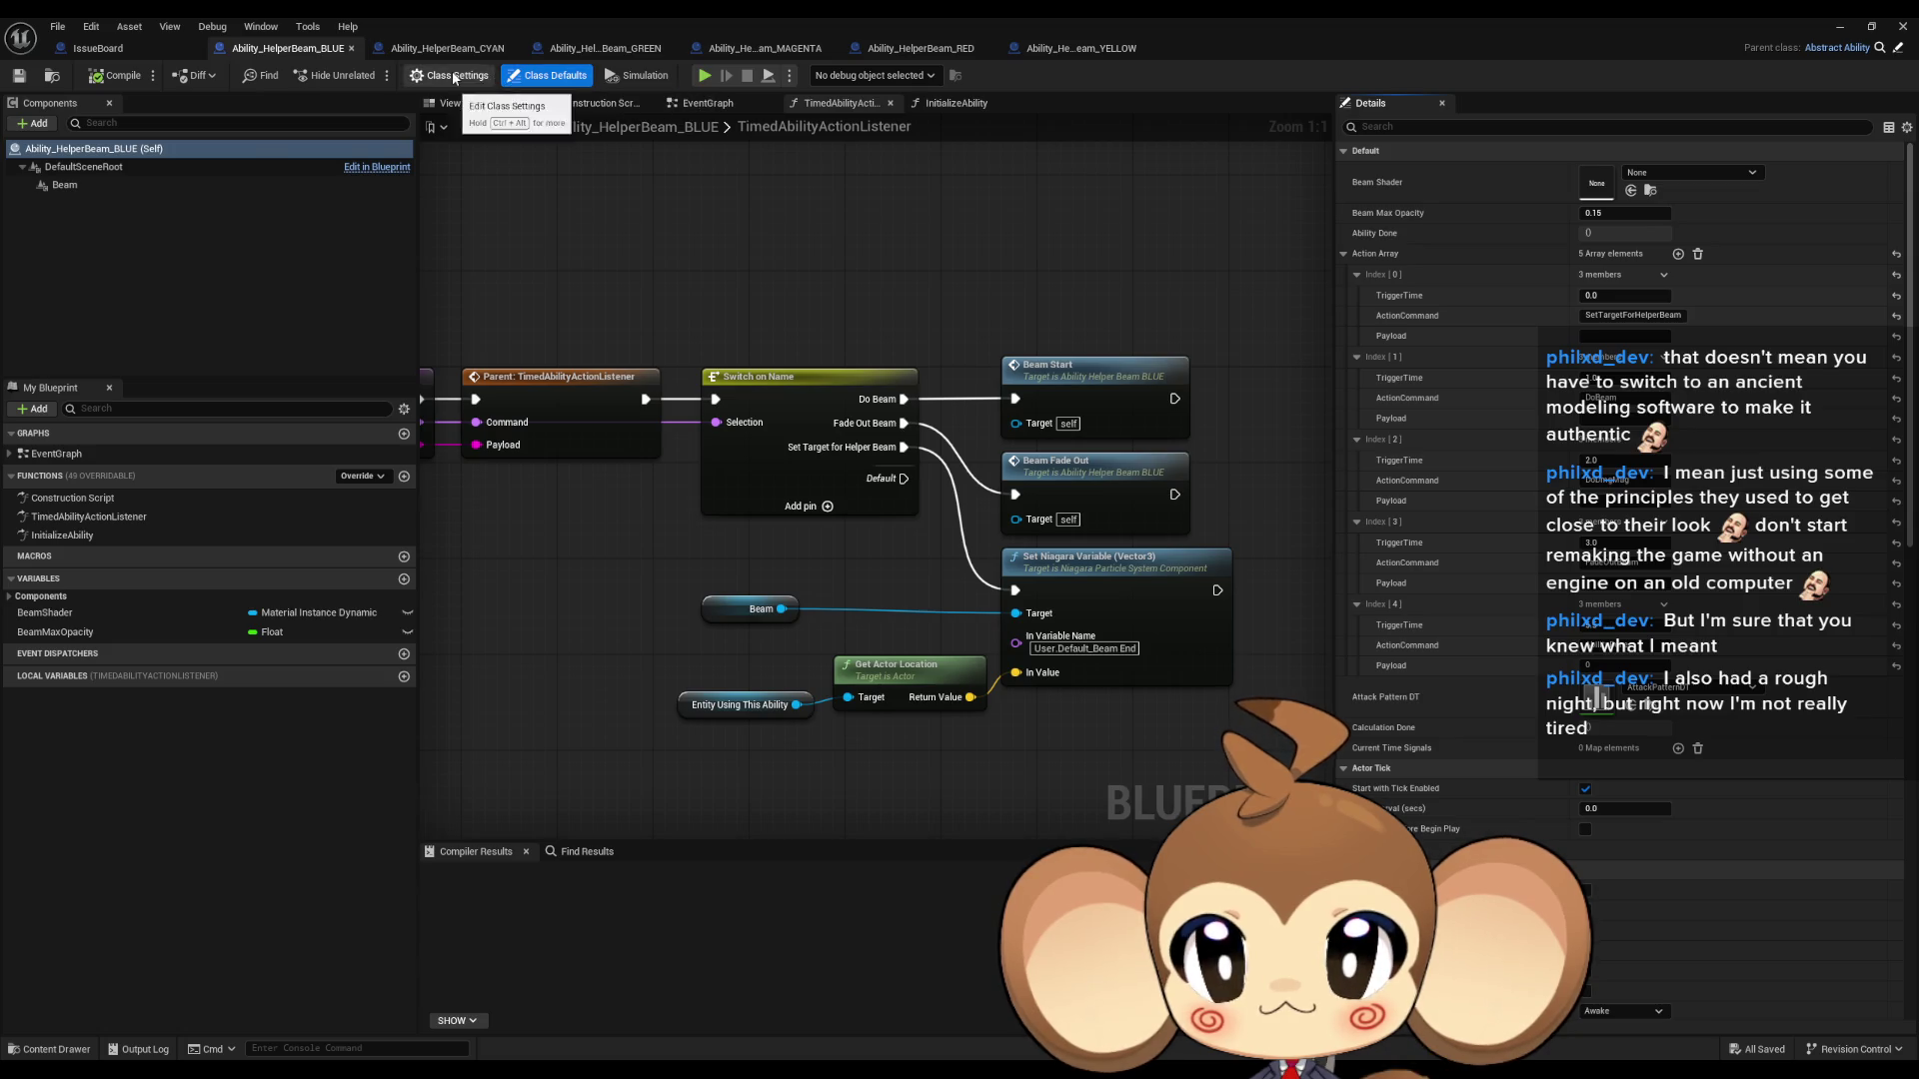
click(547, 75)
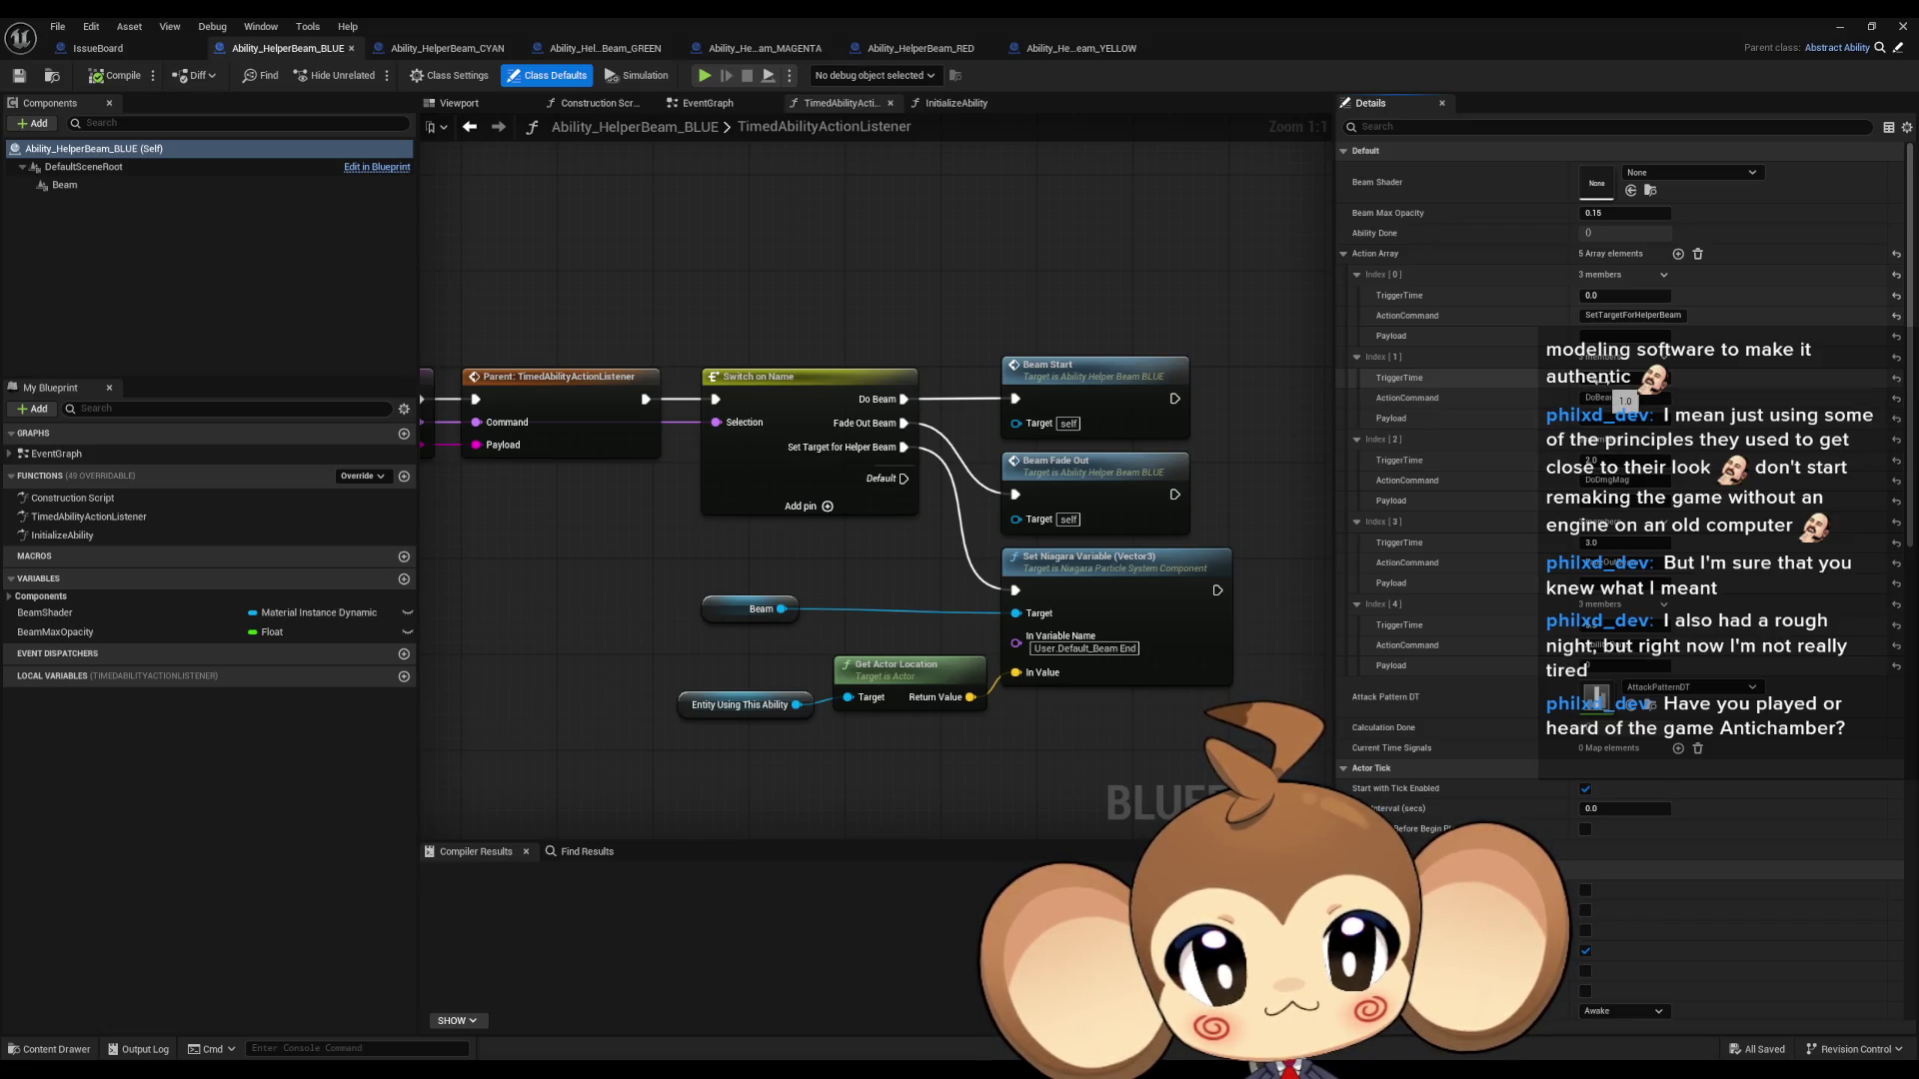
click(88, 517)
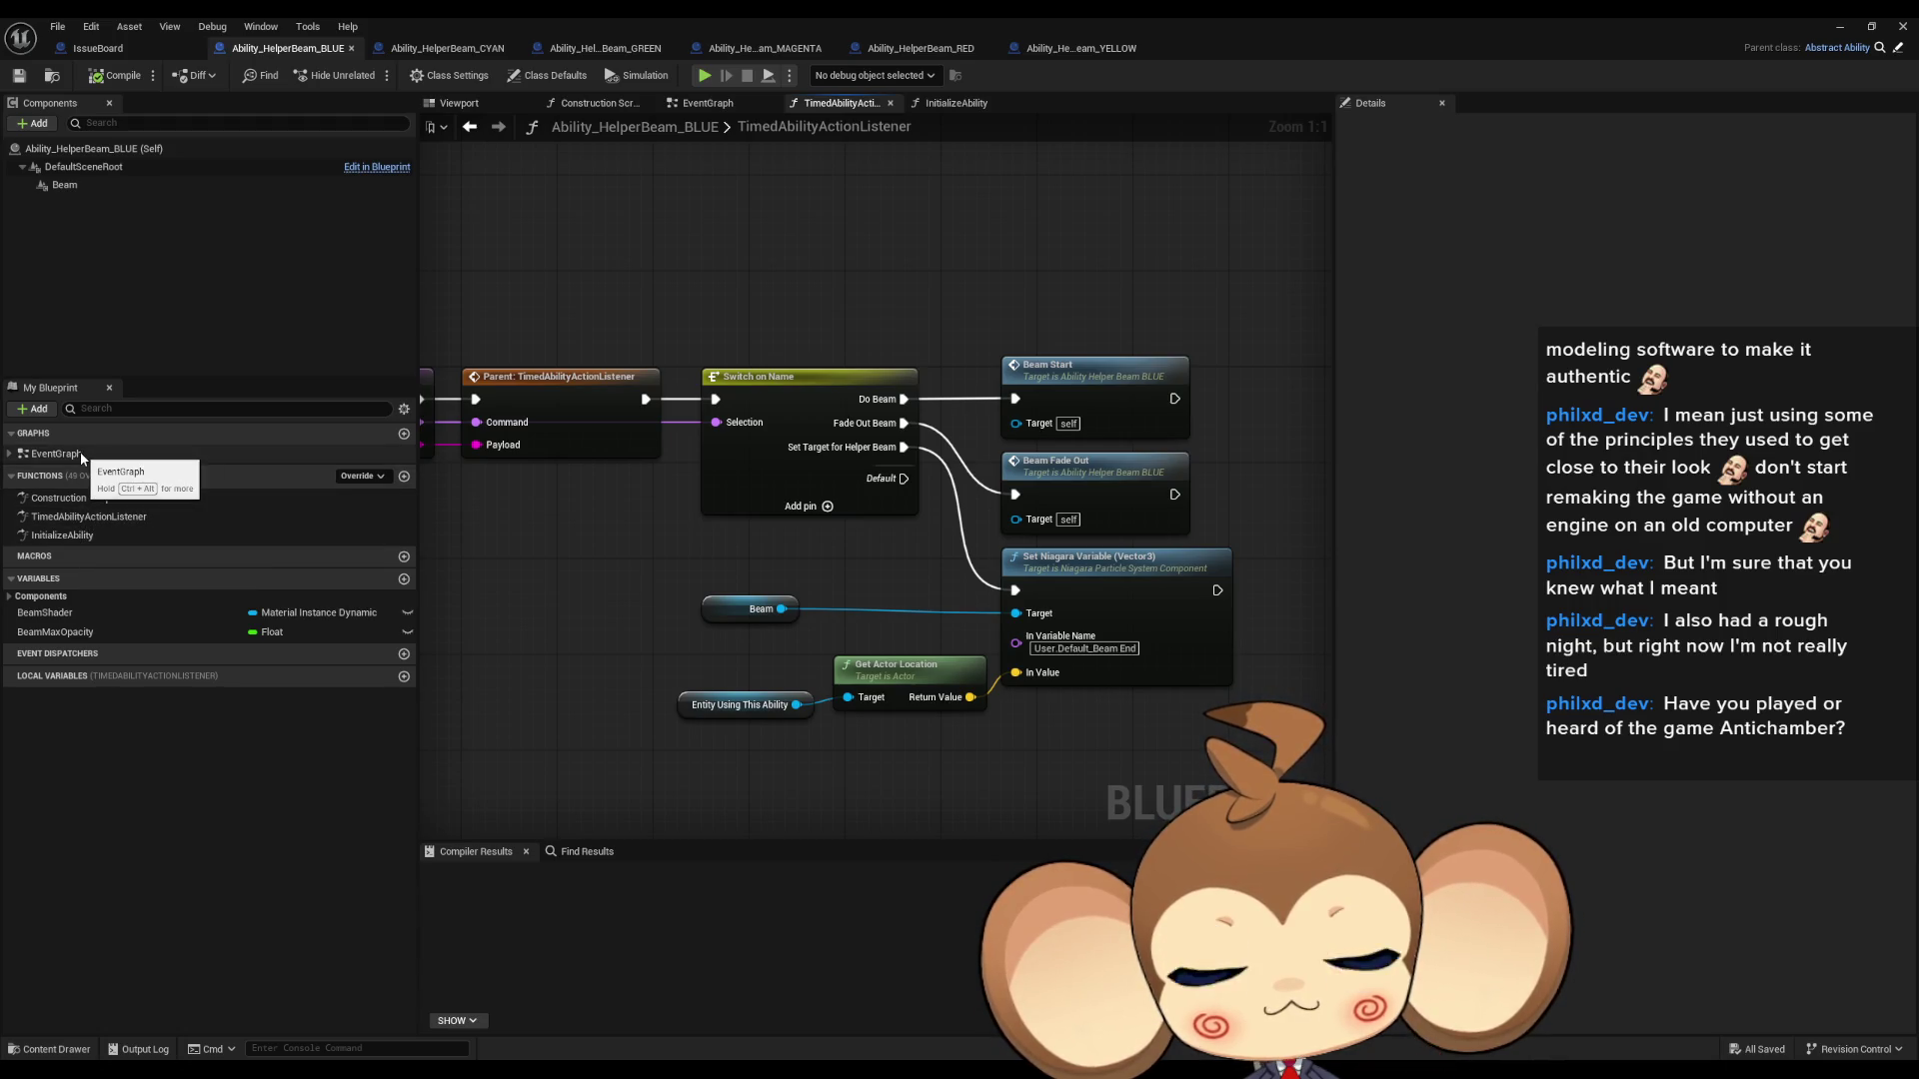
- Jump to the BeamStart event and open its Timeline curve
double_click(1106, 381)
click(690, 397)
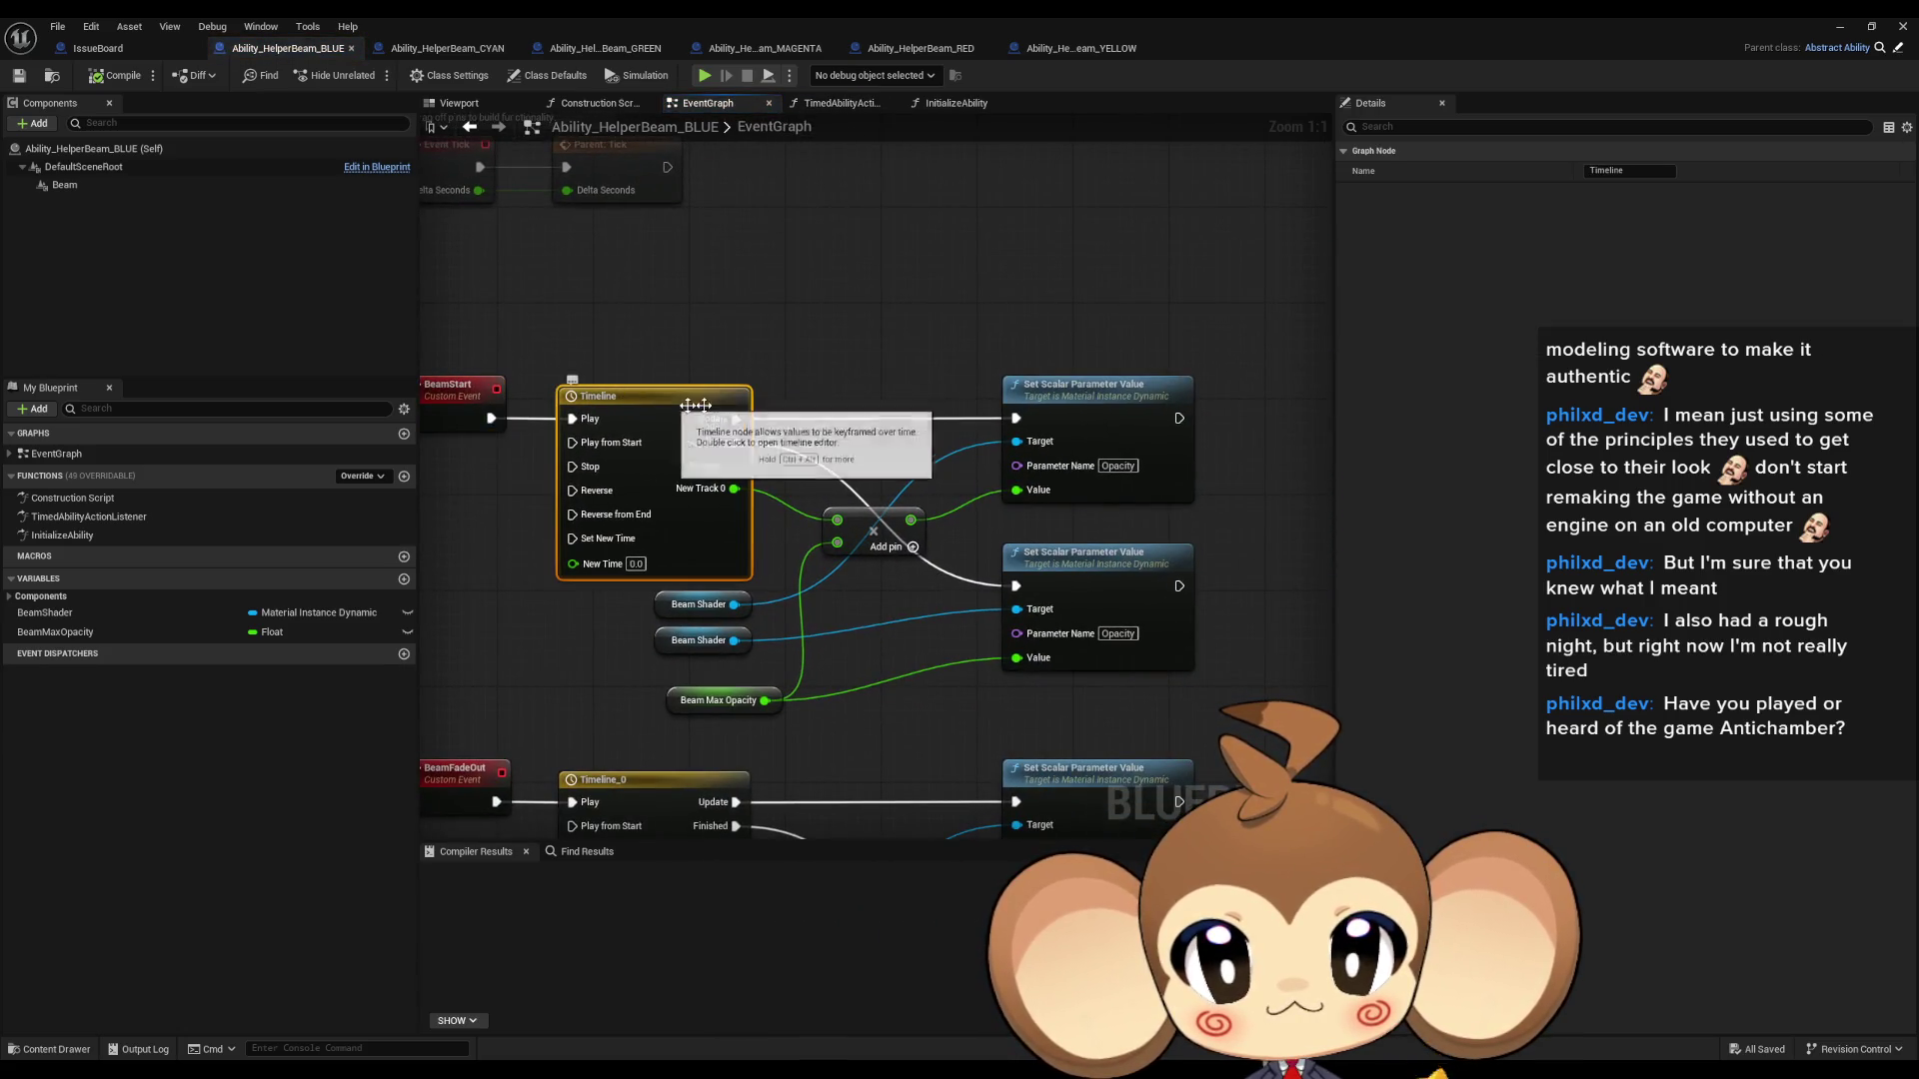
double_click(632, 397)
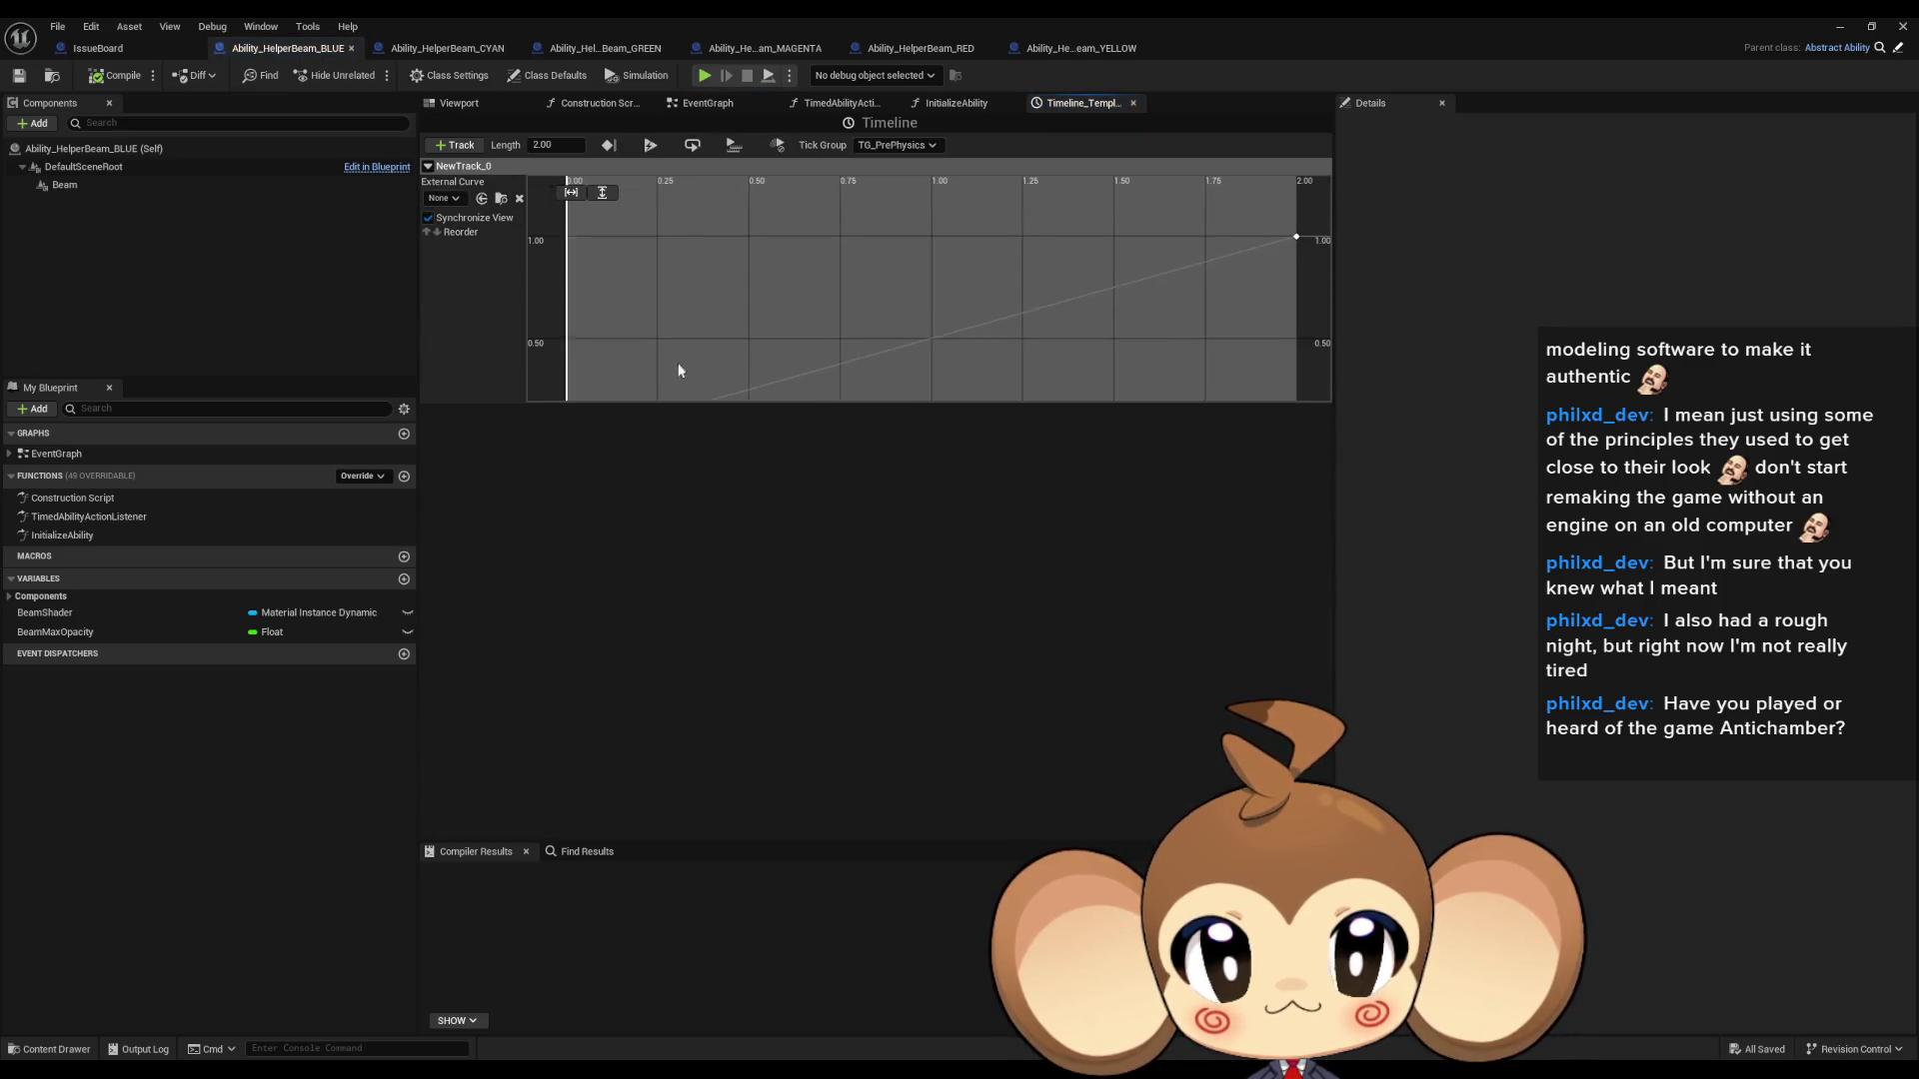
- Browse the Content Browser from SpecialAbilities to the BeamBlast folder
double_click(592, 16)
click(766, 893)
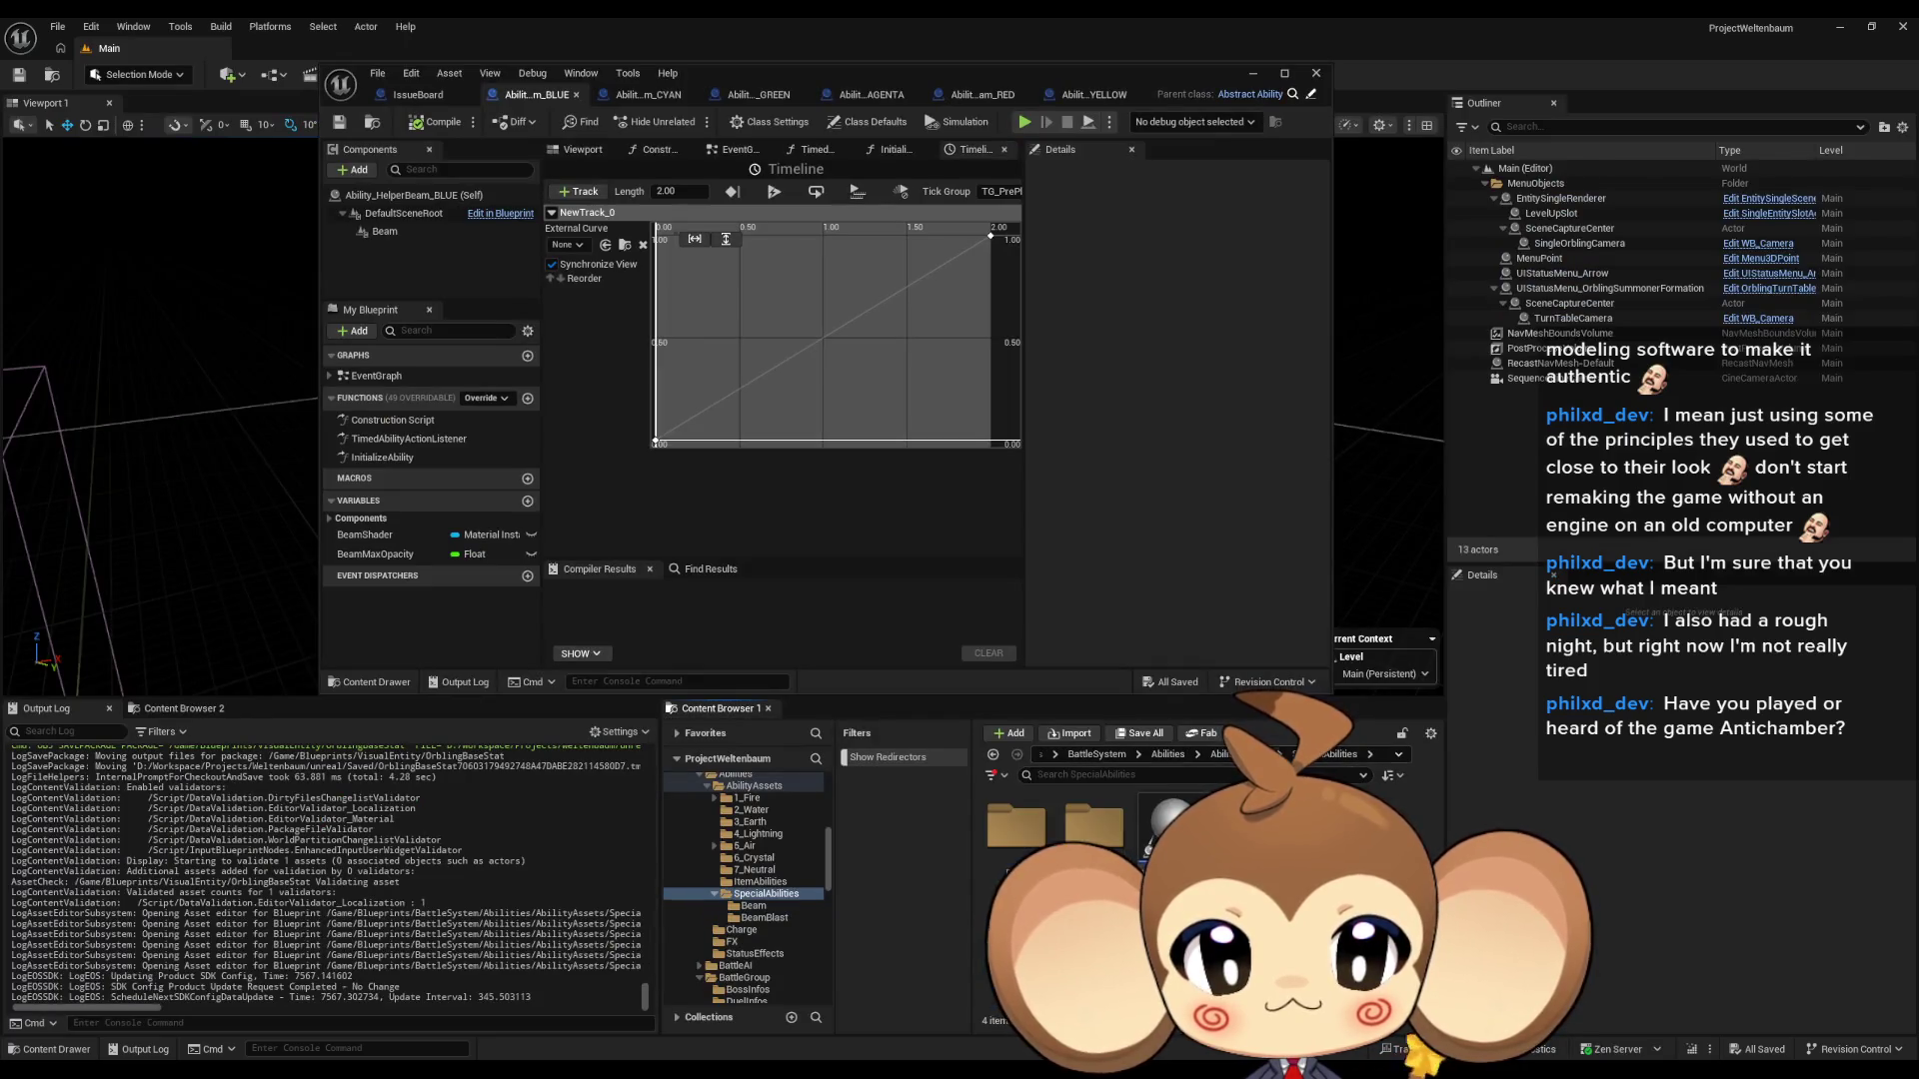
double_click(1039, 832)
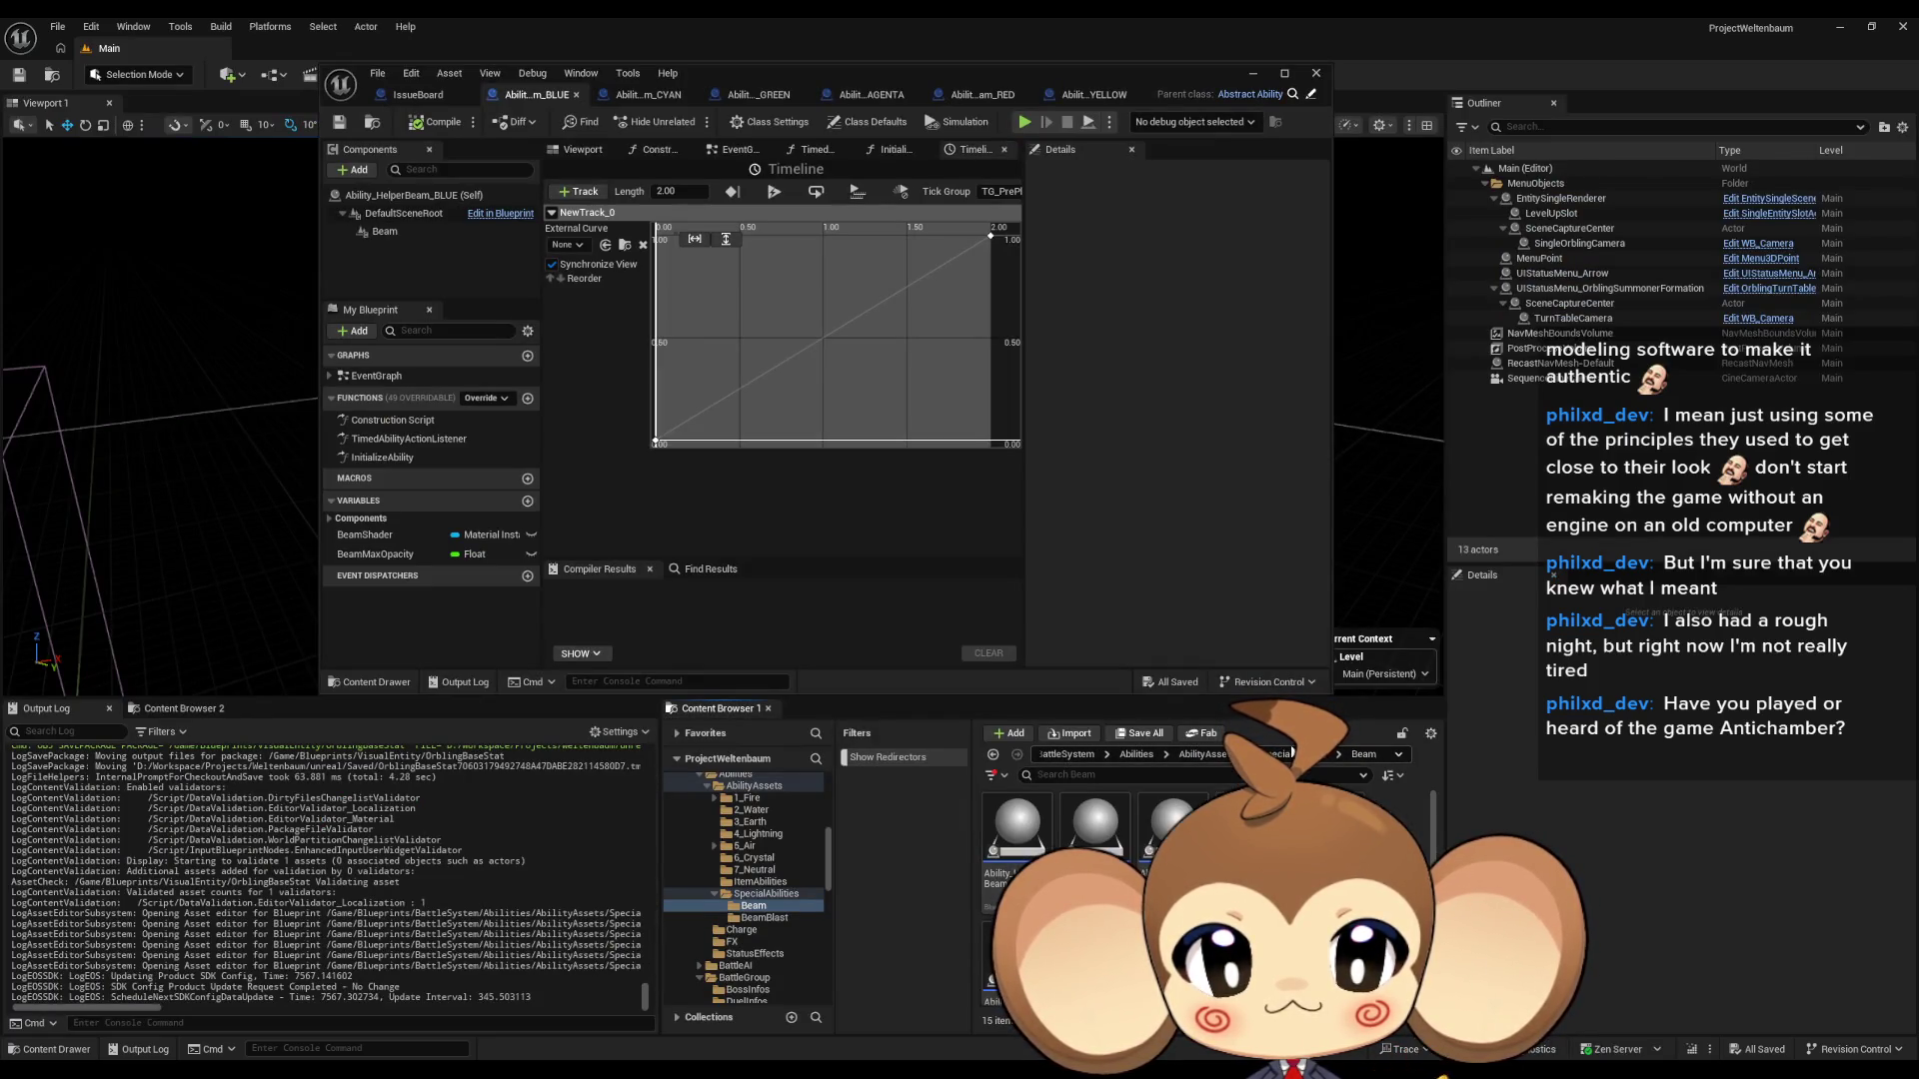
click(1291, 755)
double_click(1094, 834)
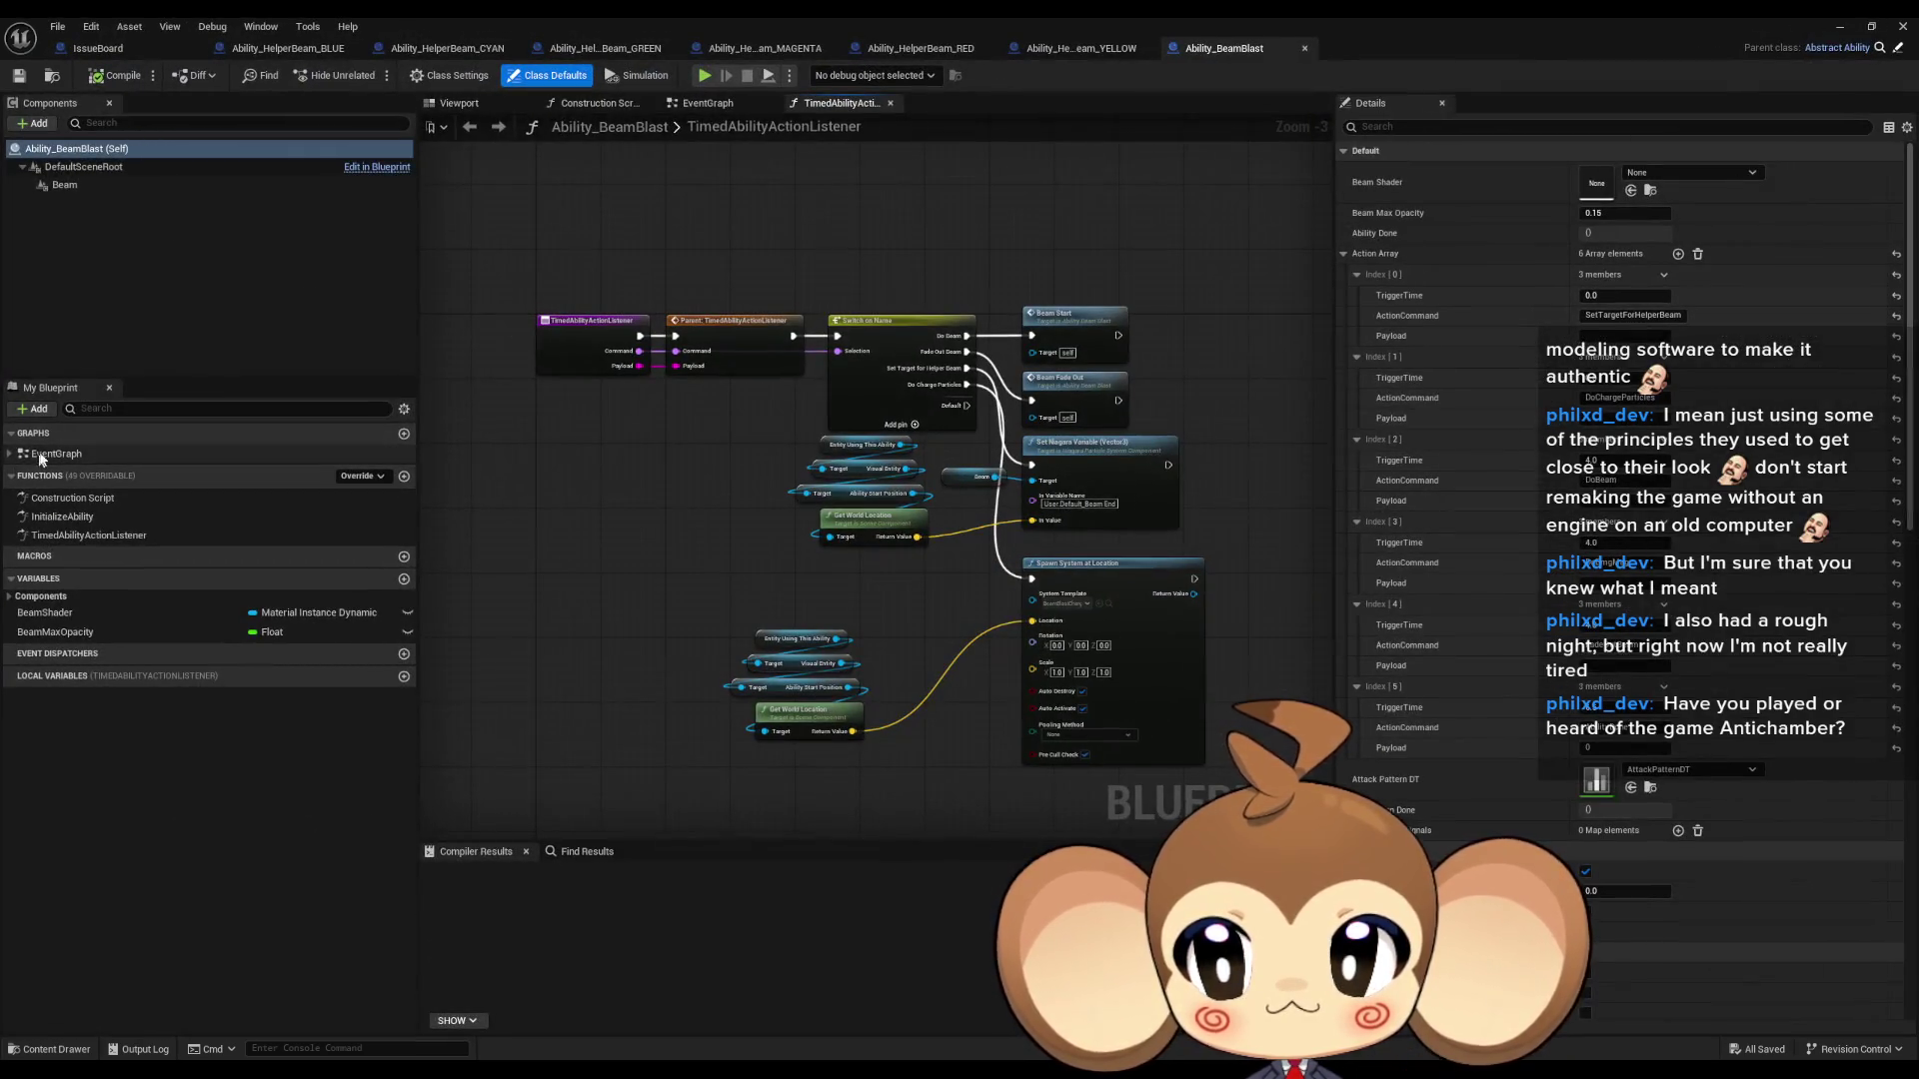
- Open Ability_BeamBlast's EventGraph, inspect the Niagara and scalar parameter nodes, and open the BeamStart timeline
click(50, 455)
double_click(50, 456)
scroll(669, 455, up, 1)
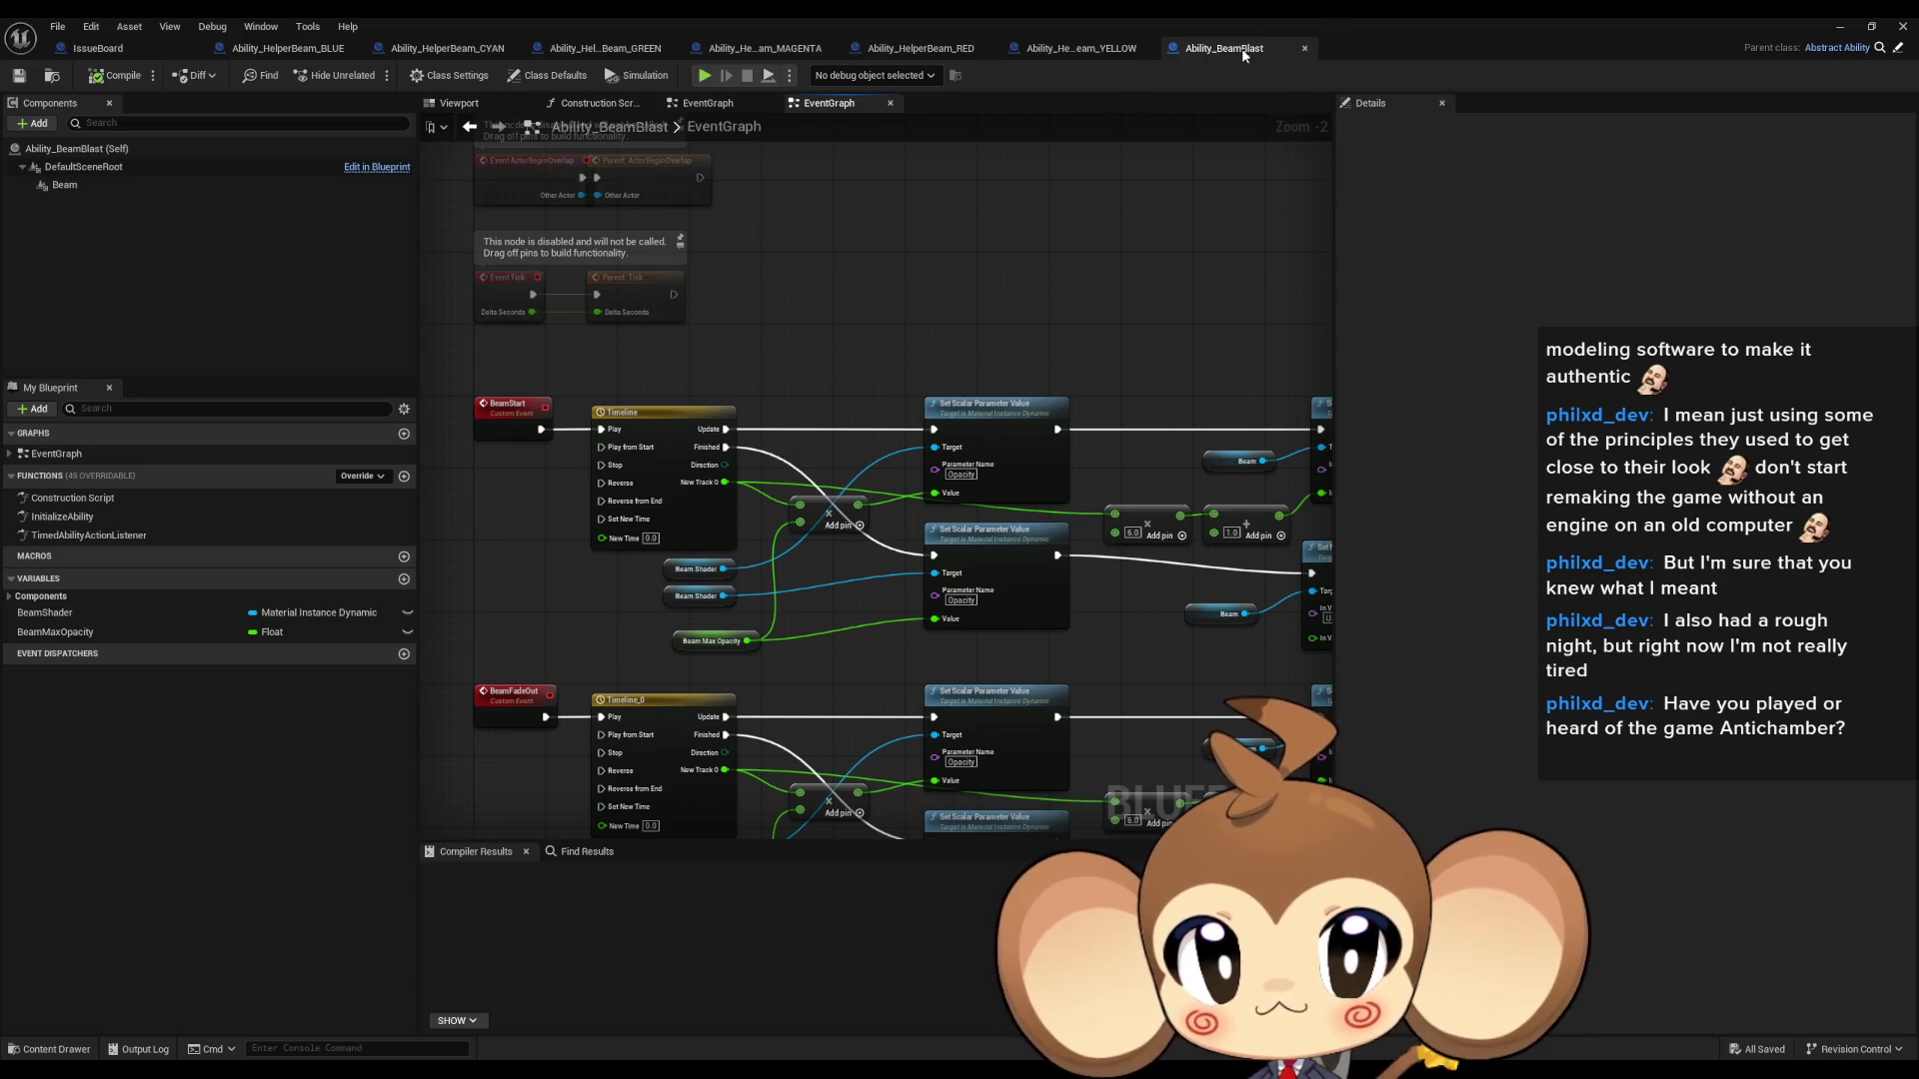
drag(1147, 220, 947, 207)
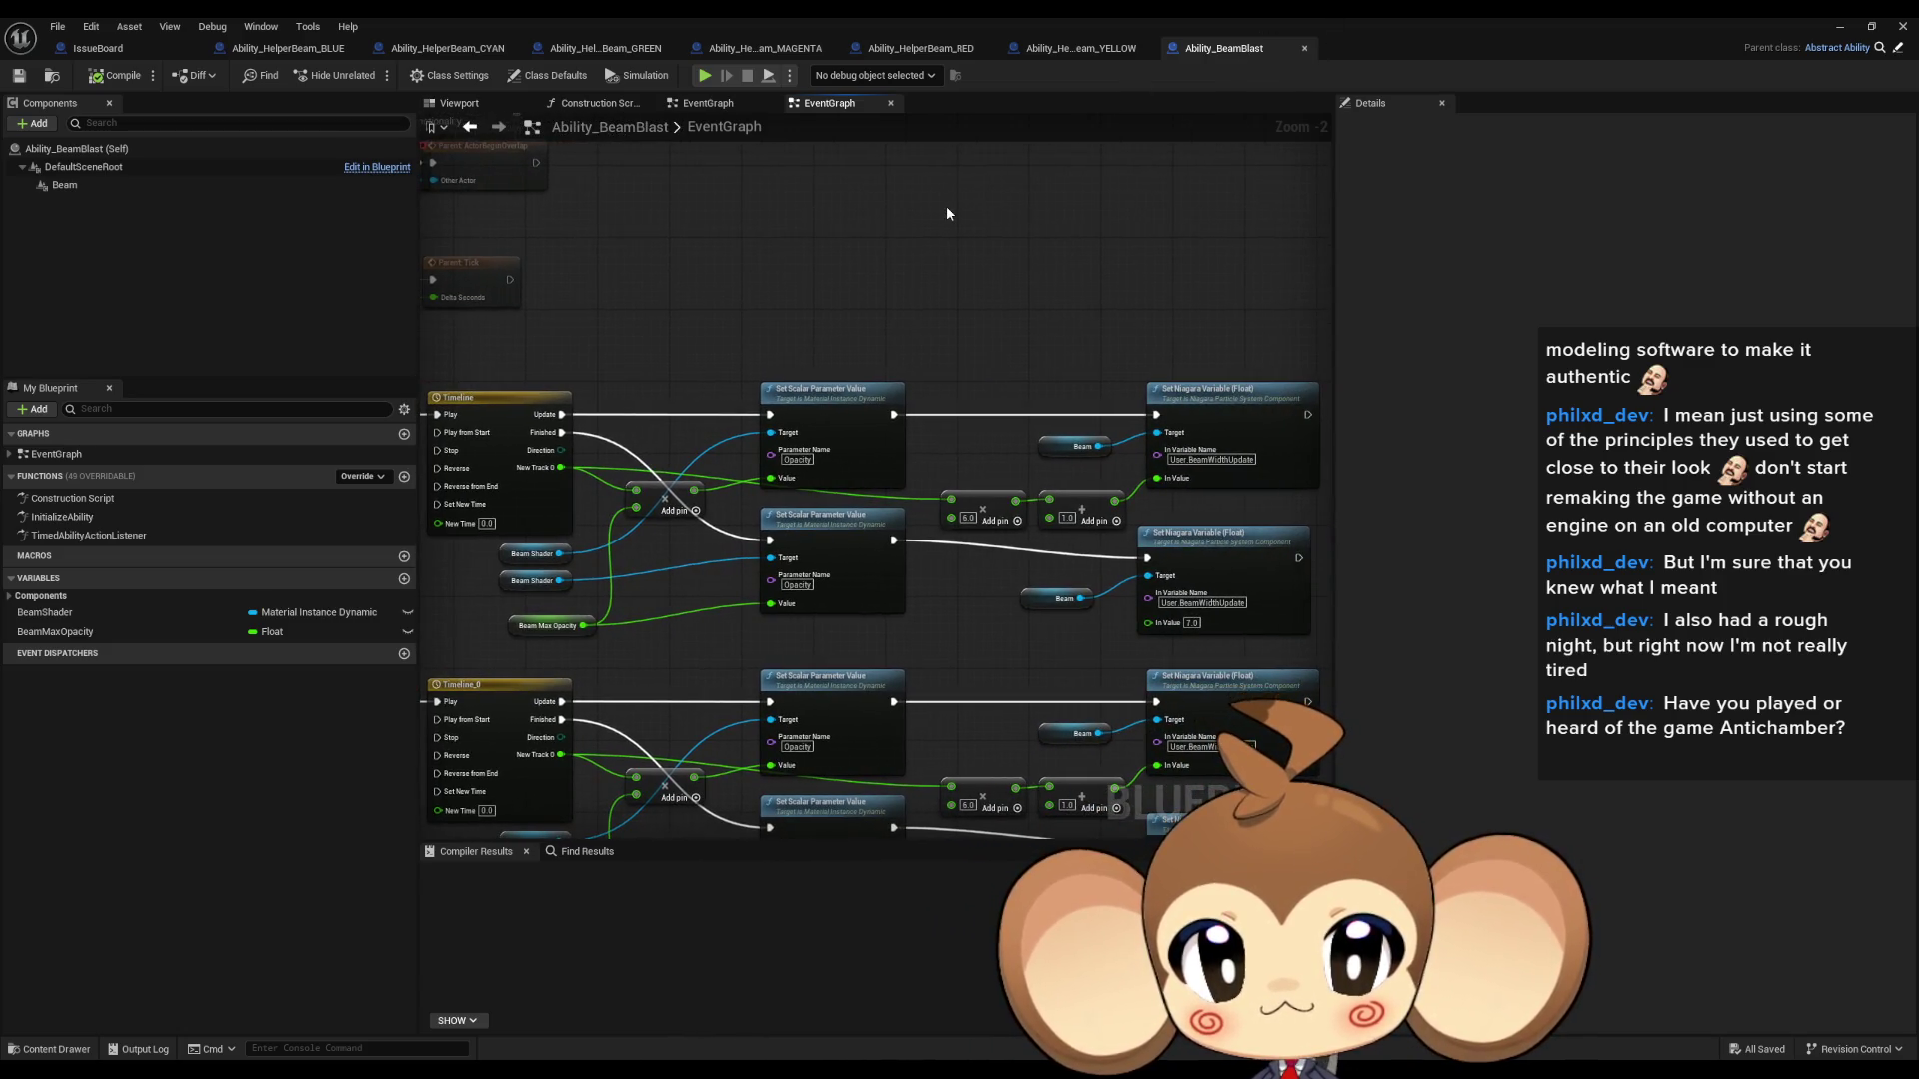
click(1281, 436)
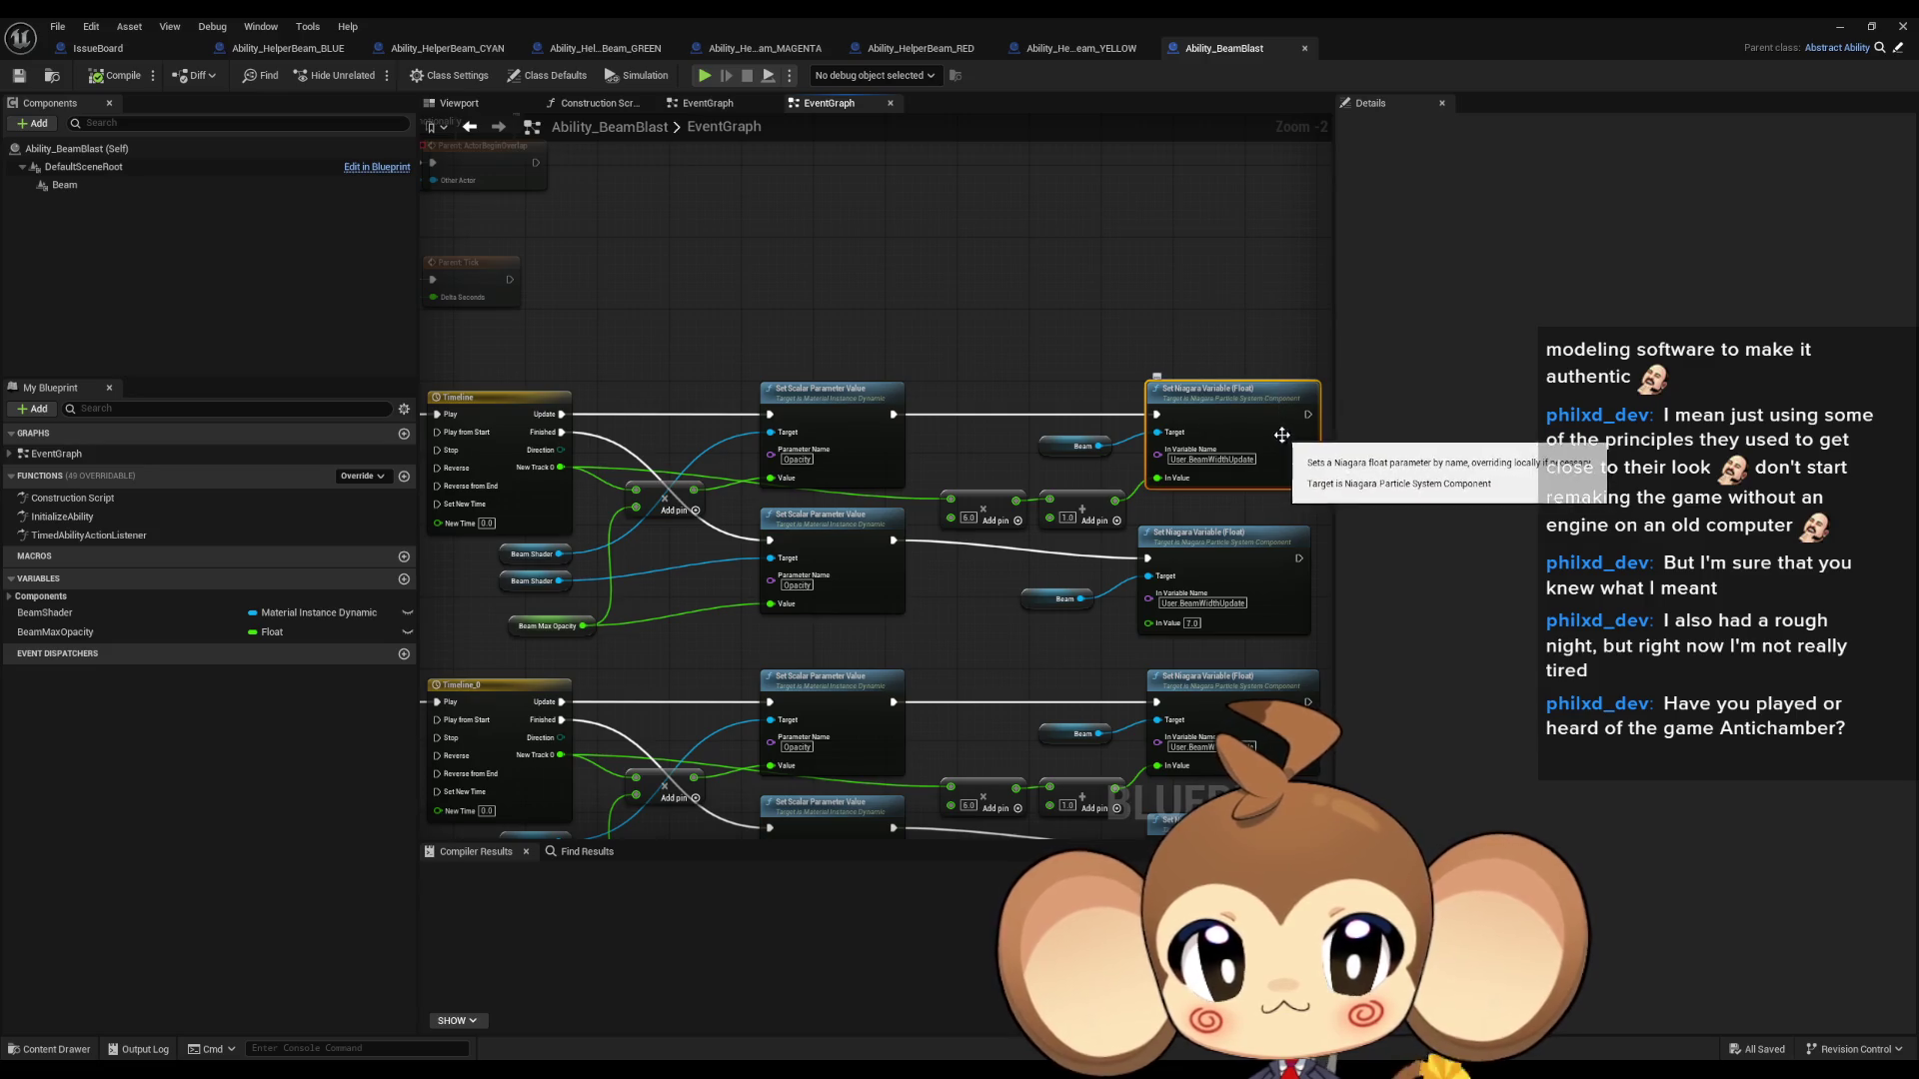
mouse_move(926, 300)
mouse_down()
mouse_move(1097, 299)
mouse_move(931, 283)
mouse_up()
click(928, 424)
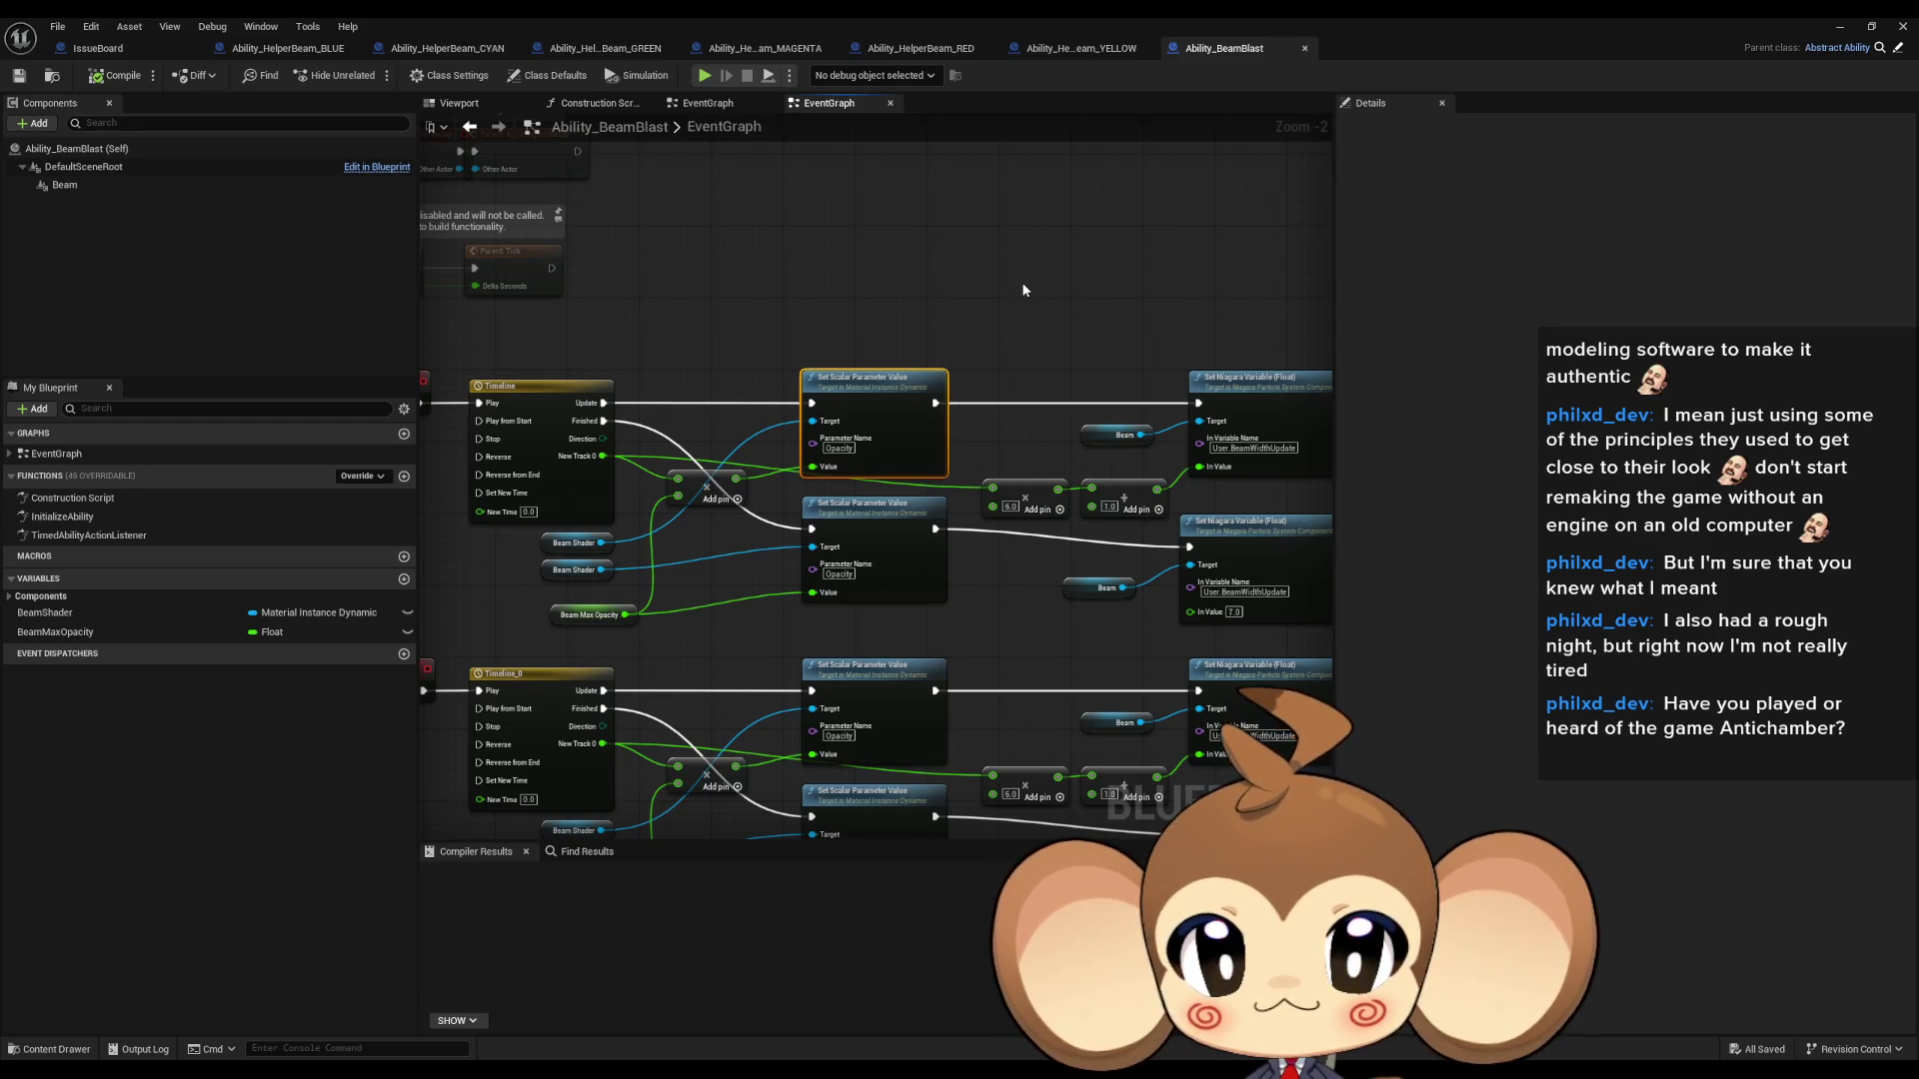
drag(968, 290, 1079, 279)
double_click(667, 390)
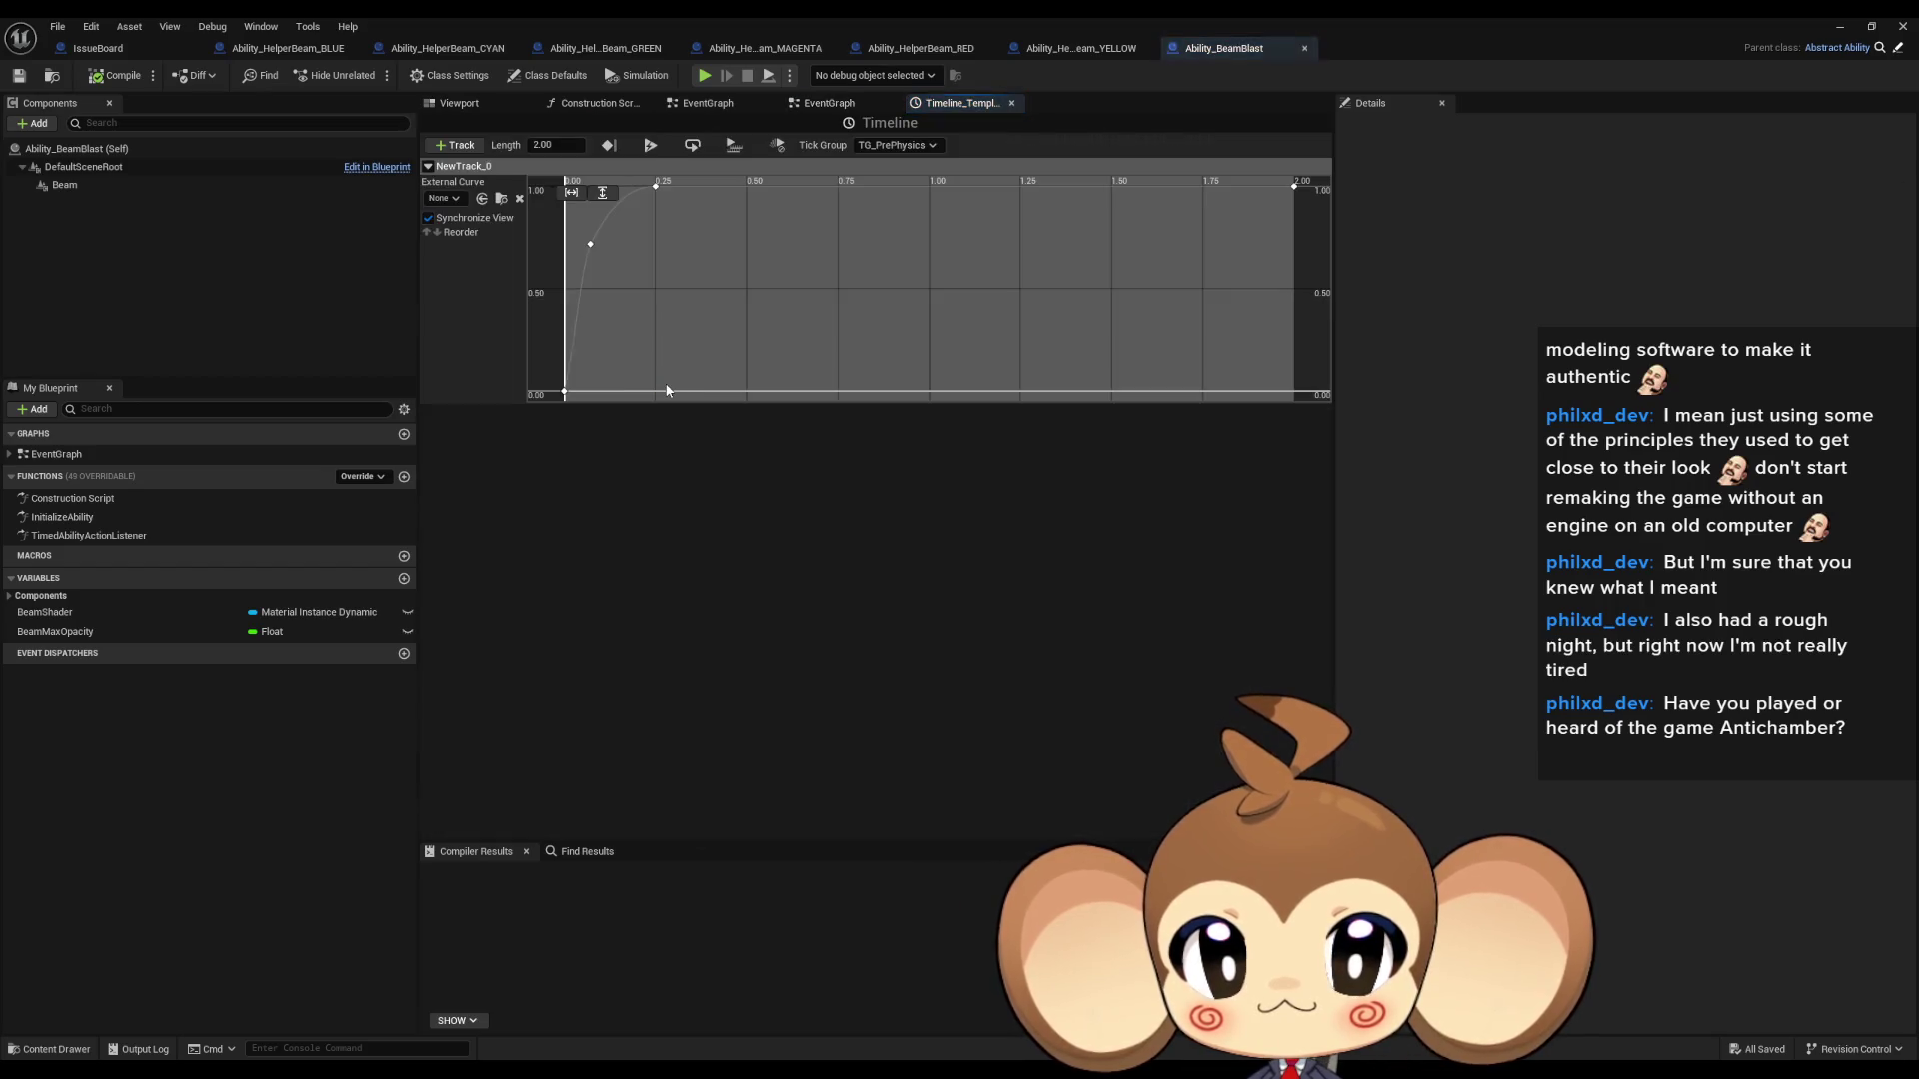
- Zoom out the BeamStart curve and compare Ability_BeamBlast's class defaults with the YELLOW helper beam's
scroll(795, 274, down, 3)
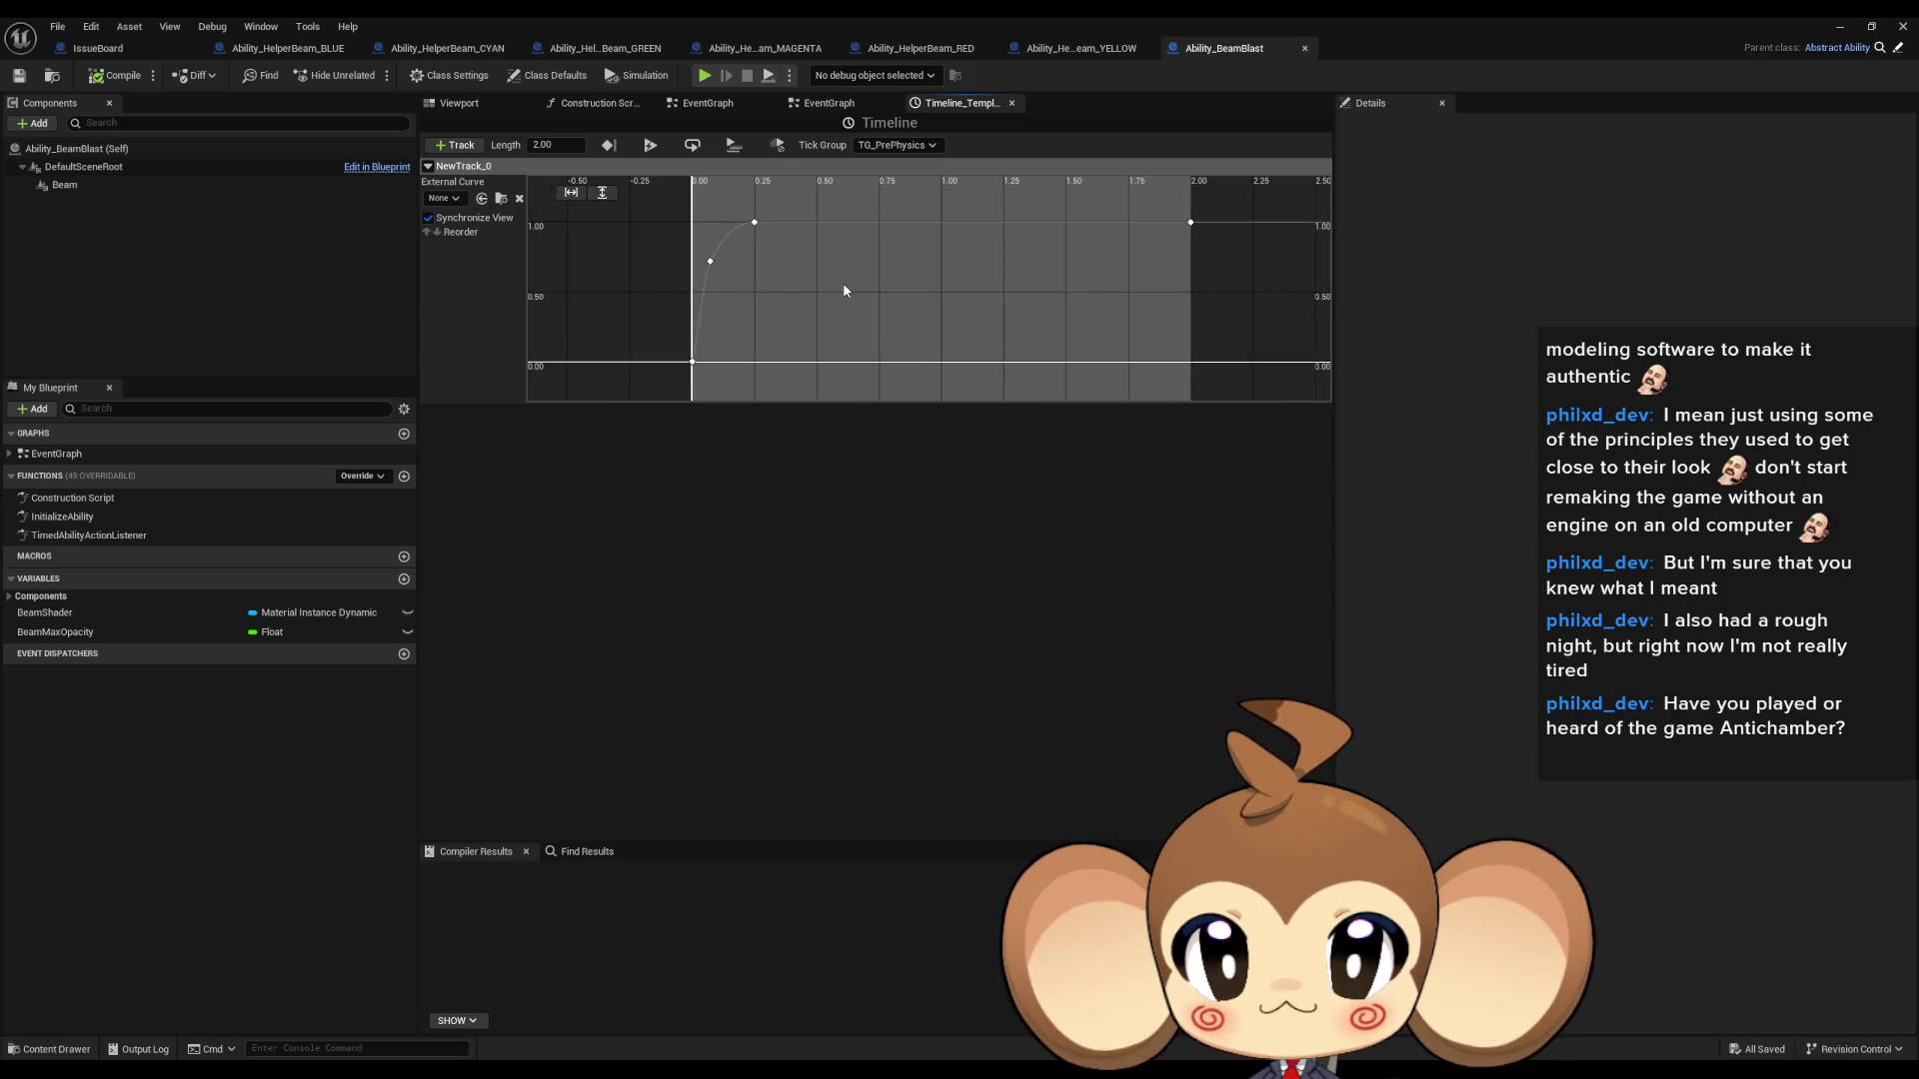
scroll(845, 288, down, 1)
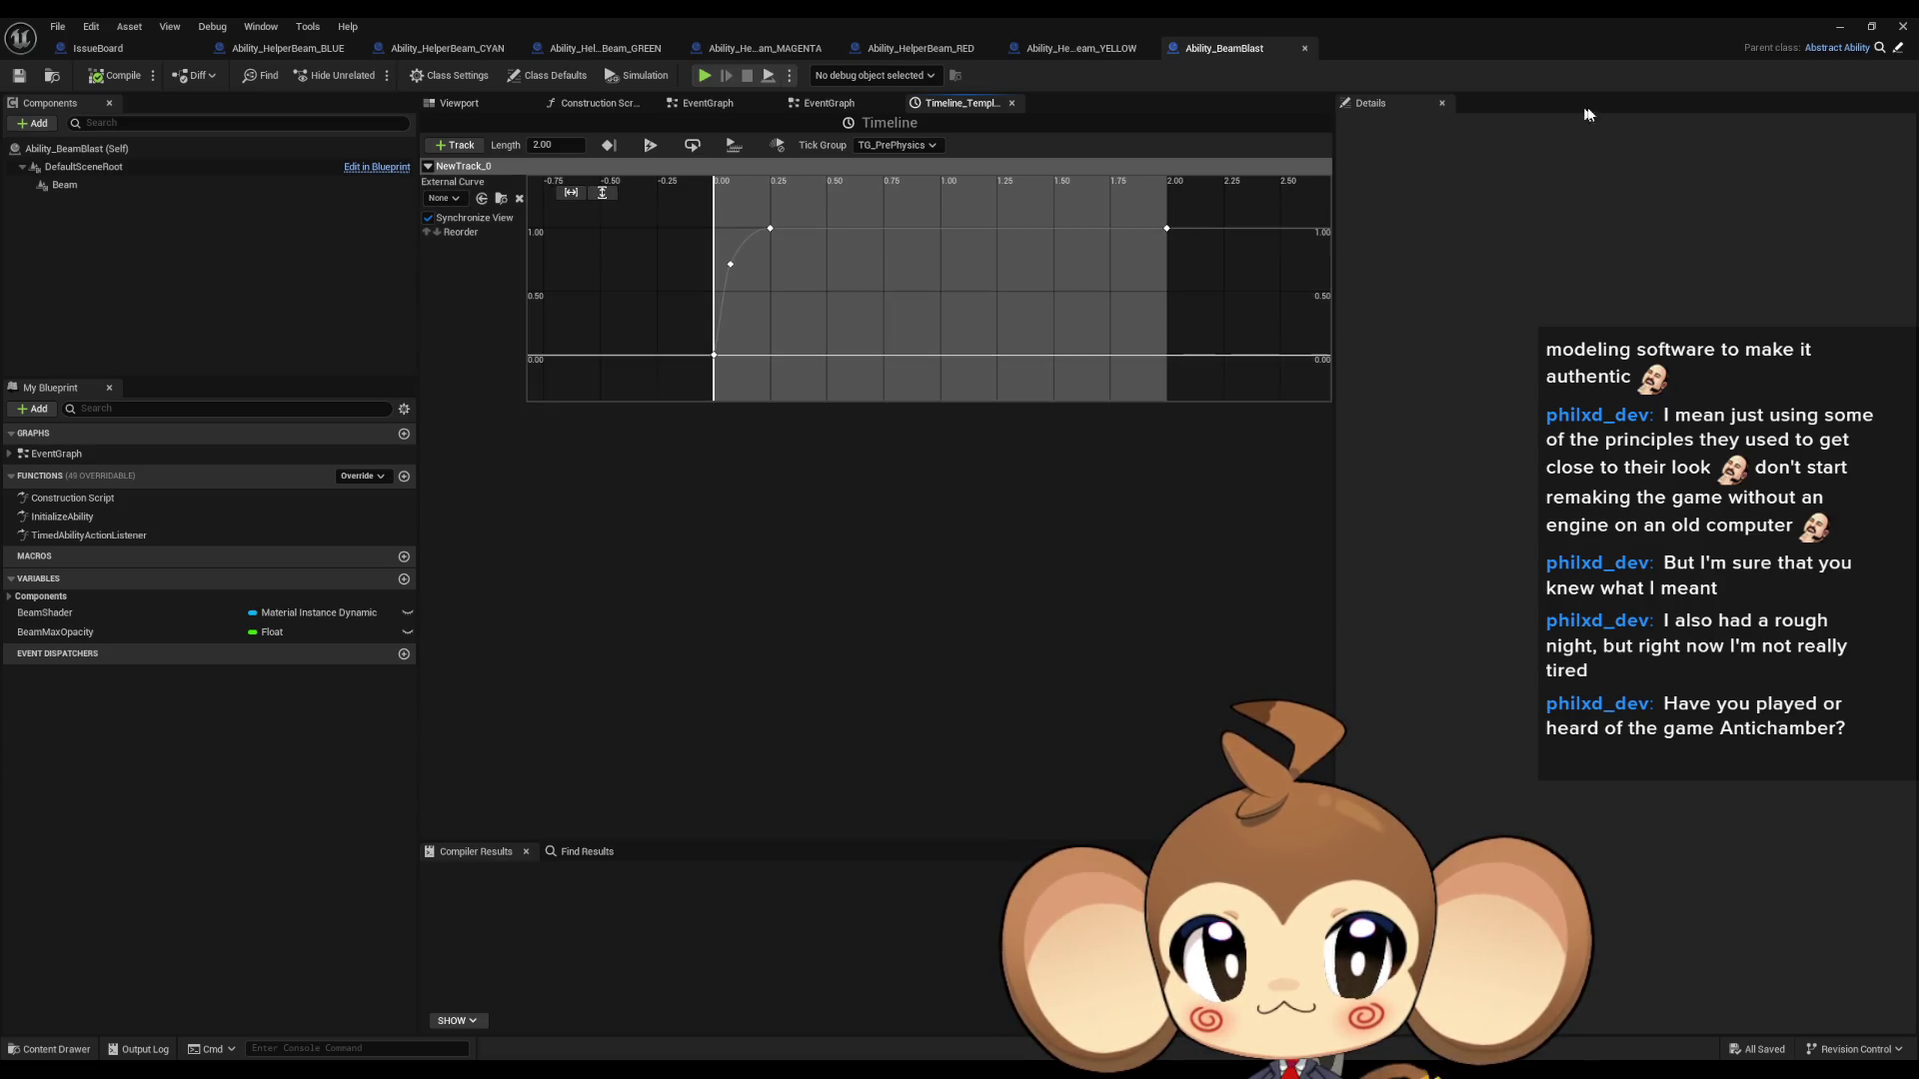
click(1066, 52)
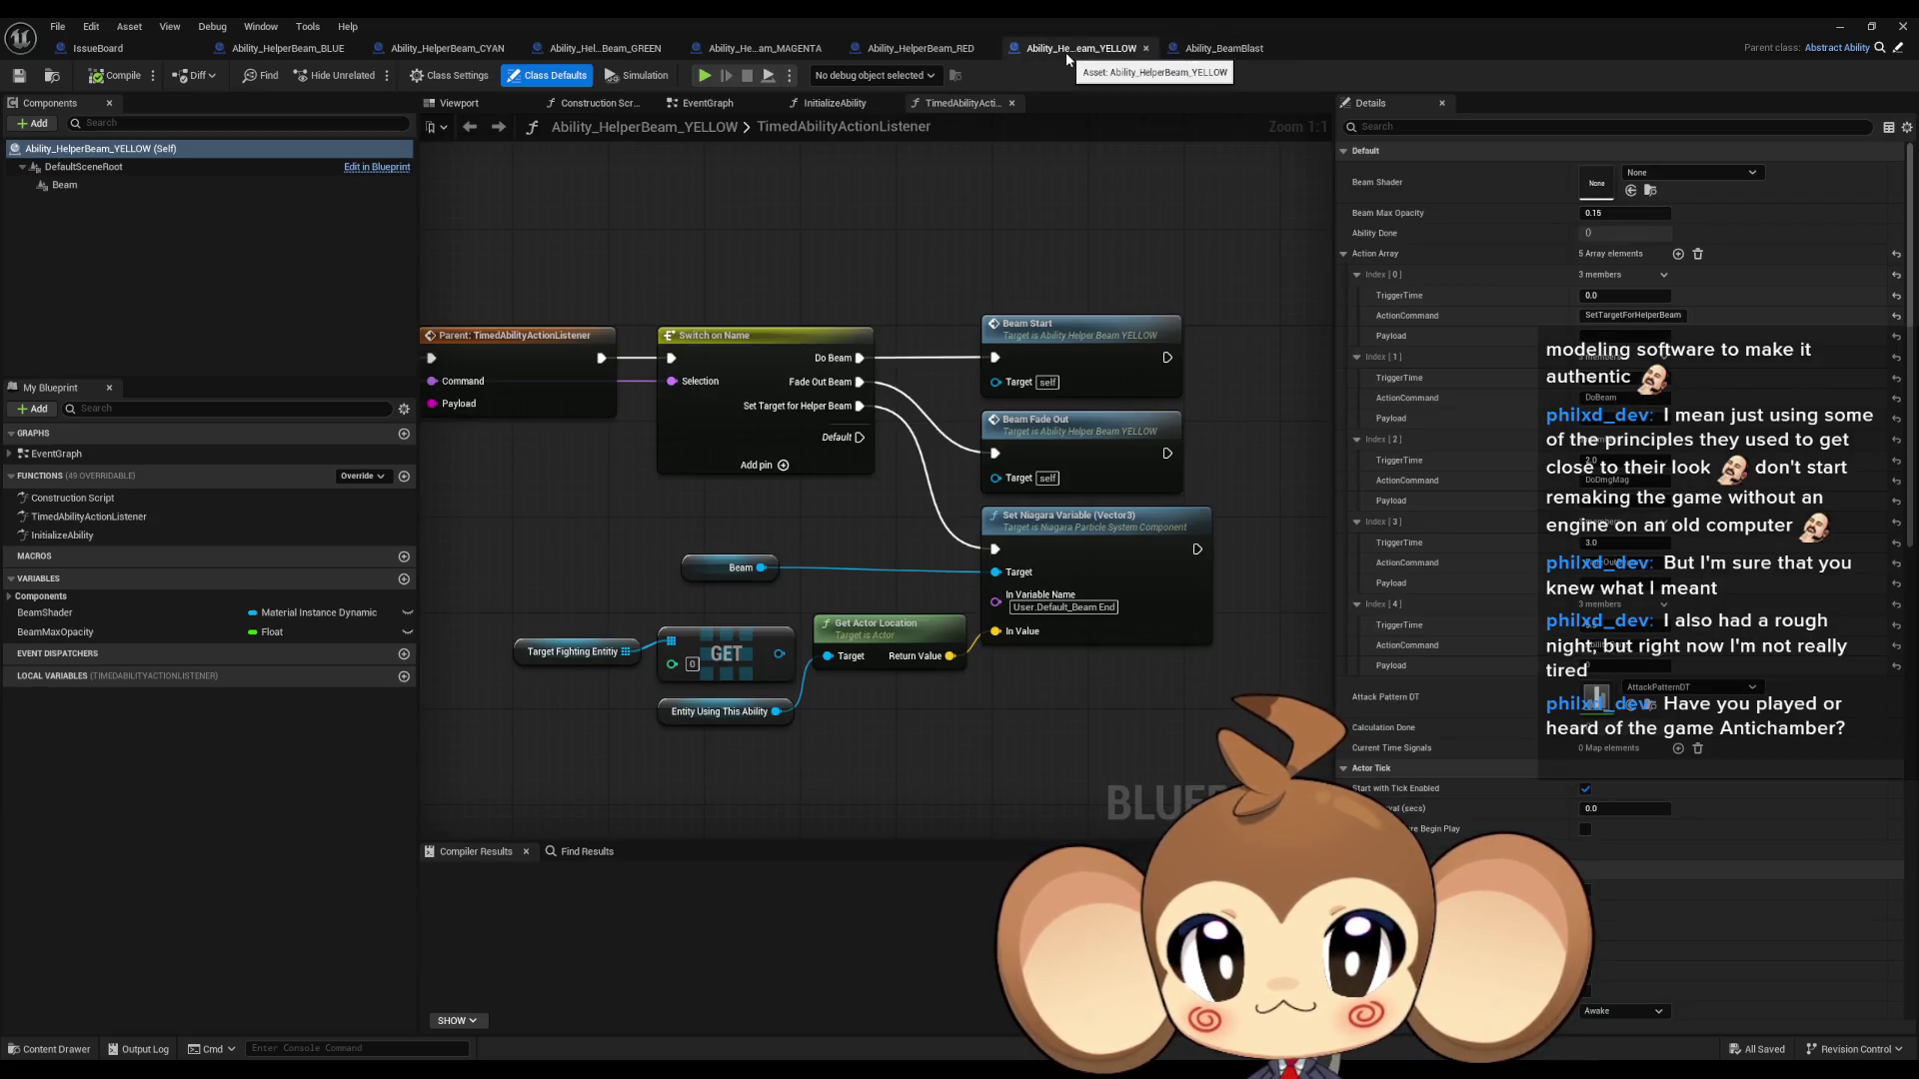
click(1221, 52)
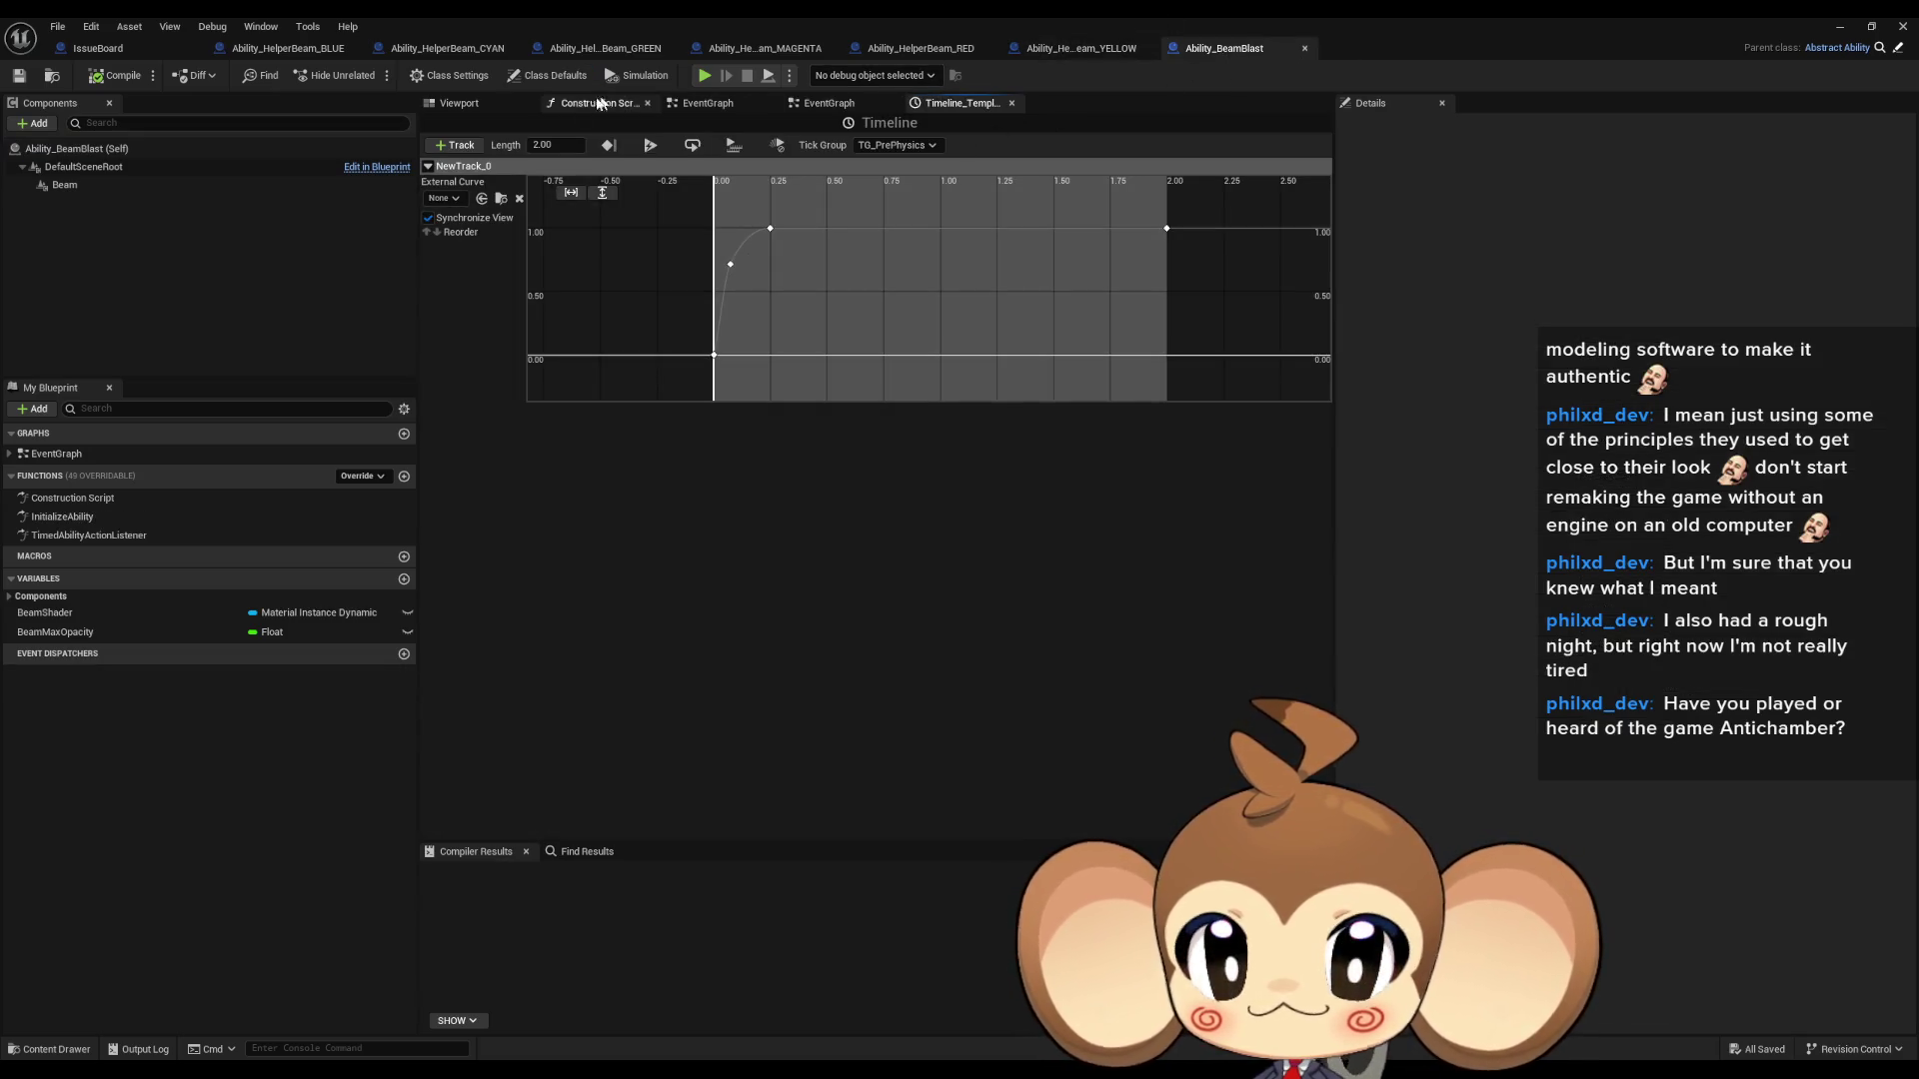
click(529, 78)
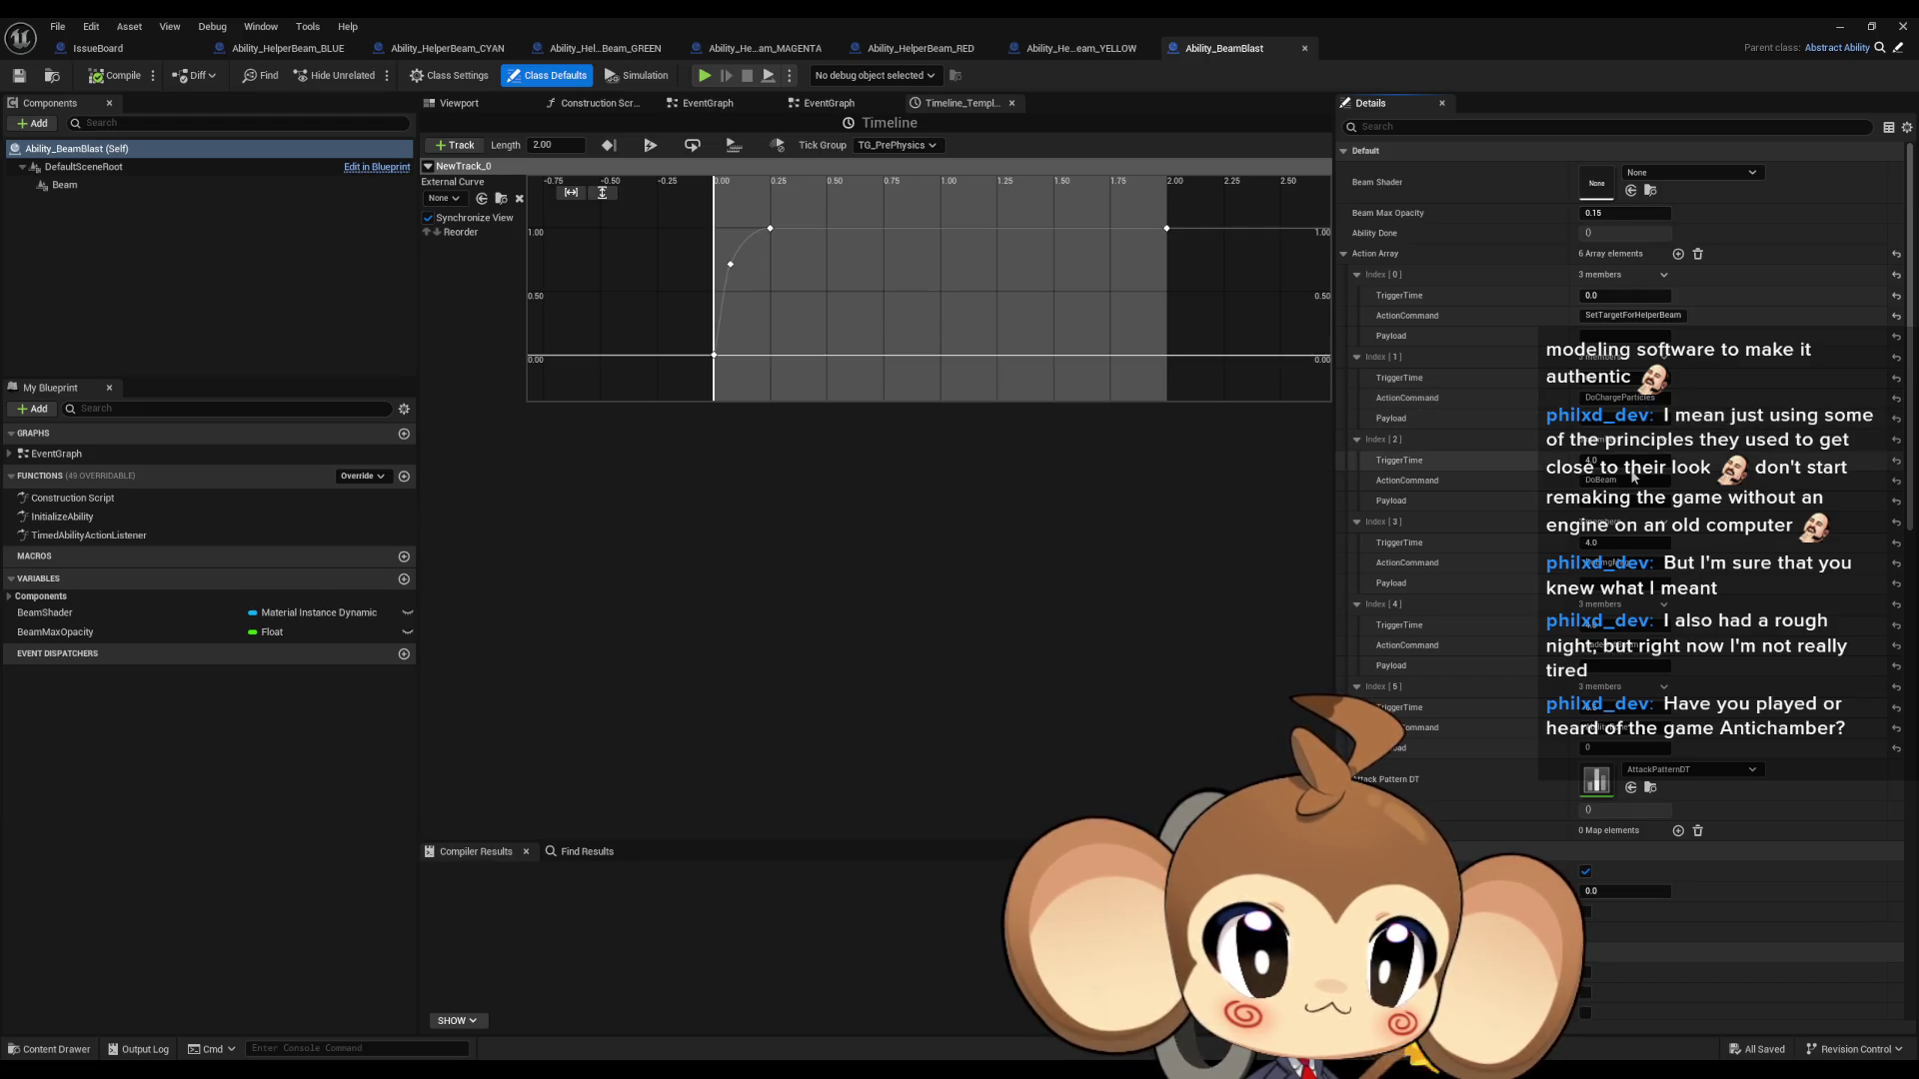
click(1068, 50)
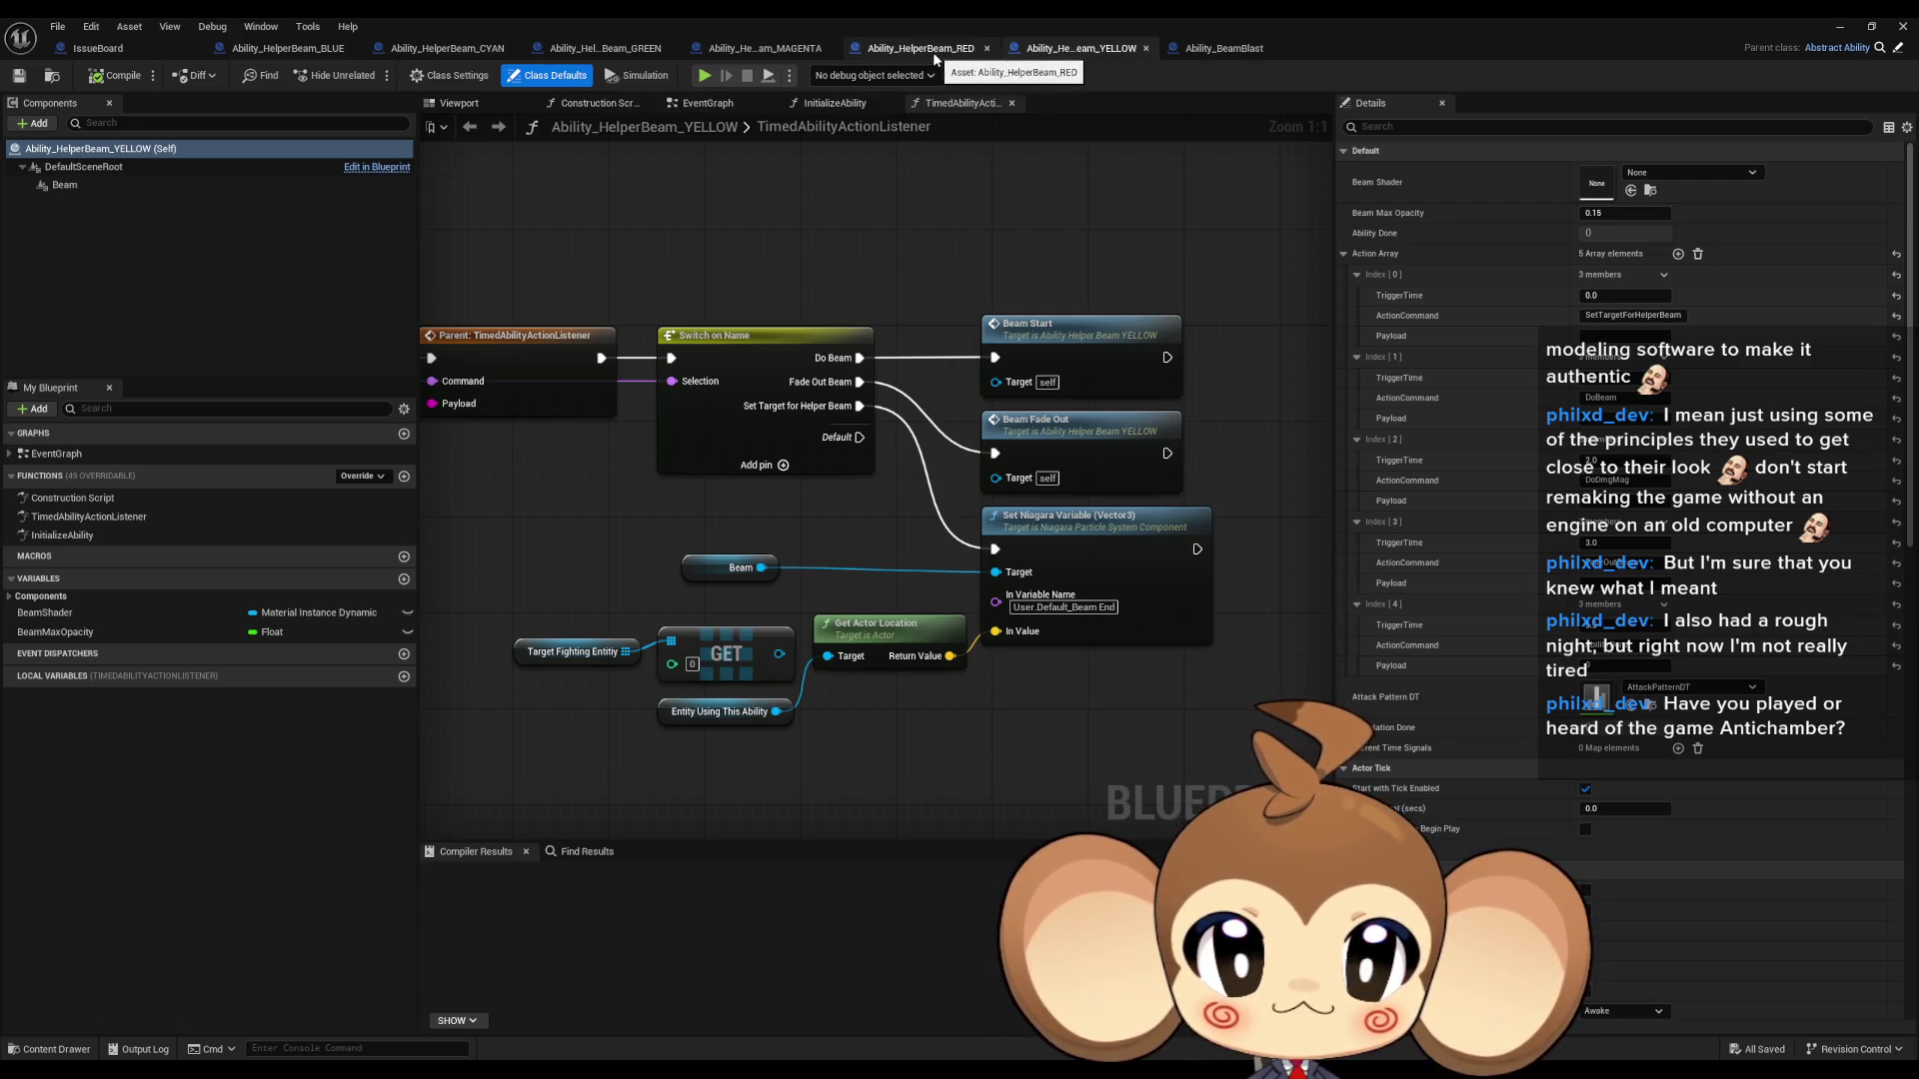
- Step through the six helper beam blueprints' class defaults and edit YELLOW's third action TriggerTime
click(287, 50)
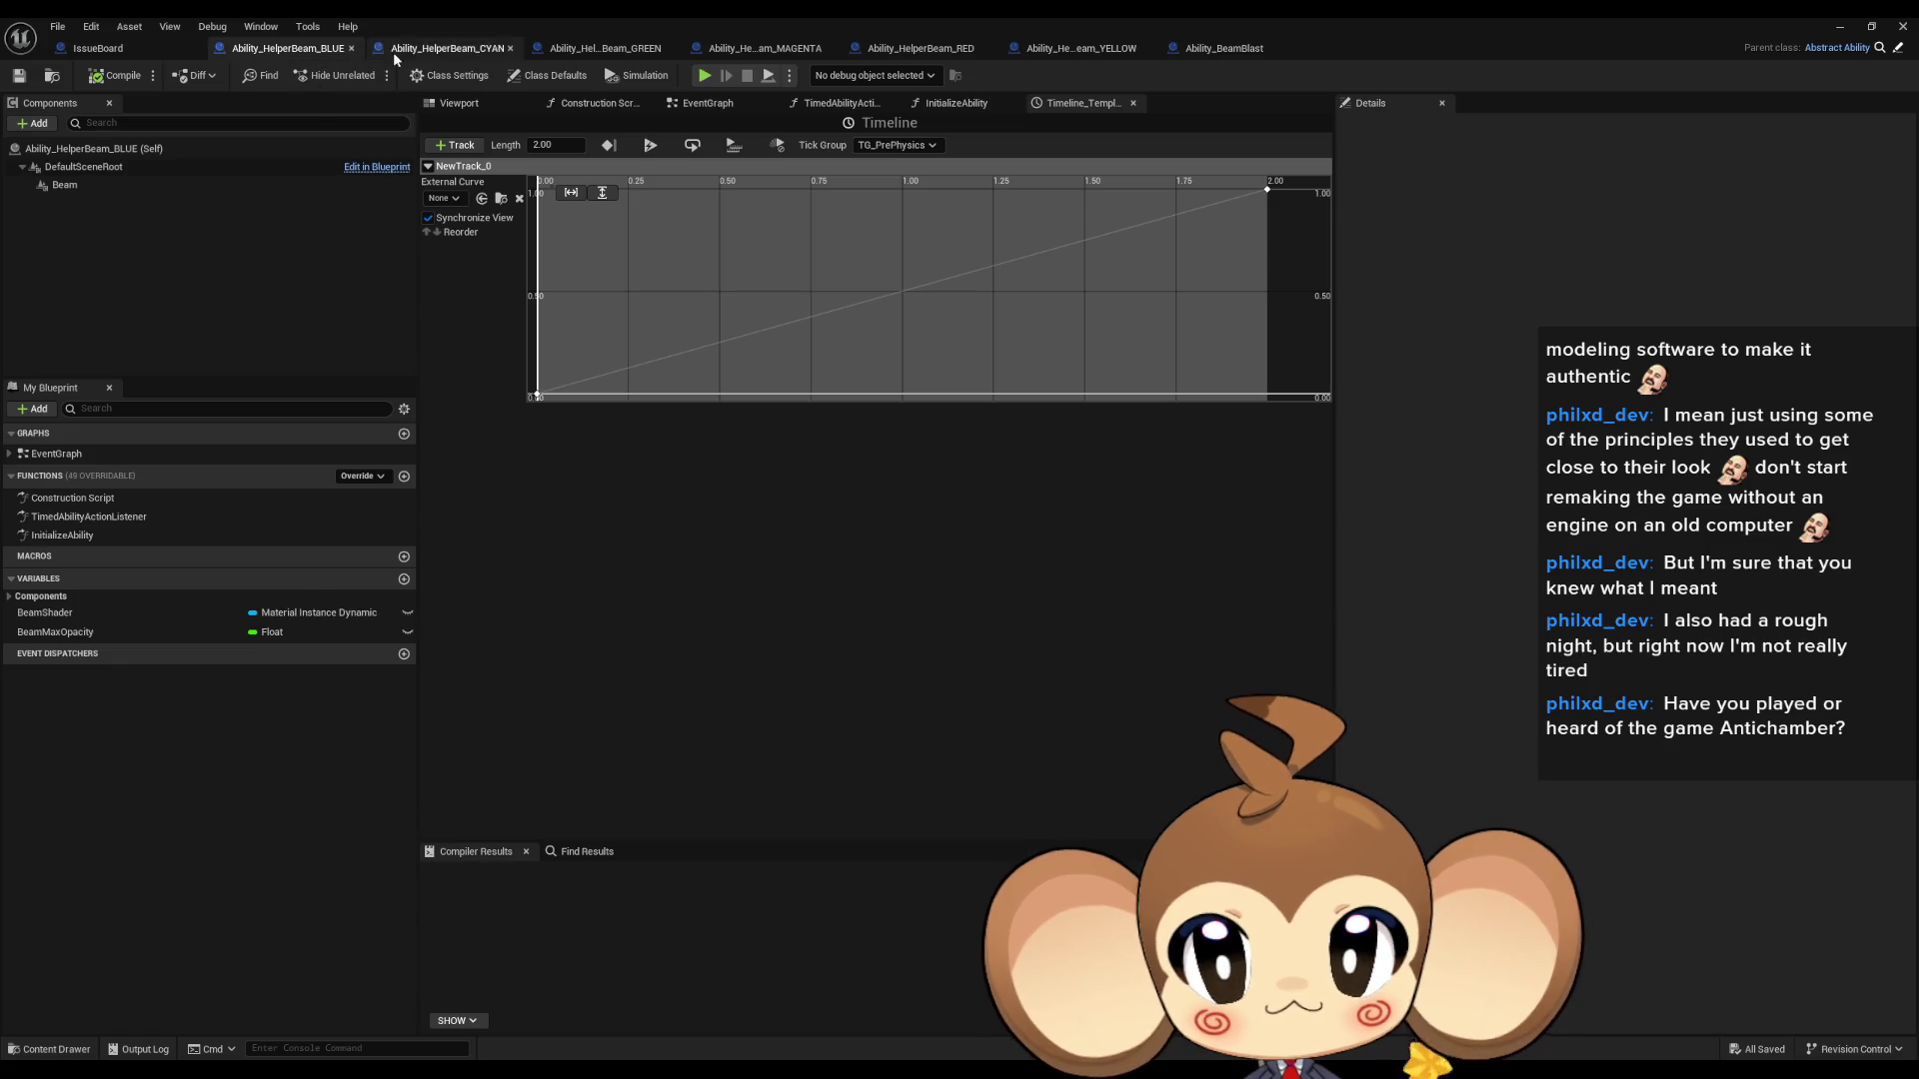
click(552, 74)
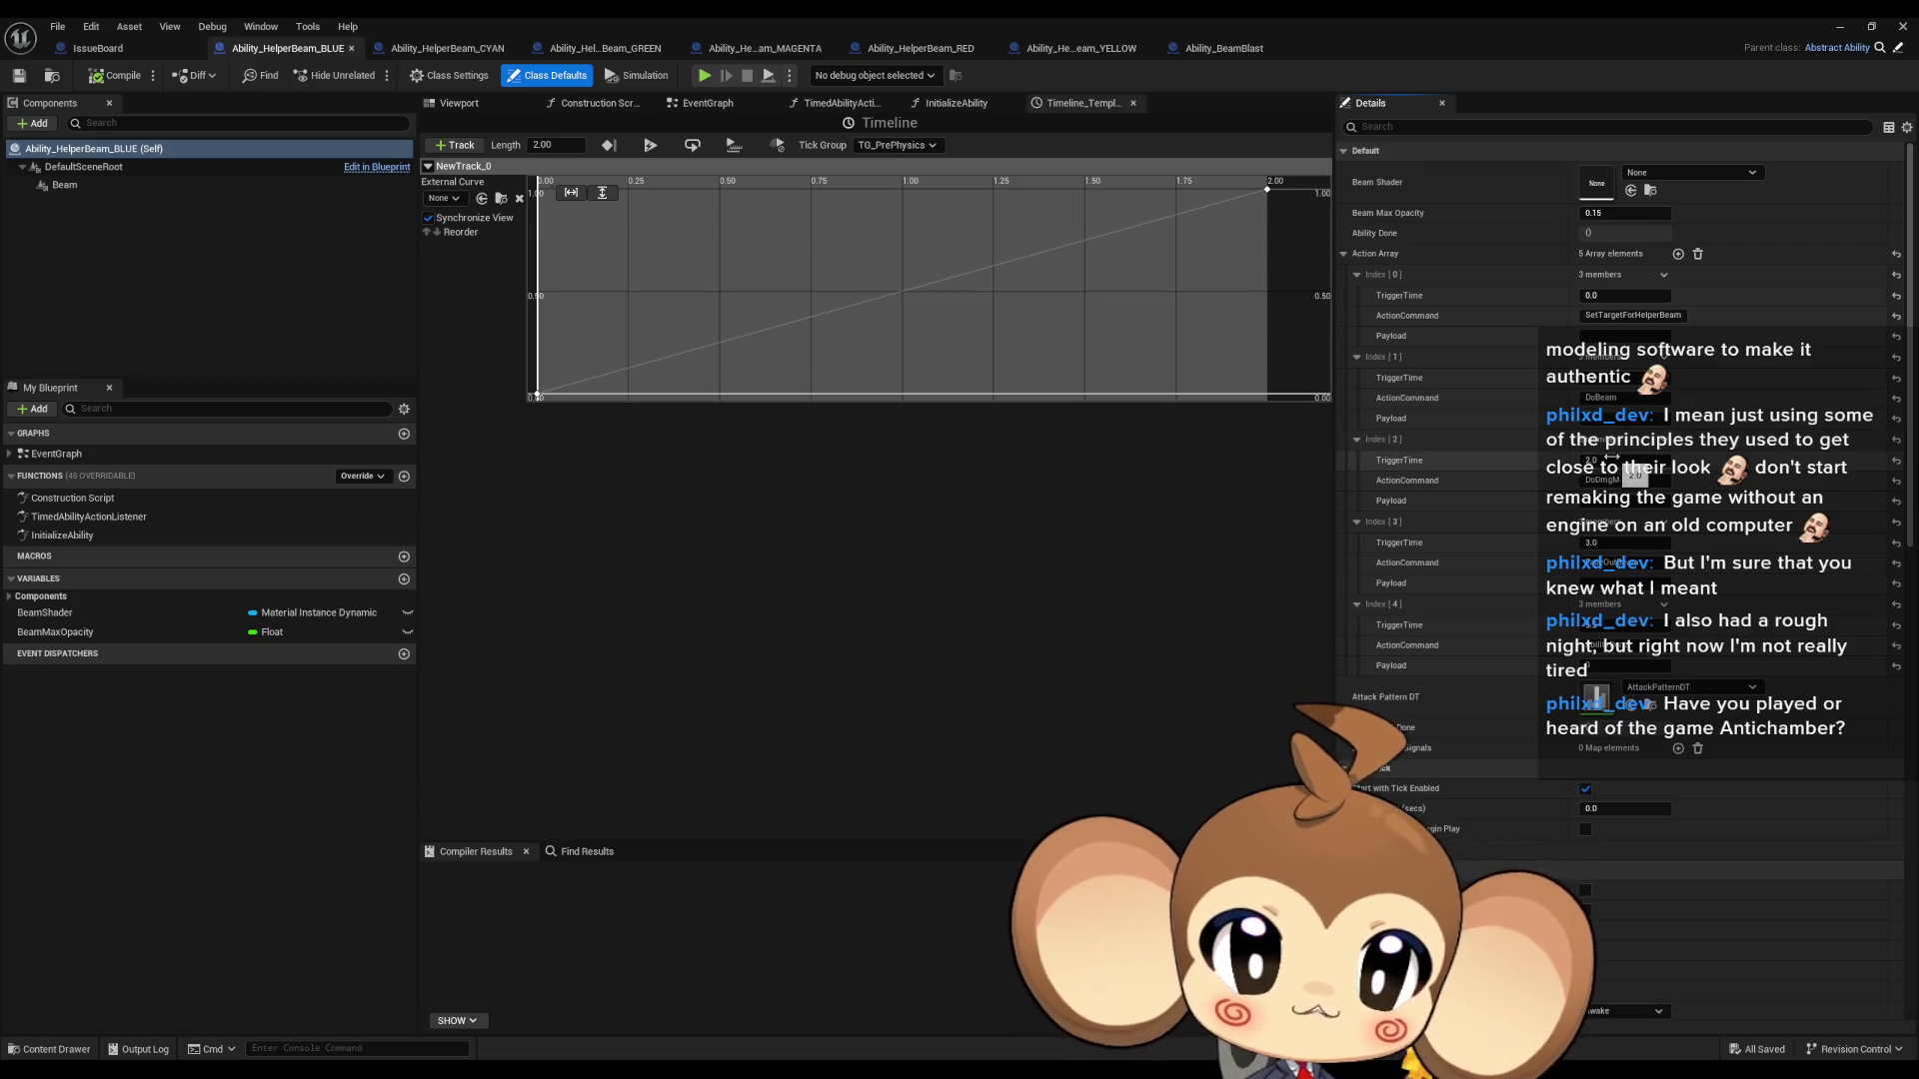
click(450, 48)
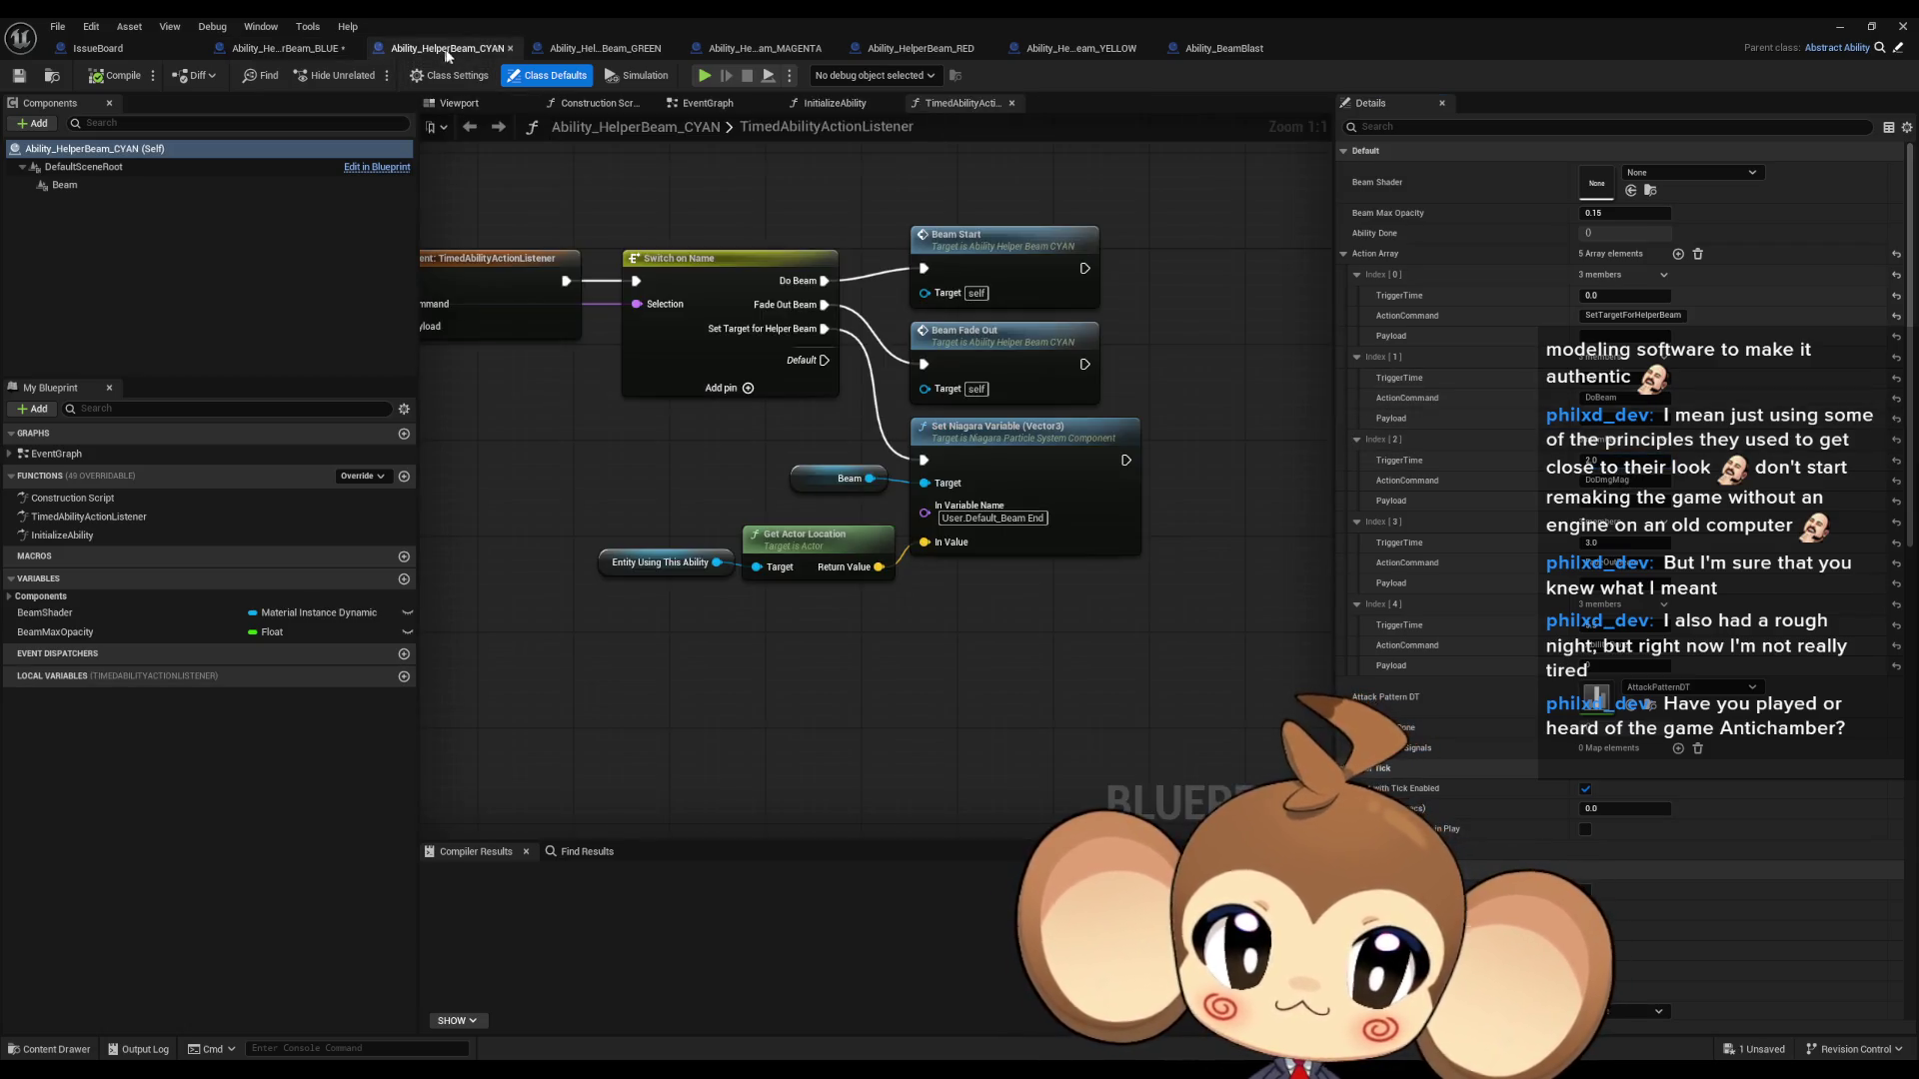
click(605, 48)
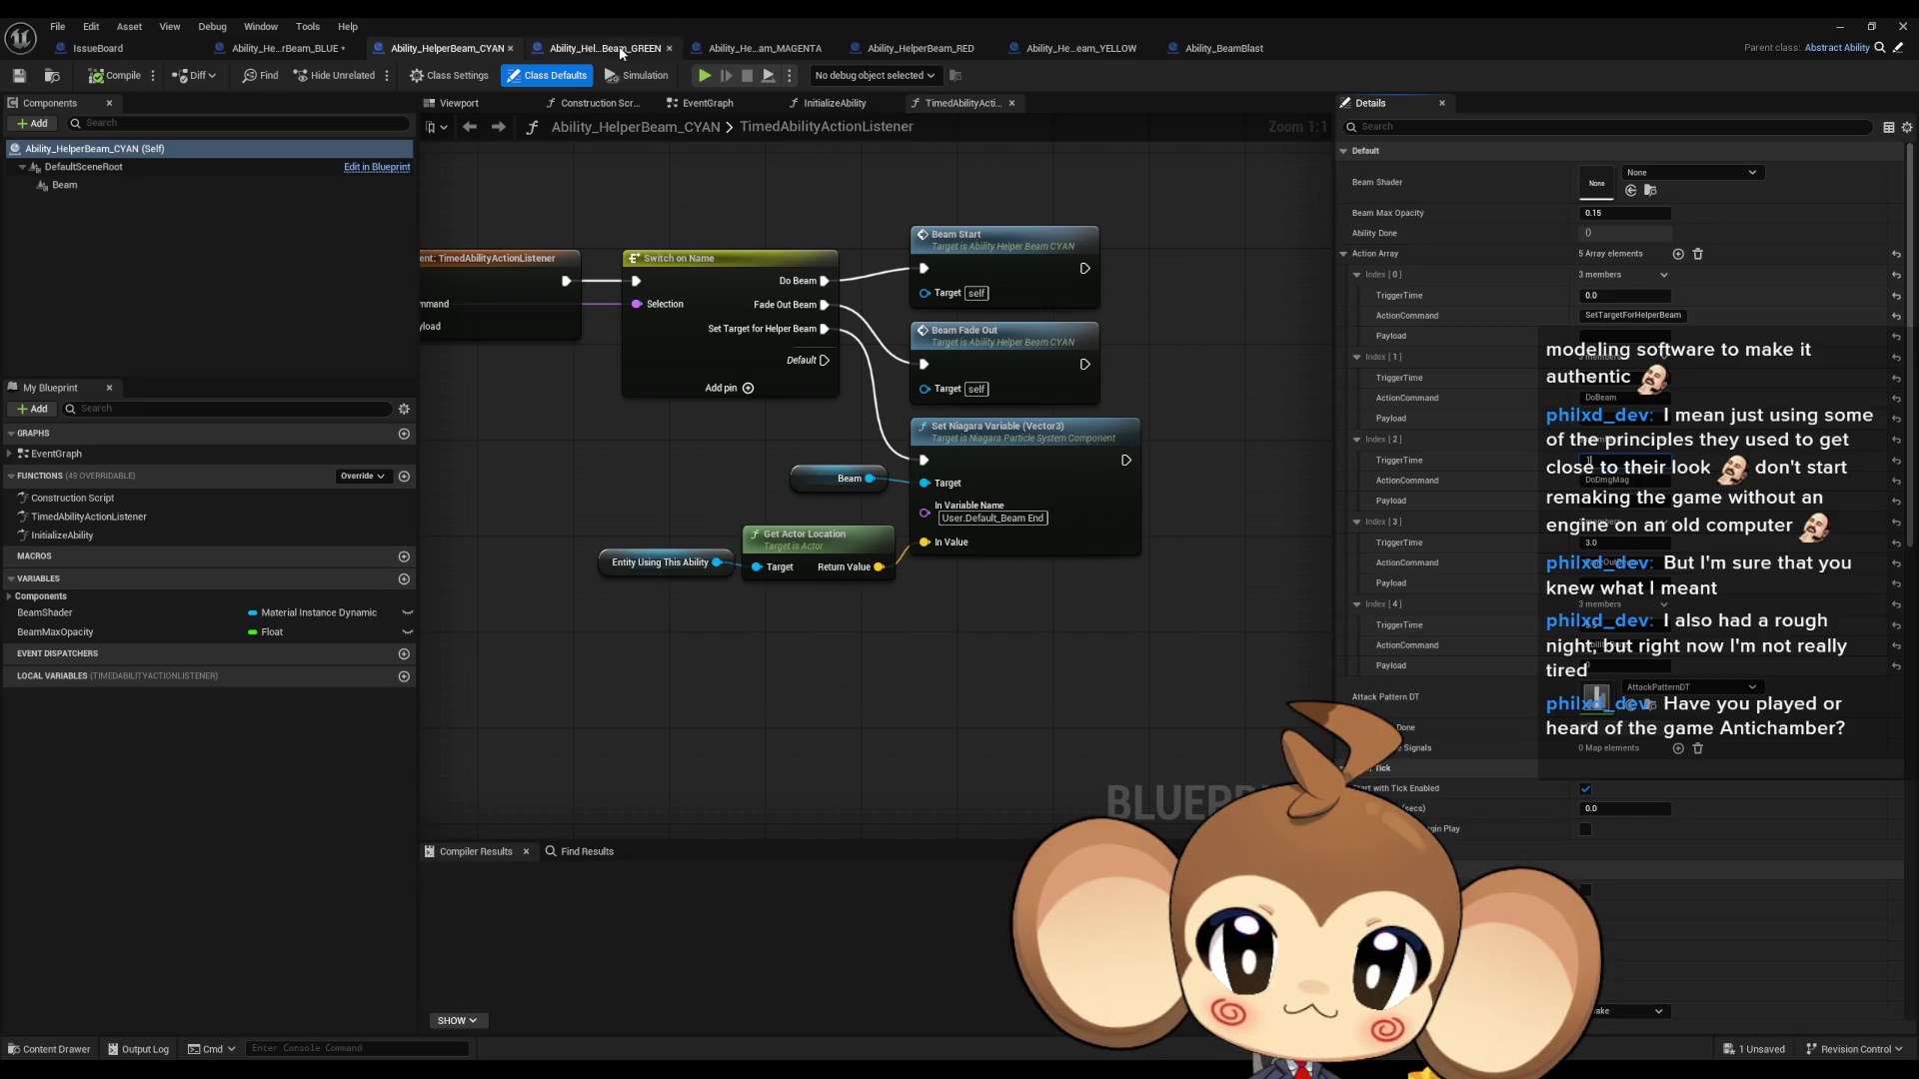
click(775, 48)
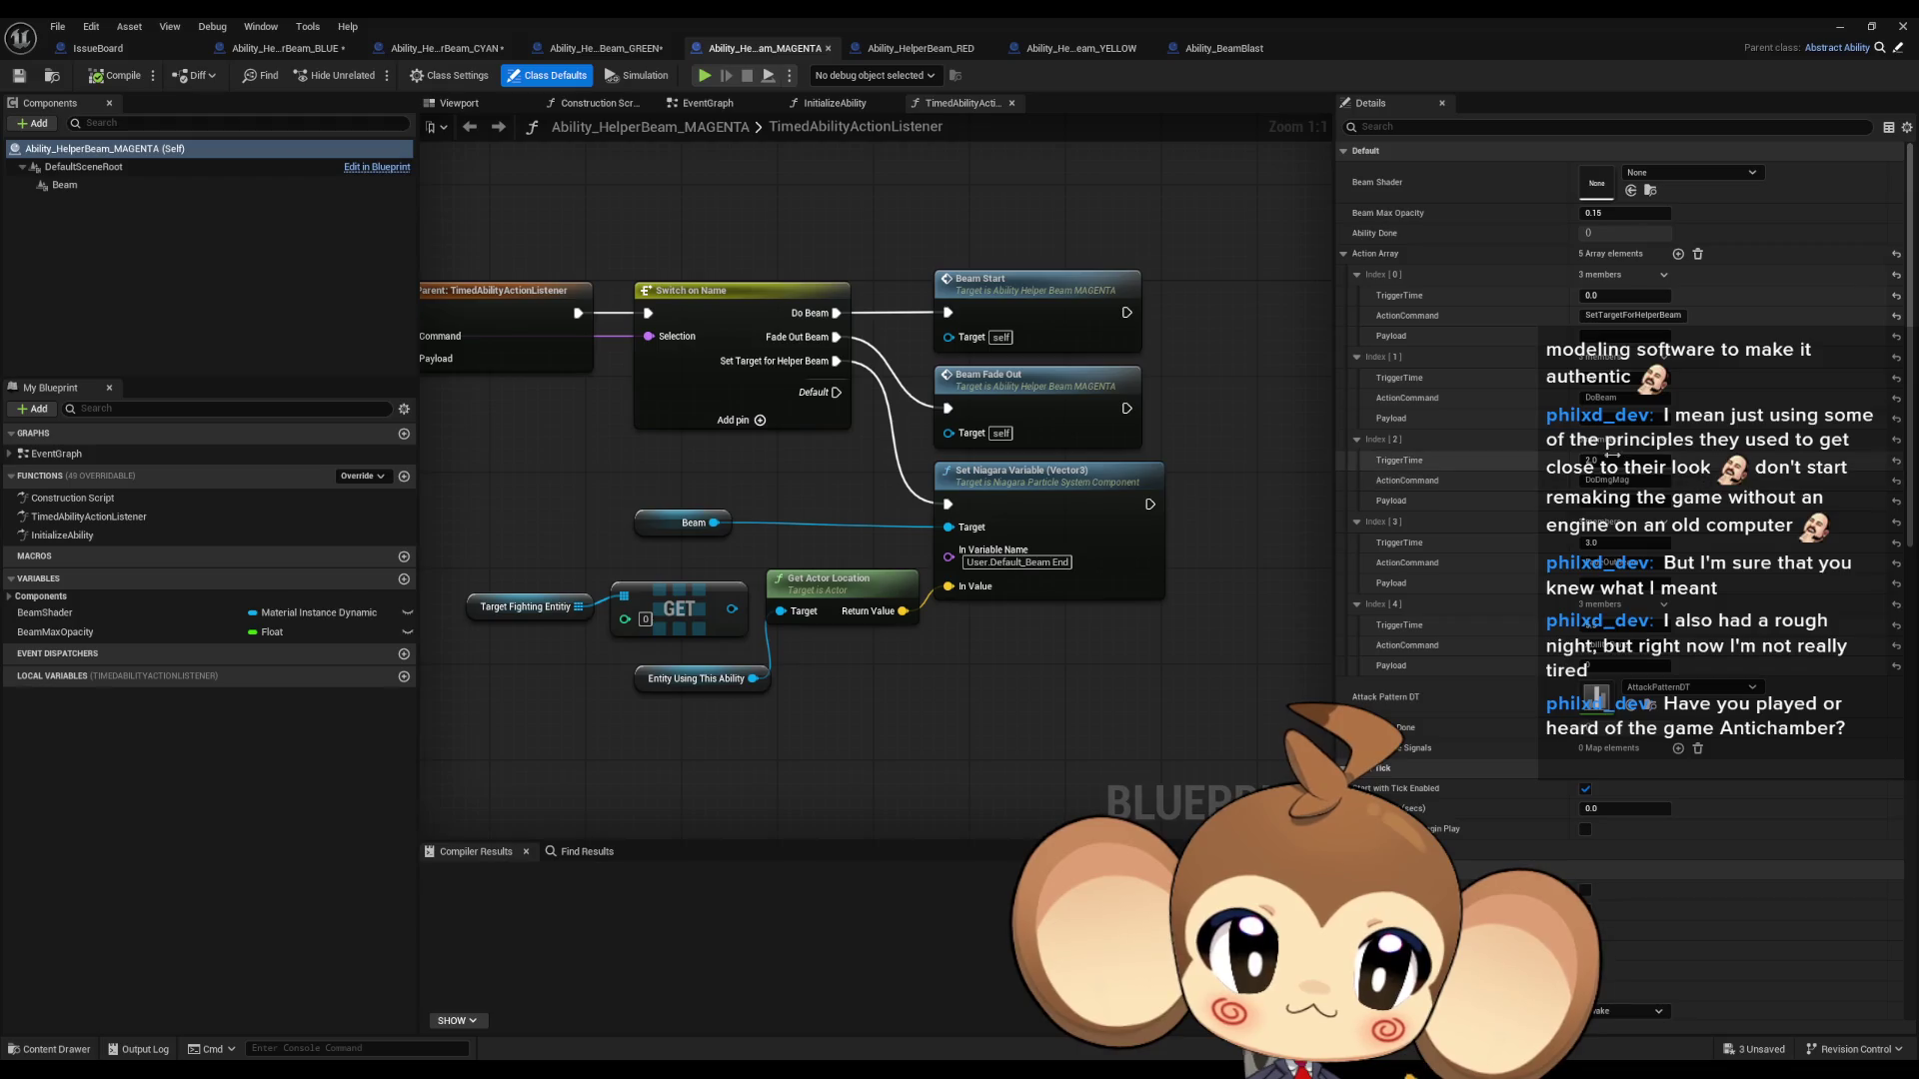
click(919, 48)
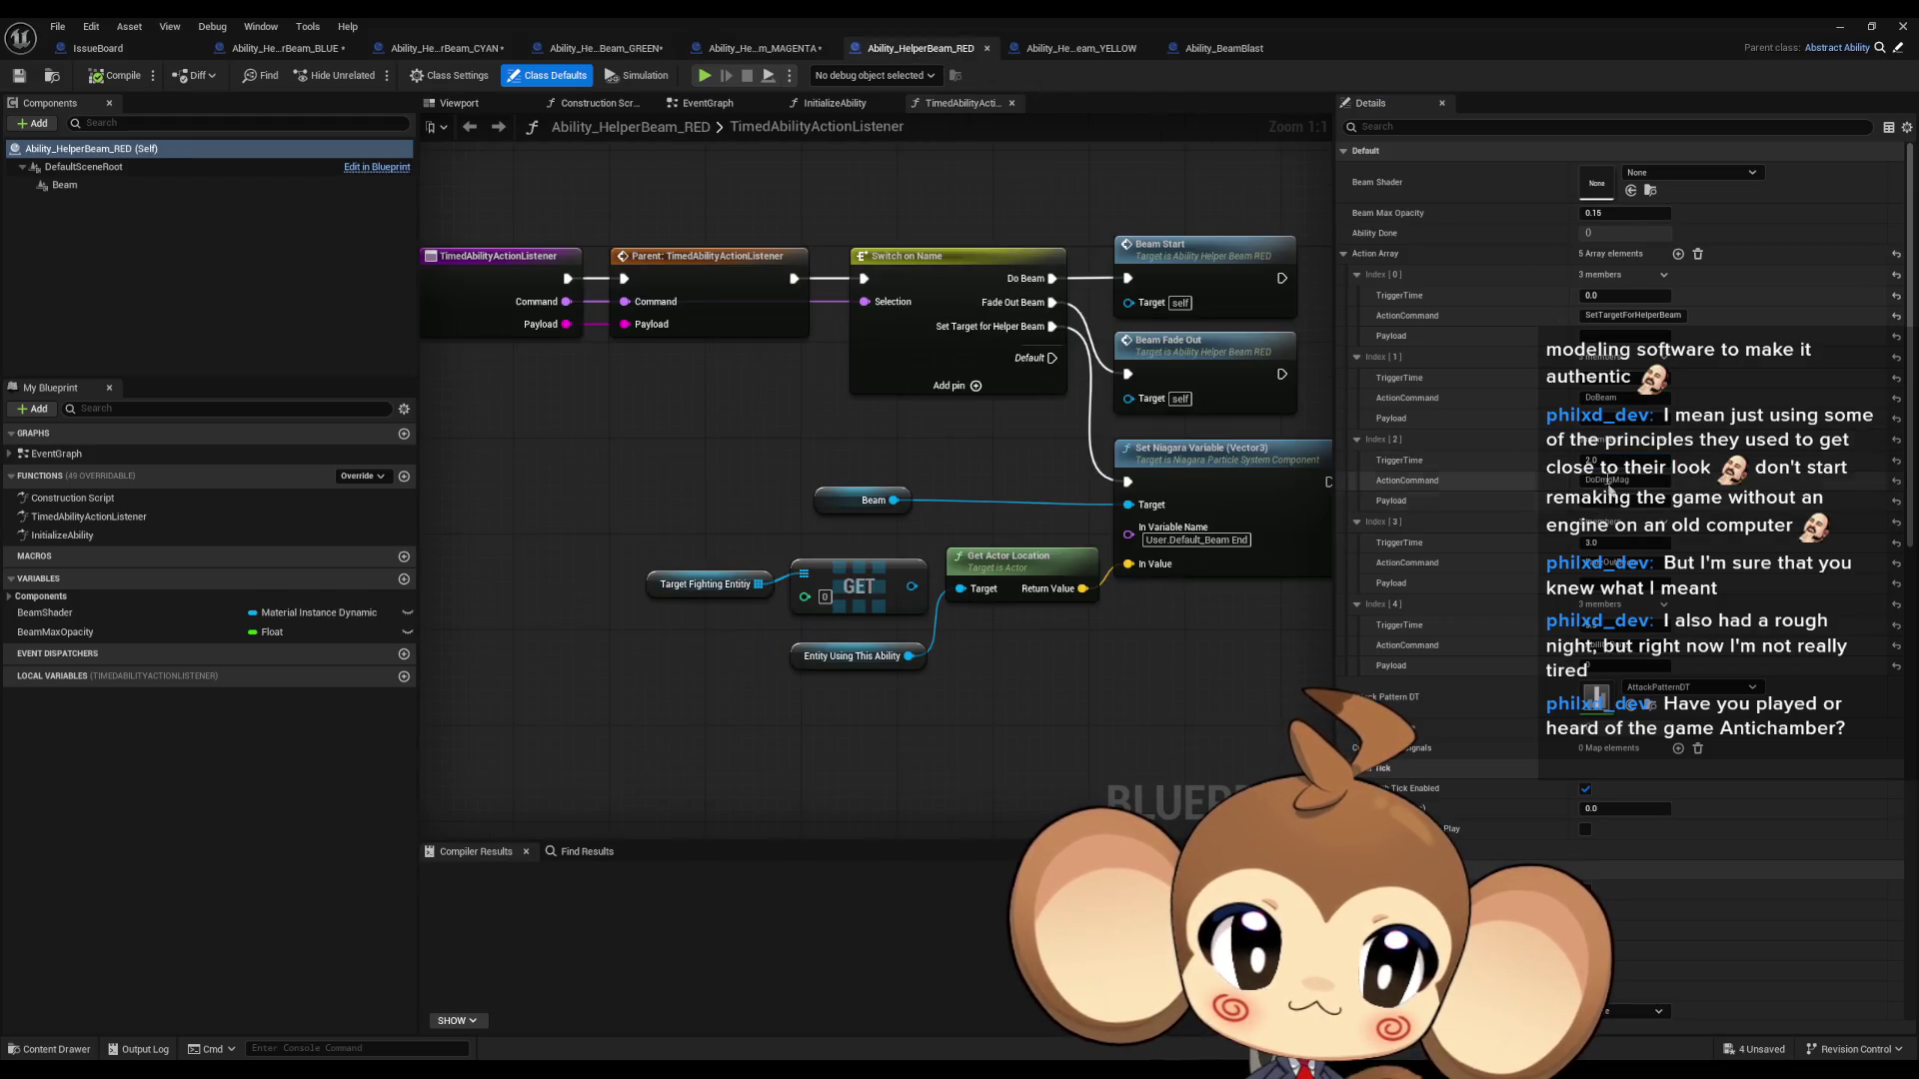
click(1081, 50)
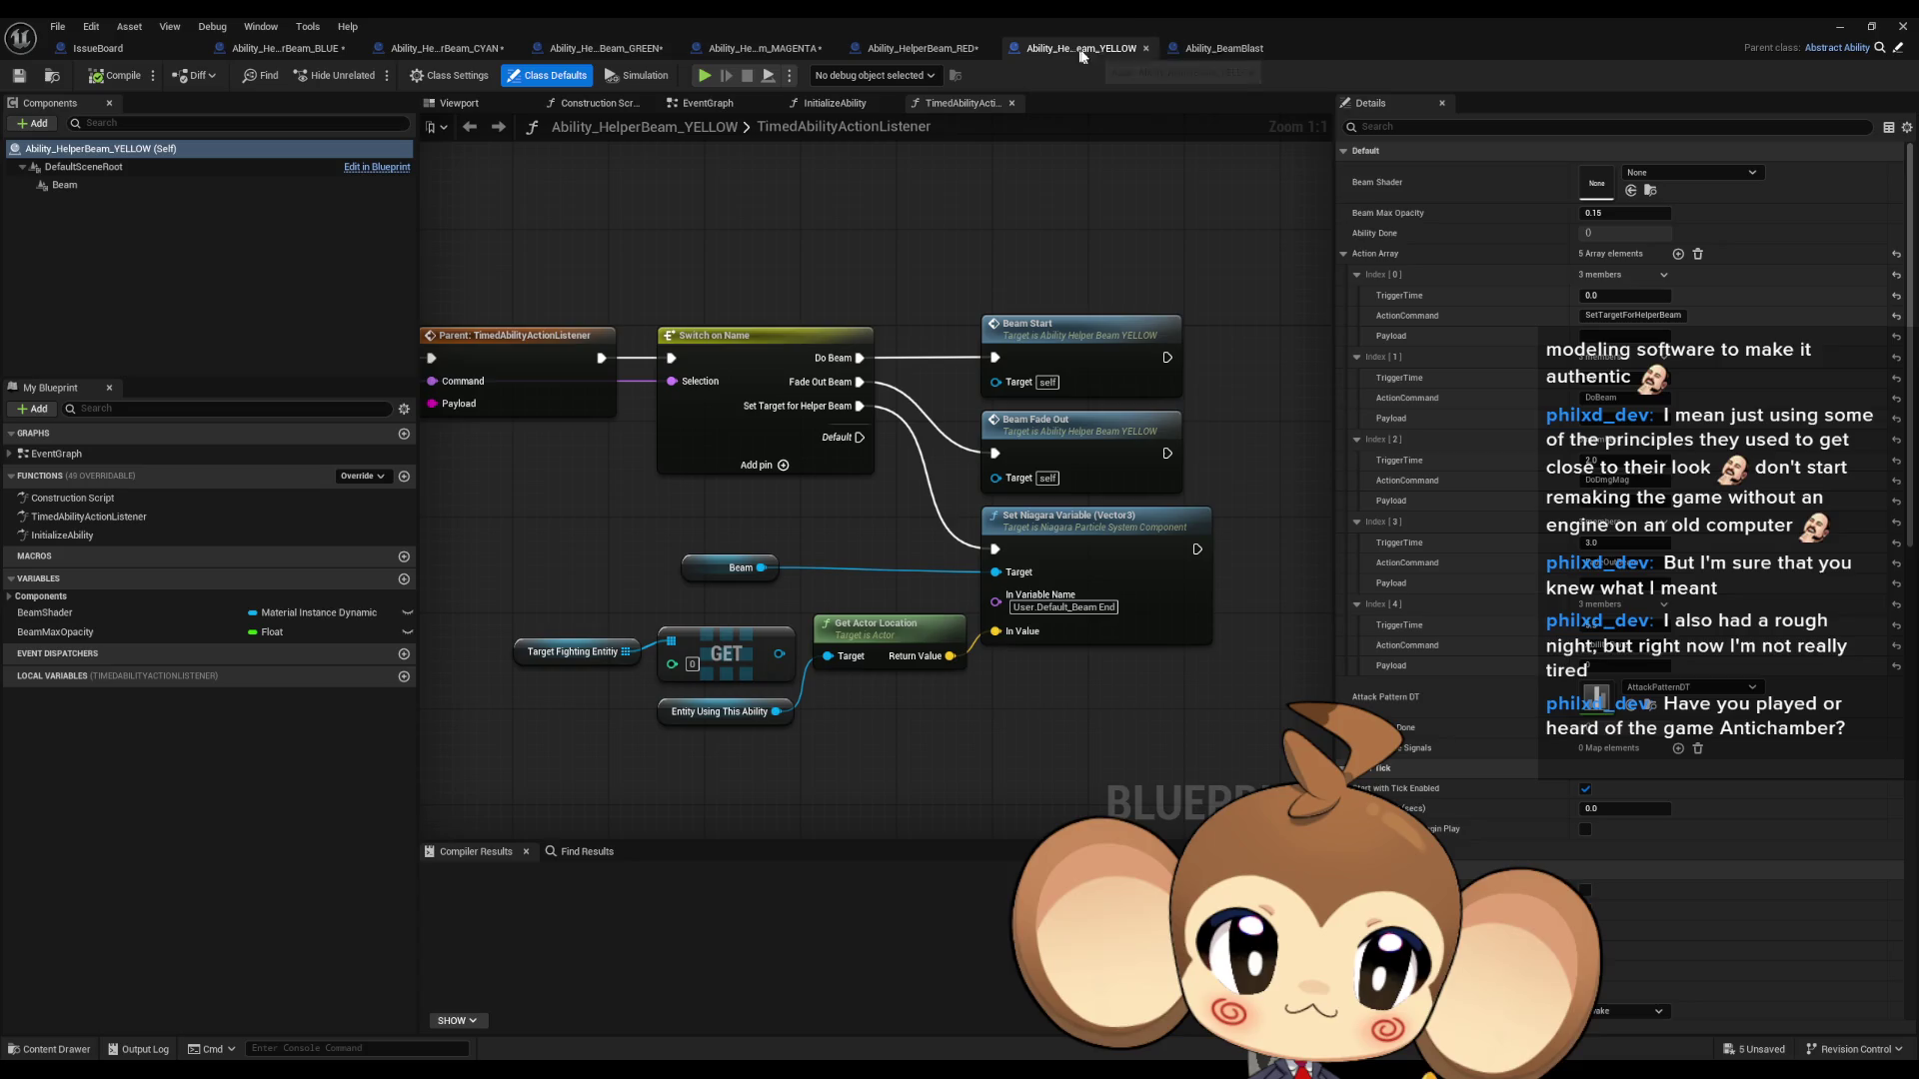
click(1614, 460)
text(1)
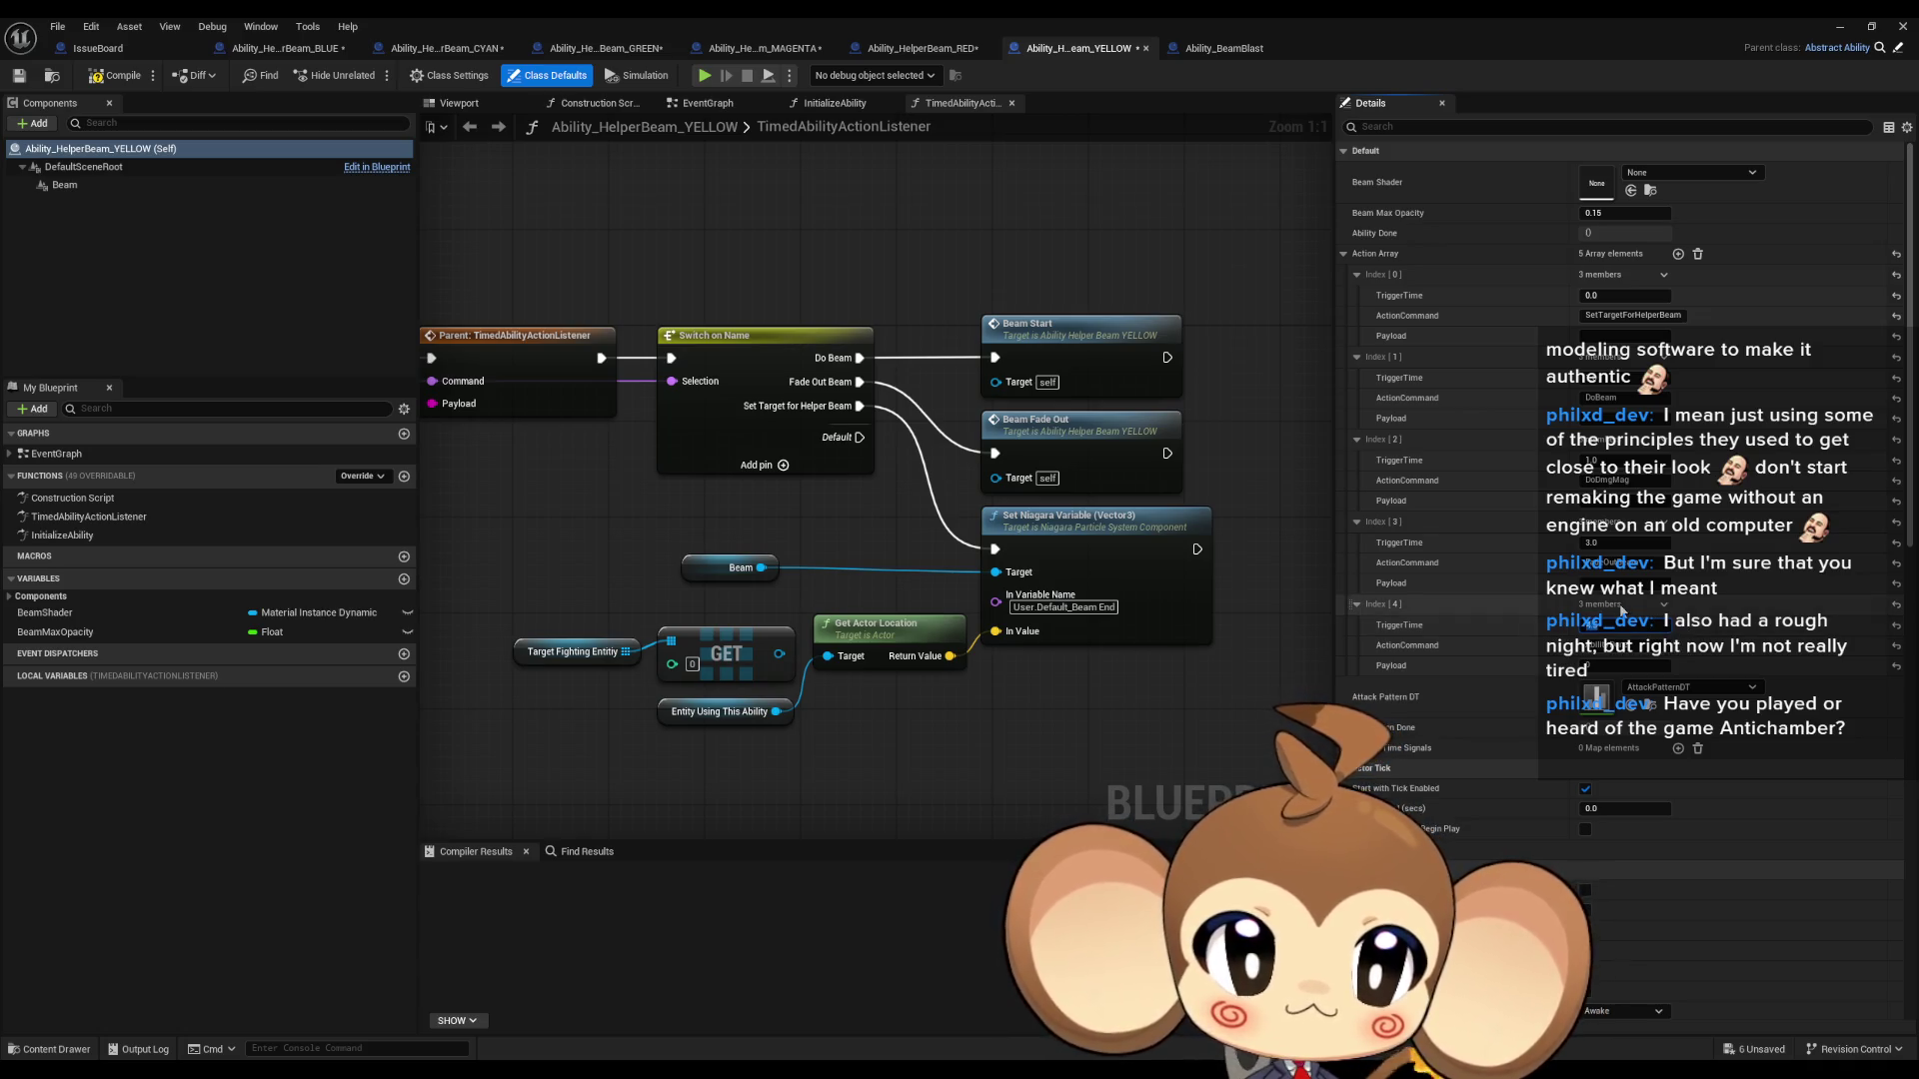
- Recheck the RED, MAGENTA, GREEN, CYAN and BLUE helper beams' action settings
click(942, 52)
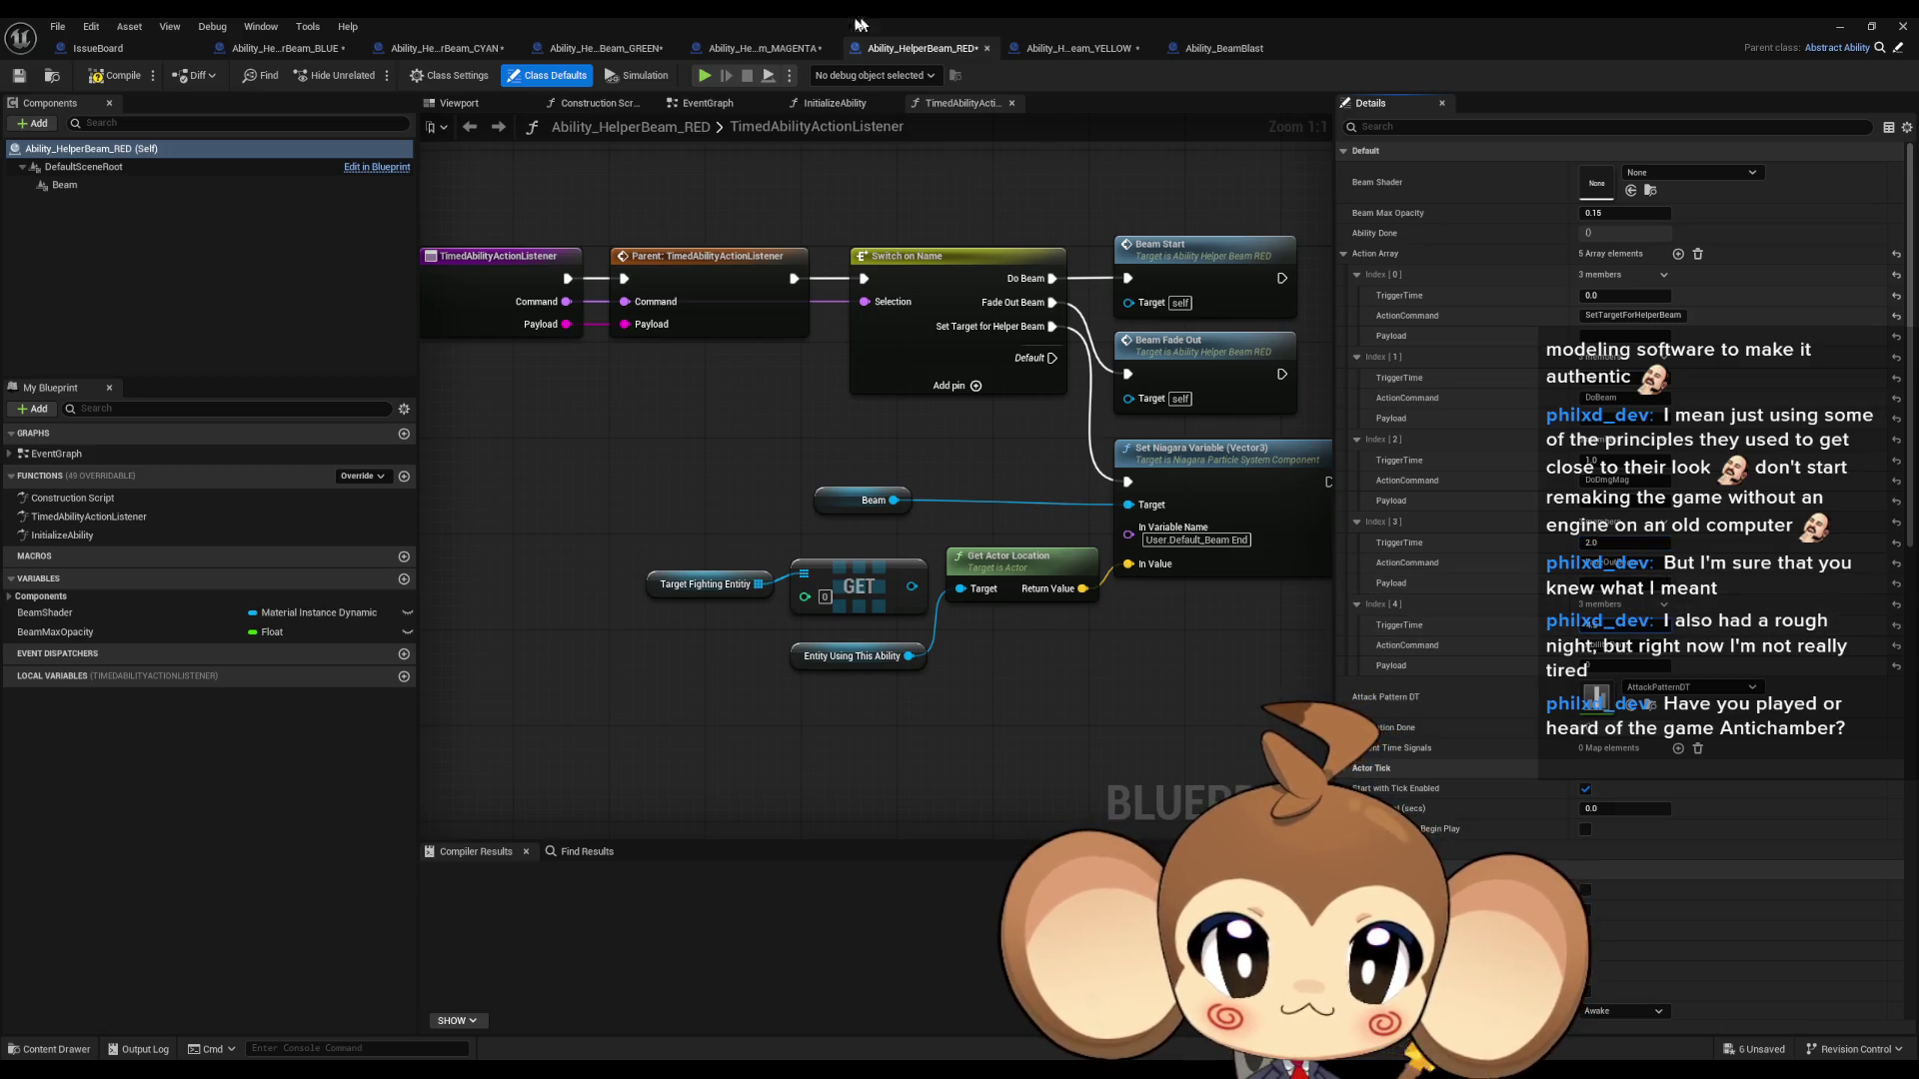
click(760, 48)
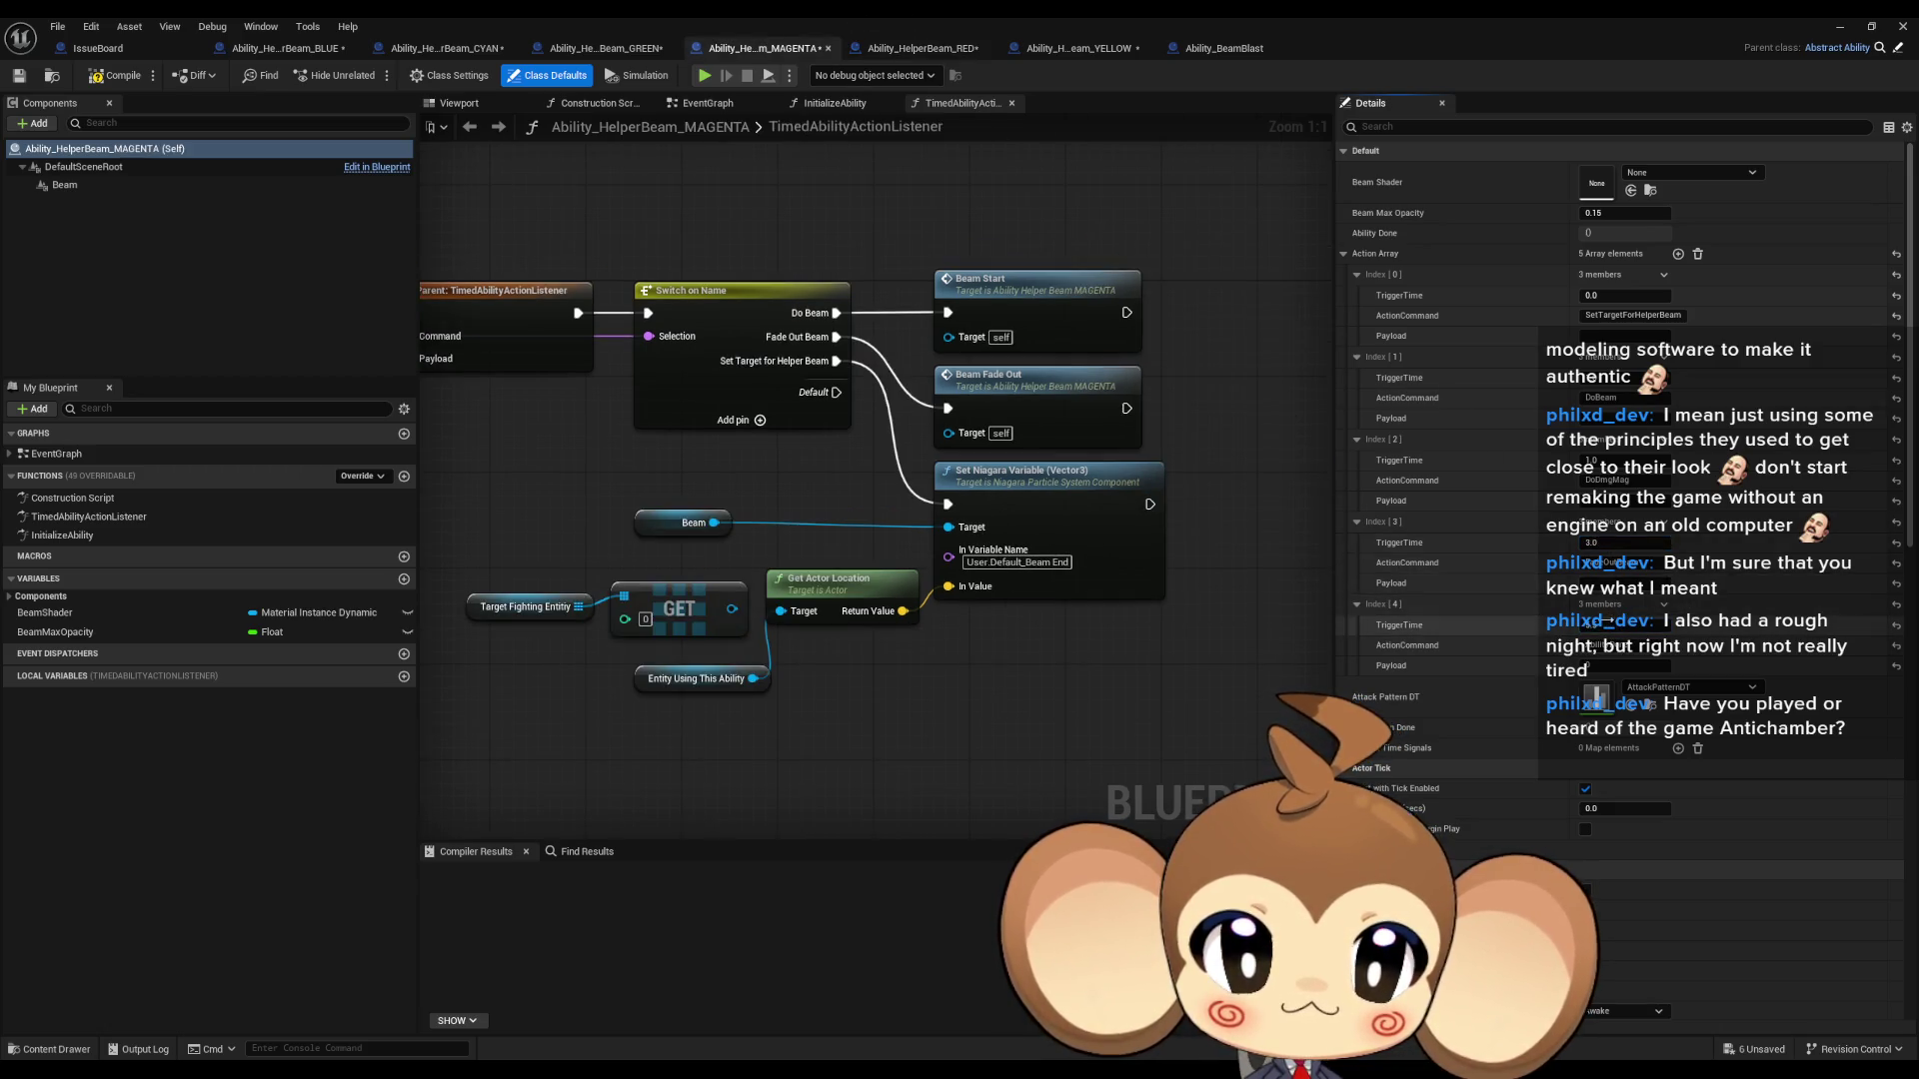
click(622, 52)
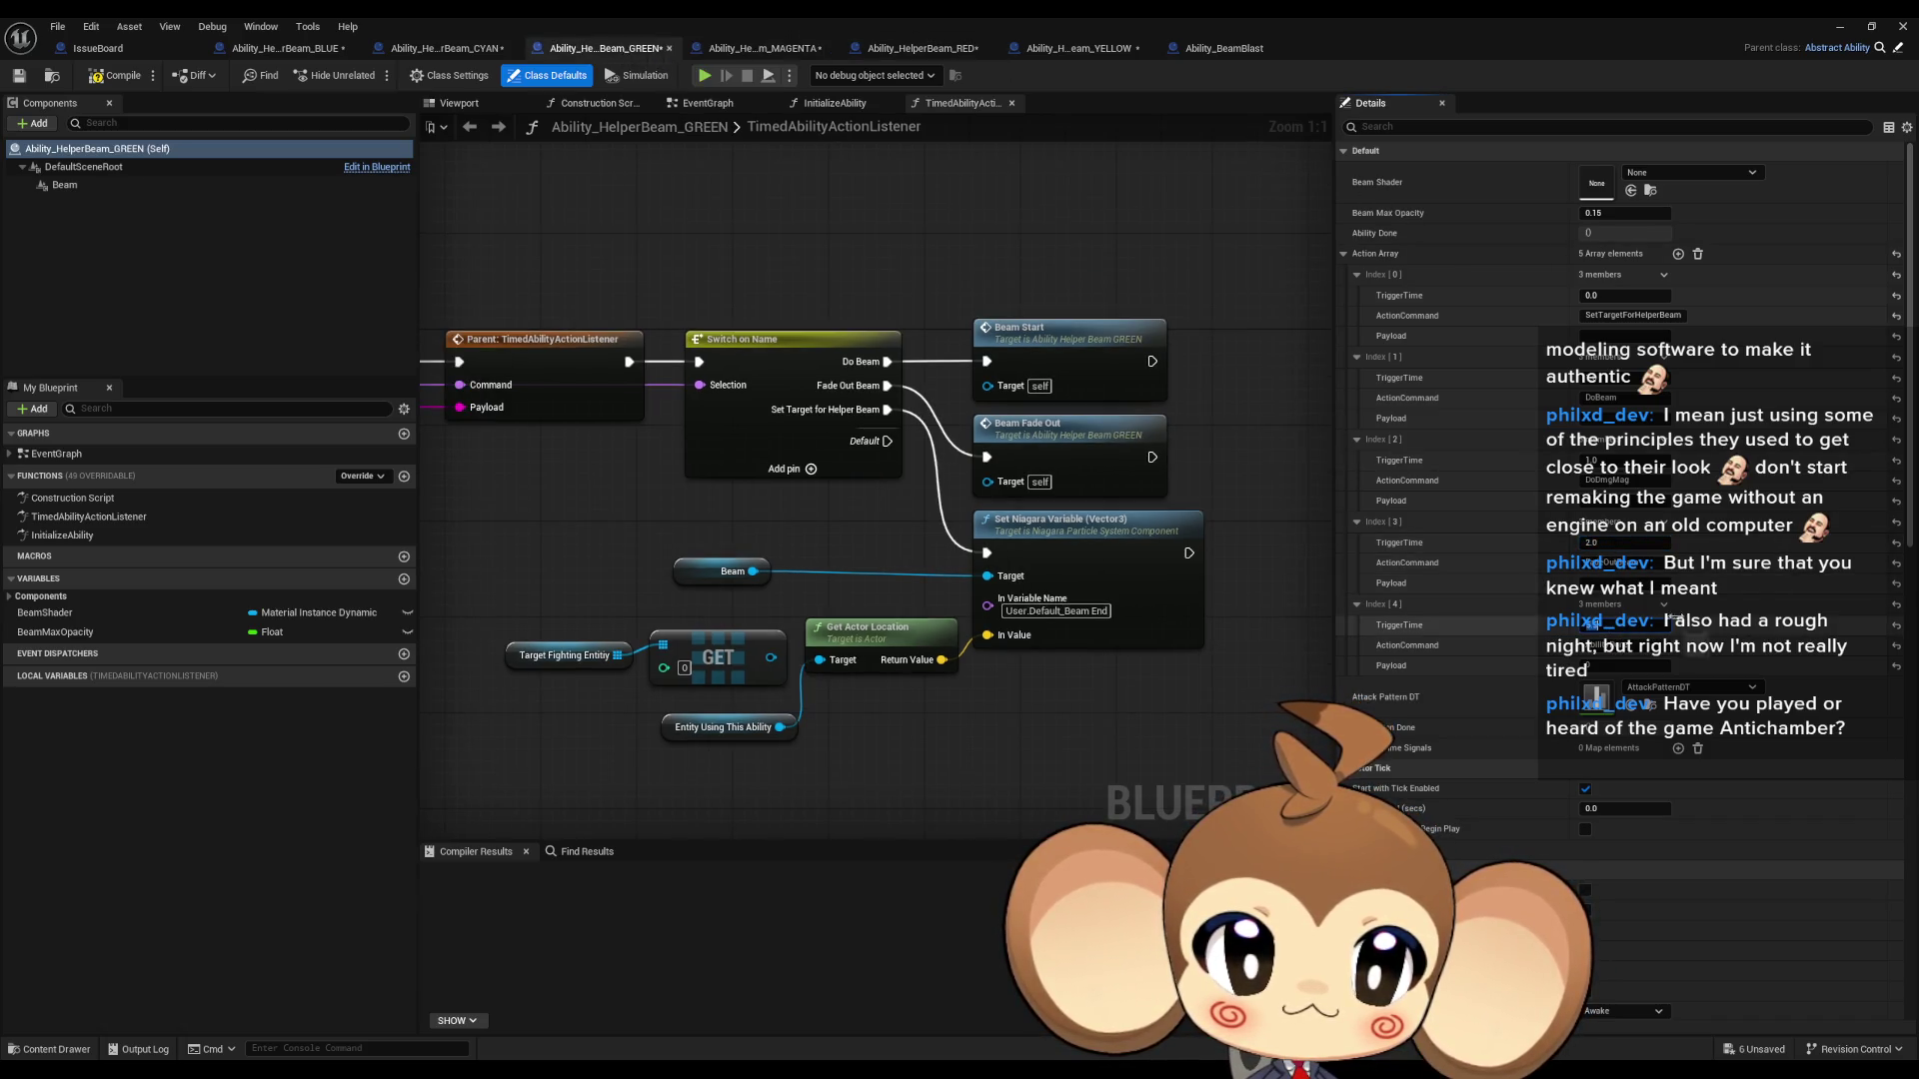
click(461, 54)
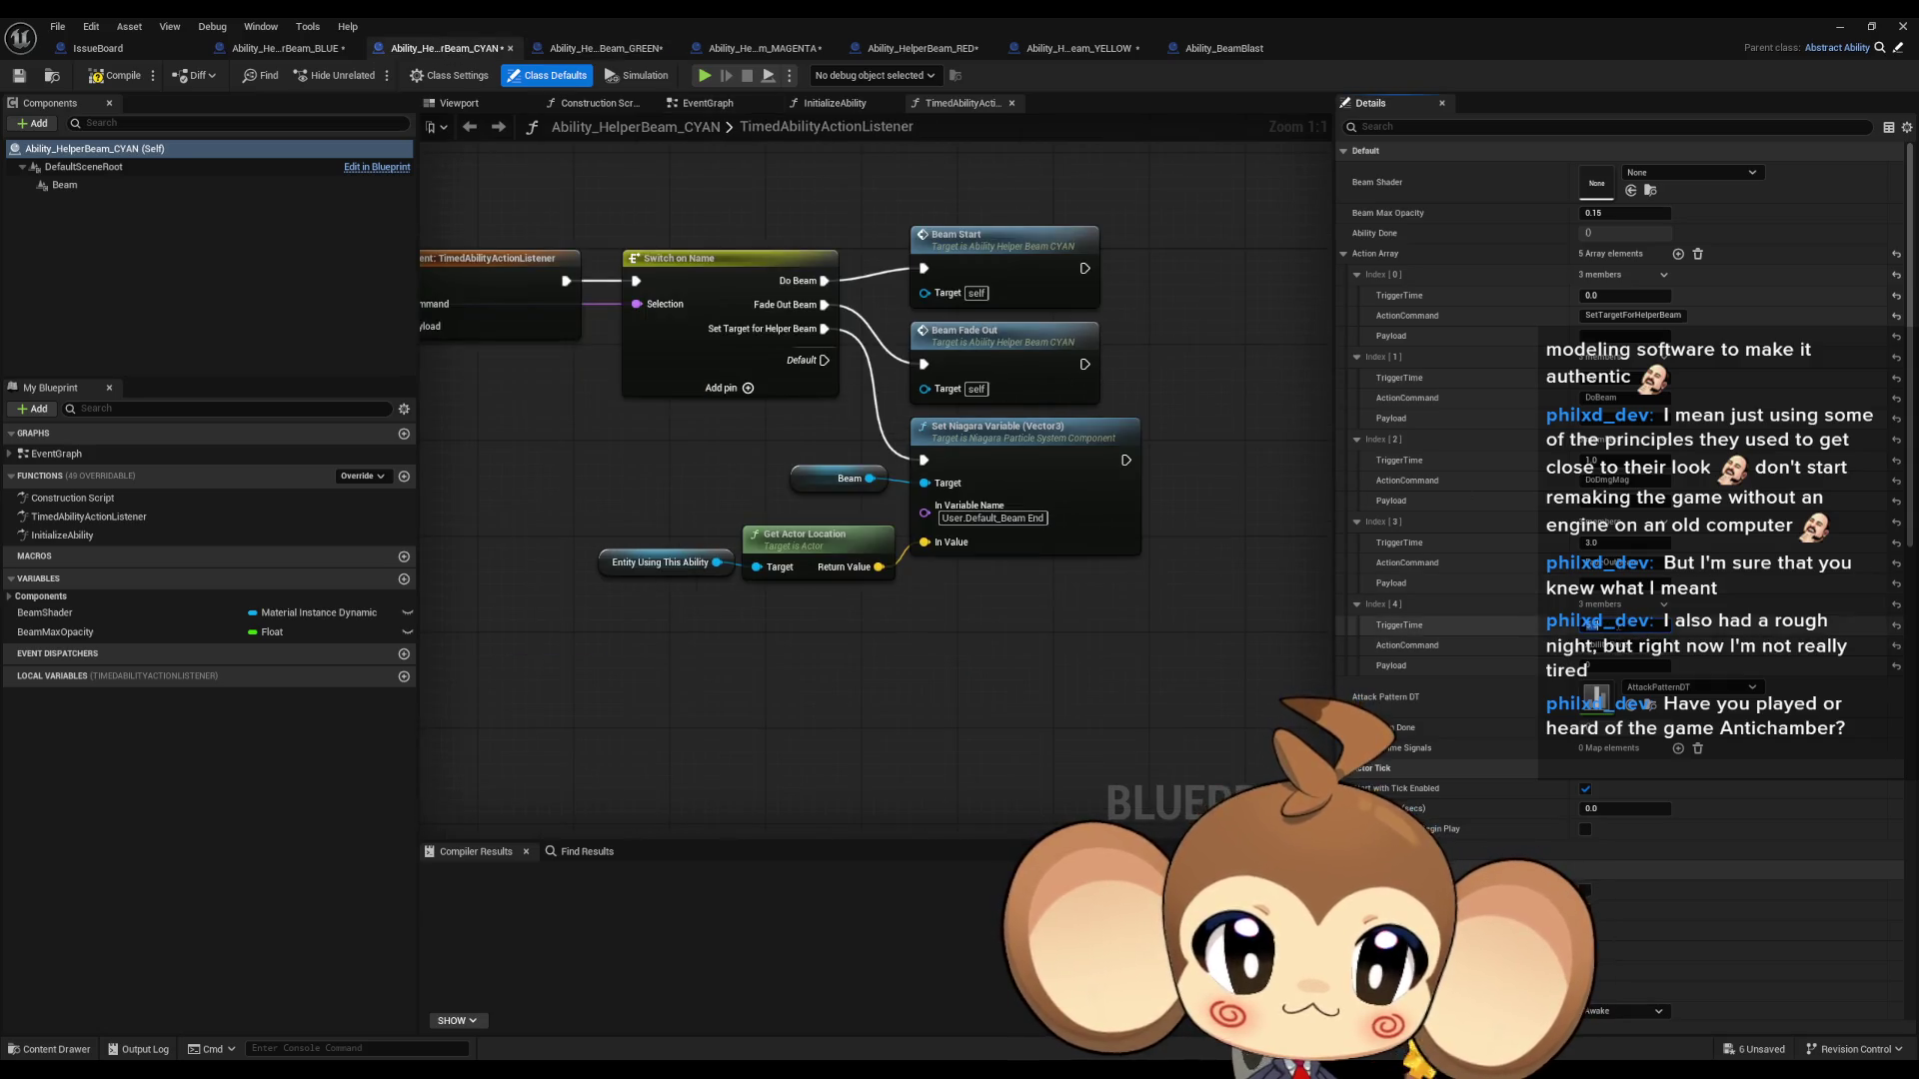
click(306, 46)
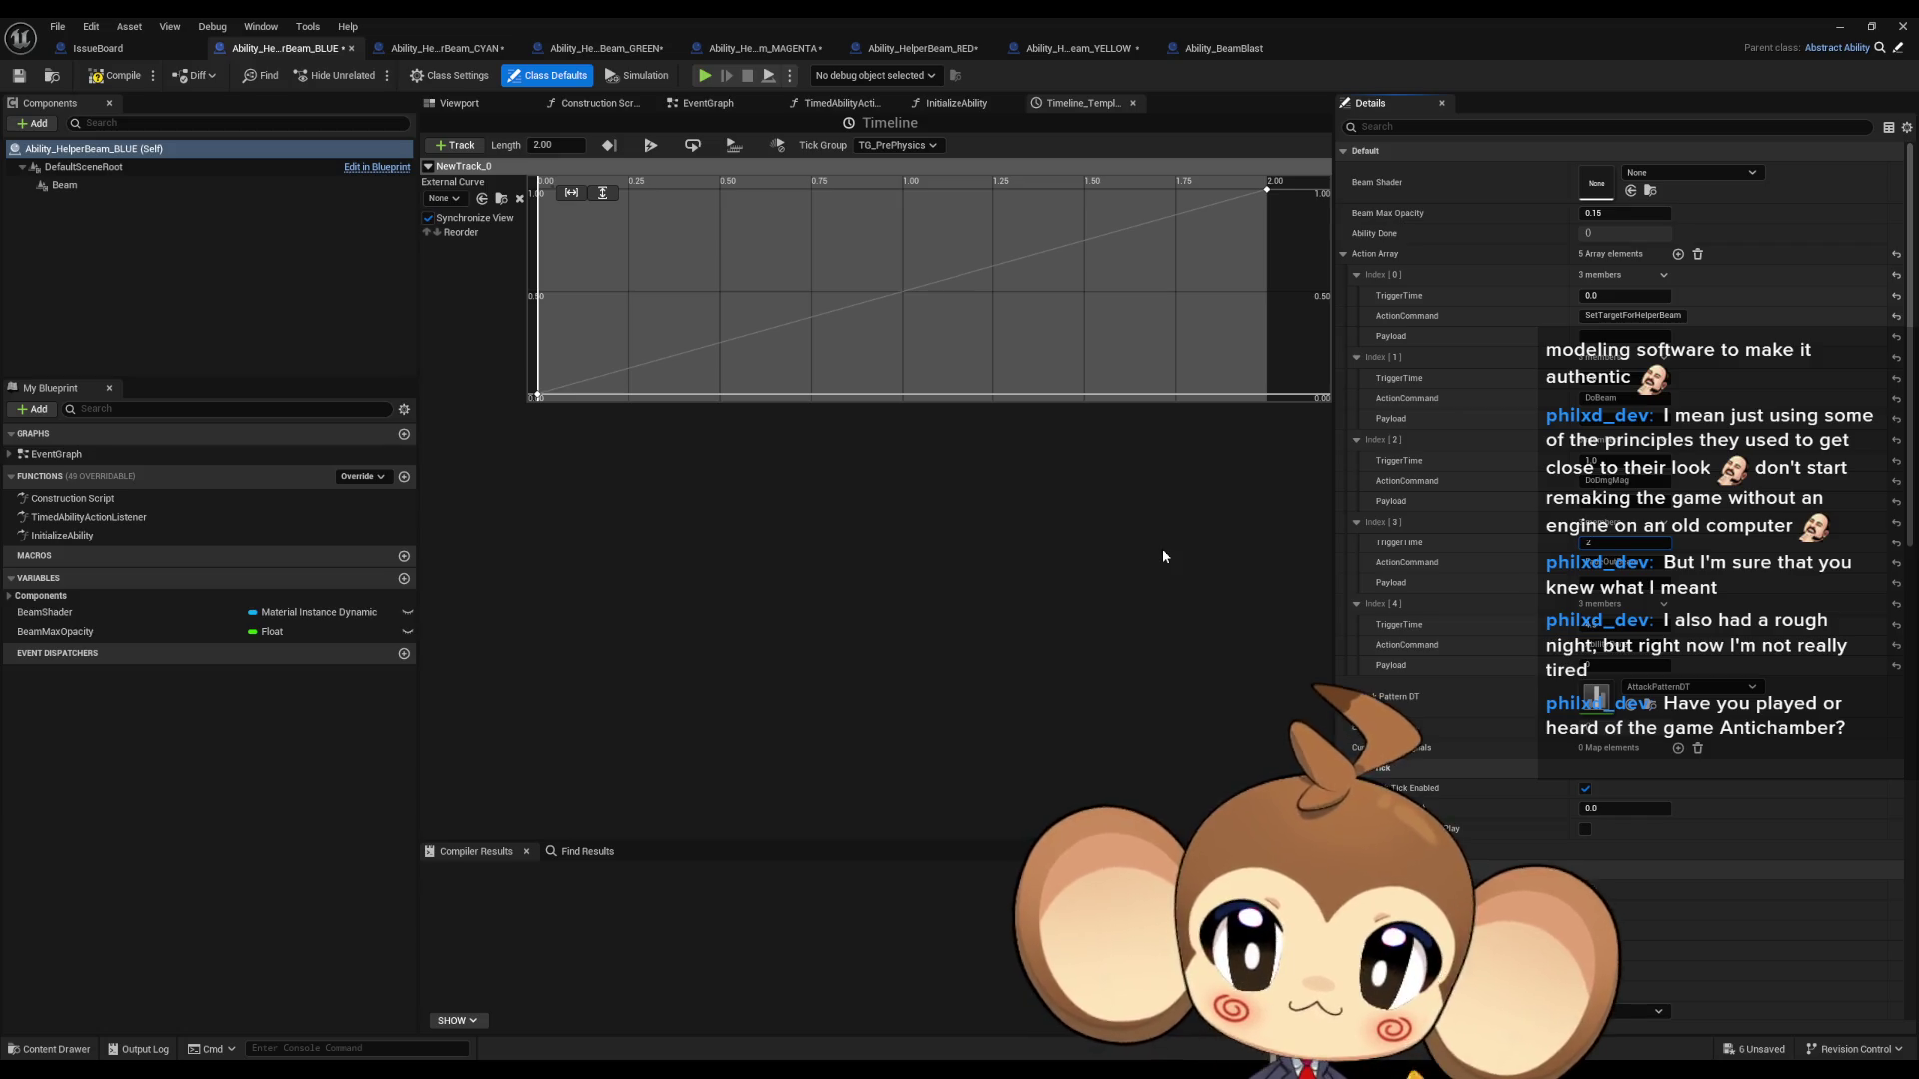
click(58, 25)
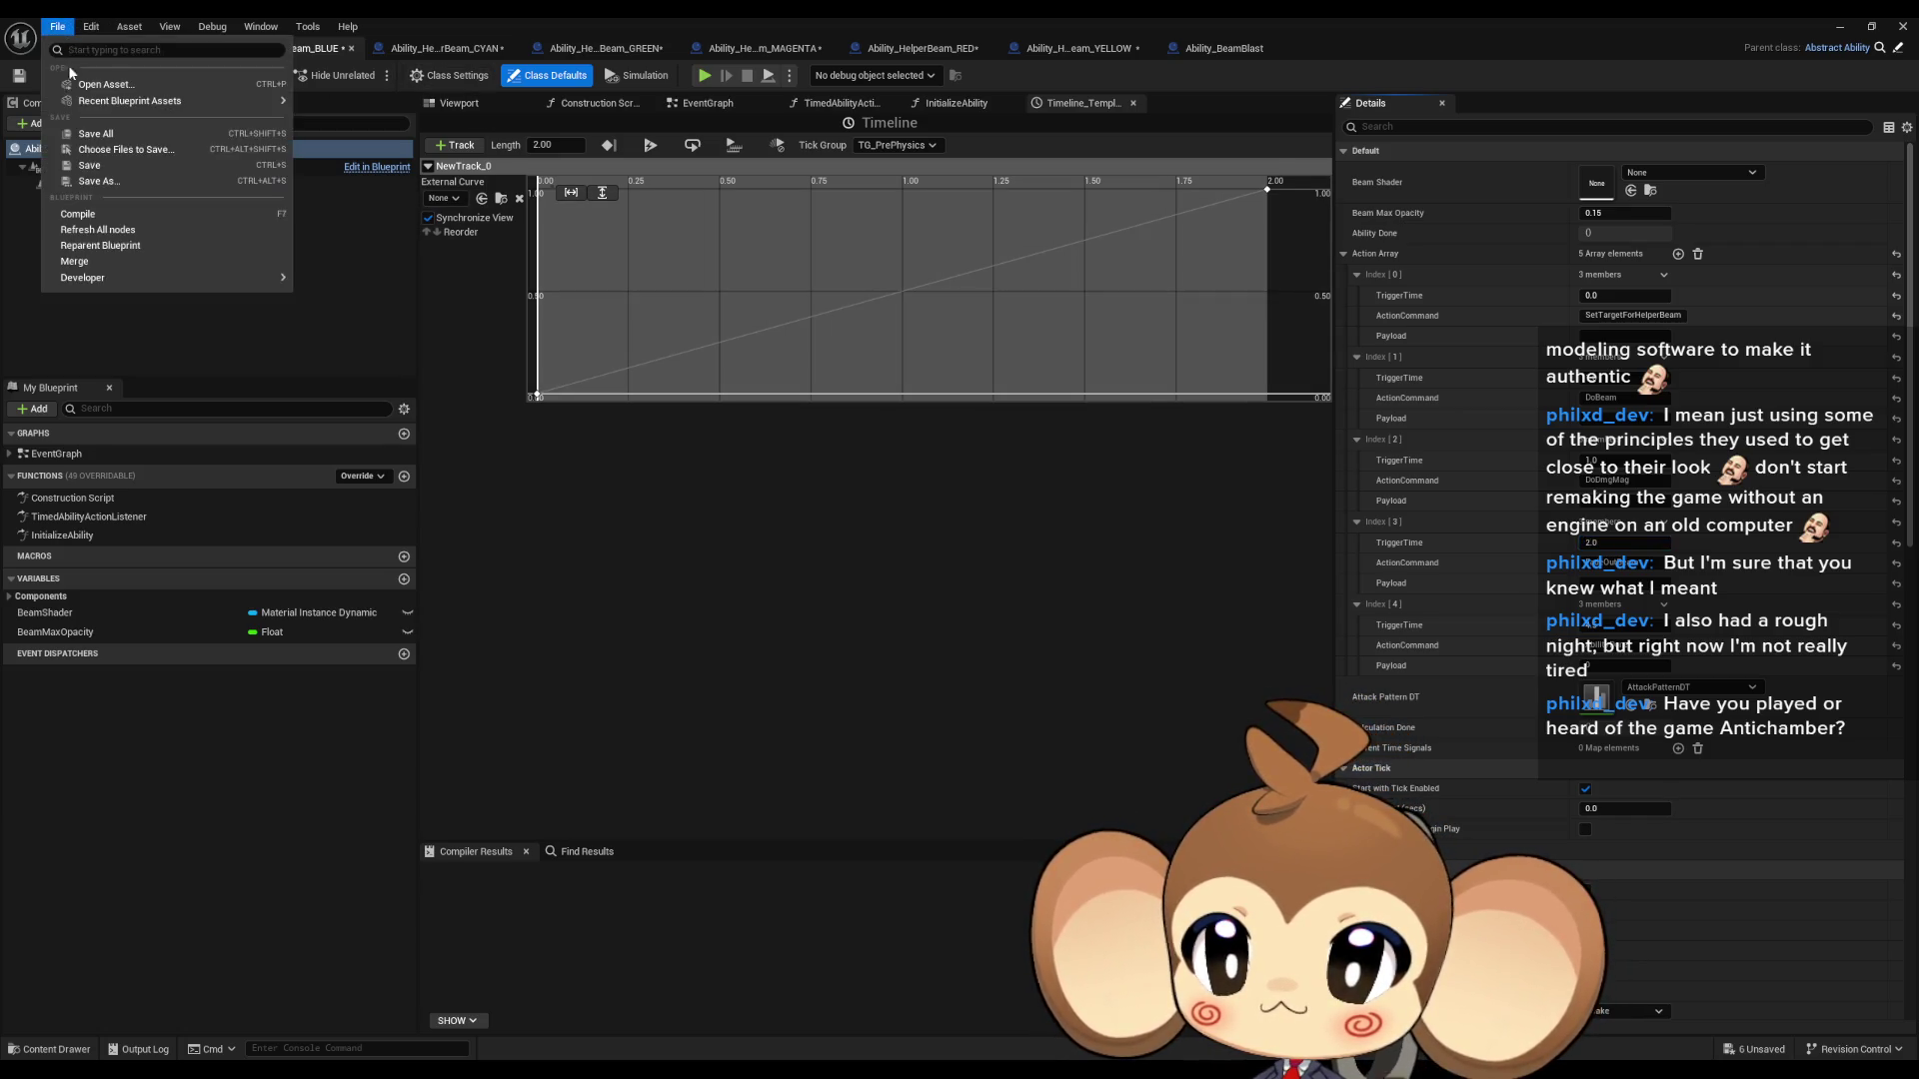
- Save all edited ability assets and bring the sequence editor into view
click(138, 142)
click(1839, 27)
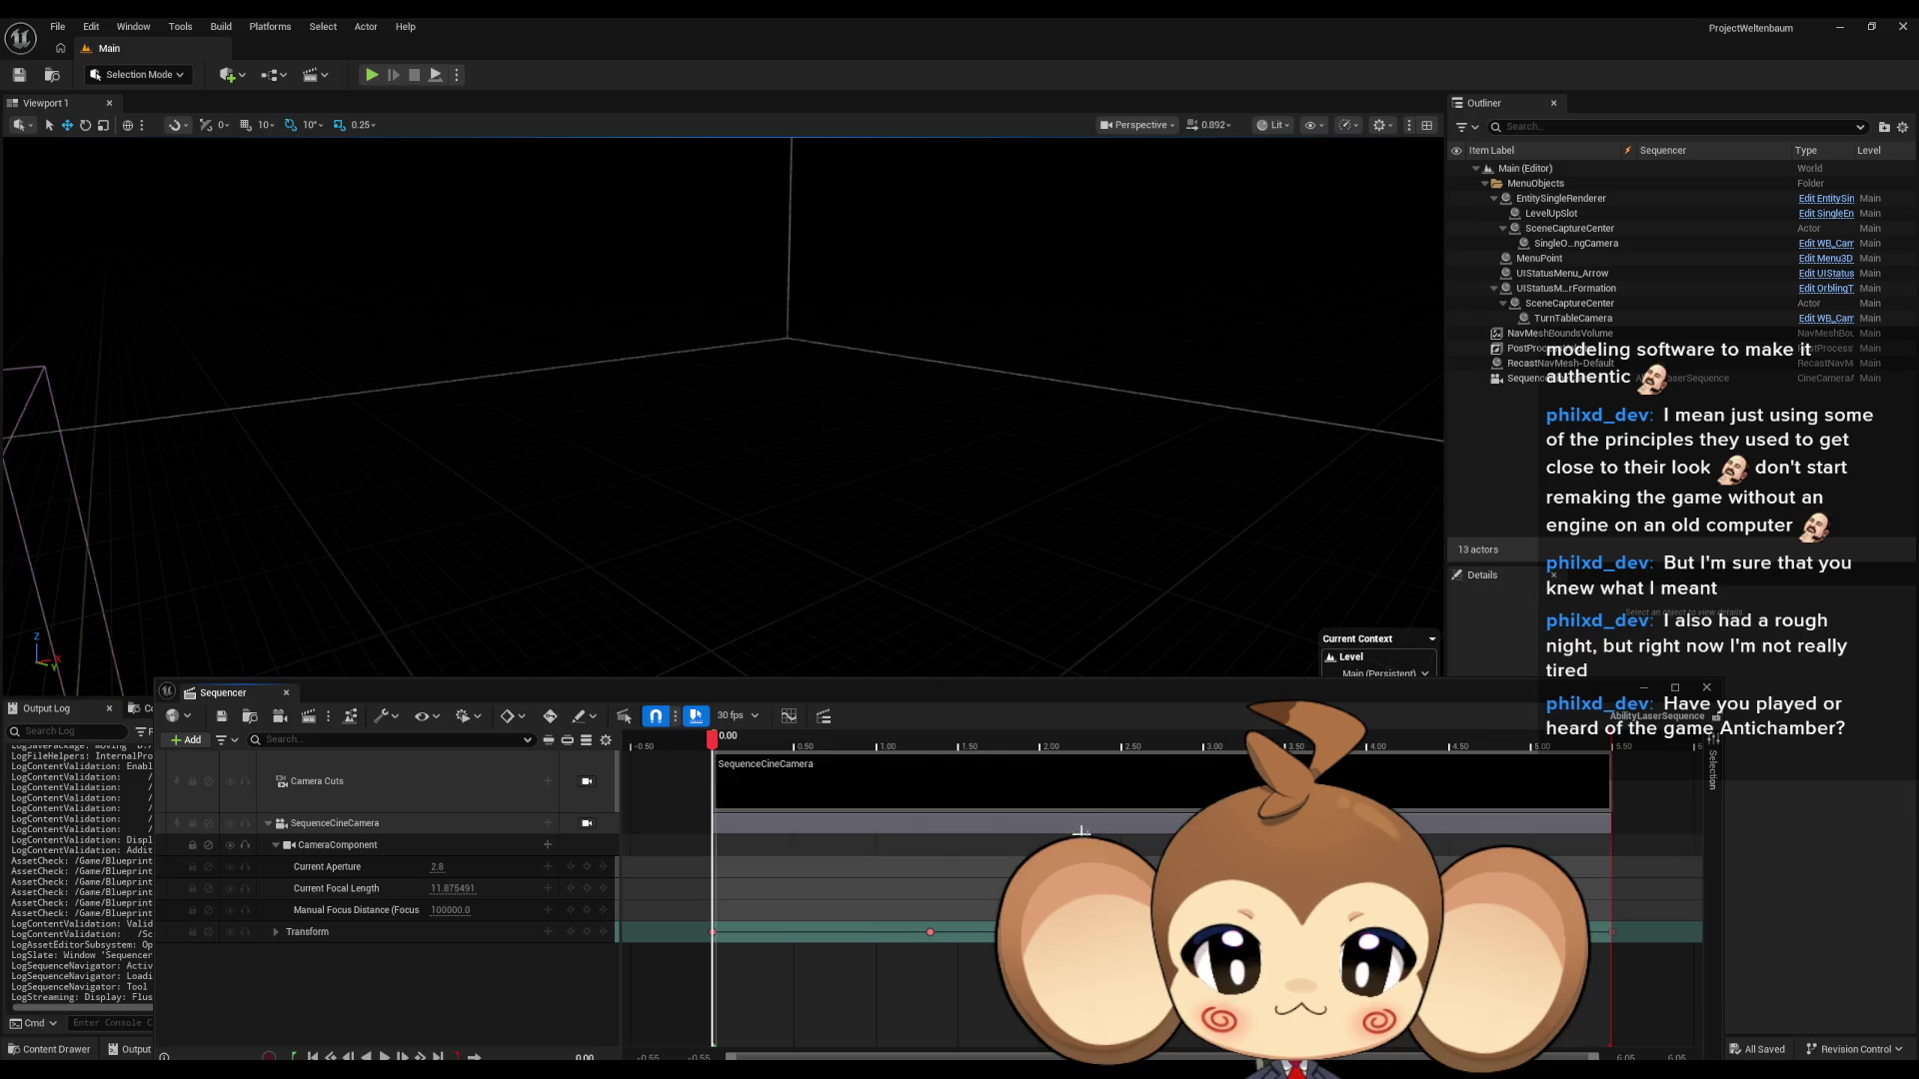
mouse_move(883, 691)
mouse_down()
mouse_move(834, 395)
mouse_move(819, 400)
mouse_up()
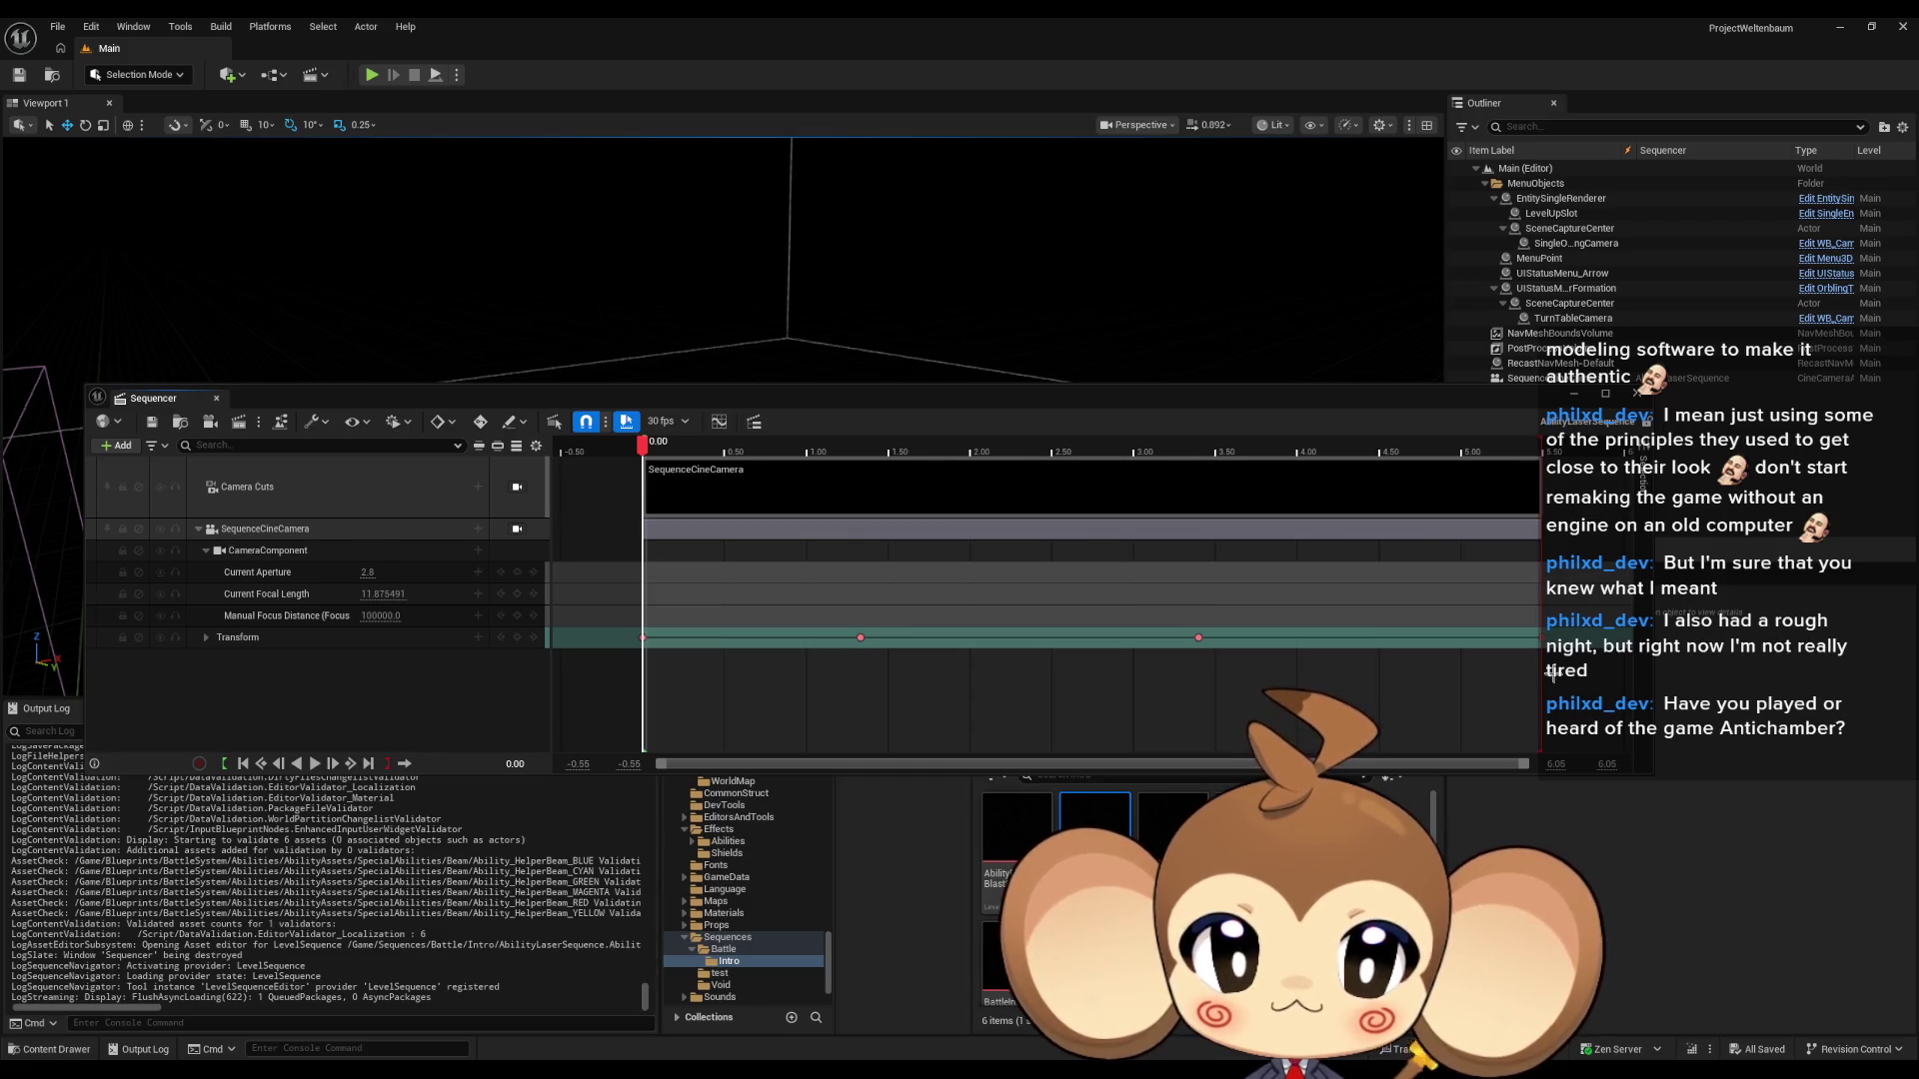
- Shorten the camera Transform section to end near 4.50 and save AbilityLaserSequence
drag(1541, 637, 1492, 638)
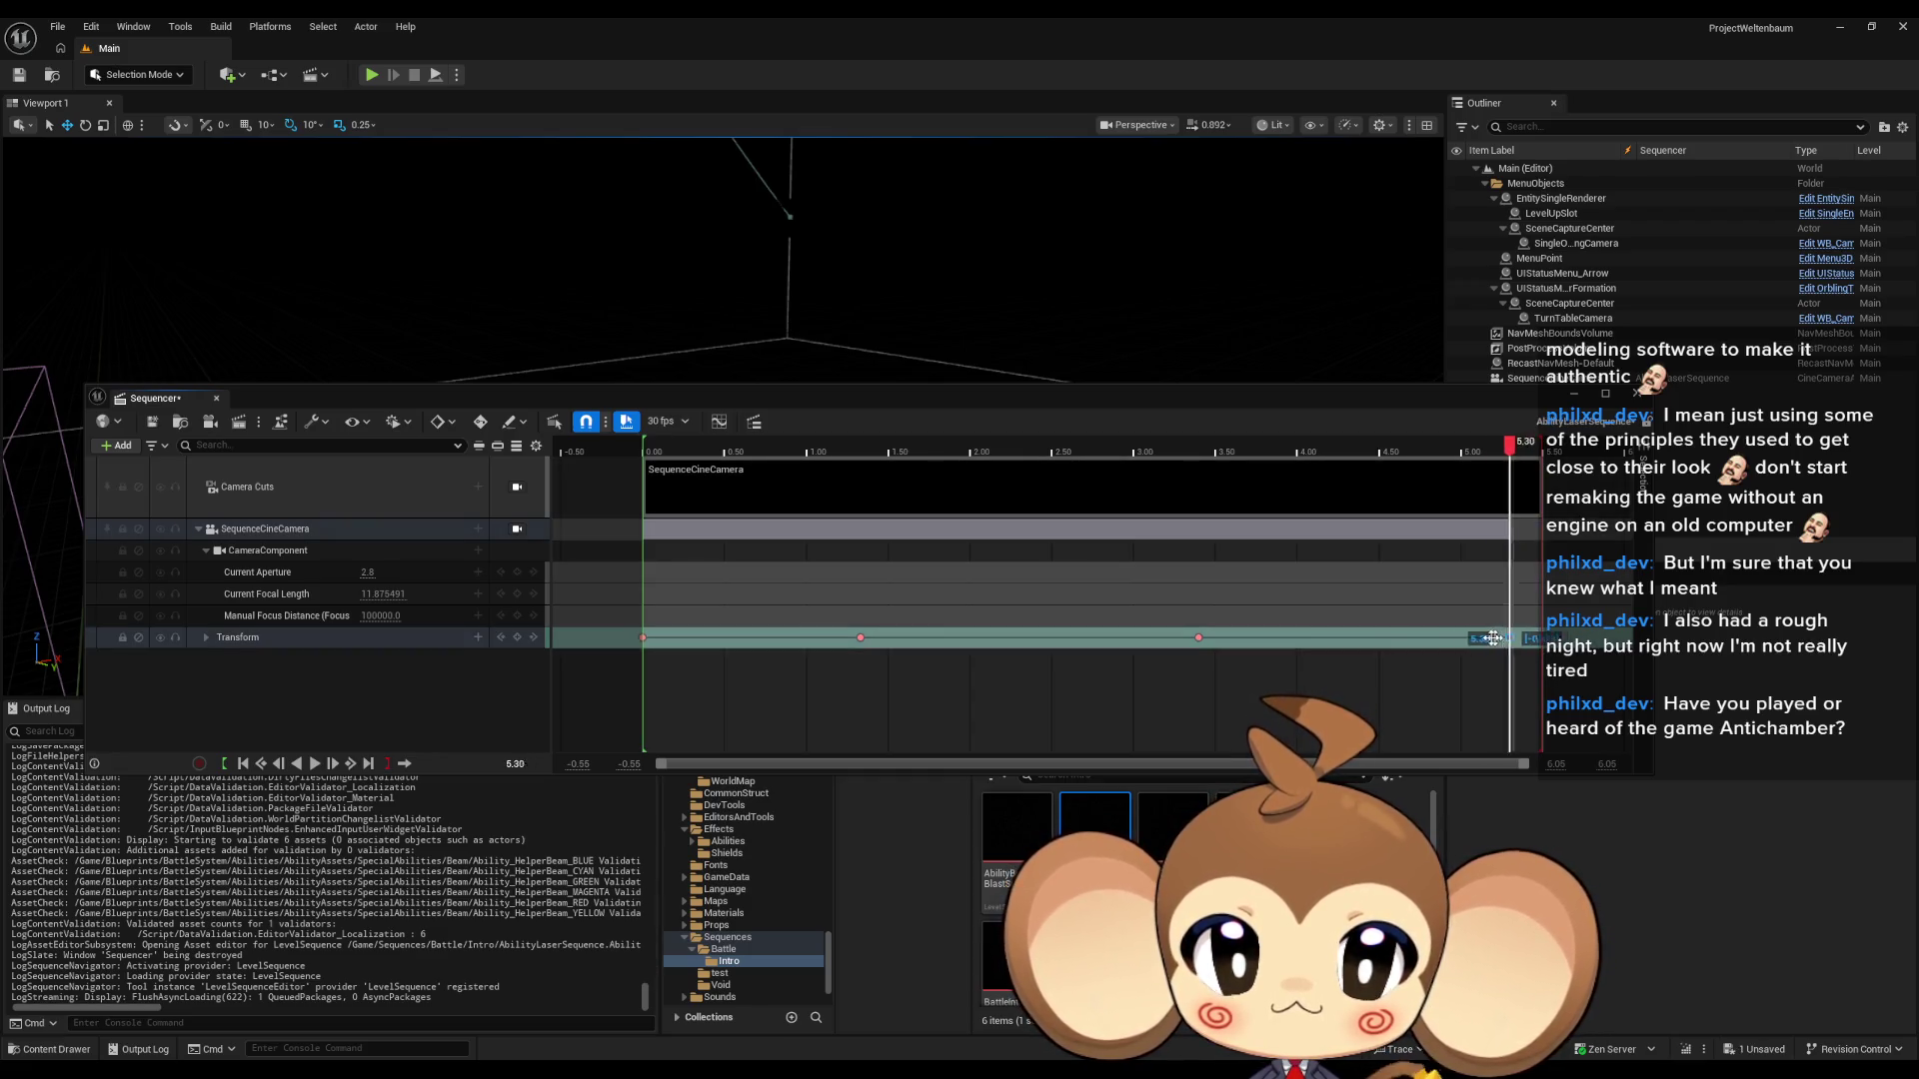
click(1378, 636)
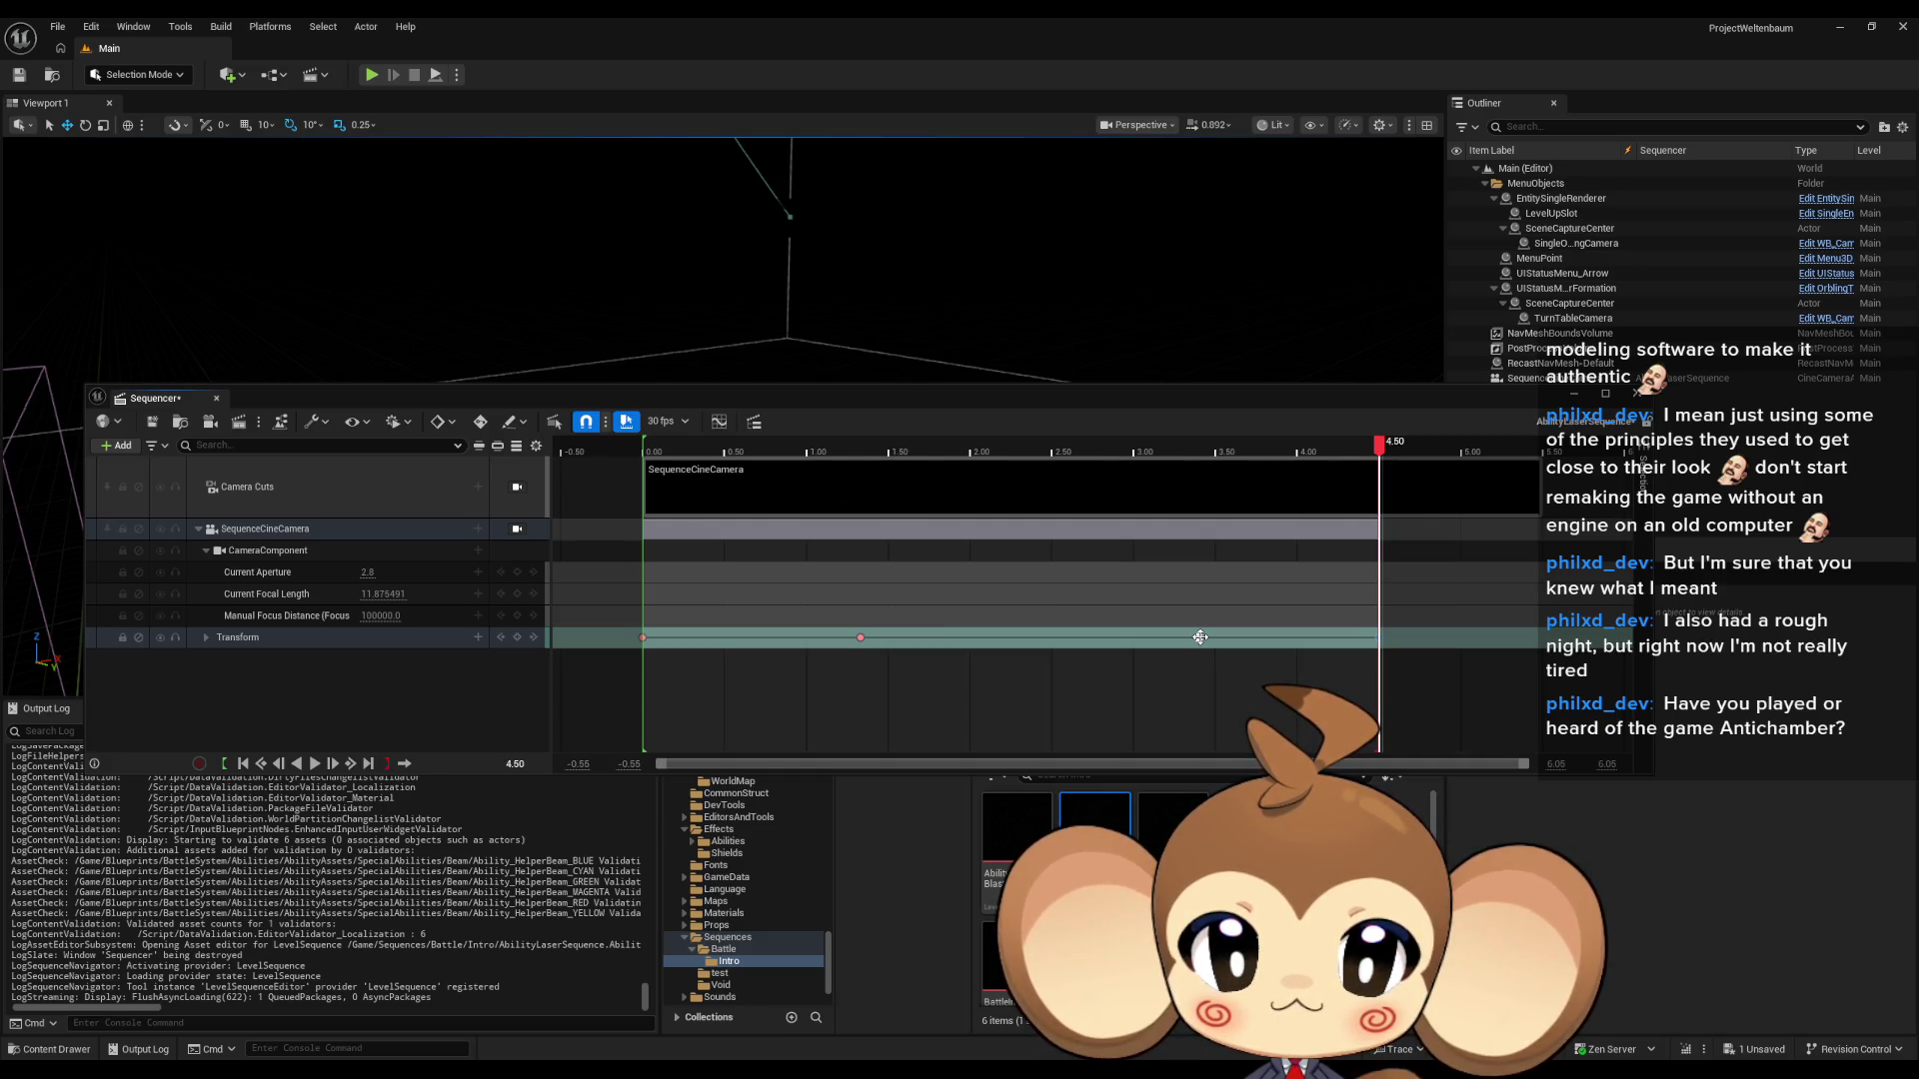
click(152, 424)
click(1573, 394)
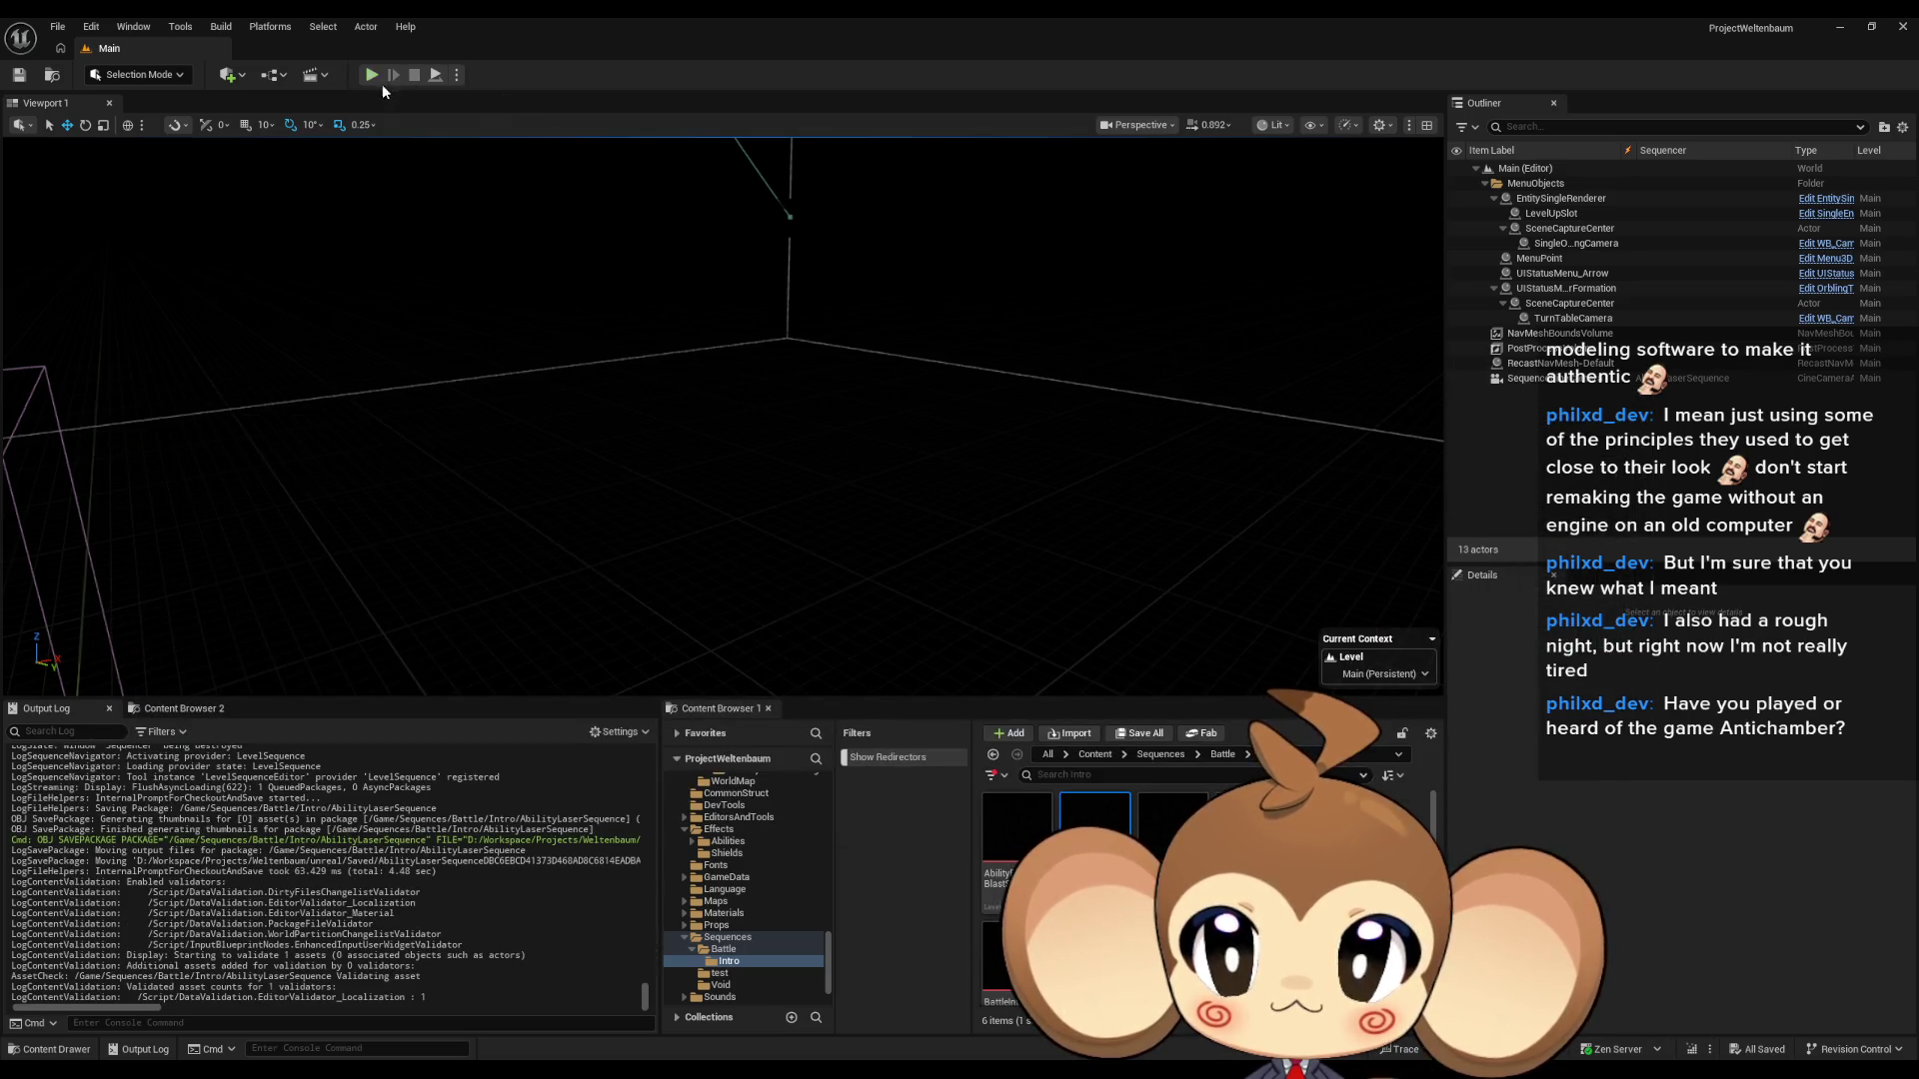
- Close the AbilityLaserSequence Sequencer window
mouse_move(705, 1074)
click(786, 999)
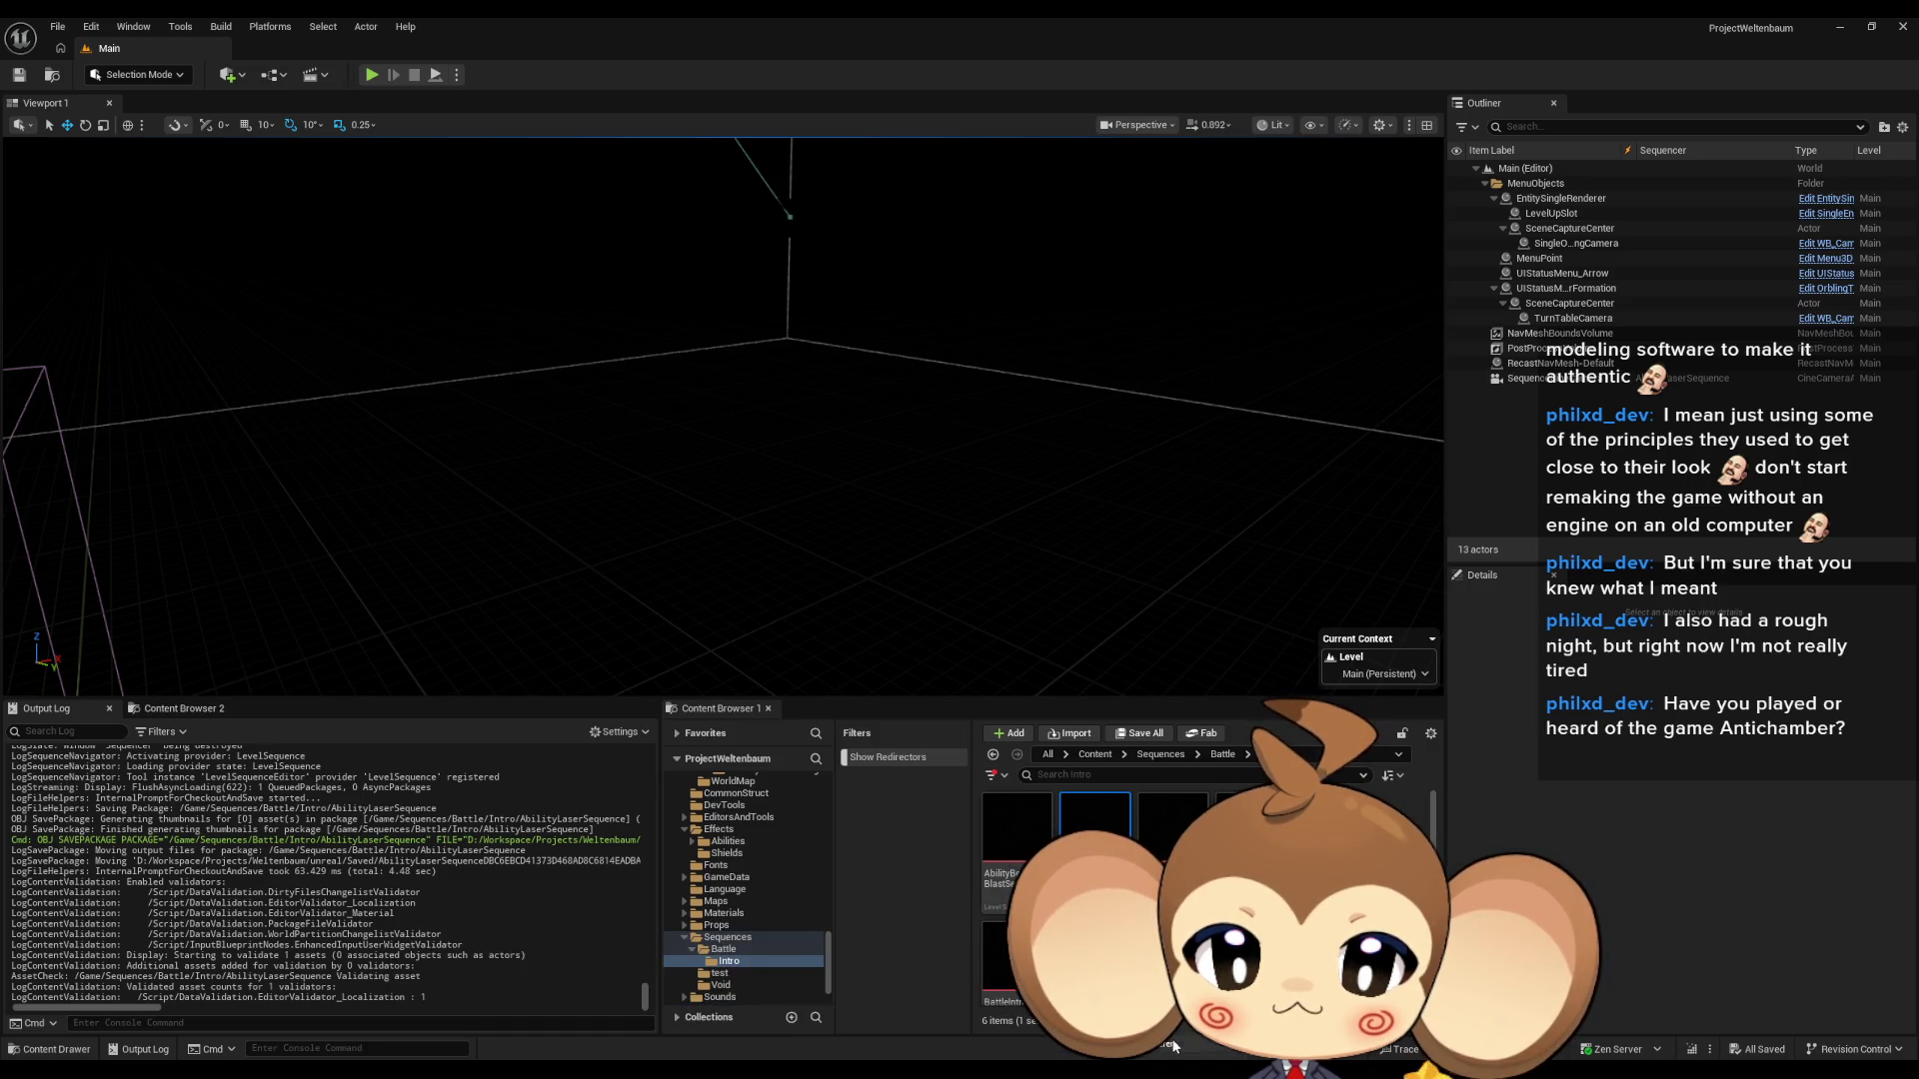
click(1902, 26)
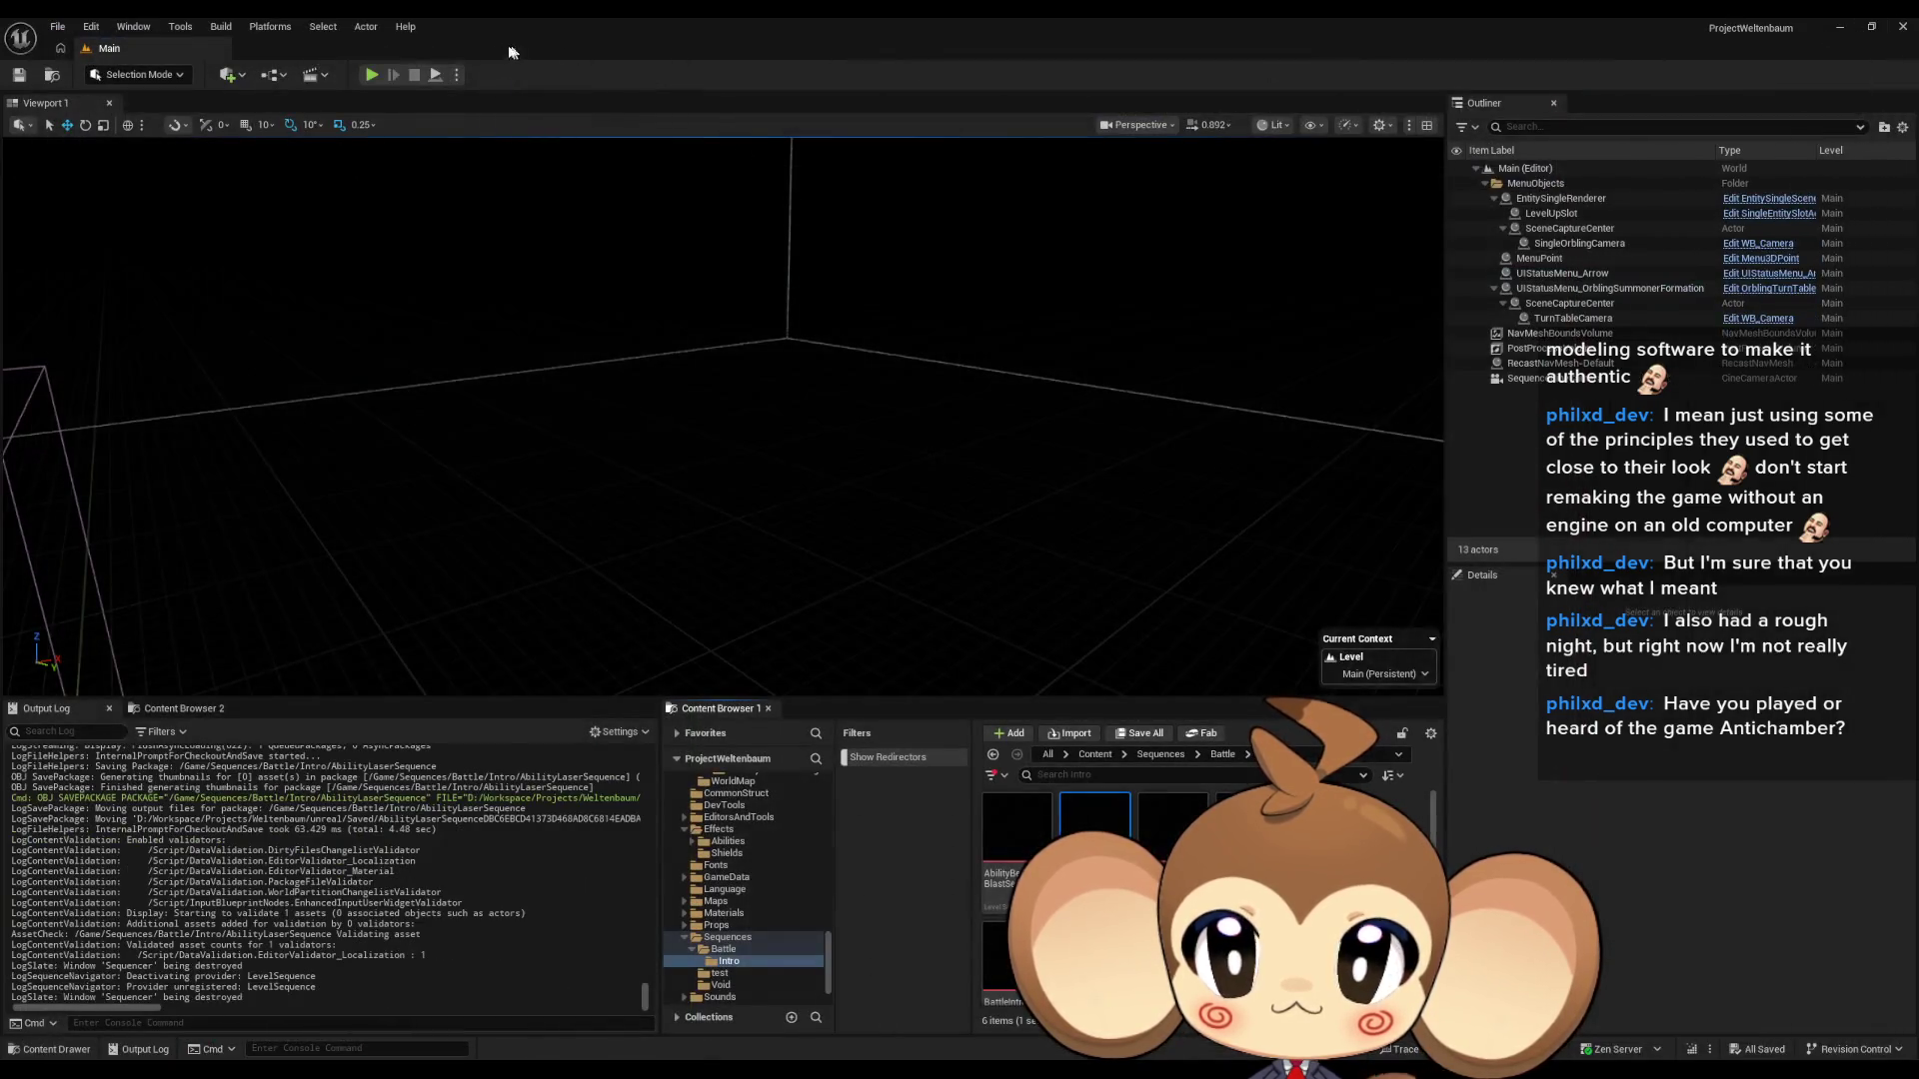
- Play the level in fullscreen to watch the boss fight, then return to the laser Sequencer
key(alt+p)
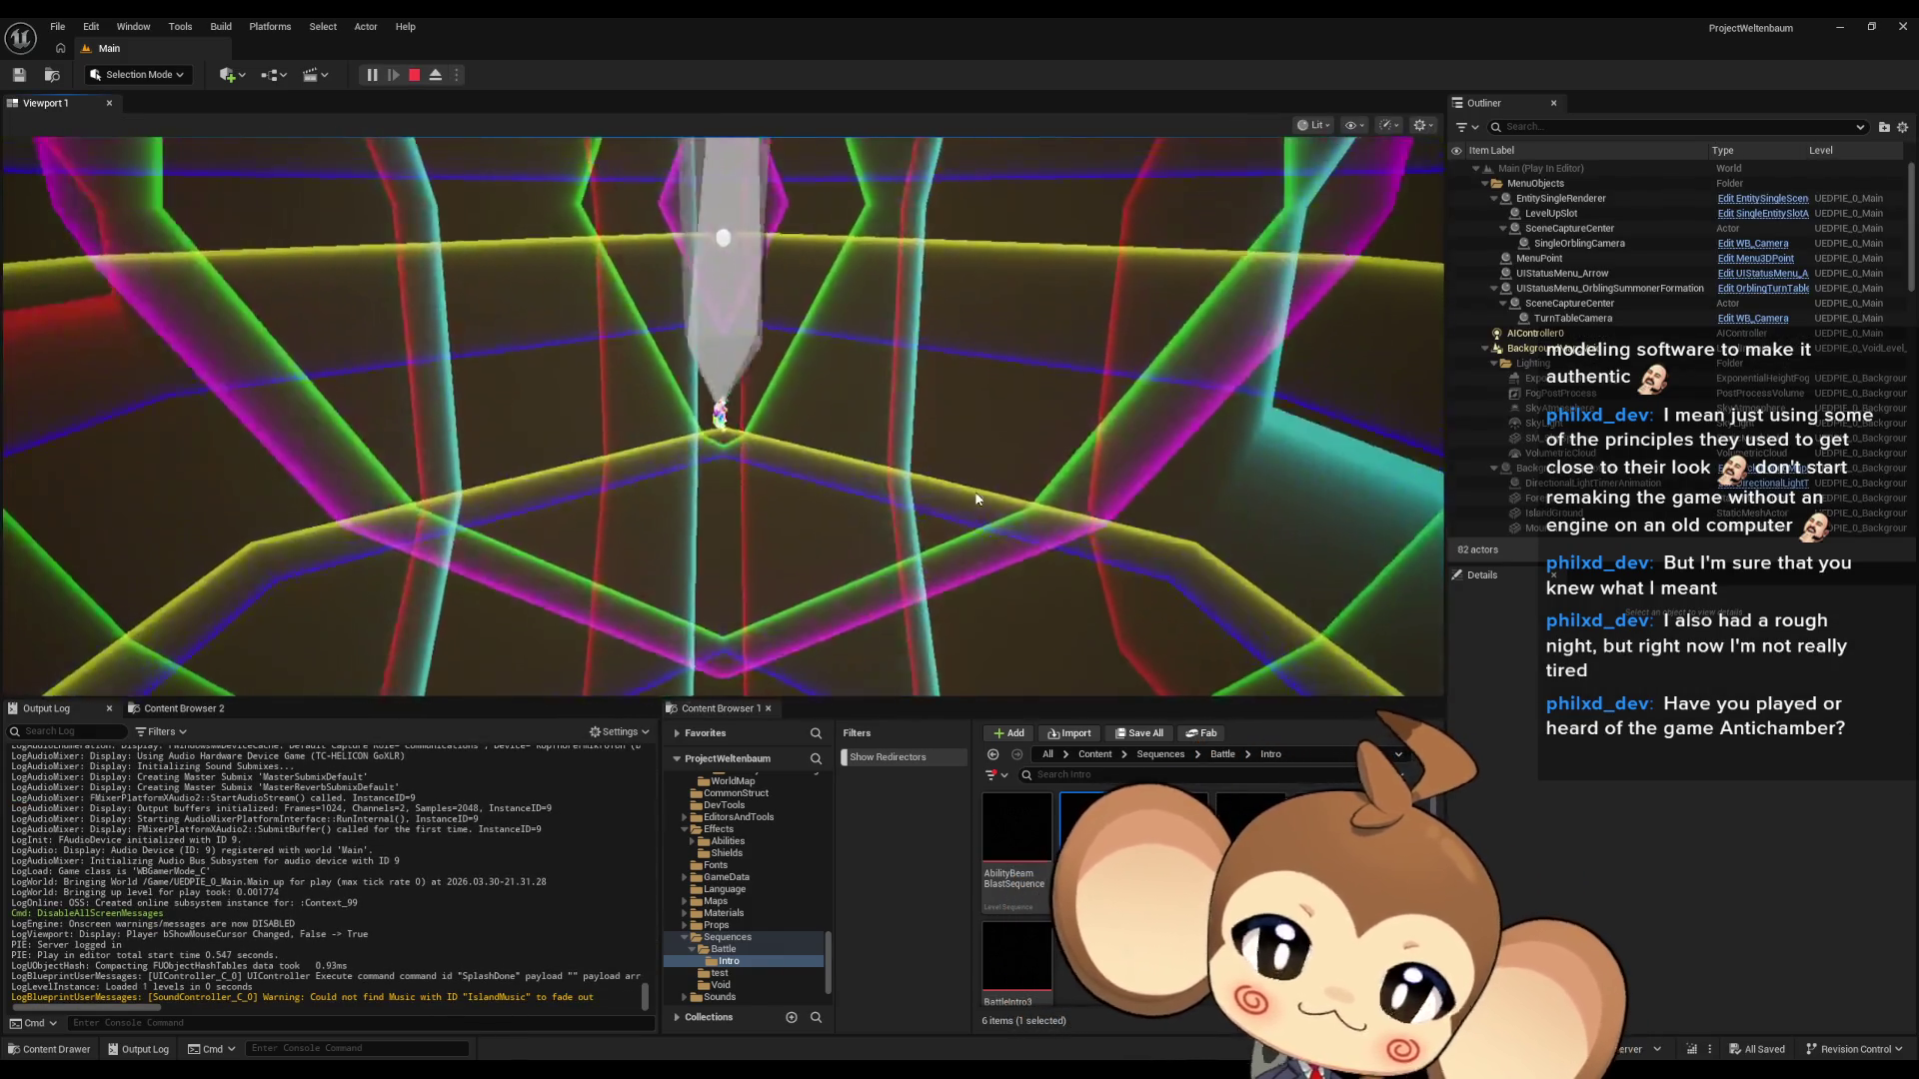
key(F11)
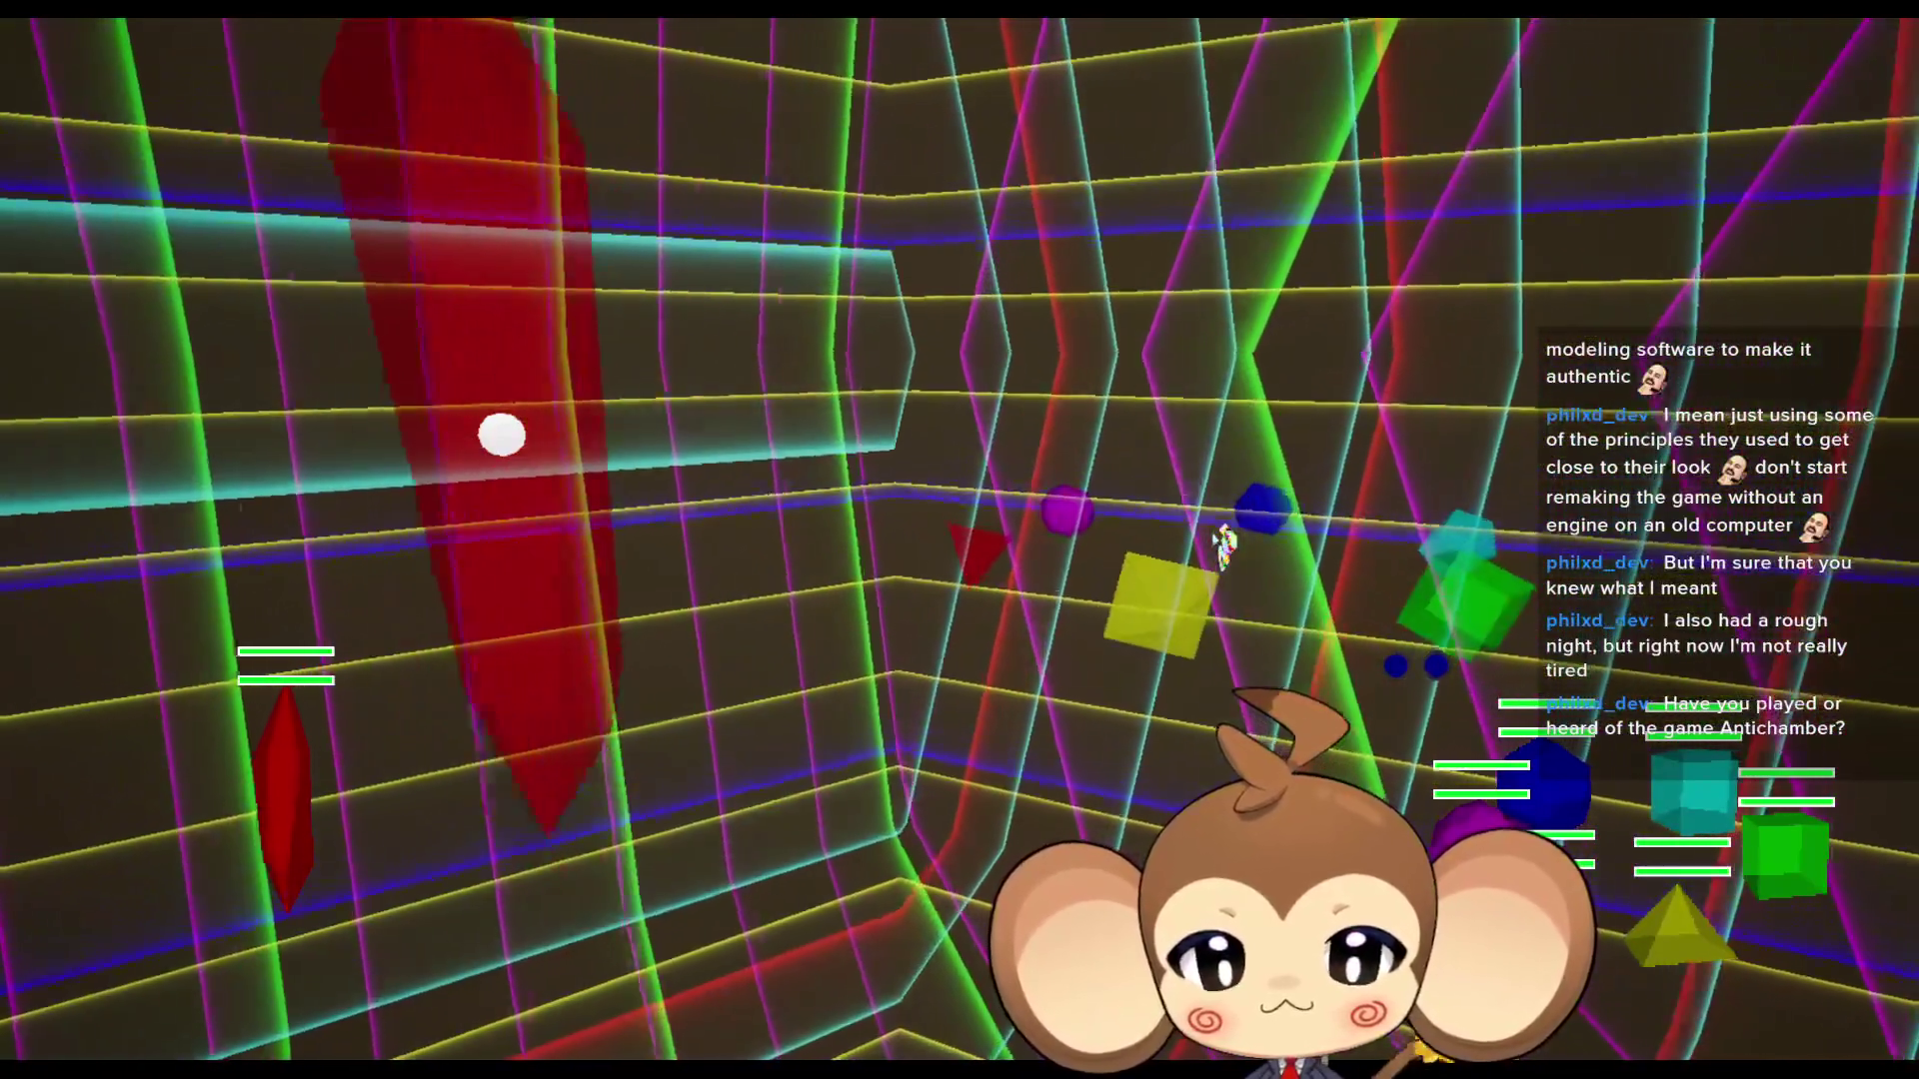
mouse_move(844, 1069)
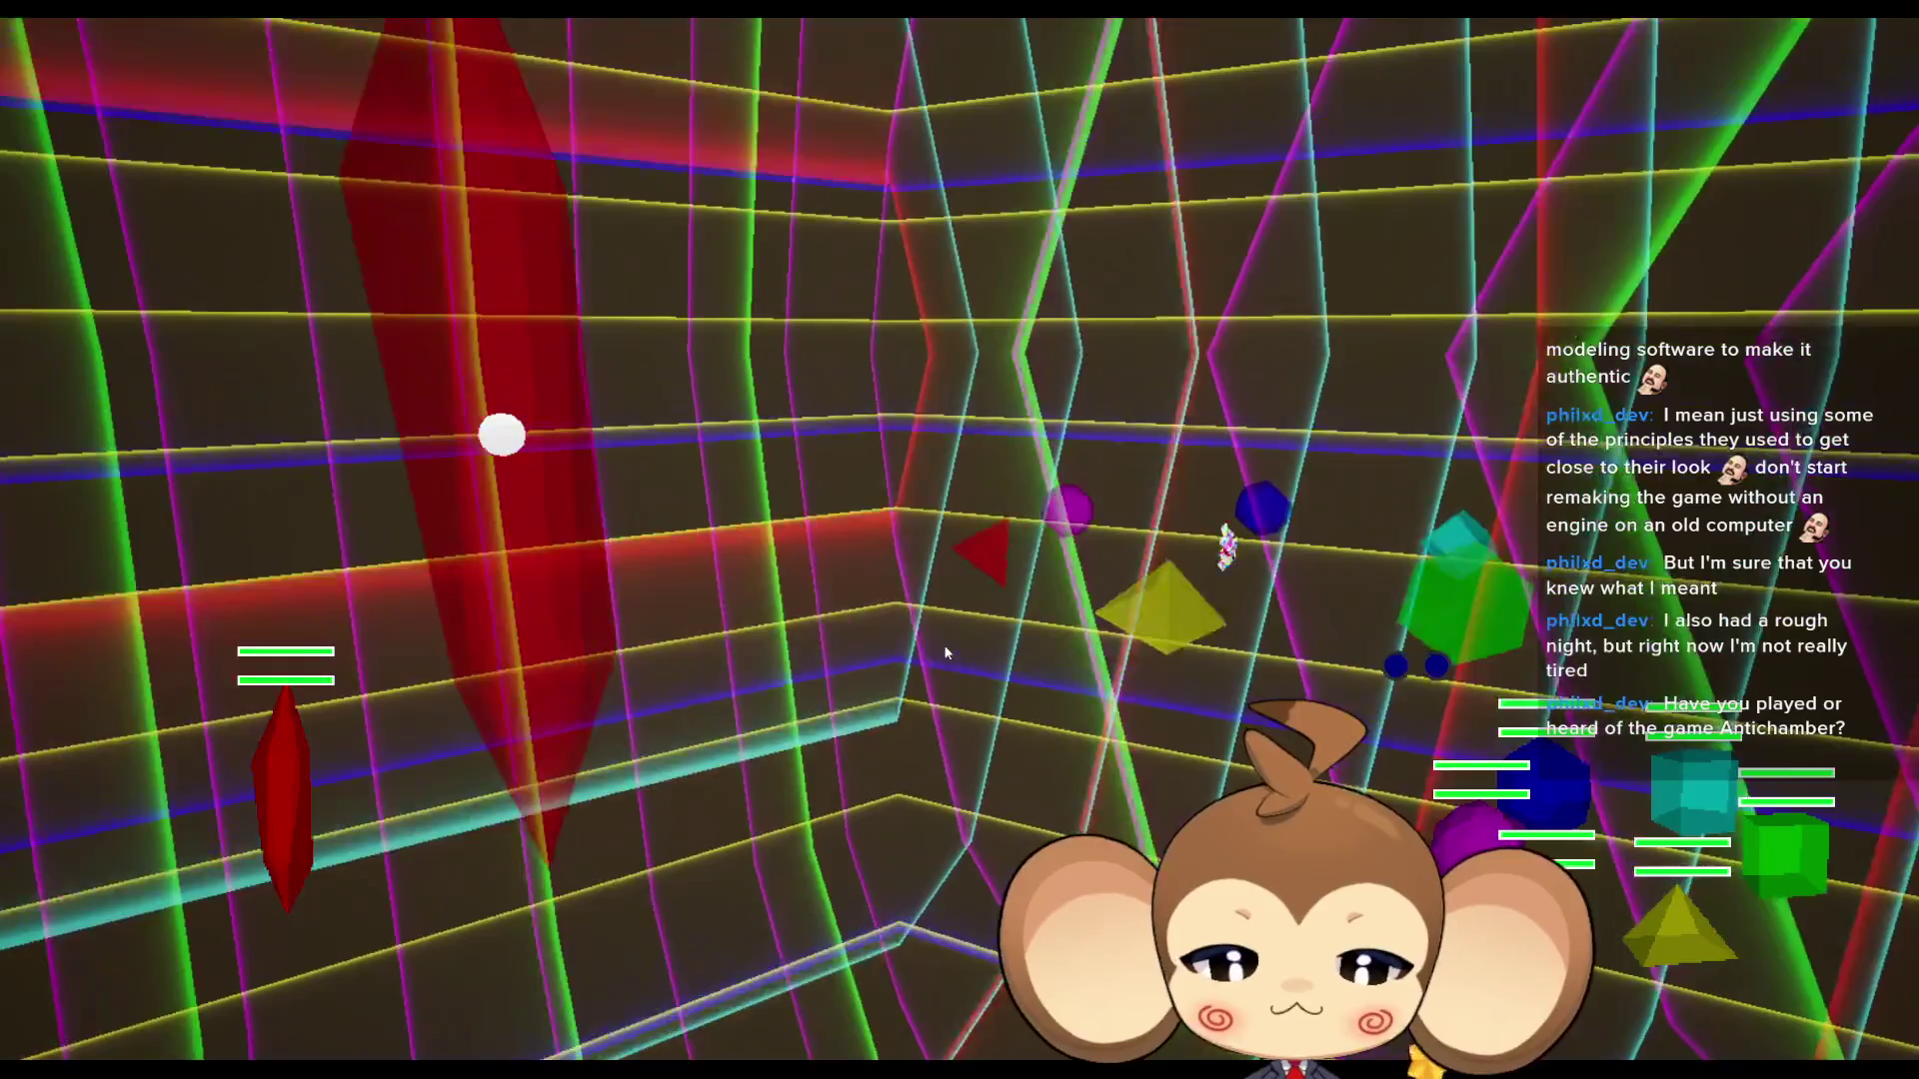
key(F11)
key(alt+Tab)
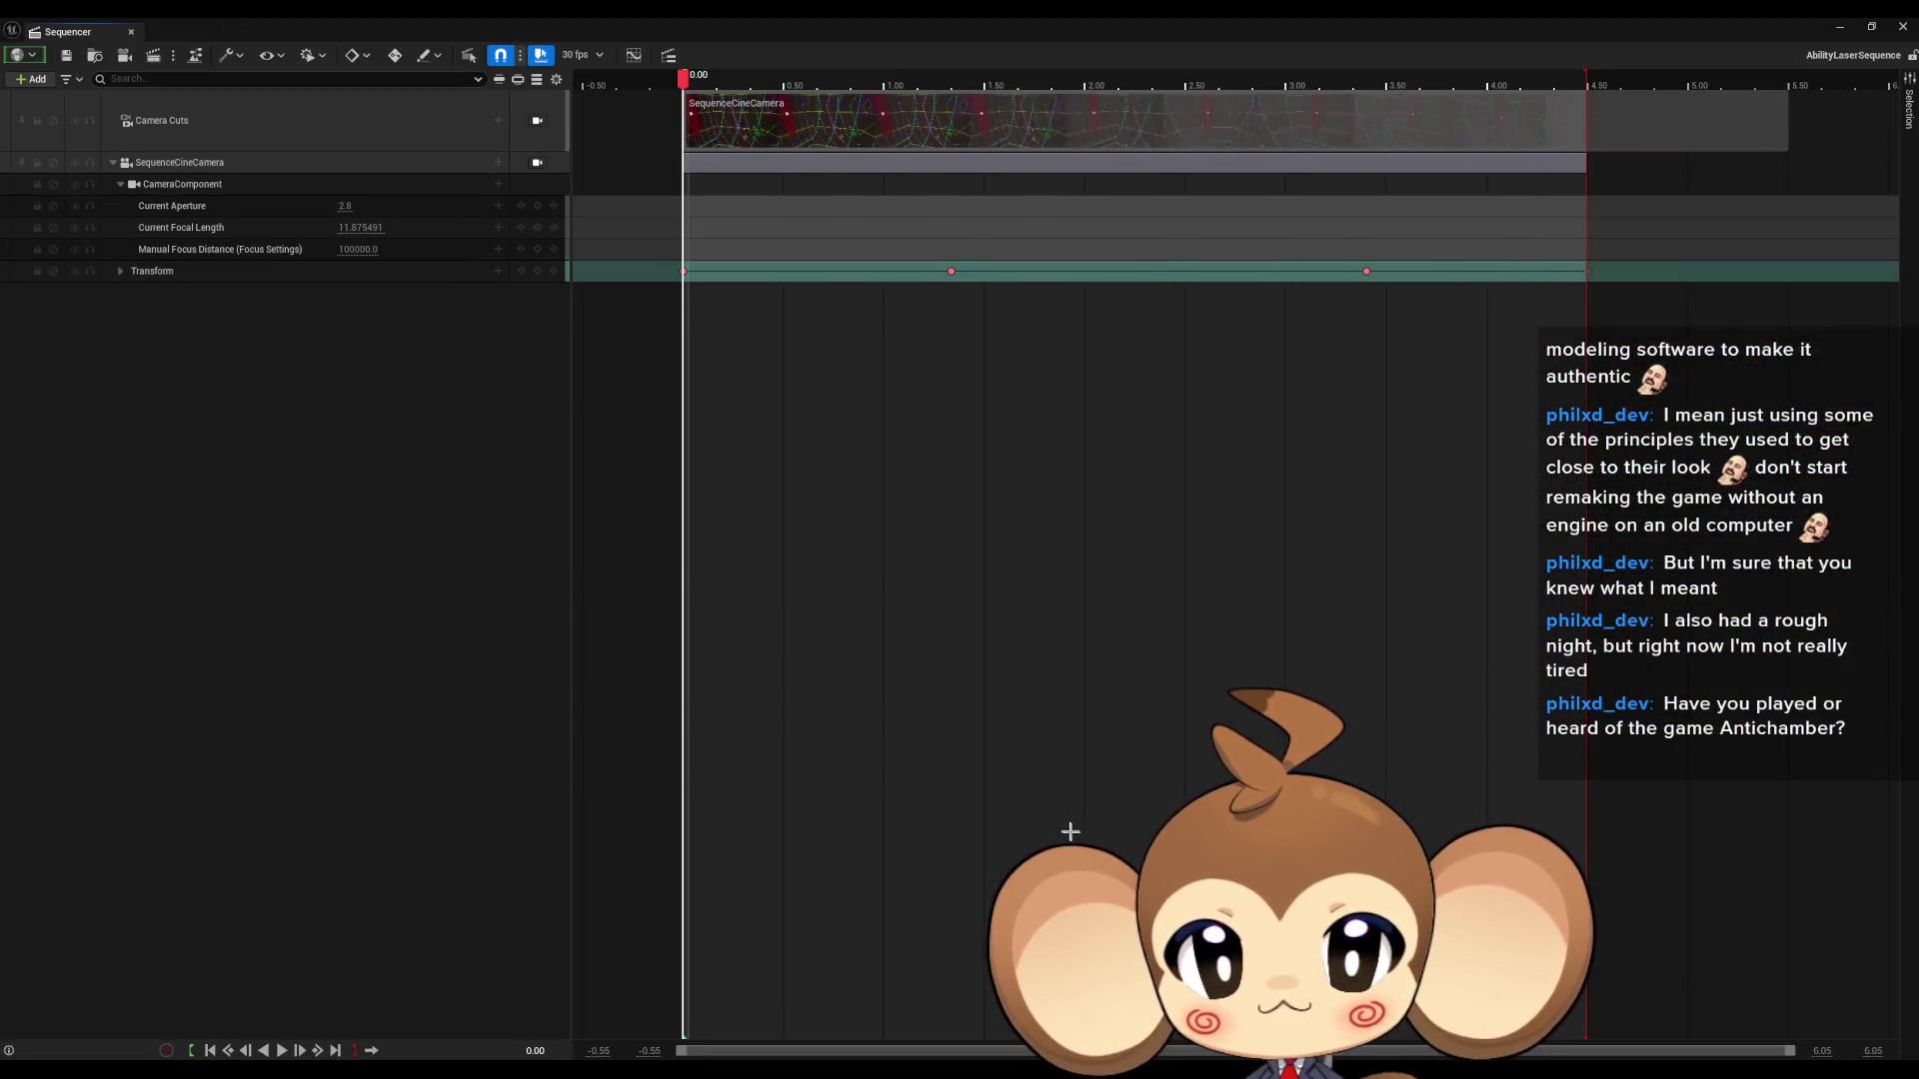
- Lock the viewport to the sequence camera, preview the camera move, and maximize Sequencer
mouse_move(708, 16)
mouse_down()
mouse_move(734, 399)
mouse_move(822, 619)
mouse_up()
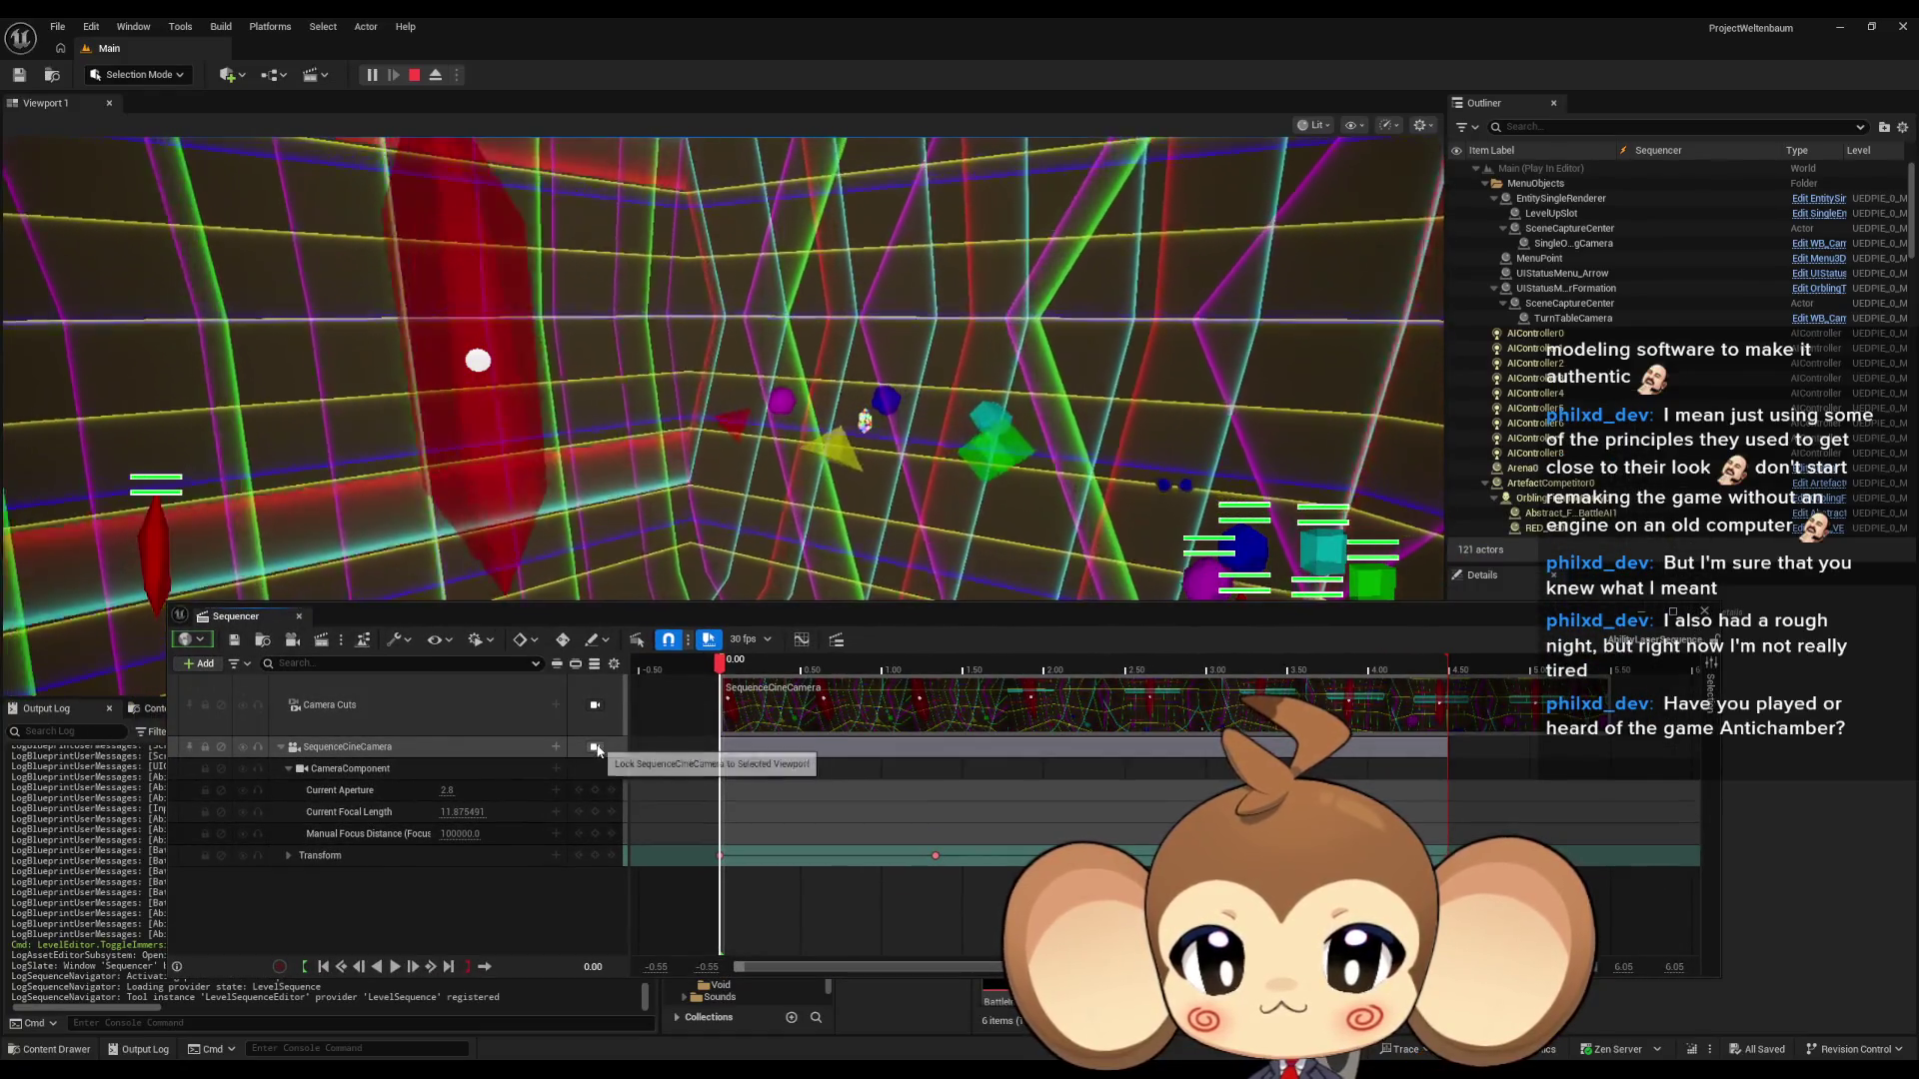
click(594, 704)
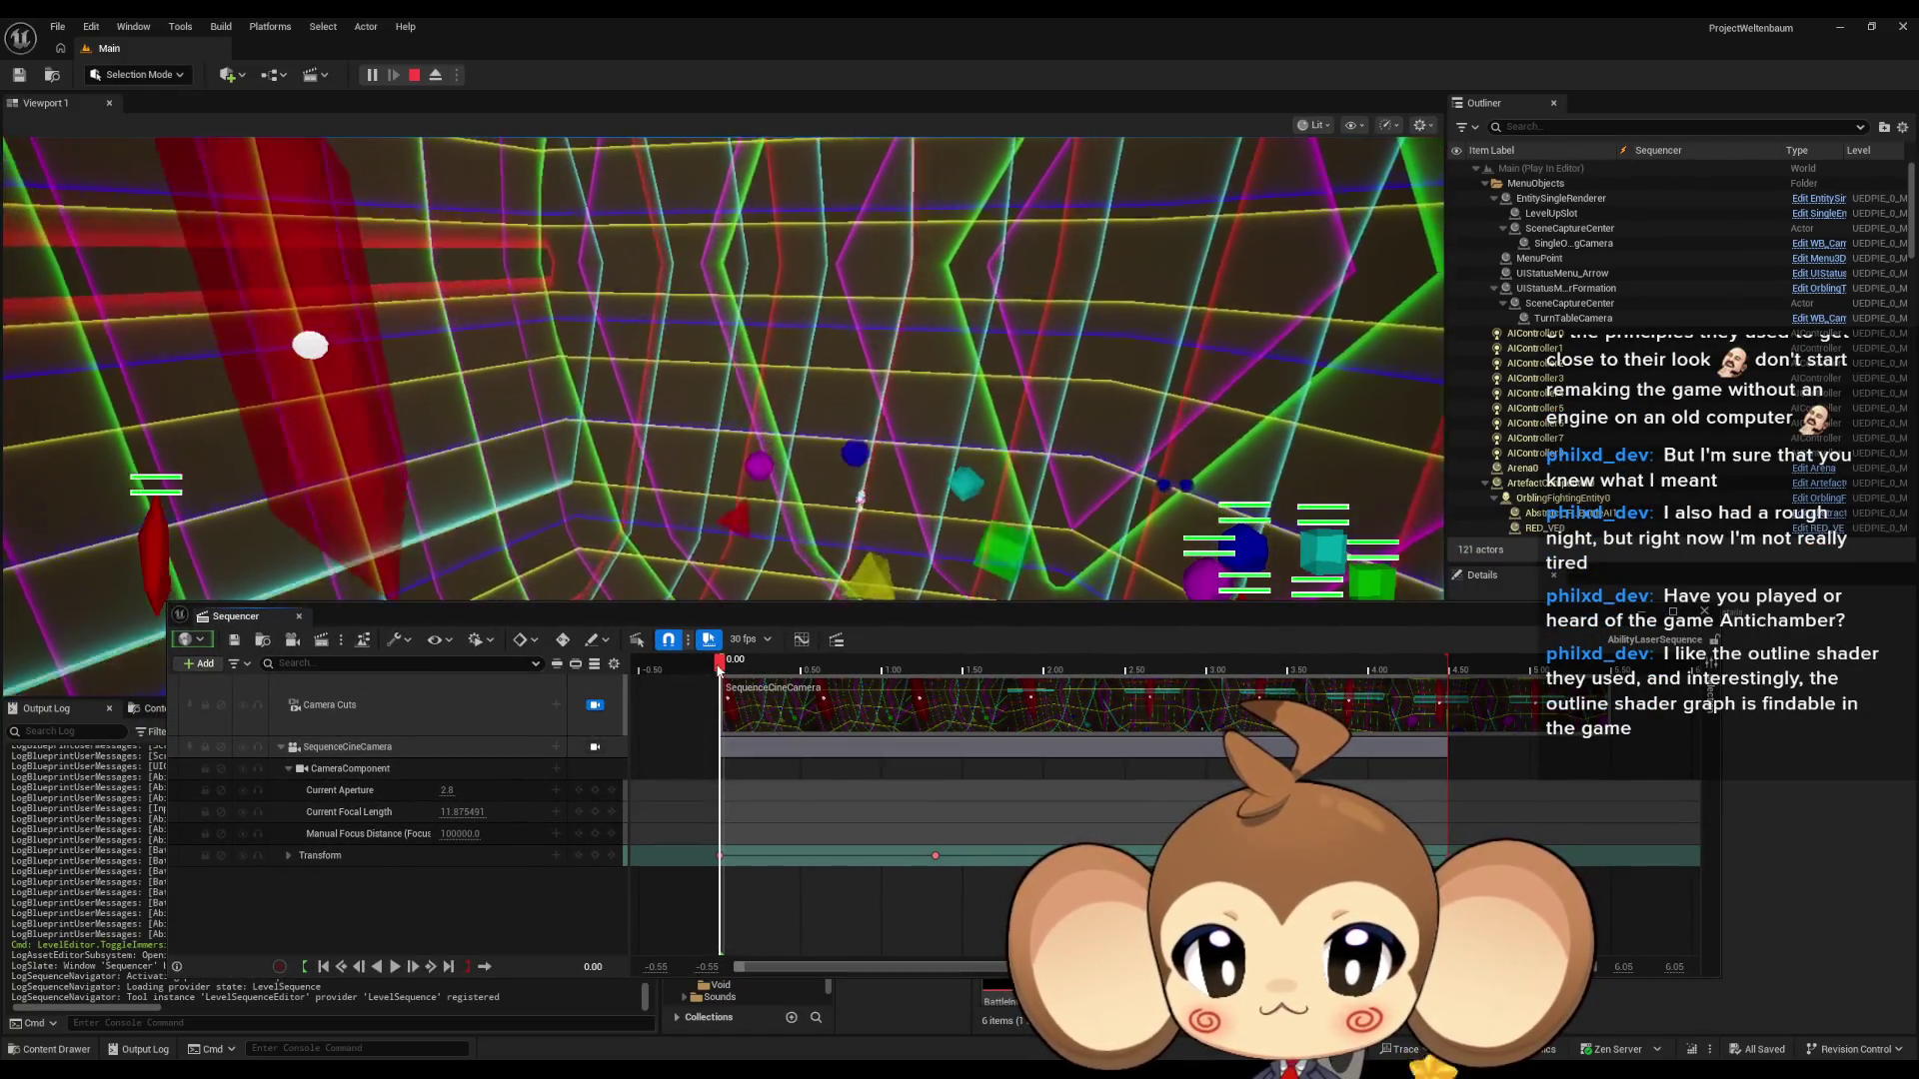
mouse_move(719, 669)
mouse_down()
mouse_move(1159, 694)
mouse_move(822, 690)
mouse_up()
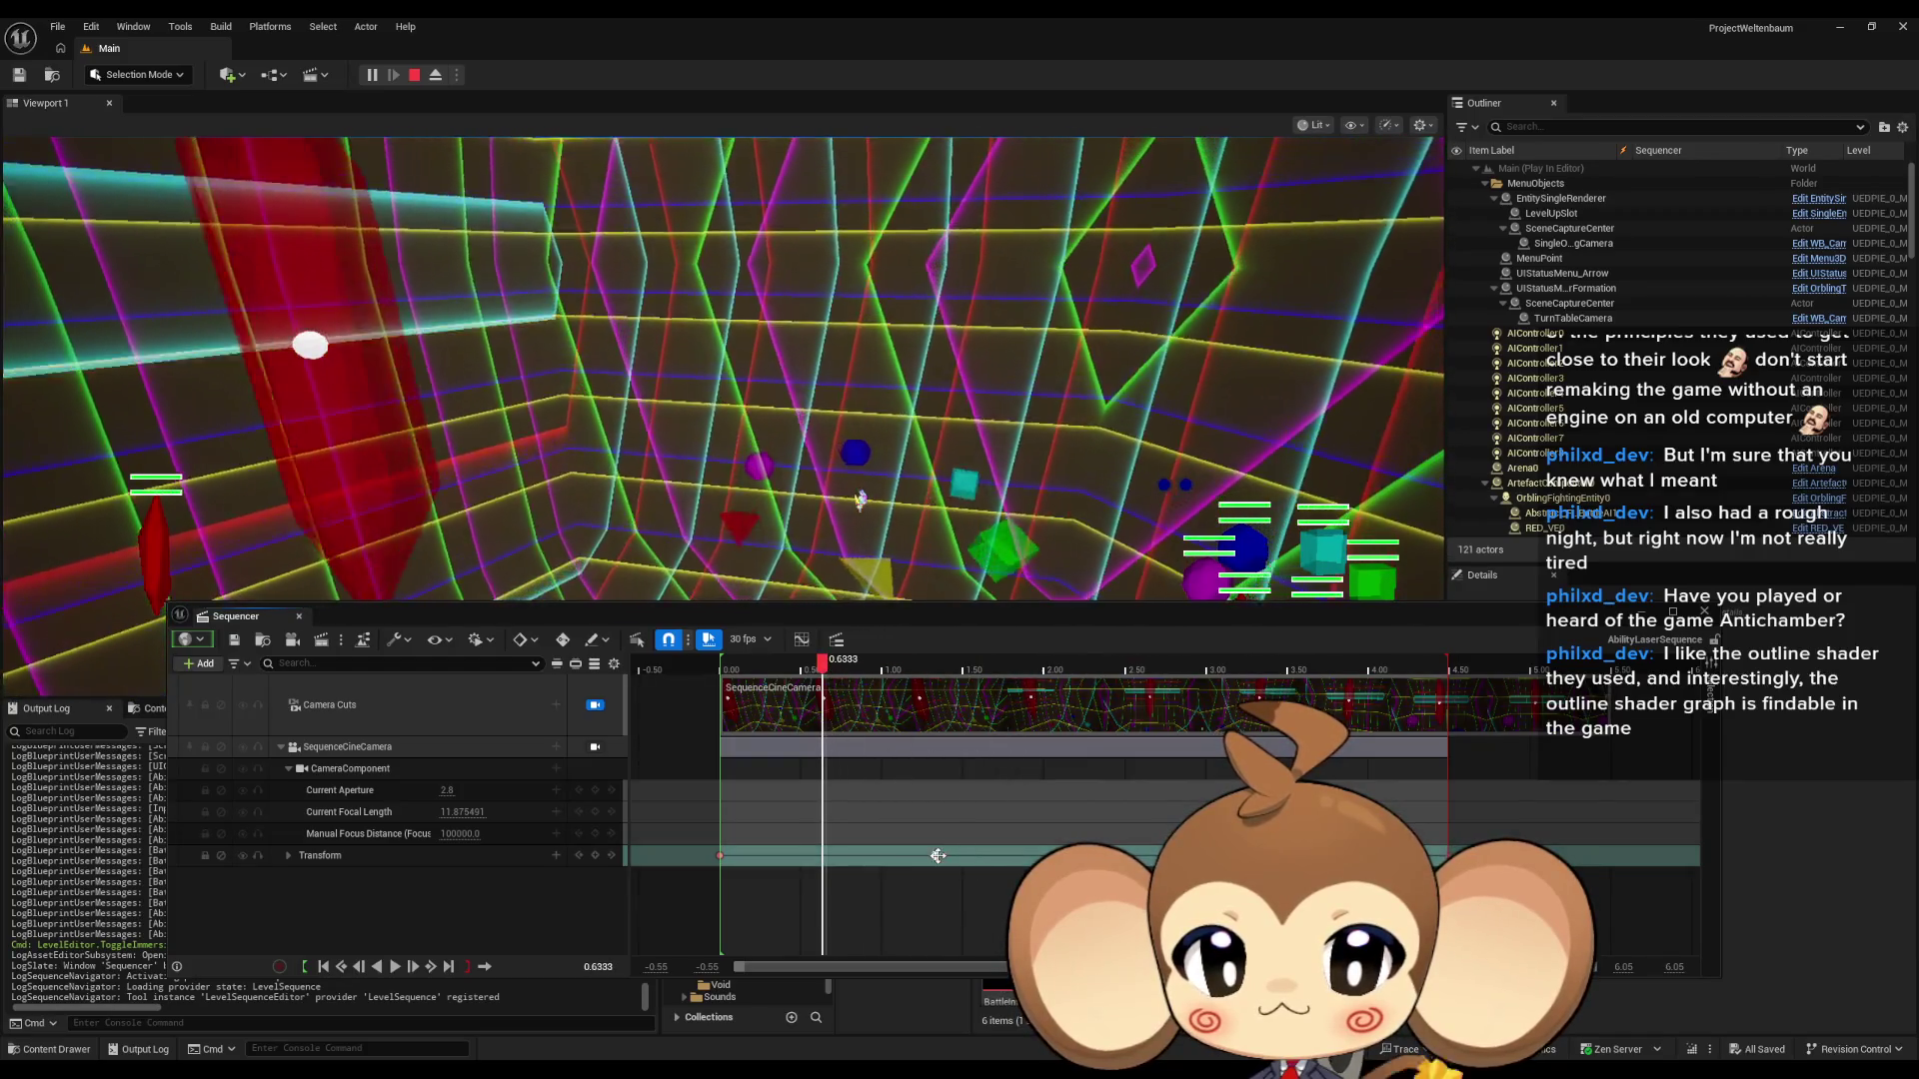
key(space)
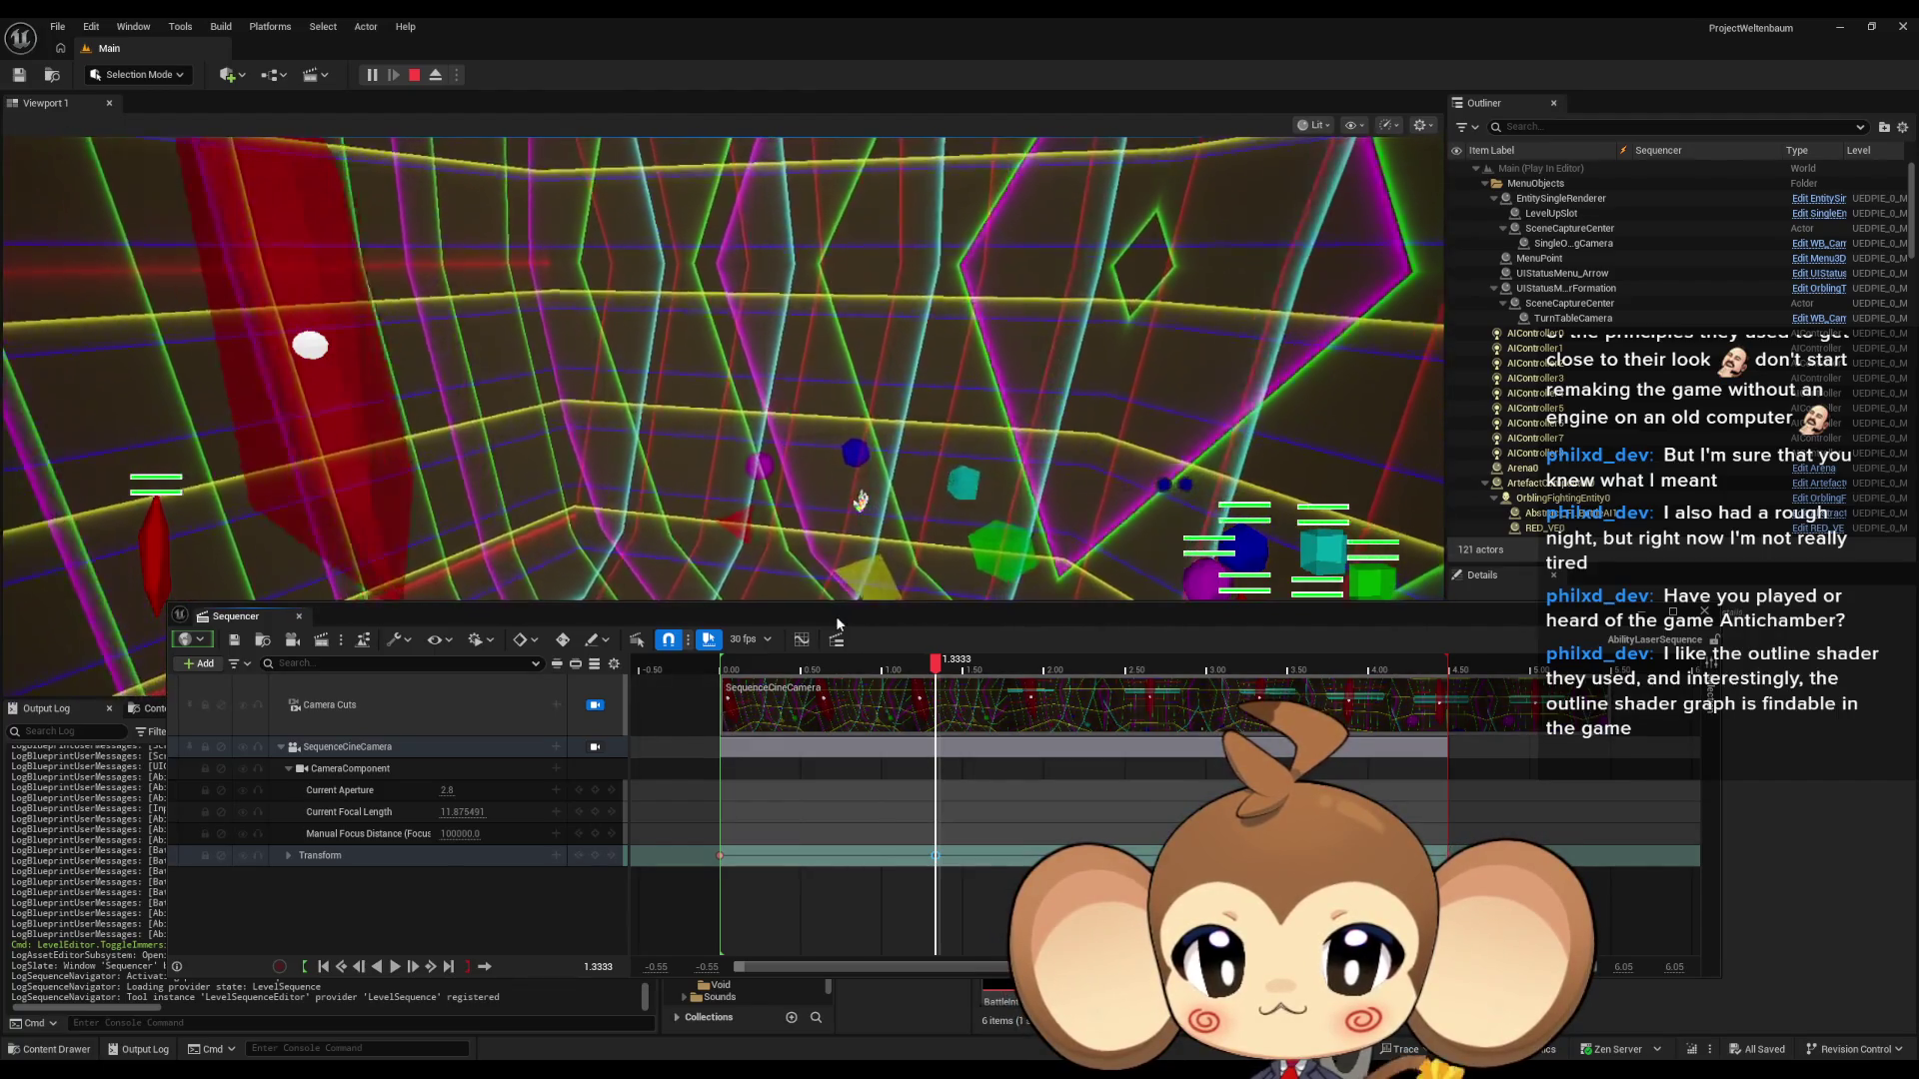
key(shift+space)
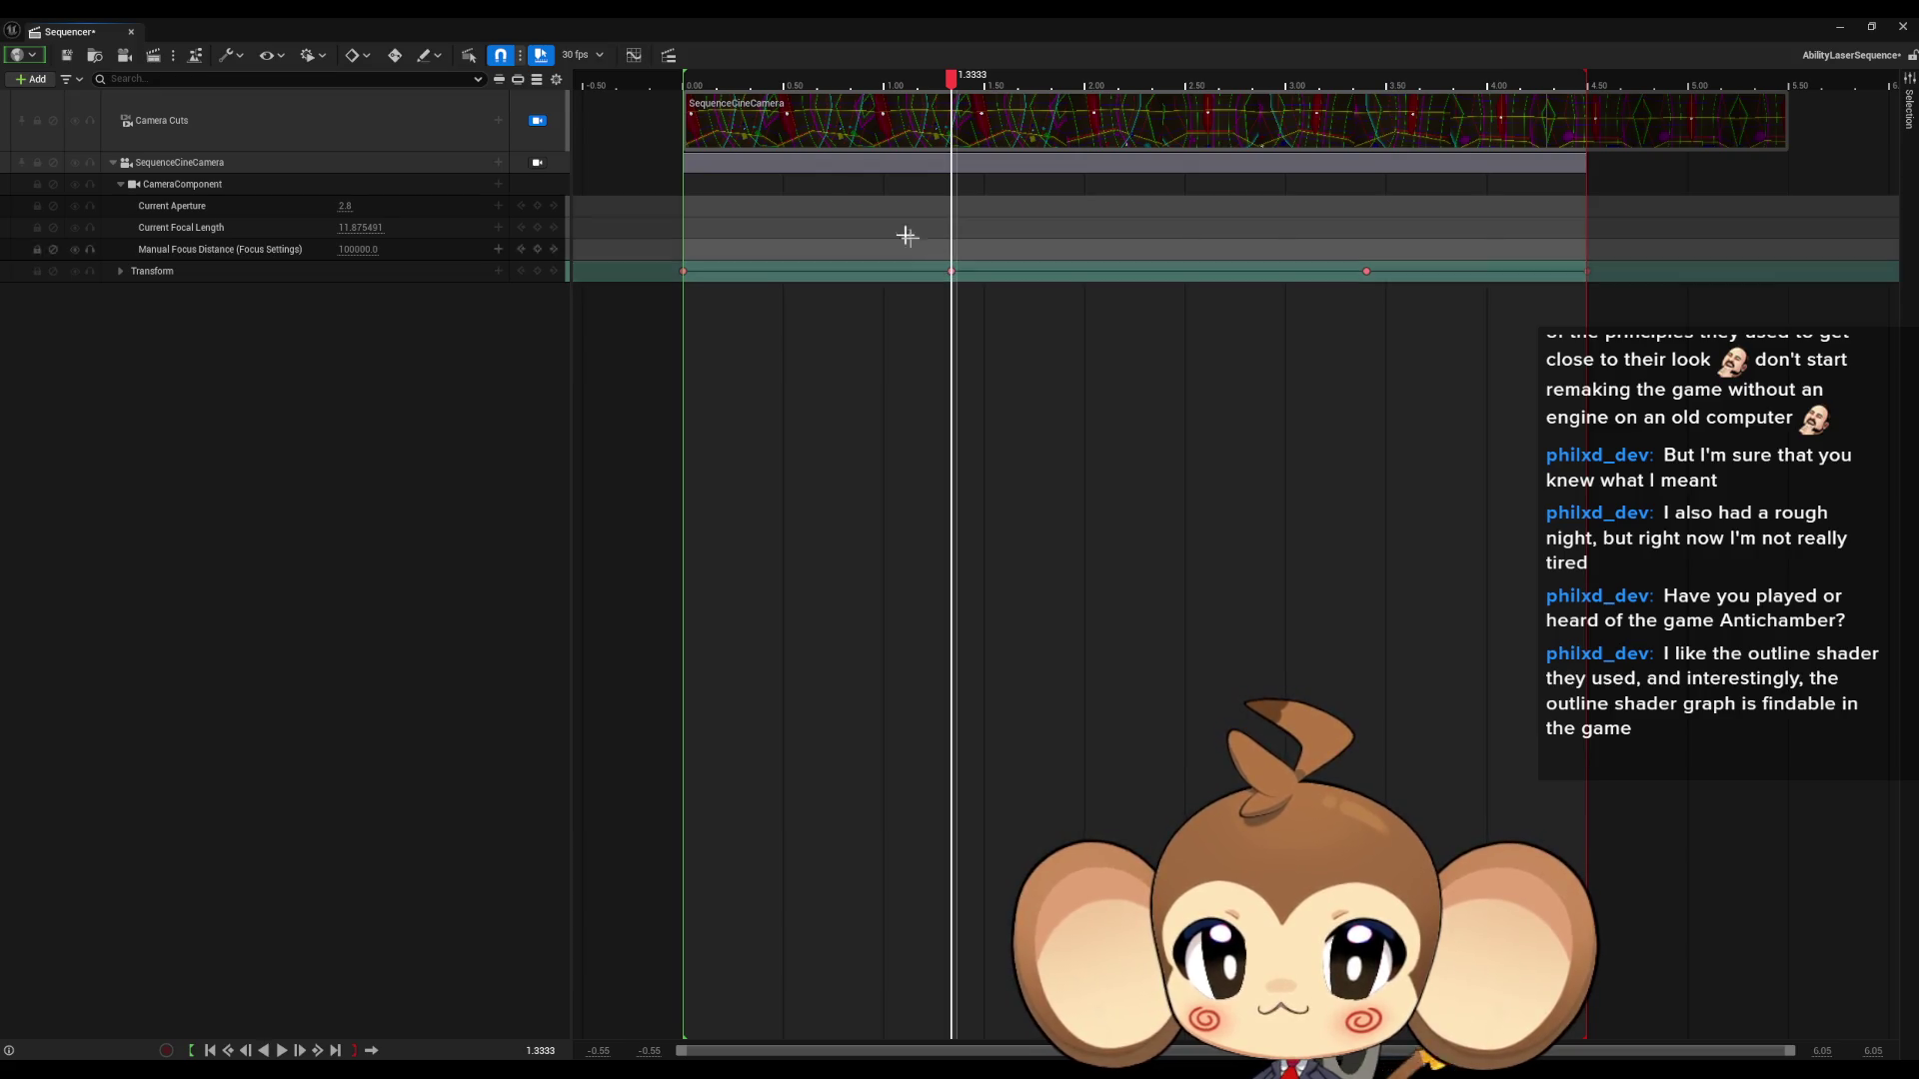
- Drag the second Transform key from 1.33 s to 0.50 s, then restore the window
scroll(890, 227, up, 10)
scroll(1206, 396, down, 5)
scroll(1072, 341, up, 5)
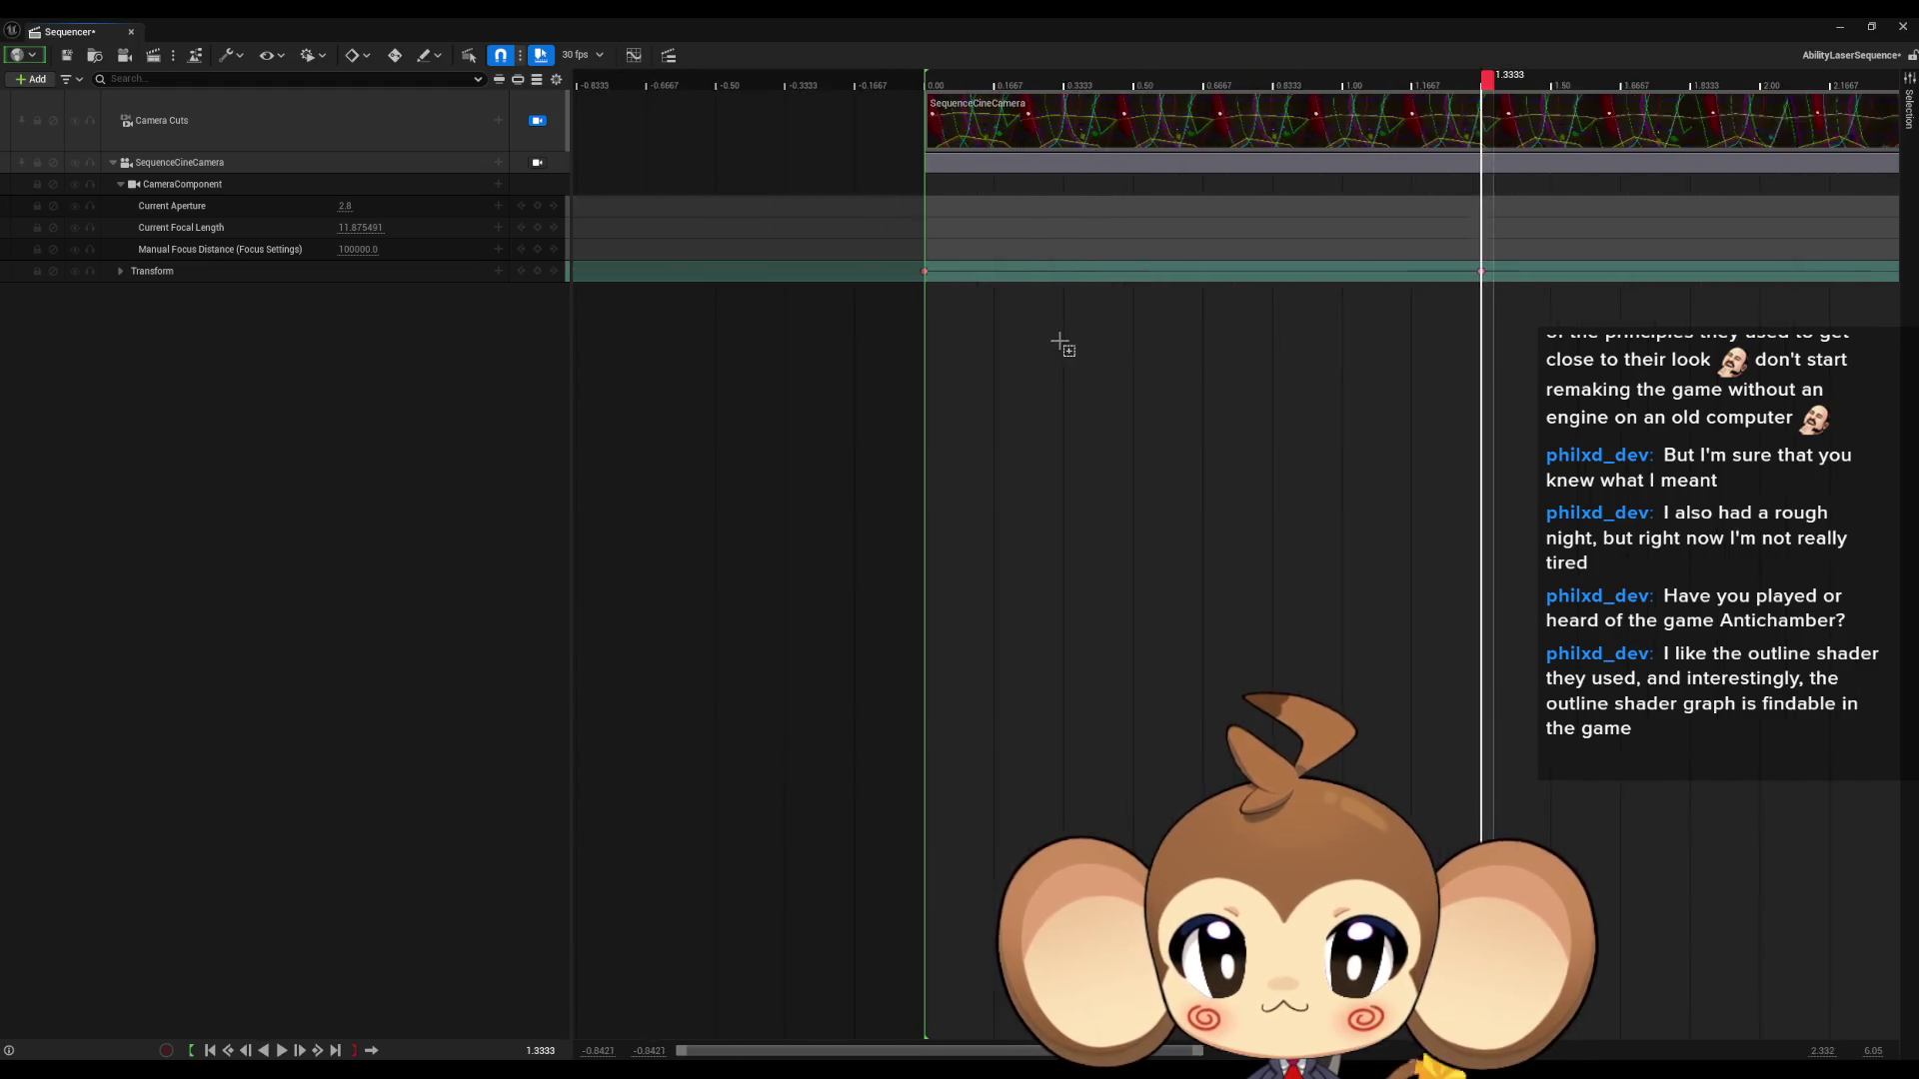
scroll(1319, 292, left, 2)
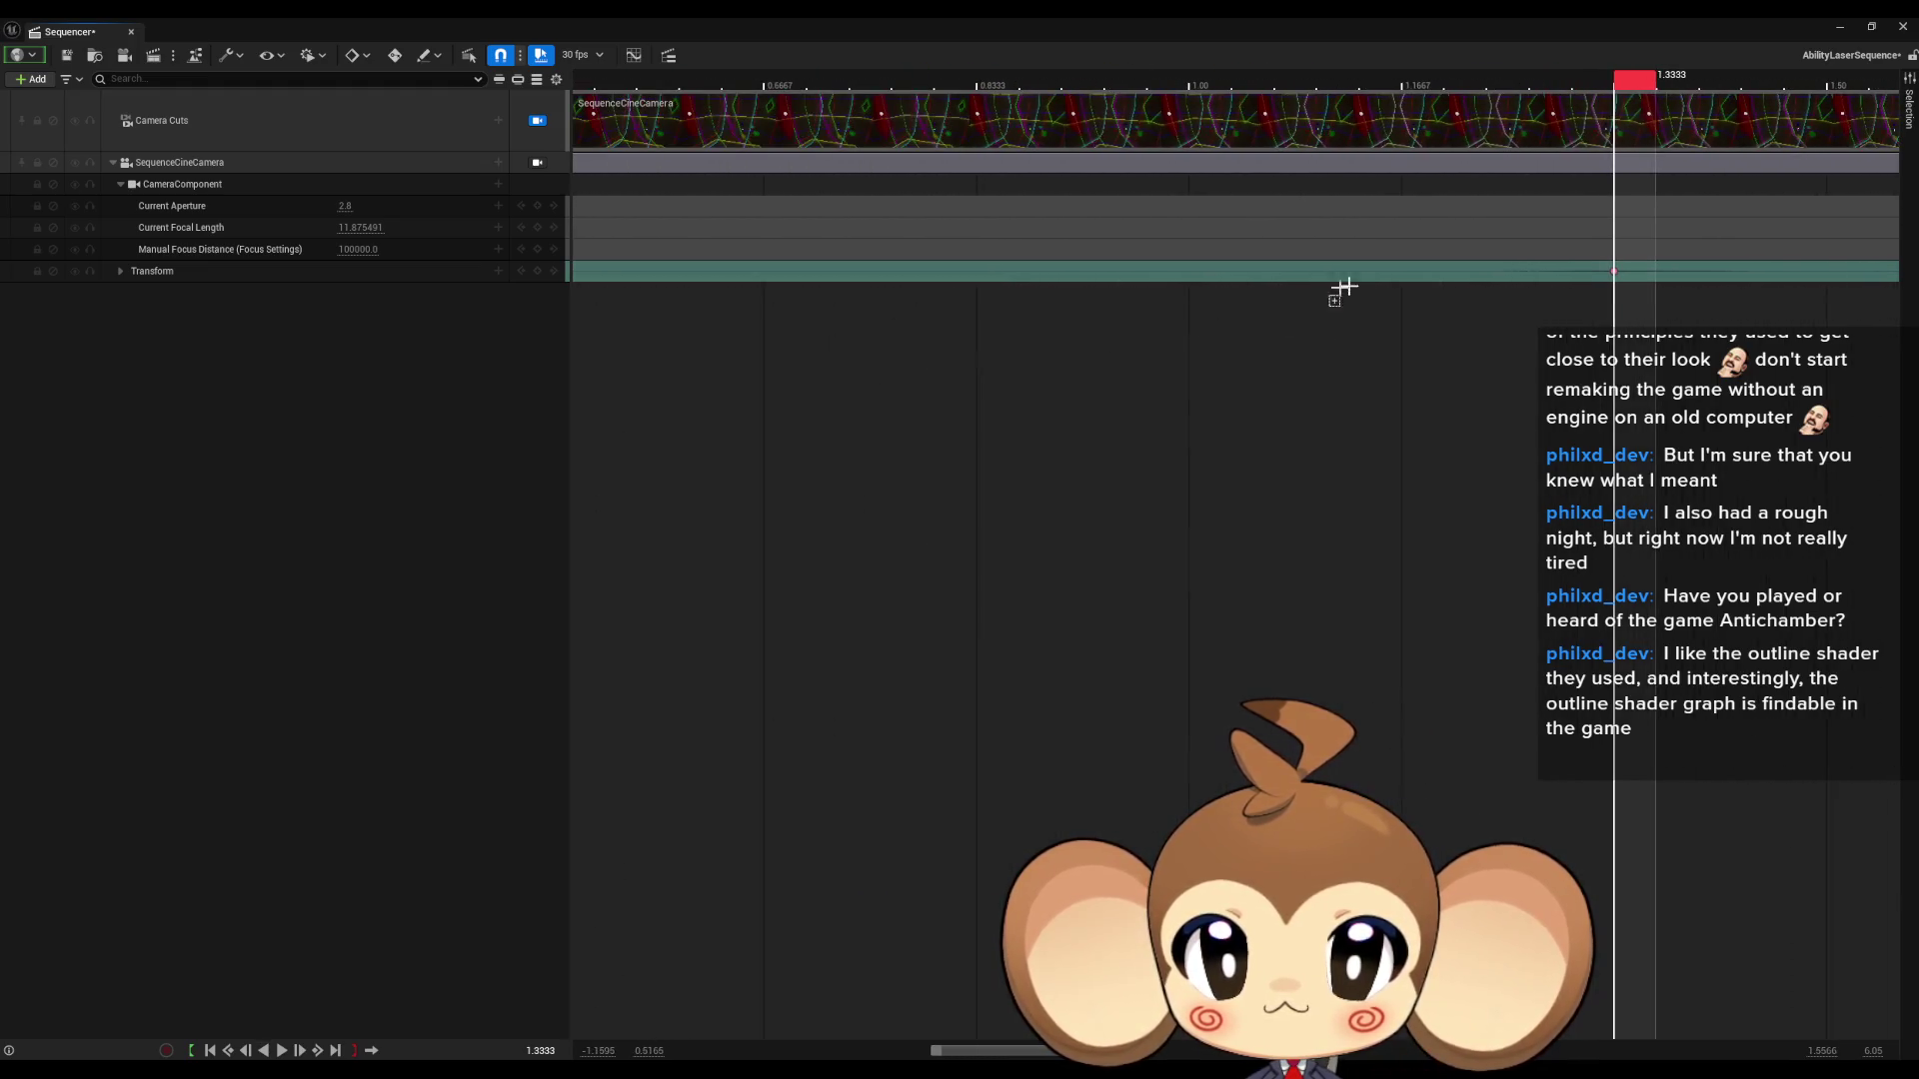
scroll(1158, 334, left, 4)
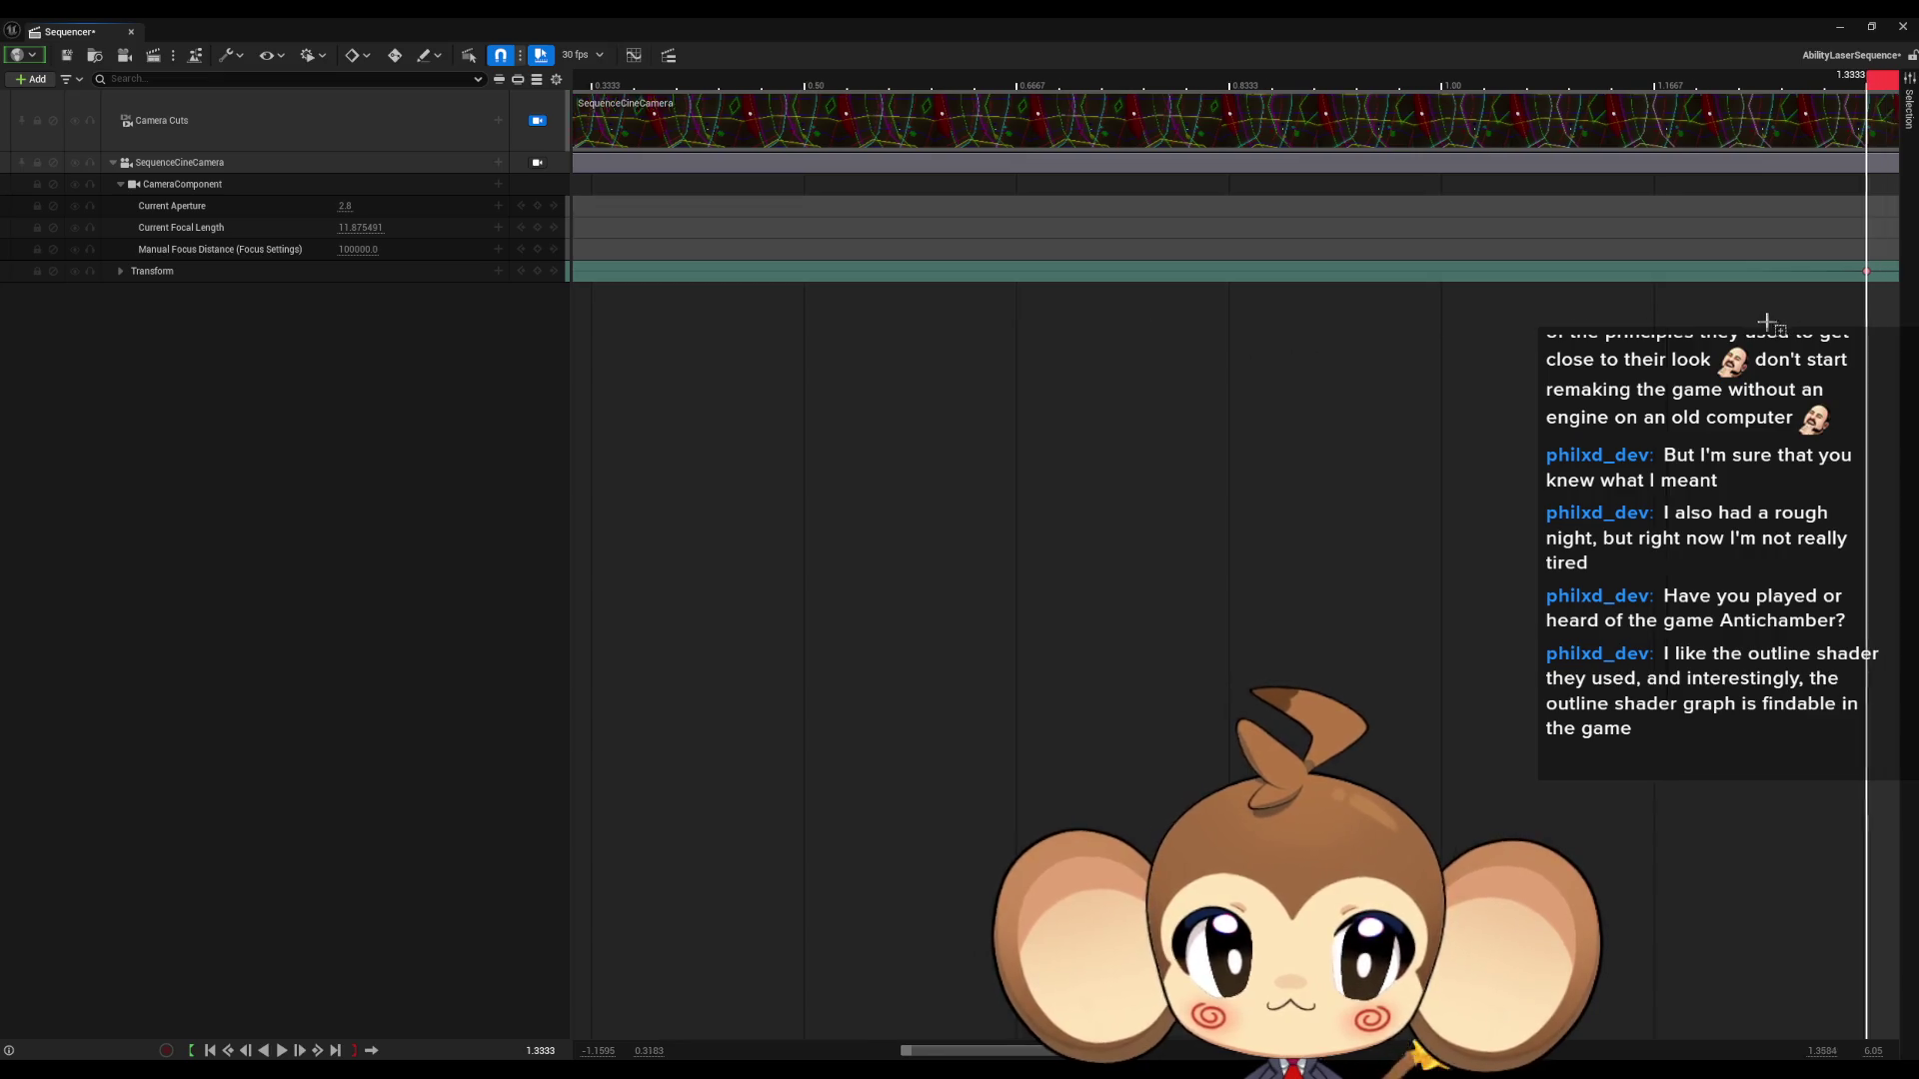
scroll(1769, 320, right, 2)
mouse_move(1751, 271)
mouse_down()
mouse_move(900, 278)
mouse_move(692, 302)
mouse_up()
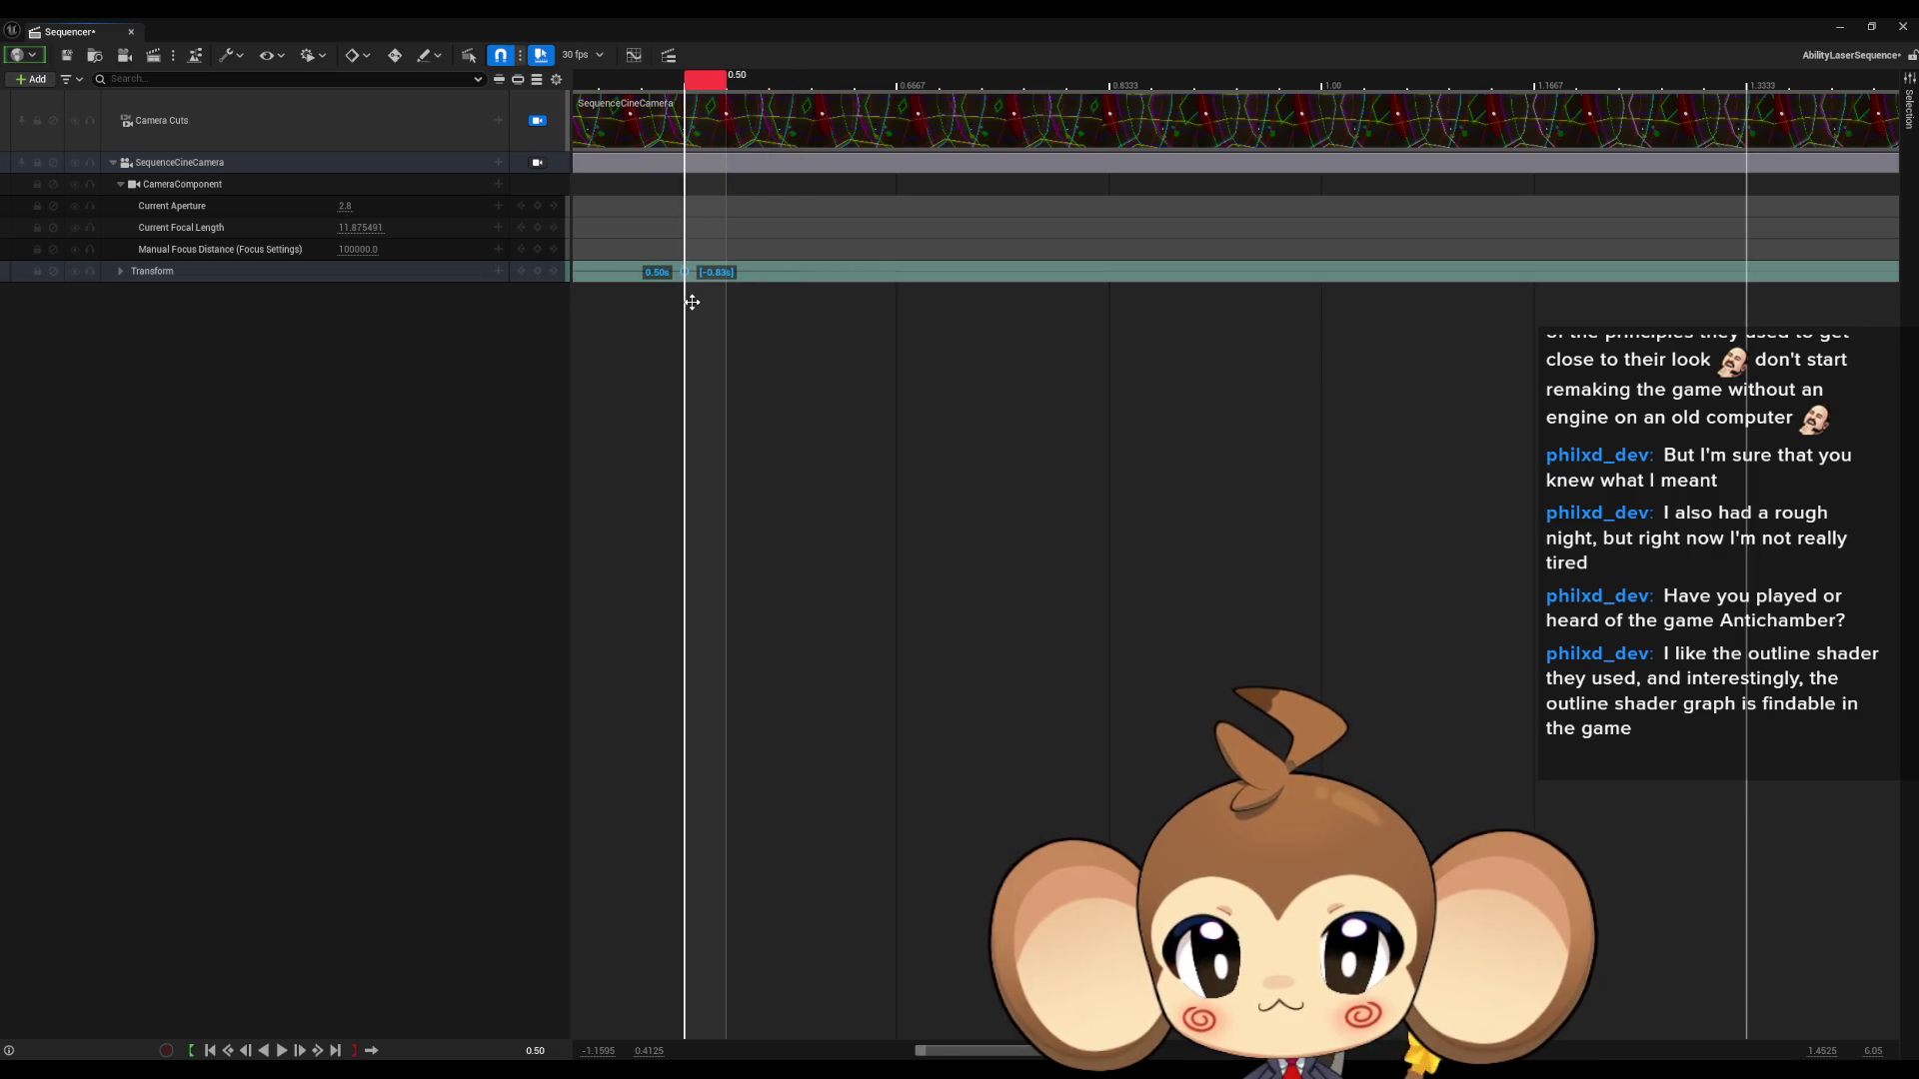
scroll(818, 330, down, 10)
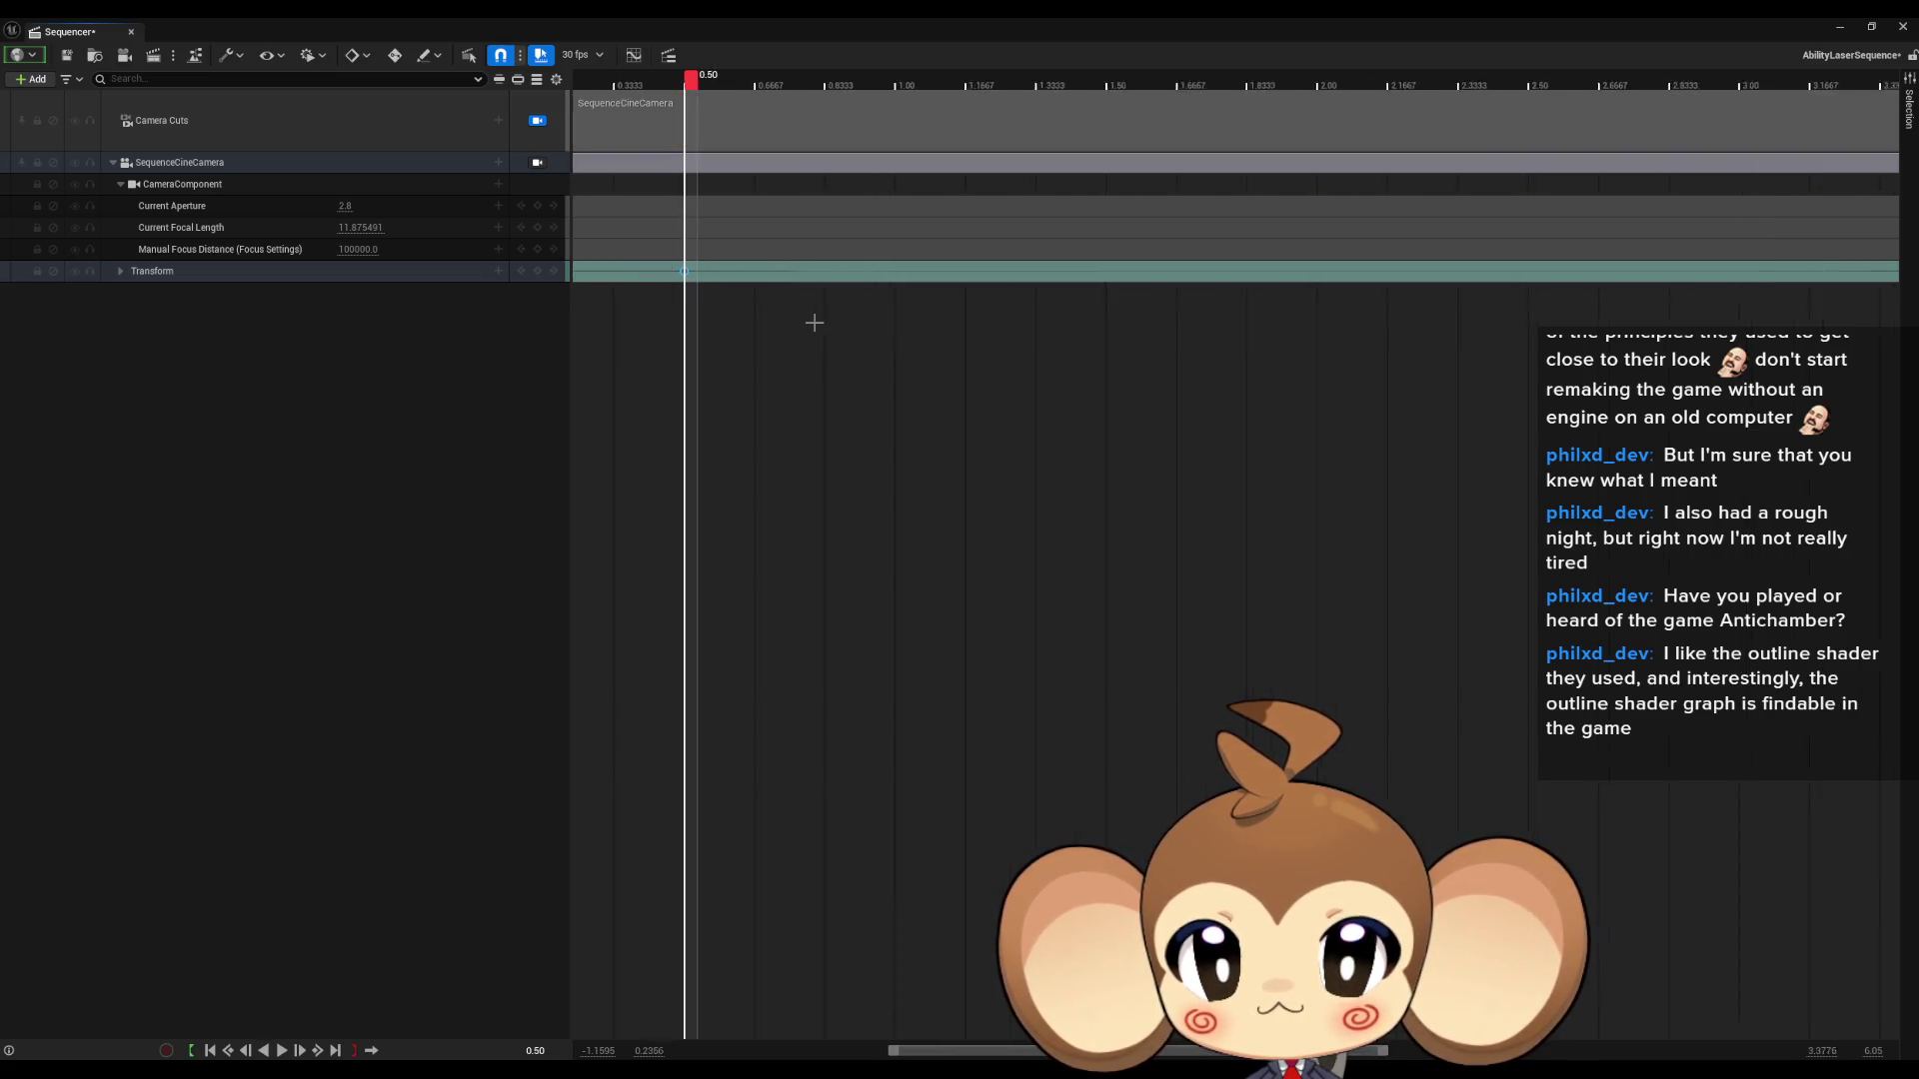
scroll(683, 280, up, 2)
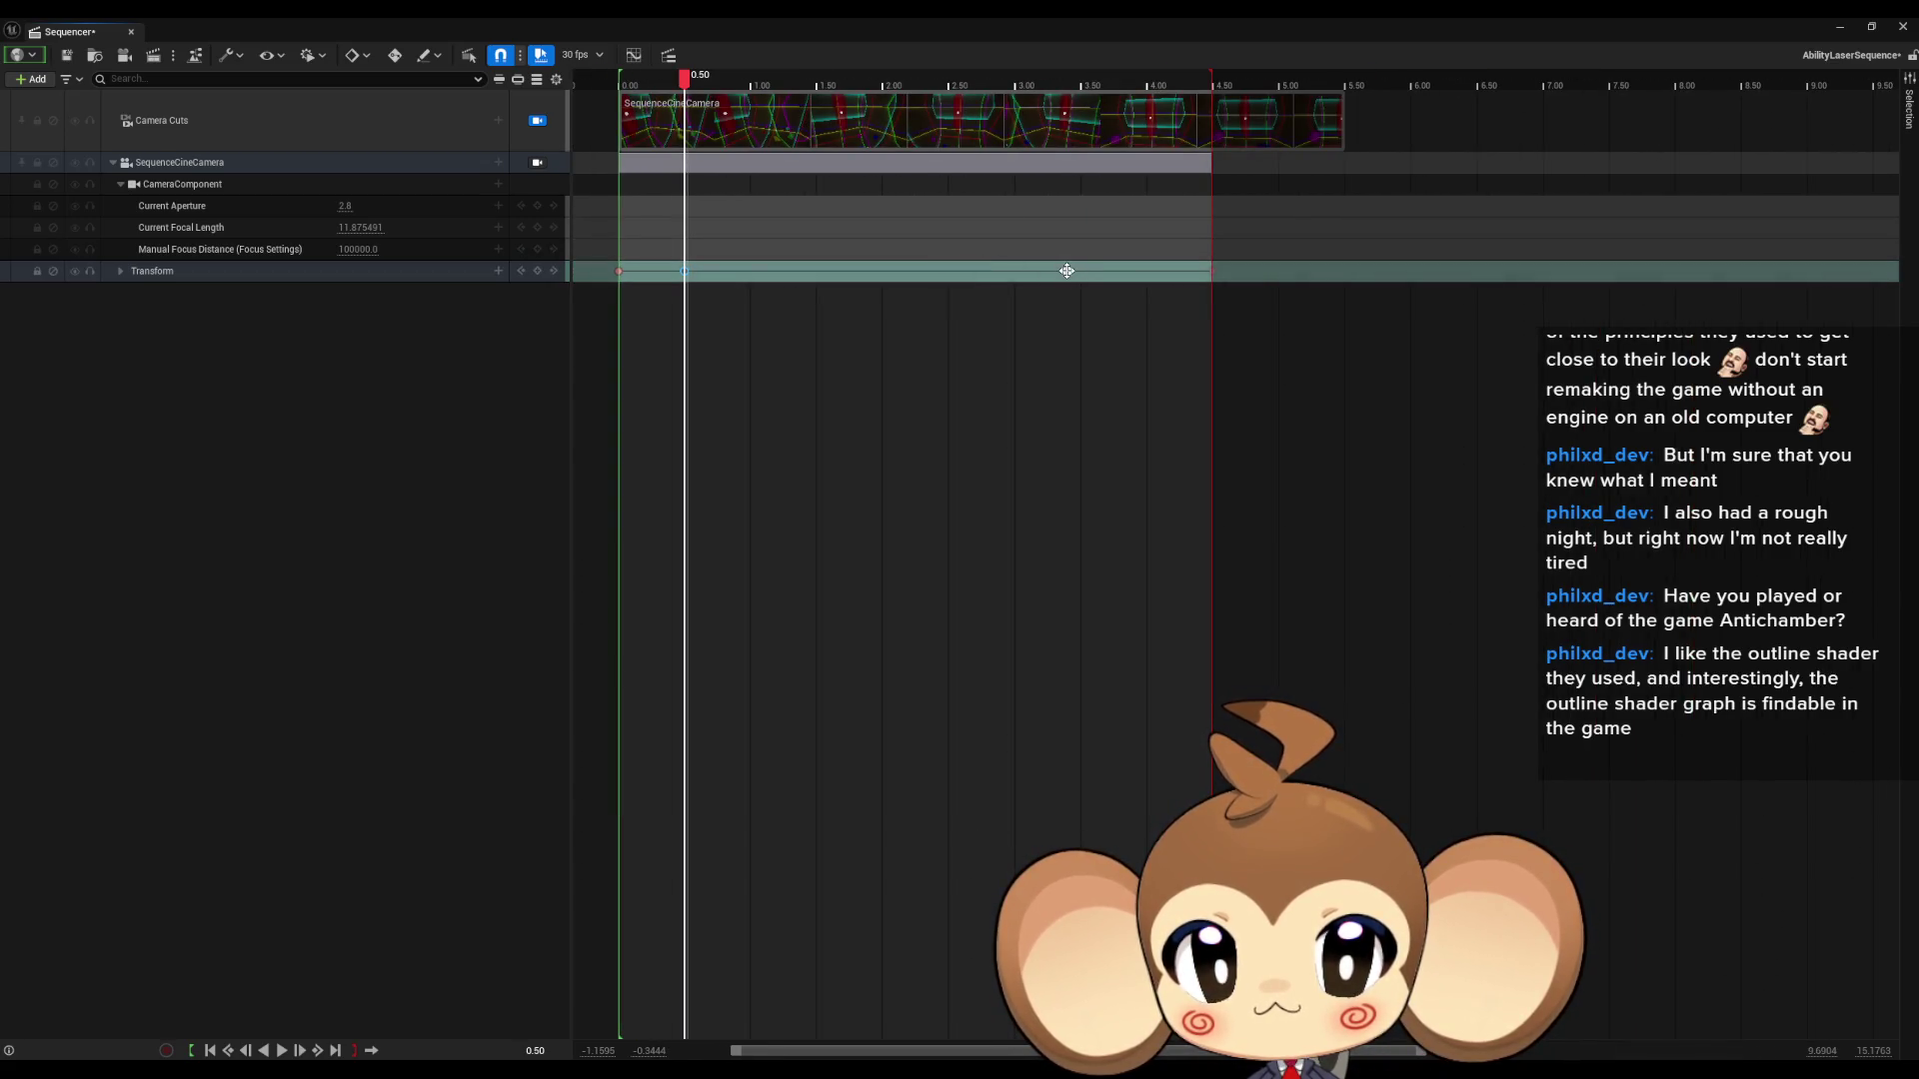
double_click(737, 24)
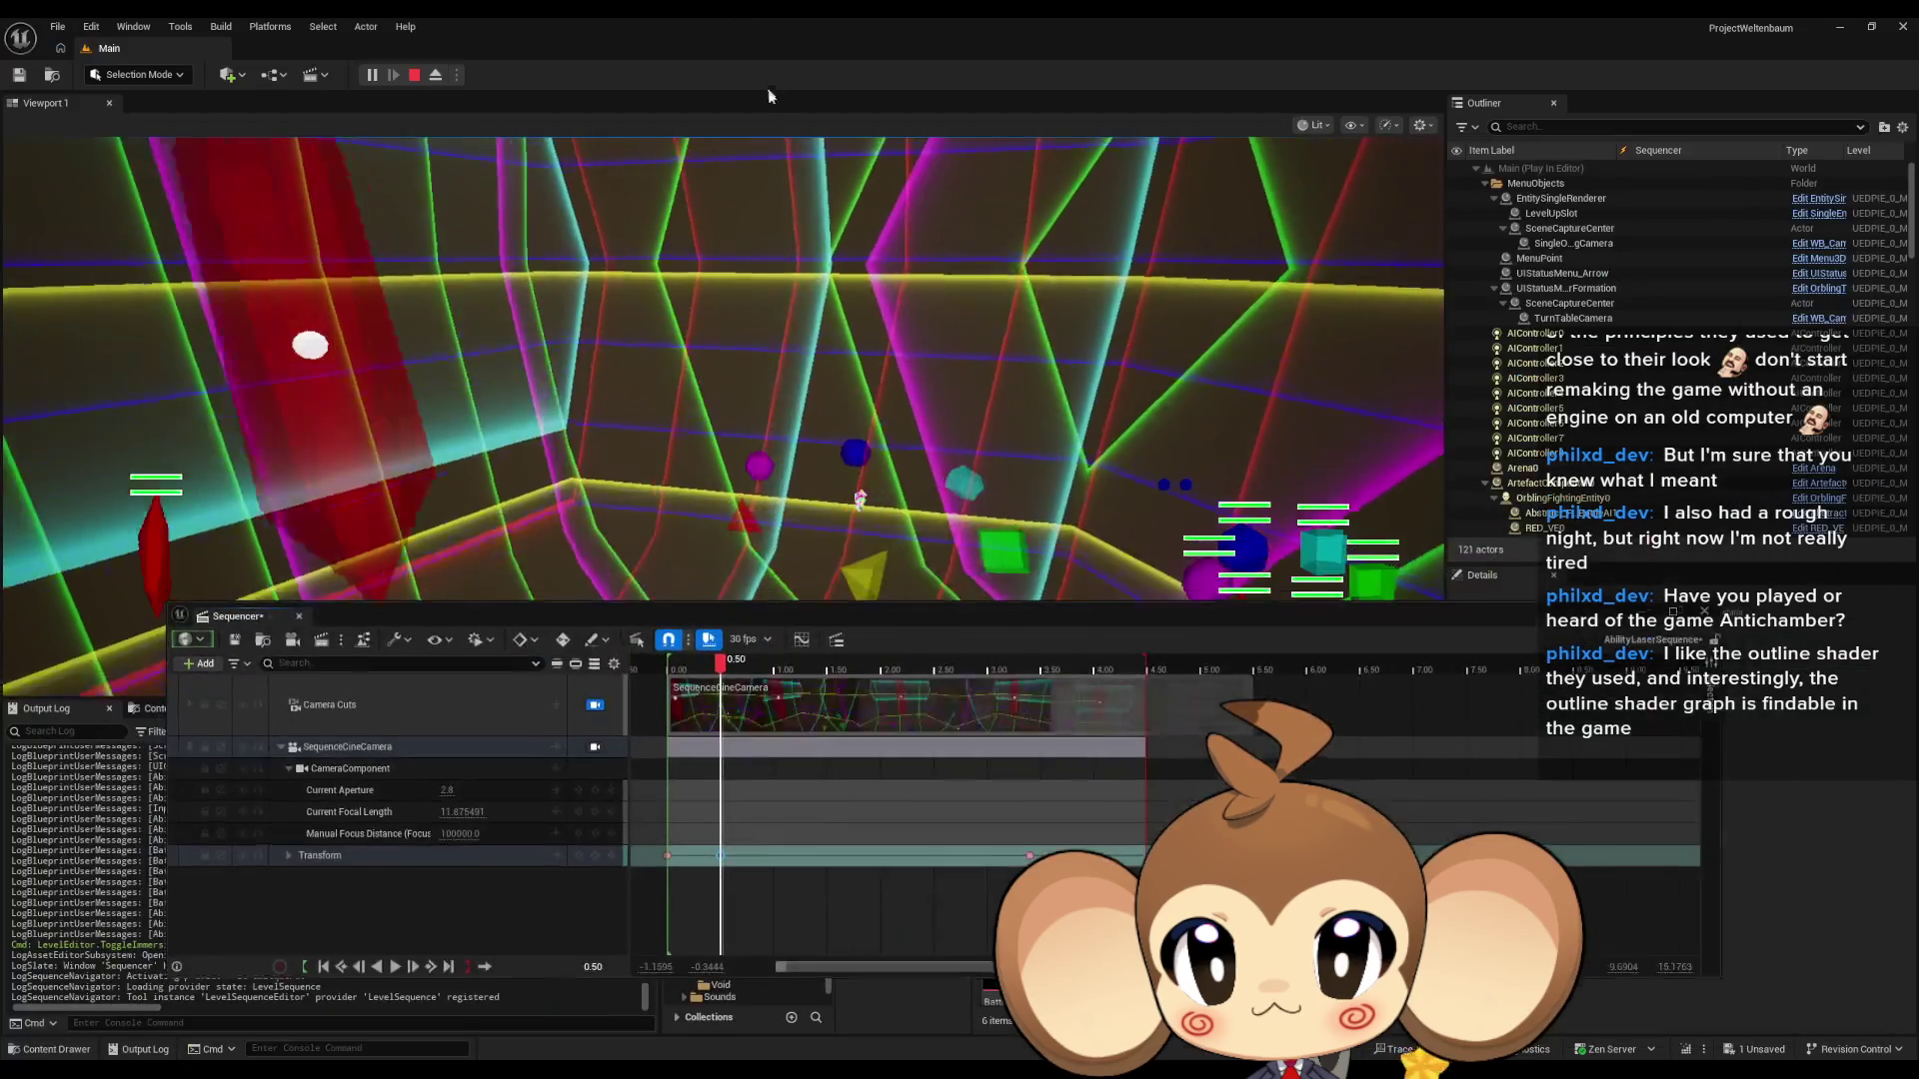
- Preview and save the retimed AbilityLaserSequence, then check it in fullscreen play
mouse_move(697, 670)
mouse_down()
mouse_move(1131, 707)
mouse_move(753, 681)
mouse_move(1090, 703)
mouse_up()
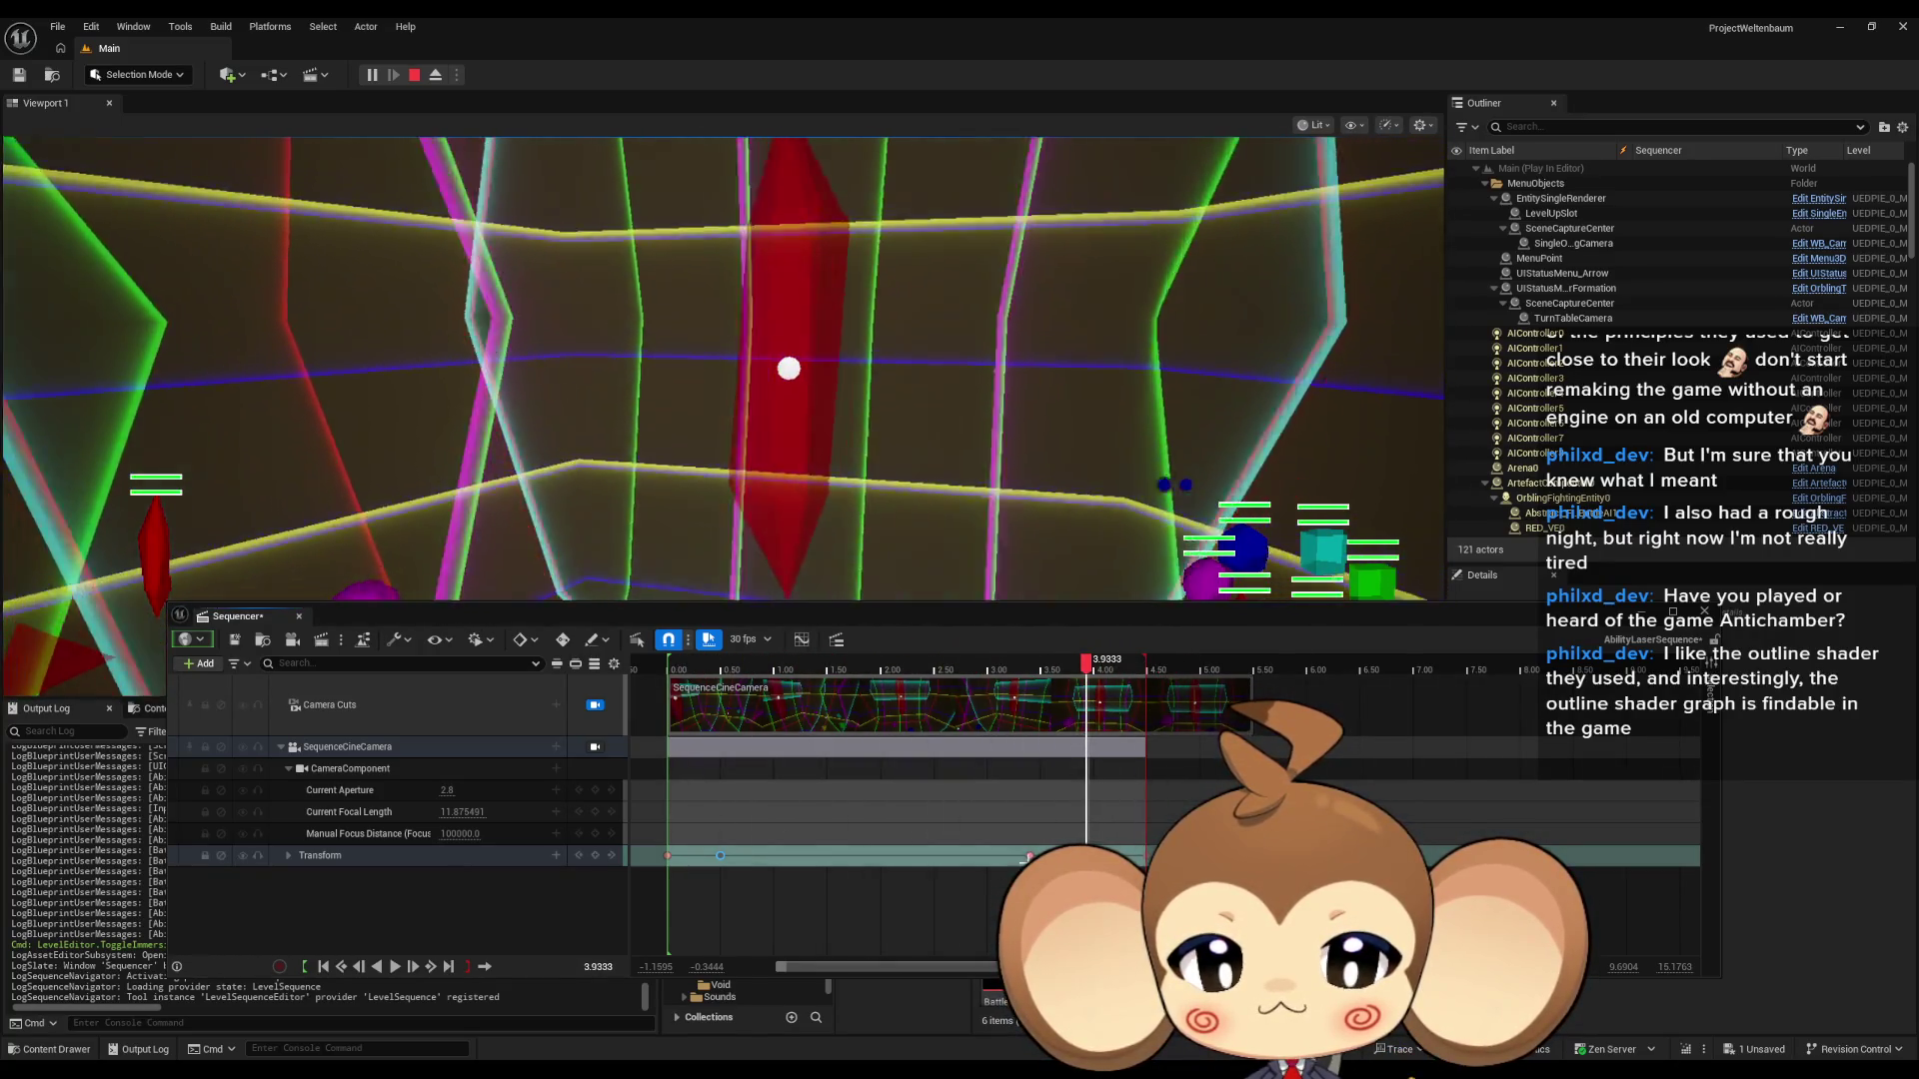
key(ctrl+s)
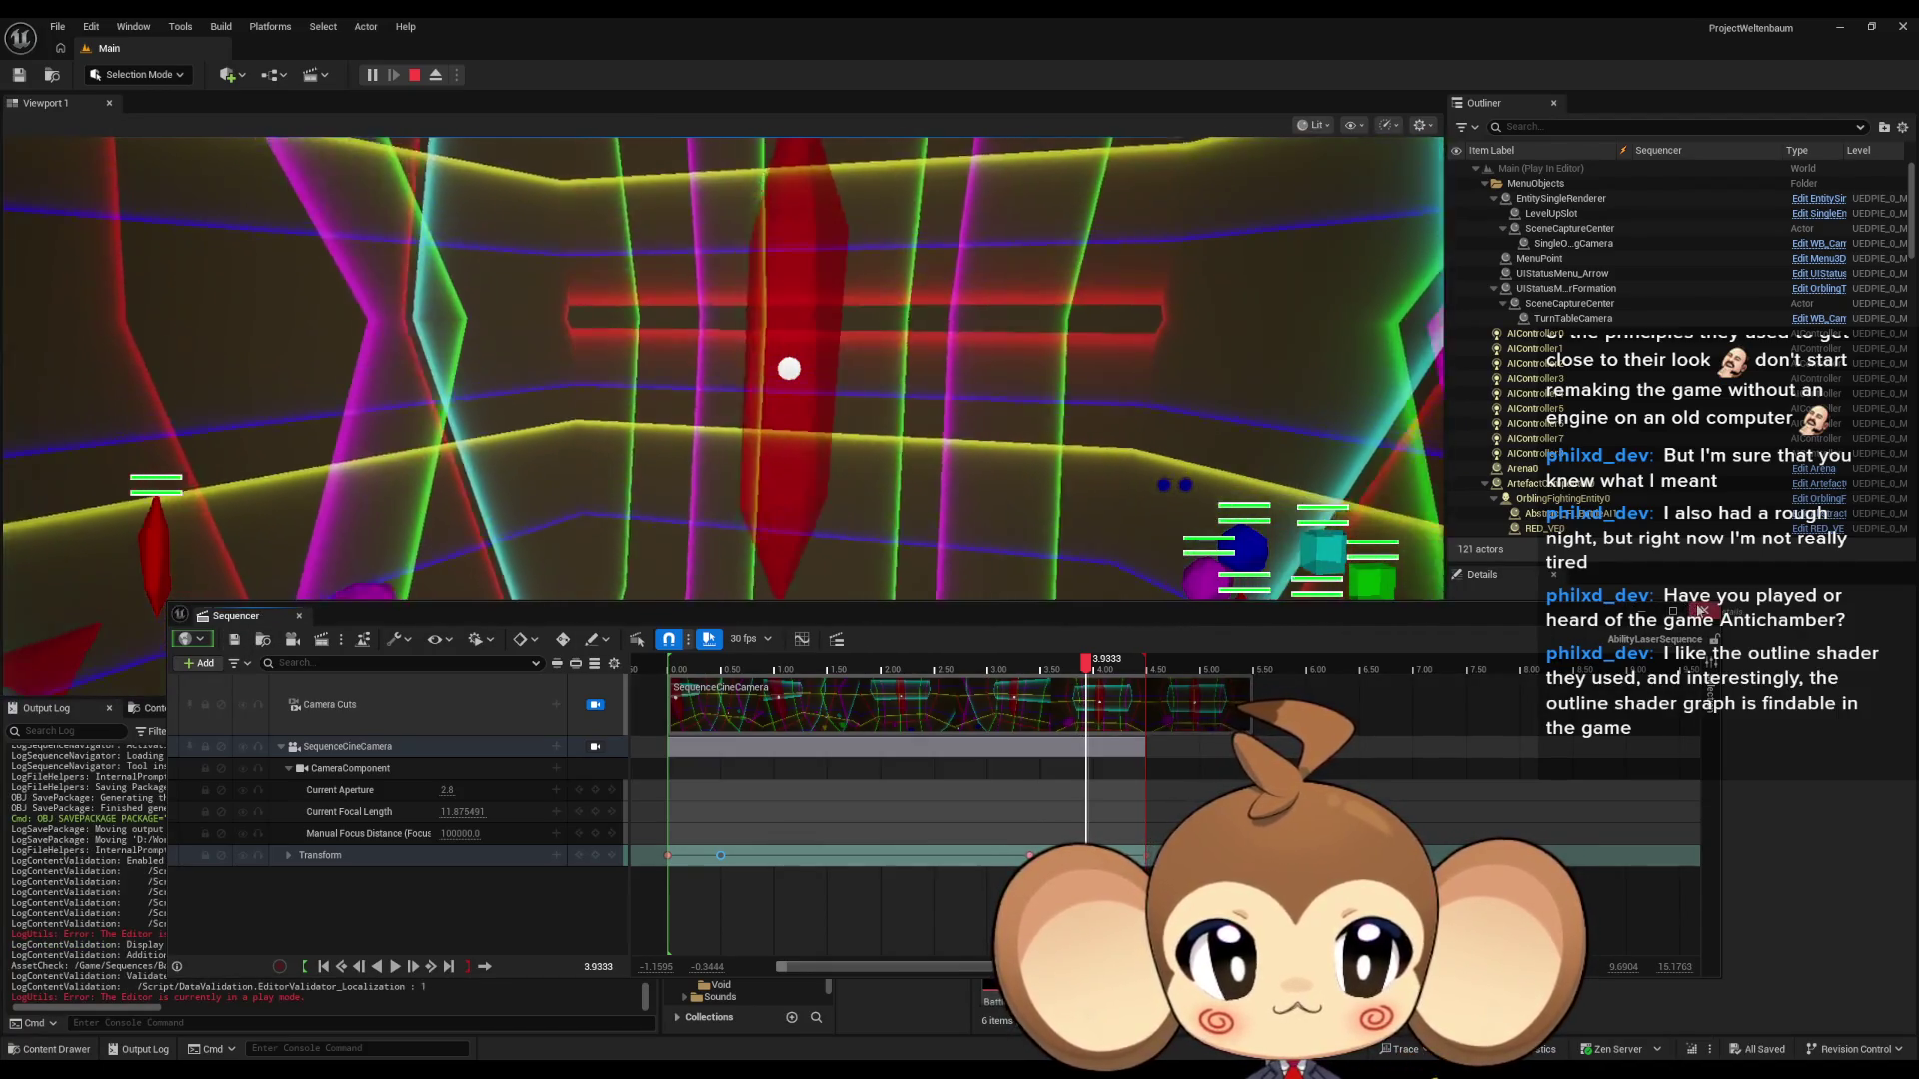
click(1704, 611)
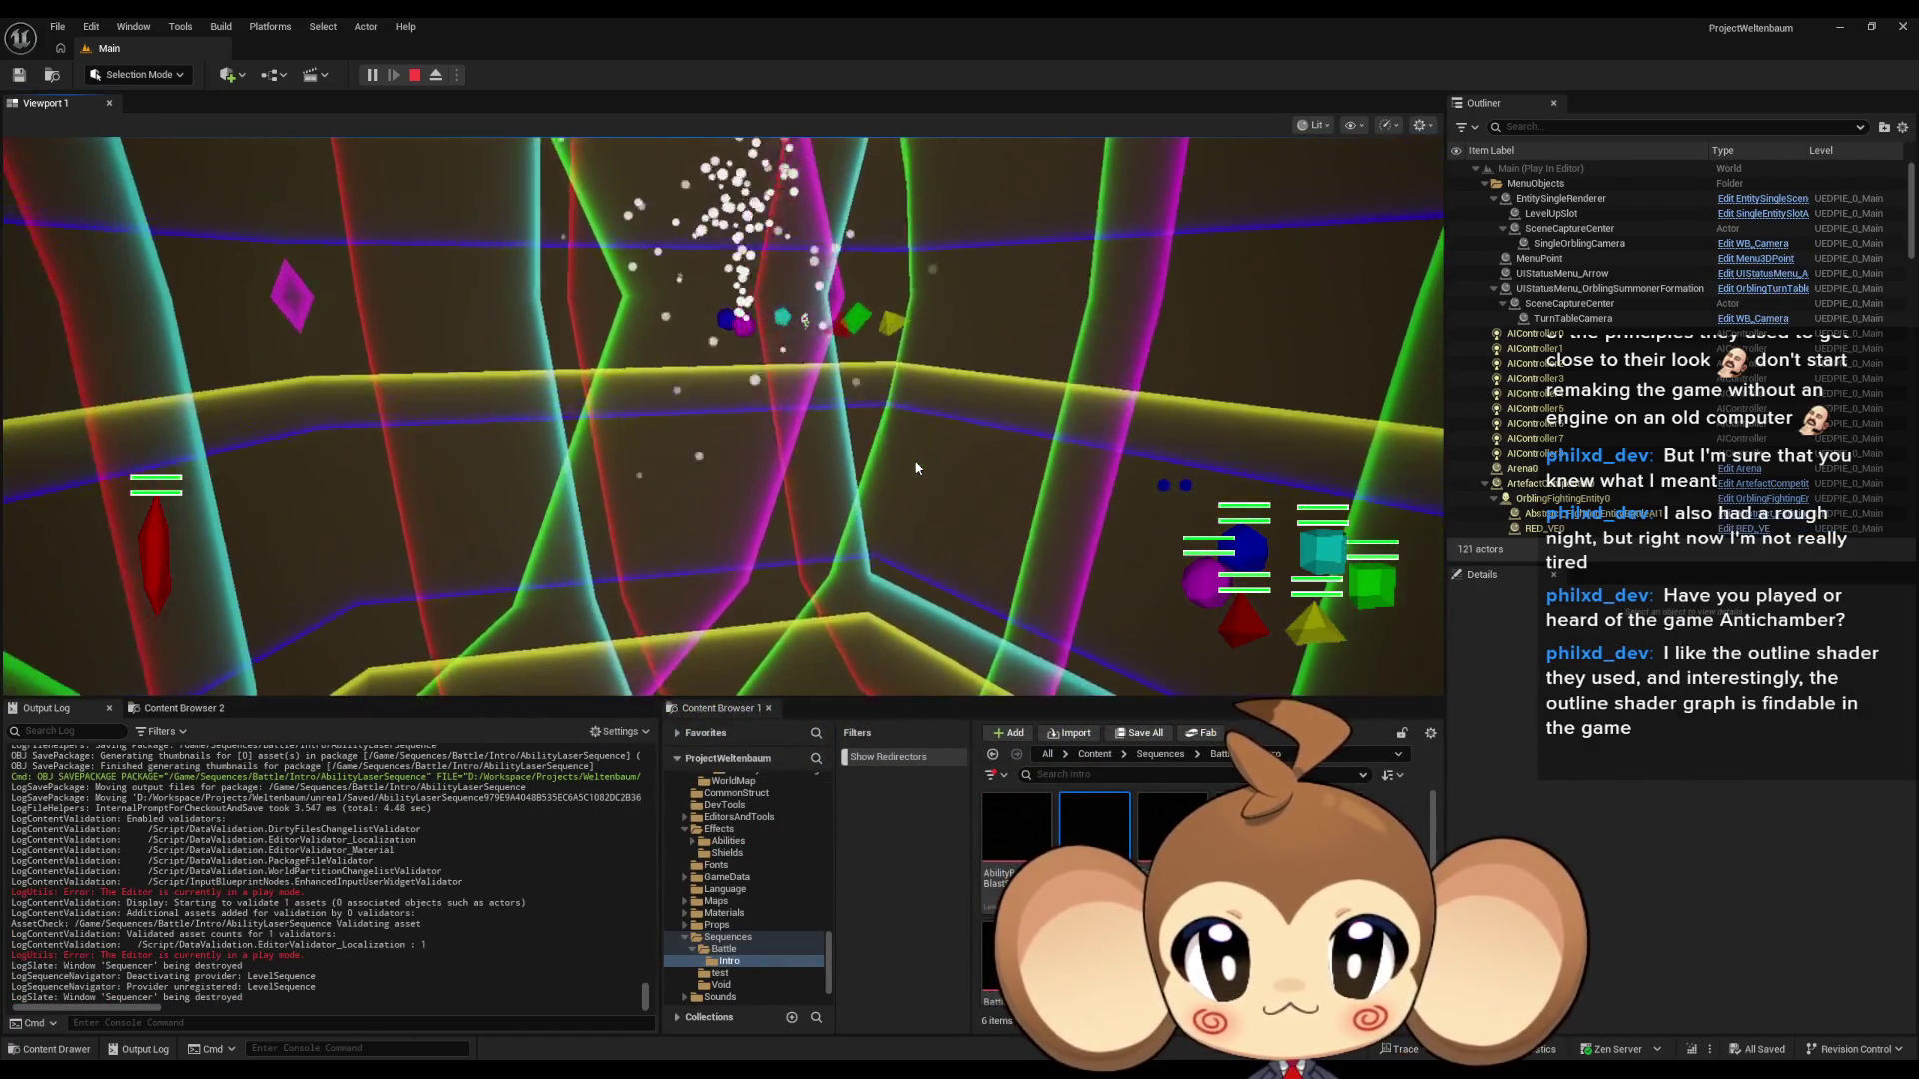
key(F11)
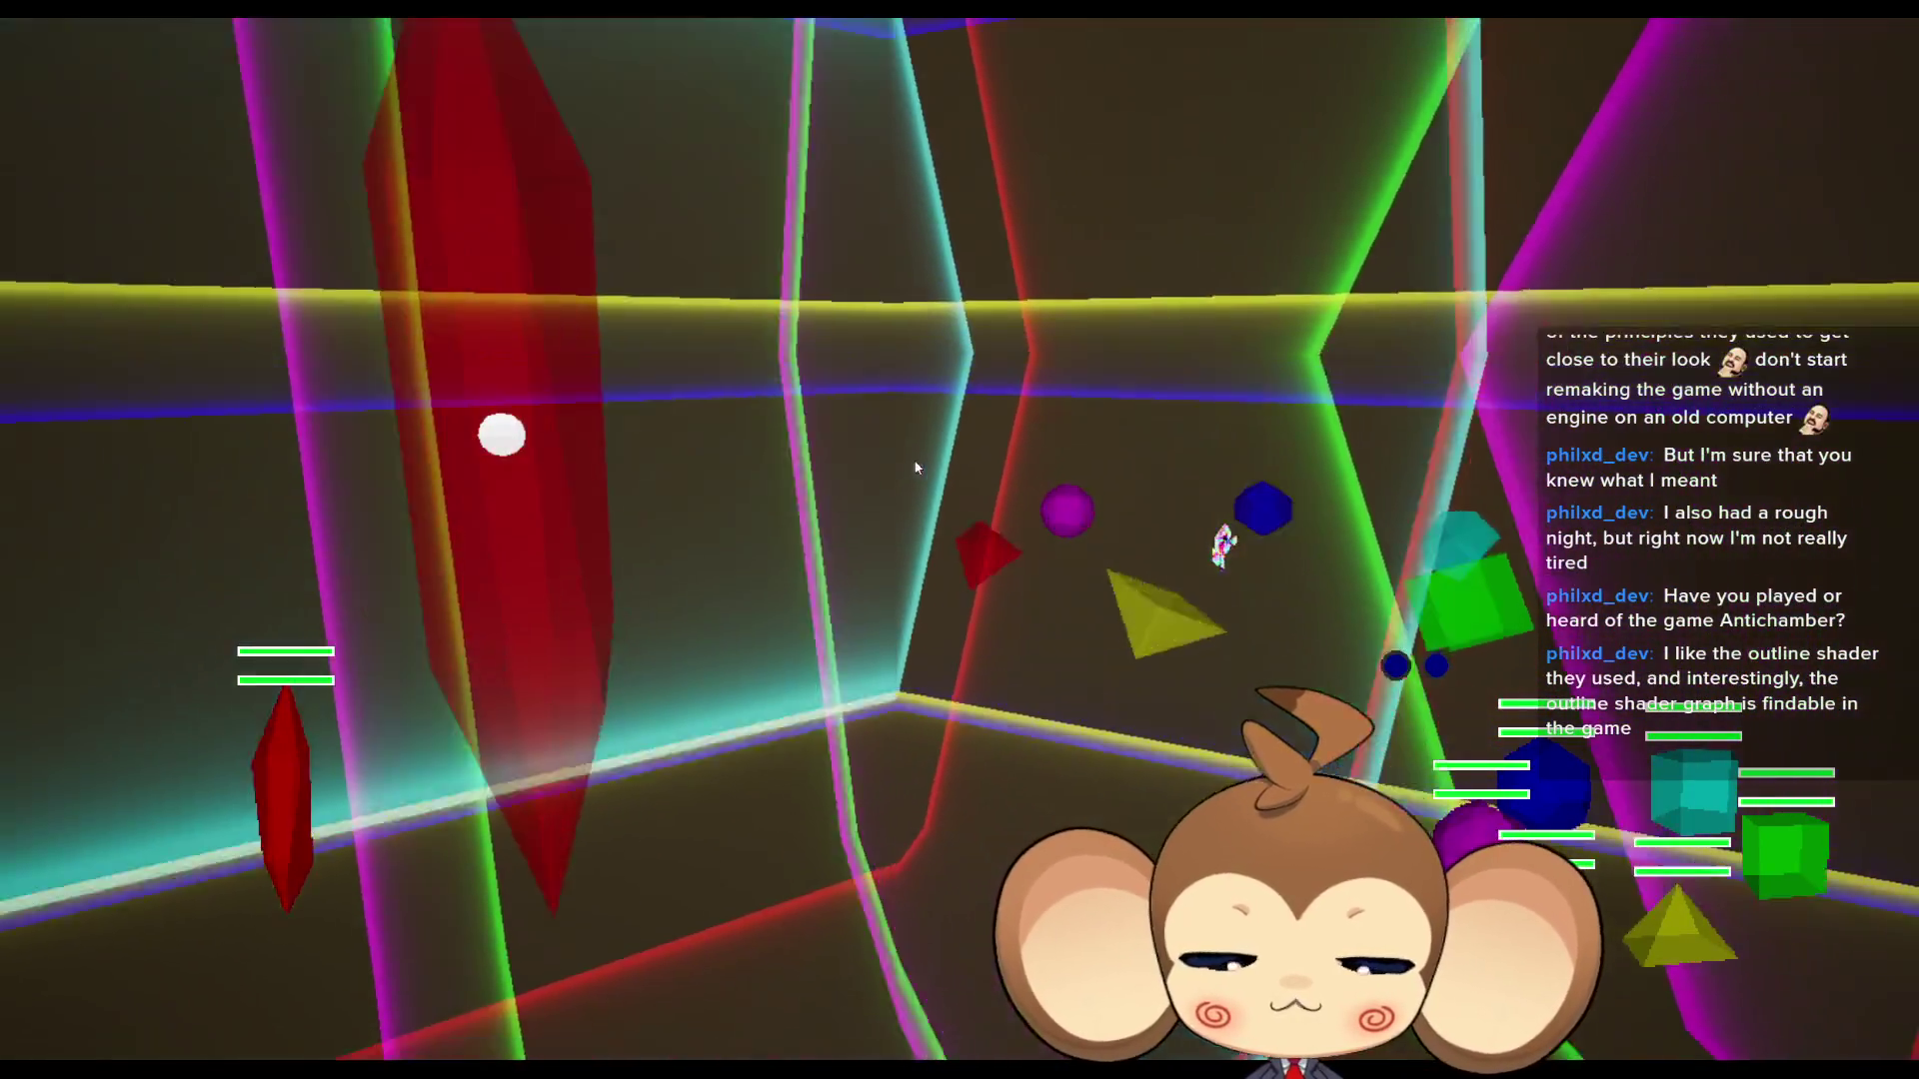
key(F11)
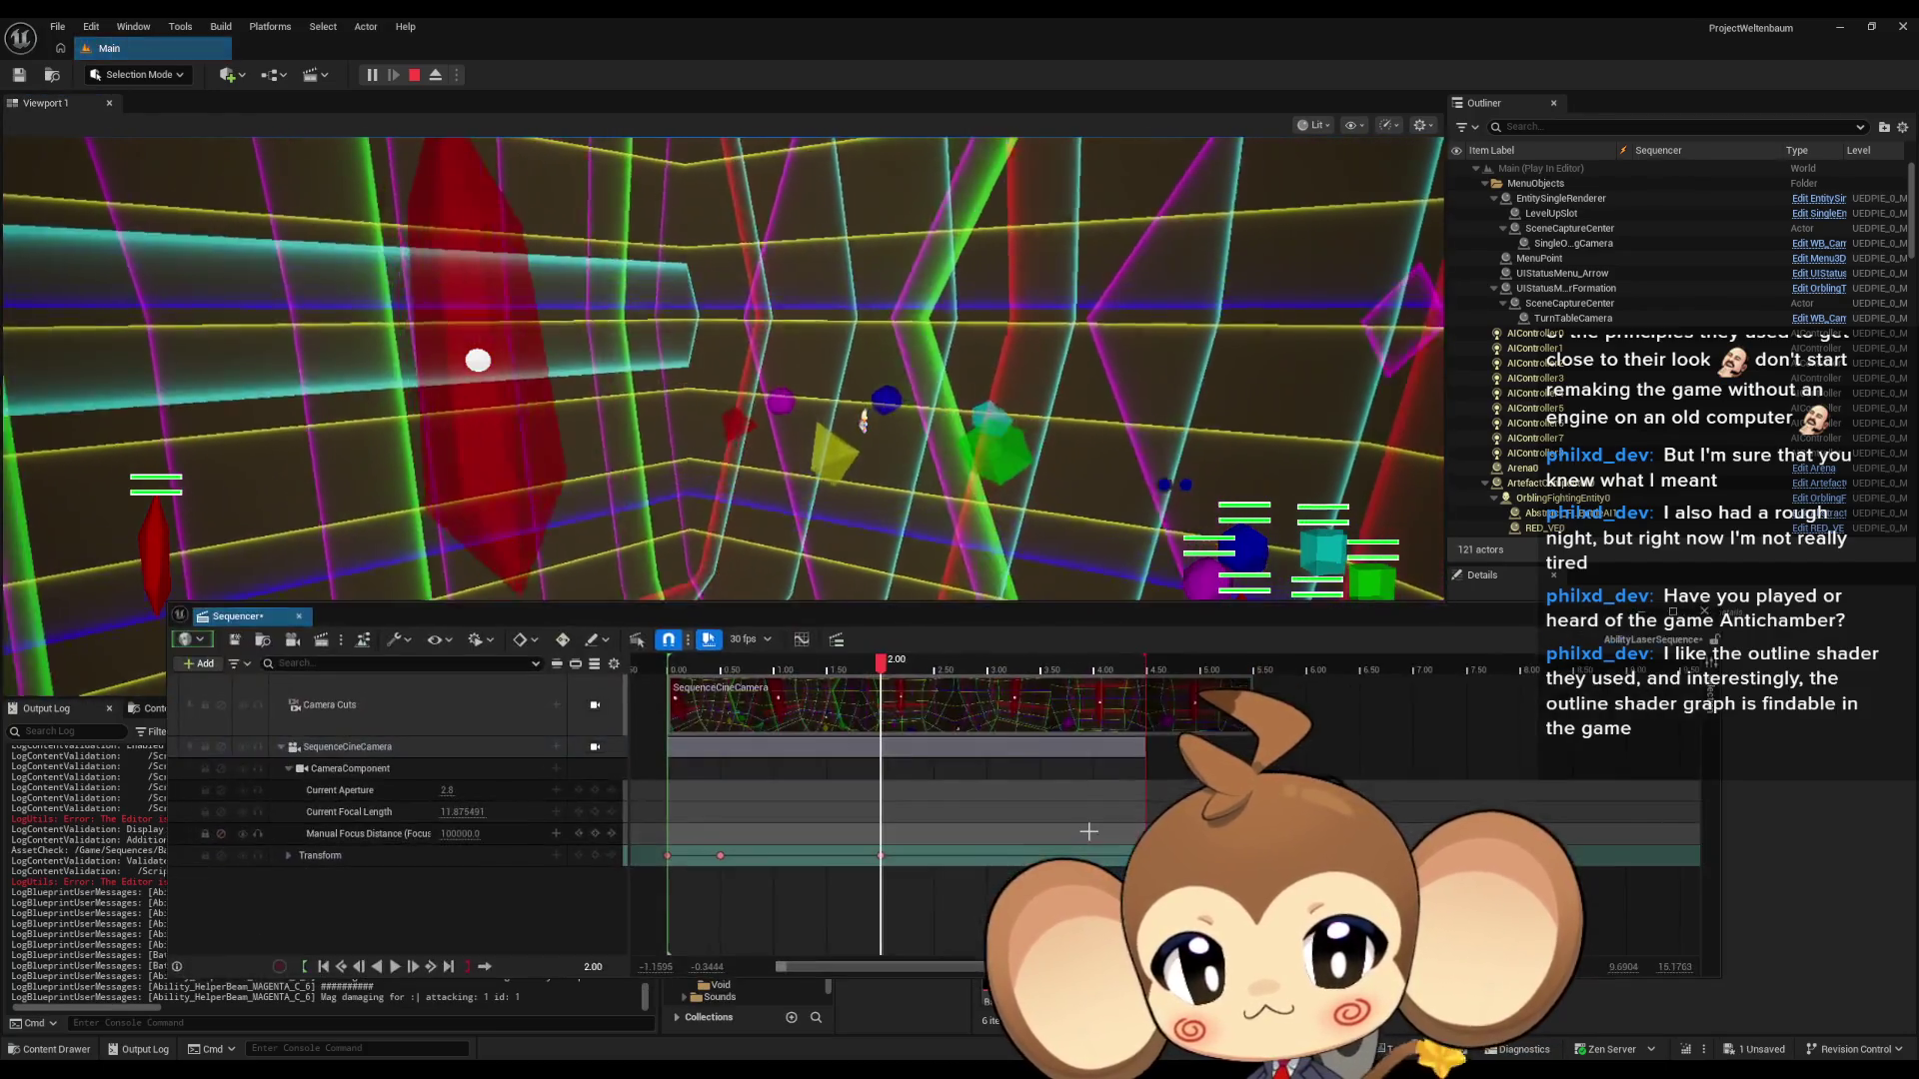
- Shift the 2.00 s Transform key later, save and close the sequence, then play full-screen and exit
drag(881, 856, 987, 856)
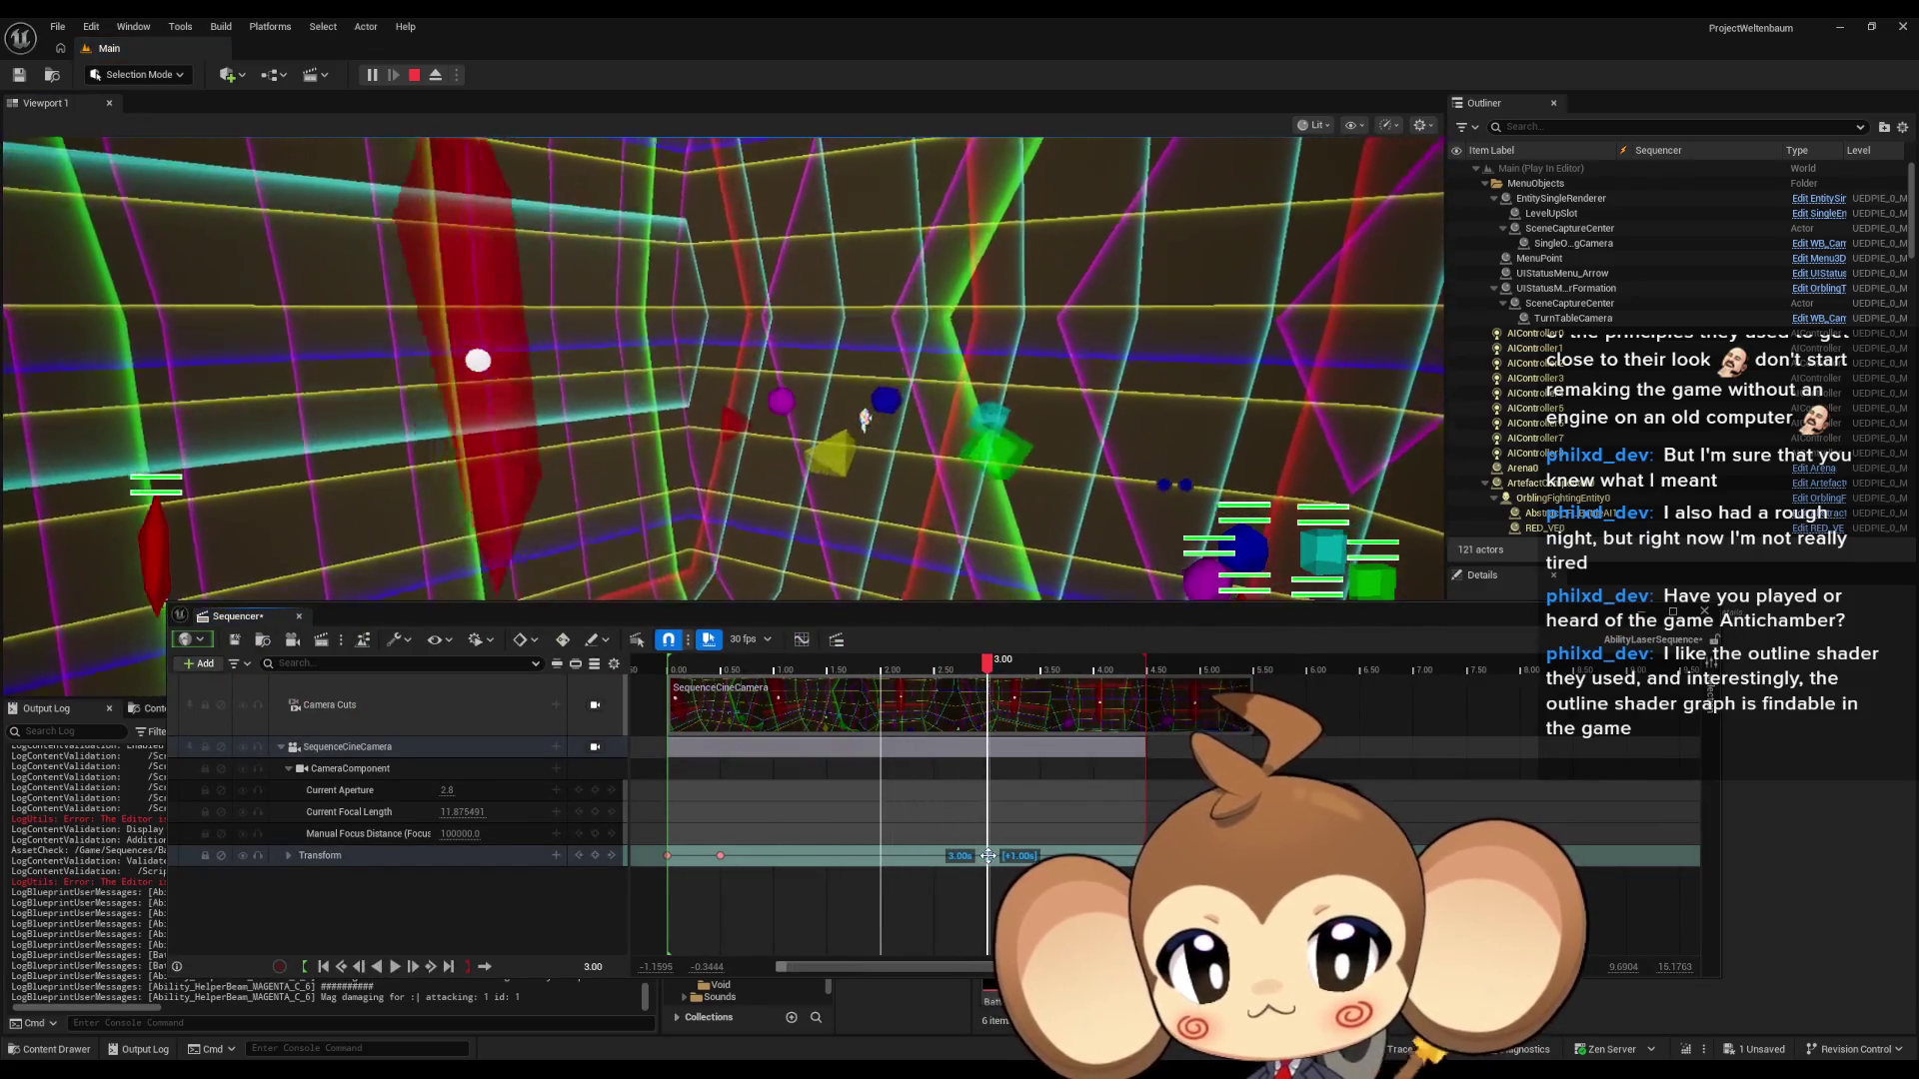
click(263, 640)
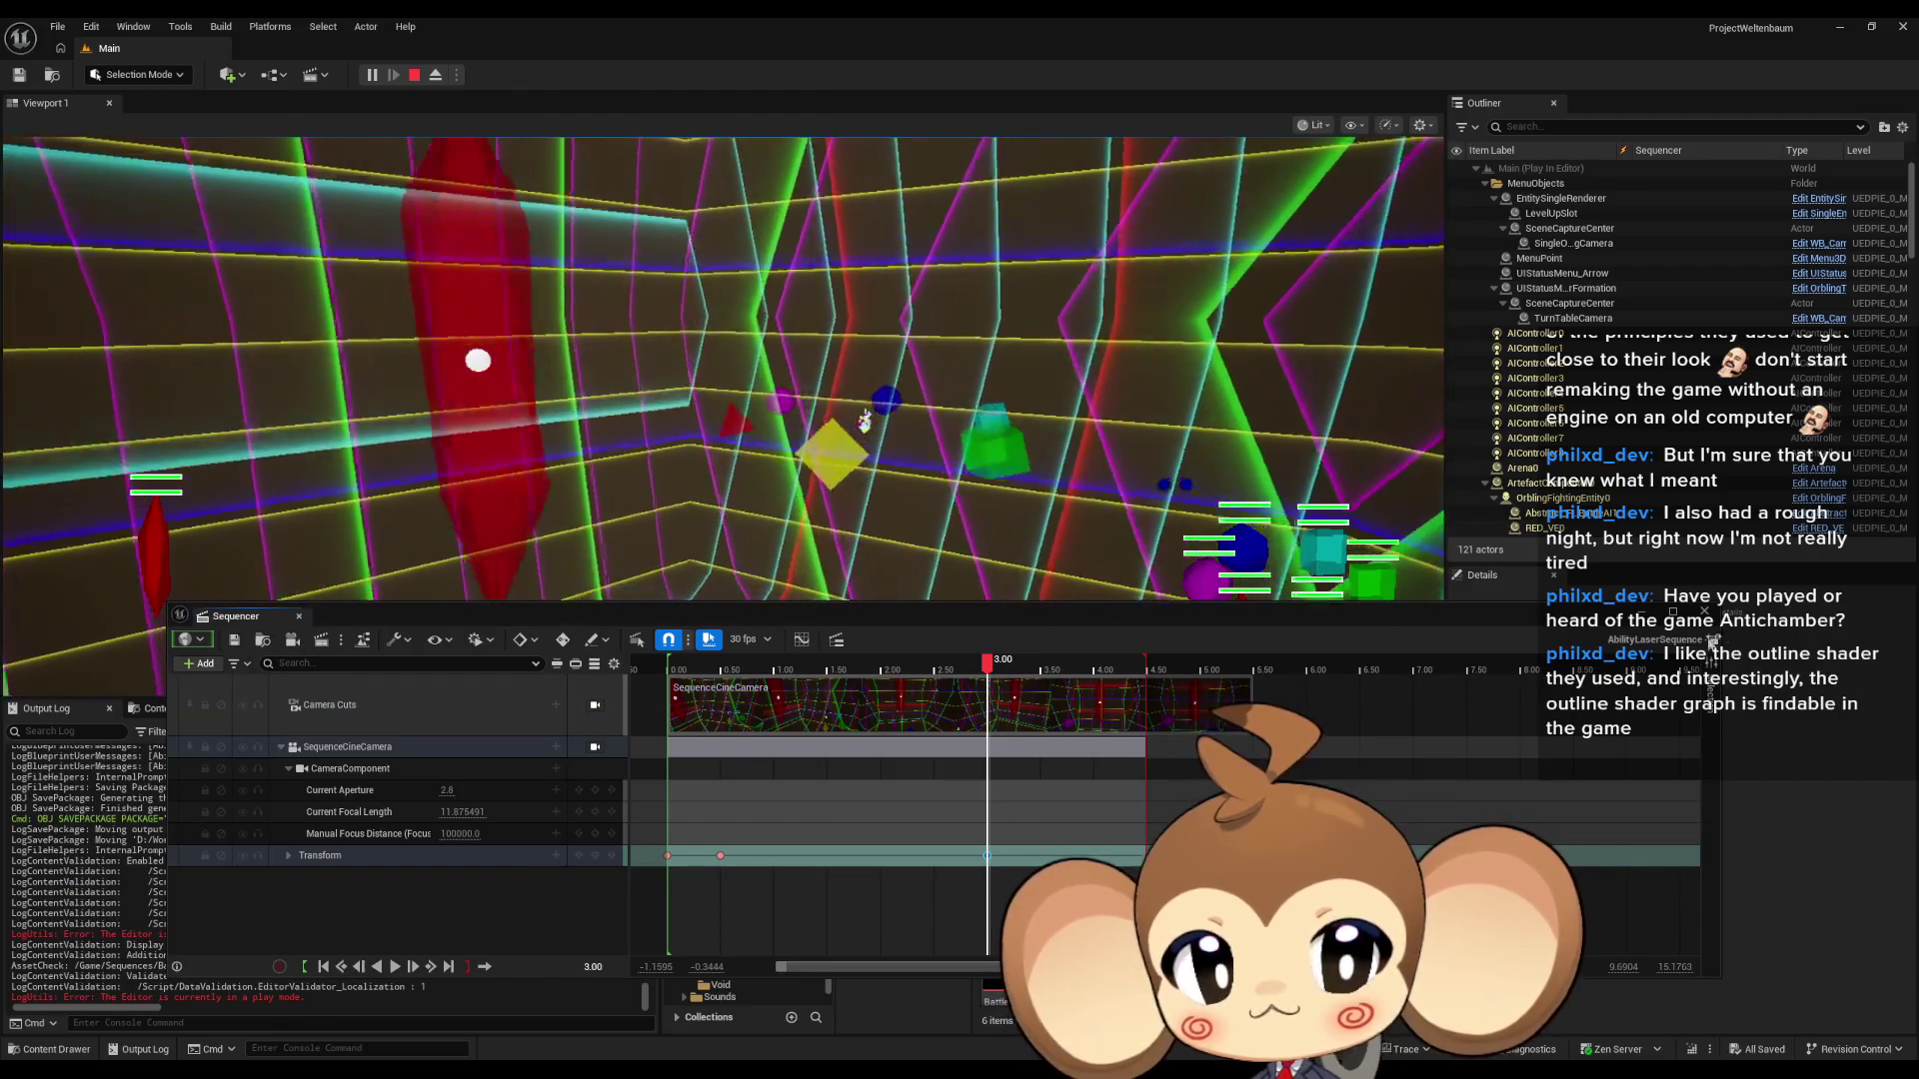
click(297, 615)
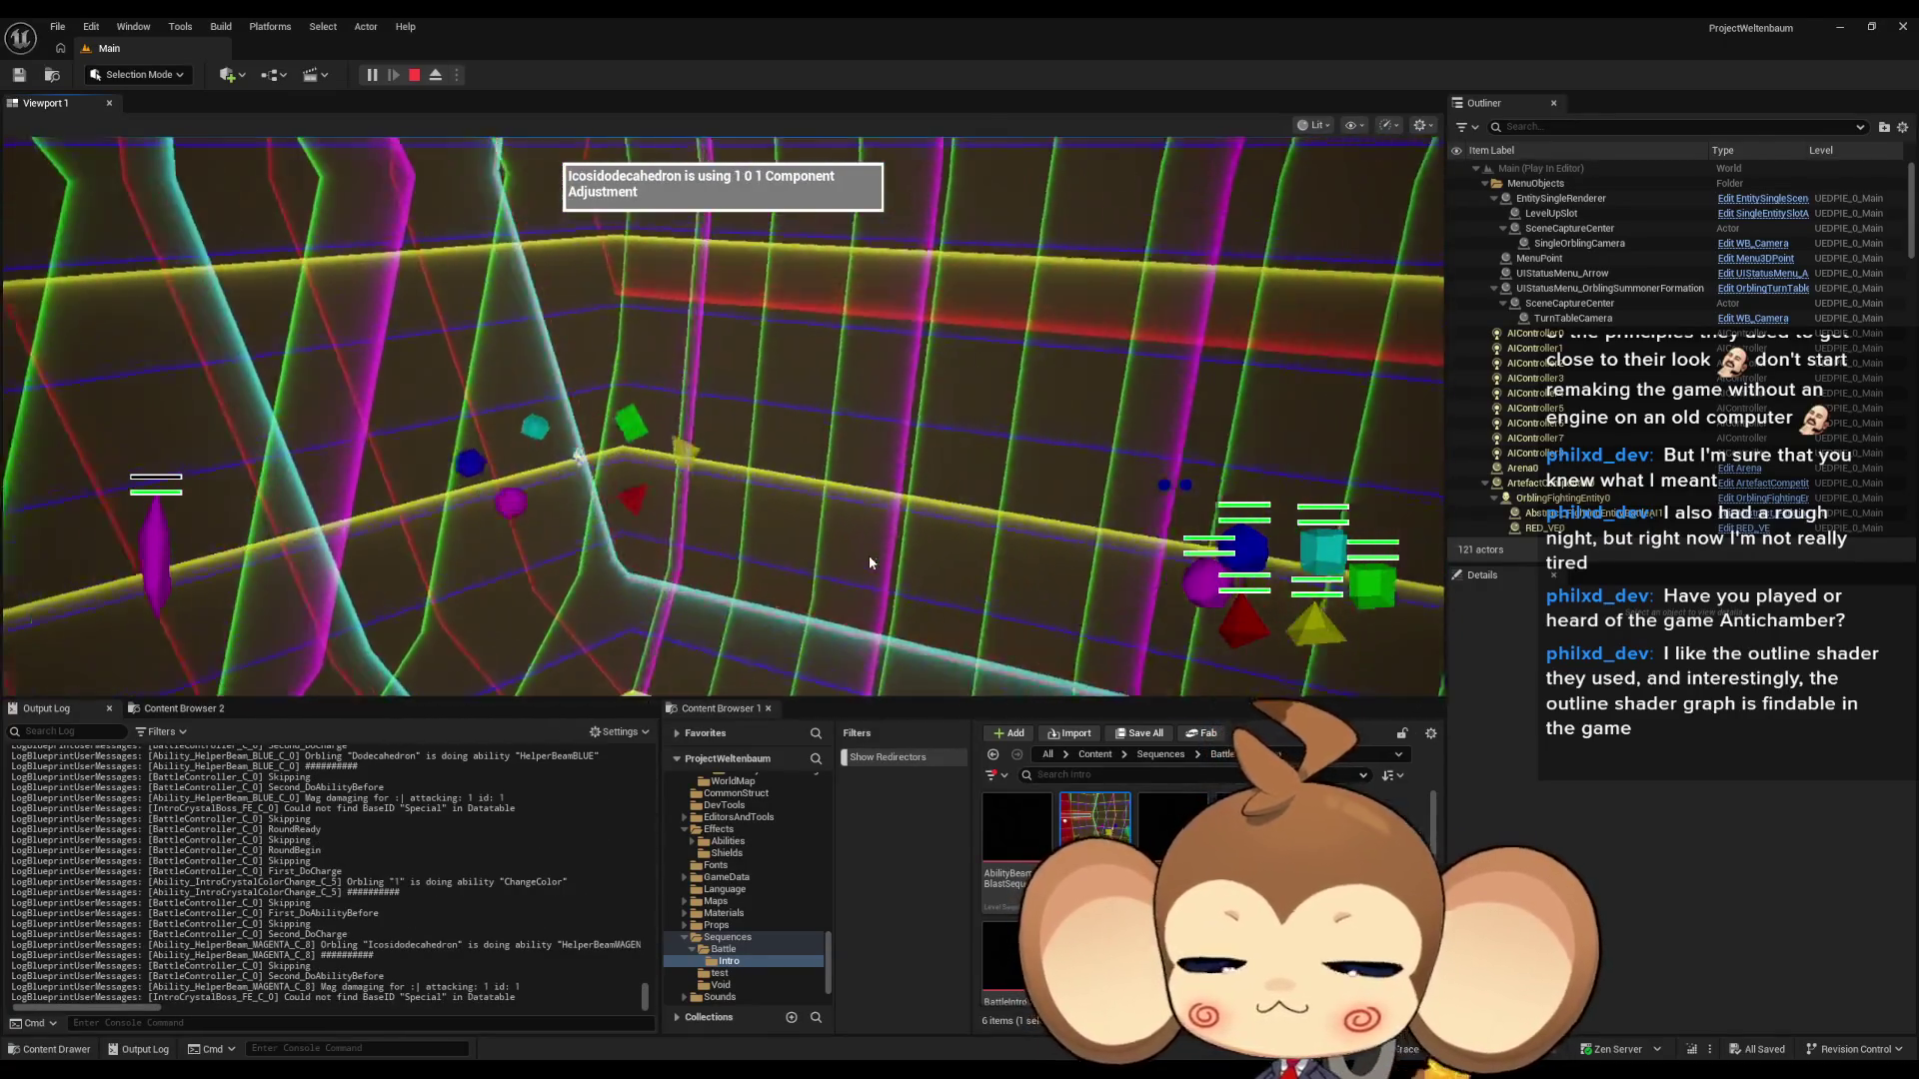
key(F11)
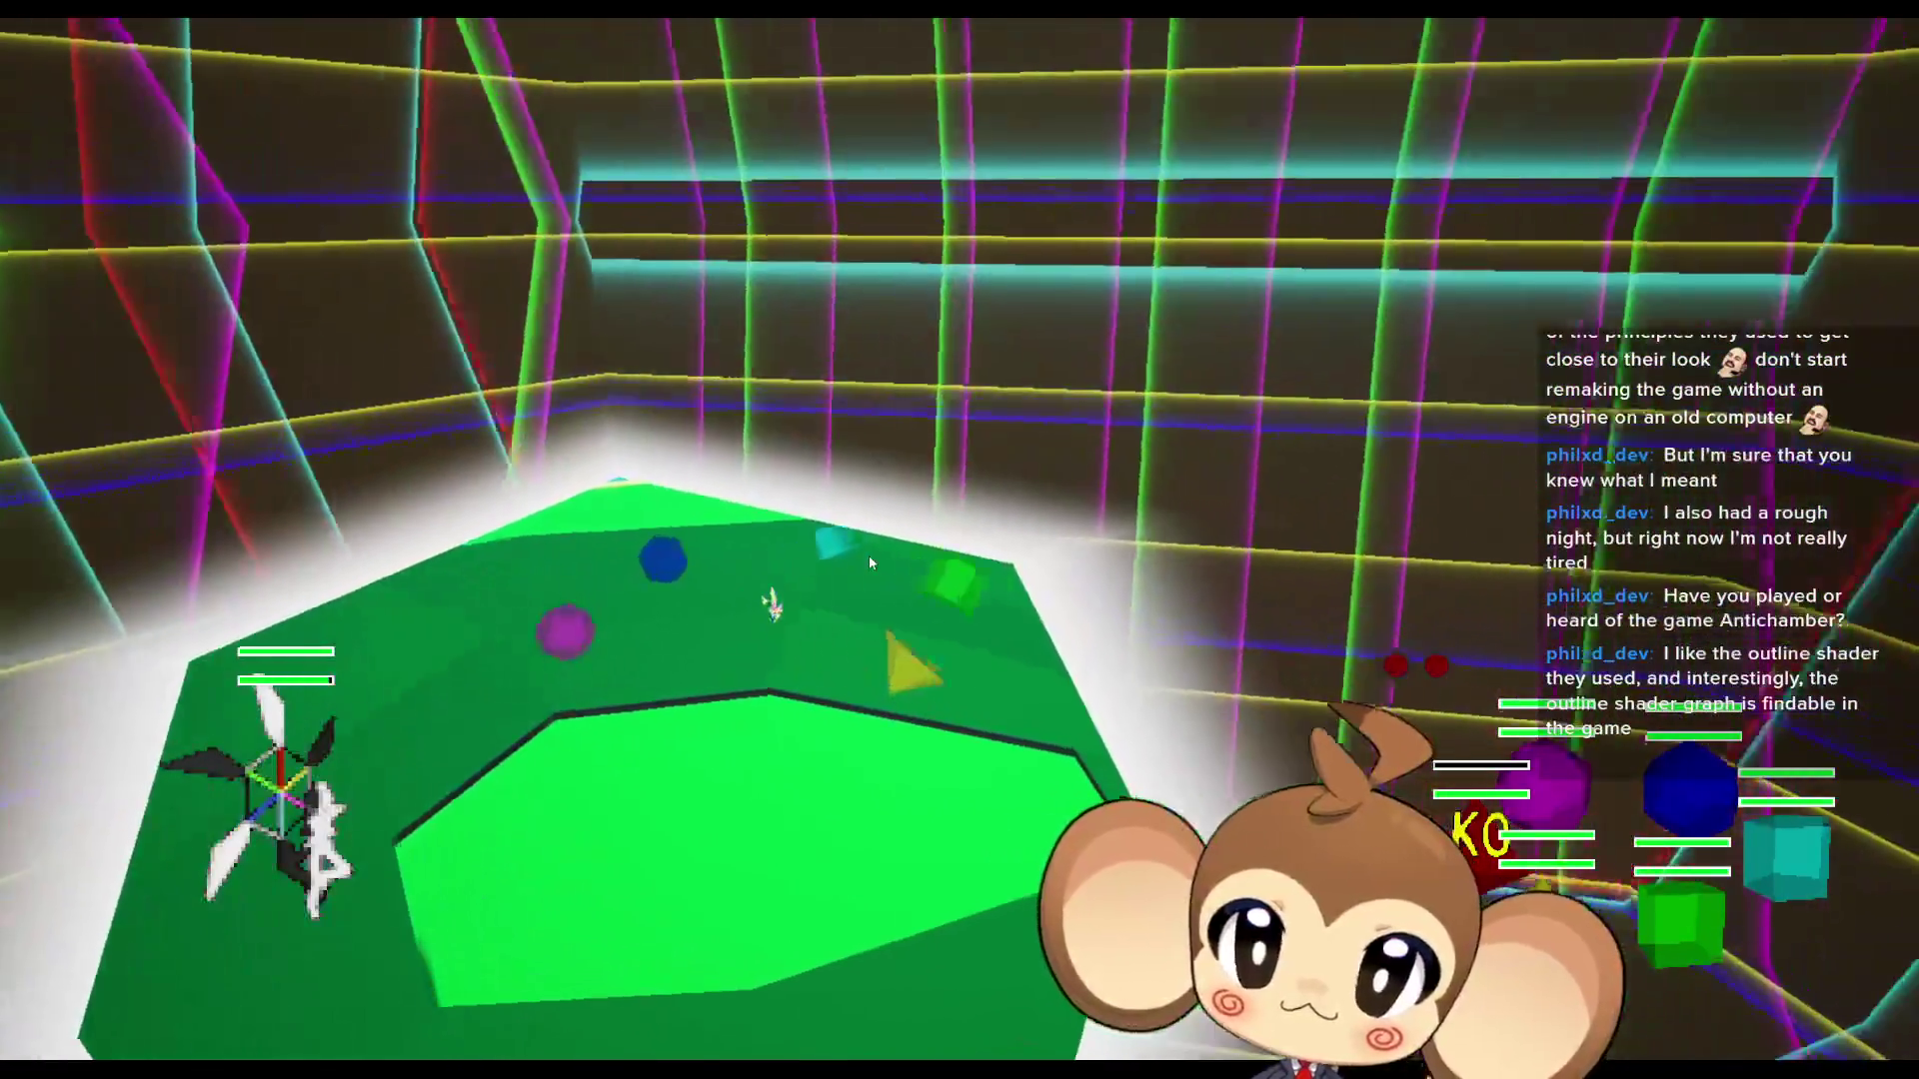
key(F11)
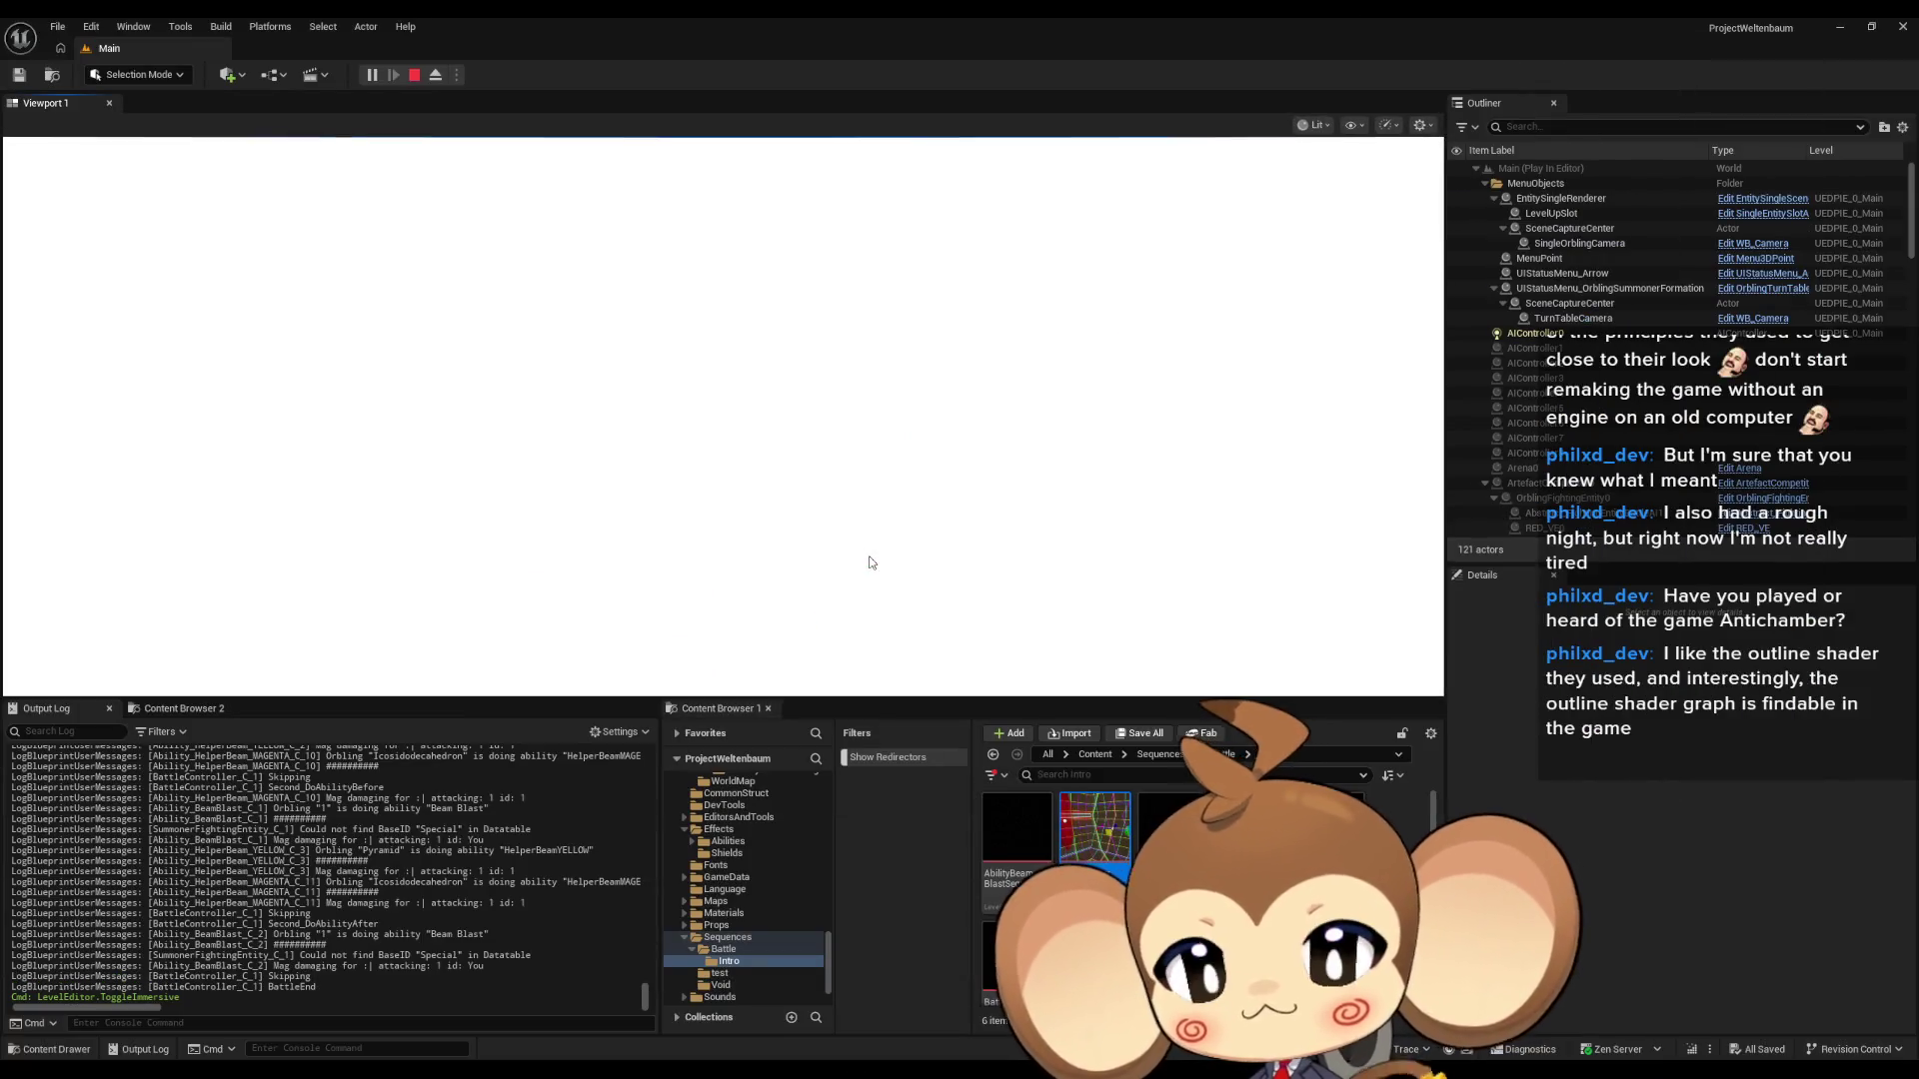
- Stop play-in-editor and switch to the Ability_HelperBeam_BLUE blueprint window from the taskbar
click(415, 76)
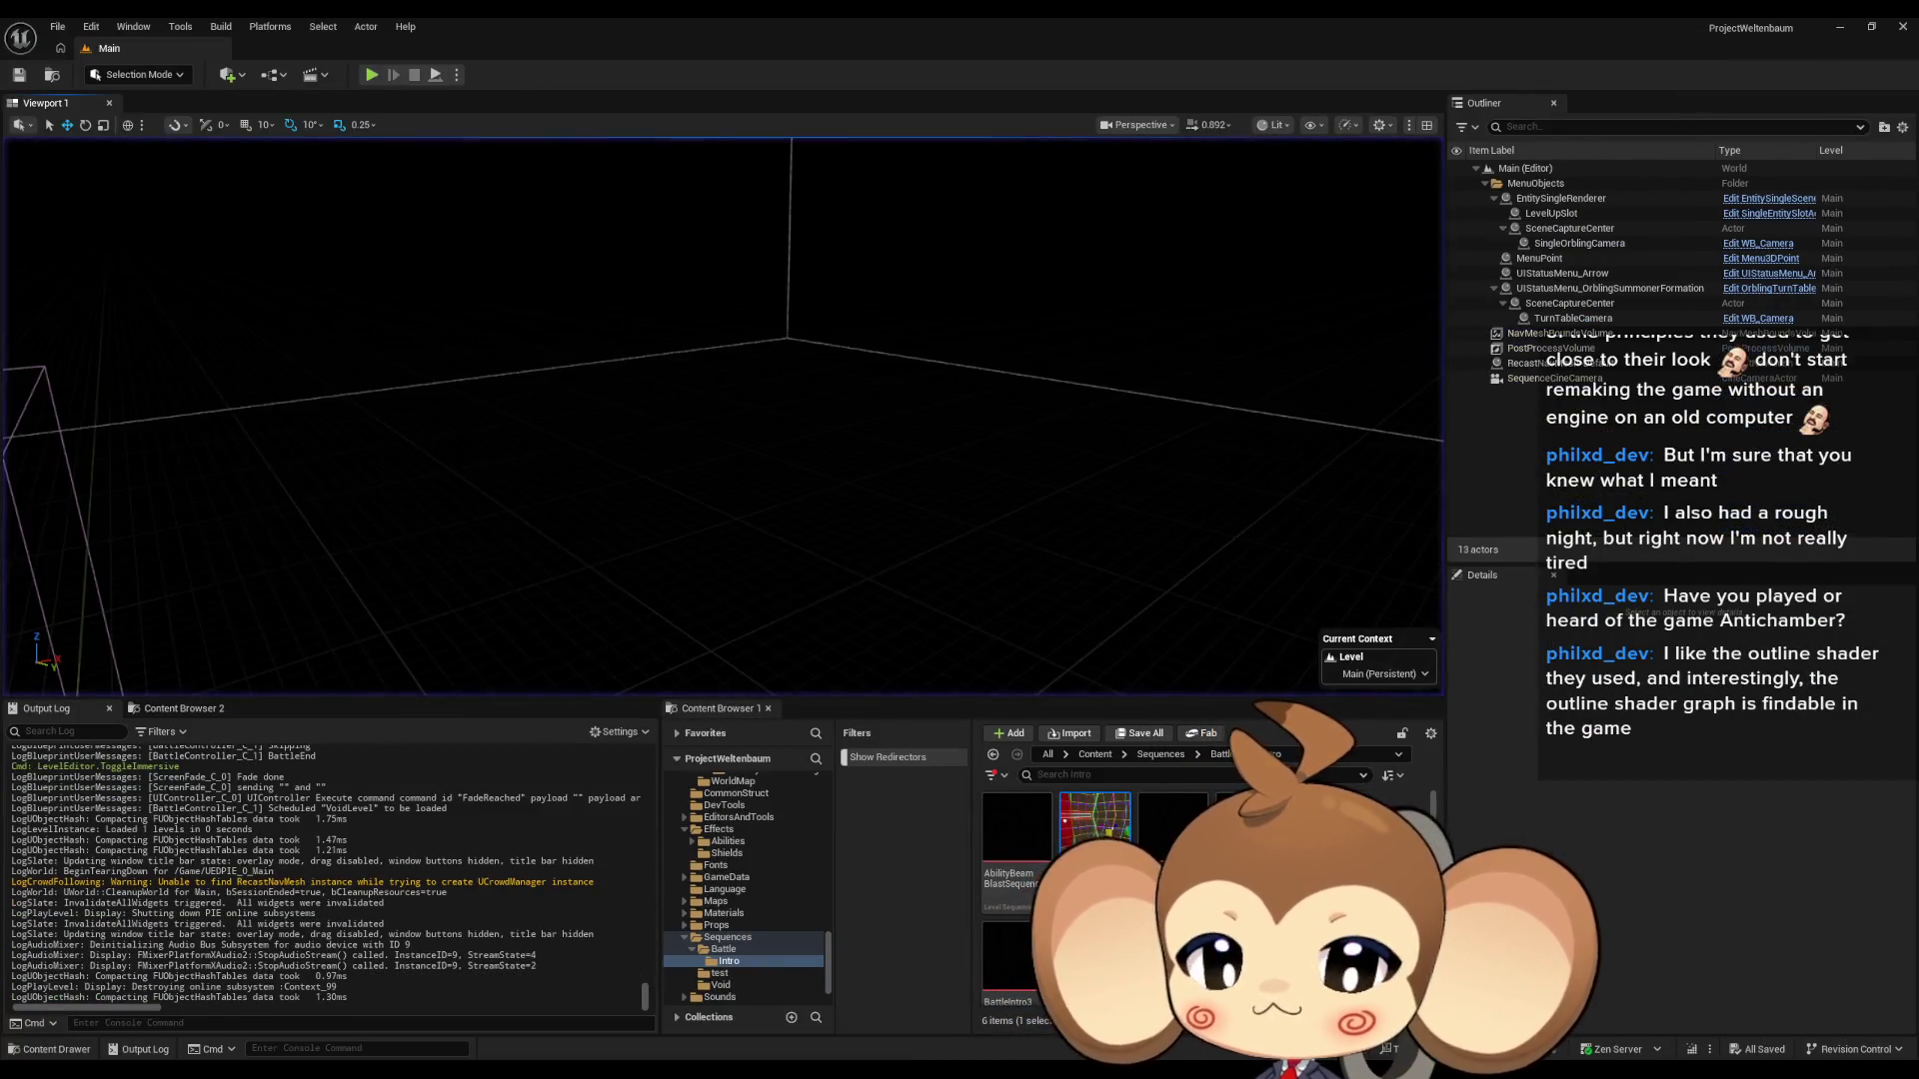
click(716, 1003)
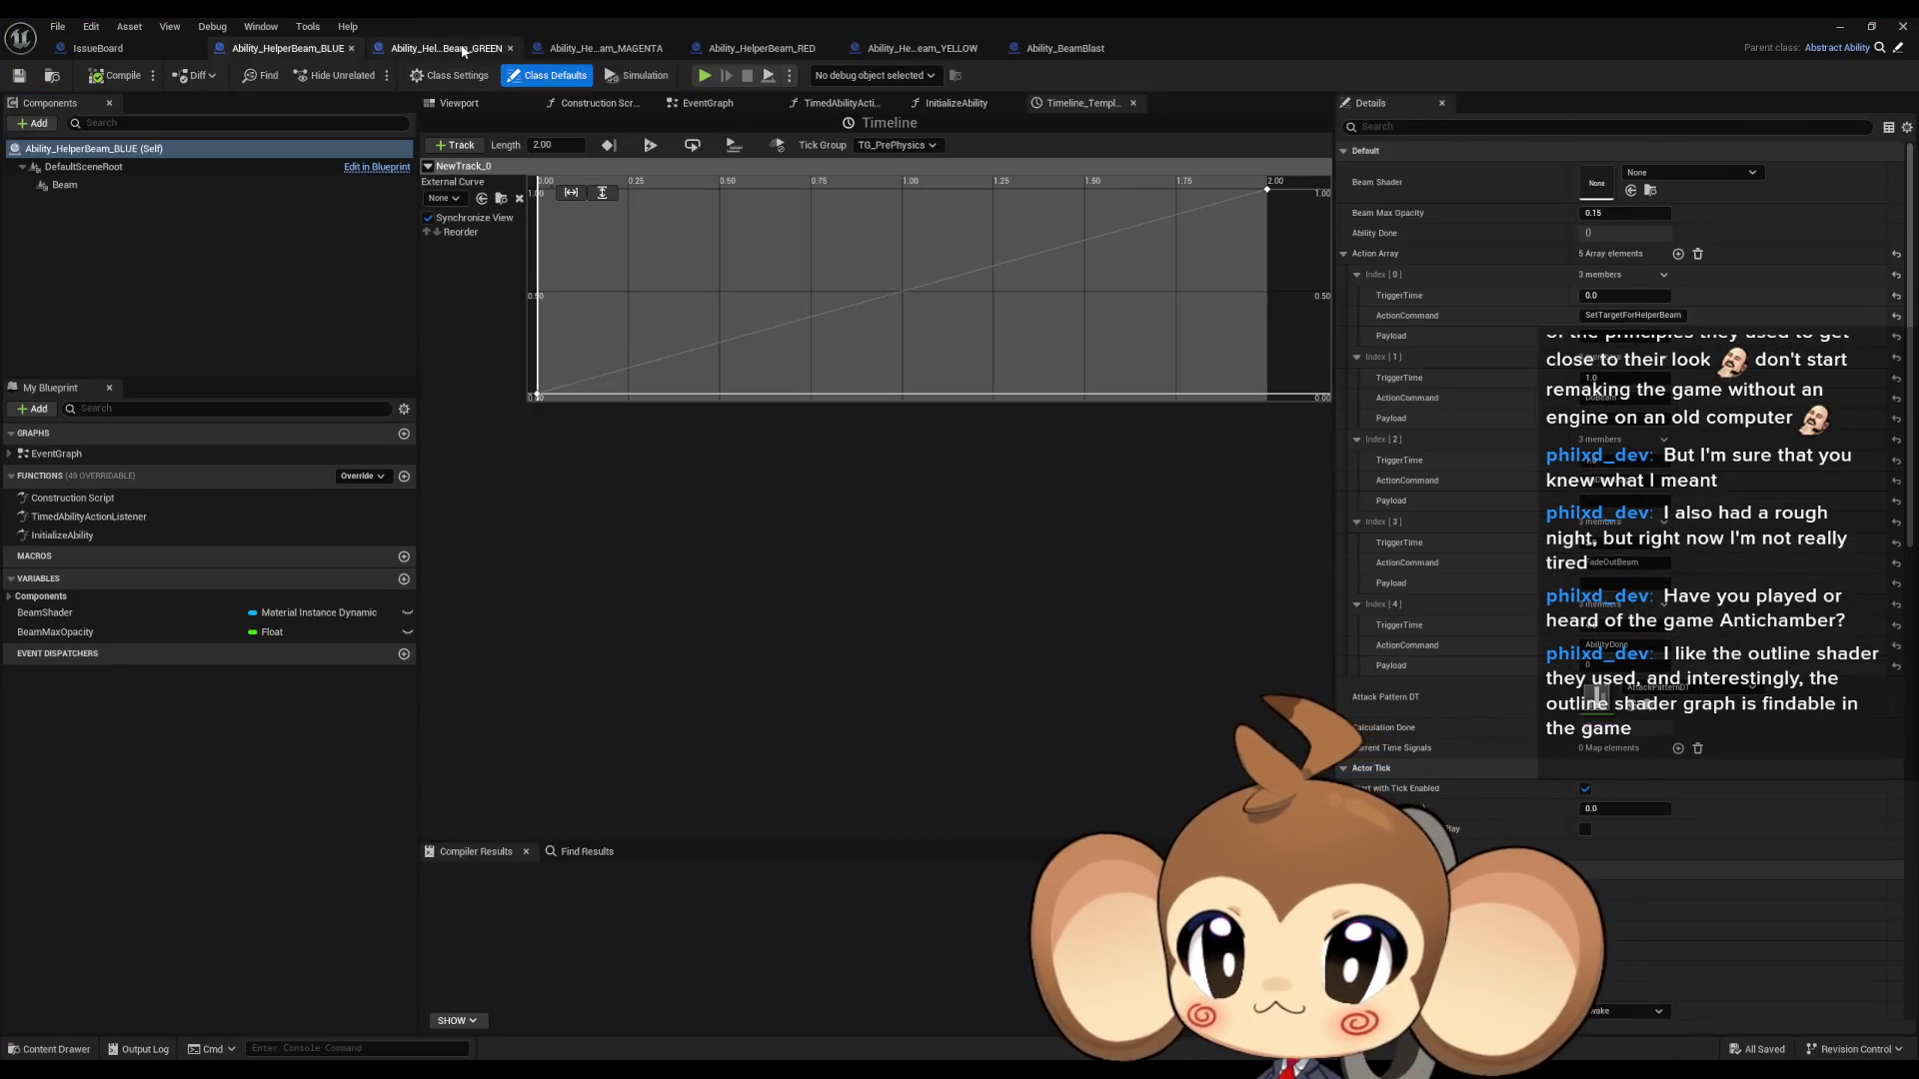
- Close Ability_HelperBeam_BLUE and delete the crystal blocking and shield effect notes from IssueBoard
click(351, 48)
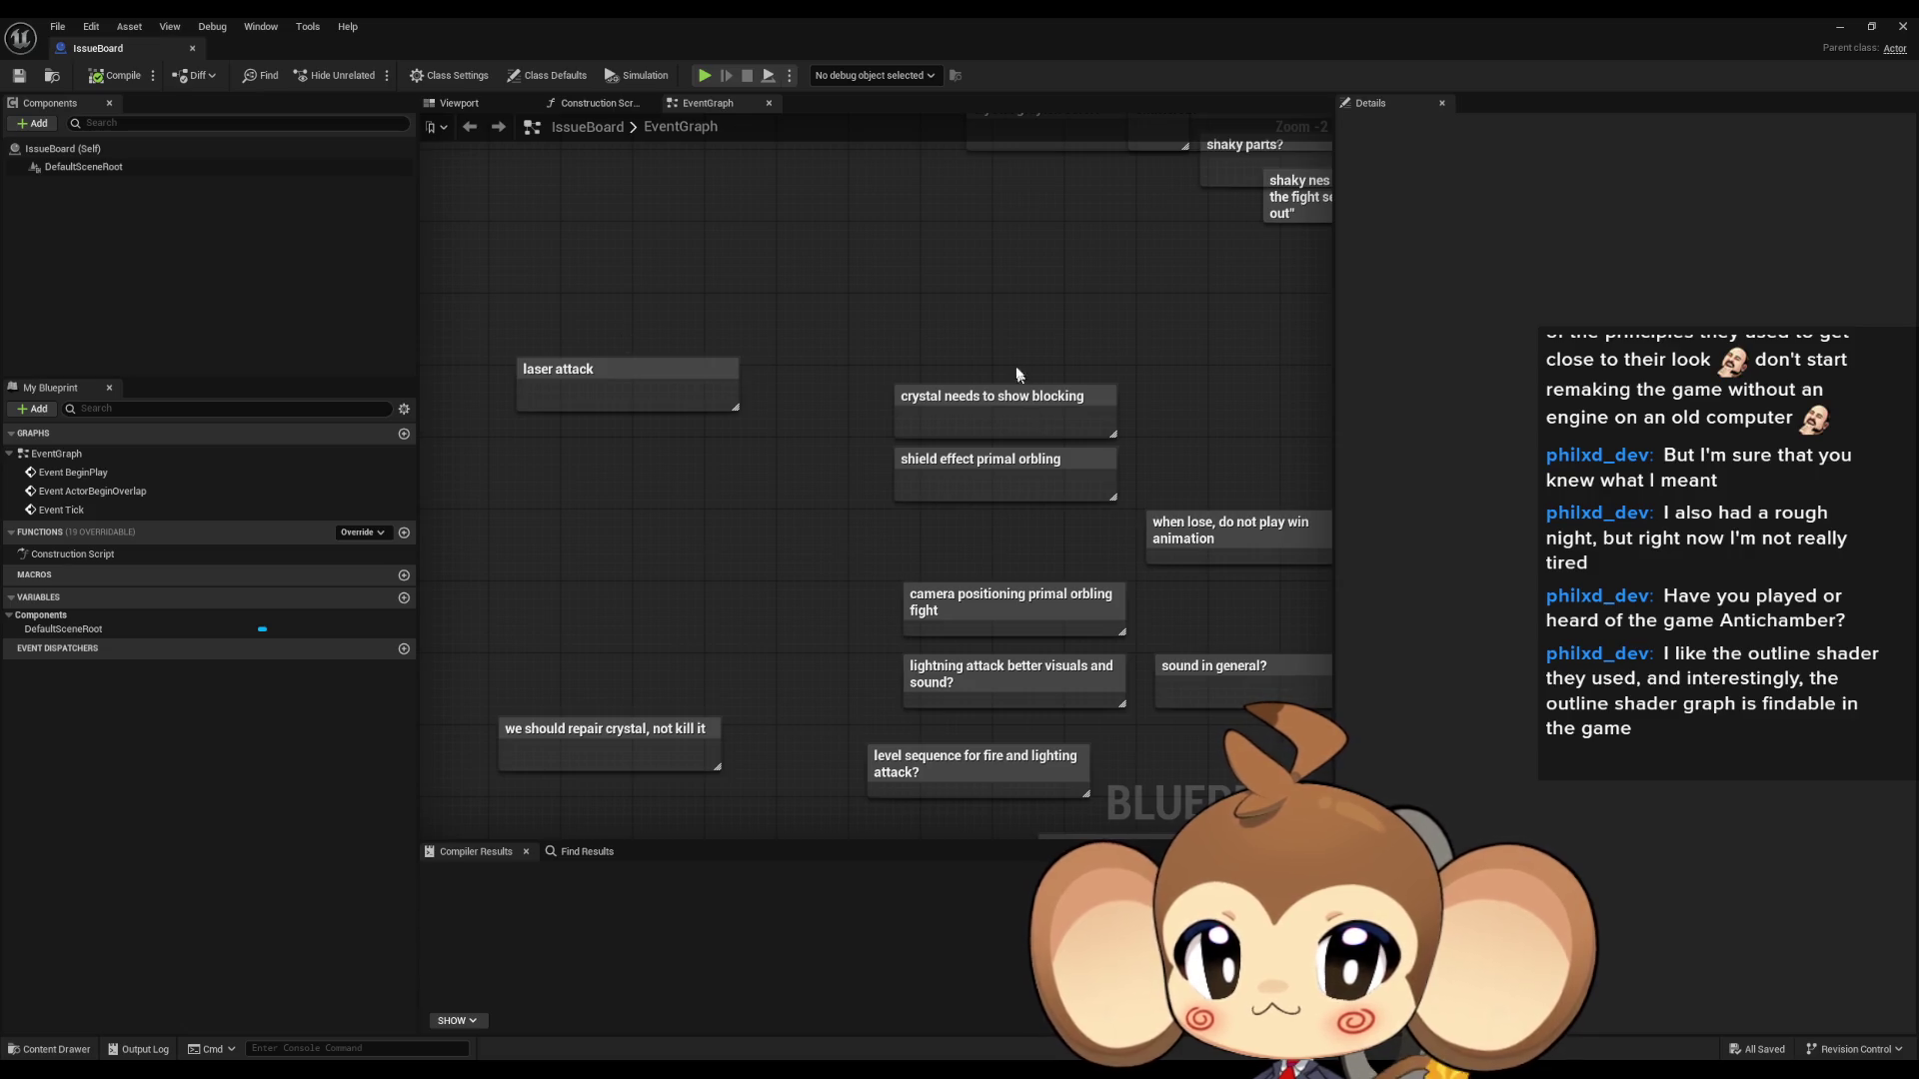
mouse_move(754, 309)
mouse_down()
mouse_move(865, 497)
mouse_move(949, 435)
mouse_up()
key(Delete)
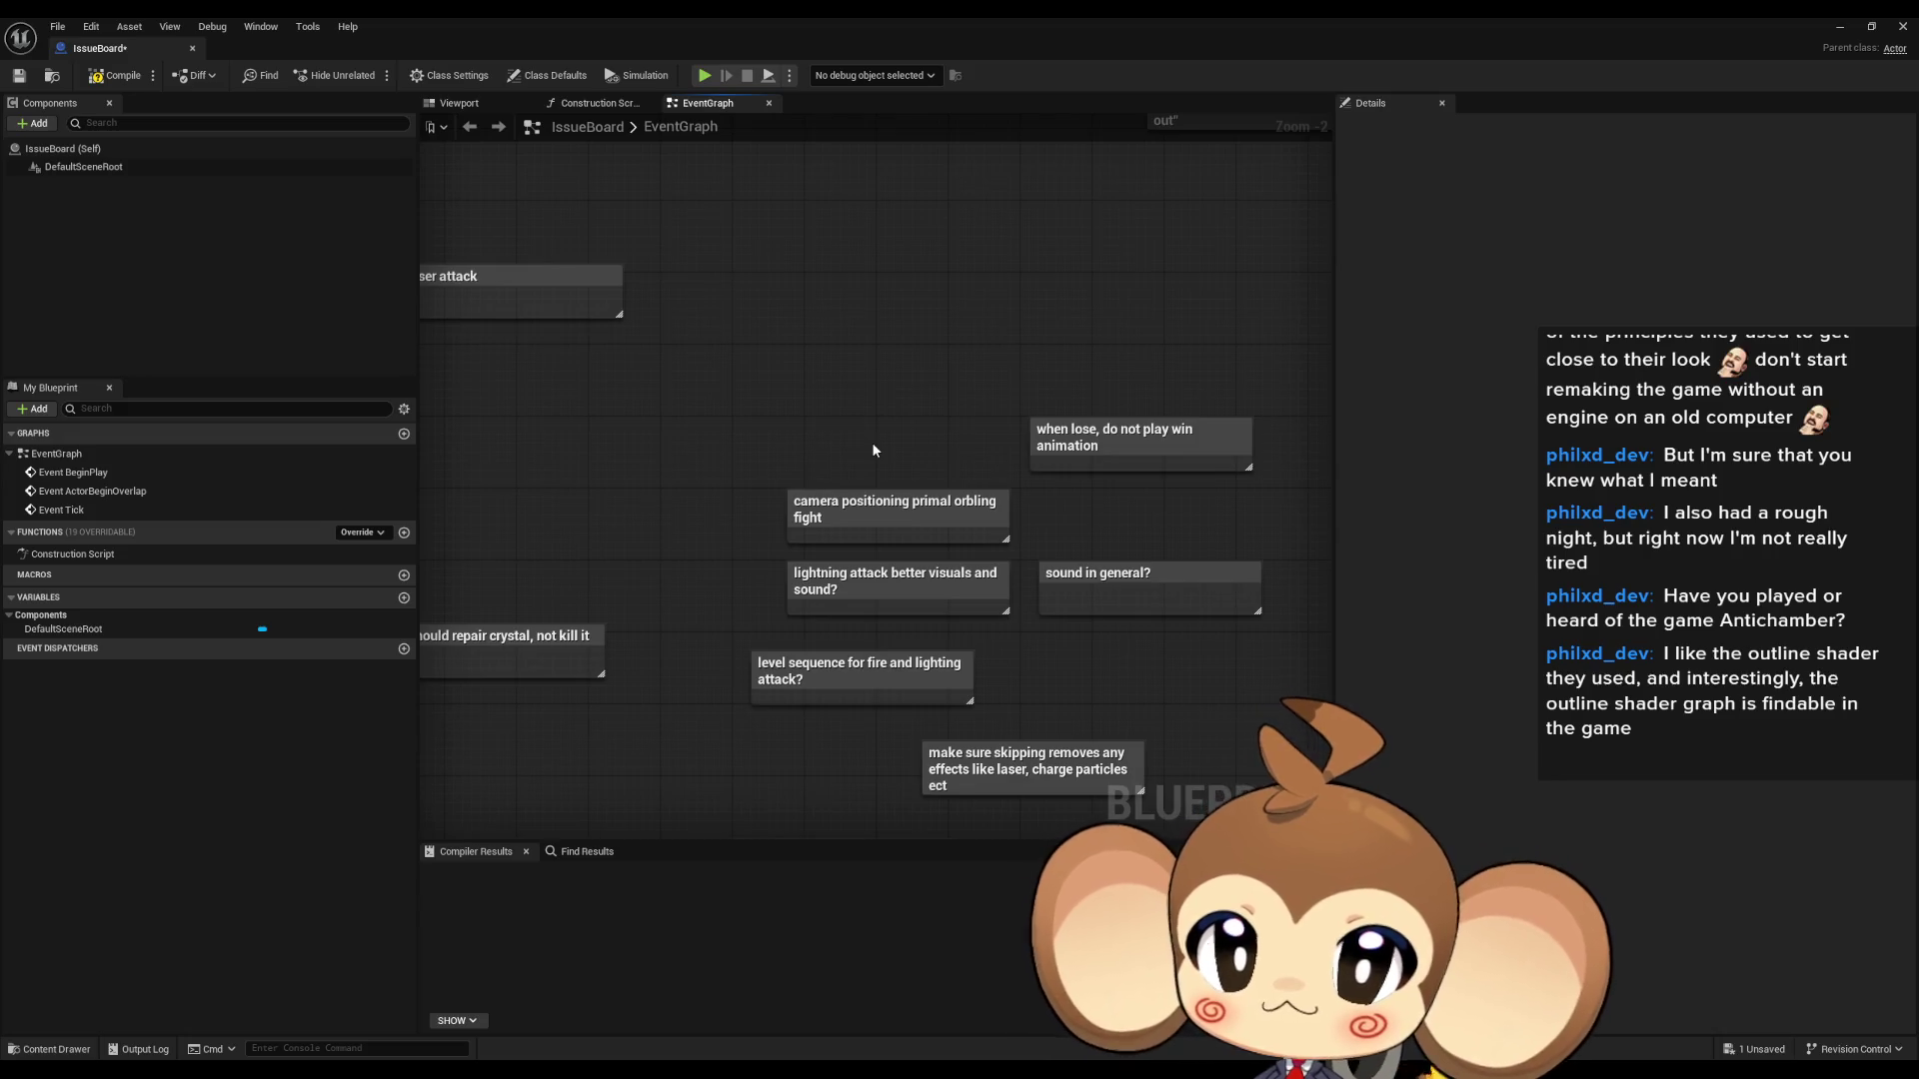
- Review the remaining notes, compile and save IssueBoard, and minimize its window
drag(813, 447, 1015, 410)
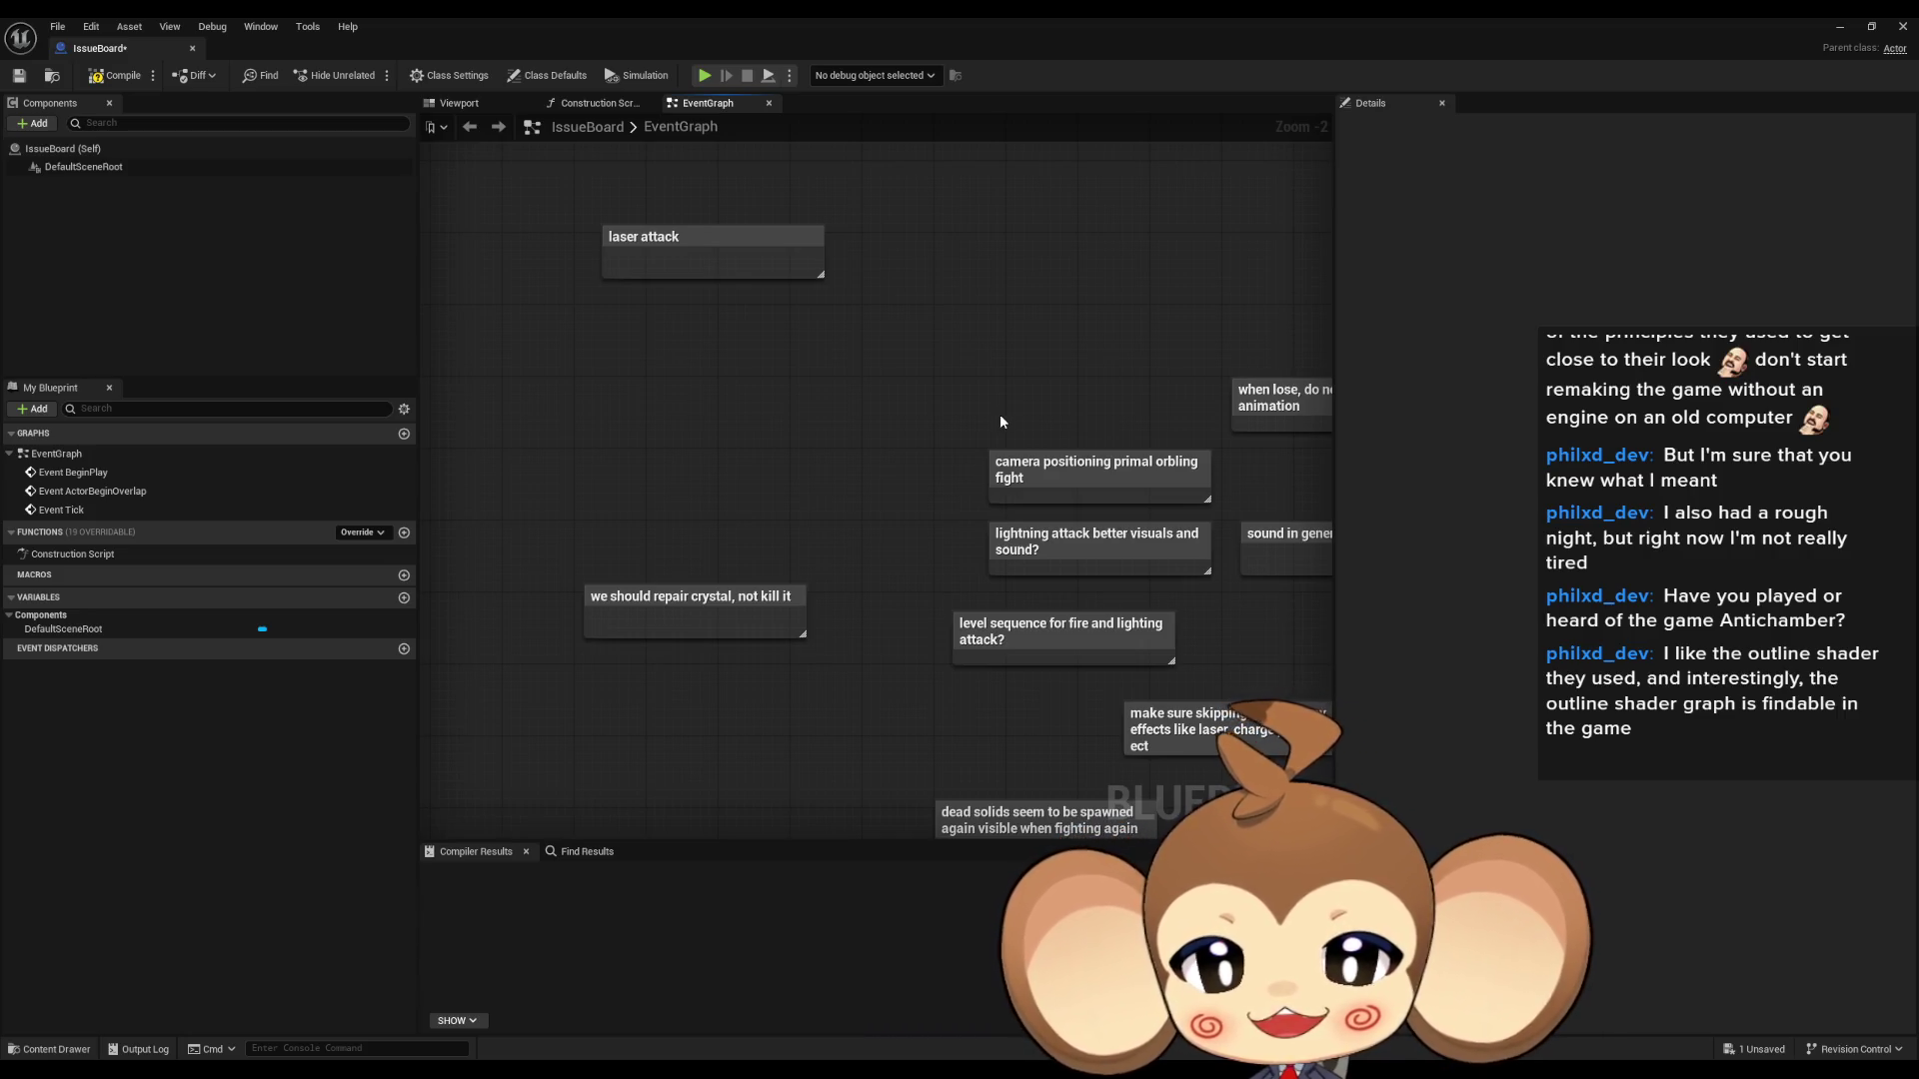
drag(993, 458, 1002, 387)
click(660, 525)
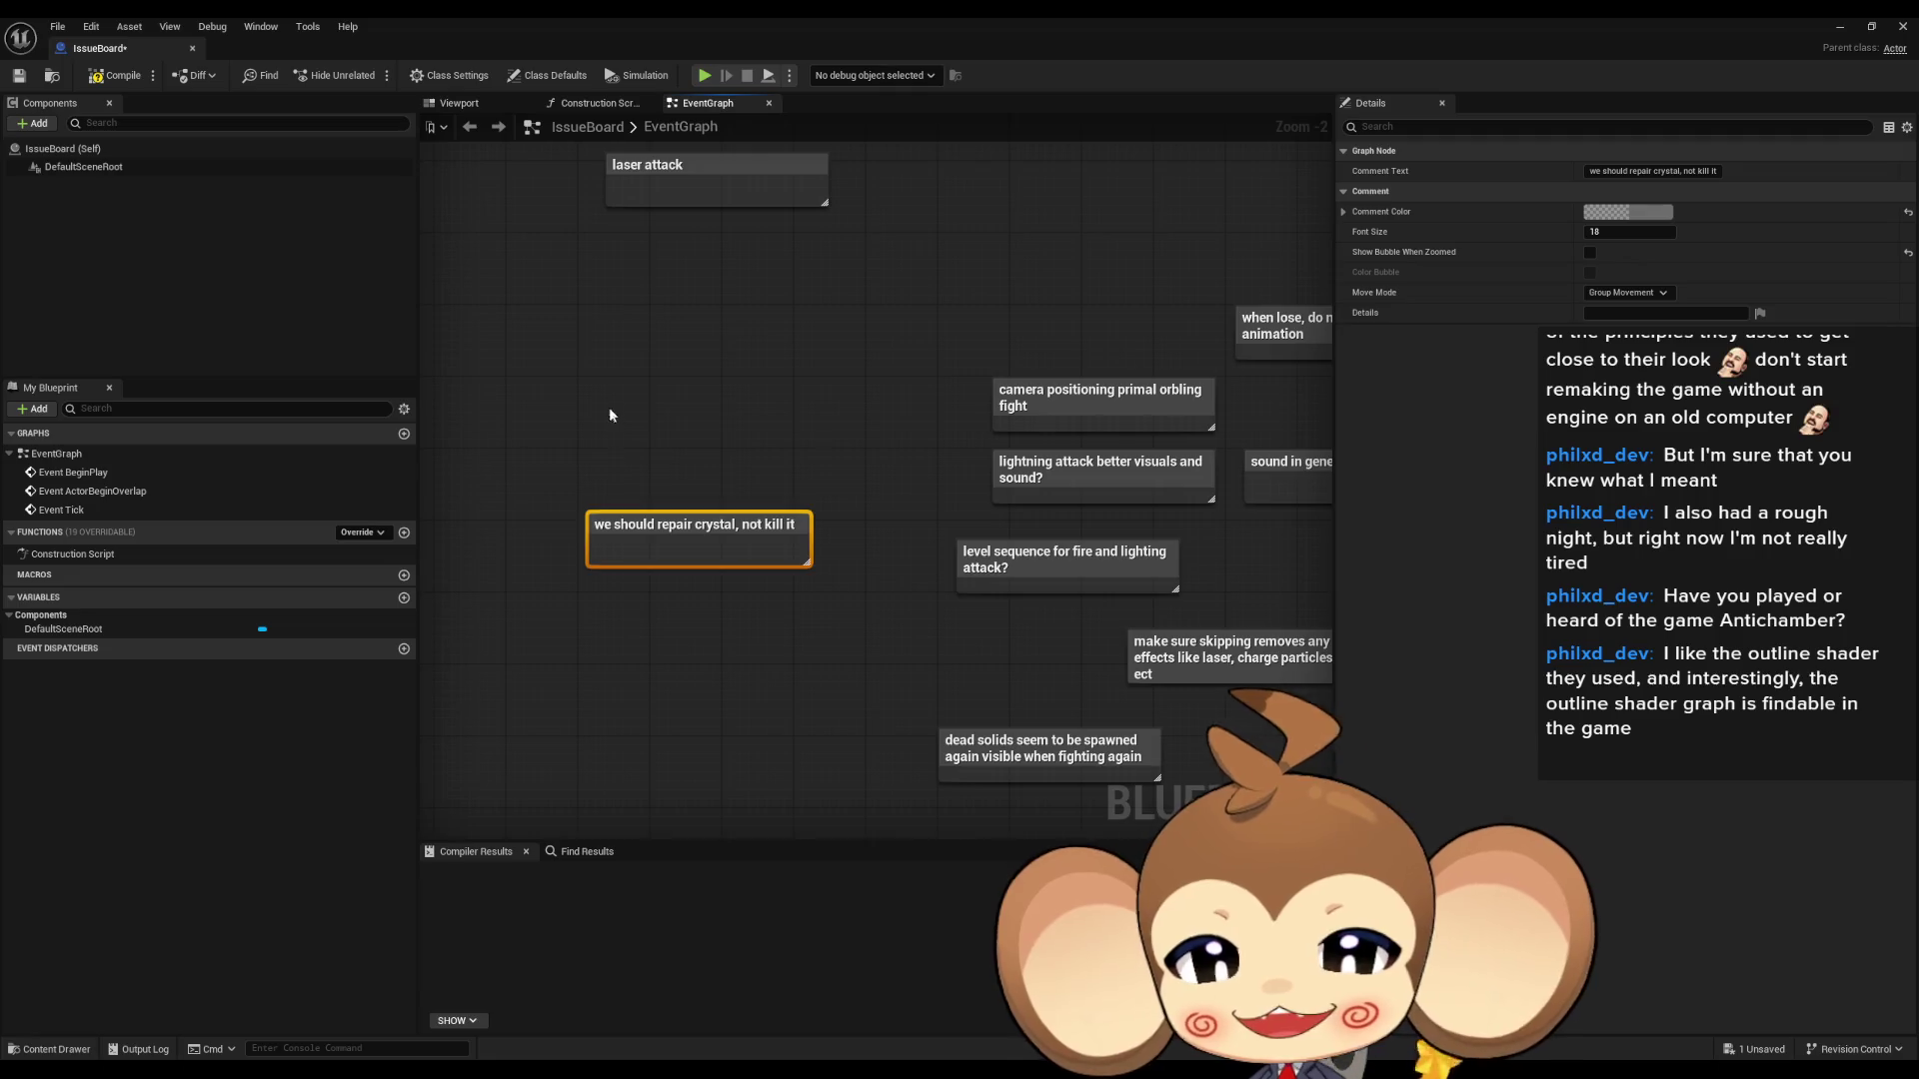
drag(624, 426, 793, 638)
key(ctrl+s)
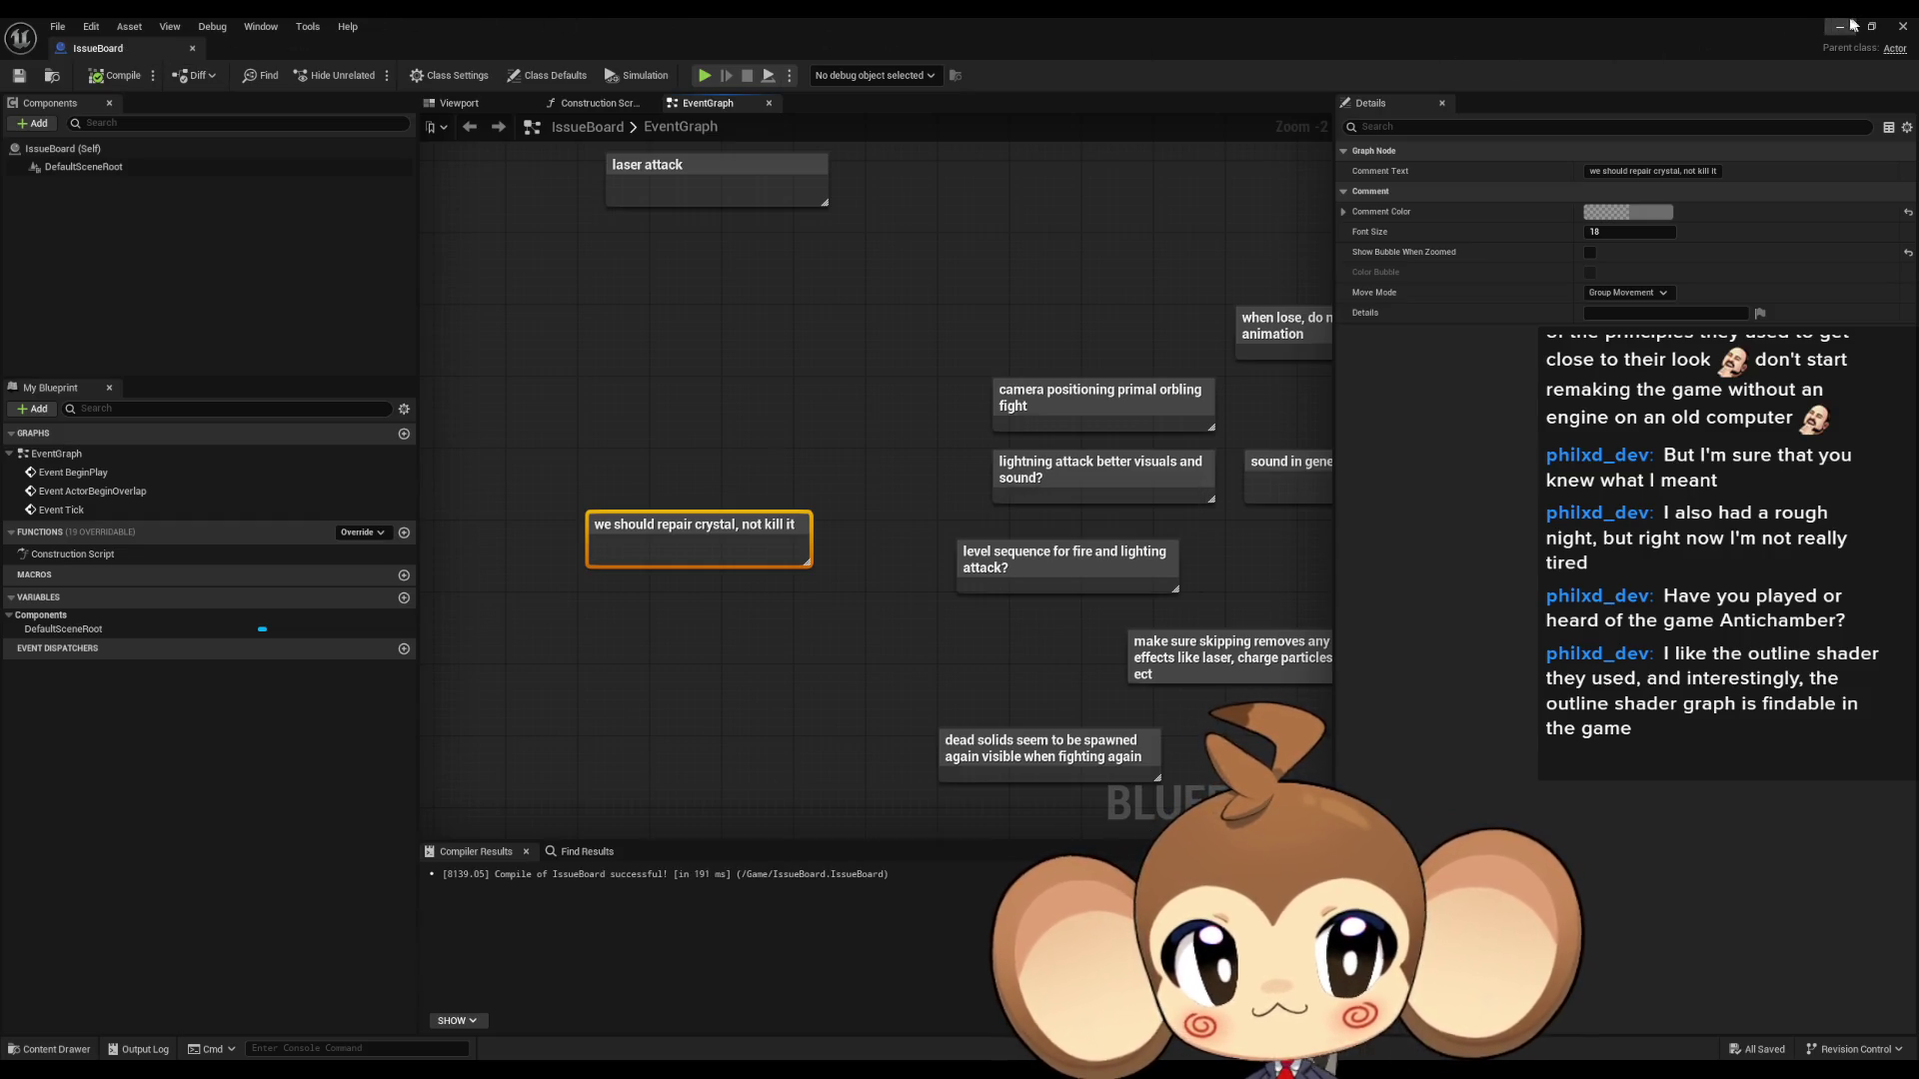
click(1844, 26)
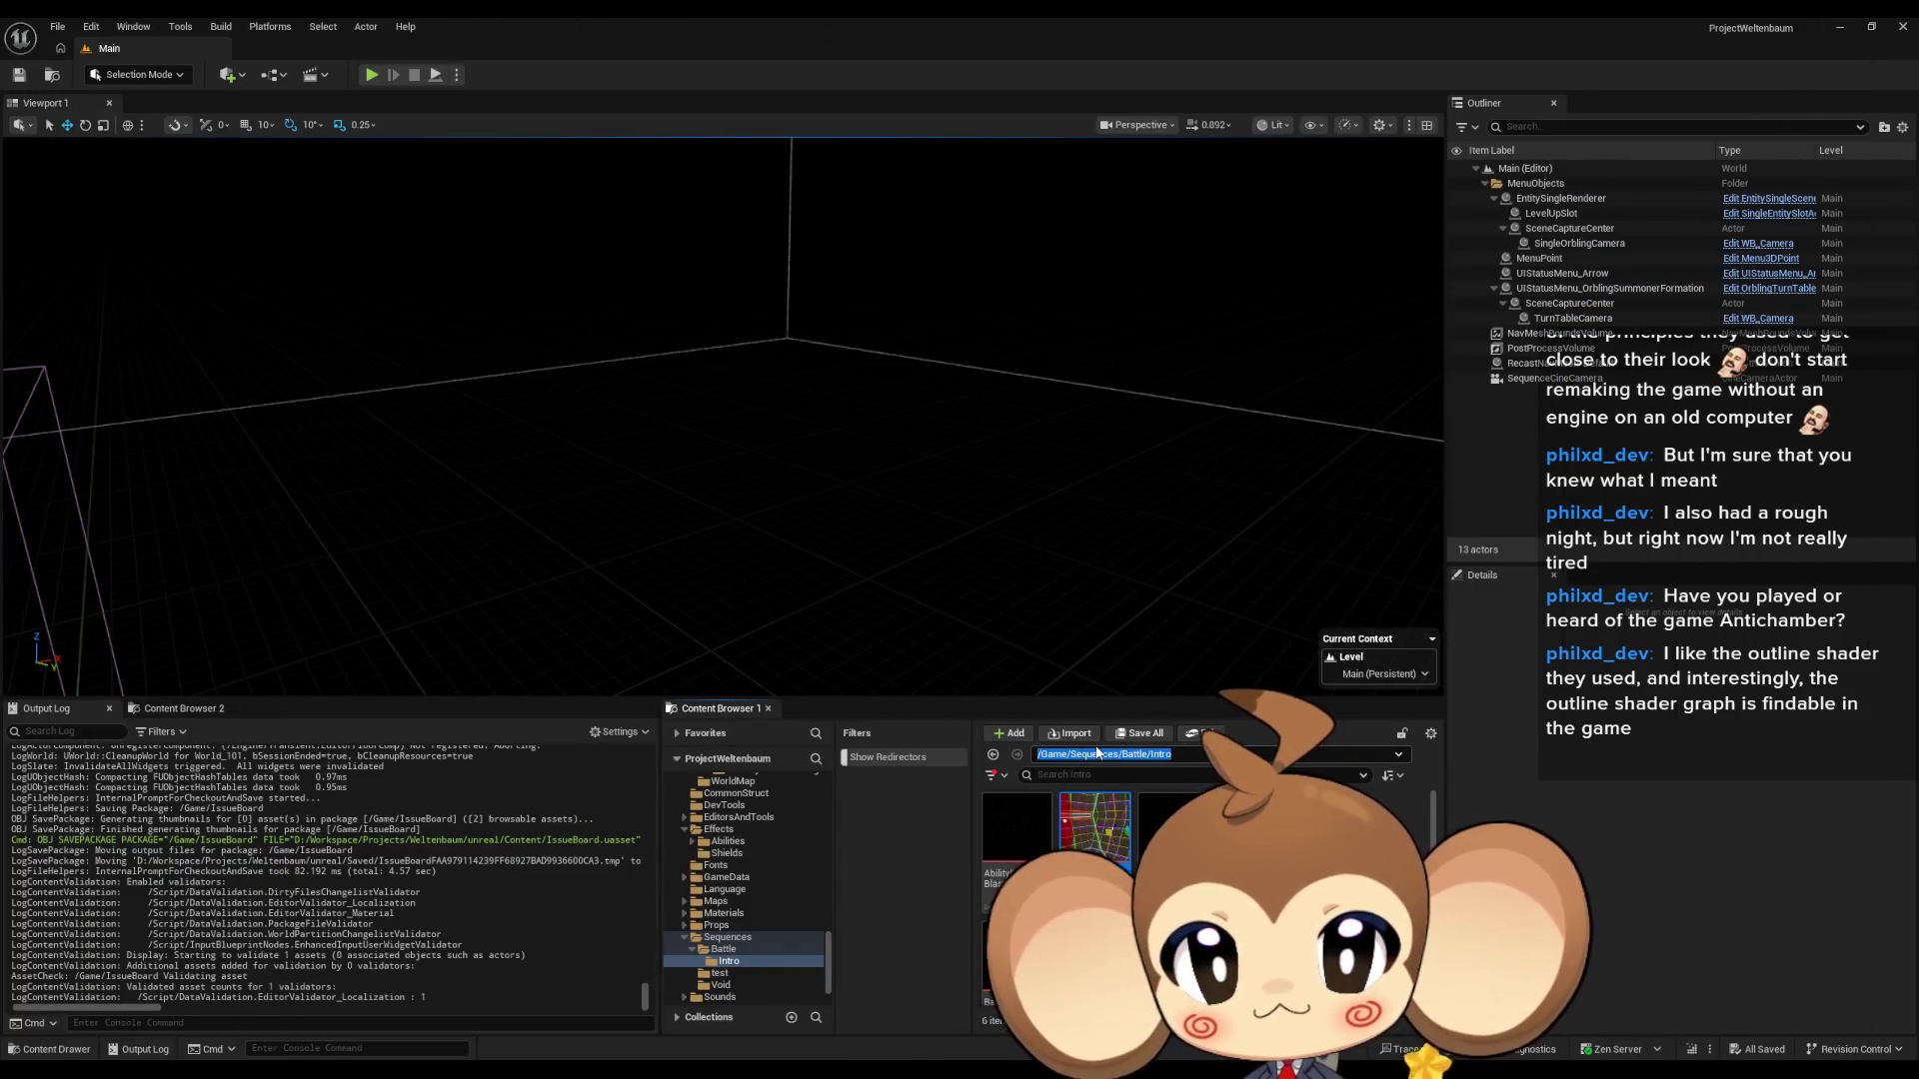
- Browse to Content > Blueprints > BattleSystem > SpecialFE, open IntroCrystalBoss_FE and its ReceiveDmg graph
click(1097, 753)
scroll(1095, 851, down, 2)
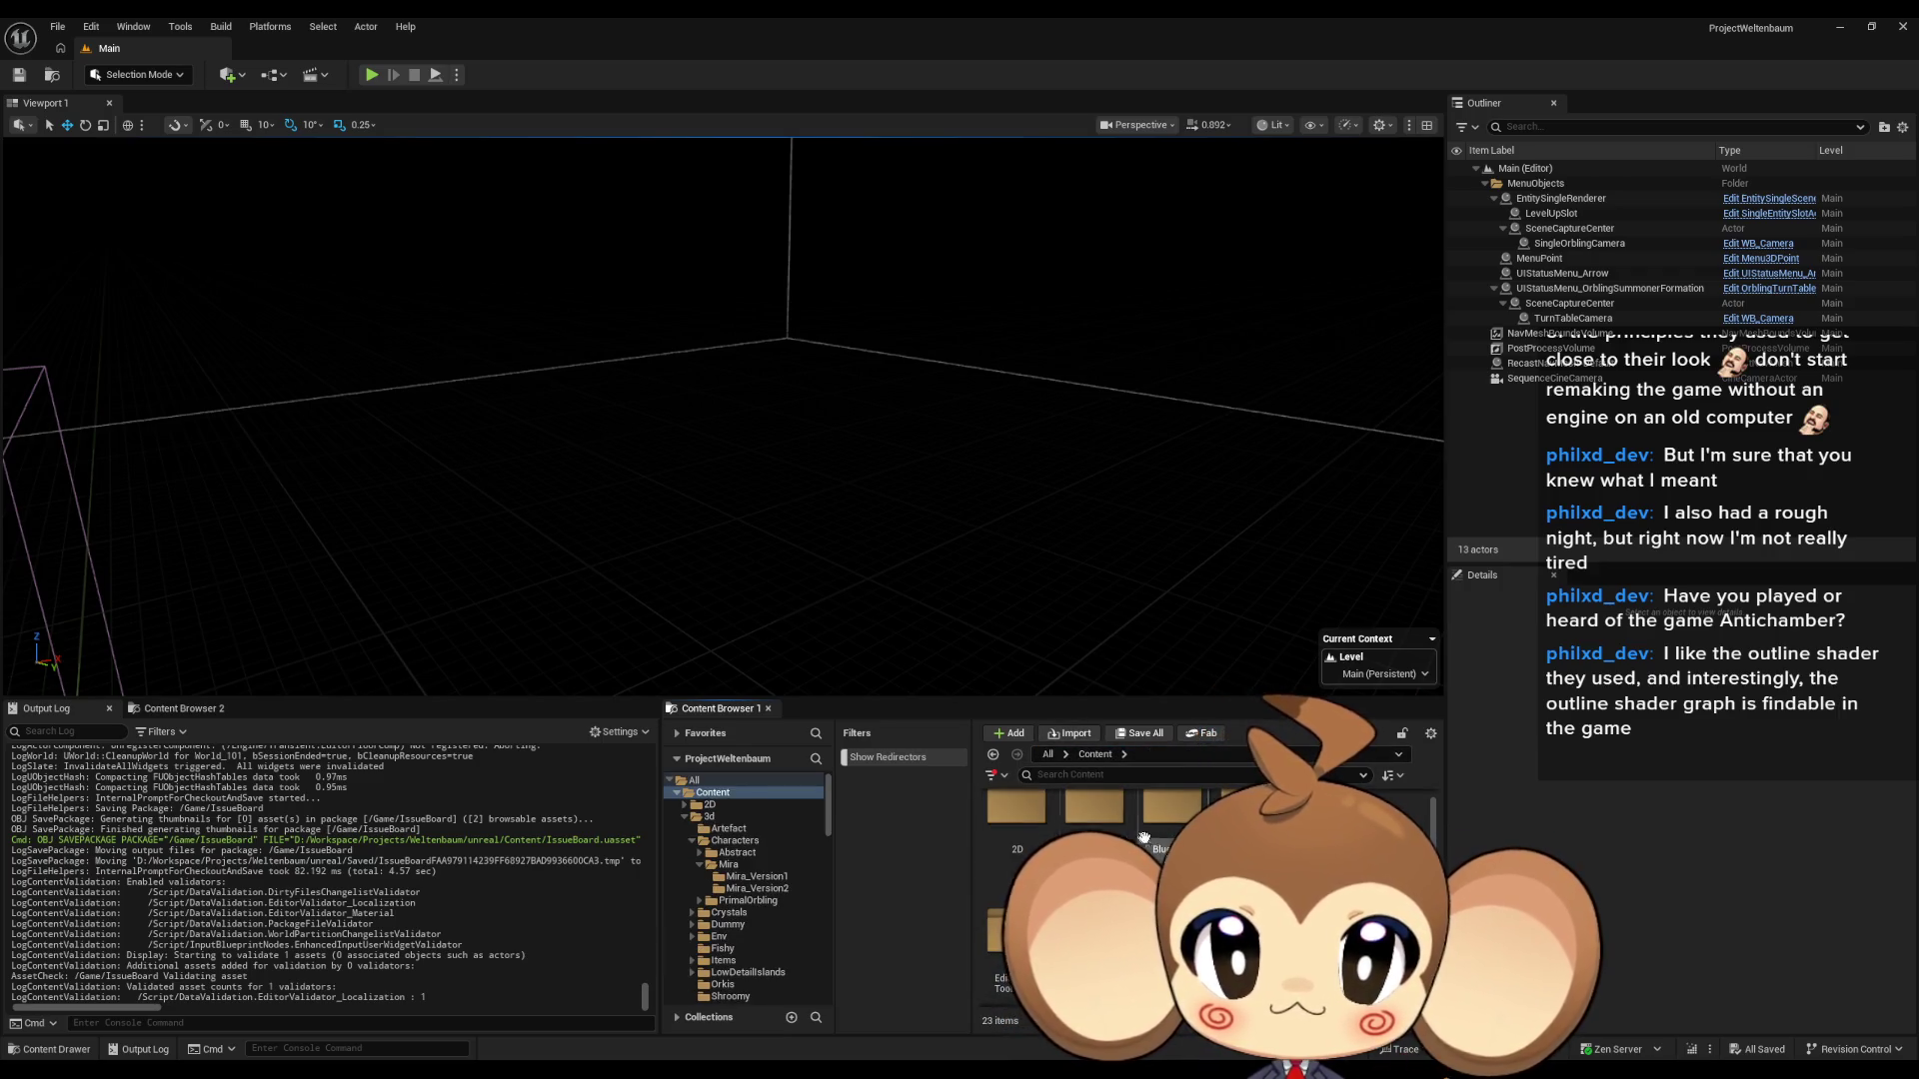
double_click(1173, 808)
double_click(984, 845)
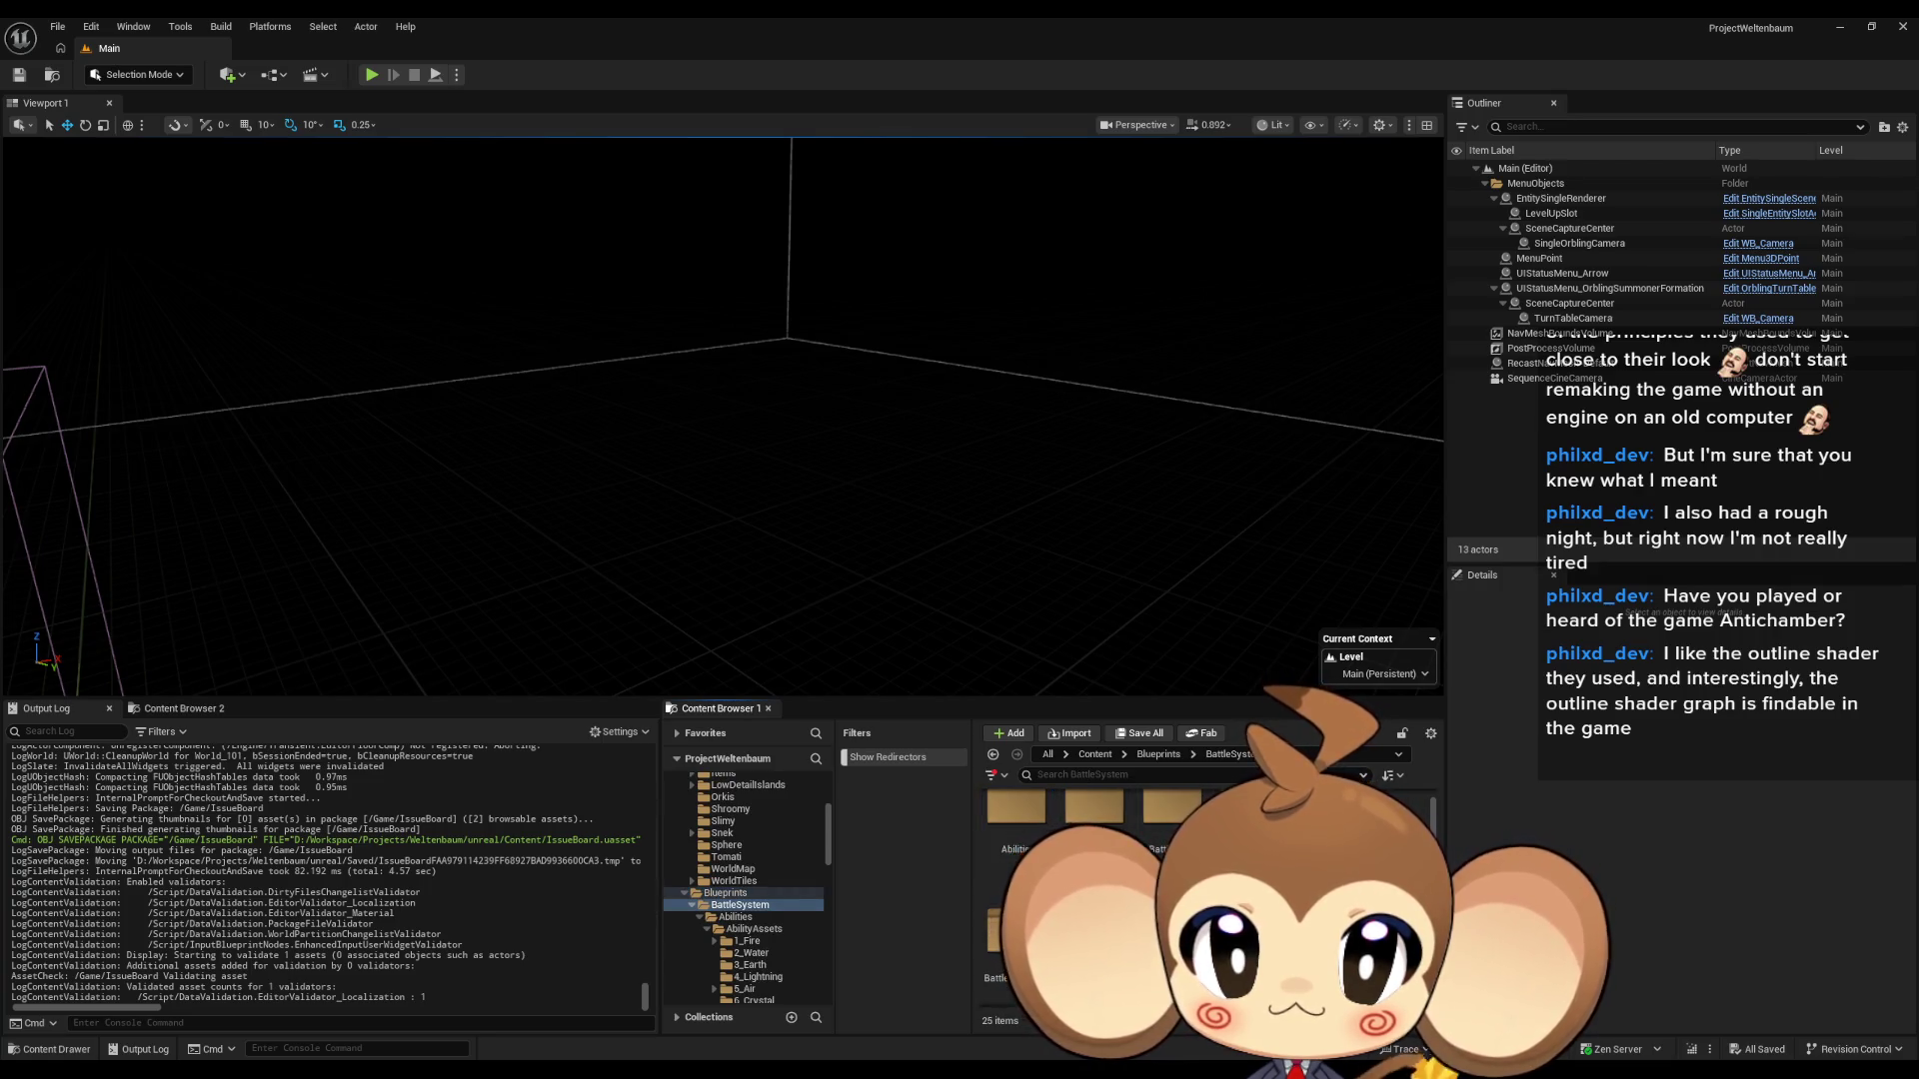
double_click(1015, 904)
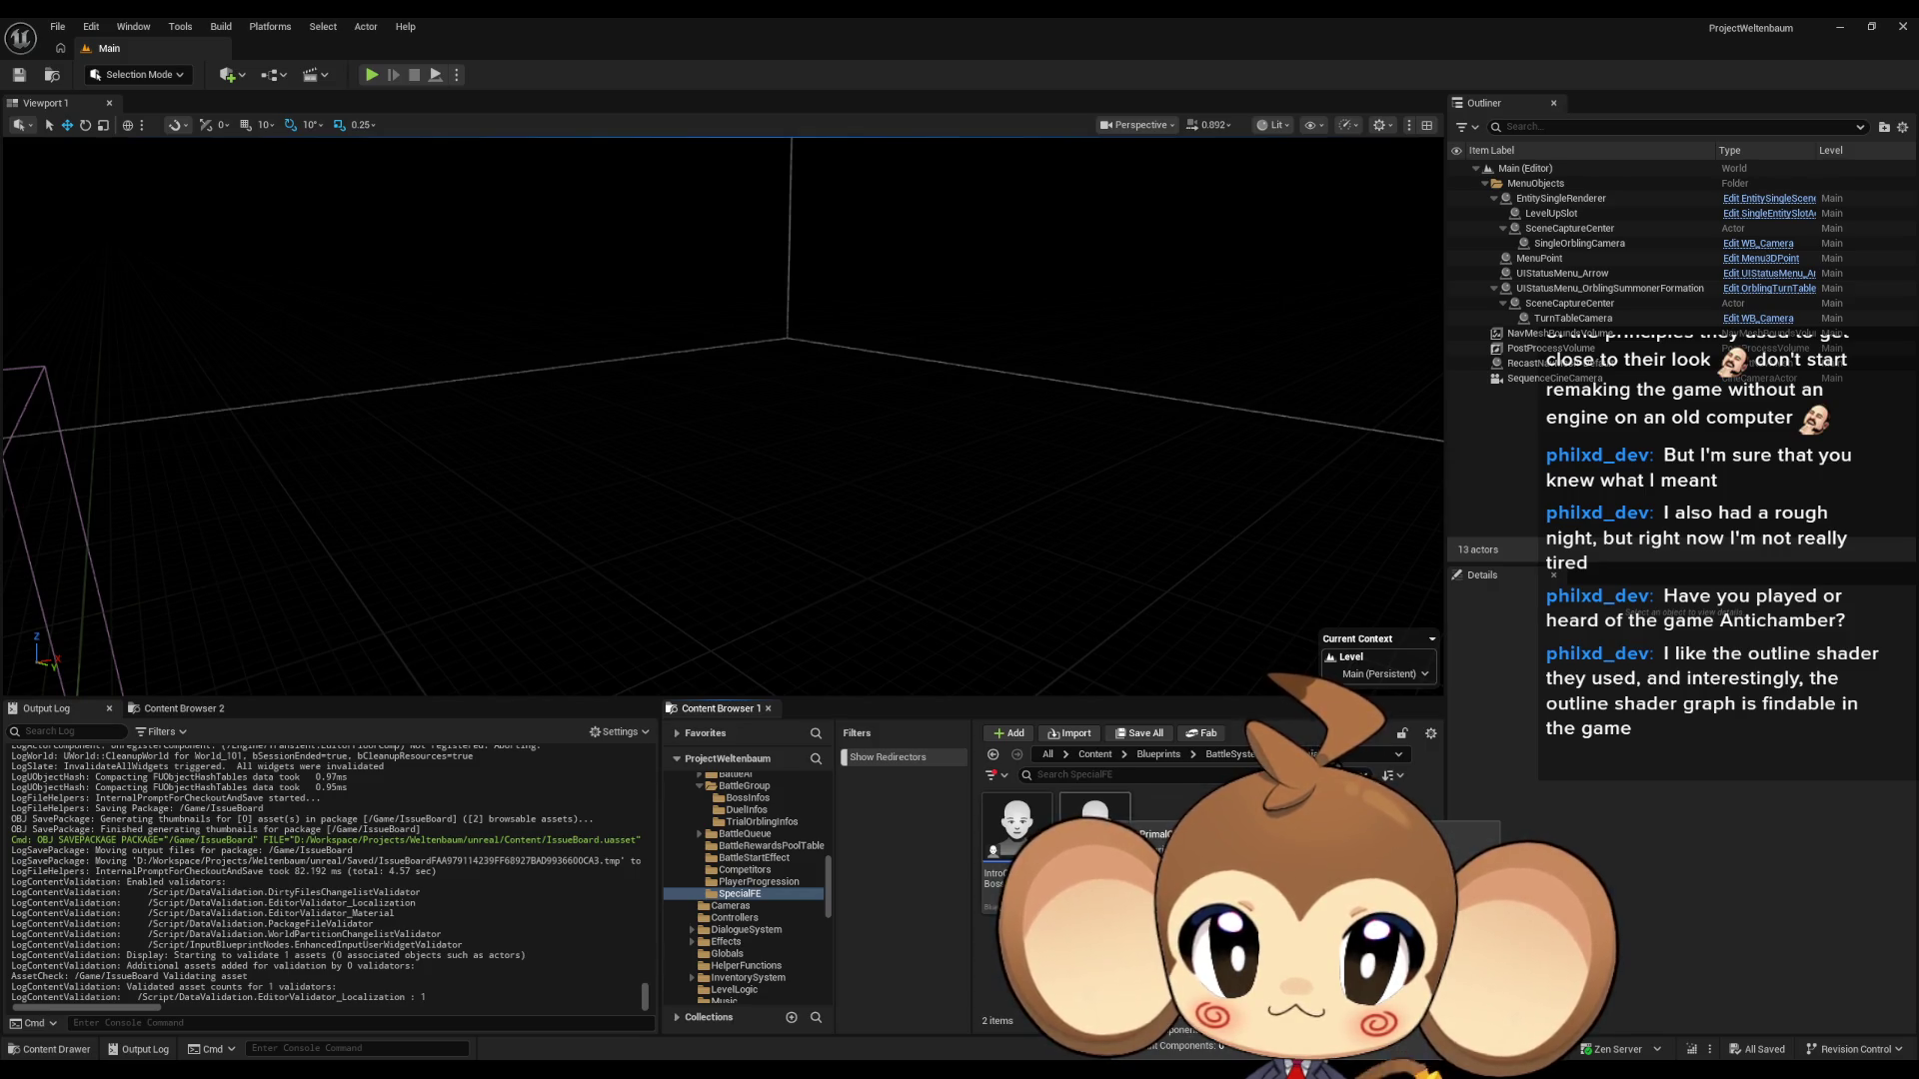
click(1021, 829)
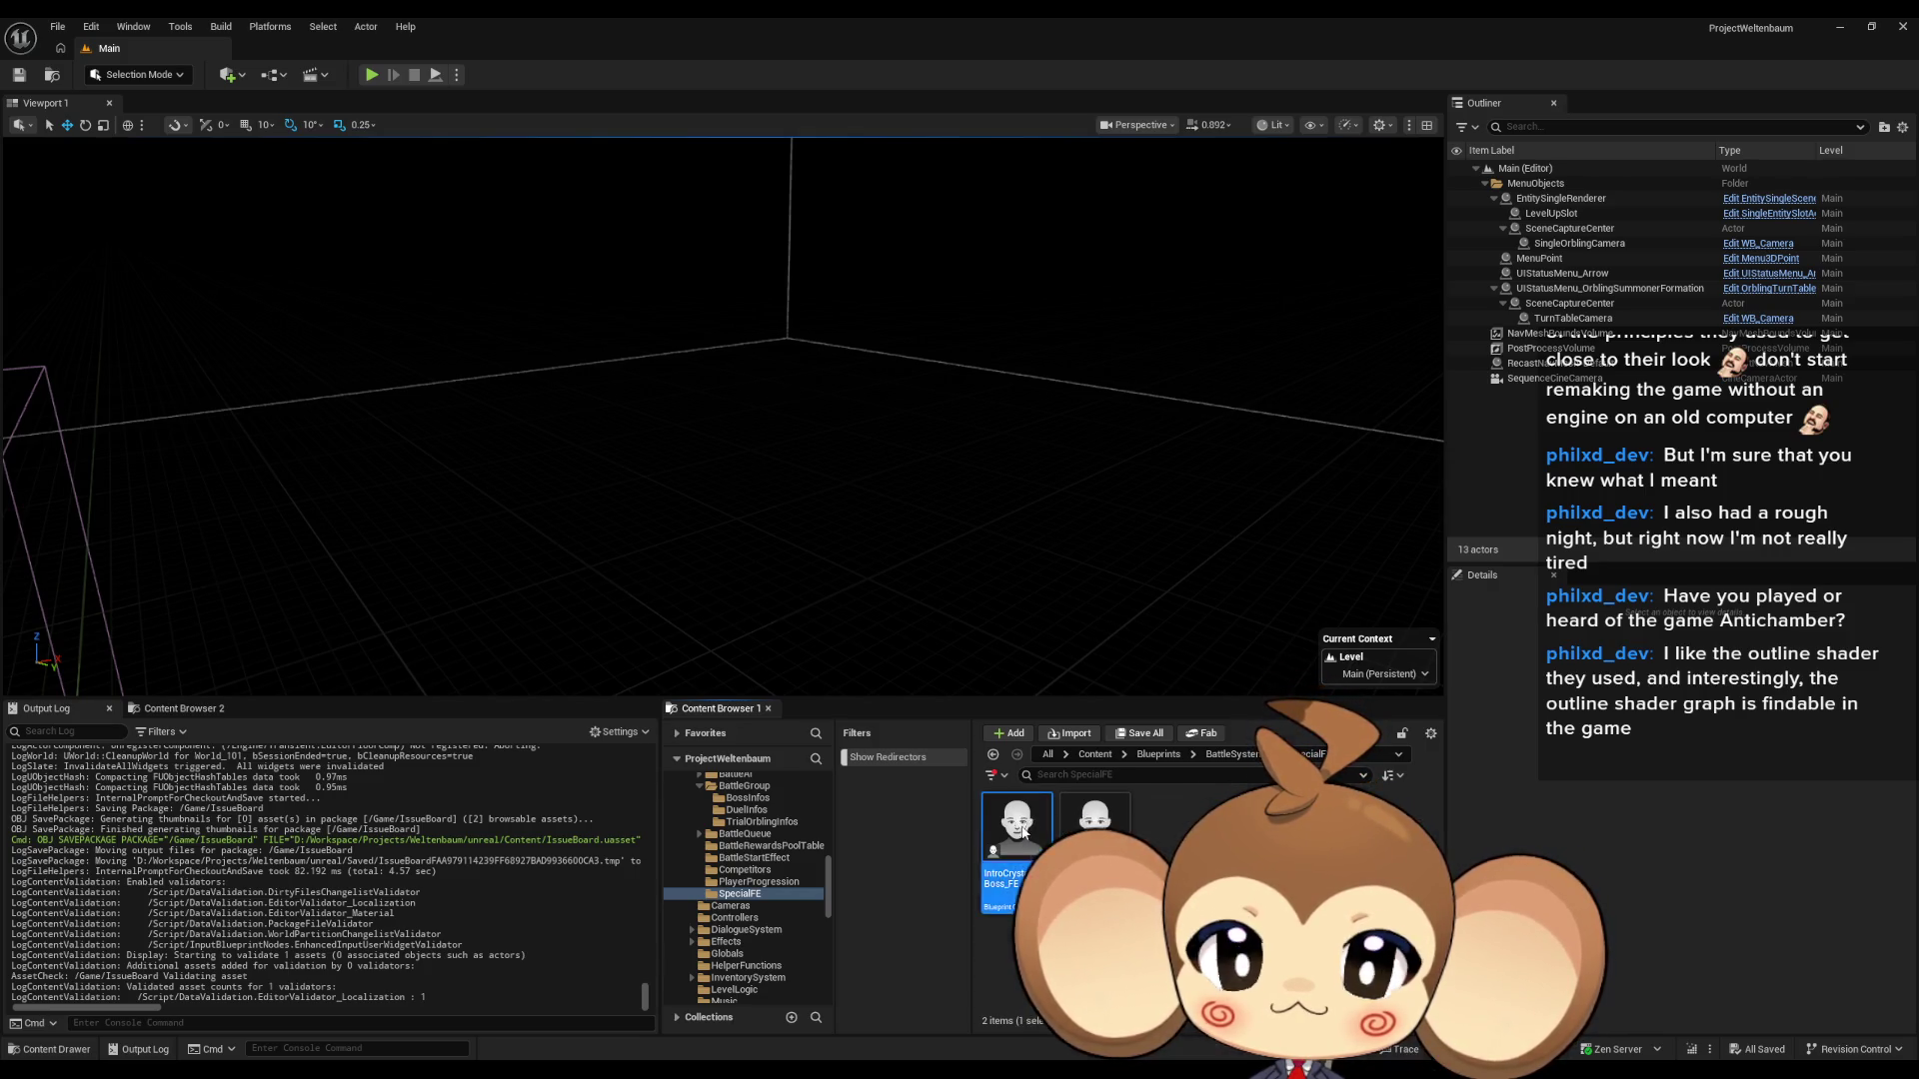
double_click(1022, 829)
double_click(100, 573)
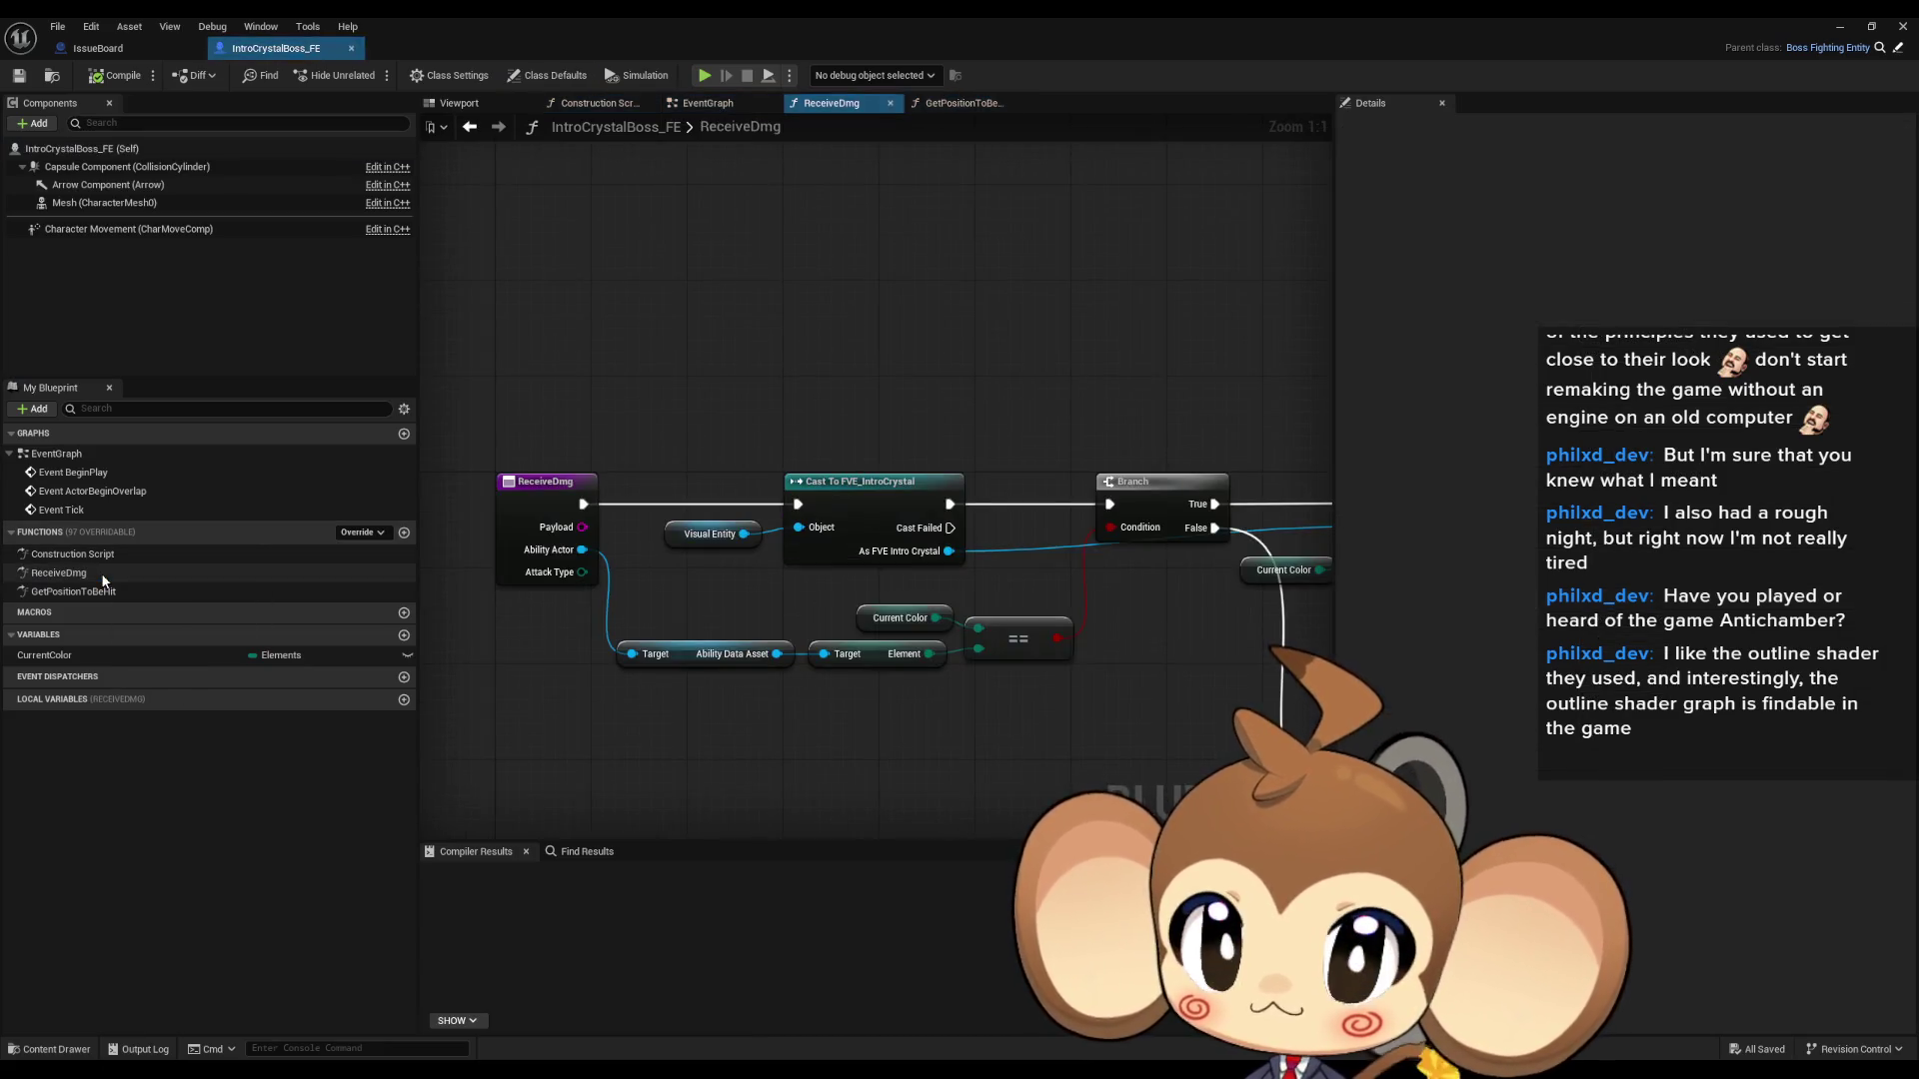
- Inspect ReceiveDmg's Apply Dmg, Get FECurrent HP, Find First Actor Of Class and battle-end SET nodes
click(1135, 498)
click(1002, 537)
drag(1003, 543, 677, 539)
click(1037, 480)
drag(1164, 411, 934, 431)
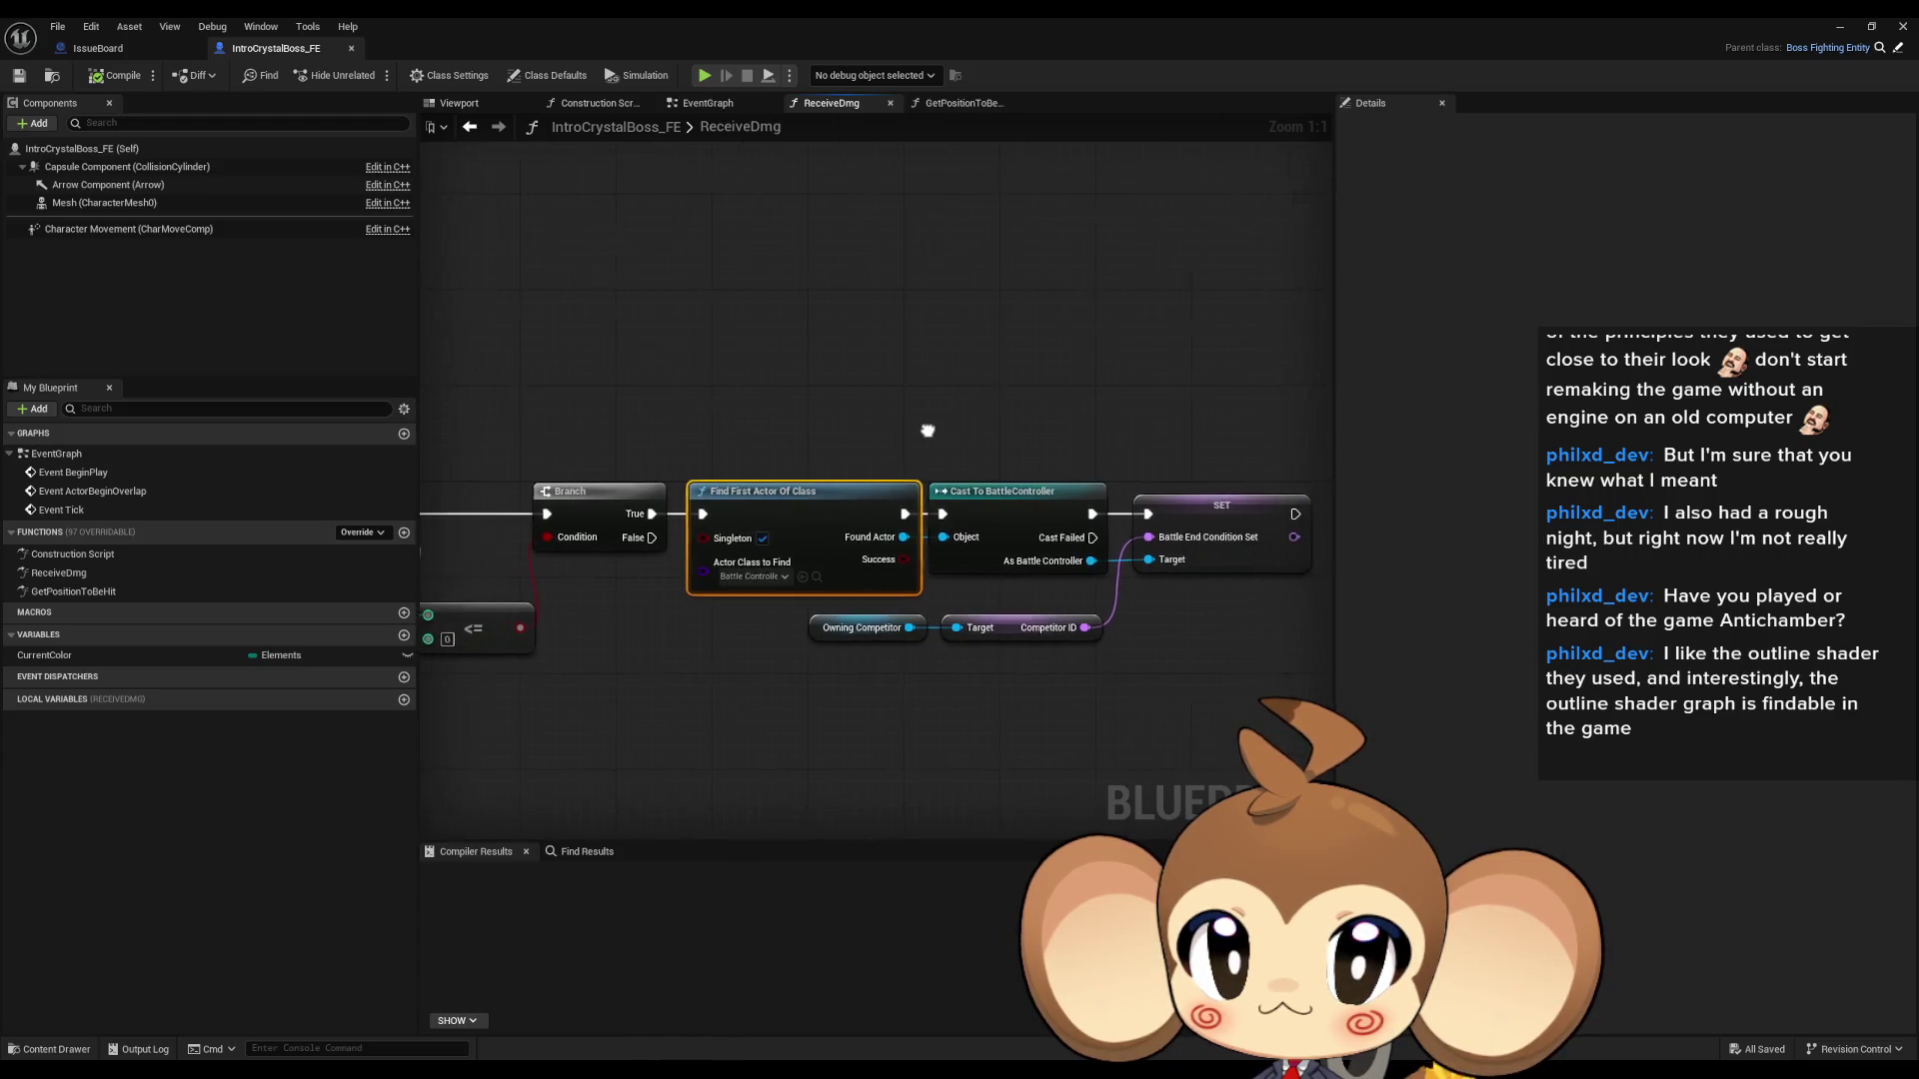
click(936, 431)
drag(1147, 428, 1249, 505)
drag(688, 521, 1332, 521)
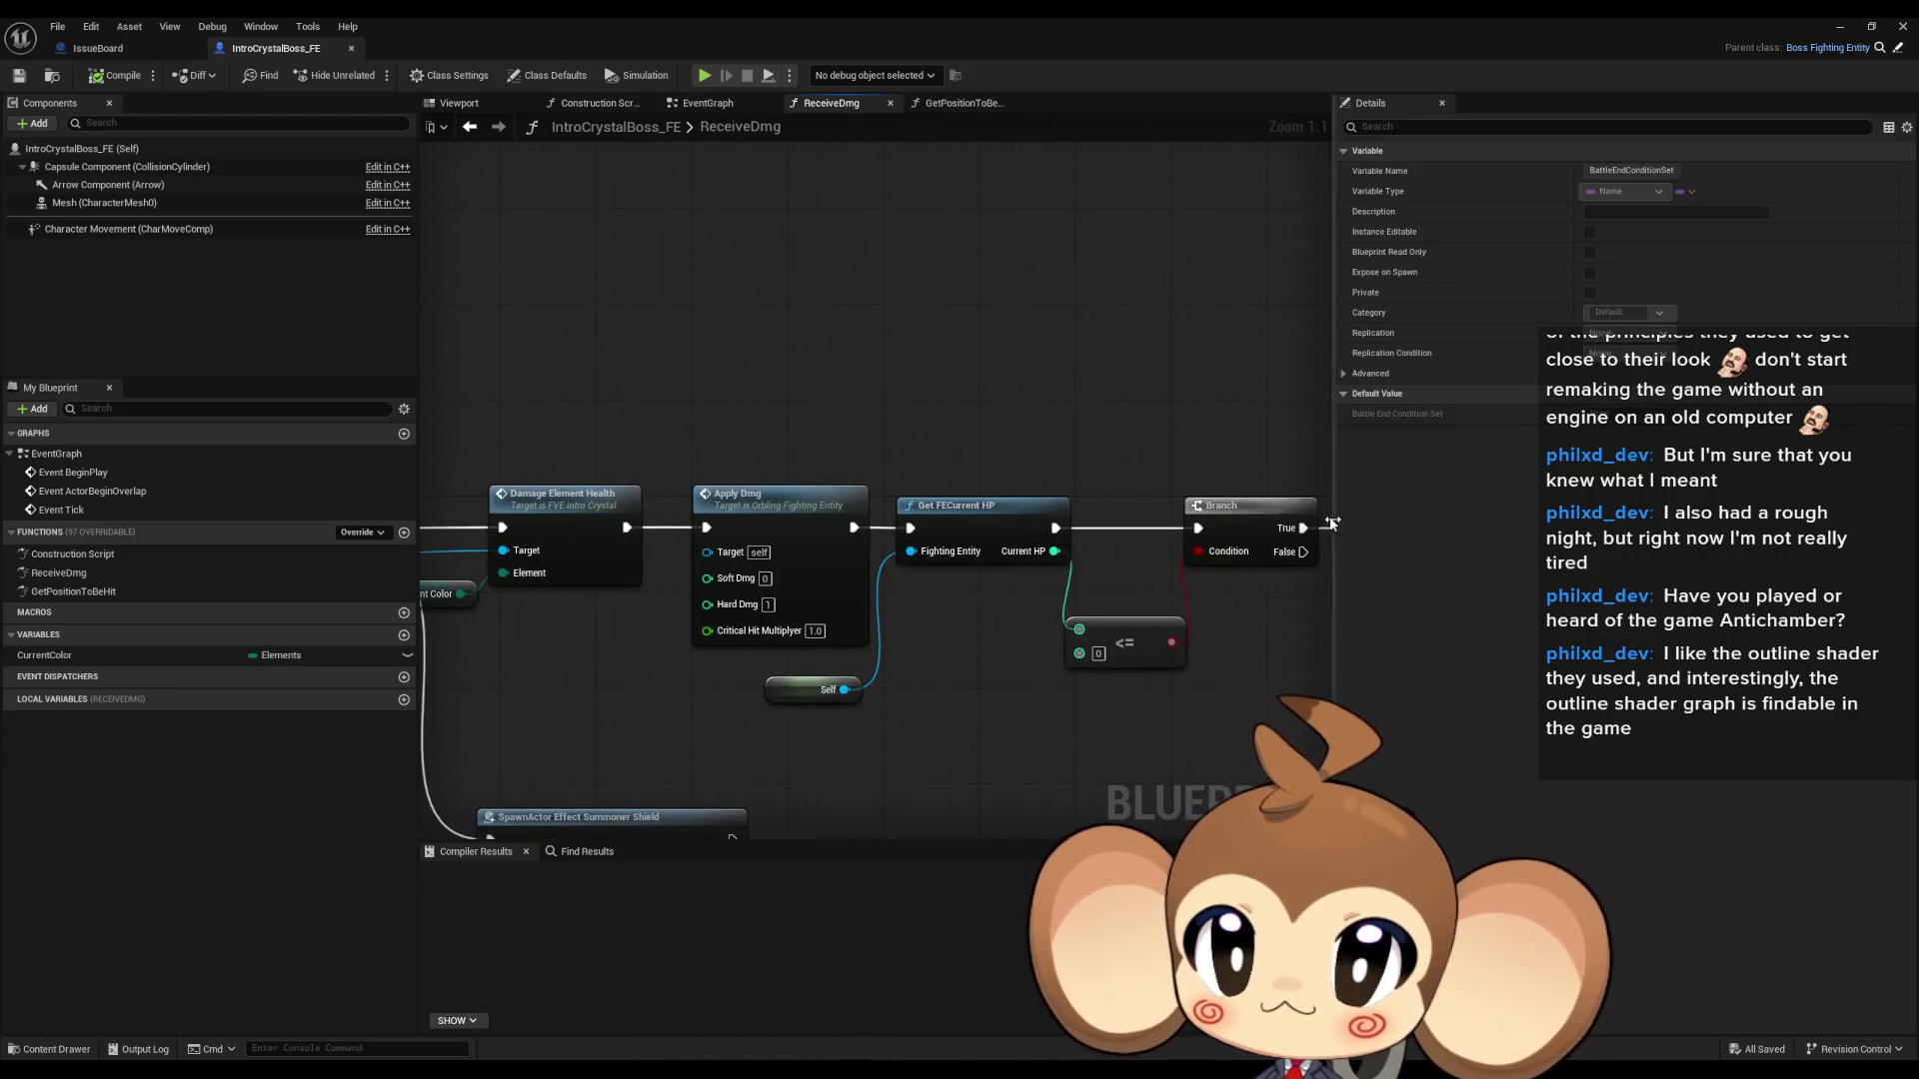
- Check FVE_IntroCrystal's DamageElementHealth function, then open the Apply Dmg definition in OrblingFightingEntity
click(777, 500)
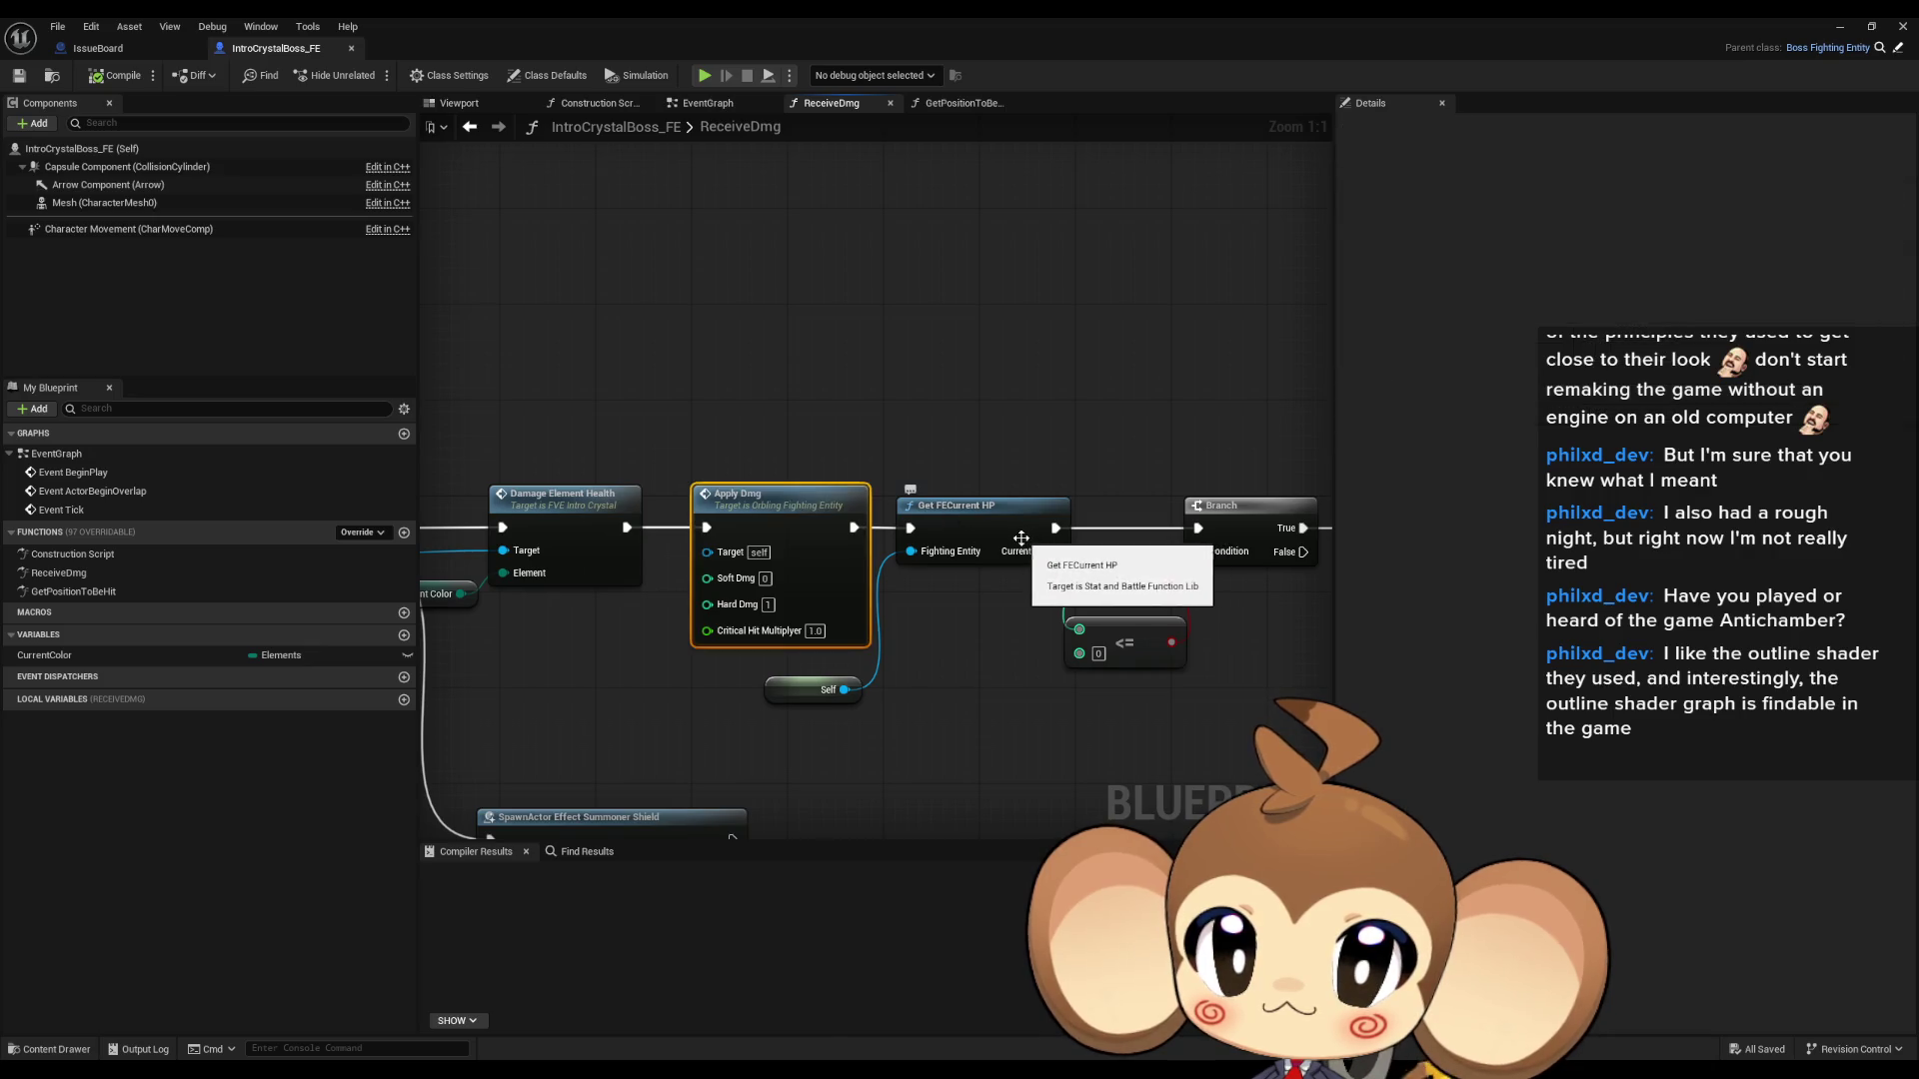
drag(813, 501, 1154, 502)
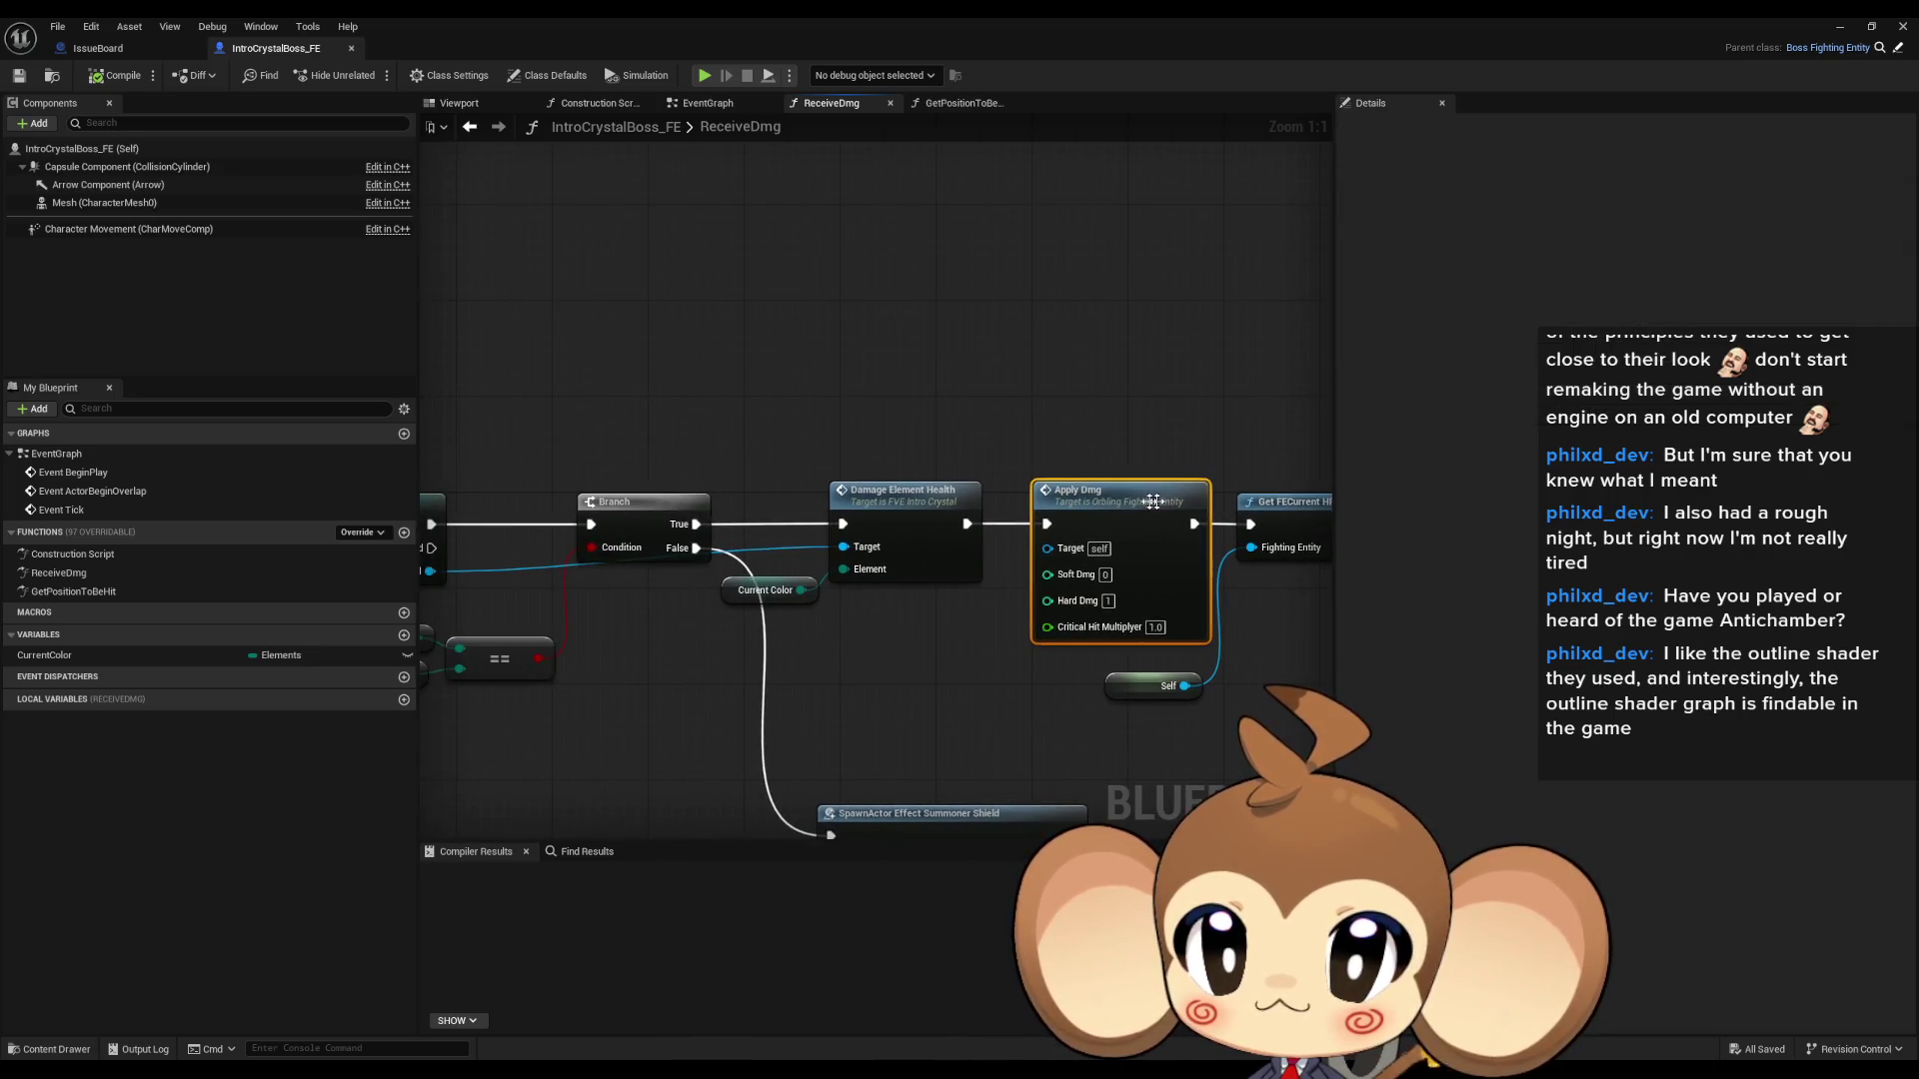
click(912, 502)
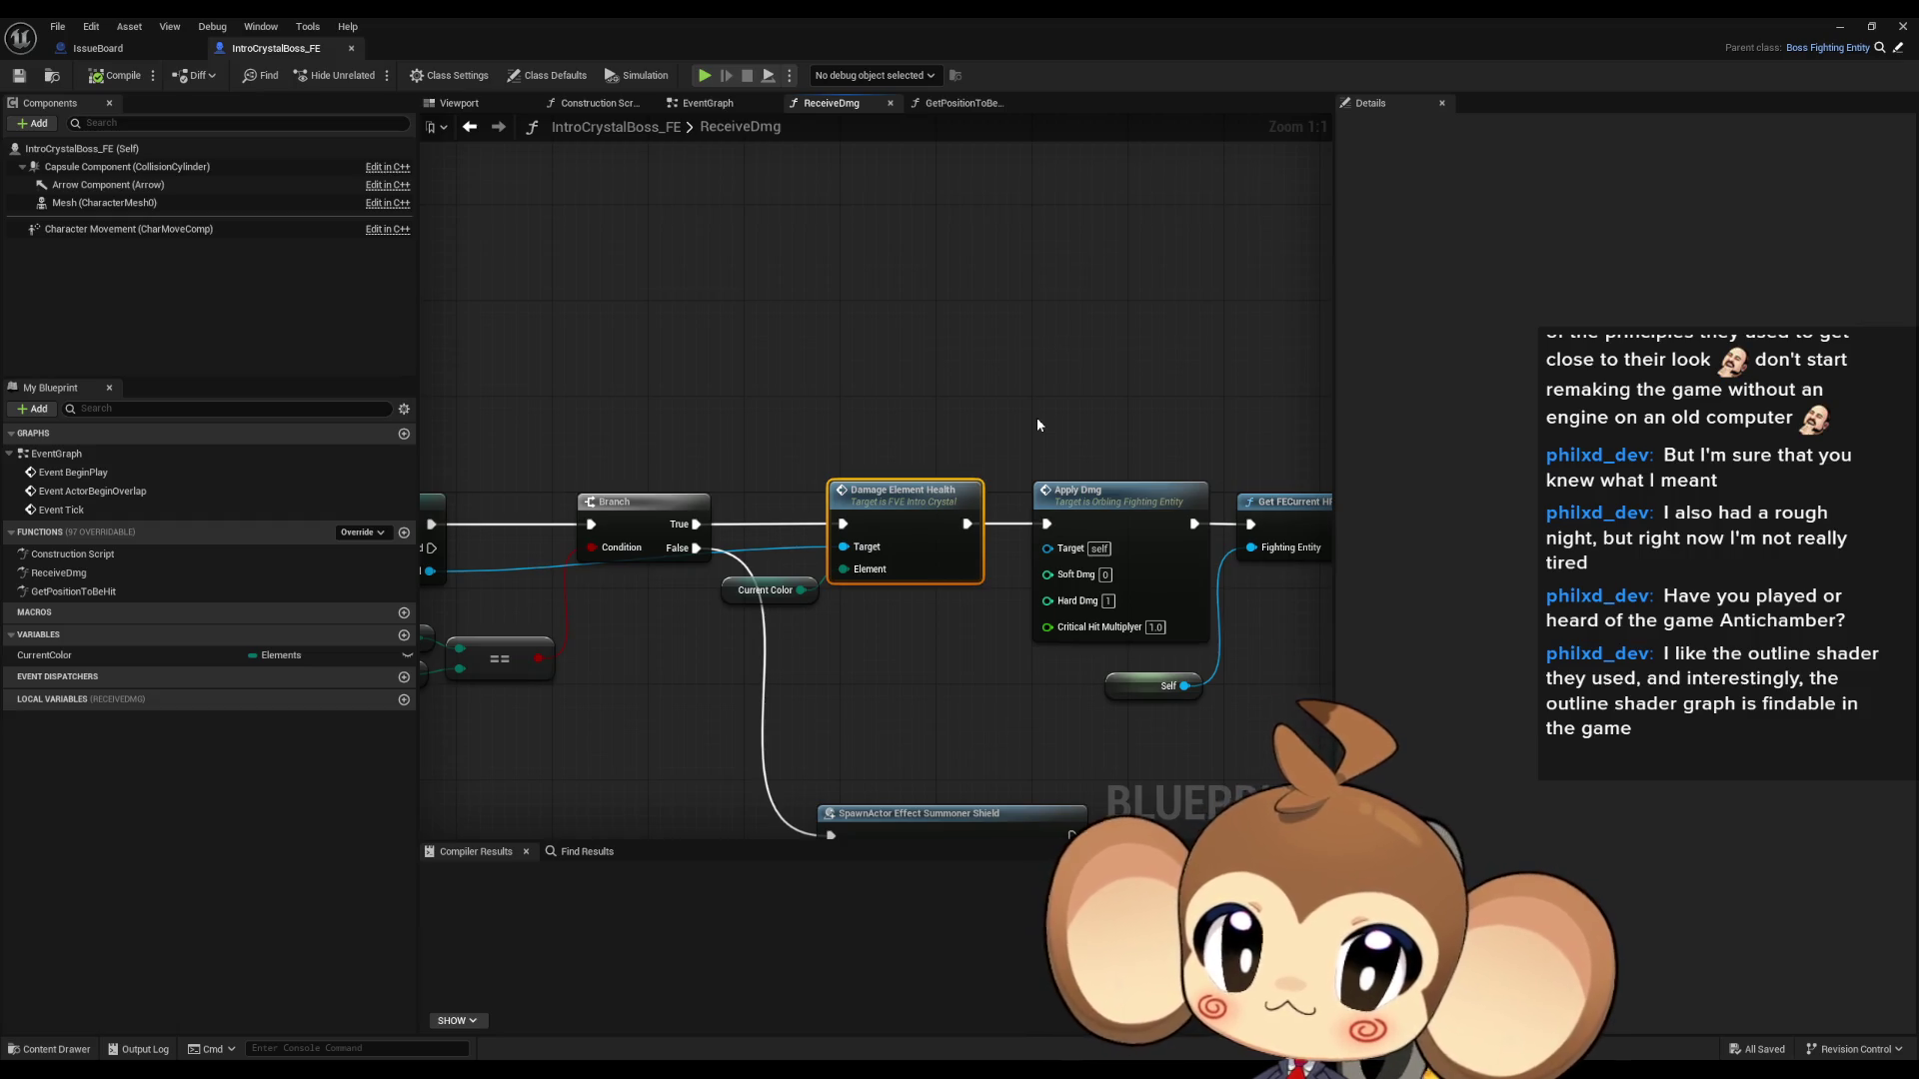
mouse_move(897, 425)
mouse_down()
mouse_move(1374, 441)
mouse_move(783, 448)
mouse_up()
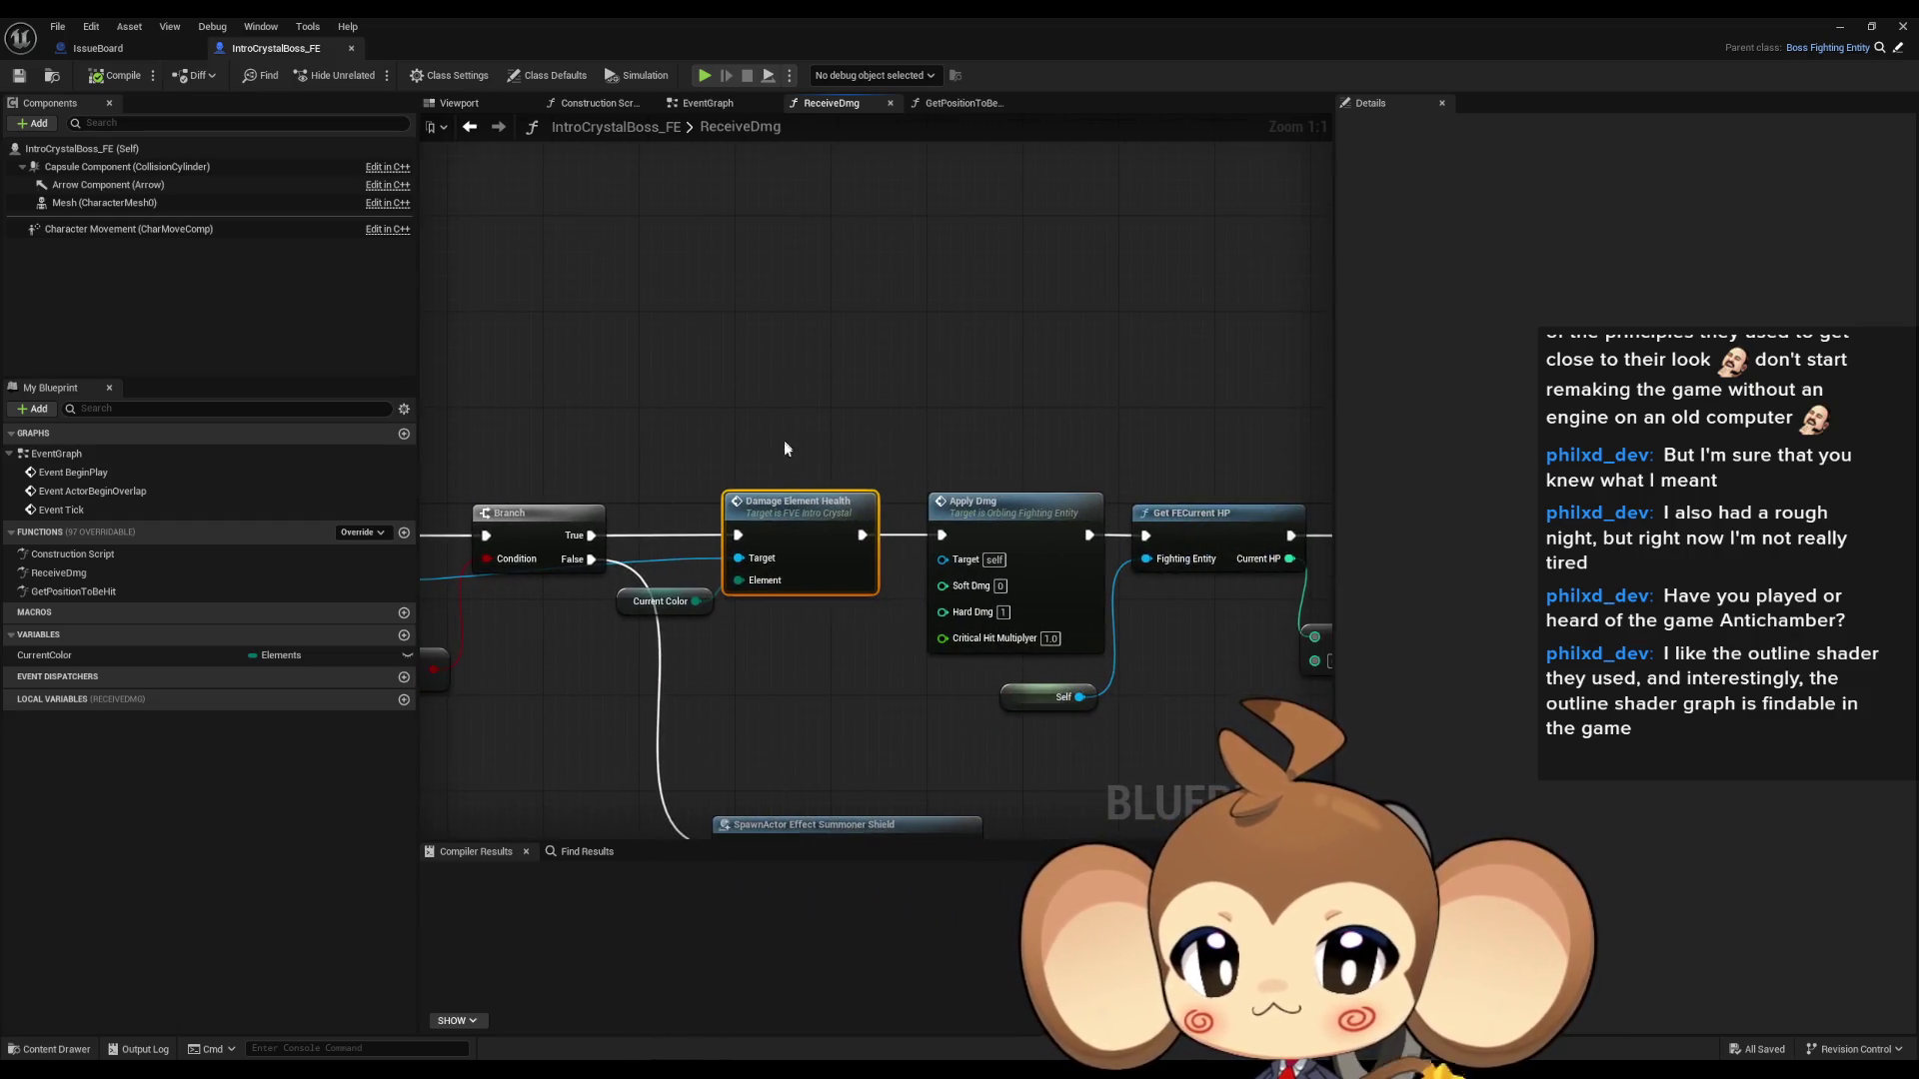
double_click(812, 539)
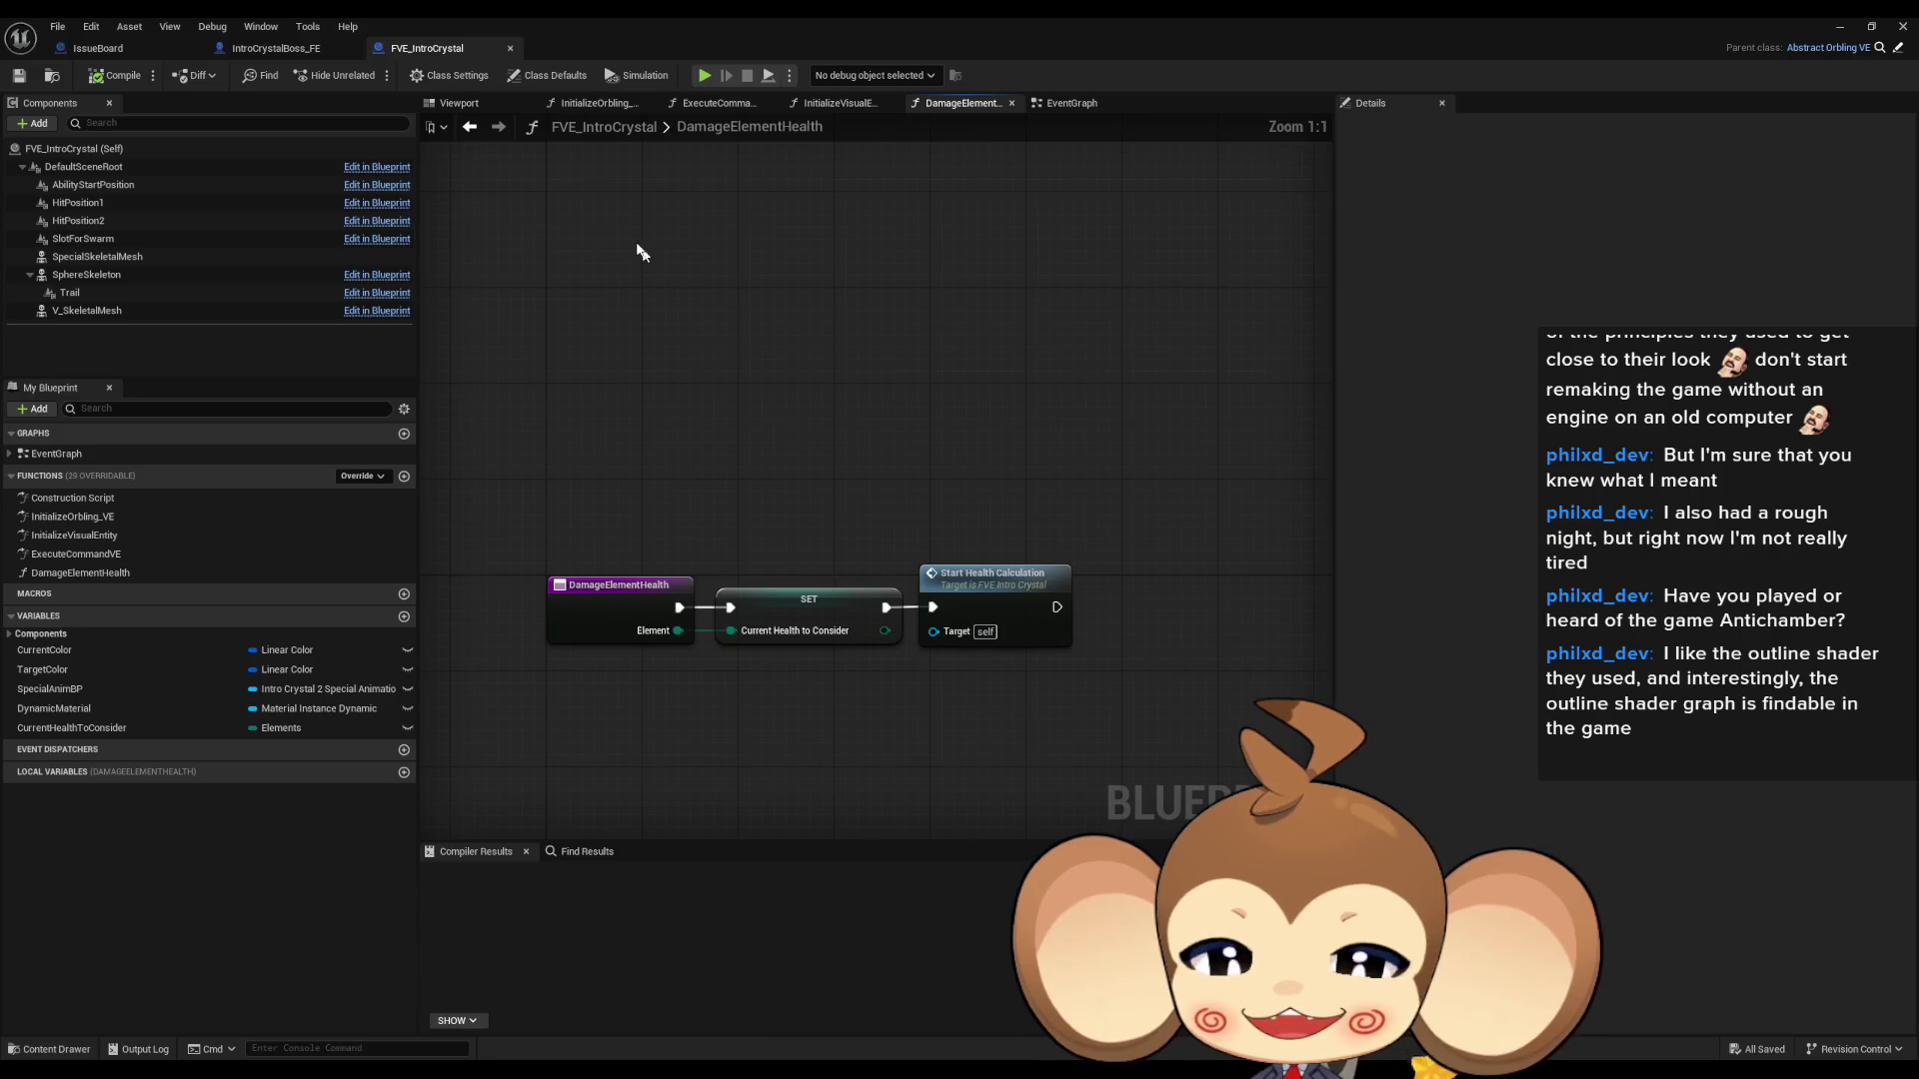
click(510, 48)
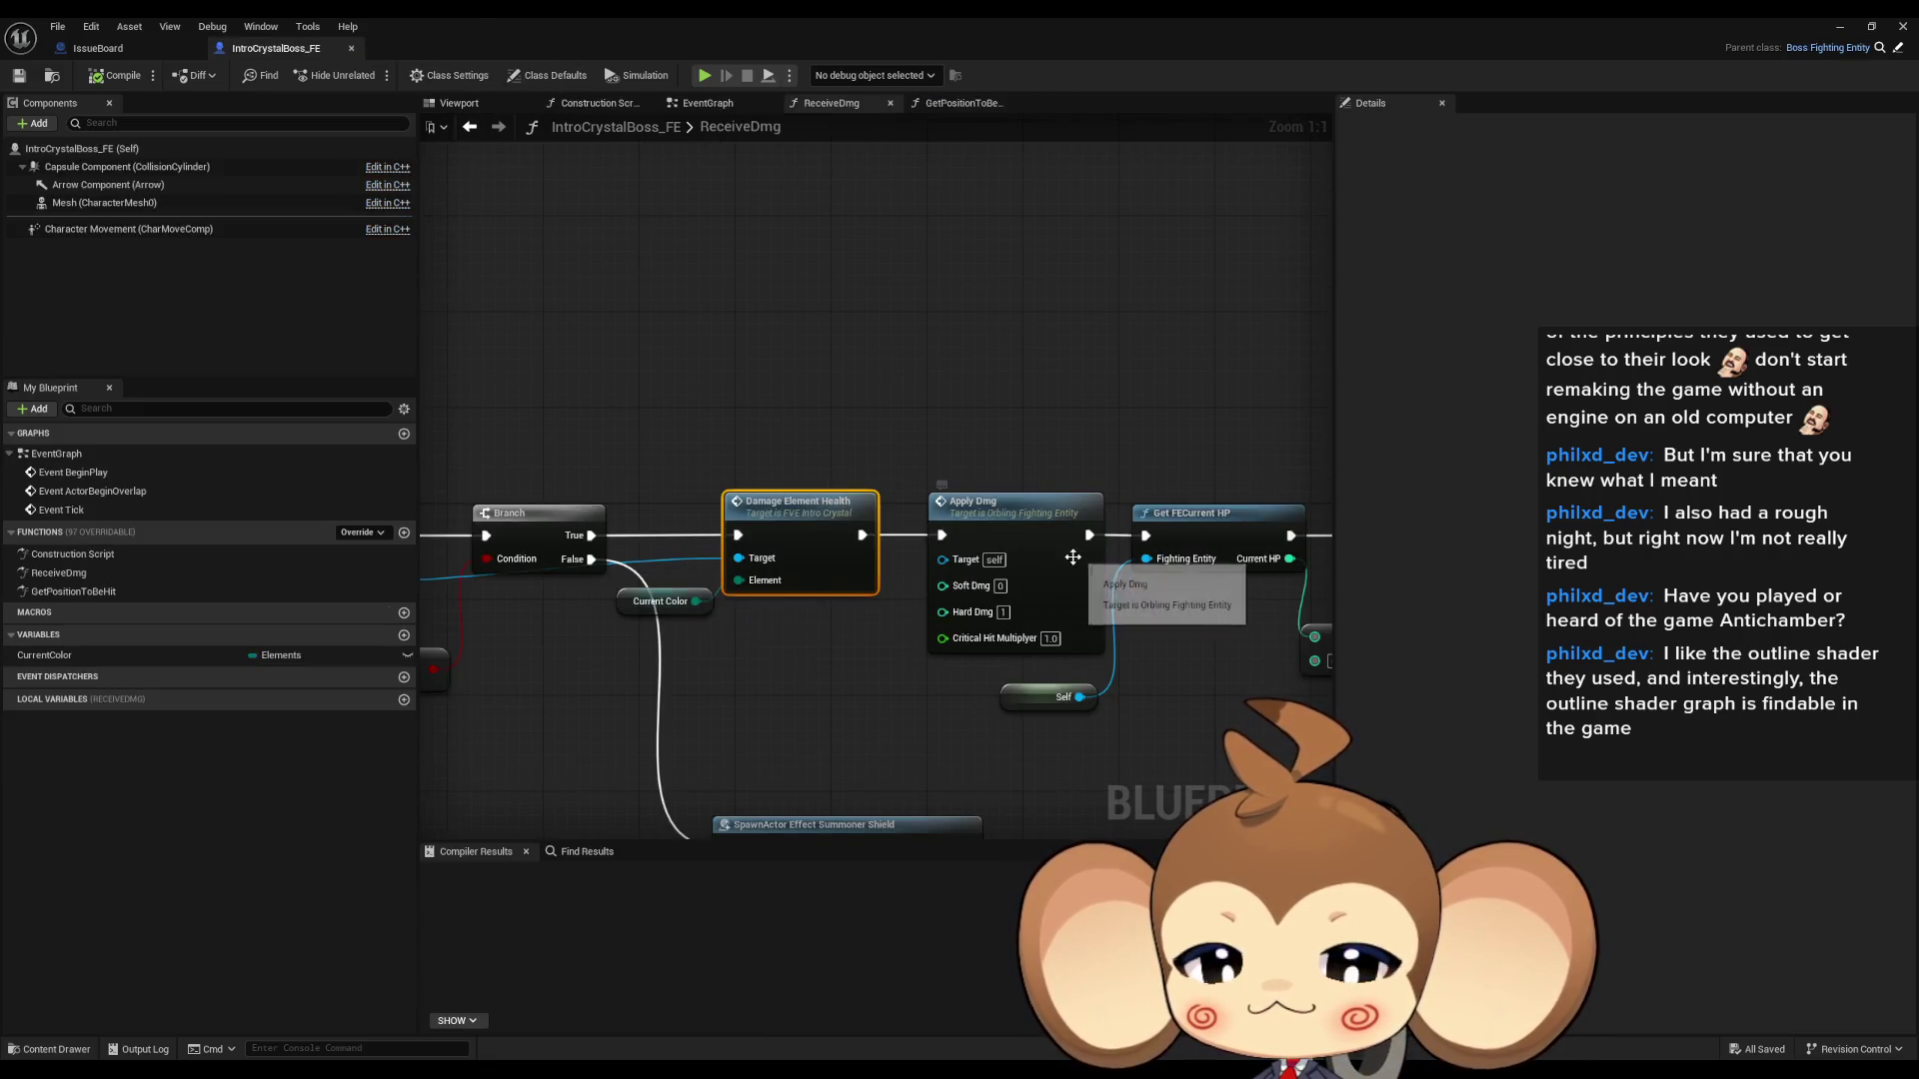
click(1024, 531)
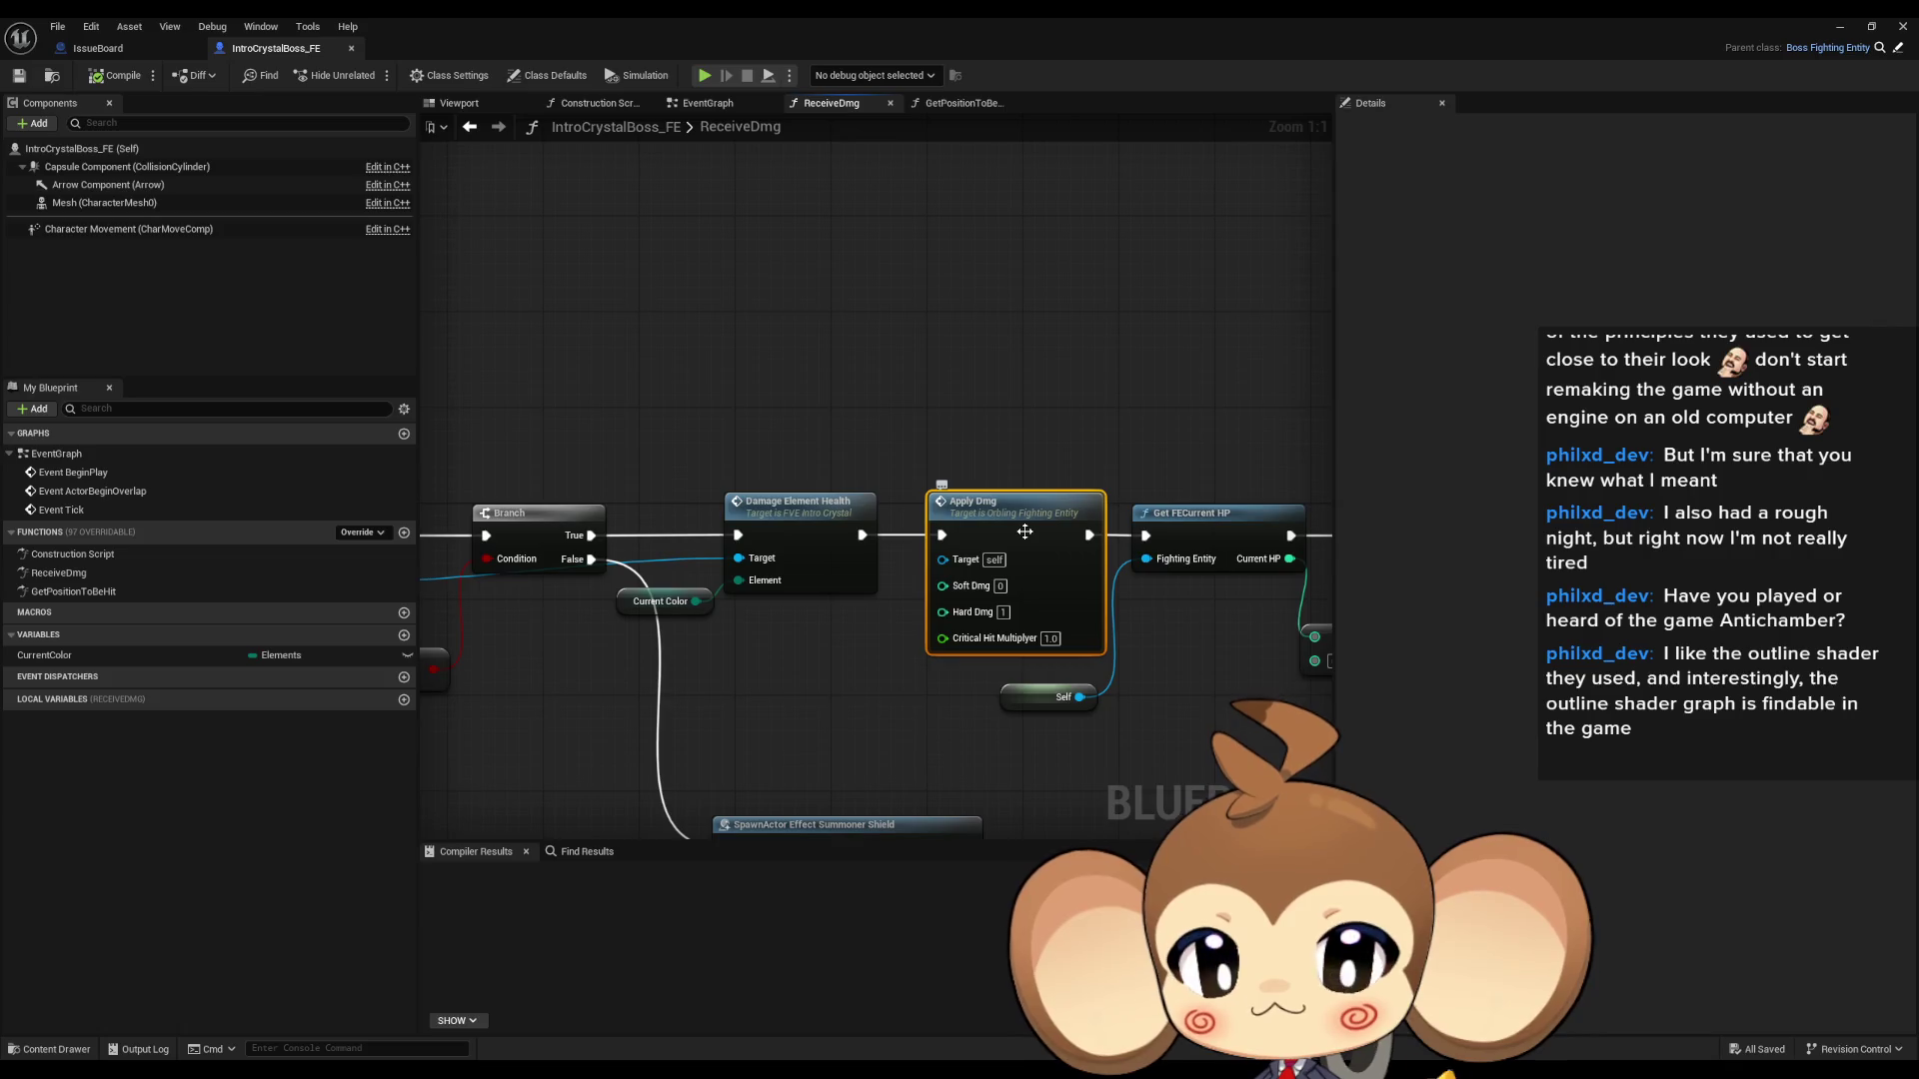
double_click(1024, 532)
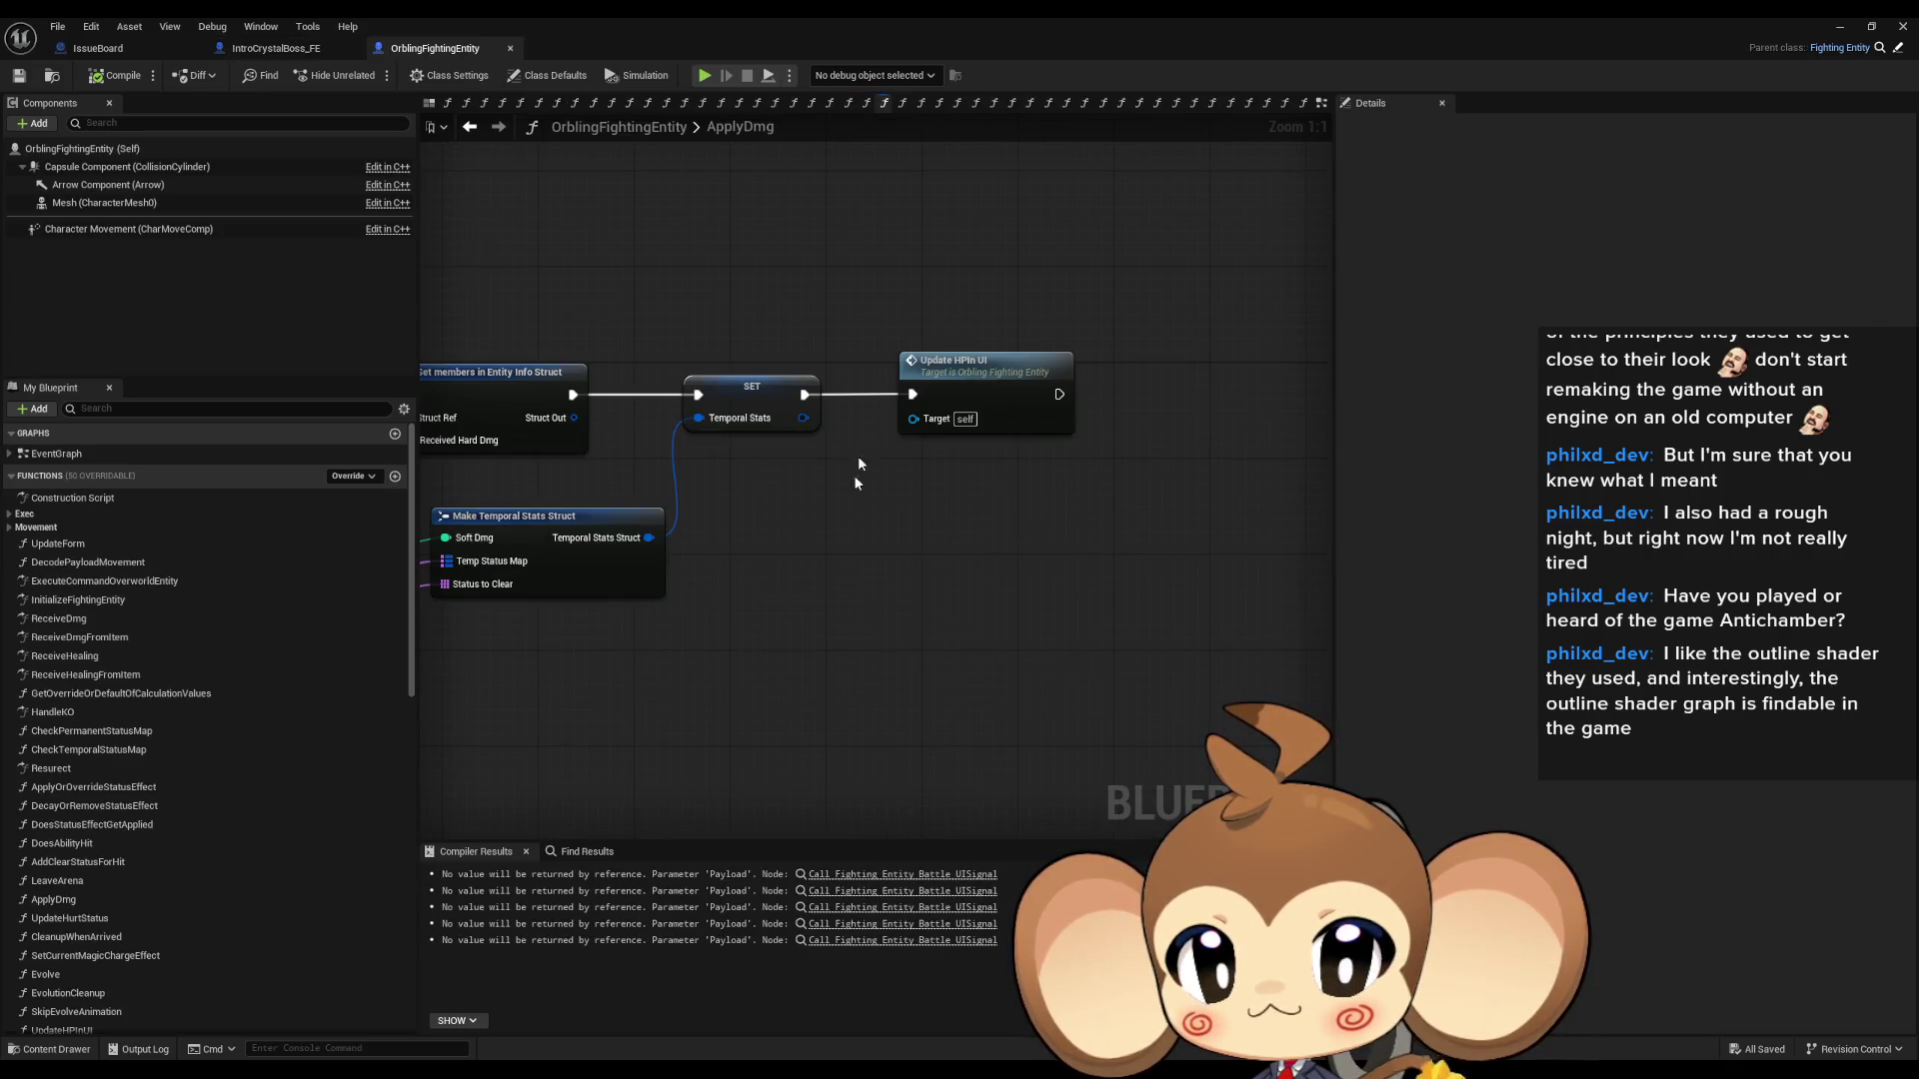
- Review ApplyDmg's inputs in OrblingFightingEntity and open the parent BossFightingEntity blueprint in a new tab
scroll(1064, 486, down, 6)
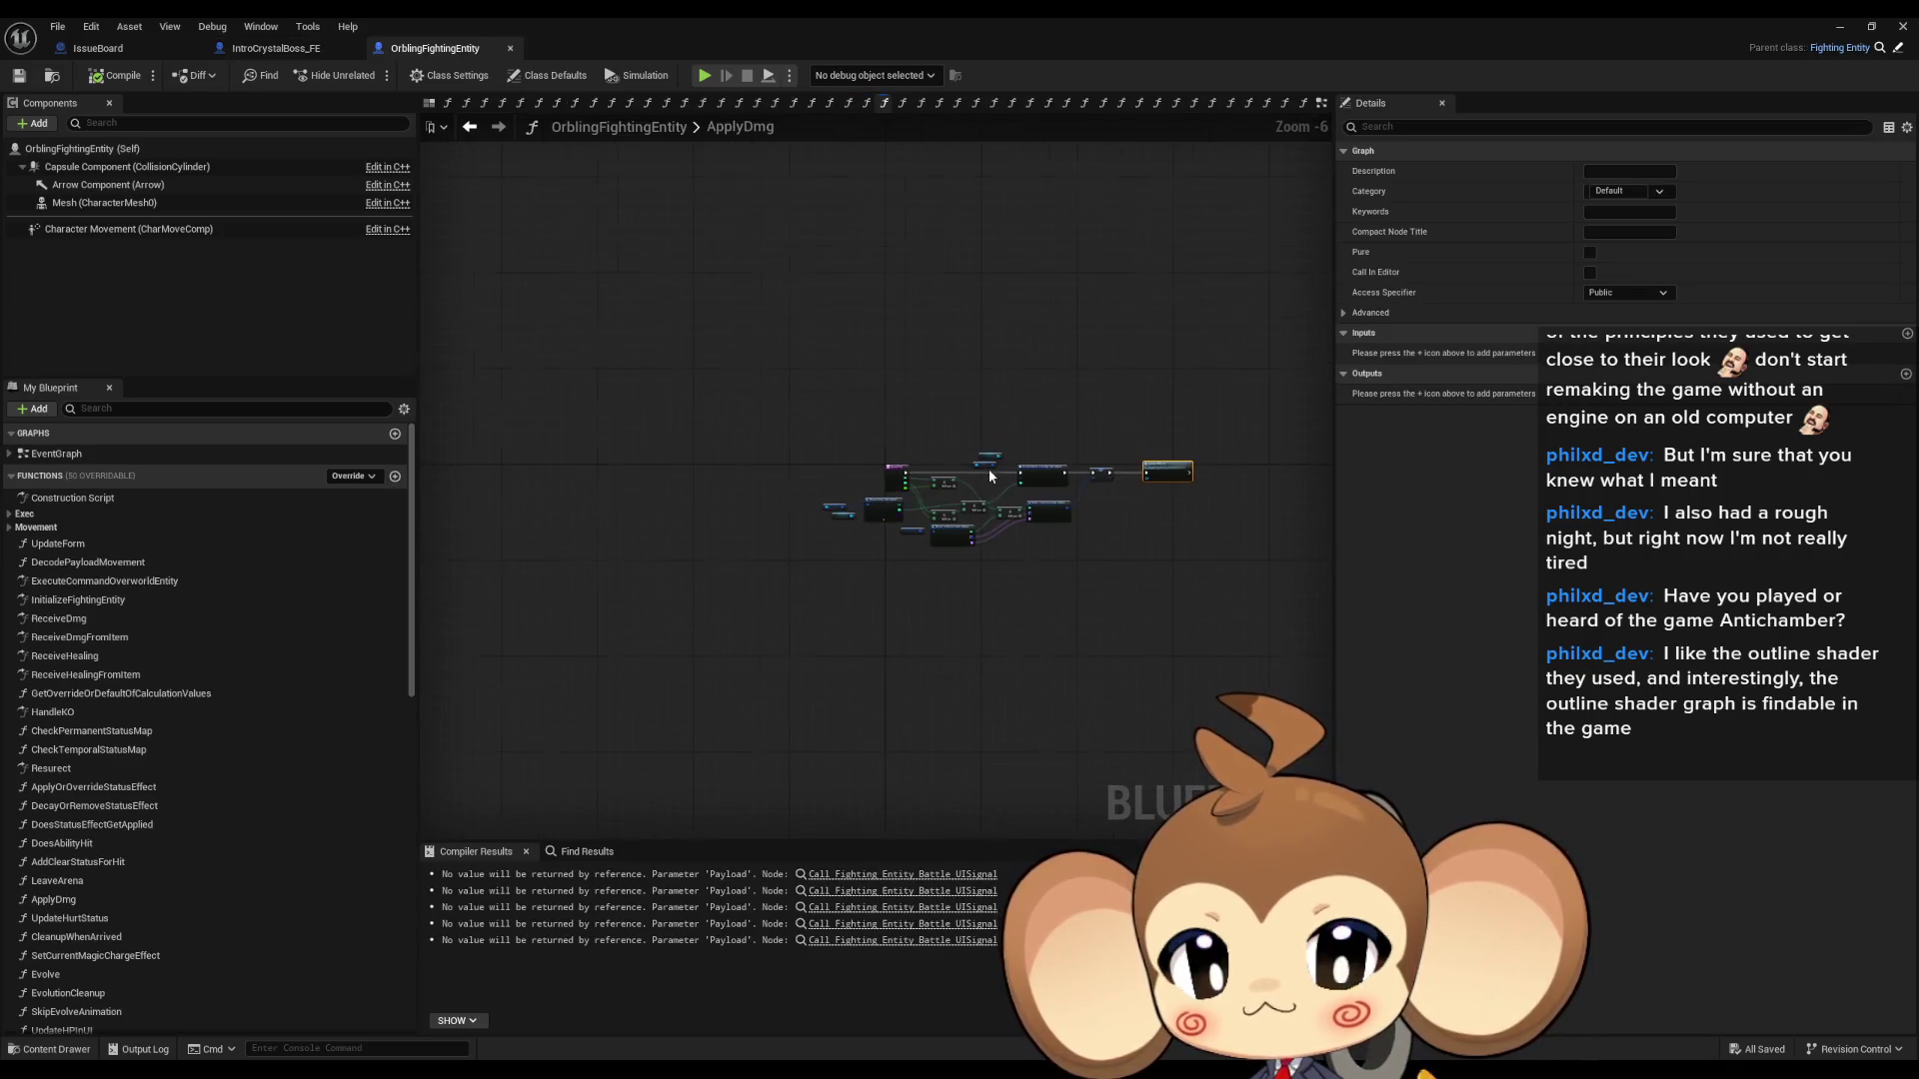
scroll(991, 476, up, 5)
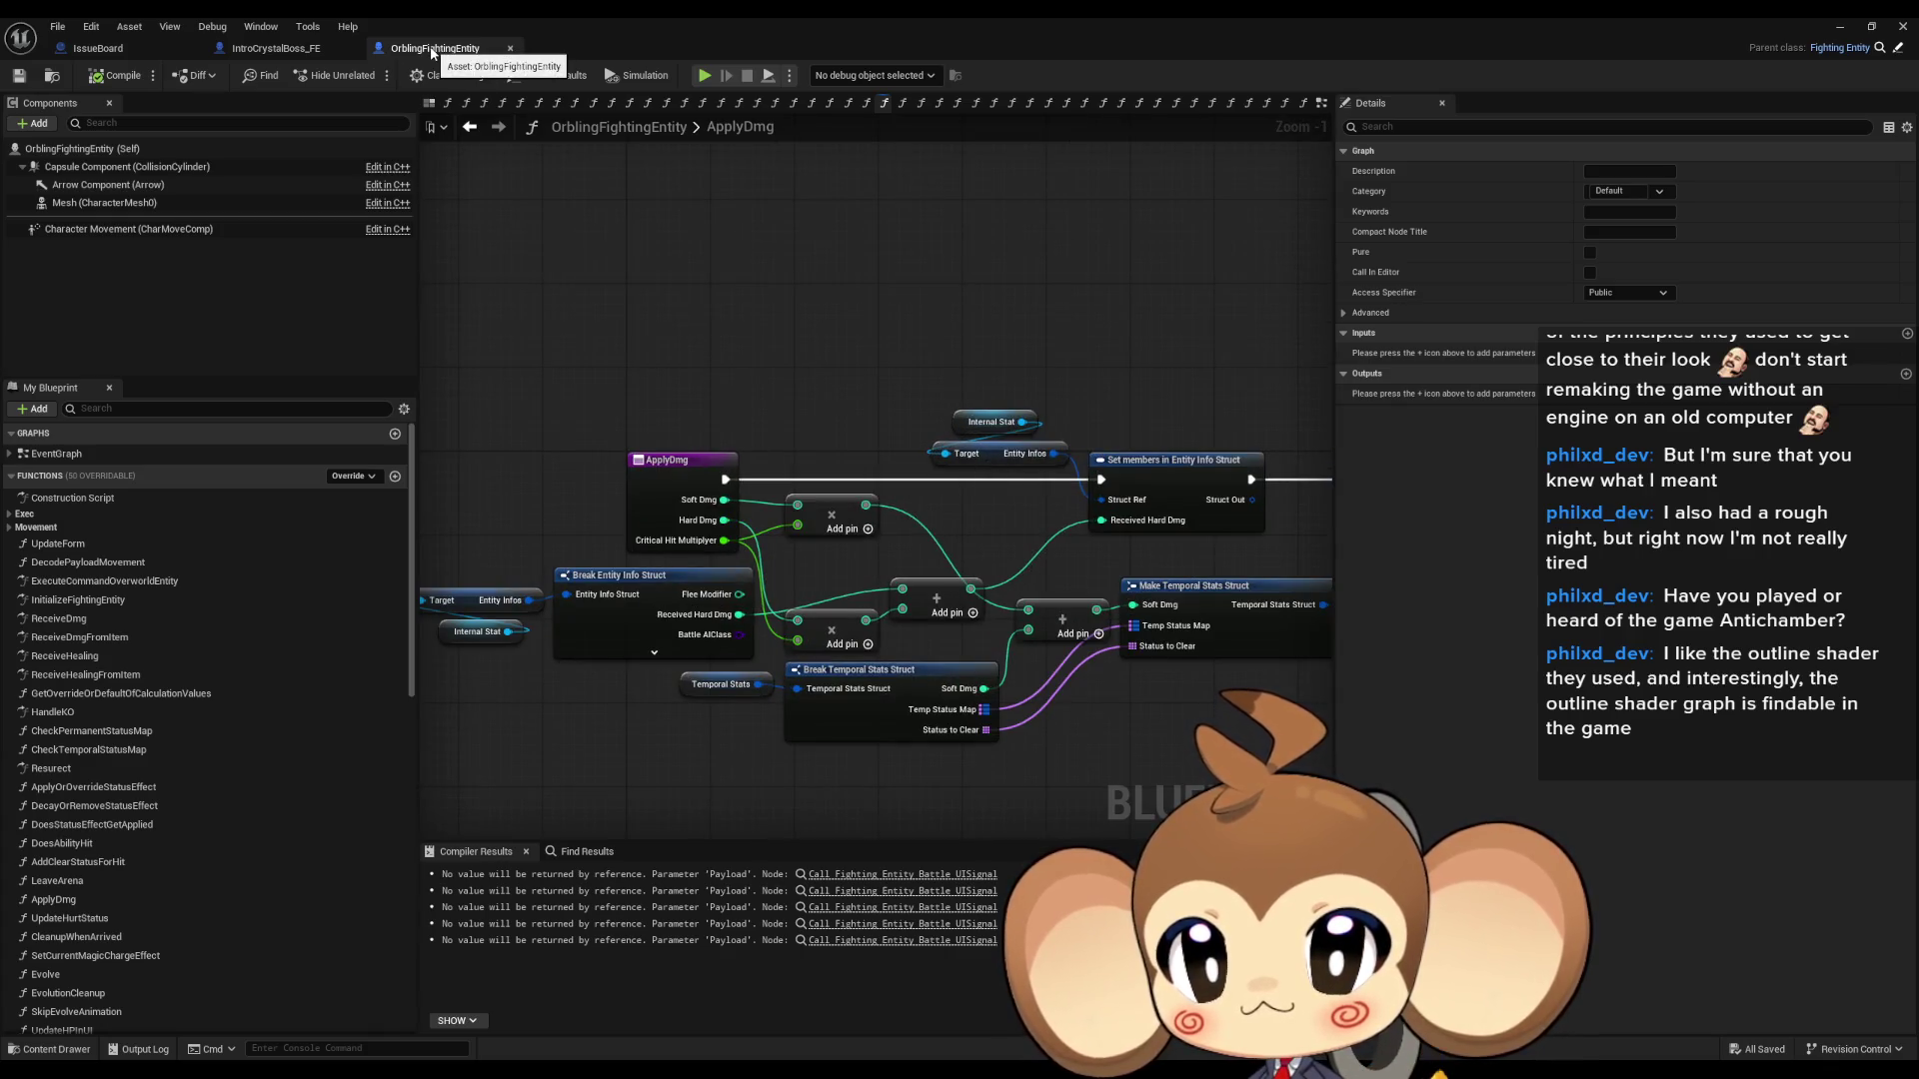
click(272, 52)
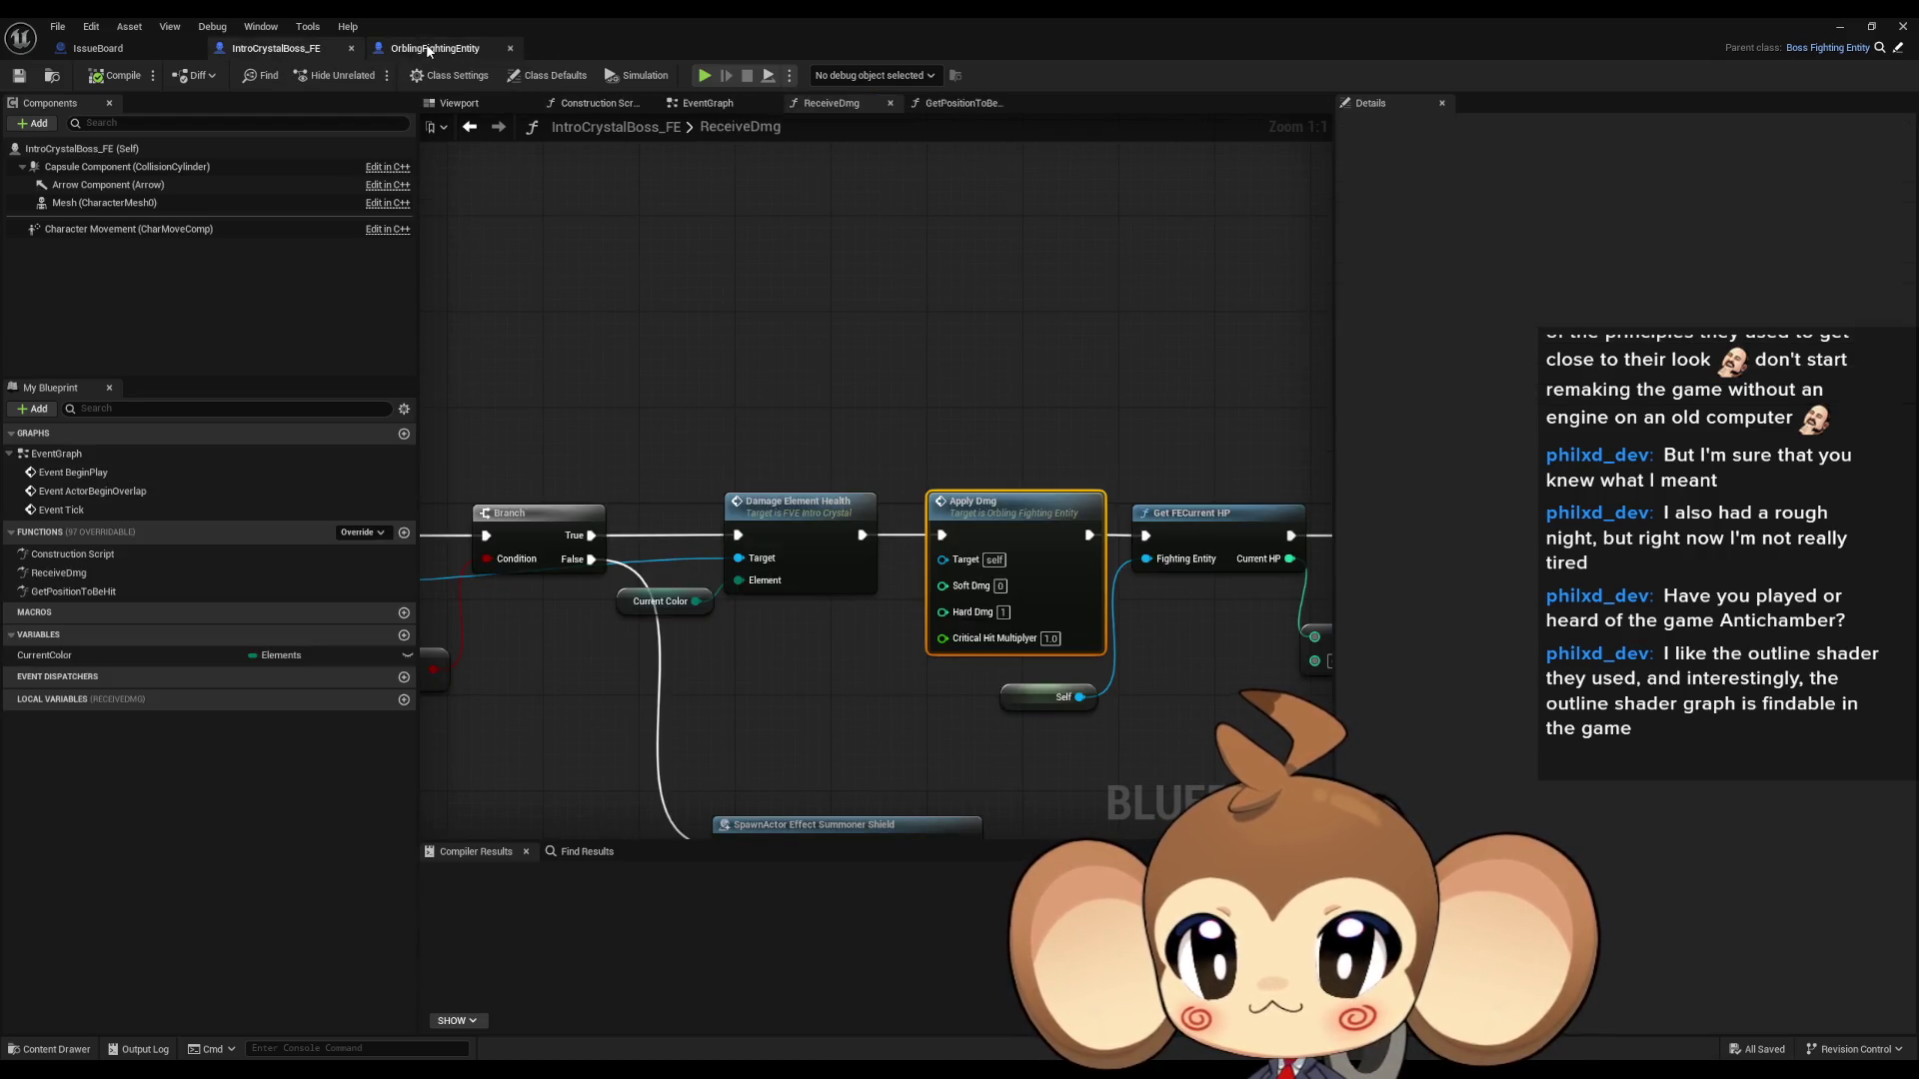
click(428, 50)
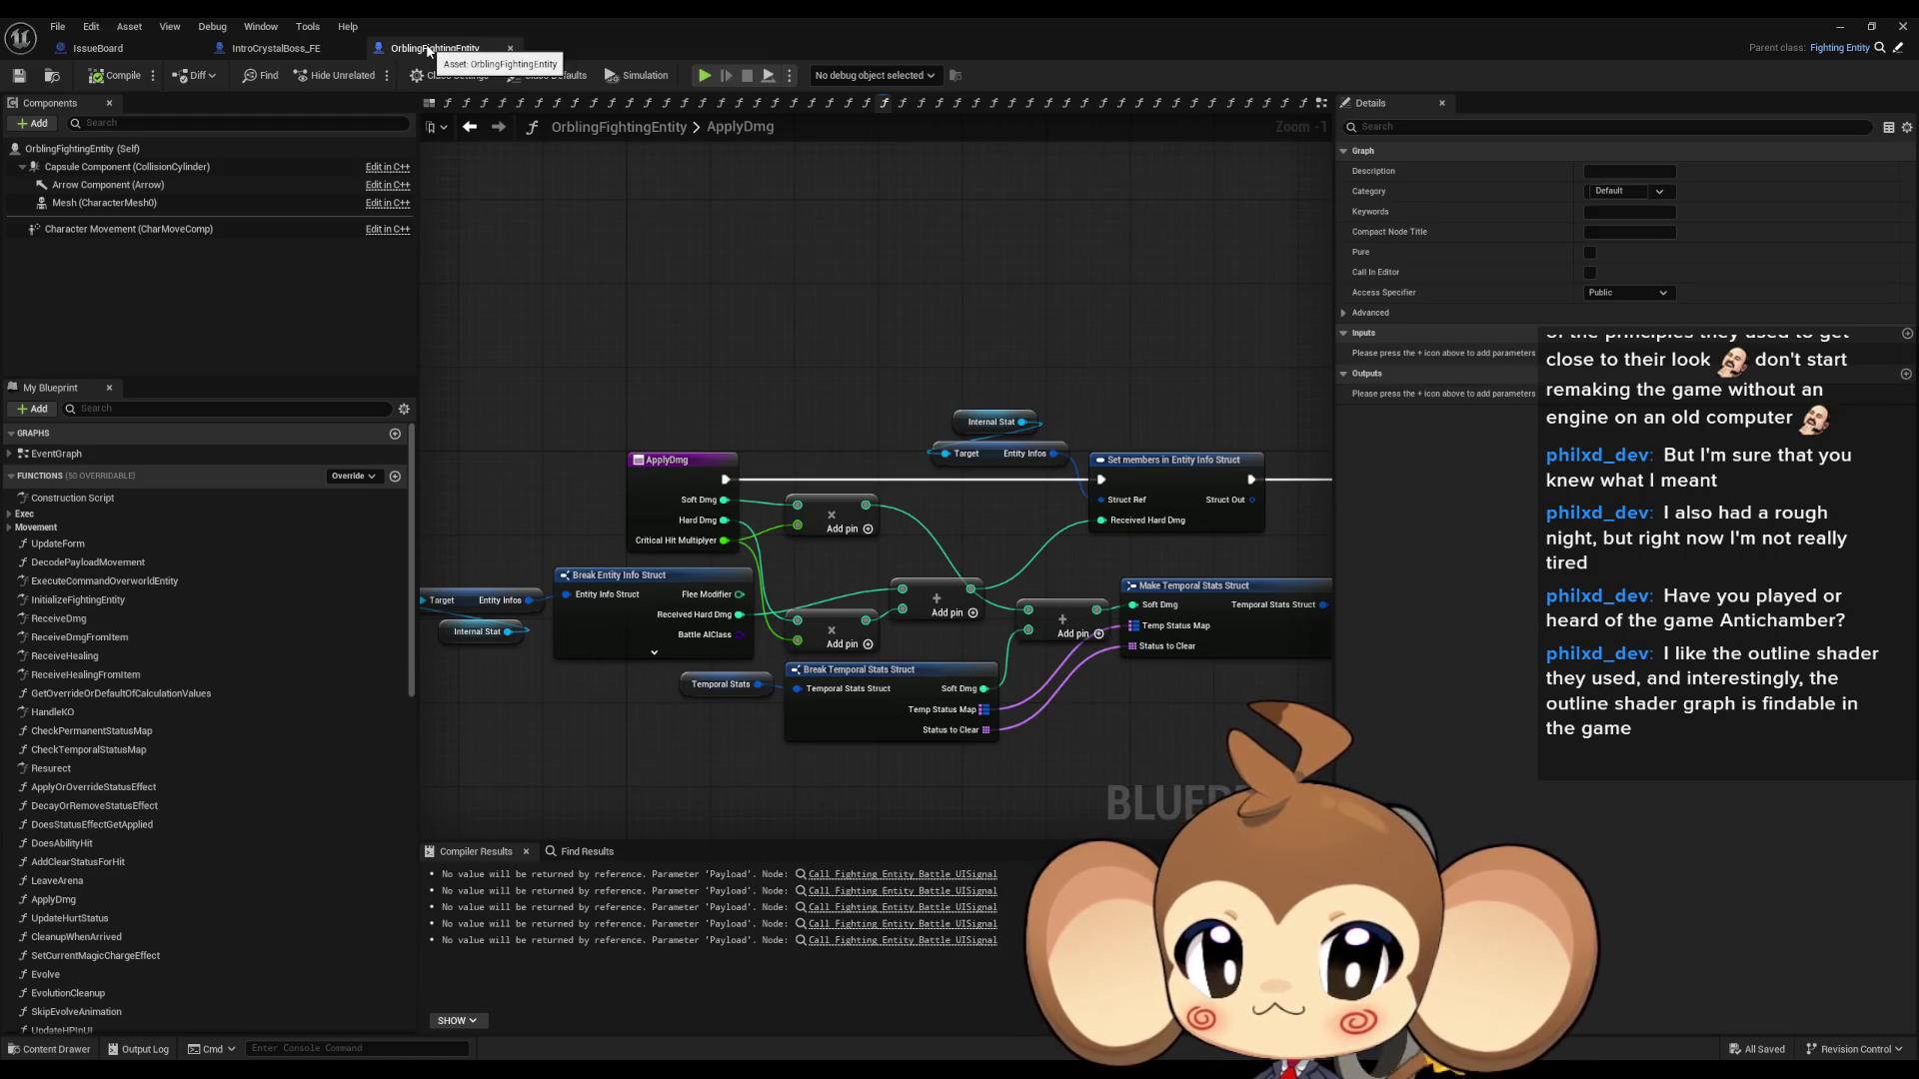
click(678, 464)
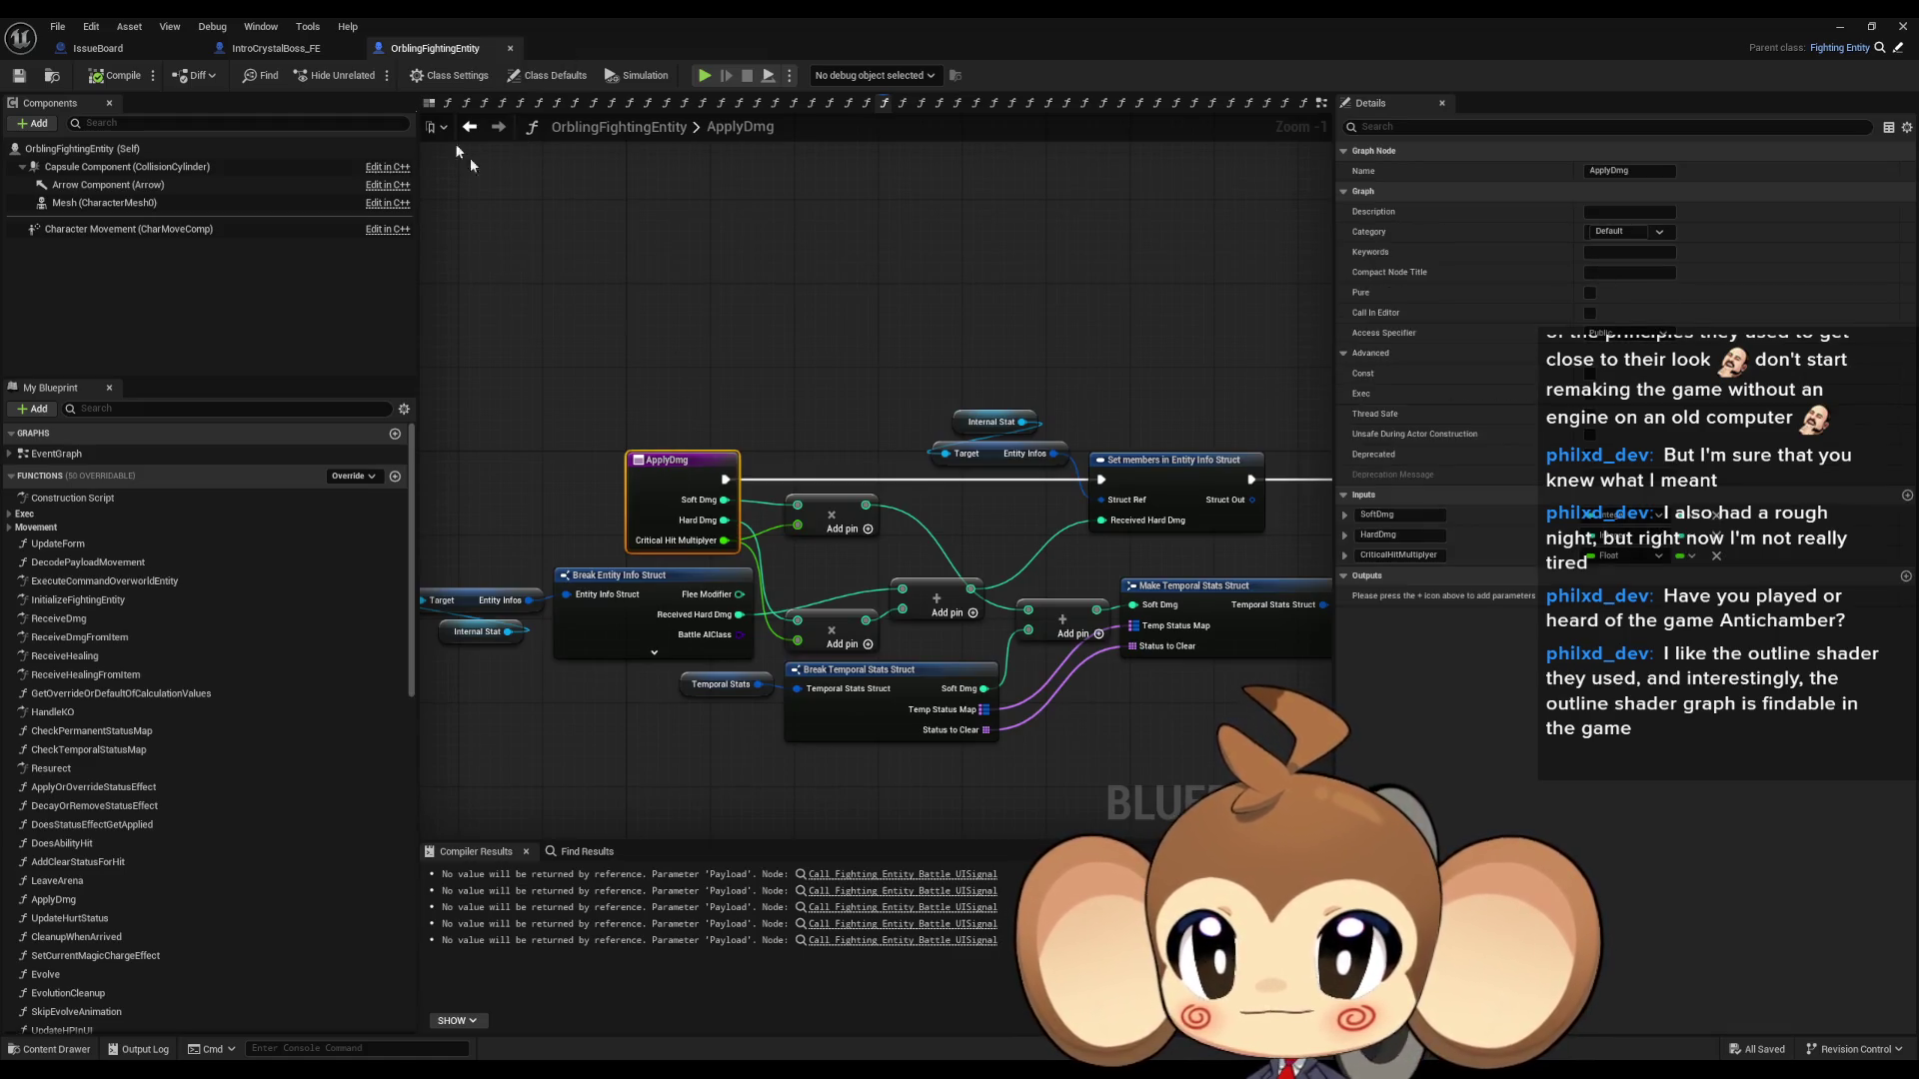
click(268, 52)
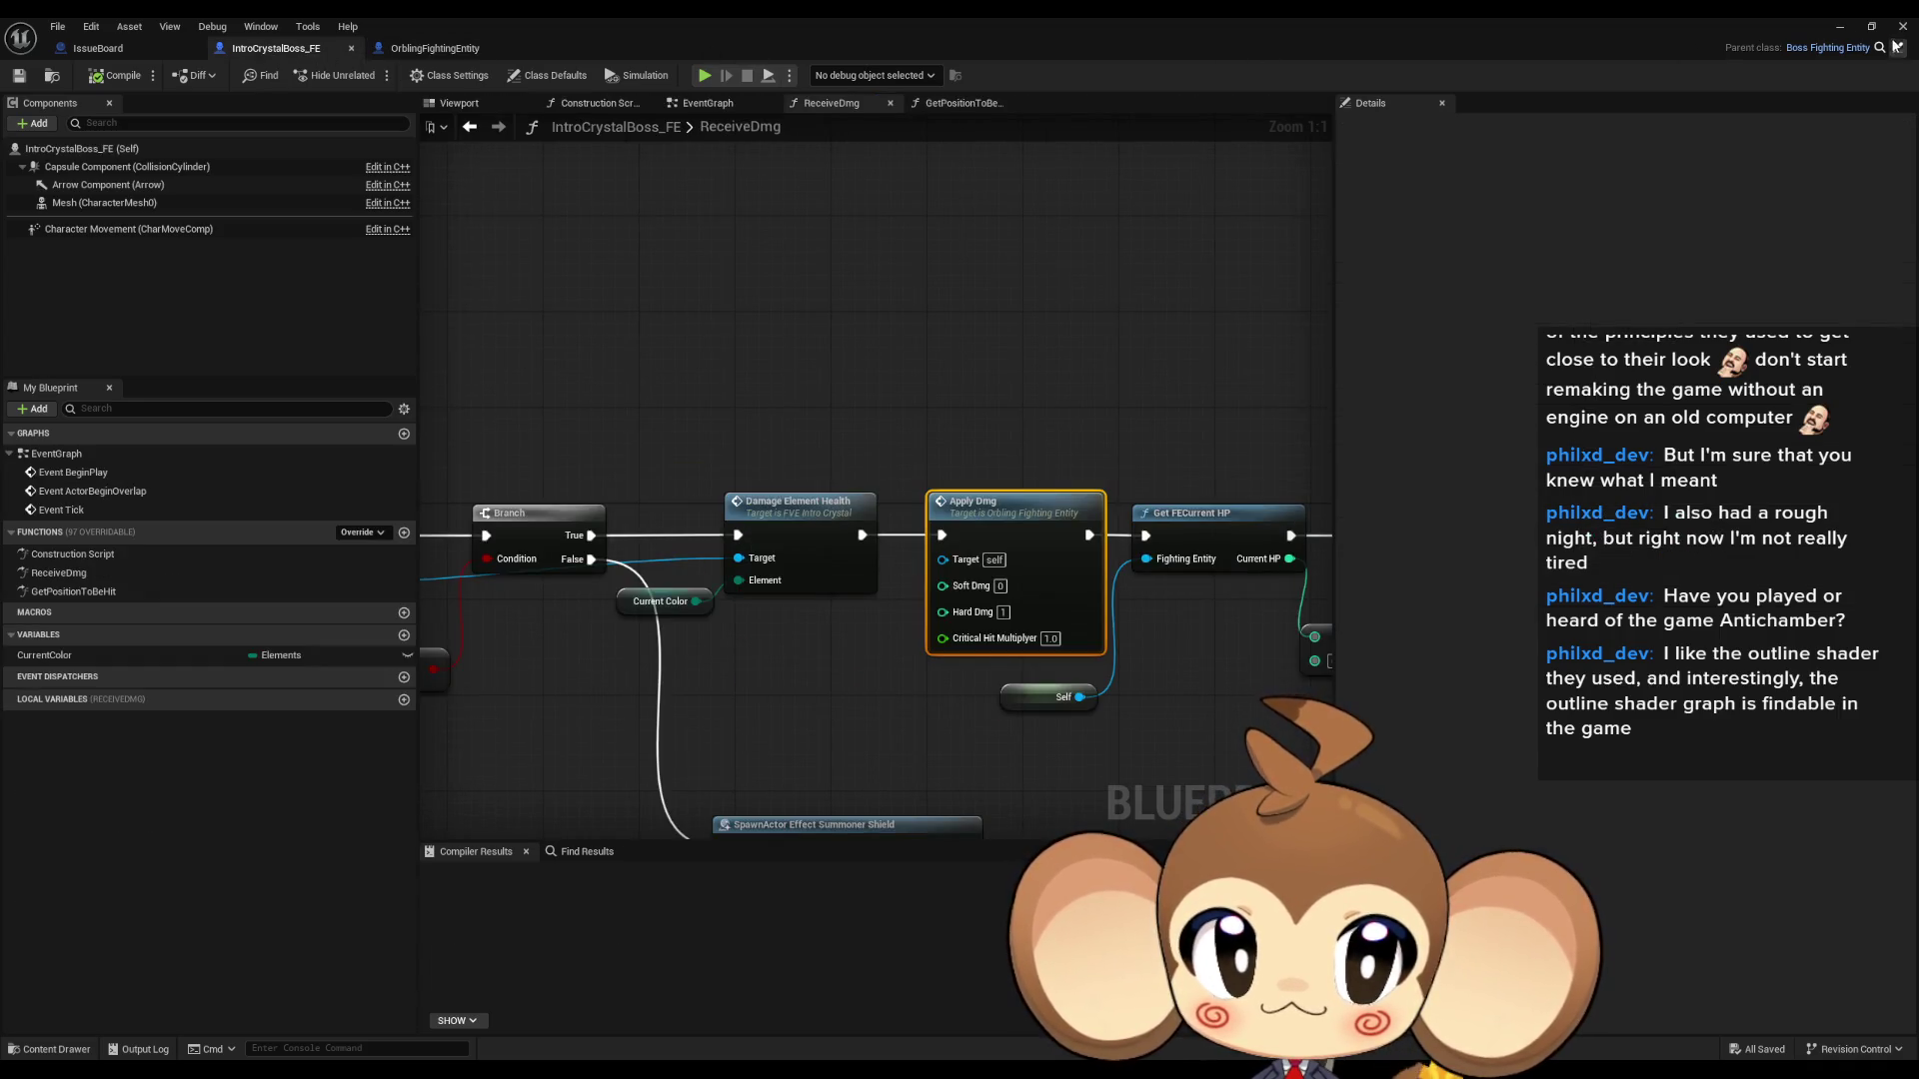
click(1897, 50)
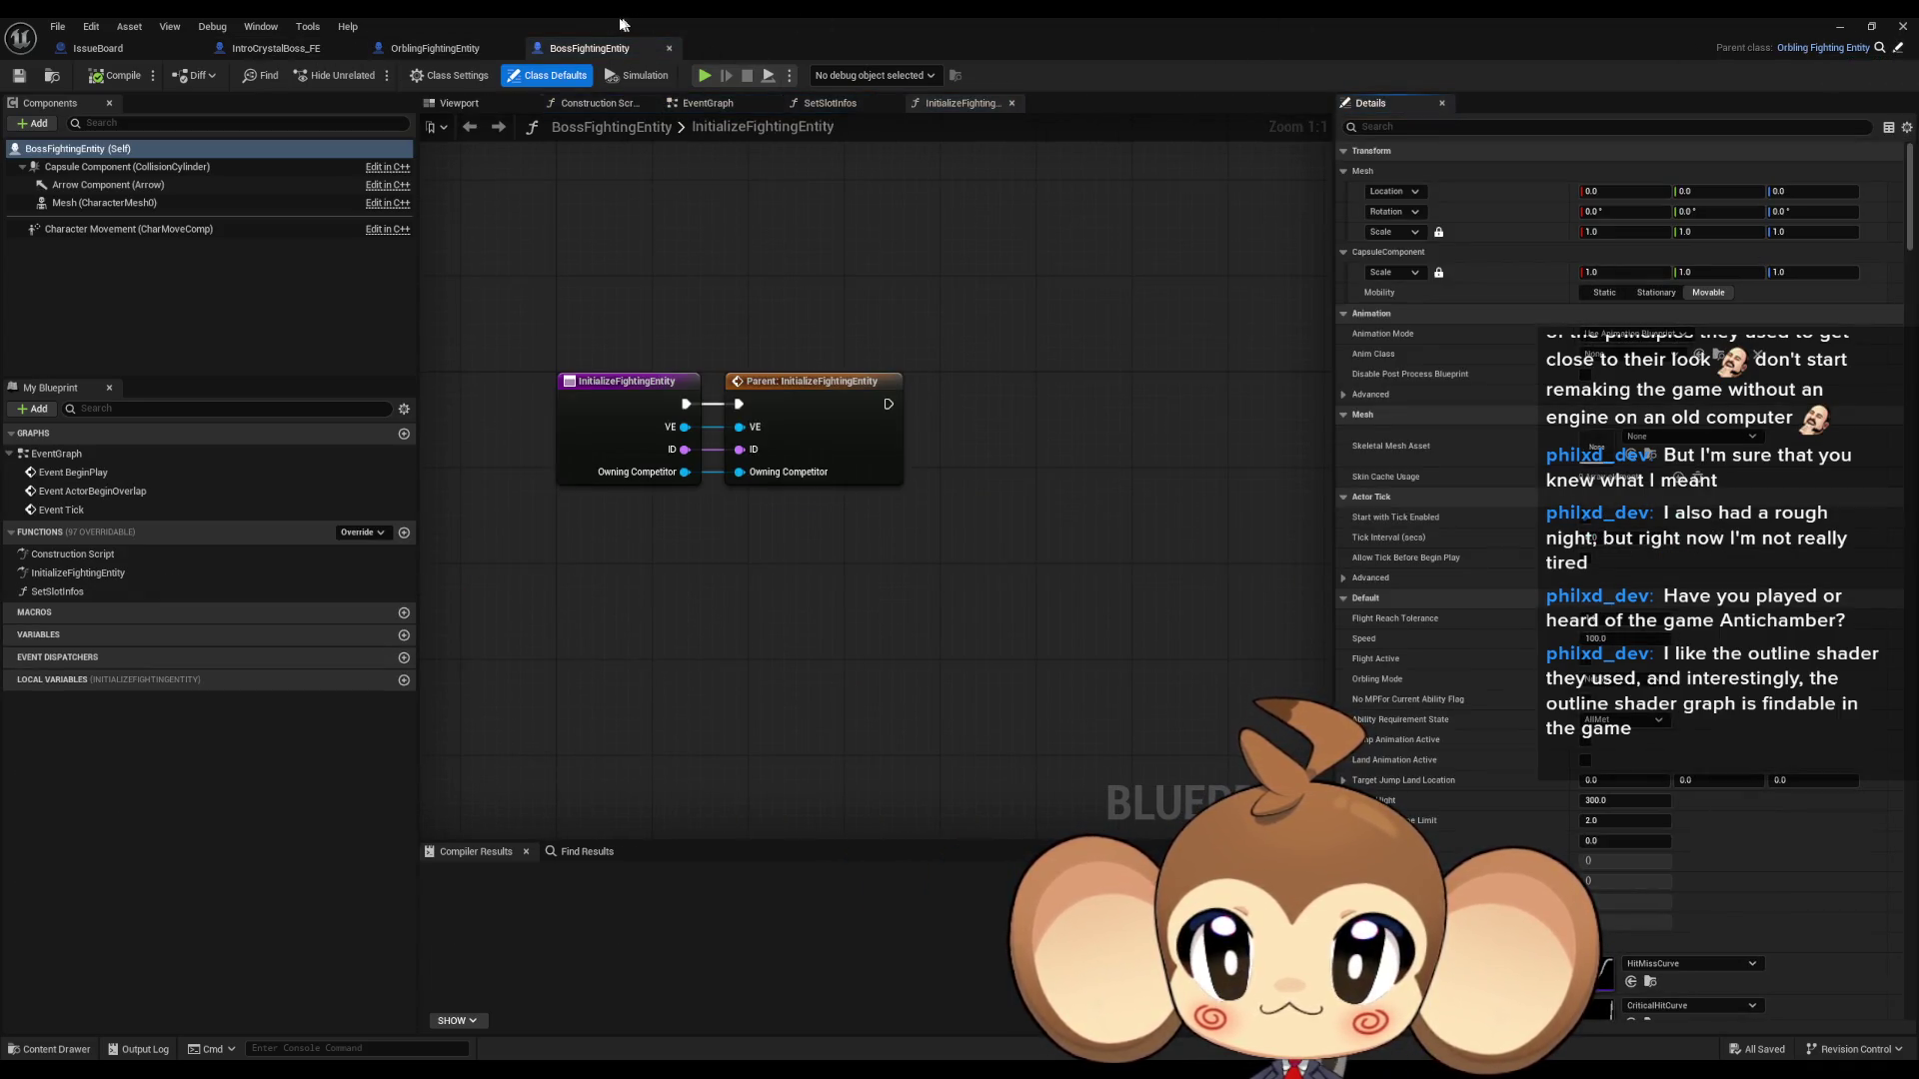
click(285, 50)
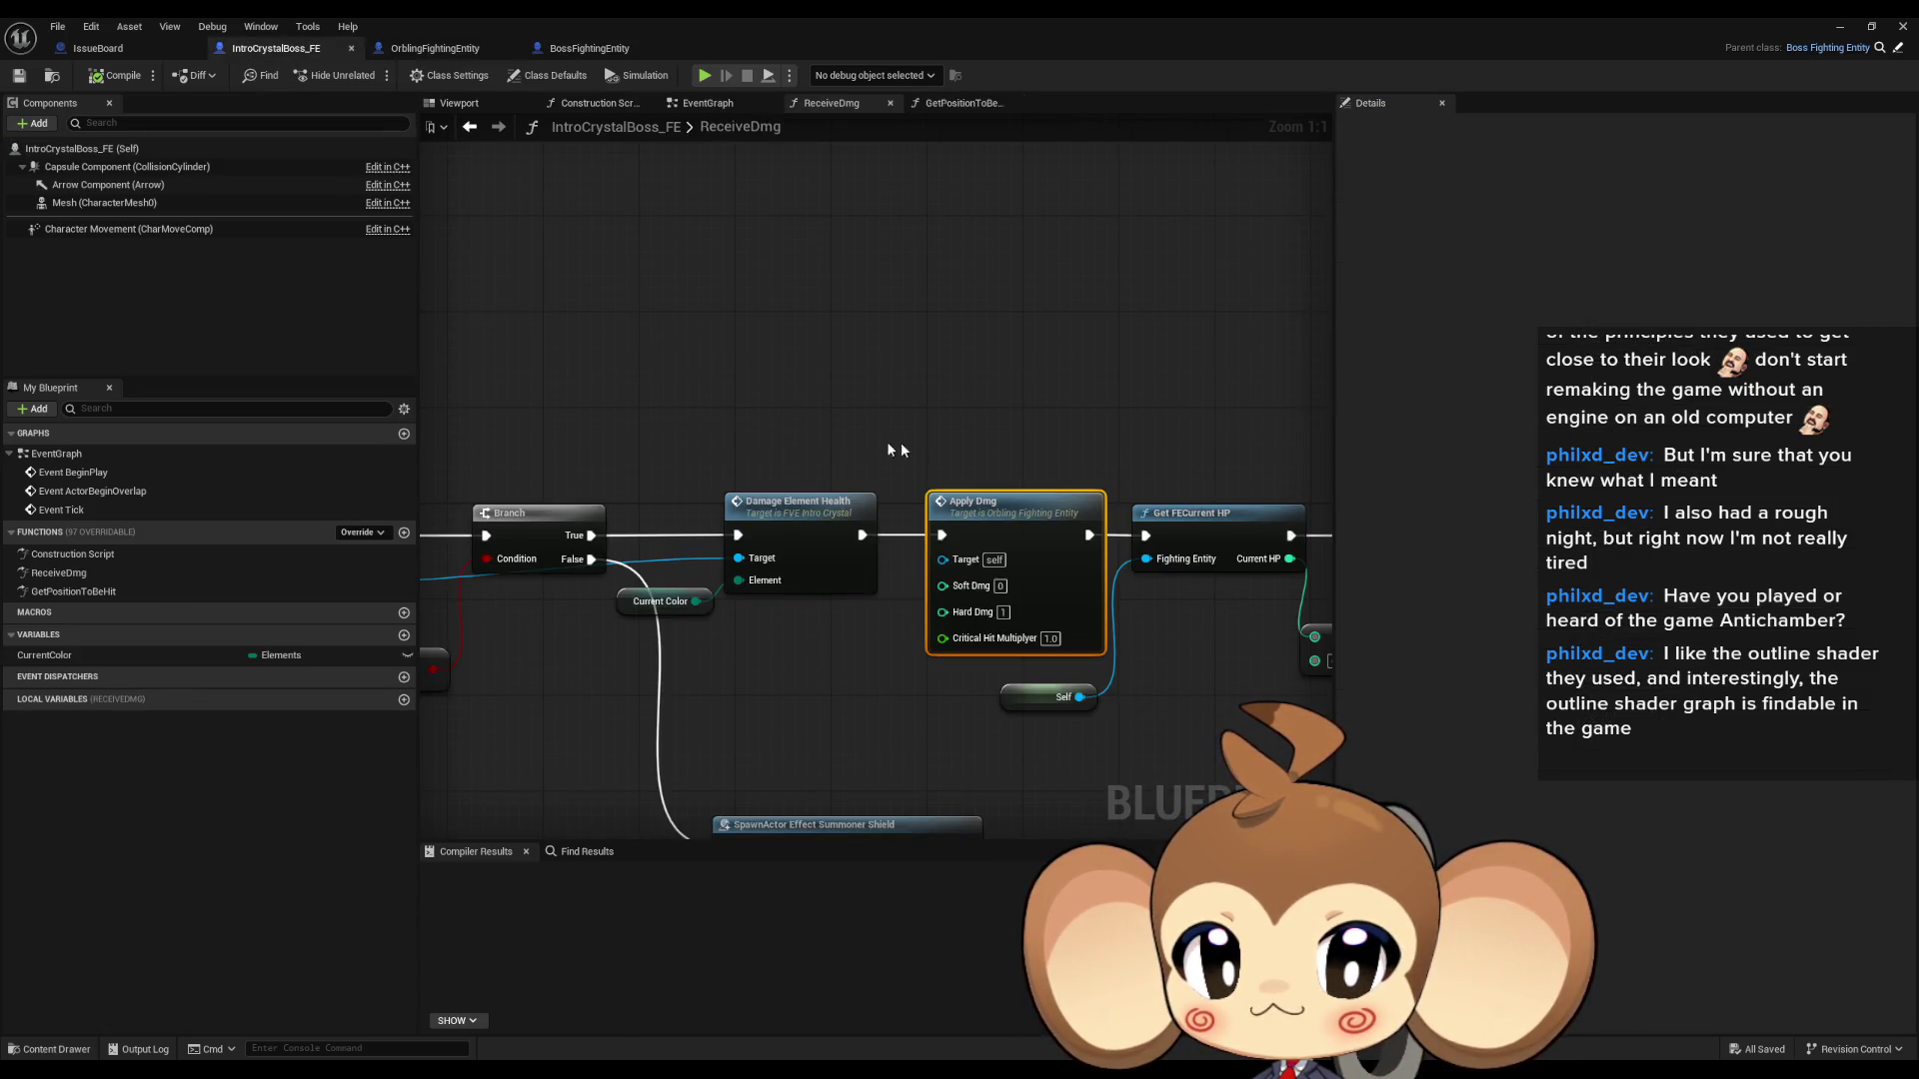
- Reopen ApplyDmg and go into its Update HPIn UI node's UpdateHPInUI graph
double_click(1041, 586)
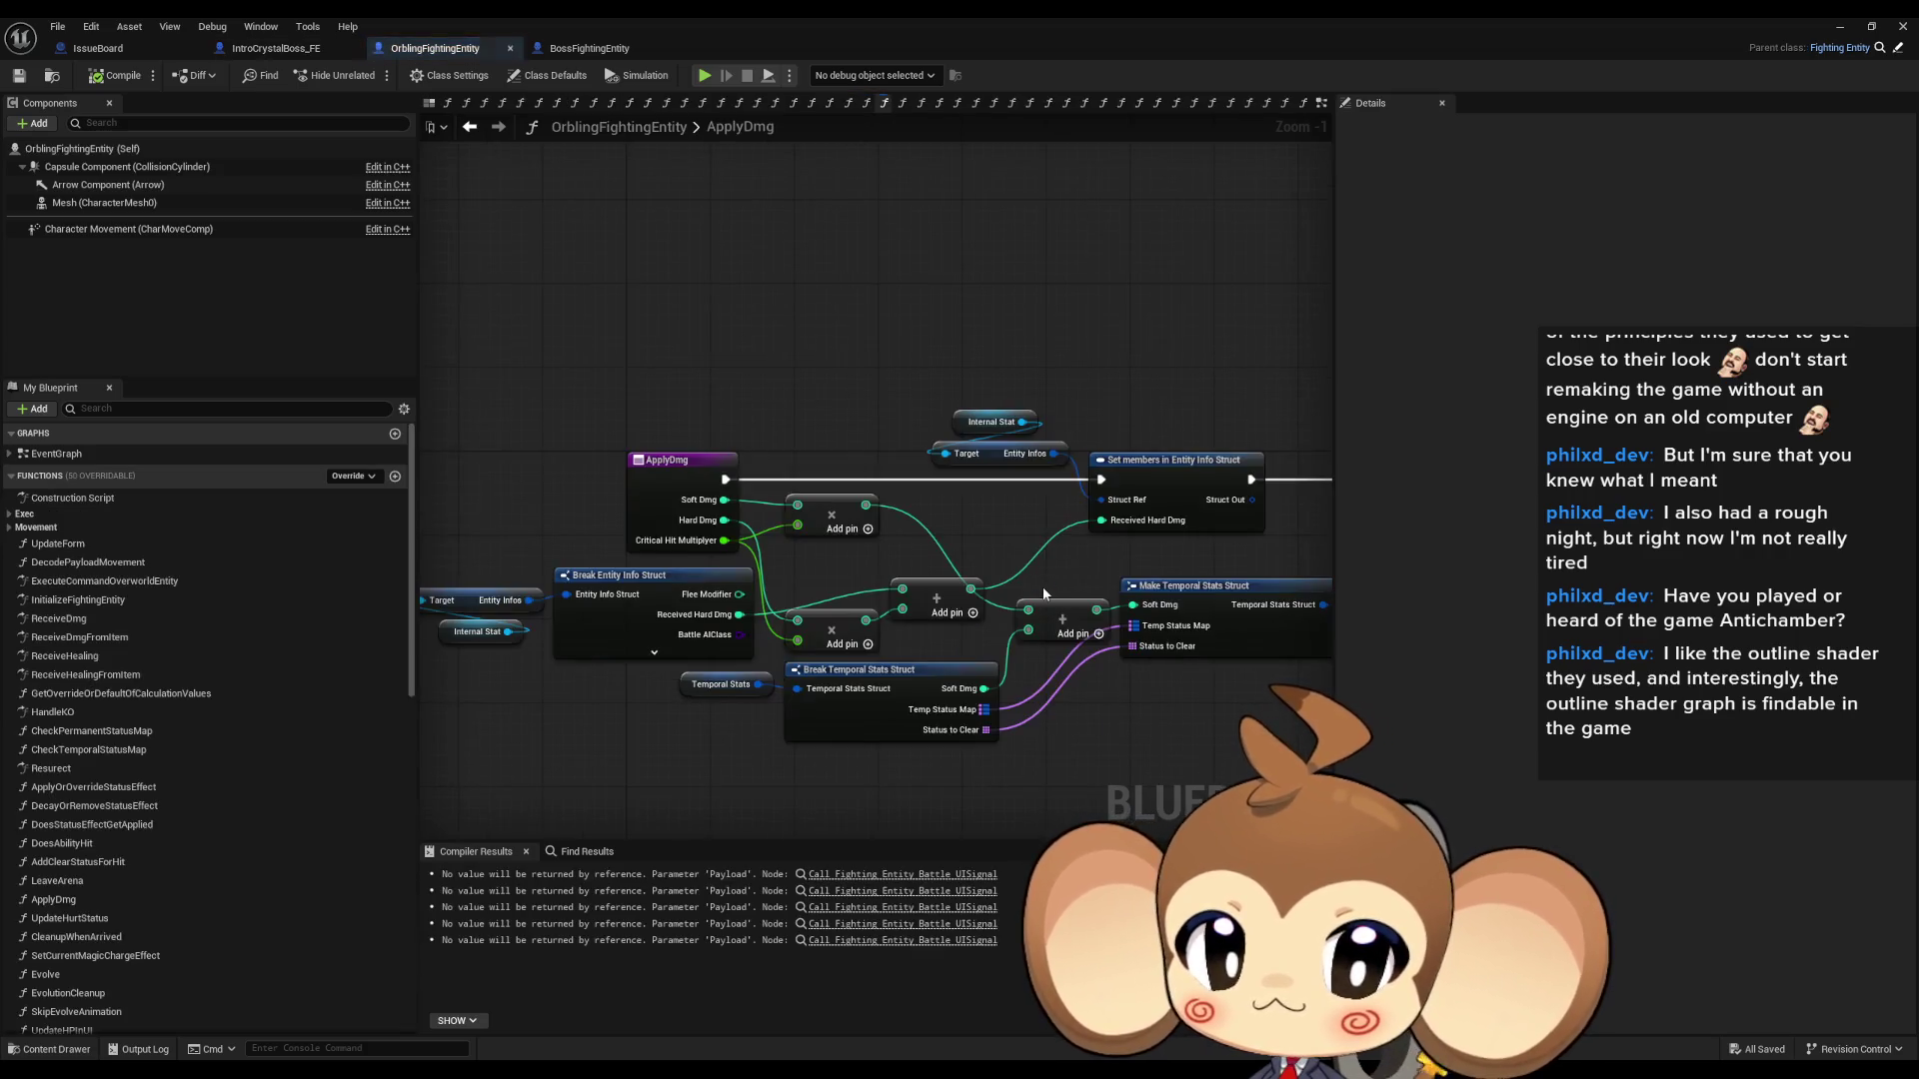
drag(1179, 502, 615, 488)
drag(1113, 538, 1126, 556)
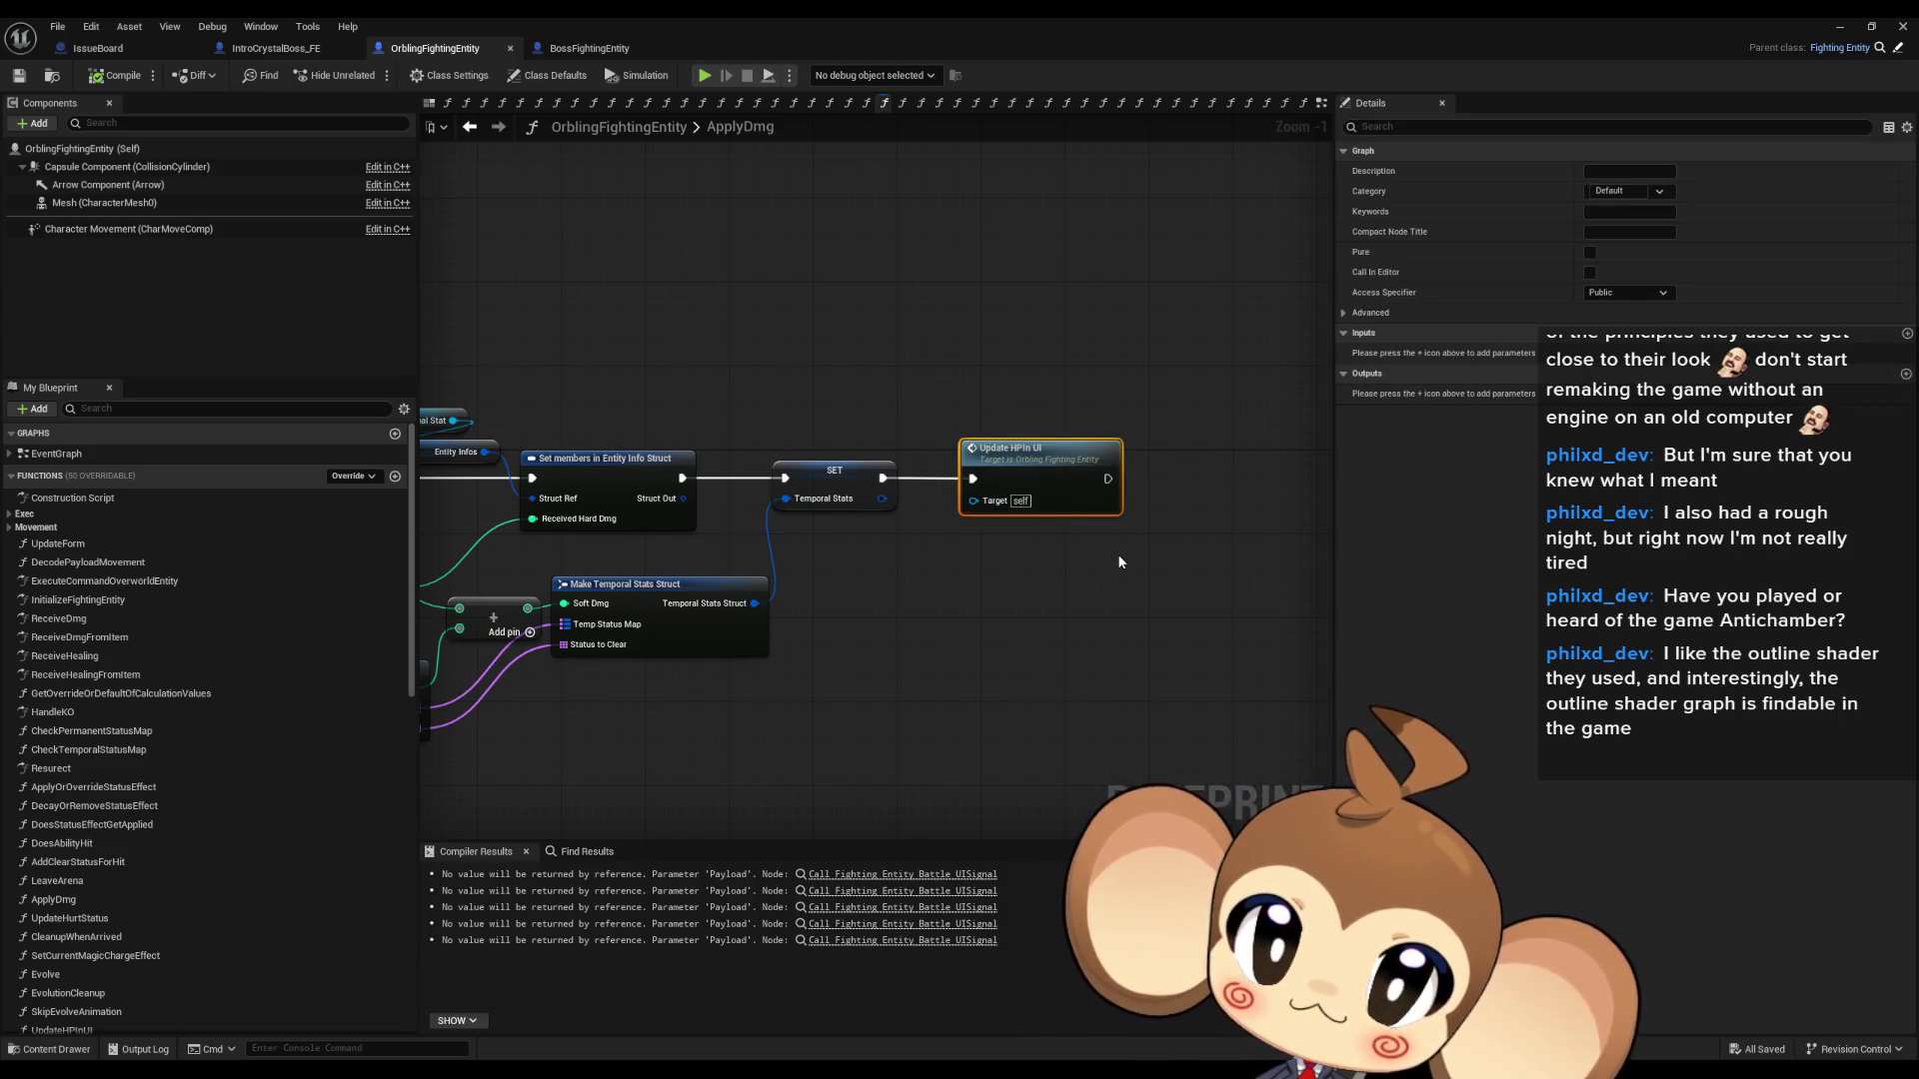
double_click(1020, 456)
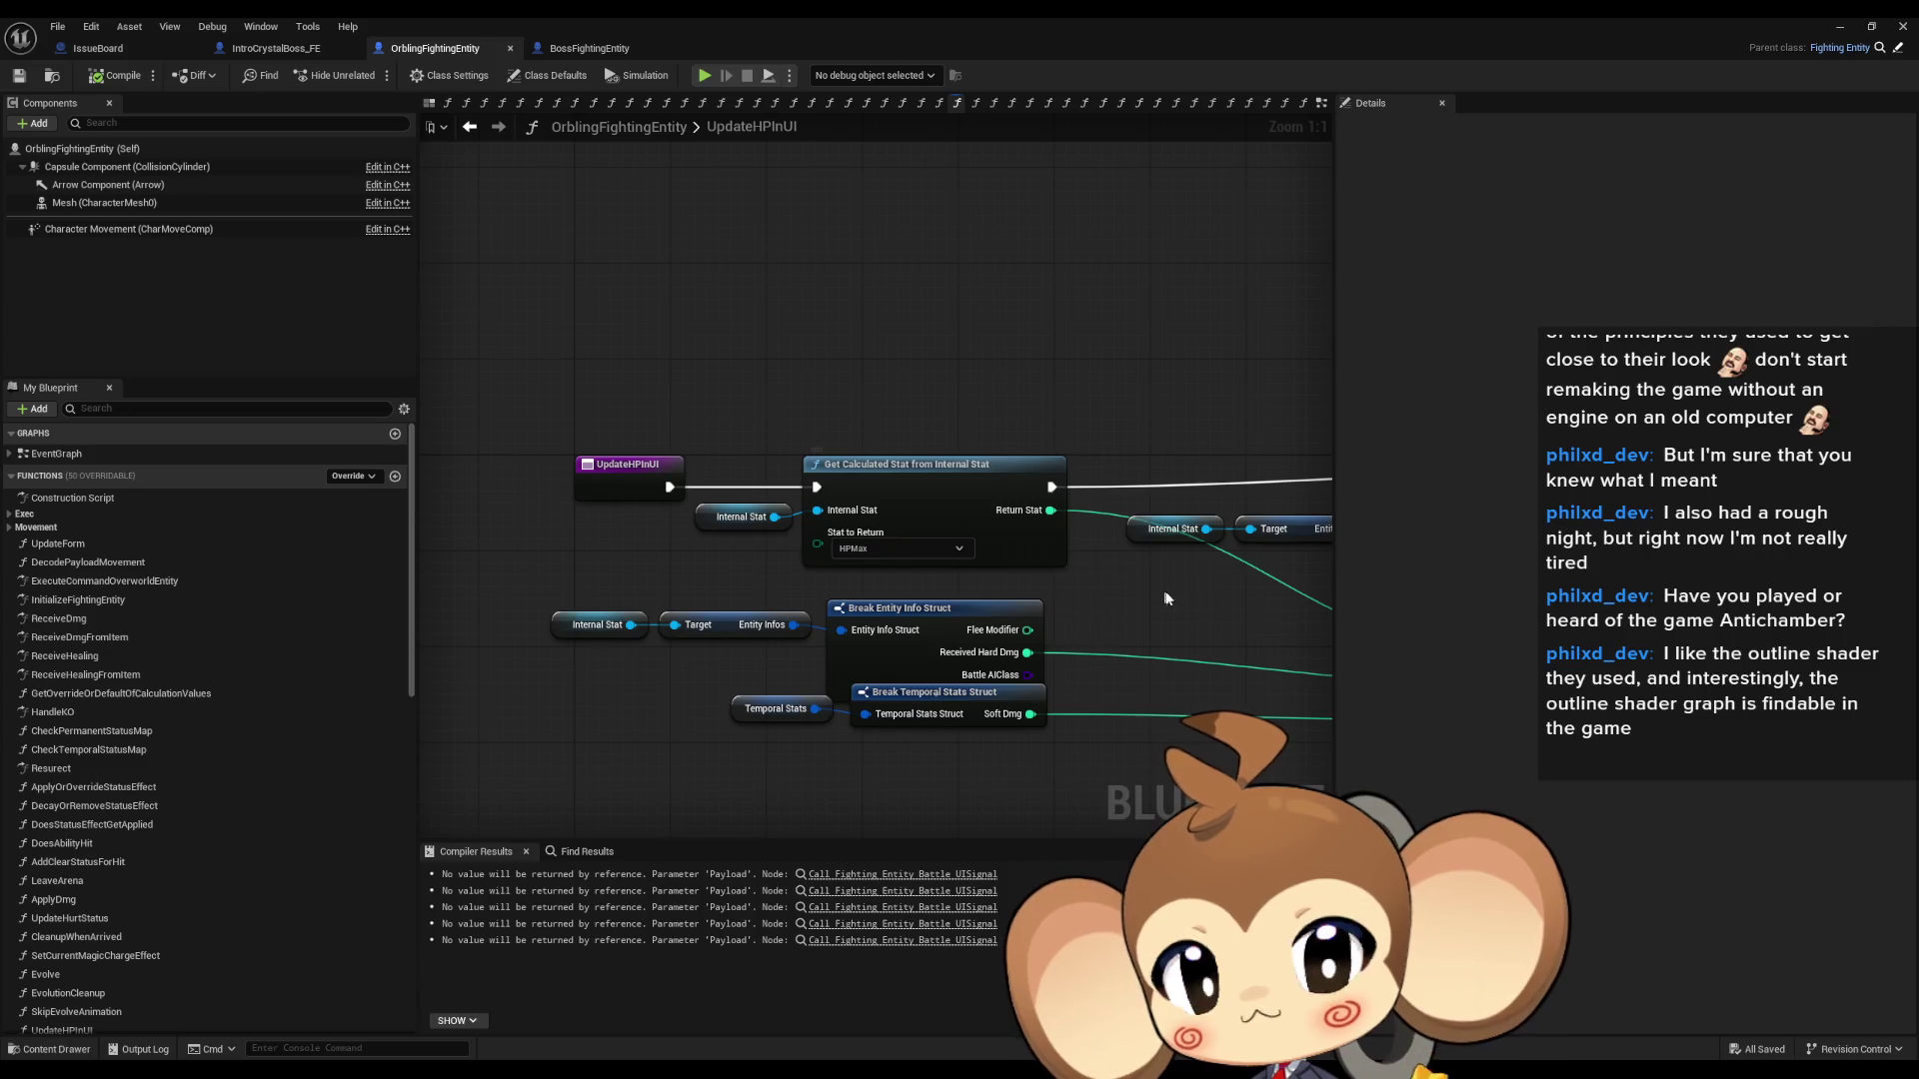
- Bring the Make Array and Call Fighting Entity Battle UISignal nodes into view and select the call
scroll(1129, 599, down, 2)
mouse_move(1018, 585)
mouse_down()
mouse_move(1028, 569)
mouse_move(514, 536)
mouse_move(887, 549)
mouse_move(861, 553)
mouse_move(854, 589)
mouse_up()
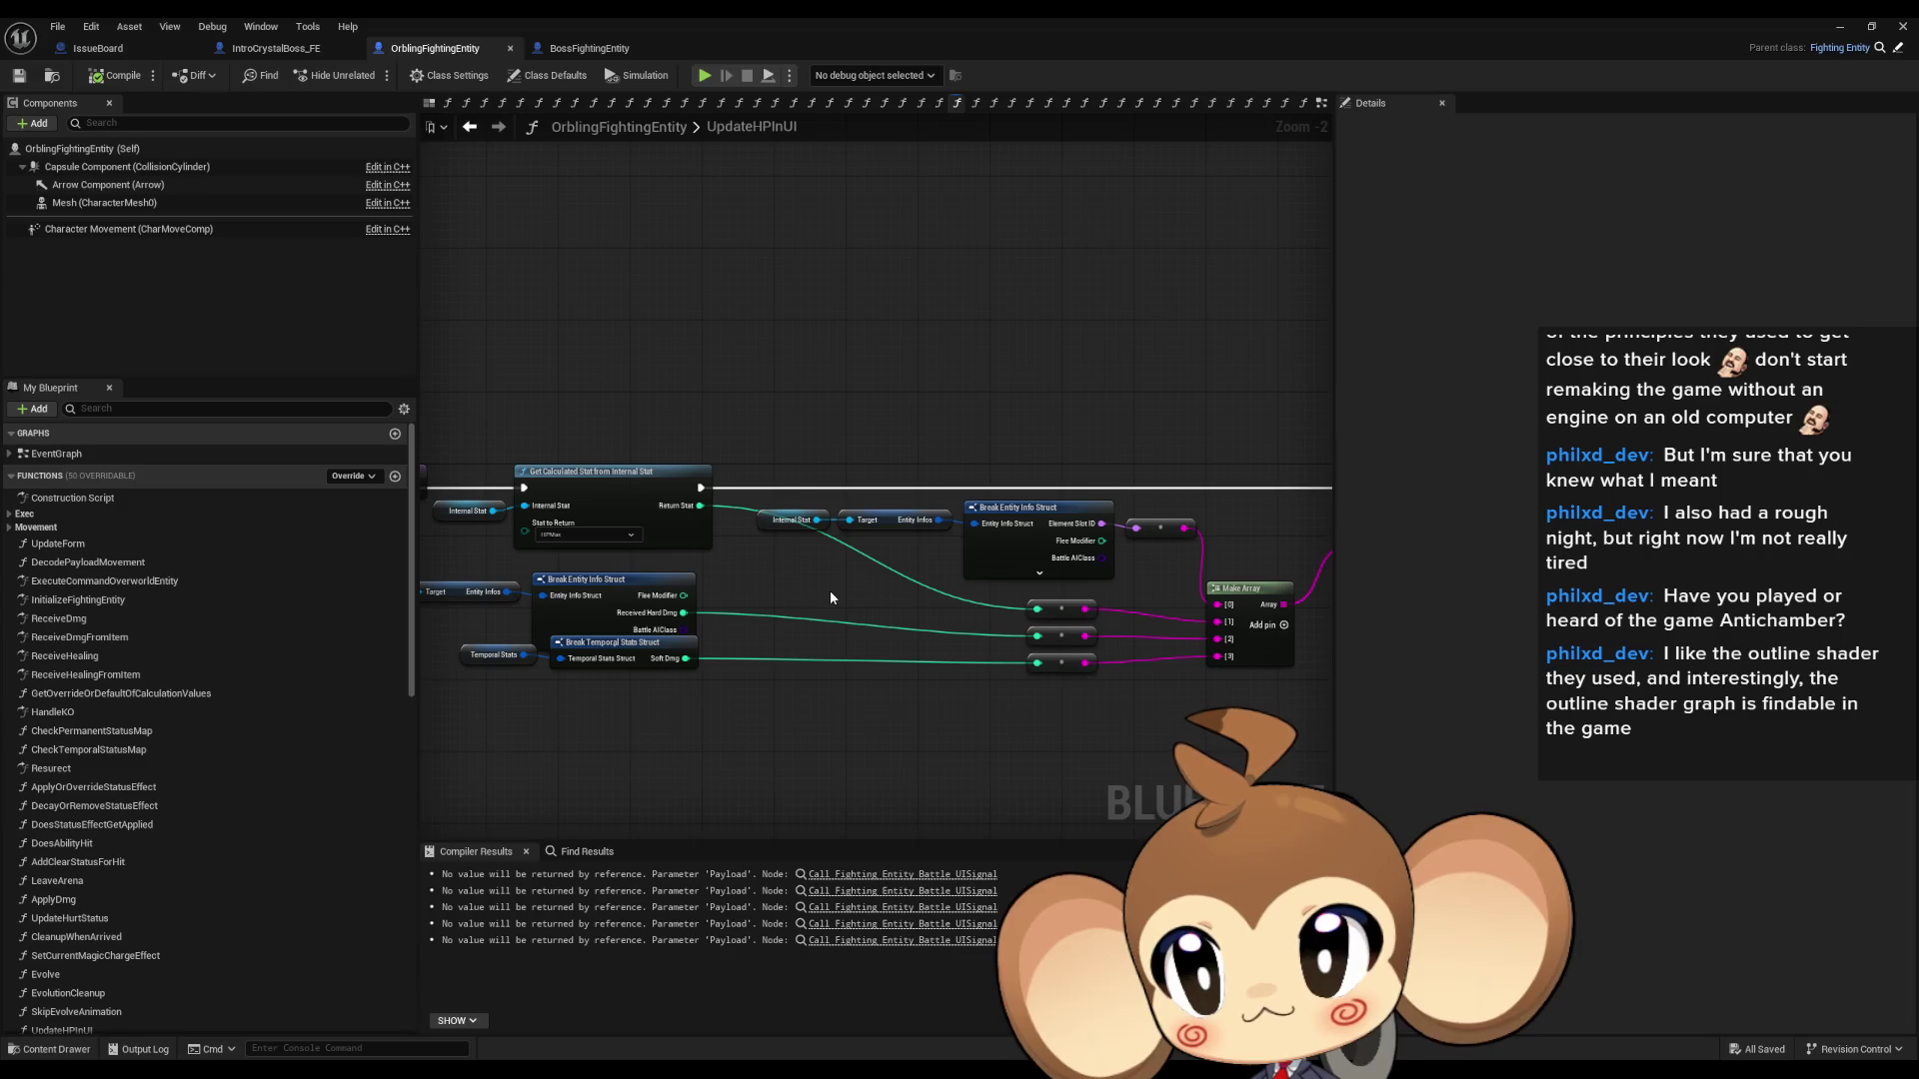
scroll(753, 590, up, 1)
scroll(557, 533, up, 1)
drag(557, 533, 497, 398)
click(1238, 412)
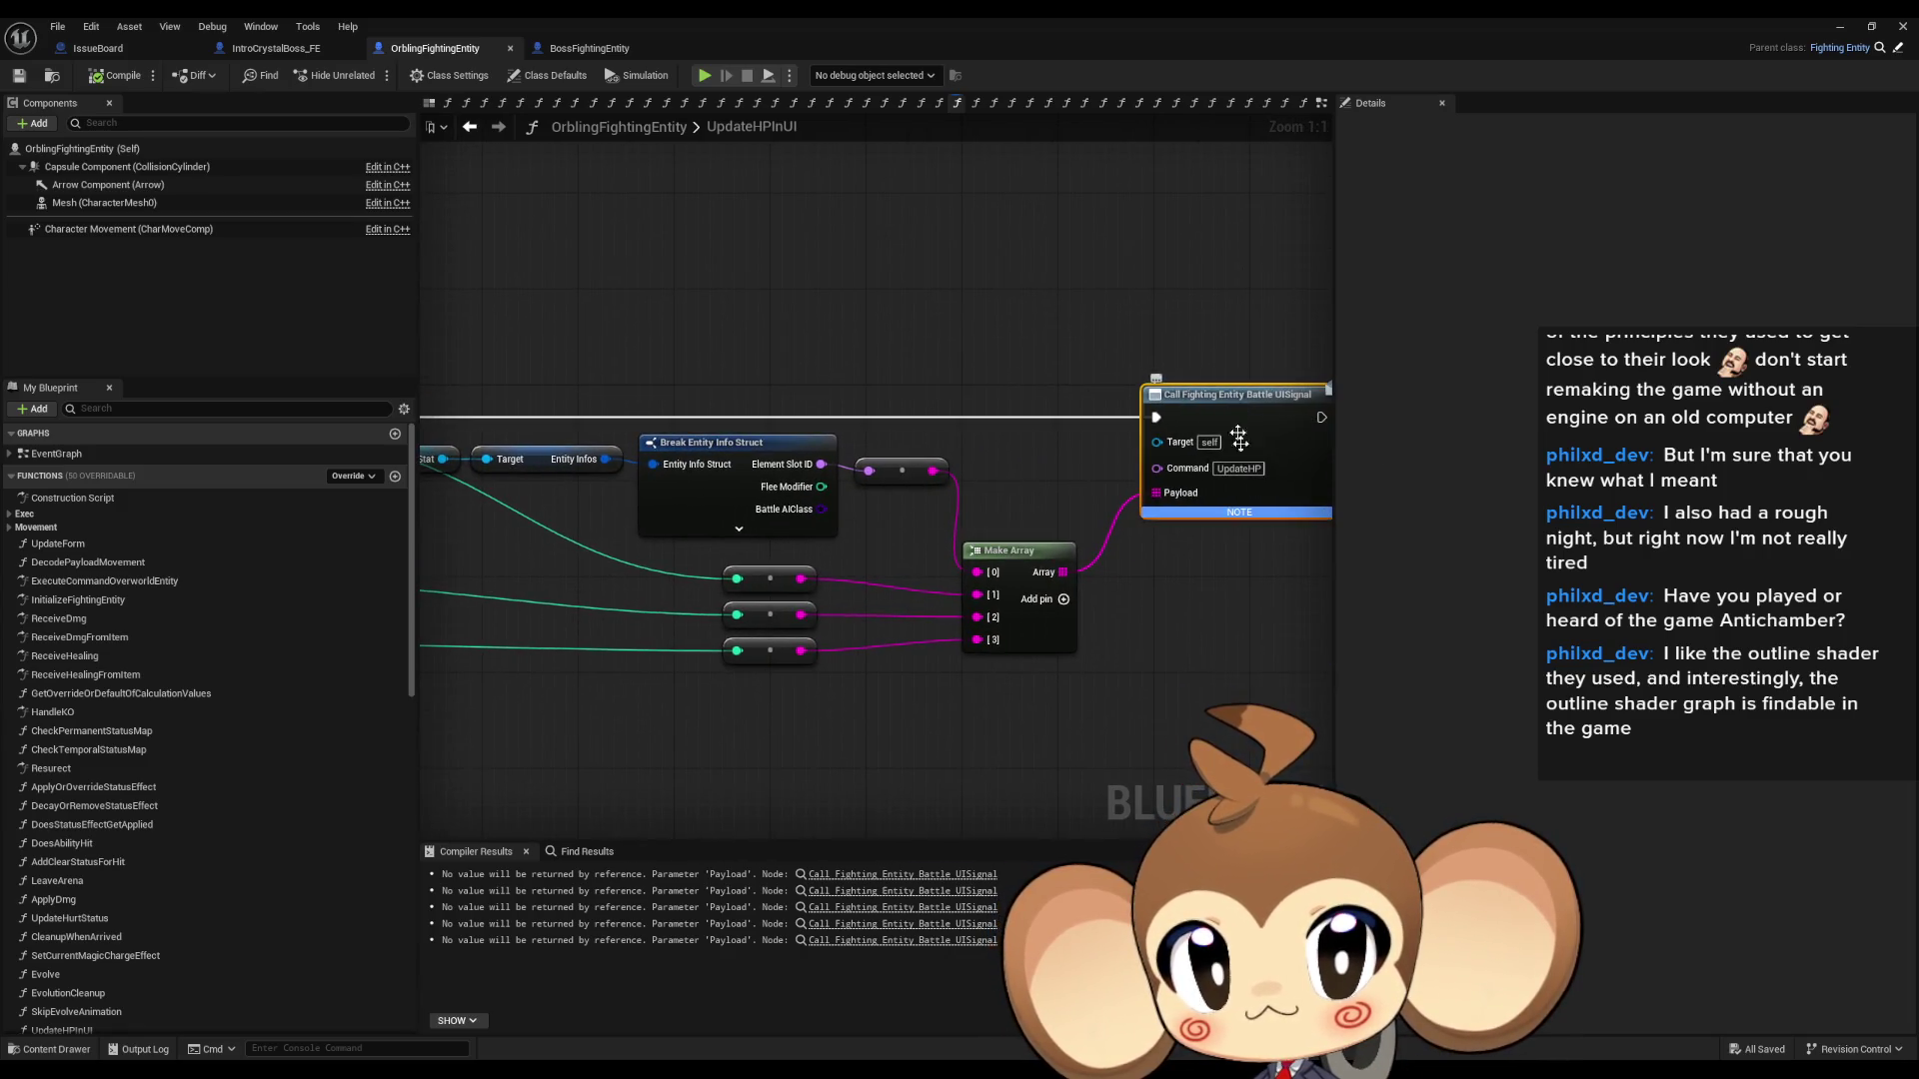
drag(1255, 564, 998, 579)
- Find References to the UISignal call, jump to its UpdateHPInUI use, then restore the window
right_click(988, 410)
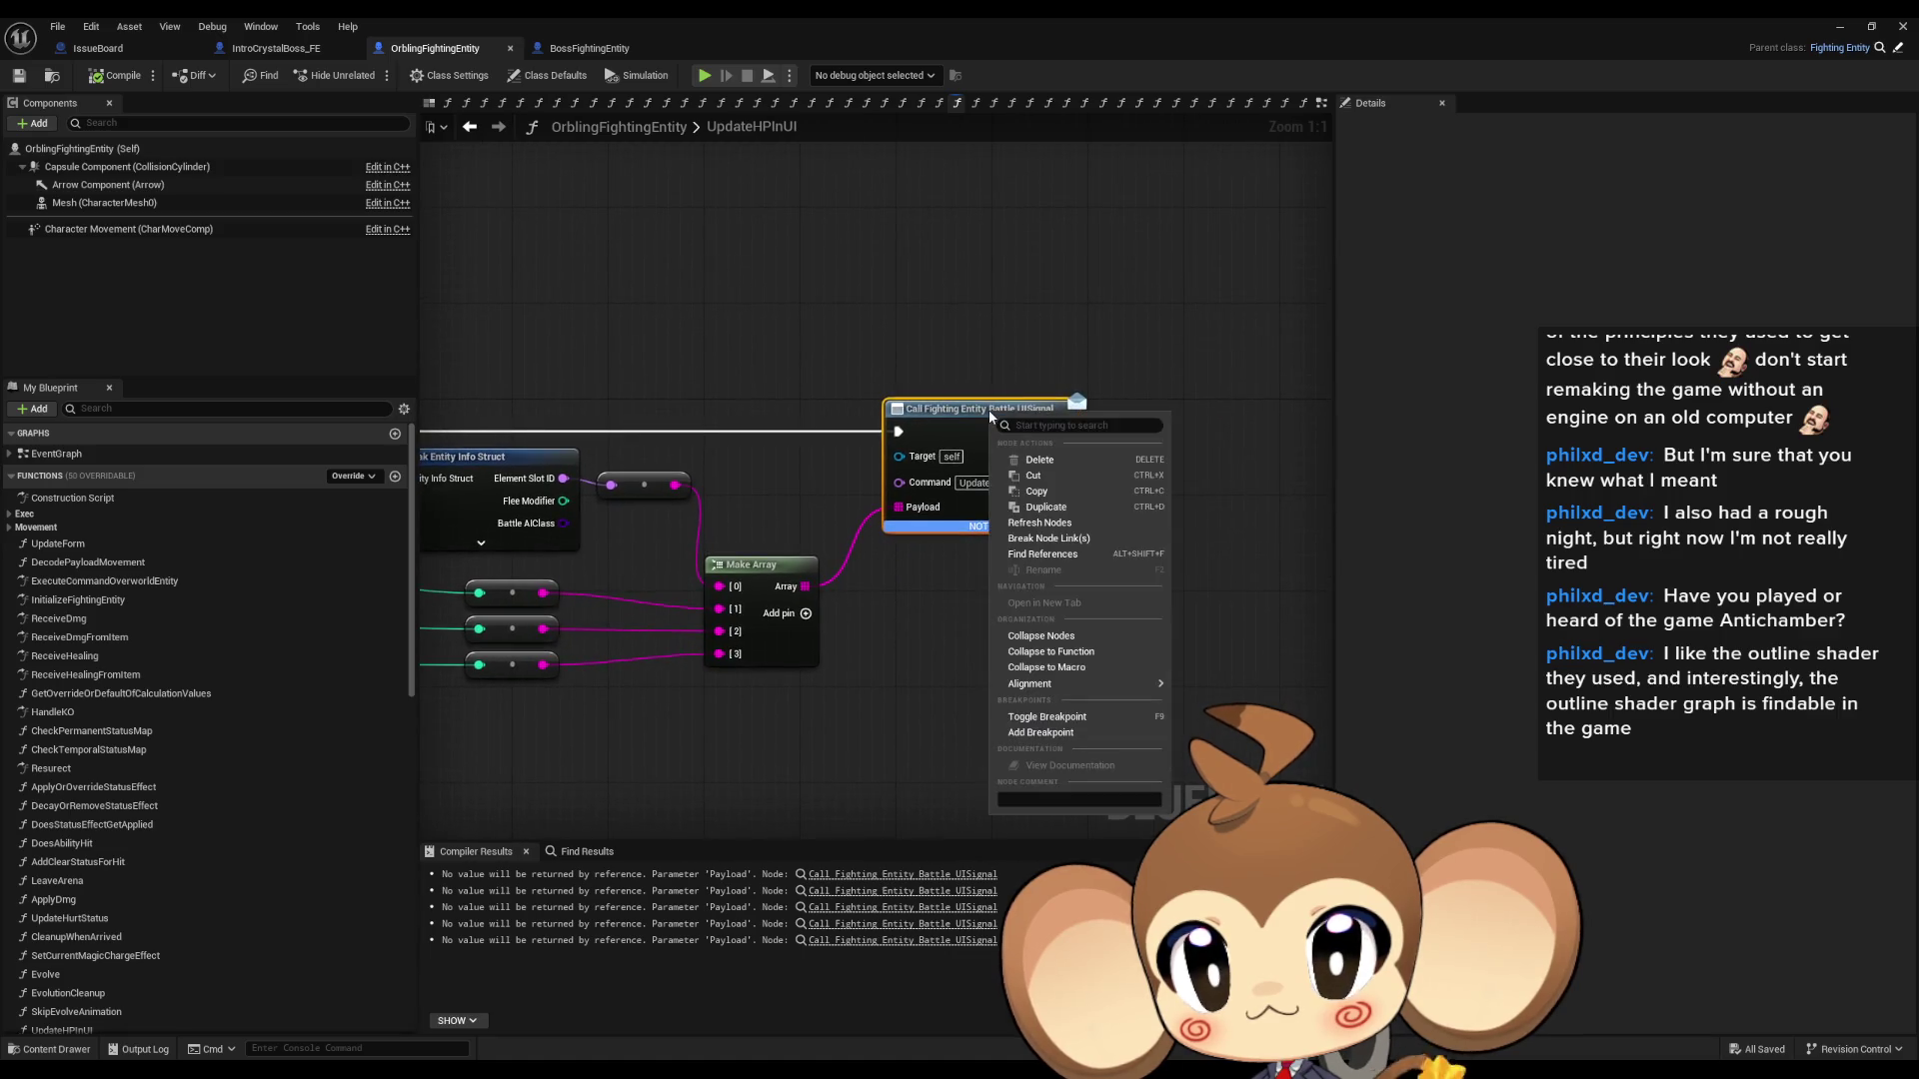
click(1071, 552)
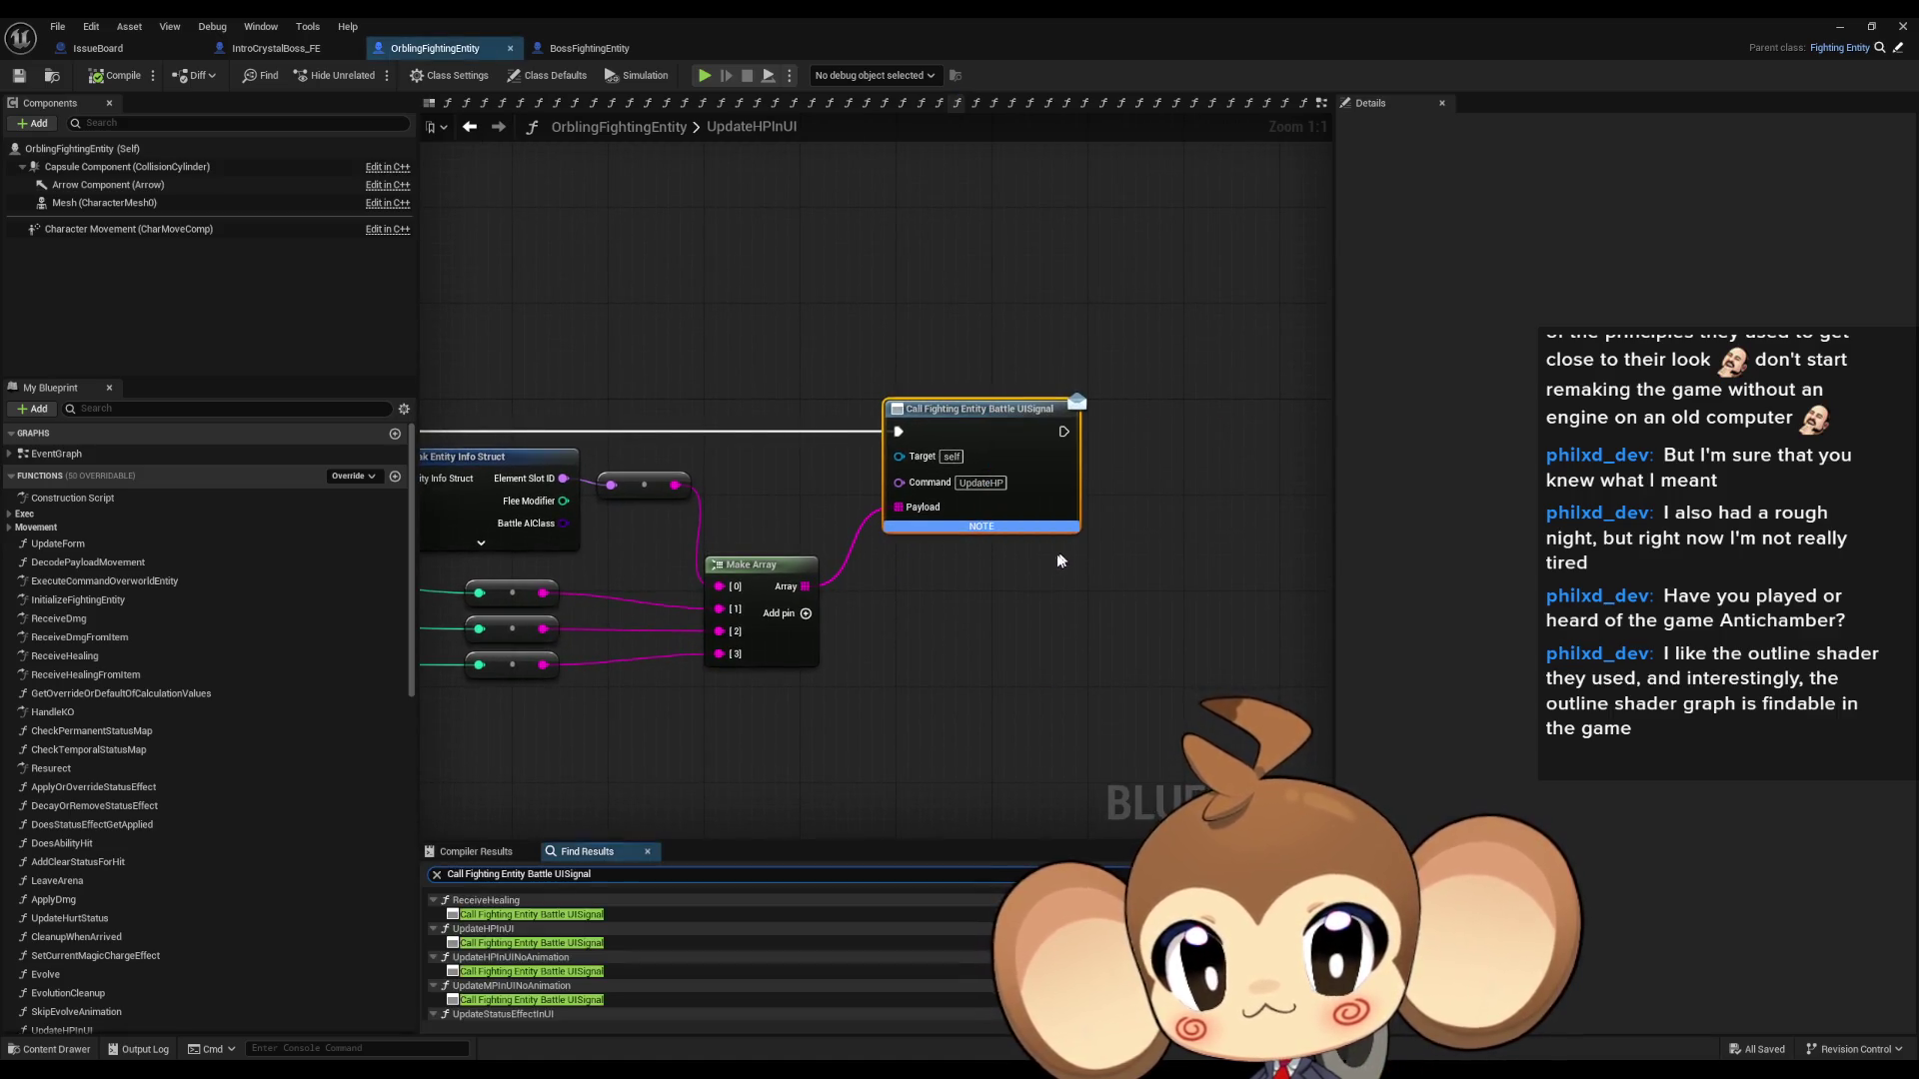
scroll(600, 932, down, 1)
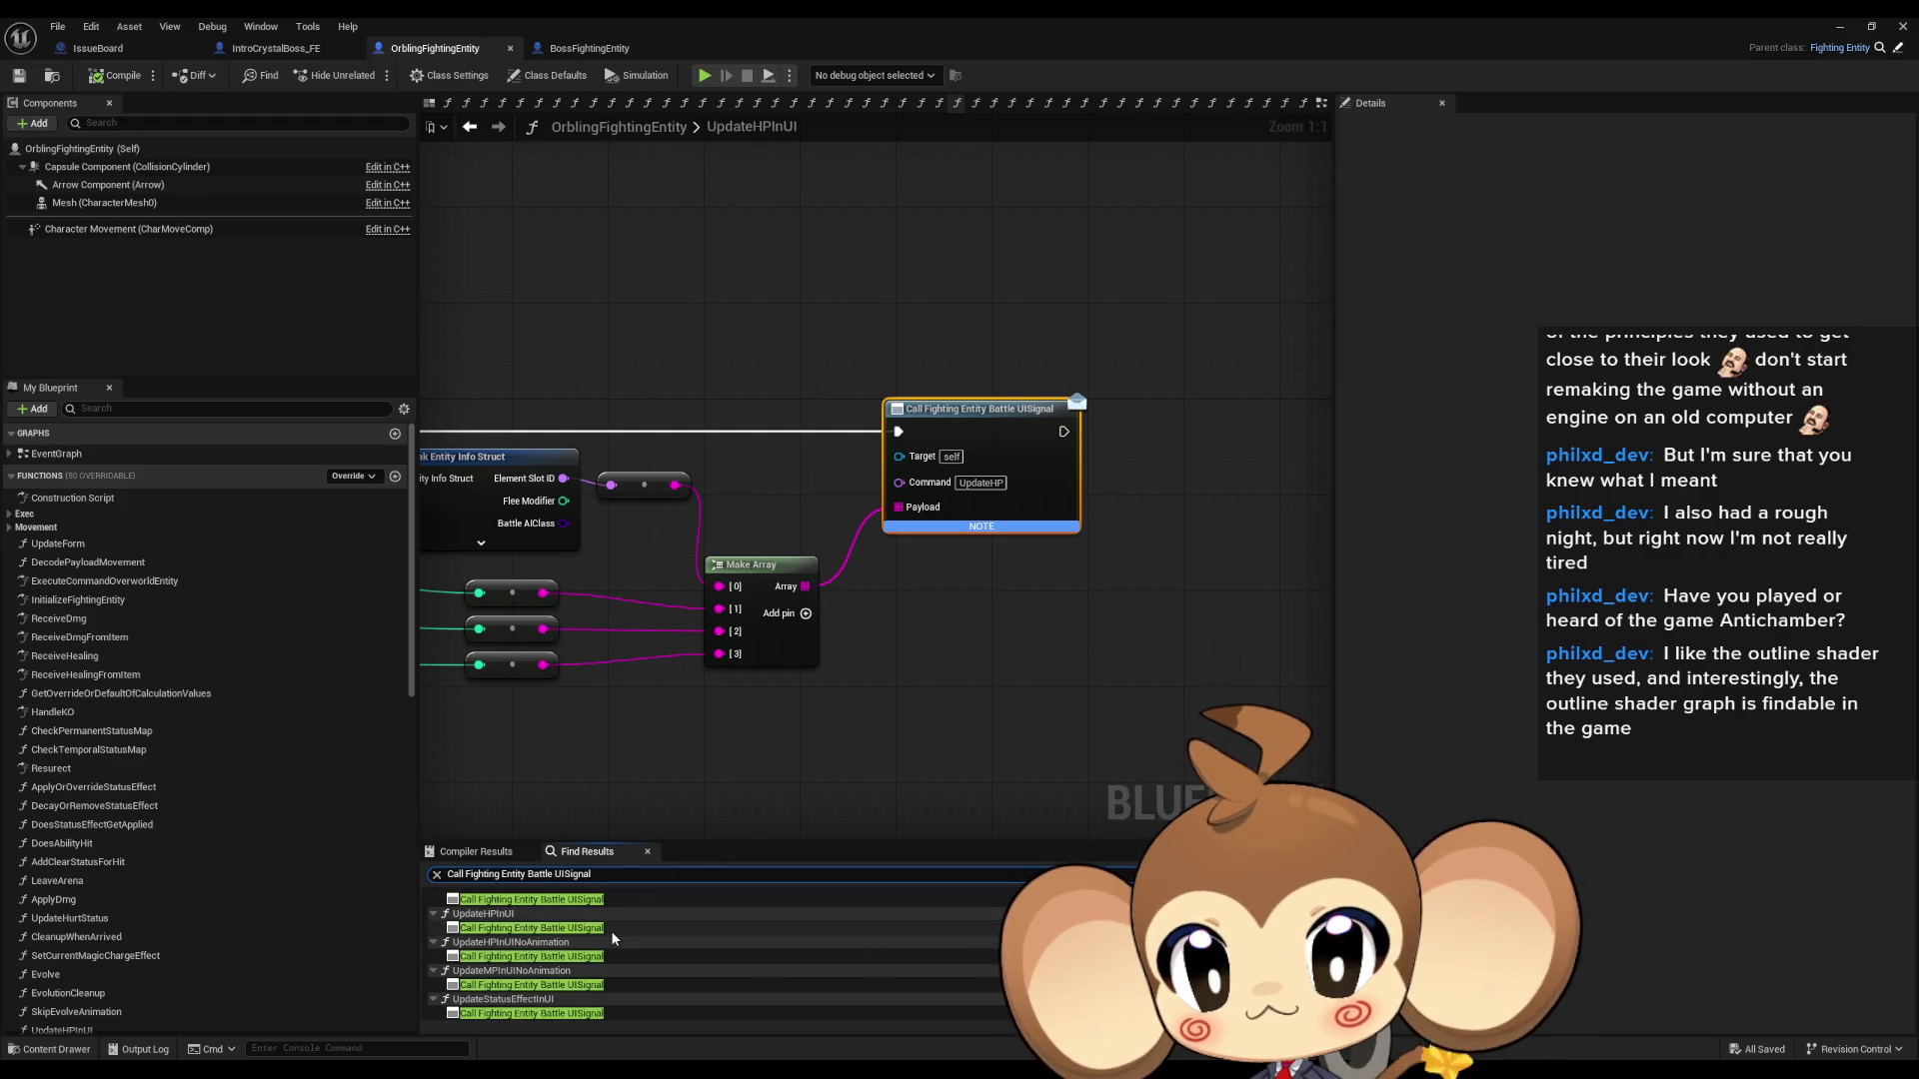
double_click(610, 925)
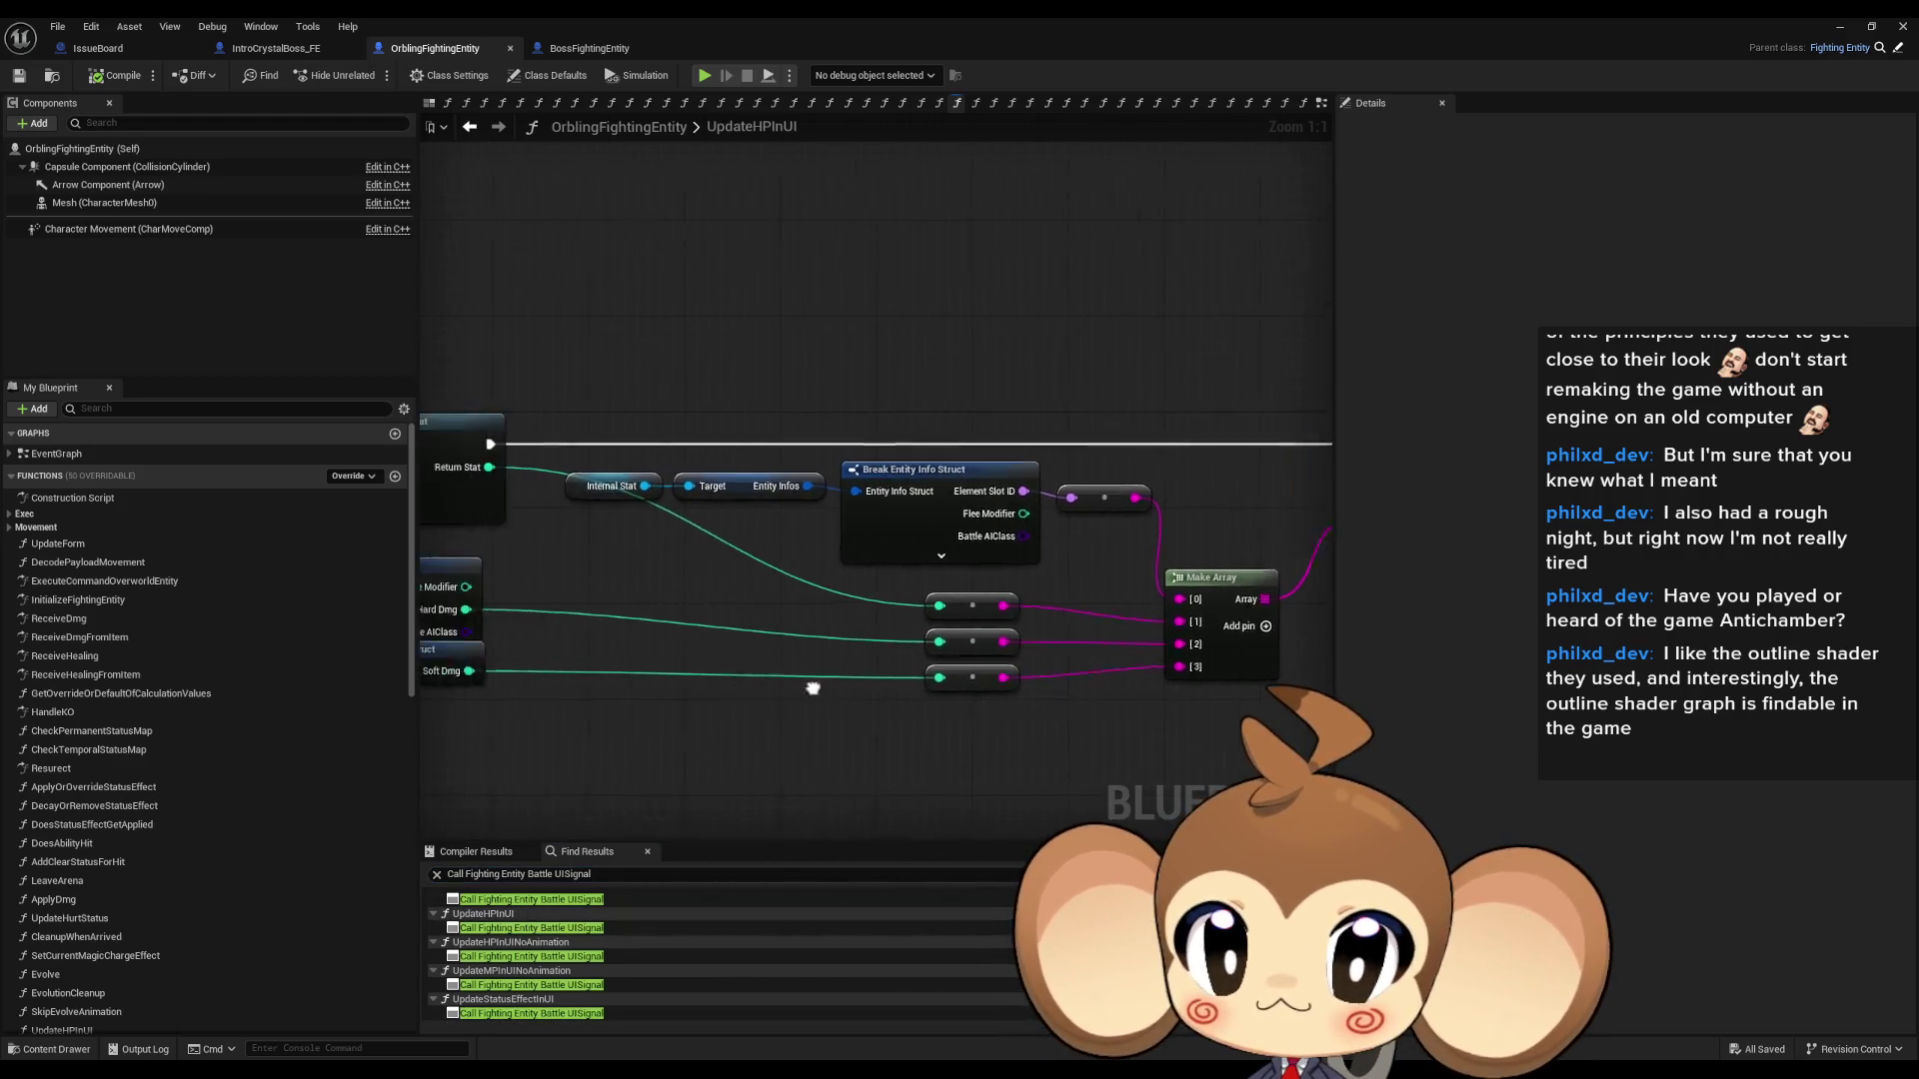
mouse_move(663, 681)
mouse_down()
mouse_move(536, 674)
mouse_move(750, 677)
mouse_move(1229, 749)
mouse_move(1241, 735)
mouse_up()
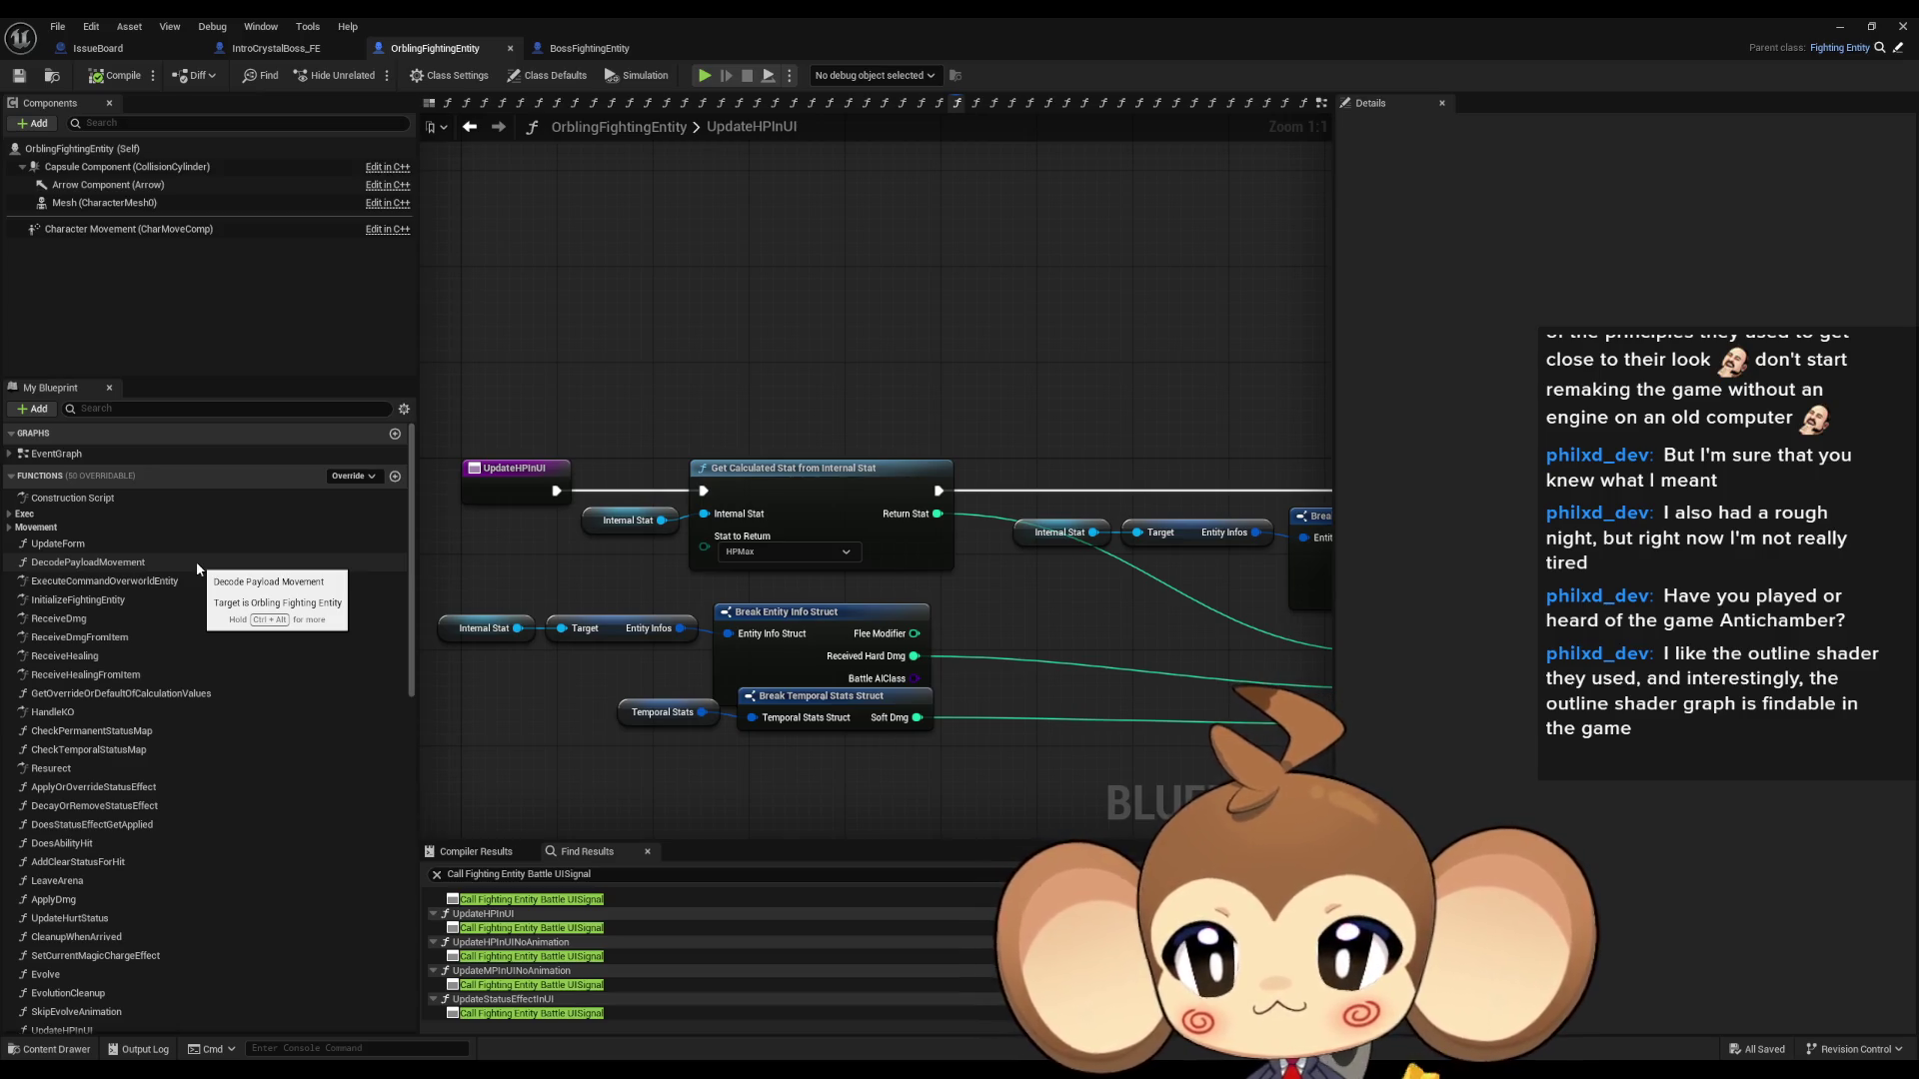
double_click(801, 16)
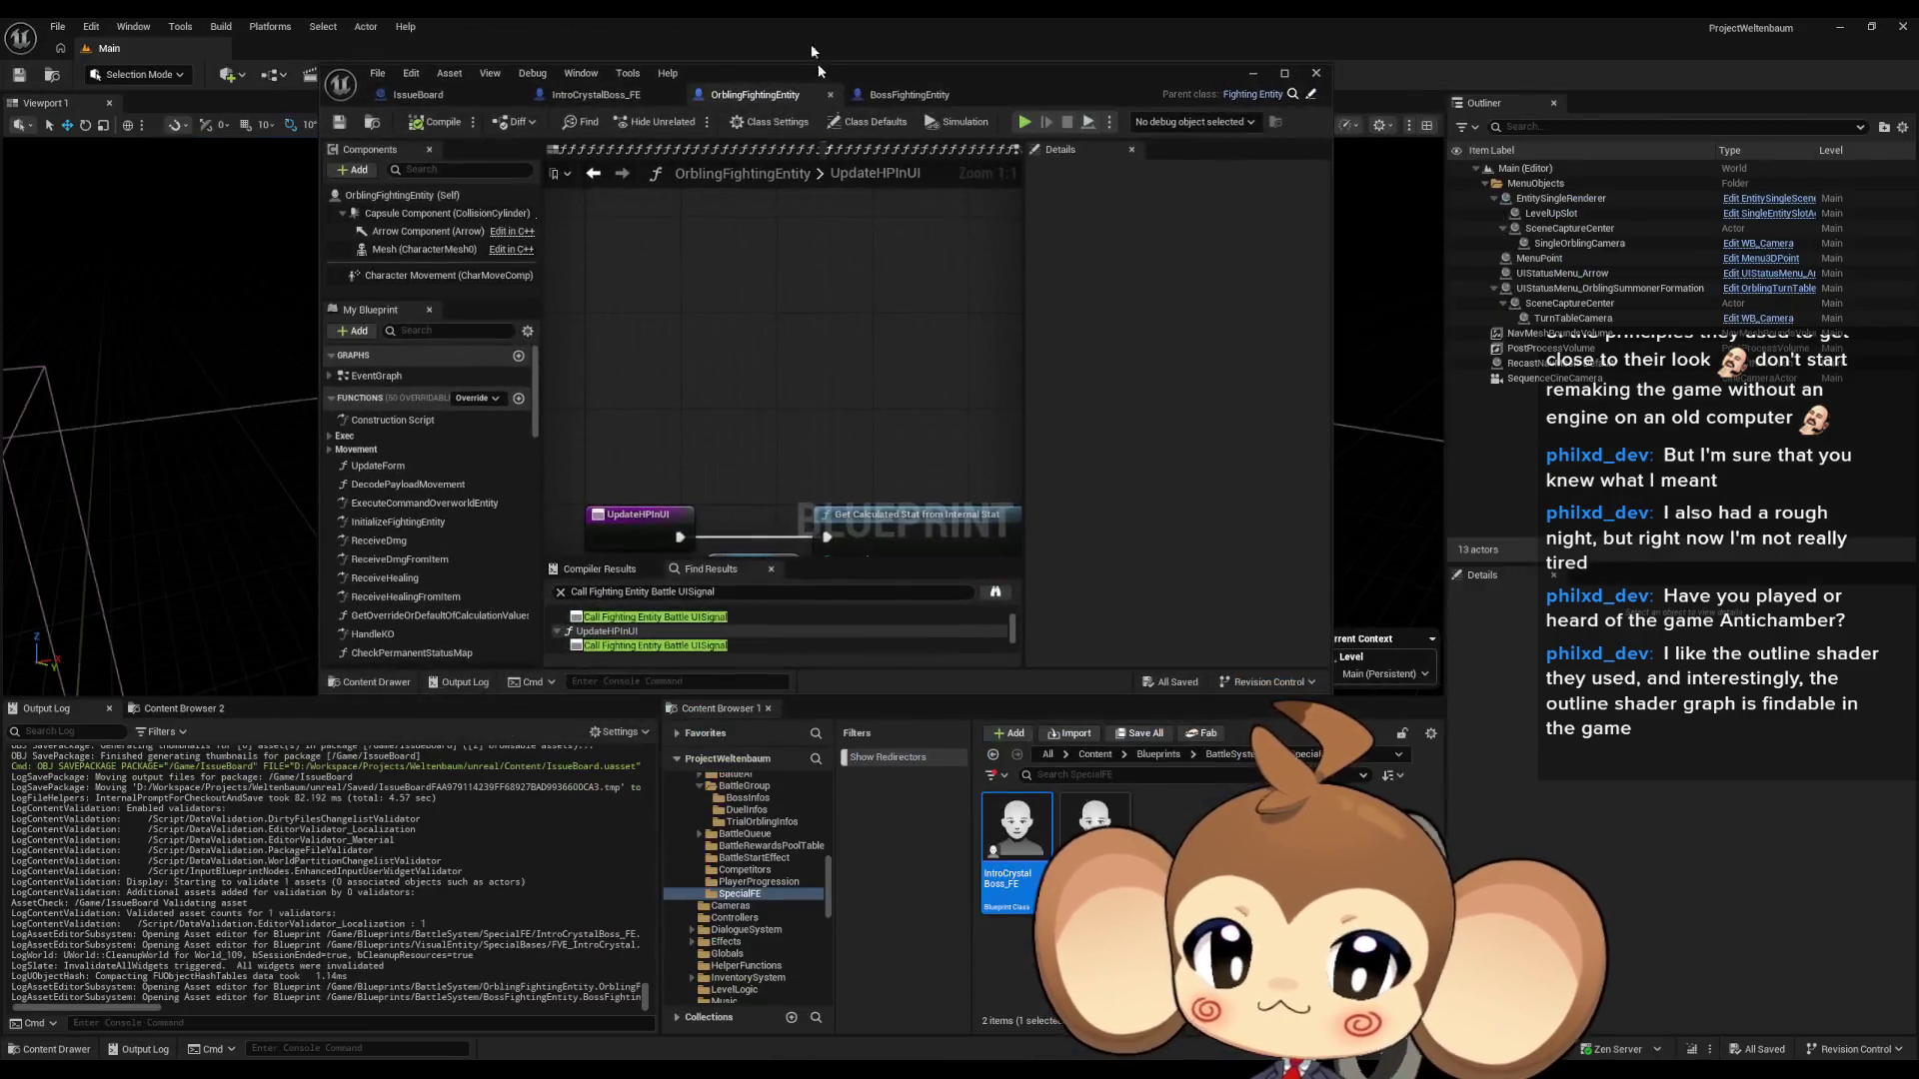
- Open the BossCompetitor and ArtefactCompetitor blueprints from BattleSystem > Competitors
click(1227, 755)
double_click(1093, 824)
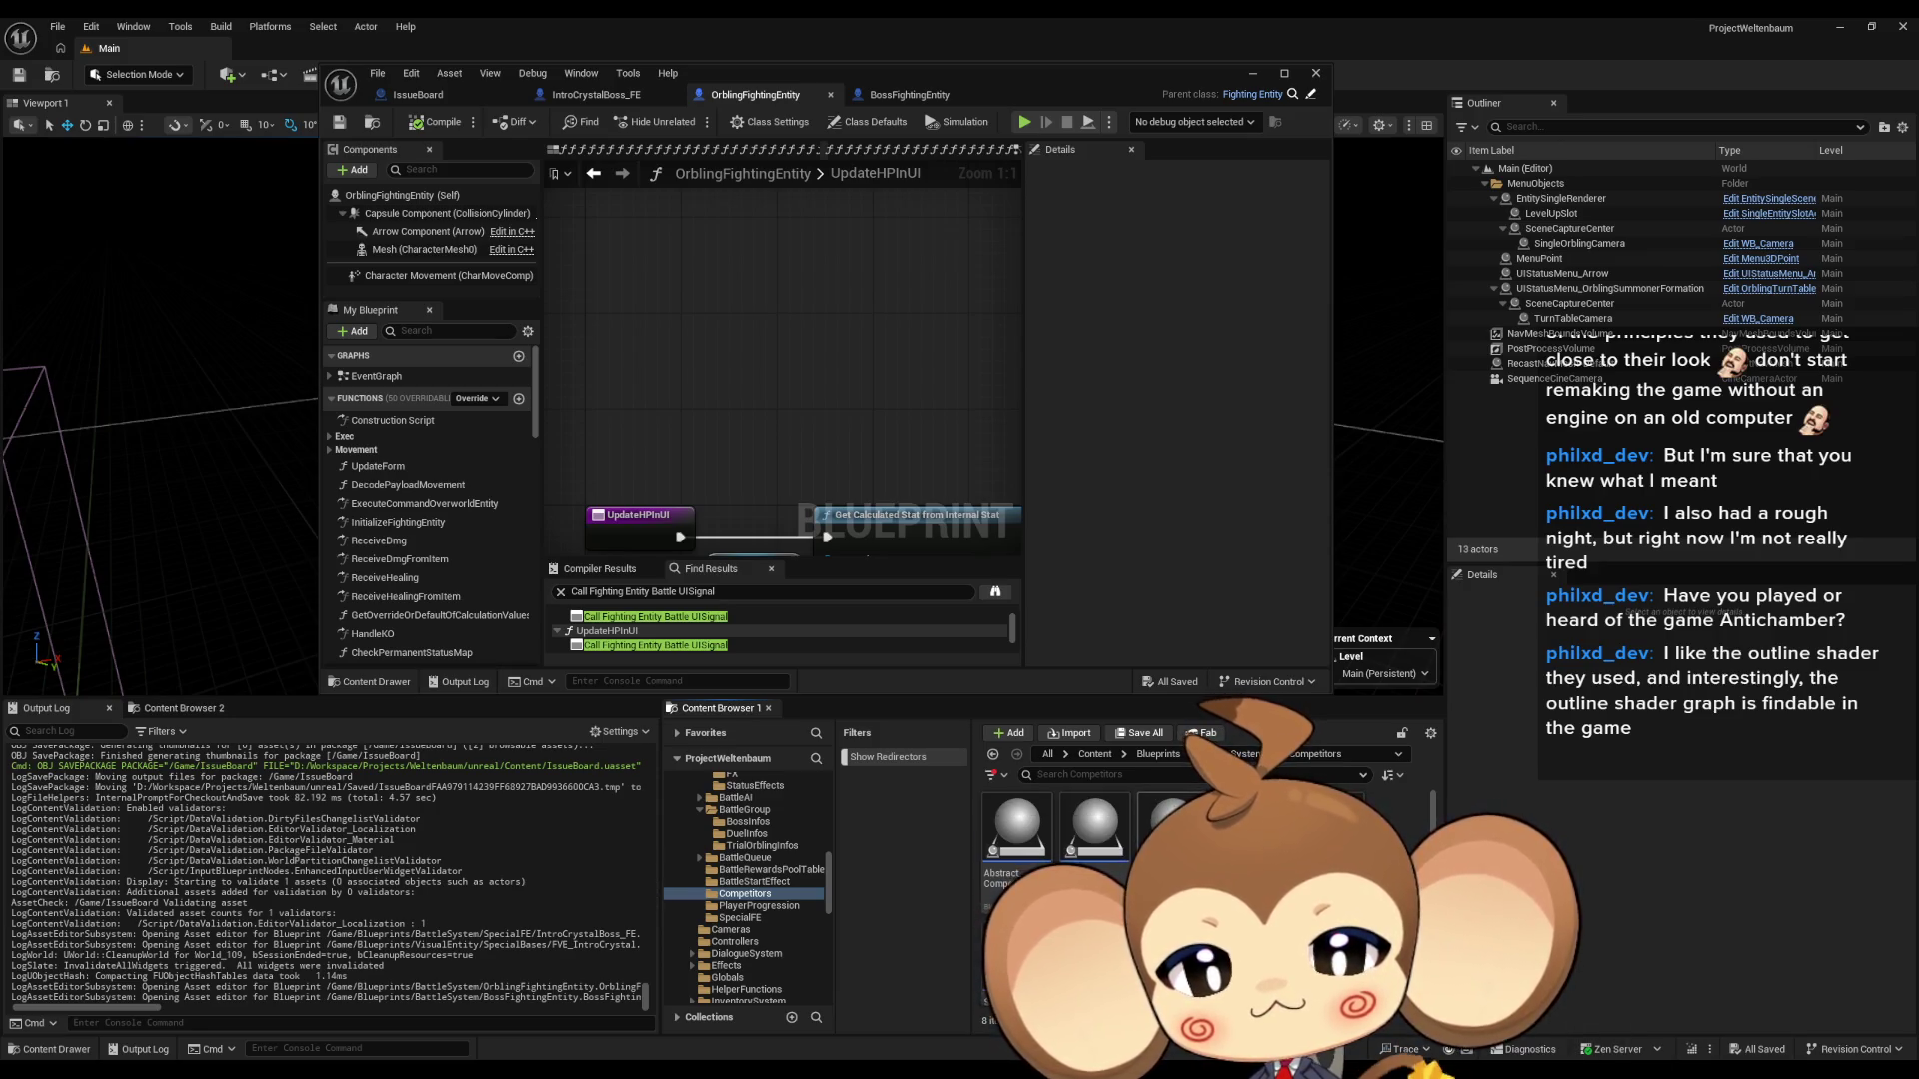
mouse_move(1172, 829)
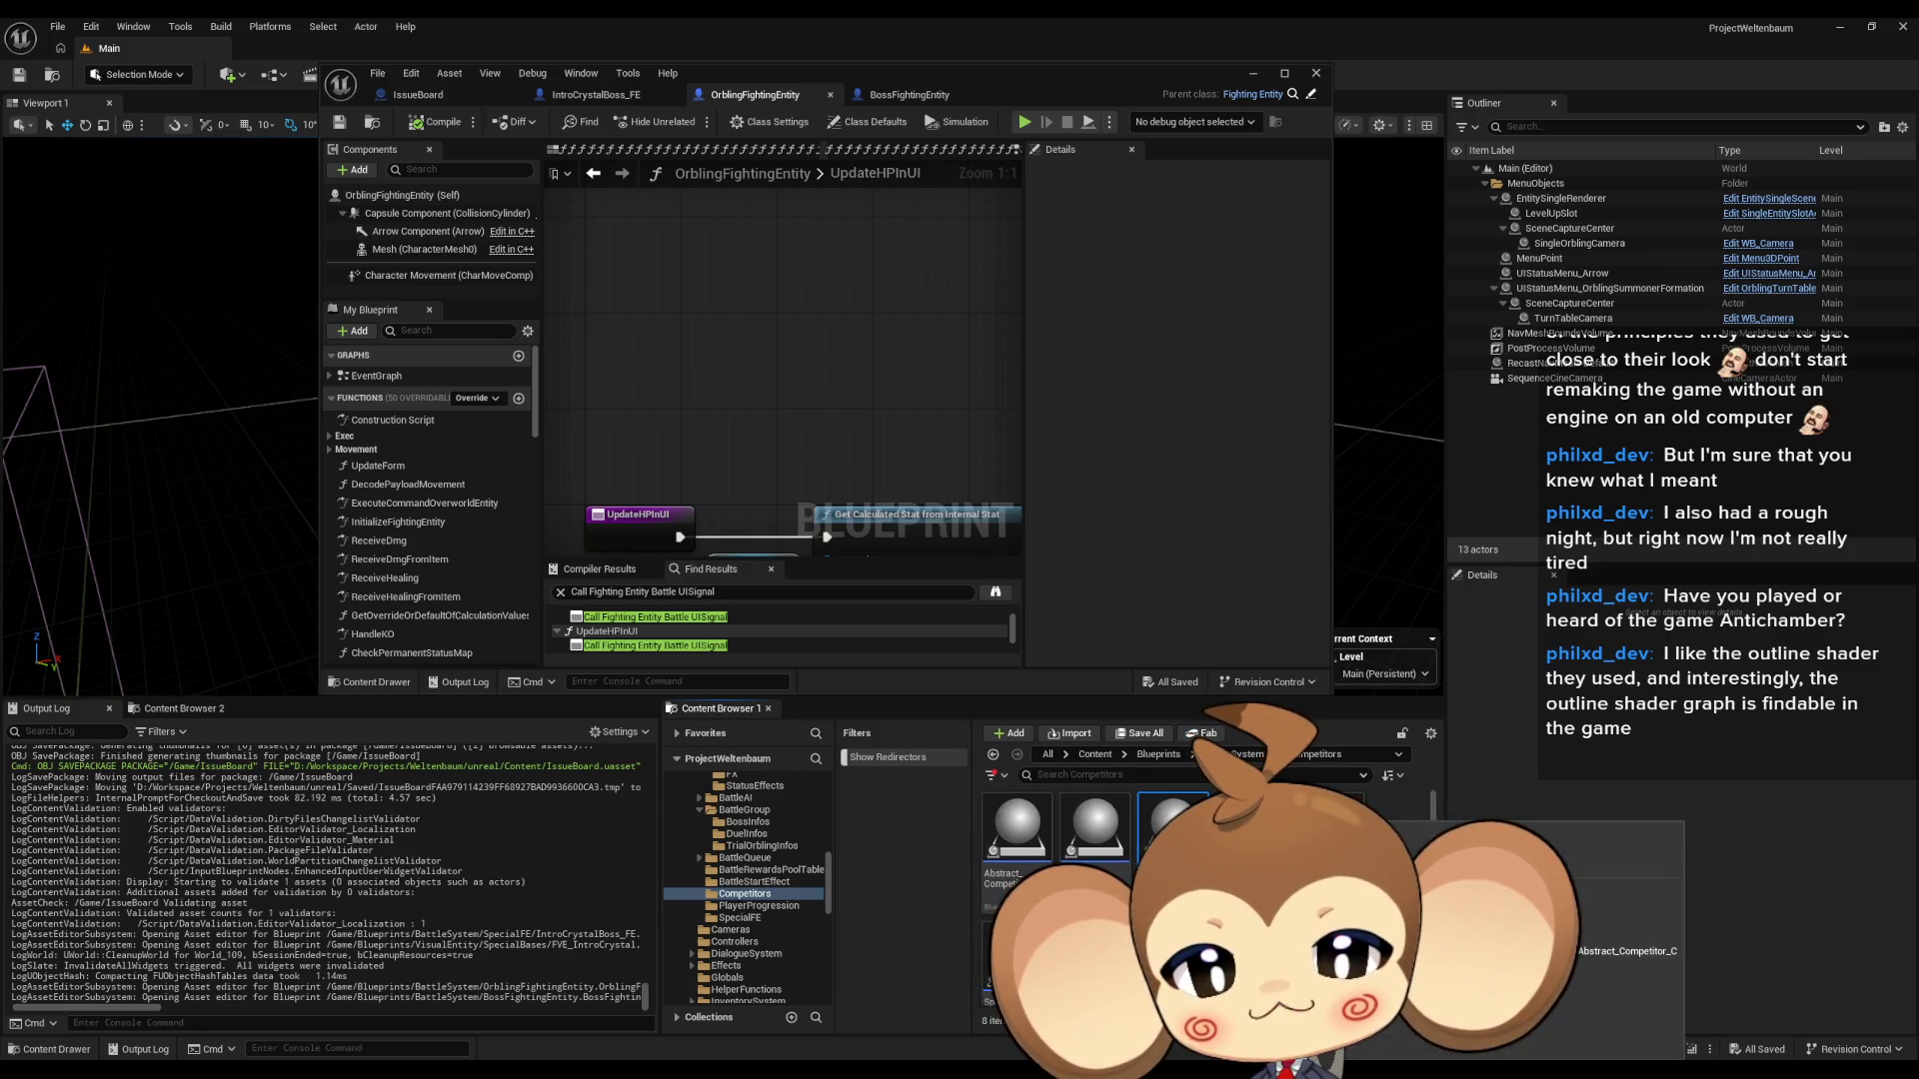
double_click(1172, 829)
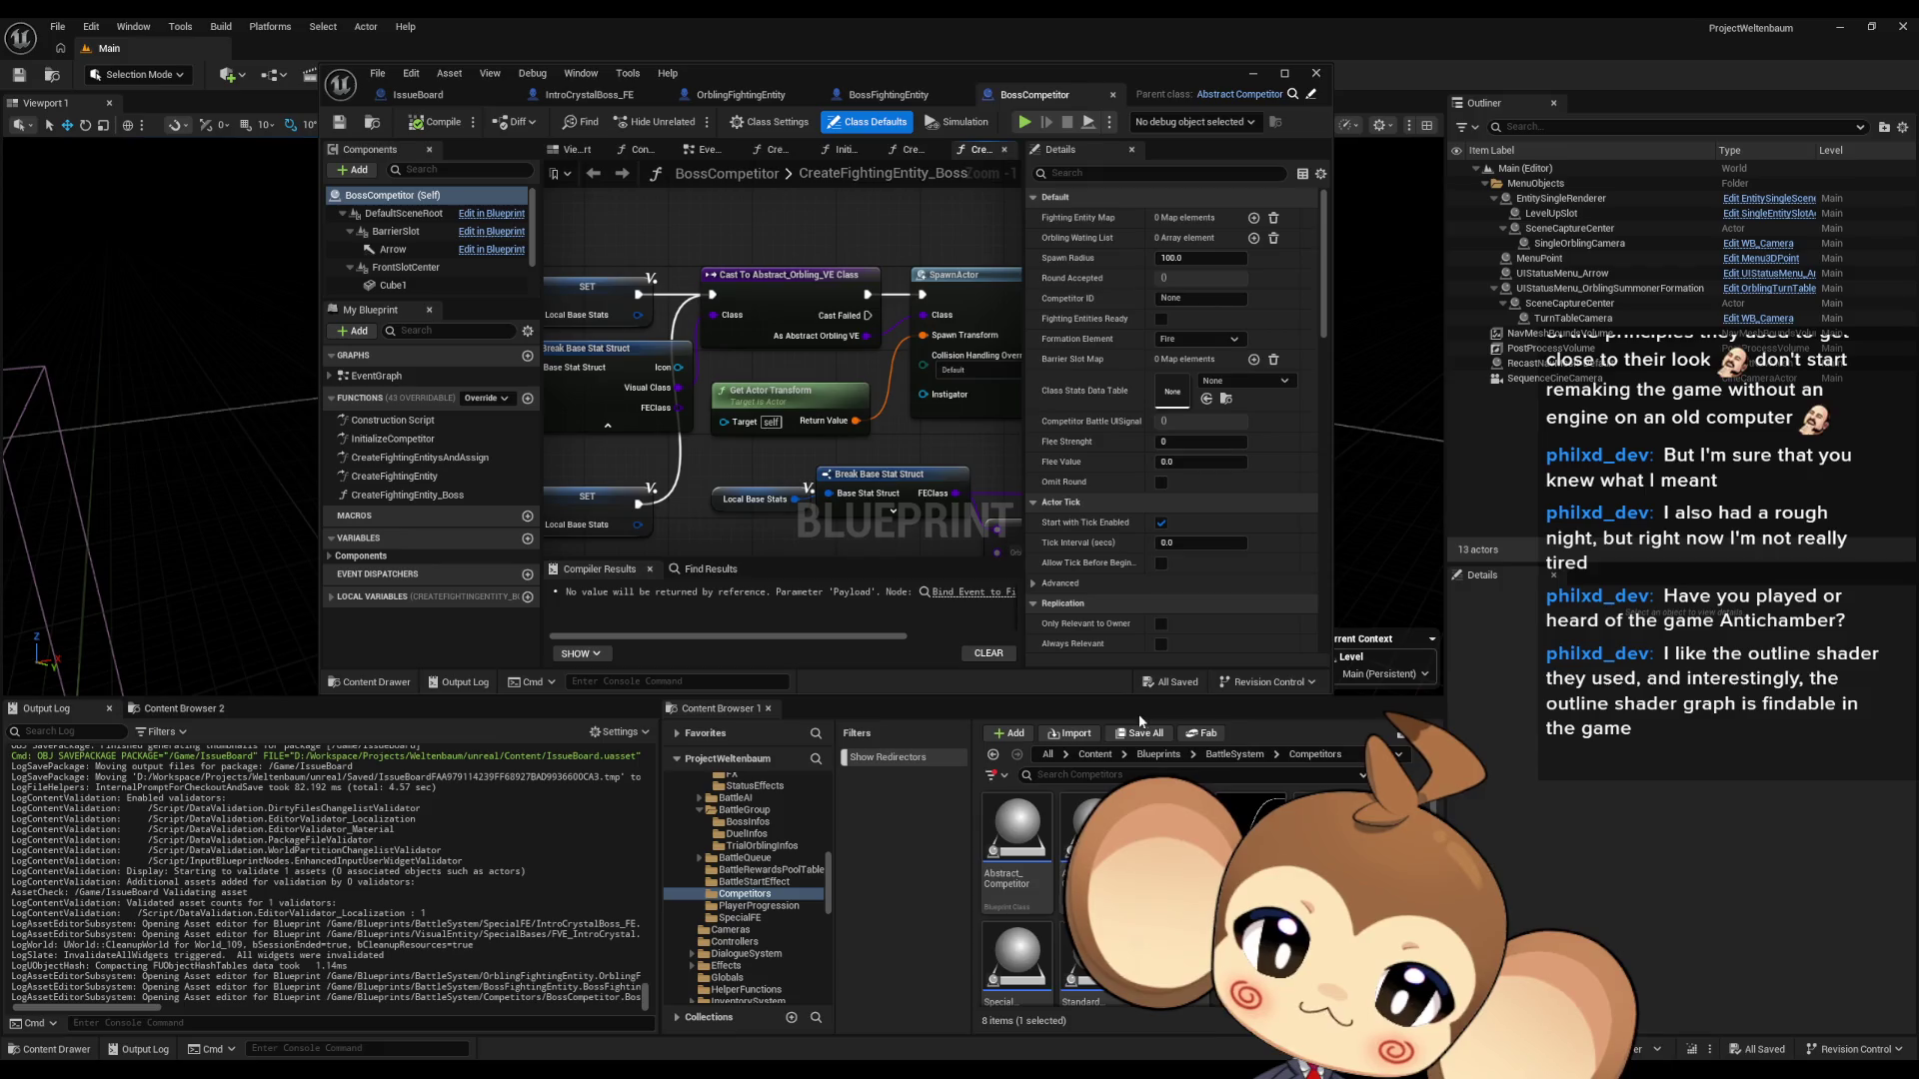
double_click(1094, 829)
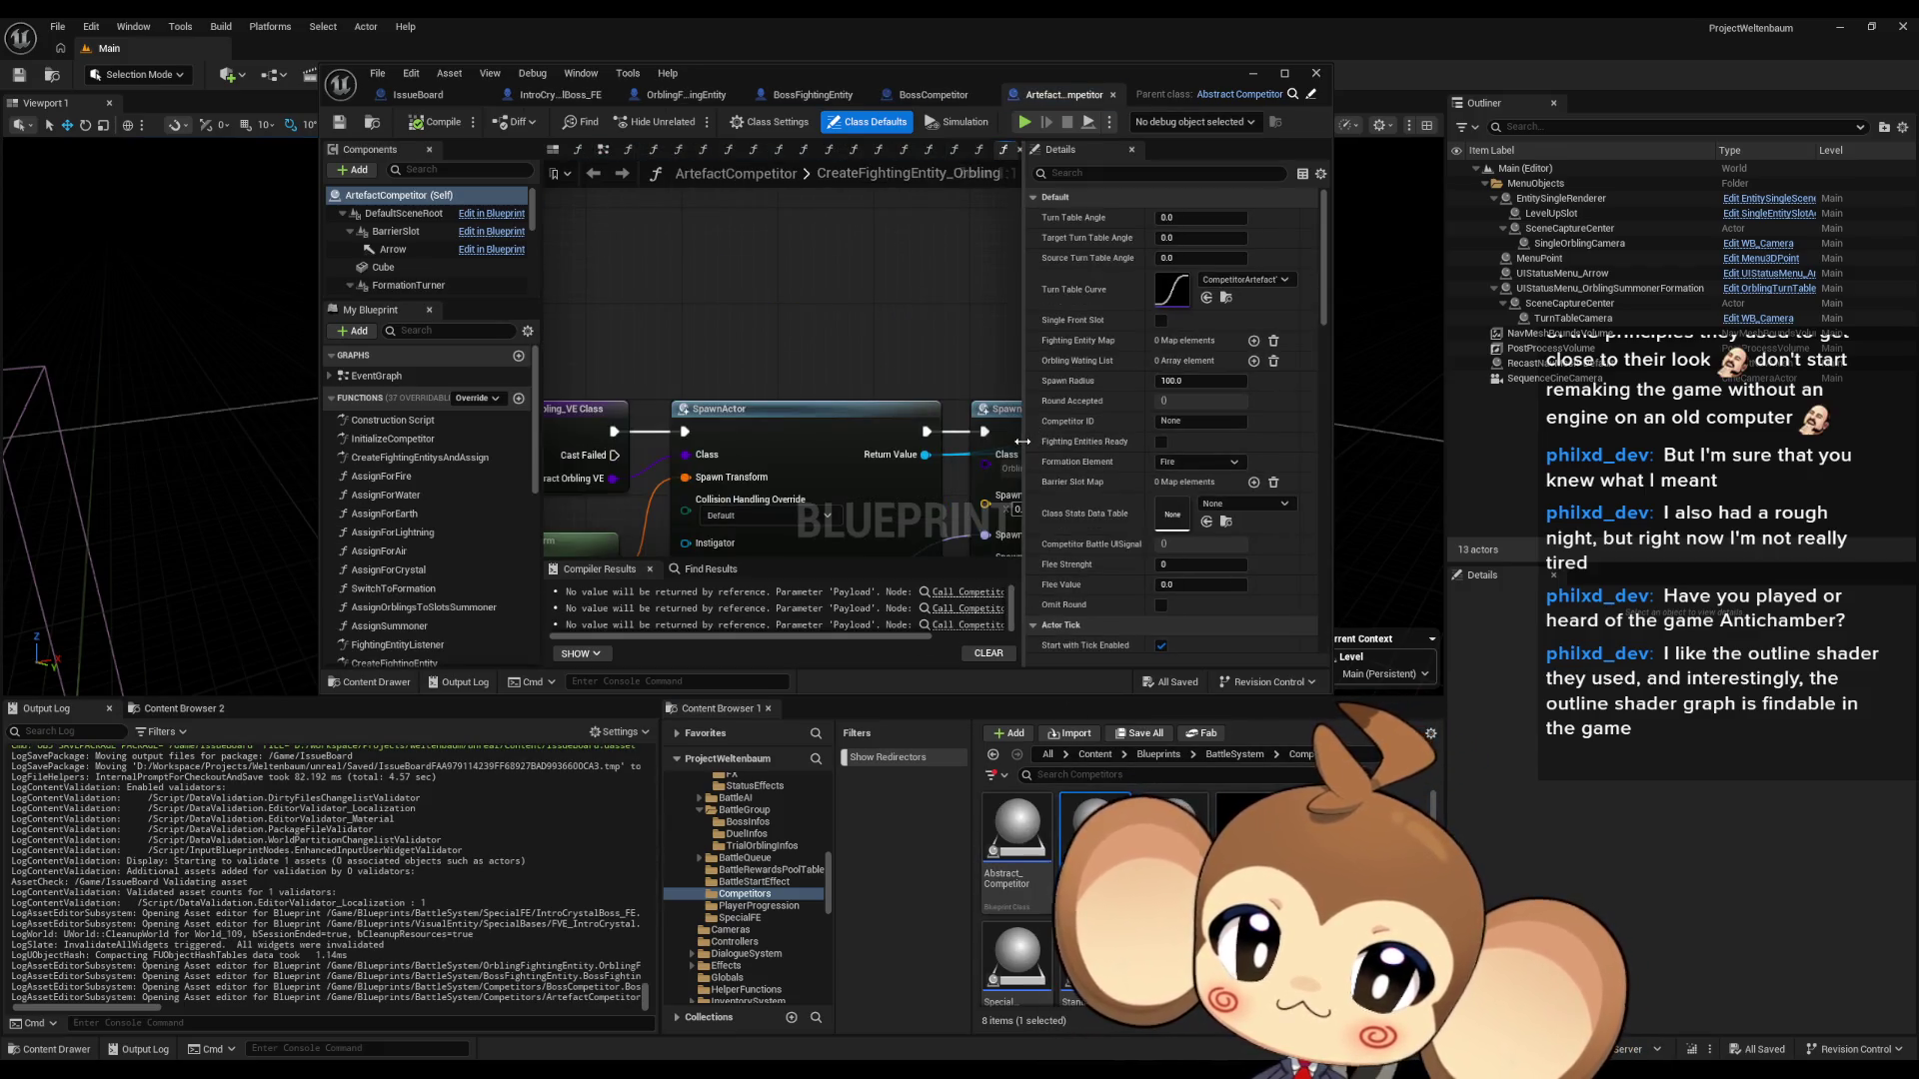
- Open SpecialCompetitor_IntroCrystal and view its InitializeCompetitor and CreateFightingEntitysAndAssign graphs
scroll(1095, 829, down, 1)
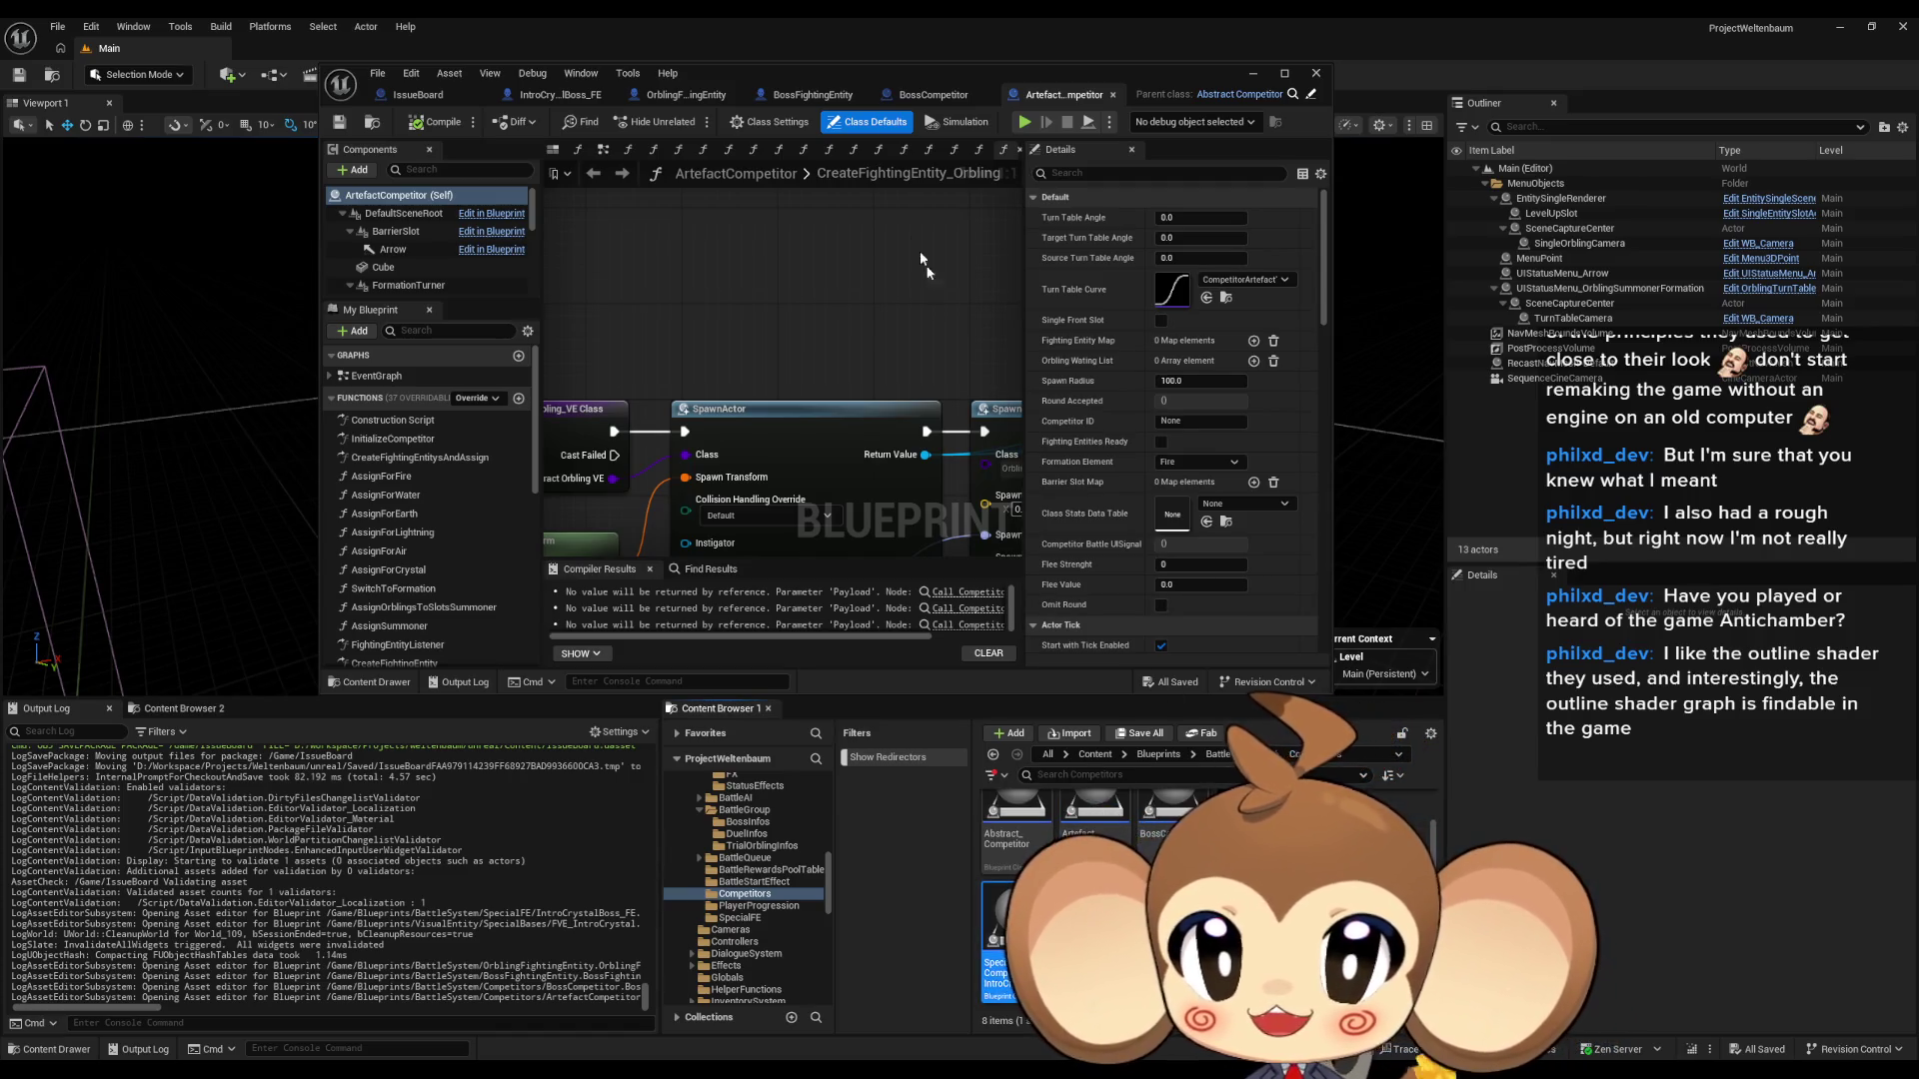
double_click(998, 72)
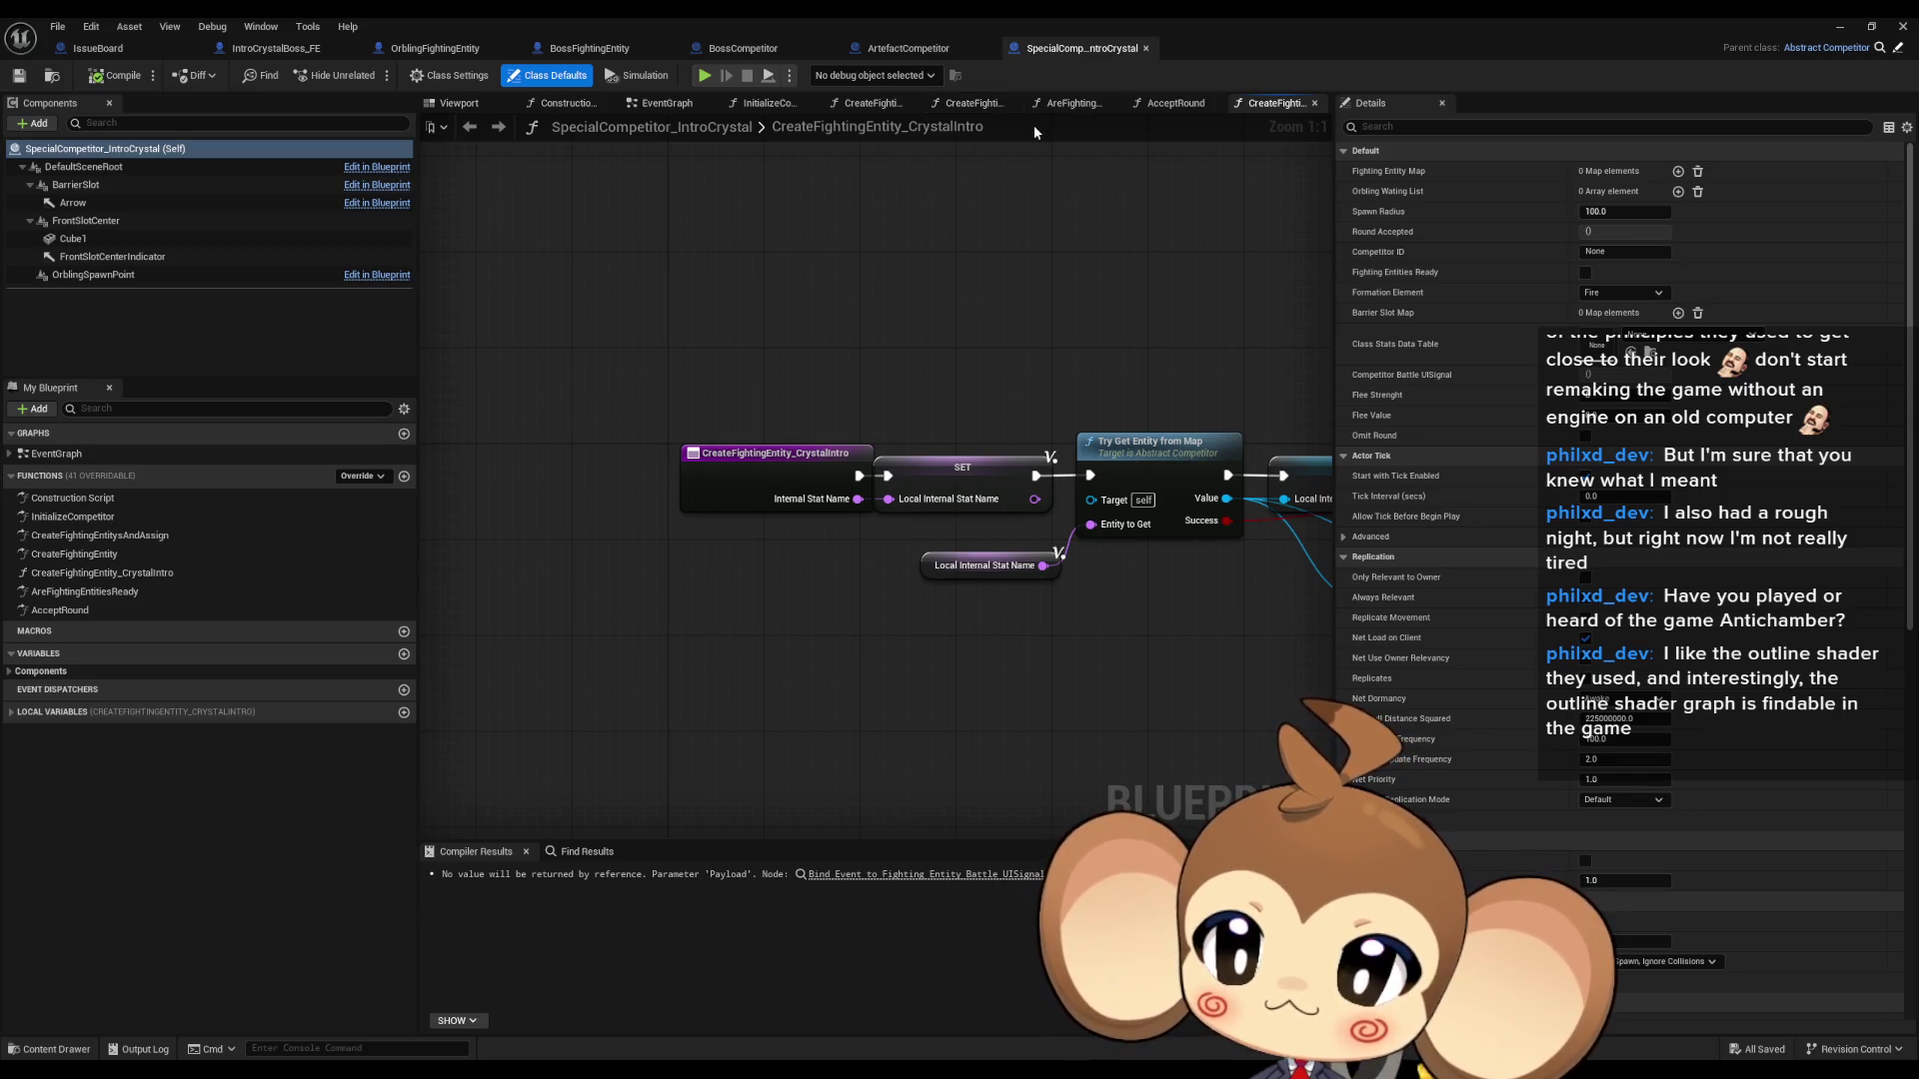
double_click(60, 609)
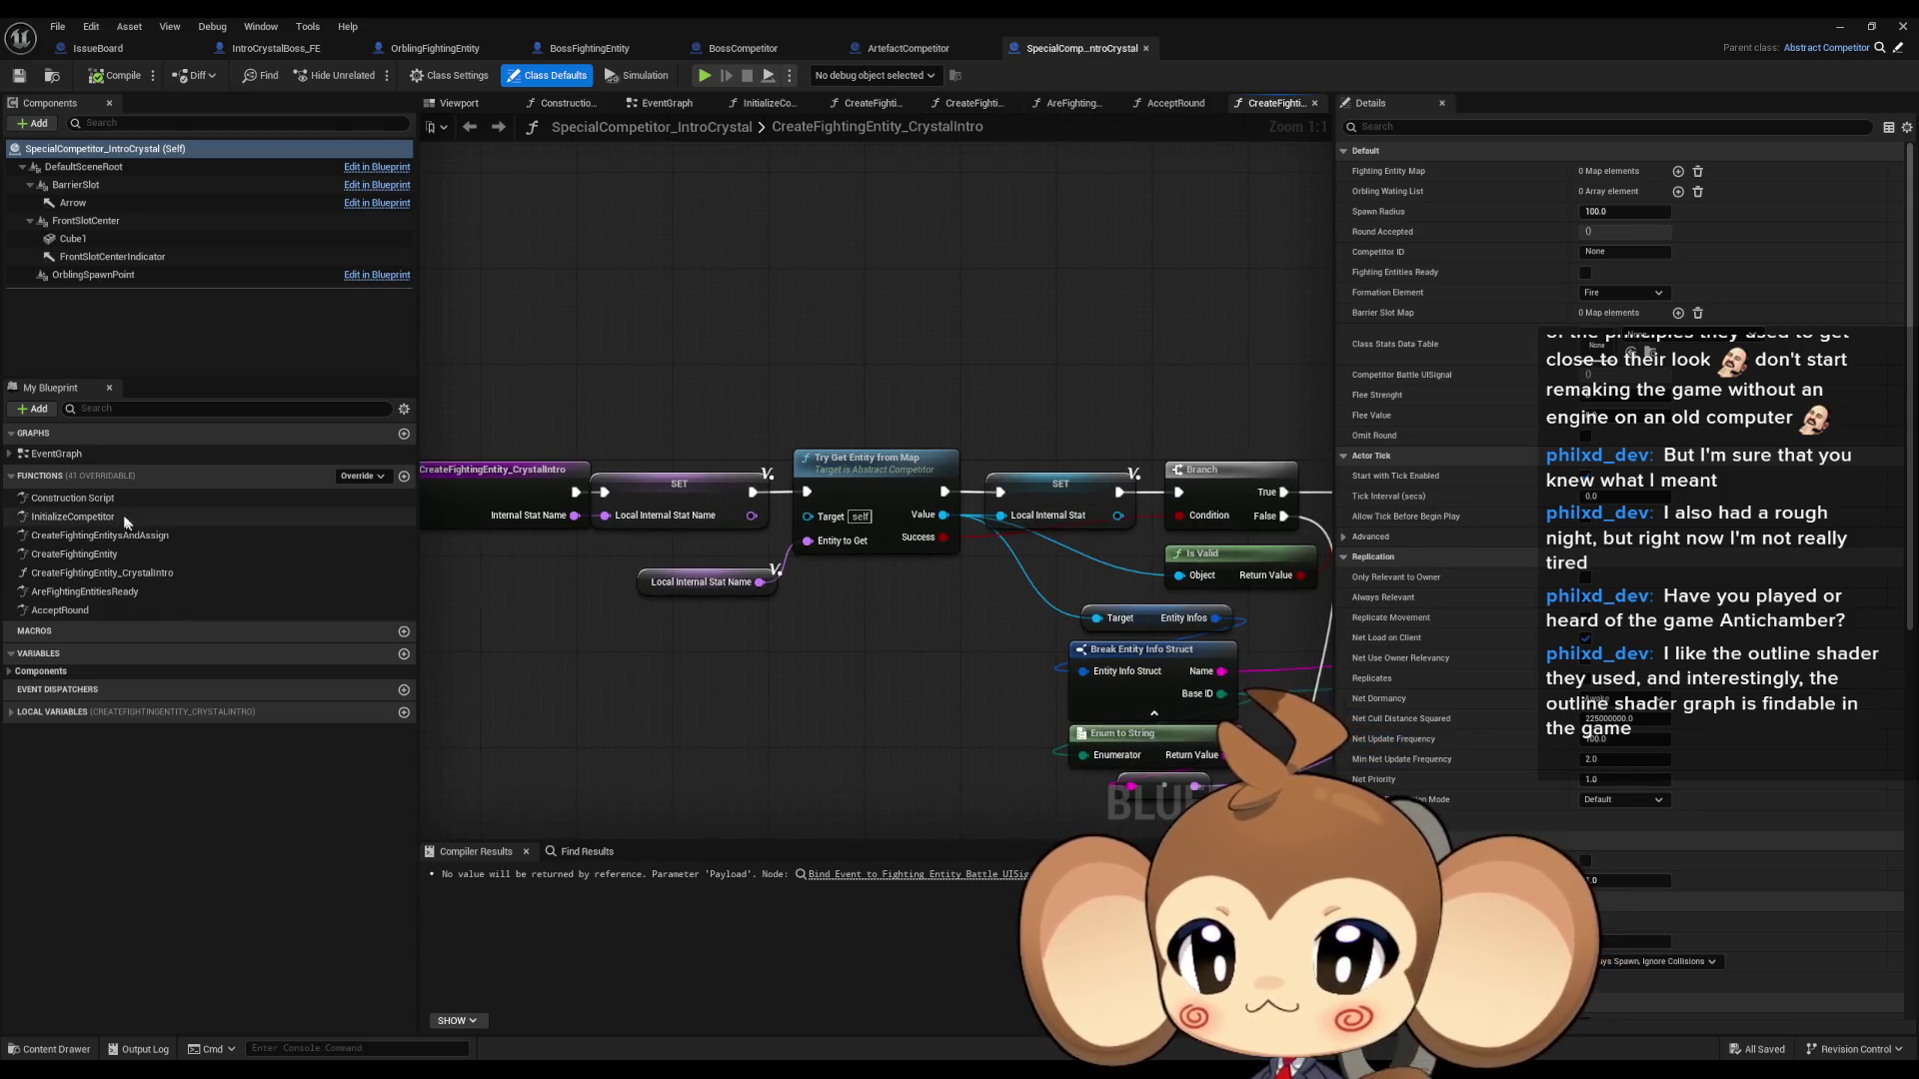
double_click(122, 517)
double_click(919, 478)
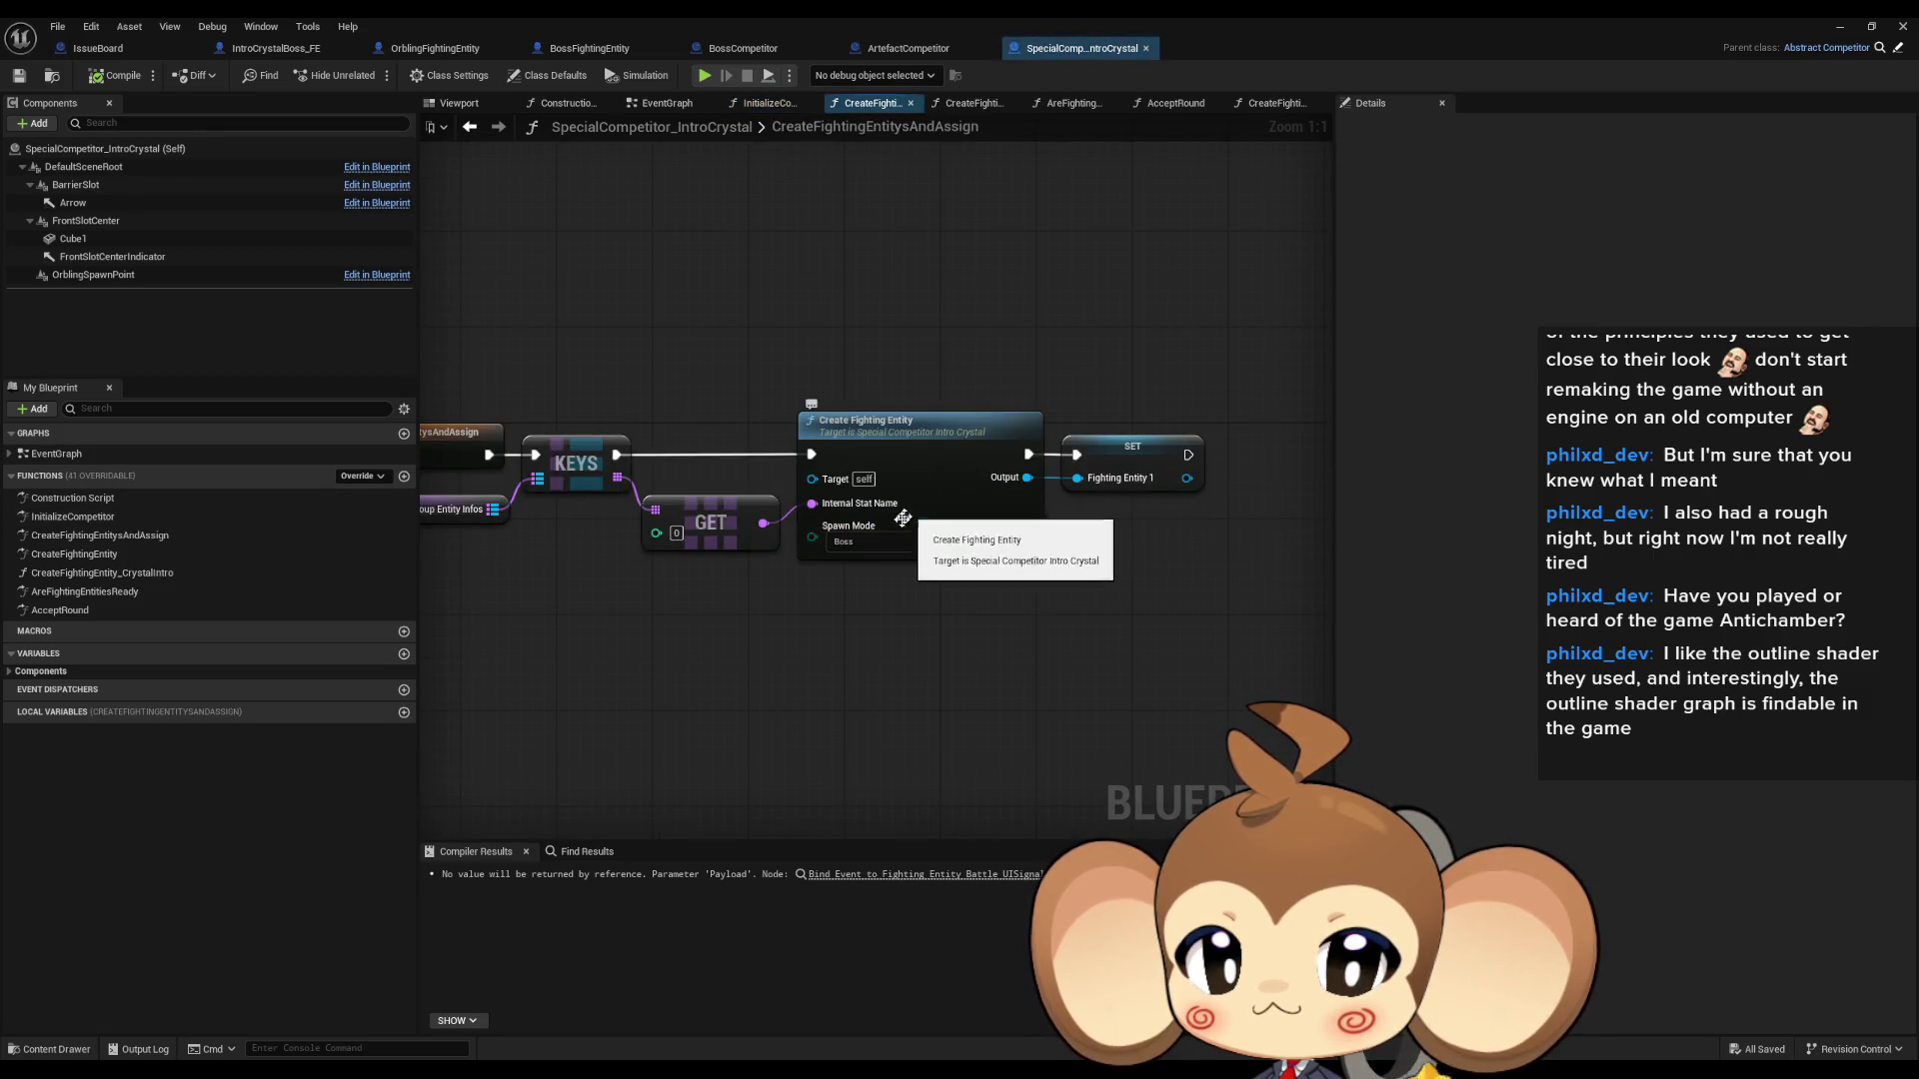
mouse_move(881, 608)
mouse_down()
mouse_move(1180, 591)
mouse_move(990, 589)
mouse_up()
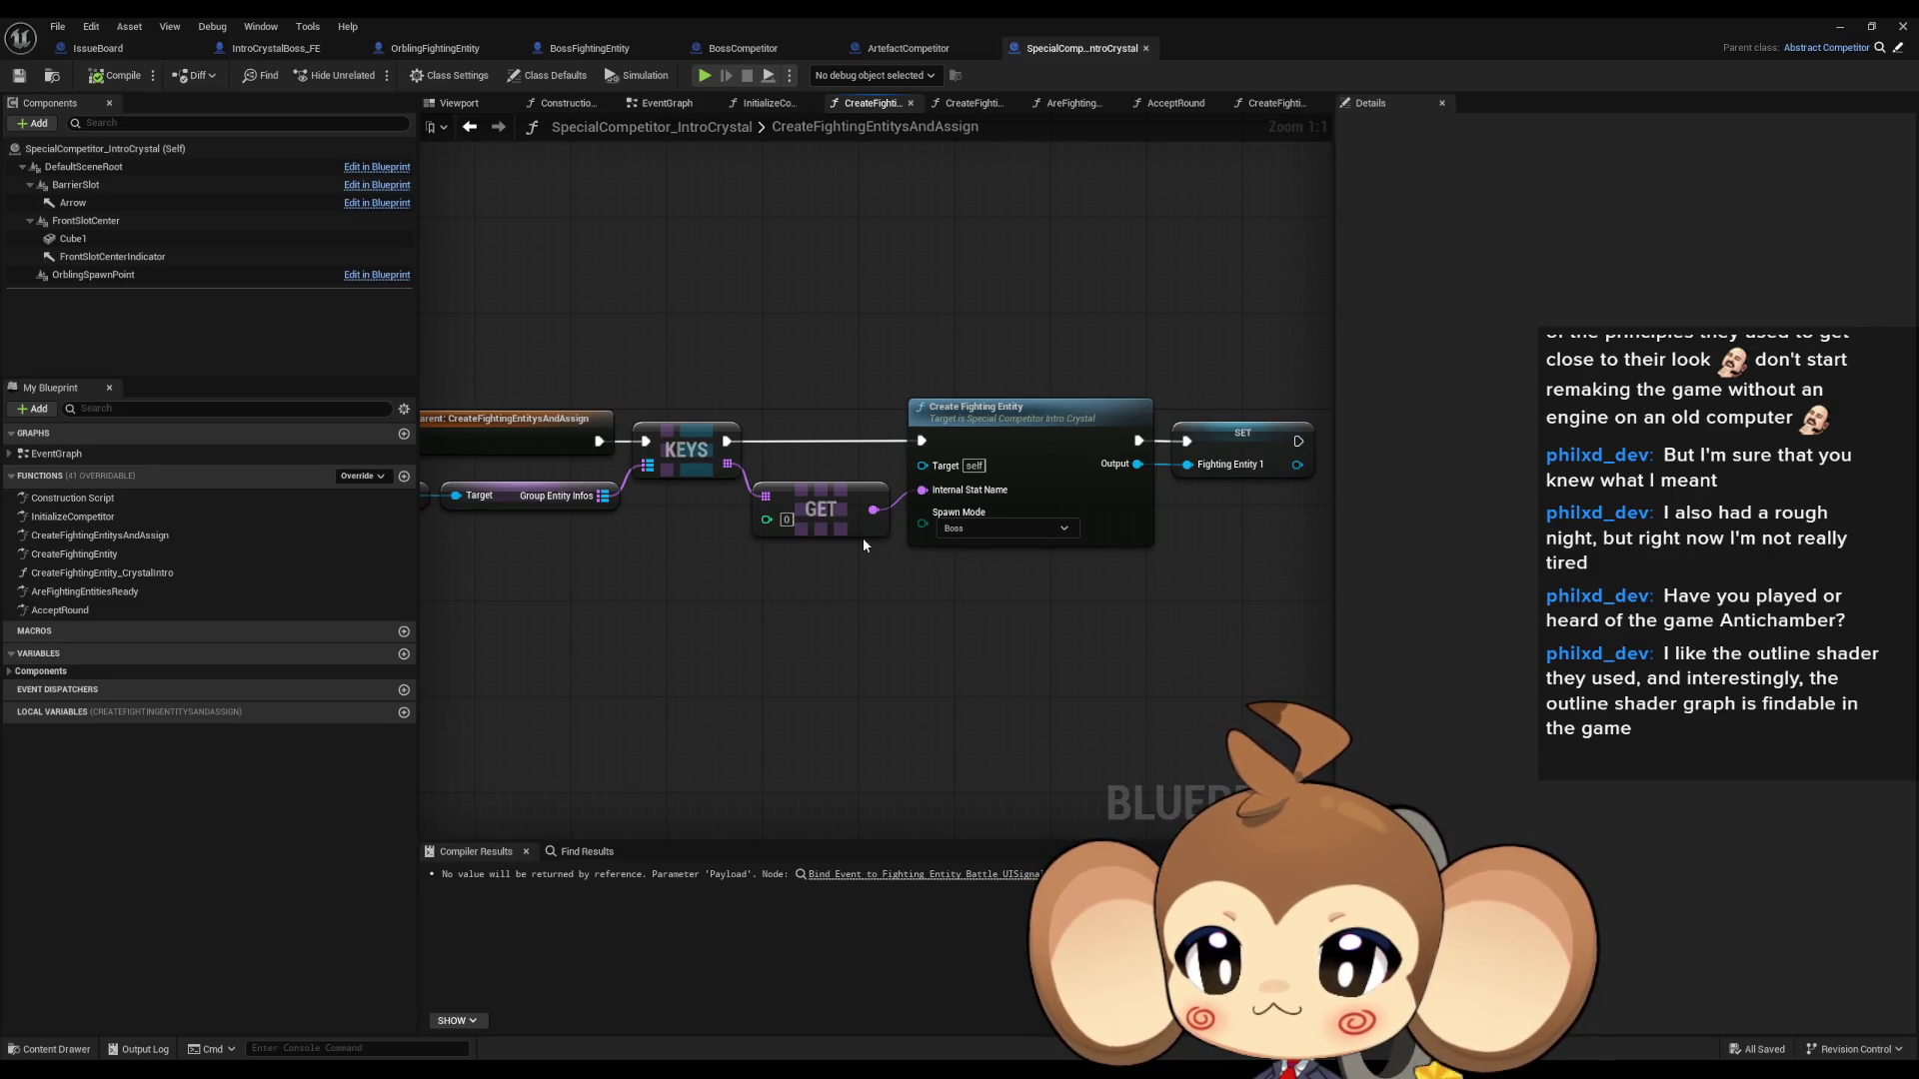
- Restore the blueprint window and open BattleController from the BattleSystem folder
double_click(400, 25)
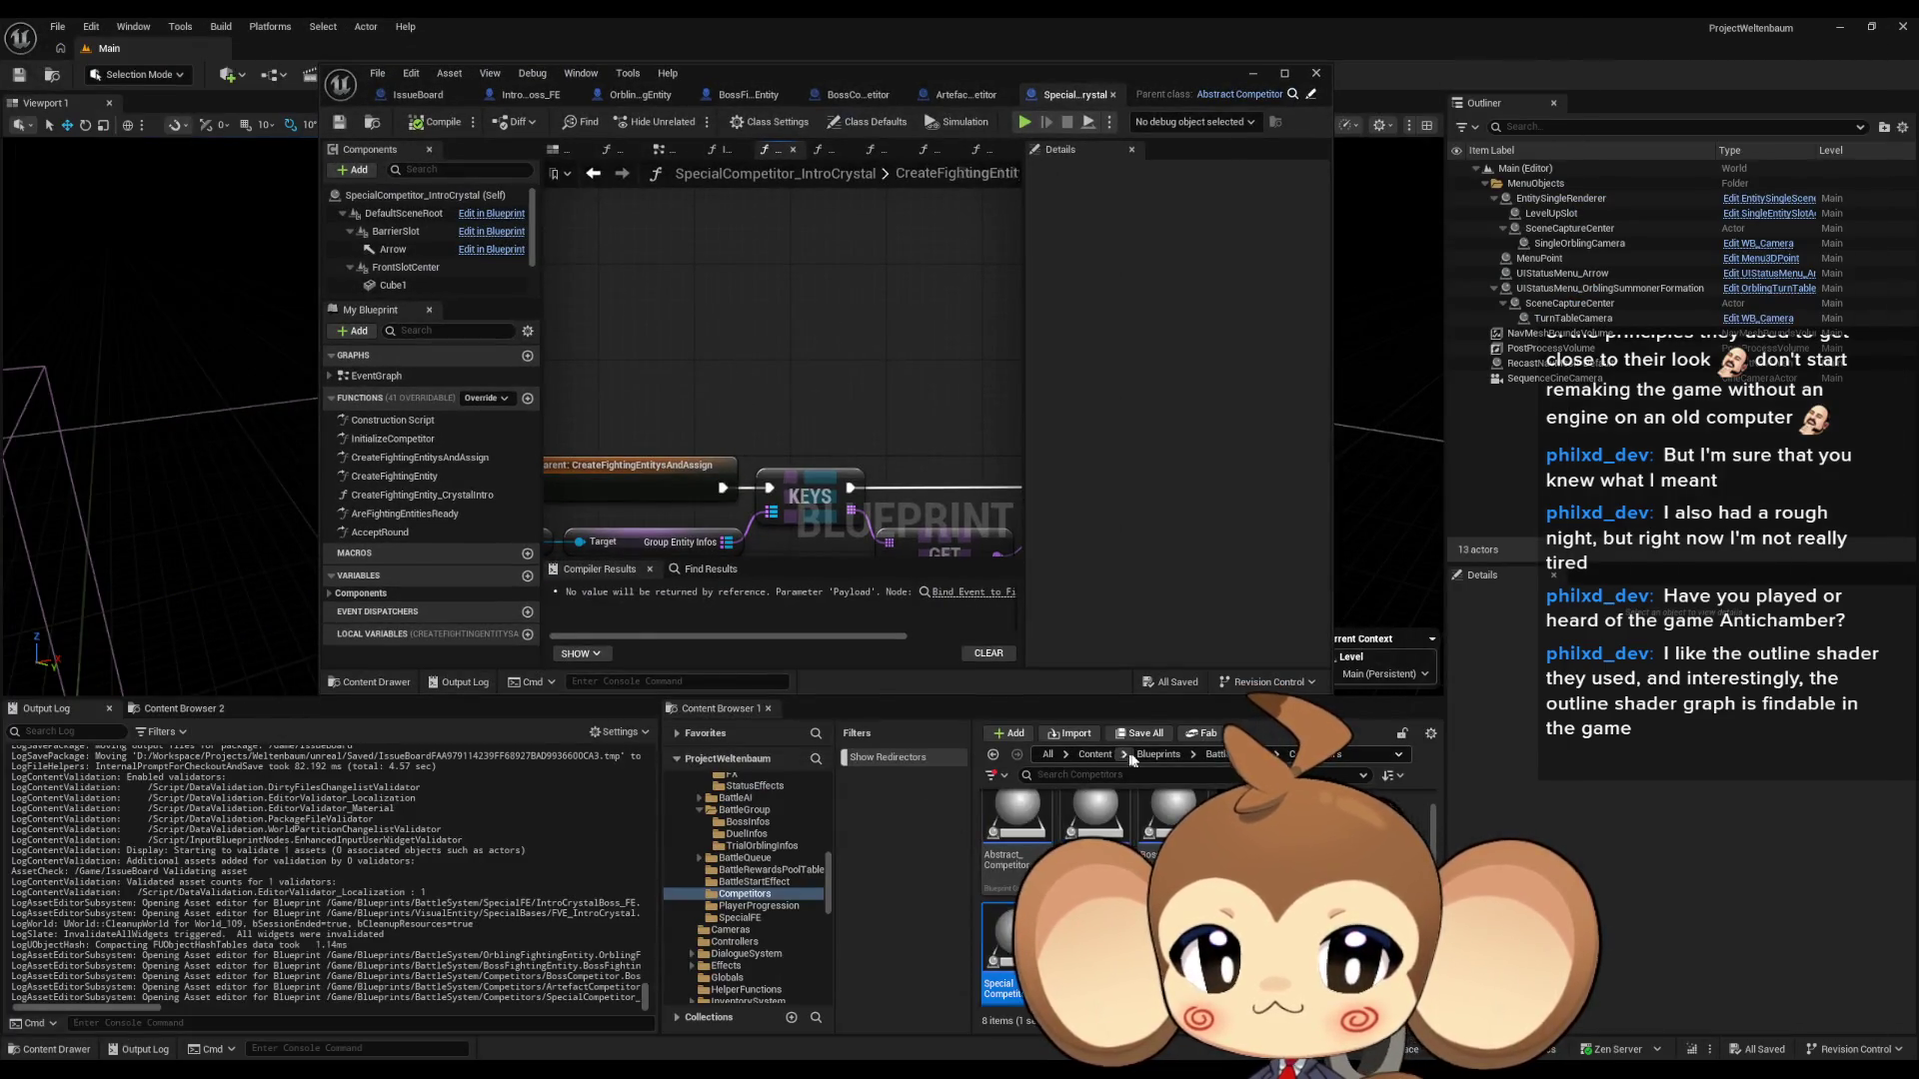
double_click(997, 826)
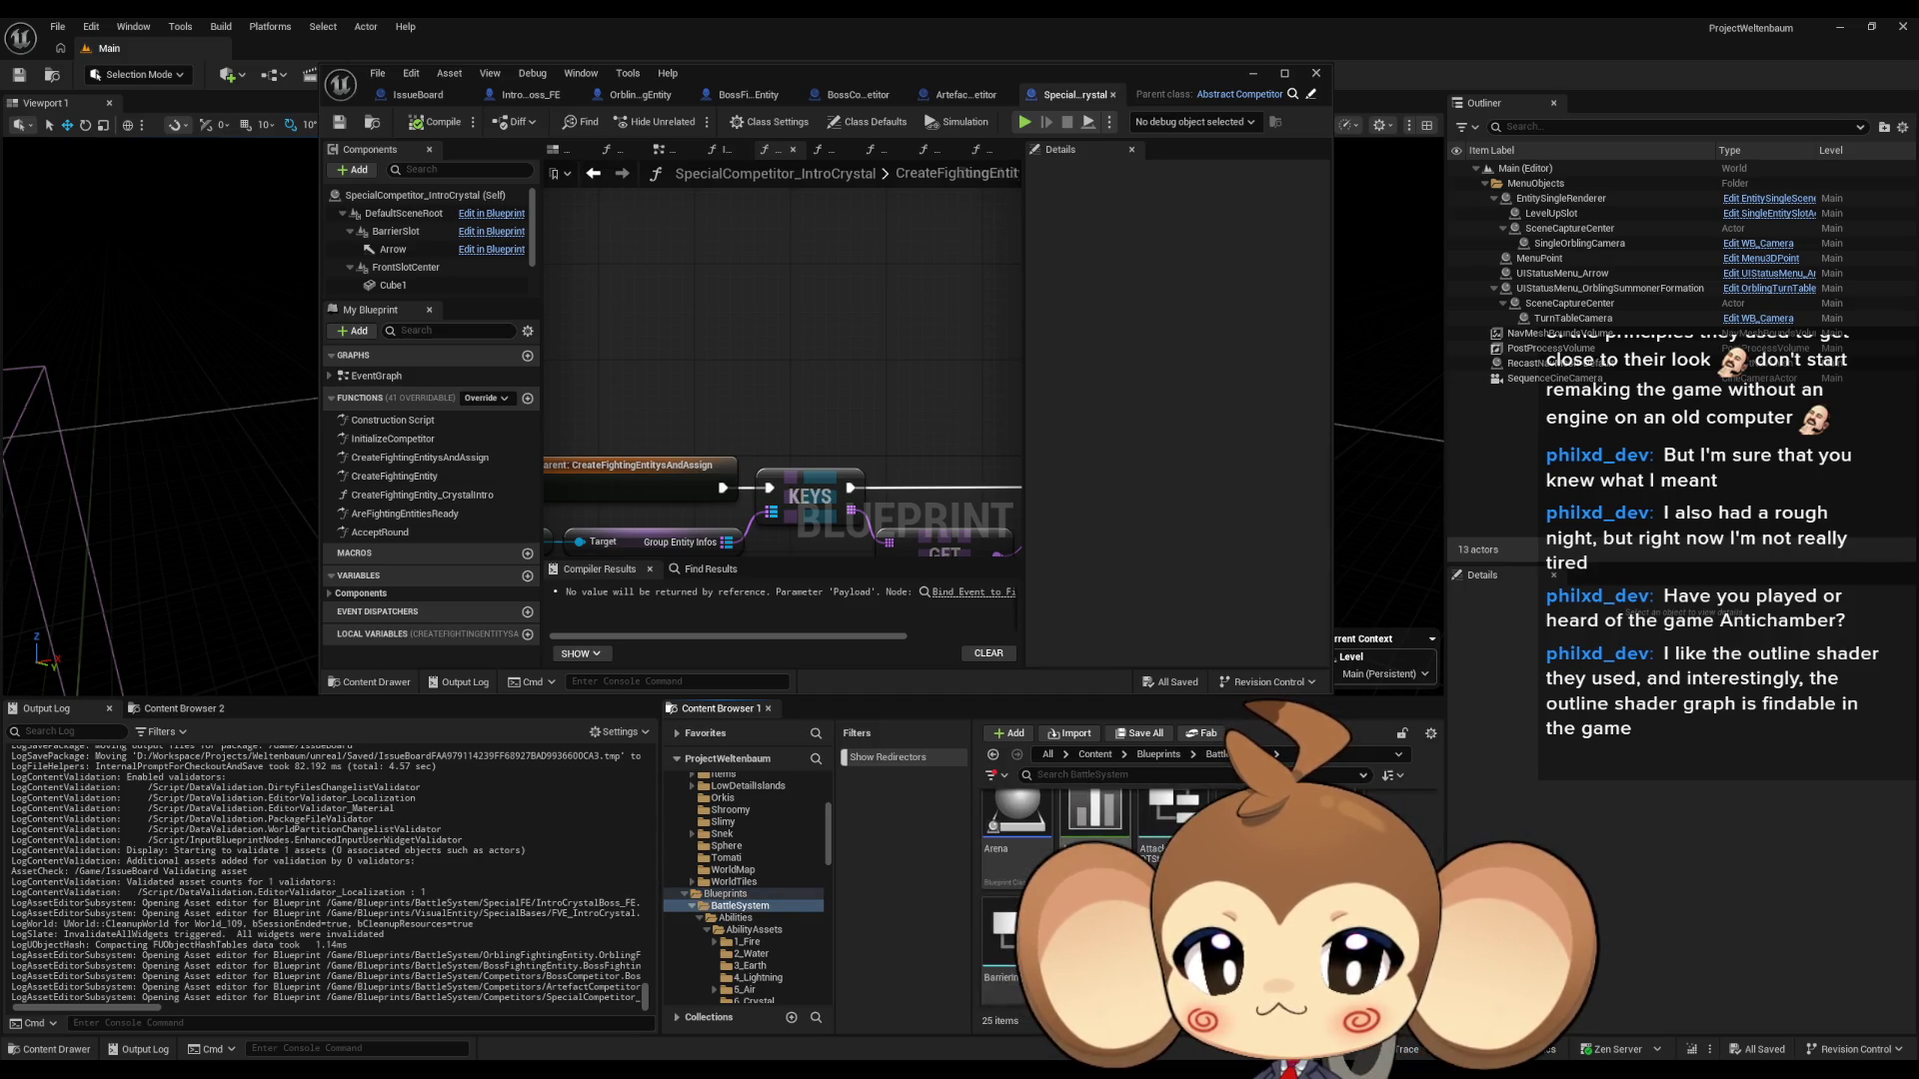
double_click(716, 72)
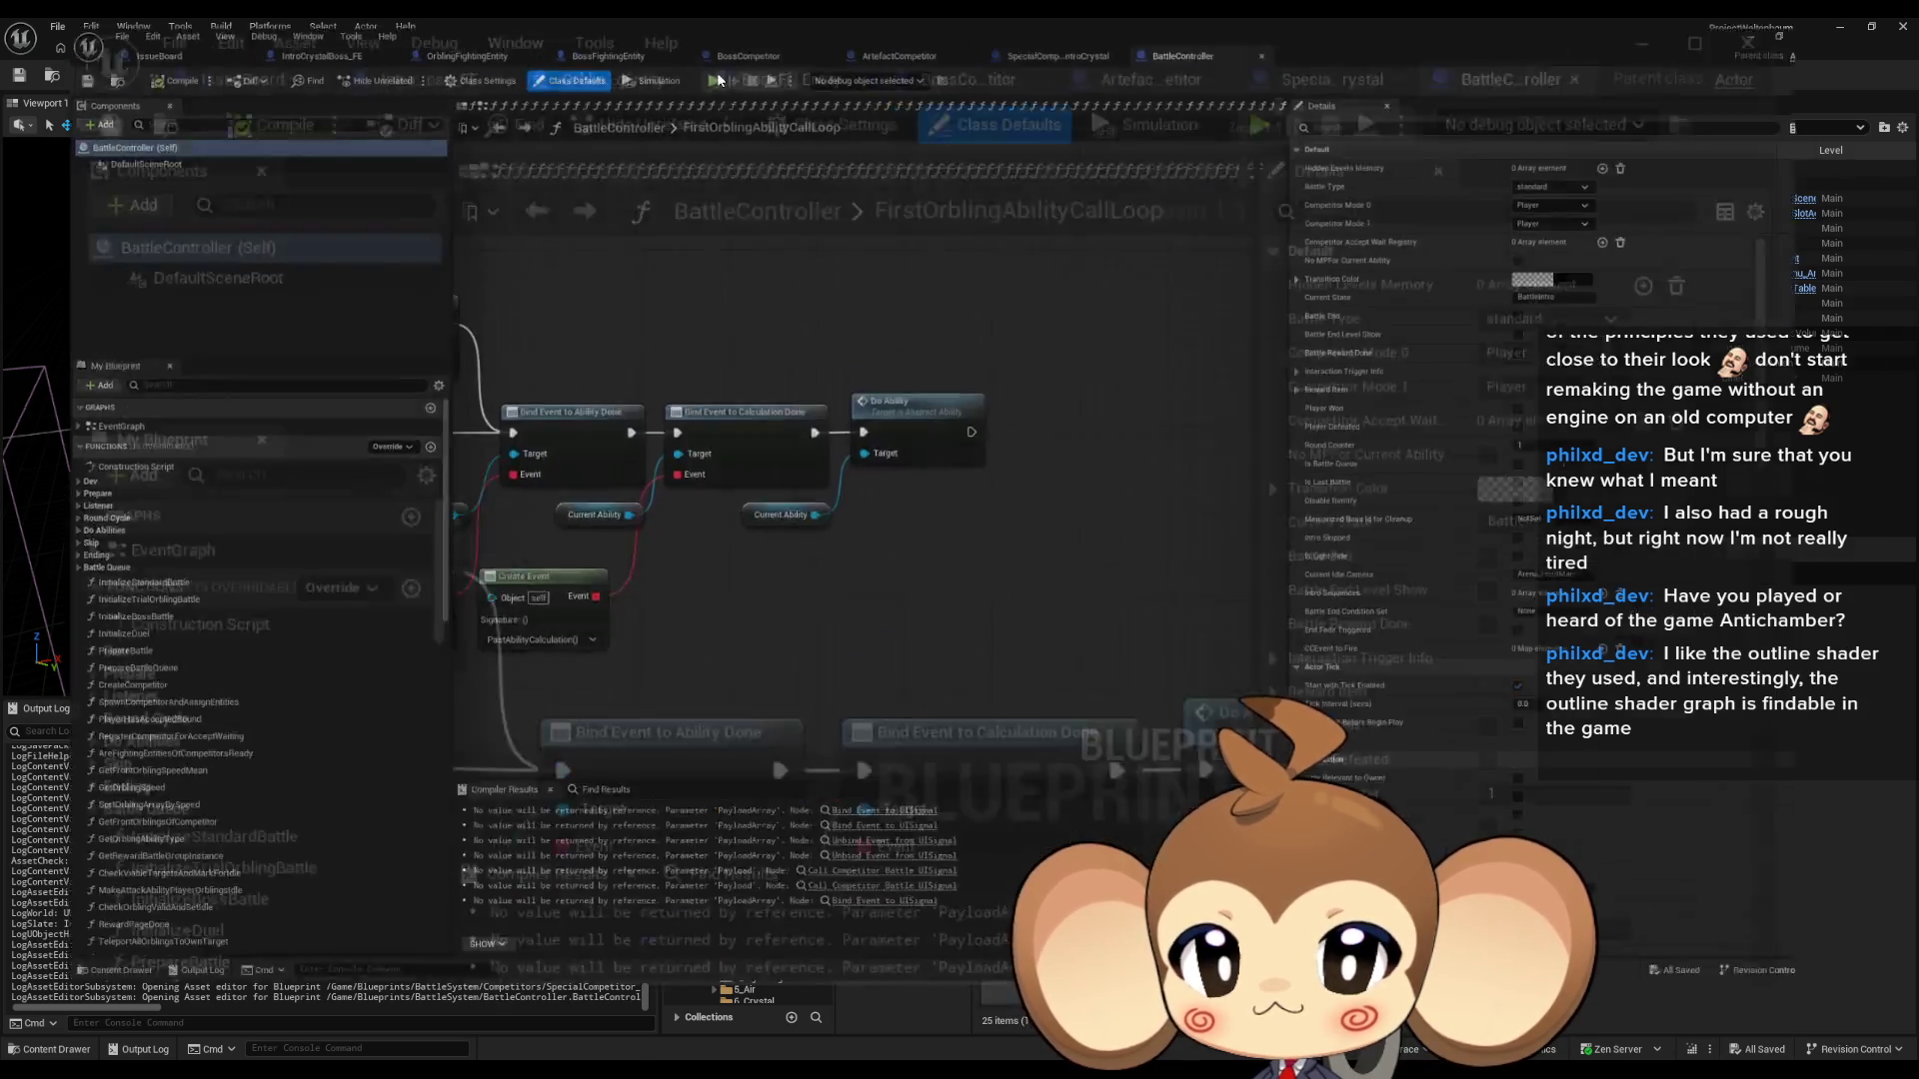
- Open PrepareBattle and browse BattleController's Listener, Round Cycle, Do Abilities and Prepare function groups
double_click(60, 700)
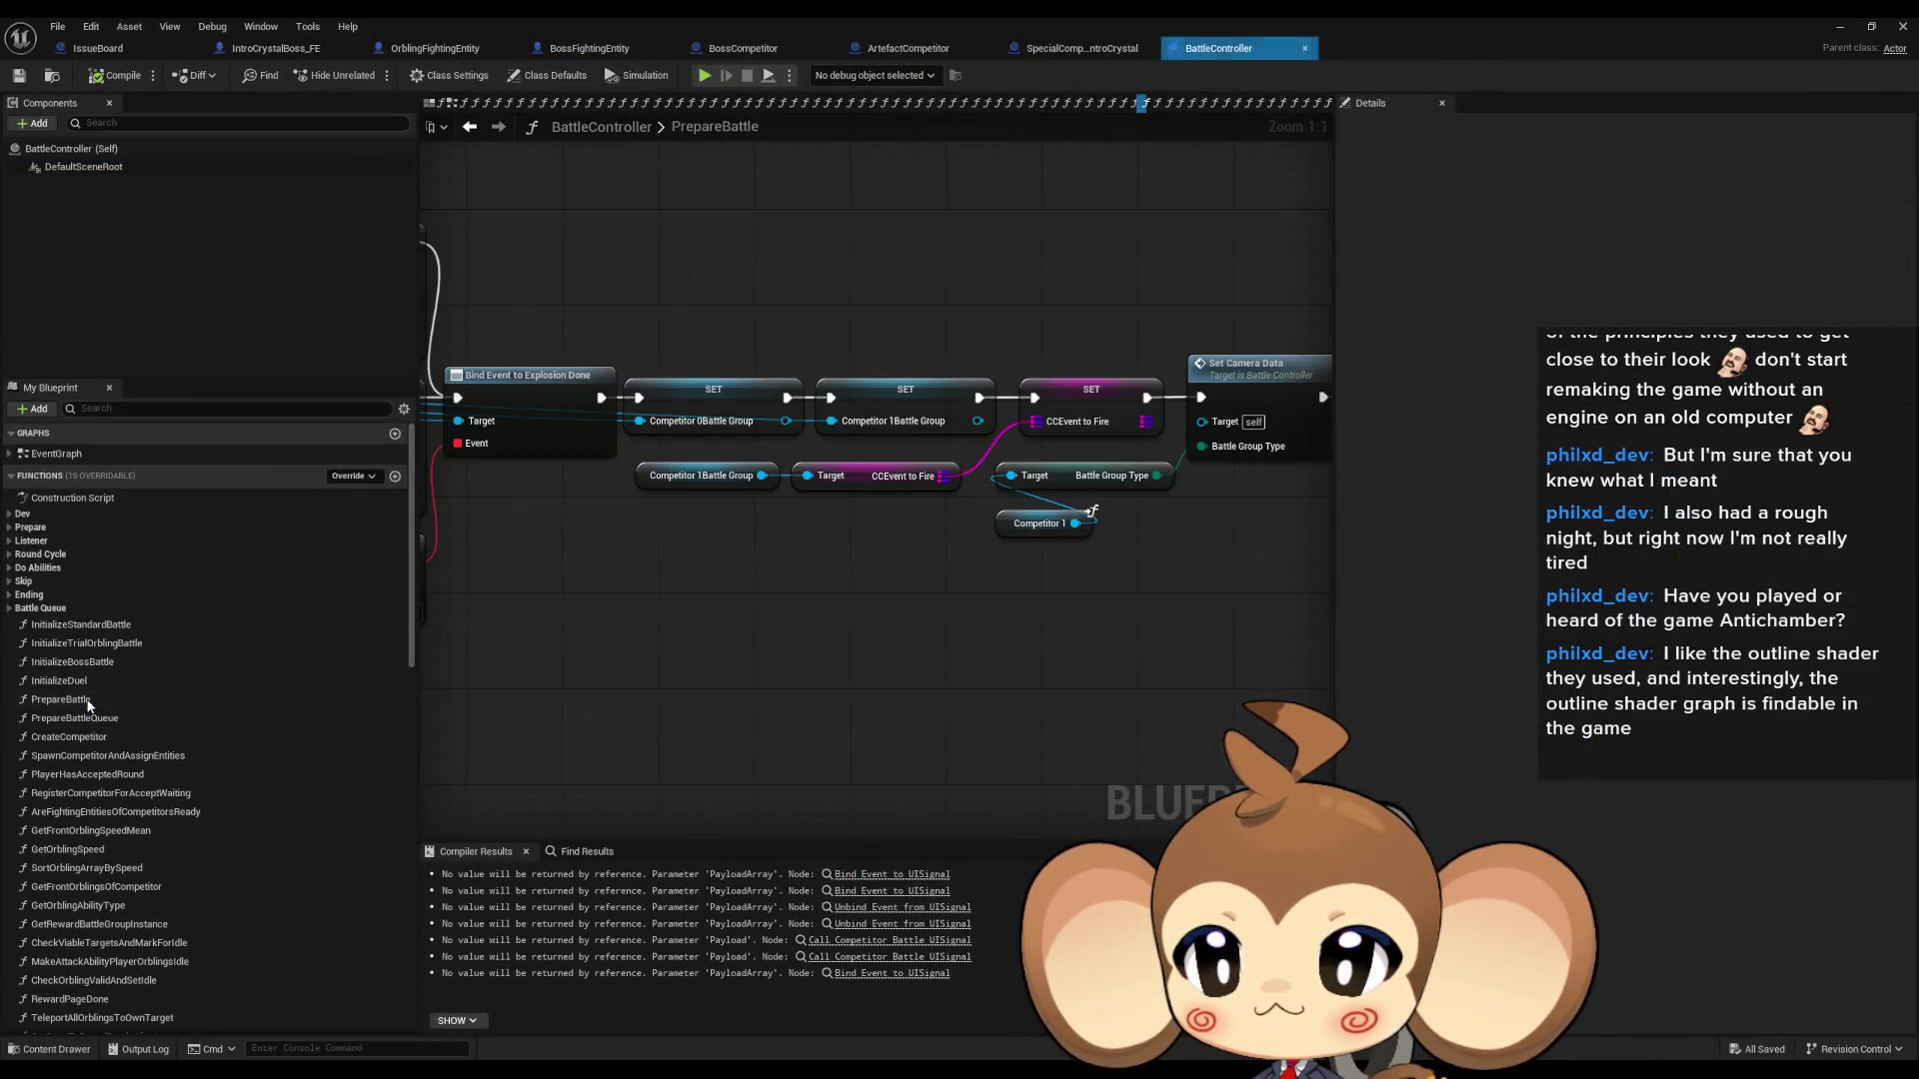
scroll(992, 731, down, 2)
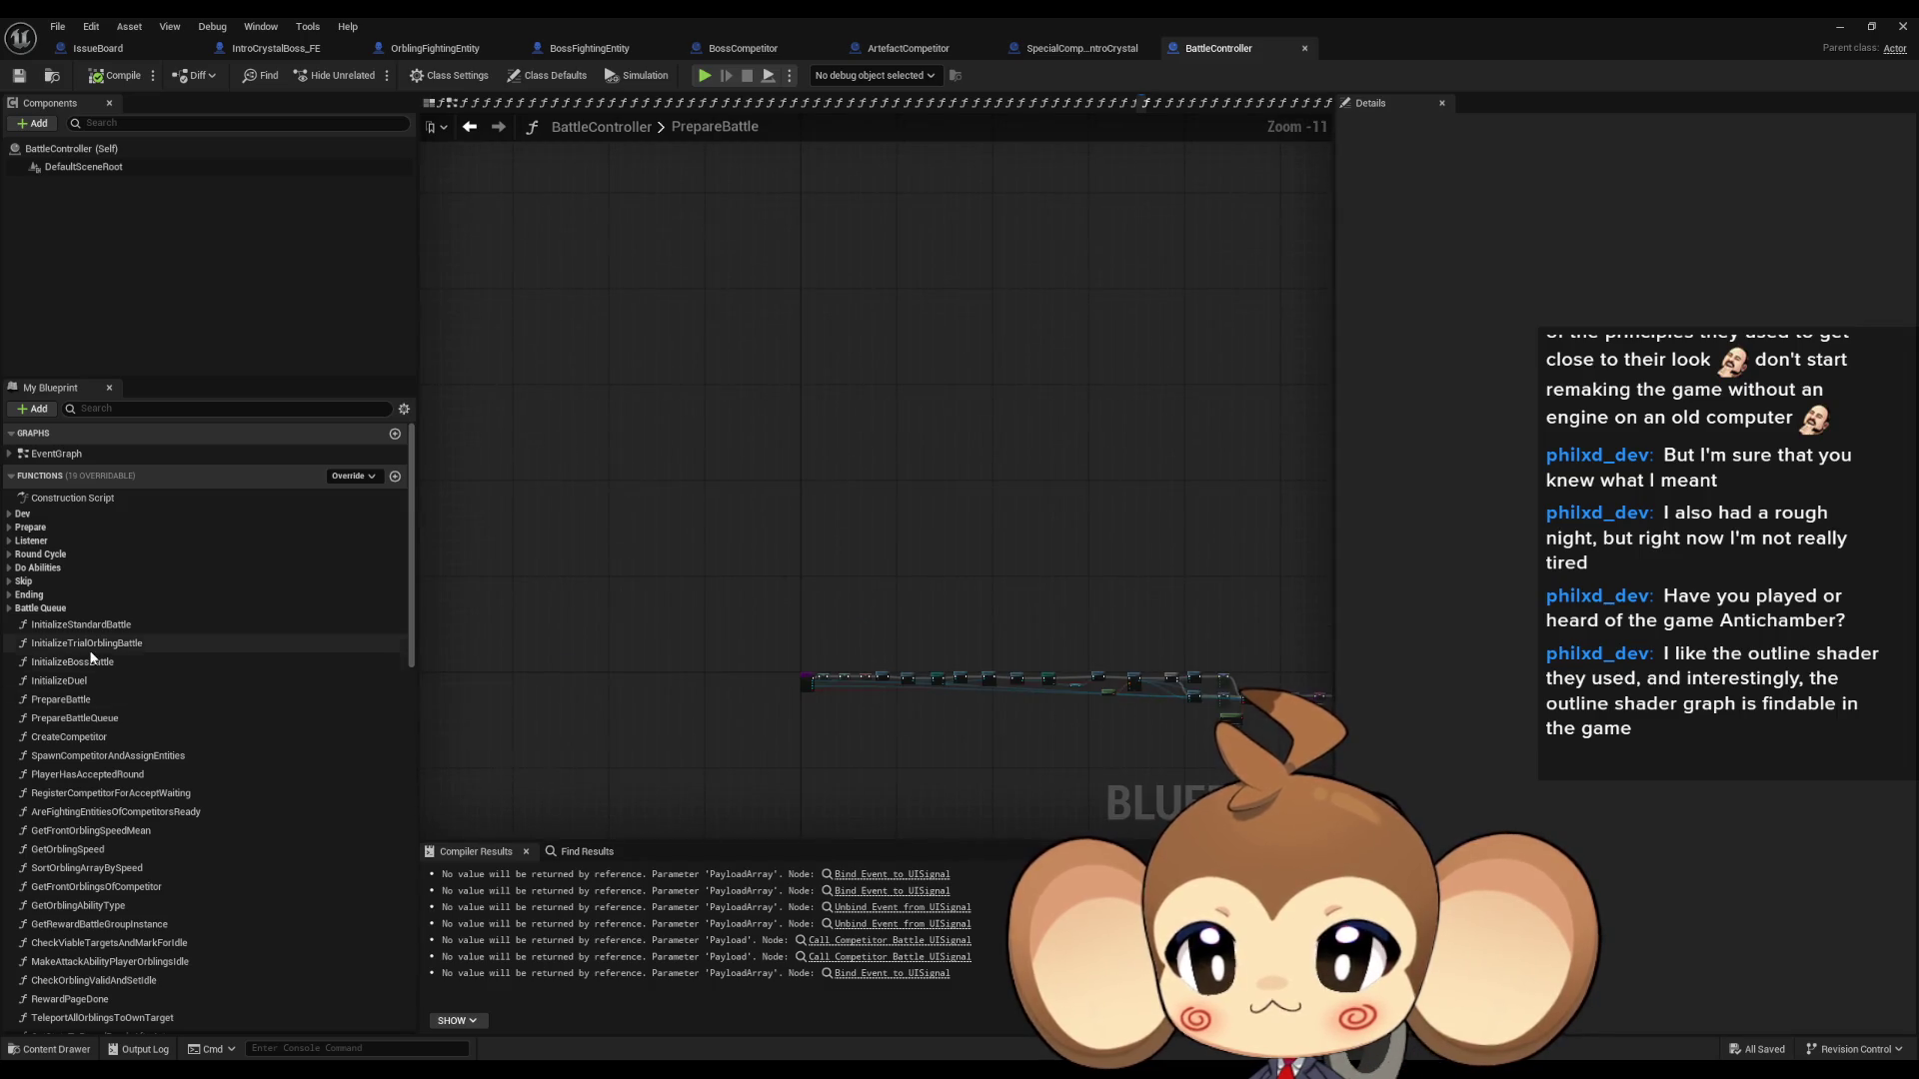
click(9, 541)
click(9, 542)
click(9, 555)
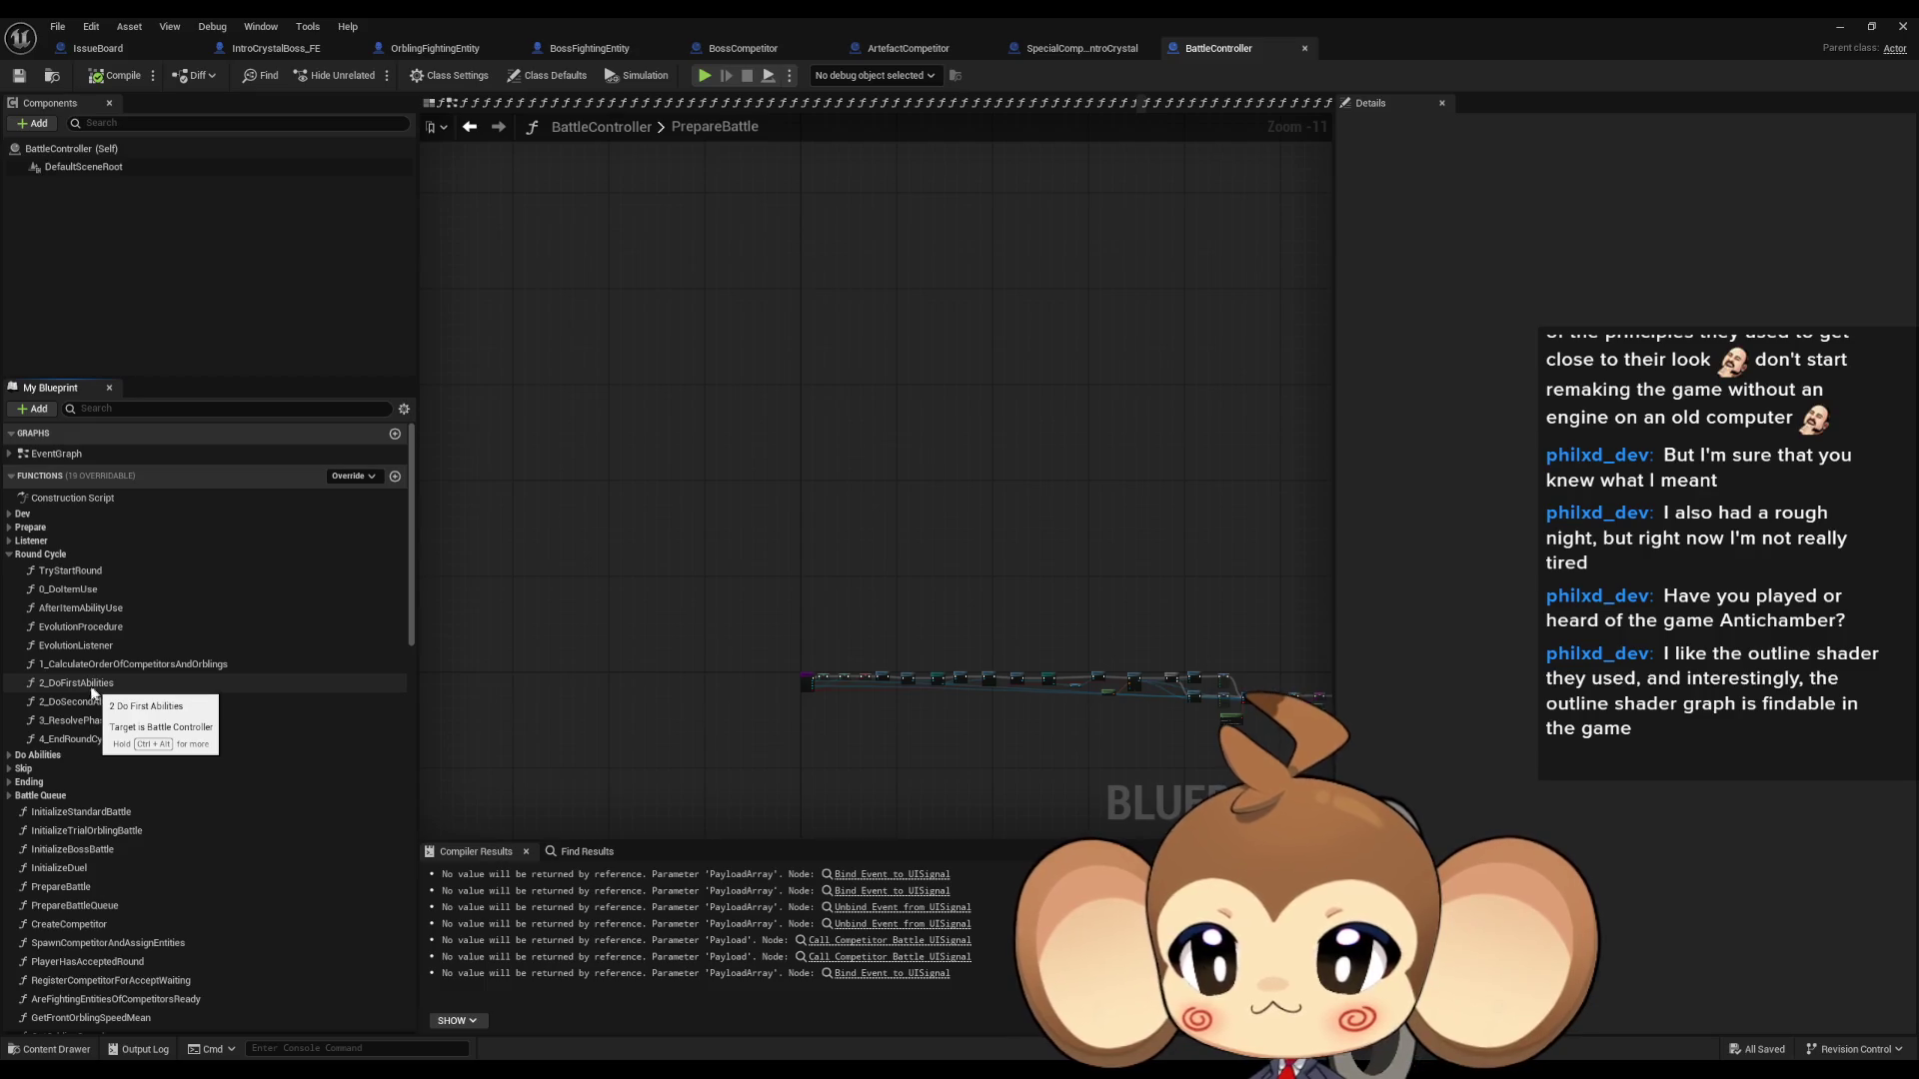
click(7, 554)
click(9, 567)
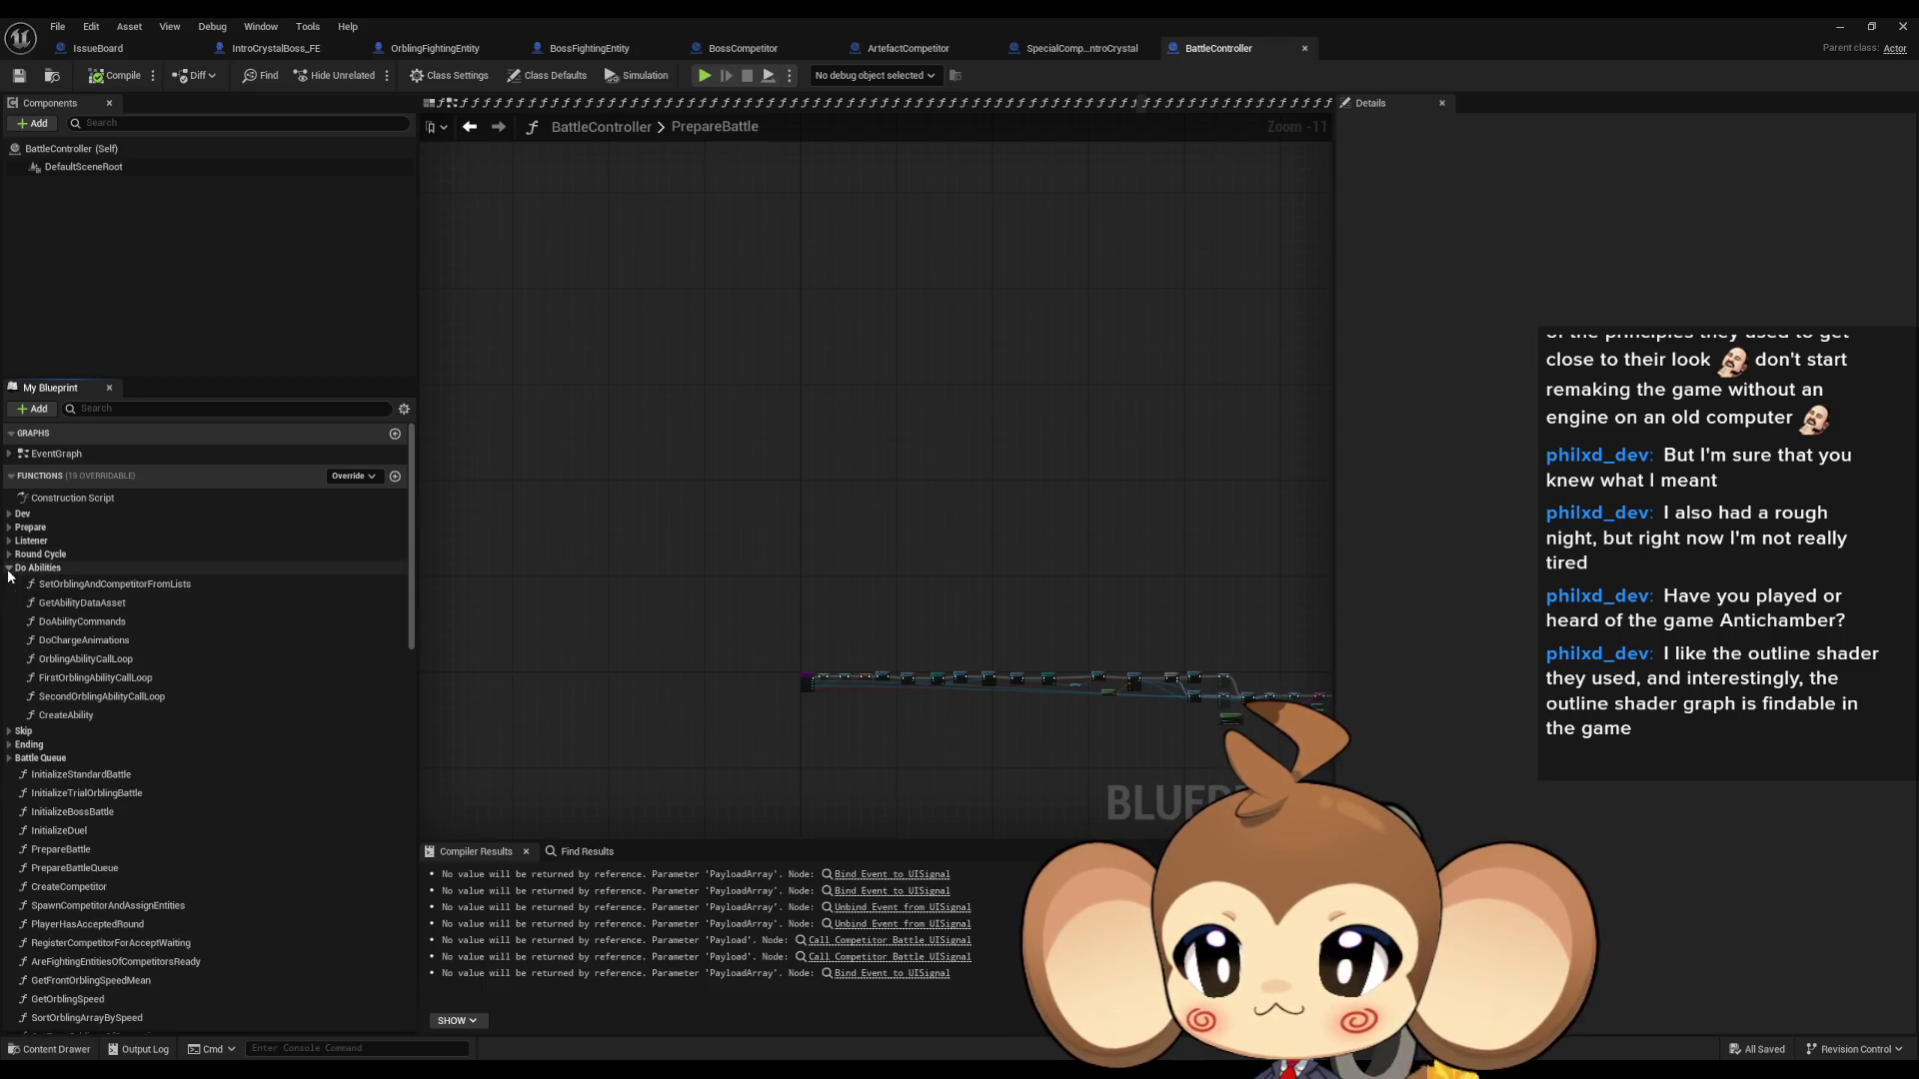
click(100, 678)
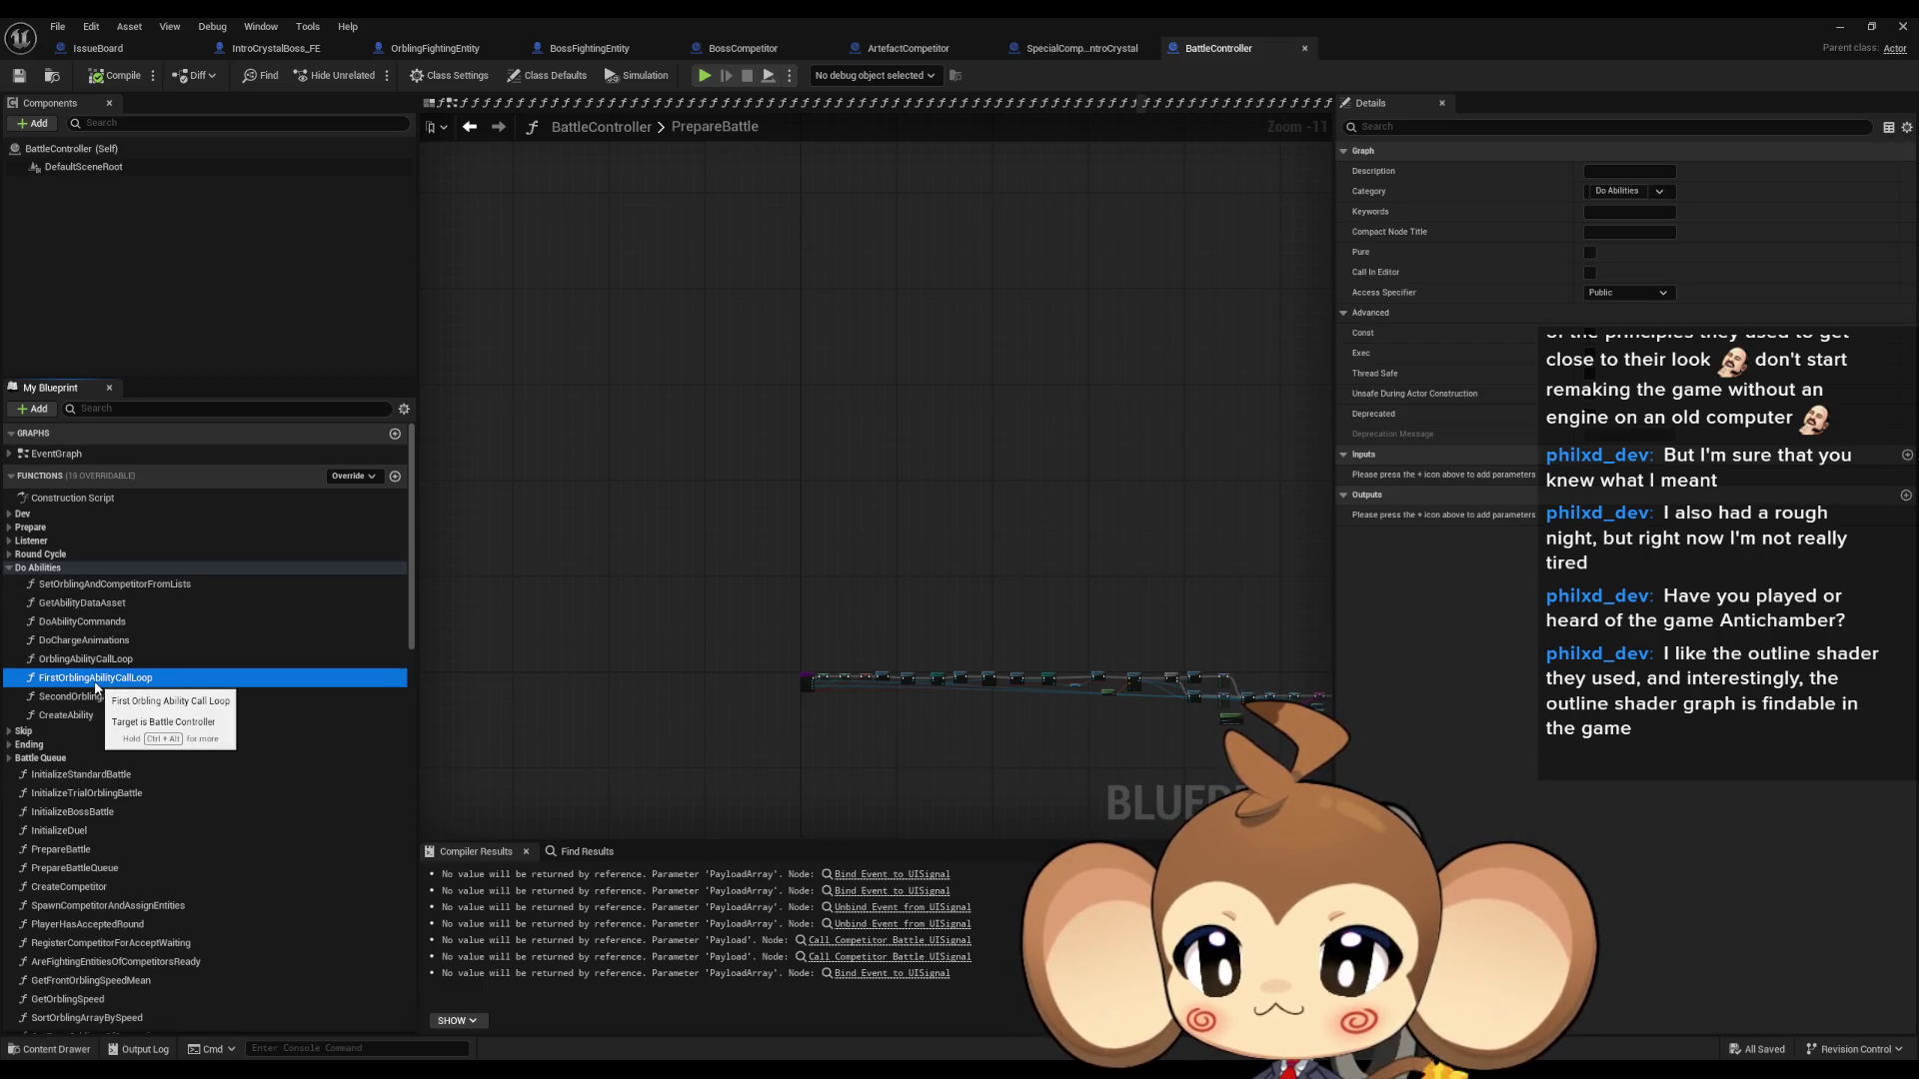
click(10, 568)
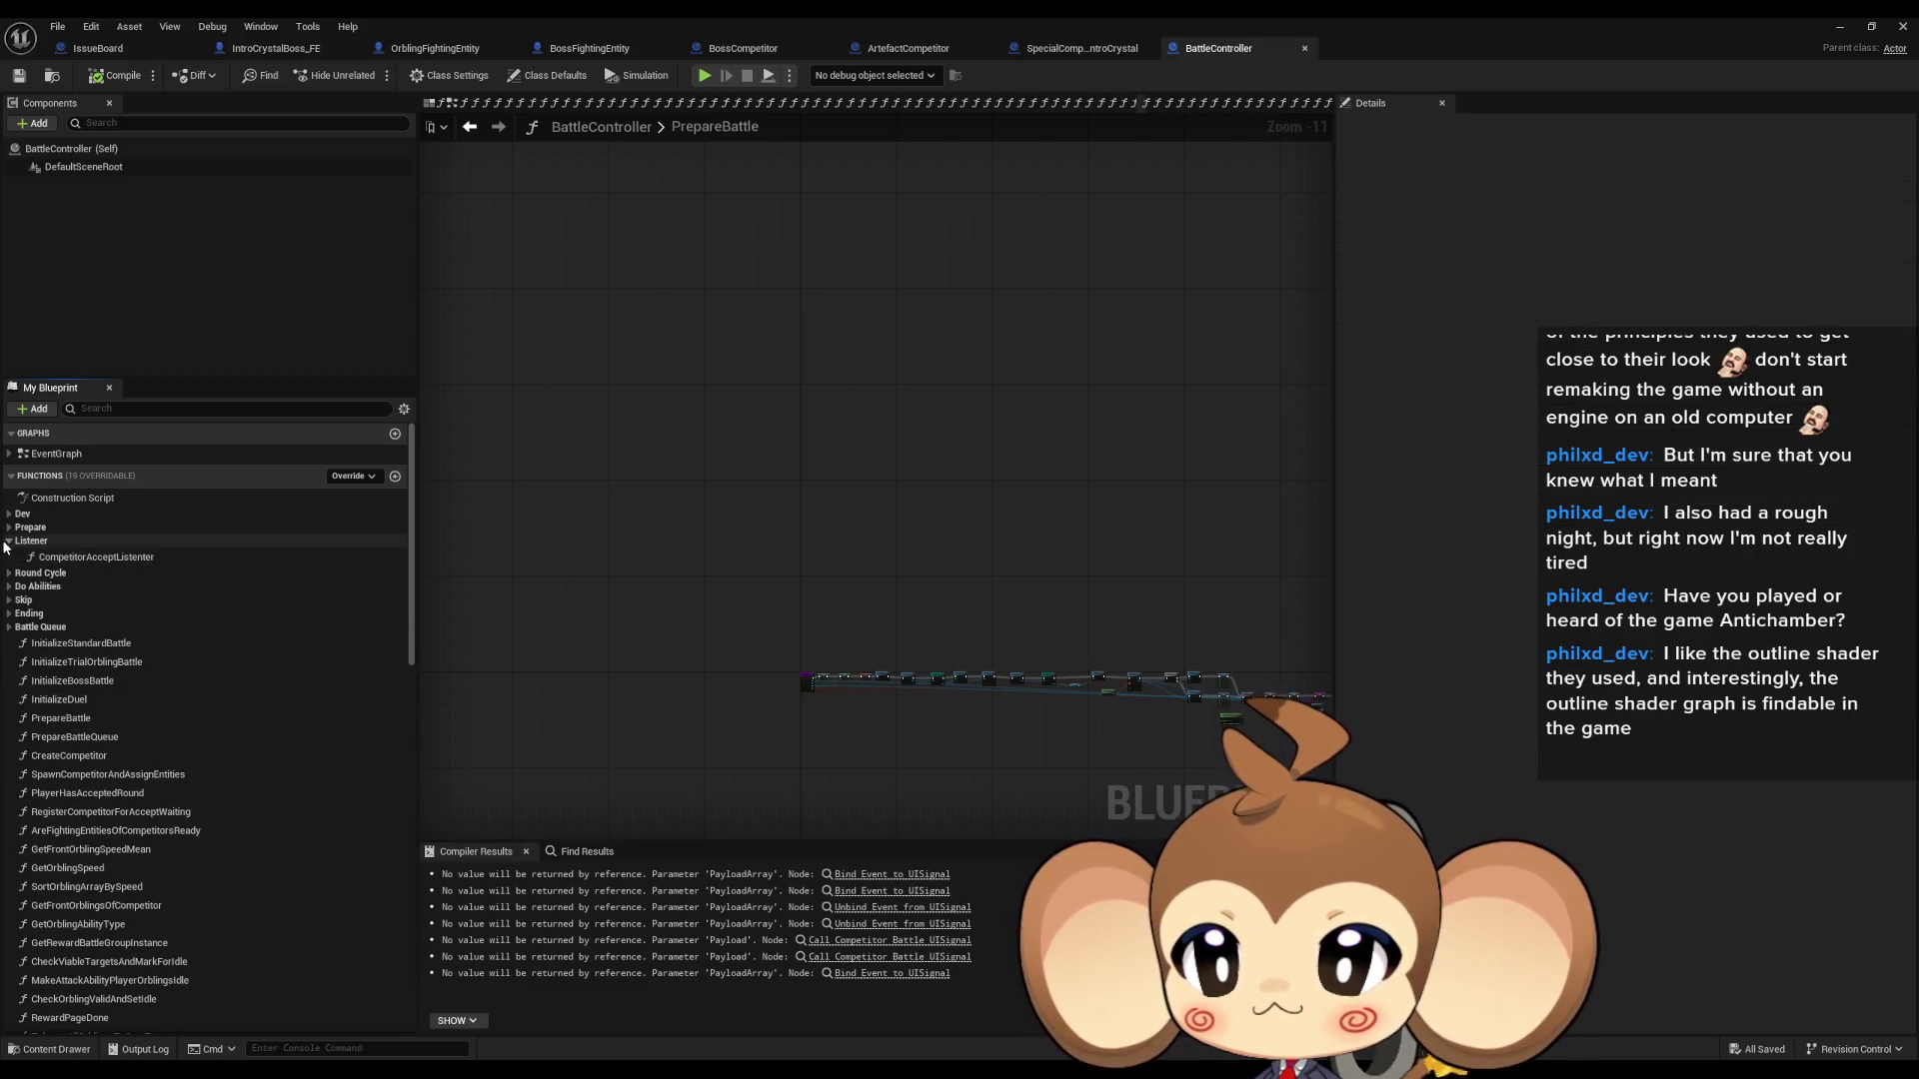
click(9, 526)
- Open the 1_ExplosionDoneListener and CreateCompetitor graphs, showing the Artefact and Special spawn nodes
double_click(92, 544)
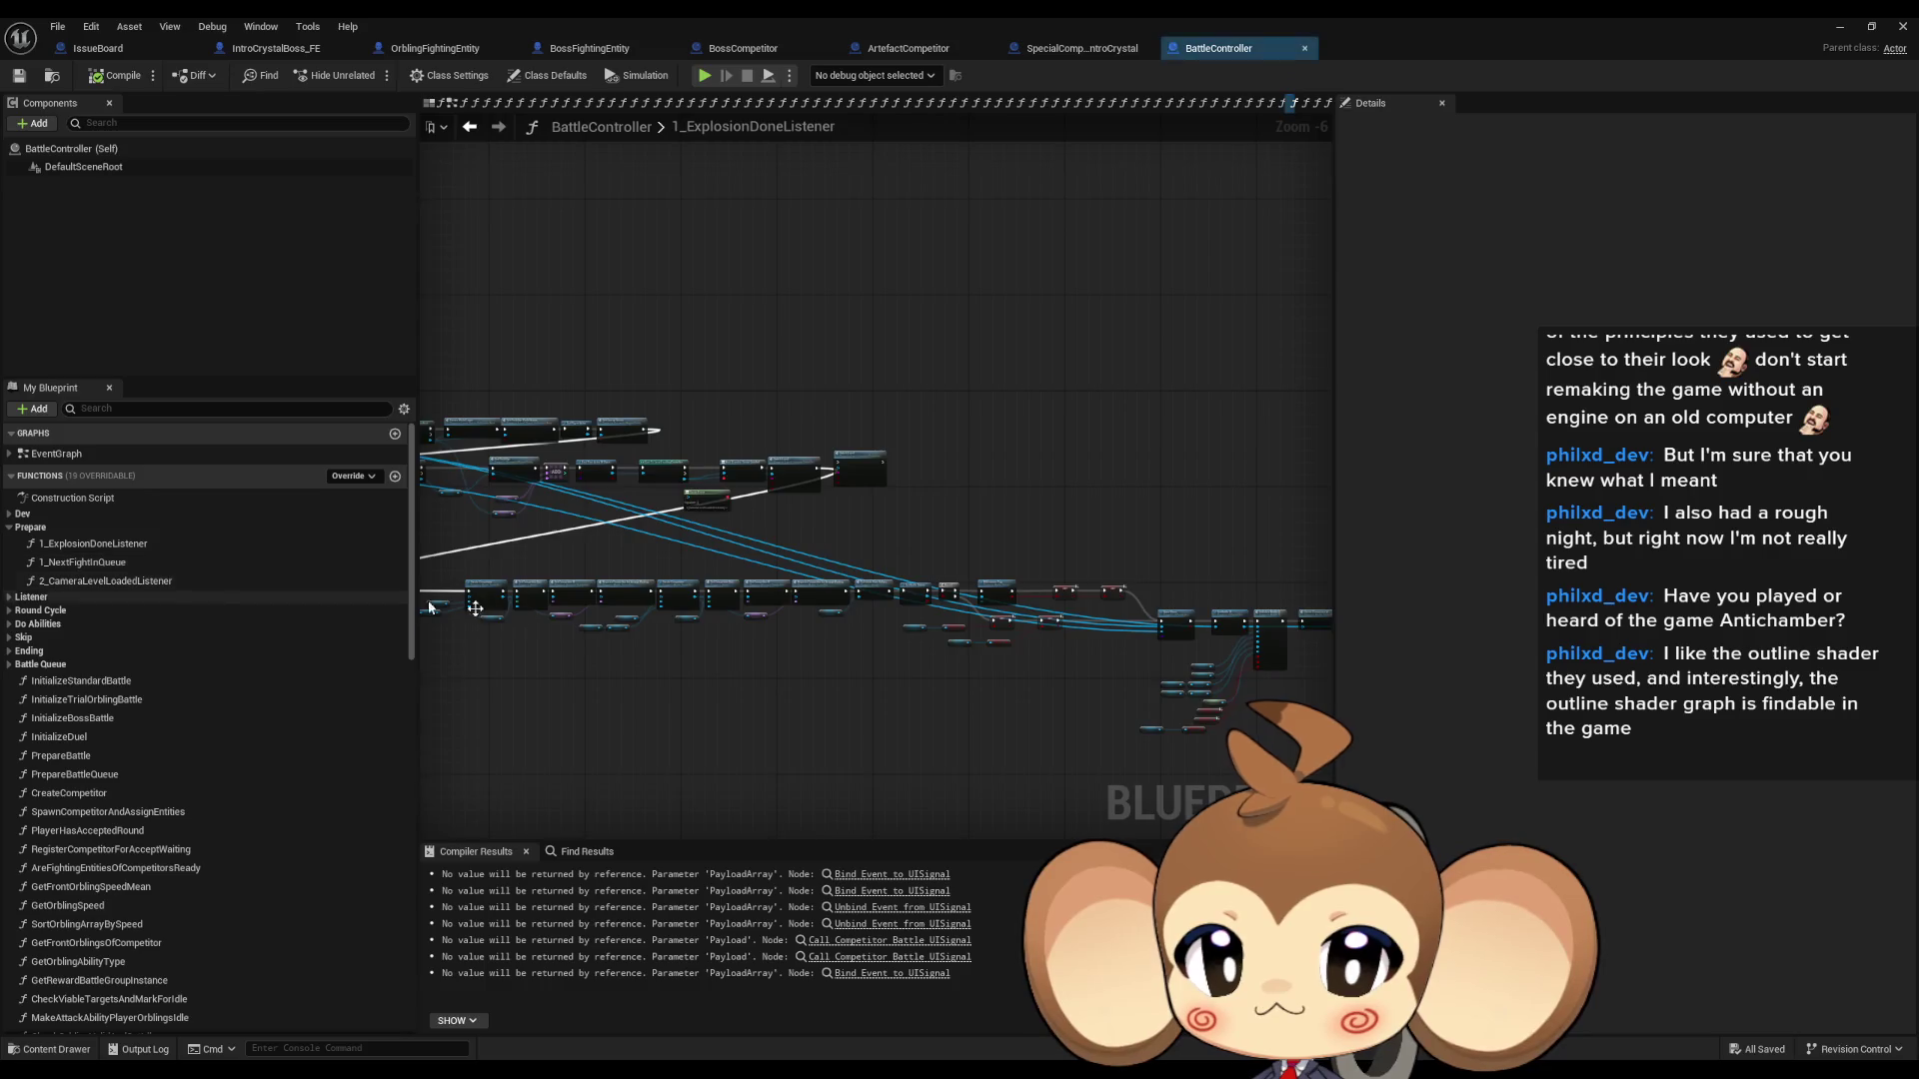
scroll(624, 596, up, 9)
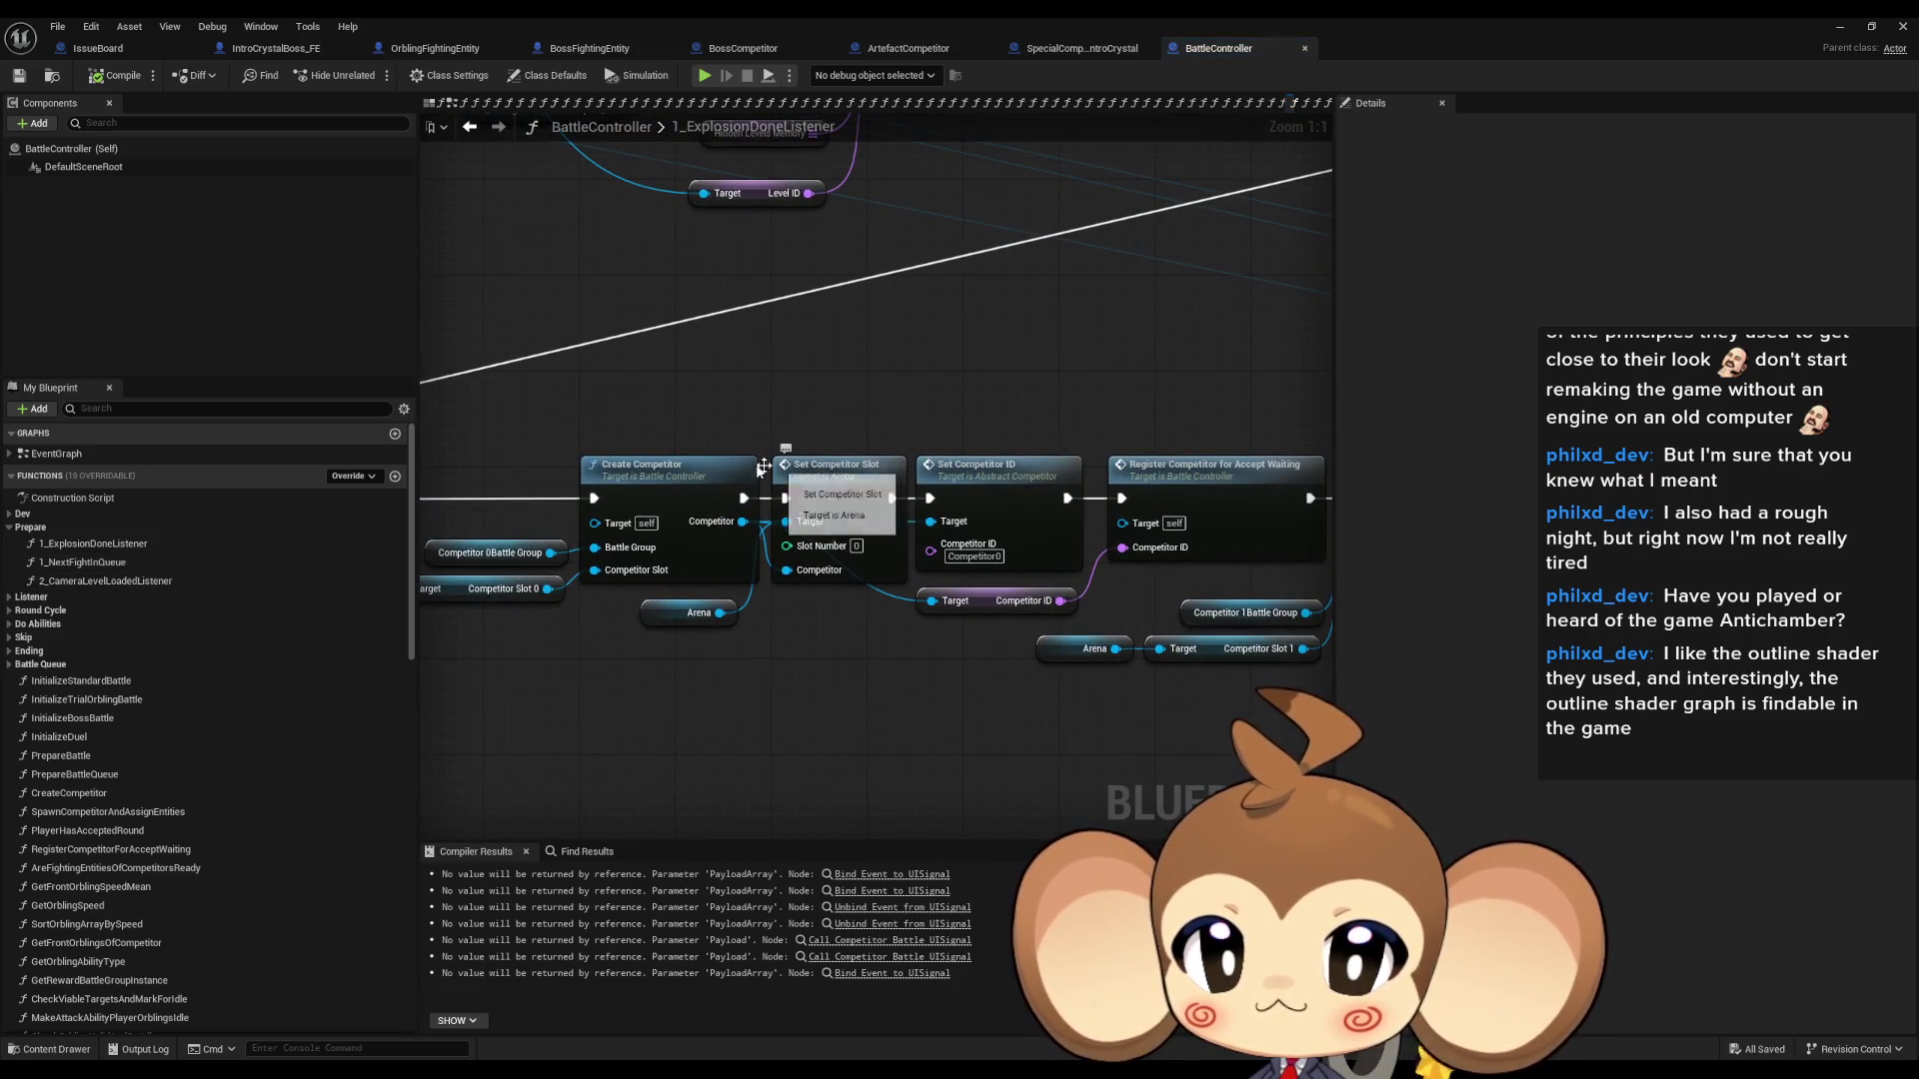
double_click(669, 477)
scroll(758, 569, down, 3)
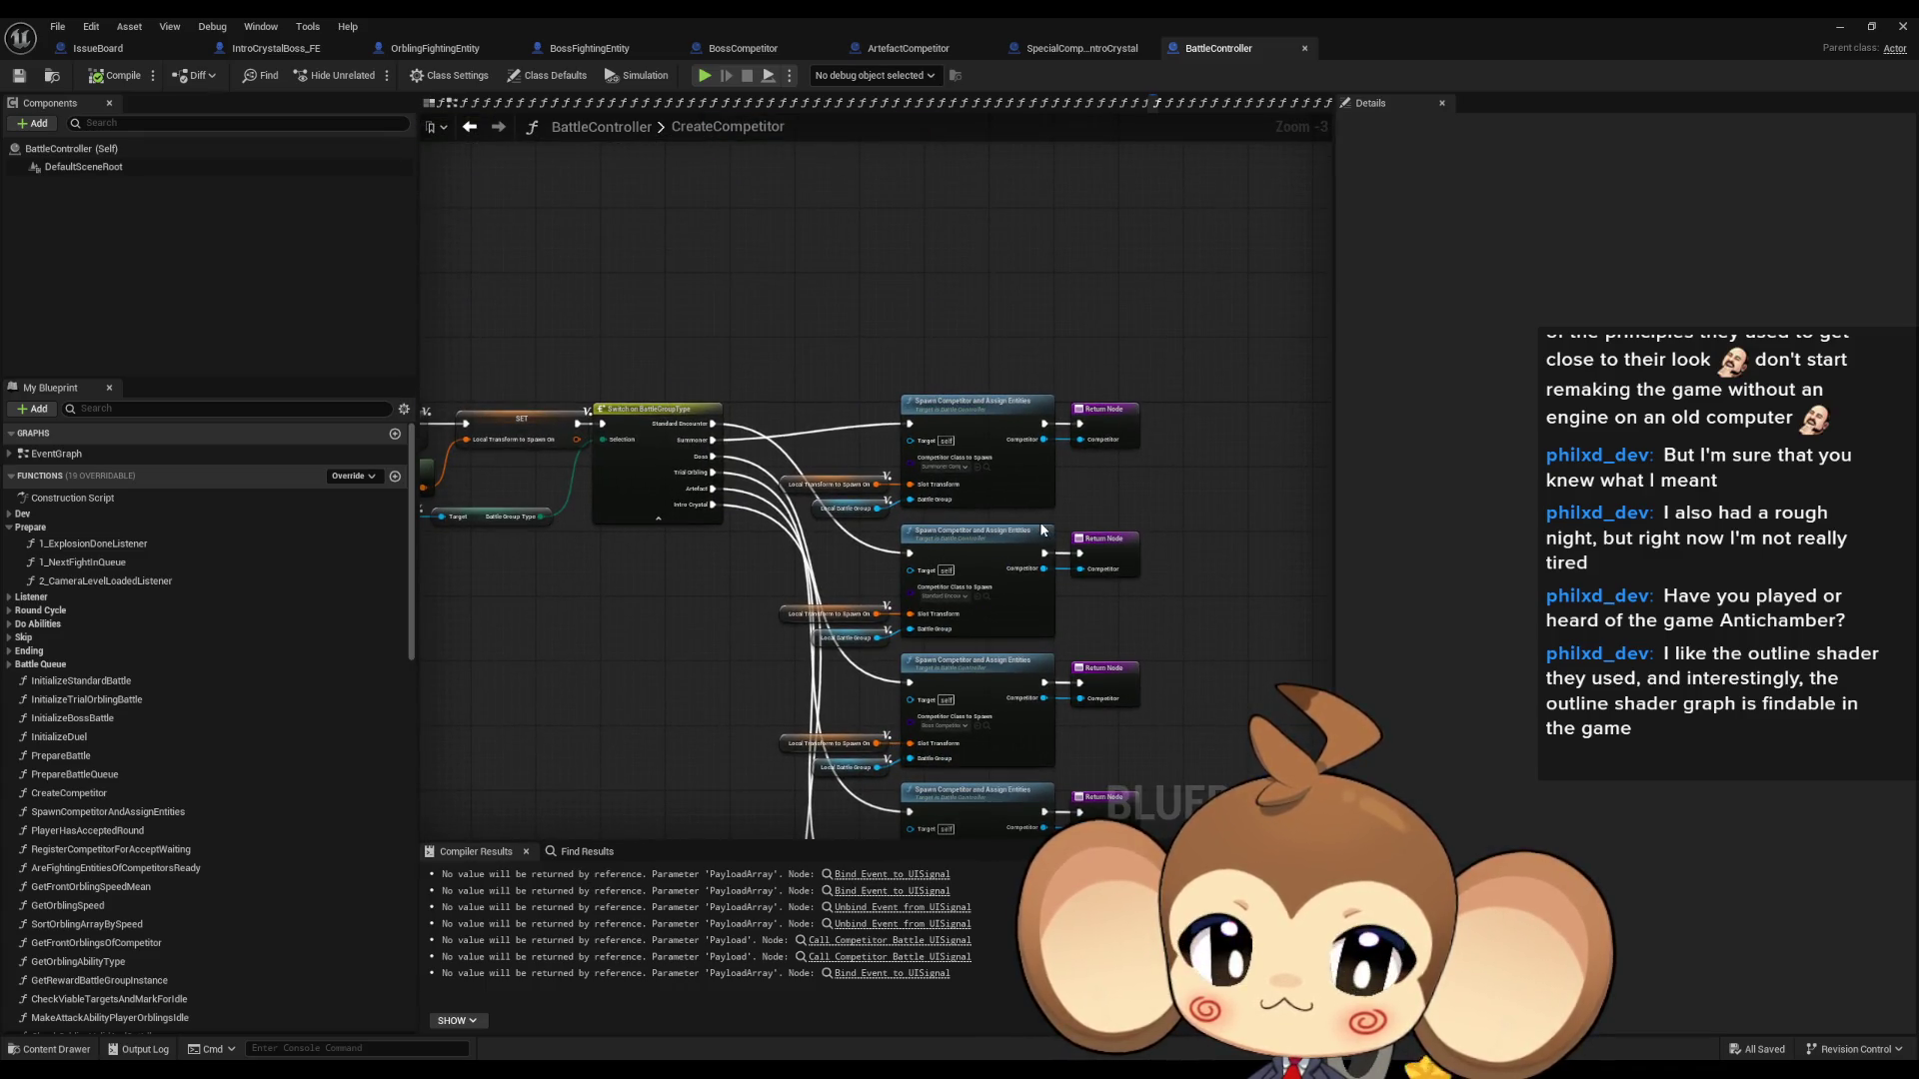
scroll(1037, 602, up, 2)
scroll(1004, 673, up, 1)
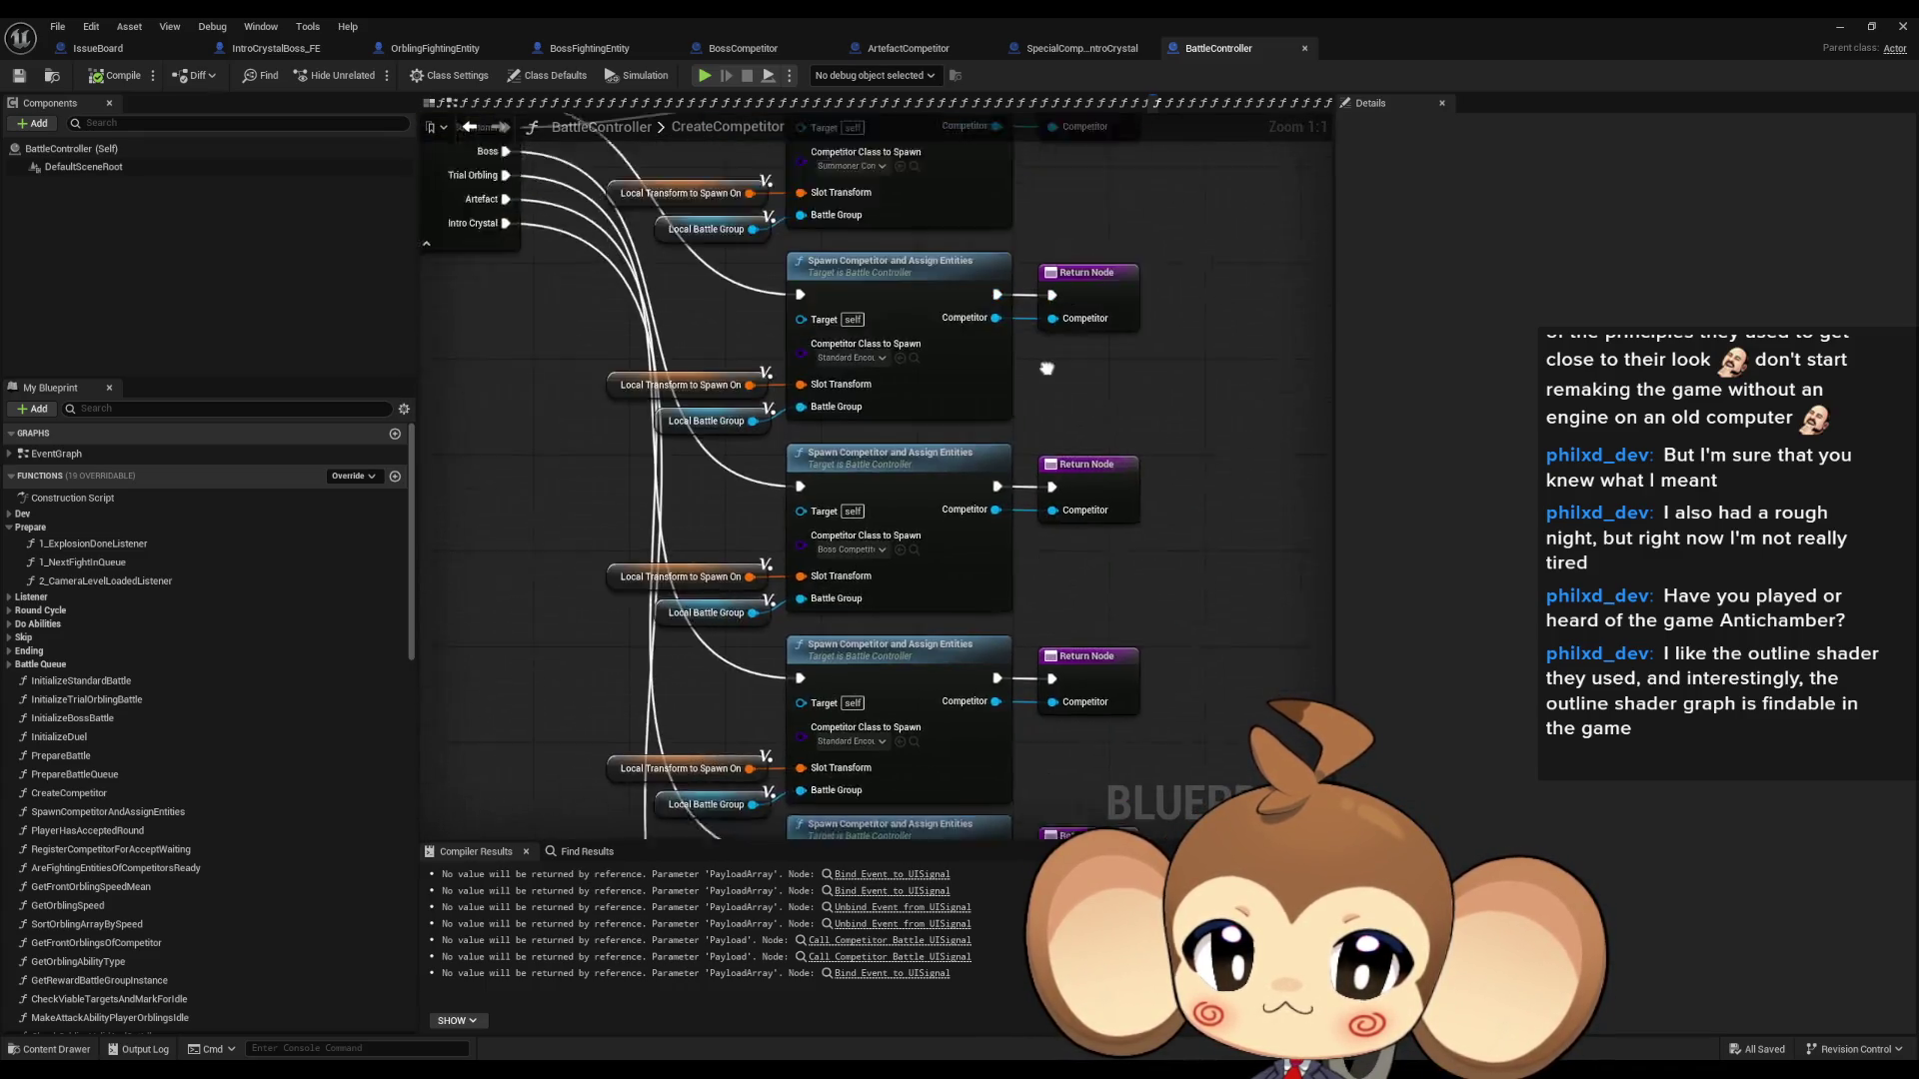
drag(1004, 673, 1005, 277)
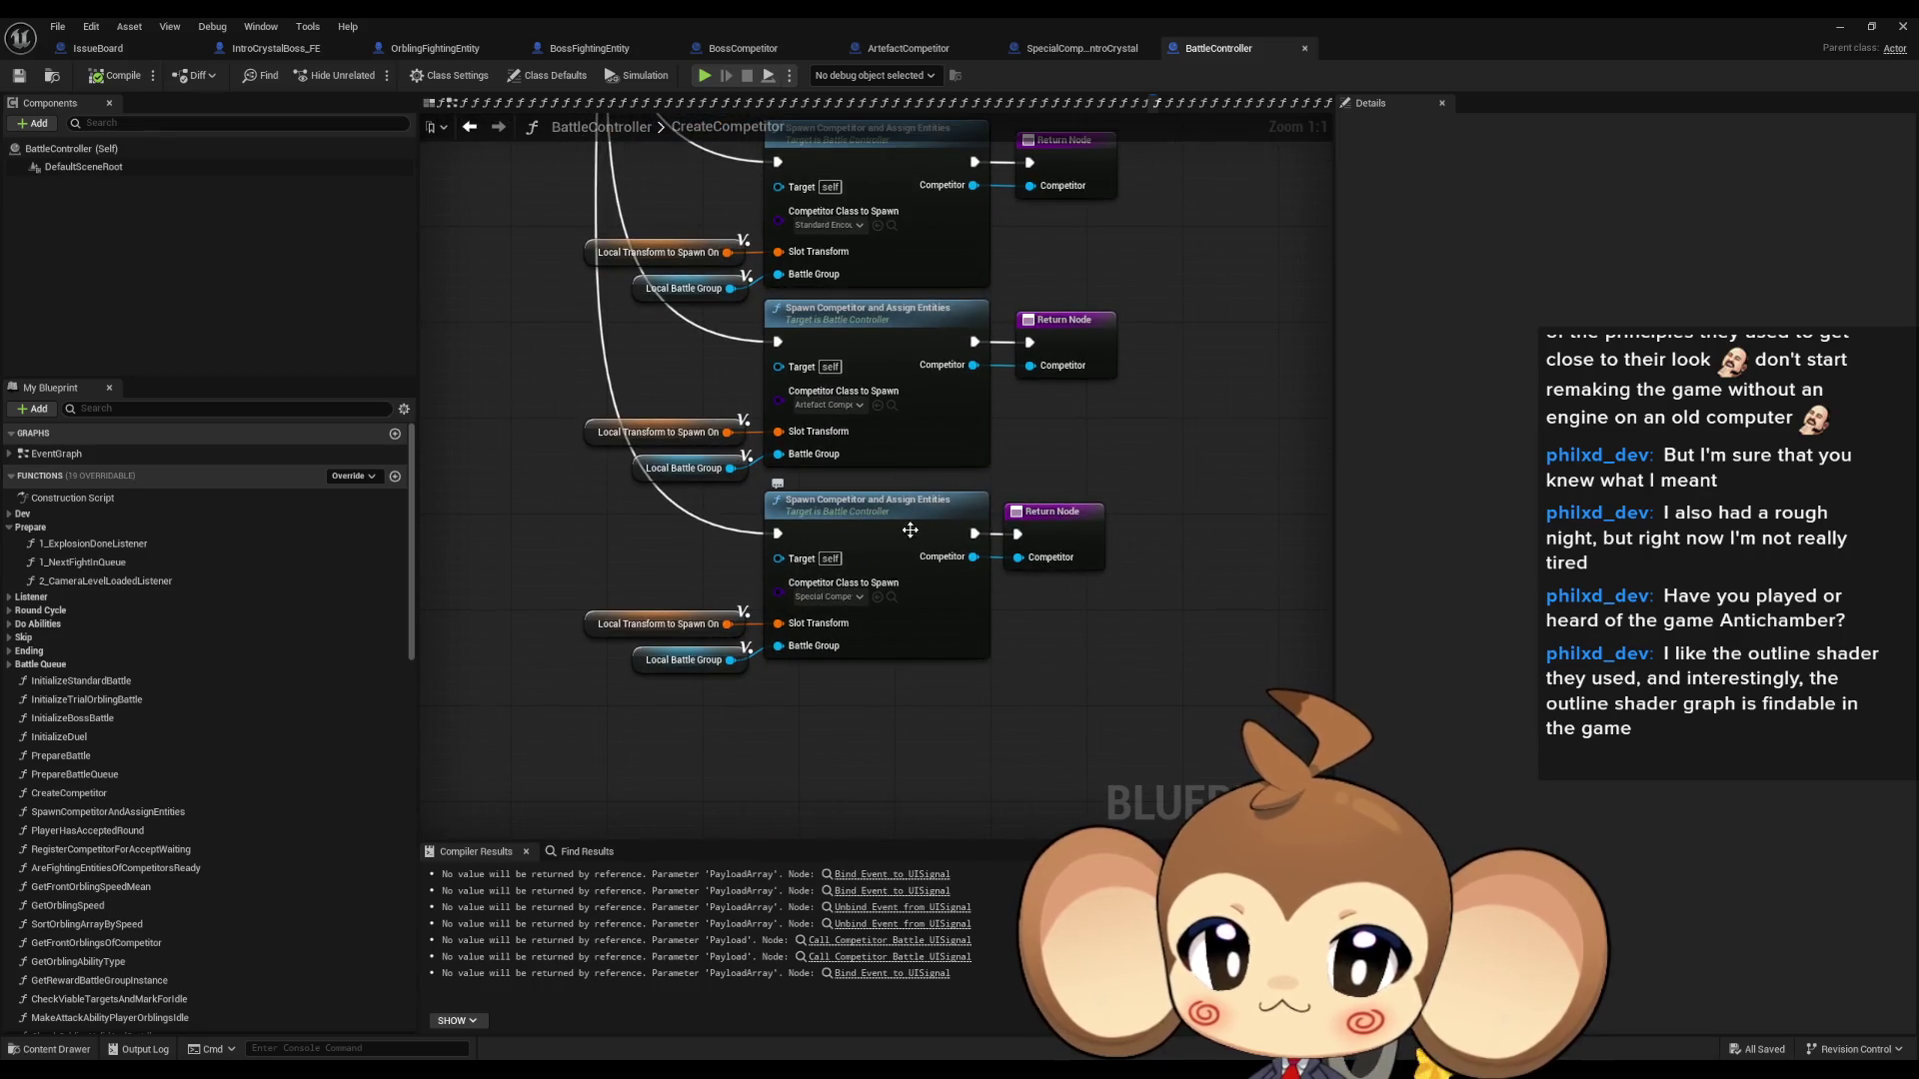
- Enter SpawnCompetitorAndAssignEntities and open its Initialize Competitor node in Abstract_Competitor
double_click(939, 402)
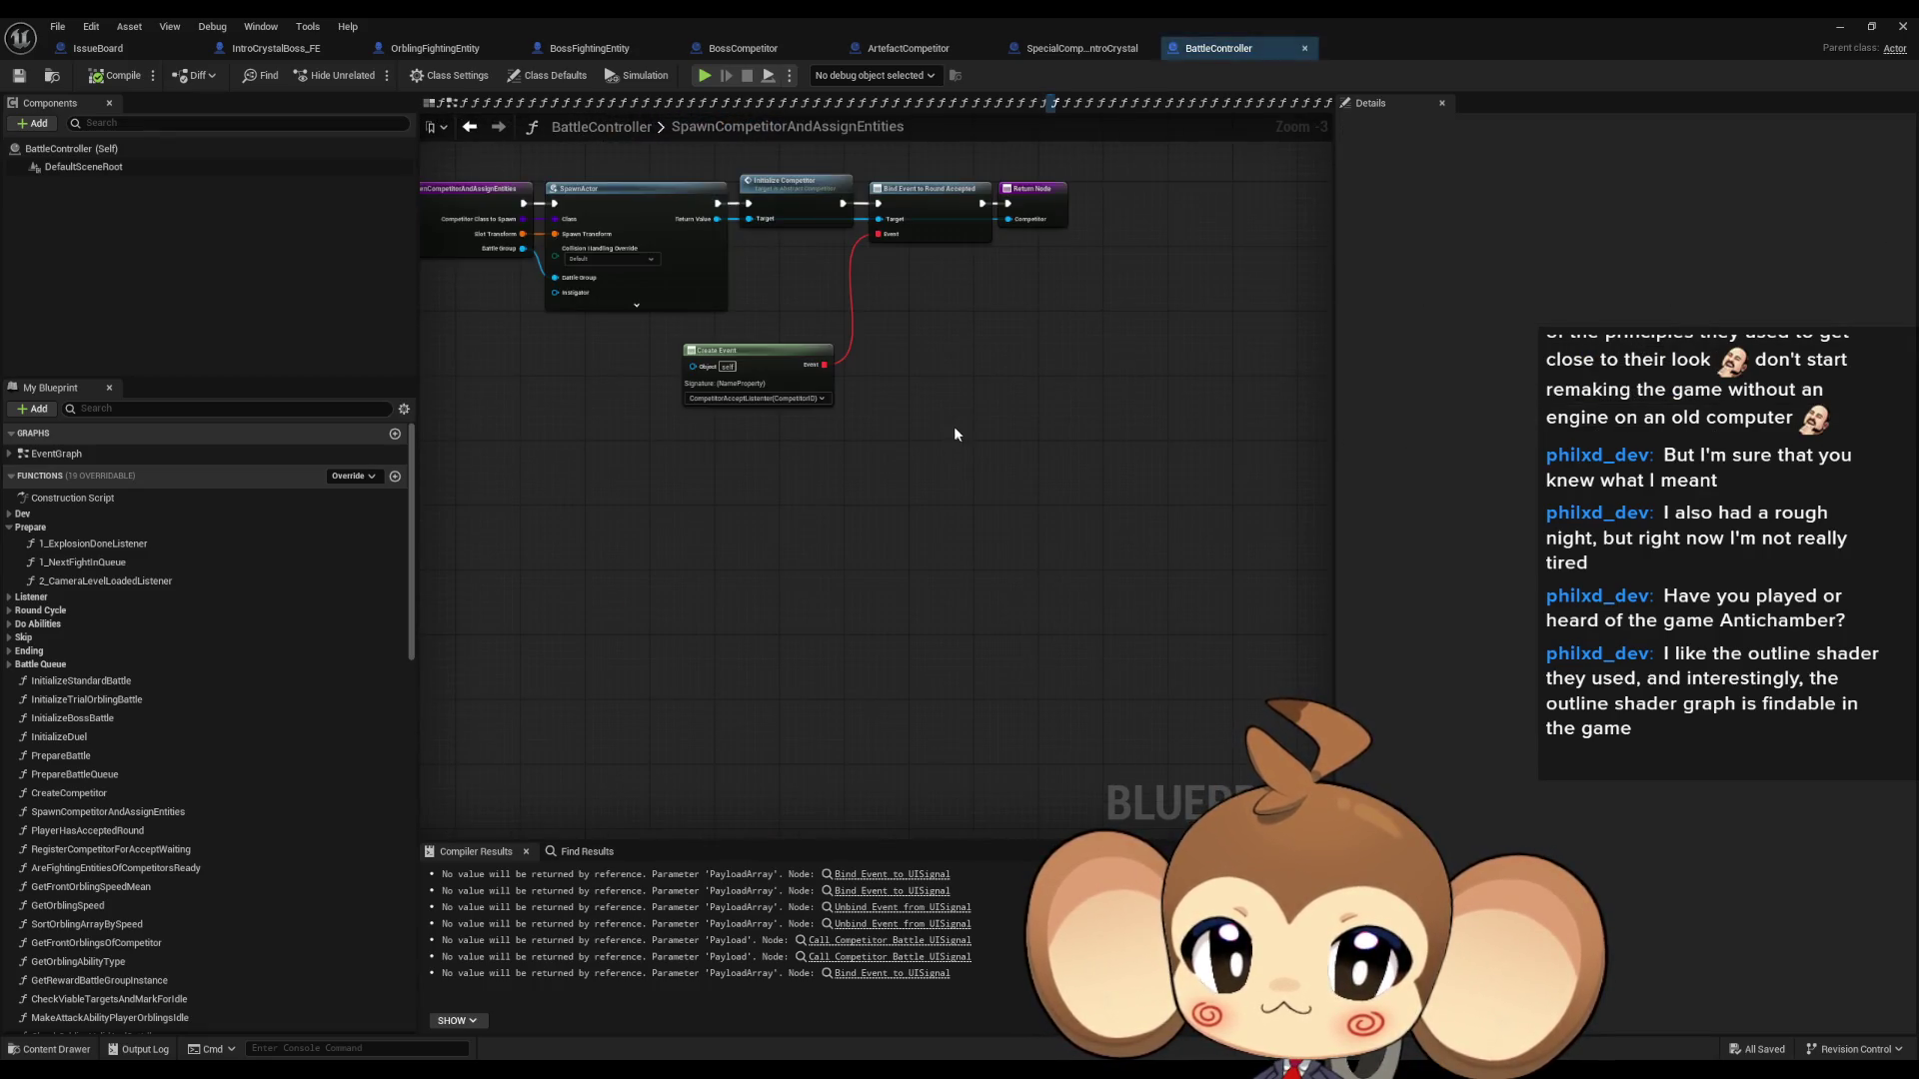
click(467, 129)
double_click(913, 527)
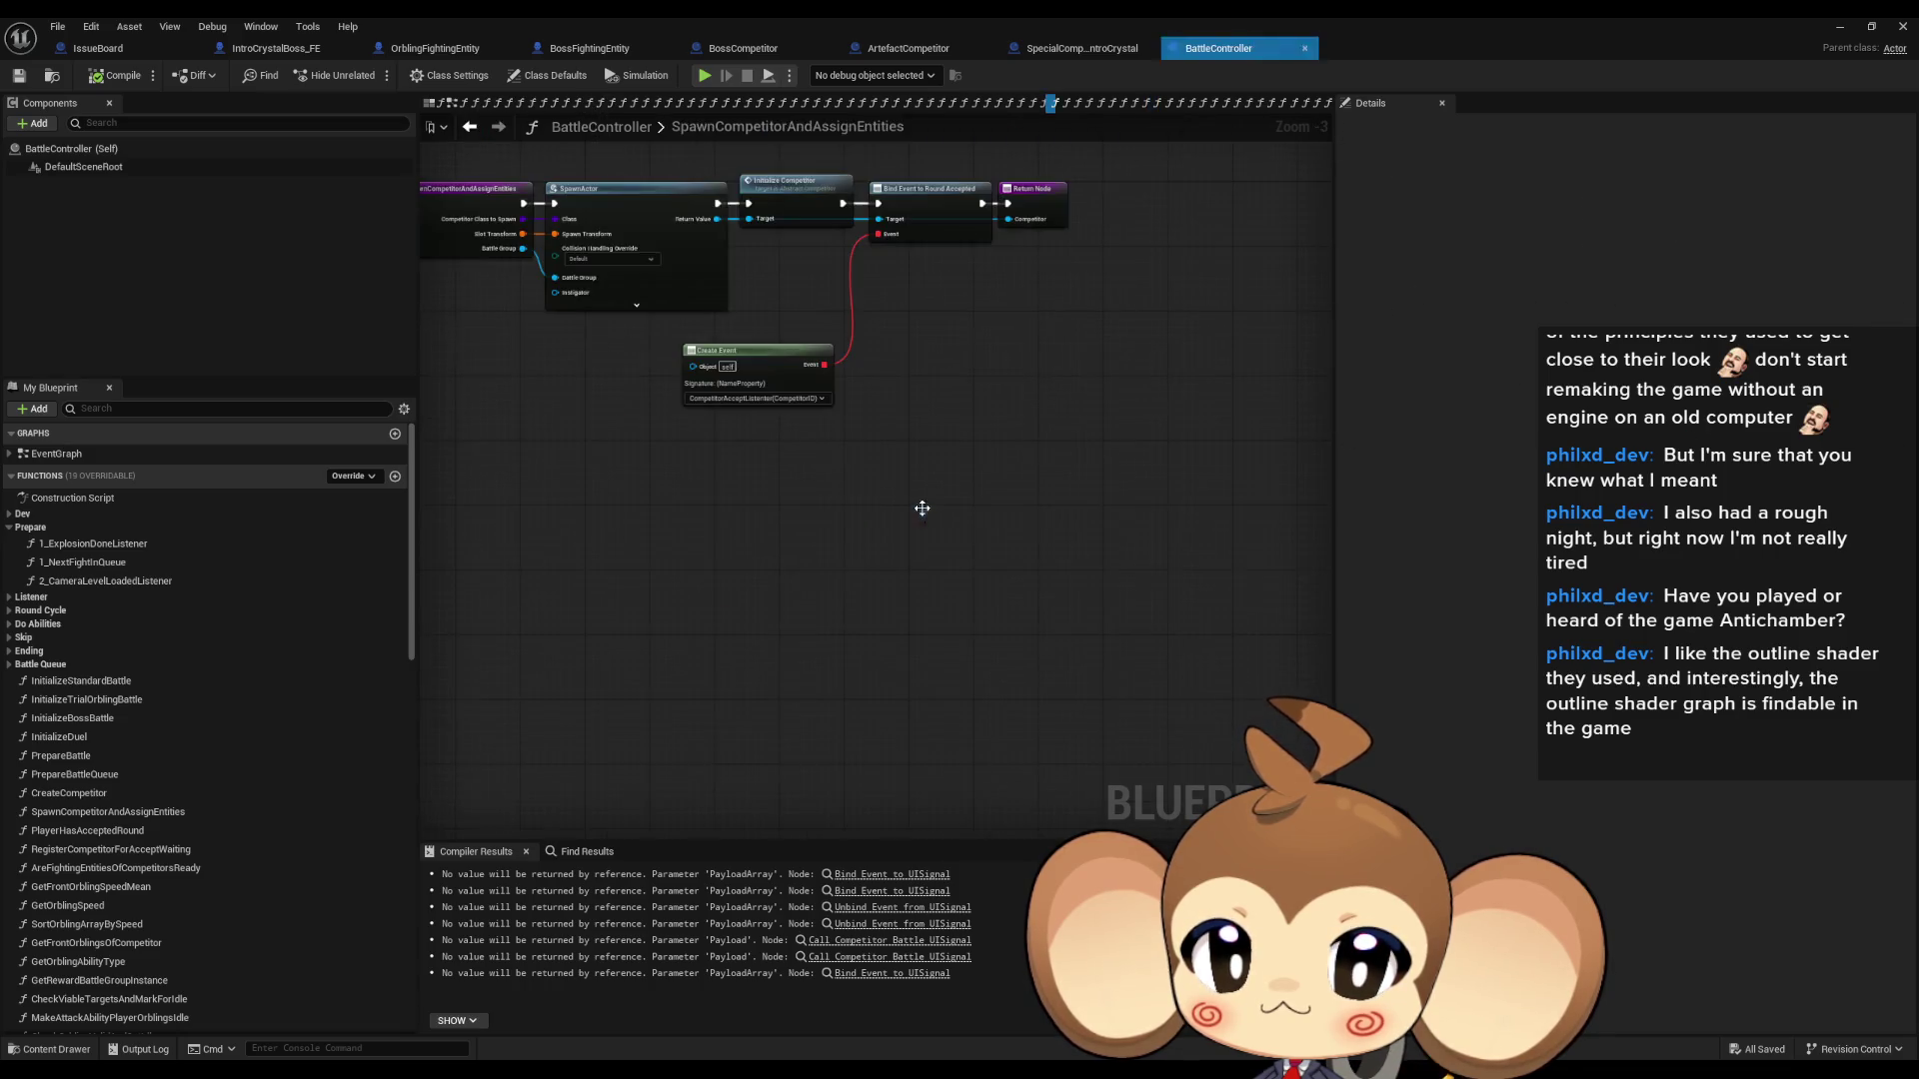
scroll(1017, 453, up, 2)
scroll(1016, 453, up, 1)
click(1003, 501)
double_click(1003, 502)
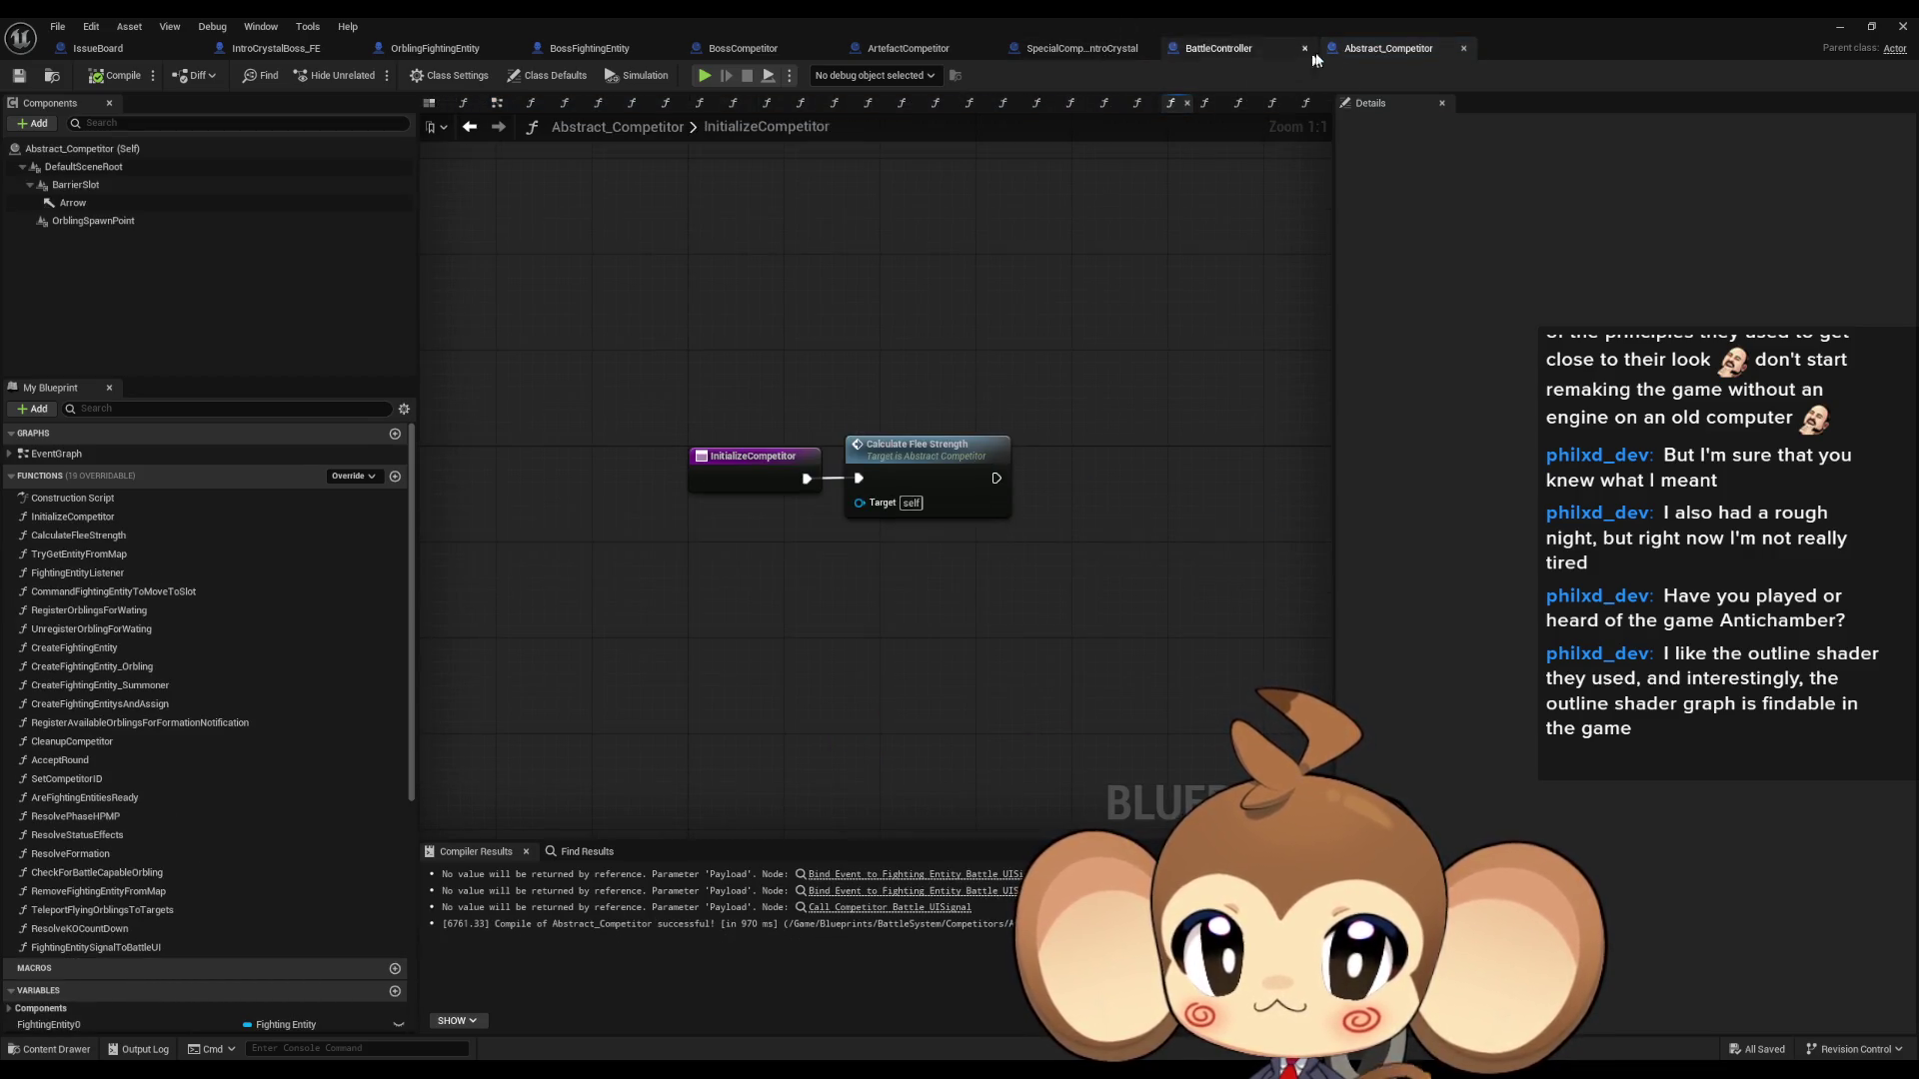
- Inspect IntroCrystal's InitializeCompetitor override and its CreateFightingEntitysAndAssign function
click(1074, 52)
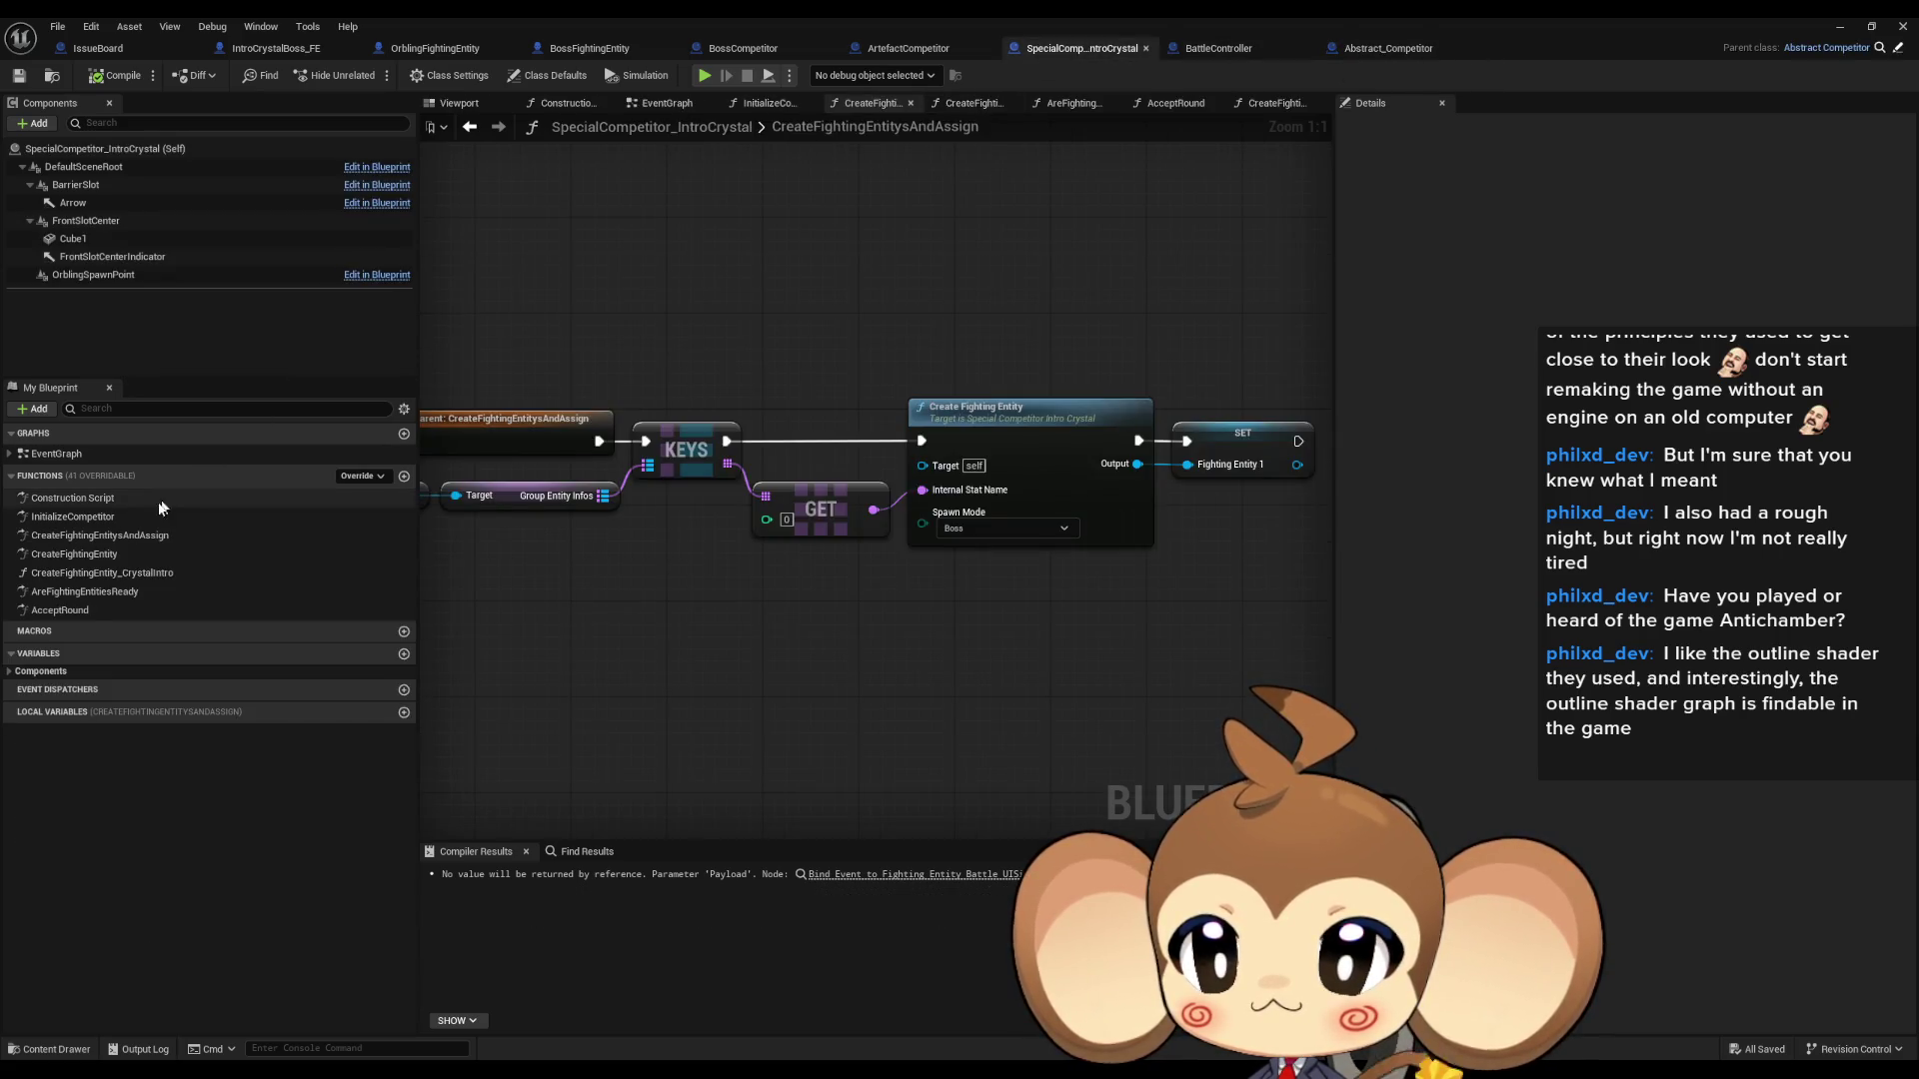
double_click(90, 516)
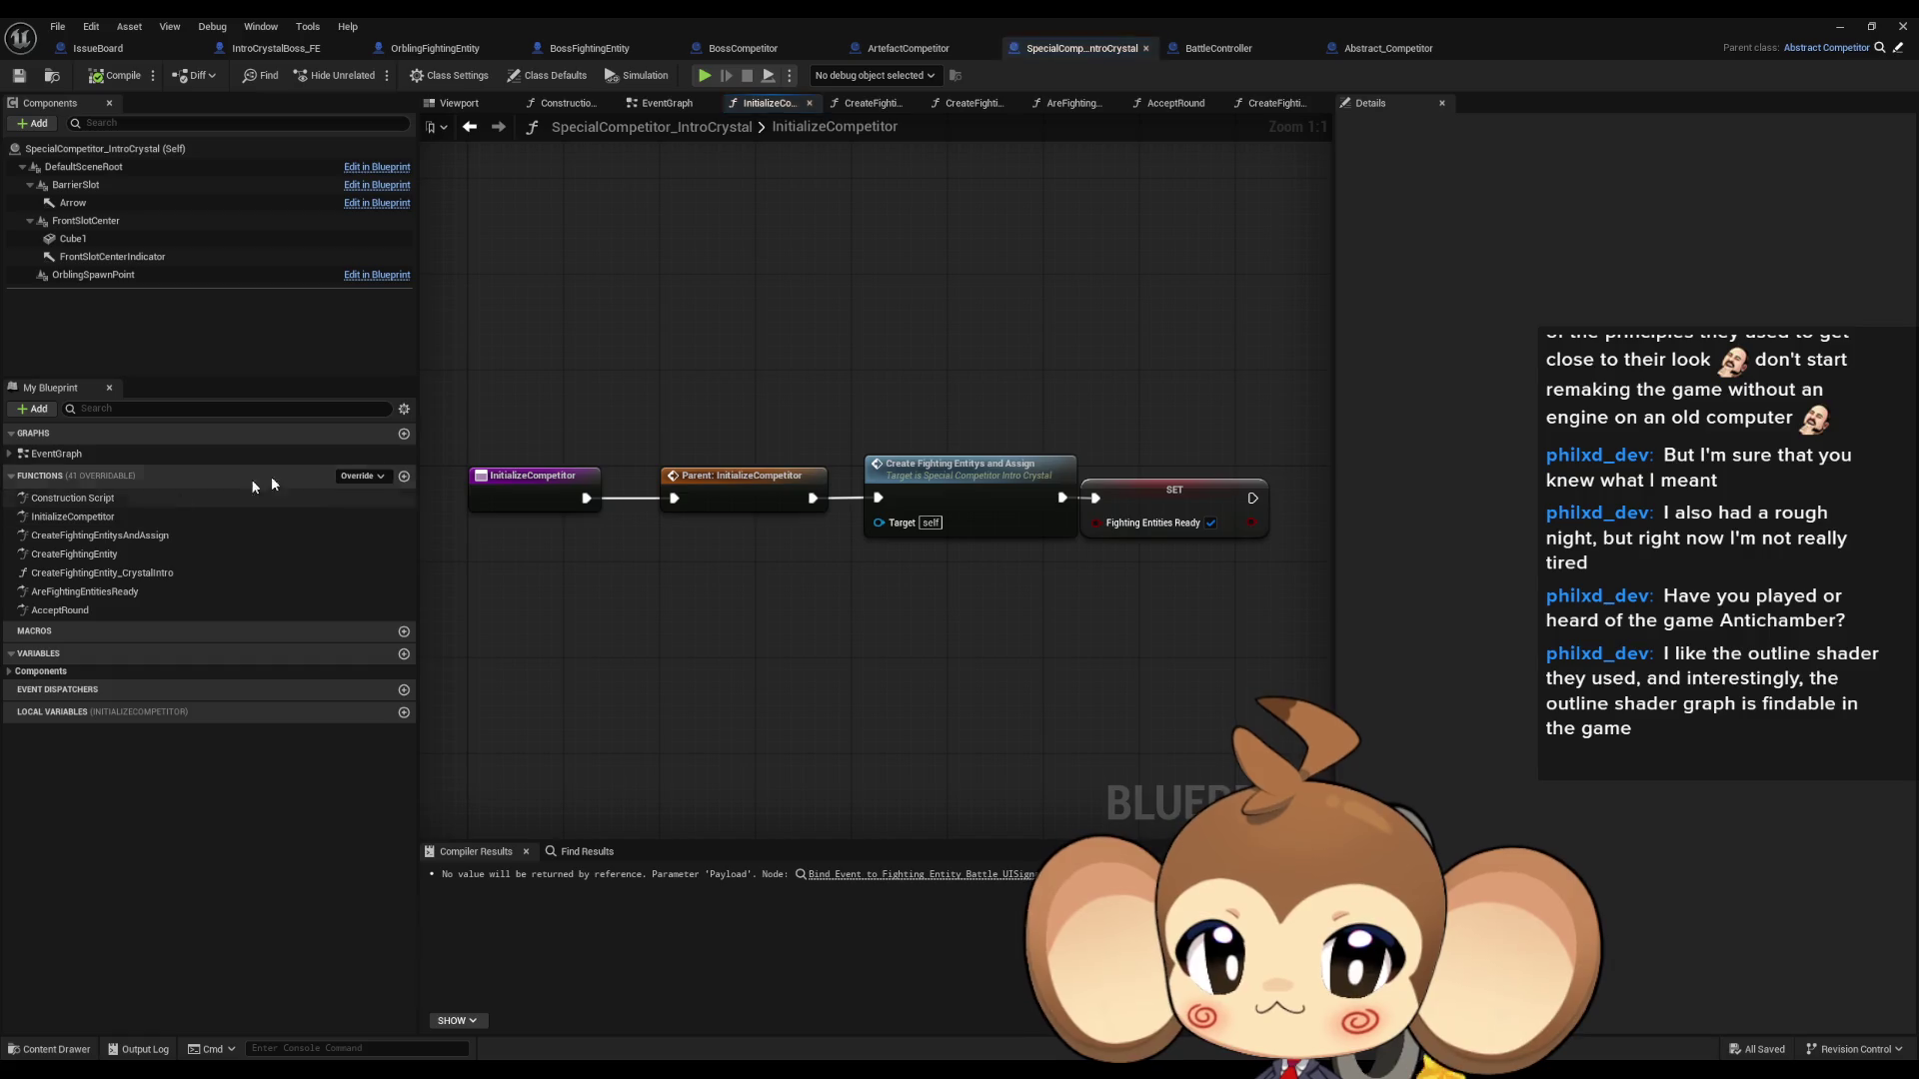
double_click(964, 478)
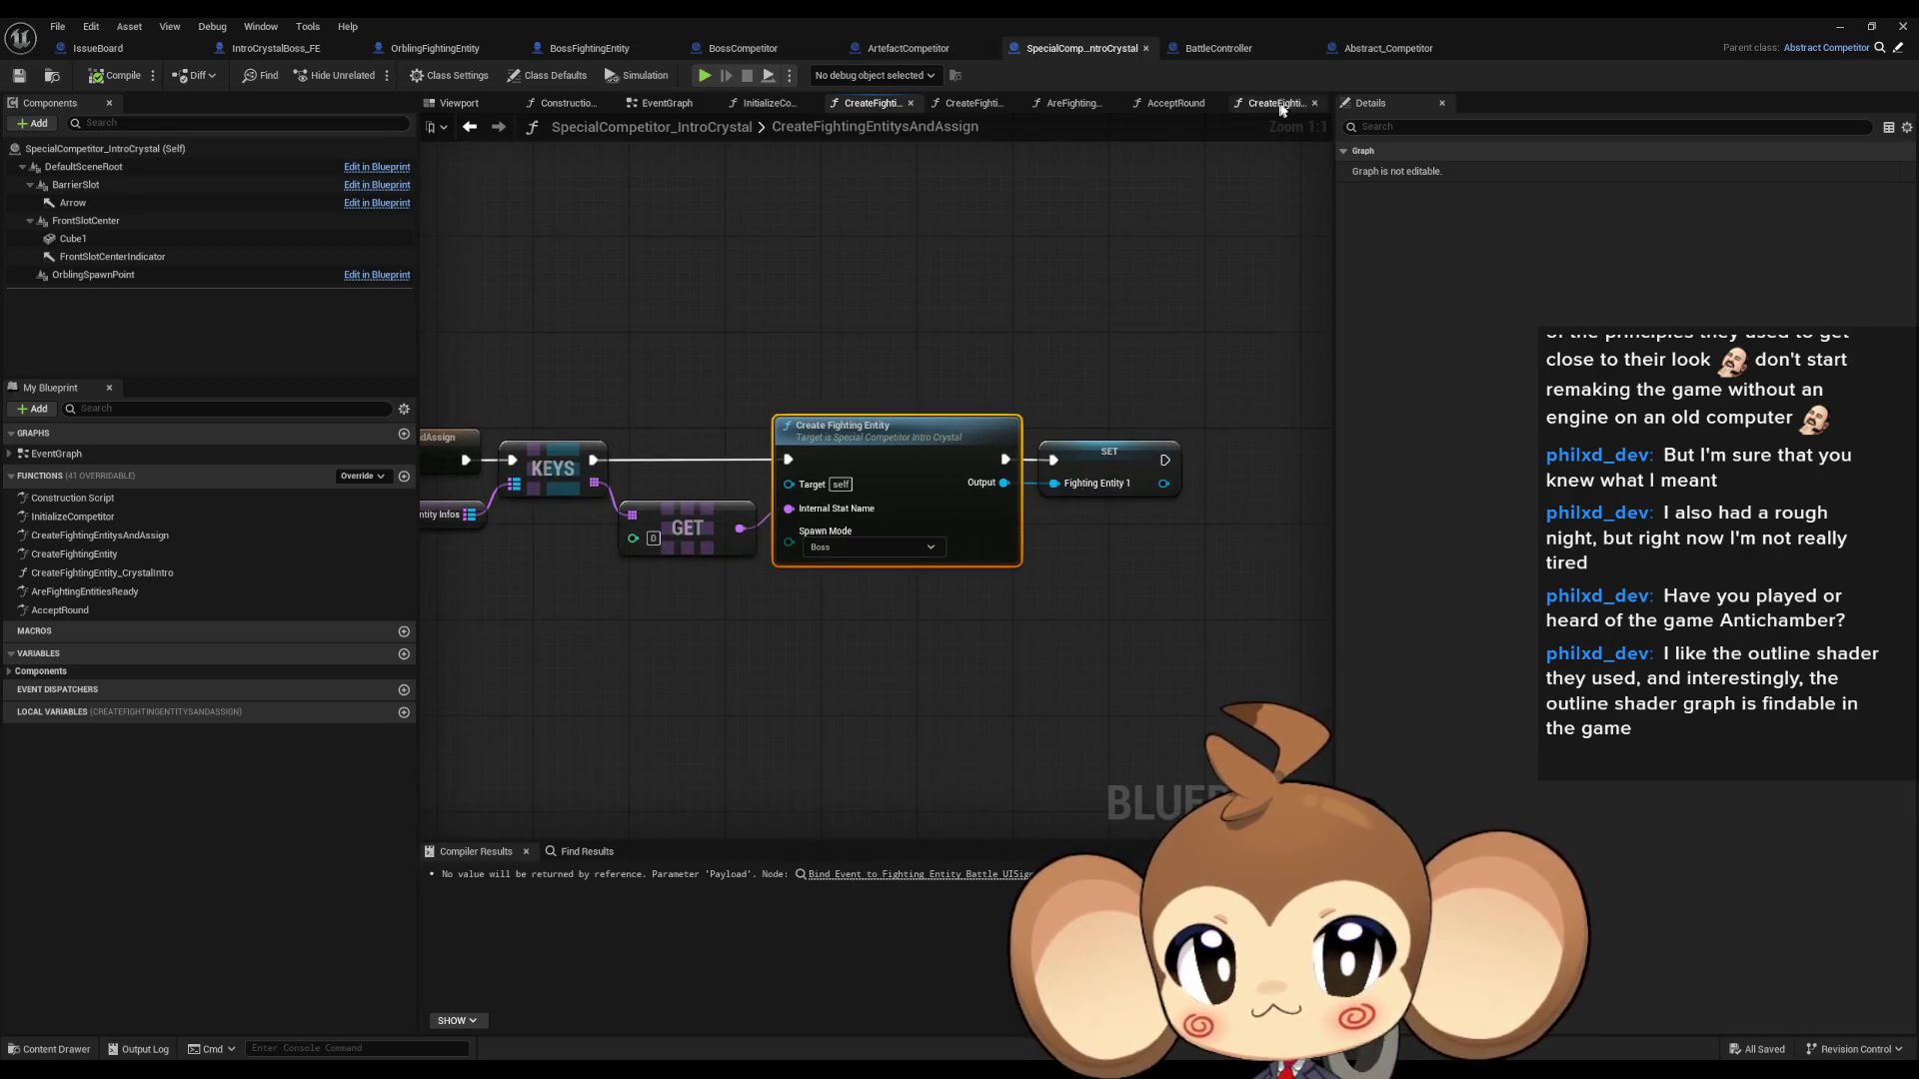
double_click(66, 517)
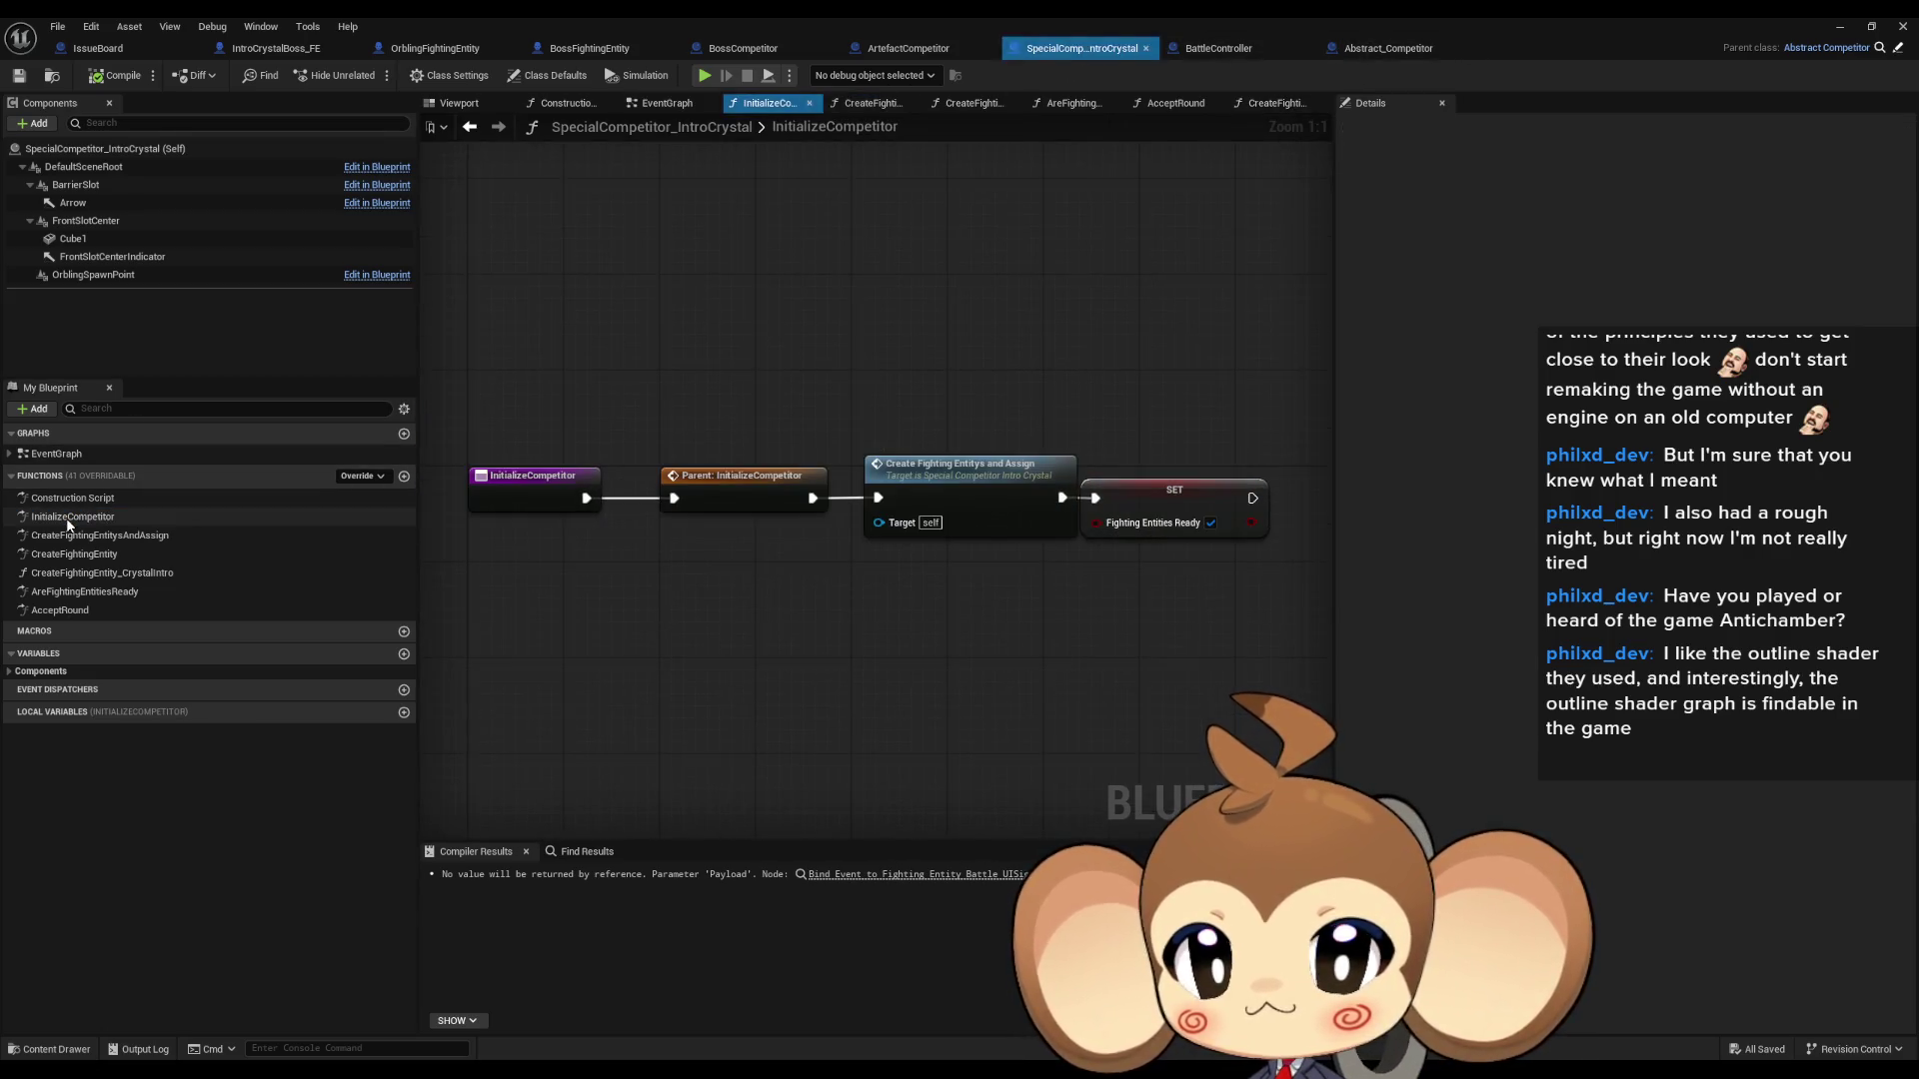
- Check Abstract_Competitor's Calculate Flee Strength node, then return to BattleController's SpawnCompetitorAndAssignEntities graph
double_click(718, 491)
click(900, 480)
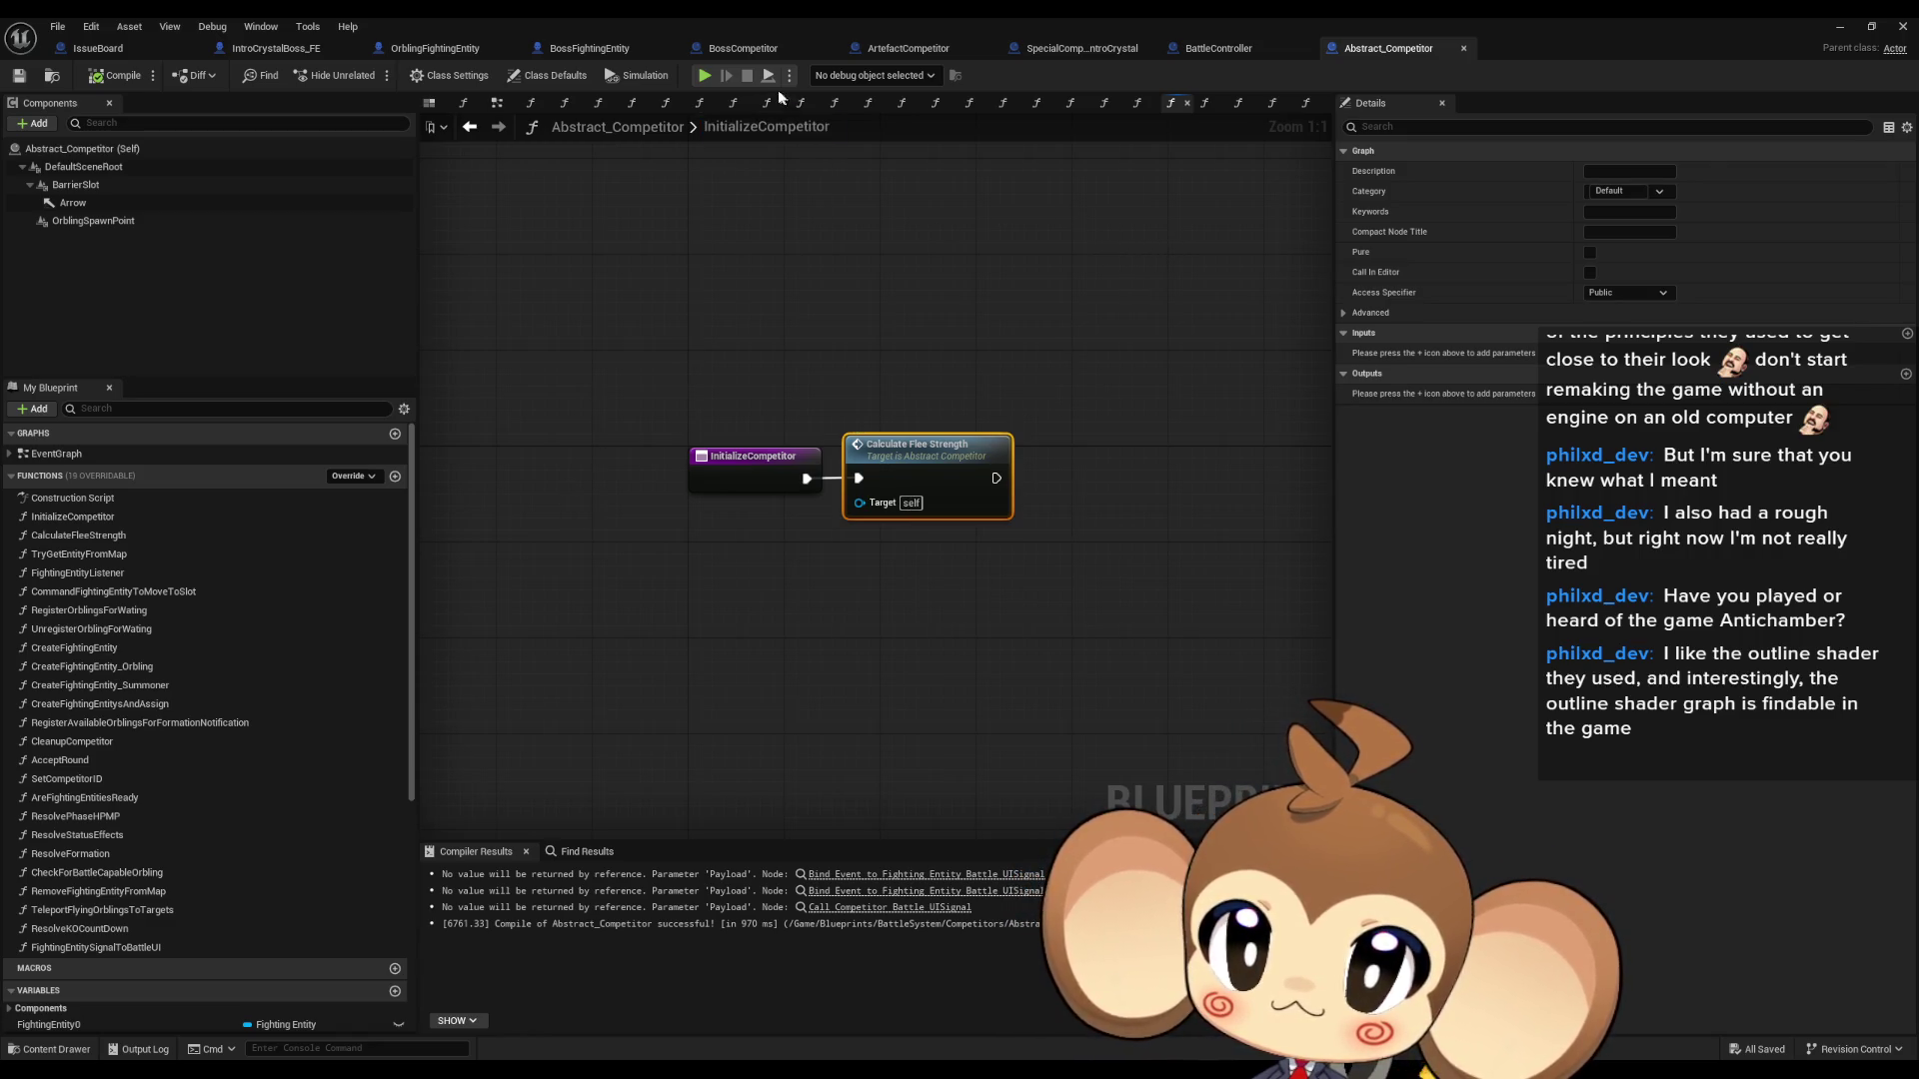
click(1243, 56)
mouse_move(1114, 478)
mouse_down()
mouse_move(791, 441)
mouse_move(995, 443)
mouse_up()
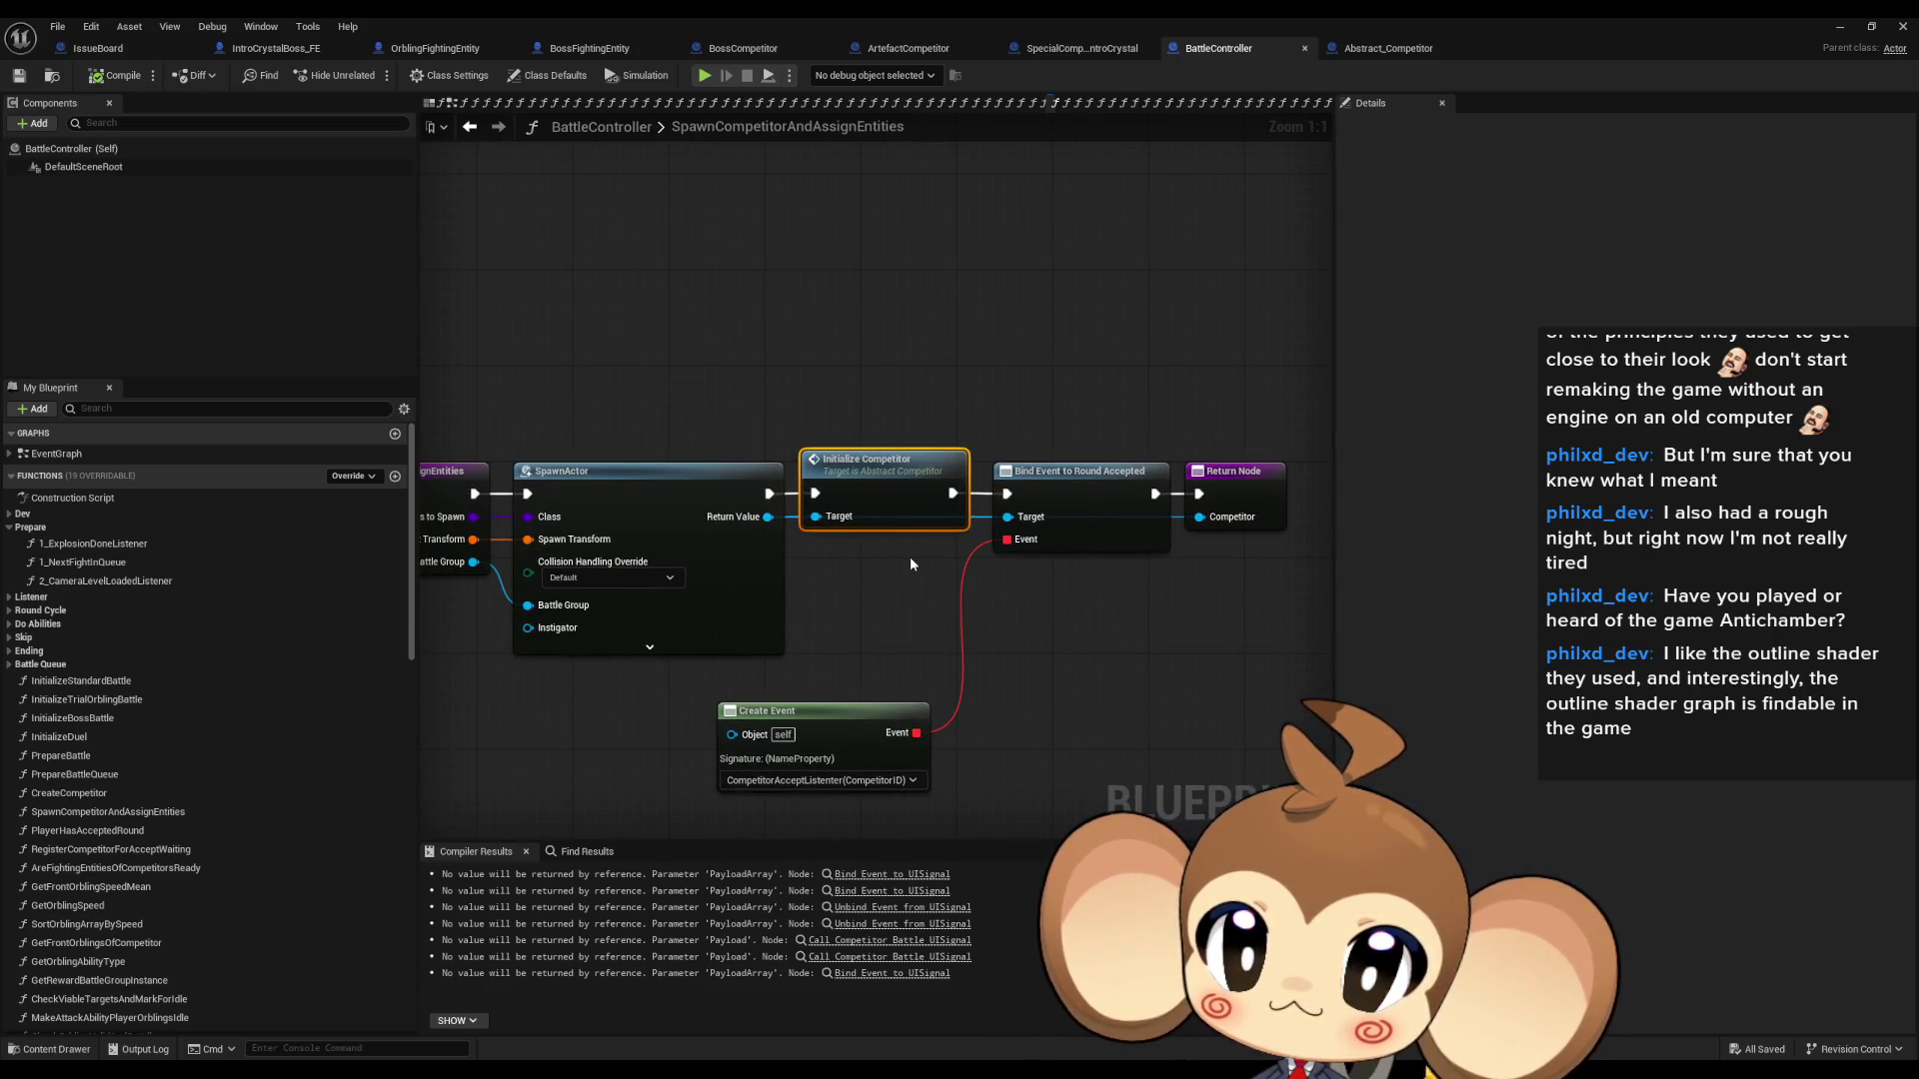
- Return to 1_ExplosionDoneListener and pan past the competitor setup and Calculate Flee Values nodes
click(471, 130)
click(473, 132)
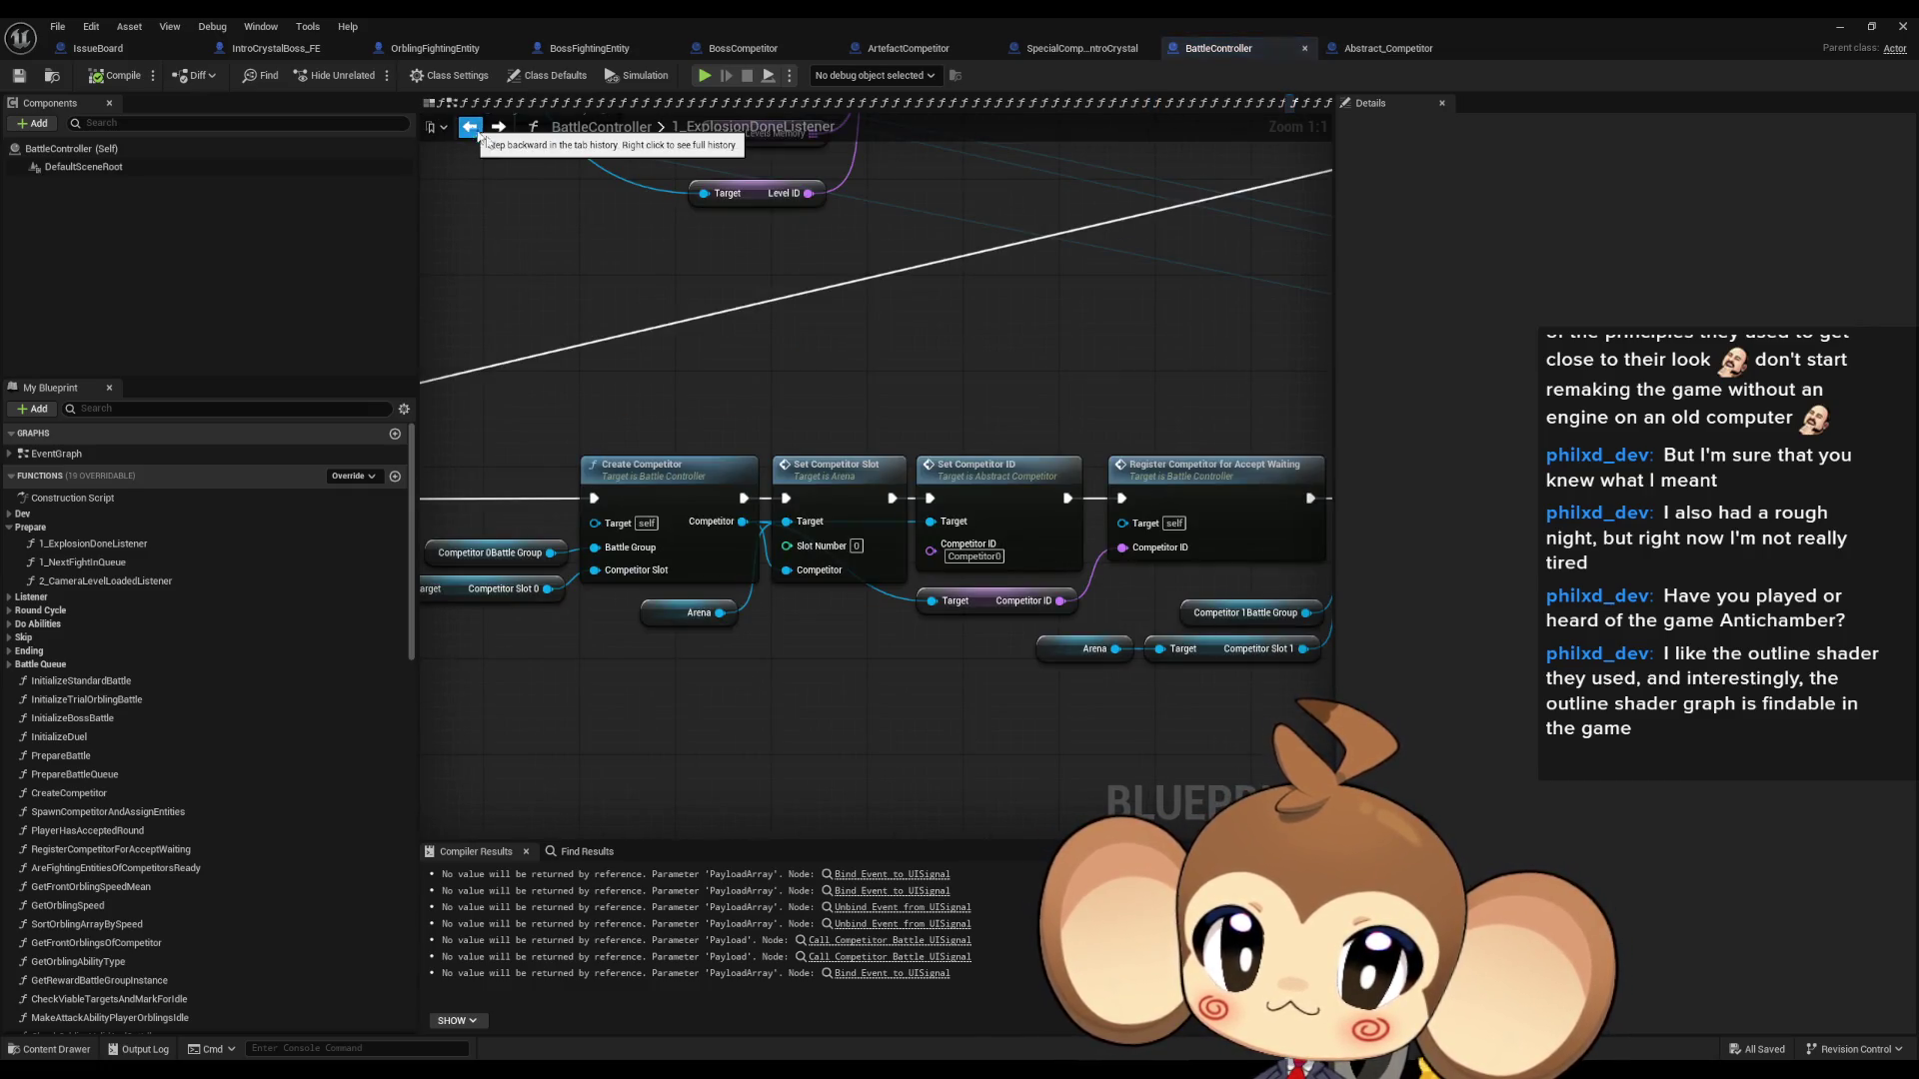
click(1142, 484)
drag(1142, 484, 464, 462)
click(825, 455)
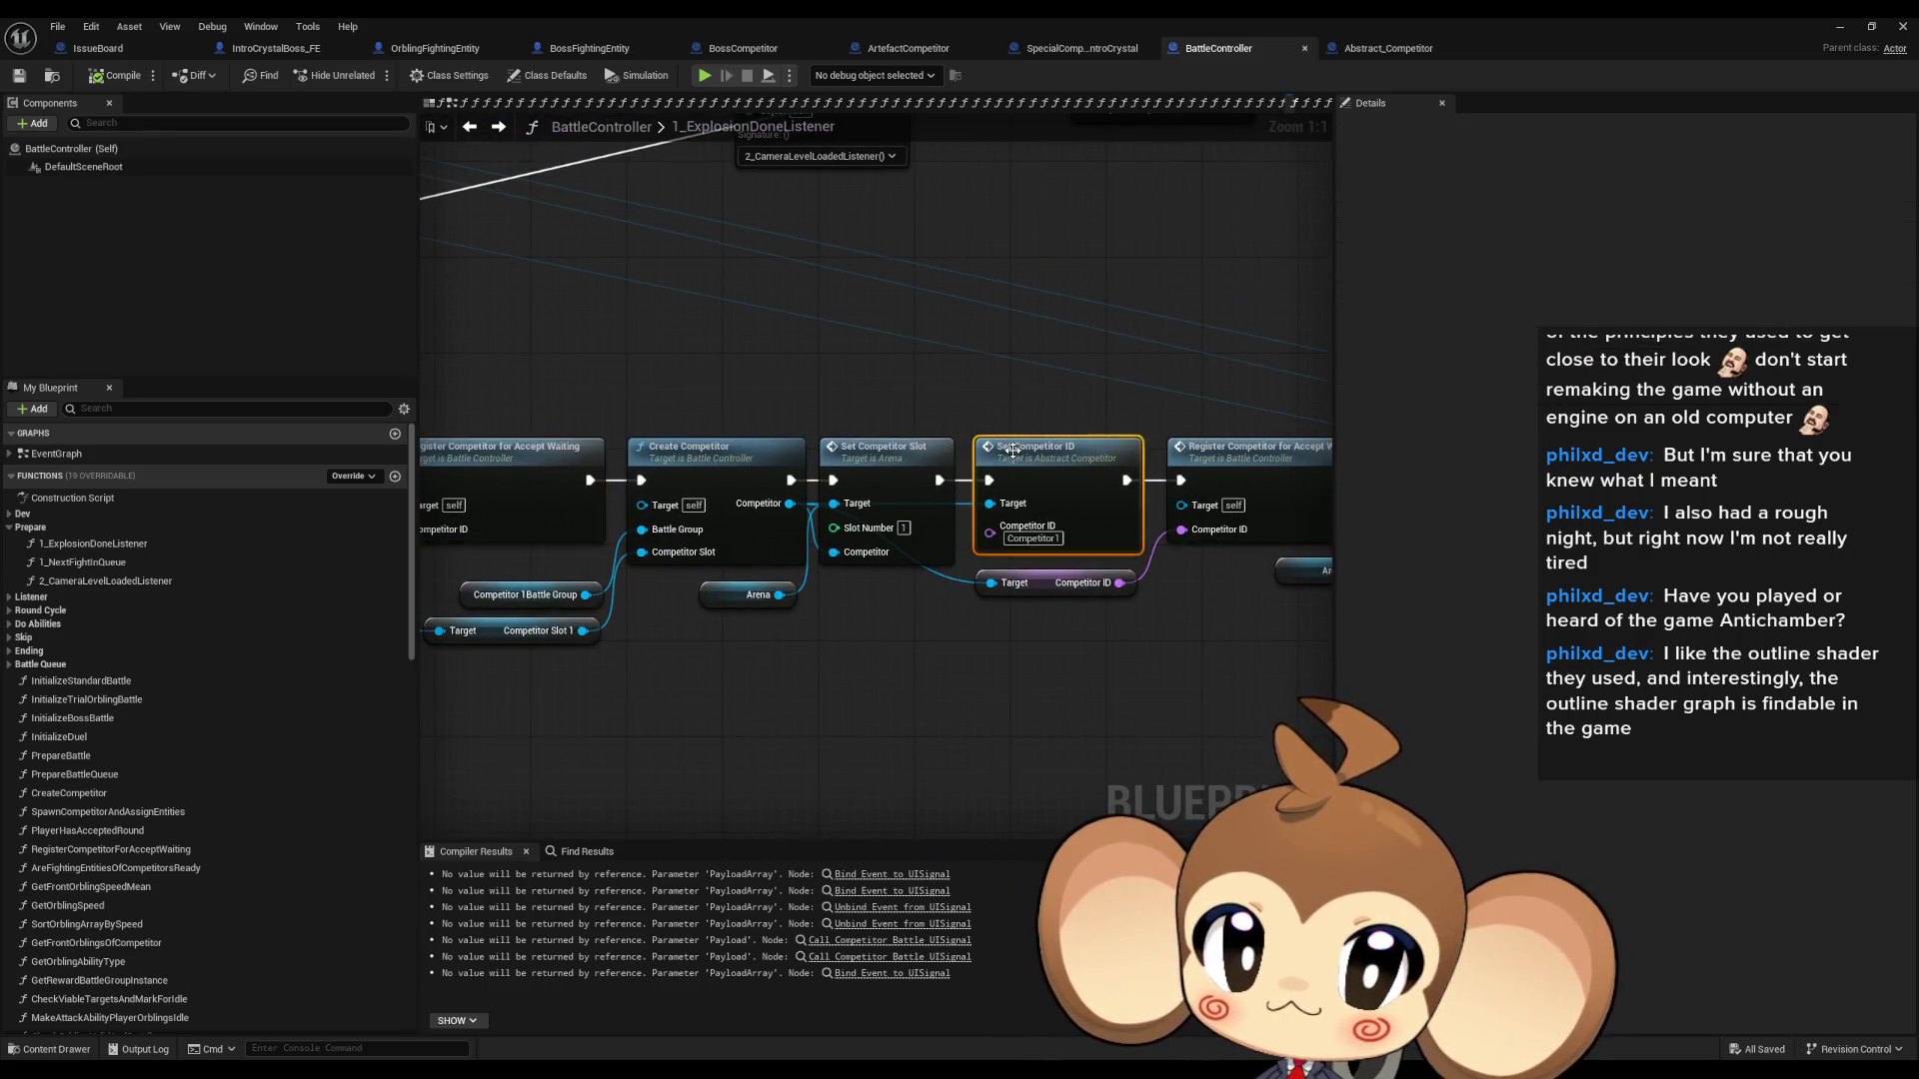
drag(824, 455, 424, 476)
click(1116, 490)
mouse_move(1117, 490)
mouse_down()
mouse_move(494, 497)
mouse_move(759, 485)
mouse_move(470, 476)
mouse_up()
- Locate the Initialize Battle UI node and open BattleUI's InitializeBattleUI function
click(785, 540)
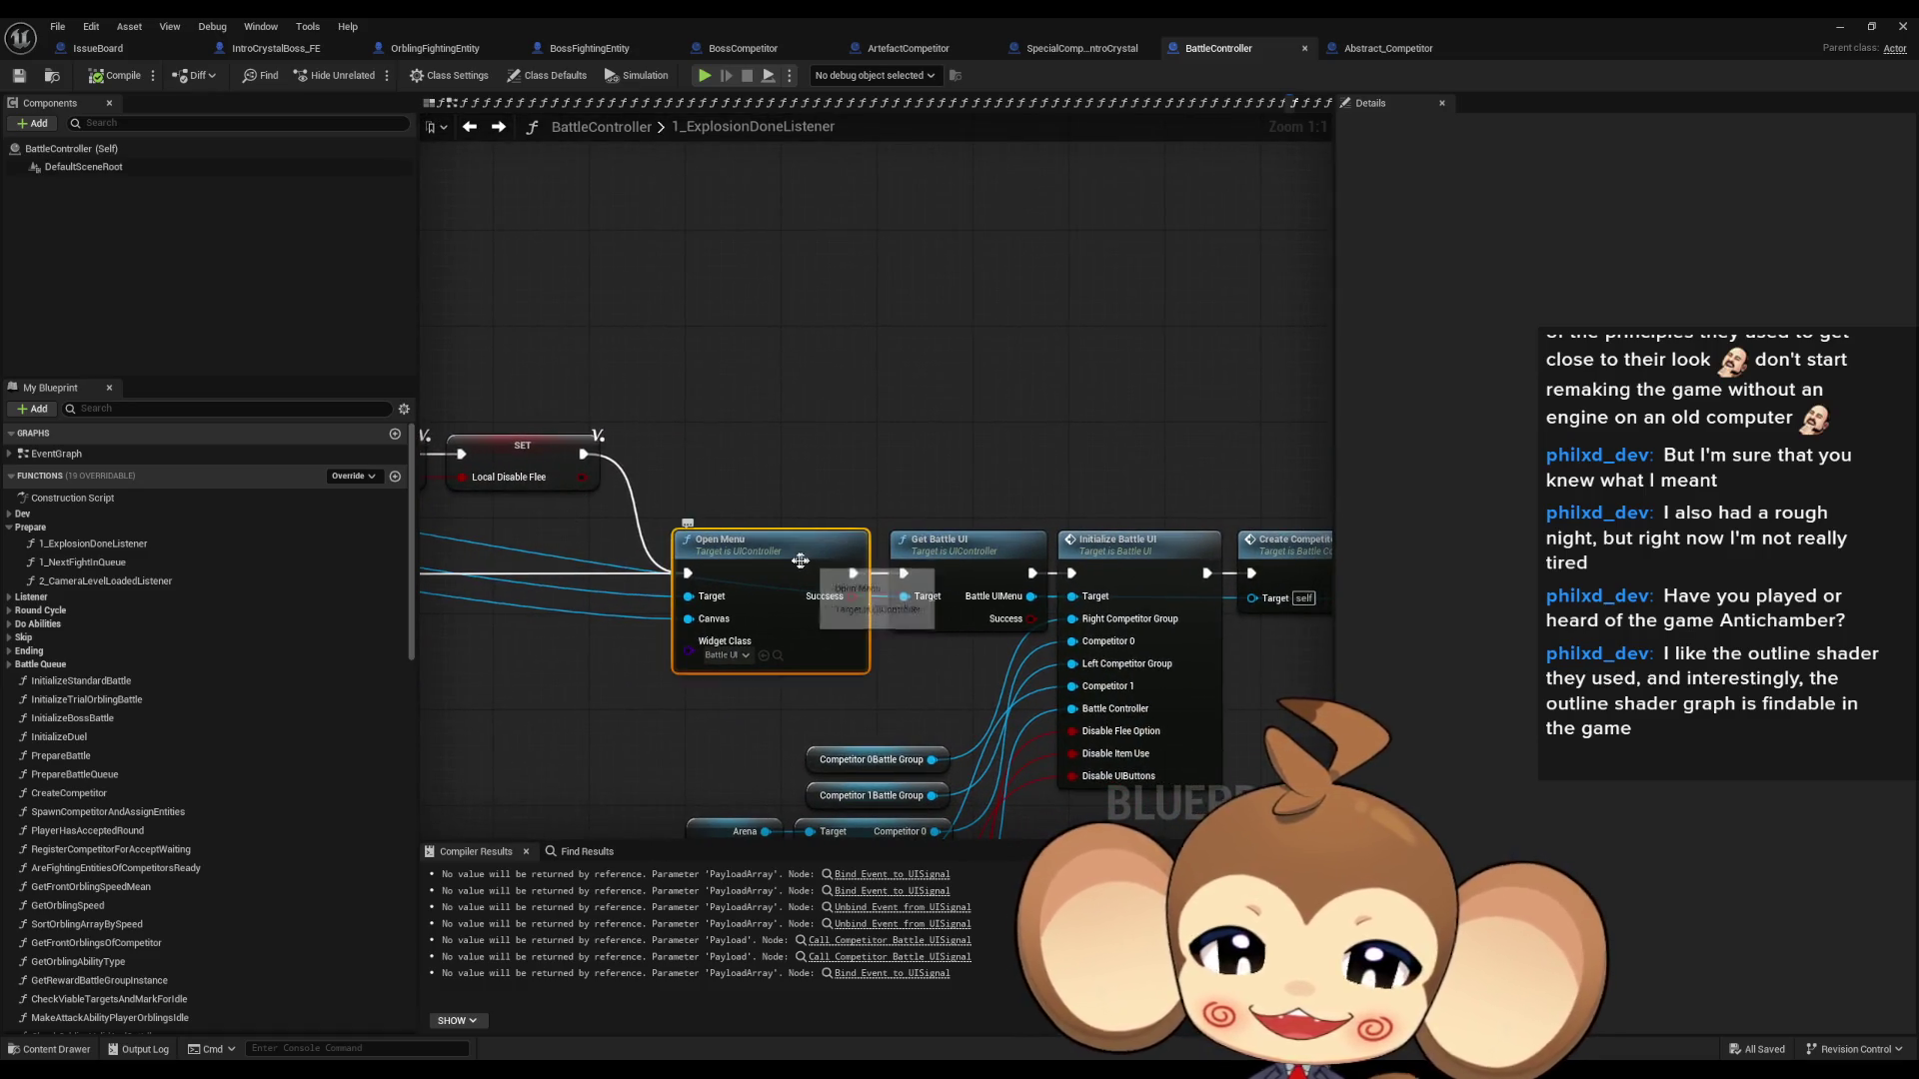
drag(945, 542, 827, 506)
click(827, 505)
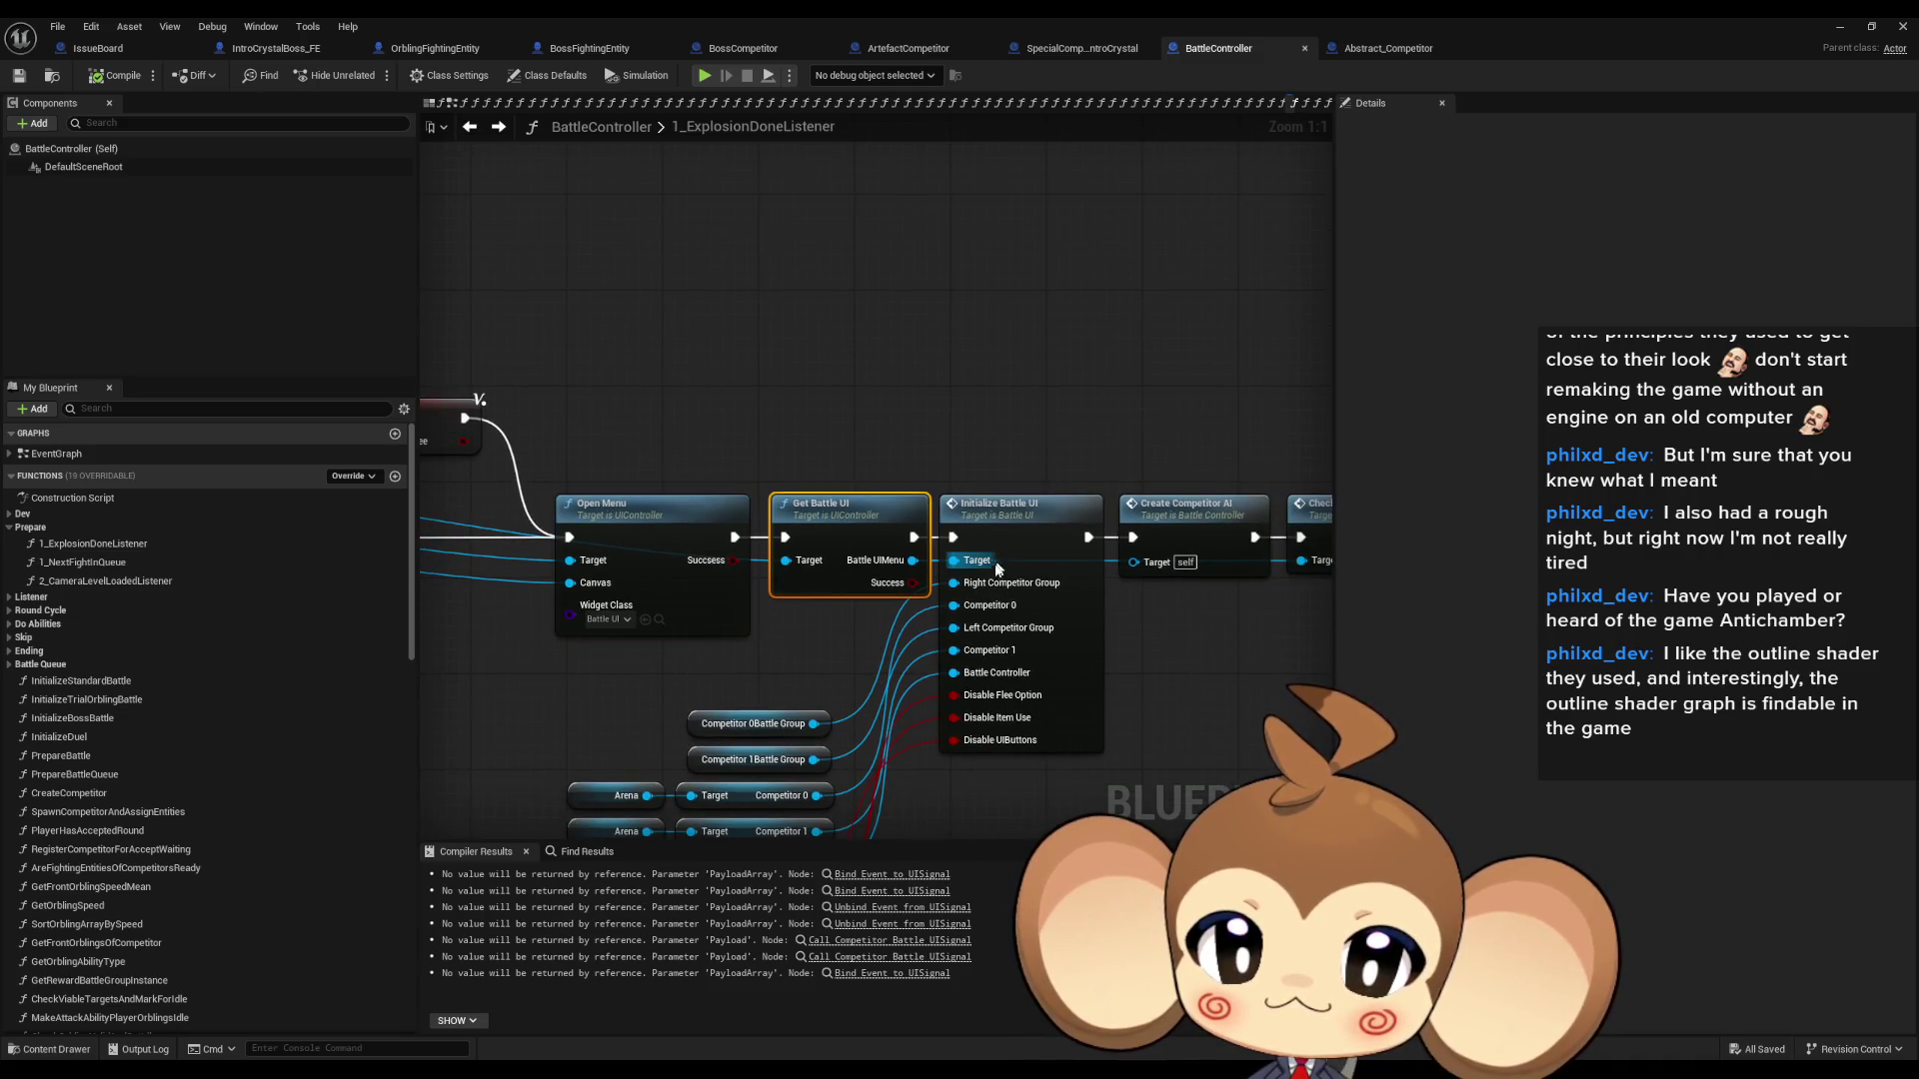
click(979, 565)
drag(1173, 638, 951, 615)
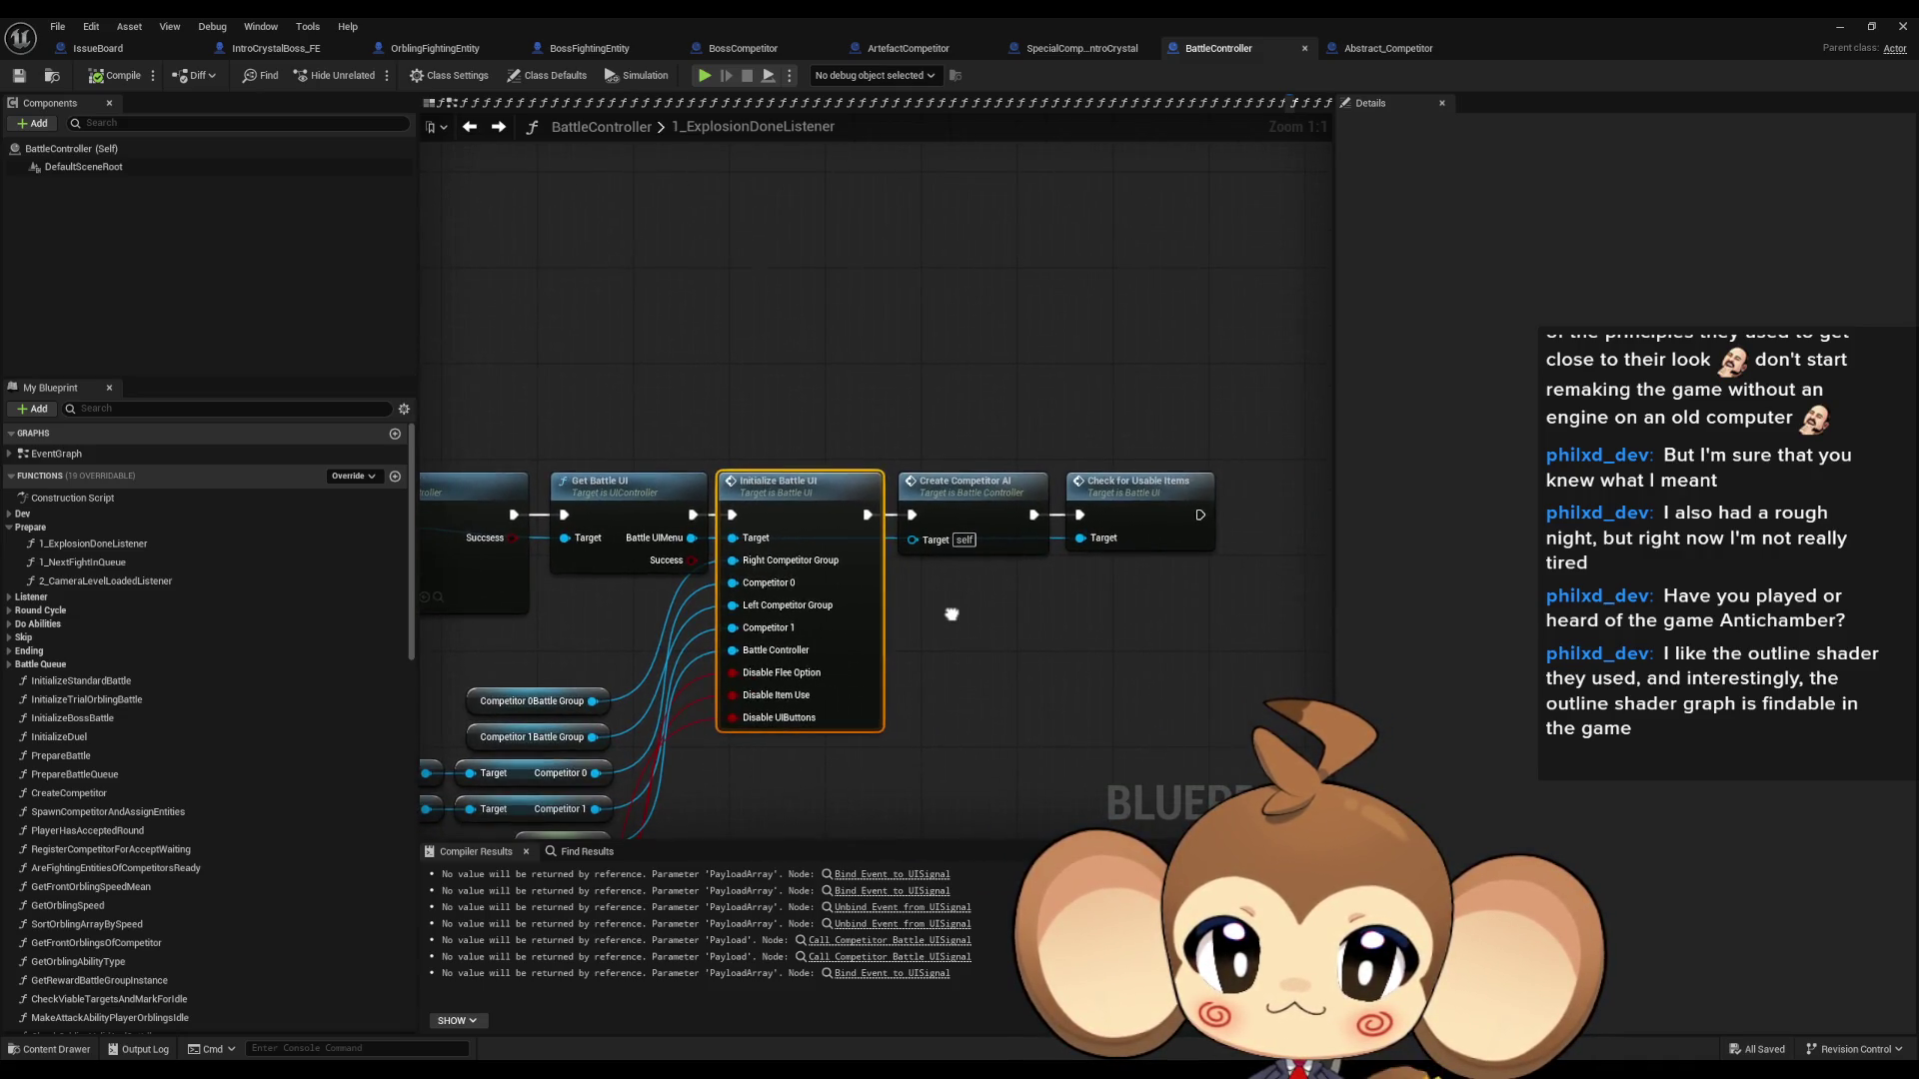
click(973, 524)
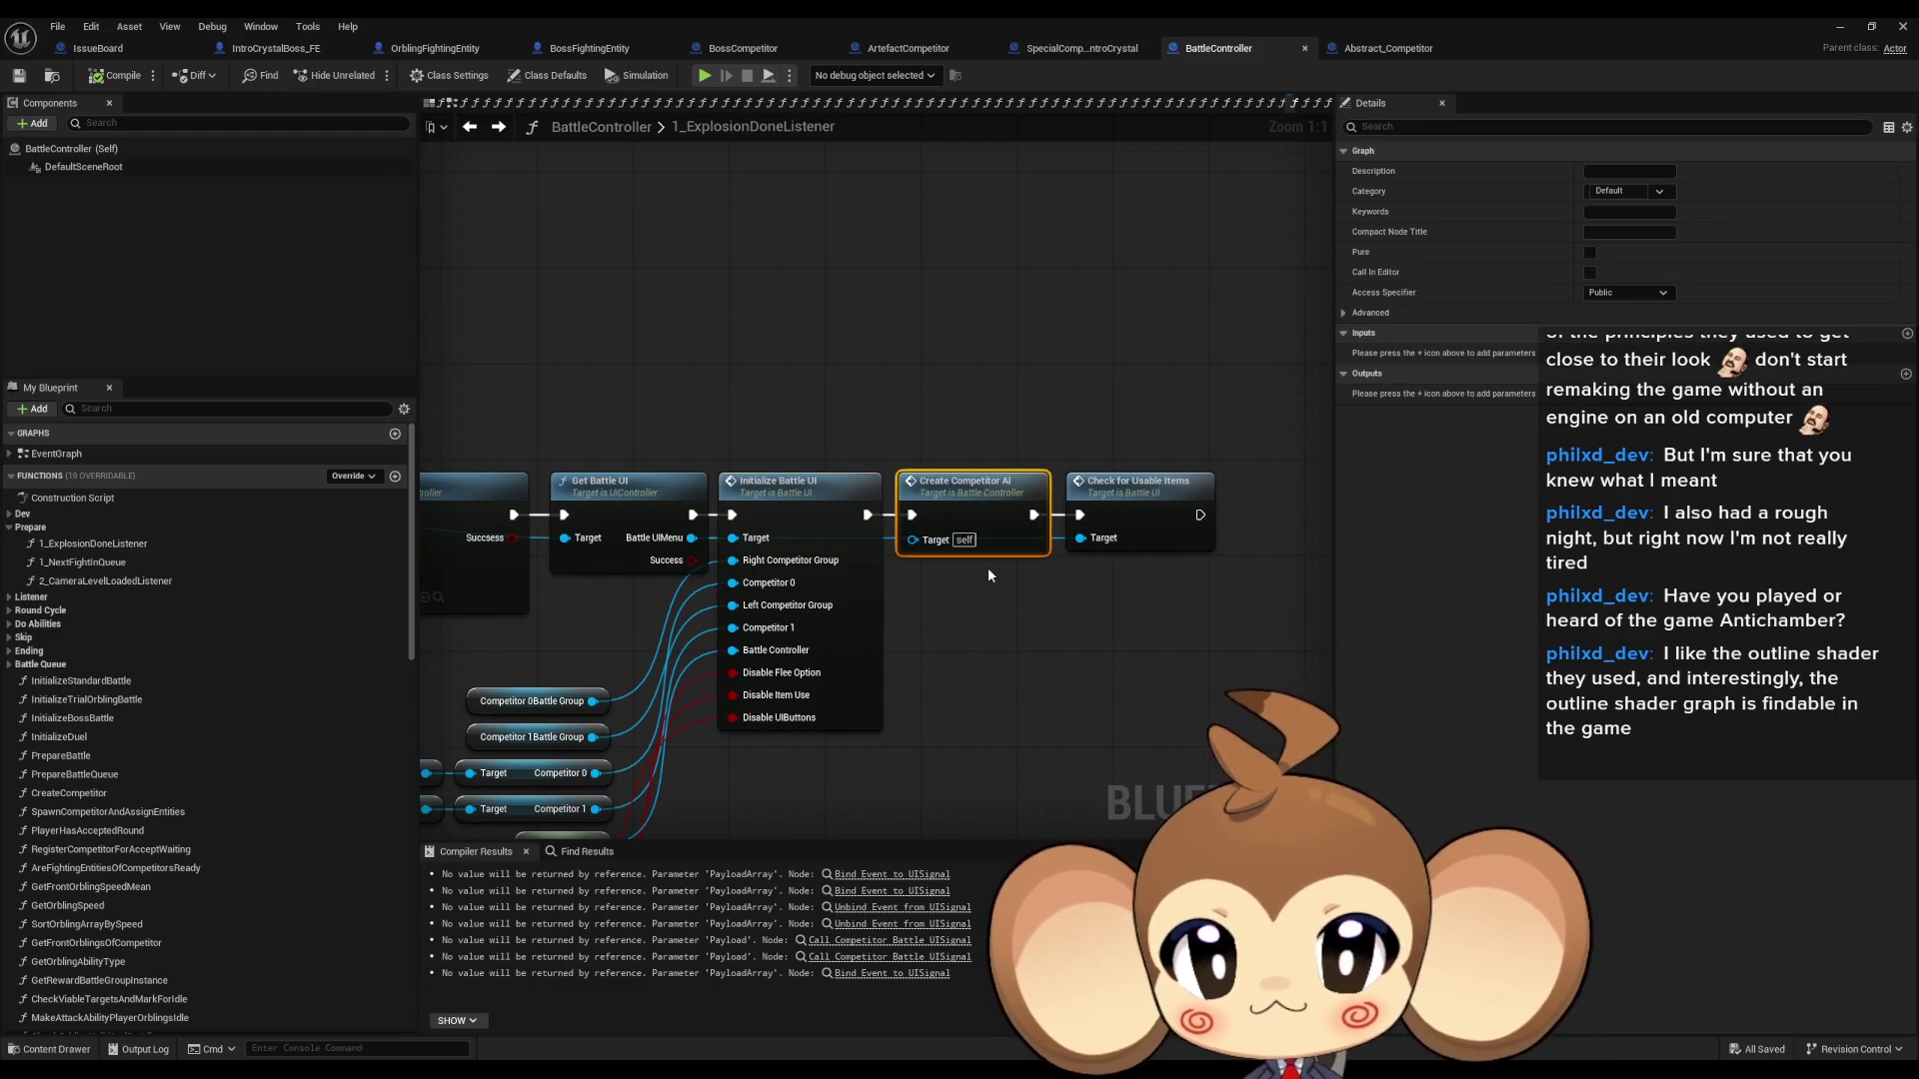
drag(769, 511, 910, 507)
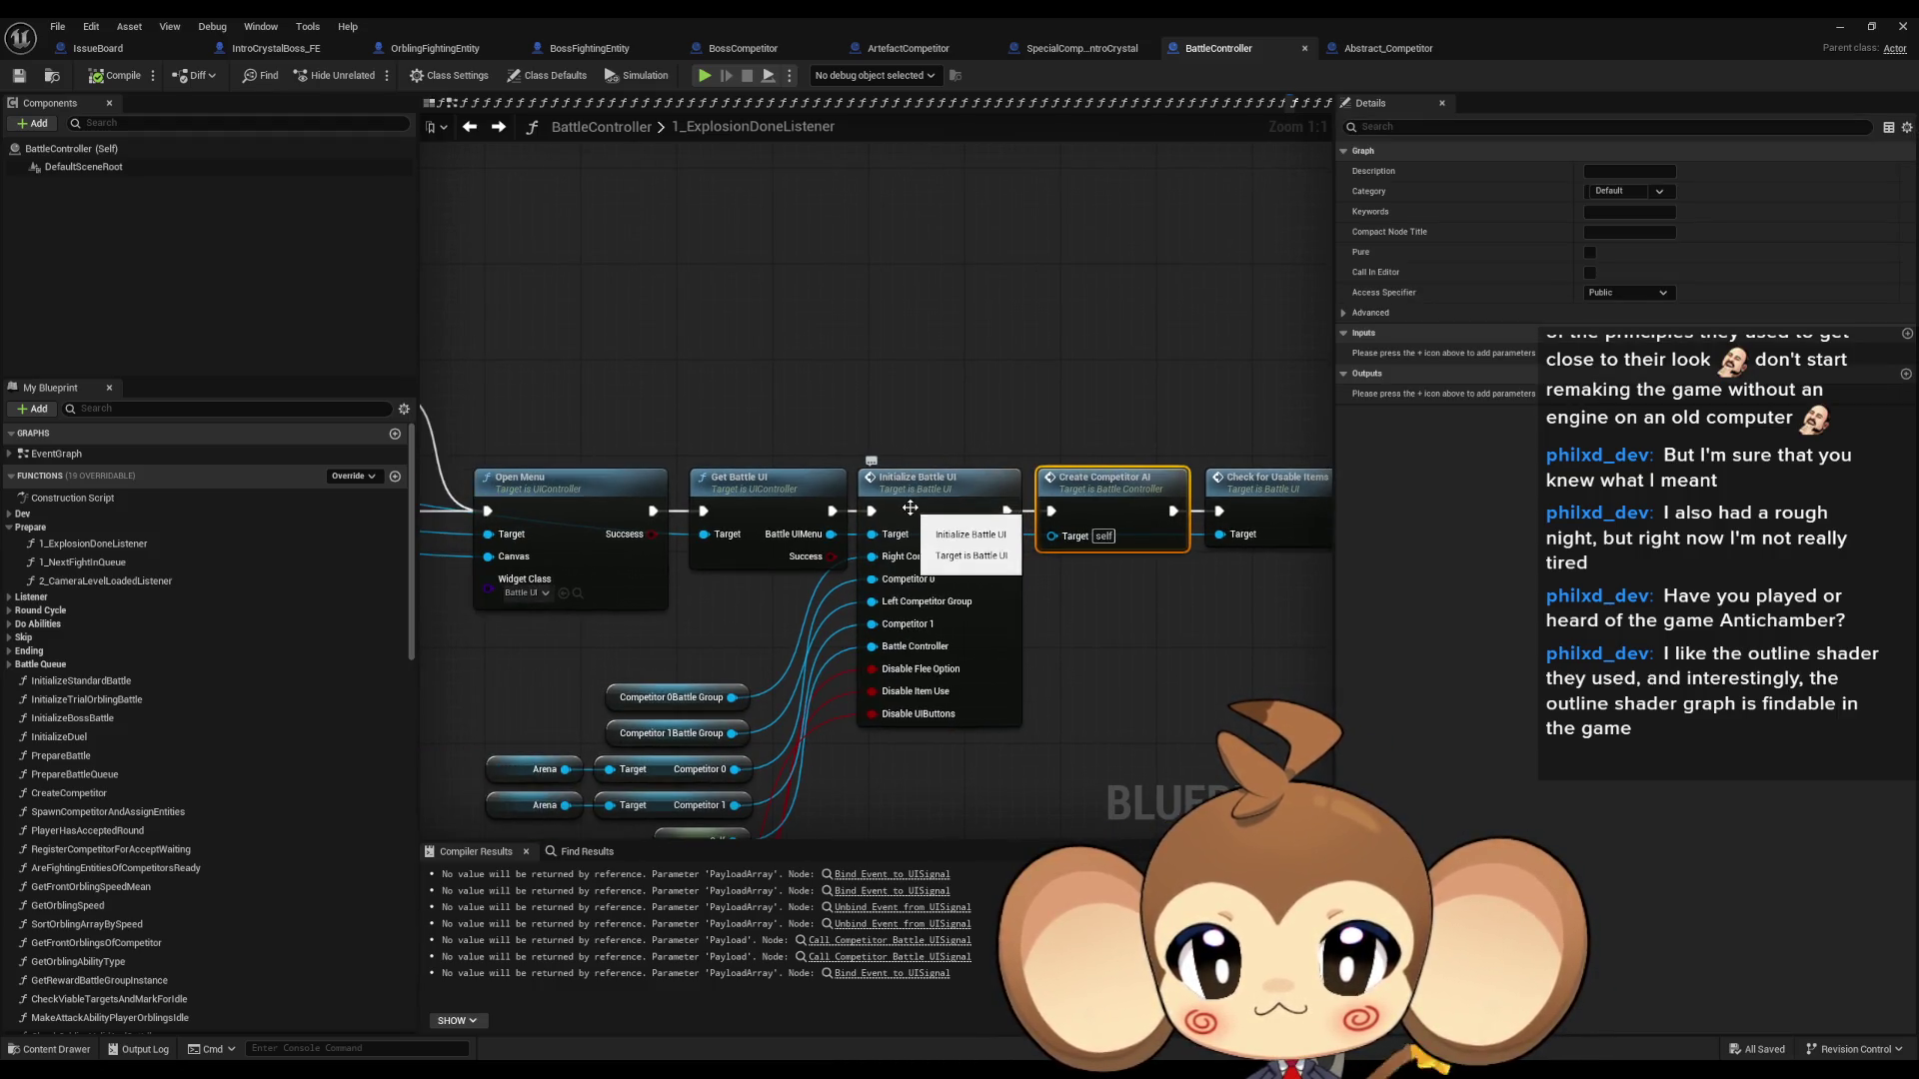
click(910, 508)
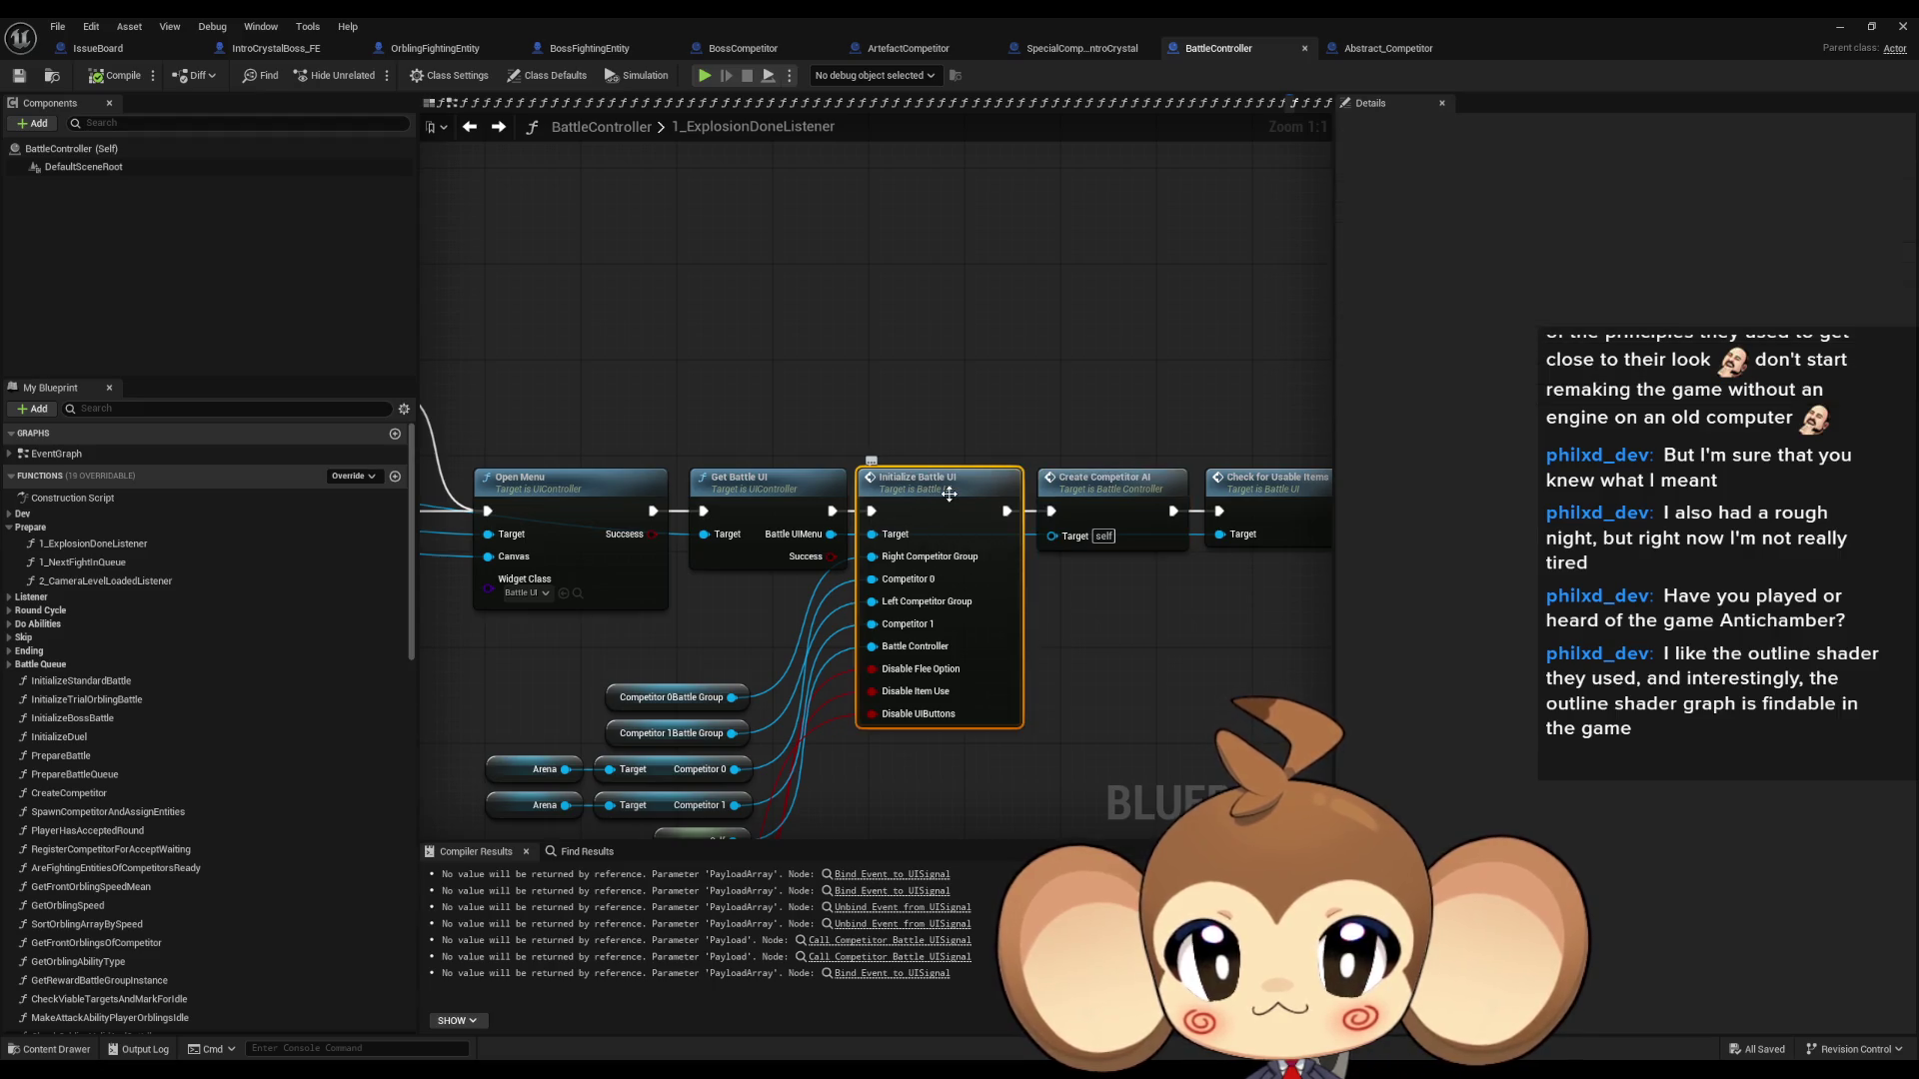
double_click(948, 493)
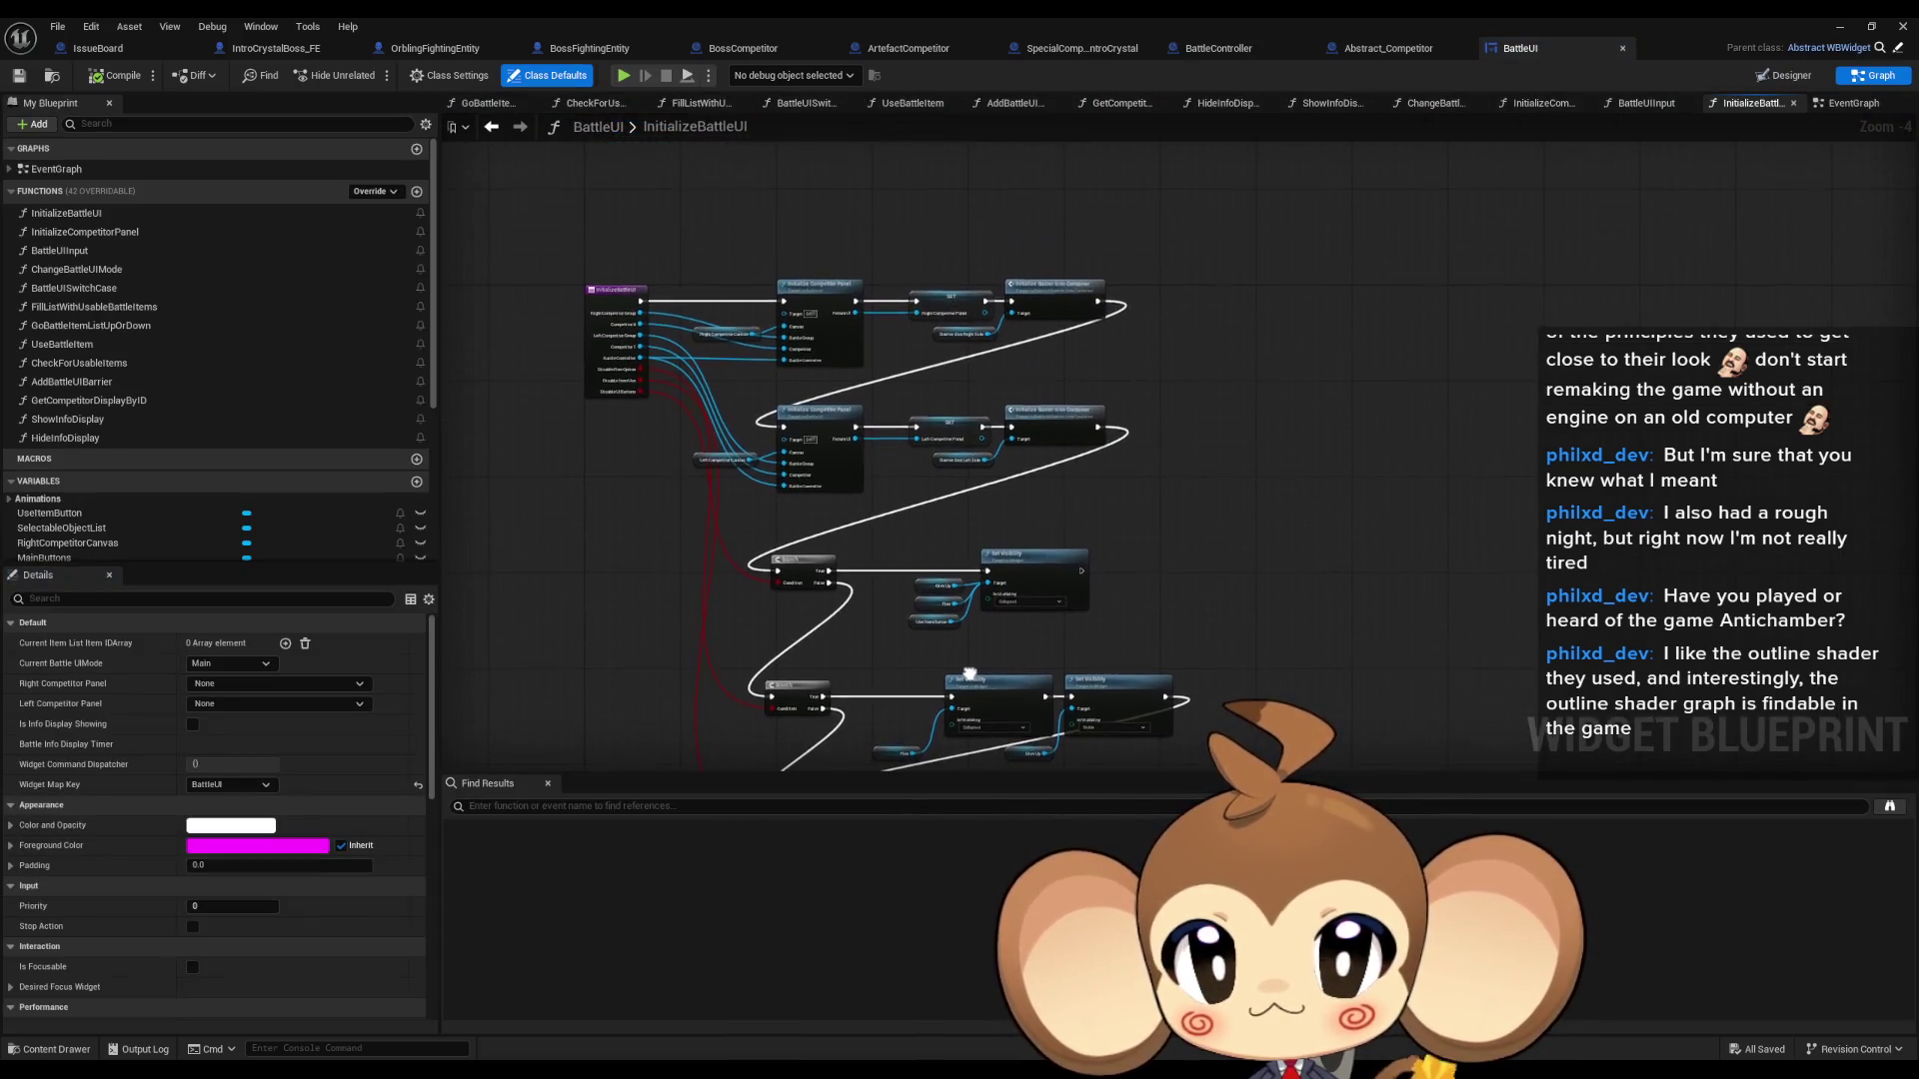
- Inspect InitializeBattleUI's lower nodes: Initialize Barrier Icon Container and the Set Visibility nodes
scroll(867, 394, up, 4)
drag(883, 403, 899, 509)
click(1279, 560)
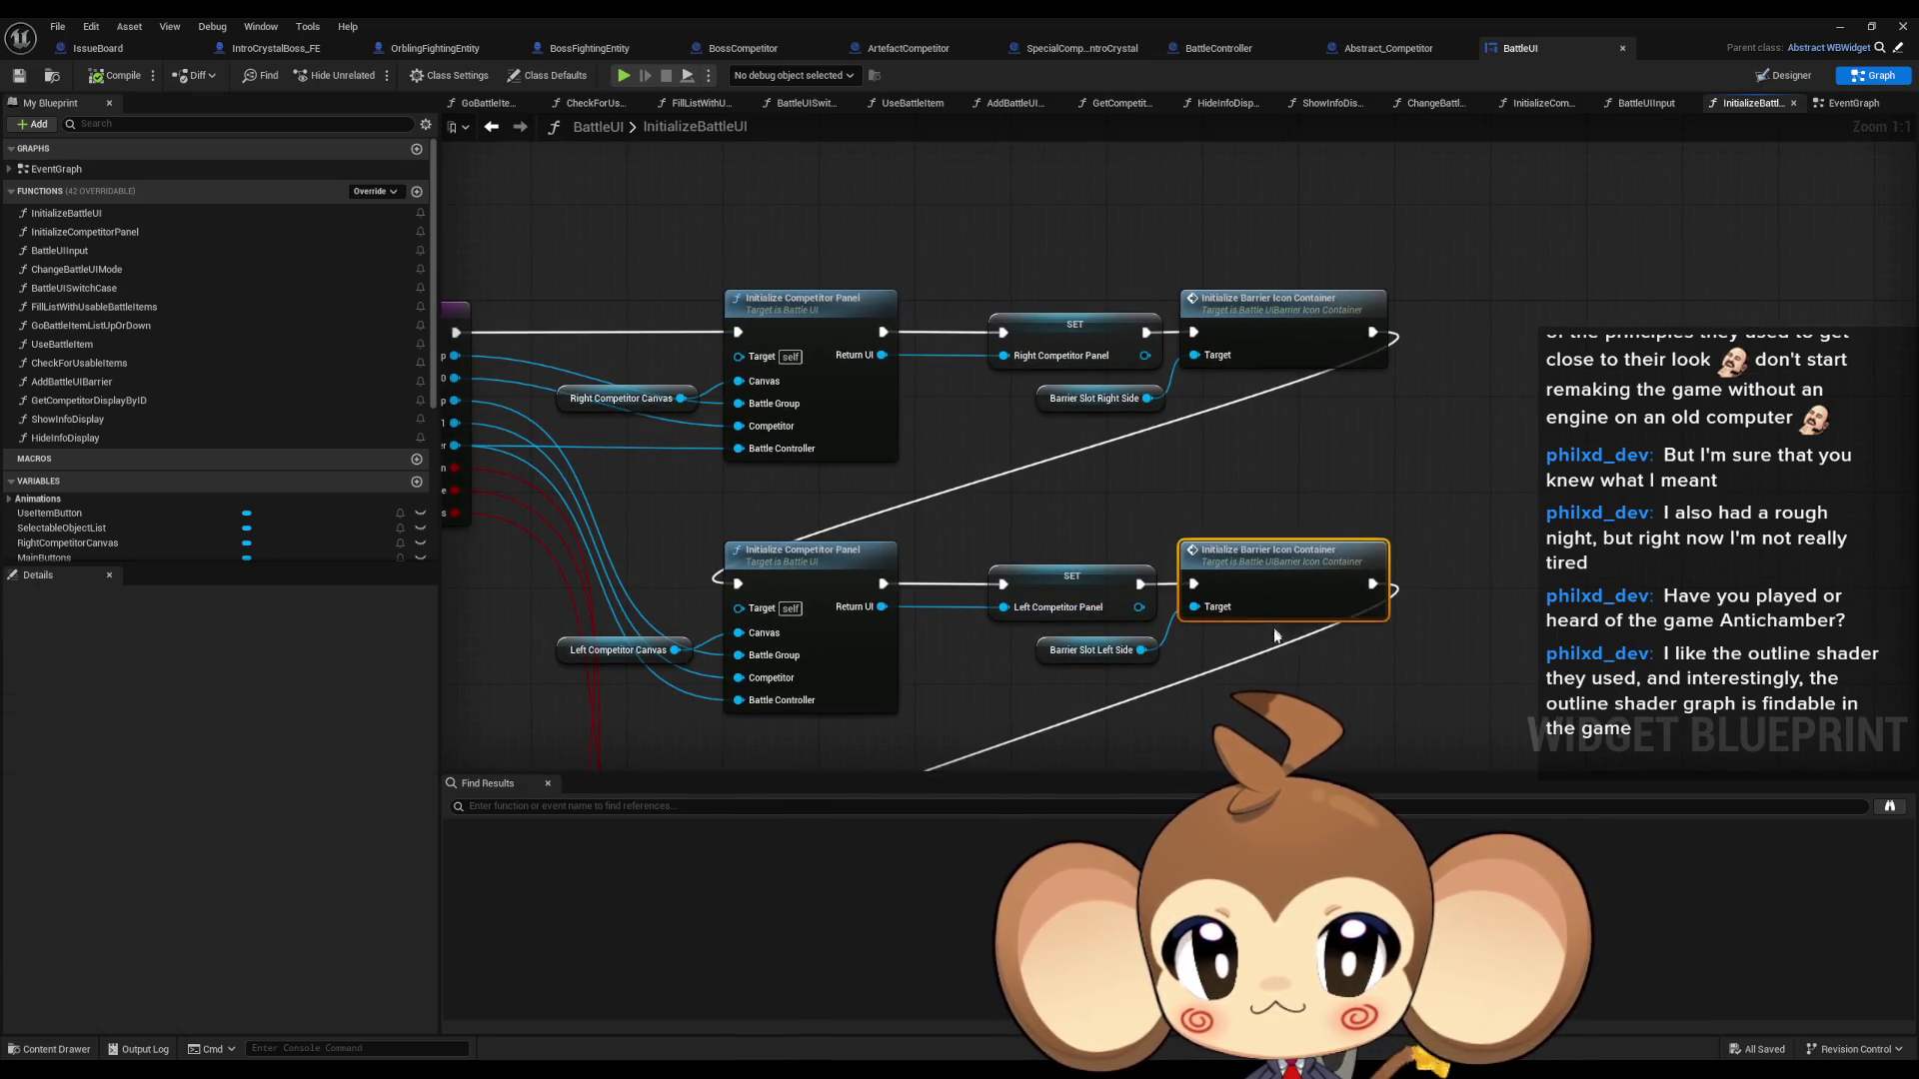
drag(1276, 649, 1242, 291)
click(1199, 525)
drag(1199, 525, 1129, 297)
click(1070, 560)
click(1305, 613)
drag(1306, 612, 1407, 339)
click(989, 468)
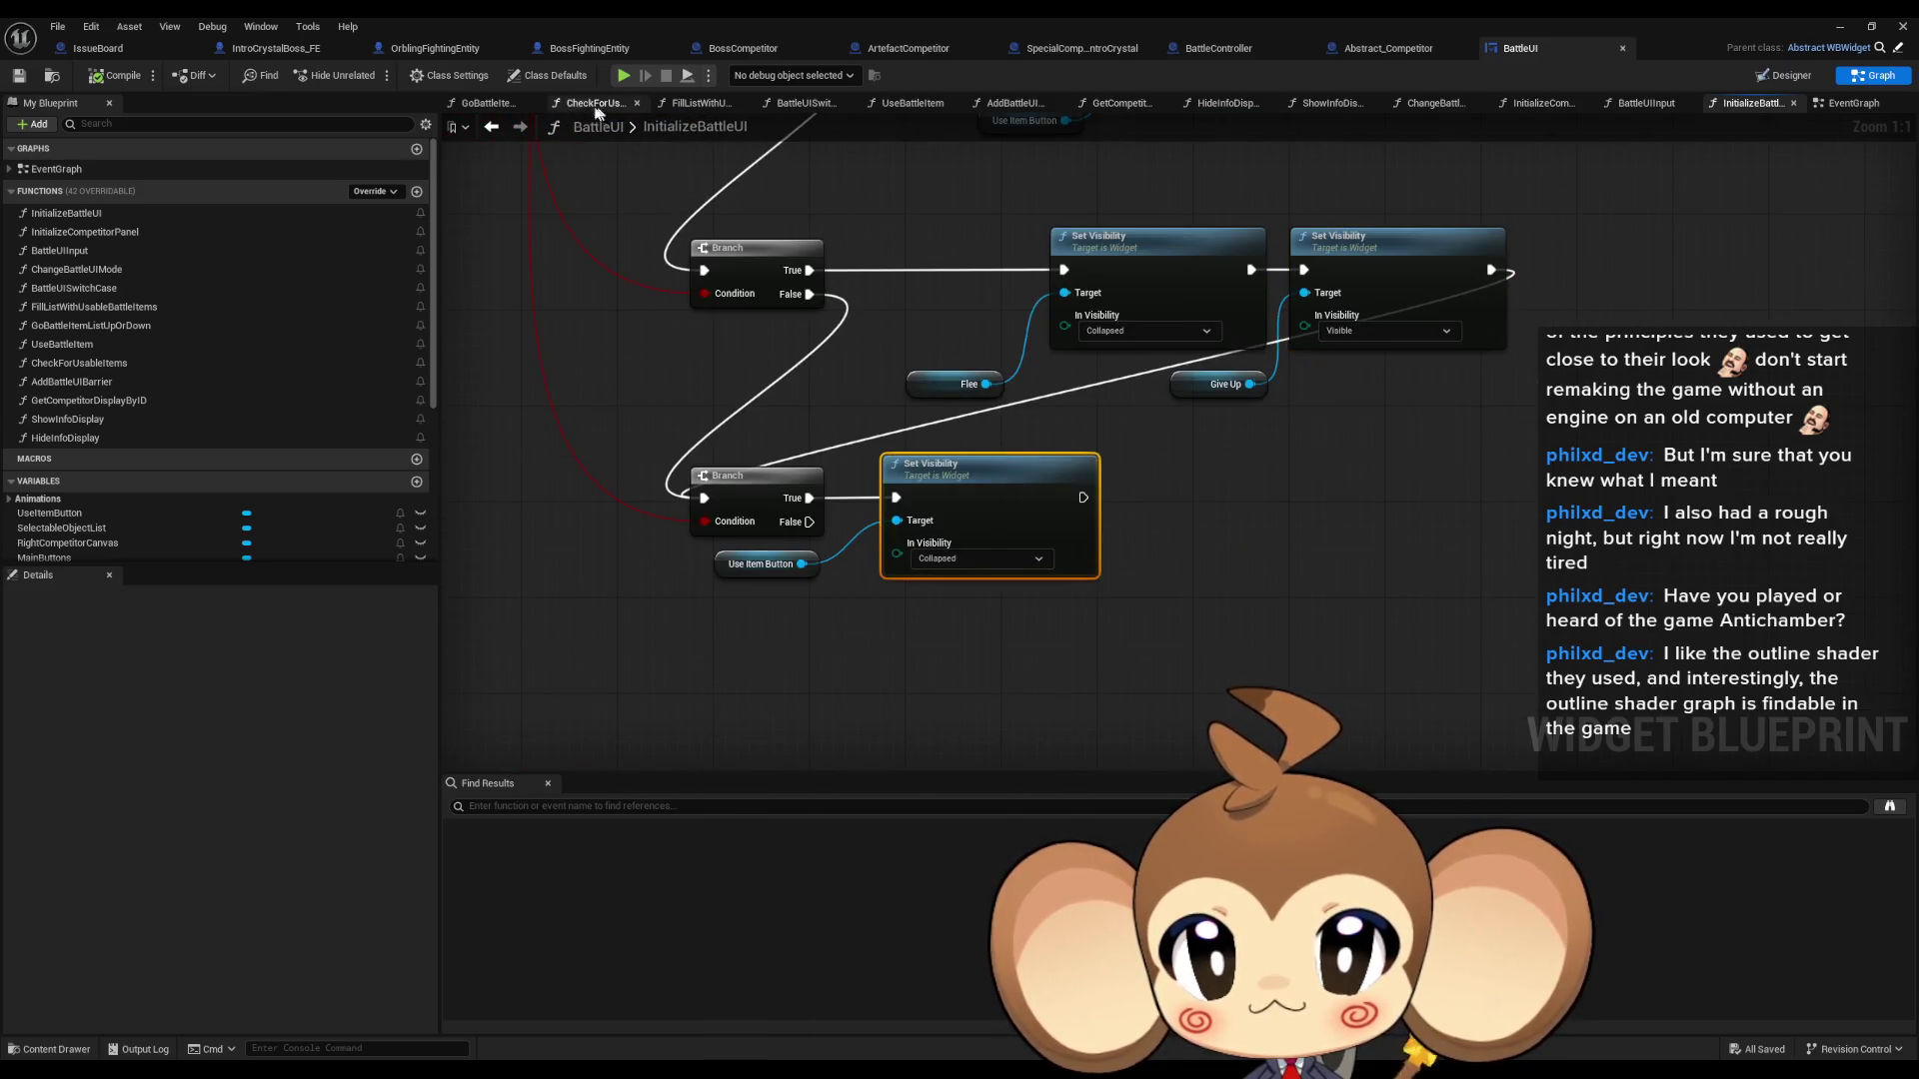
- Go back to BattleController and reopen the Initialize Battle UI function definition
click(488, 127)
click(1749, 103)
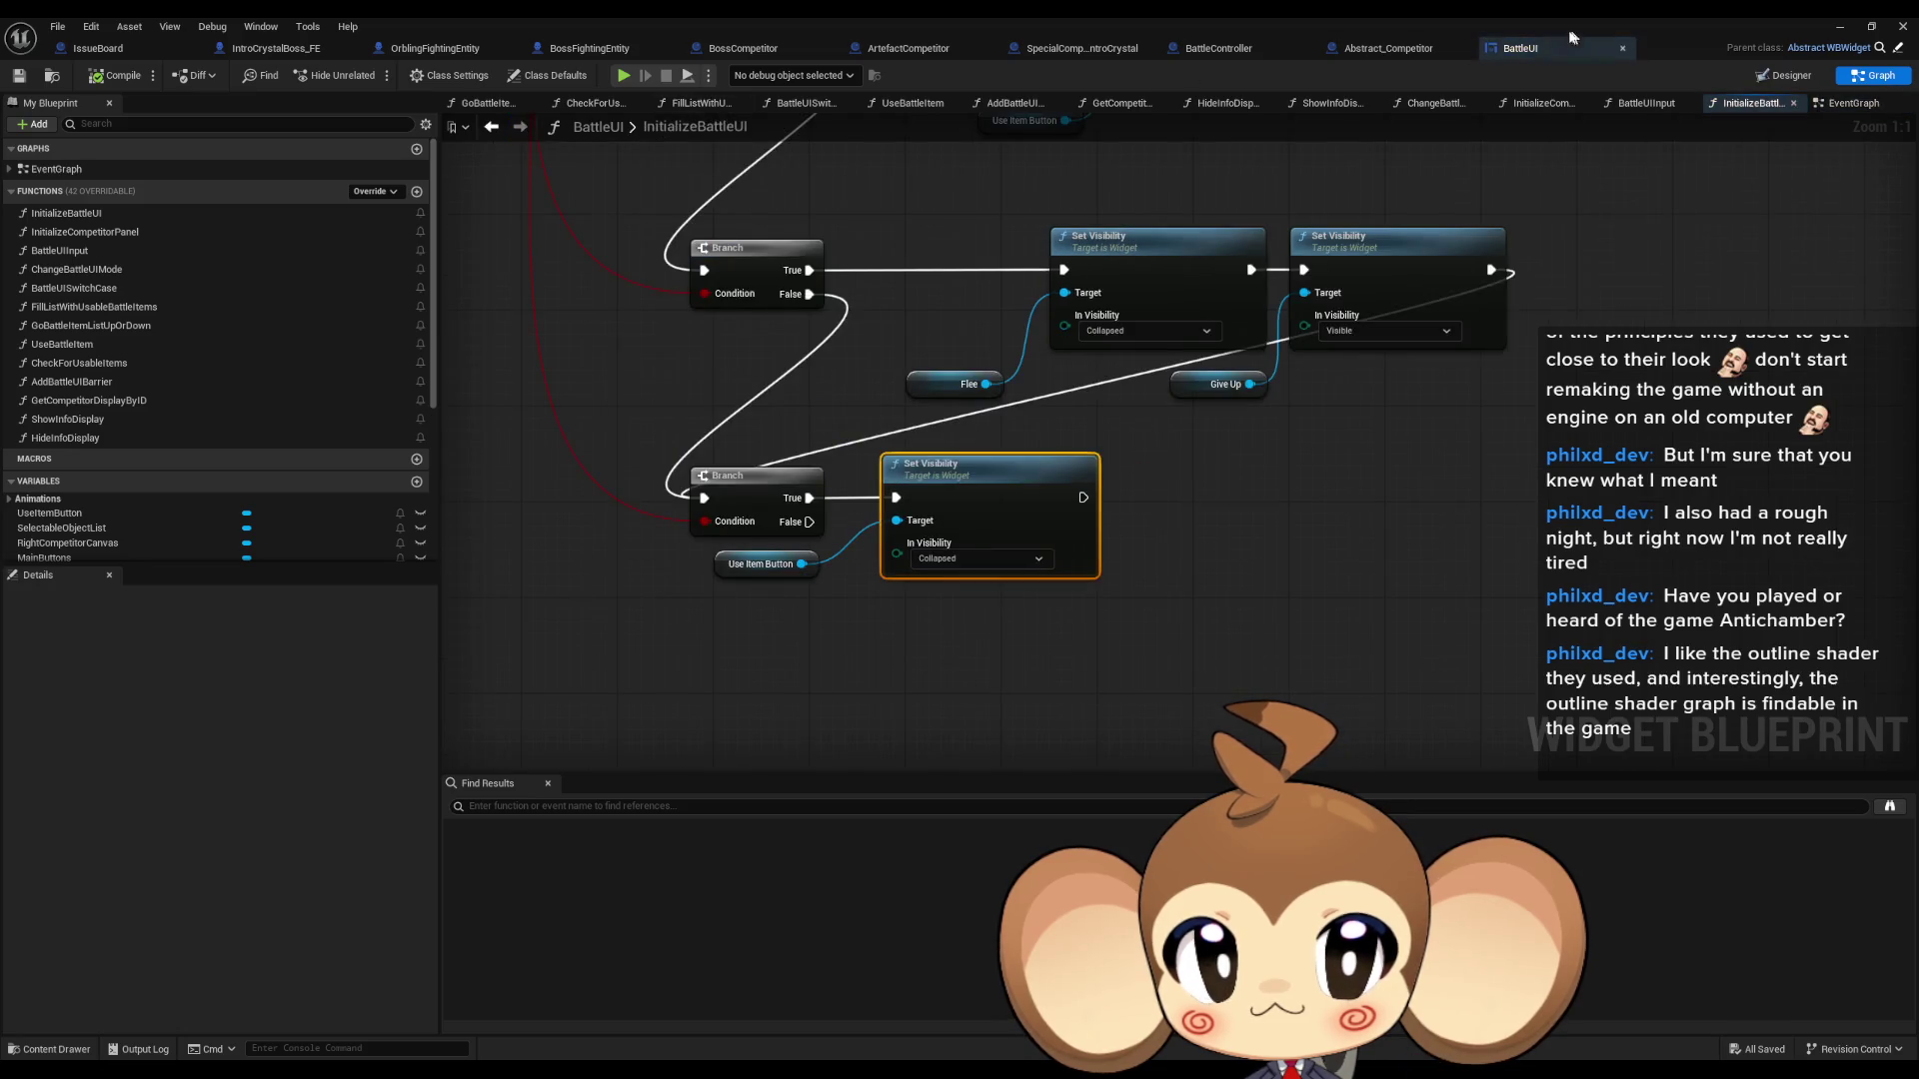
click(1442, 56)
click(1202, 52)
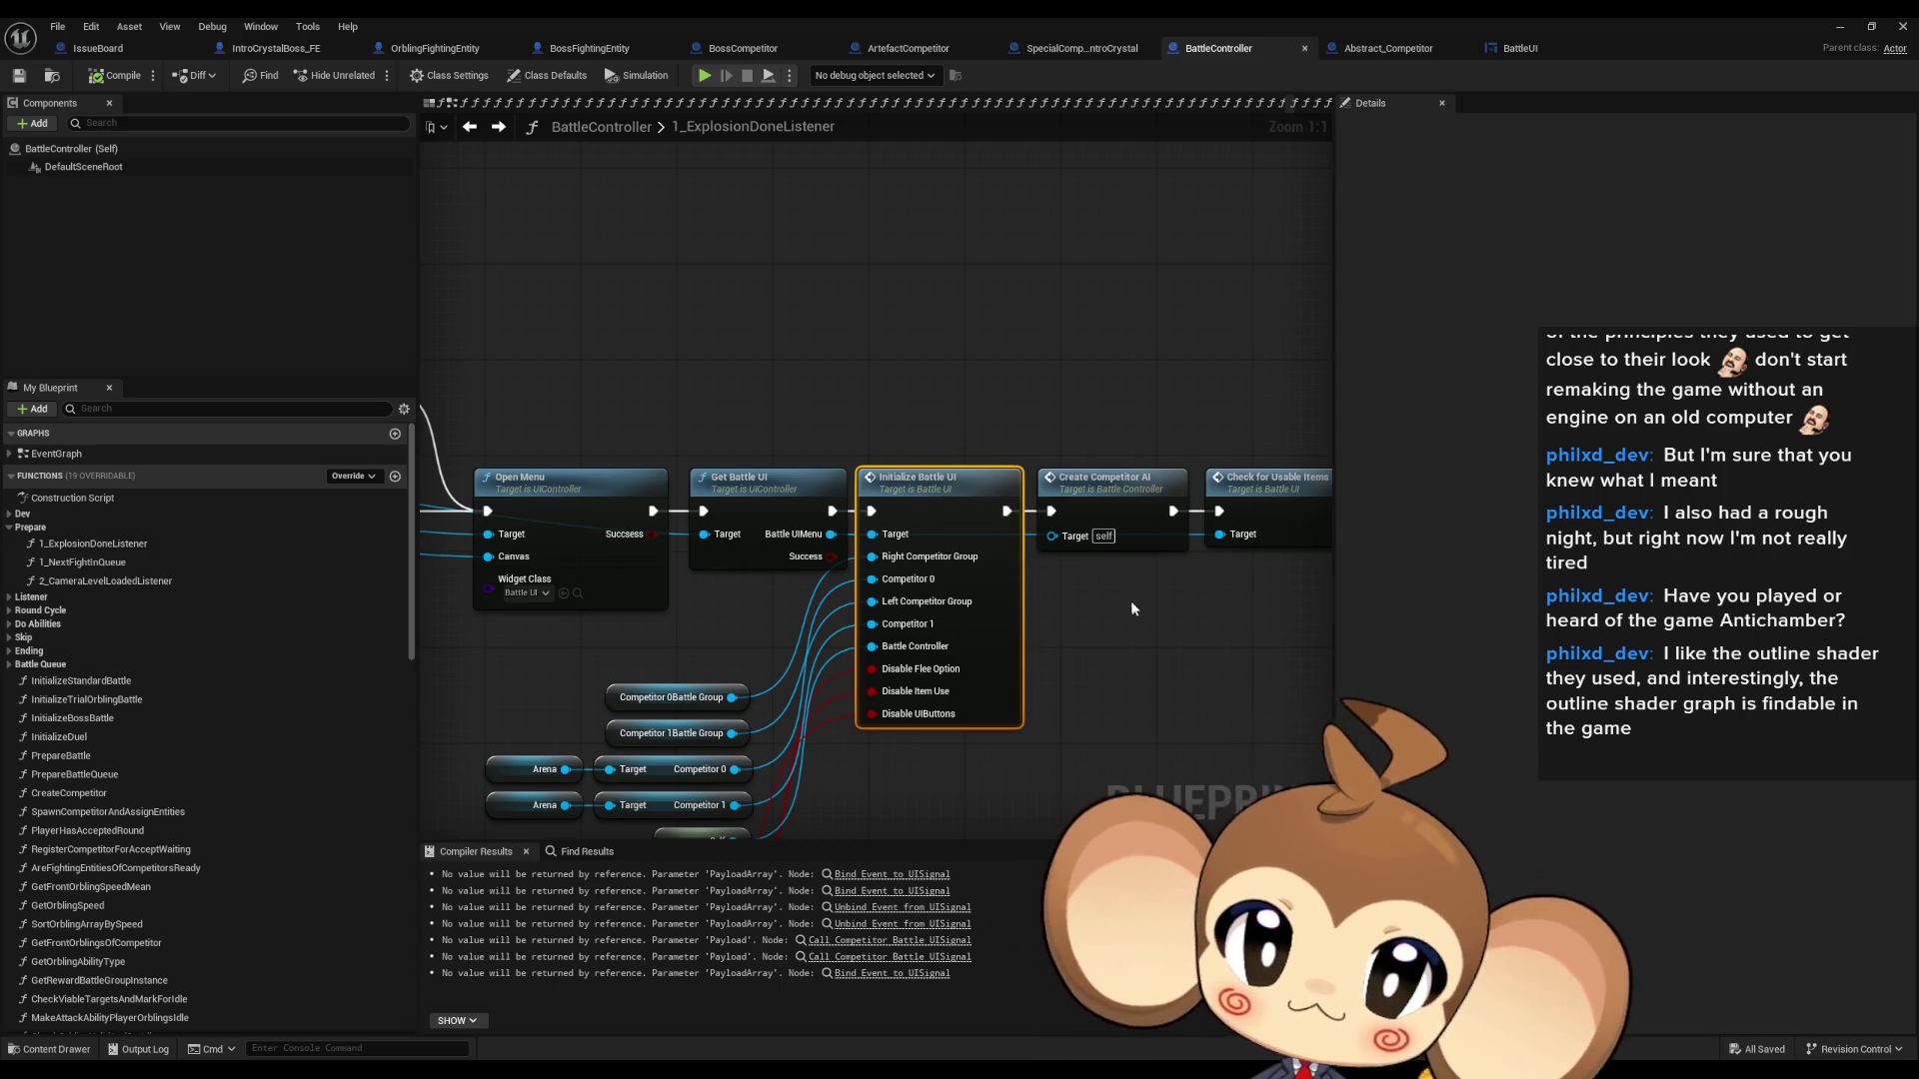
mouse_move(1134, 588)
mouse_down()
mouse_move(933, 566)
mouse_move(1205, 575)
mouse_up()
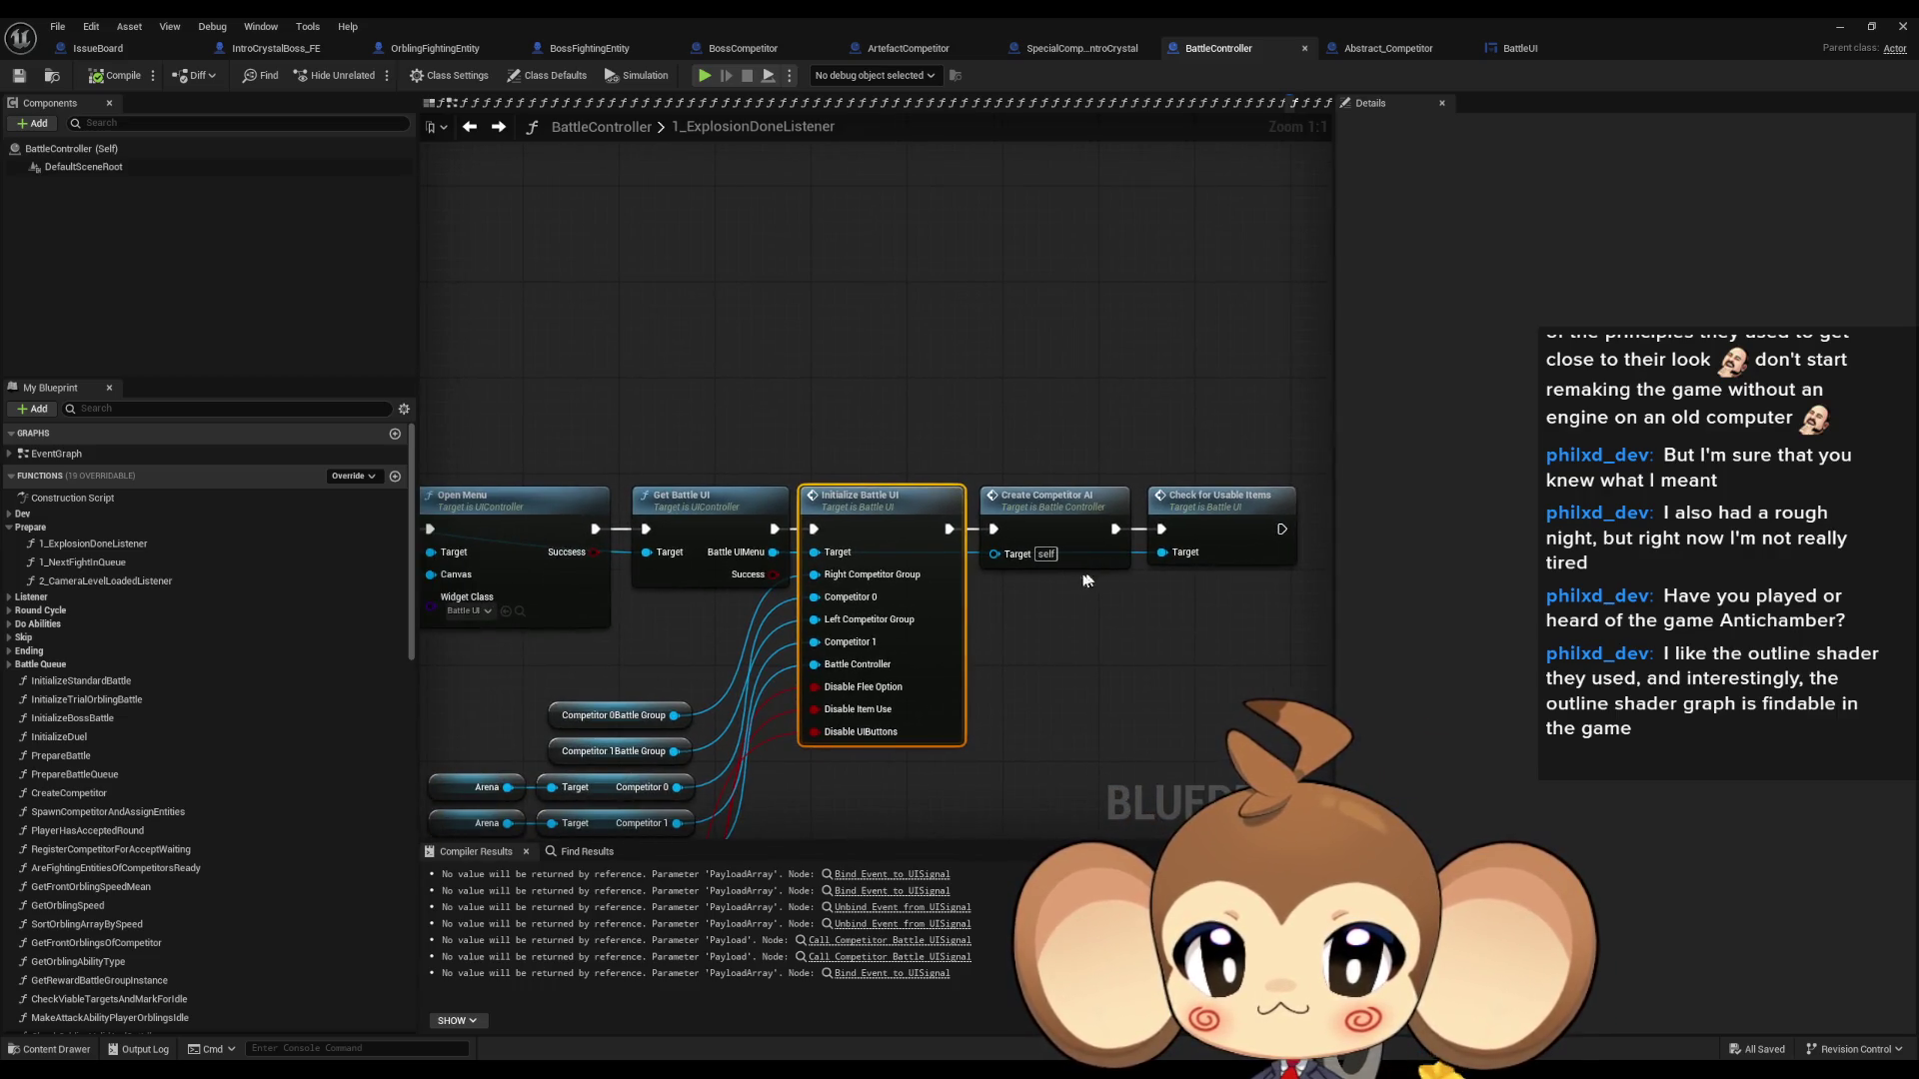
scroll(832, 562, down, 3)
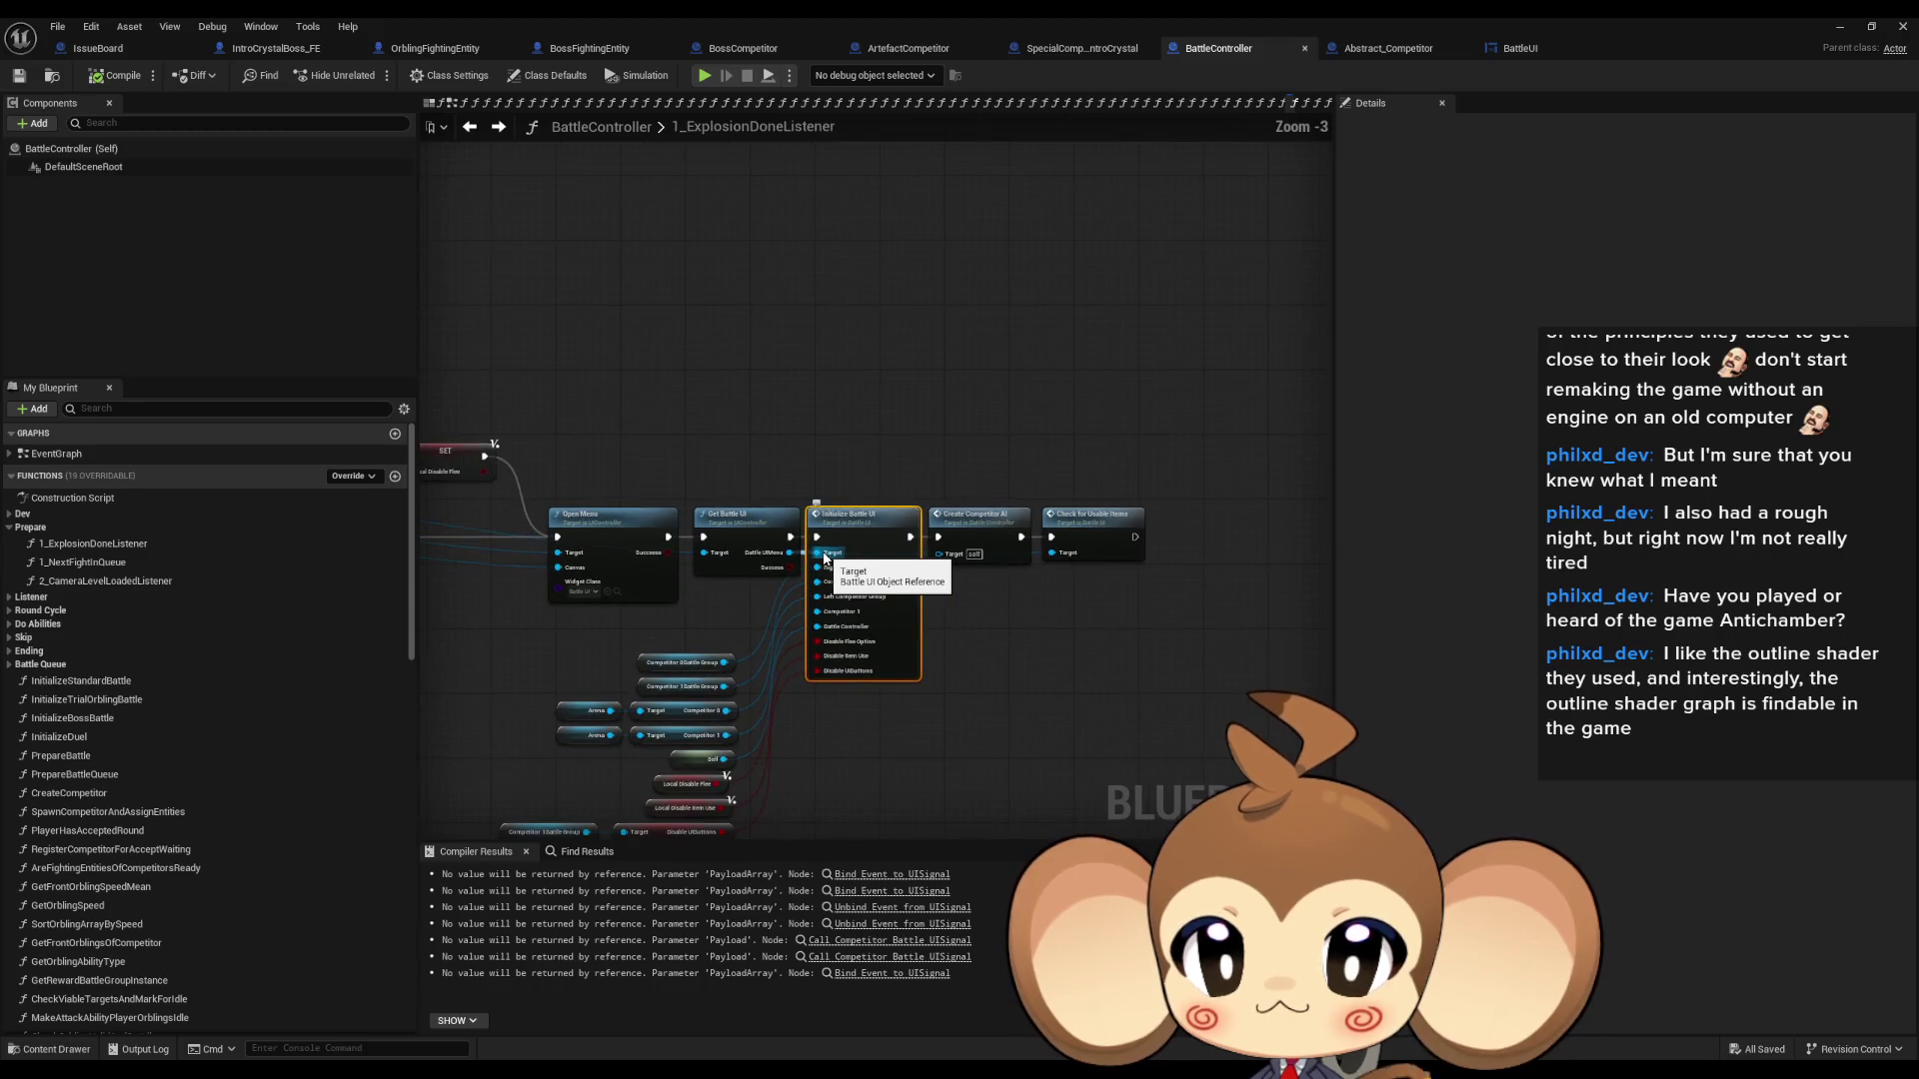
scroll(825, 557, up, 3)
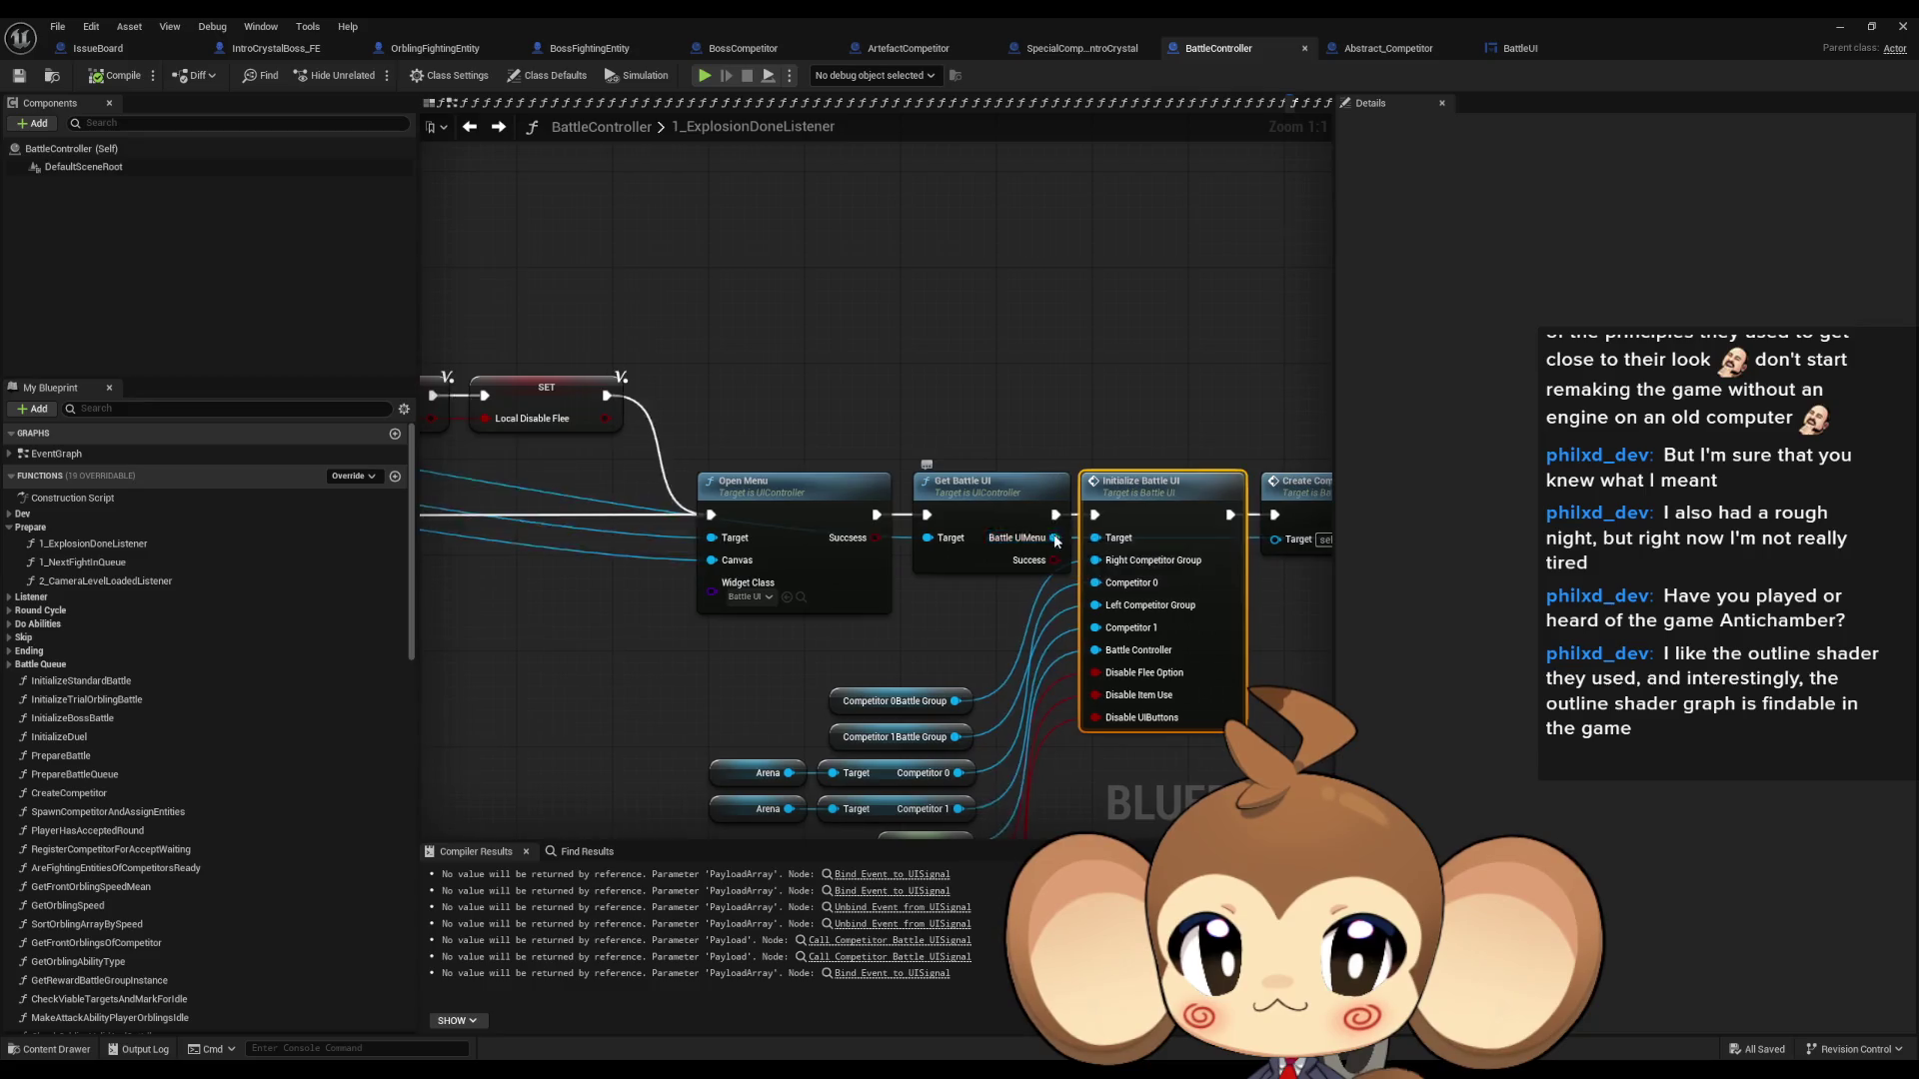
drag(1029, 559, 542, 553)
click(984, 498)
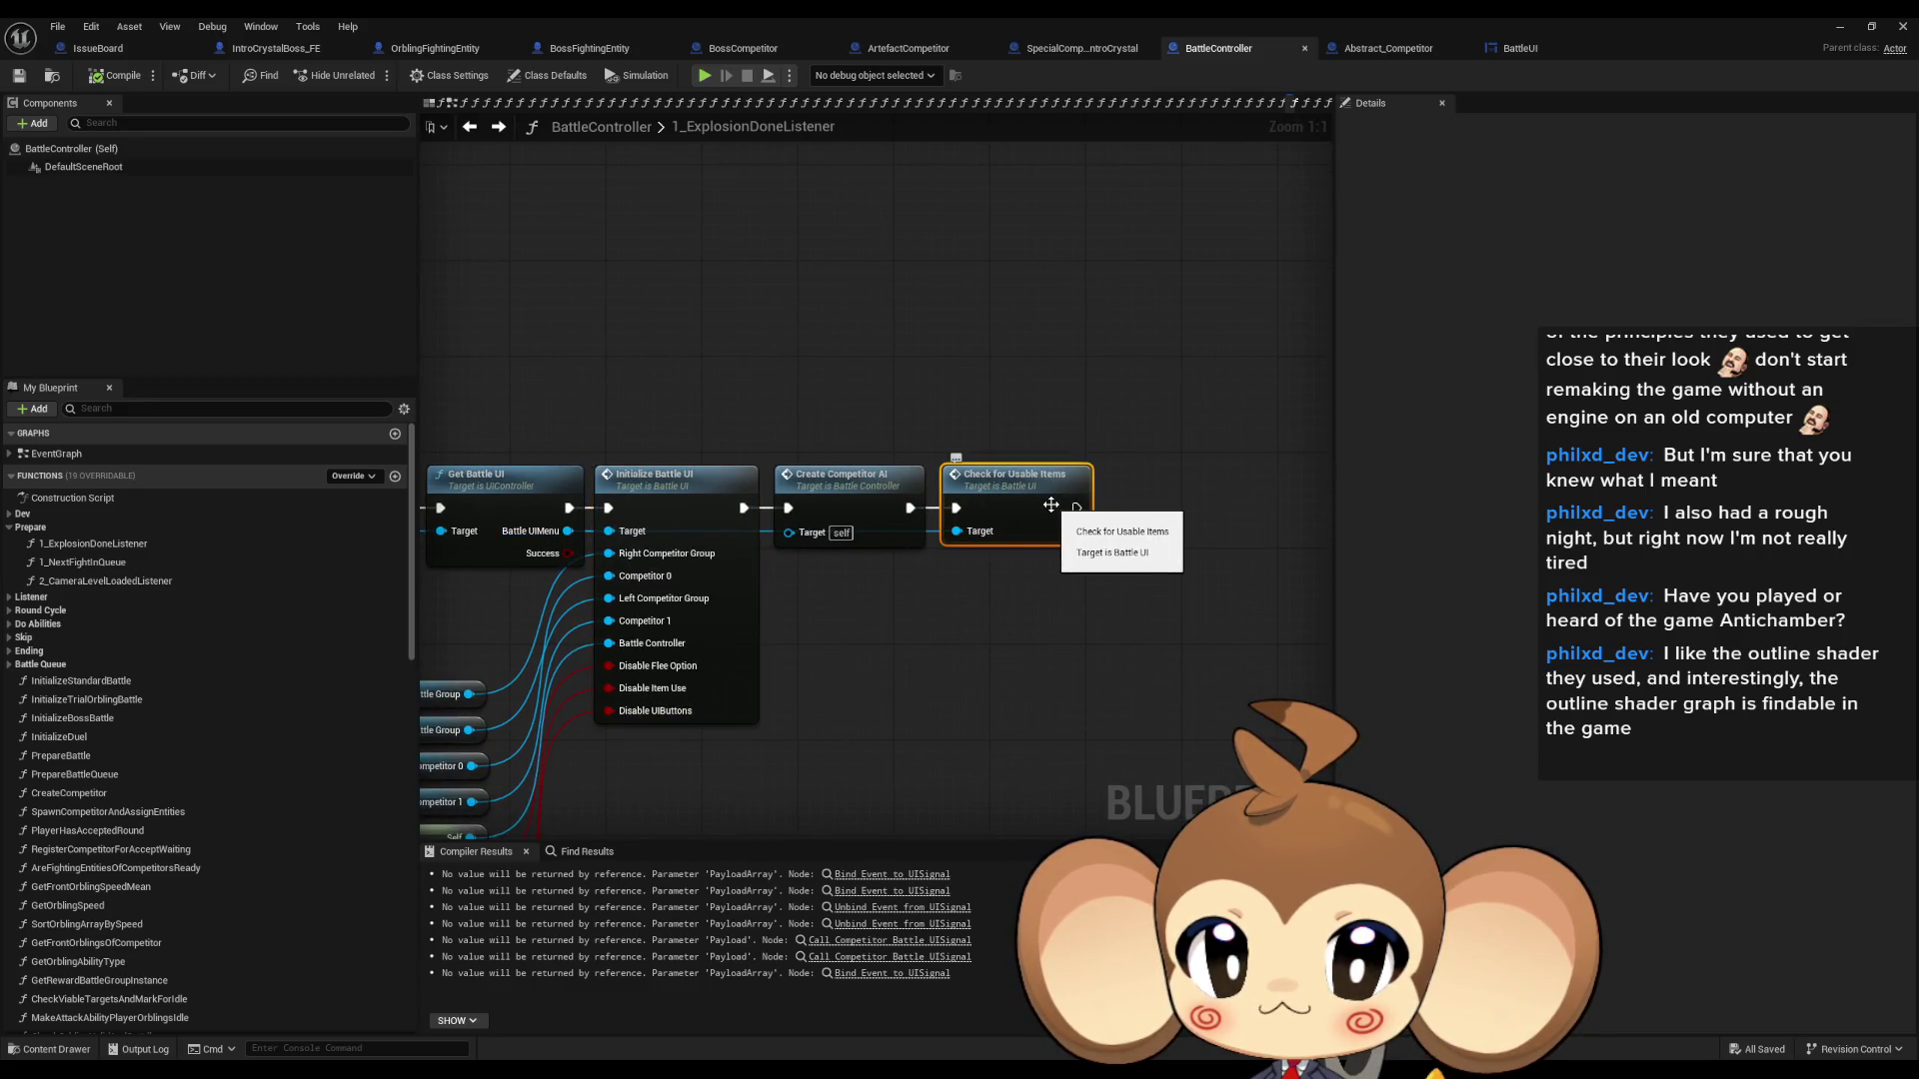
drag(898, 527, 954, 500)
double_click(957, 490)
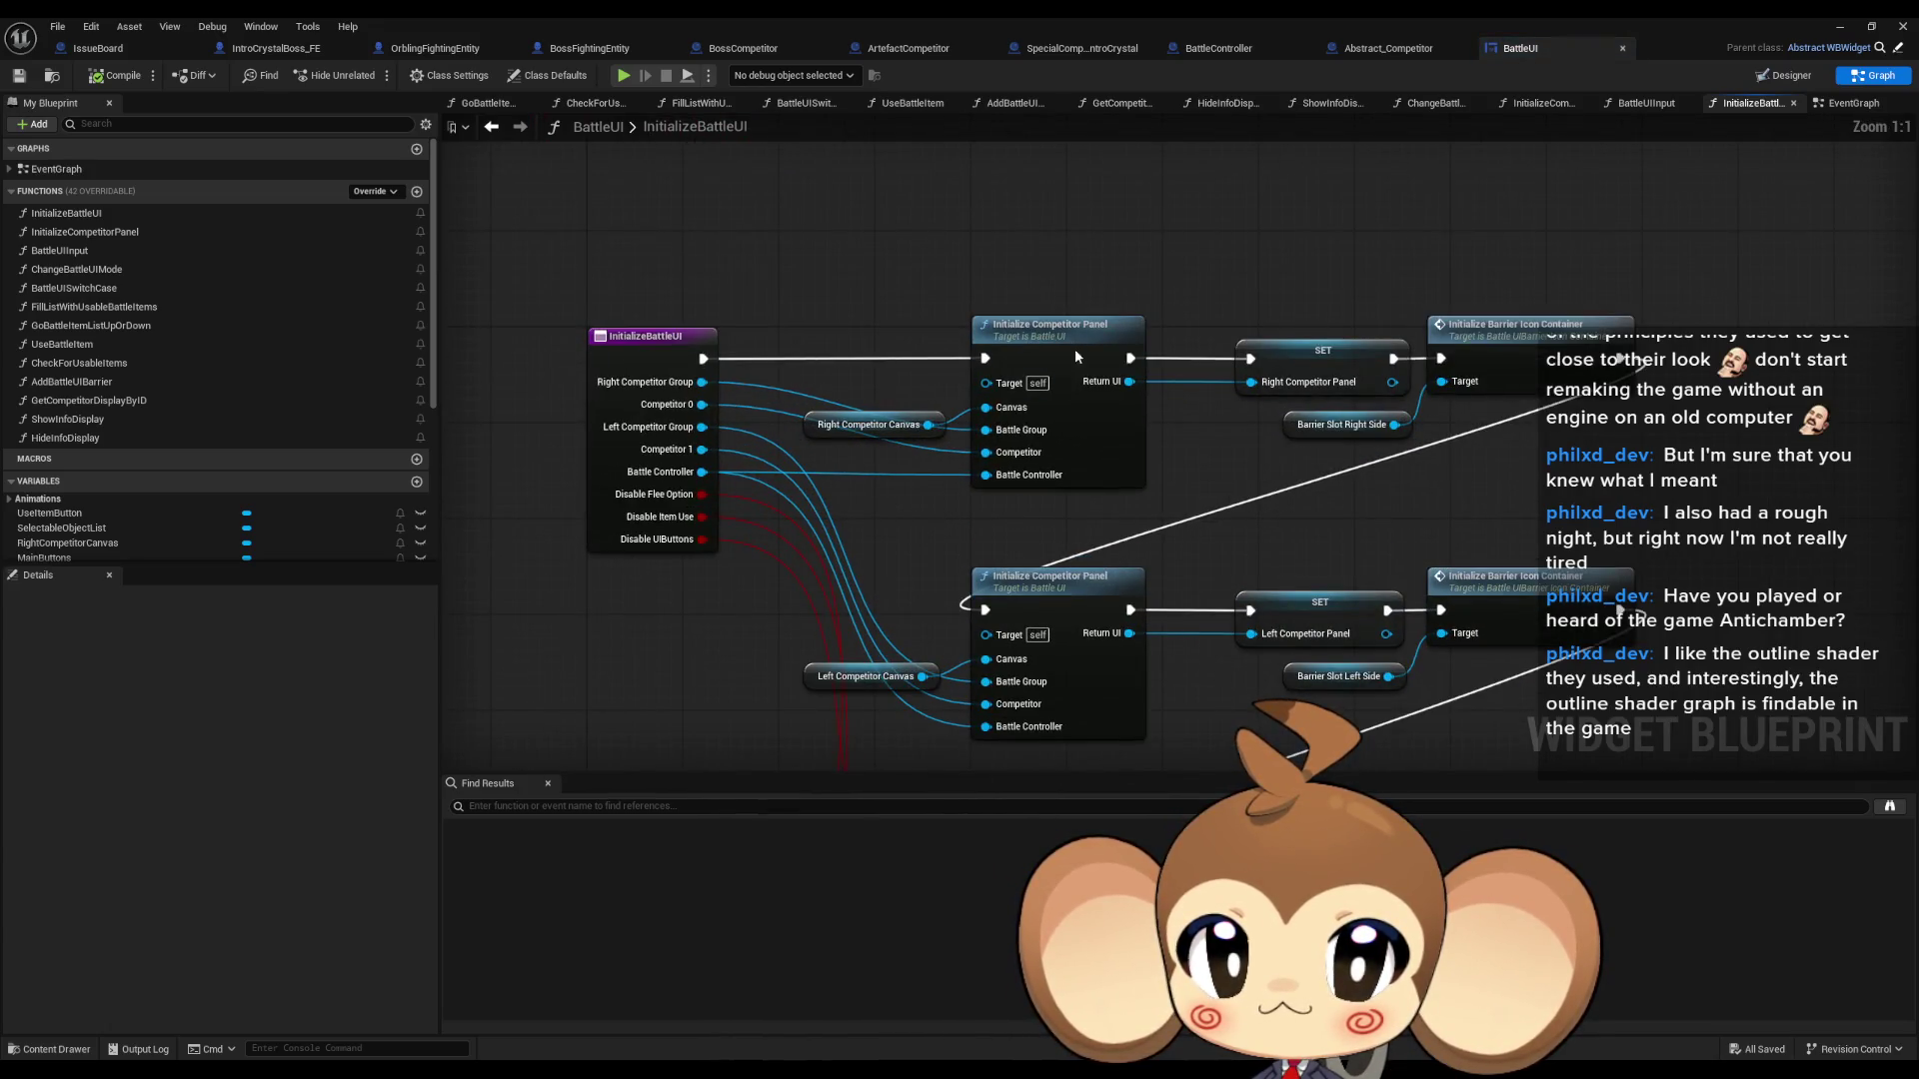
- Open Initialize Competitor Panel, then follow its Boss branch to the boss display widget blueprint
drag(1097, 422, 1025, 548)
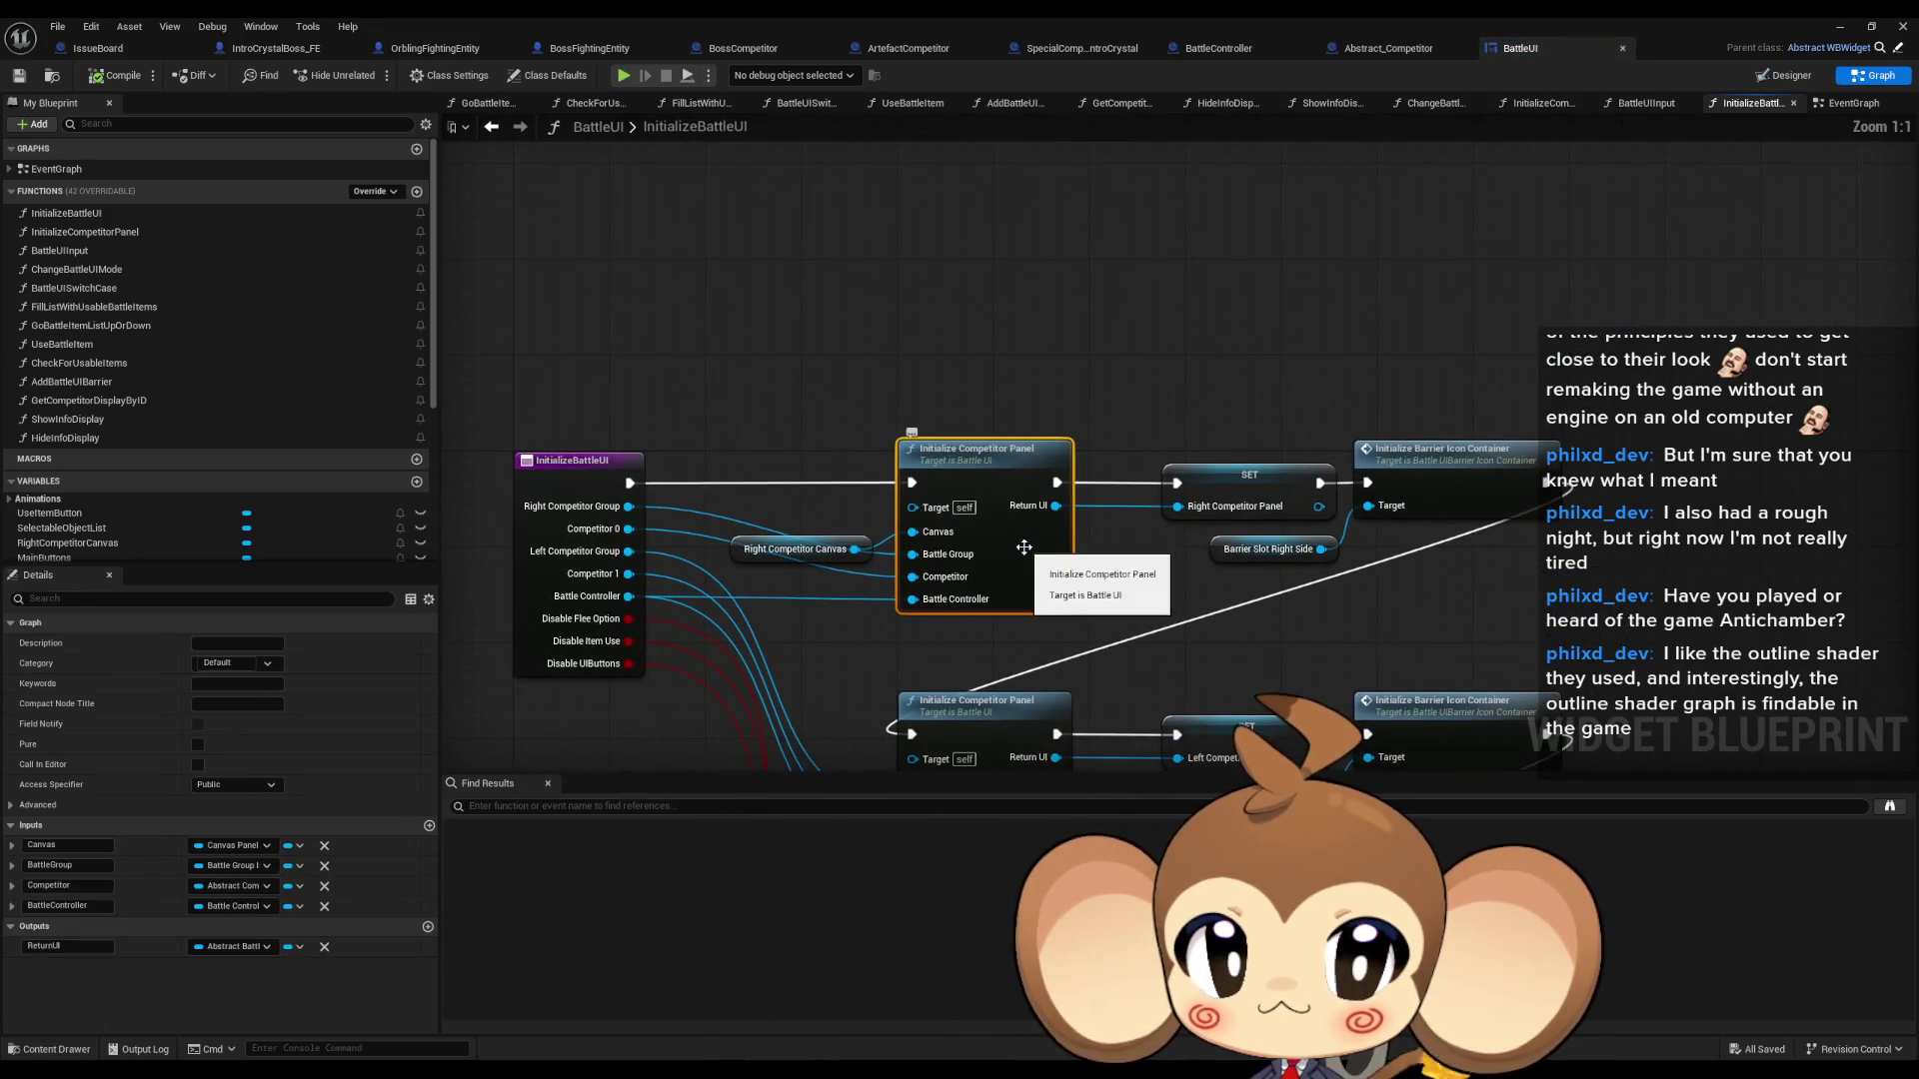
double_click(940, 483)
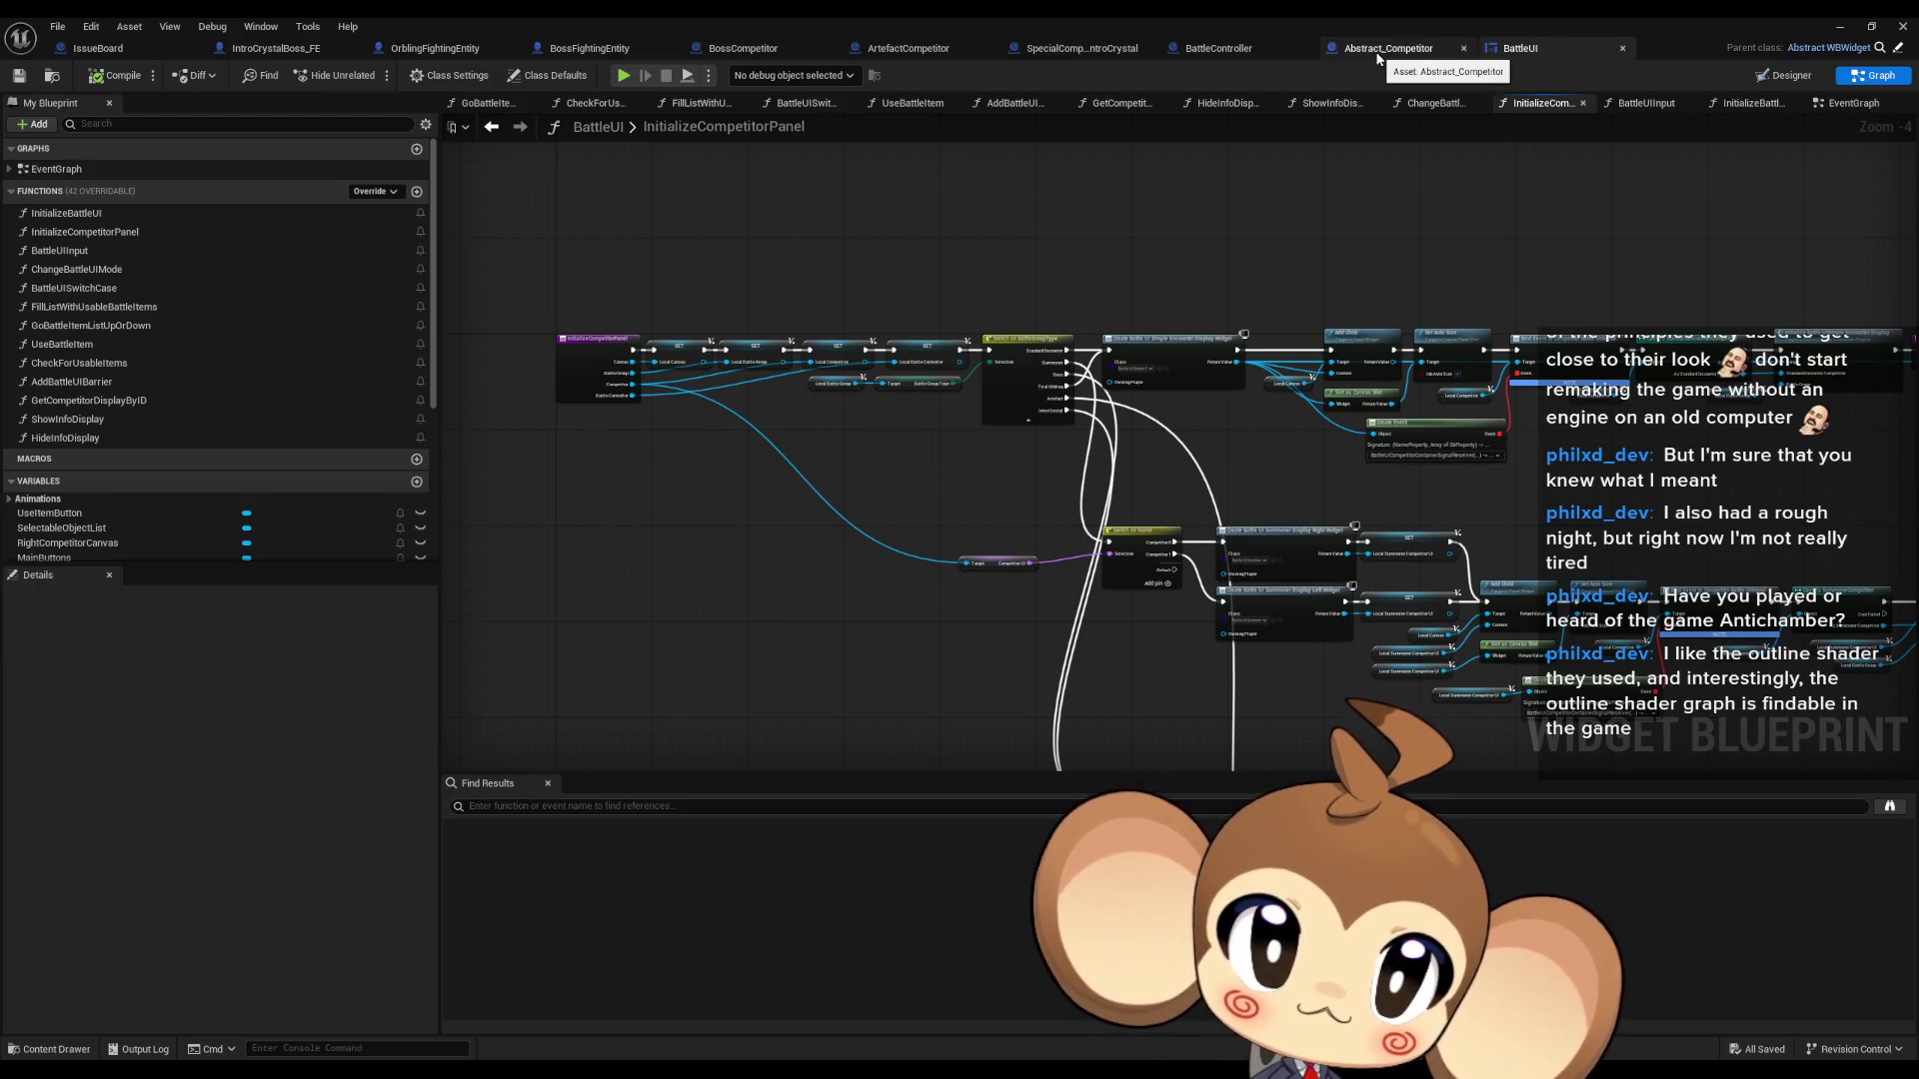
click(494, 128)
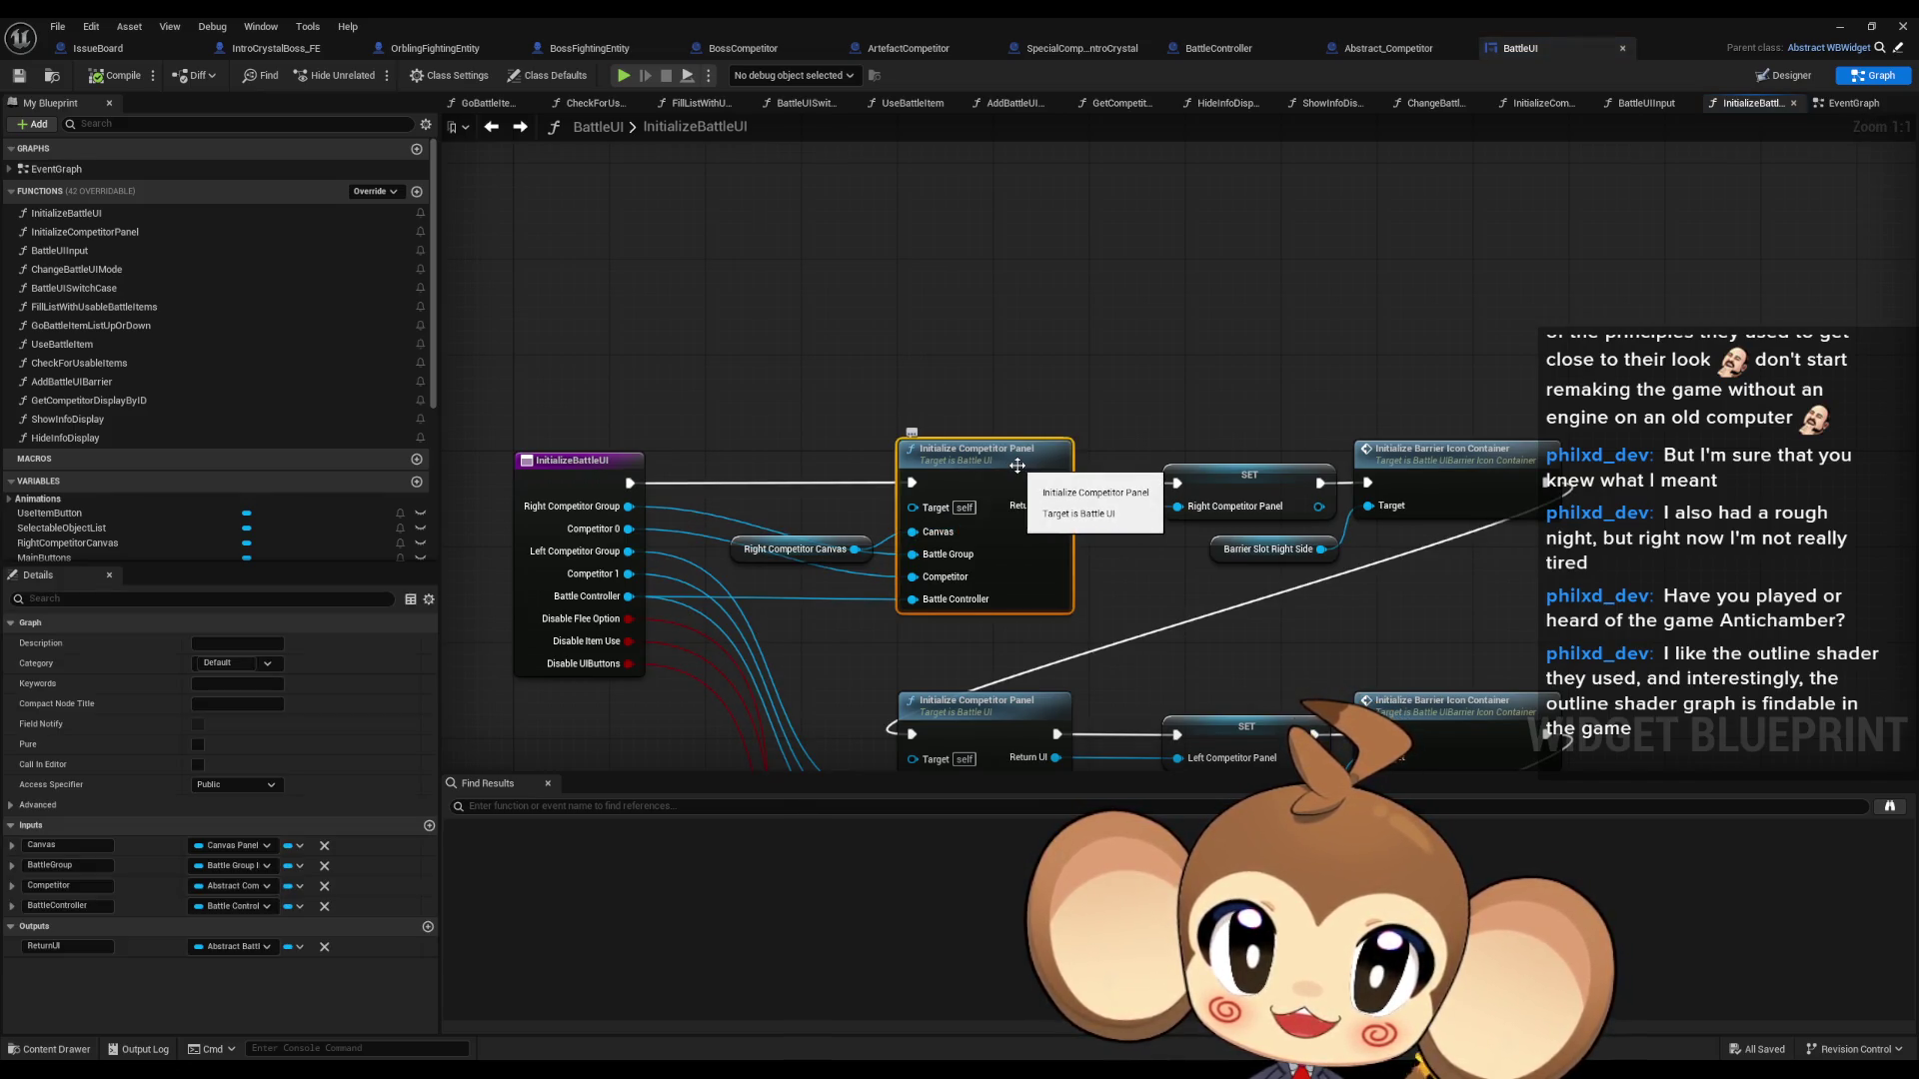
double_click(966, 463)
scroll(1122, 507, up, 4)
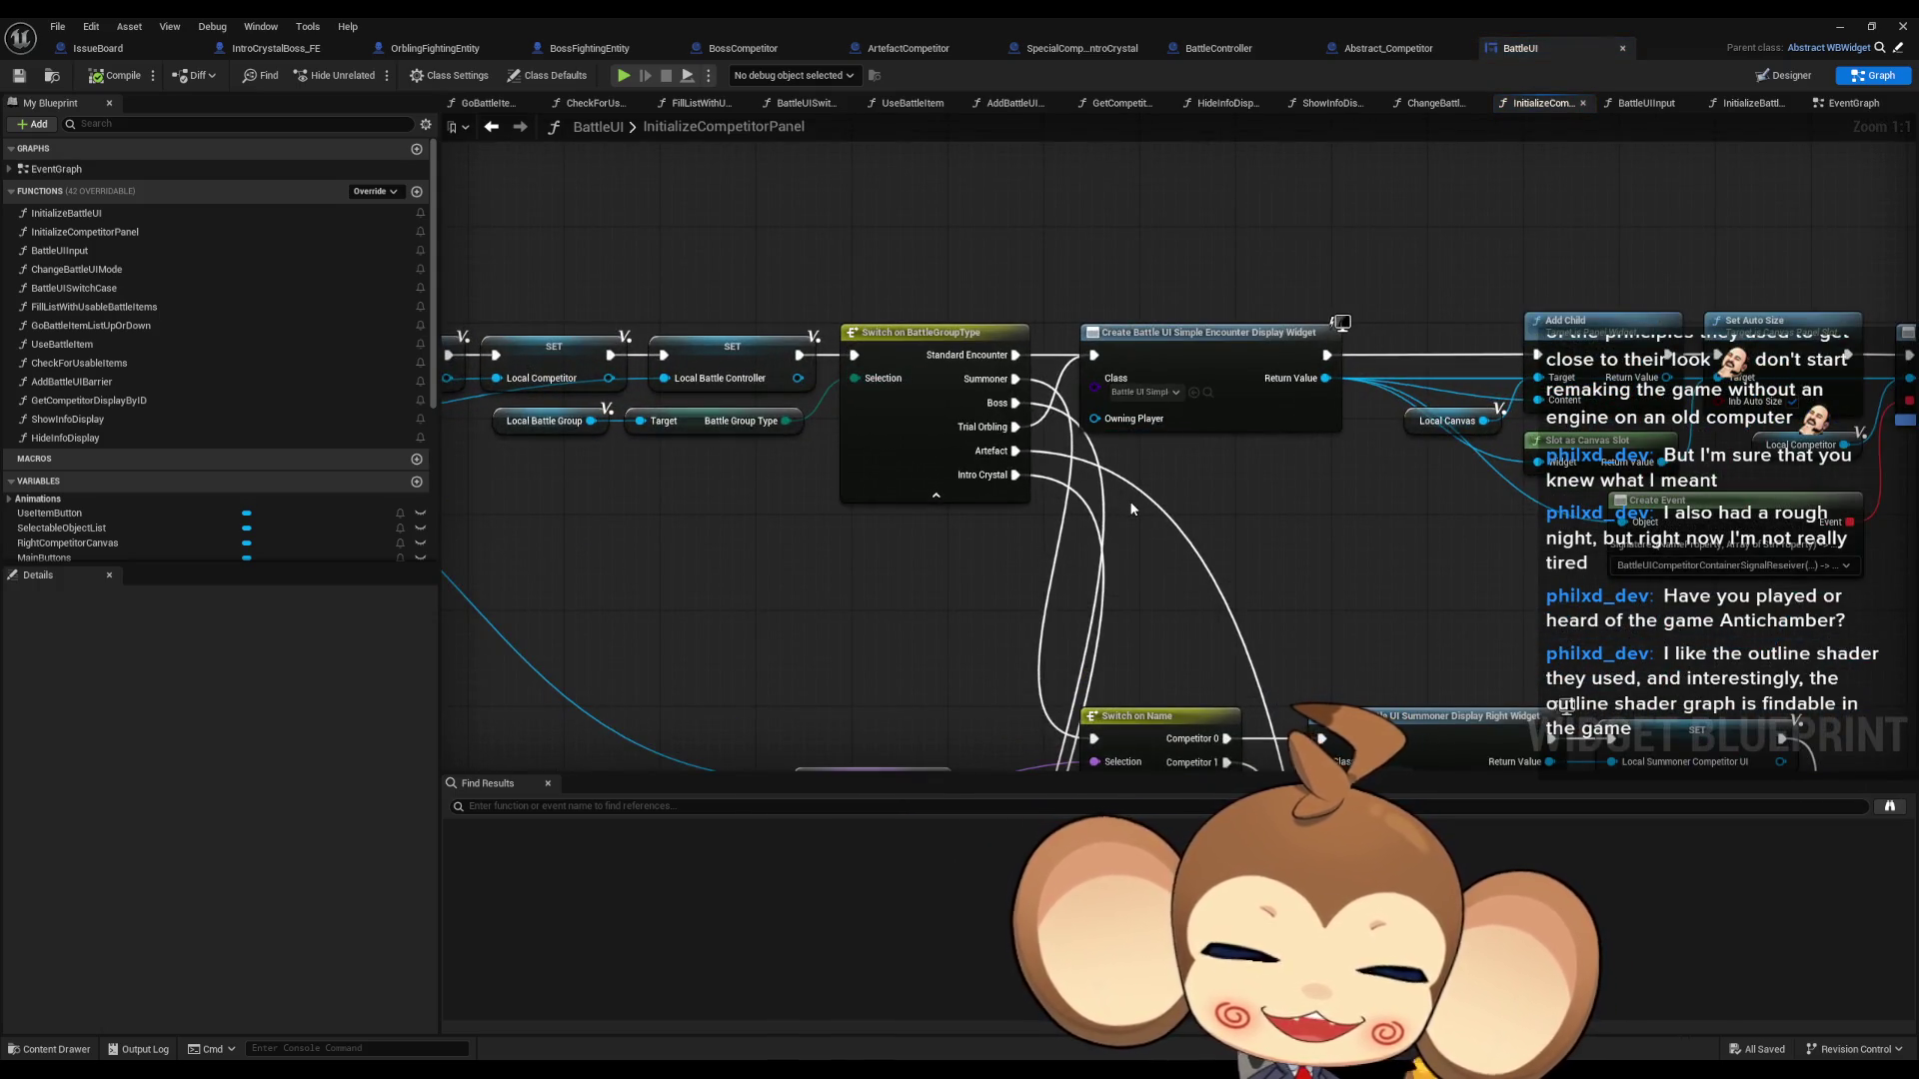
scroll(1039, 500, down, 5)
drag(1066, 632, 1051, 428)
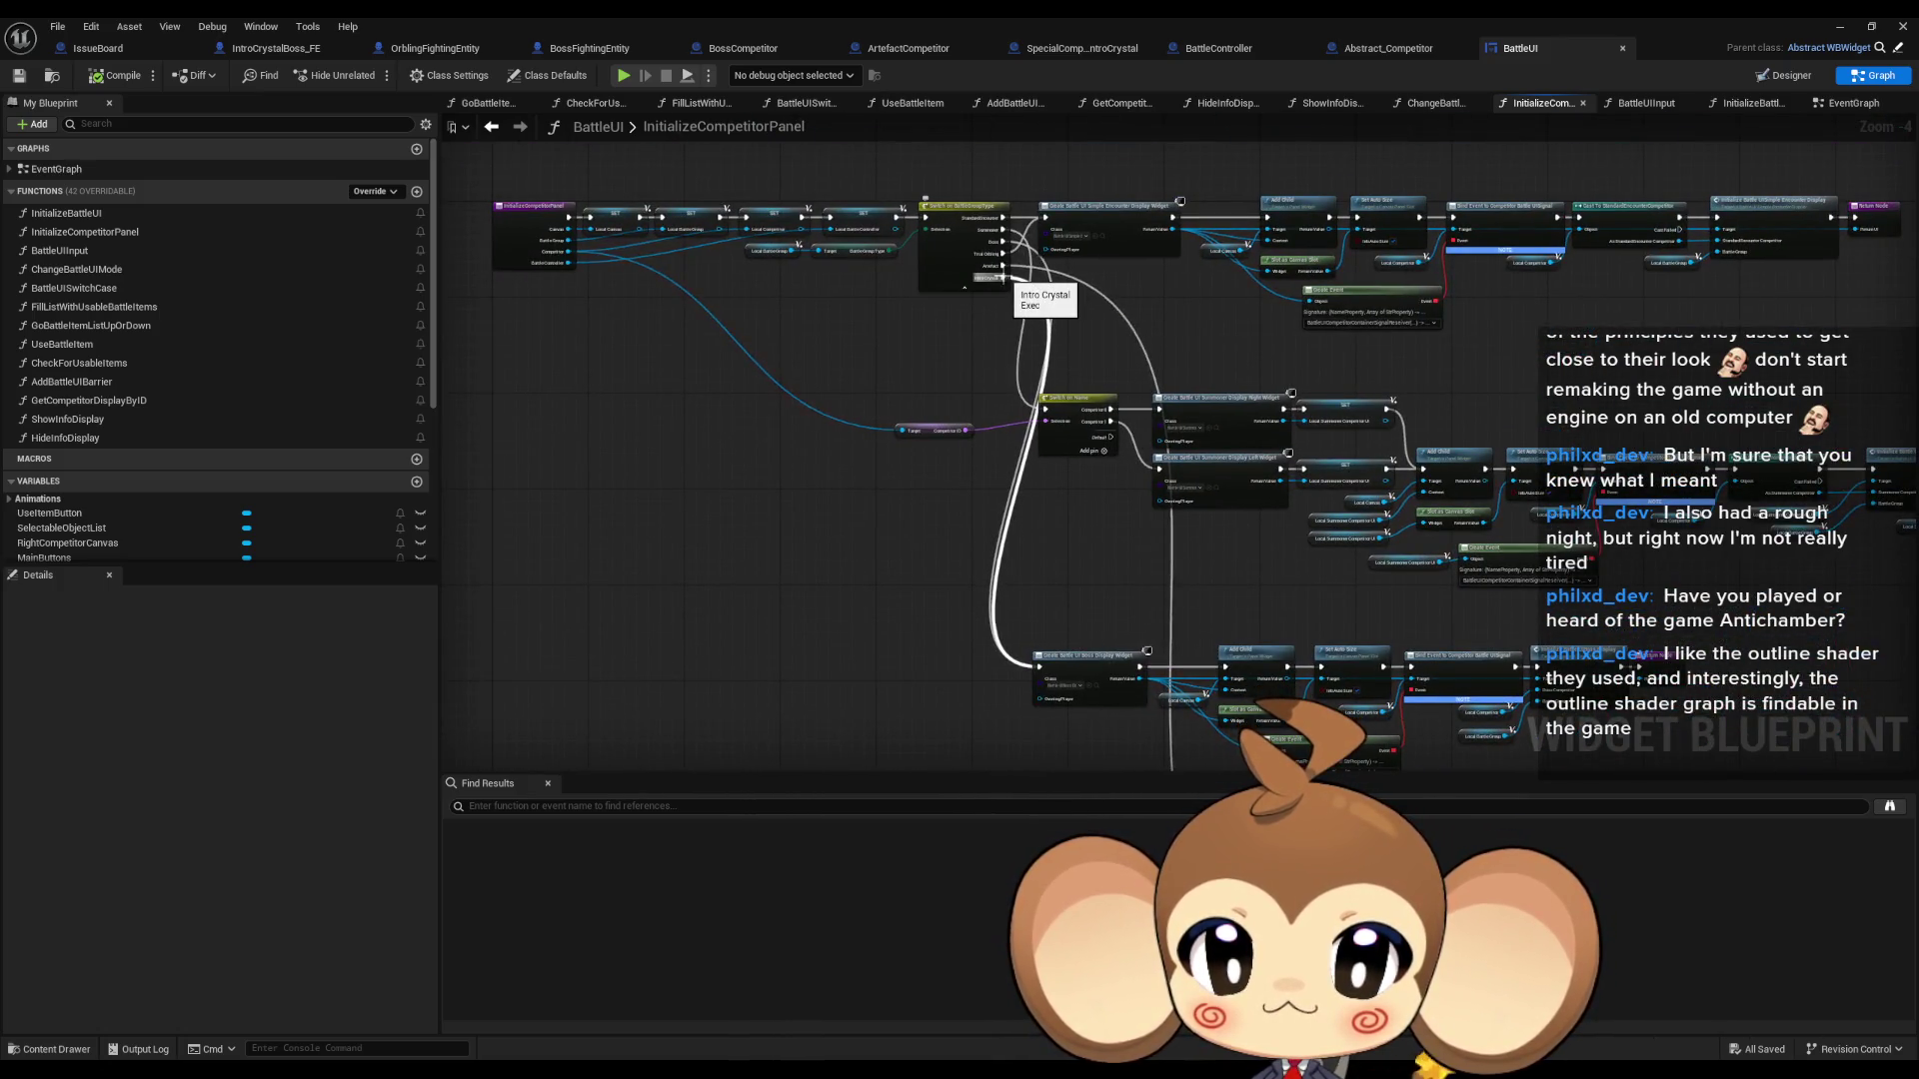
drag(1242, 632, 1153, 533)
scroll(1152, 532, up, 5)
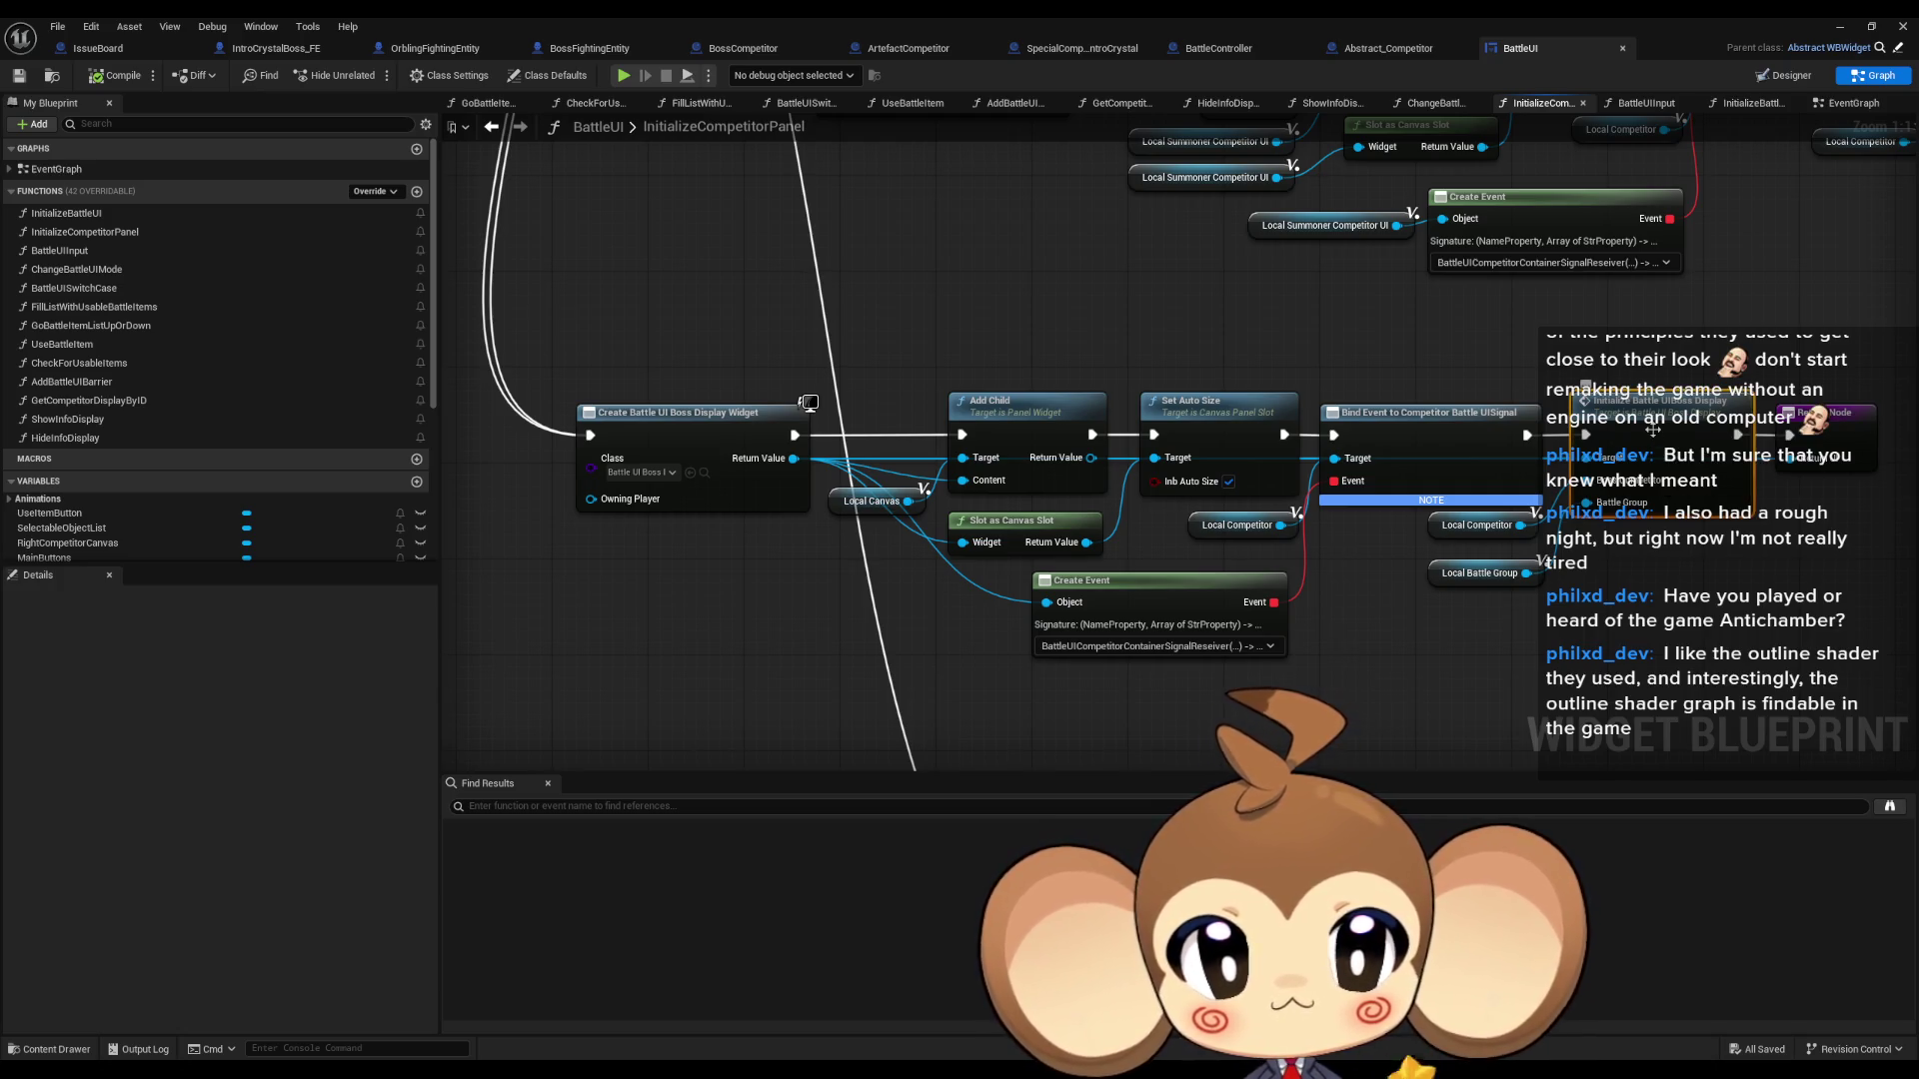
double_click(1653, 431)
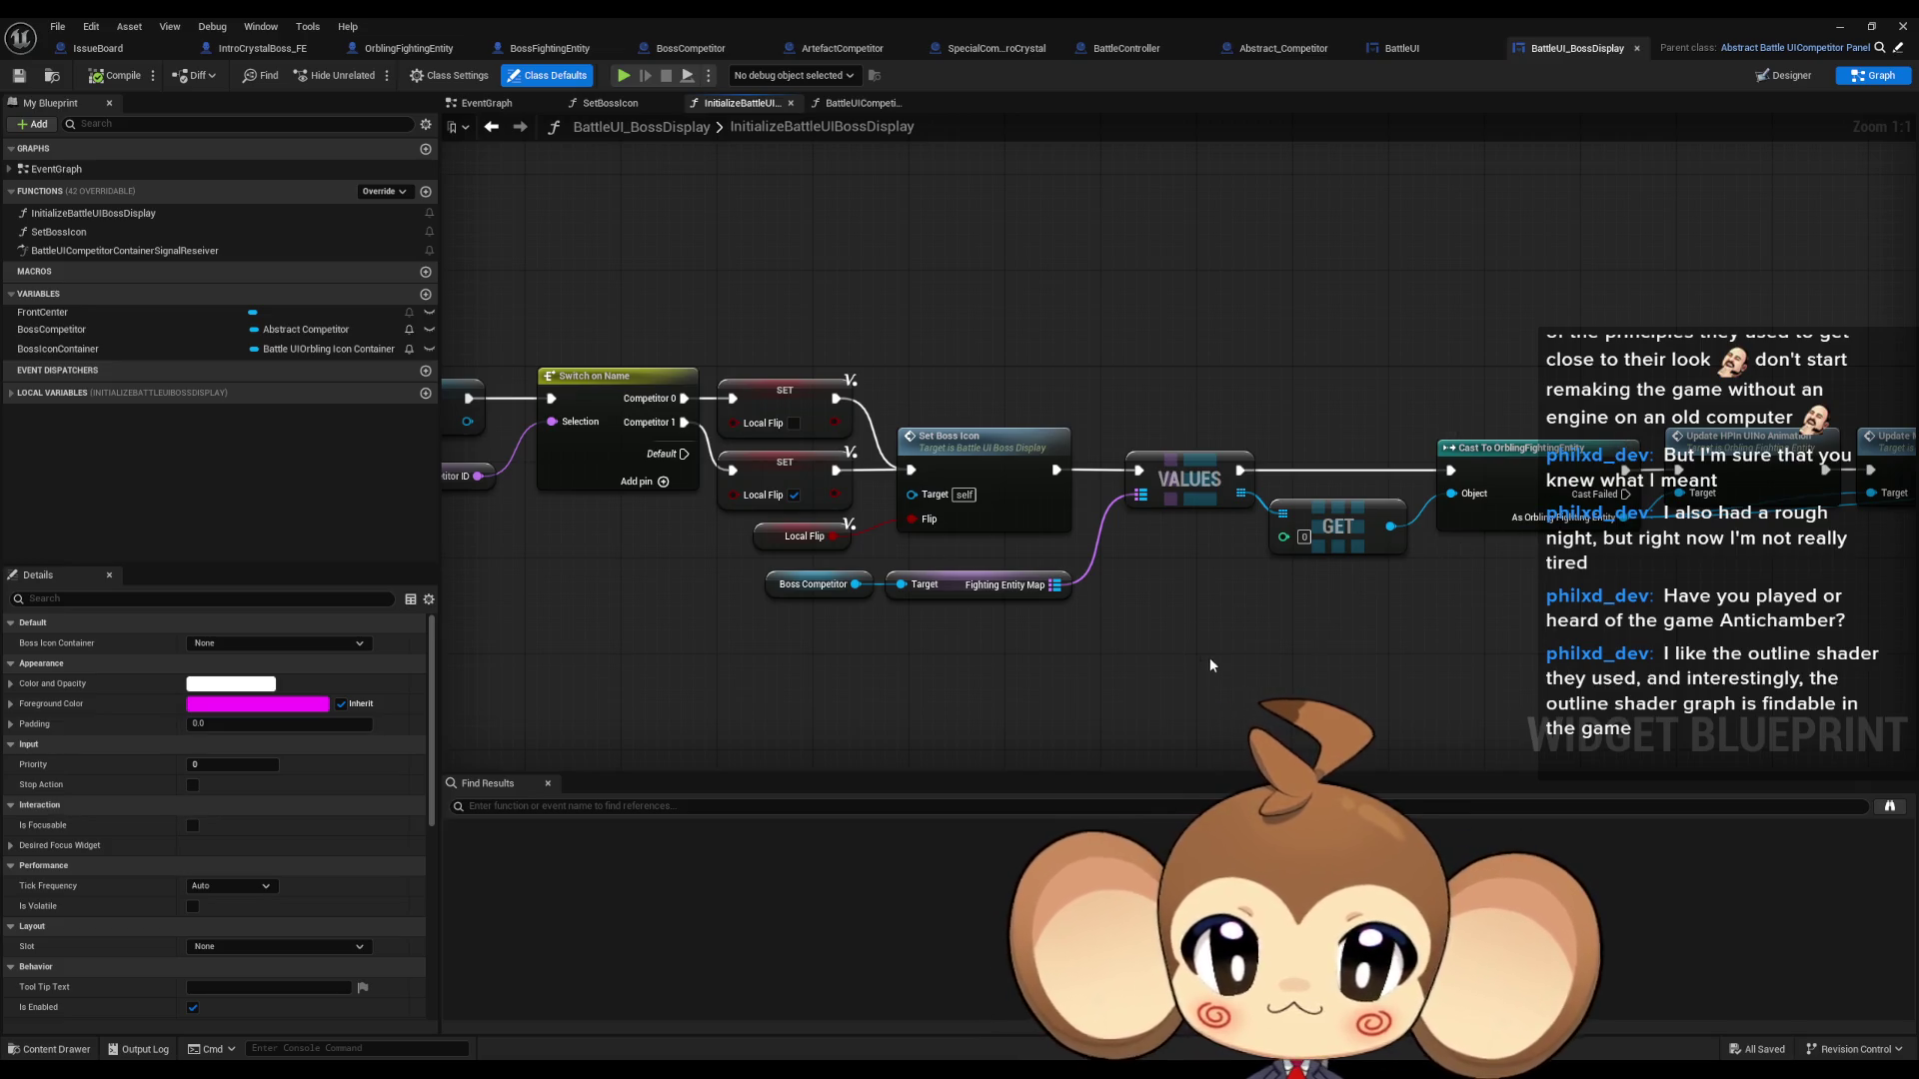
- Inspect the Update HP in UI No Animation chain, then return to IntroCrystalBoss_FE's ReceiveDmg graph
scroll(1210, 657, down, 1)
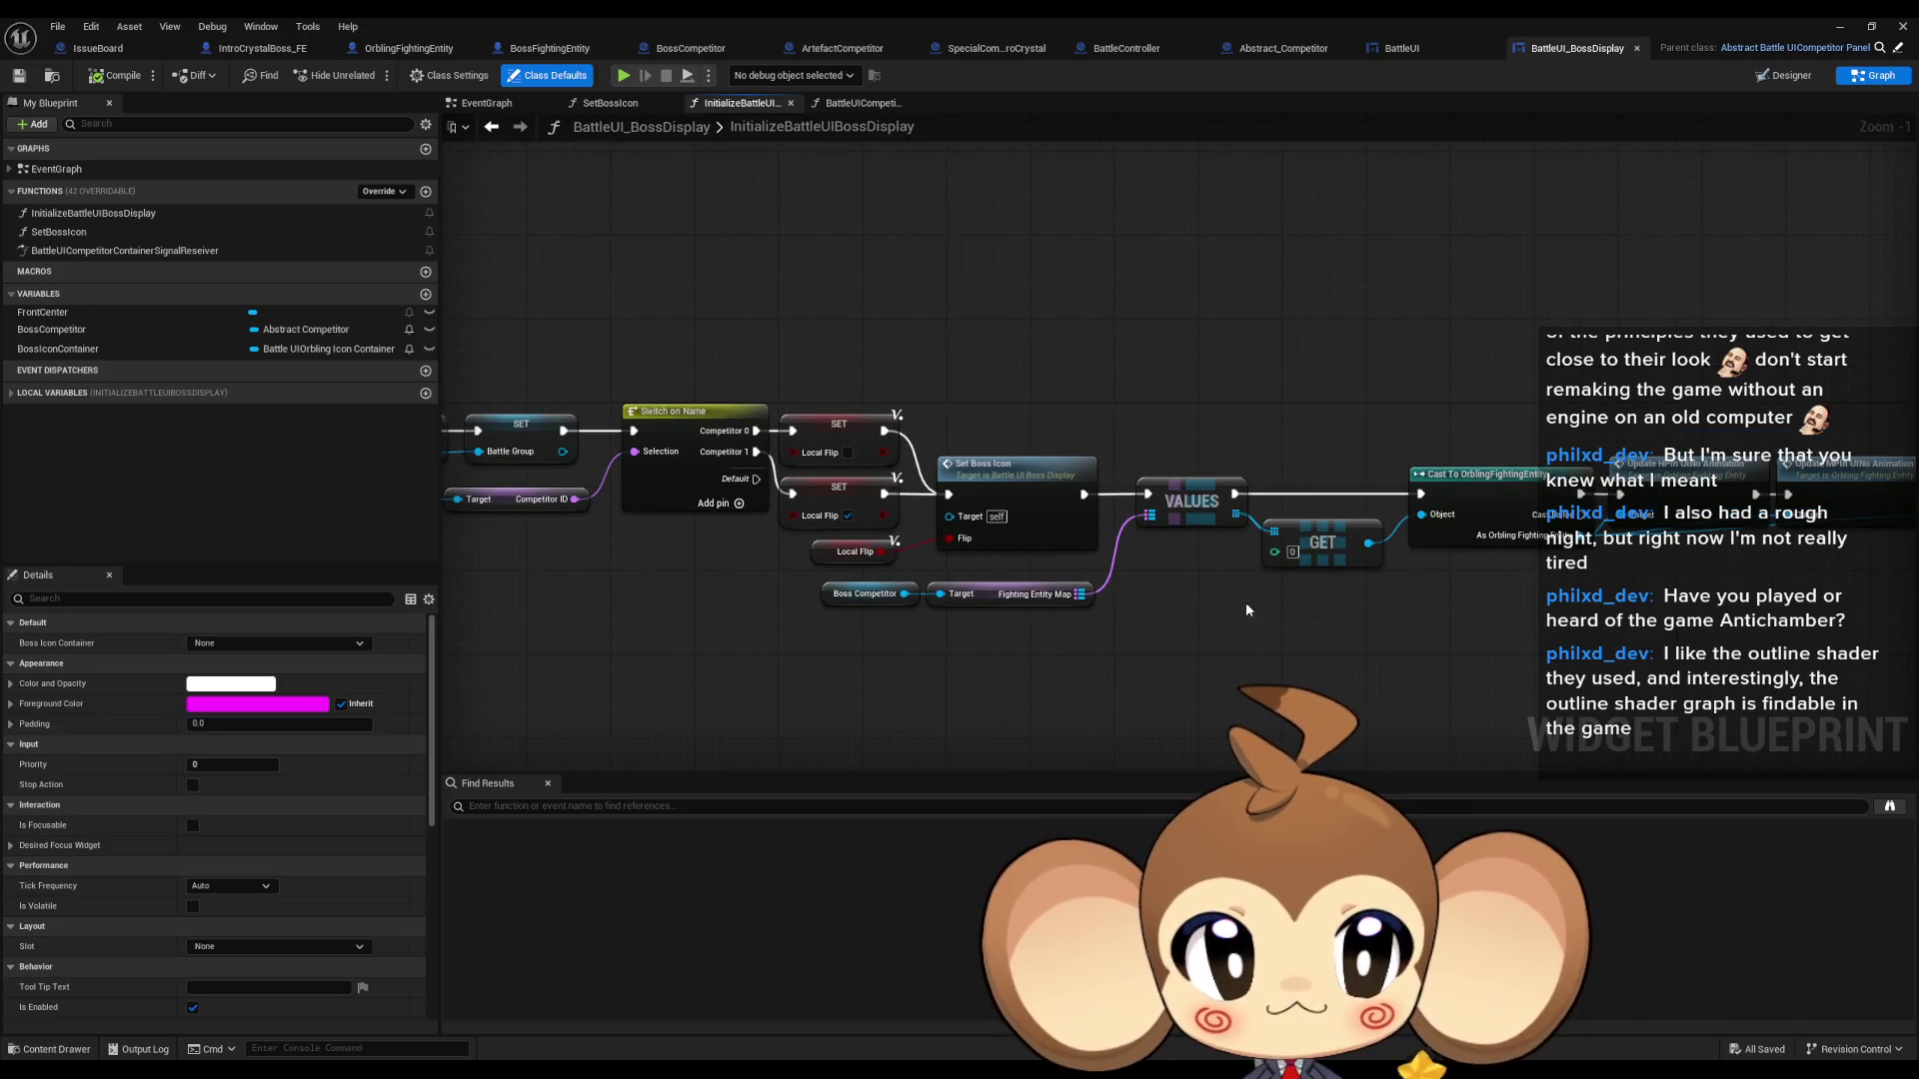
click(1688, 495)
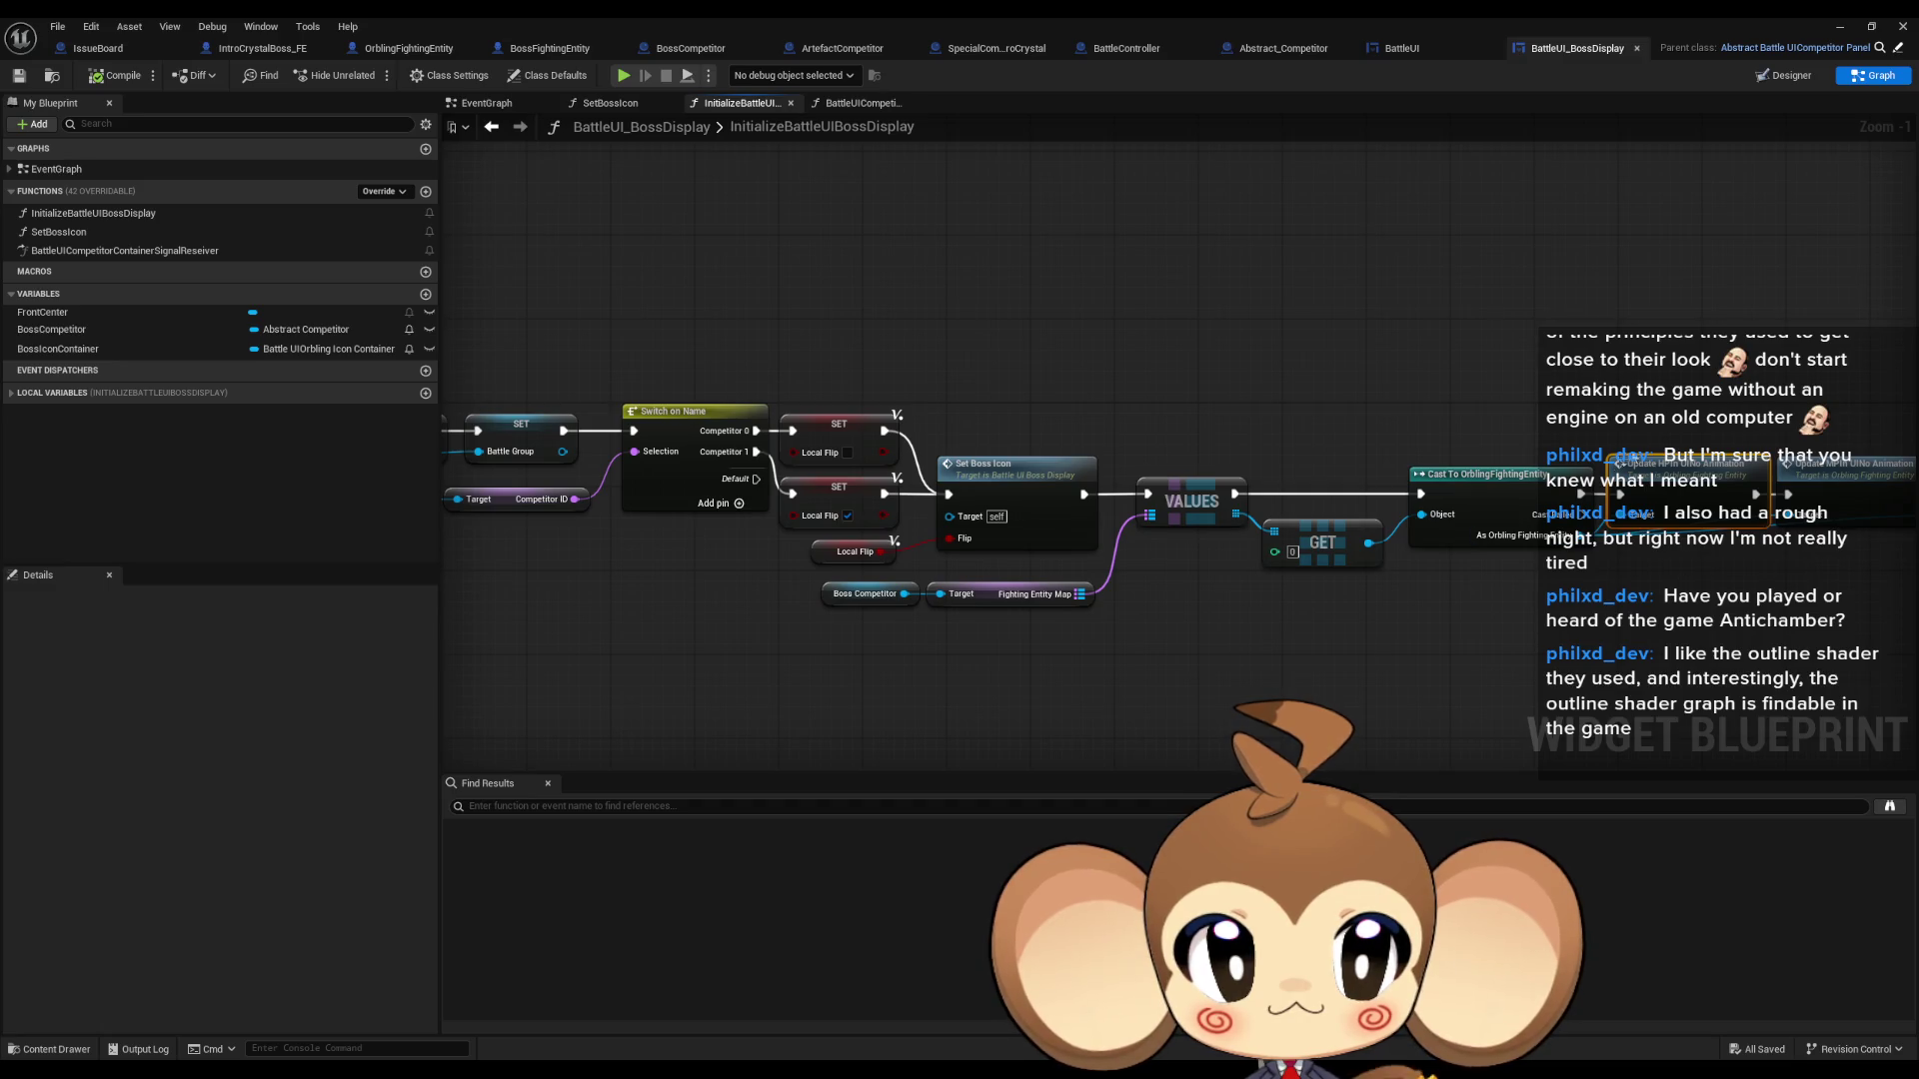
drag(1671, 598, 1395, 627)
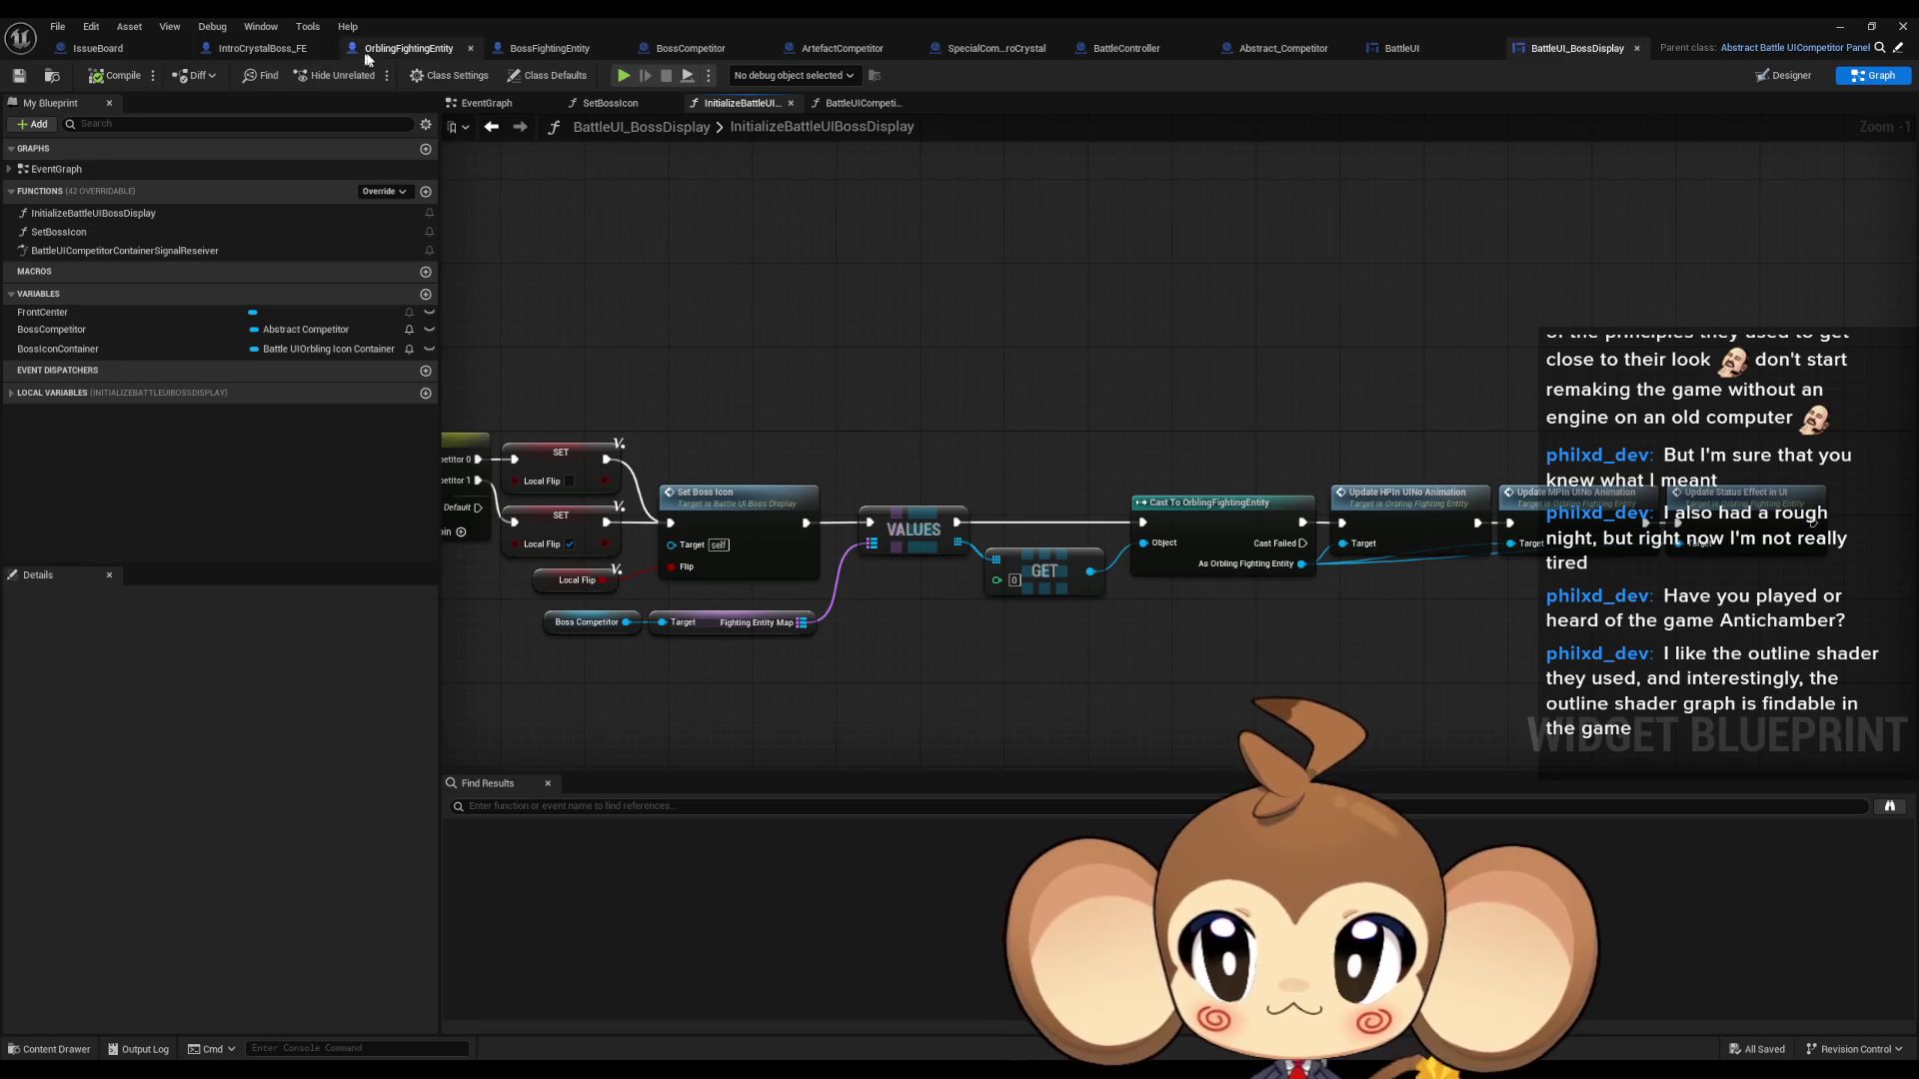
click(255, 50)
scroll(910, 404, down, 2)
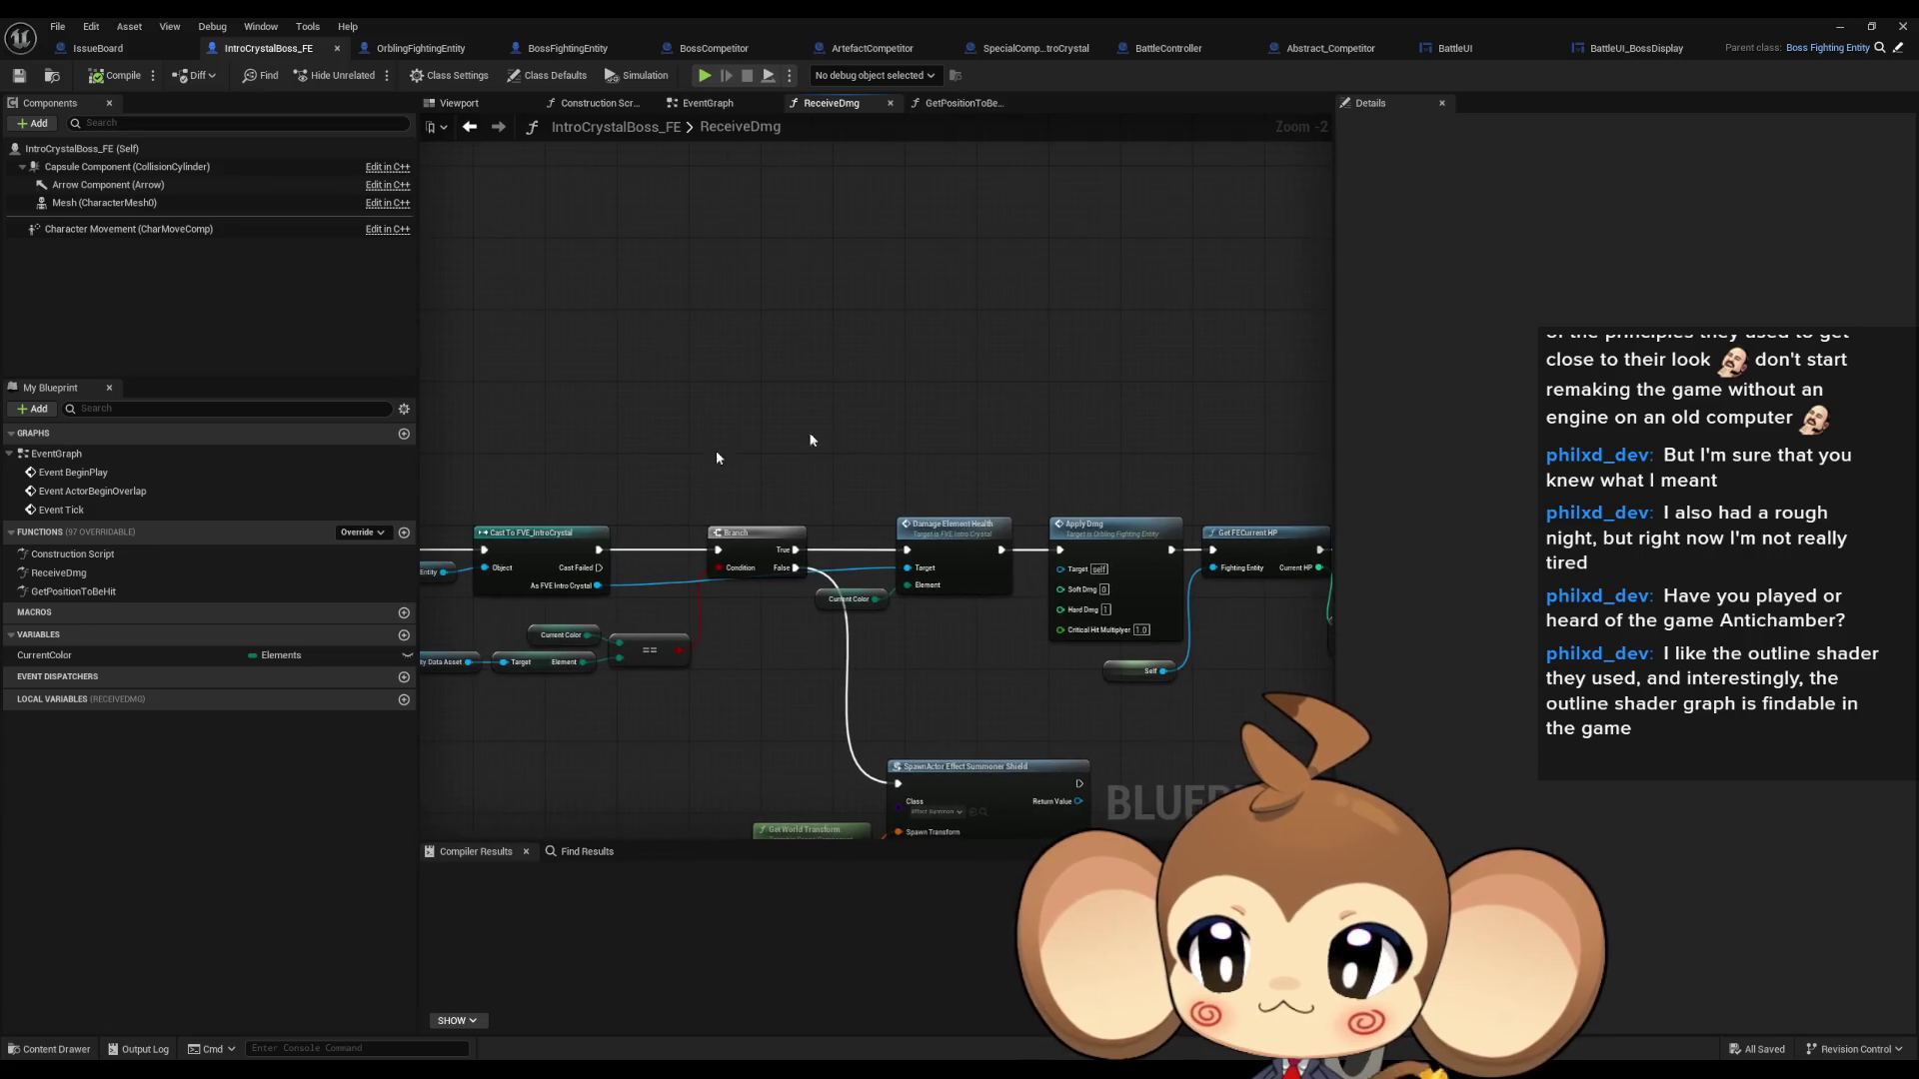
- Pan ReceiveDmg past Damage Element Health and open Get FECurrent HP in StatAndBattleFunctionLib
scroll(943, 537, down, 4)
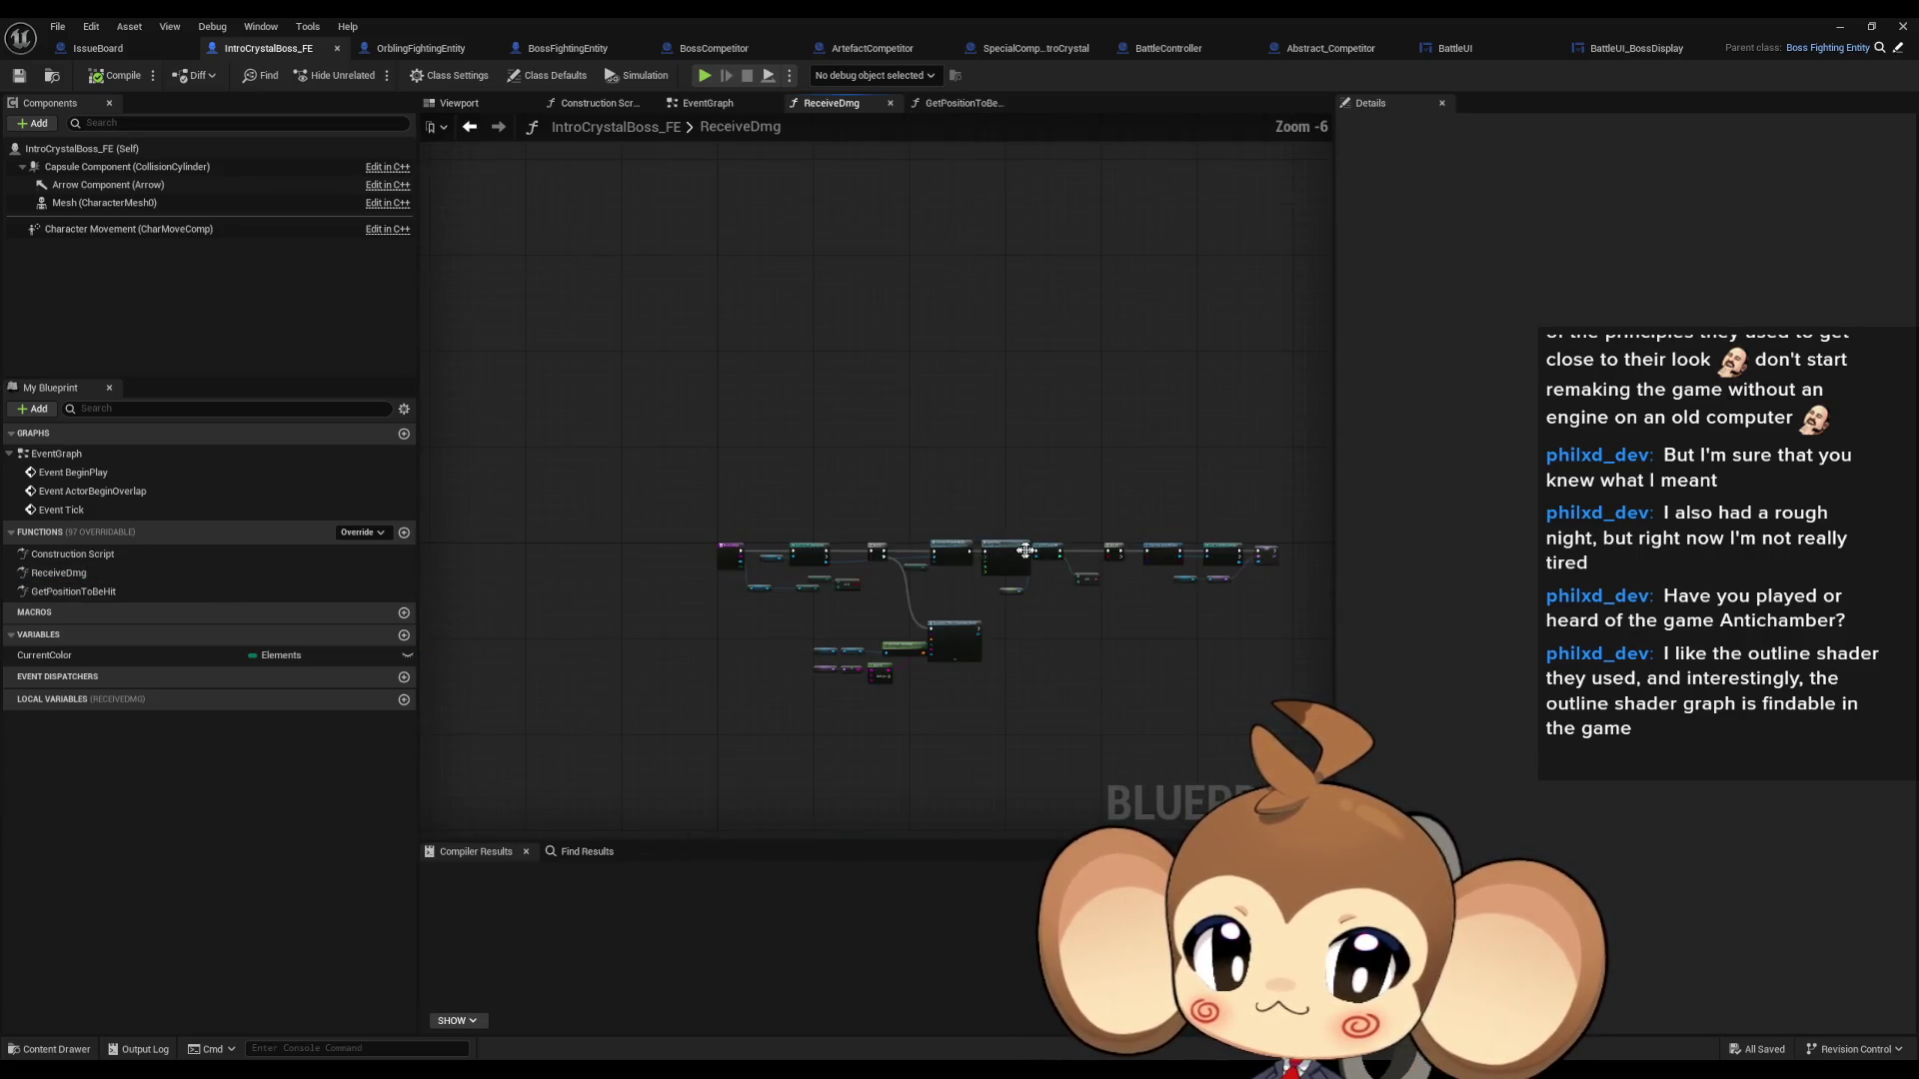
scroll(943, 537, up, 3)
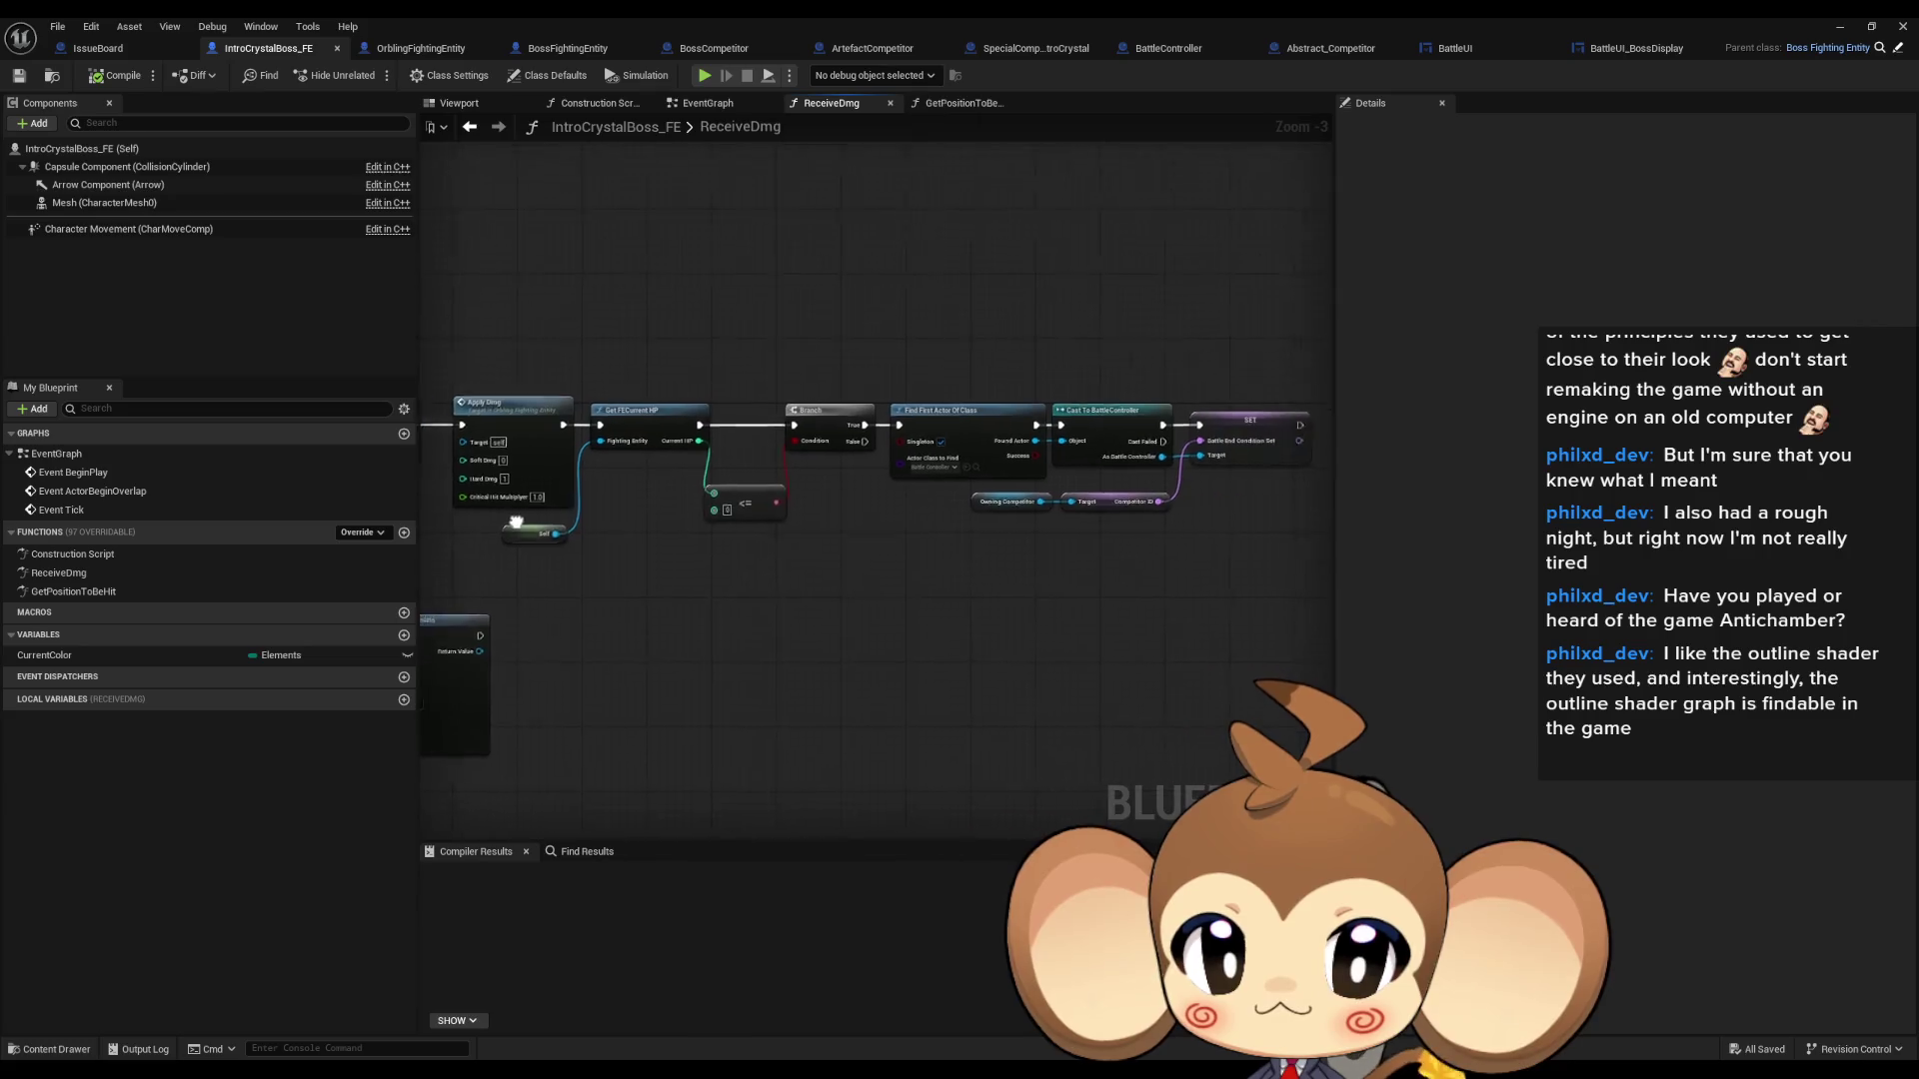
drag(646, 376, 1245, 344)
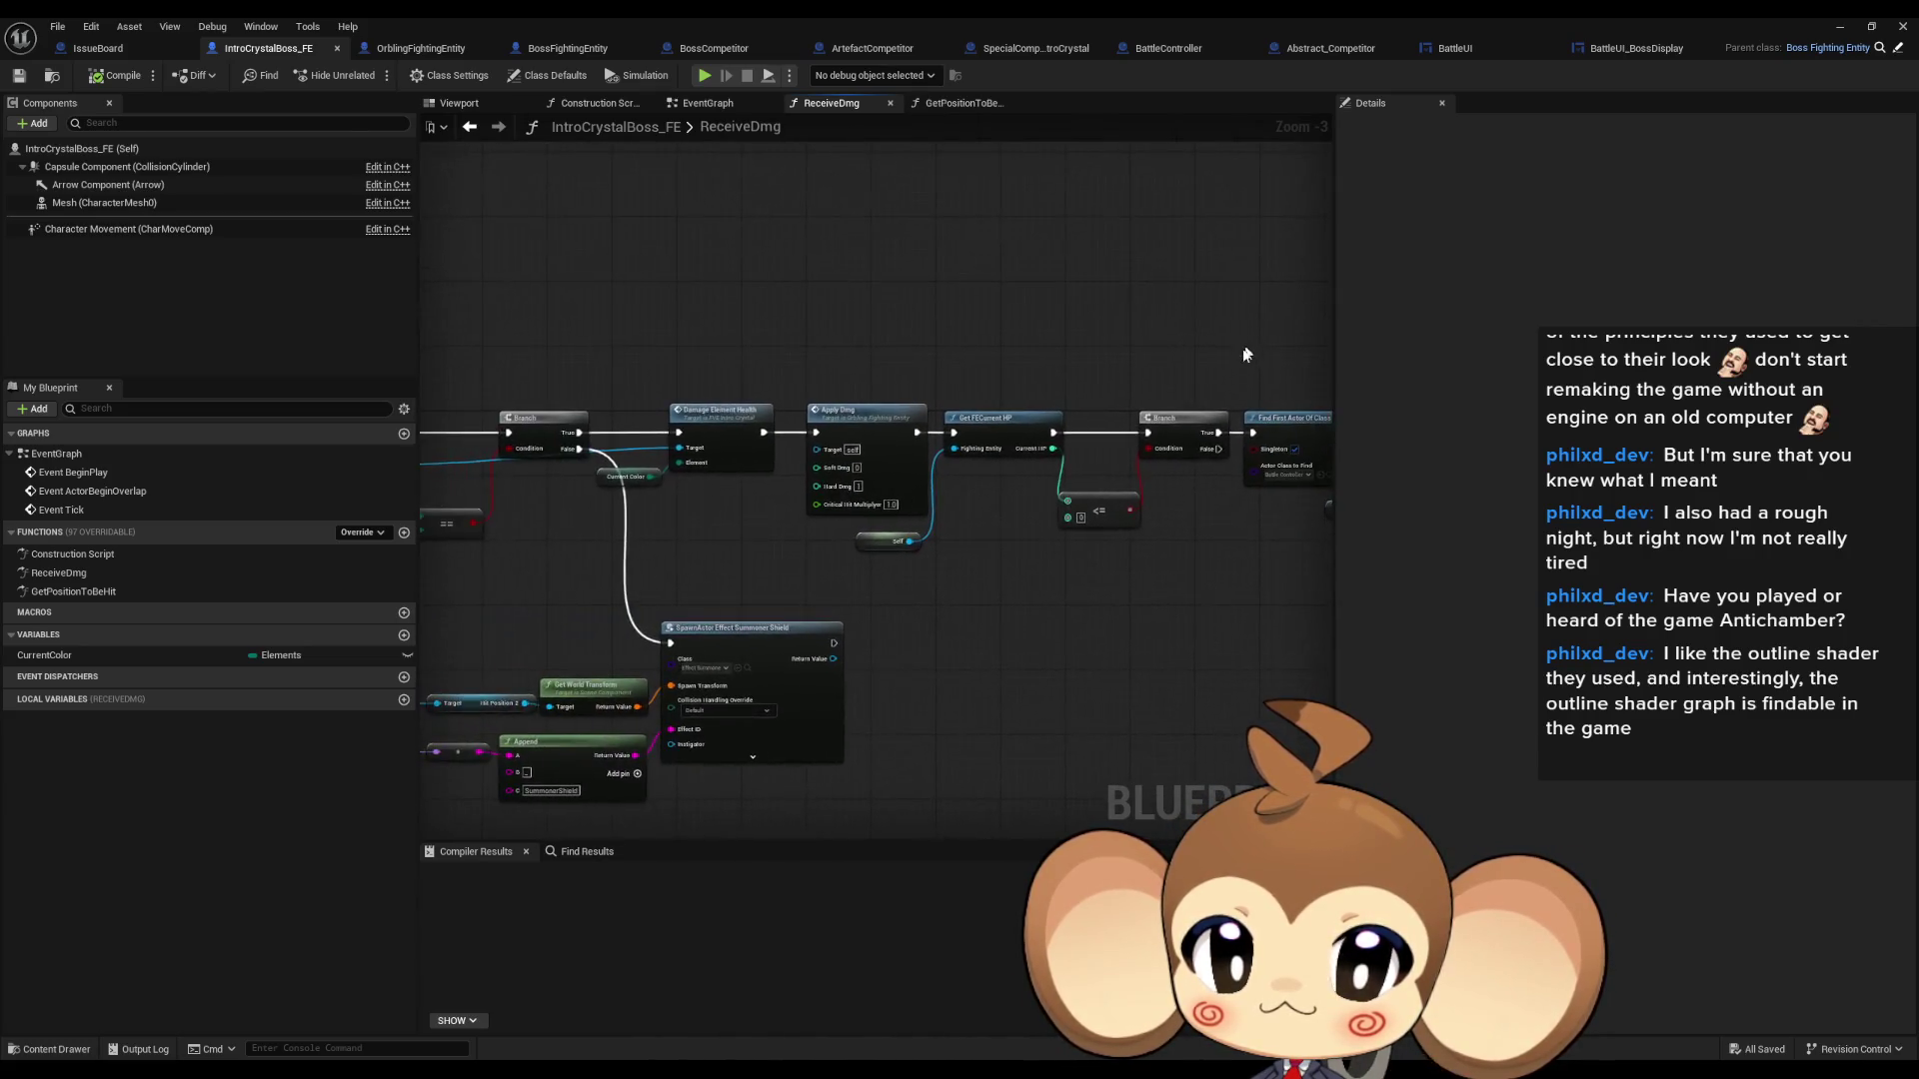
drag(856, 549, 1048, 537)
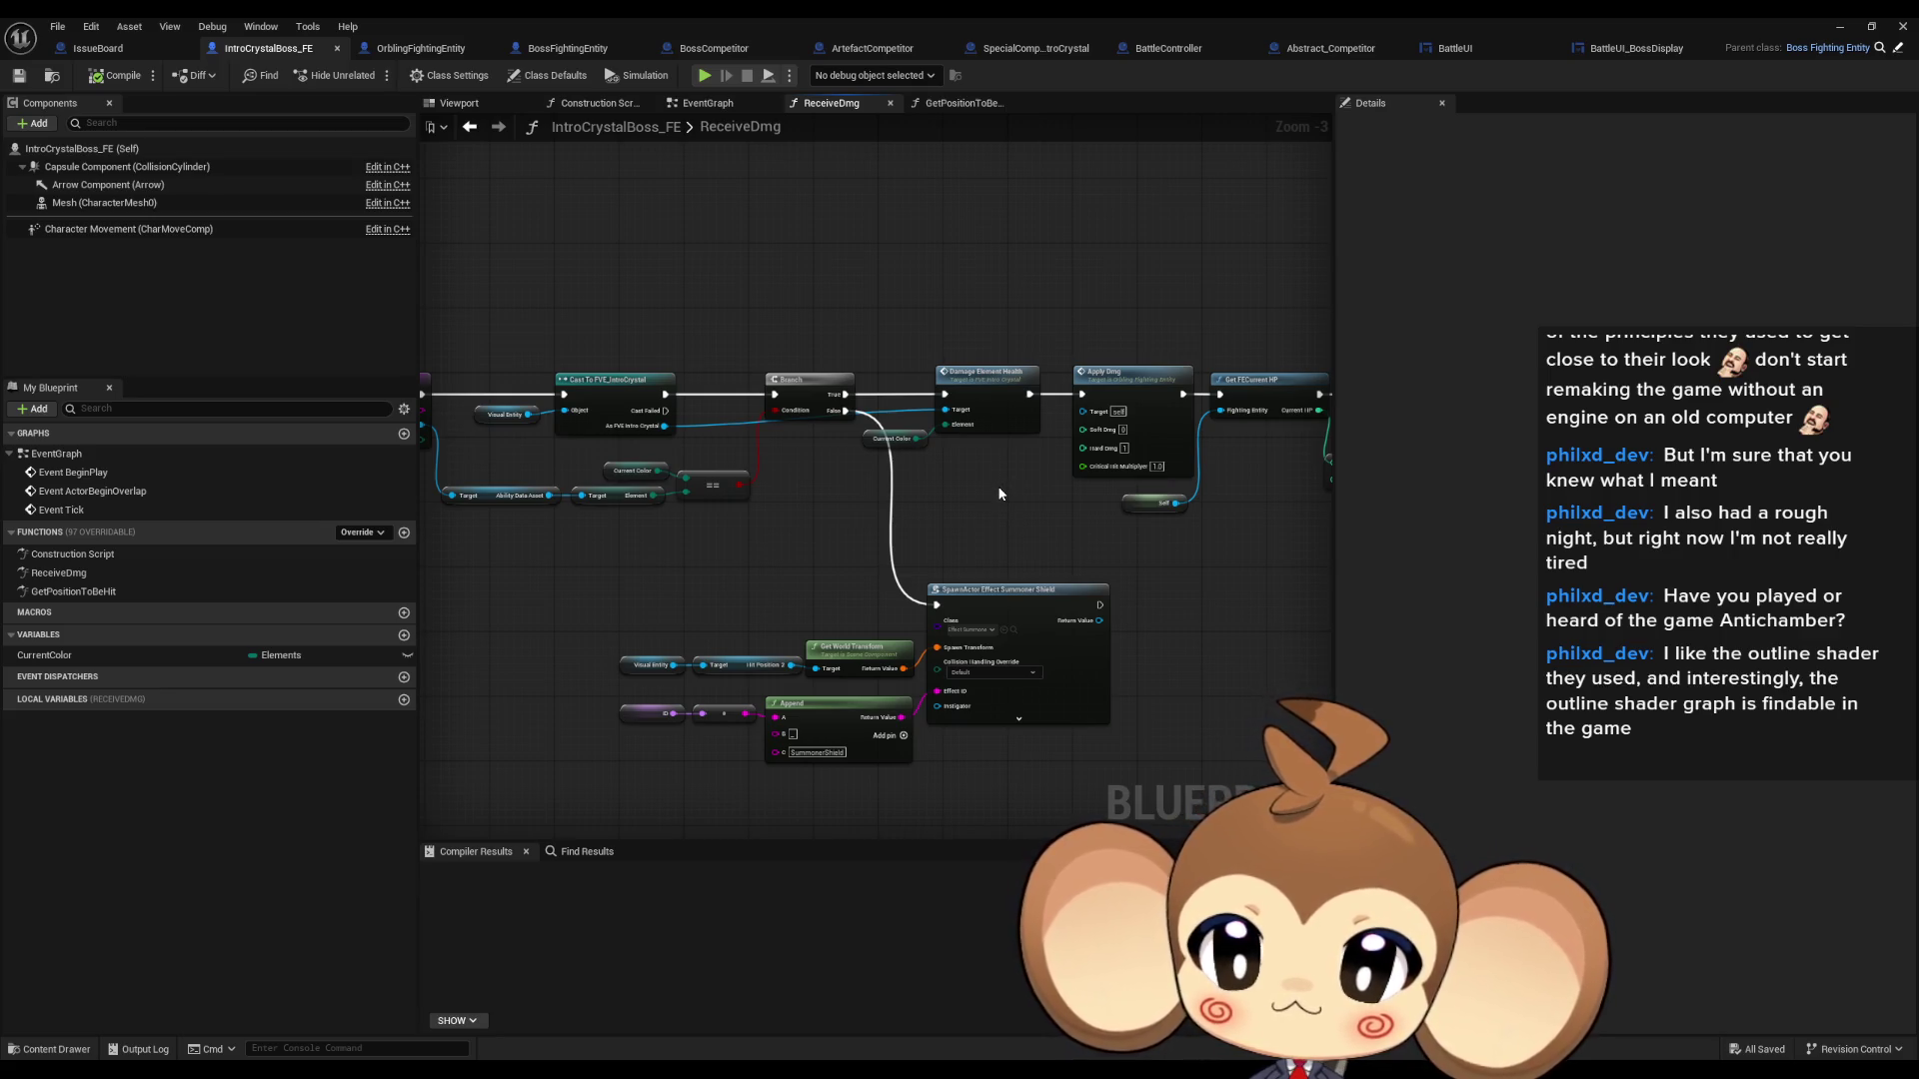
drag(729, 466, 920, 441)
scroll(984, 418, up, 1)
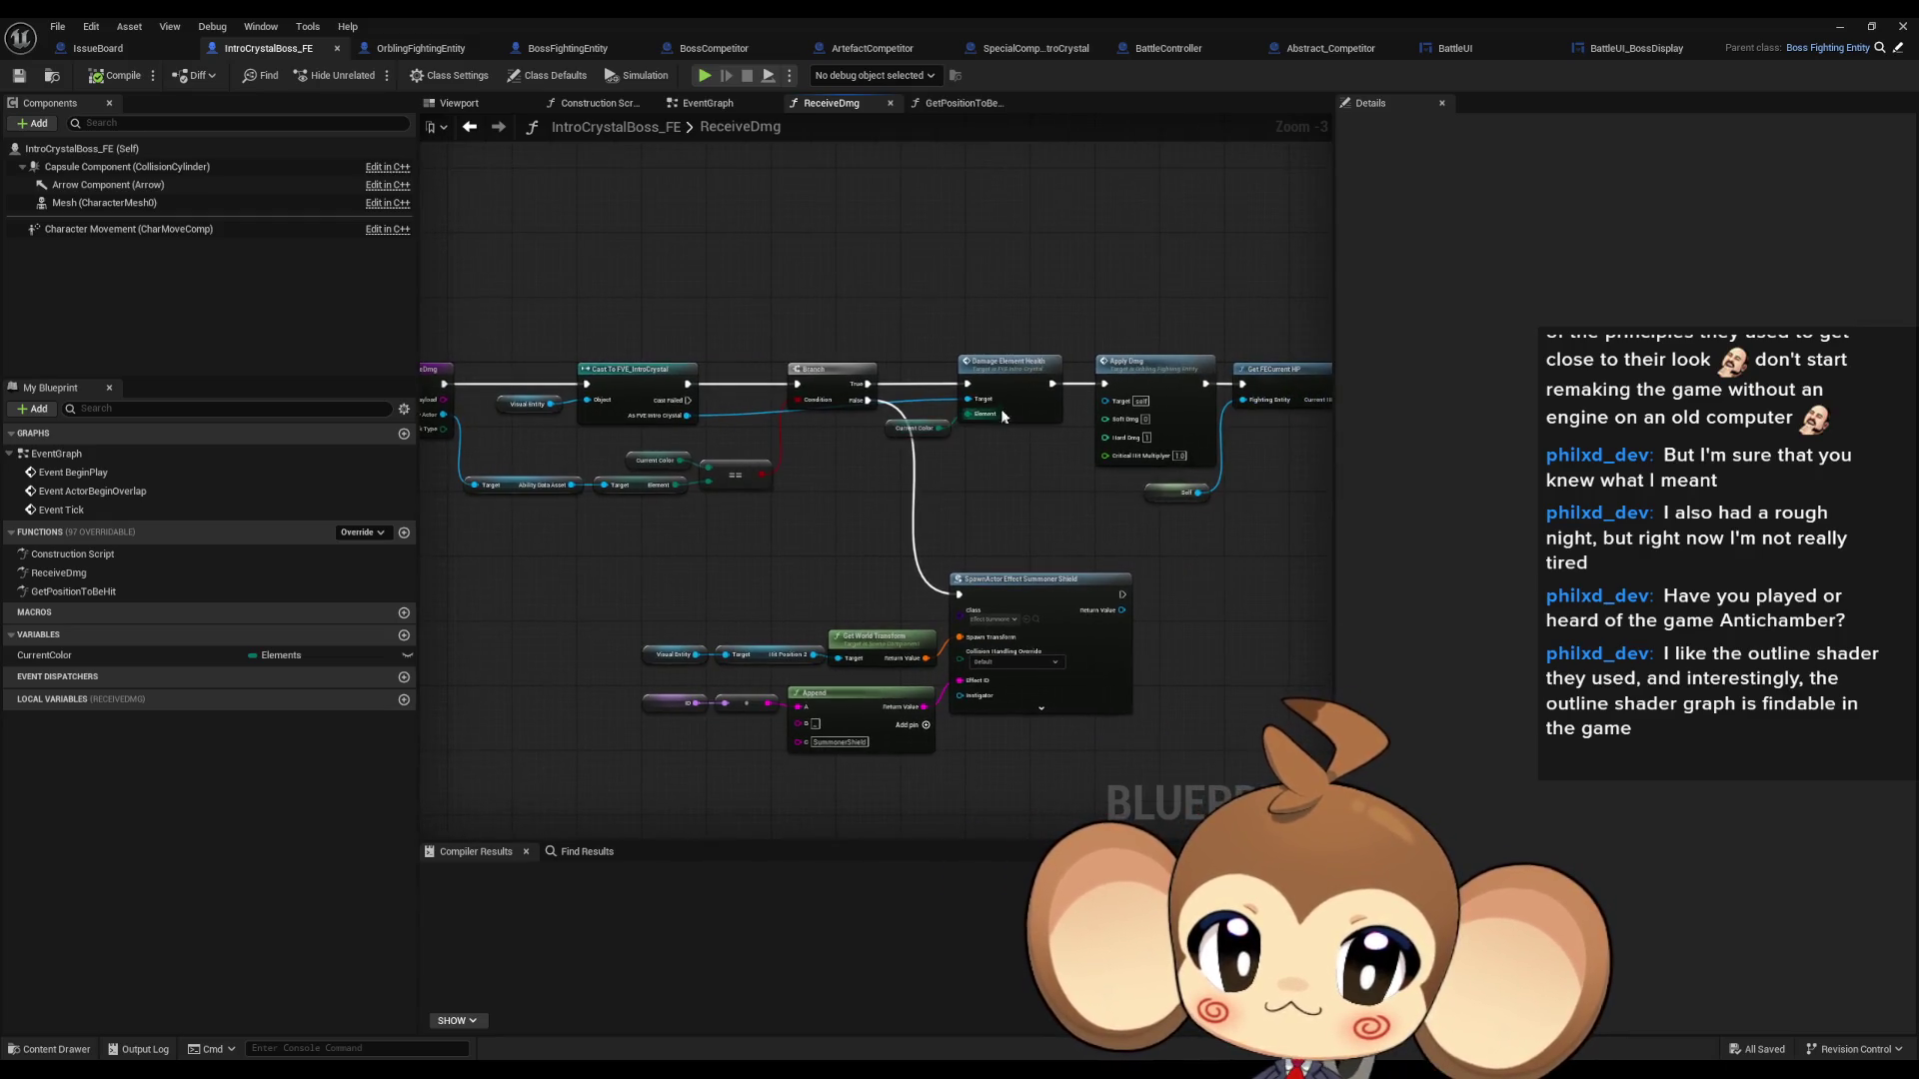
scroll(1014, 408, up, 1)
click(1038, 399)
mouse_move(1039, 399)
mouse_down()
mouse_move(950, 448)
mouse_move(807, 446)
mouse_up()
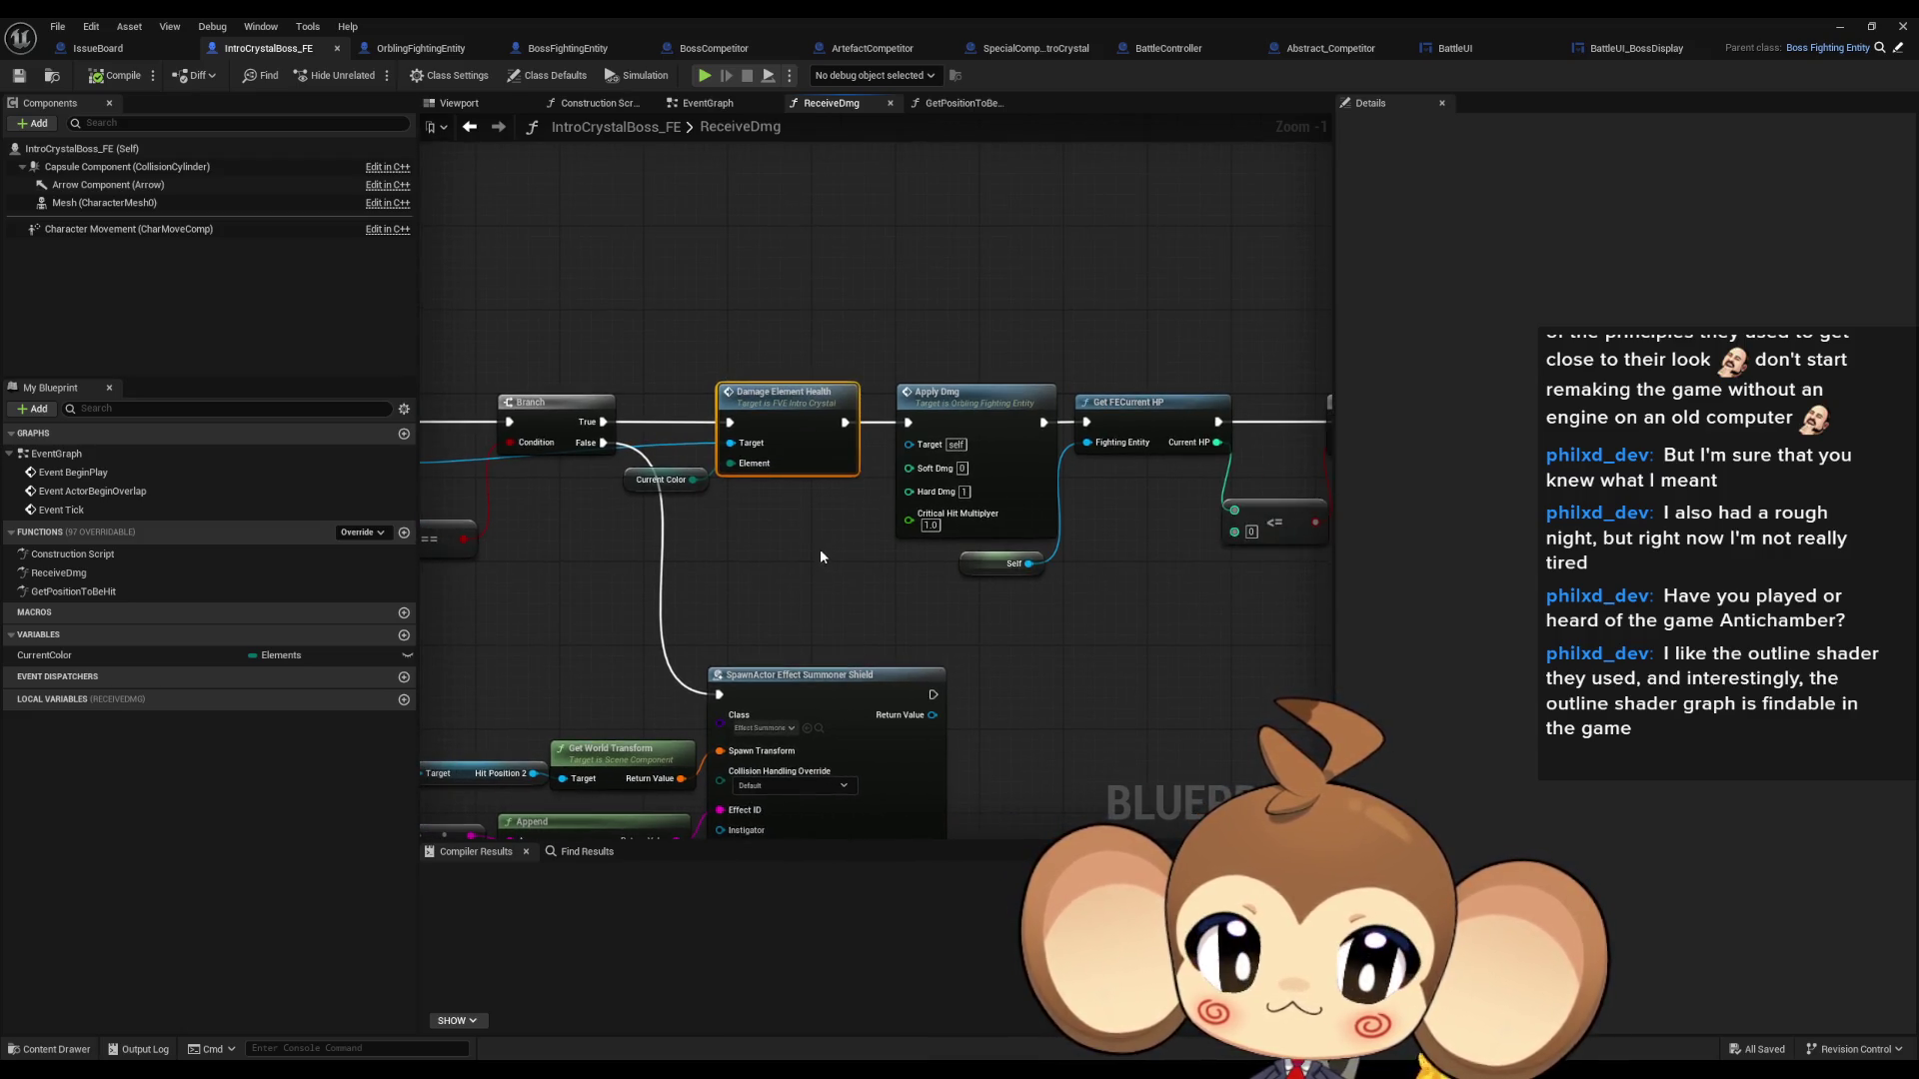
drag(820, 548, 506, 549)
click(807, 412)
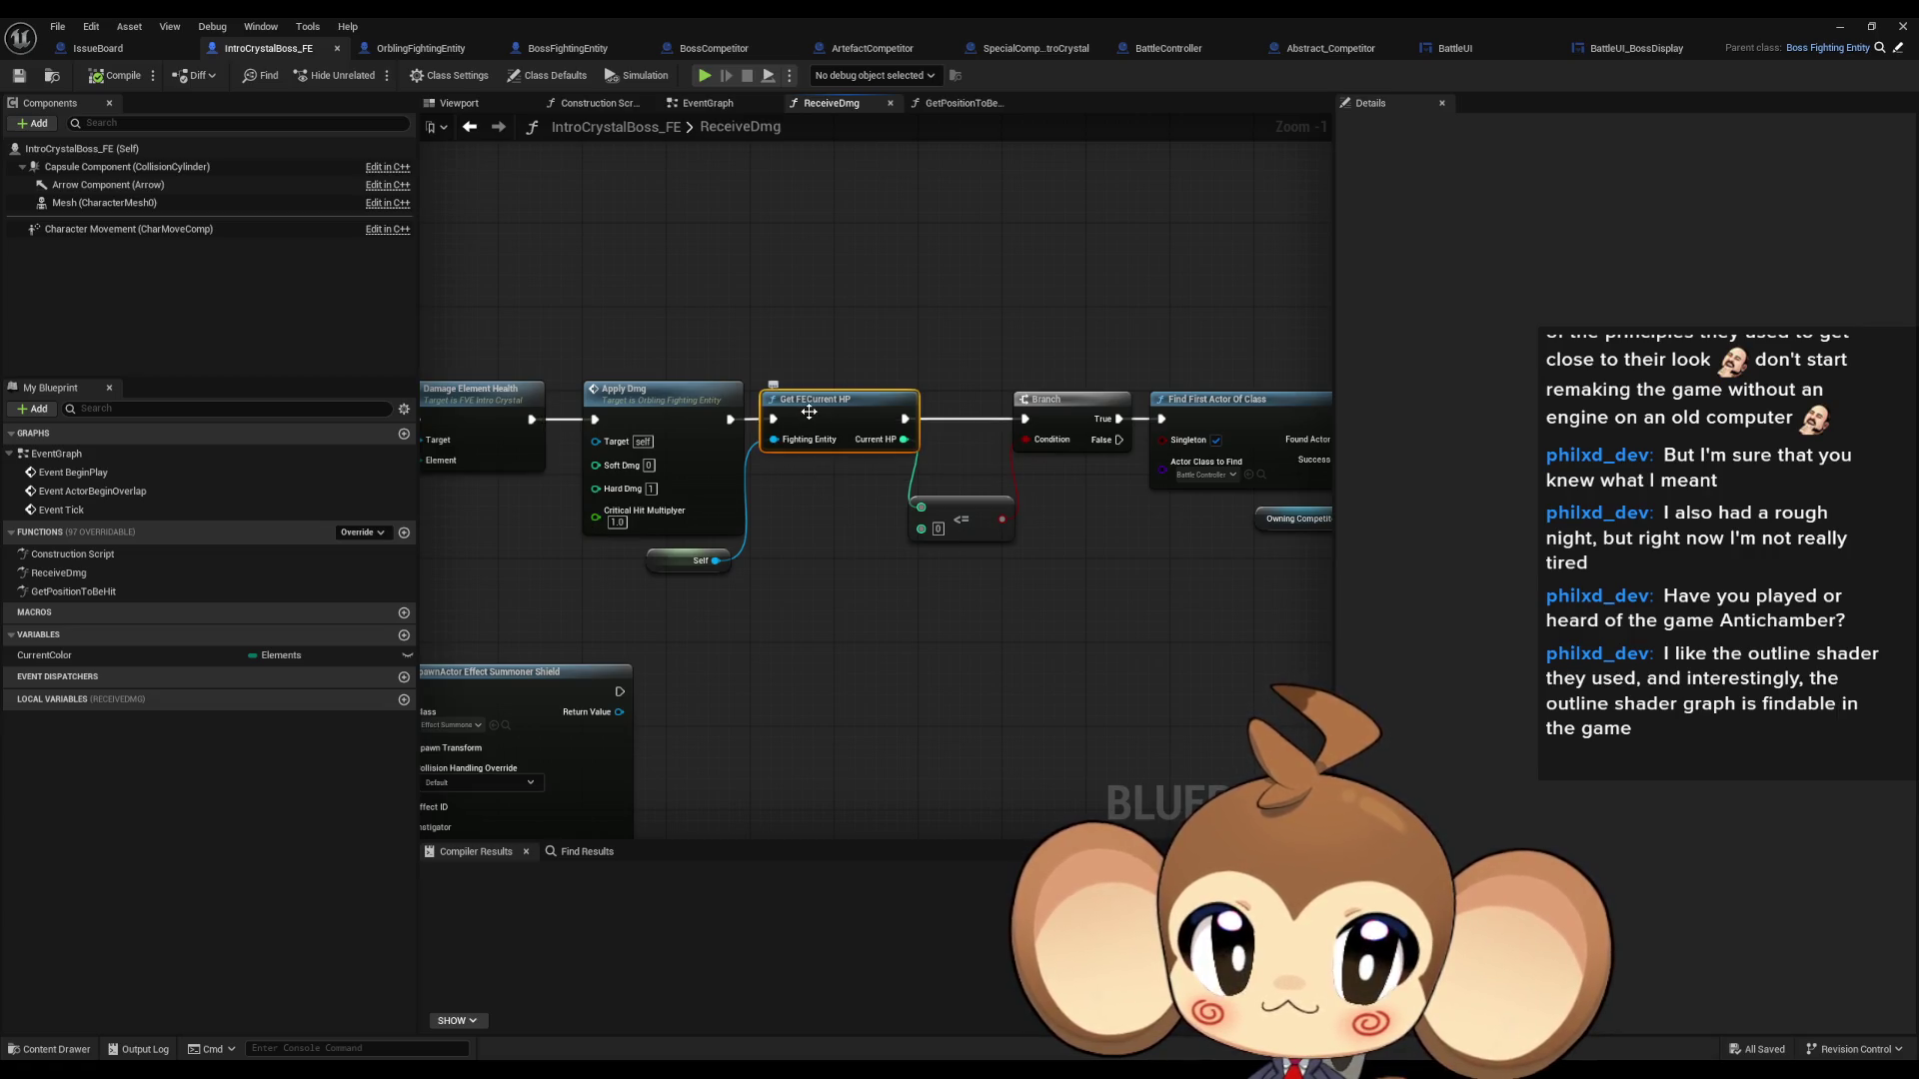
double_click(808, 412)
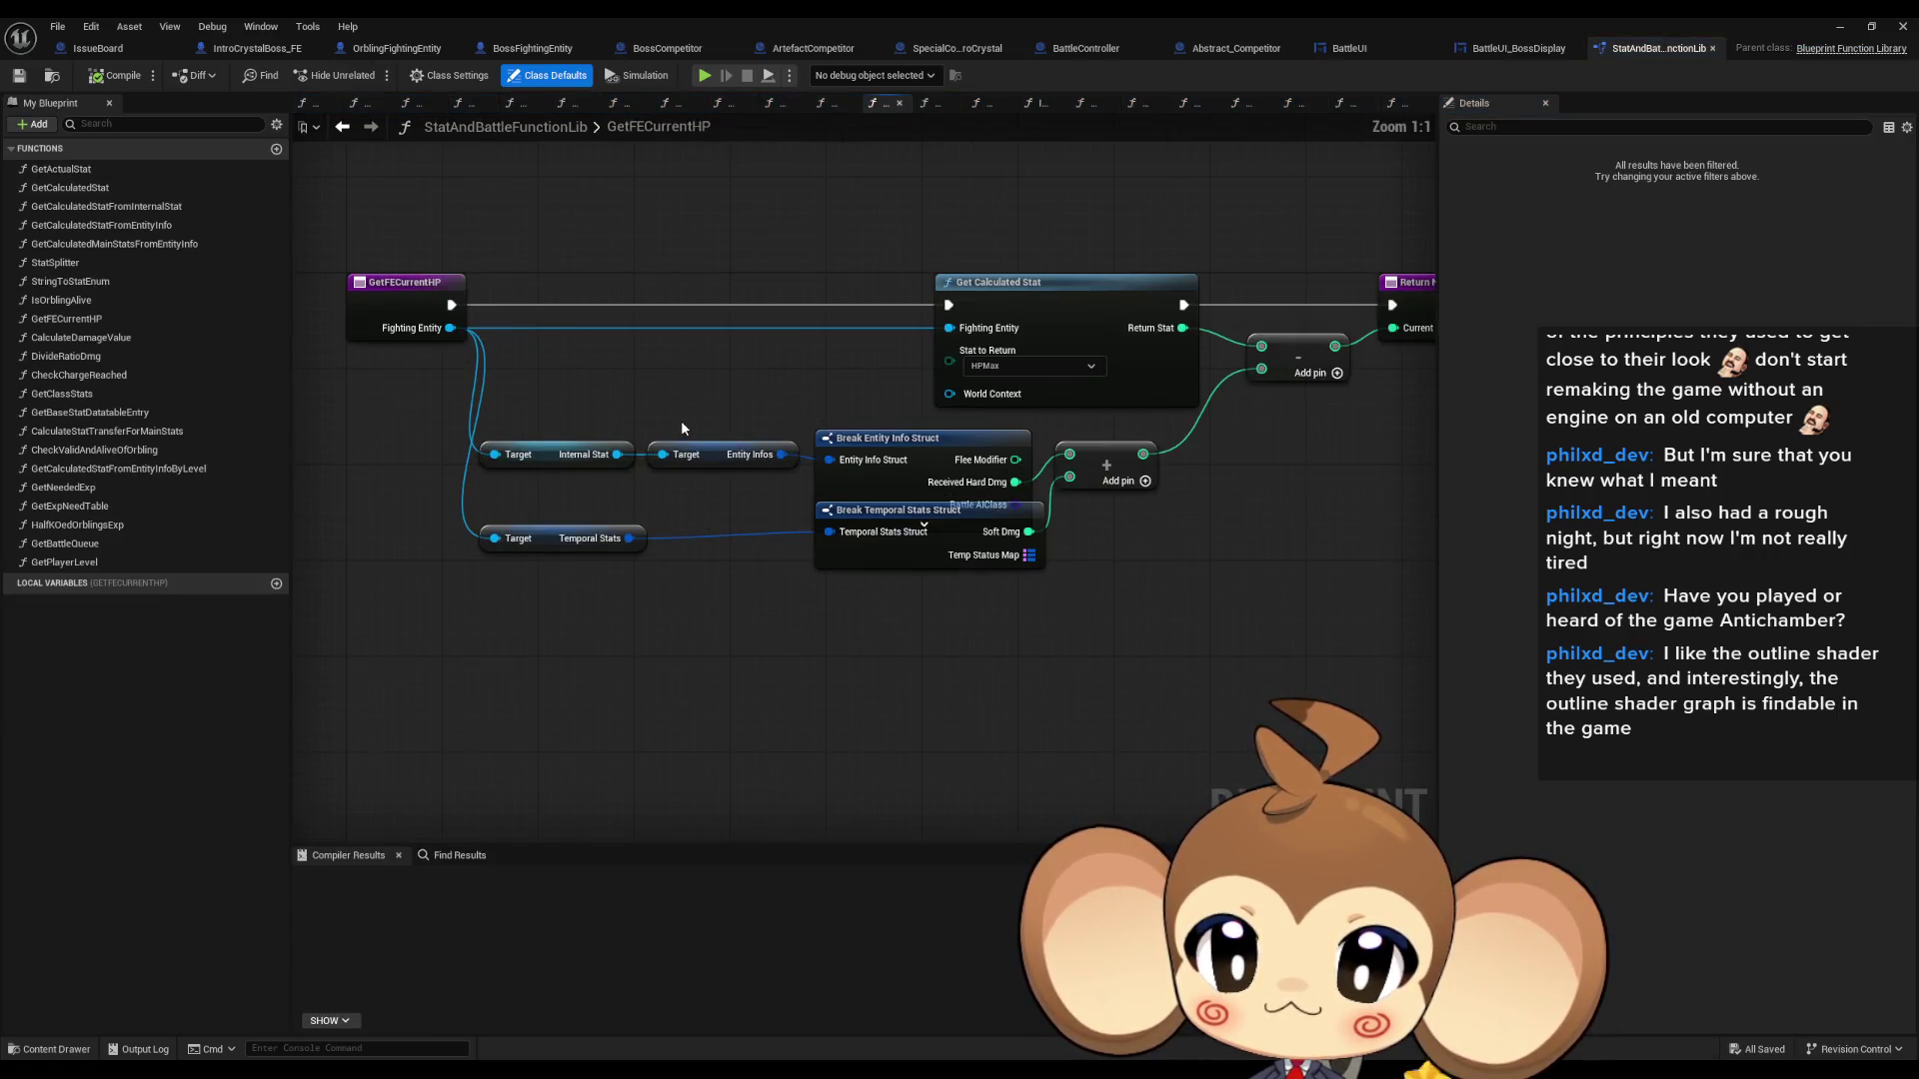
- Move the Break Temporal Stats Struct node in GetFECurrentHP so it no longer overlaps
click(545, 454)
click(720, 455)
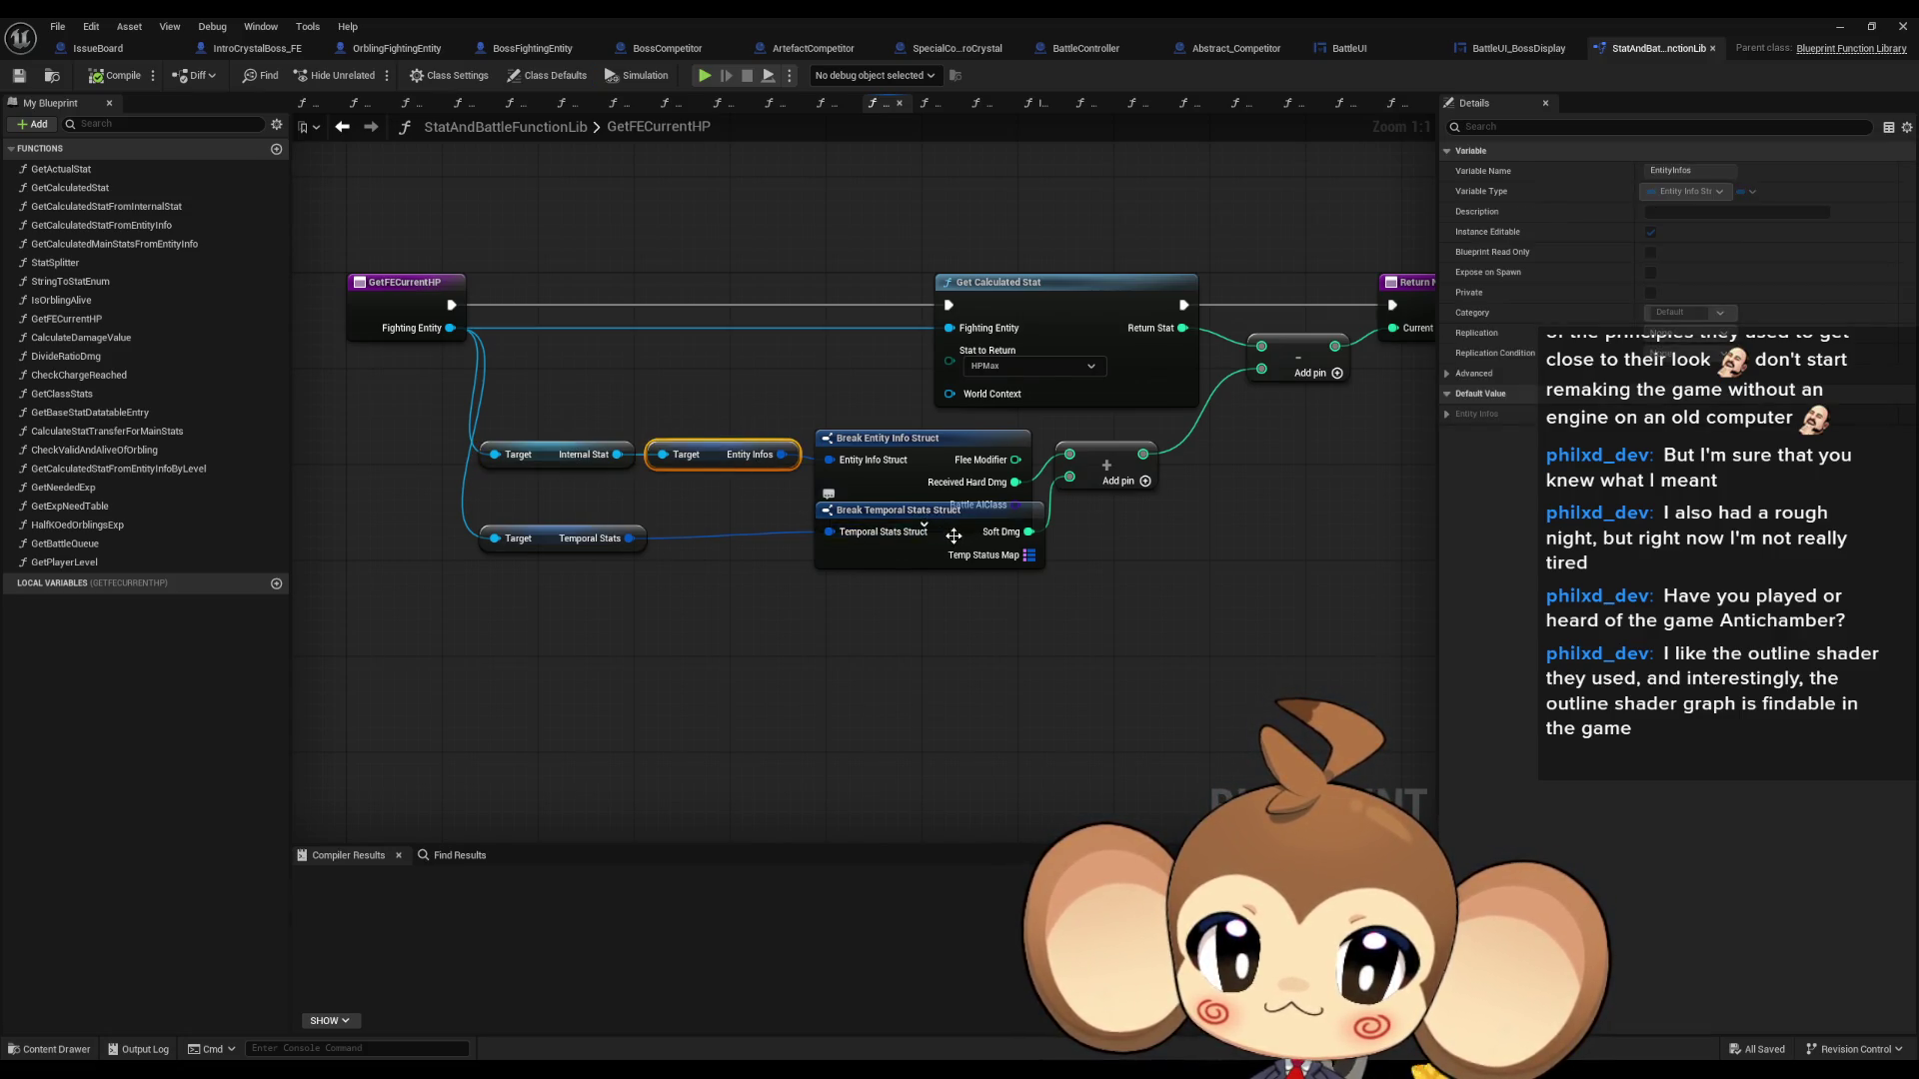
drag(953, 536, 953, 569)
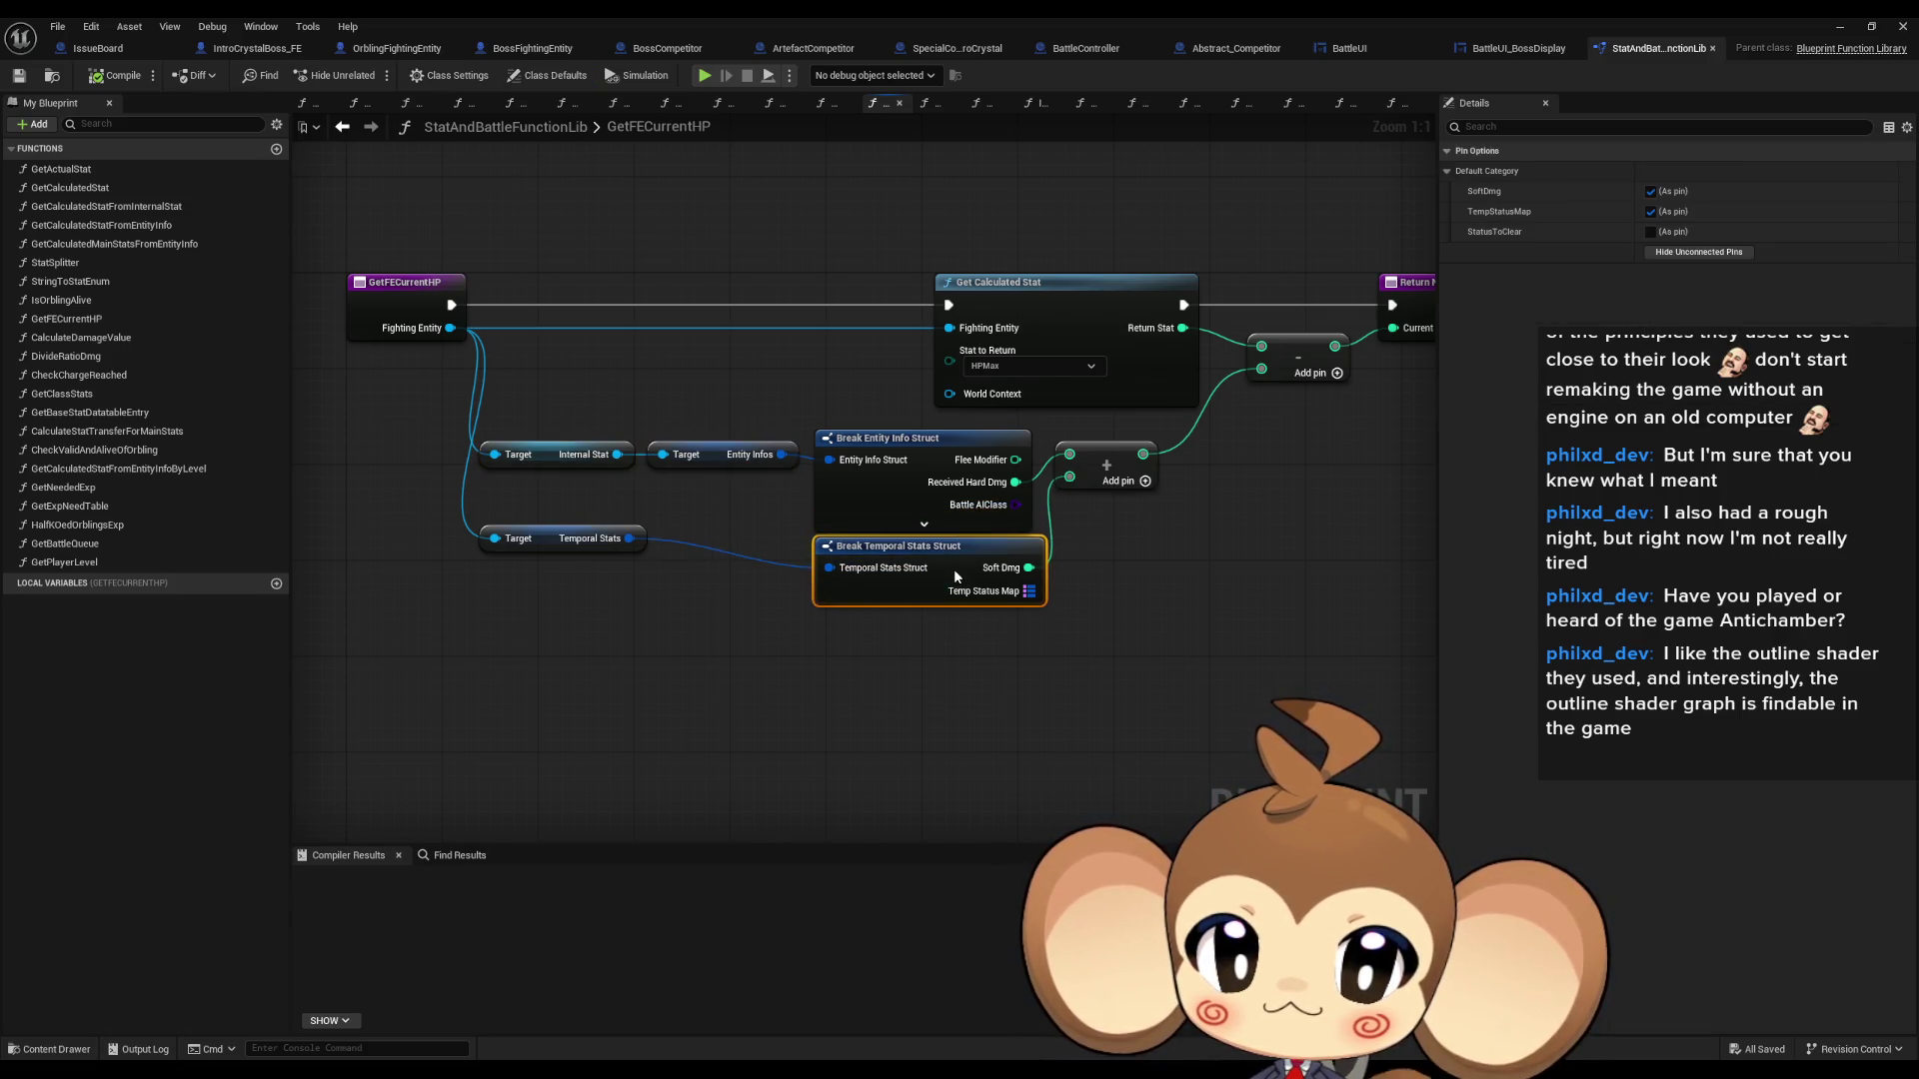
click(888, 636)
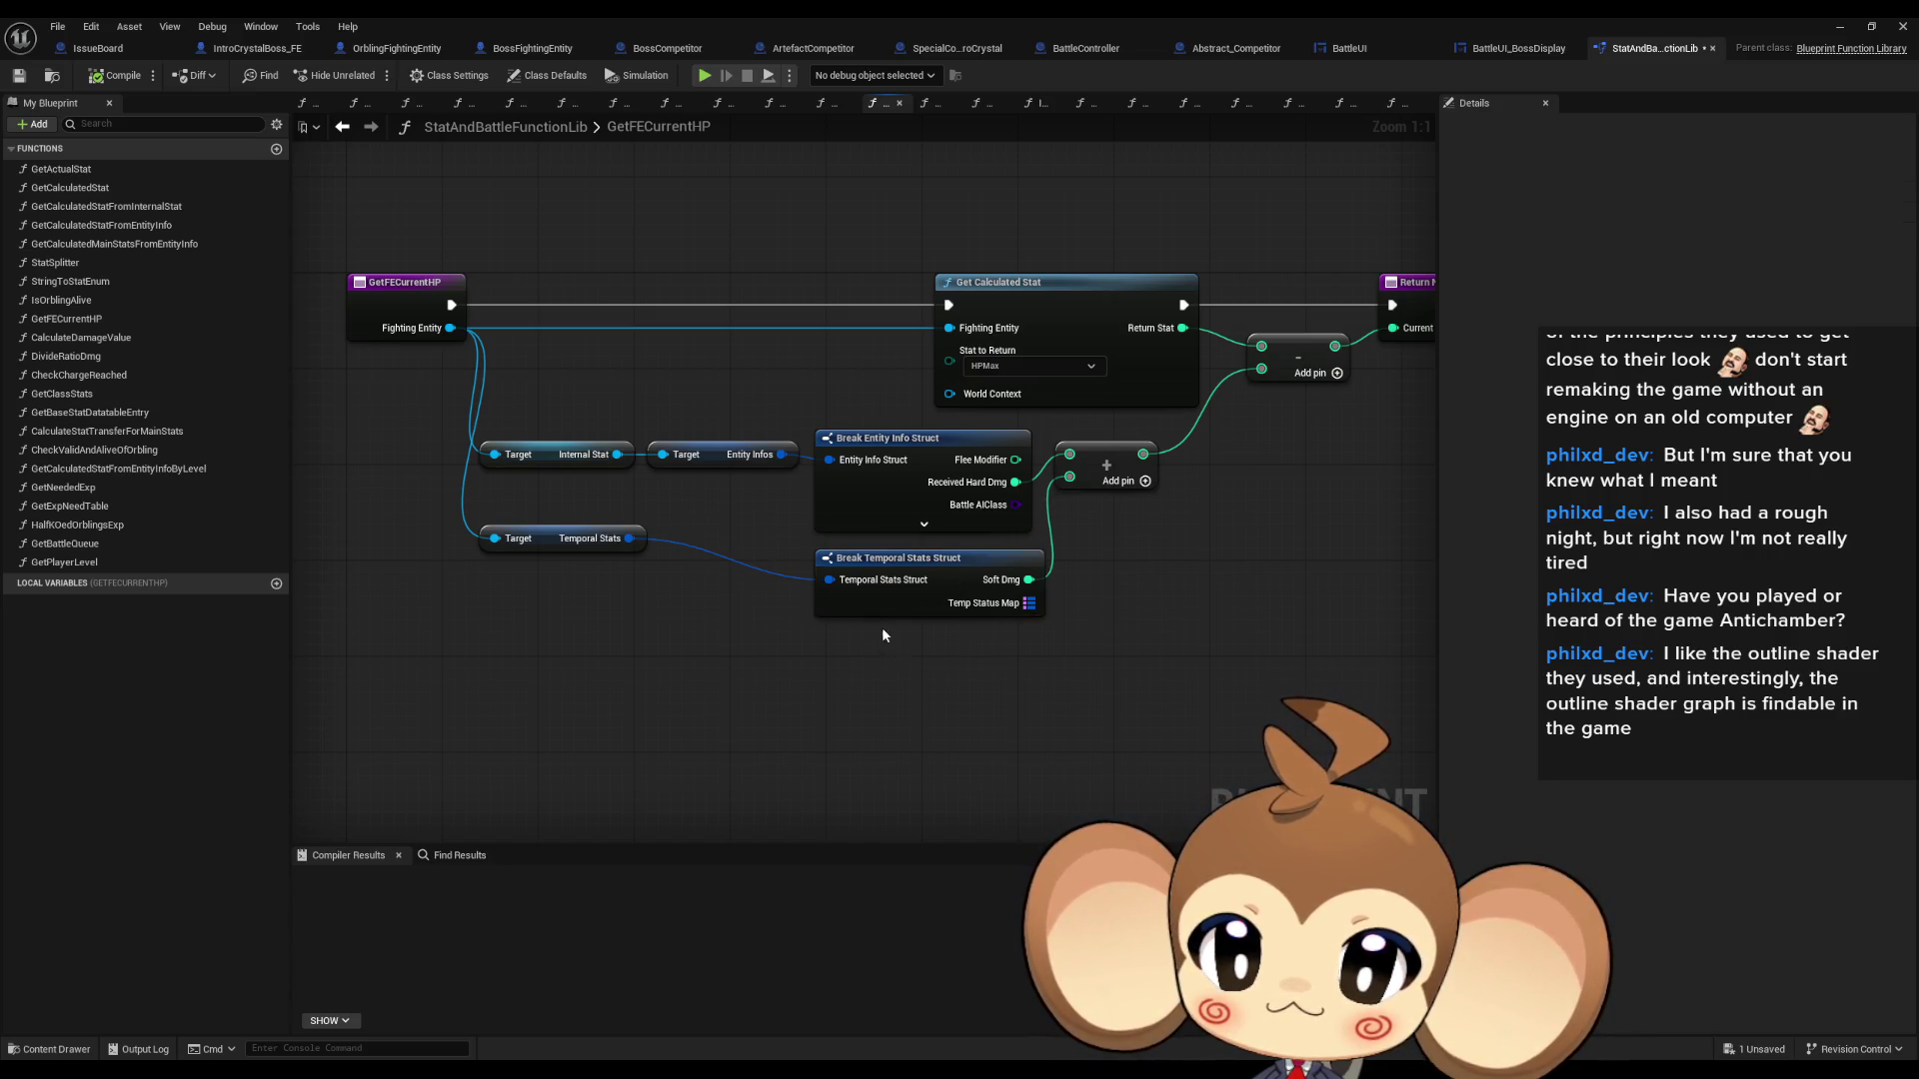
- Open the parent BossFightingEntity blueprint and its InitializeFightingEntity implementation
click(253, 48)
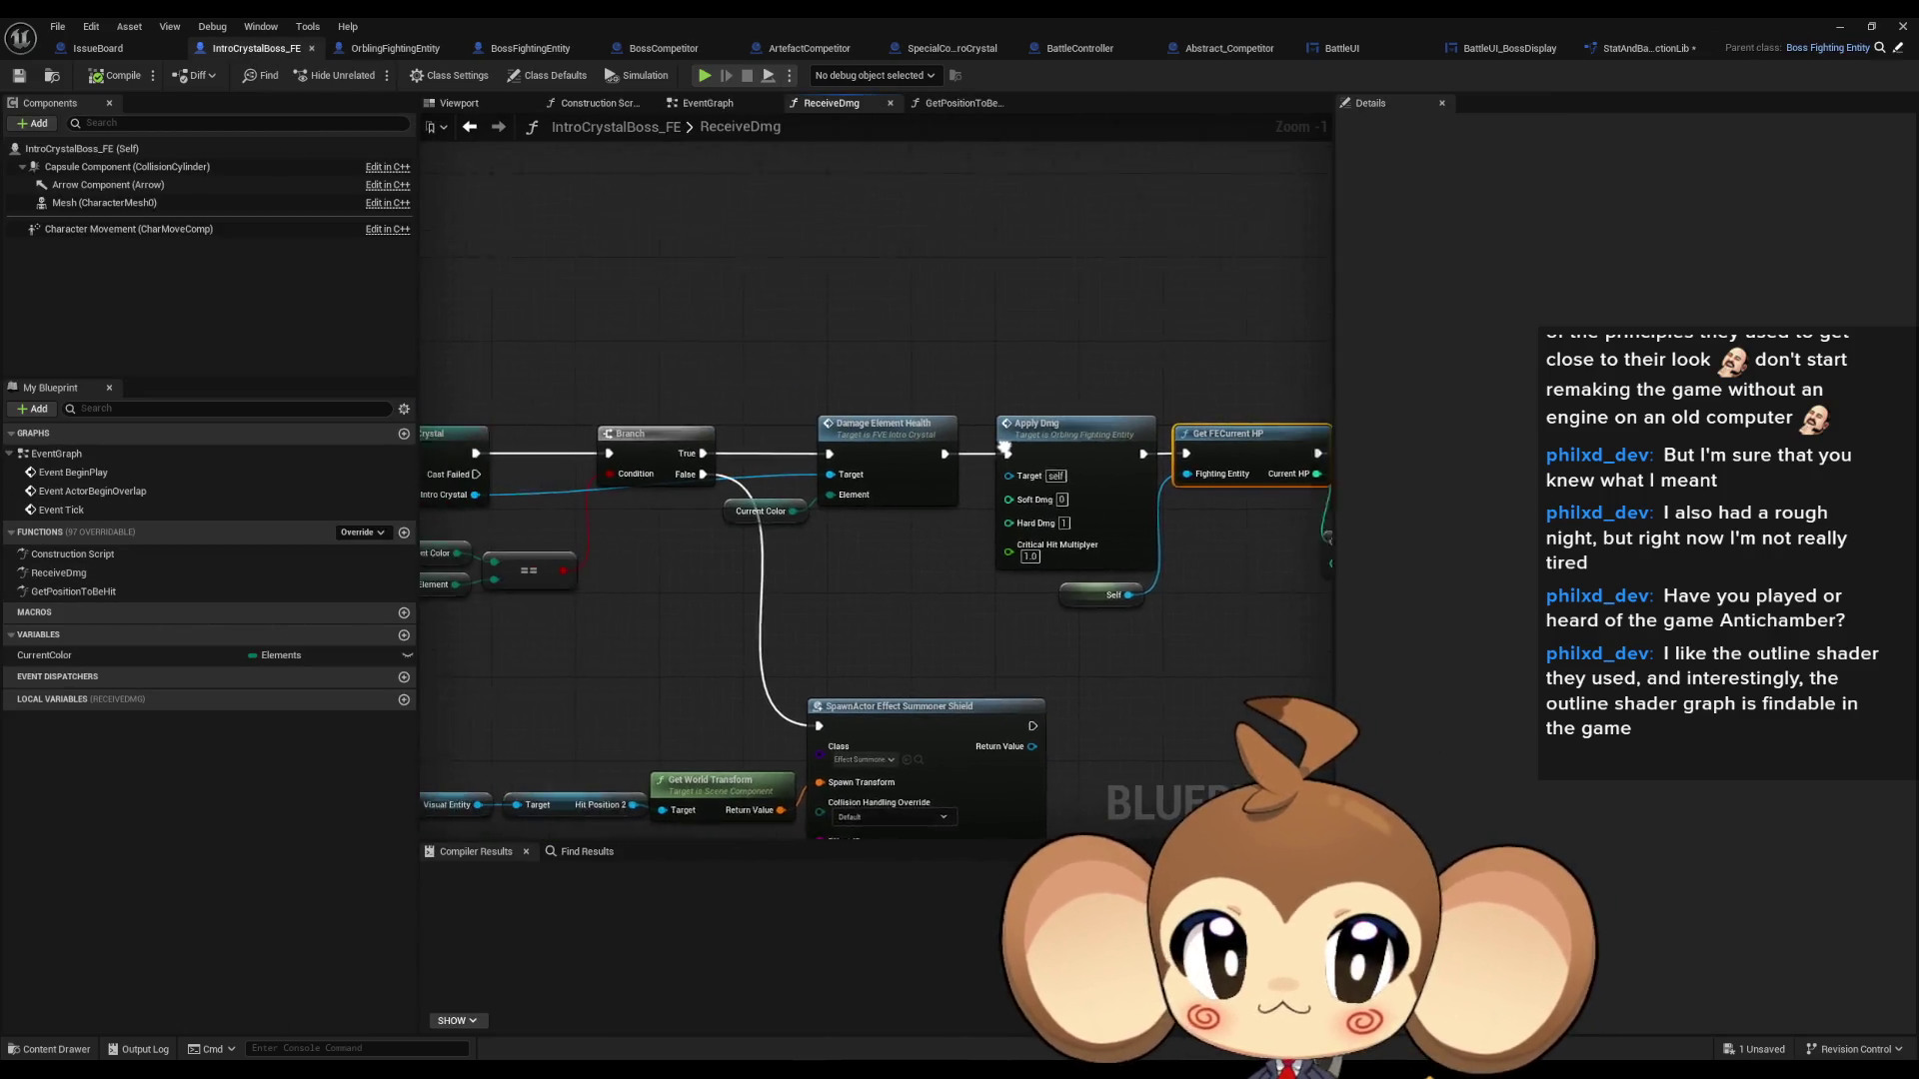
click(1895, 52)
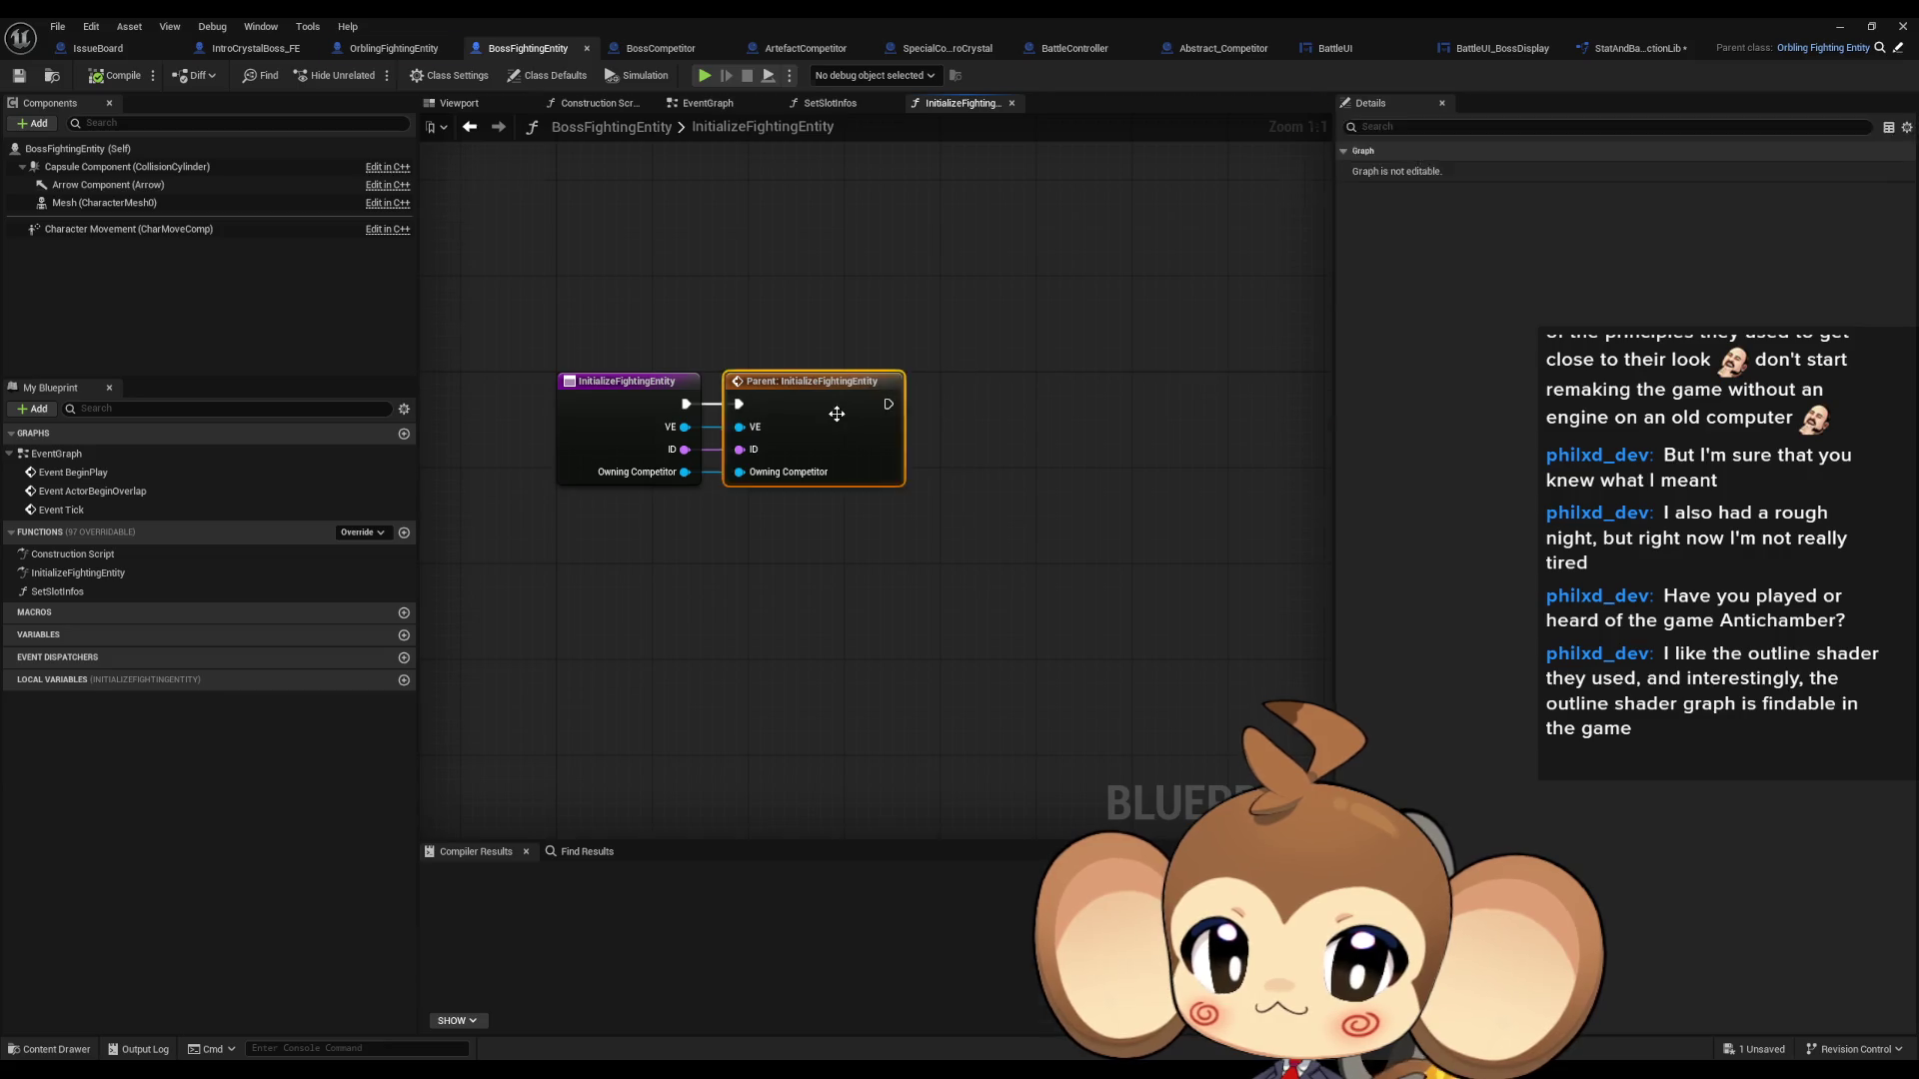
double_click(826, 415)
mouse_move(823, 418)
mouse_down()
mouse_move(760, 440)
mouse_move(934, 456)
mouse_up()
- Override InitializeFightingEntity in the IntroCrystalBoss_FE blueprint
click(249, 48)
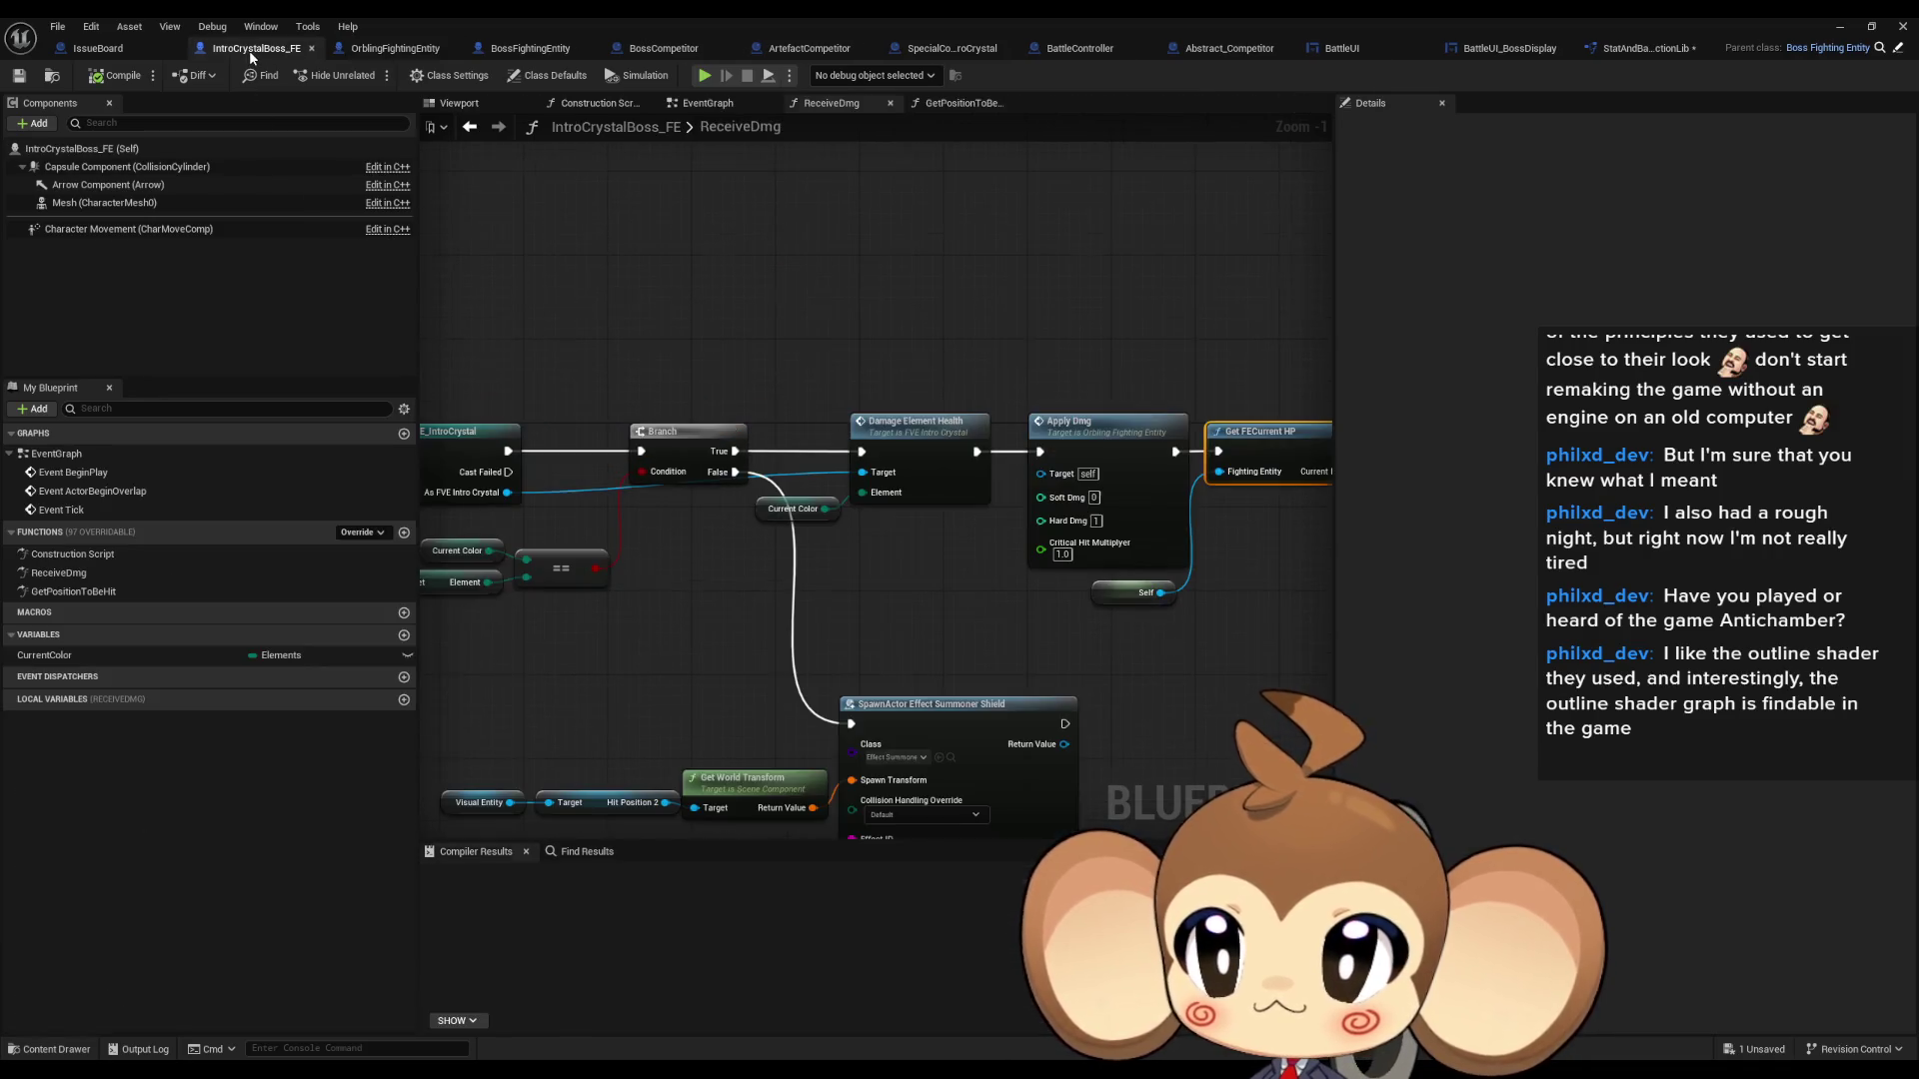
scroll(918, 529, down, 2)
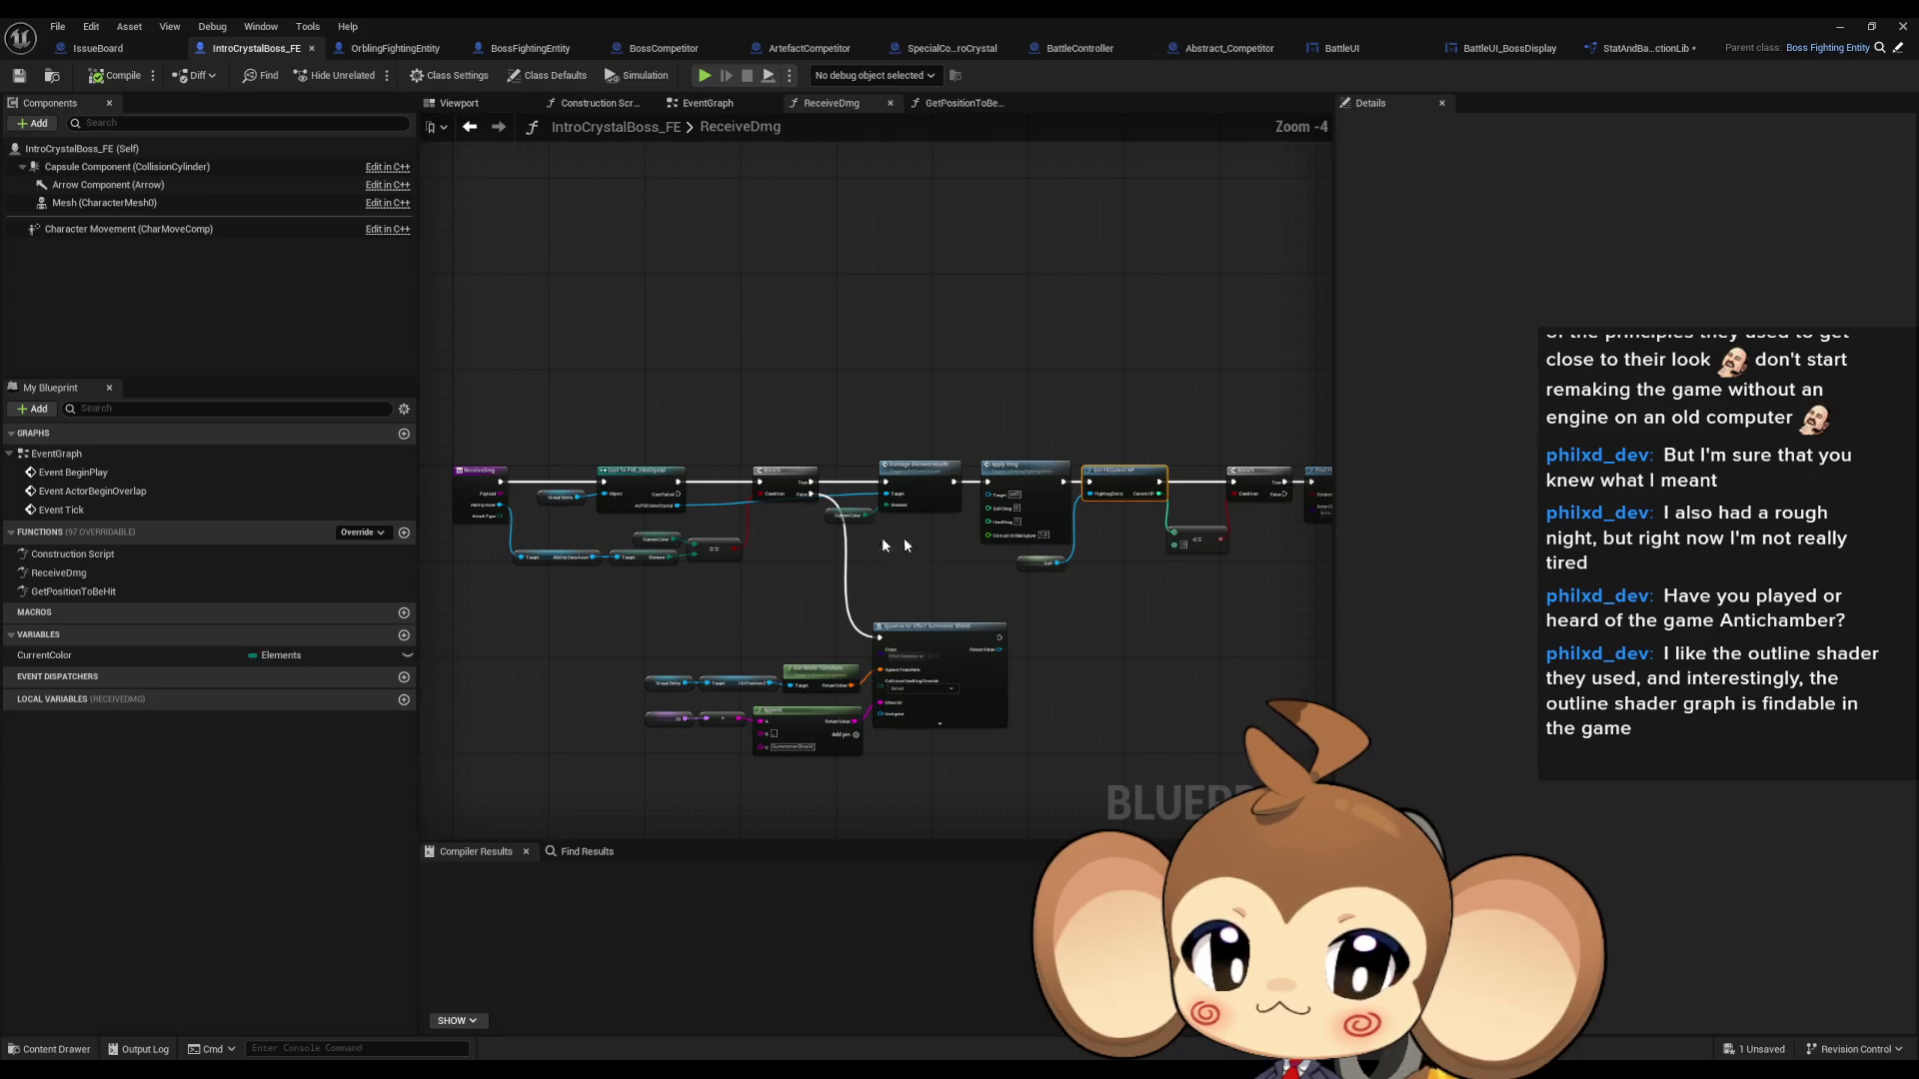
click(362, 533)
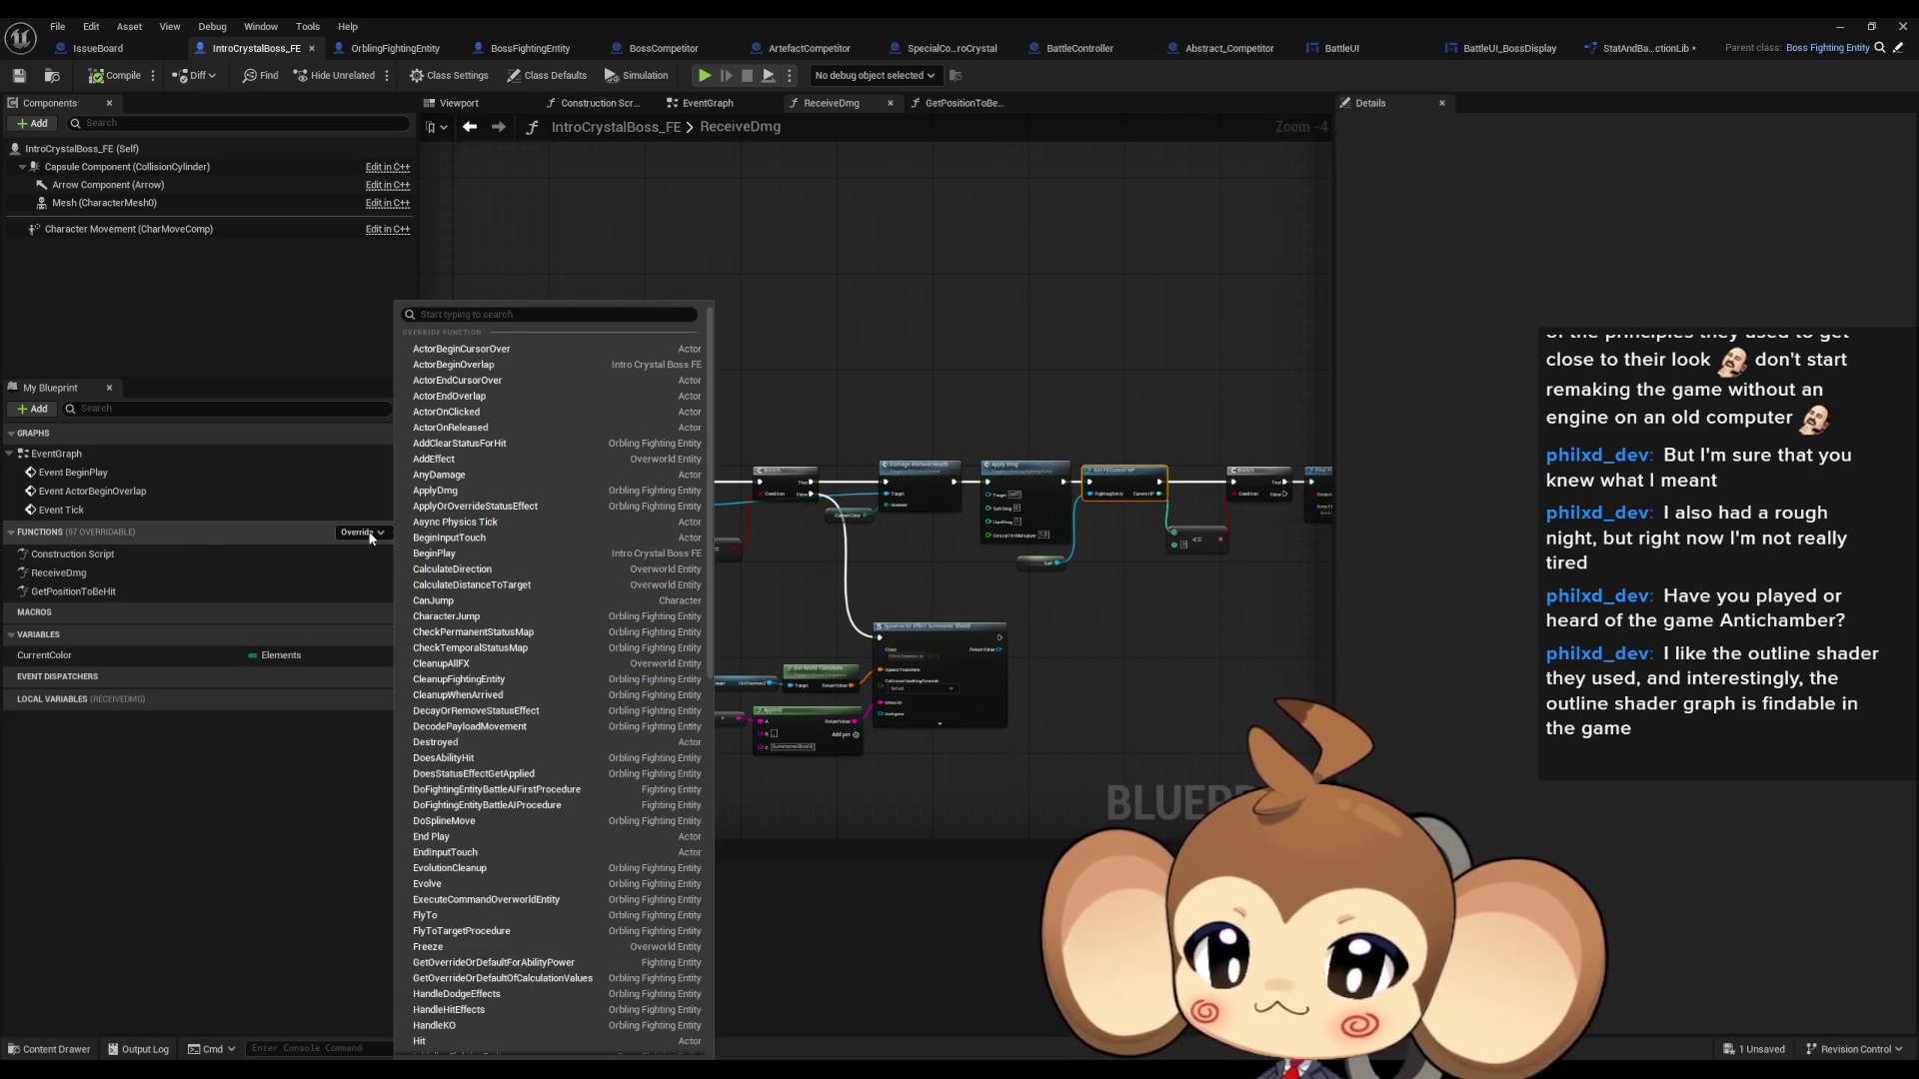
text(inin)
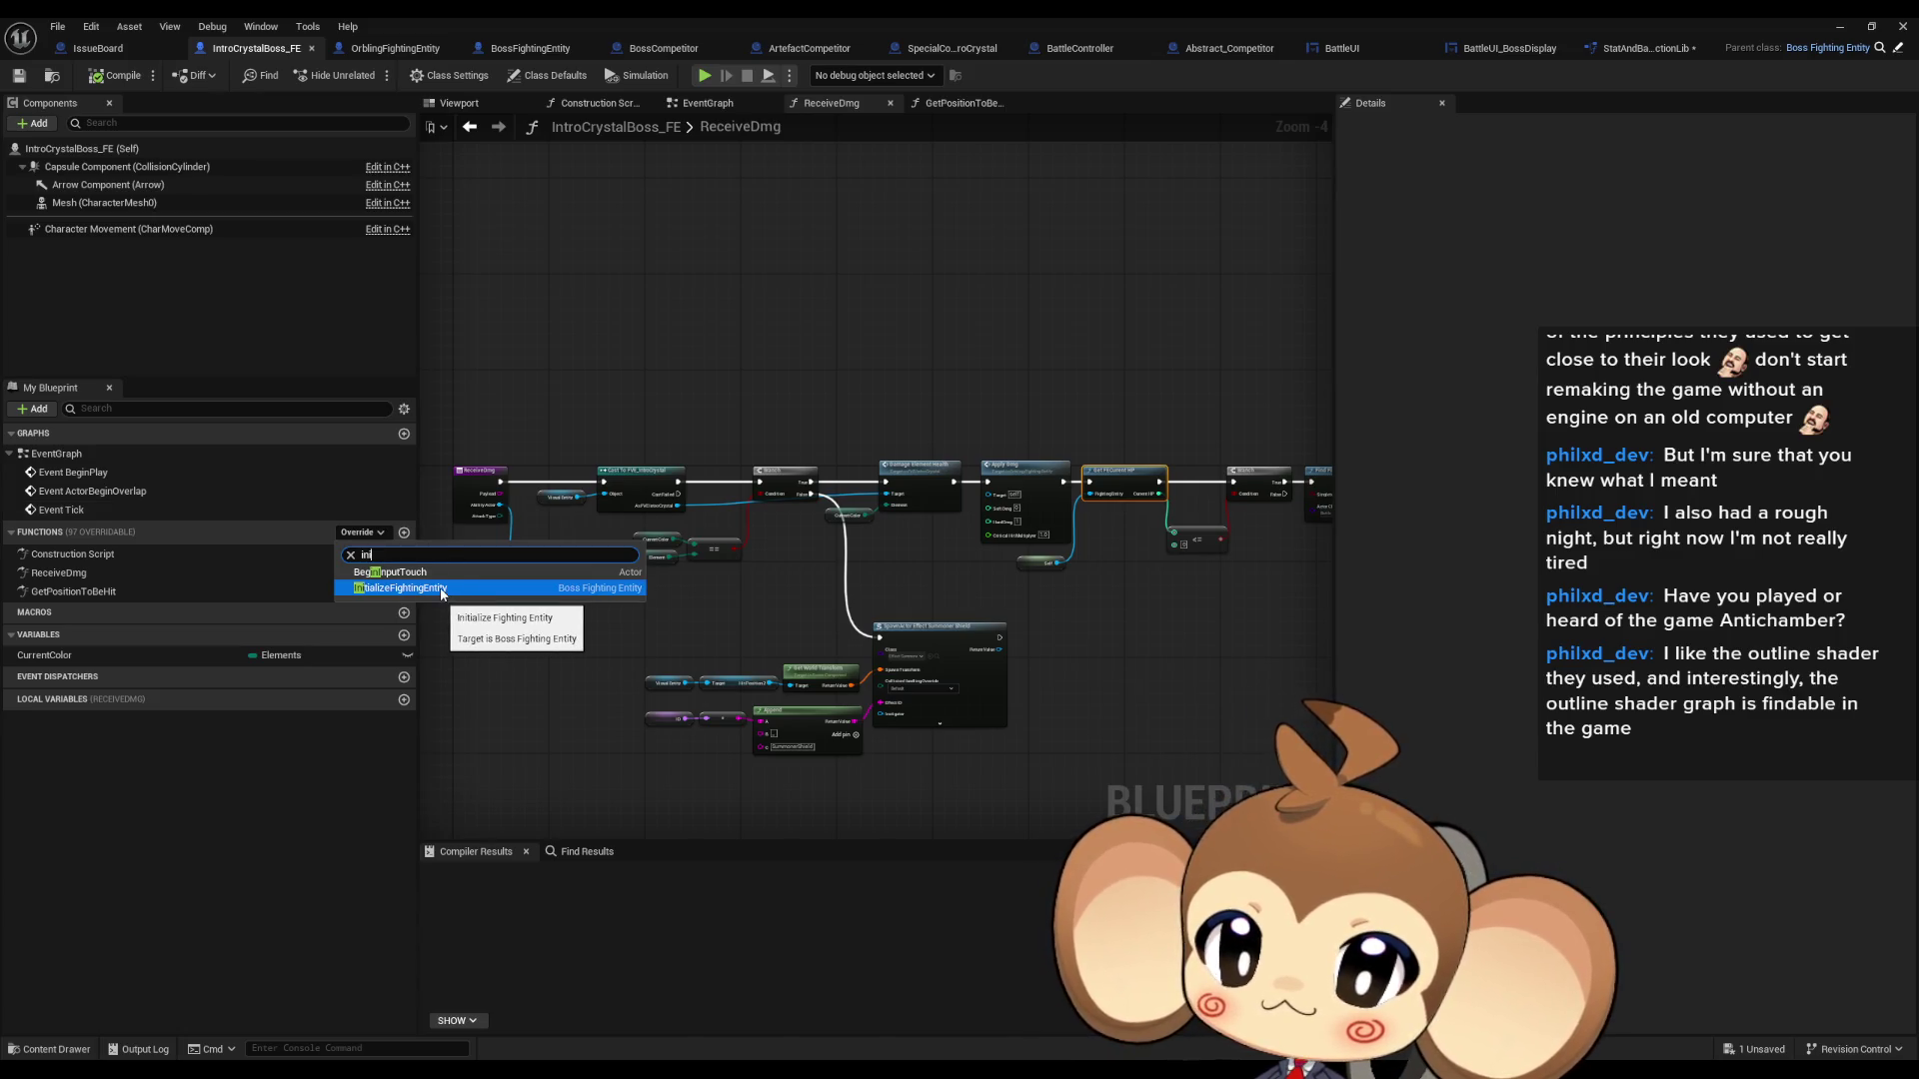
click(440, 589)
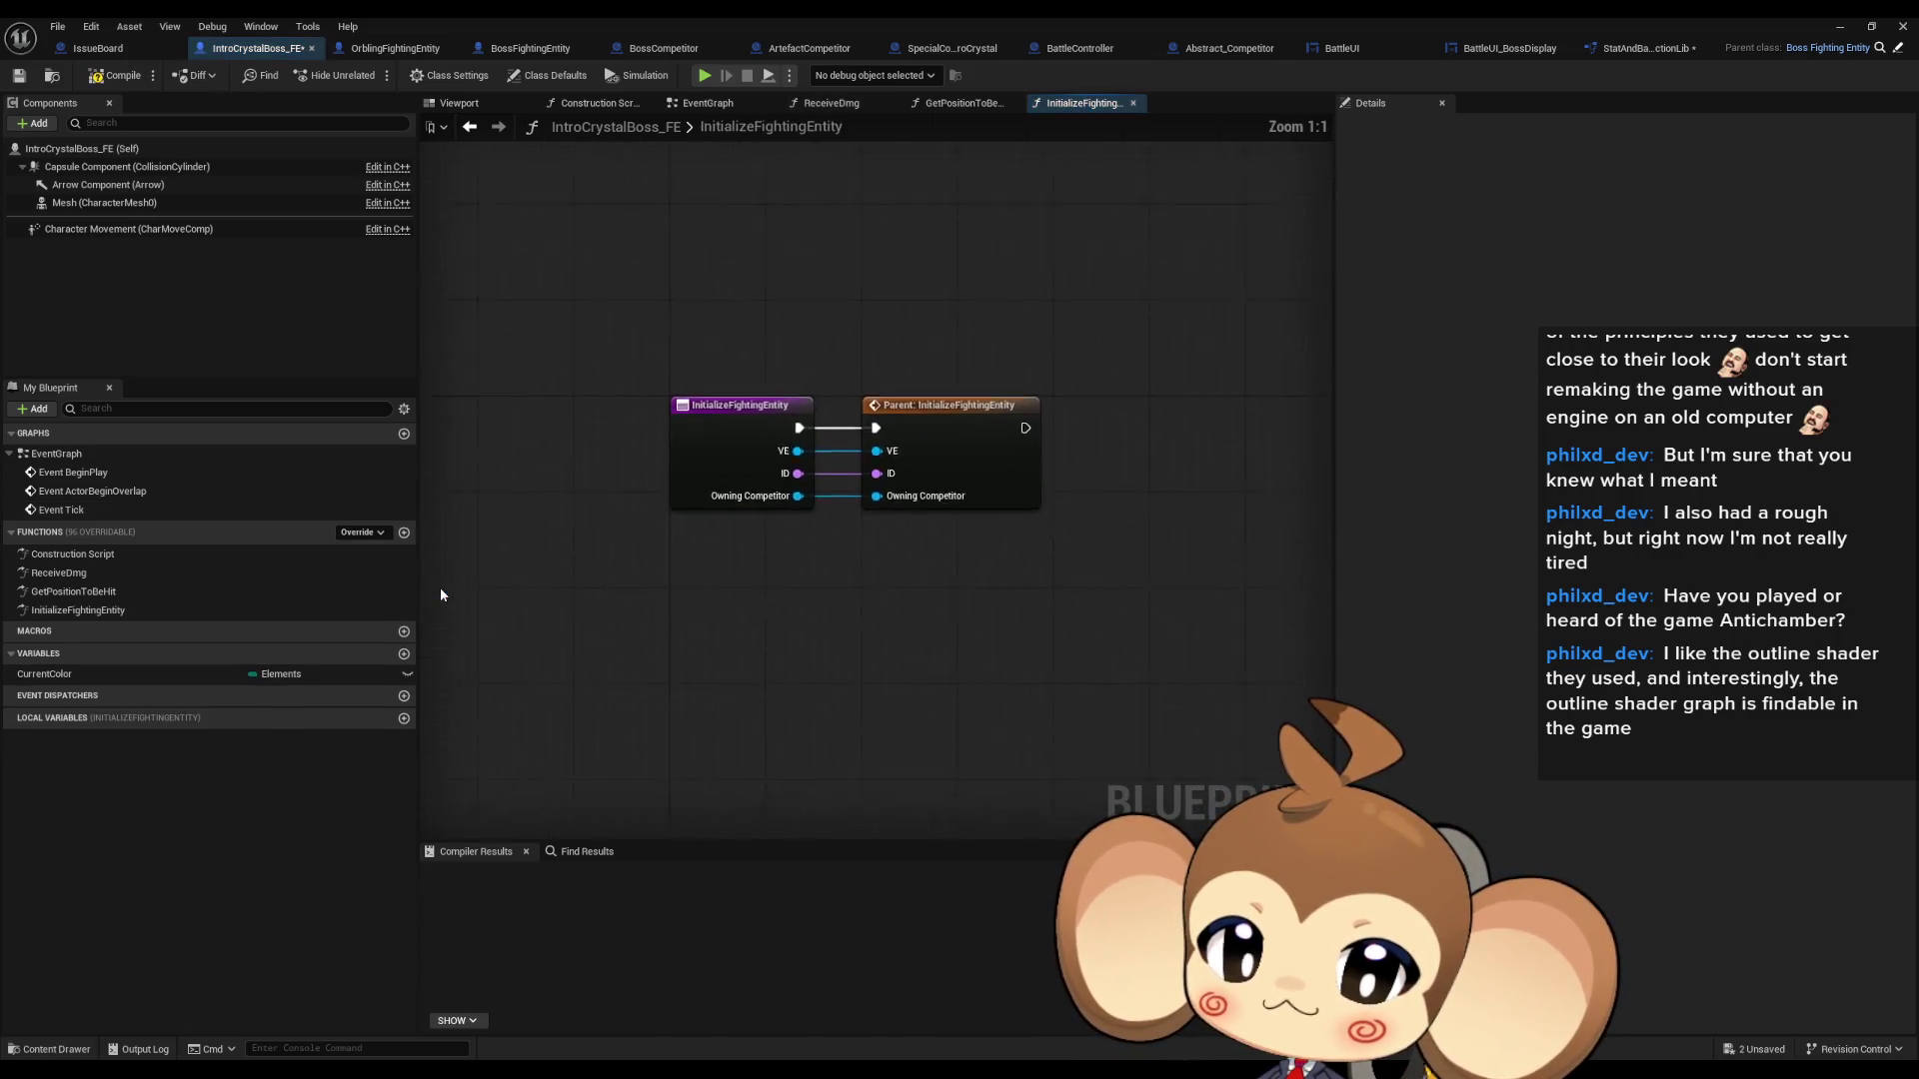
- Place an Internal Stat getter, search for set-members actions, and check StatAndBattleFunctionLib for reference
right_click(679, 636)
text(internal st)
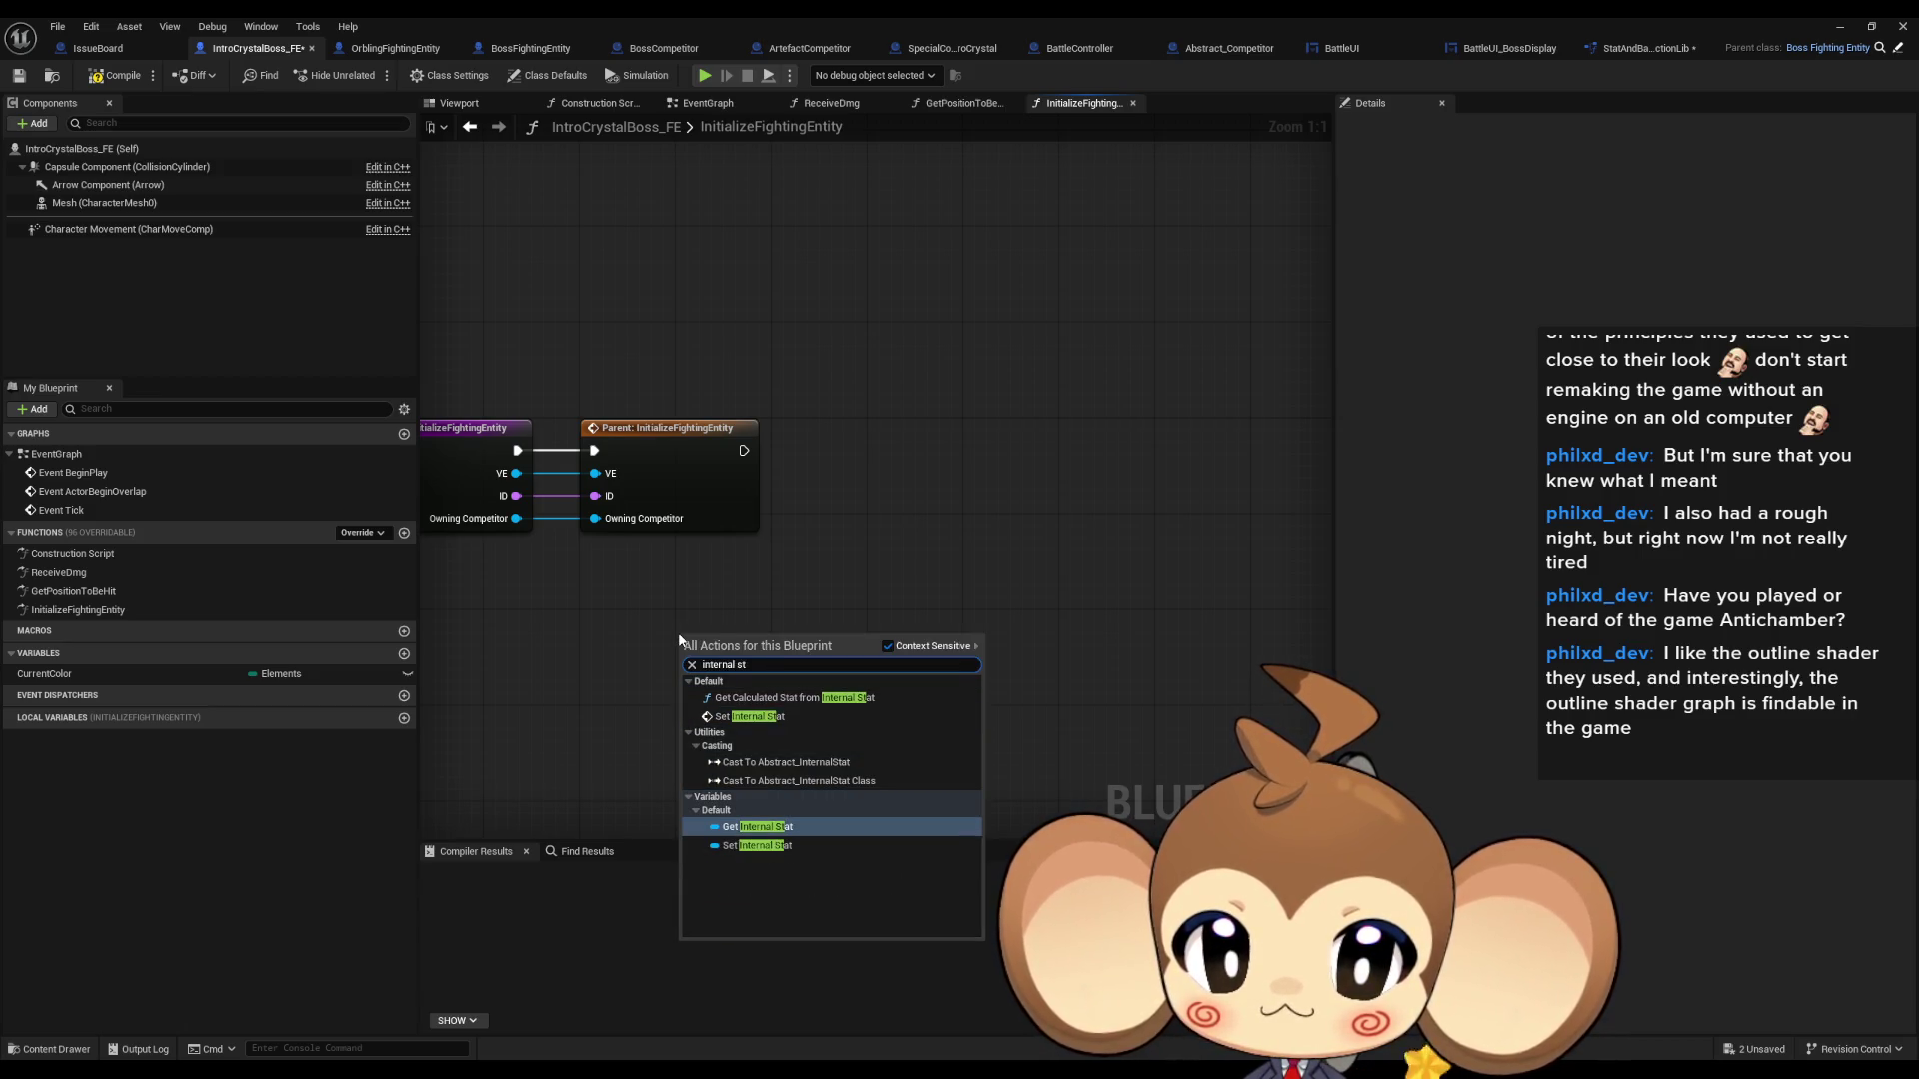
key(Return)
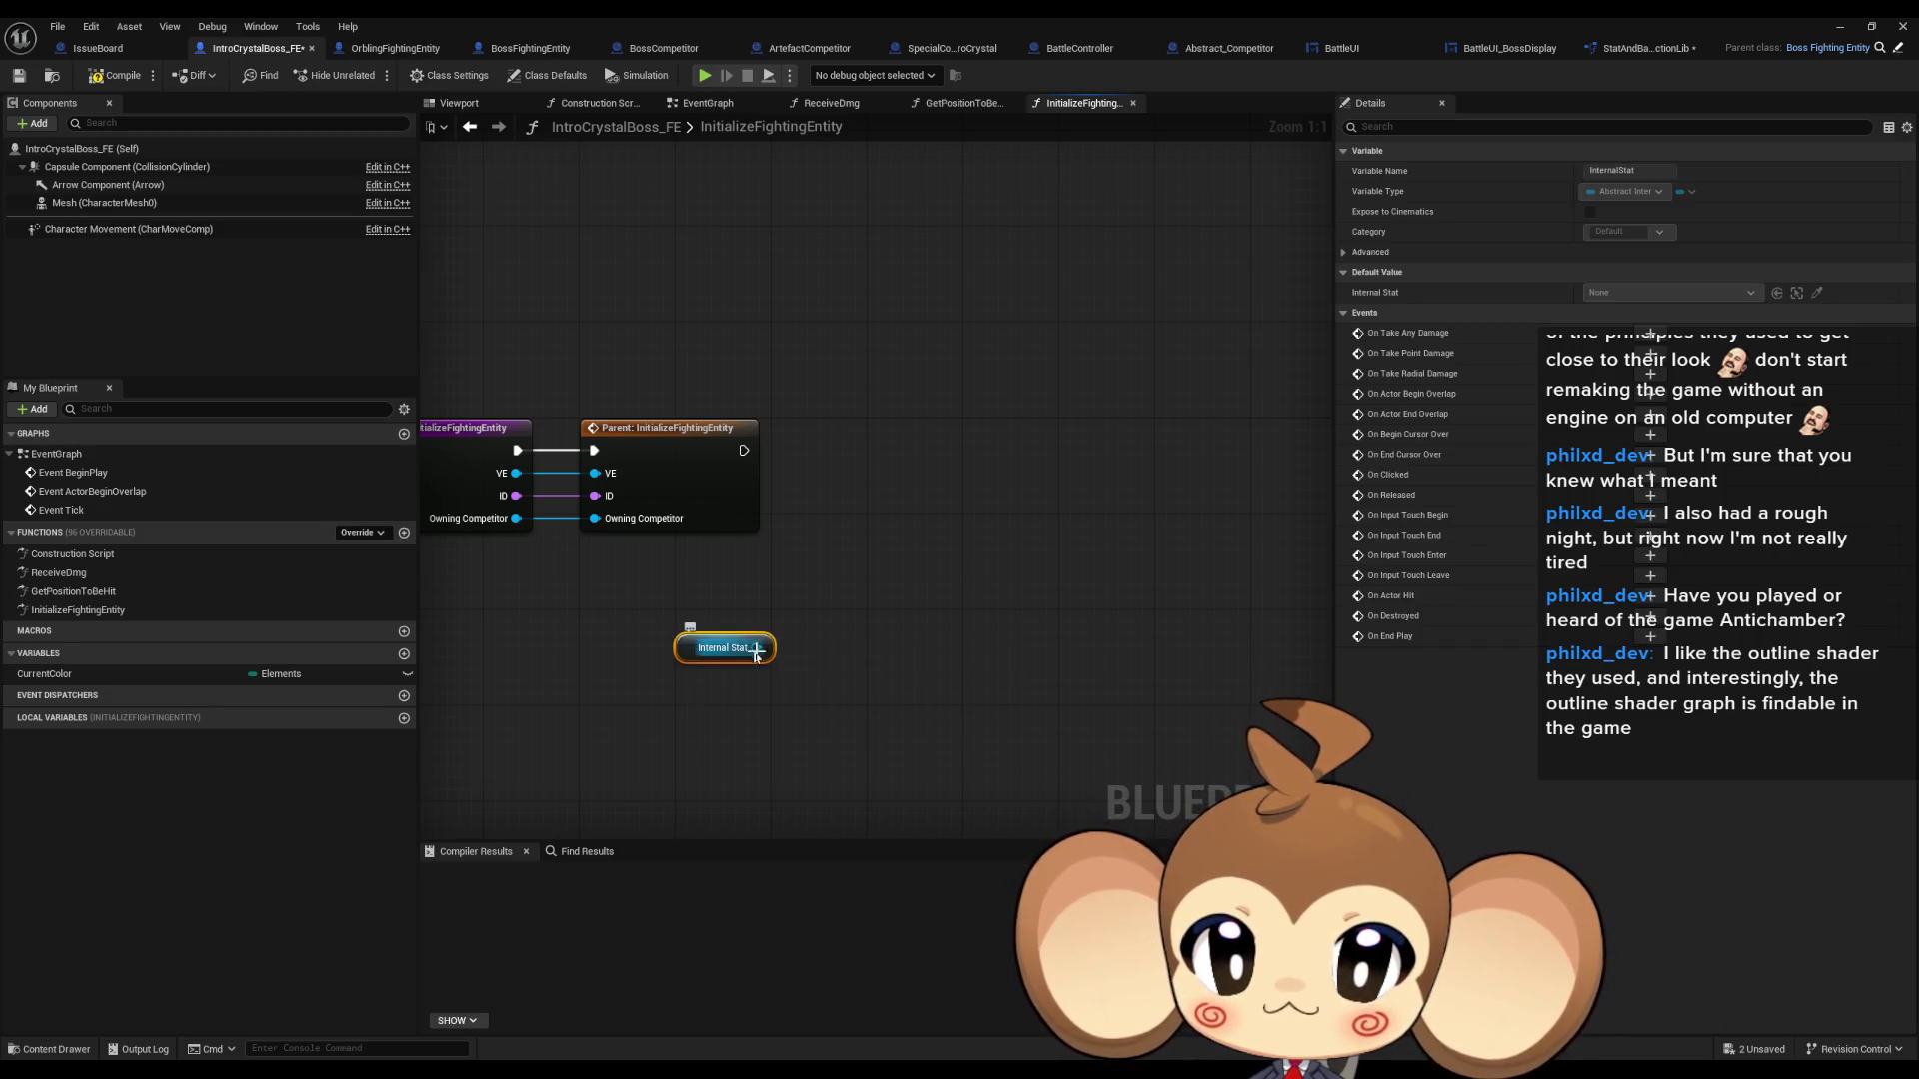
drag(755, 649, 821, 617)
text(set memb)
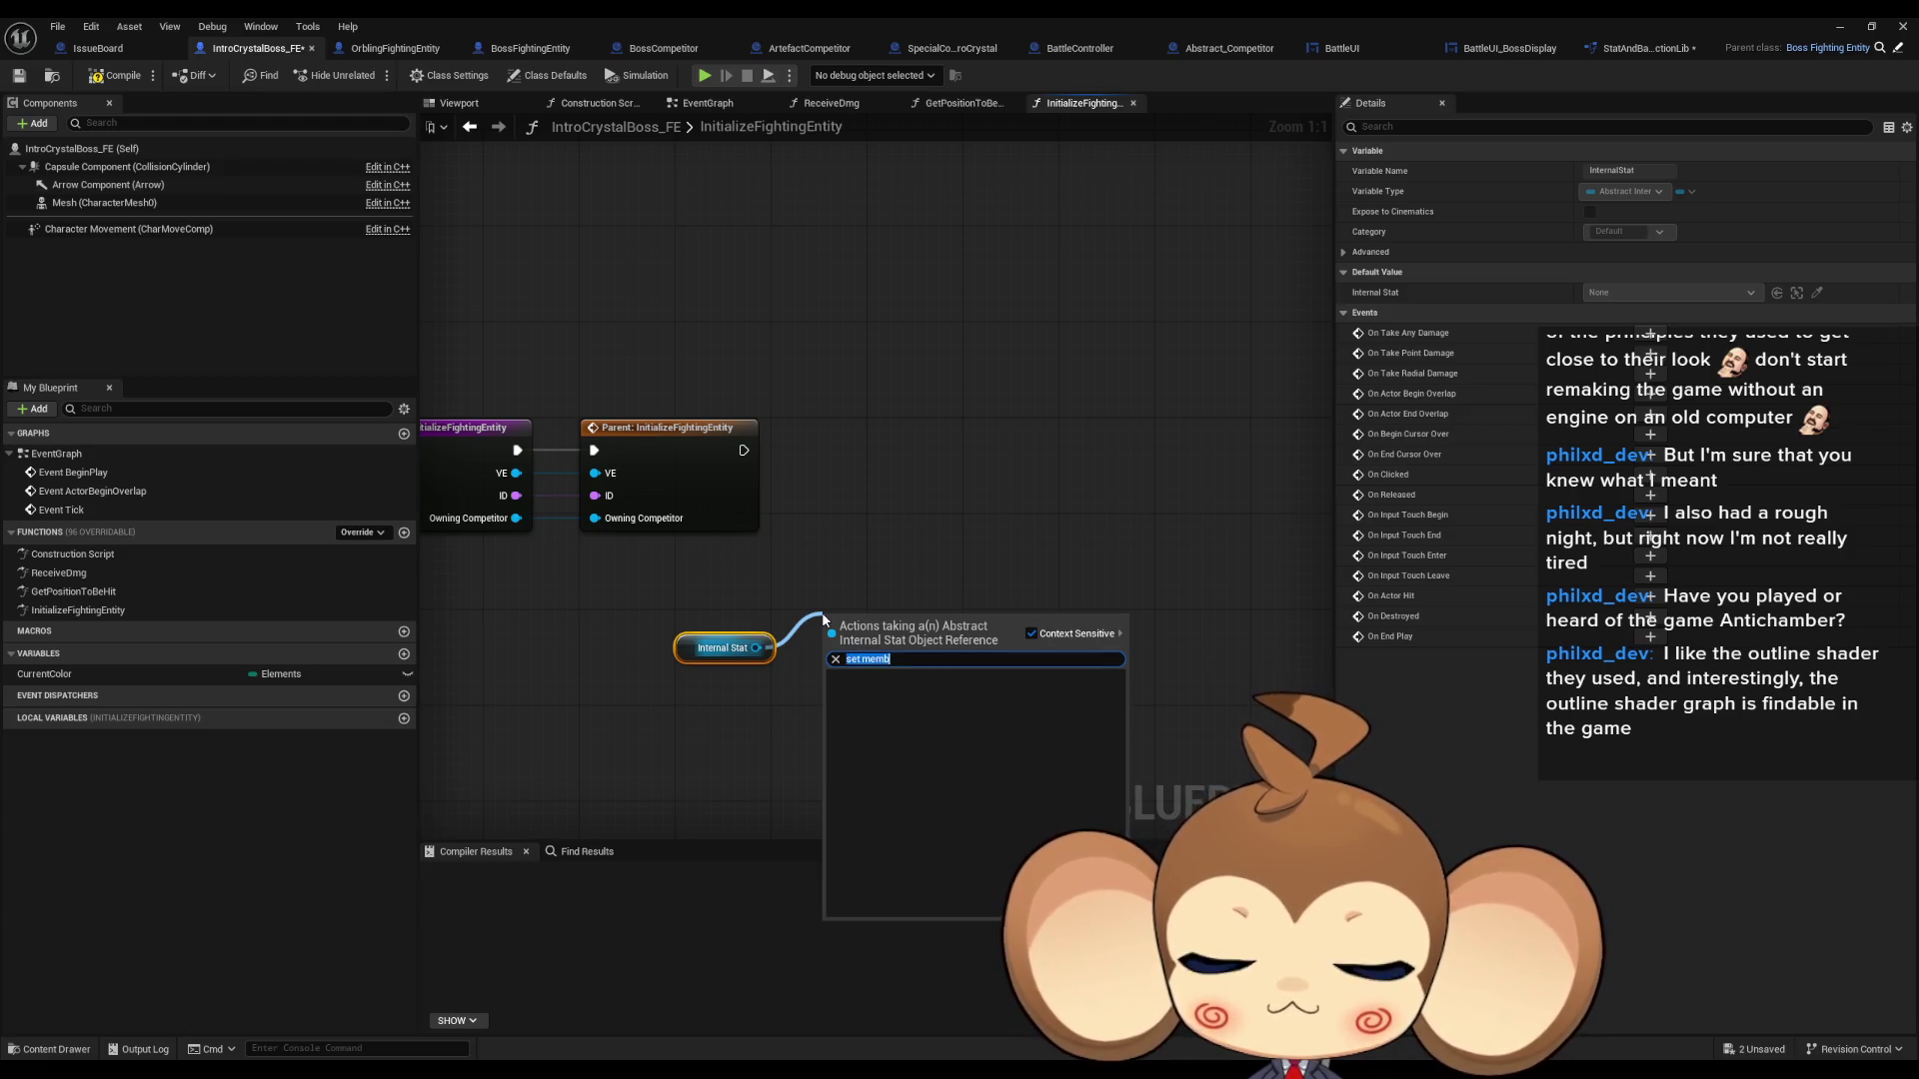
key(BackSpace)
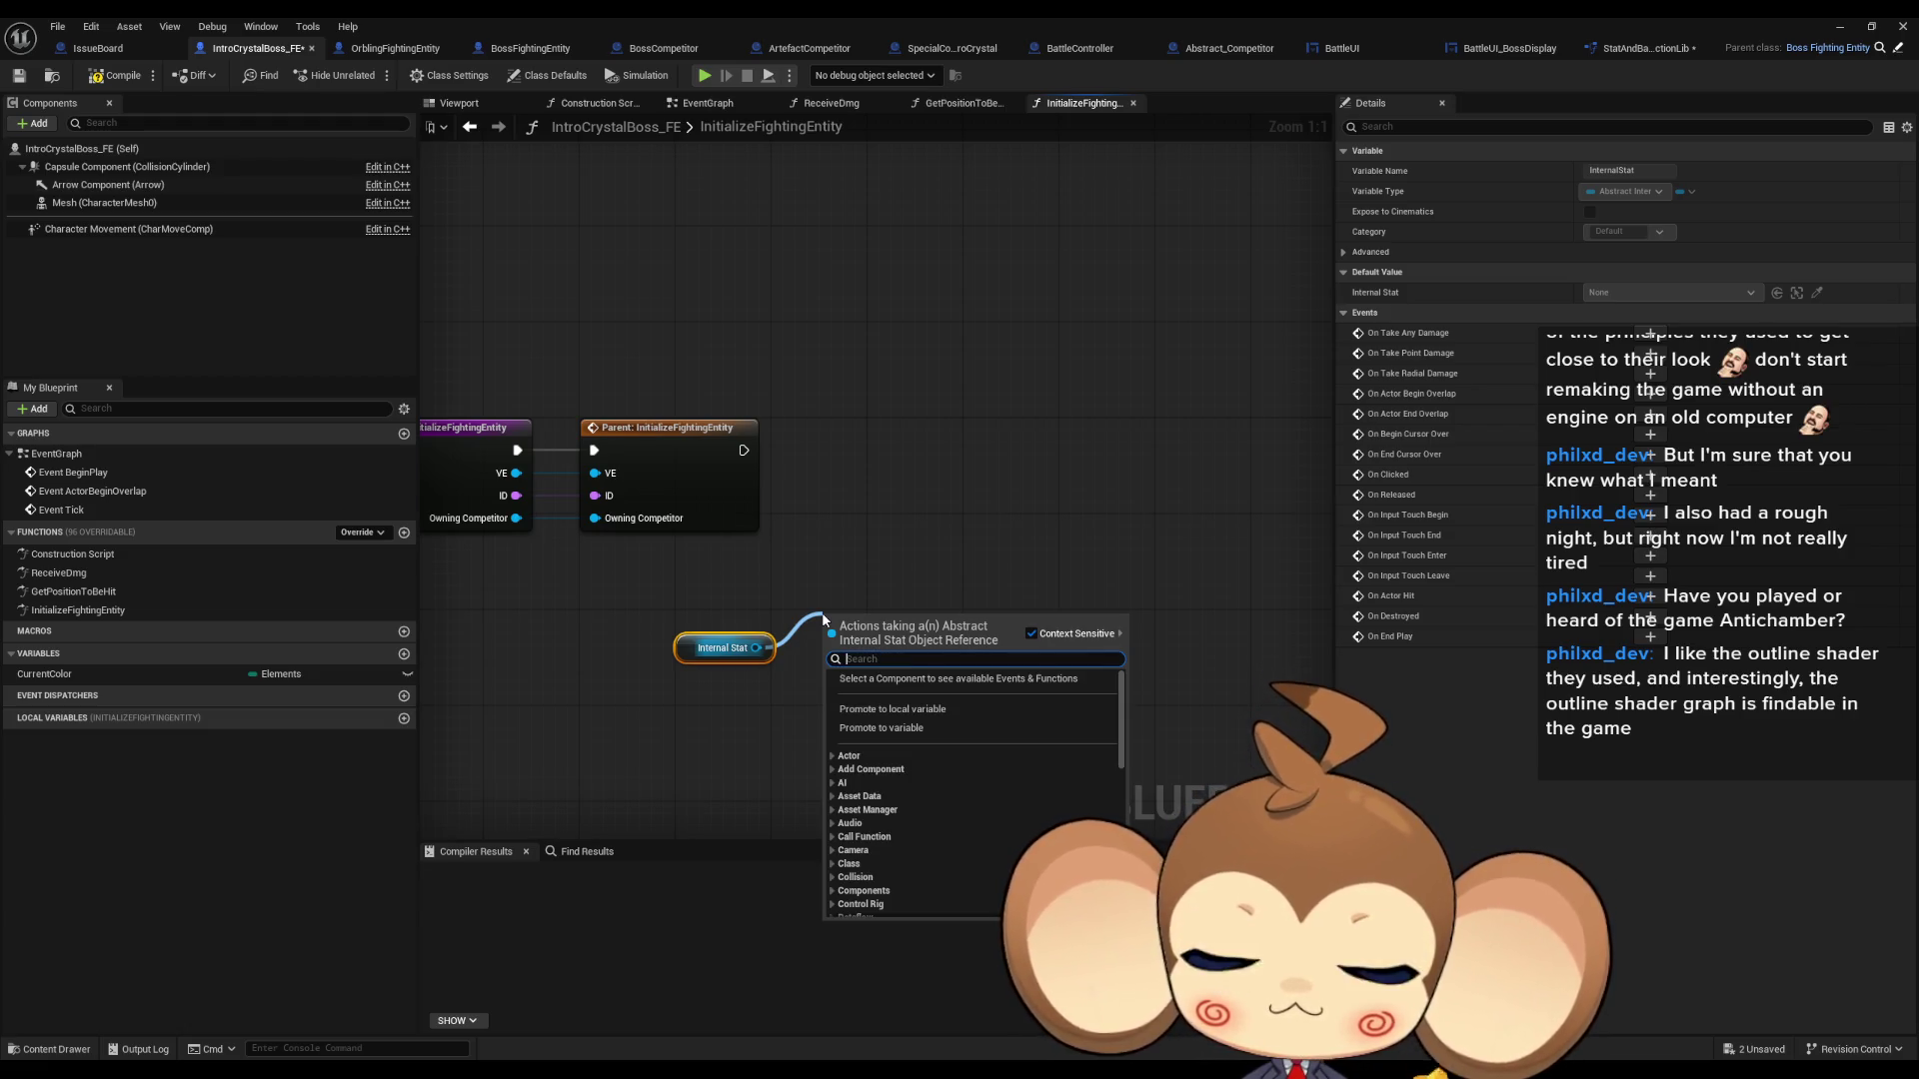
text(ge)
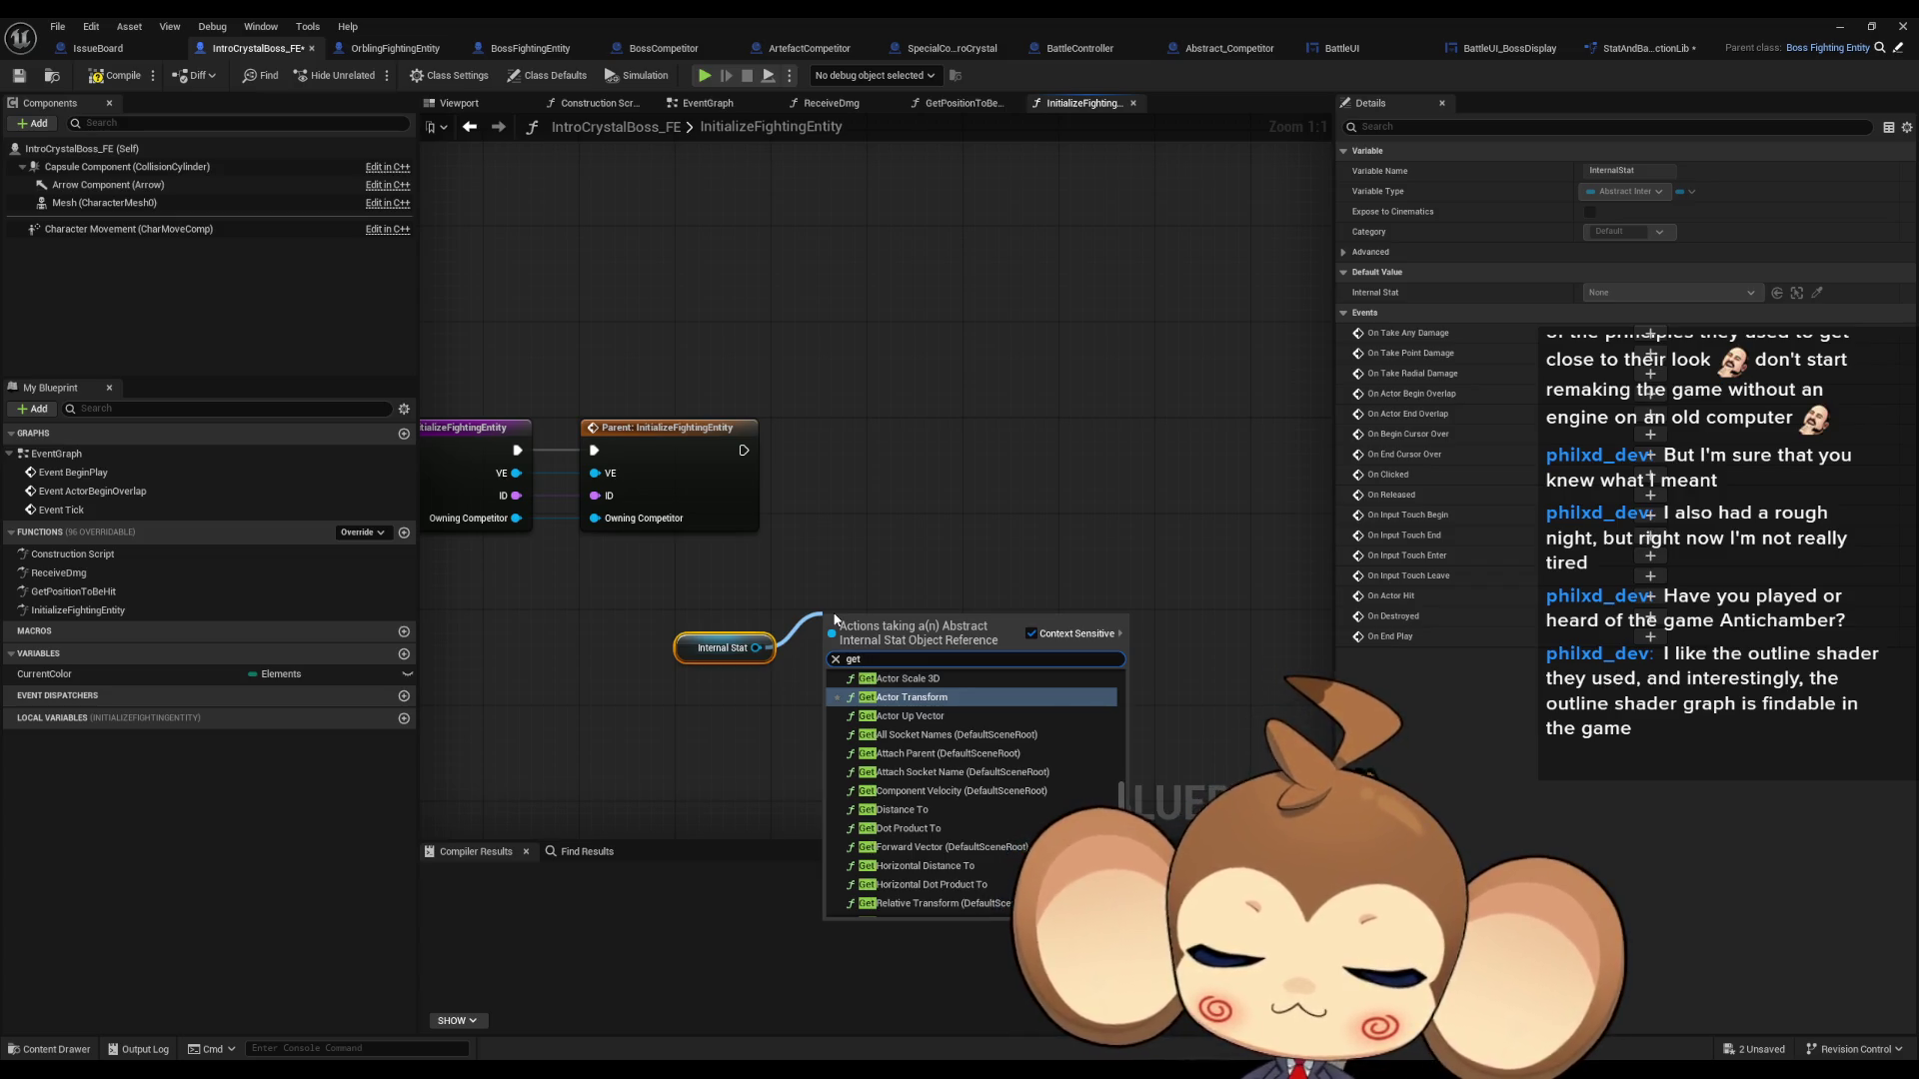
text( temp)
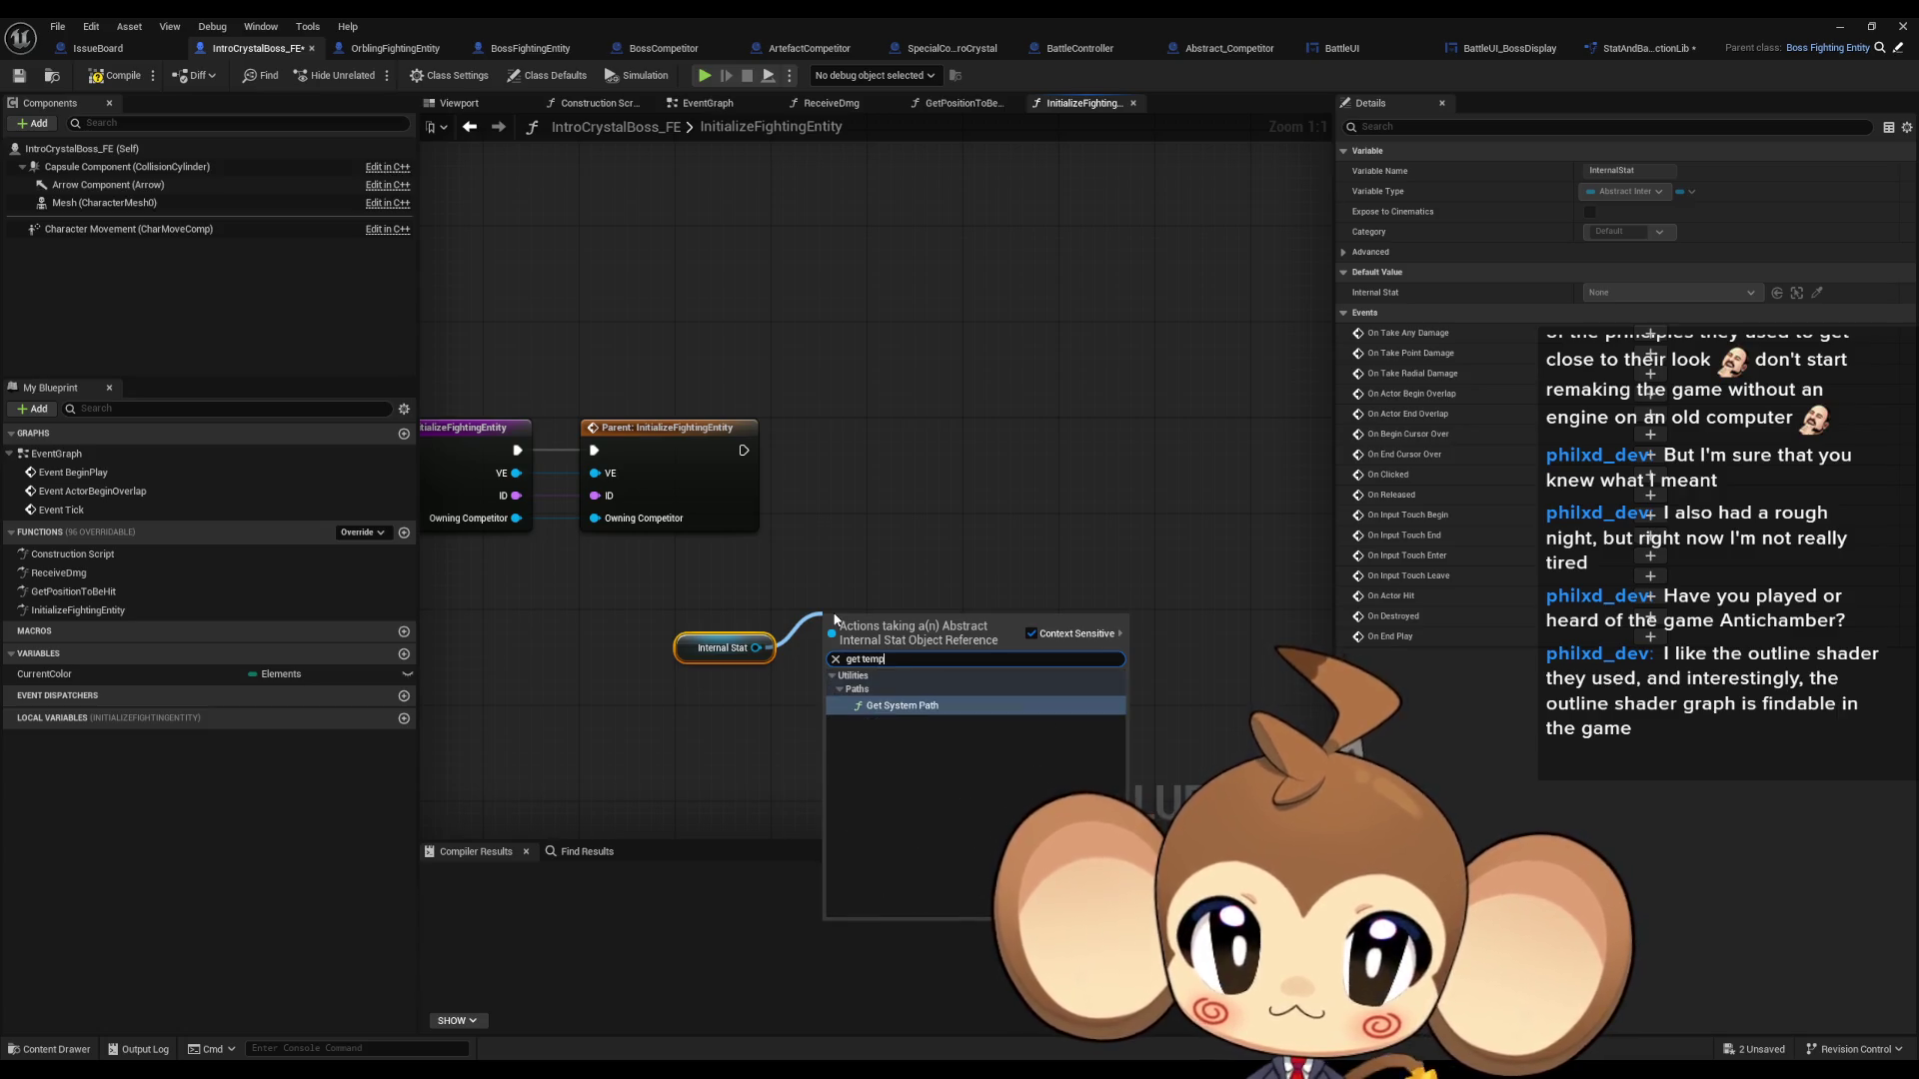
text(tempo)
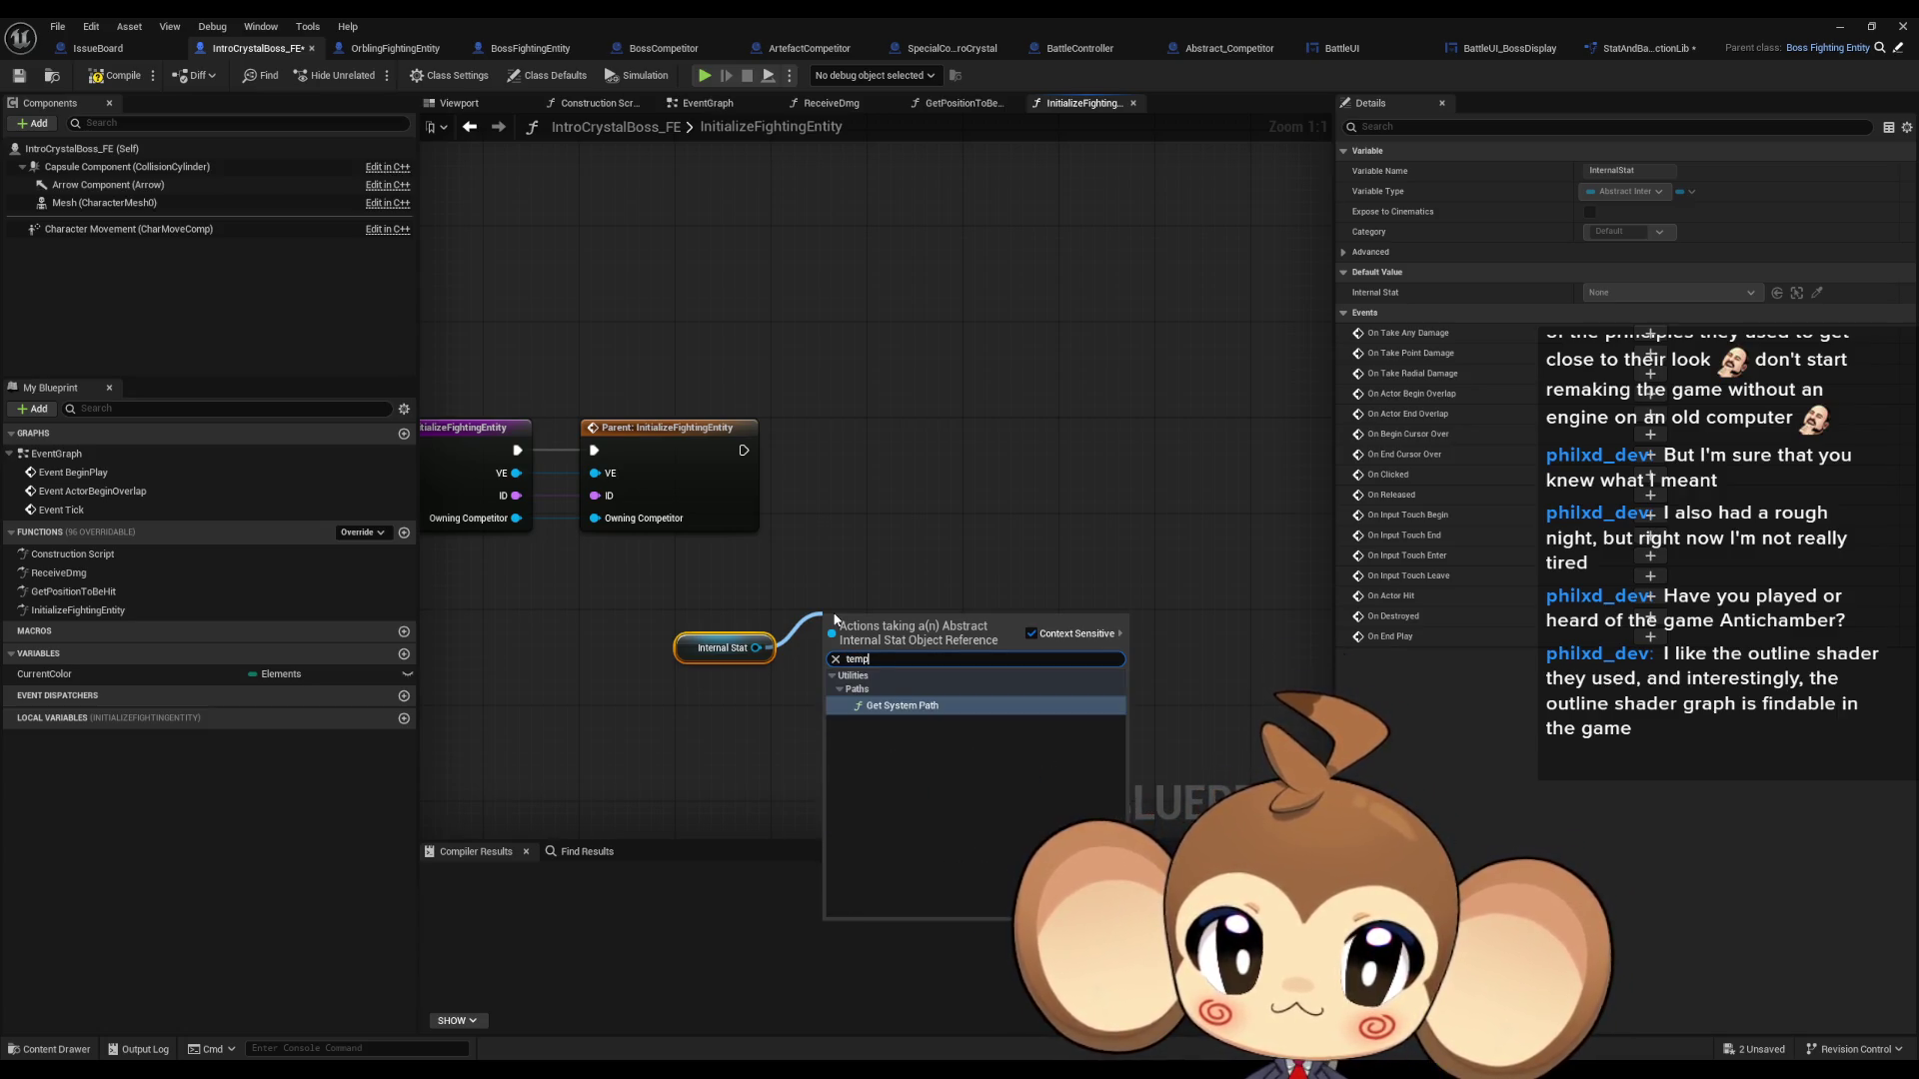
click(801, 580)
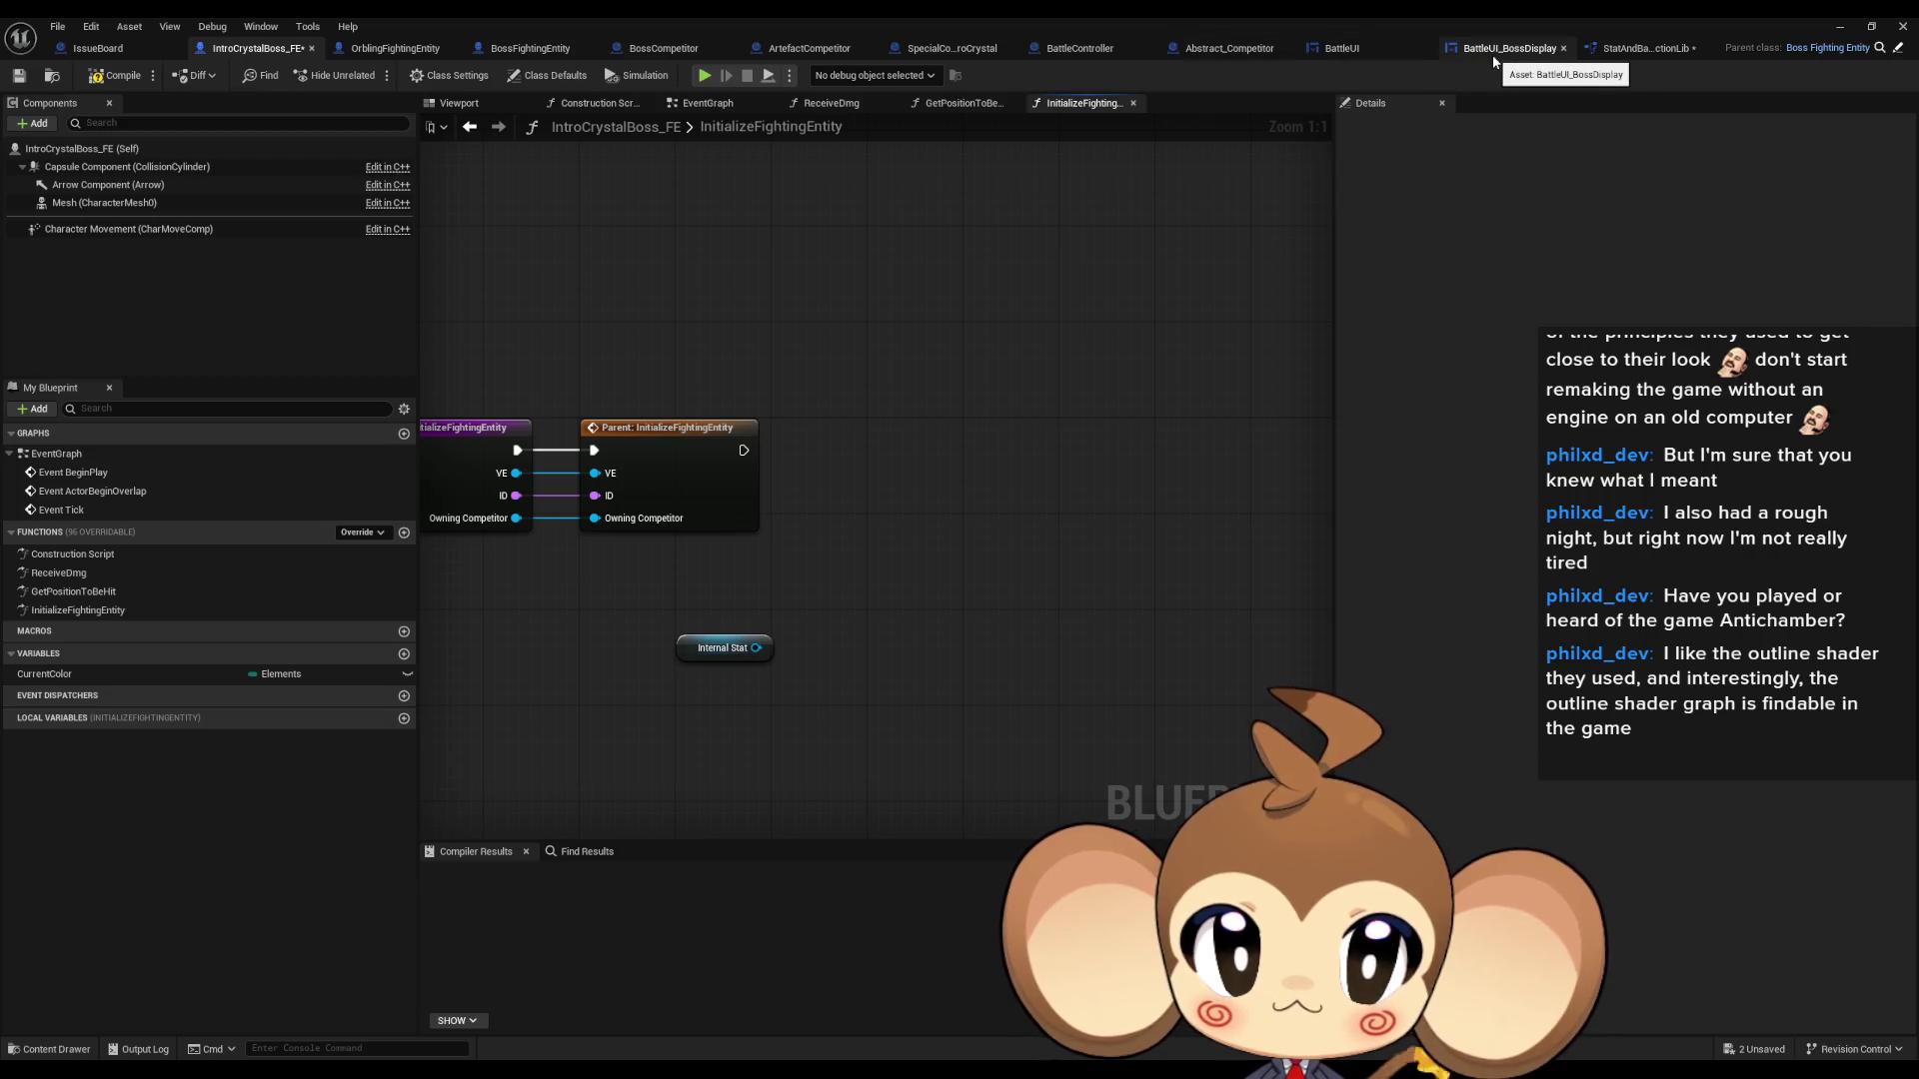
click(1629, 52)
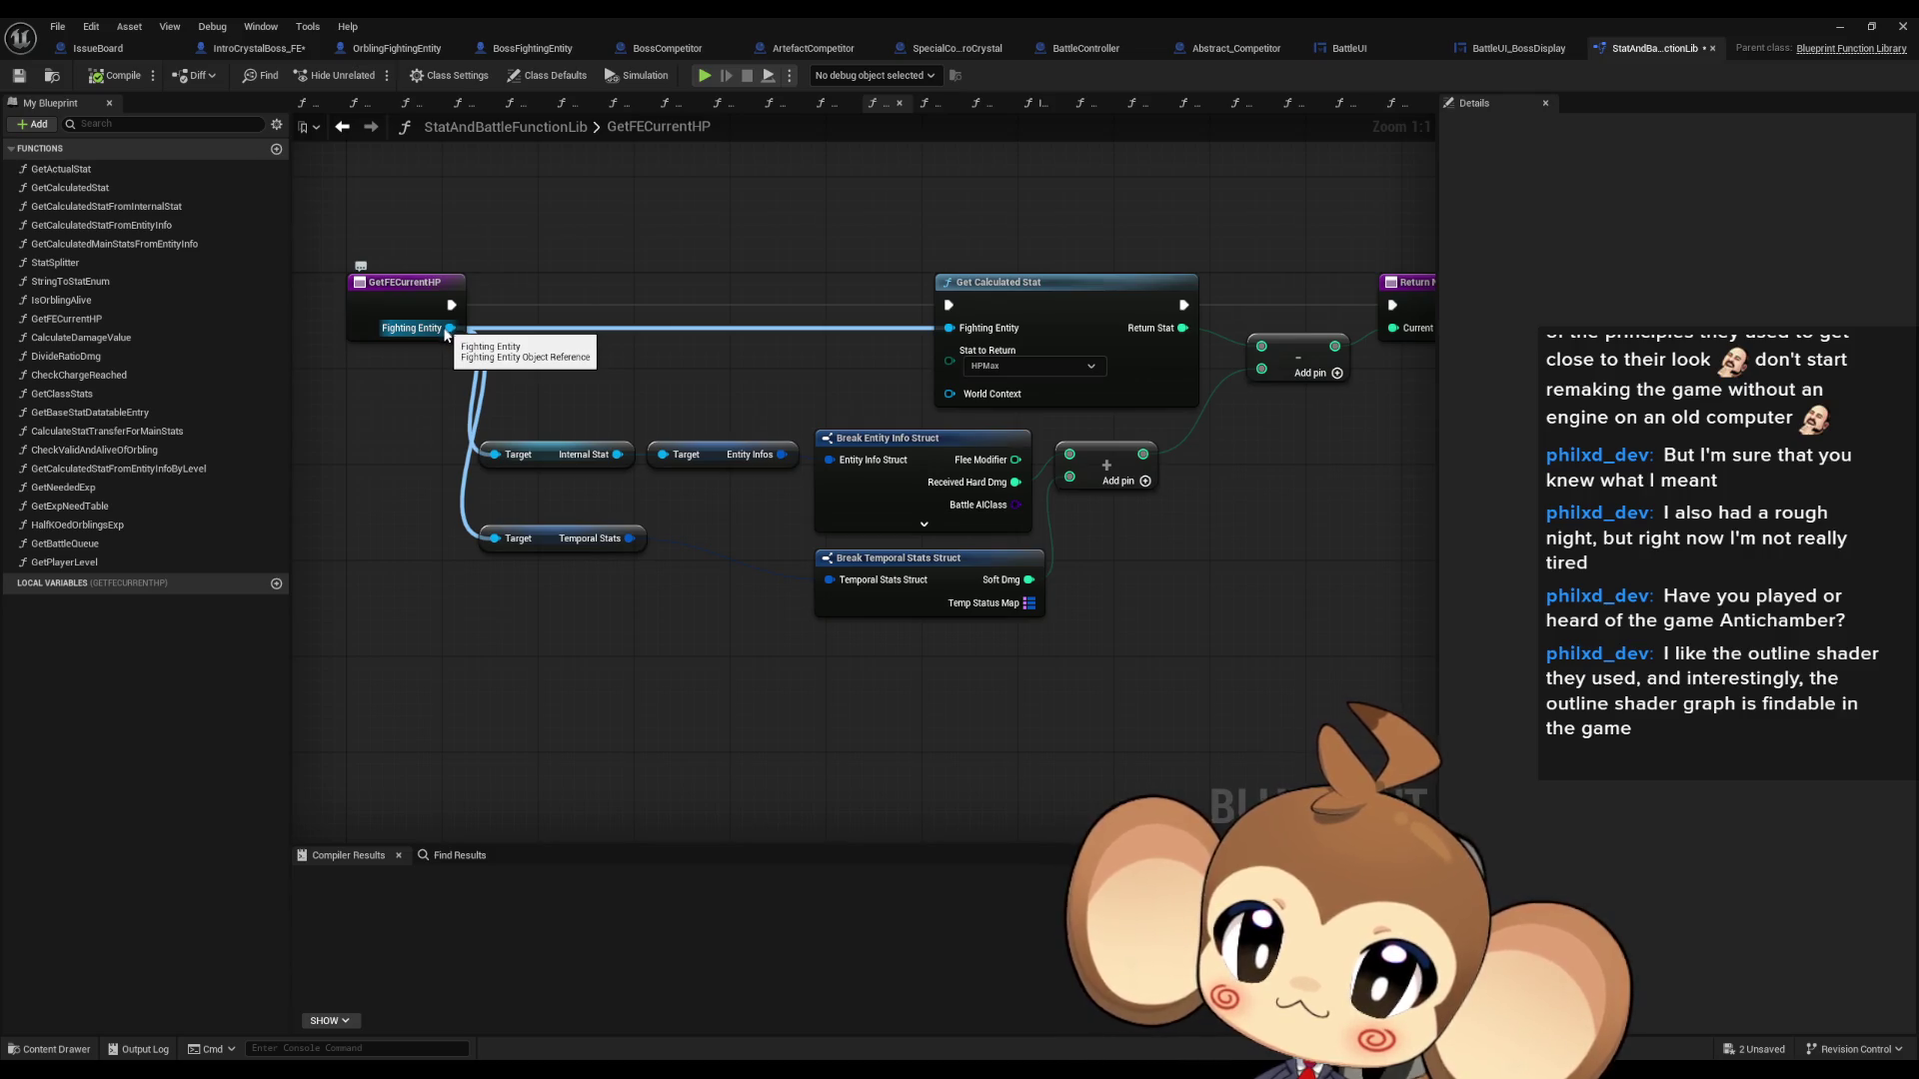
click(258, 52)
- Replace the Internal Stat getter with Get Temporal Stats feeding a Set members in Temporal Stats Struct node
drag(608, 629, 686, 671)
key(Delete)
right_click(710, 676)
text(tem)
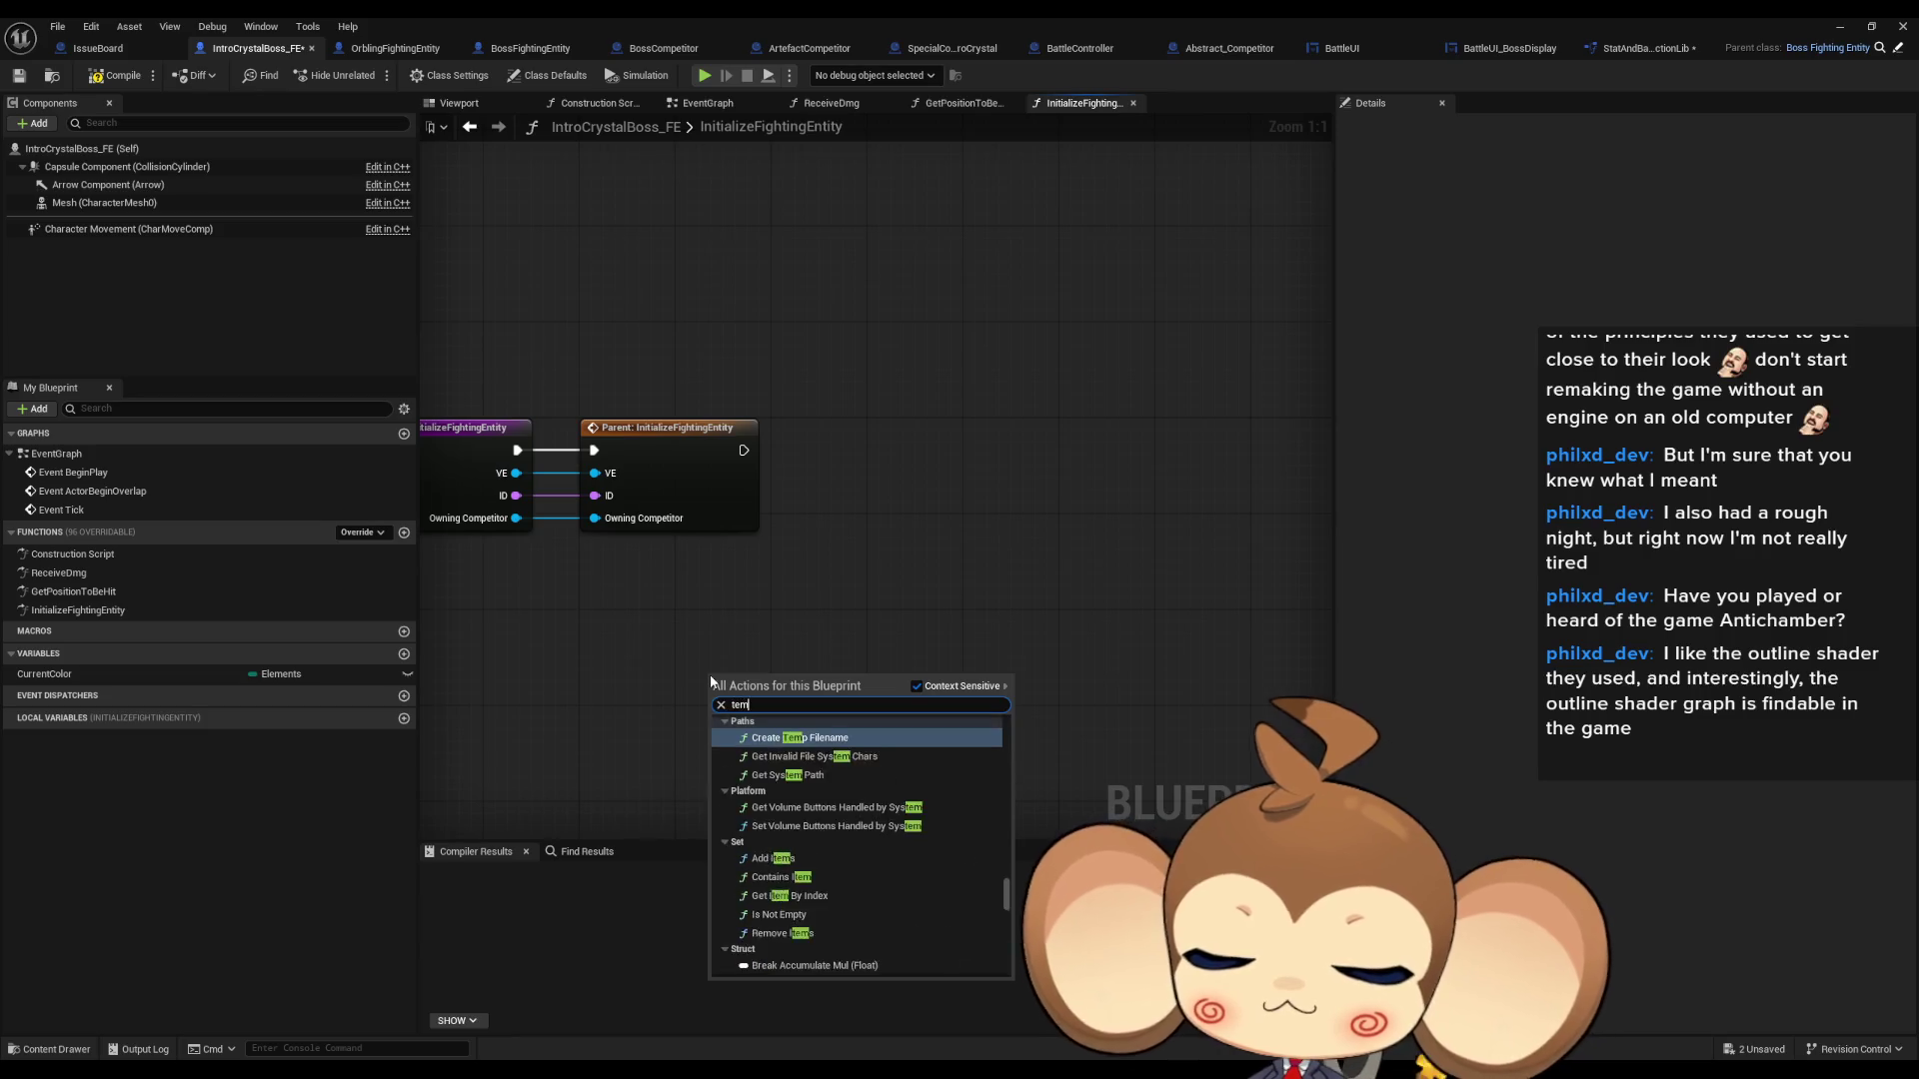
text(poral sta)
key(Down)
key(Down)
key(Down)
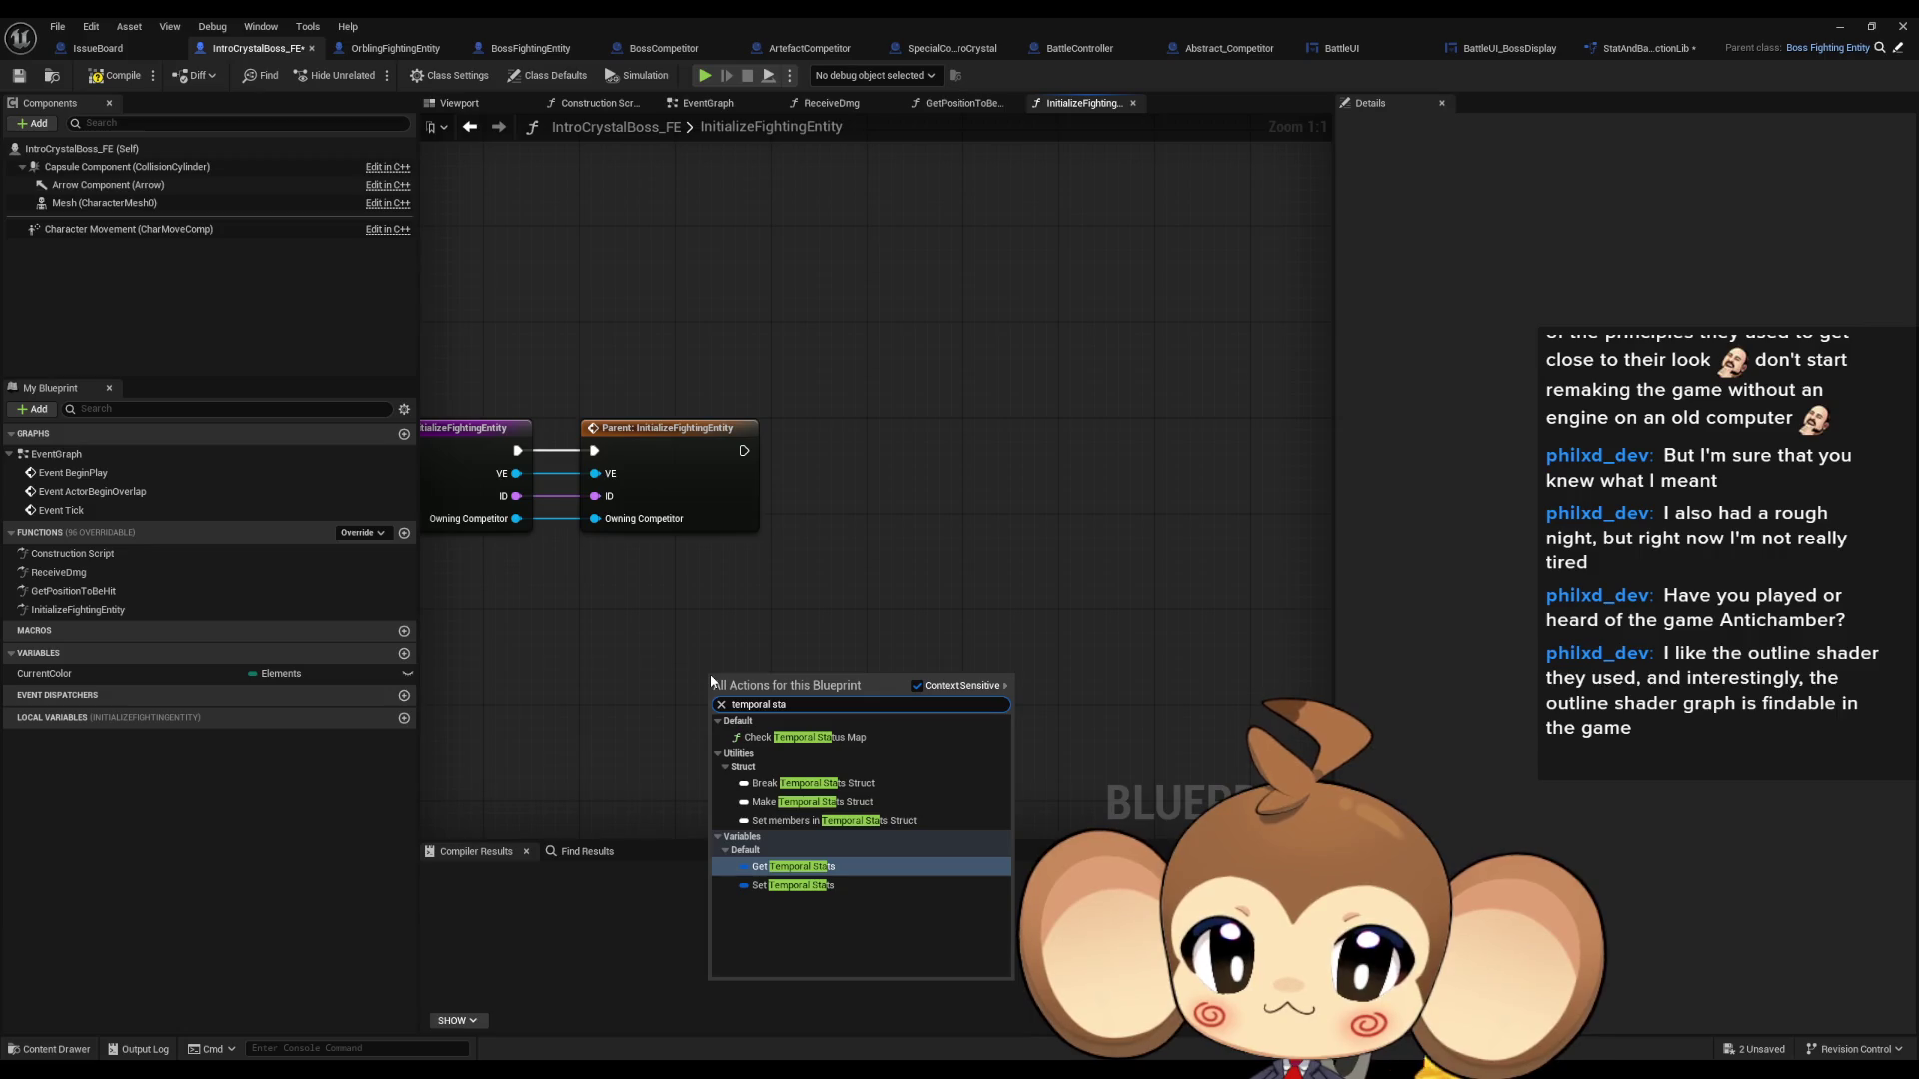
key(Return)
drag(785, 683, 847, 683)
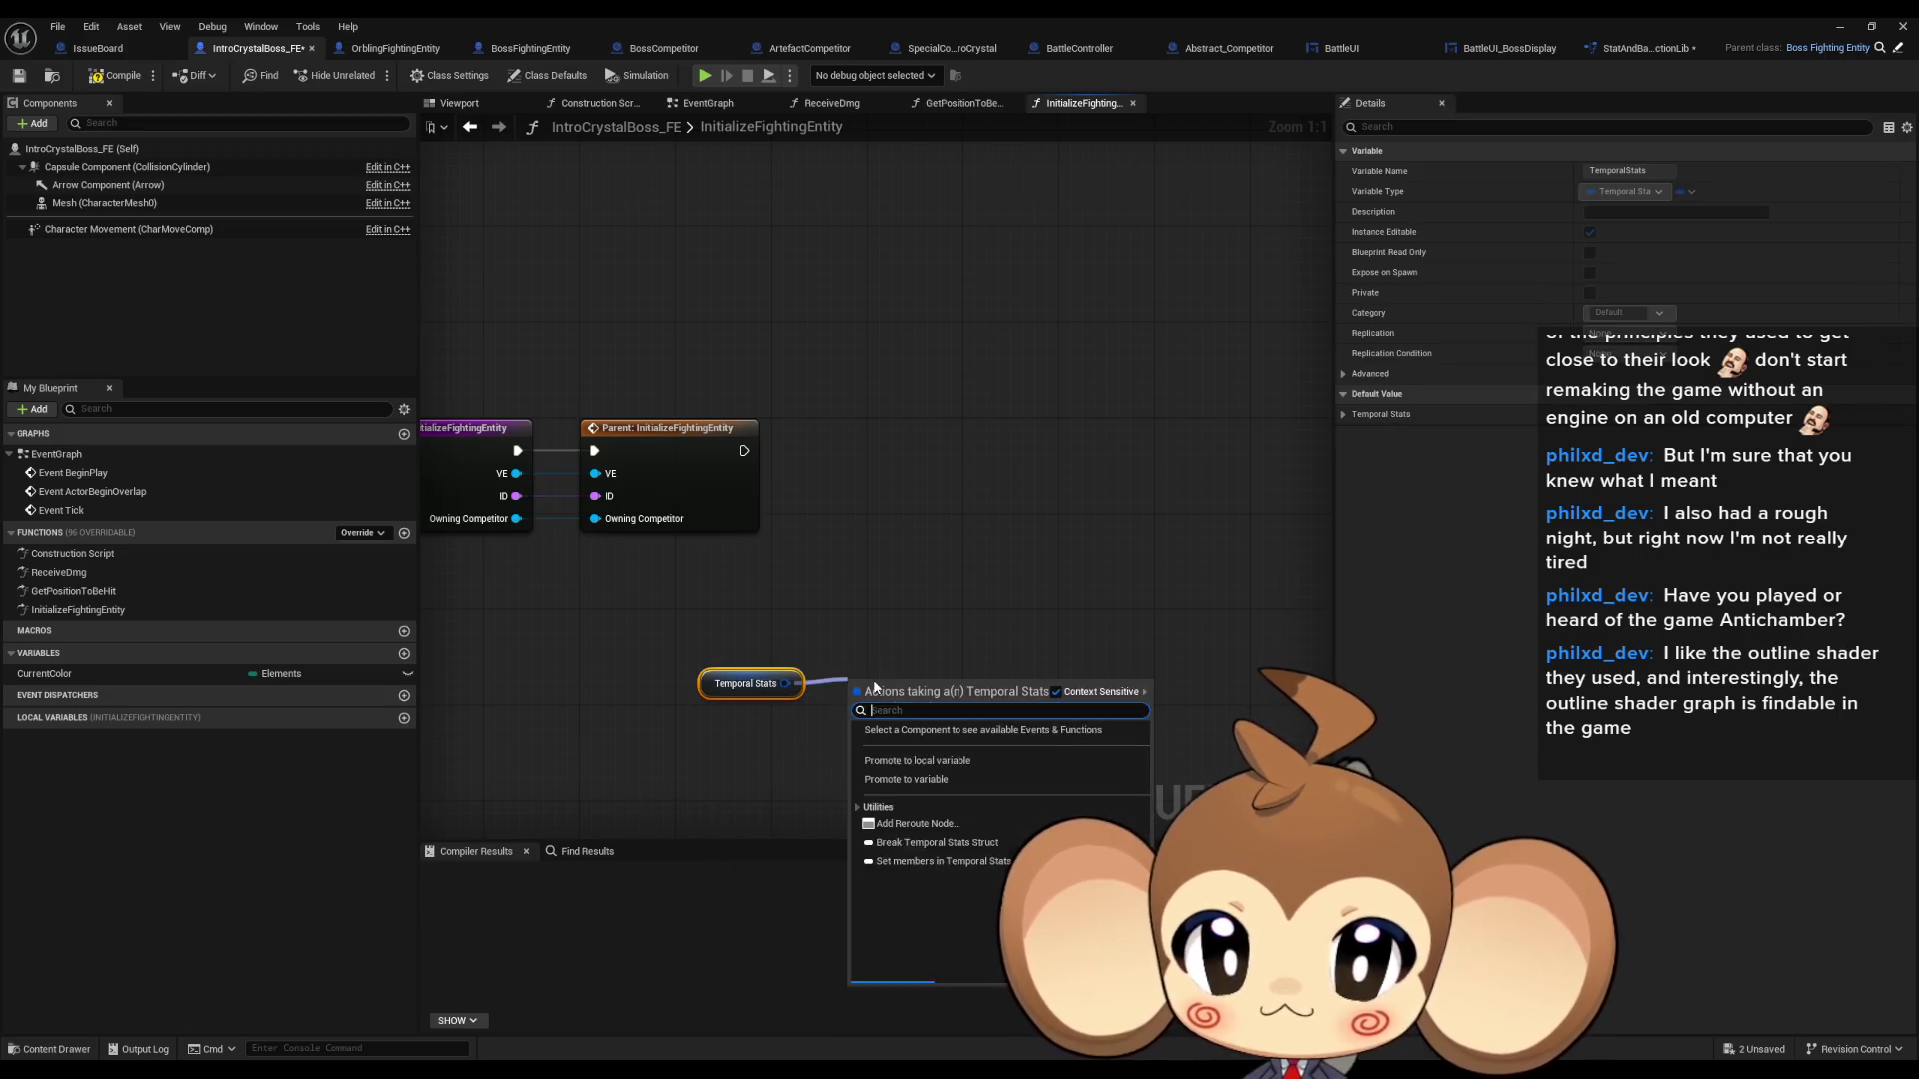
text(me)
key(Return)
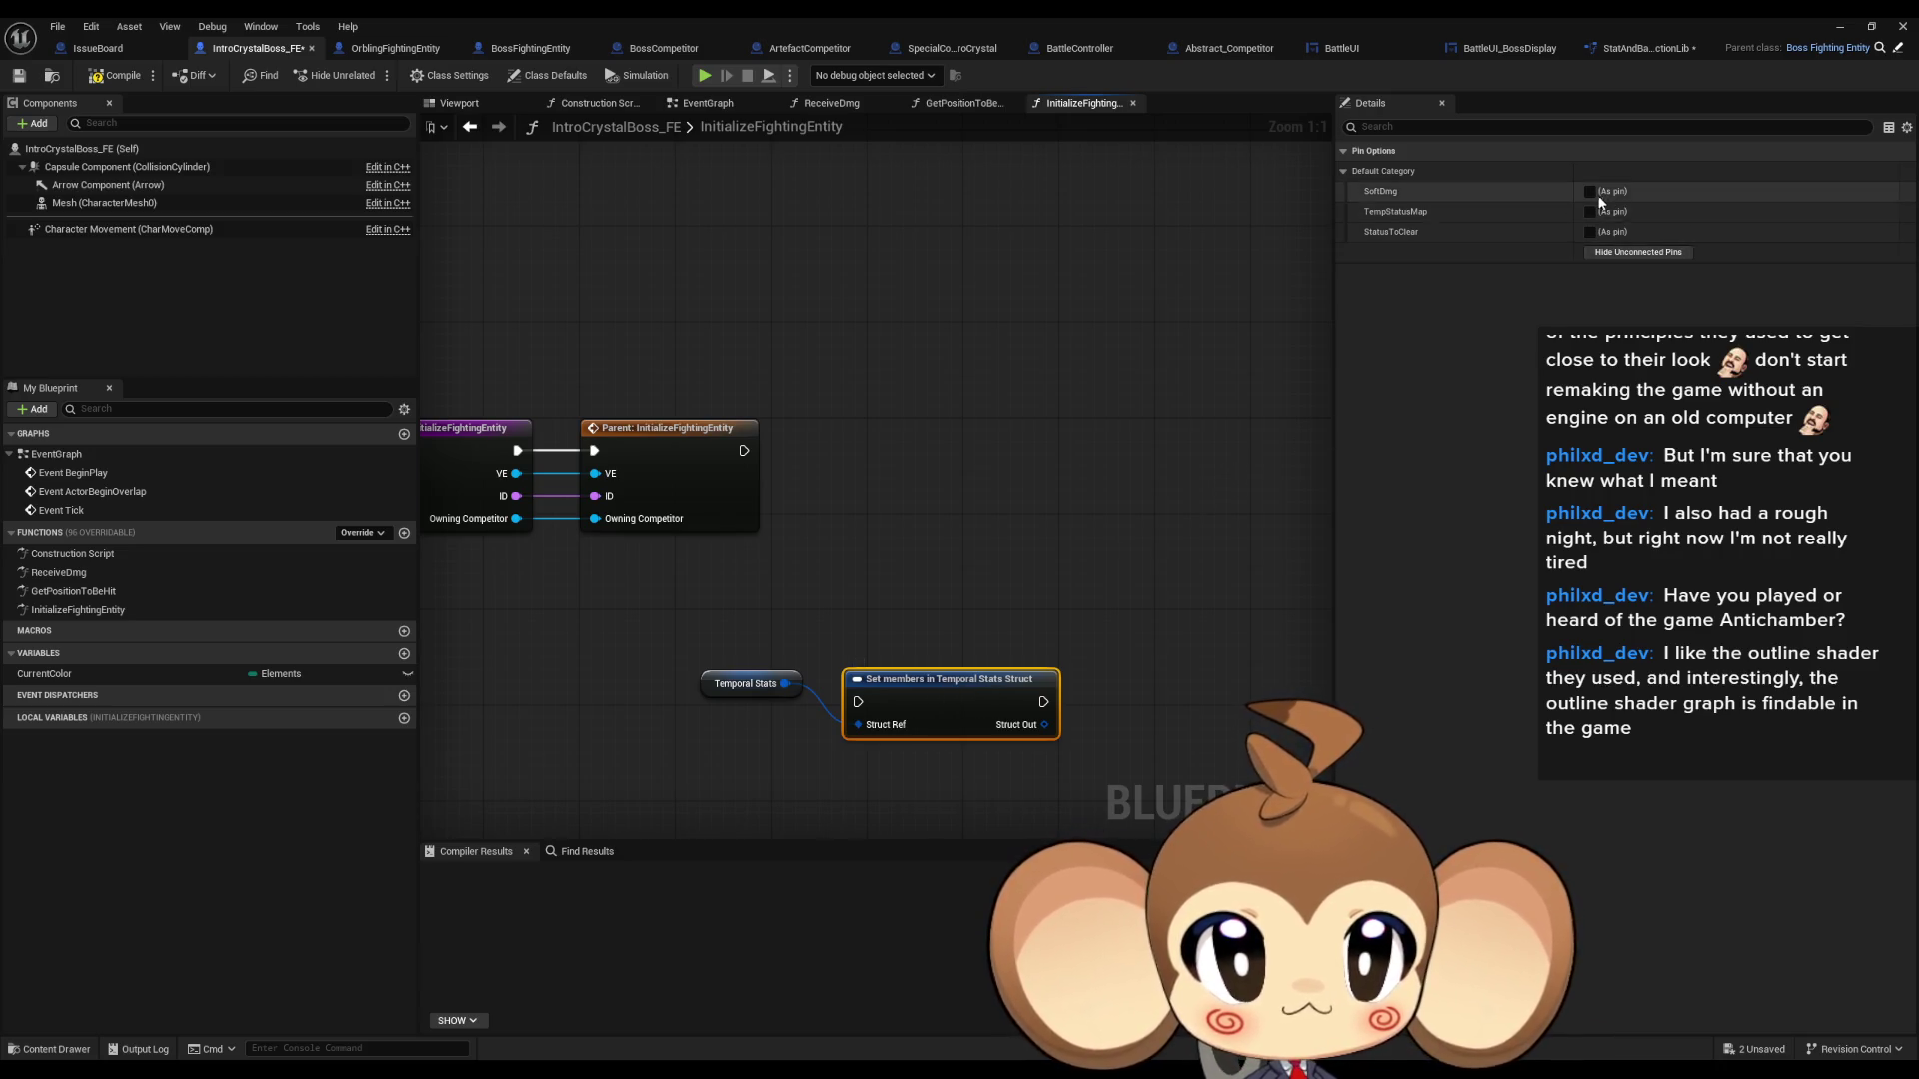
- Expose Soft Dmg set to 3 beside the parent call, then play in the editor
click(1590, 191)
drag(949, 679, 938, 428)
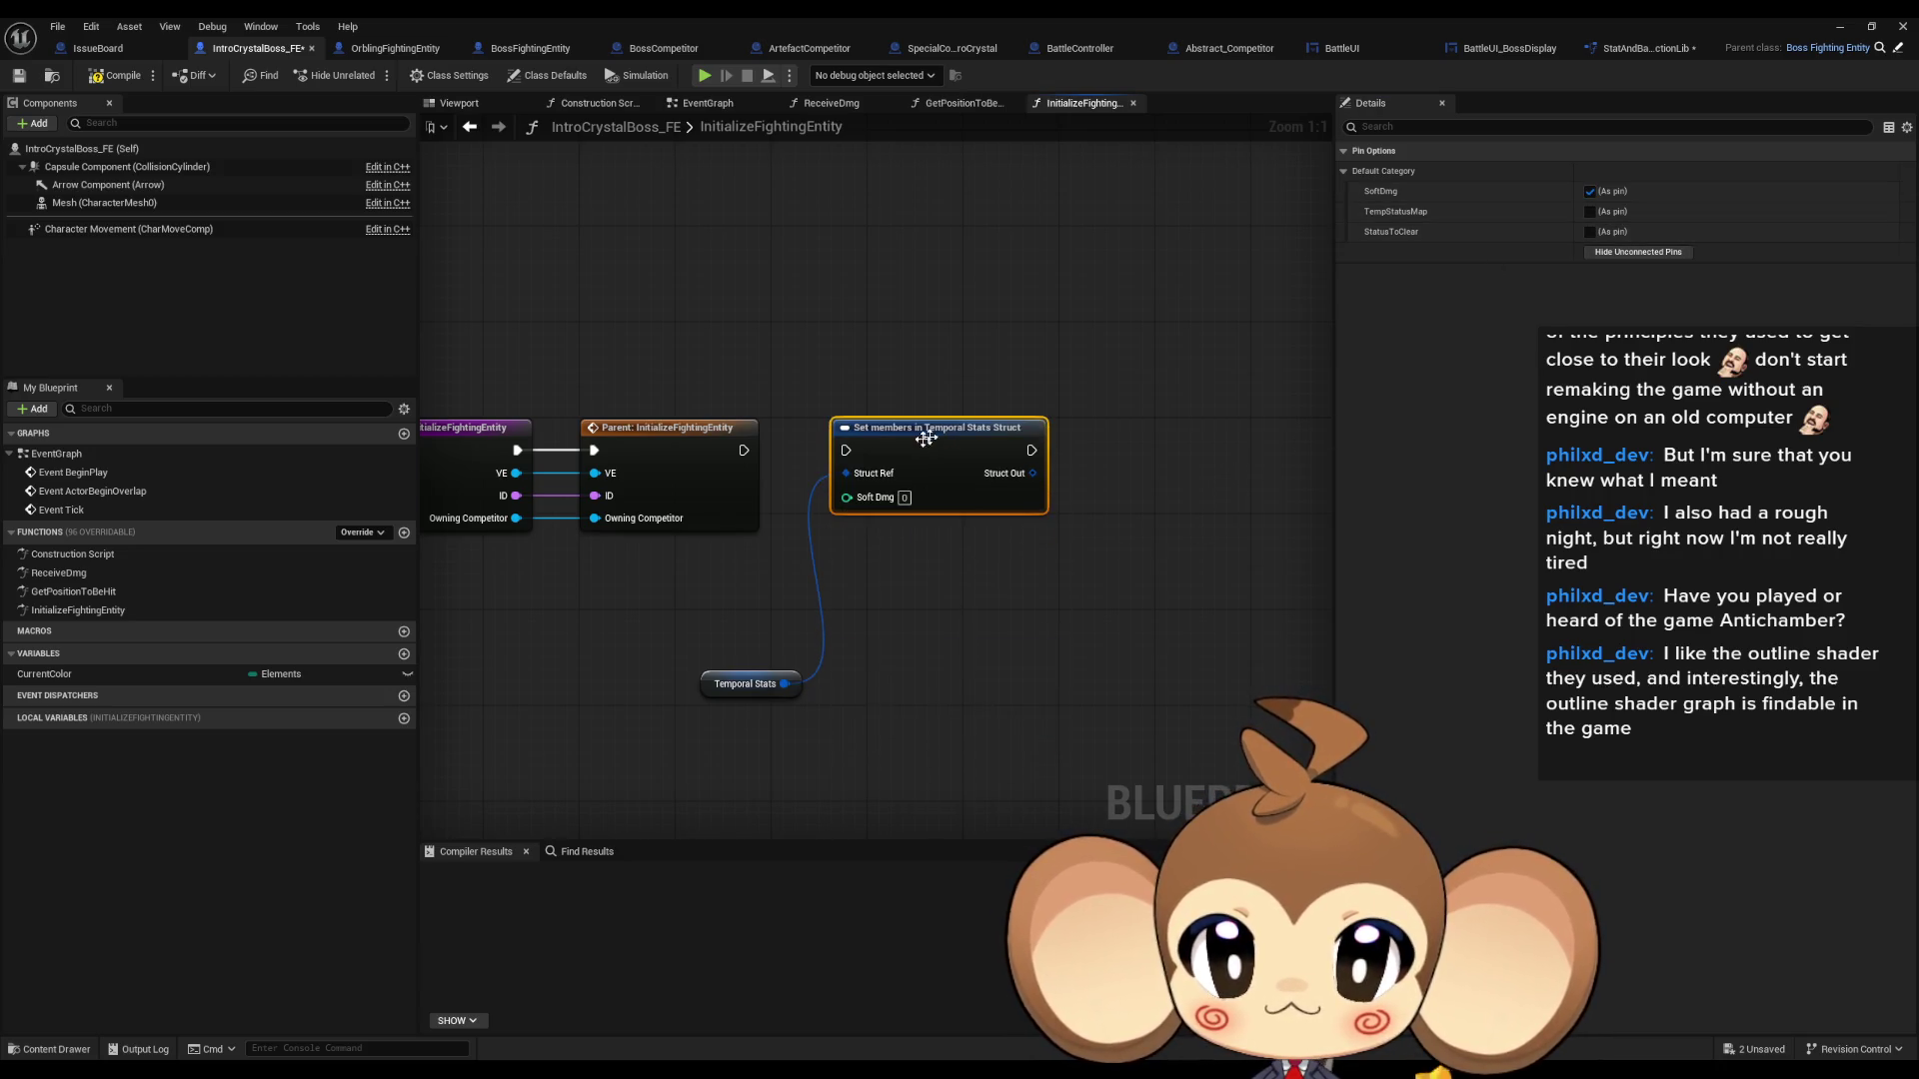
click(906, 499)
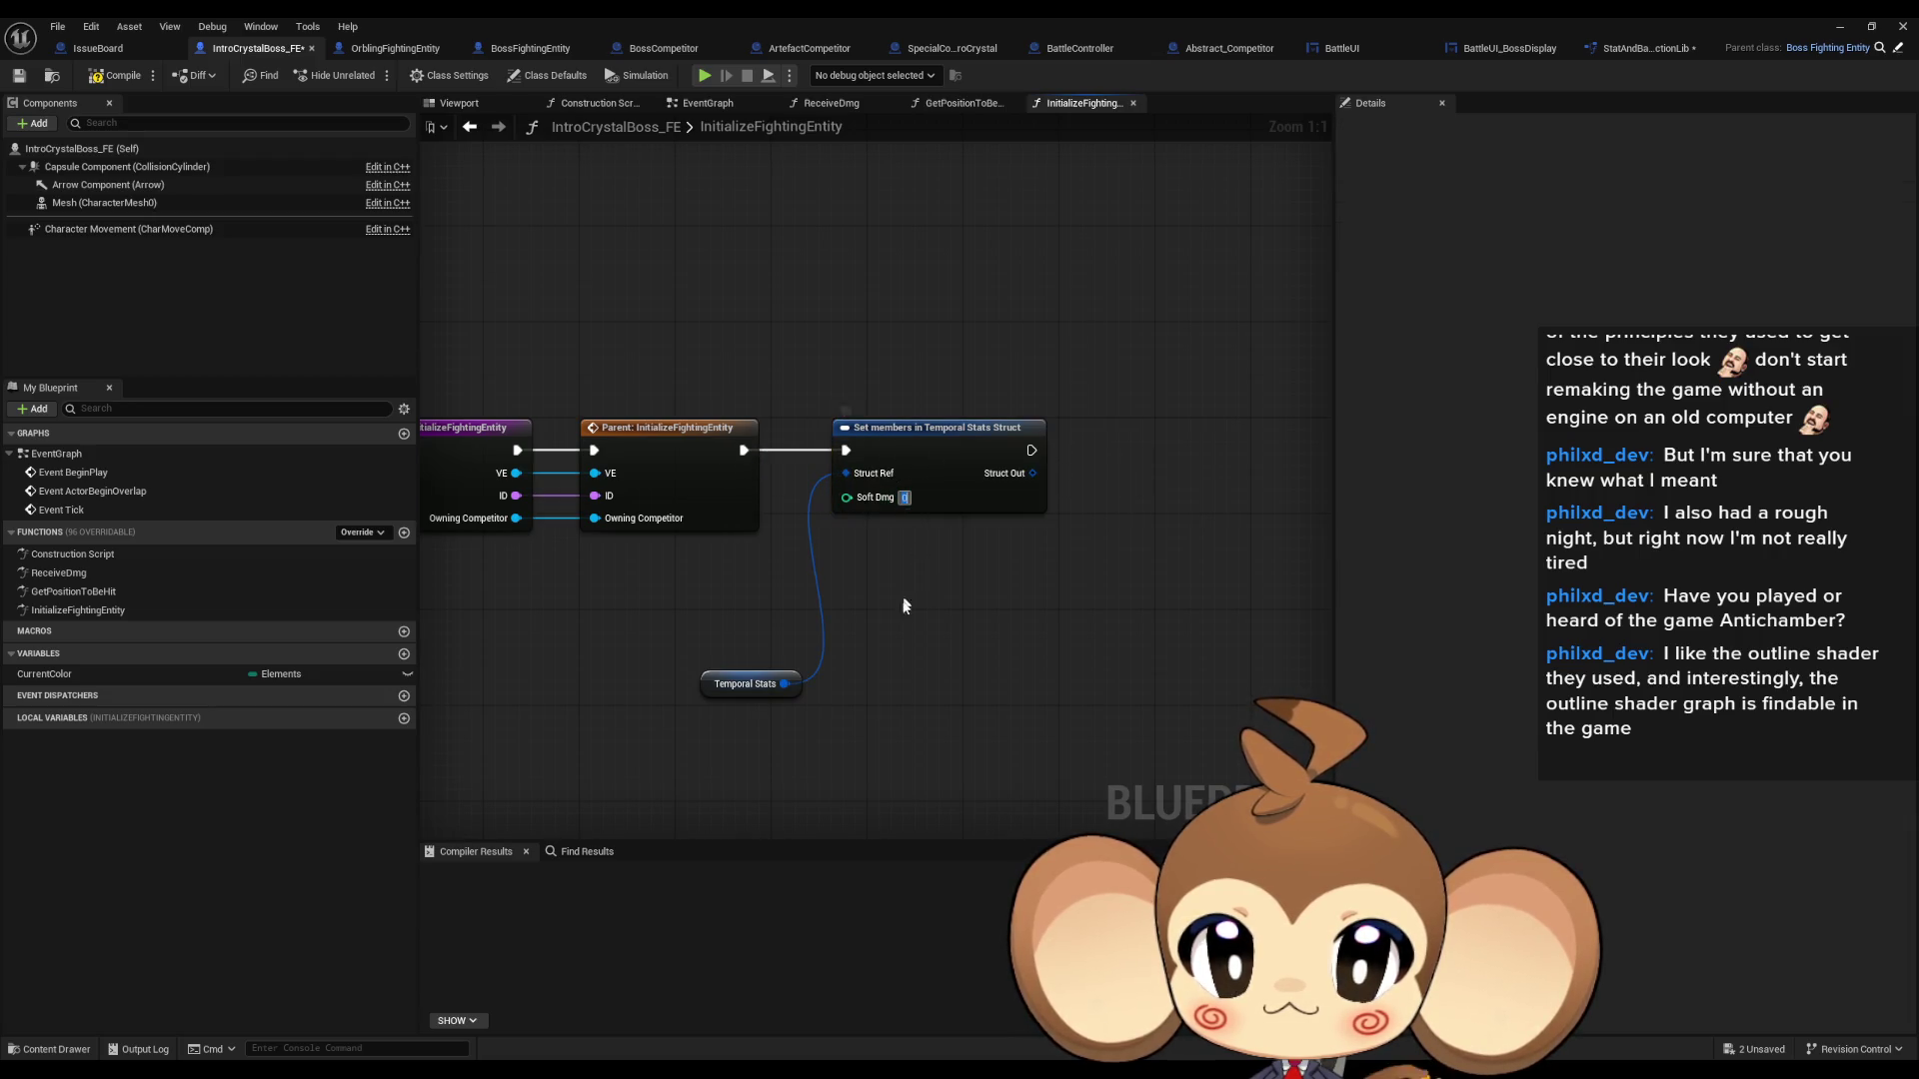
text(3)
drag(748, 683, 688, 612)
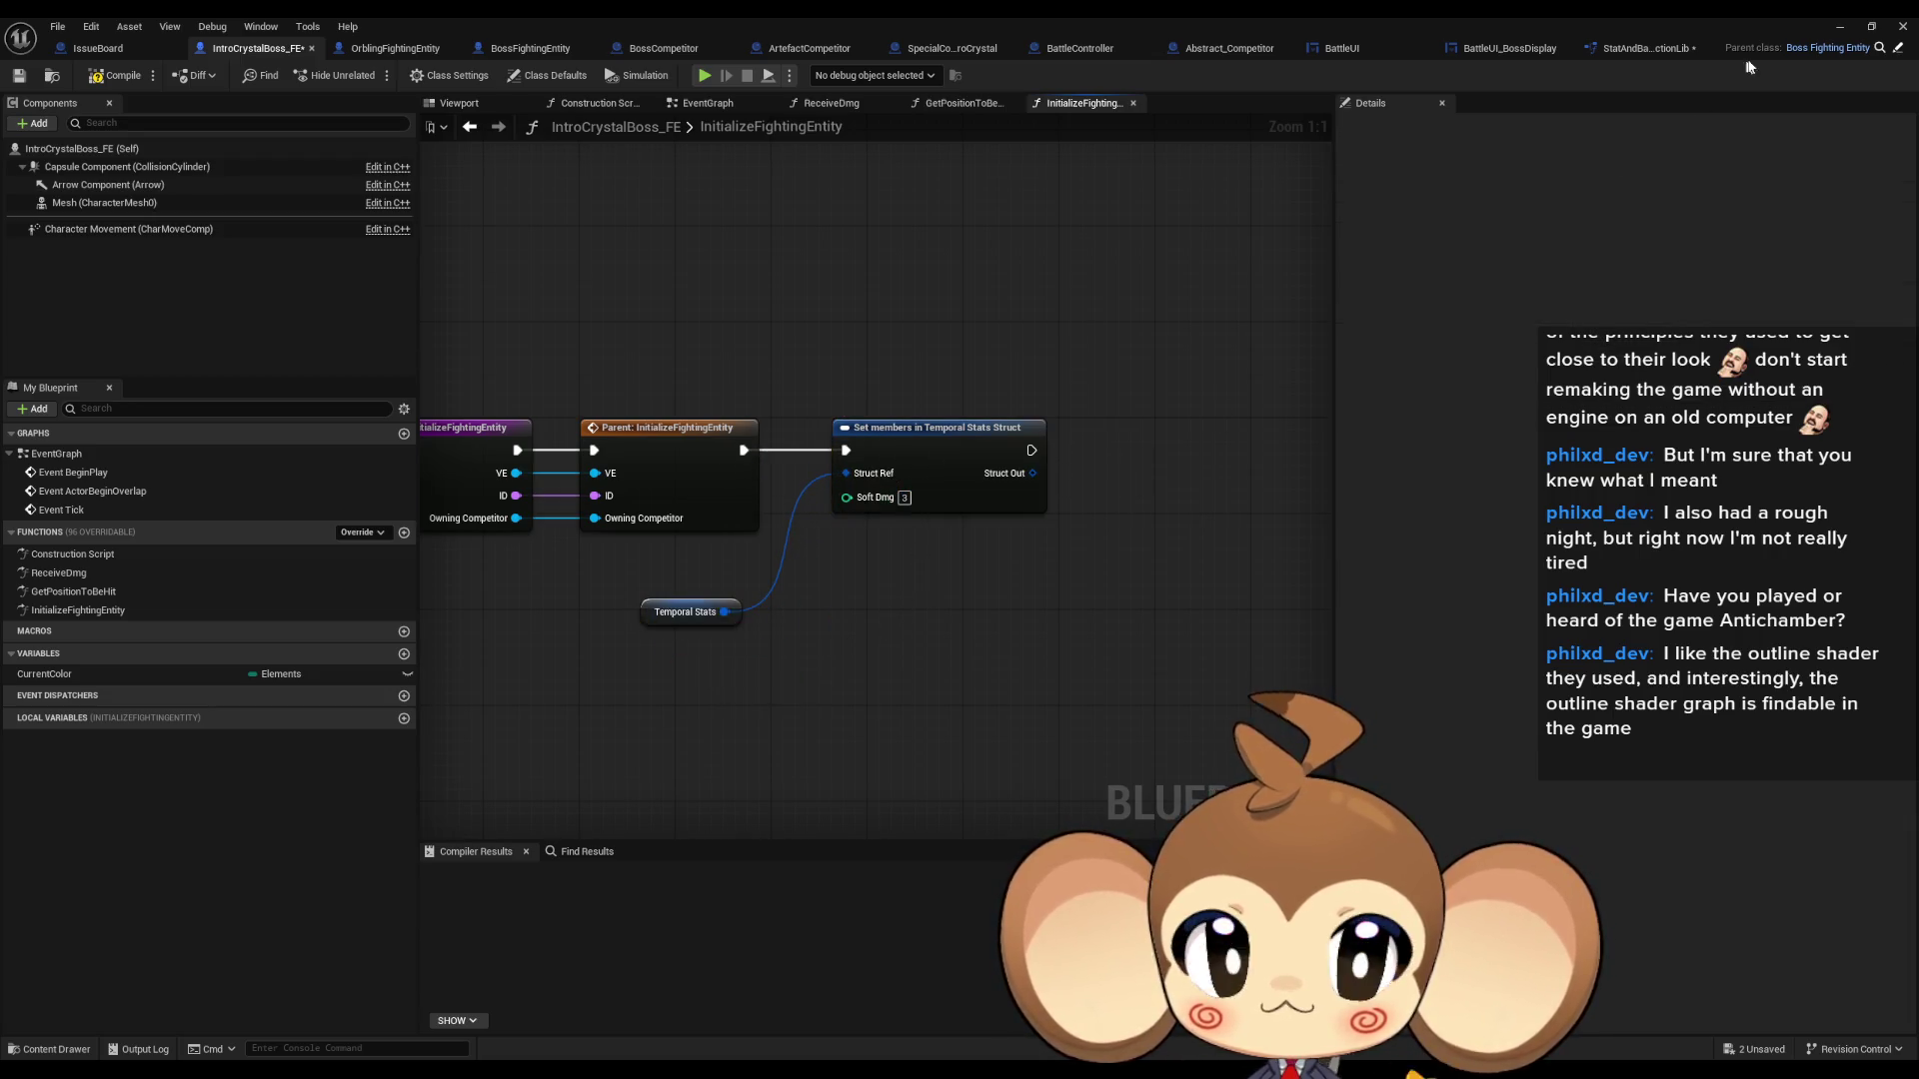
click(1852, 30)
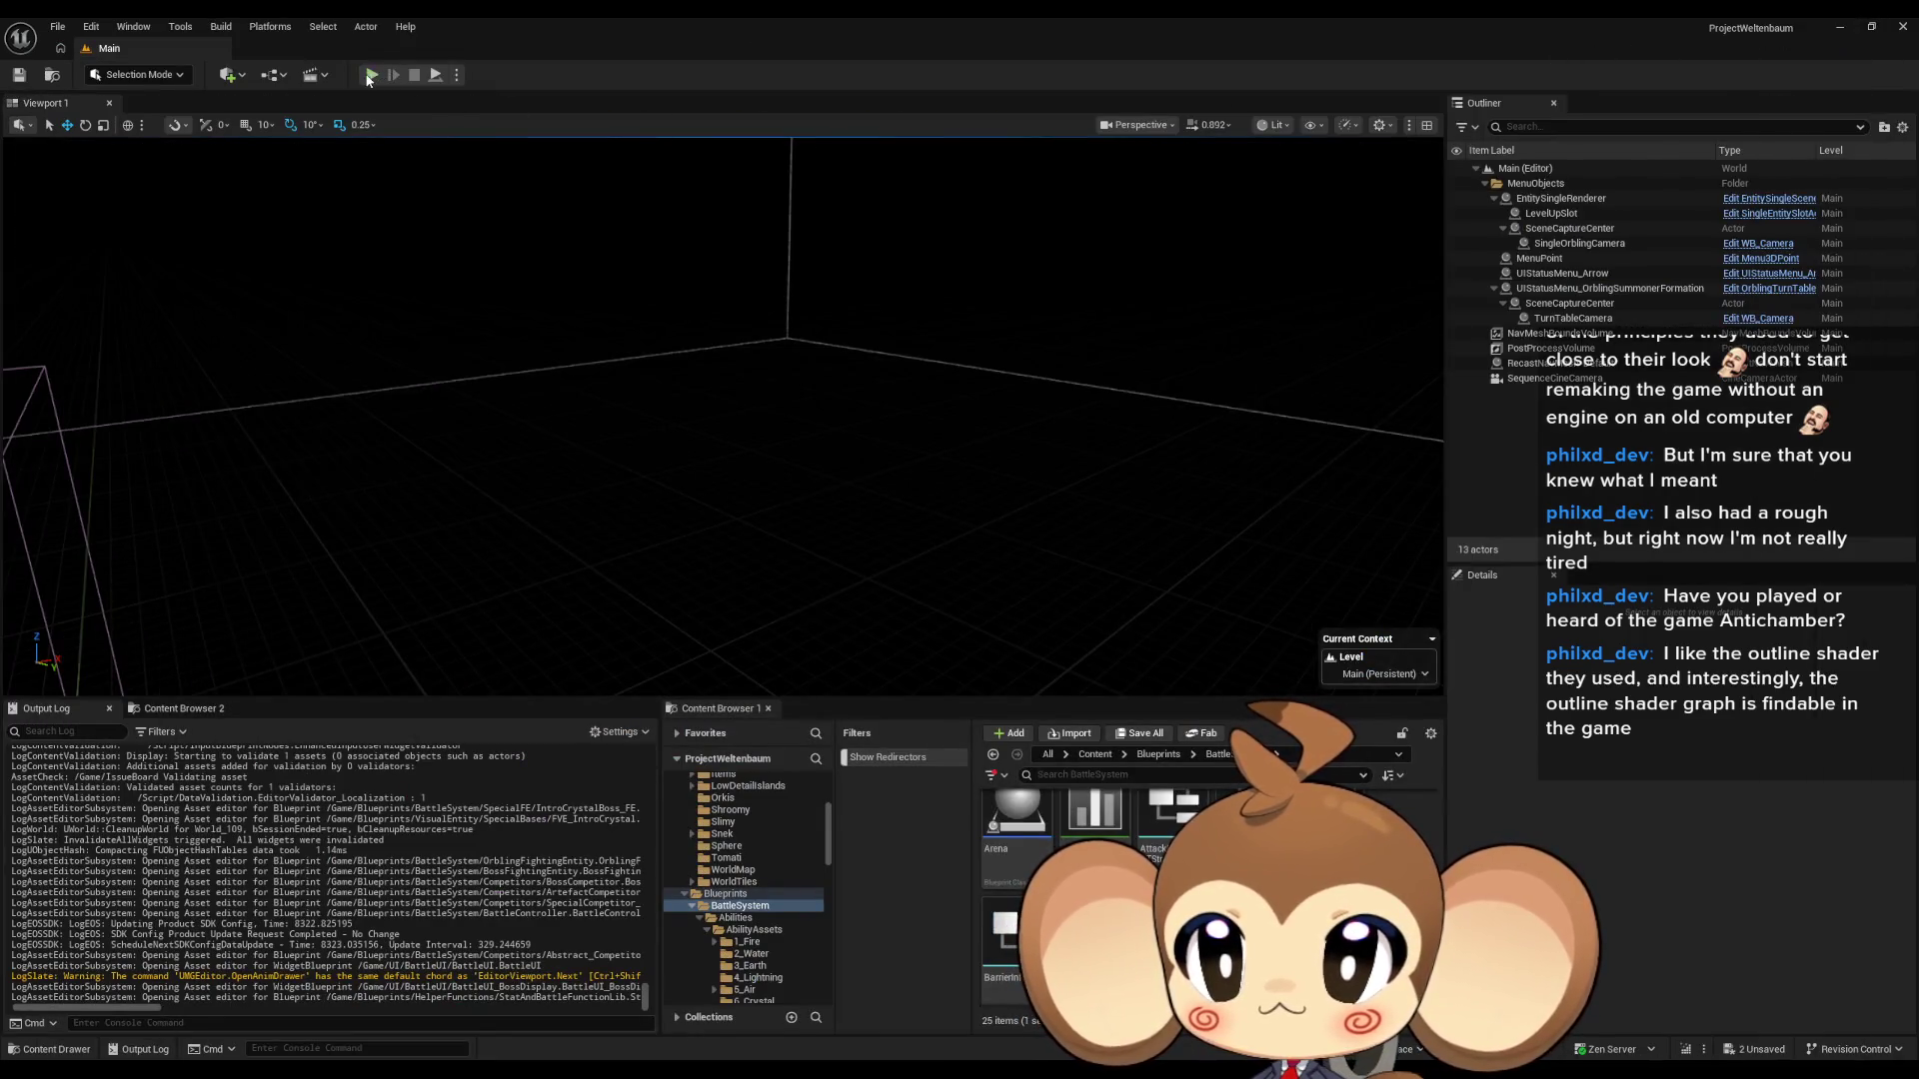
key(alt+p)
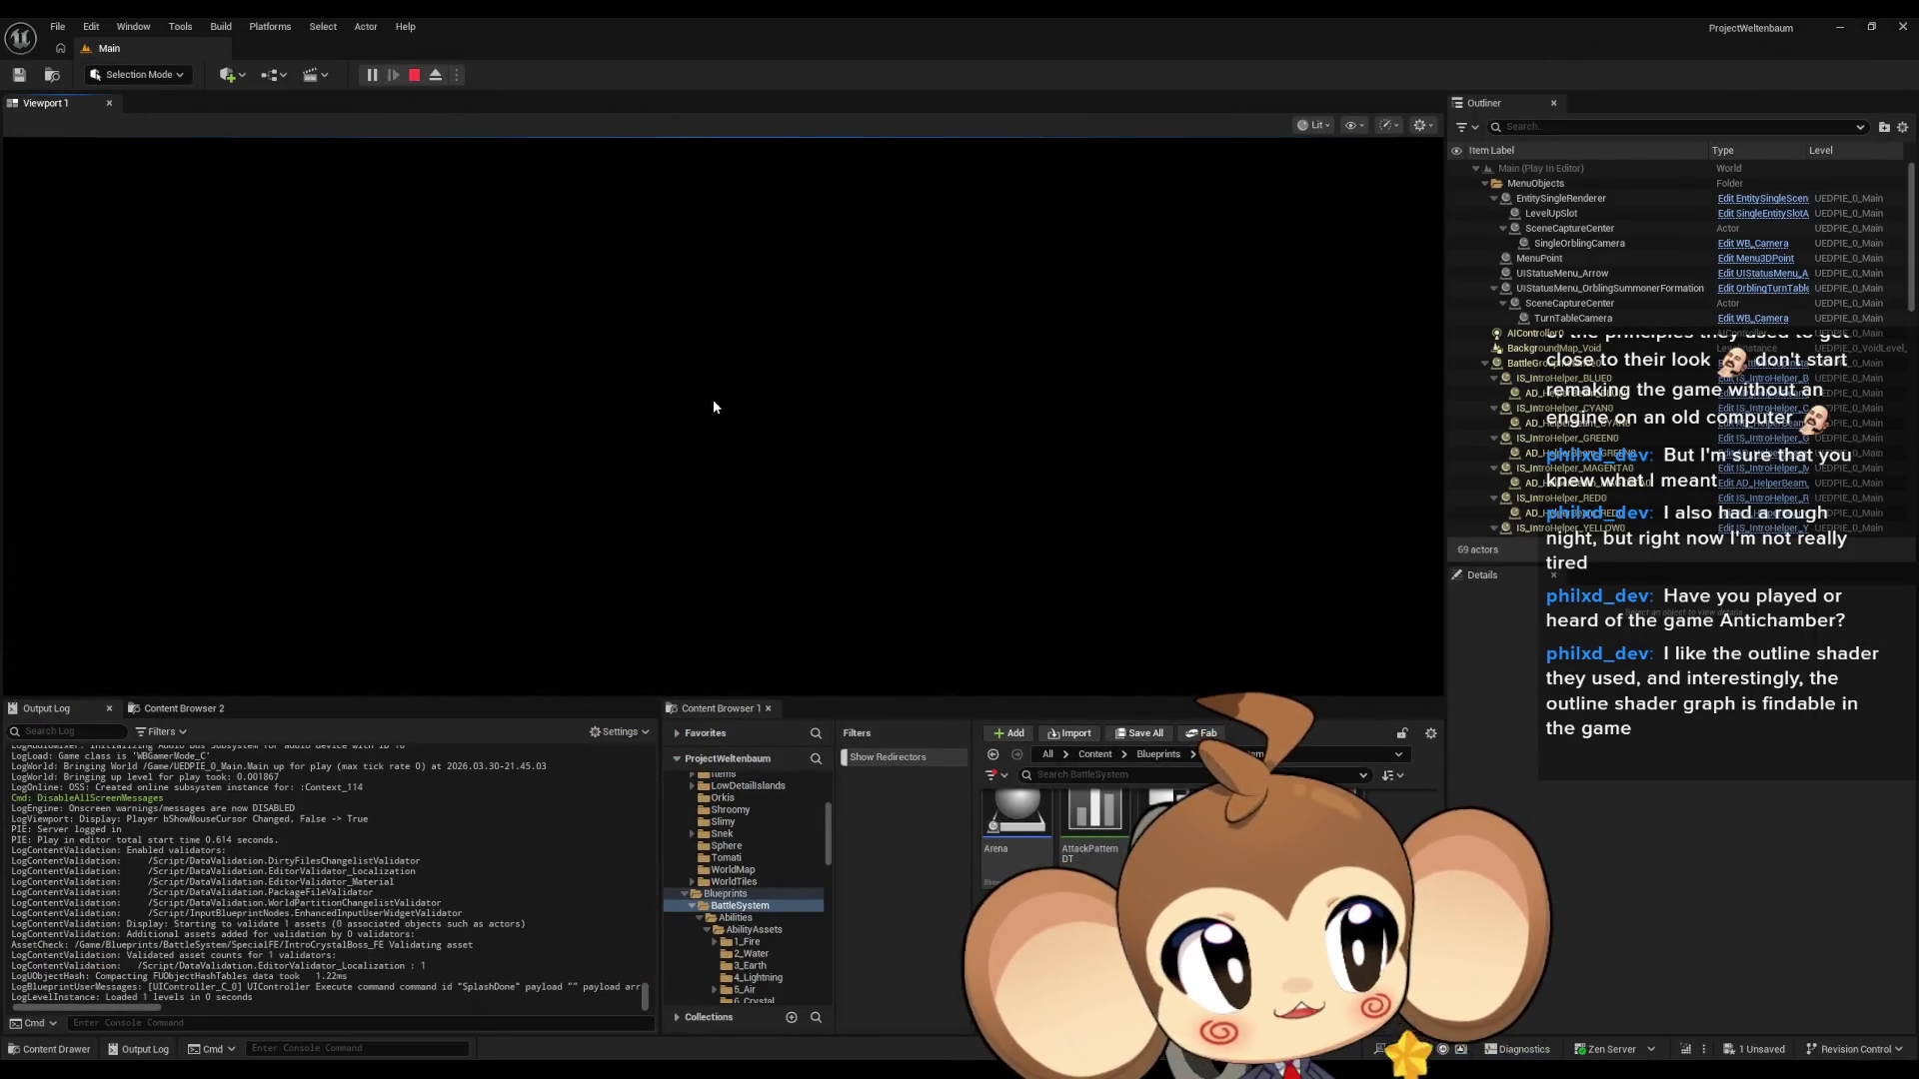
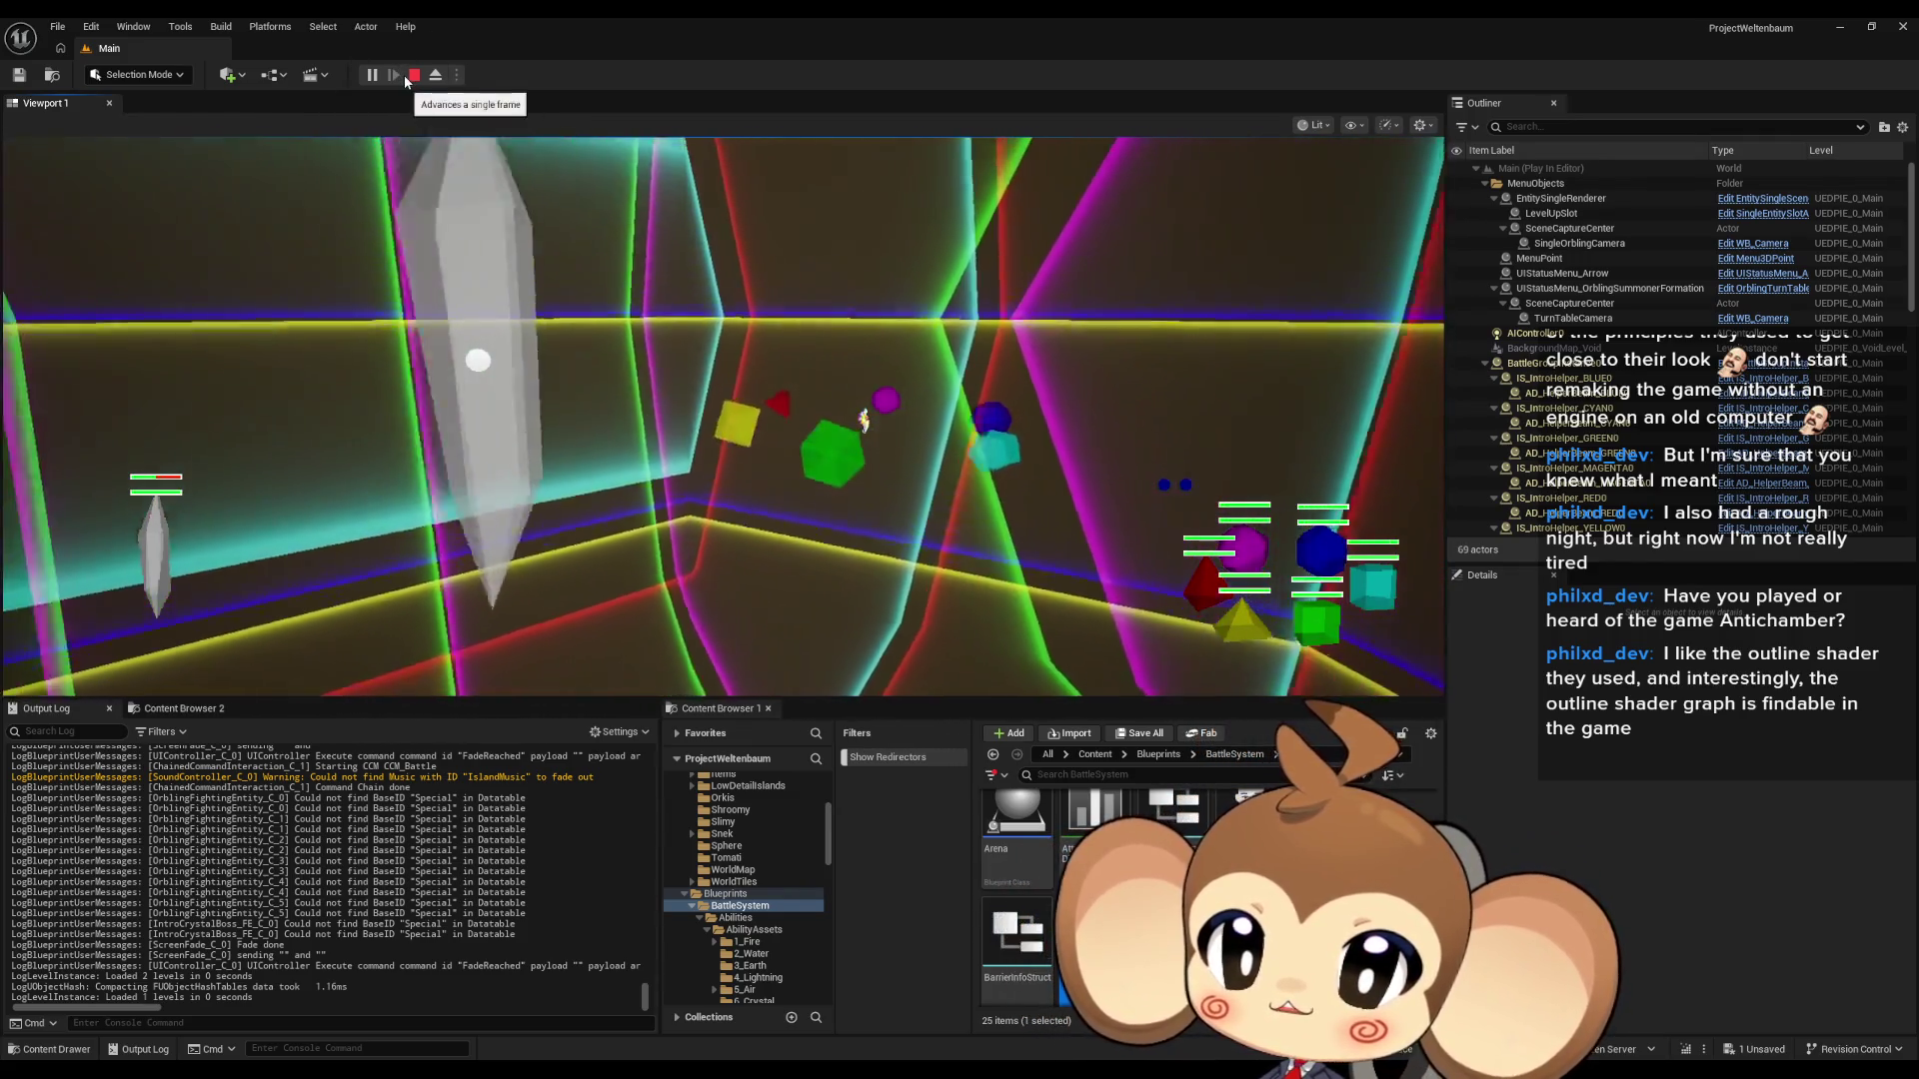
- Stop the play test and bring the IntroCrystalBoss_FE Blueprint editor back to the front
click(415, 75)
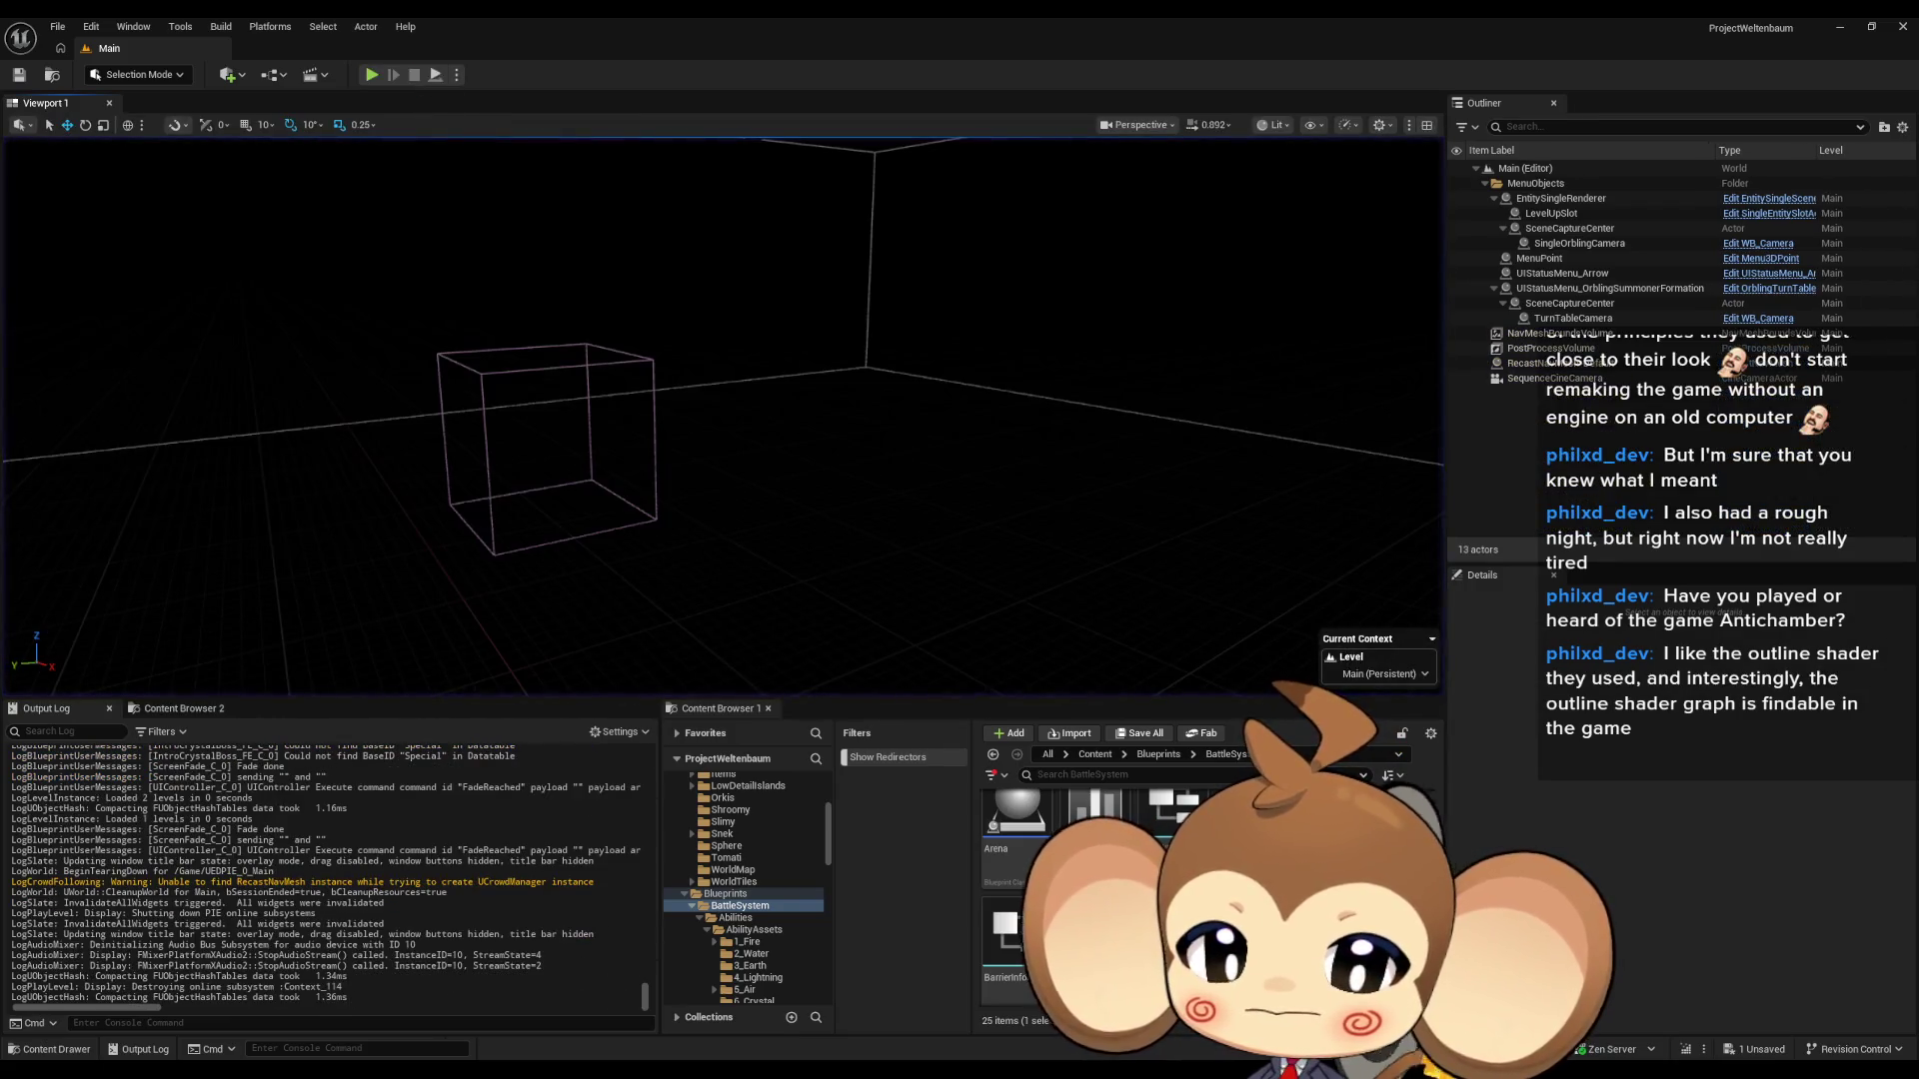
mouse_move(869, 1038)
click(714, 1011)
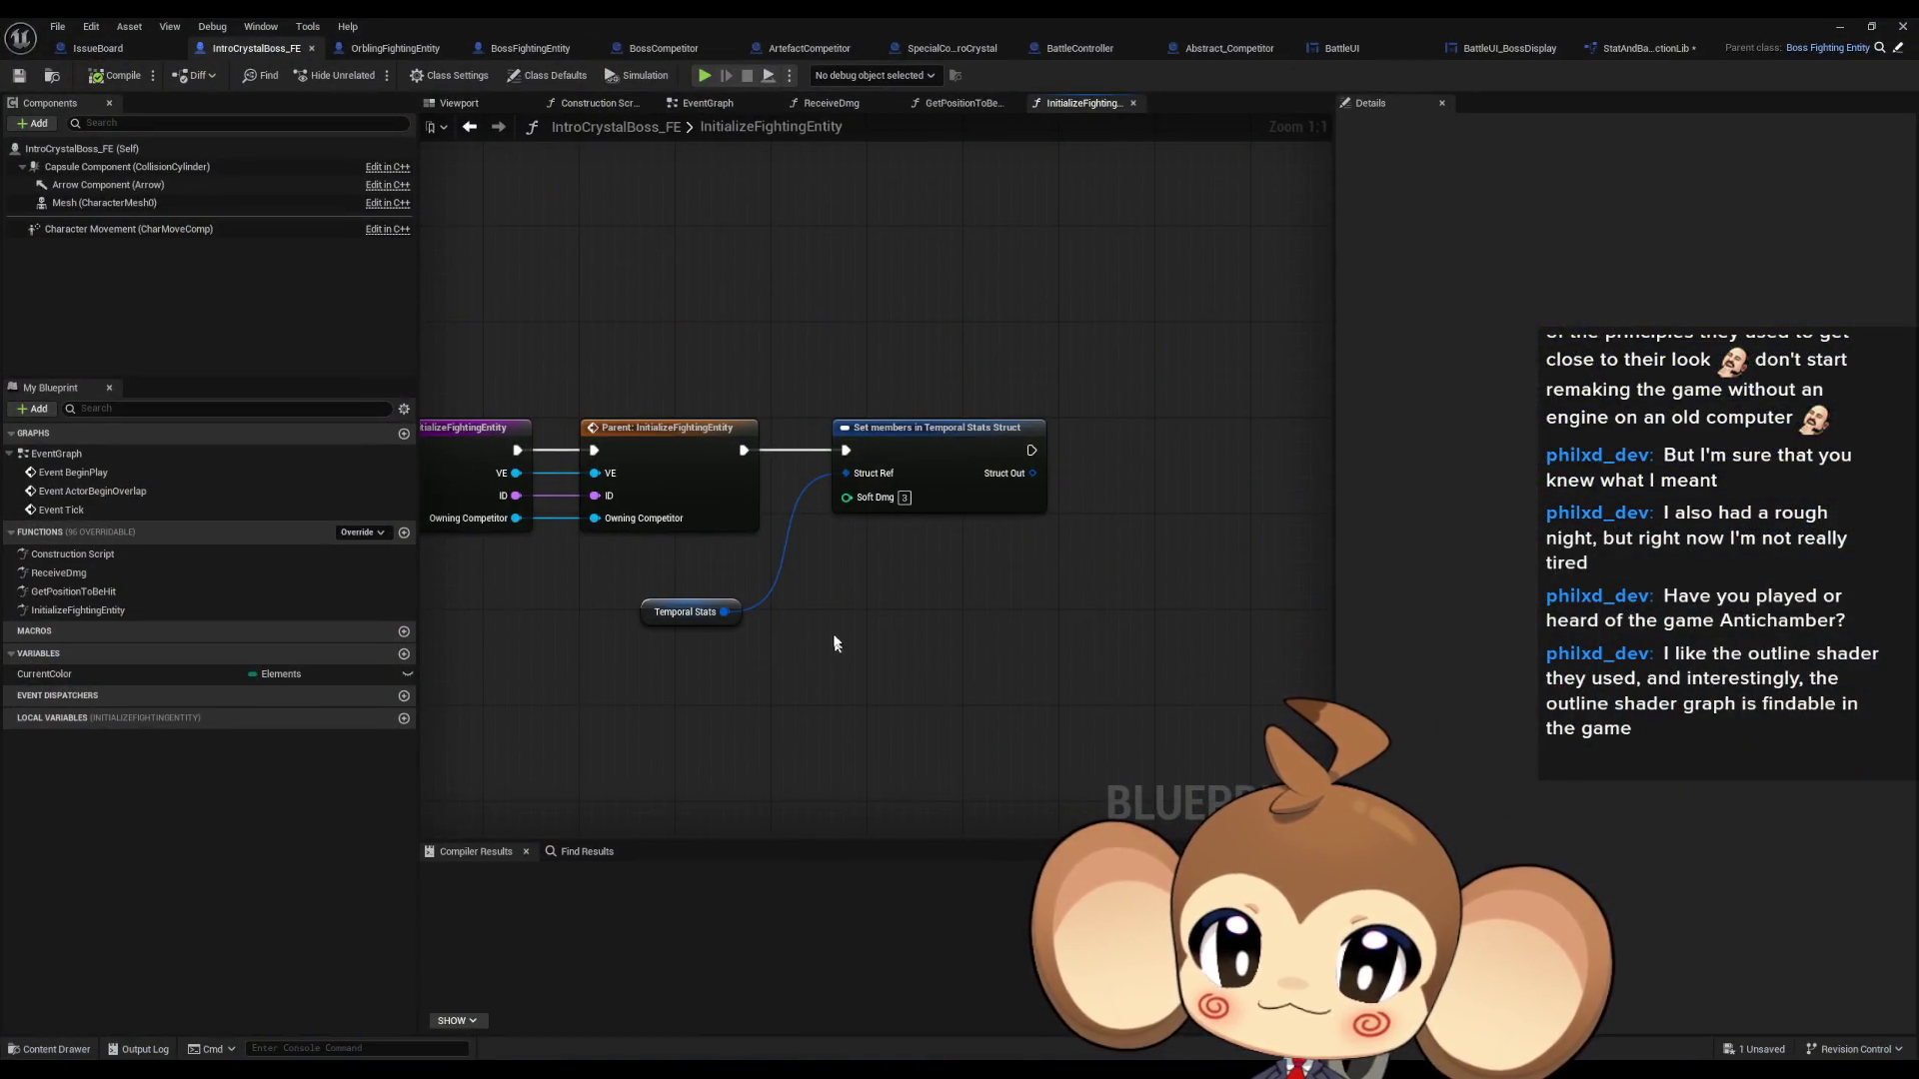
- Add an Internal Stat getter and a Get Entity Infos node wired from it
drag(831, 652, 913, 650)
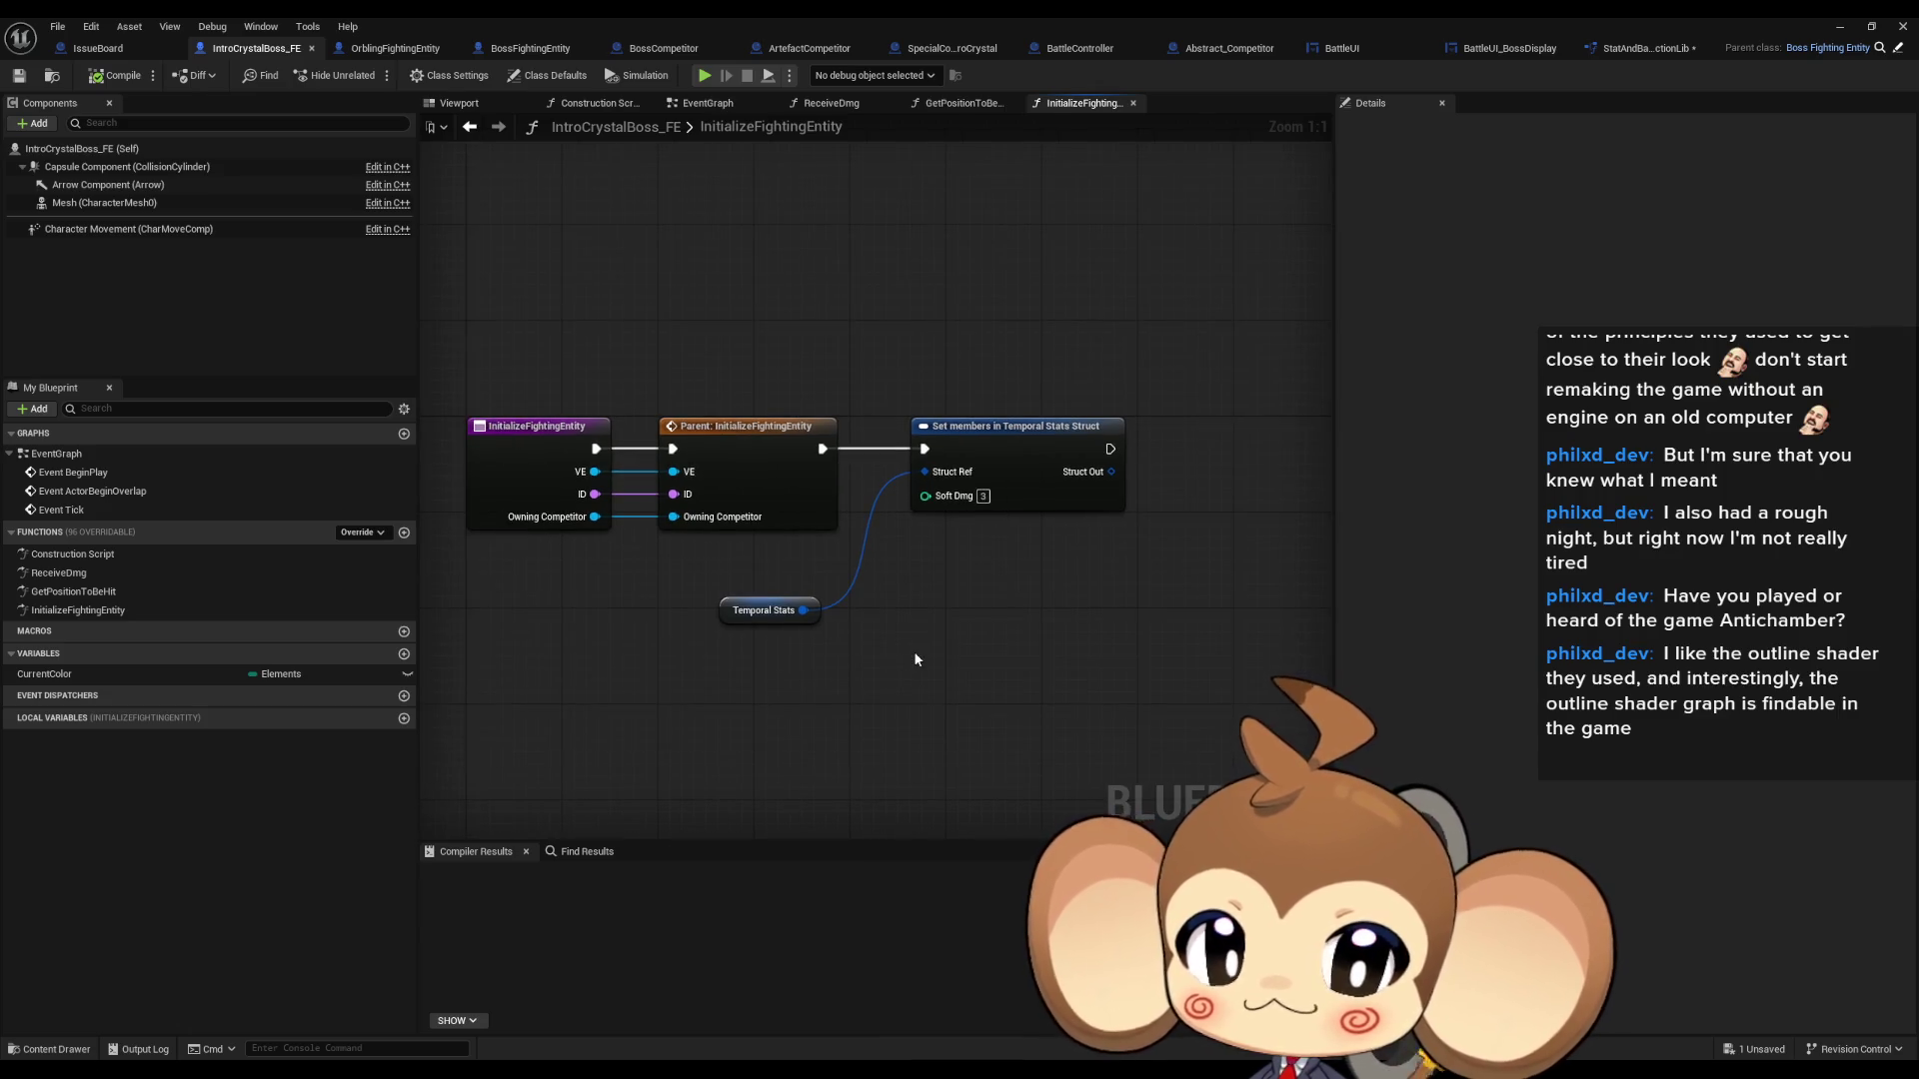
right_click(704, 684)
text(inter stat get)
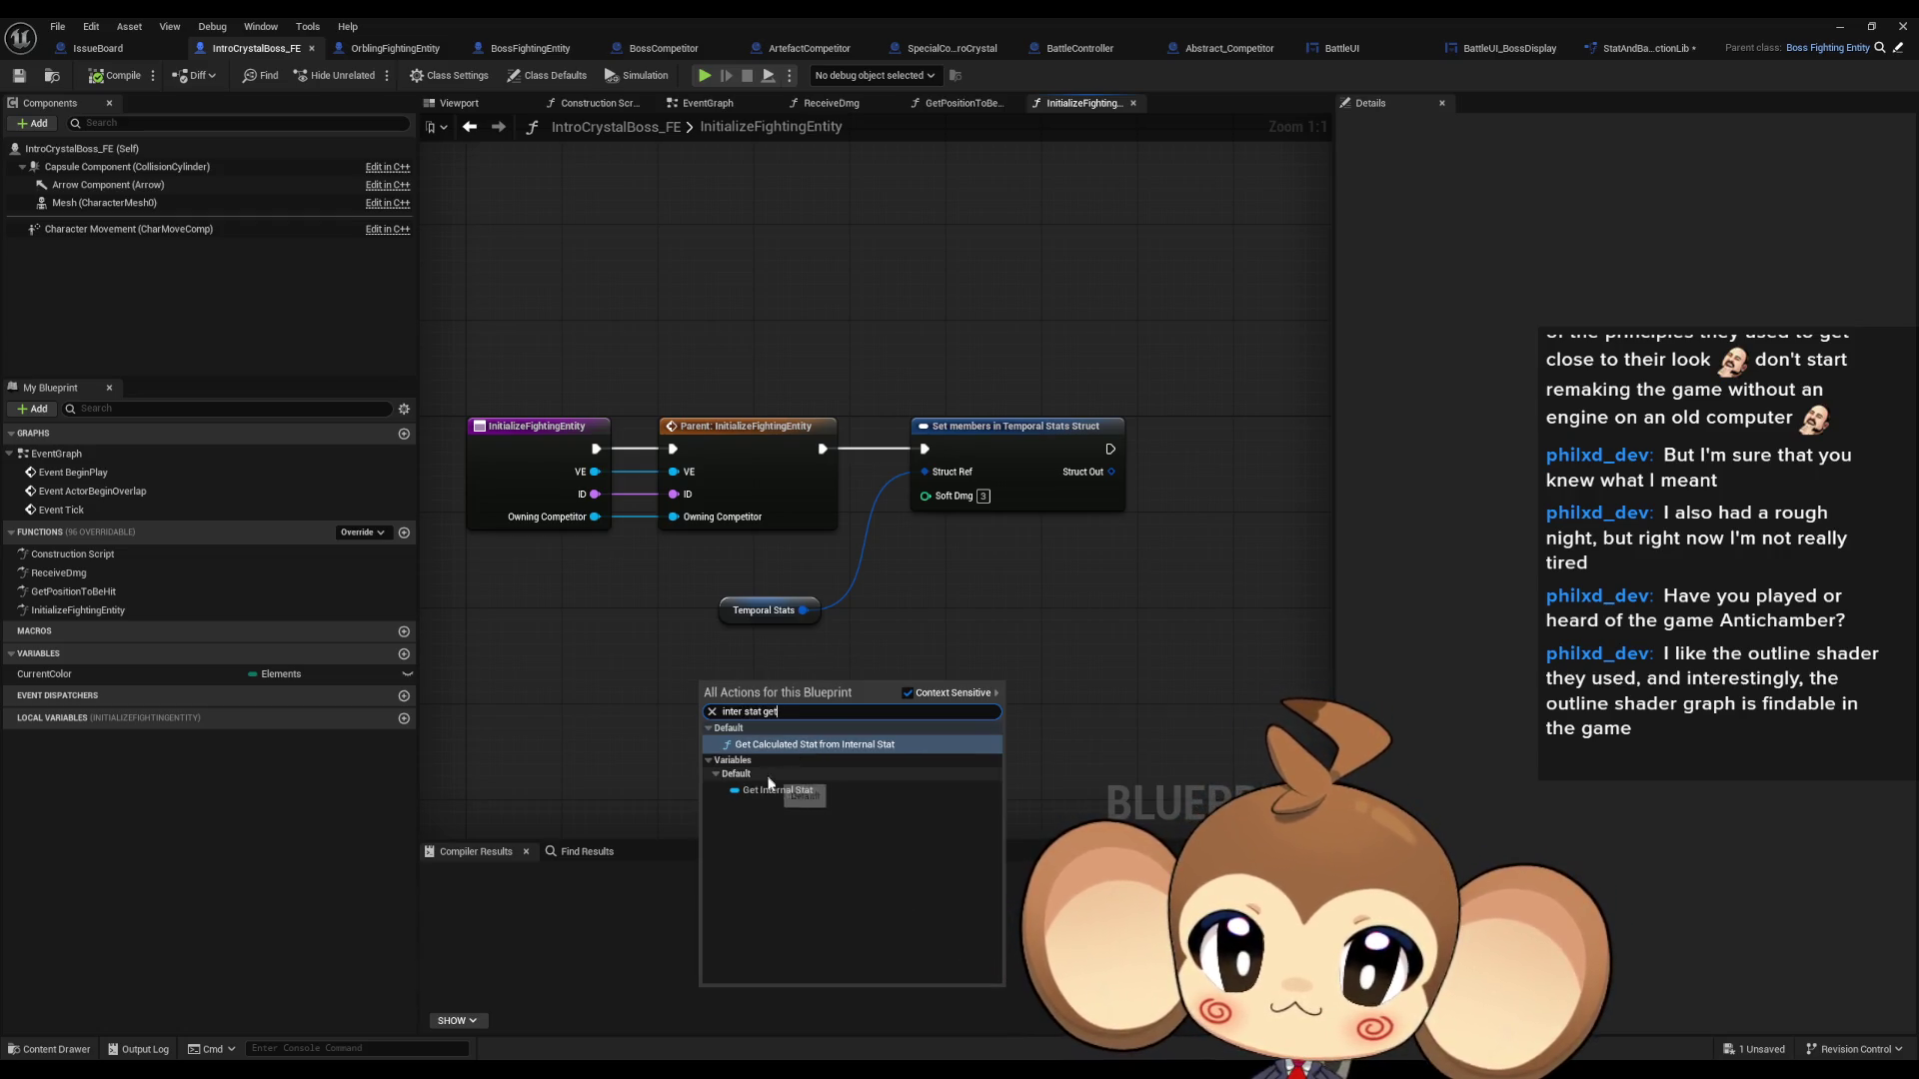
click(780, 769)
drag(776, 697, 864, 703)
text(hard)
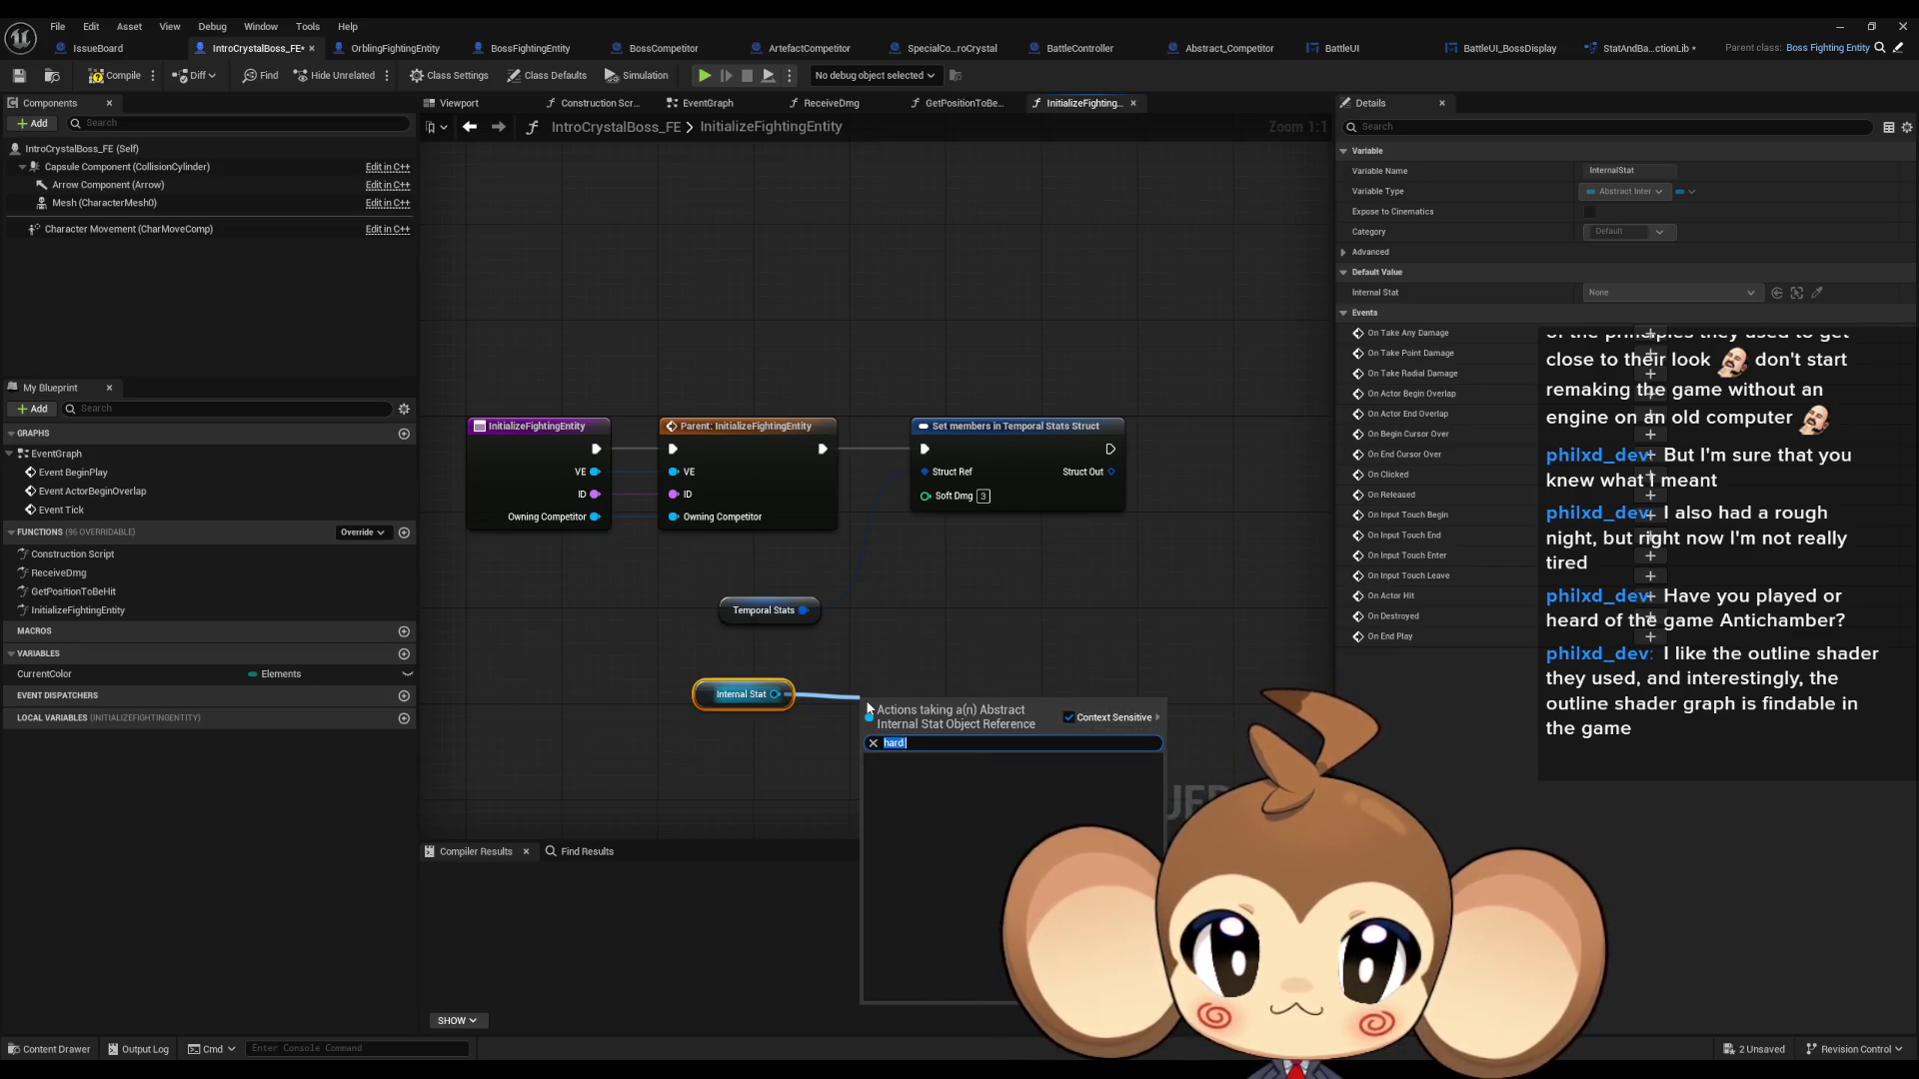
key(BackSpace)
key(BackSpace)
key(BackSpace)
text(get)
scroll(1010, 879, down, 10)
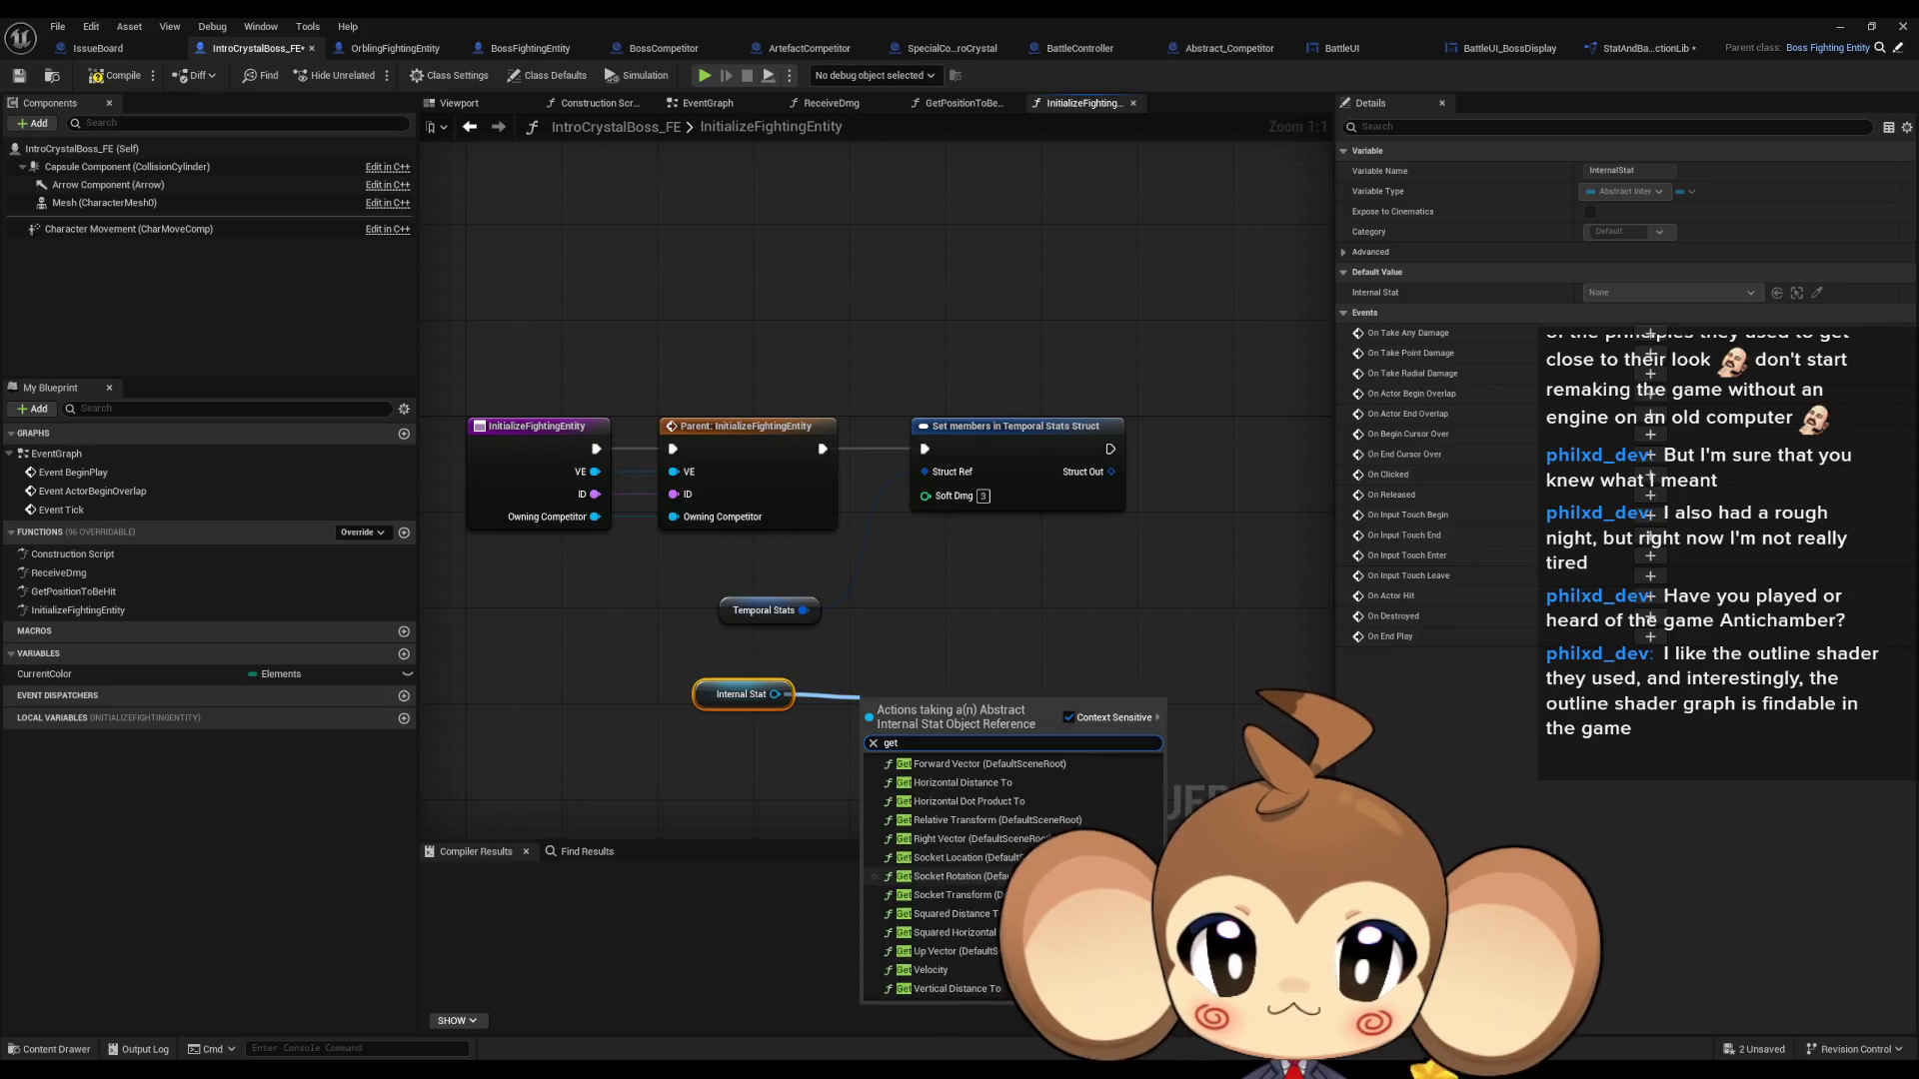
scroll(1009, 880, up, 1)
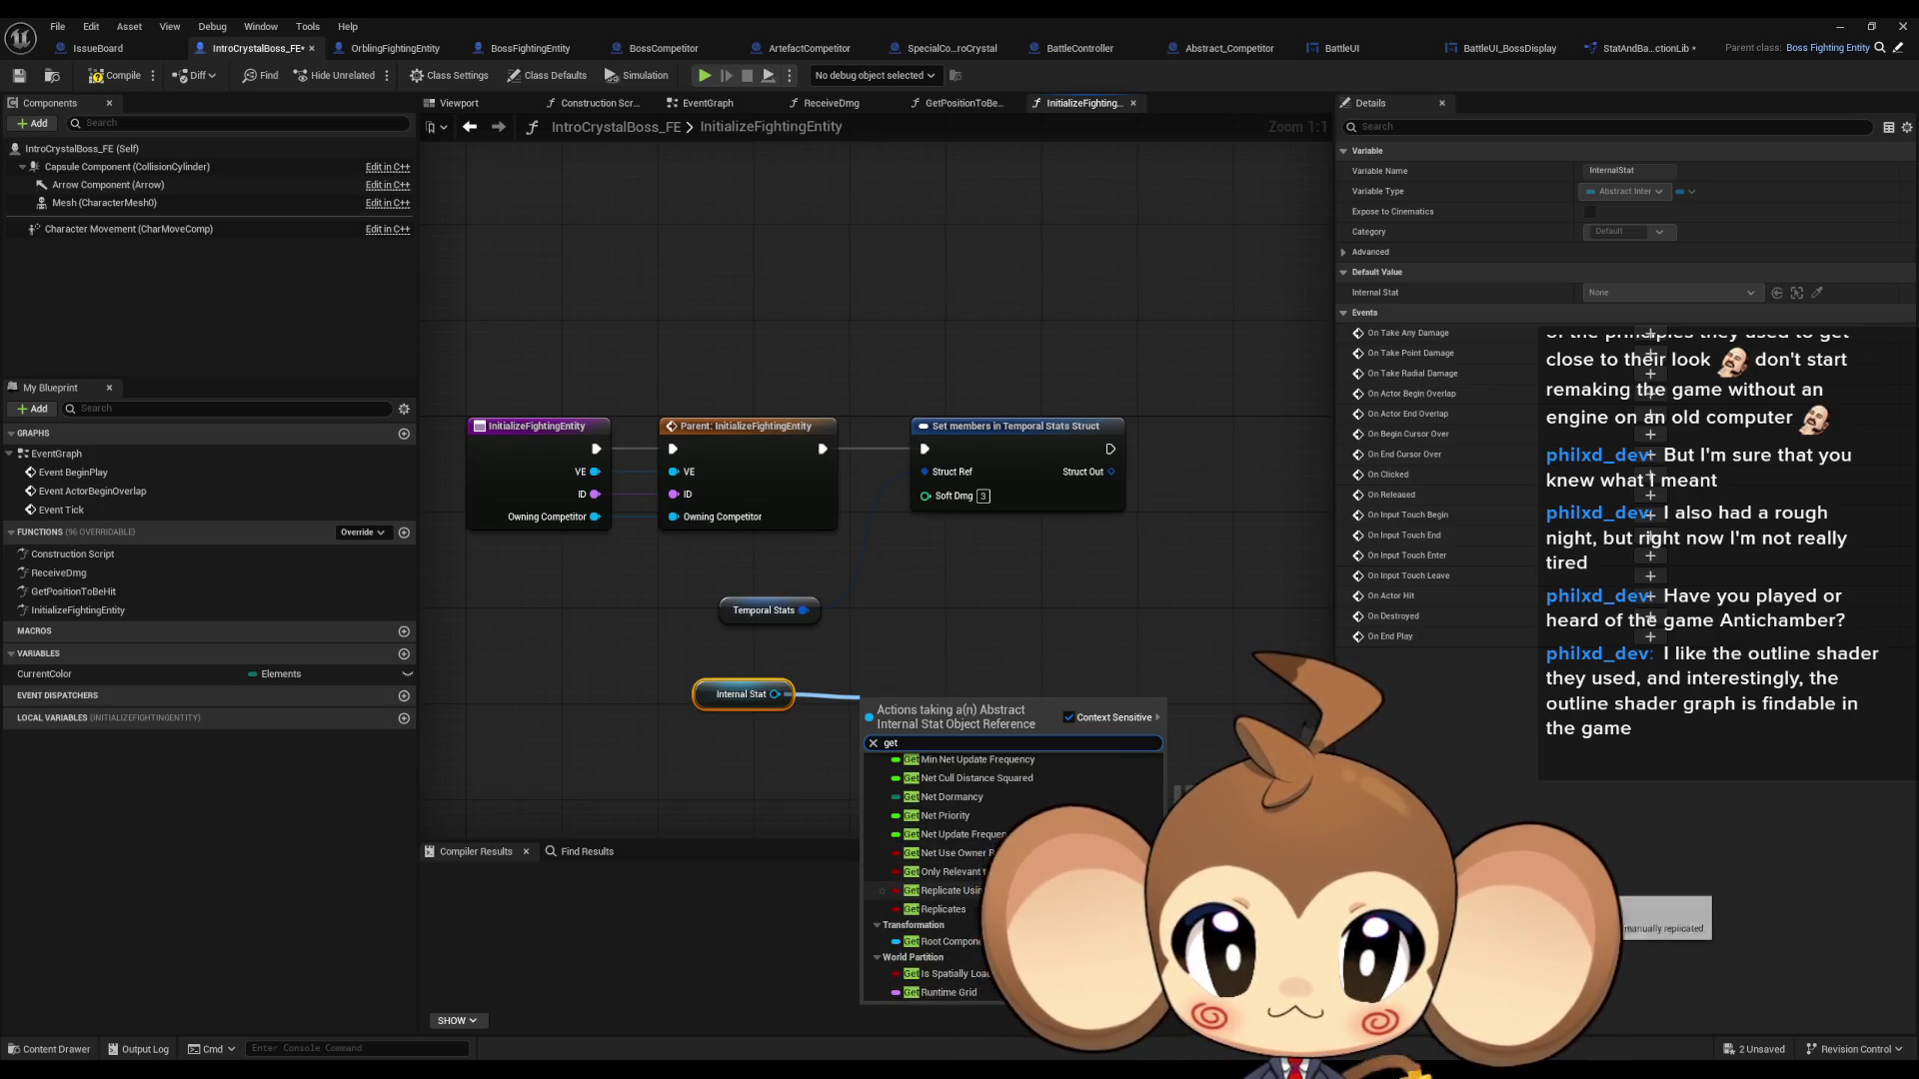
scroll(1009, 879, up, 3)
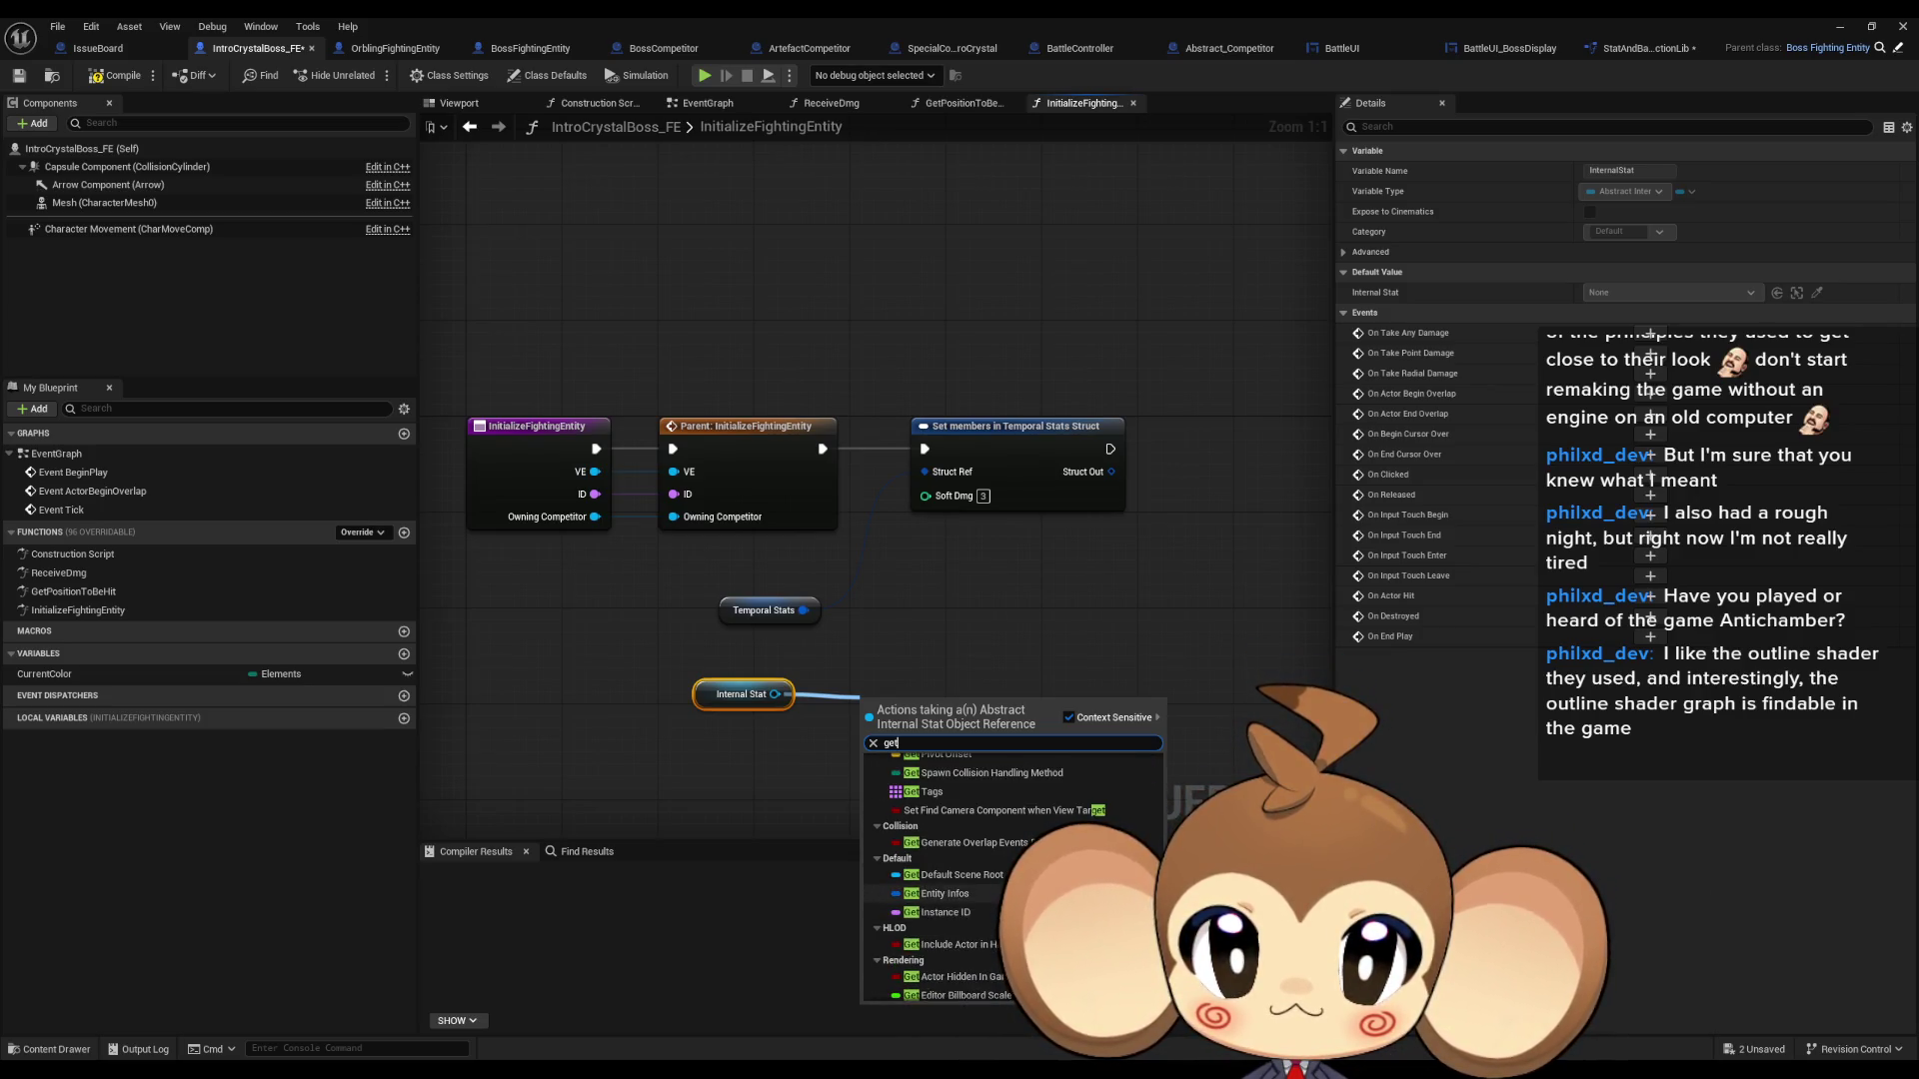
click(974, 894)
- Compare against GetFECurrentHP in StatAndBattleFunctionLib, then drag a new wire from Entity Infos
drag(986, 707, 1082, 712)
text(hard)
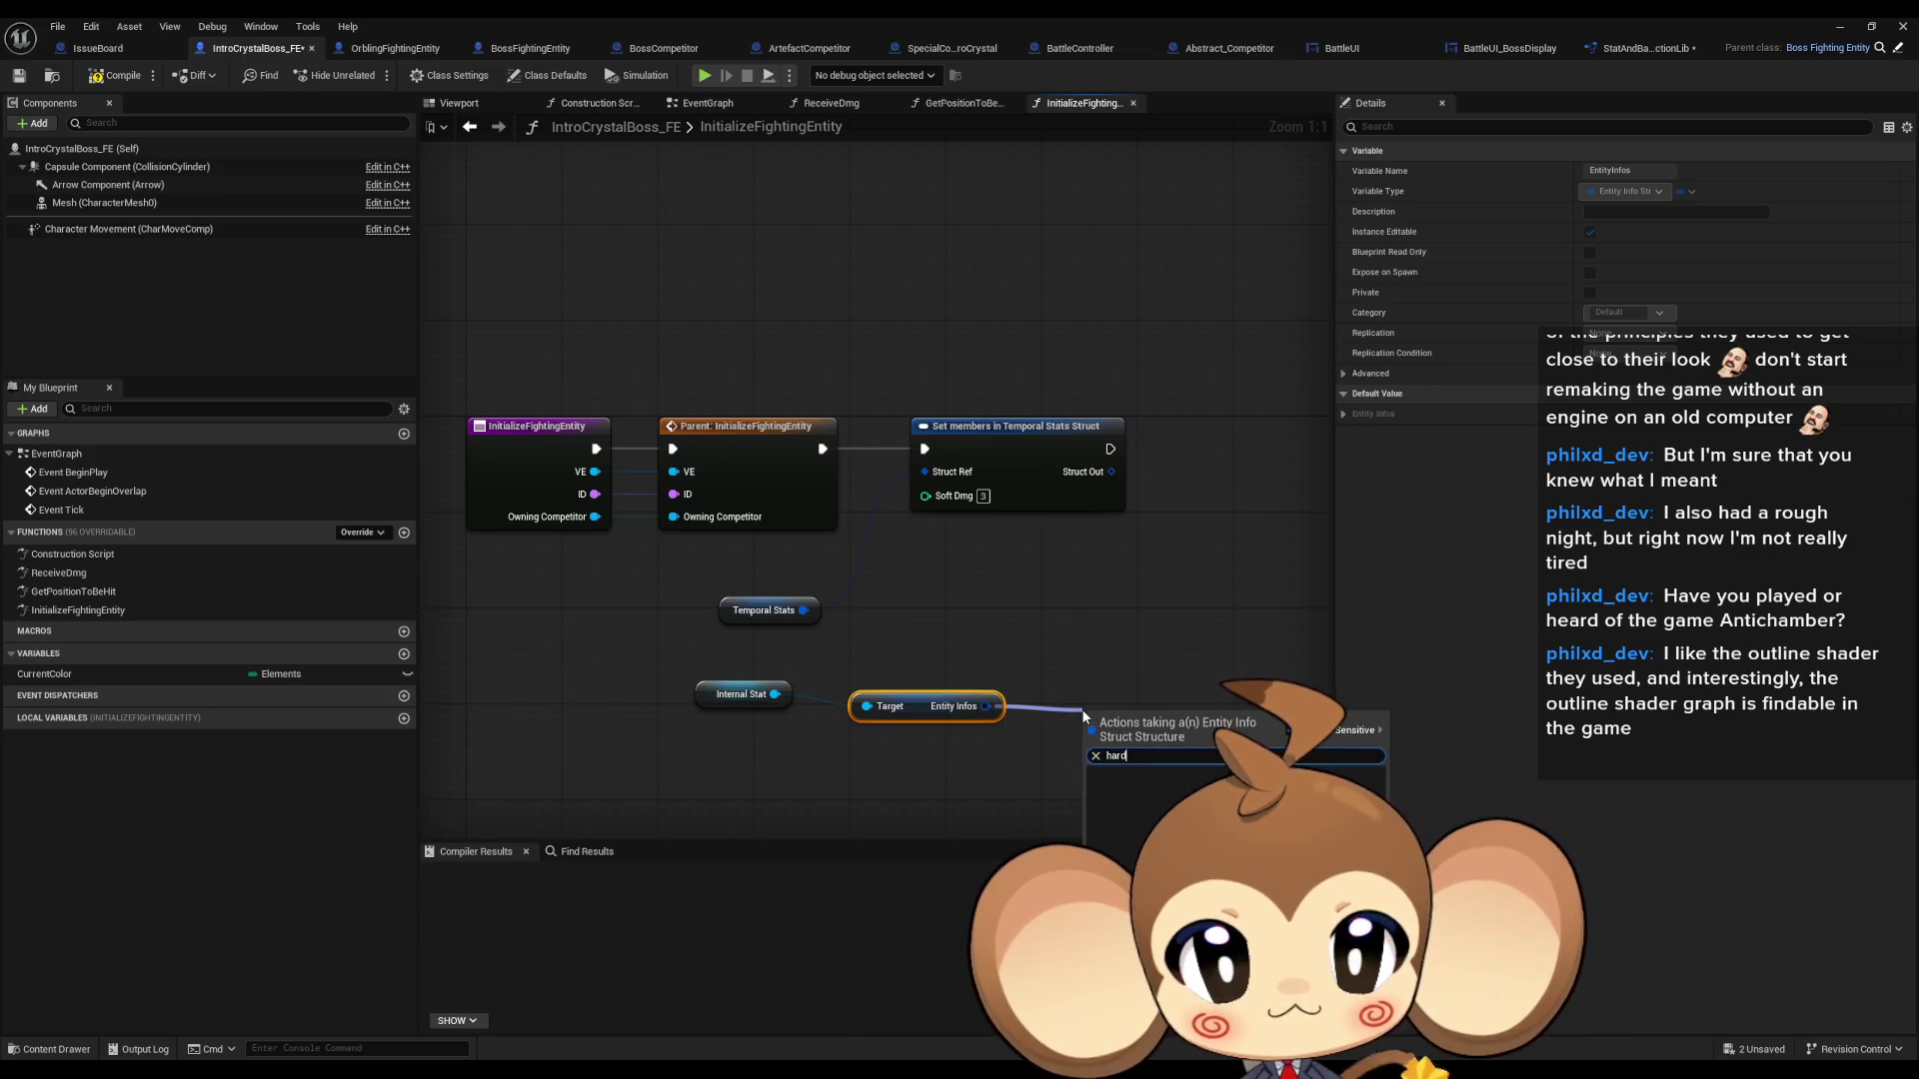
click(1225, 663)
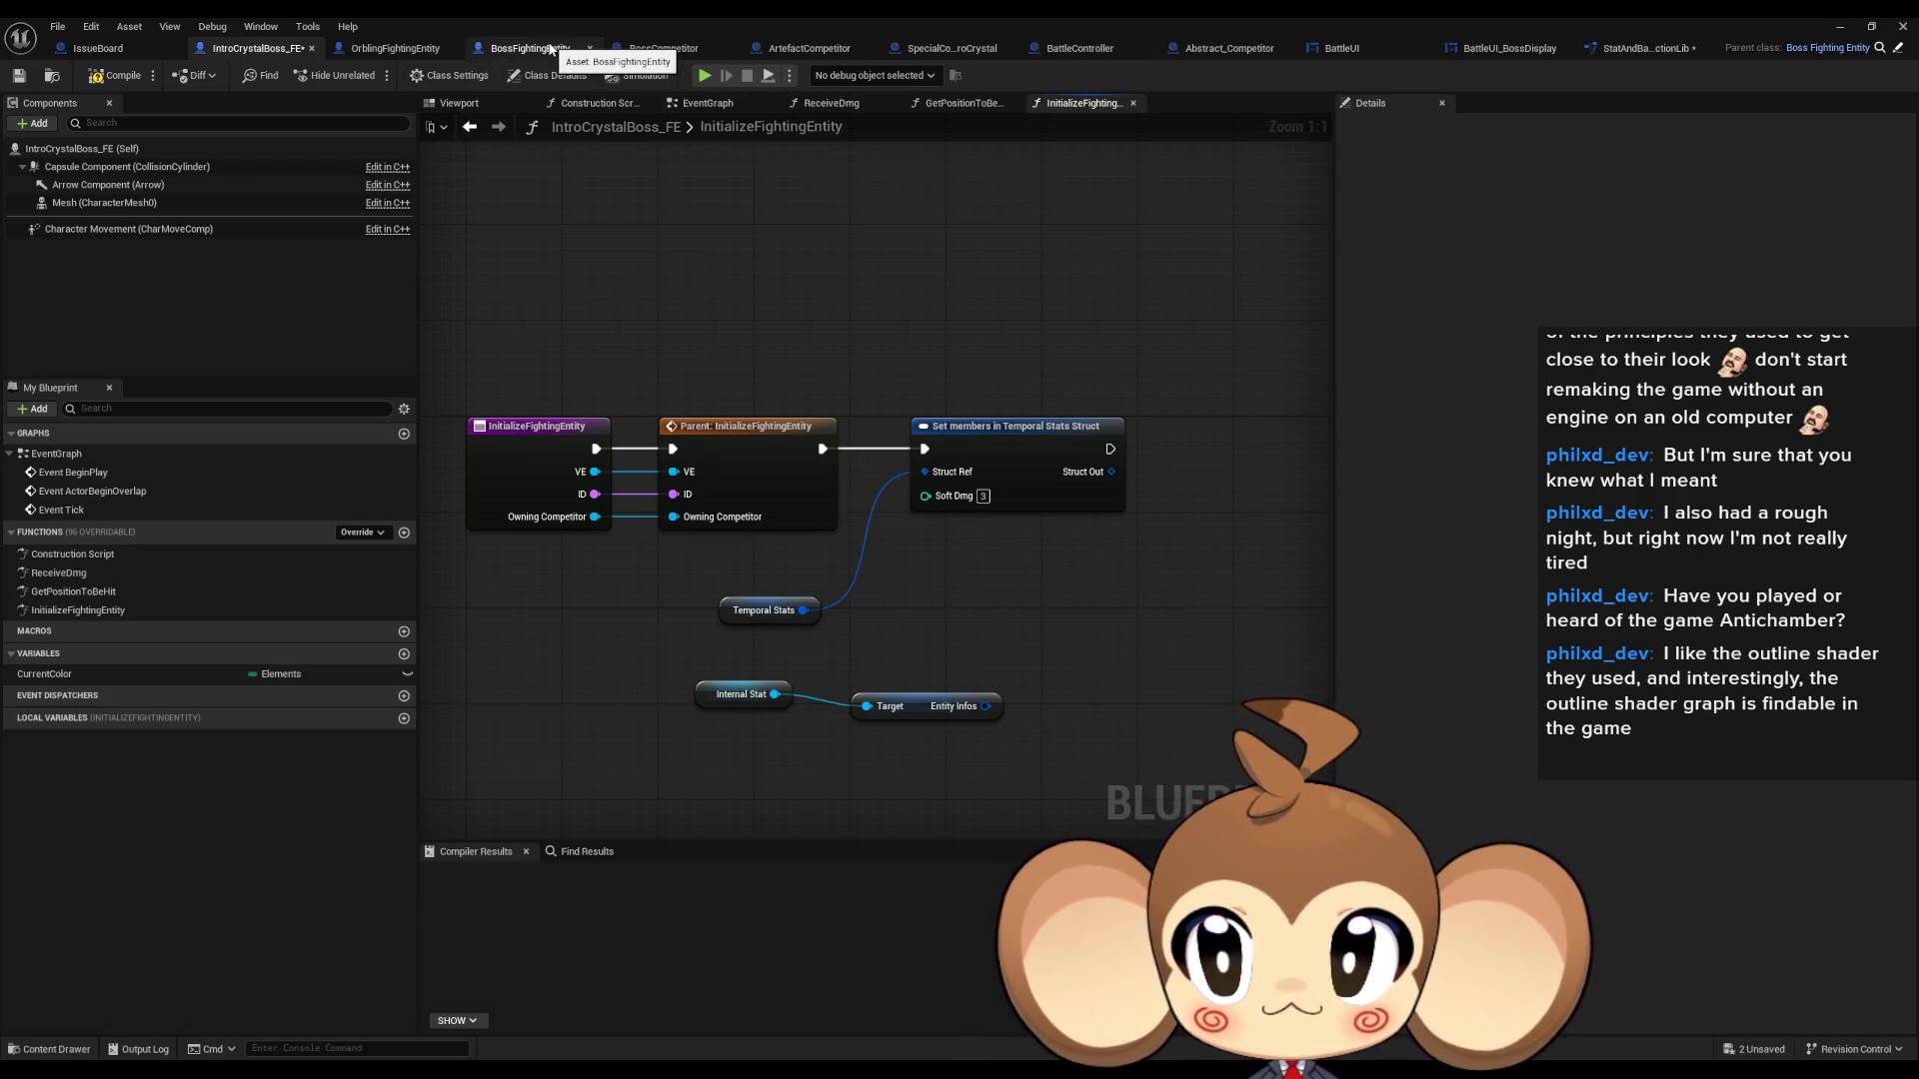
click(1645, 53)
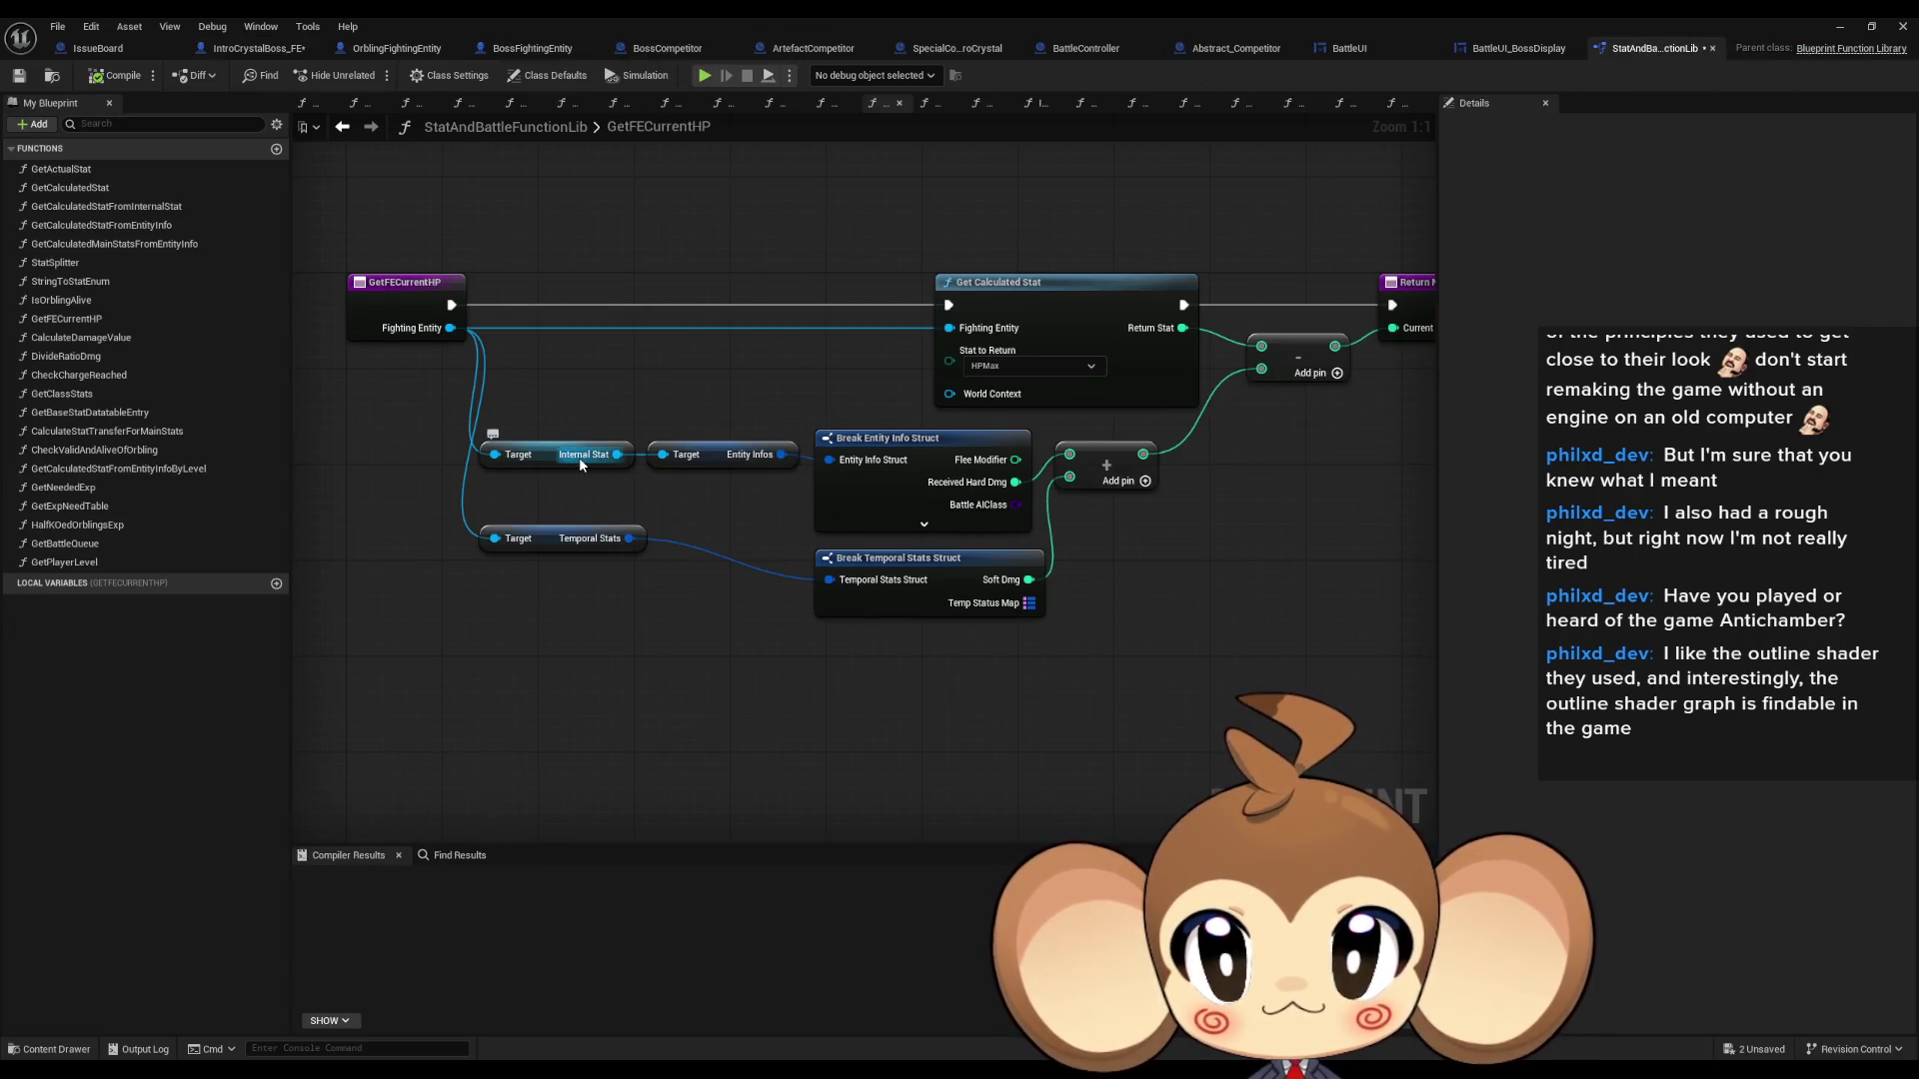
click(249, 48)
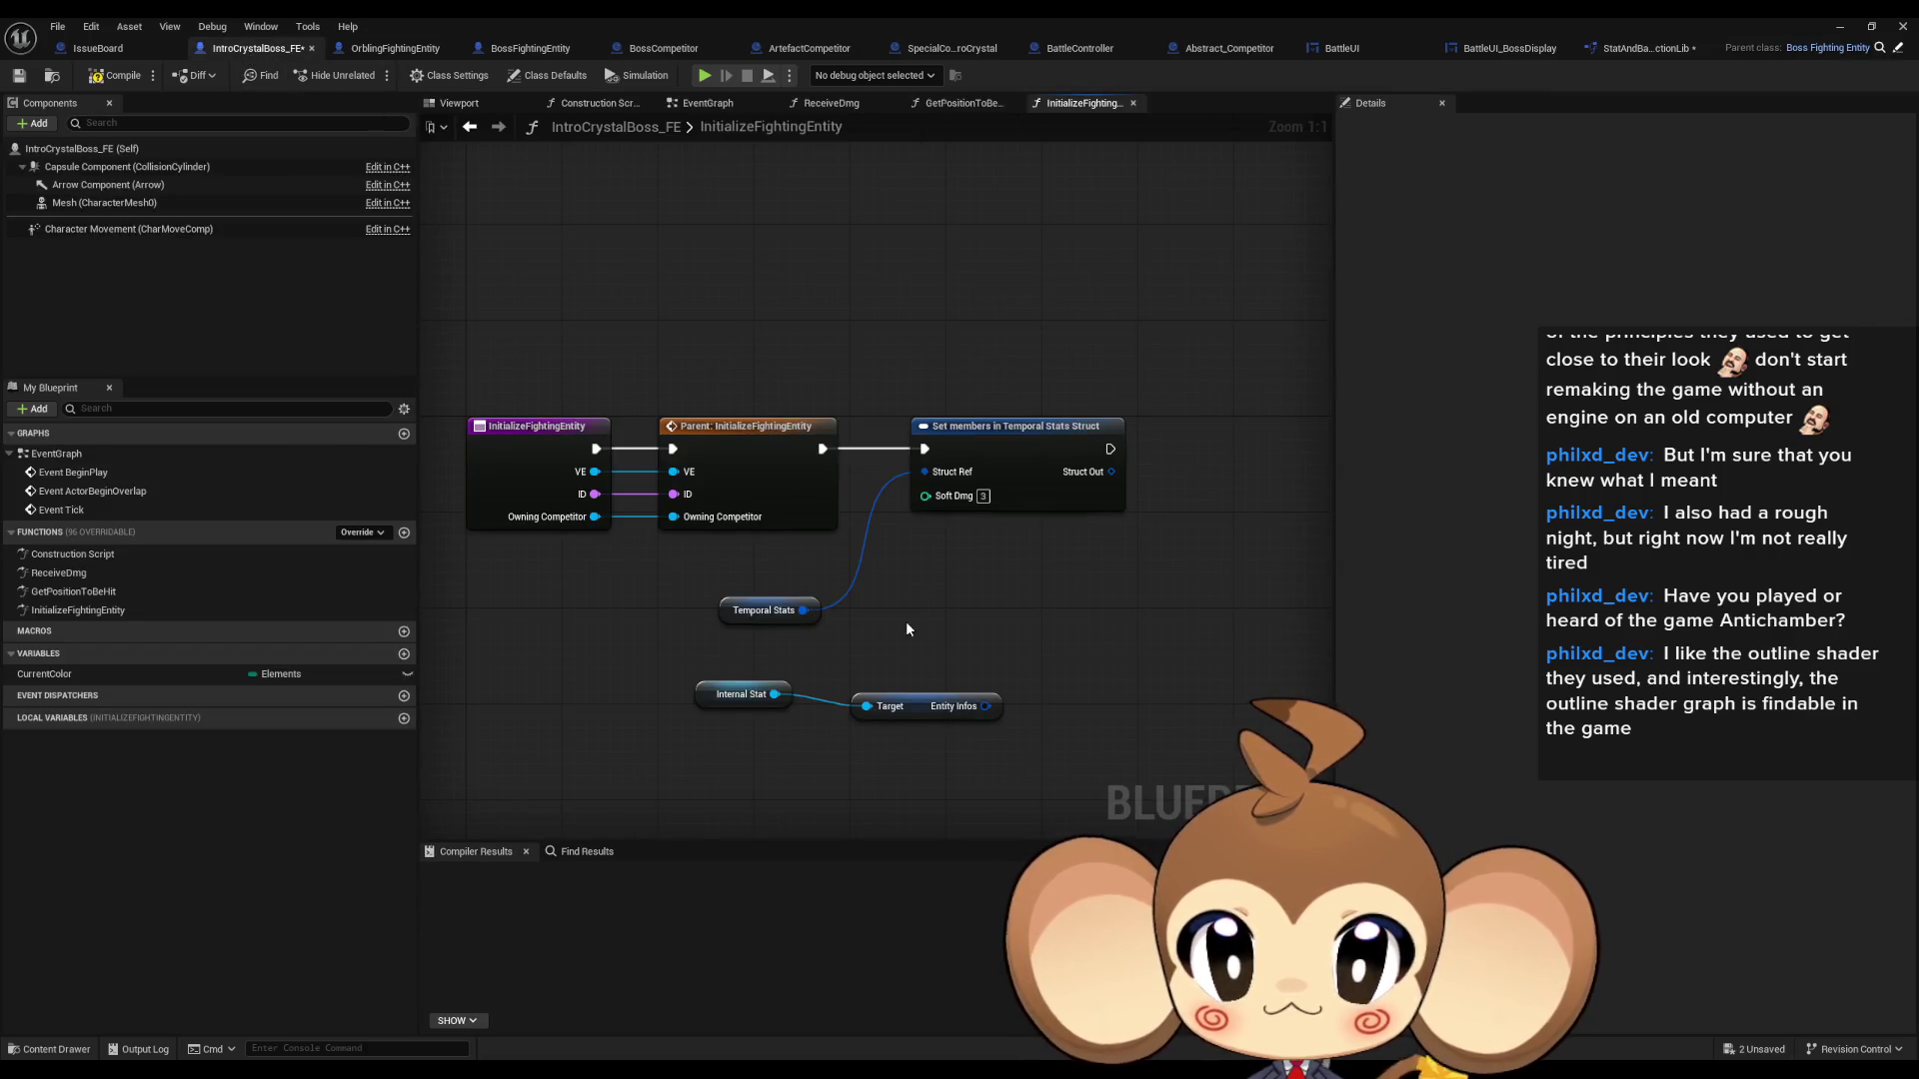
click(1649, 48)
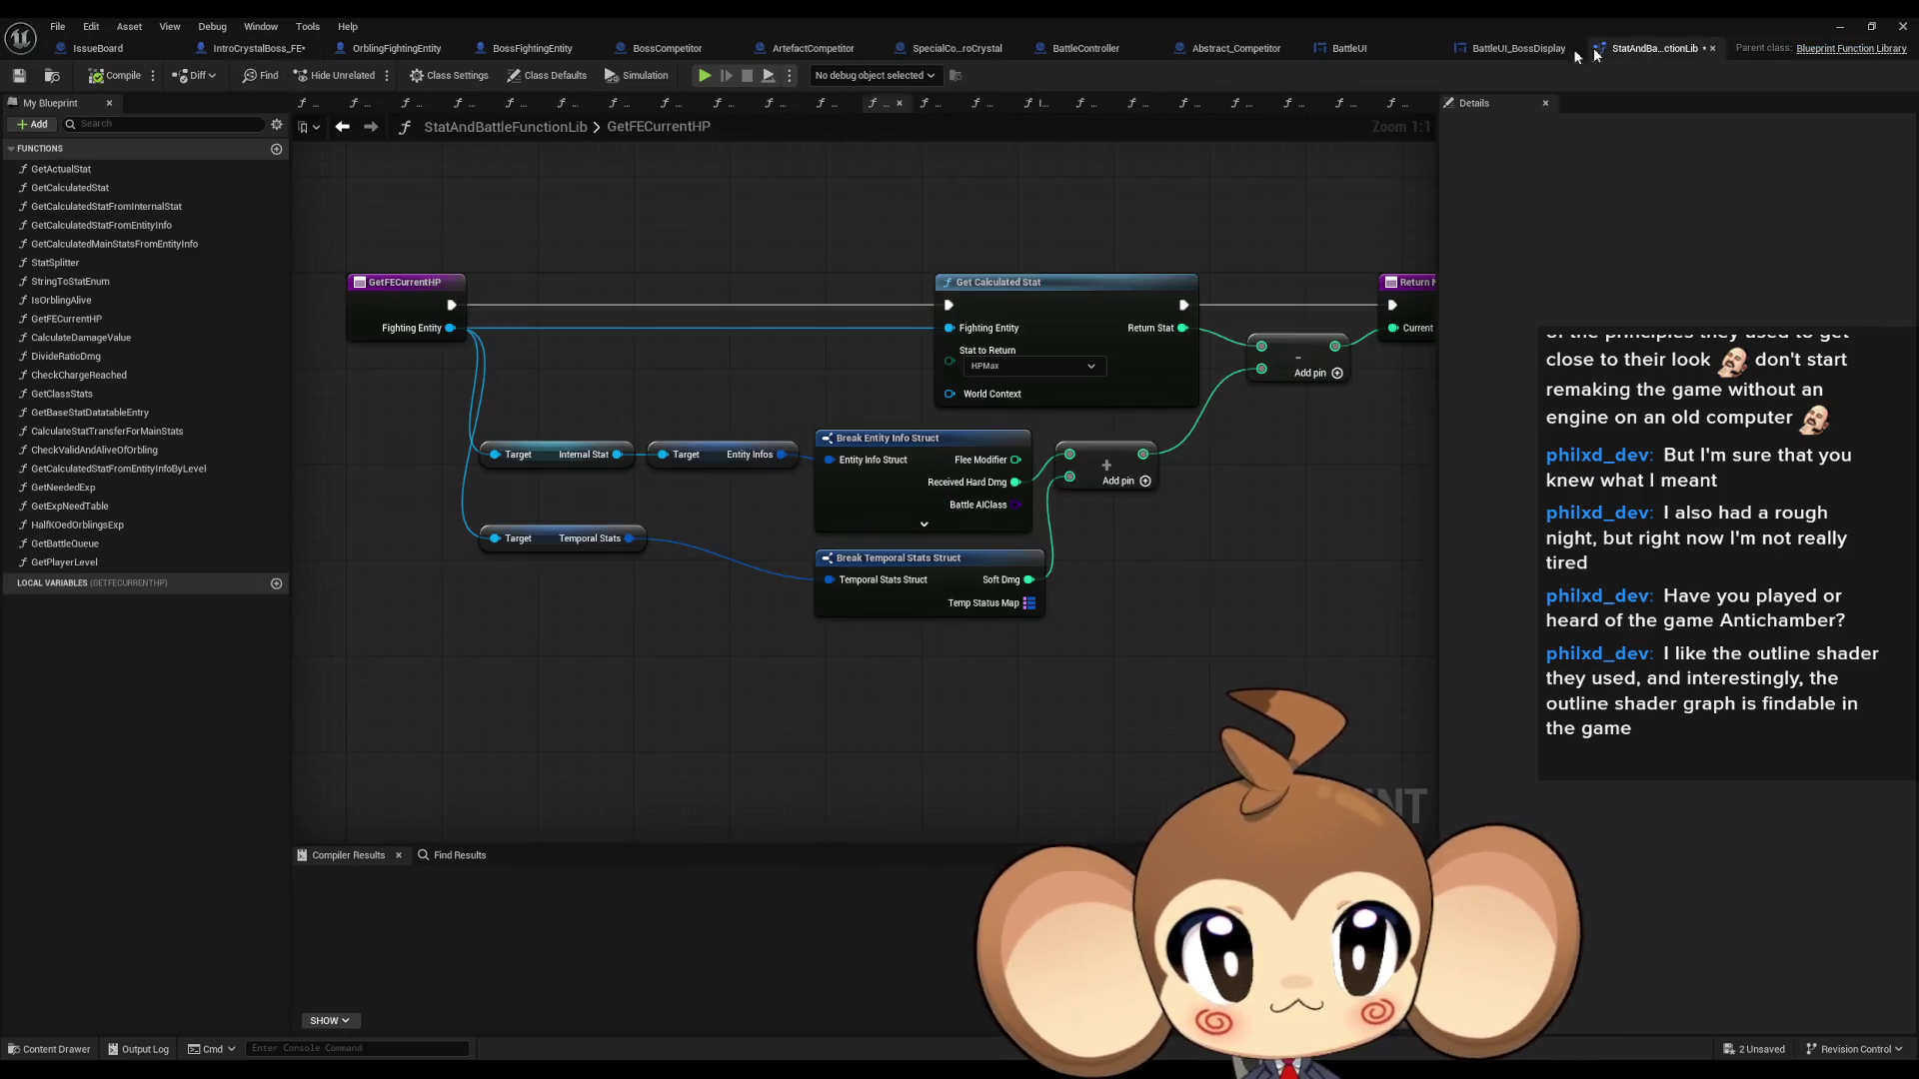
click(246, 48)
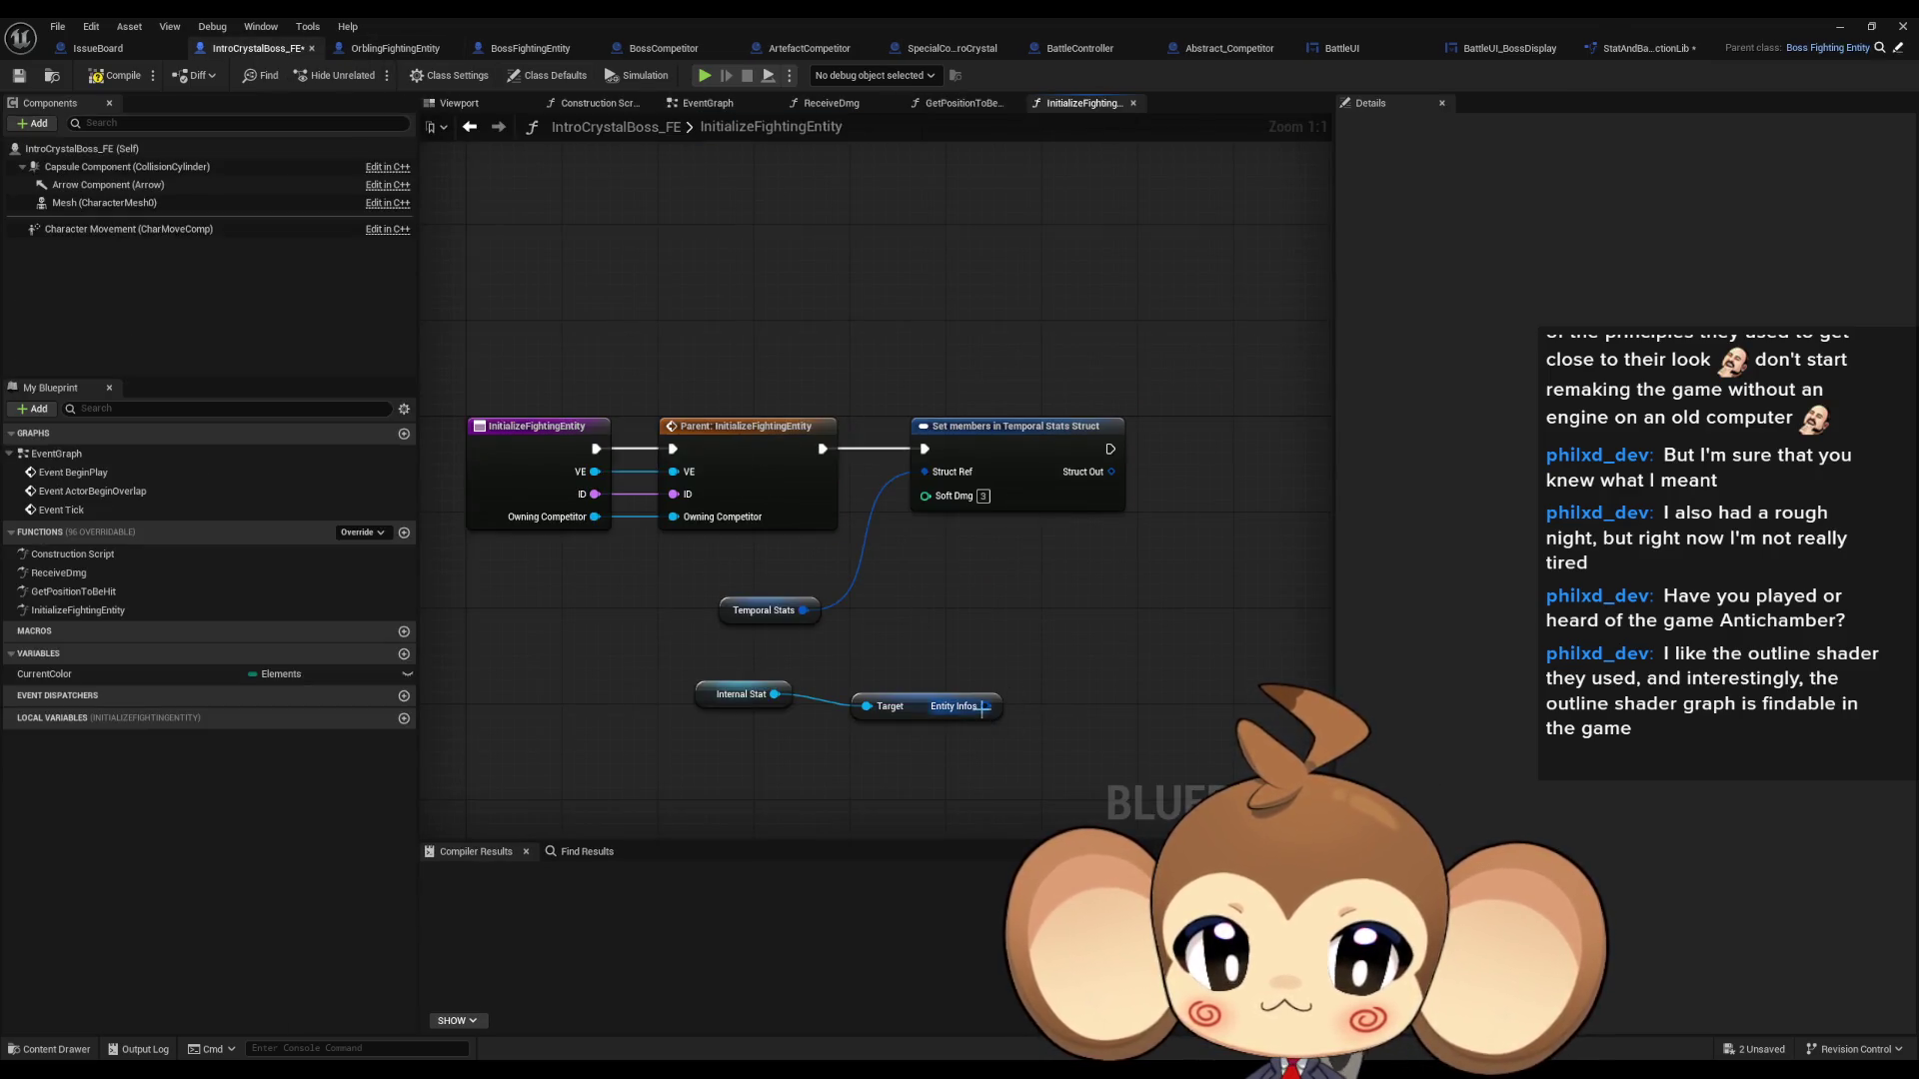
drag(984, 708, 873, 759)
- Add a Break Entity Info Struct node showing only the Received Hard Dmg pin
text(brea)
click(932, 532)
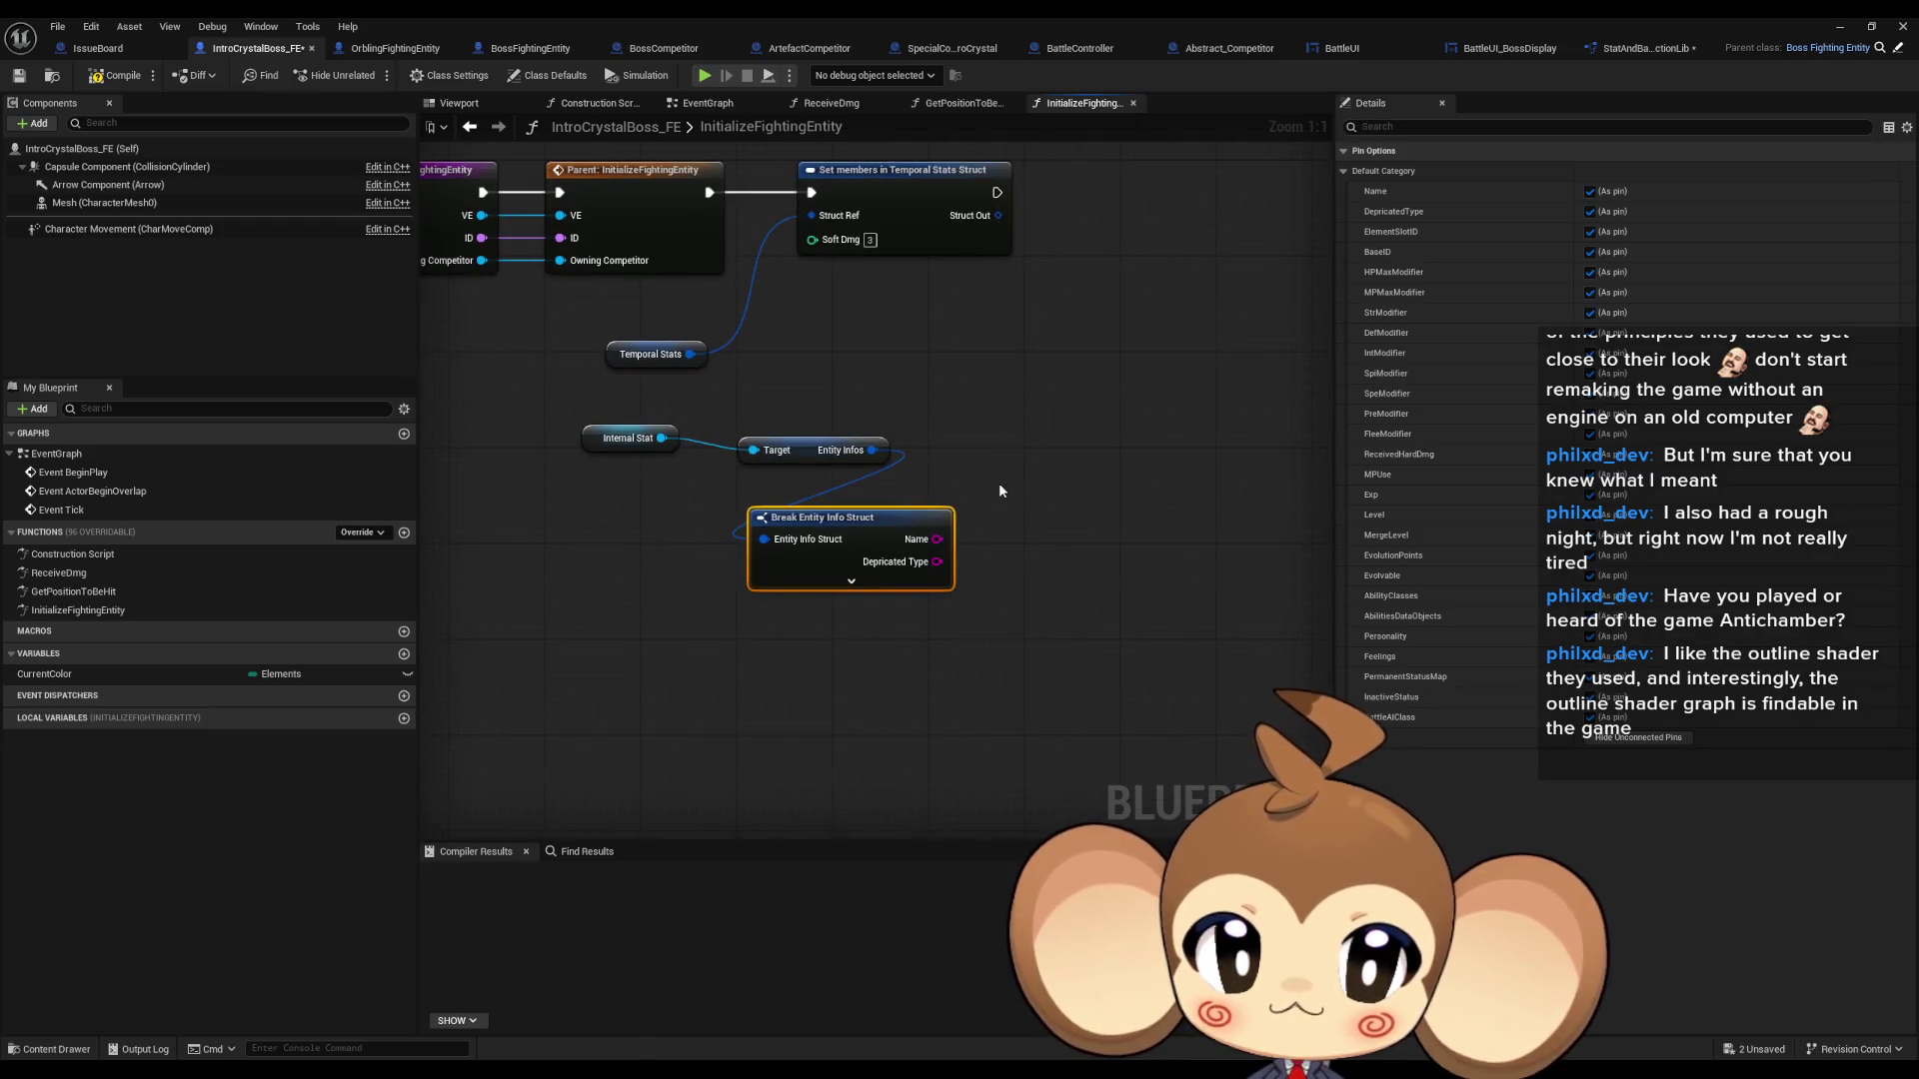
click(1629, 739)
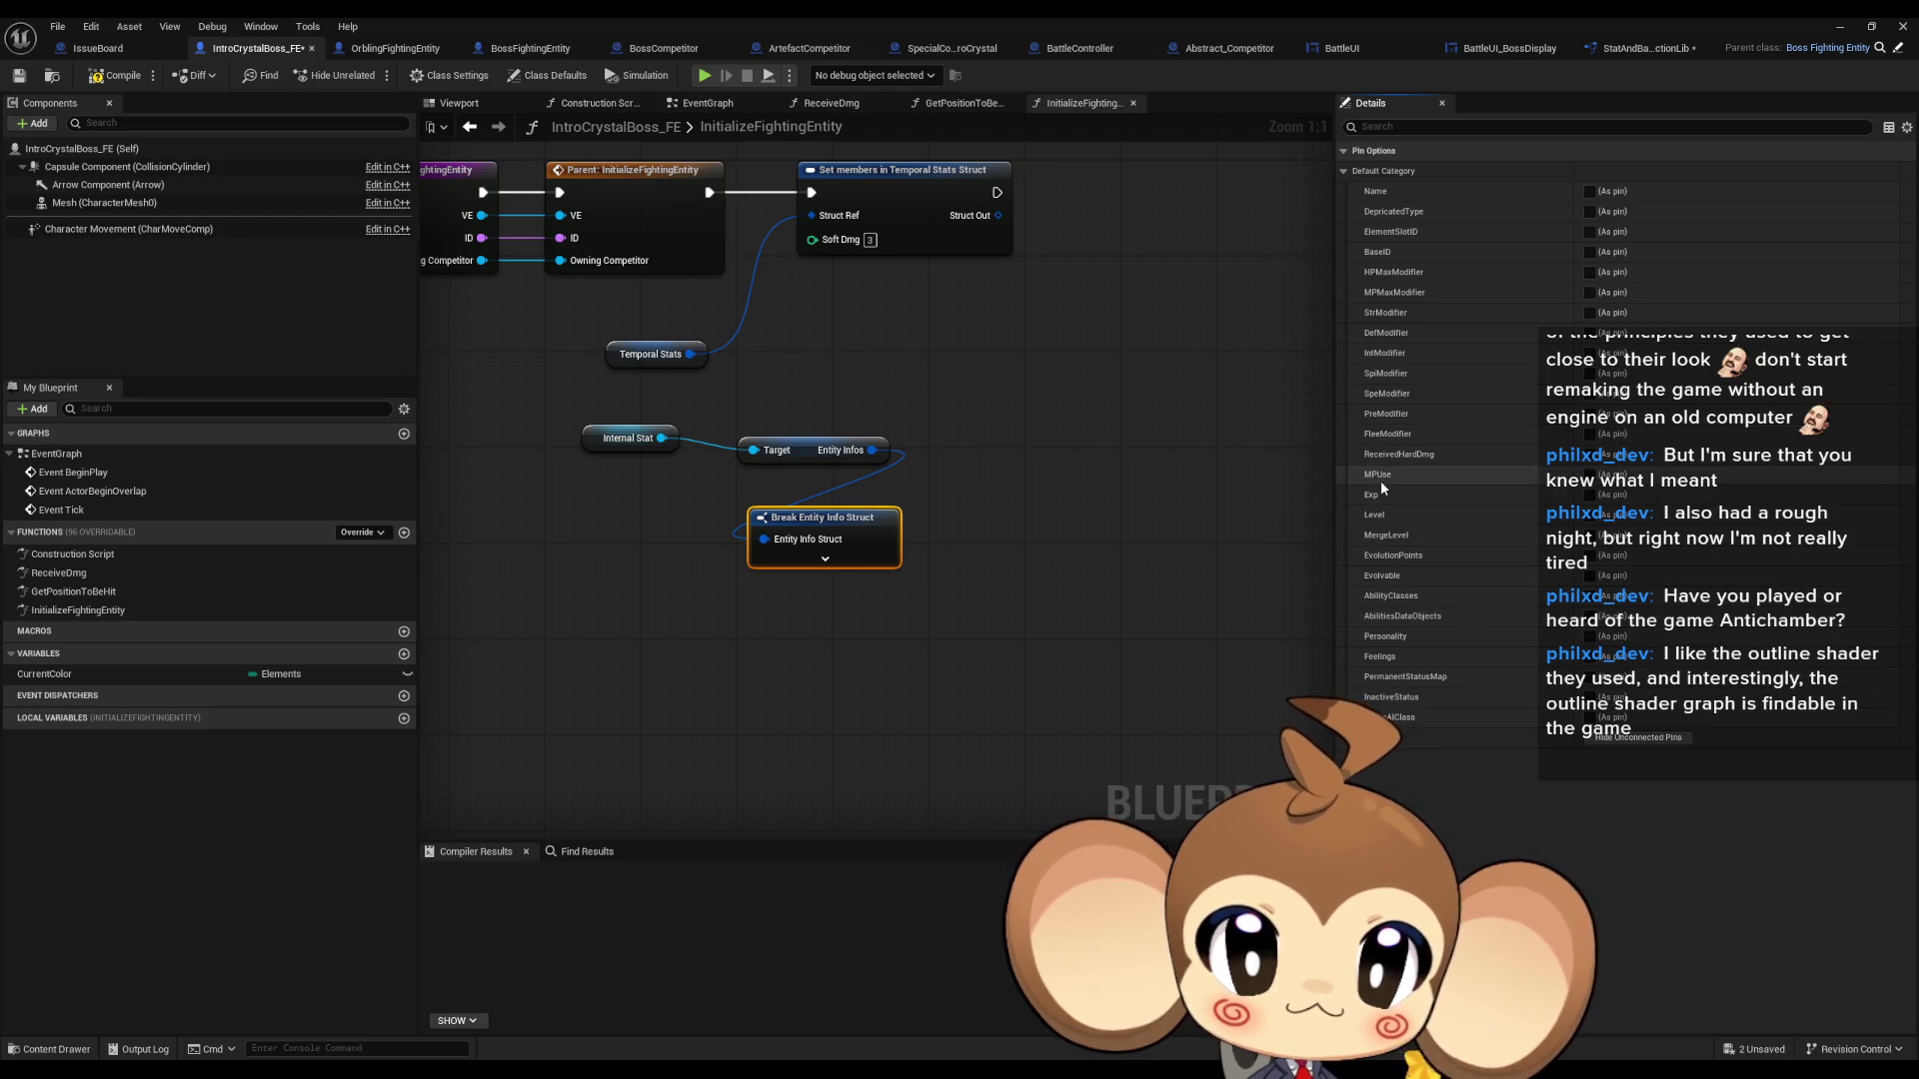
click(1589, 455)
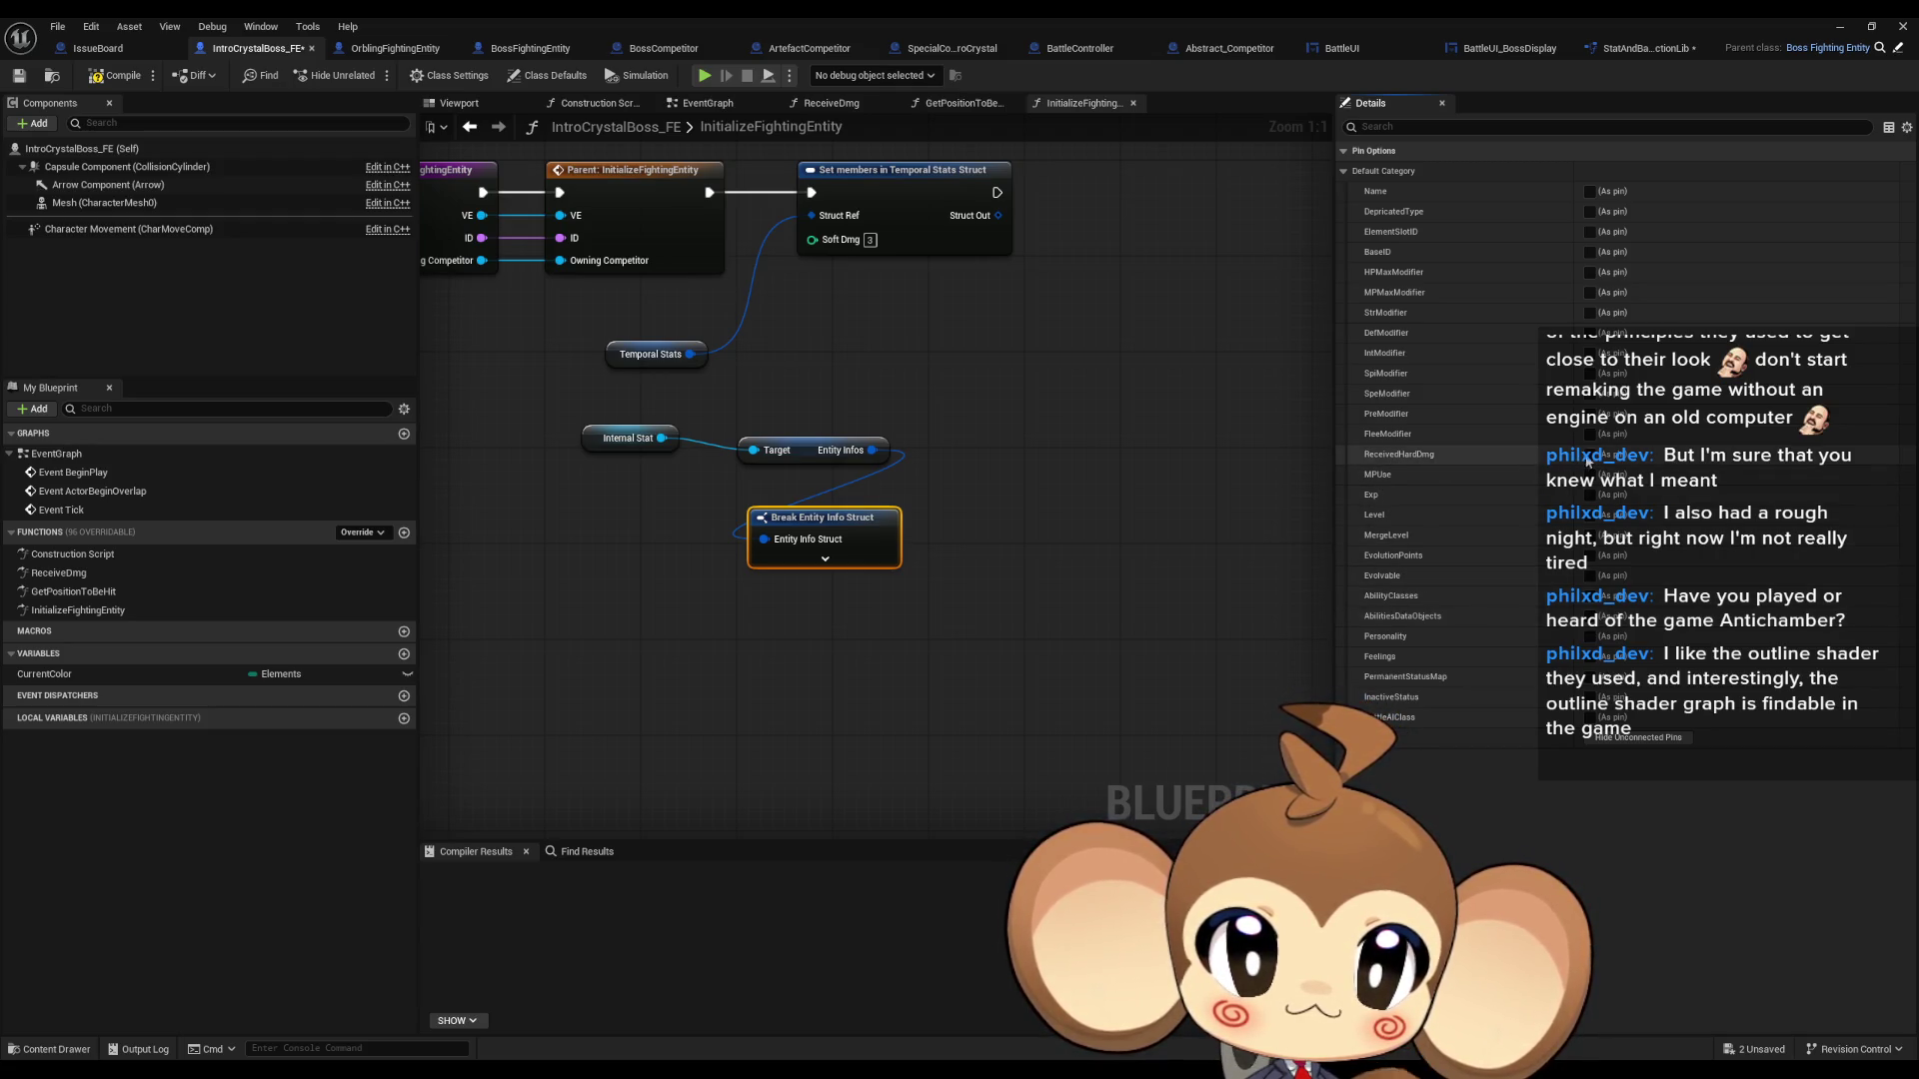
drag(806, 450, 761, 441)
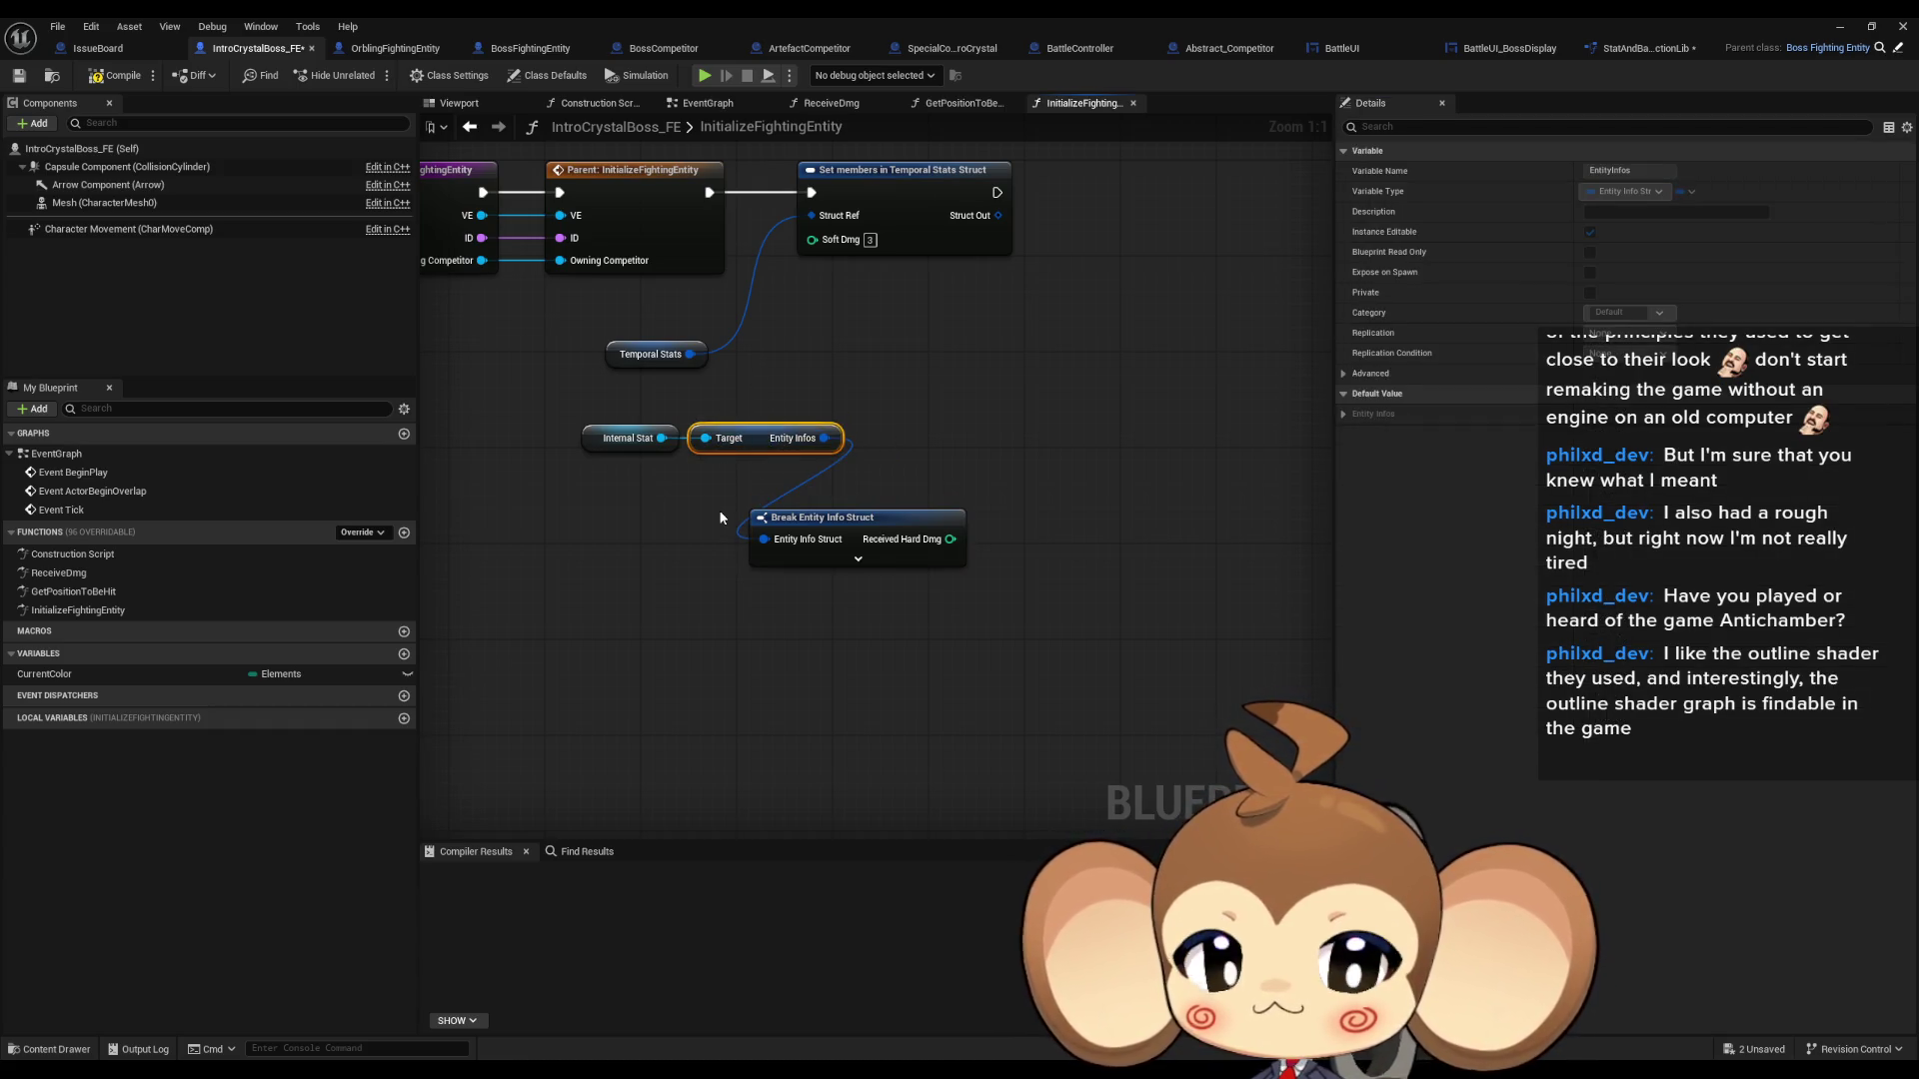
- Review the ReceiveDmg graph and GetFECurrentHP, then reopen InitializeFightingEntity
double_click(60, 574)
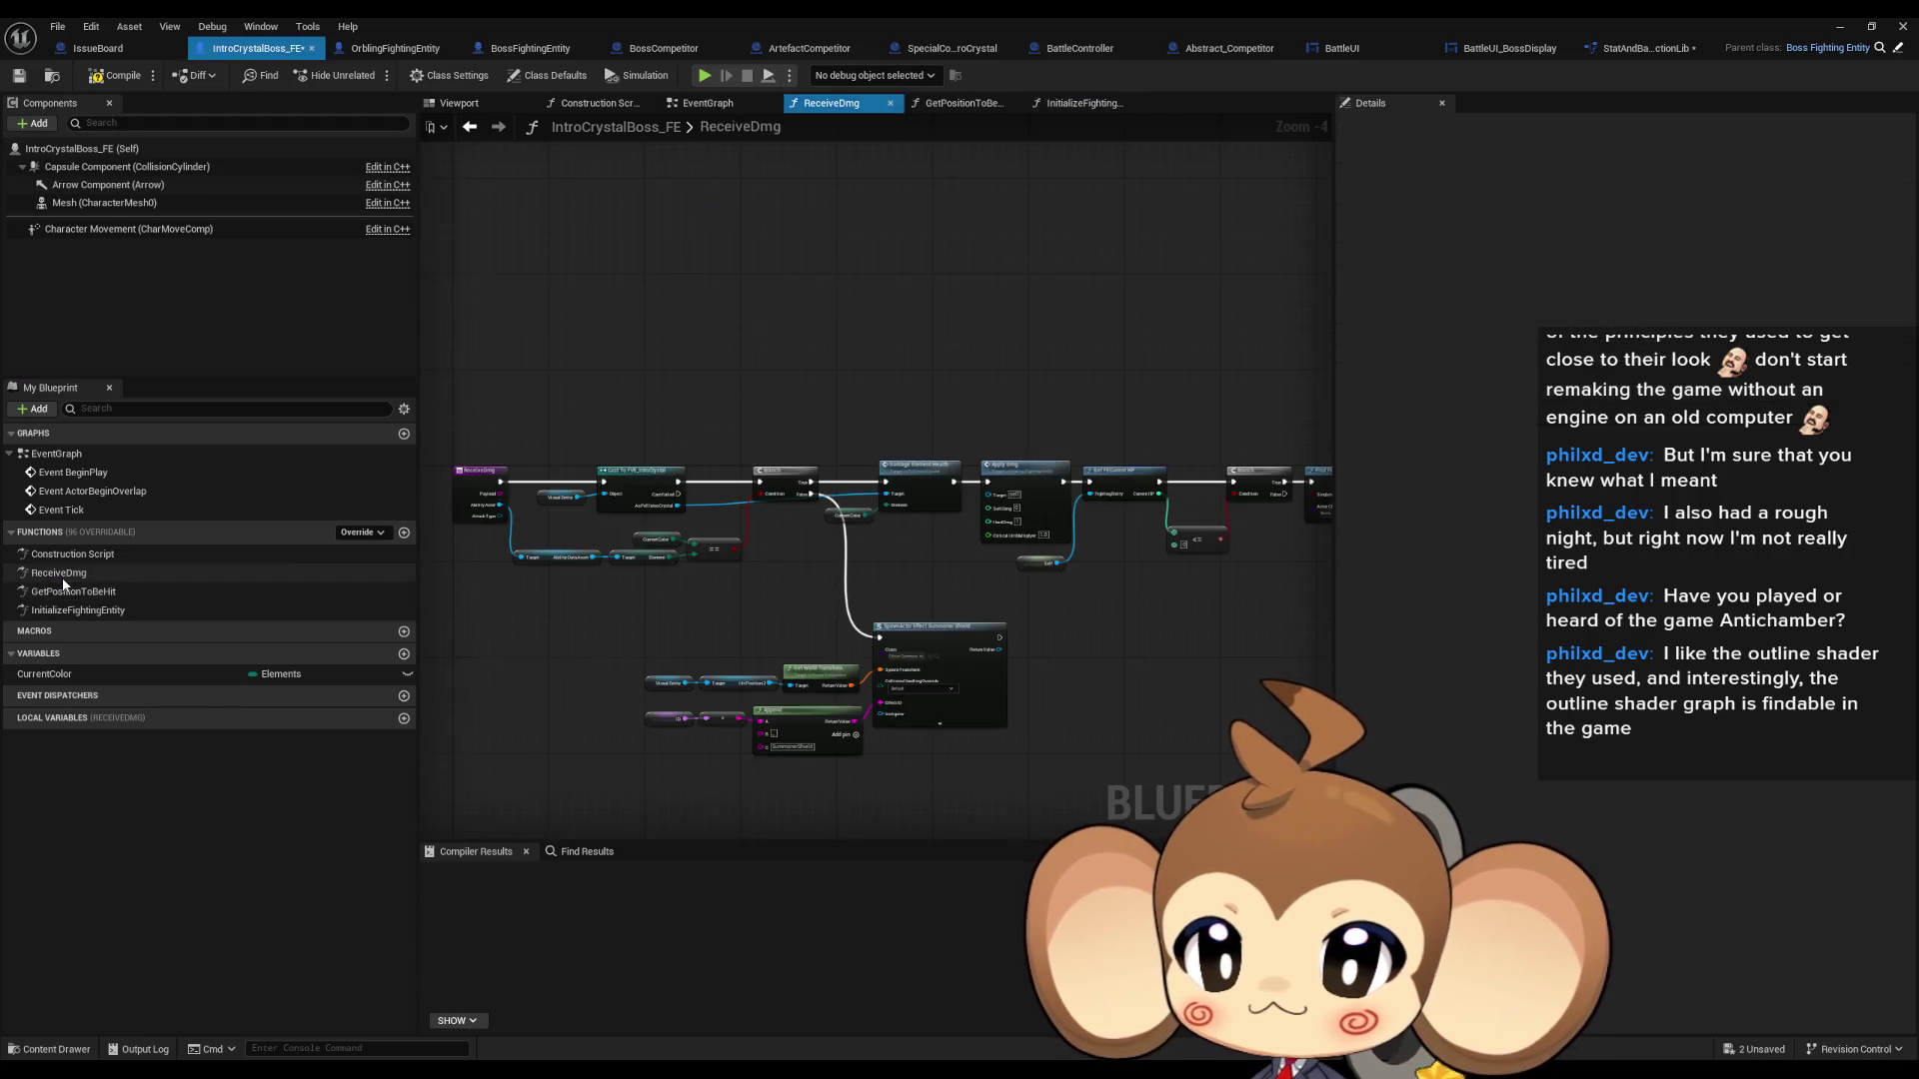
scroll(897, 579, up, 3)
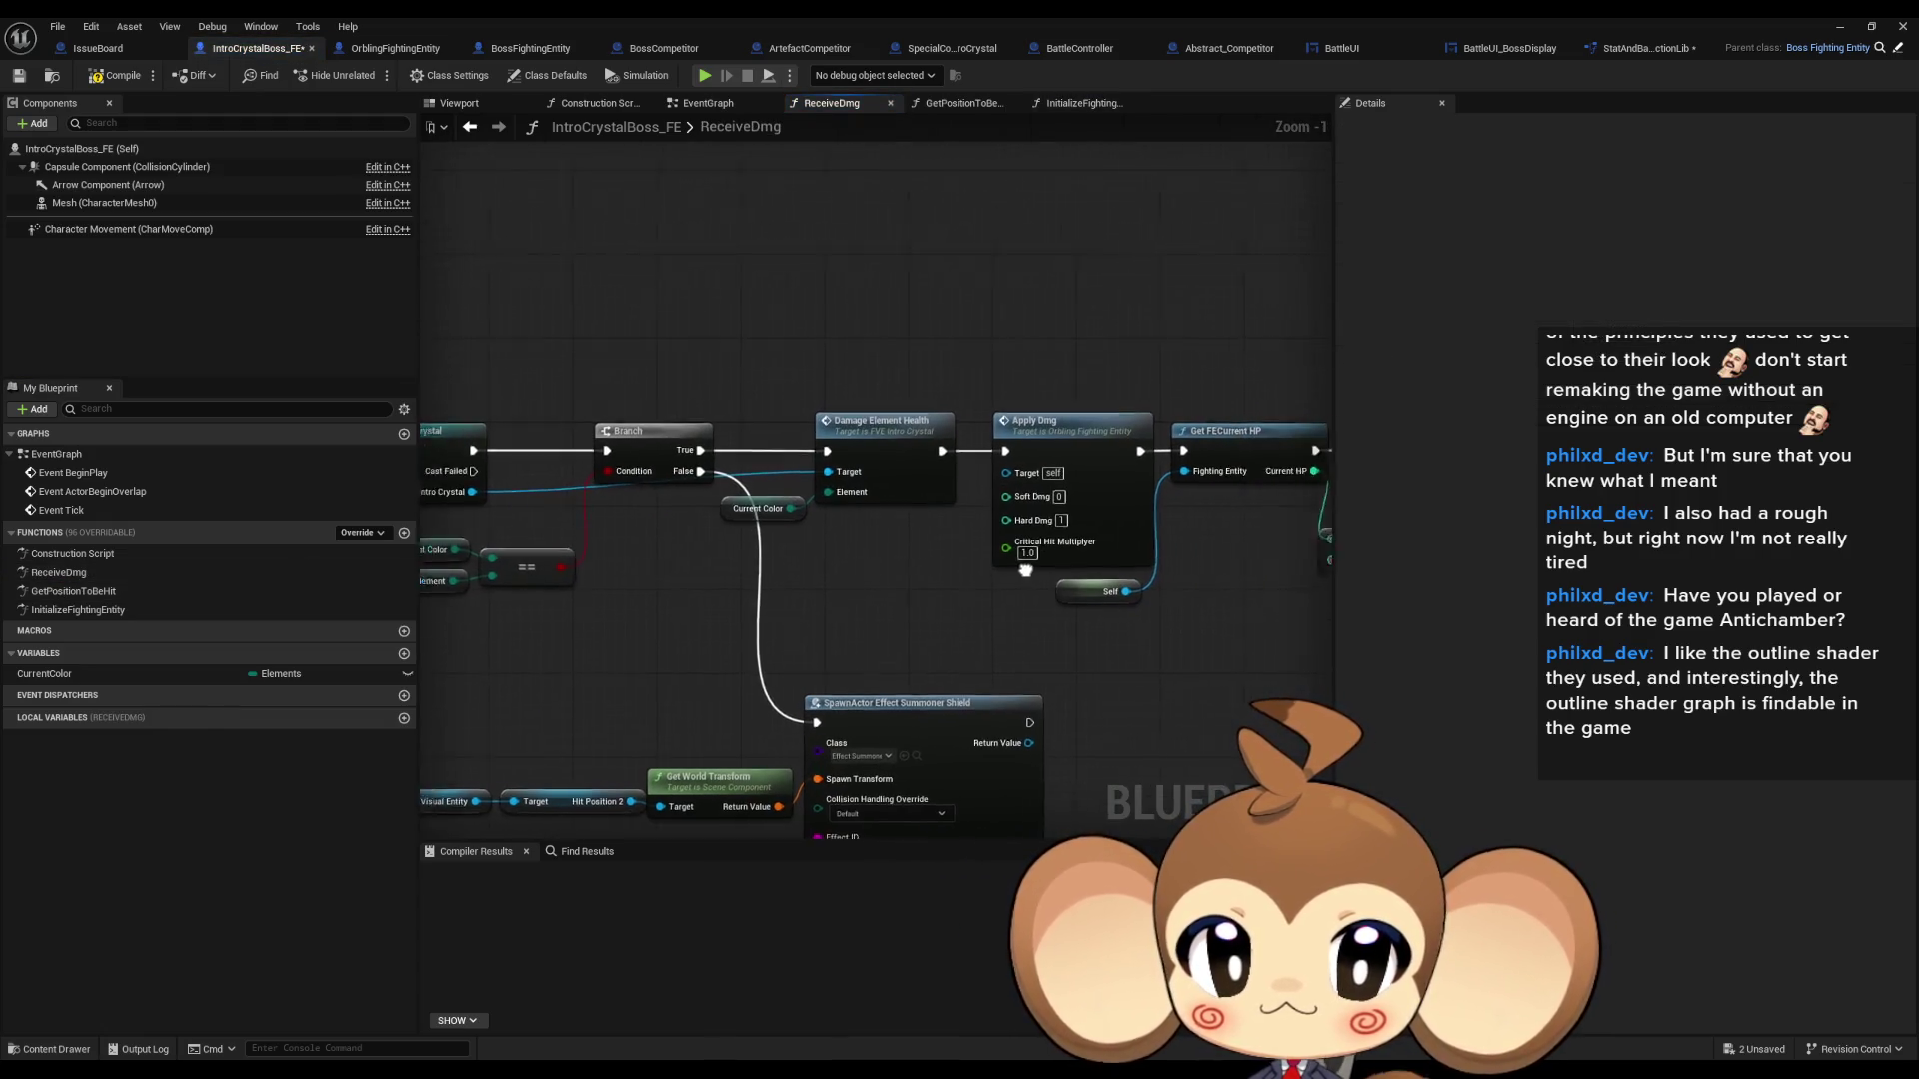
scroll(943, 531, up, 1)
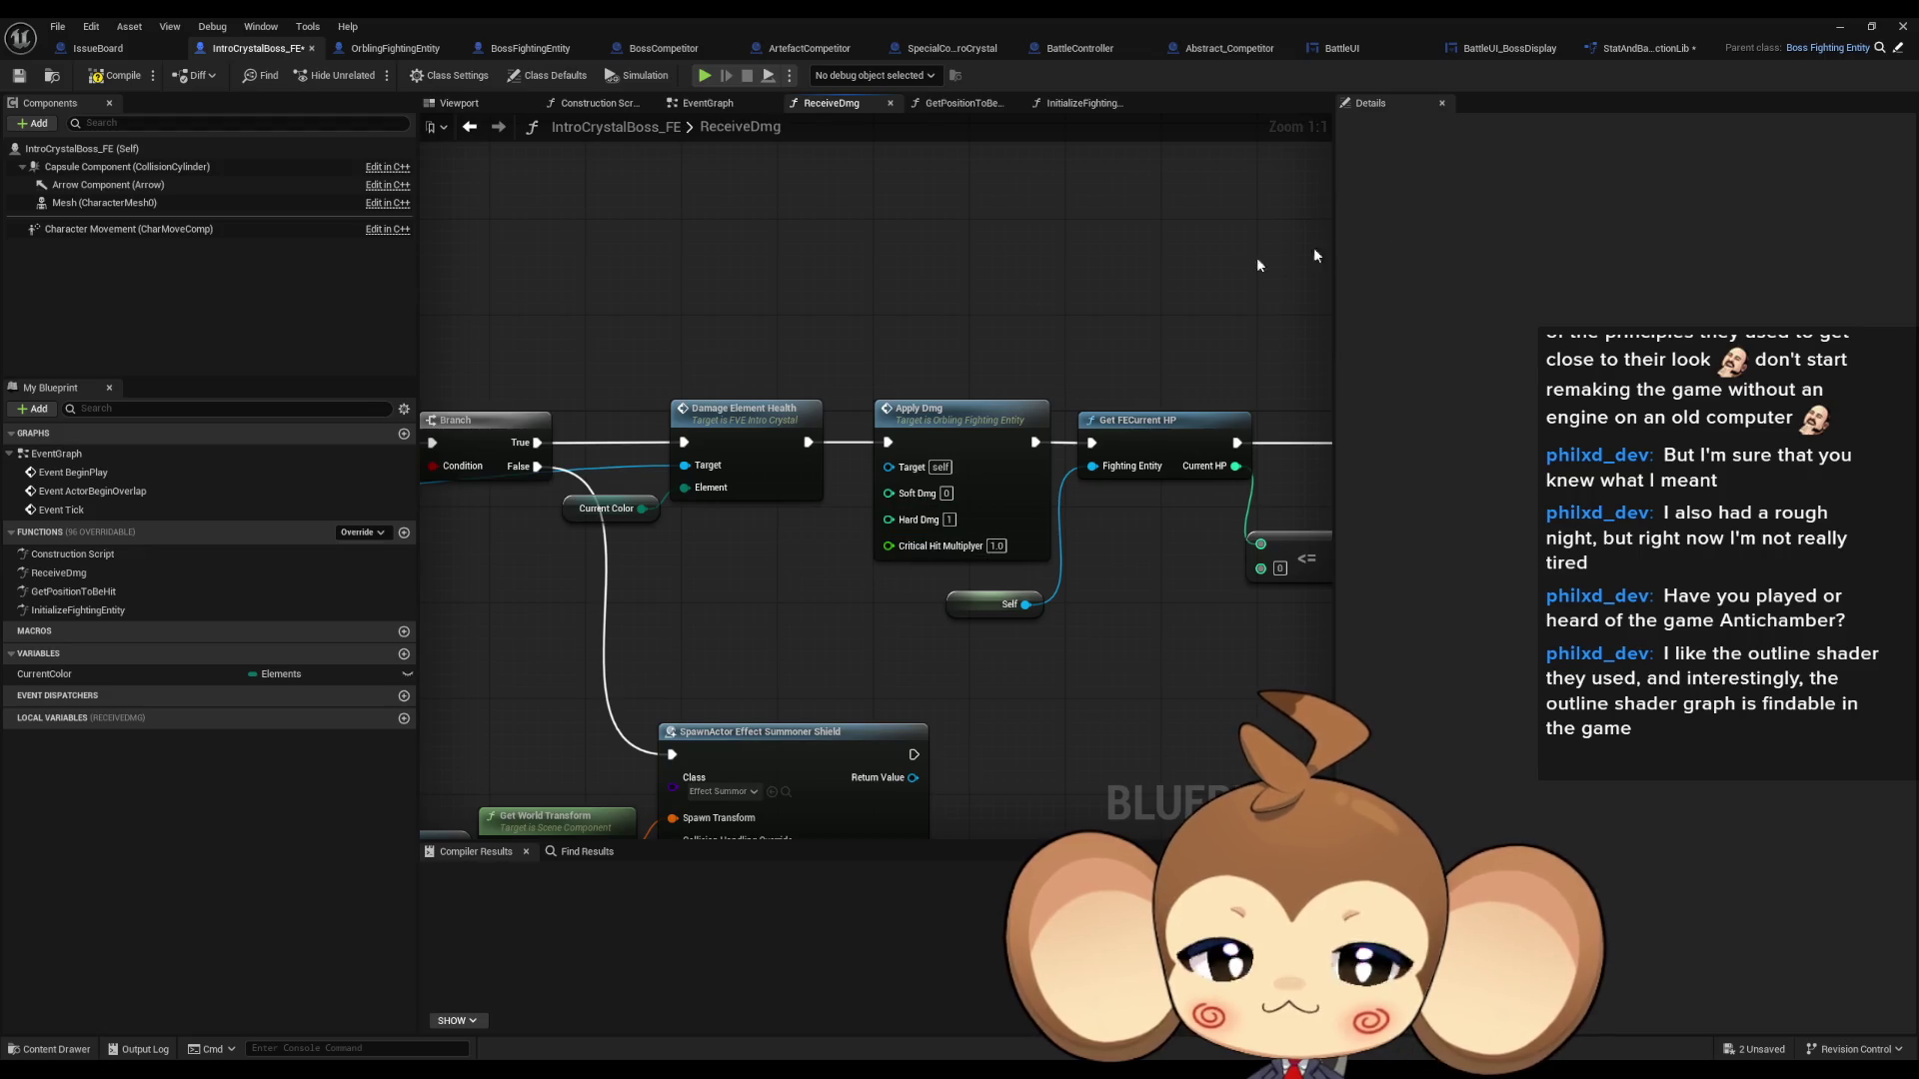
click(1625, 50)
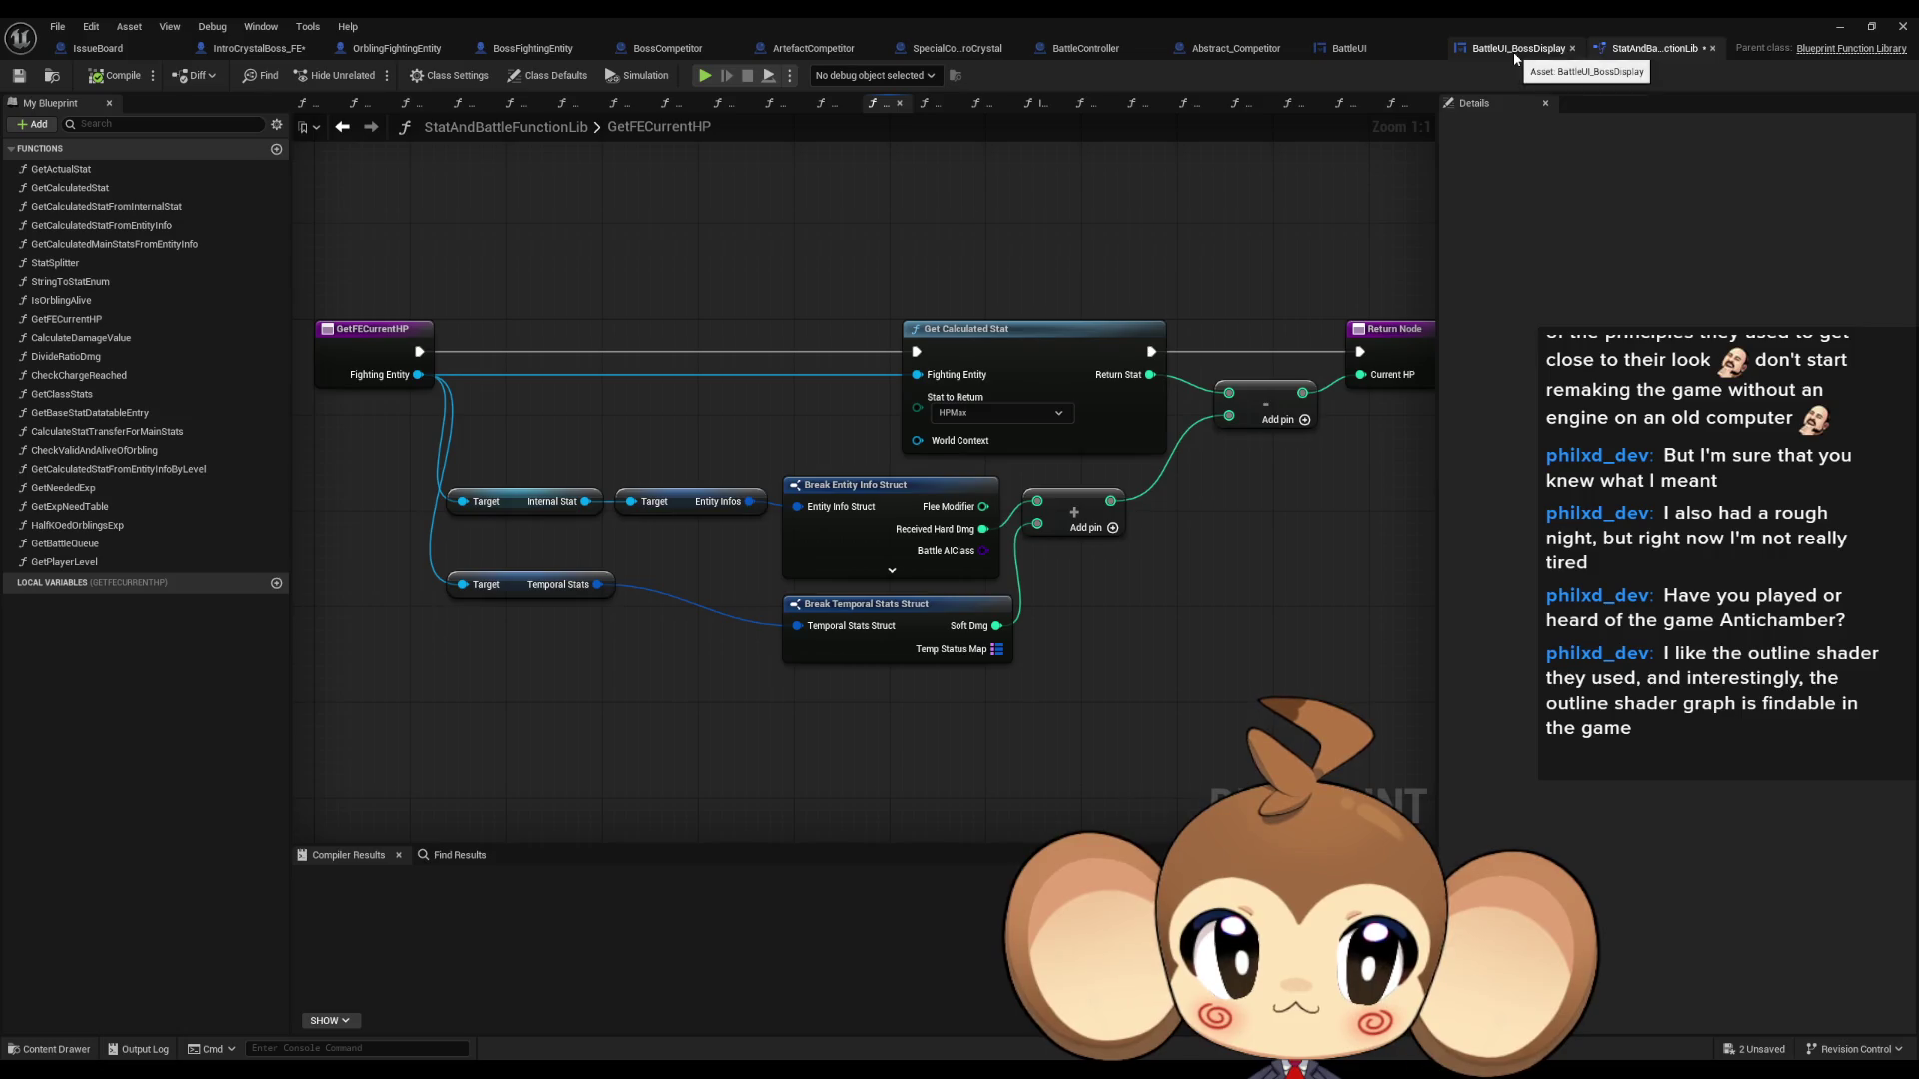
click(261, 51)
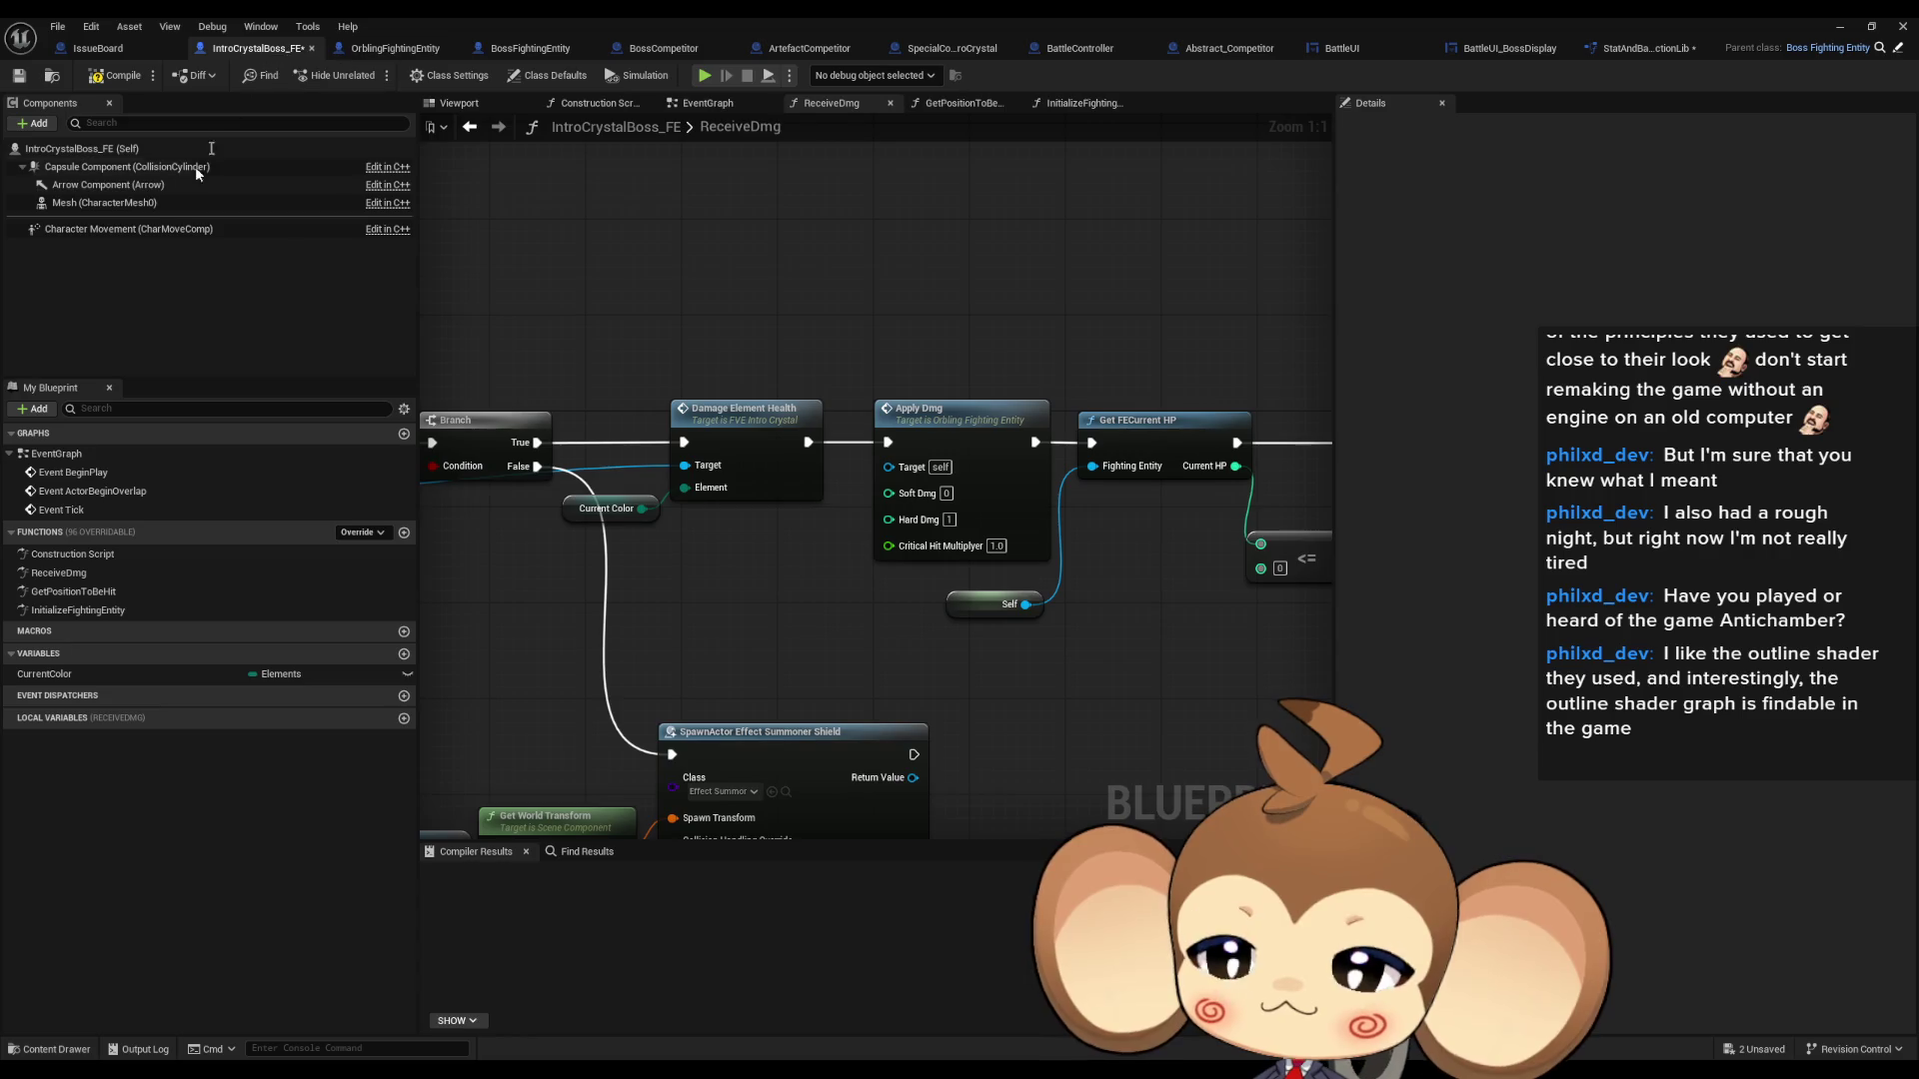
double_click(72, 609)
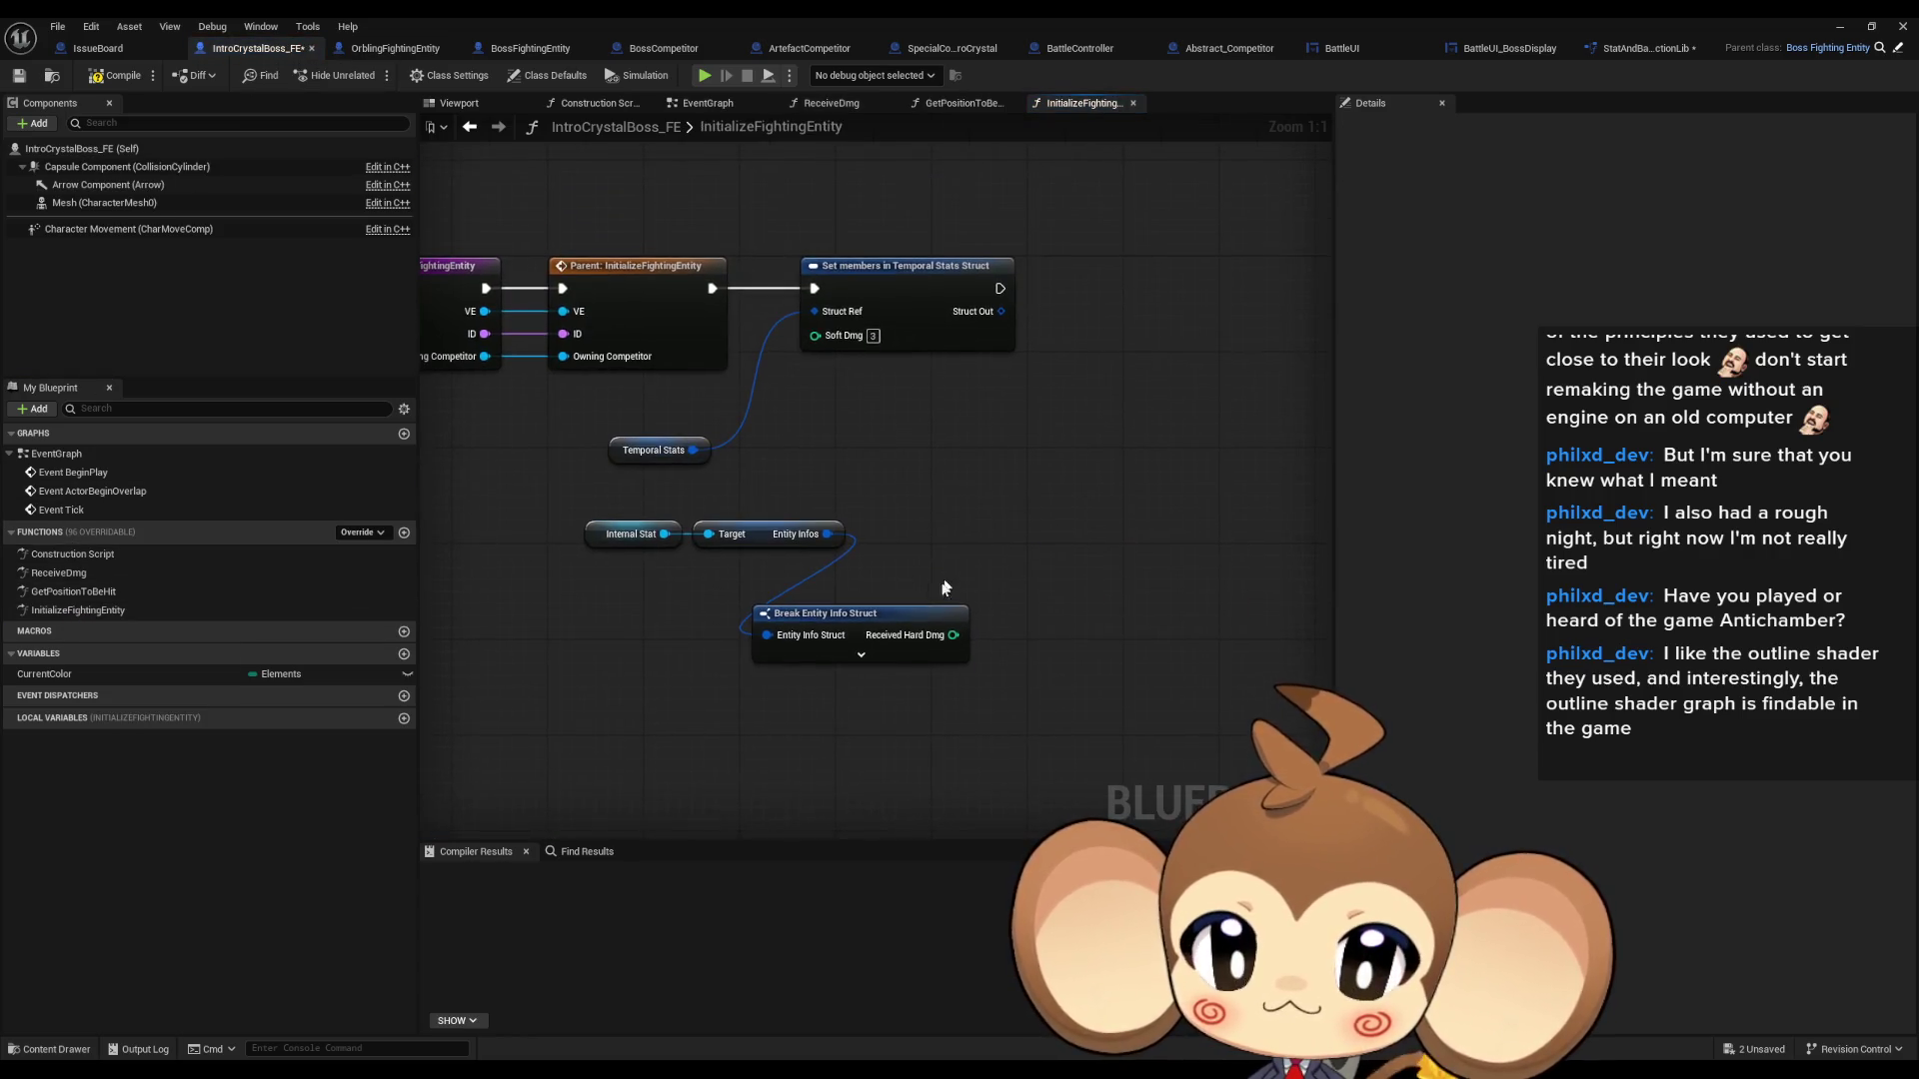
- Add a Set members in Entity Info Struct node exposing Received Hard Dmg, wired into execution
drag(895, 620, 815, 600)
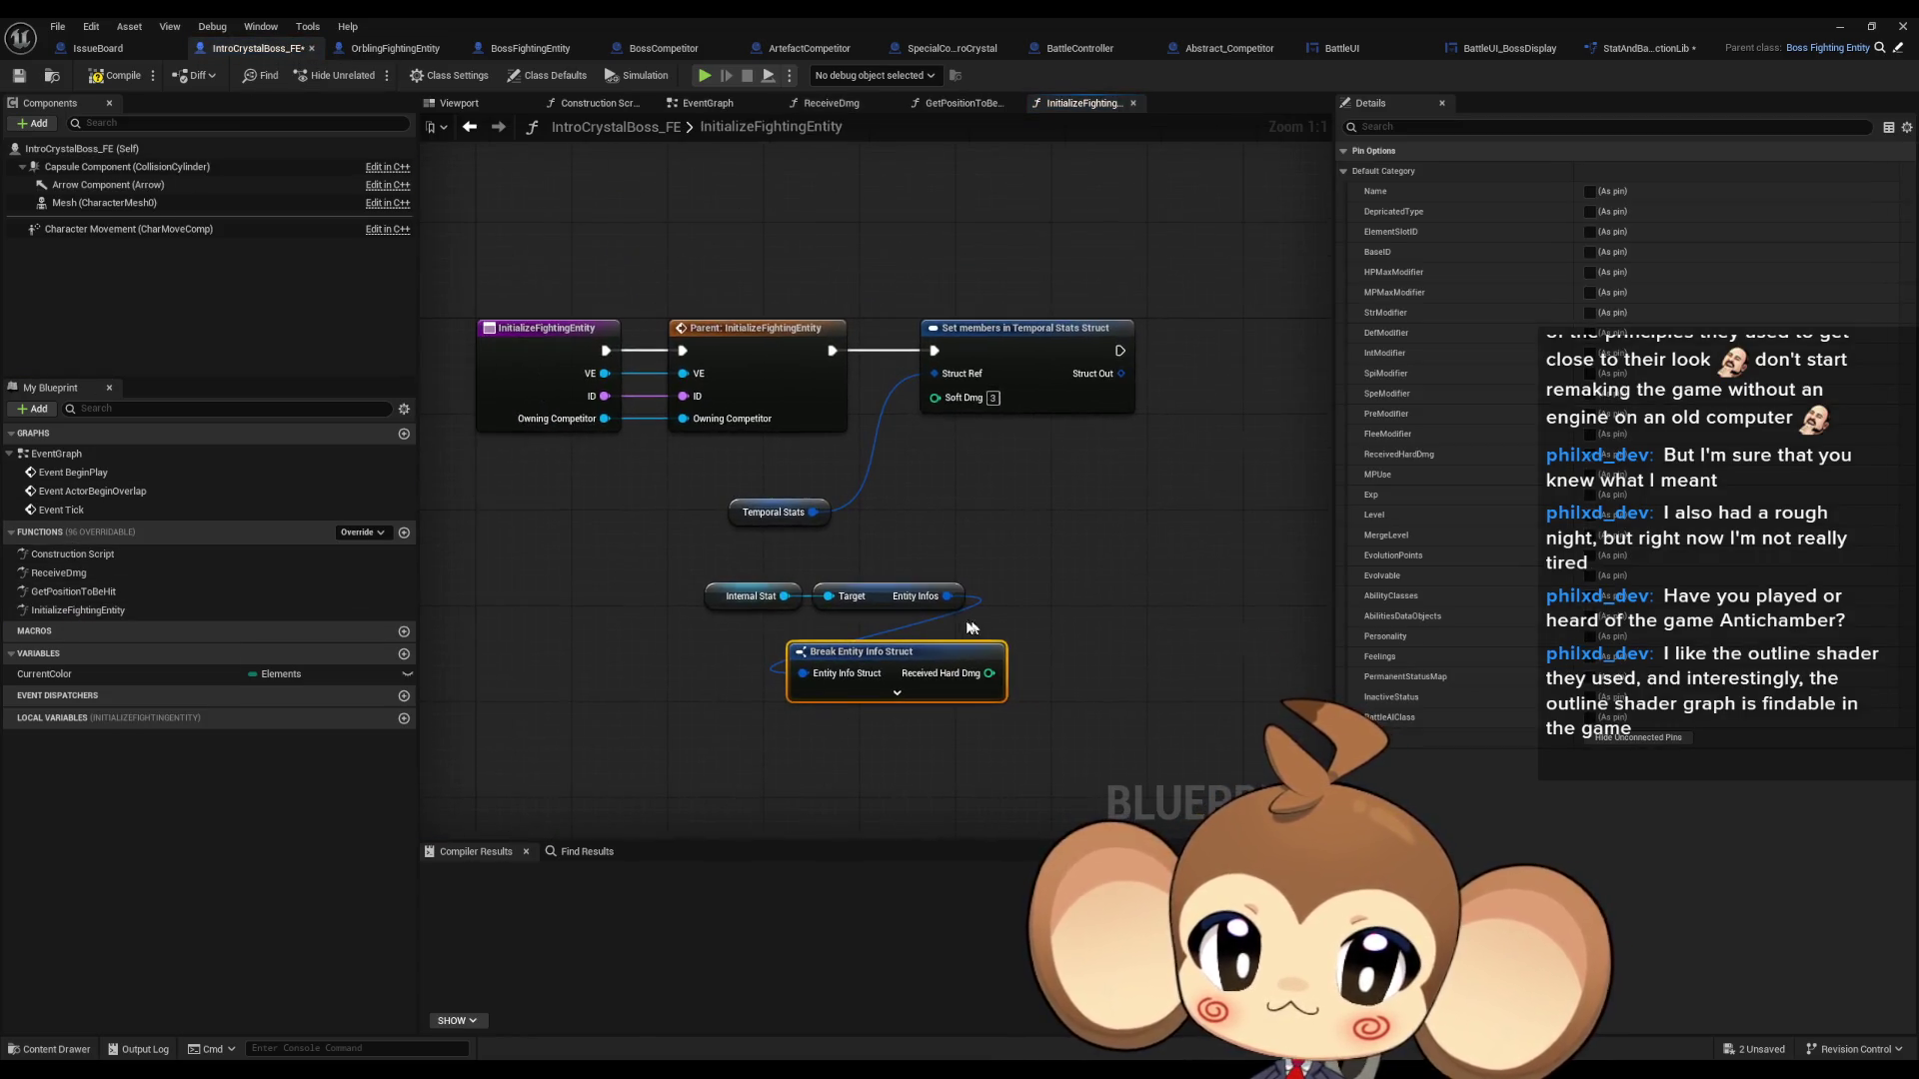
drag(941, 604, 1066, 566)
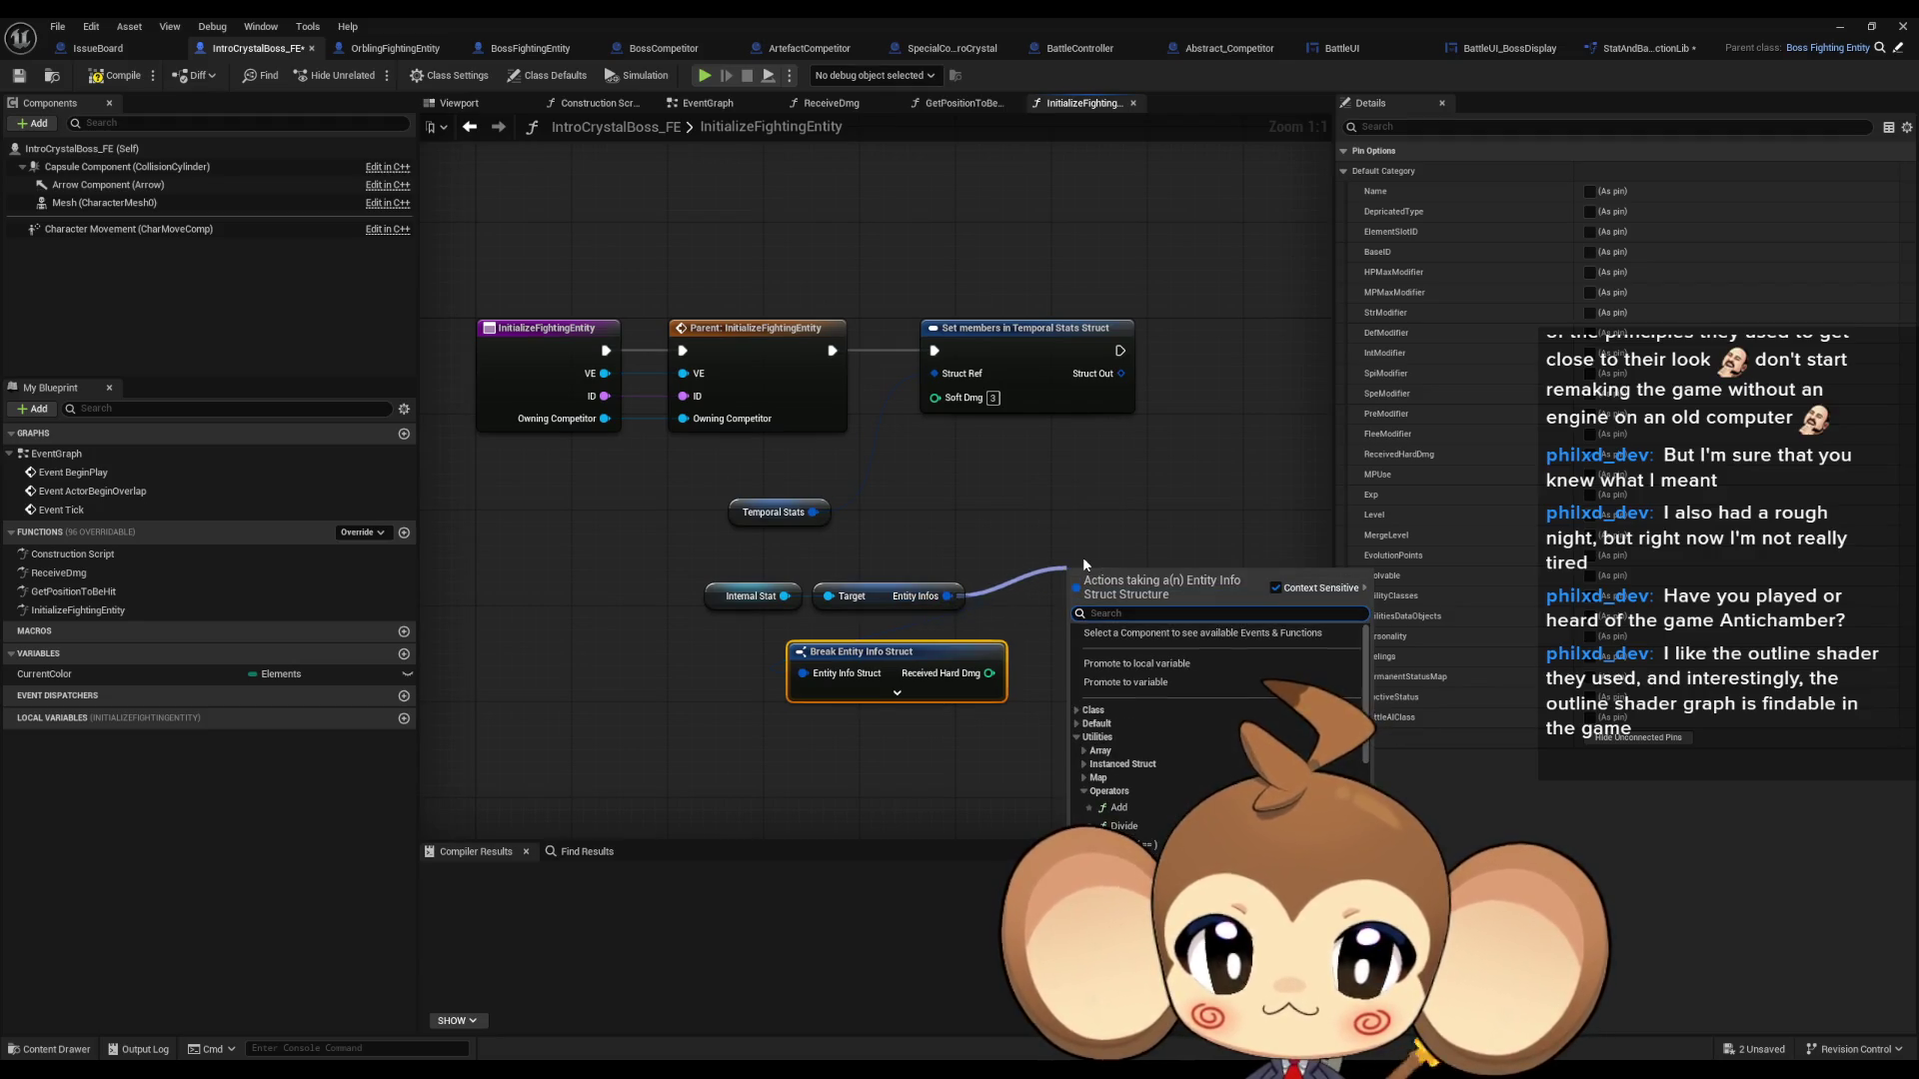
text(set members)
key(Return)
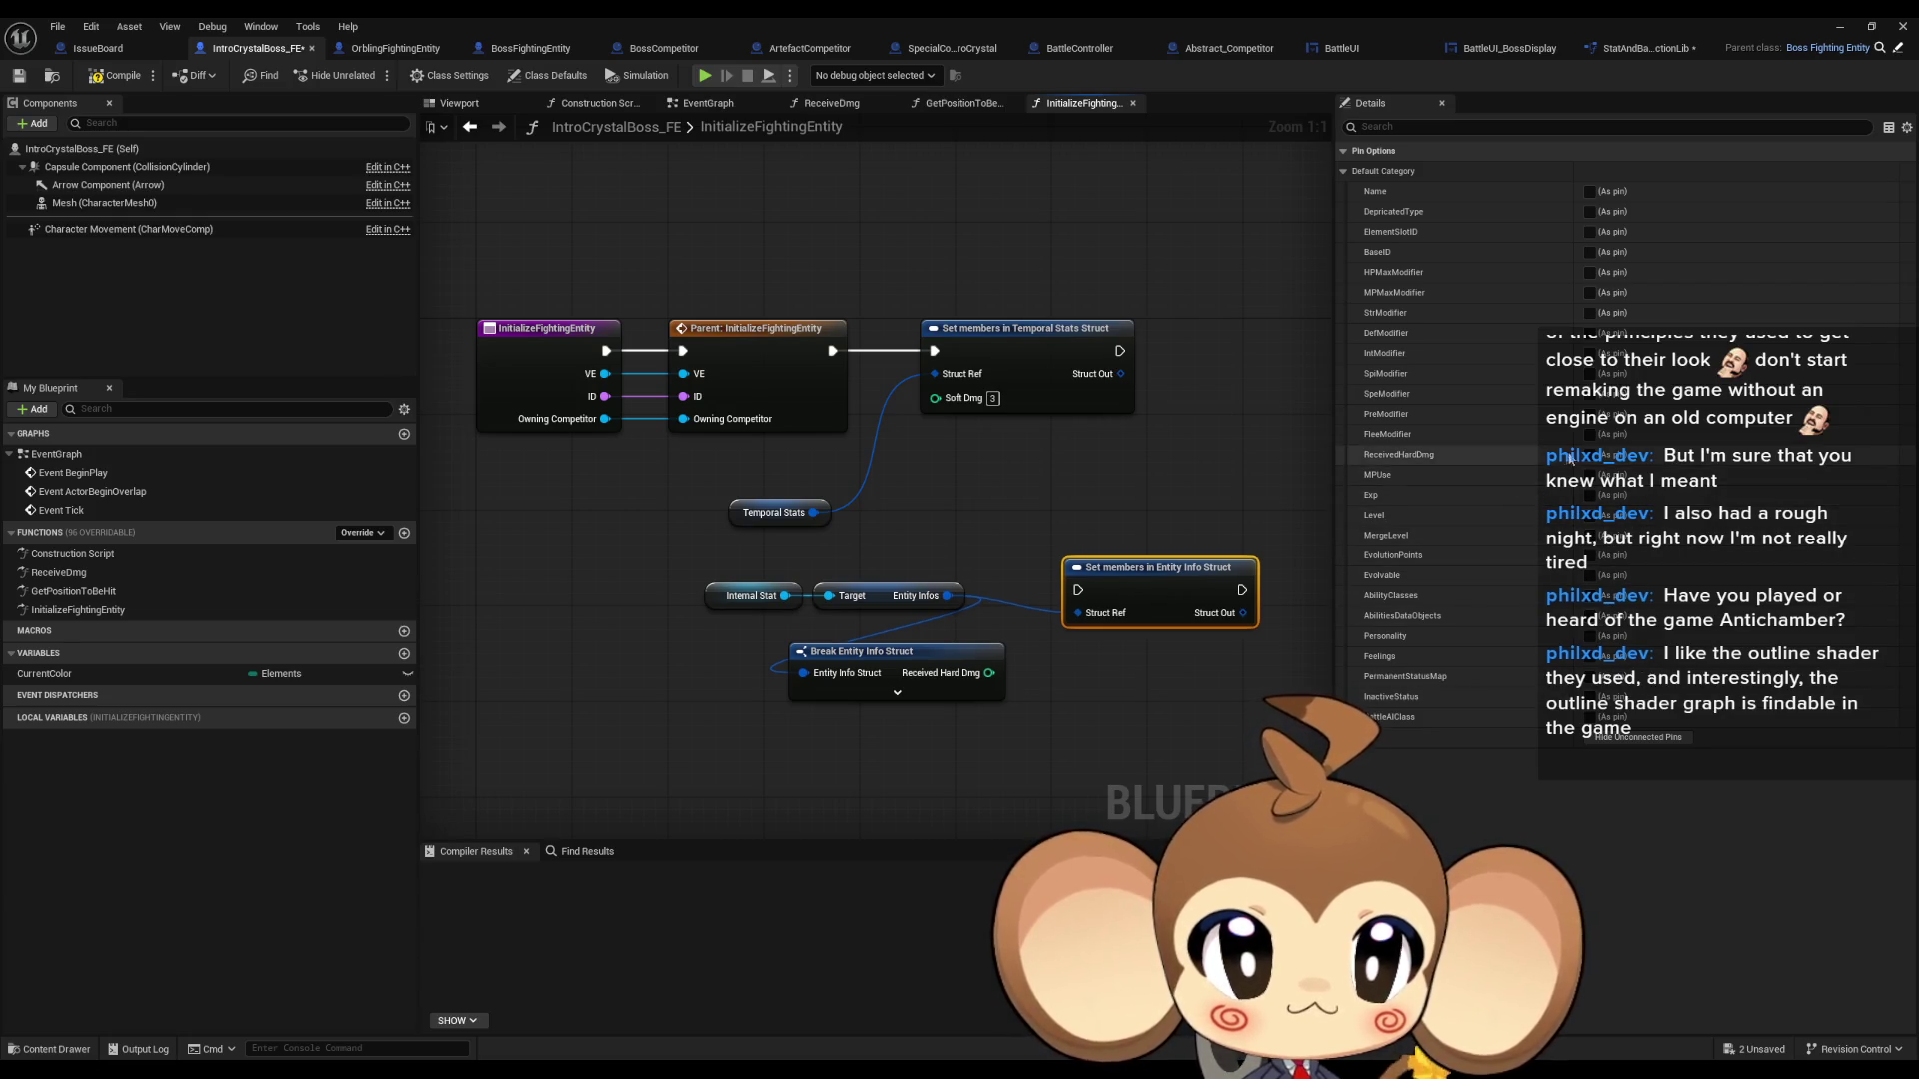
click(1590, 455)
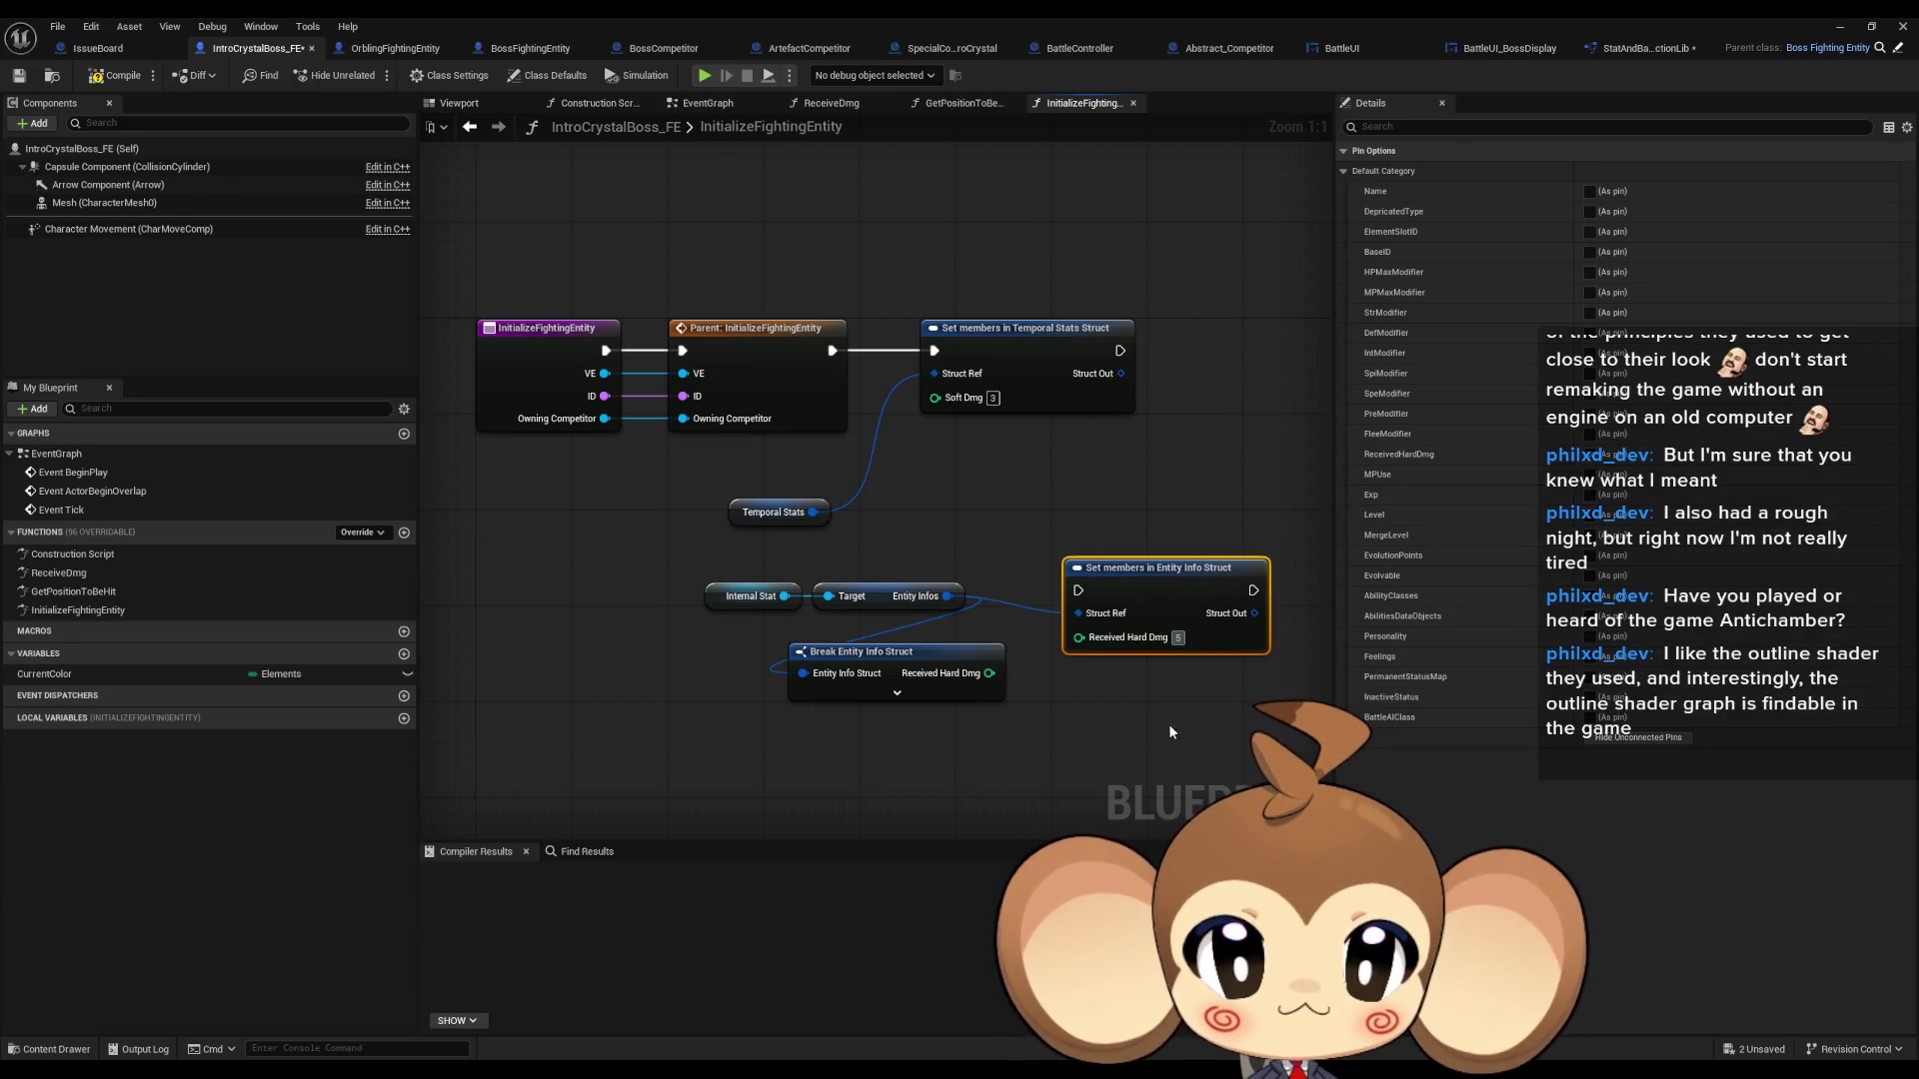
text(6)
mouse_move(1078, 590)
mouse_down()
mouse_move(969, 512)
mouse_move(935, 352)
mouse_move(831, 350)
mouse_up()
- Delete the Temporal Stats setter, its getter and the Break Entity Info Struct node, then tidy up
click(1020, 328)
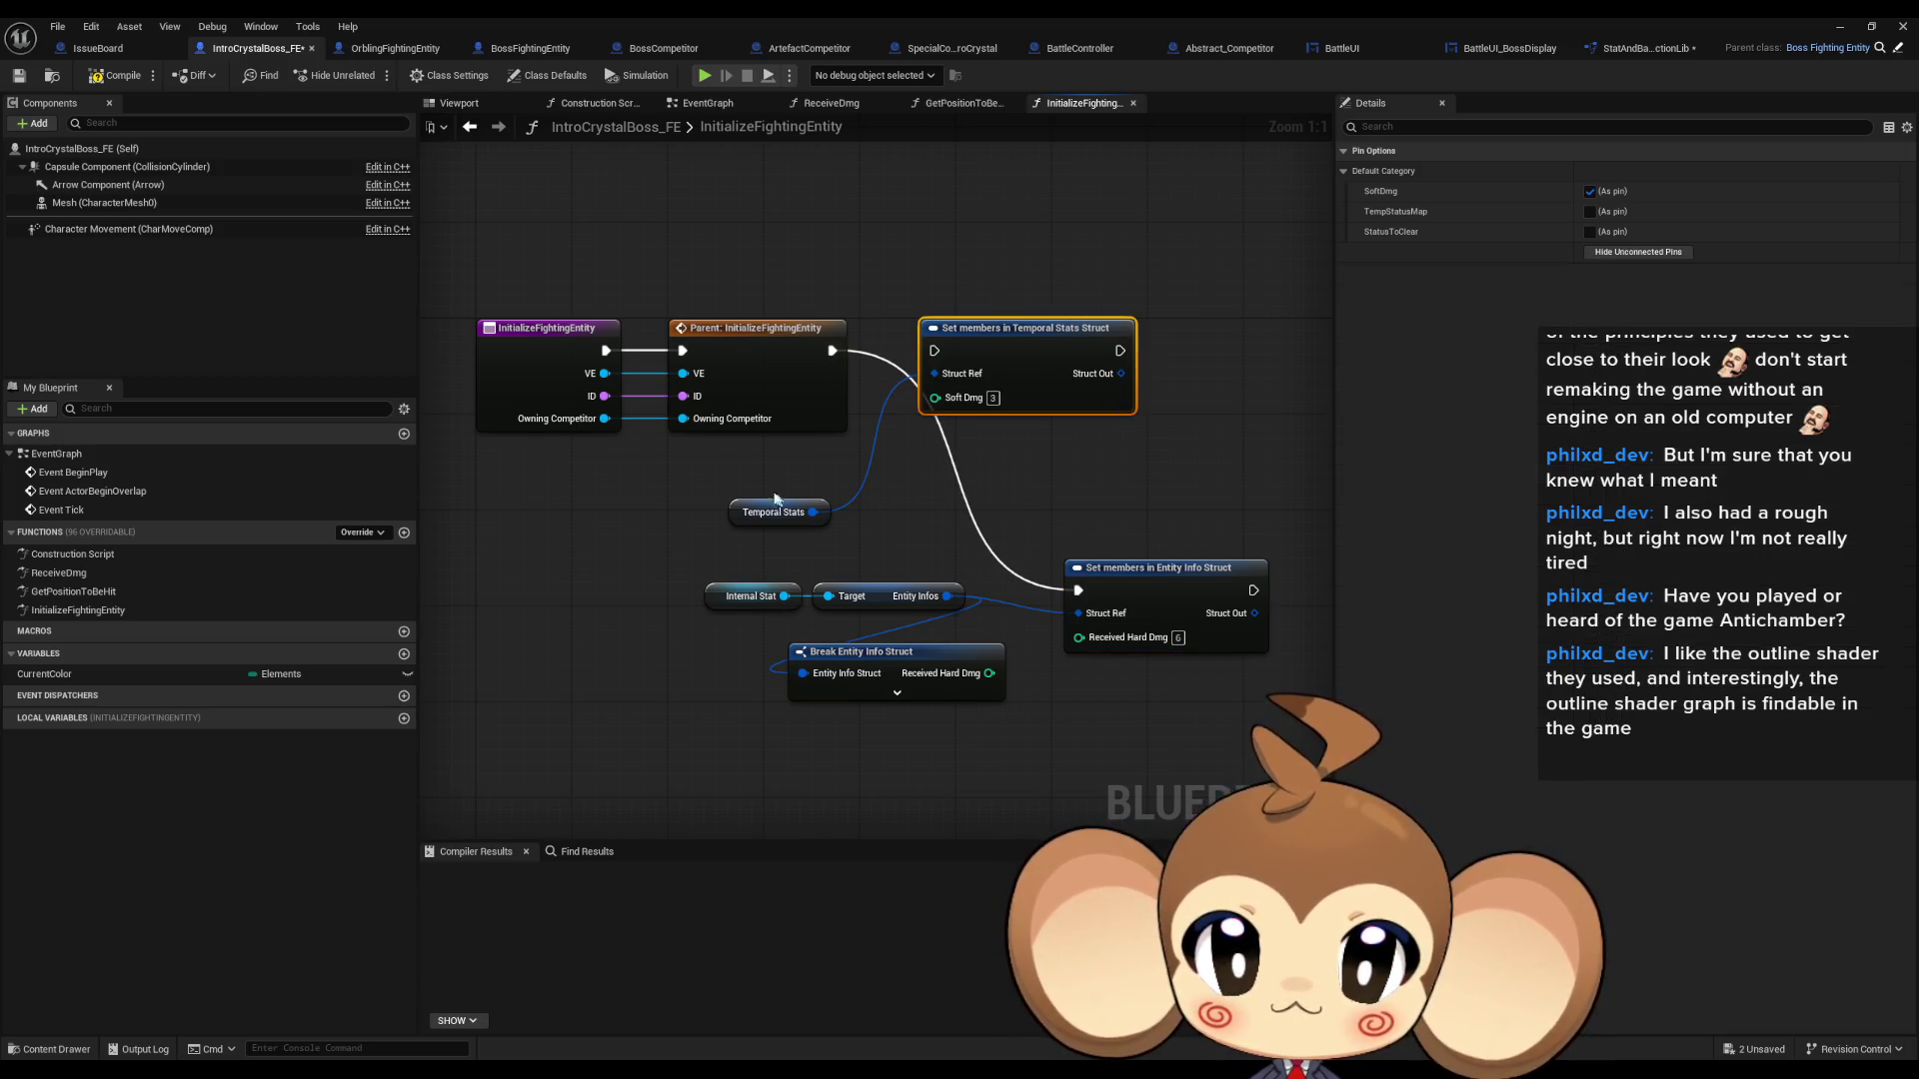
key(Delete)
mouse_move(1151, 570)
mouse_down()
mouse_move(1070, 374)
mouse_move(996, 330)
mouse_up()
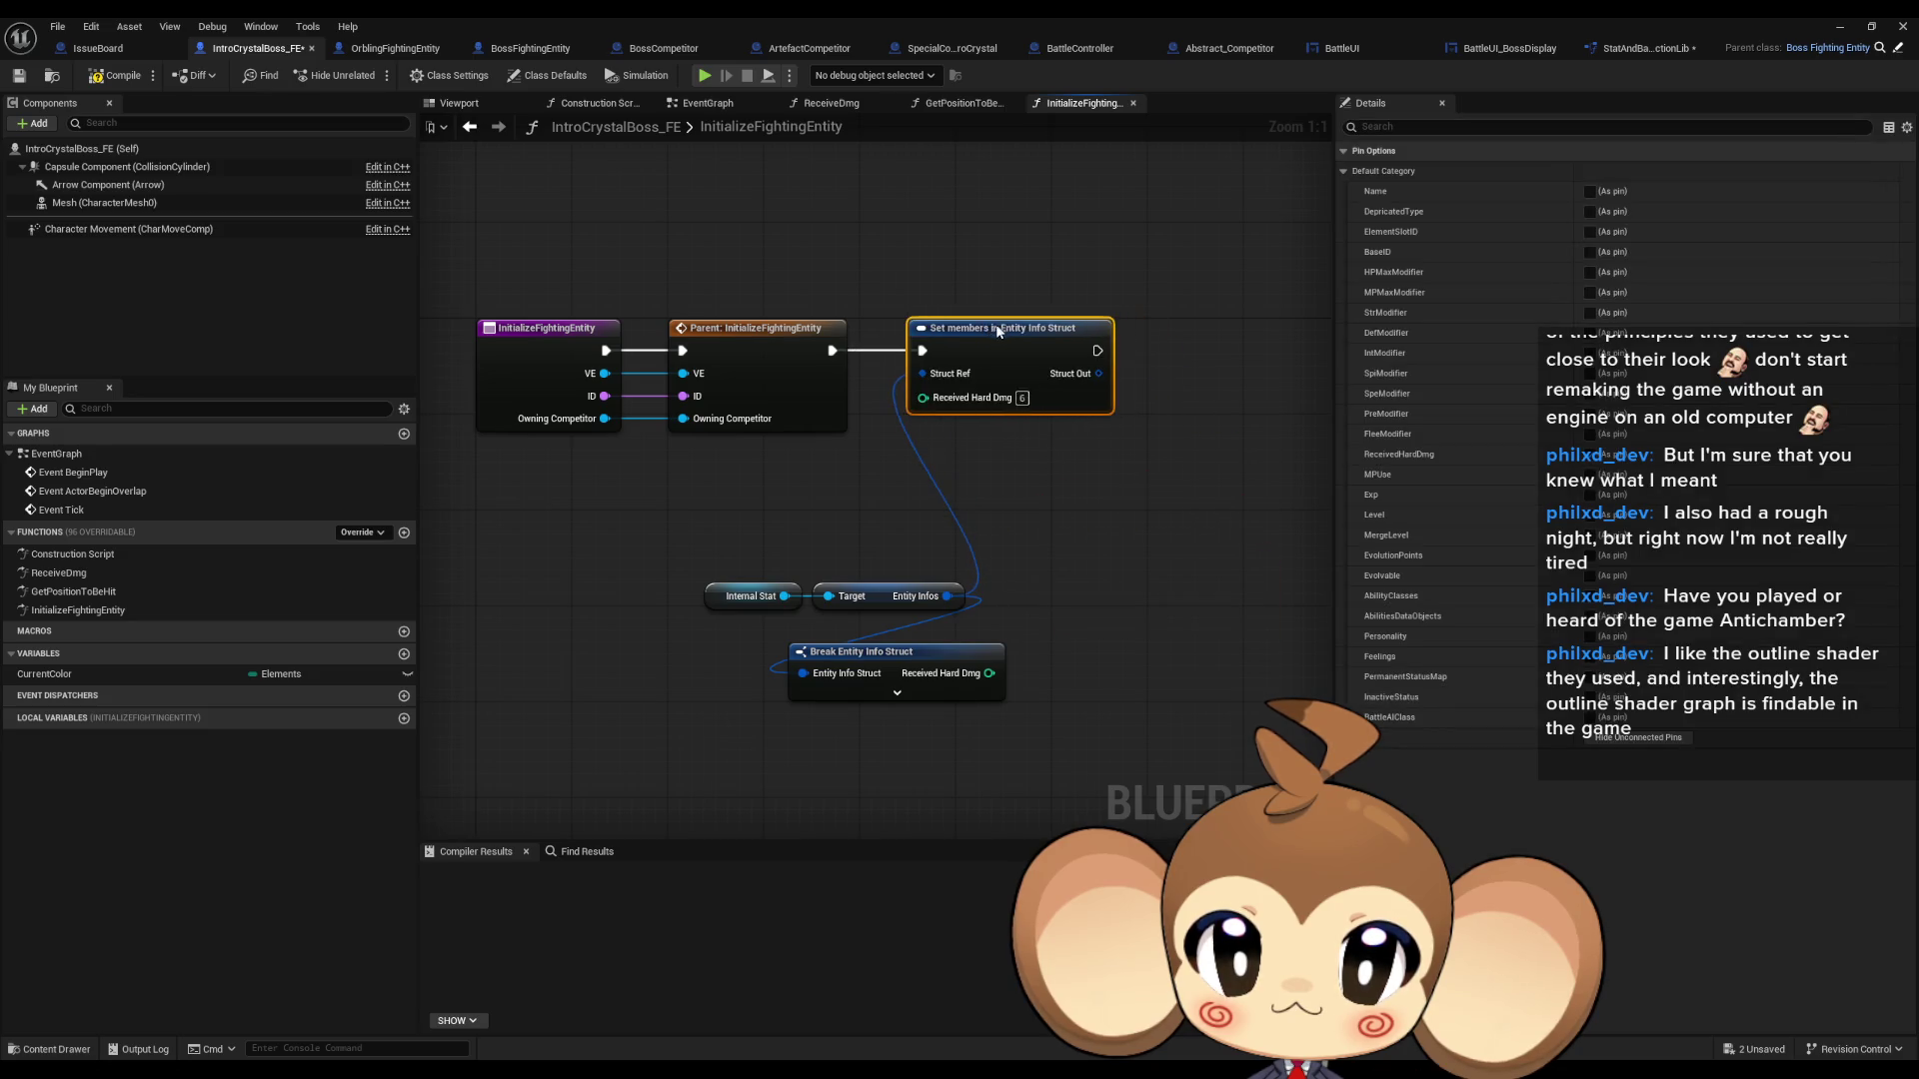
click(847, 660)
key(Delete)
mouse_move(690, 560)
mouse_down()
mouse_move(975, 615)
mouse_move(769, 485)
mouse_up()
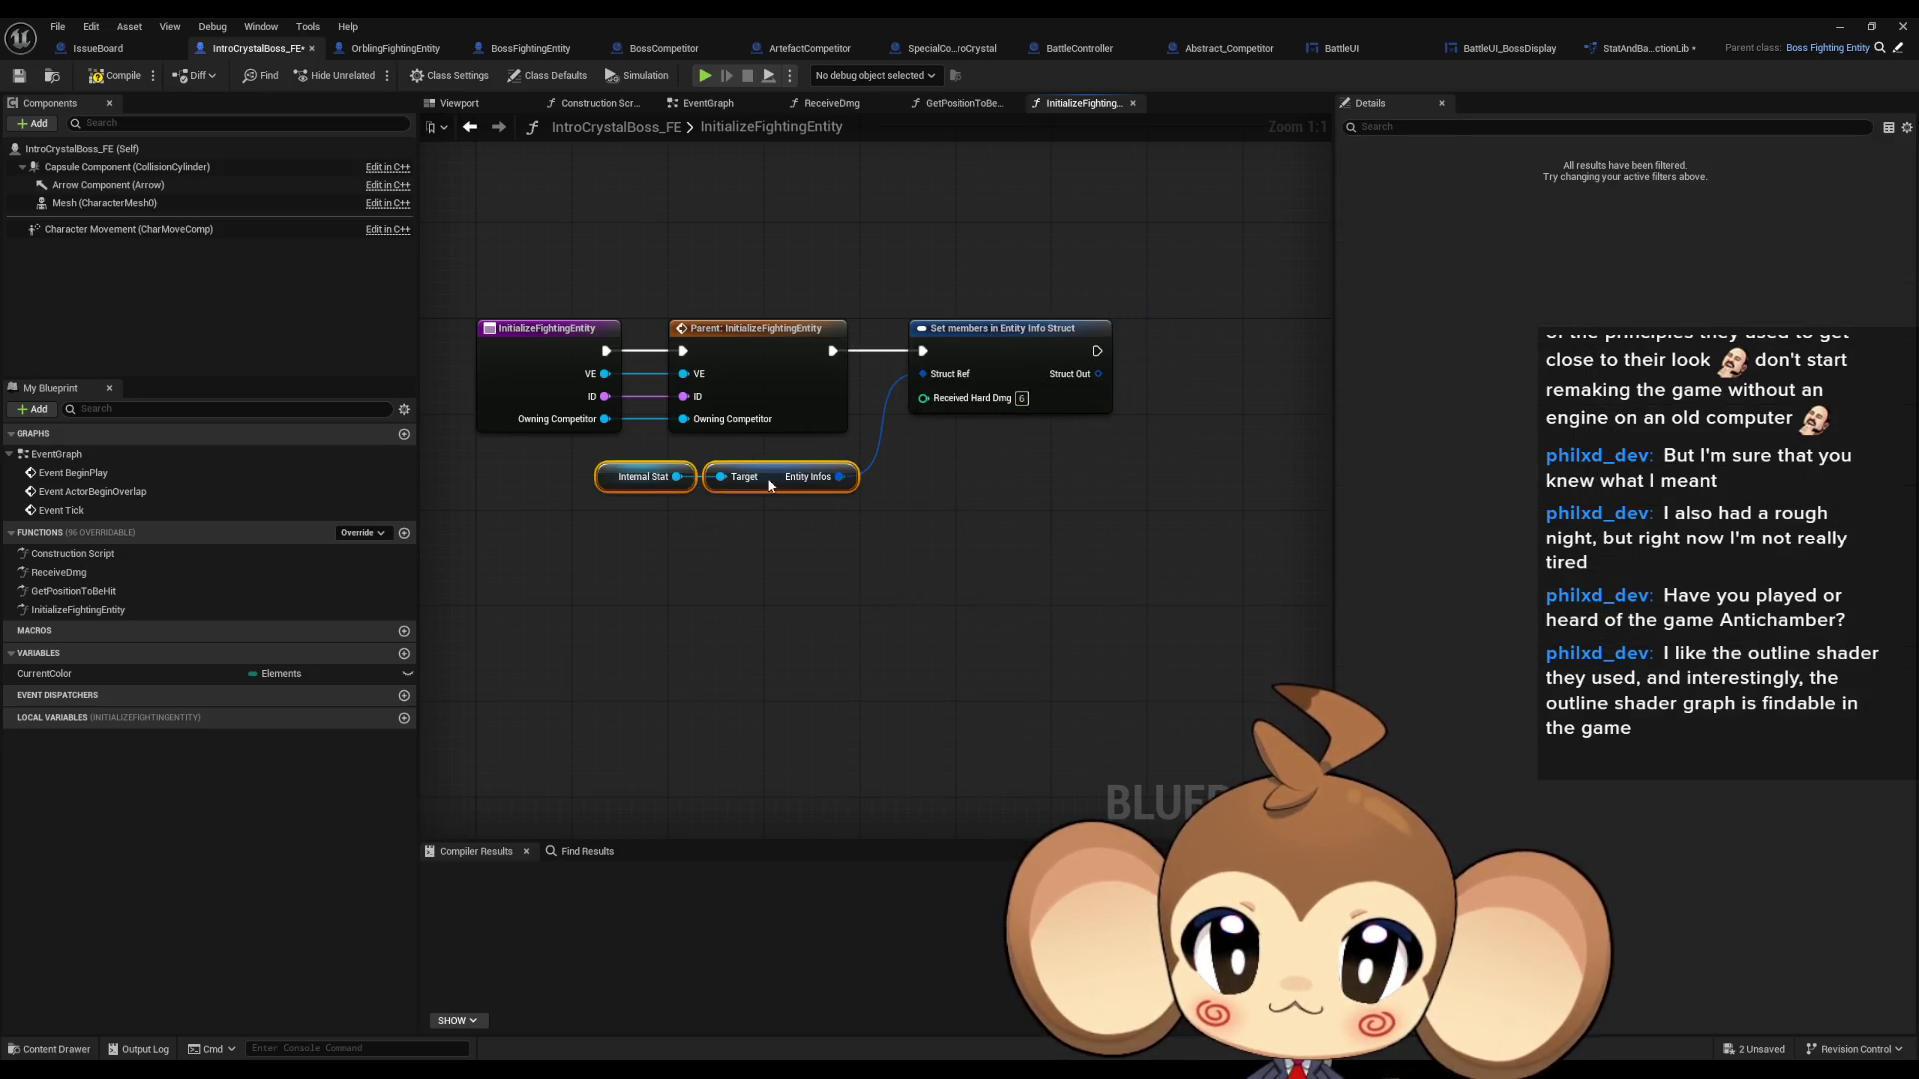
click(849, 530)
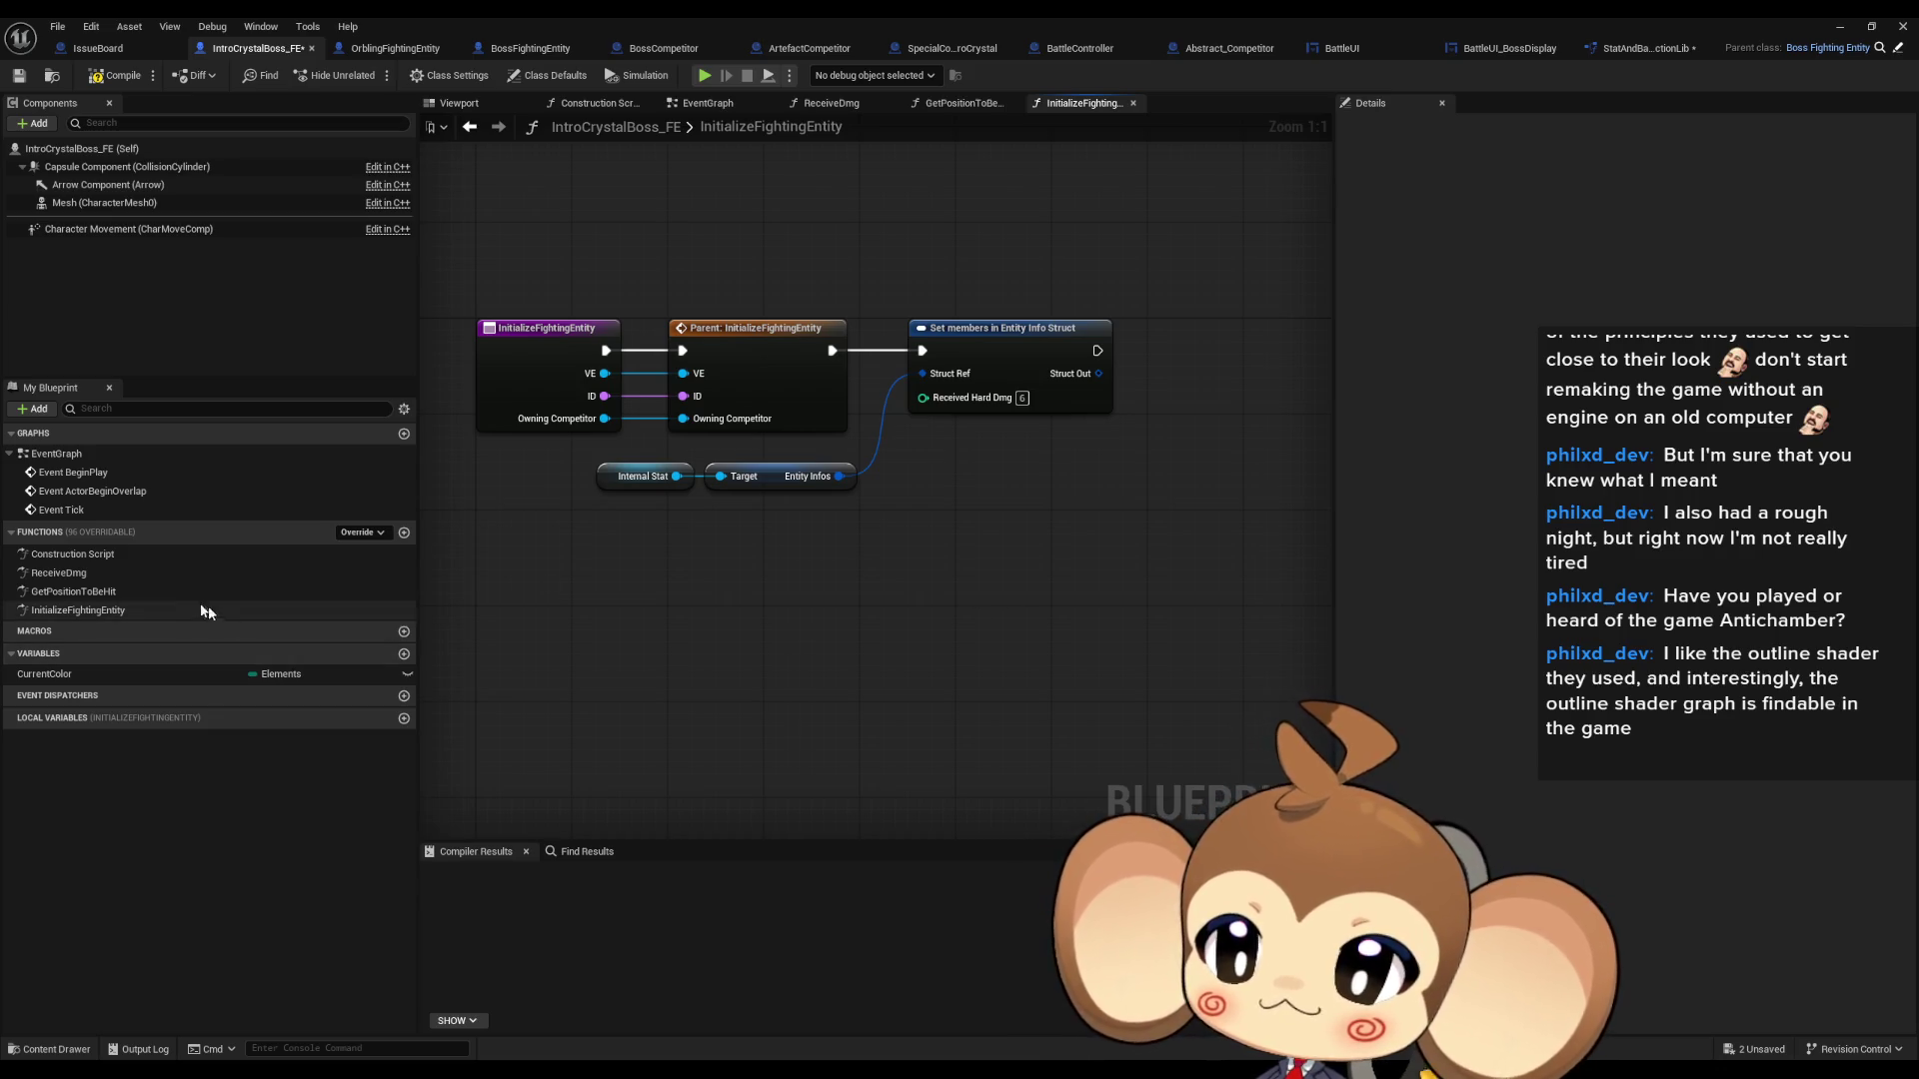
double_click(157, 572)
- Feed a Current HP >= 6 comparison into ReceiveDmg's Branch condition and return to the level editor
drag(638, 560, 807, 548)
scroll(874, 546, down, 1)
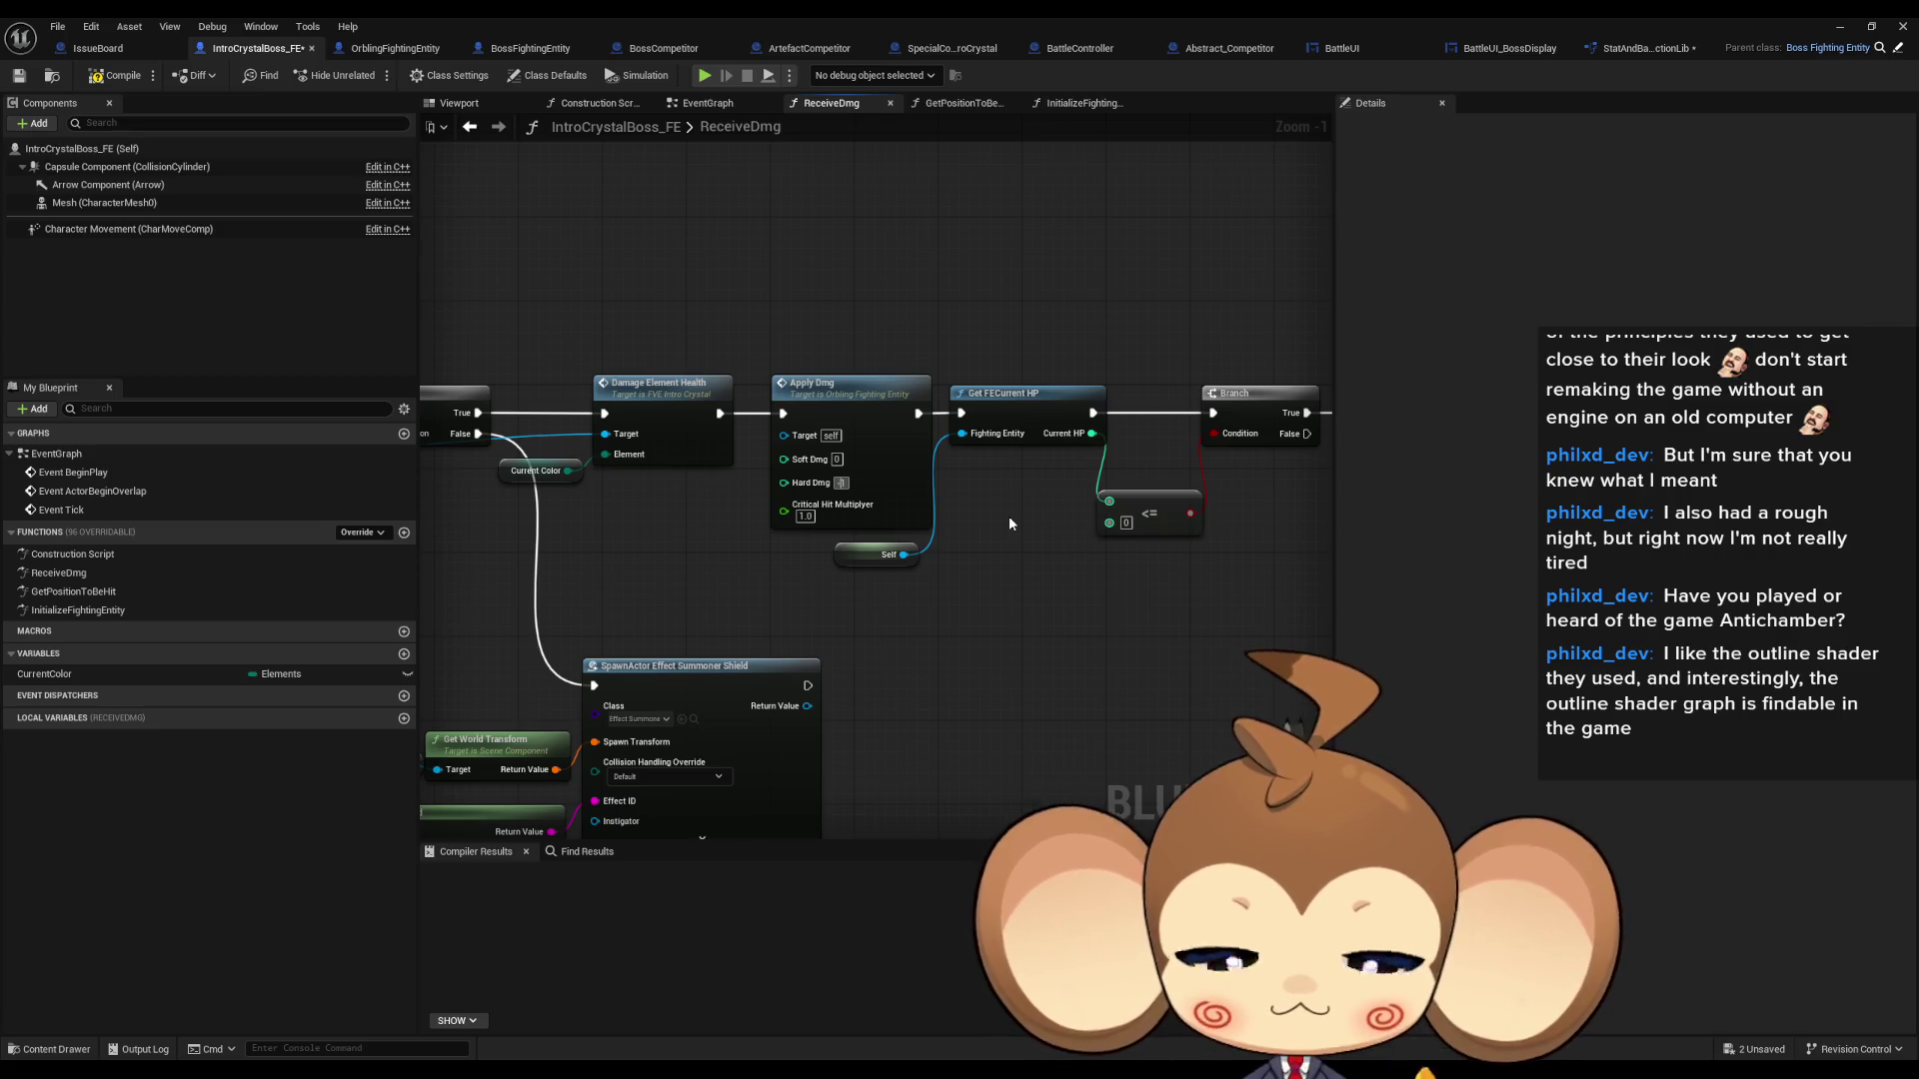
drag(1009, 515, 849, 581)
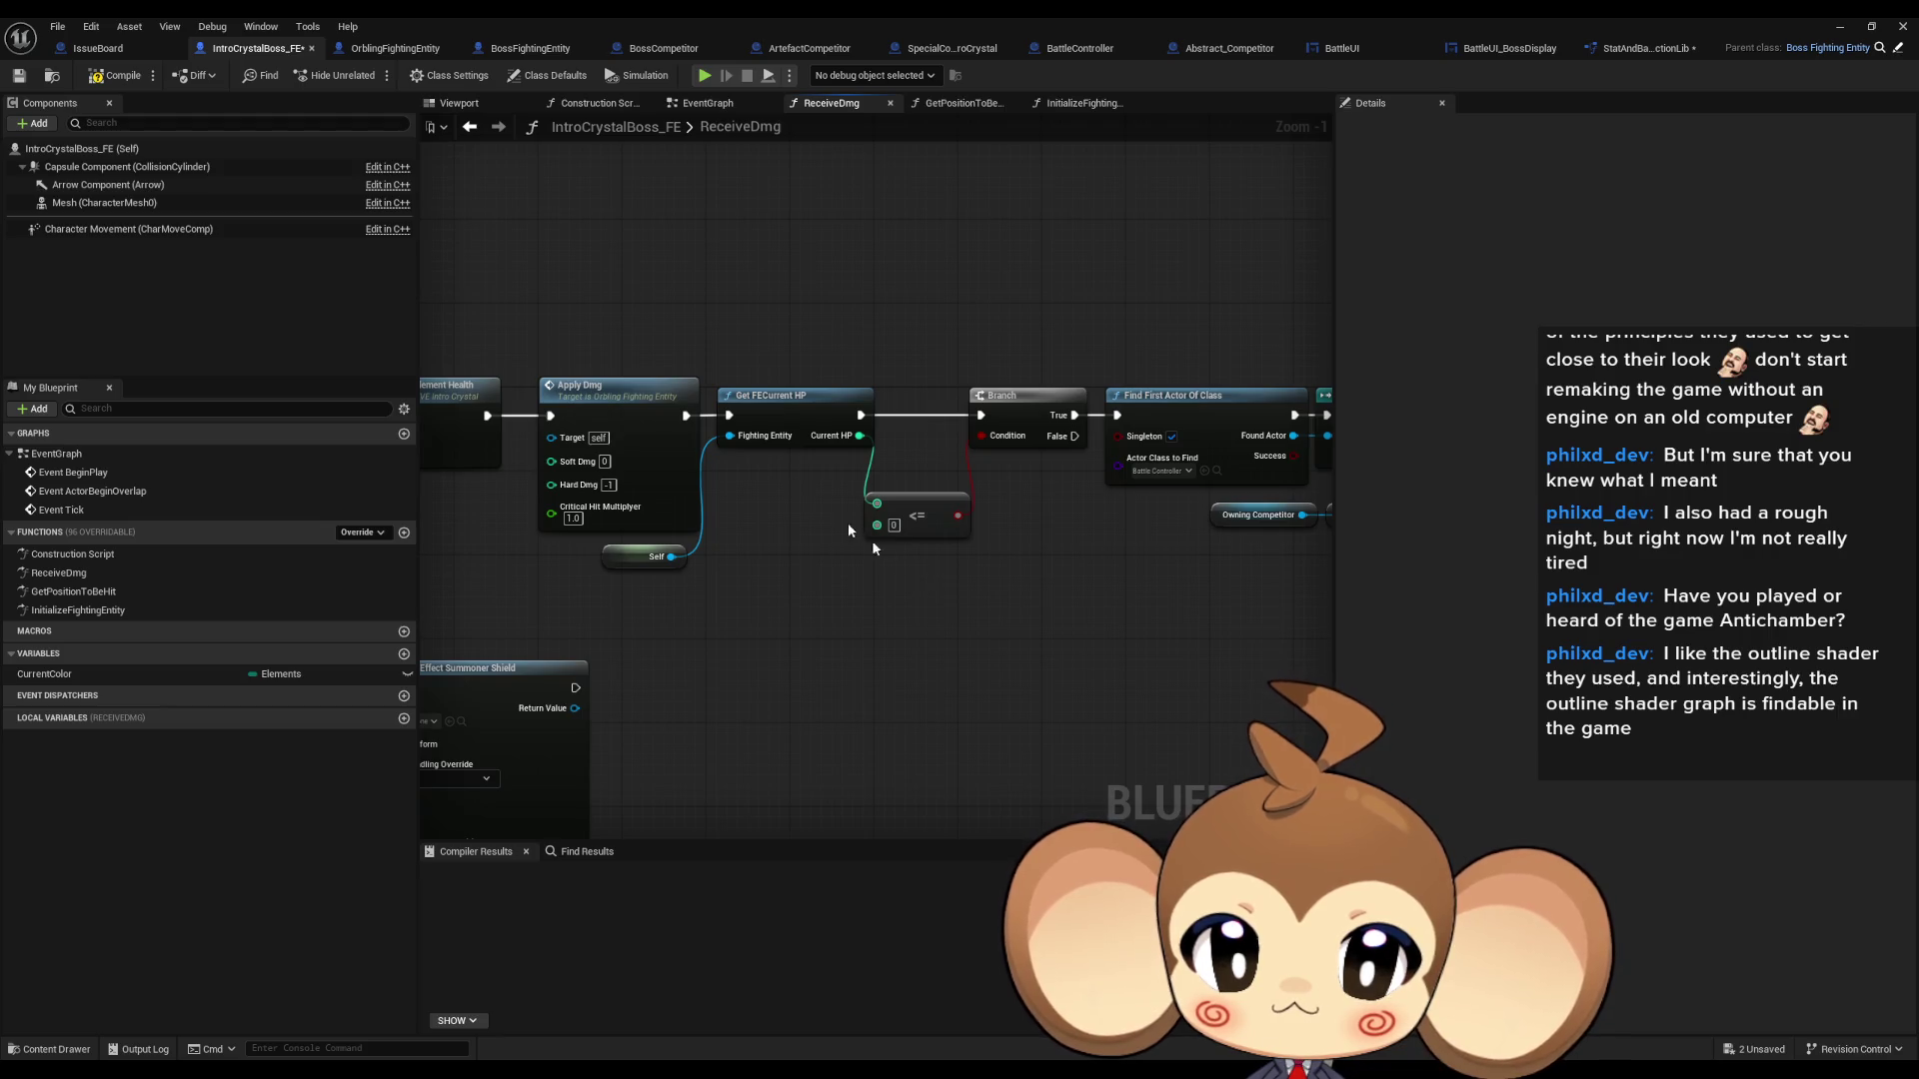
drag(859, 435, 891, 621)
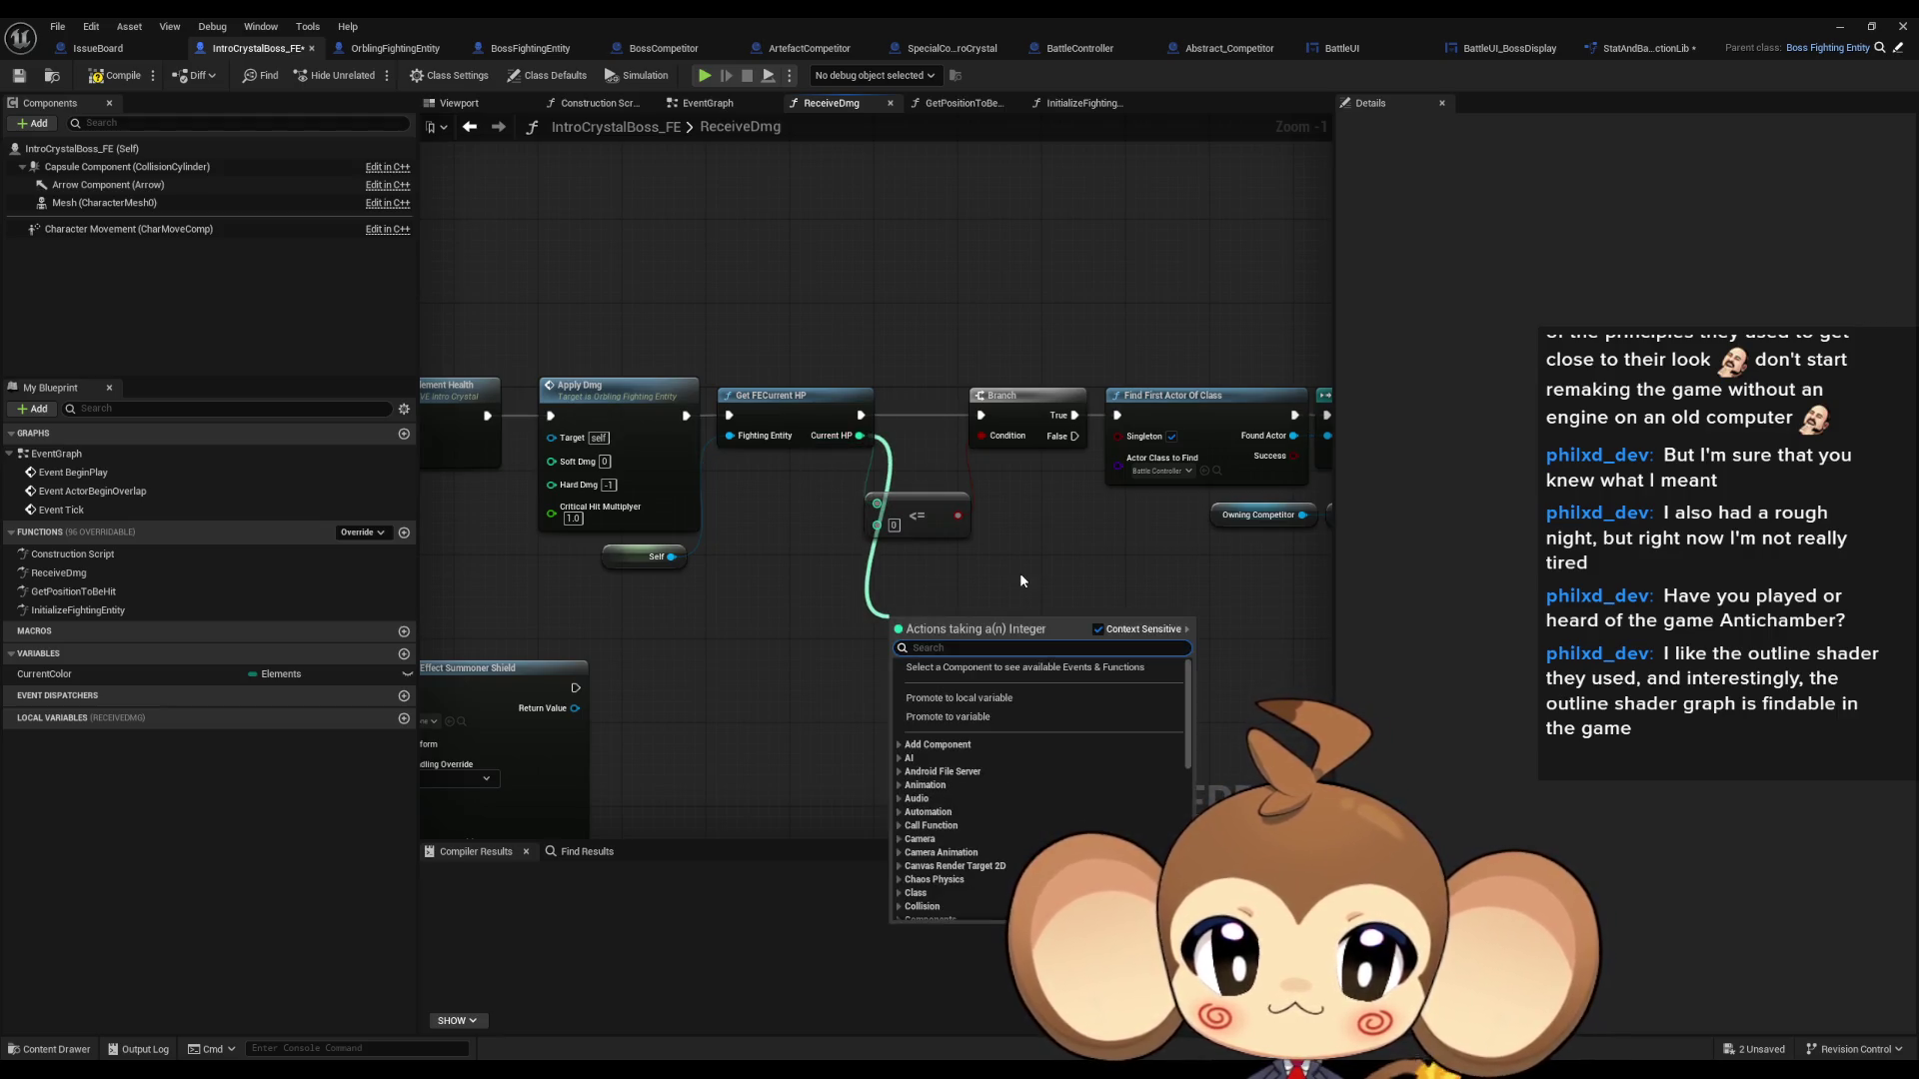
text(>=)
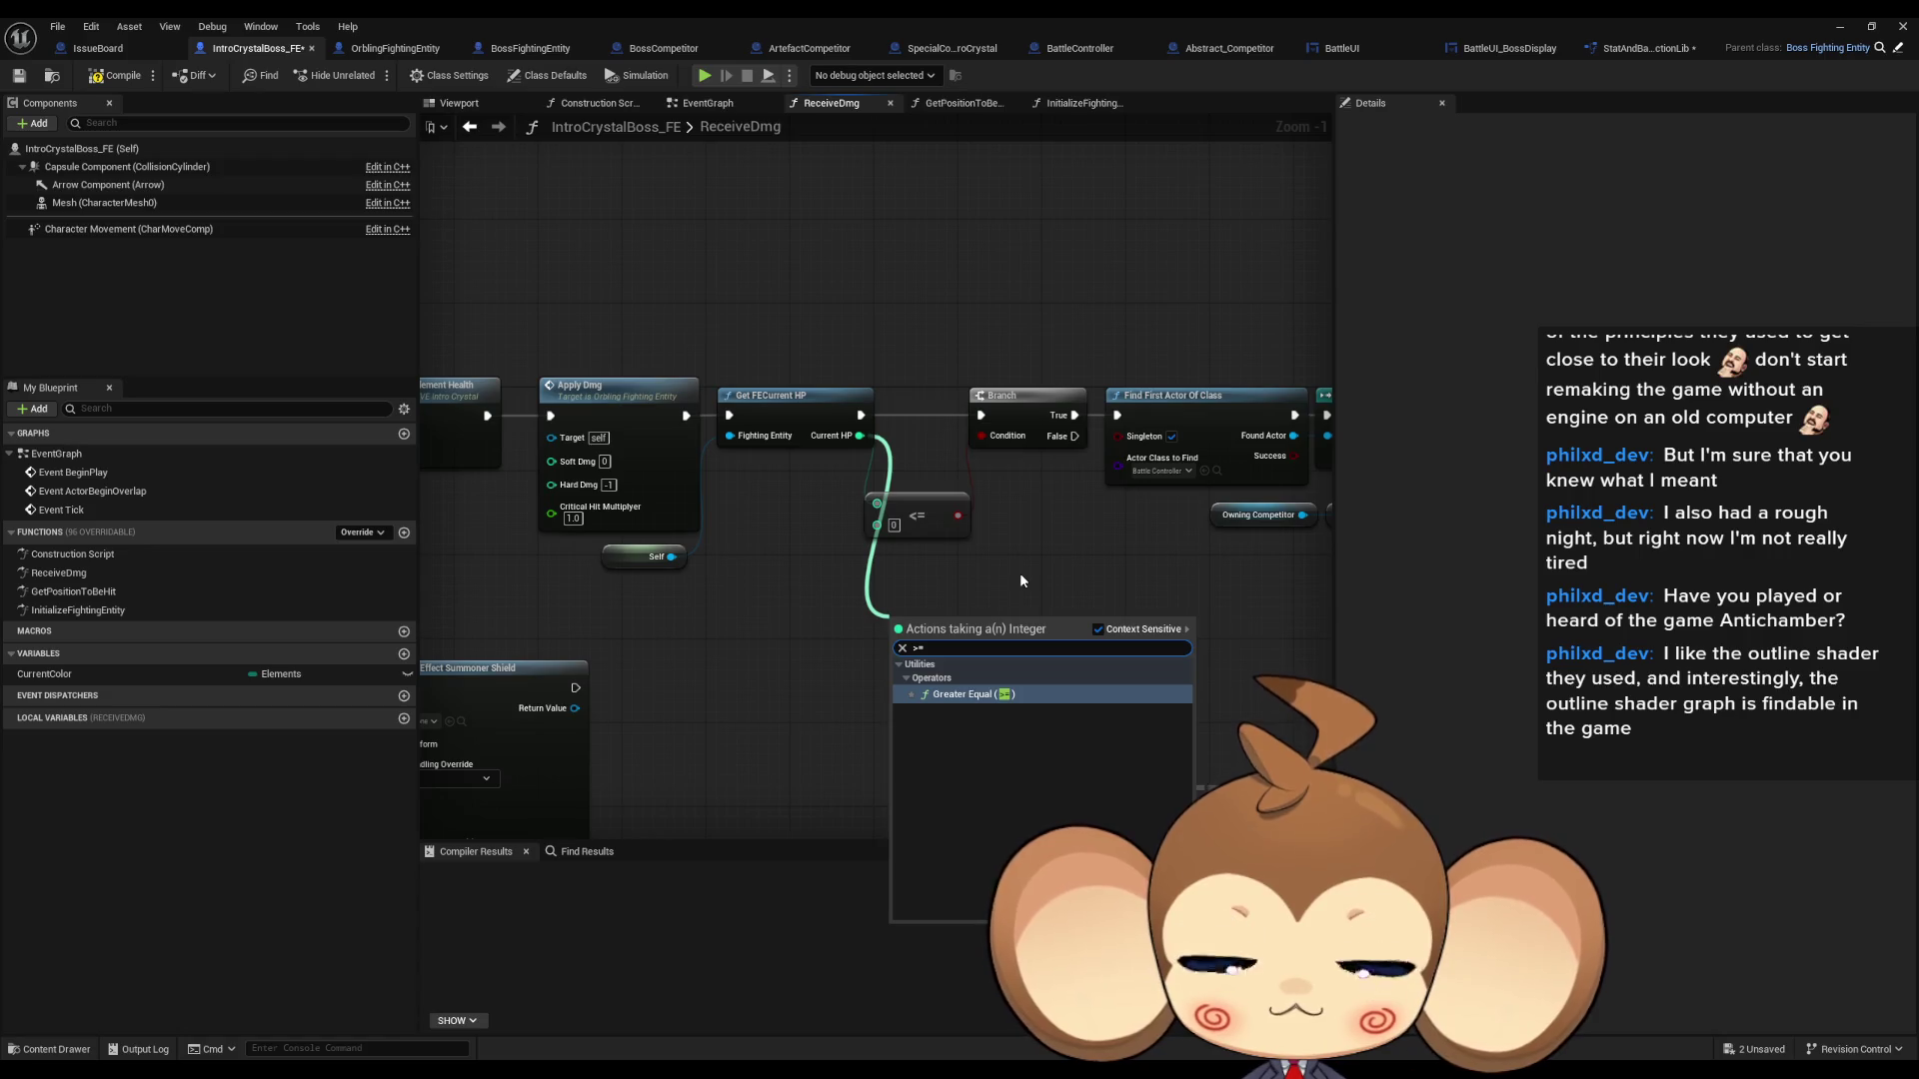
key(Return)
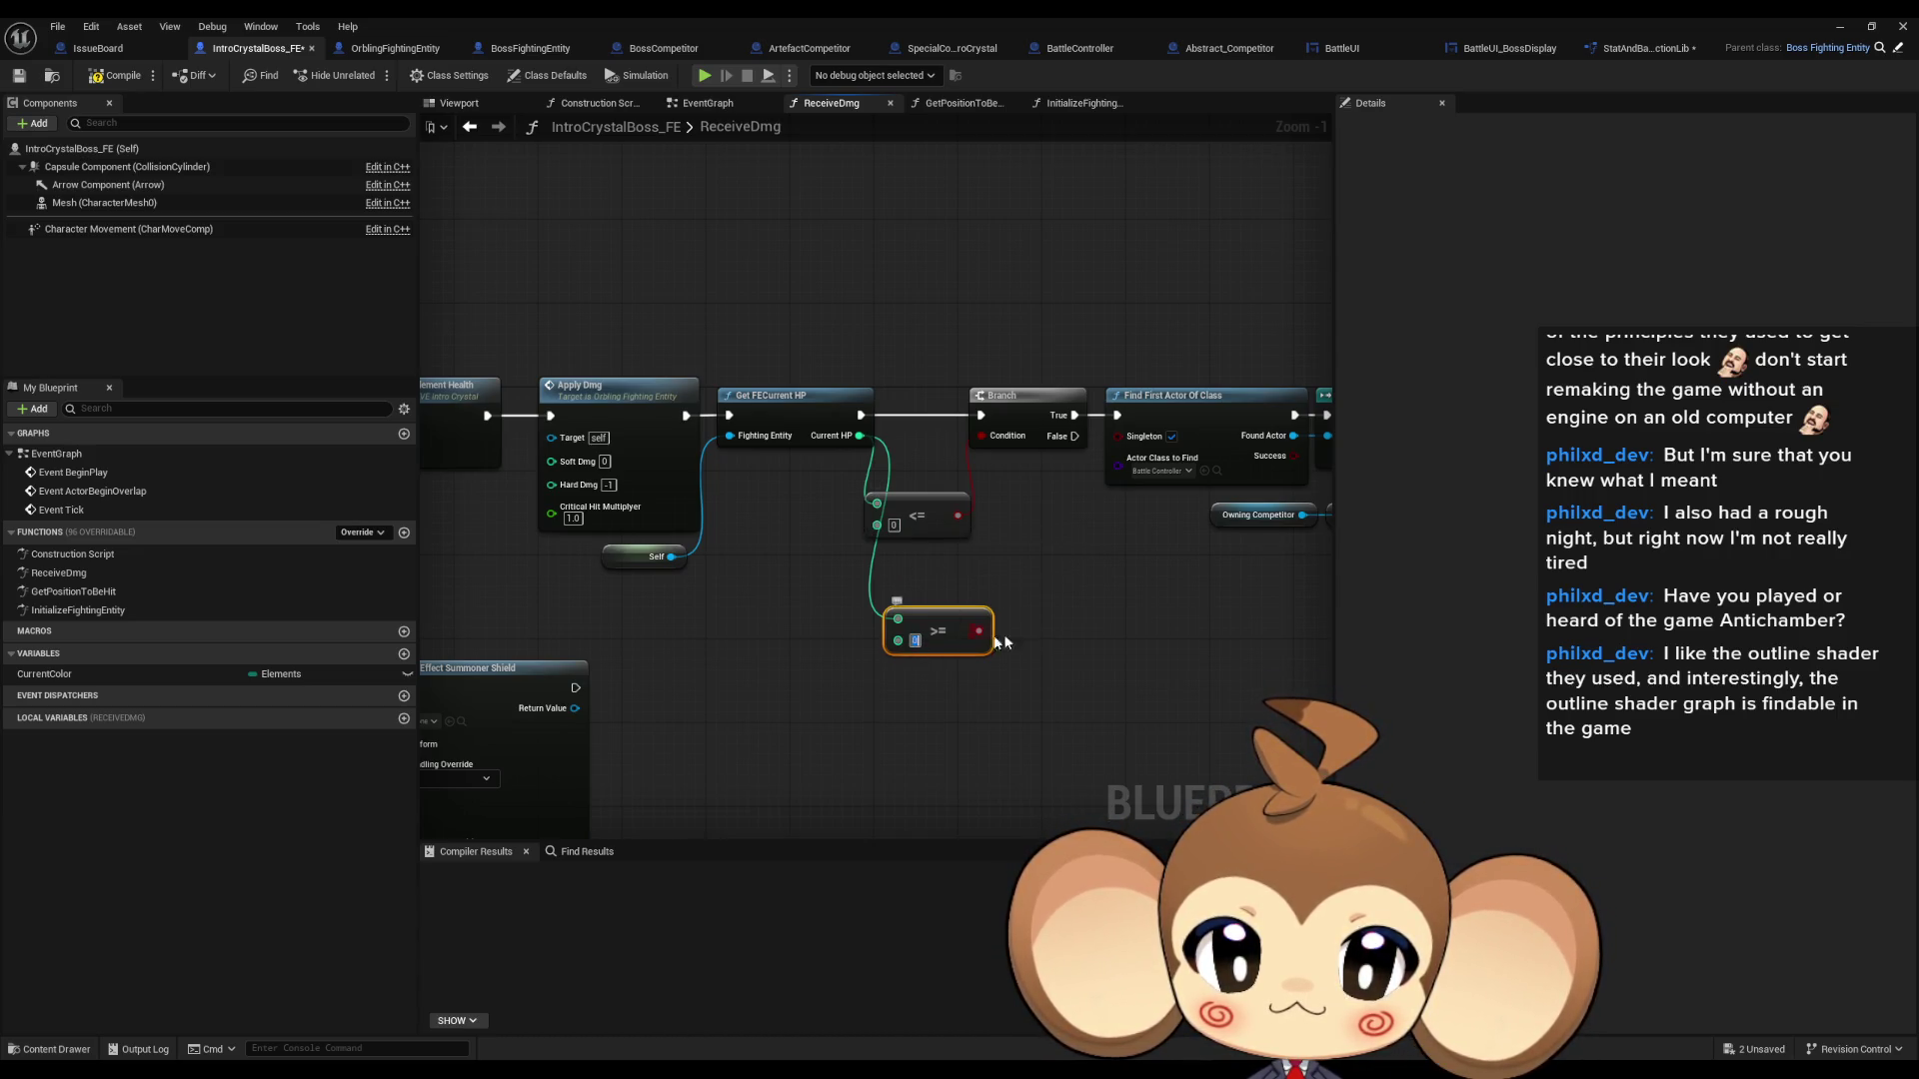
text(6)
mouse_move(979, 631)
mouse_down()
mouse_move(1070, 644)
mouse_move(983, 437)
mouse_up()
click(1840, 27)
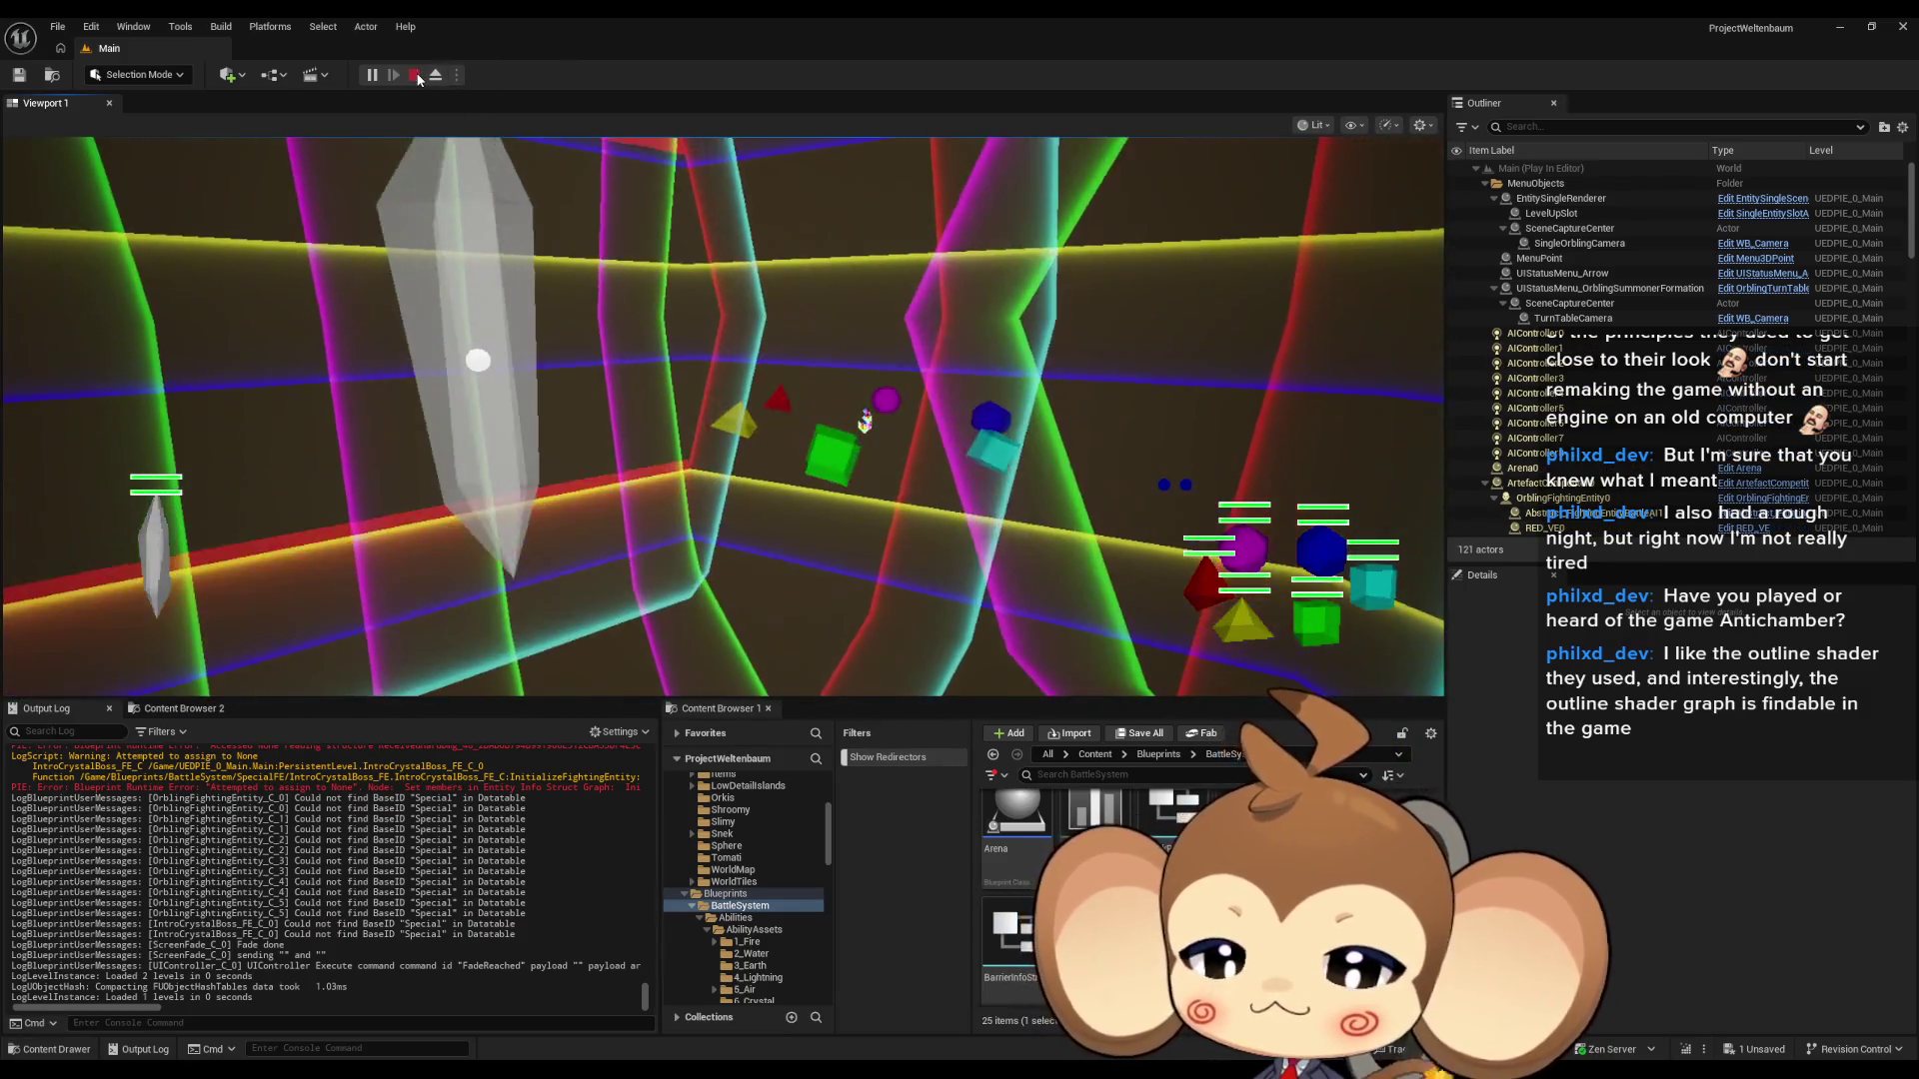
- Stop the play test and switch back to the IntroCrystalBoss_FE Blueprint
click(414, 75)
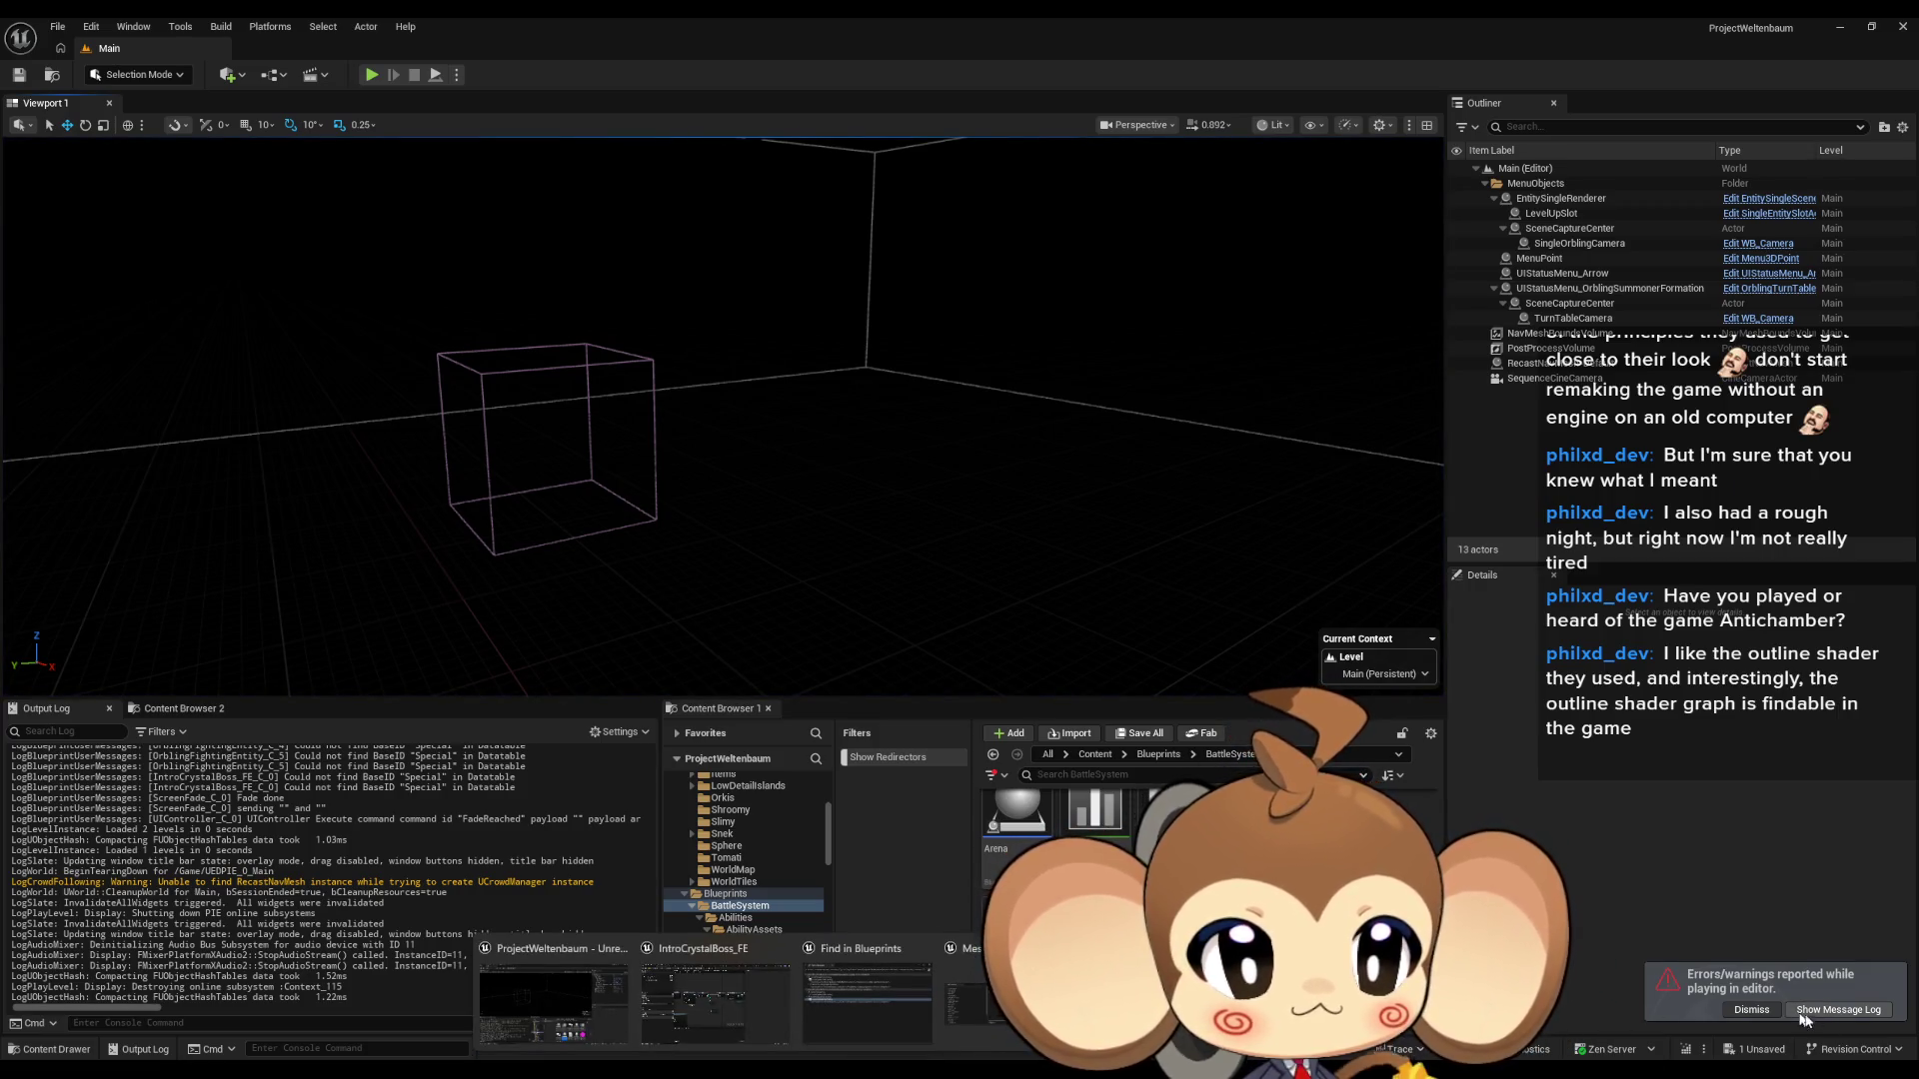
click(1821, 1016)
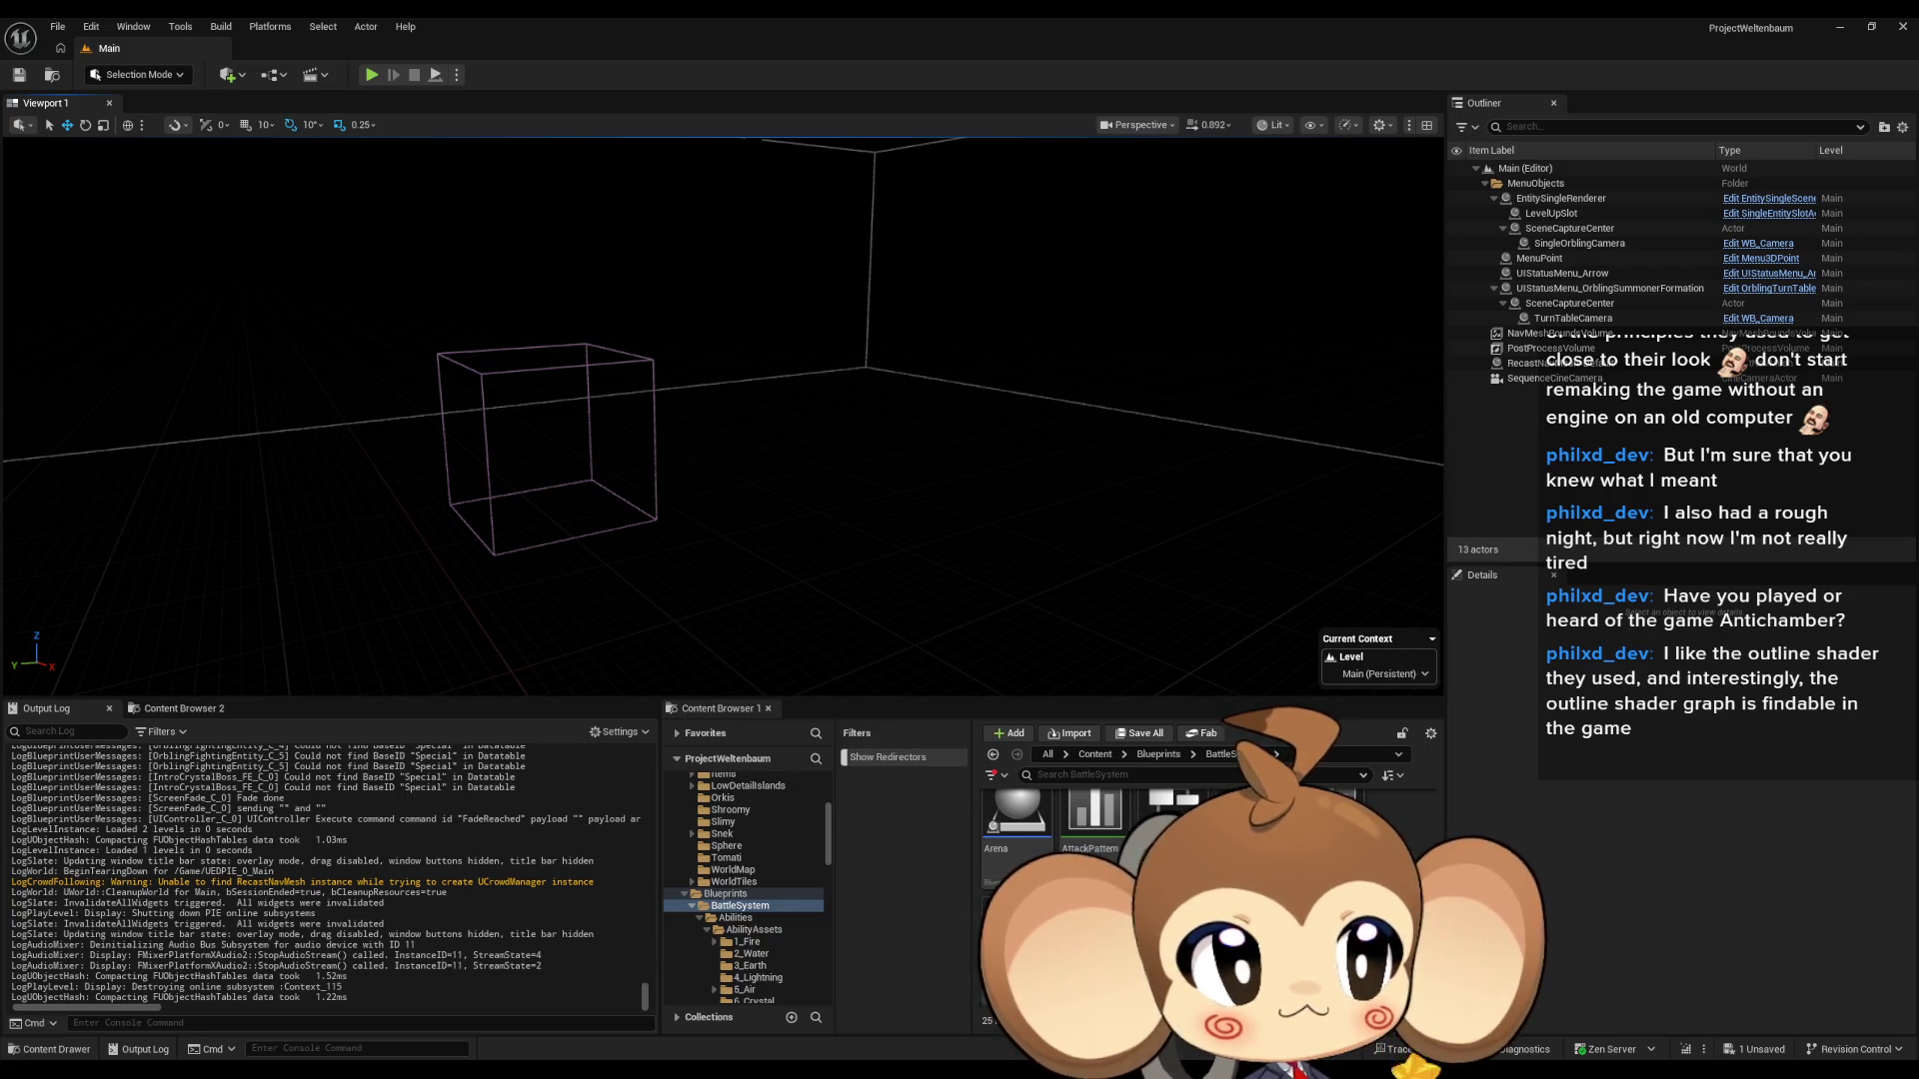
key(alt+Tab)
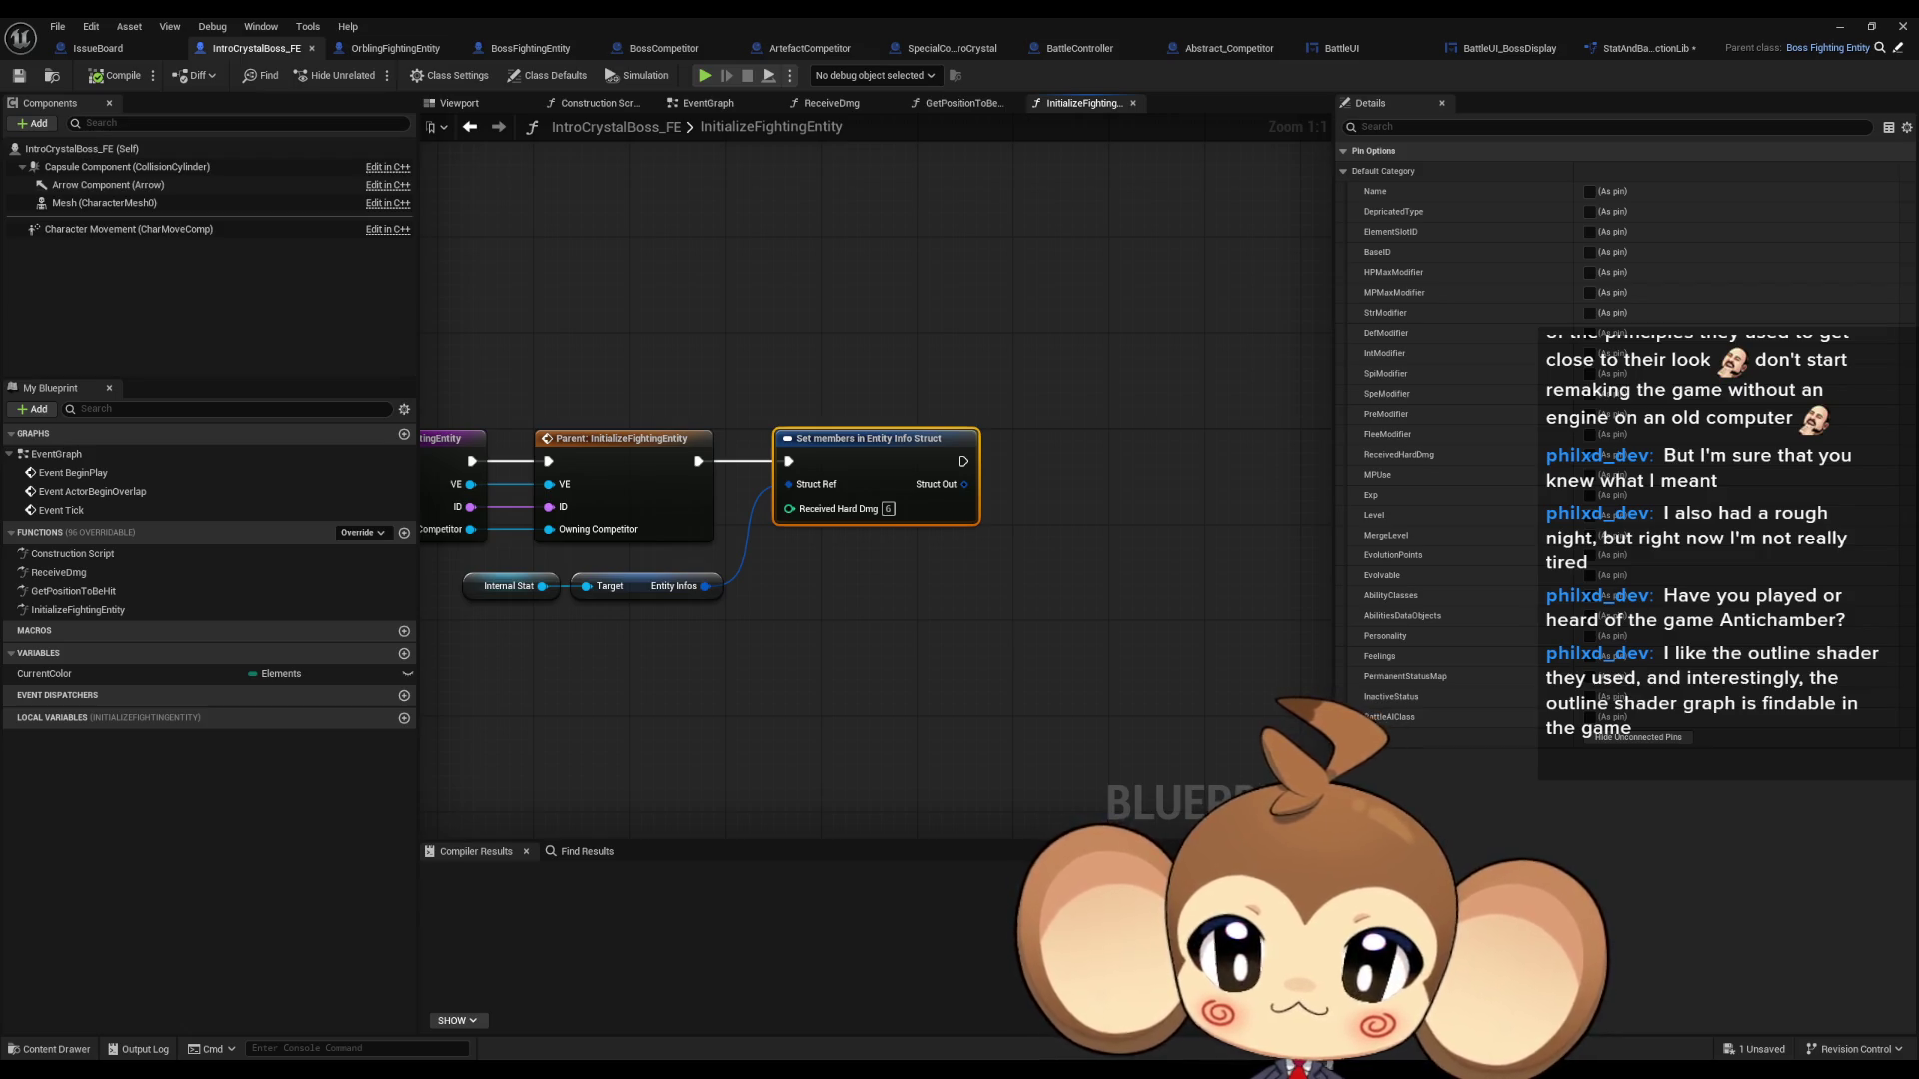
- Frame the InitializeFightingEntity graph and inspect the Internal Stat getter's options
key(Home)
click(639, 425)
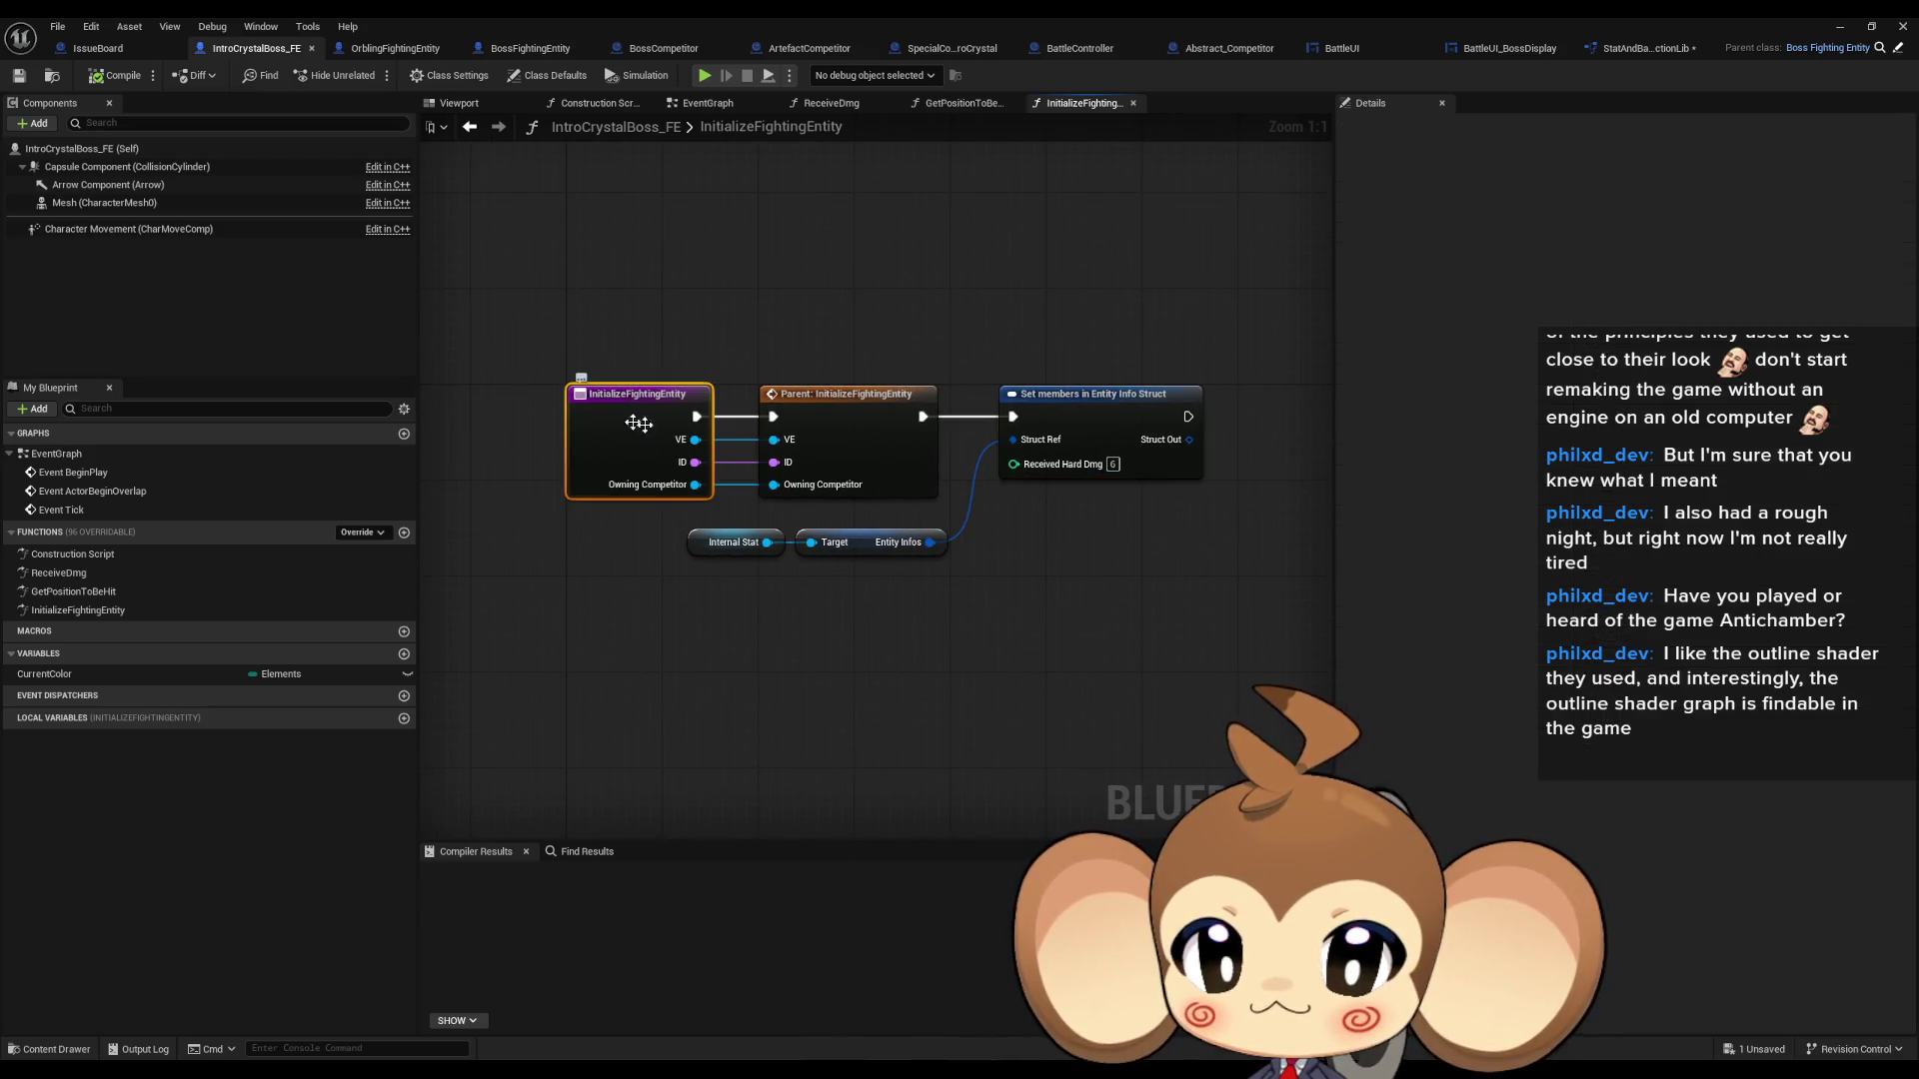
click(734, 546)
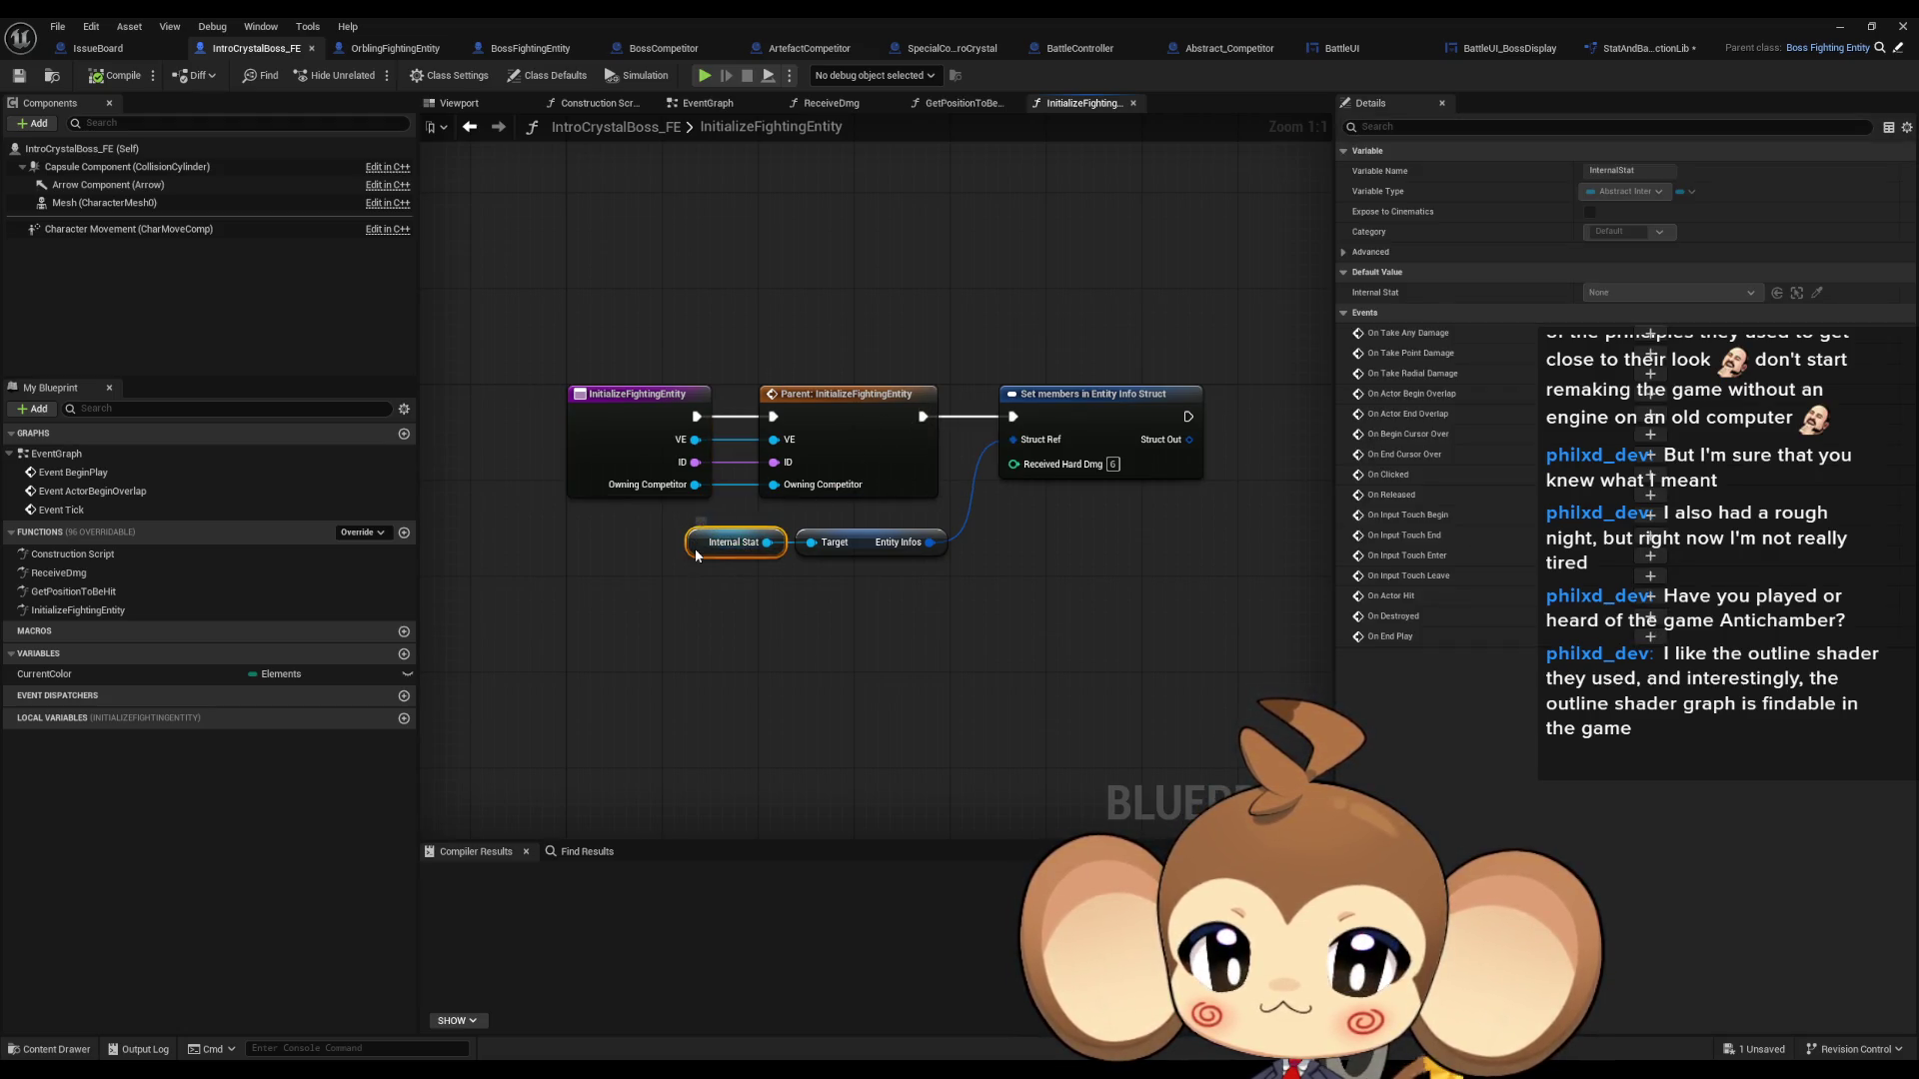
right_click(697, 553)
click(605, 570)
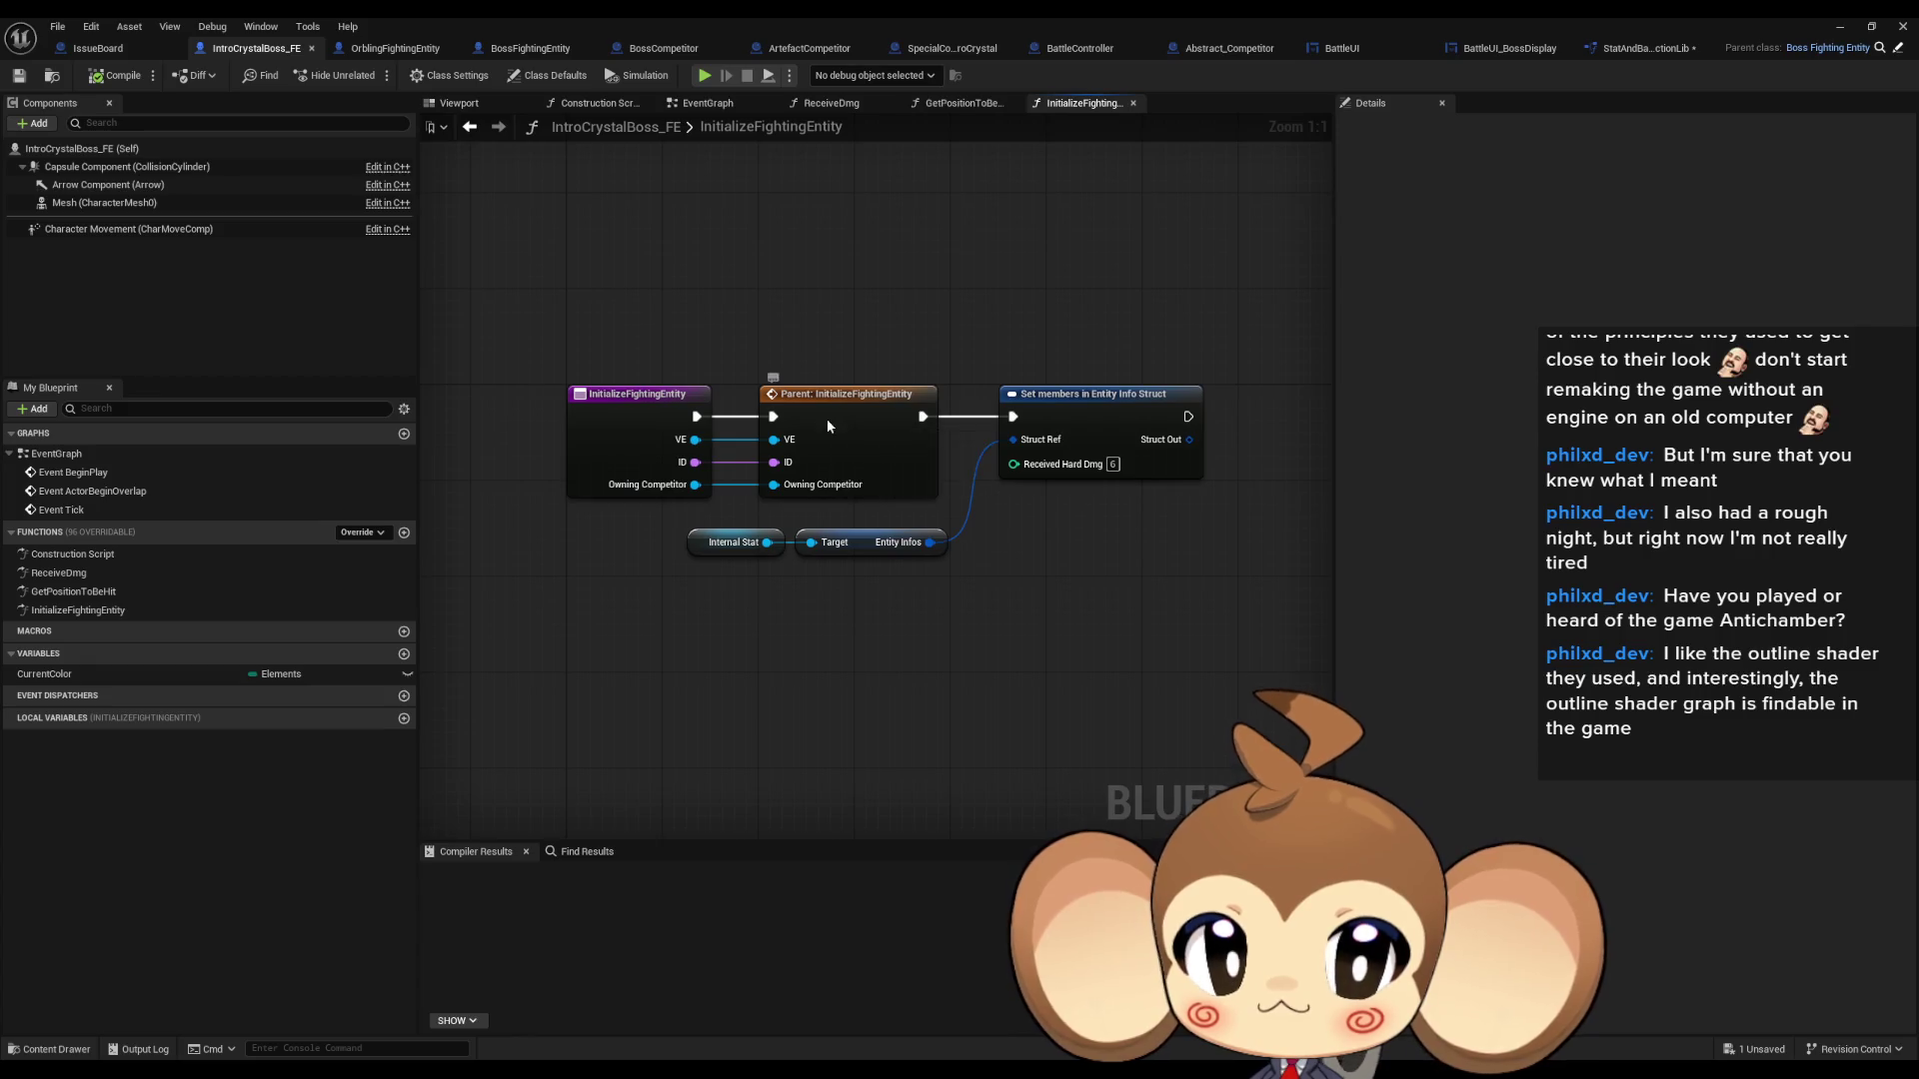
- Follow the parent InitializeFightingEntity calls through BossFightingEntity and OrblingFightingEntity up to FightingEntity
double_click(825, 420)
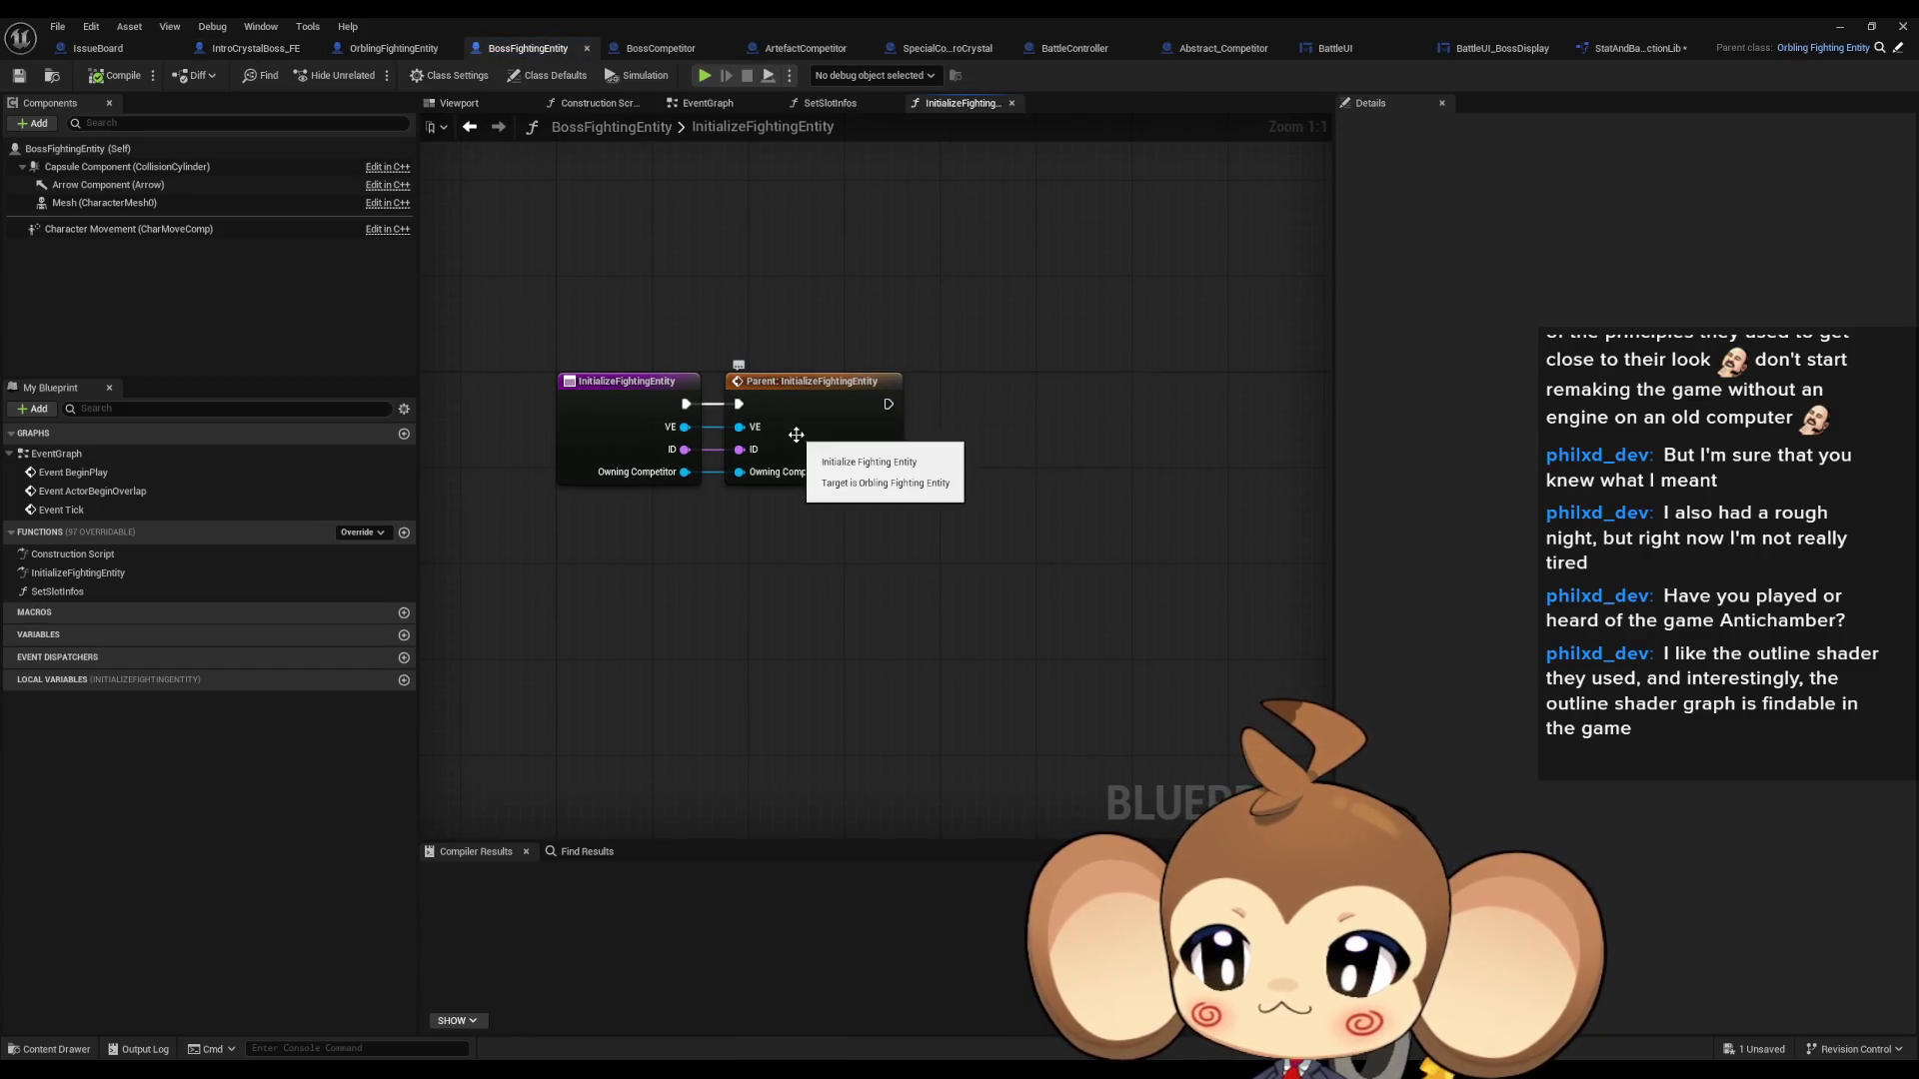
double_click(796, 434)
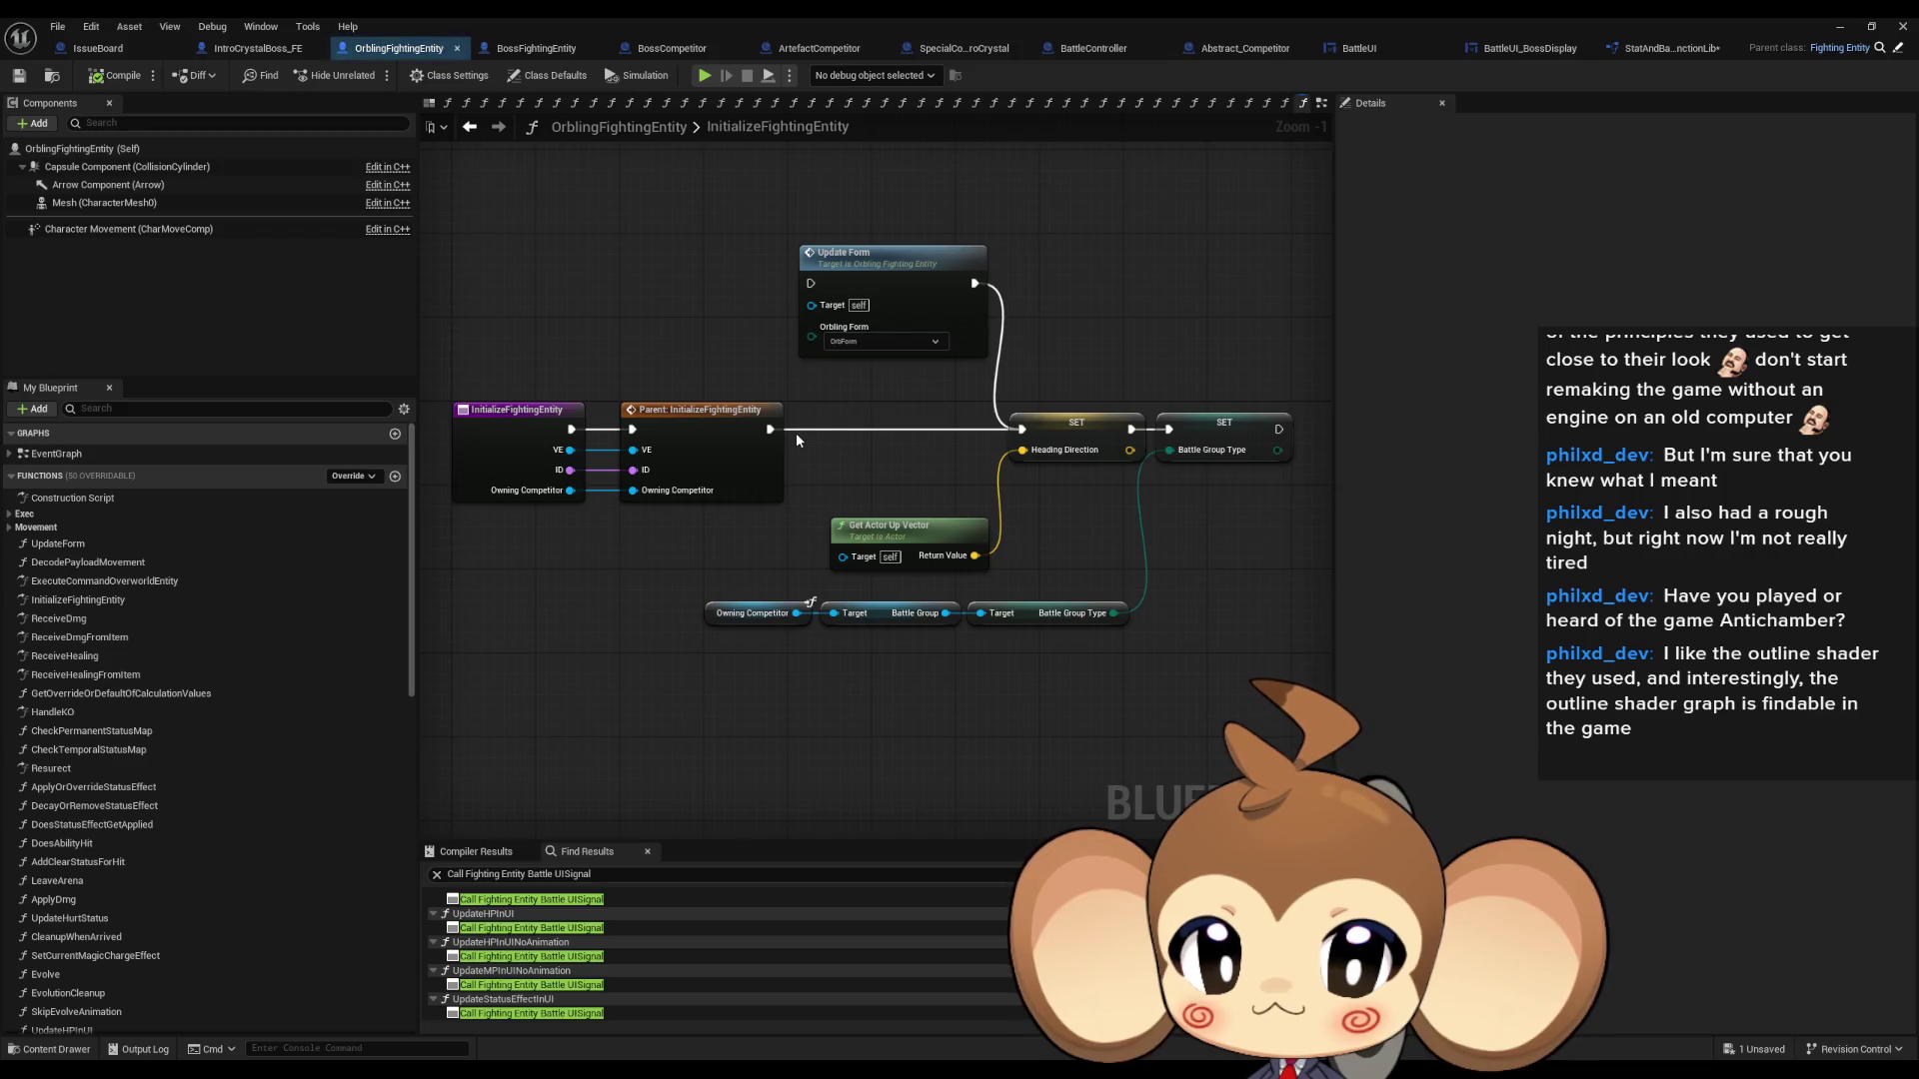
scroll(328, 659, down, 15)
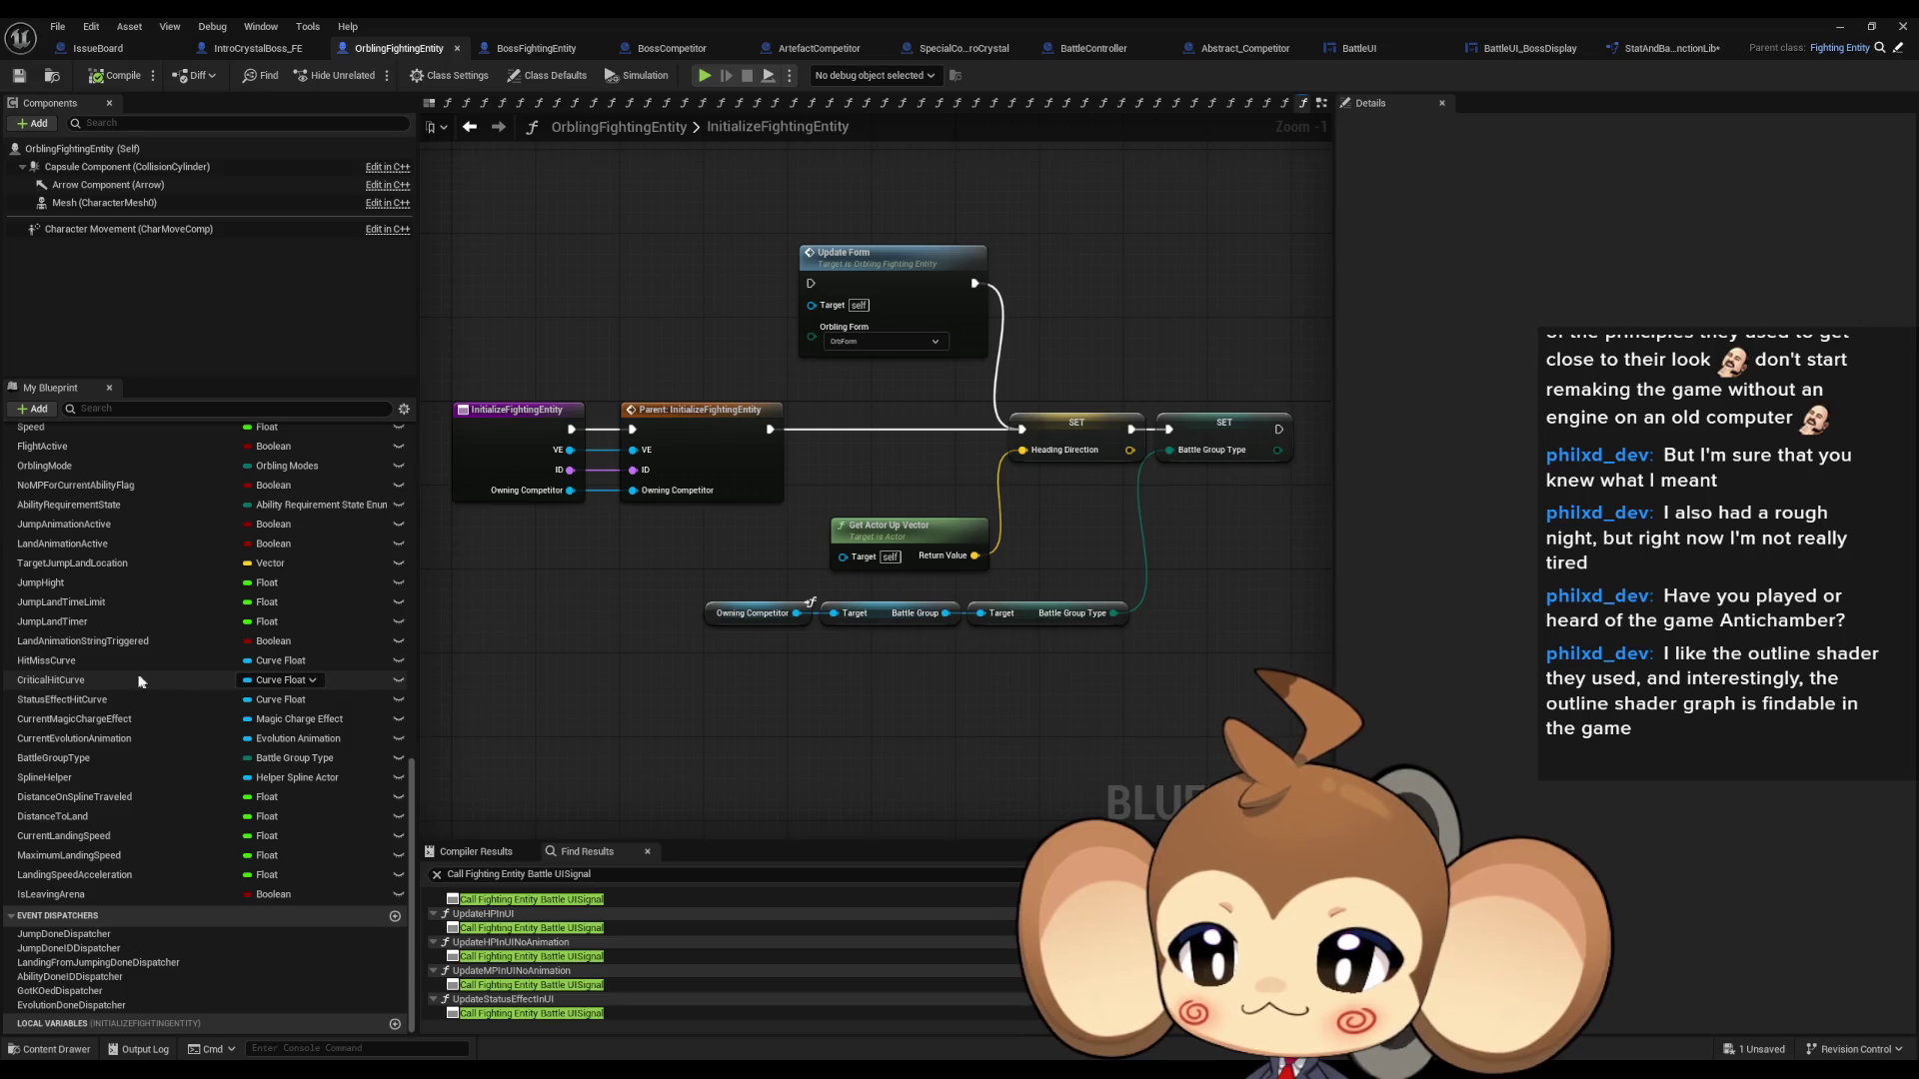
scroll(106, 783, up, 2)
scroll(106, 782, up, 3)
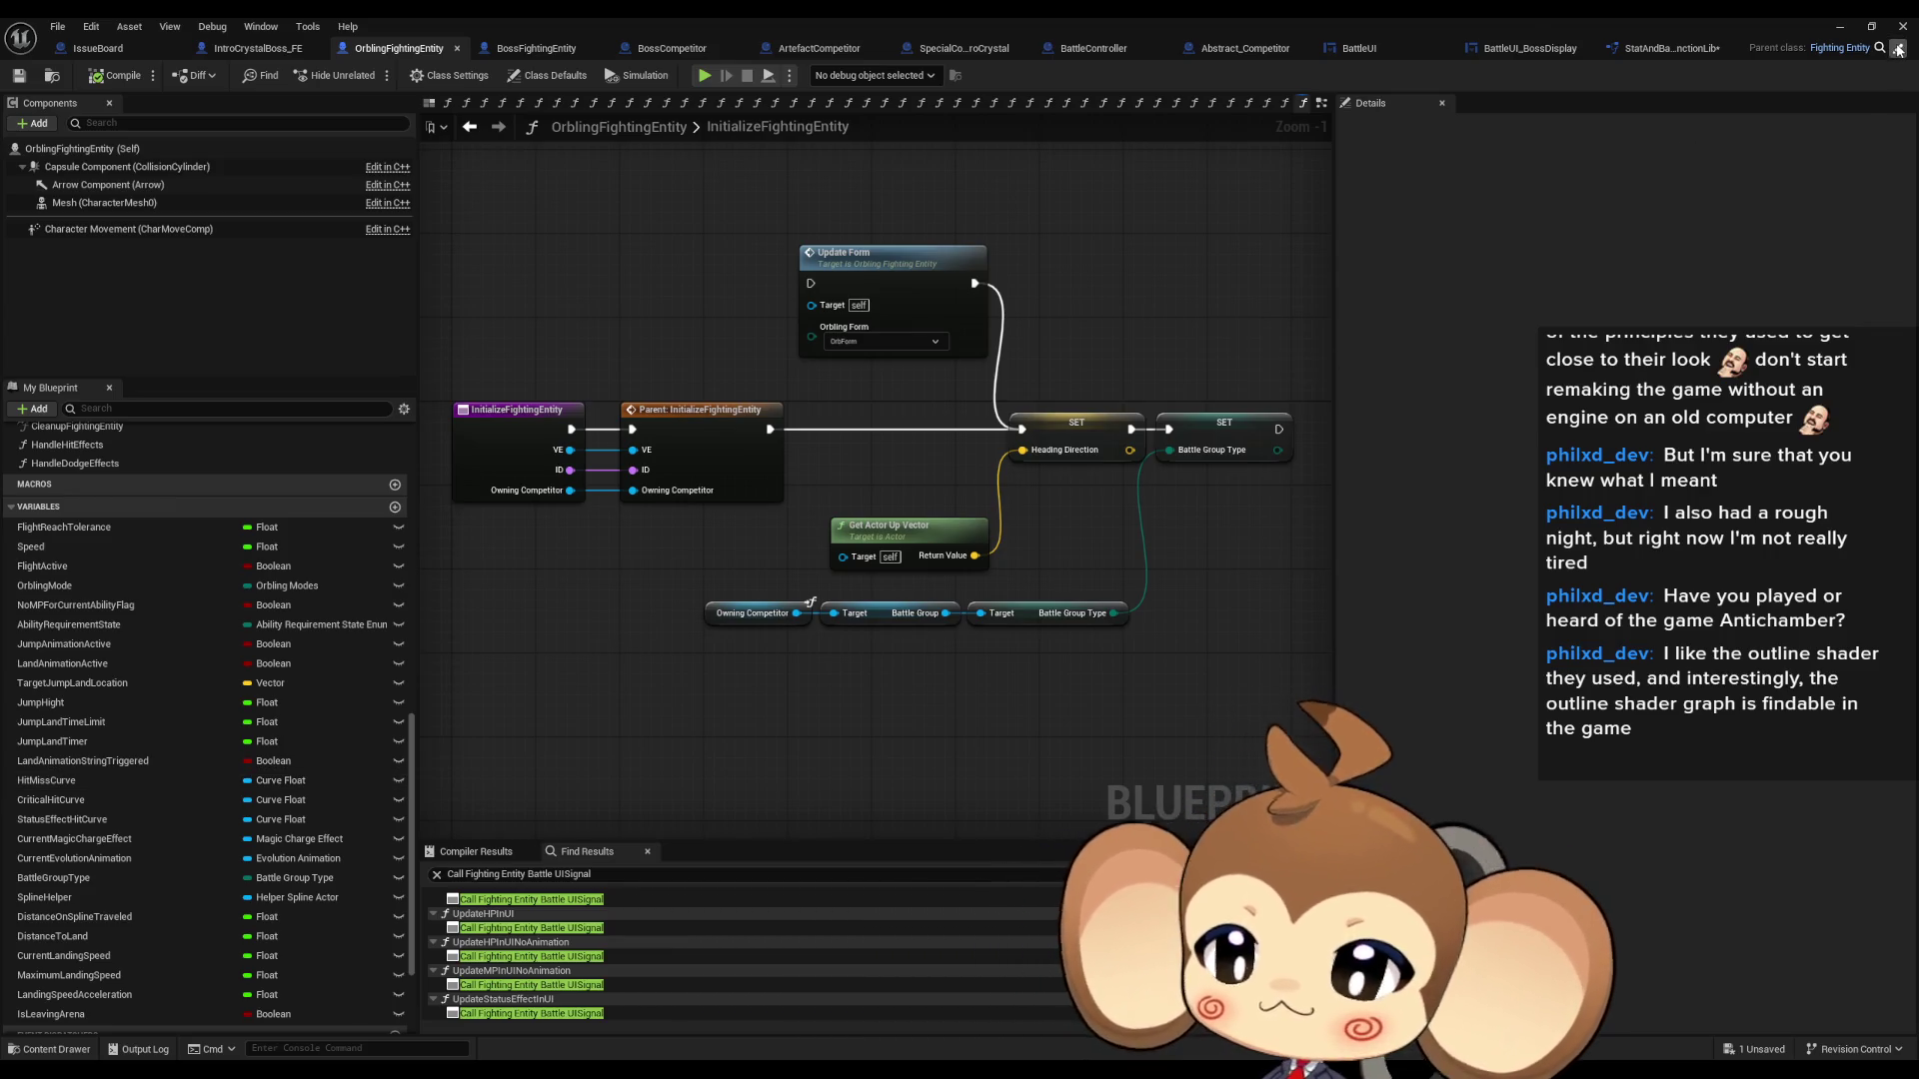
click(1896, 50)
scroll(122, 746, down, 1)
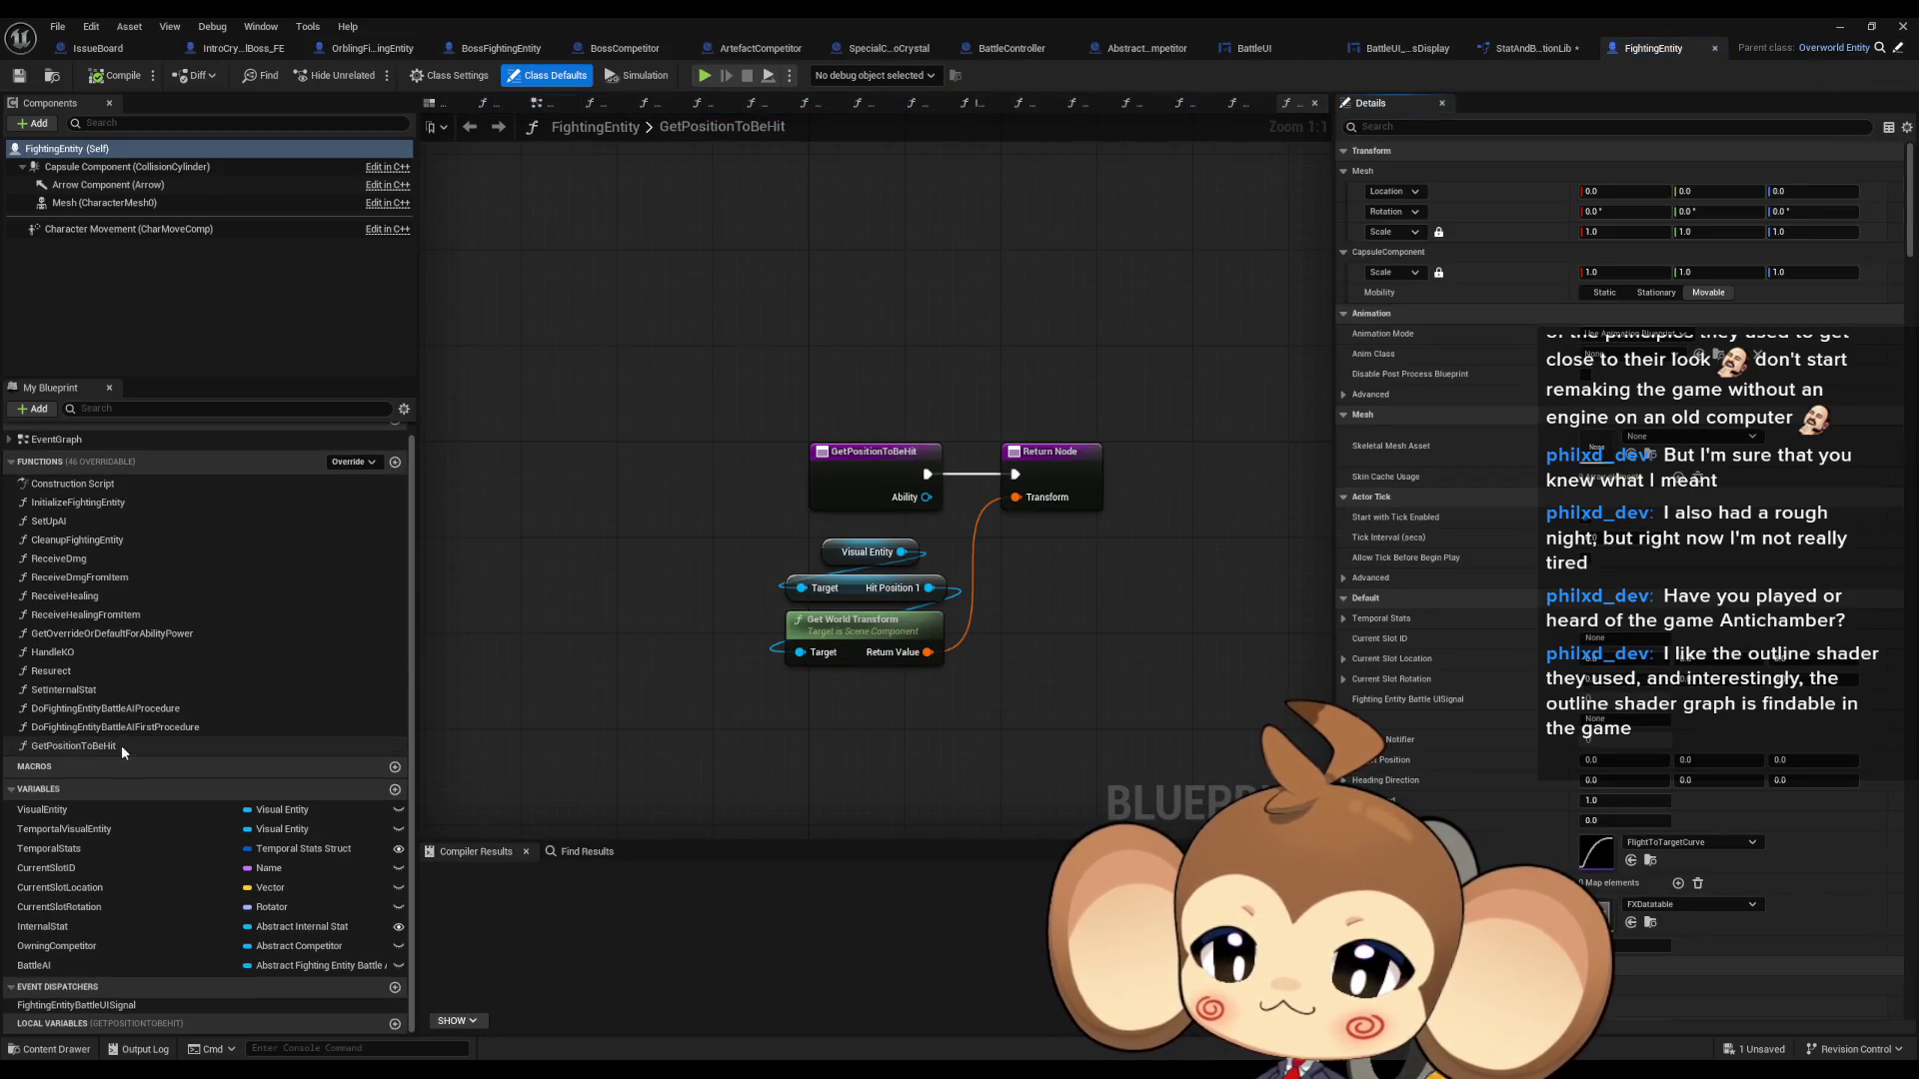
- Find InternalStat references by name in FightingEntity, view SetInternalStat, then return to IntroCrystalBoss_FE
click(98, 926)
right_click(98, 926)
mouse_move(157, 819)
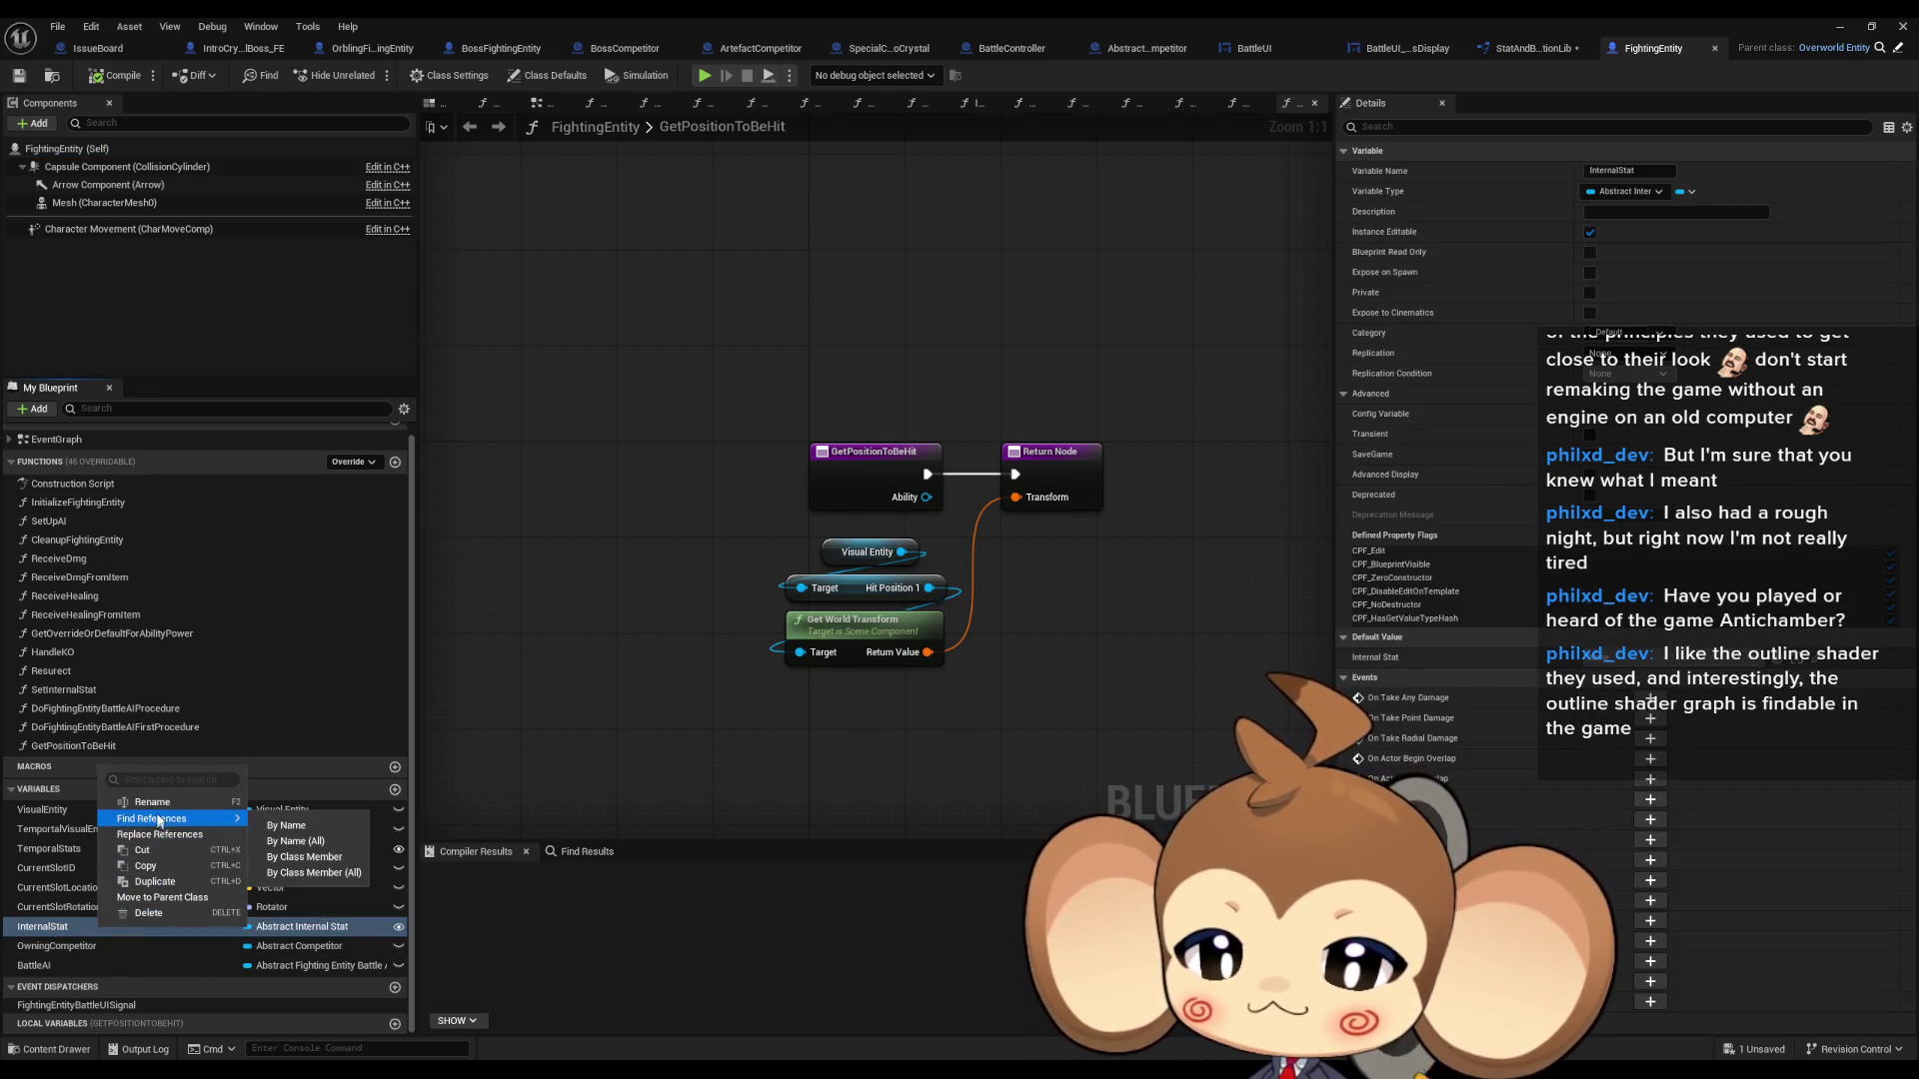
click(304, 856)
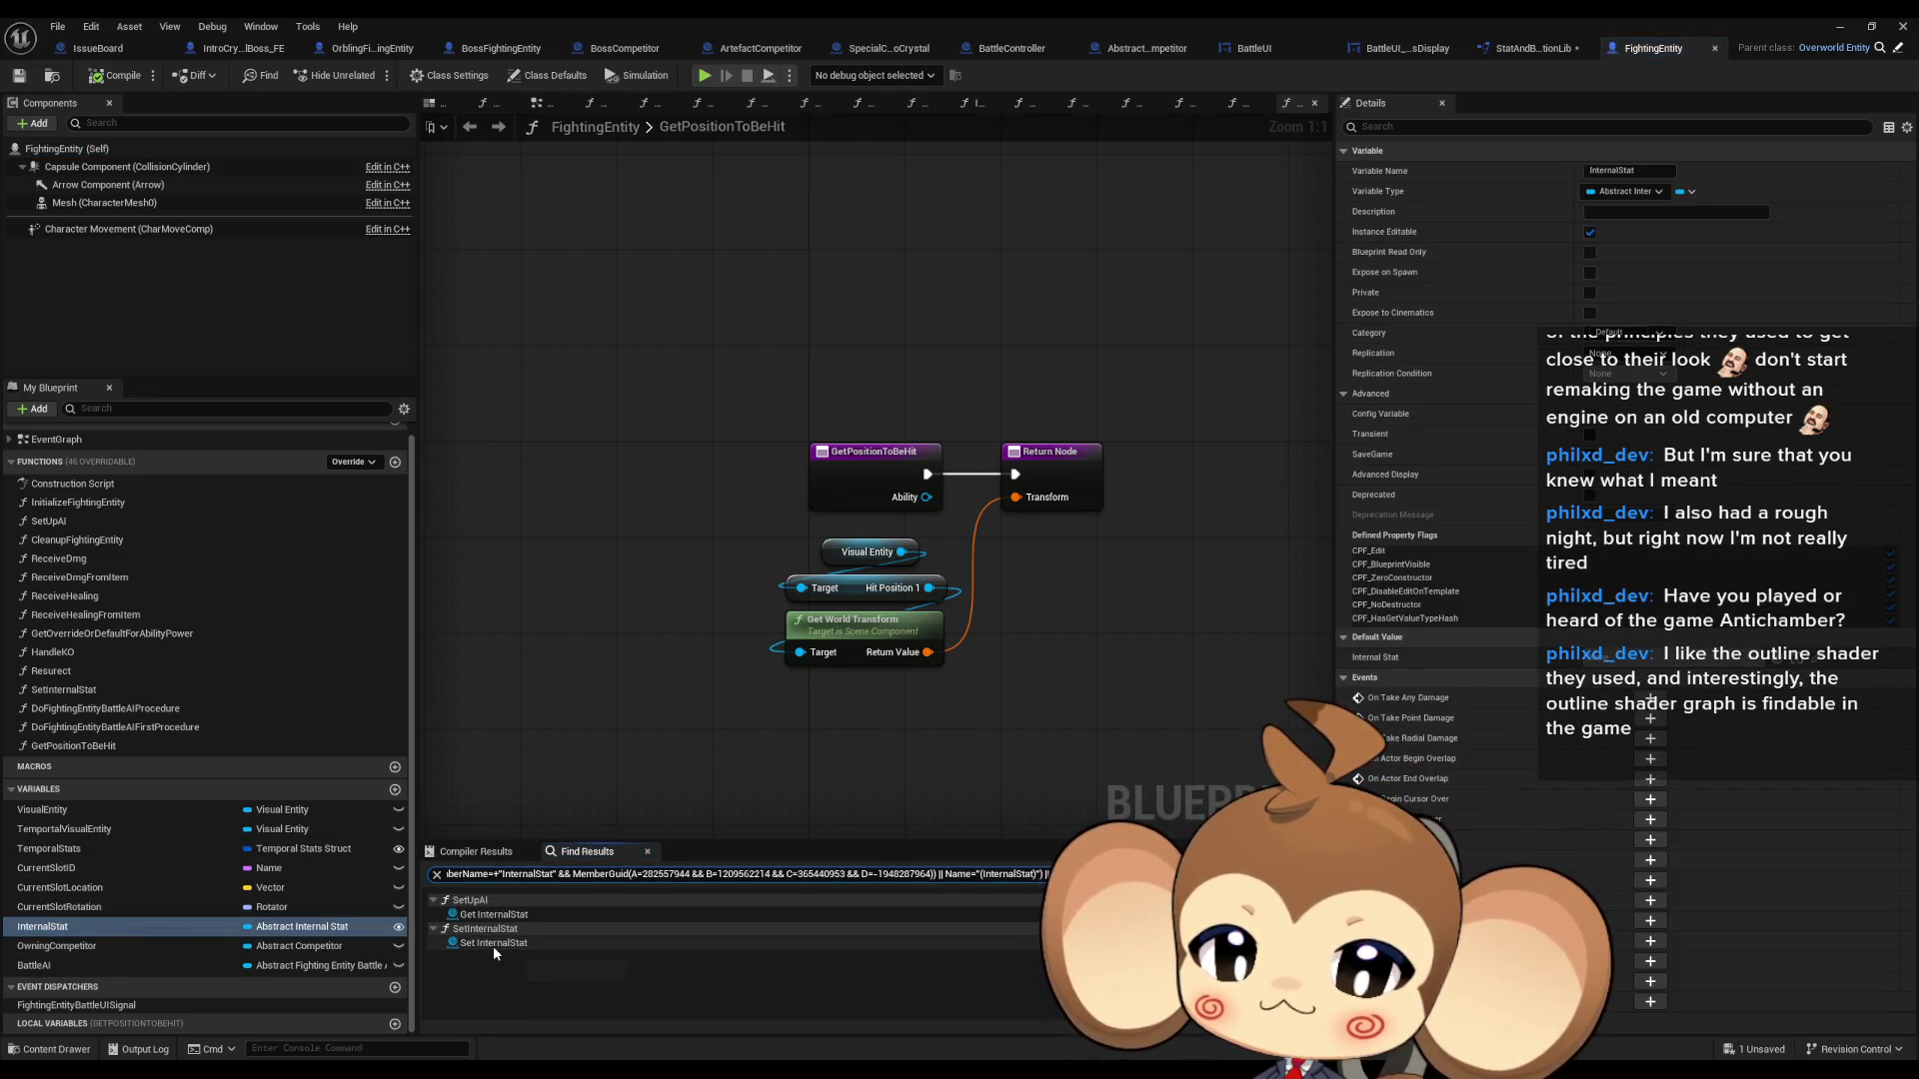
double_click(493, 942)
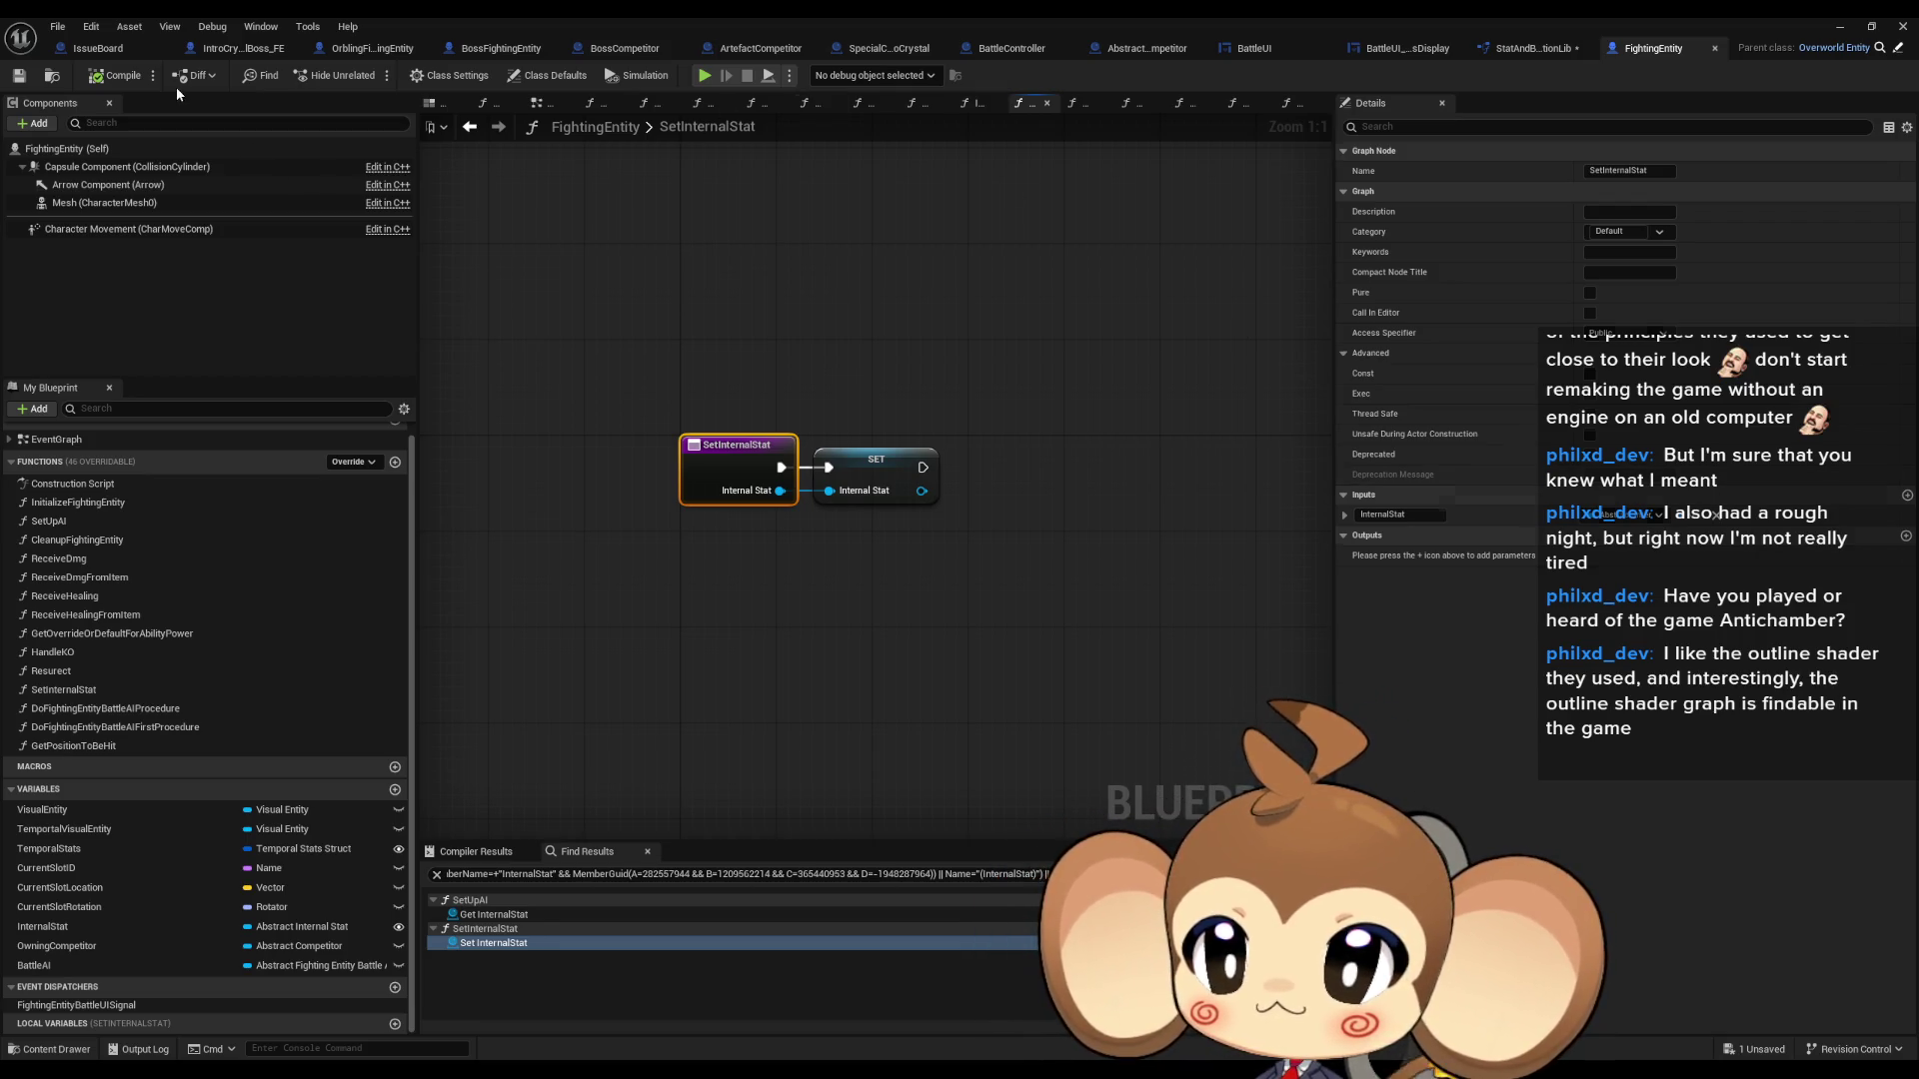
click(244, 51)
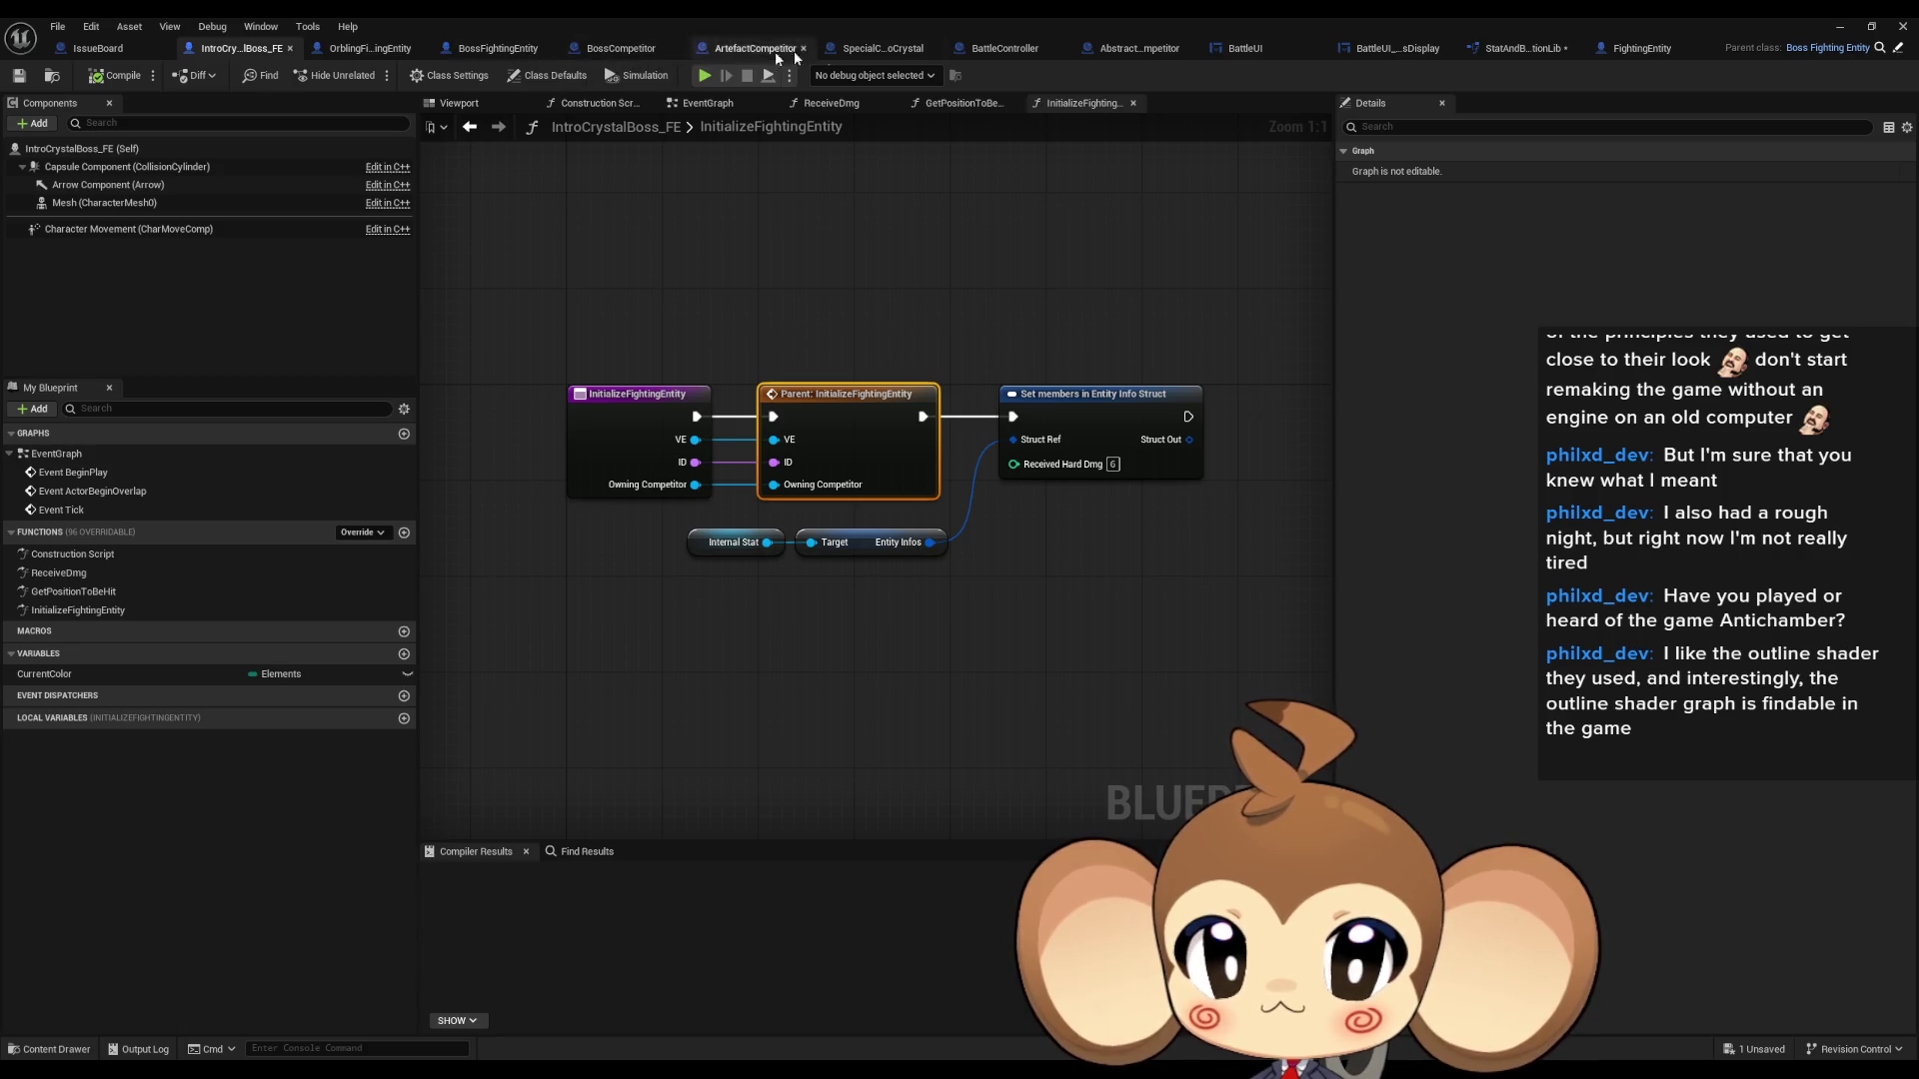
- Glance at the BattleUI_BossDisplay widget, then browse the BattleController's listener graph
click(1397, 46)
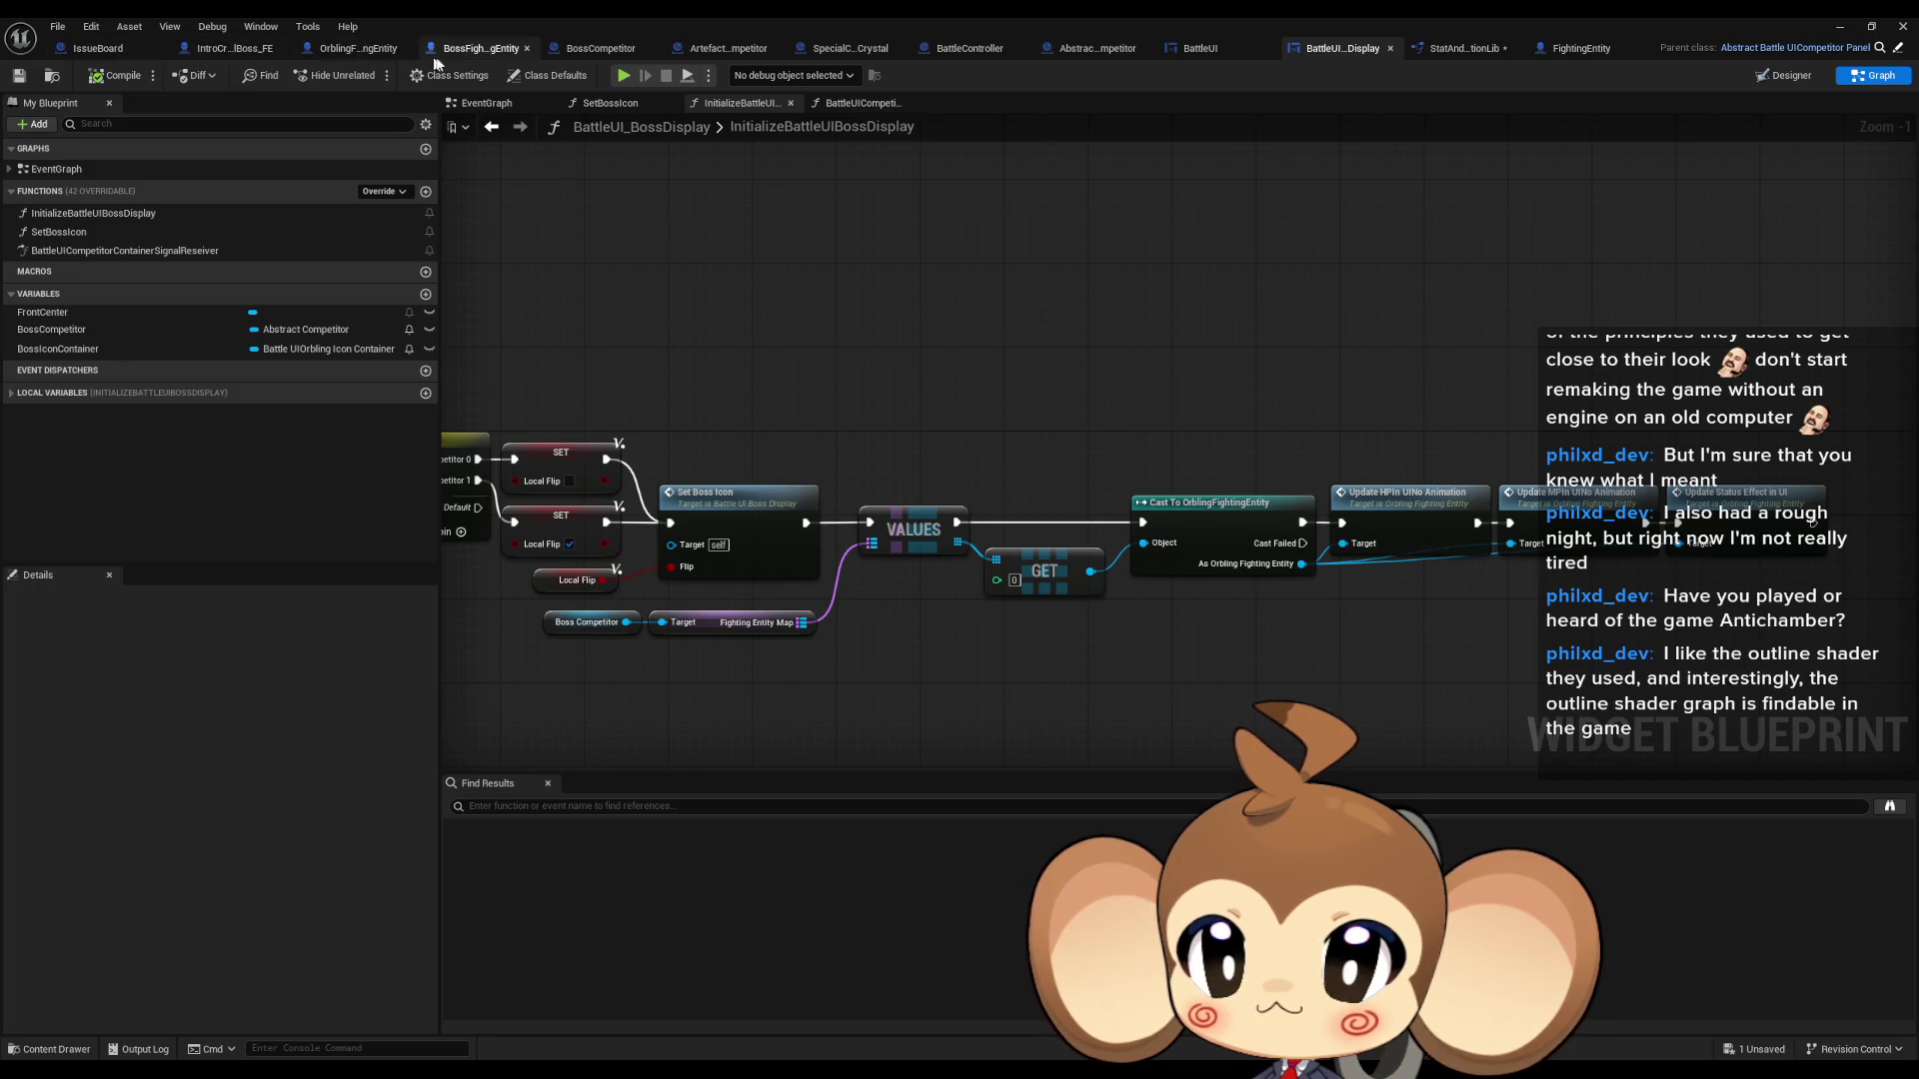
click(963, 52)
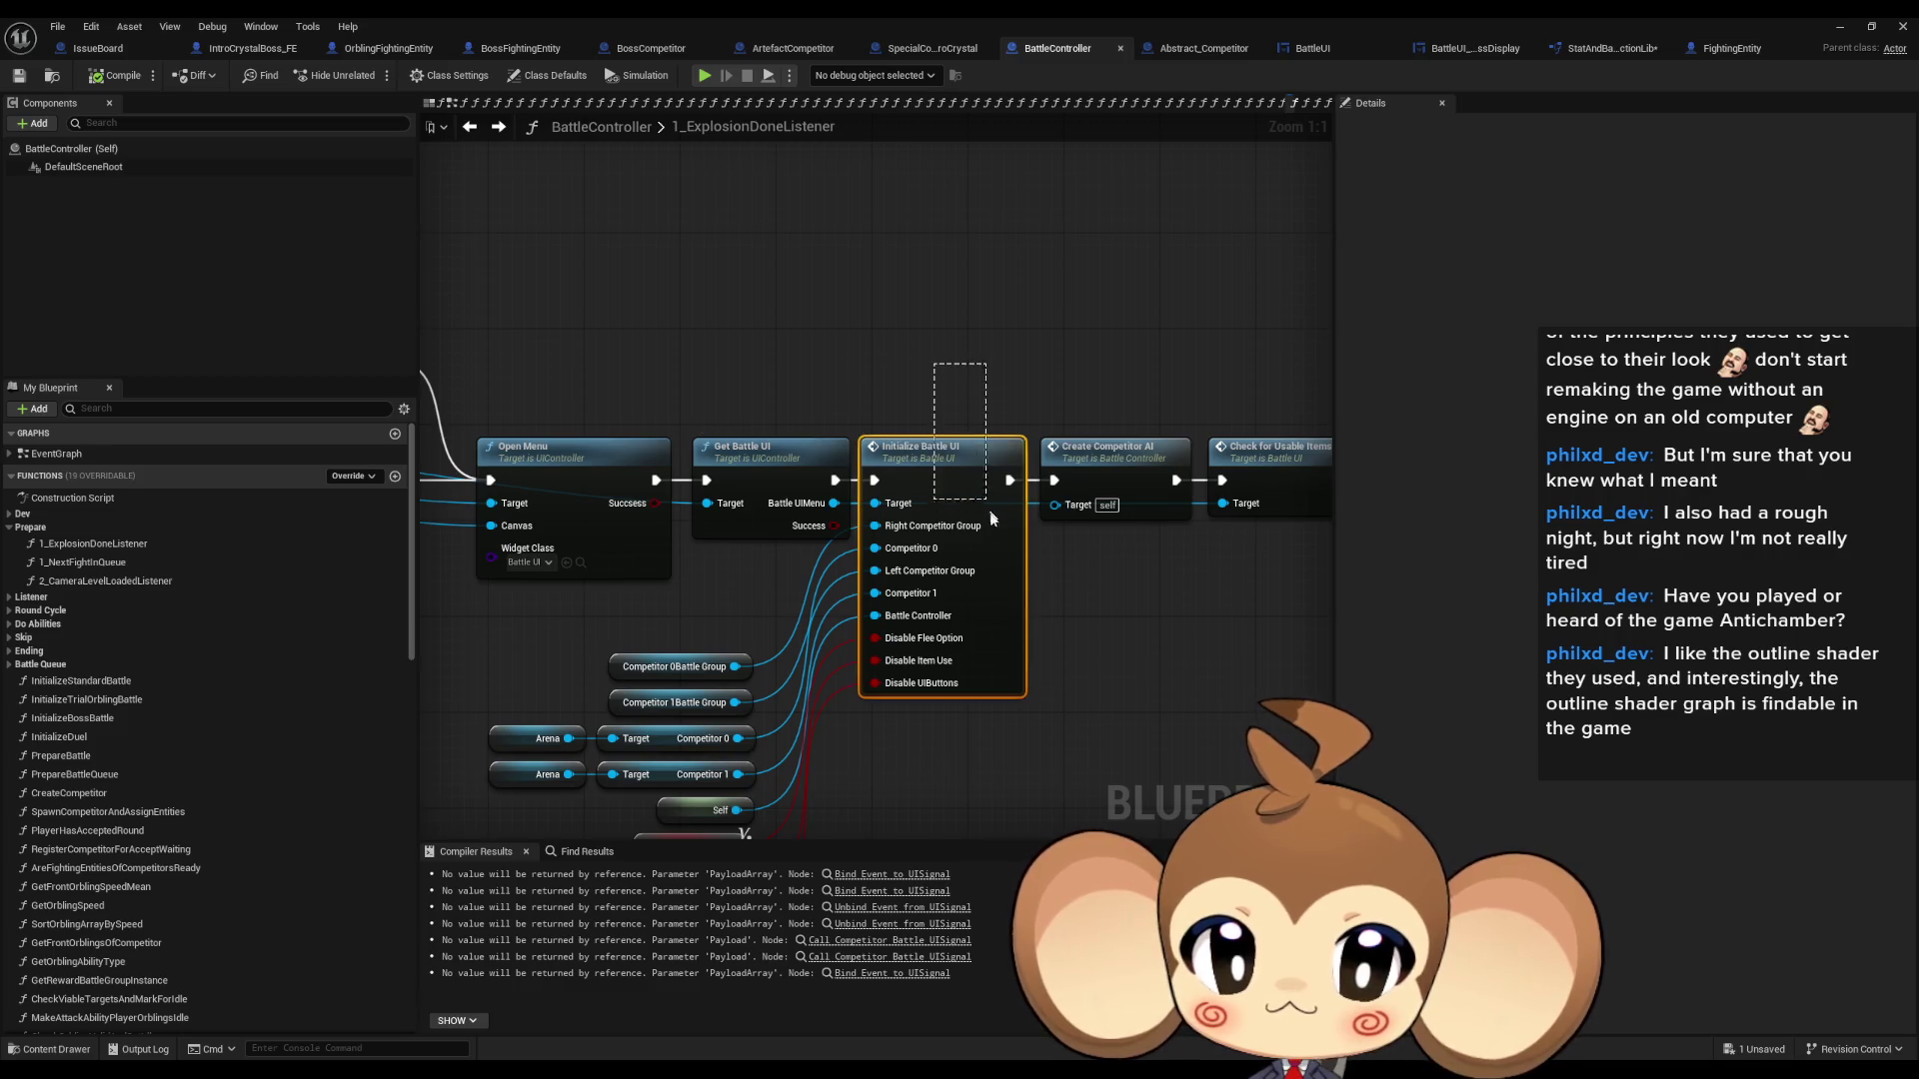
mouse_move(989, 511)
mouse_down()
mouse_move(955, 486)
mouse_move(1329, 496)
mouse_up()
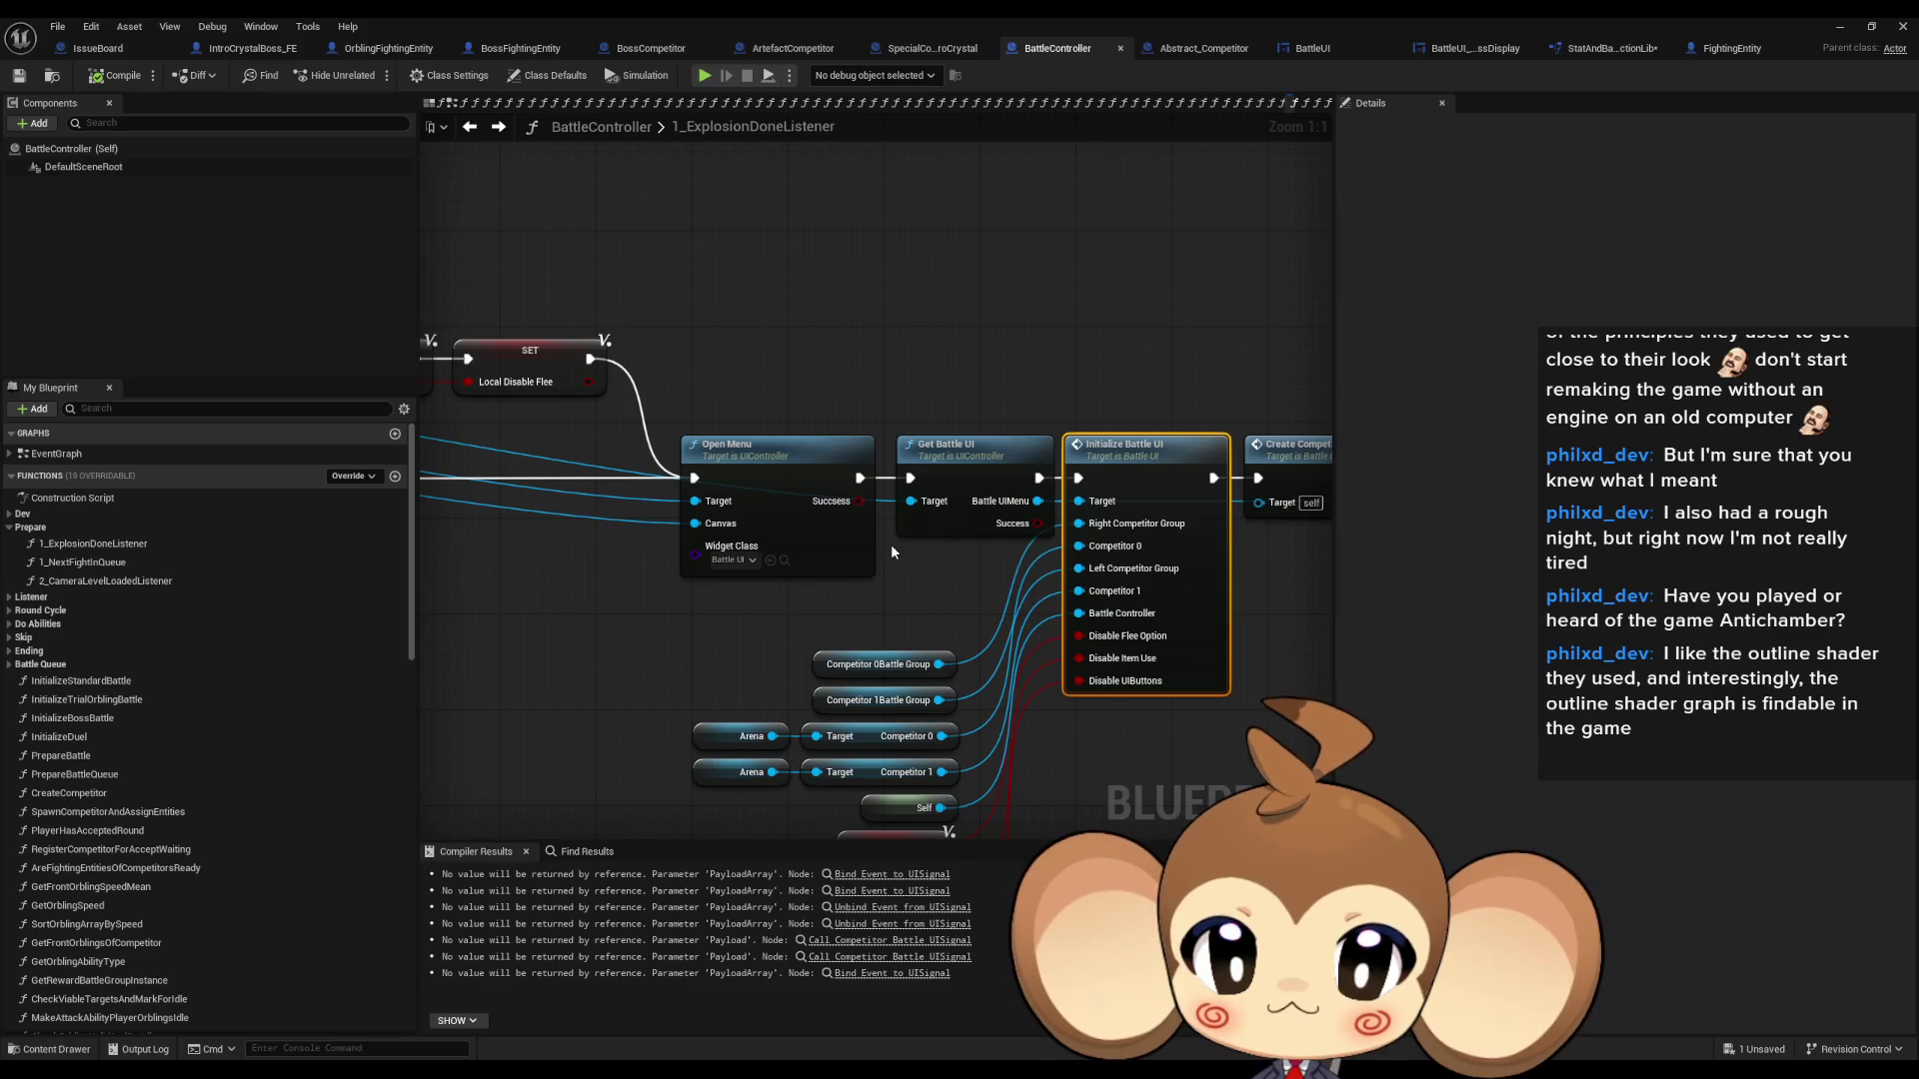
scroll(891, 544, down, 3)
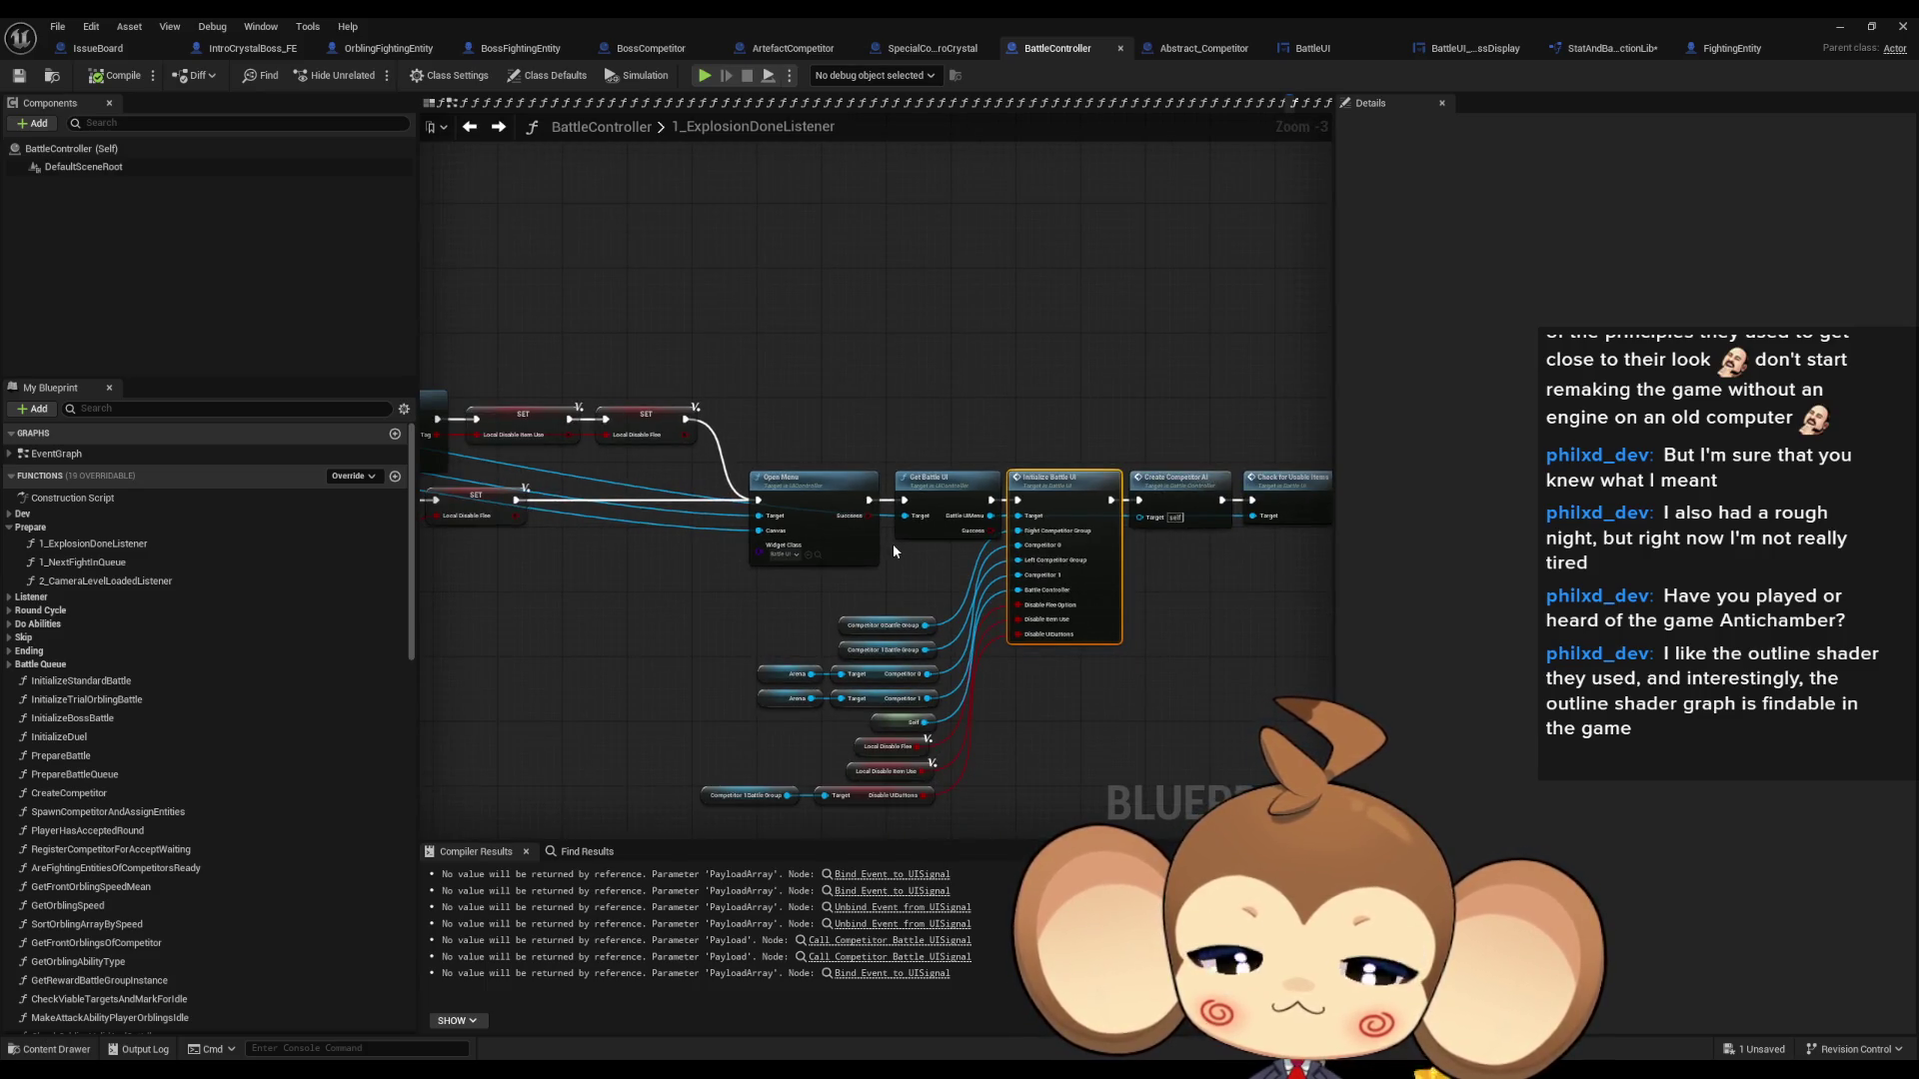
scroll(894, 553, down, 2)
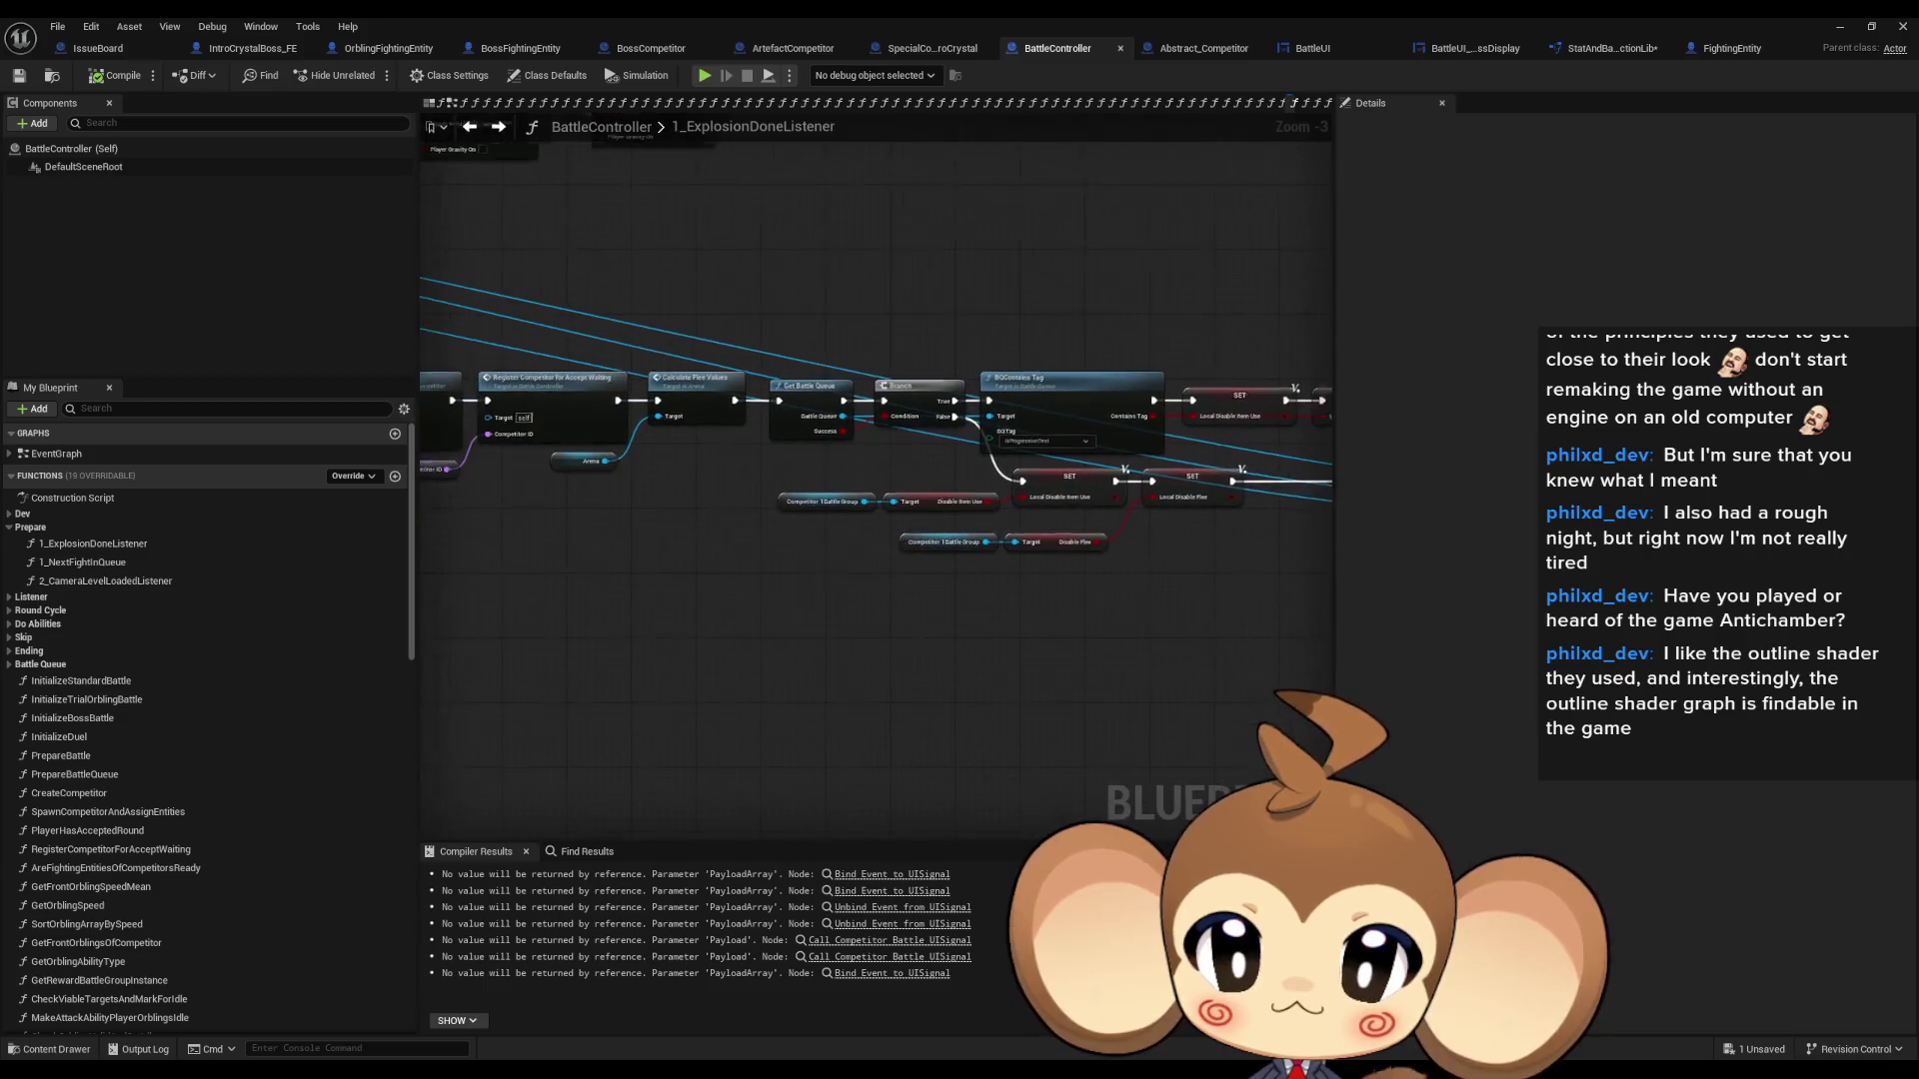
mouse_move(999, 518)
mouse_down()
mouse_move(769, 512)
mouse_move(1327, 563)
mouse_up()
scroll(866, 500, up, 5)
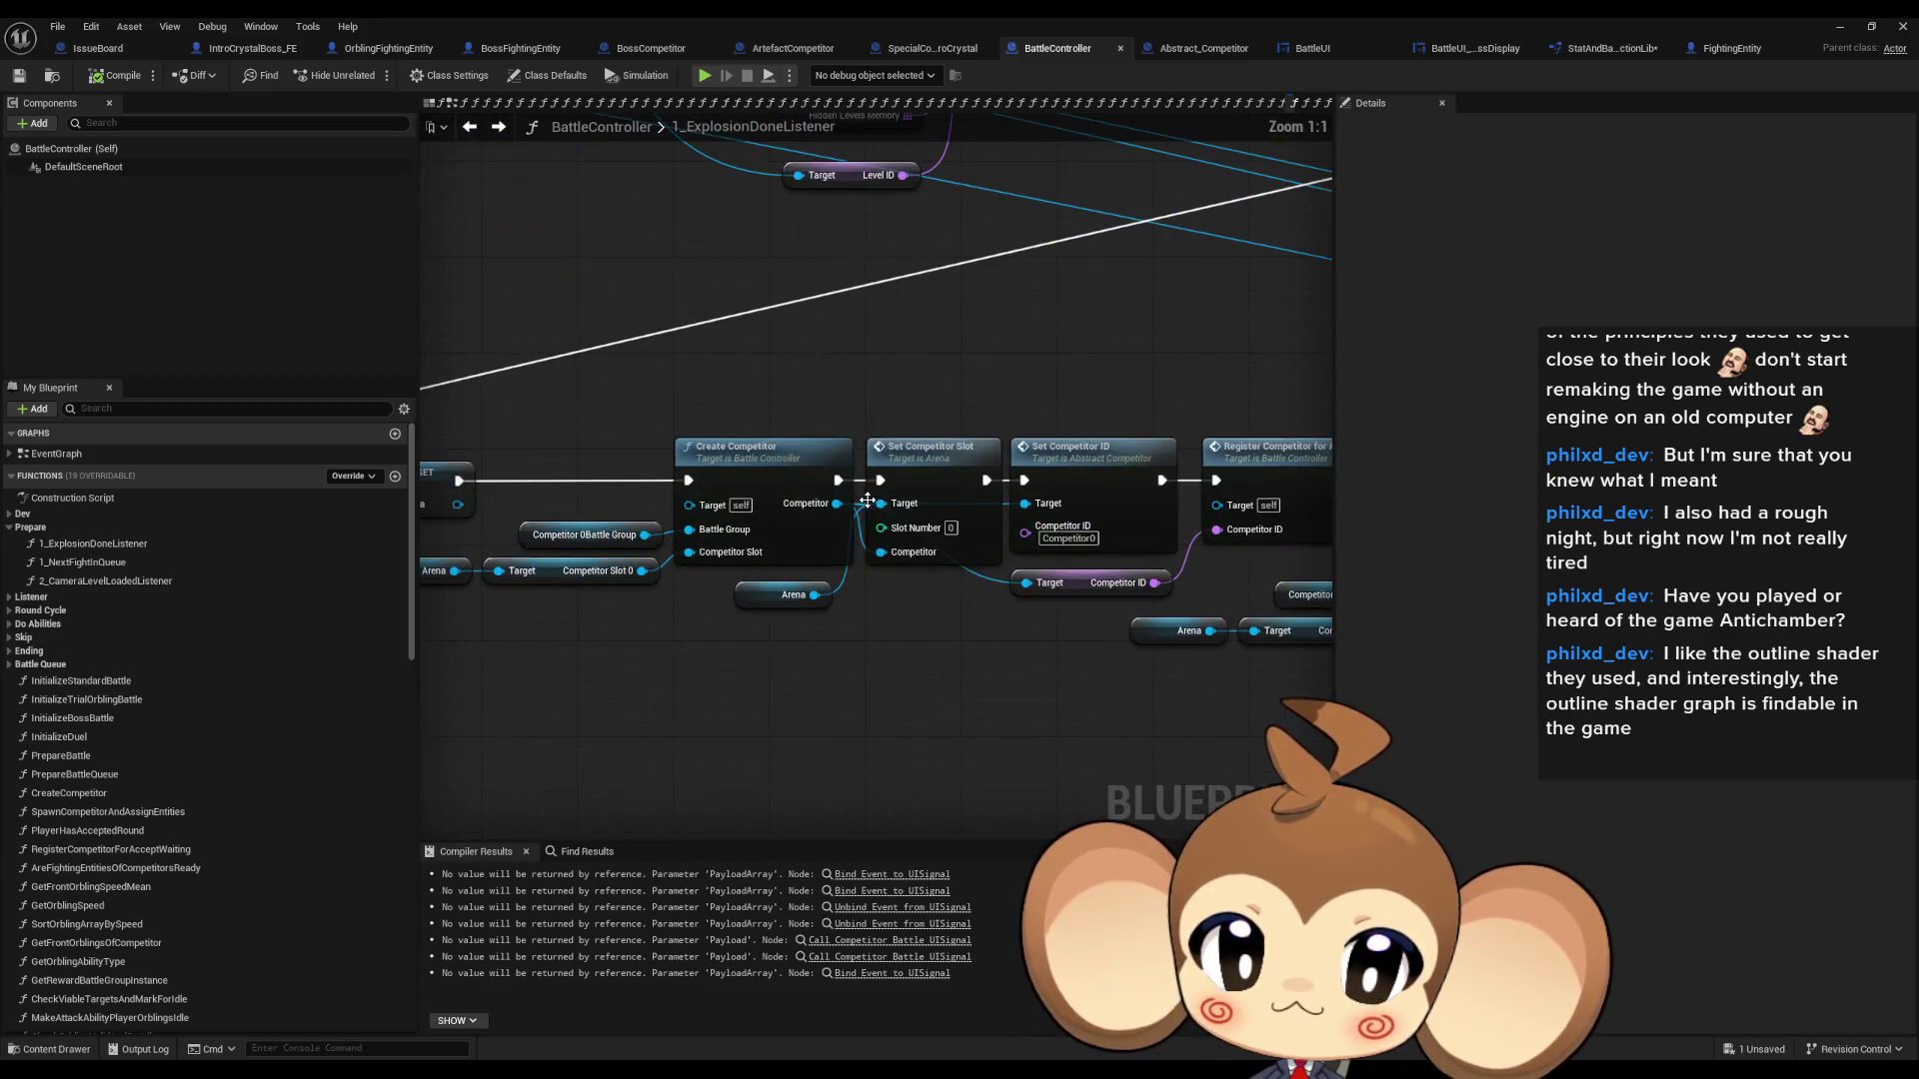
- Drill through CreateCompetitor, SpawnCompetitorAndAssignEntities and InitializeCompetitor, then switch to the BossCompetitor blueprint
double_click(771, 479)
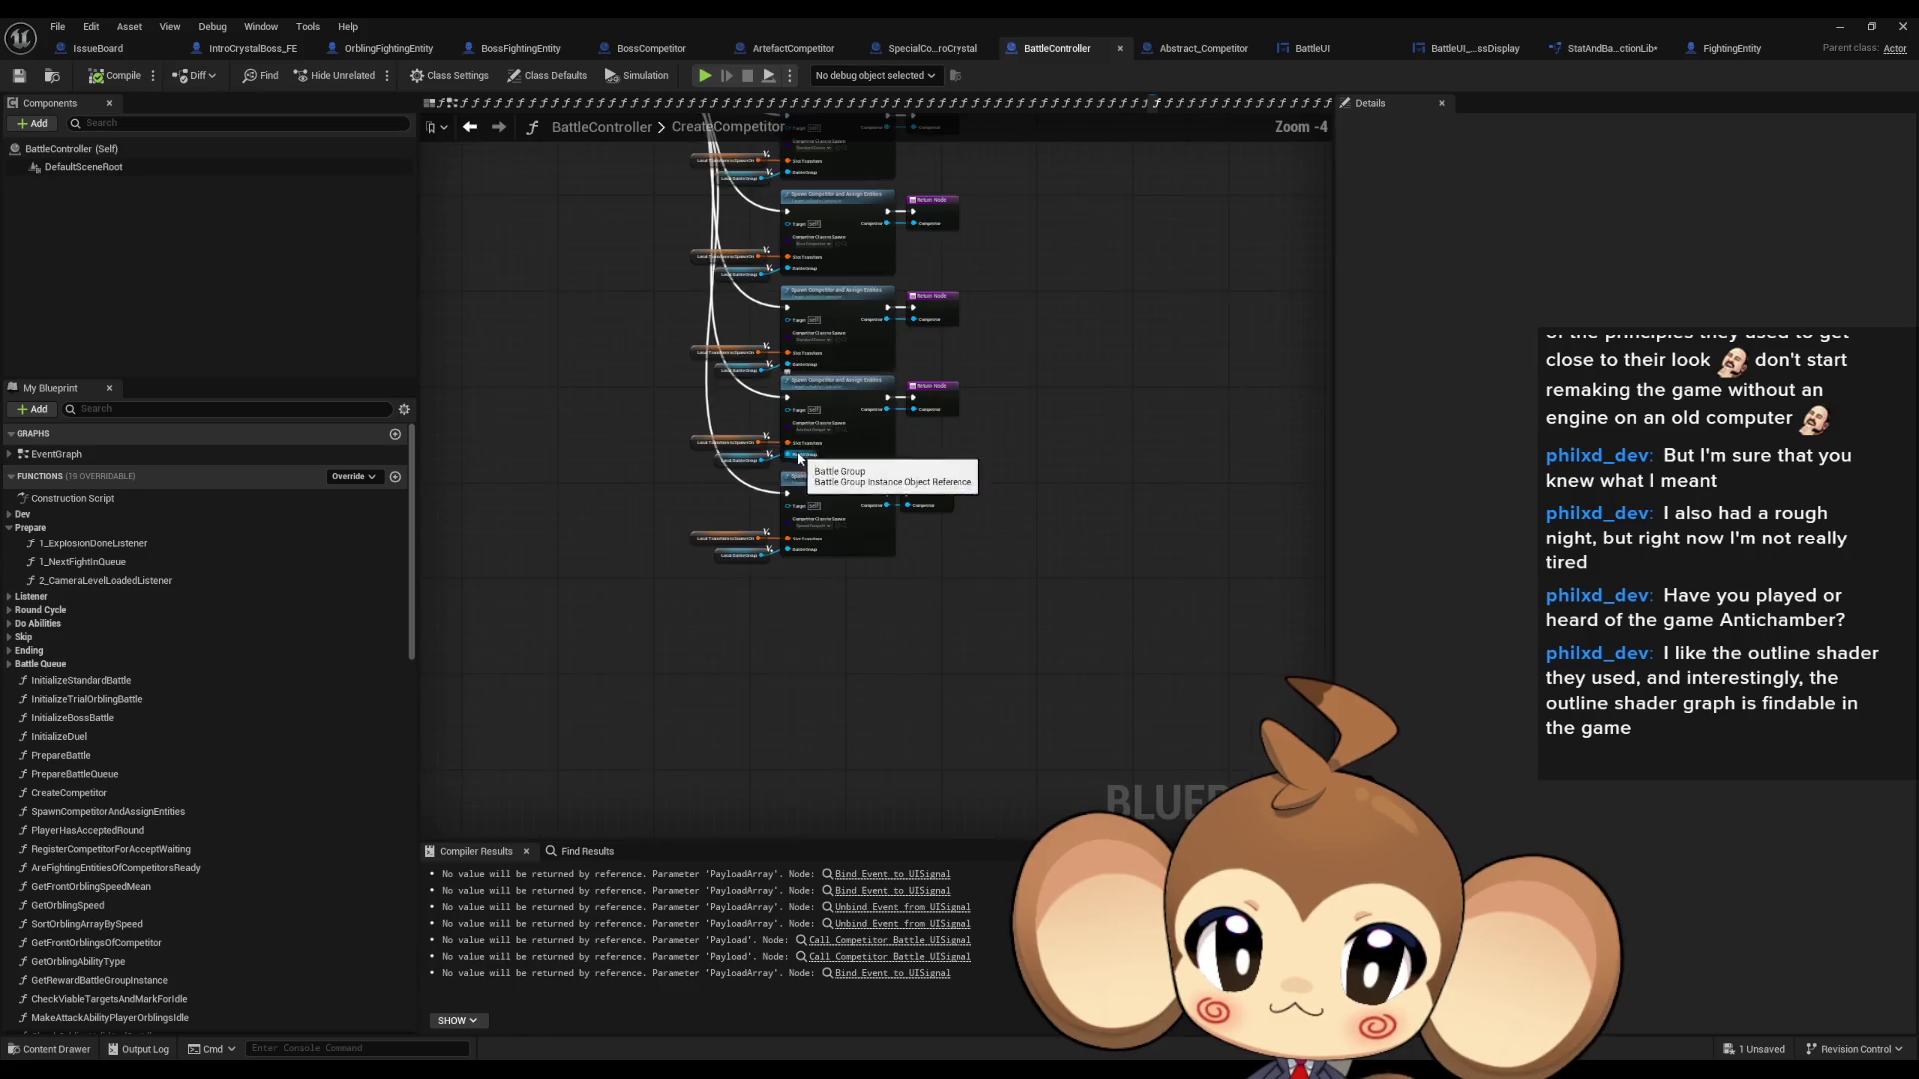
drag(859, 579, 896, 727)
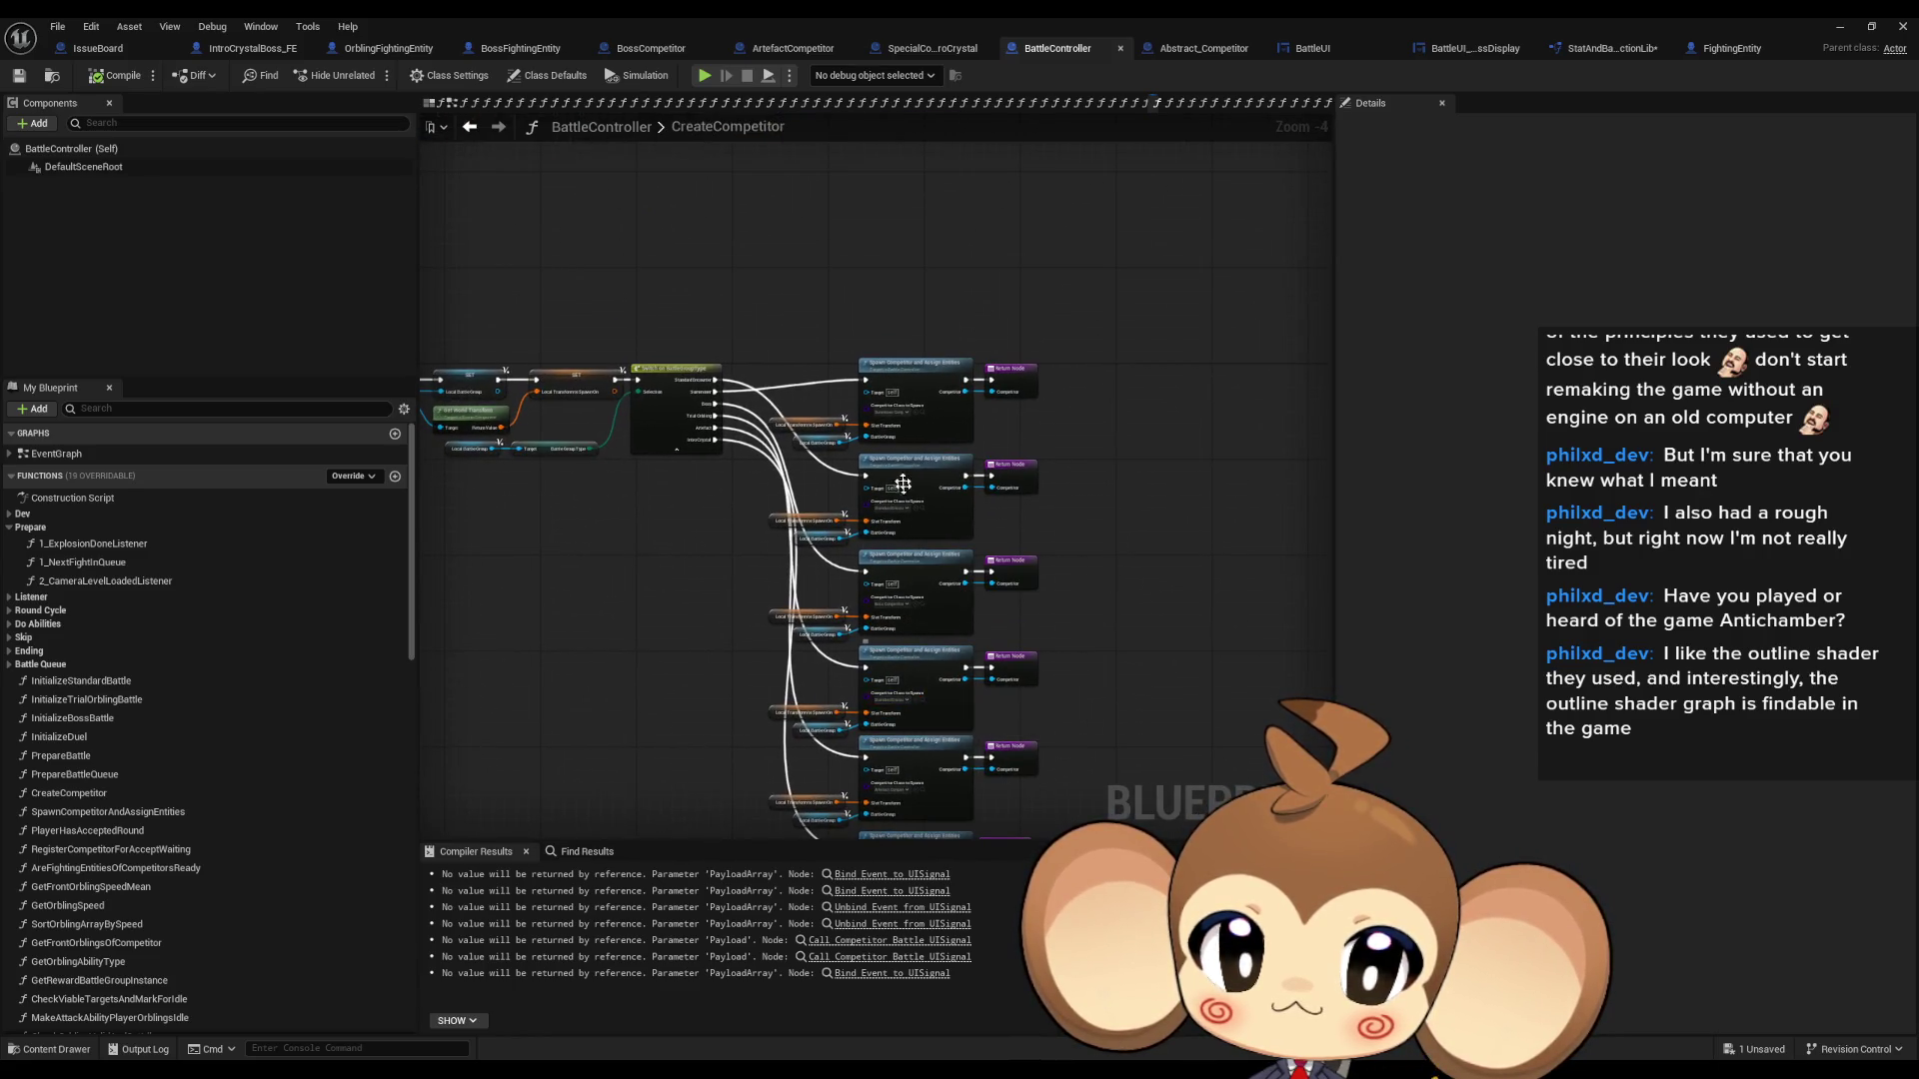
scroll(884, 410, up, 3)
scroll(856, 340, down, 4)
scroll(860, 605, up, 3)
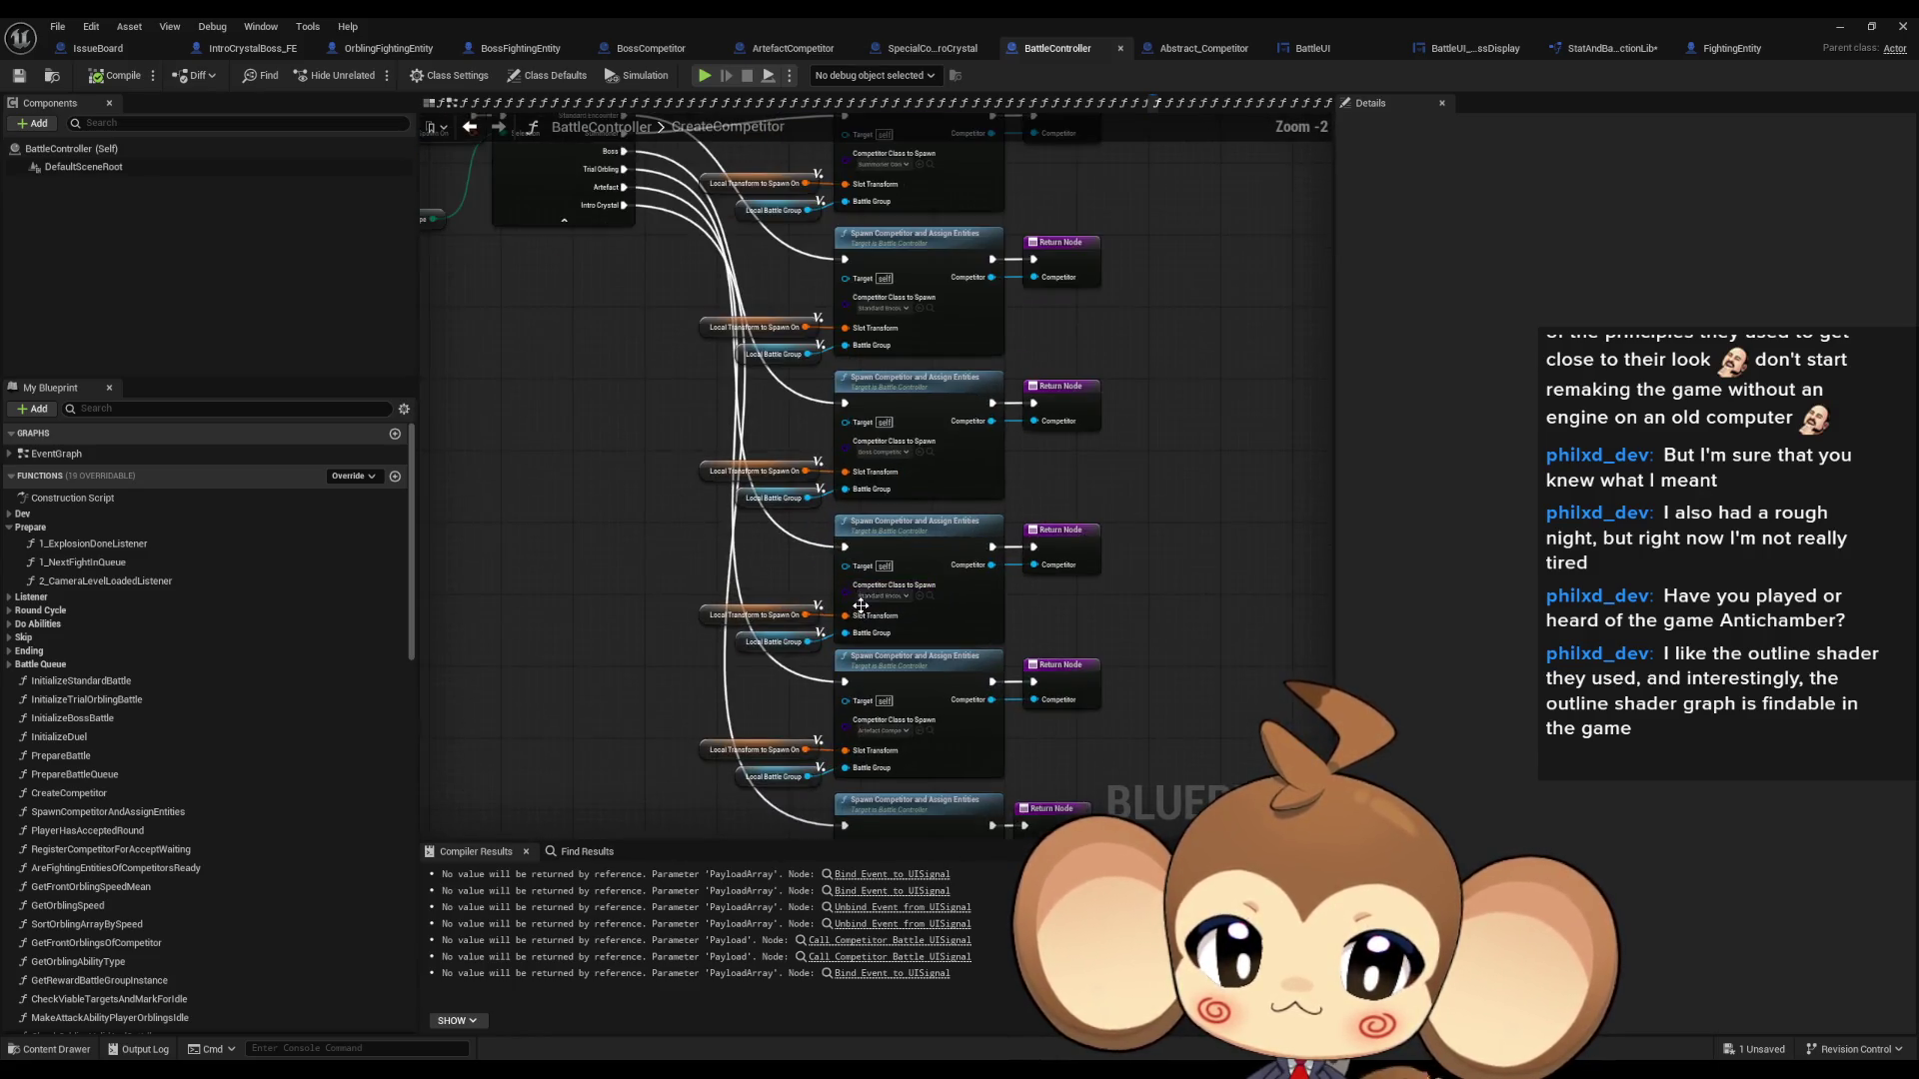
double_click(990, 650)
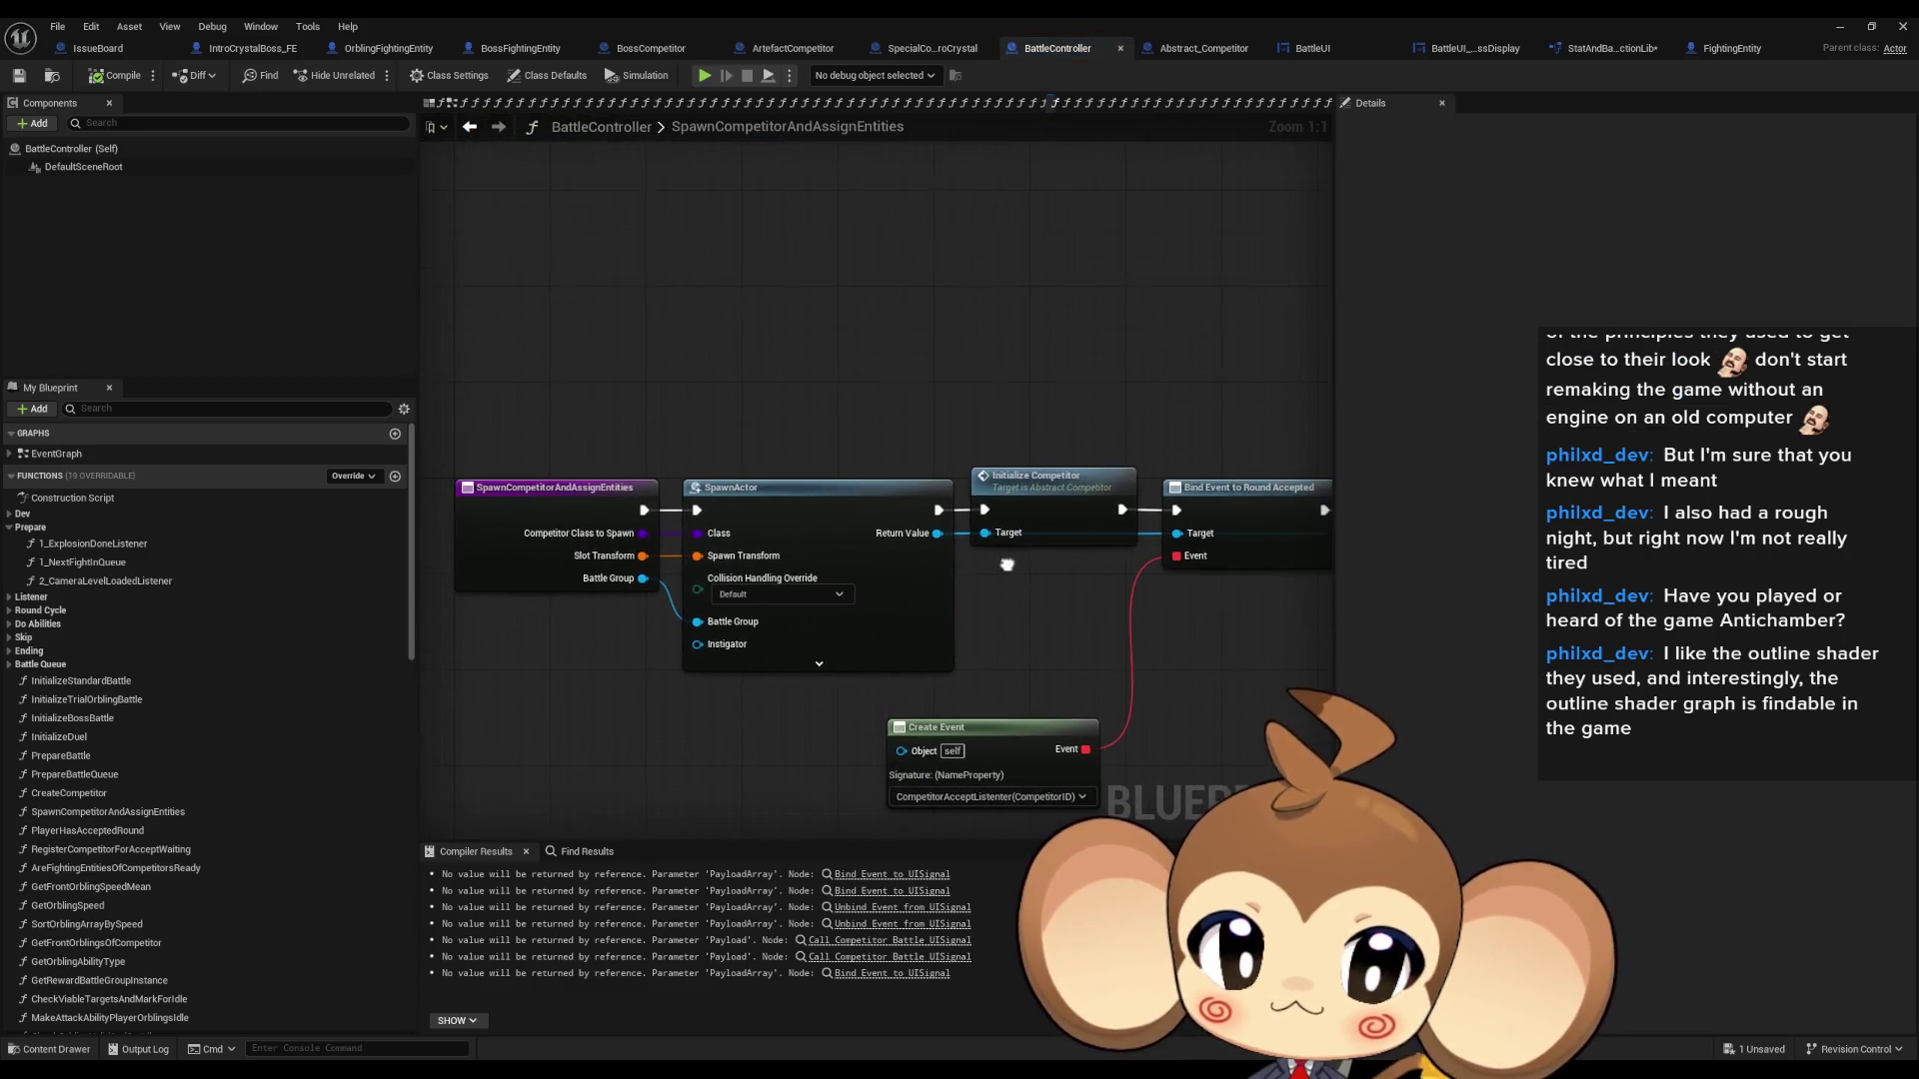
double_click(1054, 496)
double_click(932, 461)
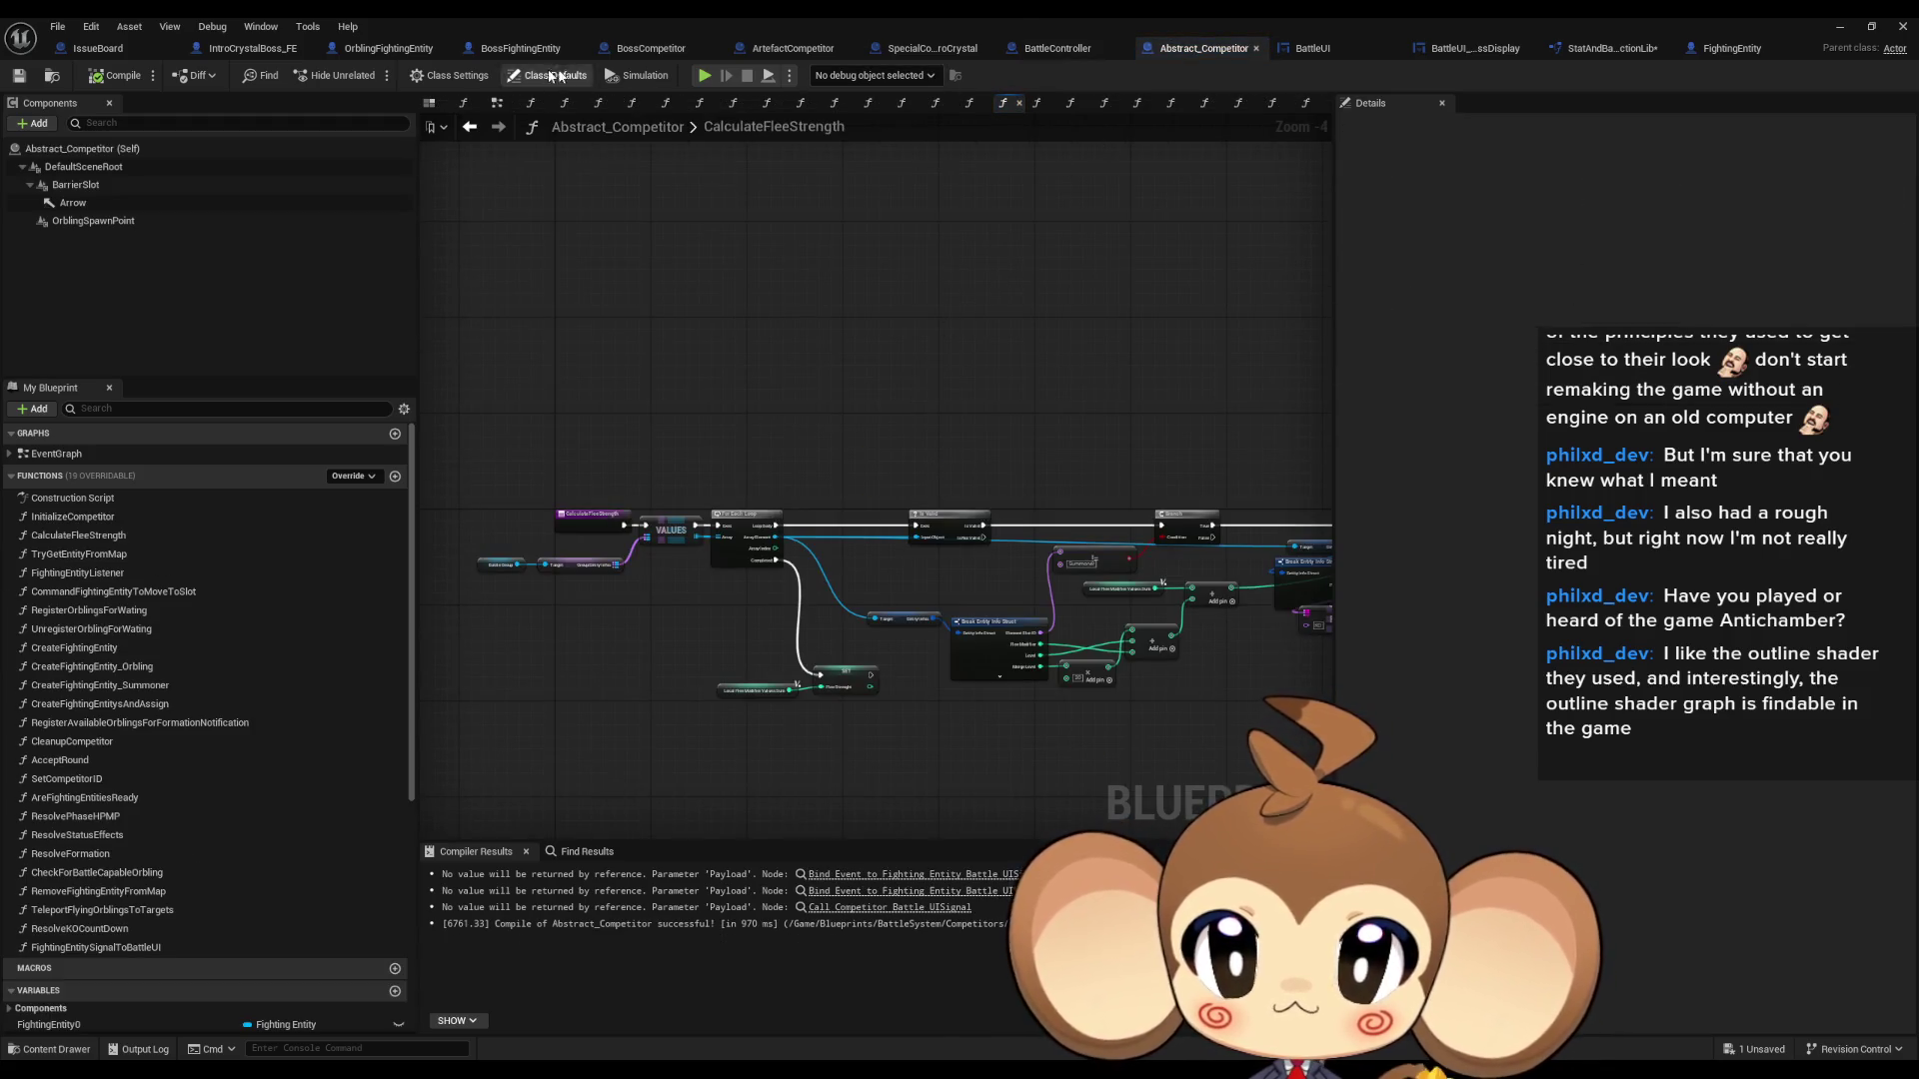
click(651, 48)
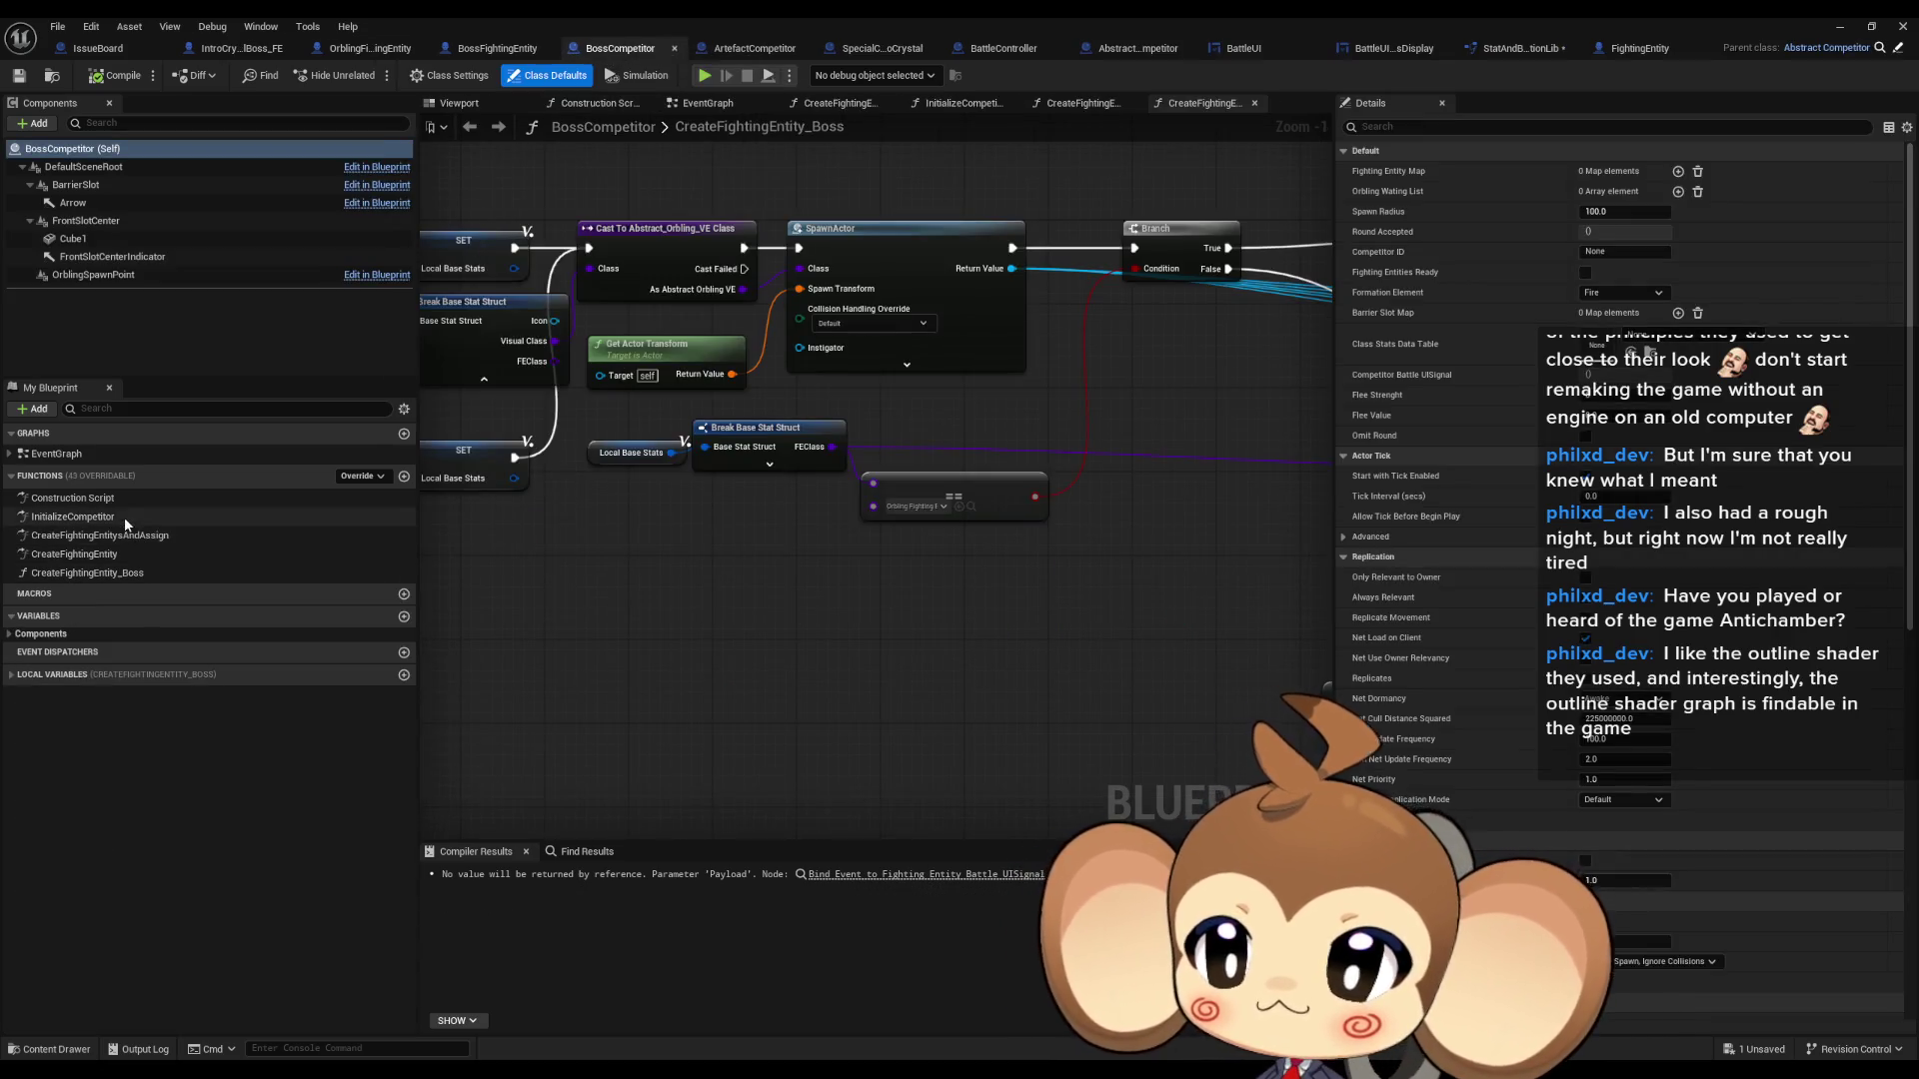
- Open CreateFightingEntitysAndAssign and then the CreateFightingEntity function
double_click(100, 534)
mouse_move(935, 466)
mouse_down()
mouse_move(1075, 596)
mouse_move(1018, 610)
mouse_up()
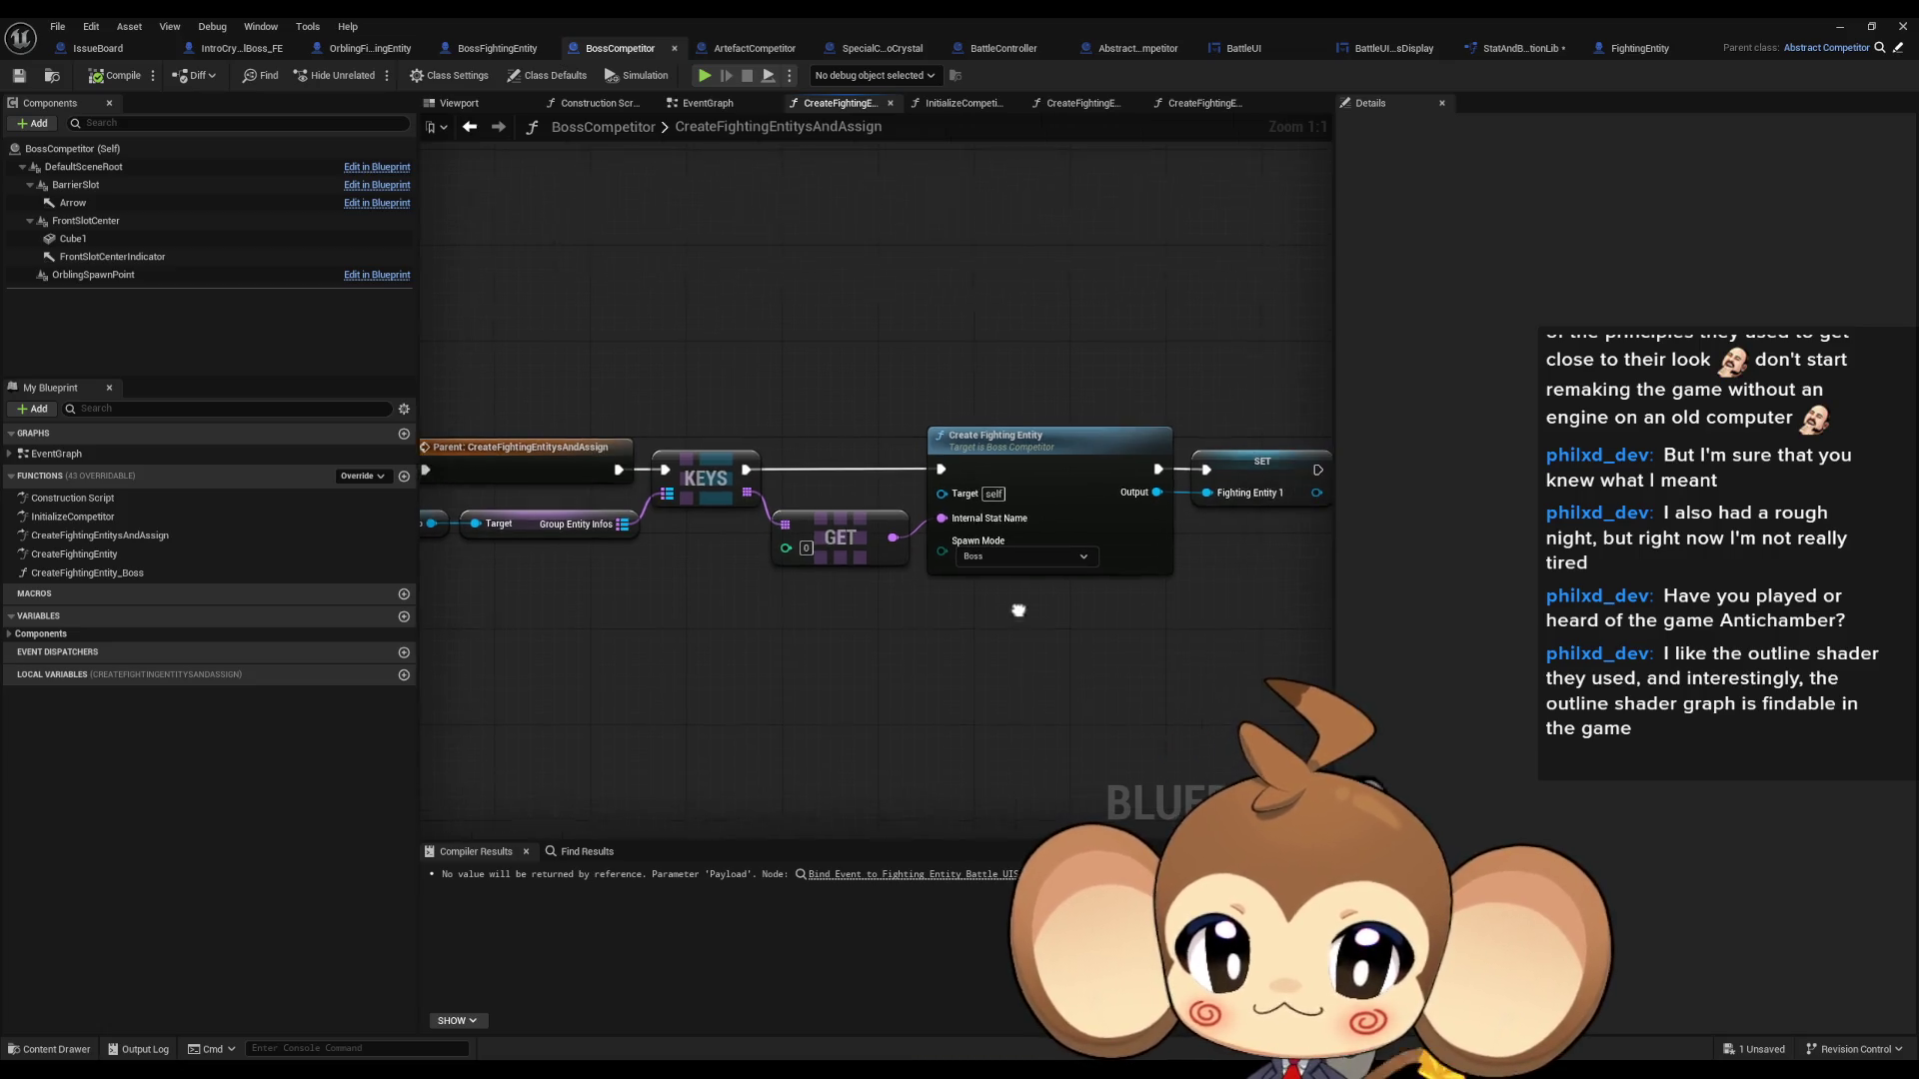
double_click(1060, 458)
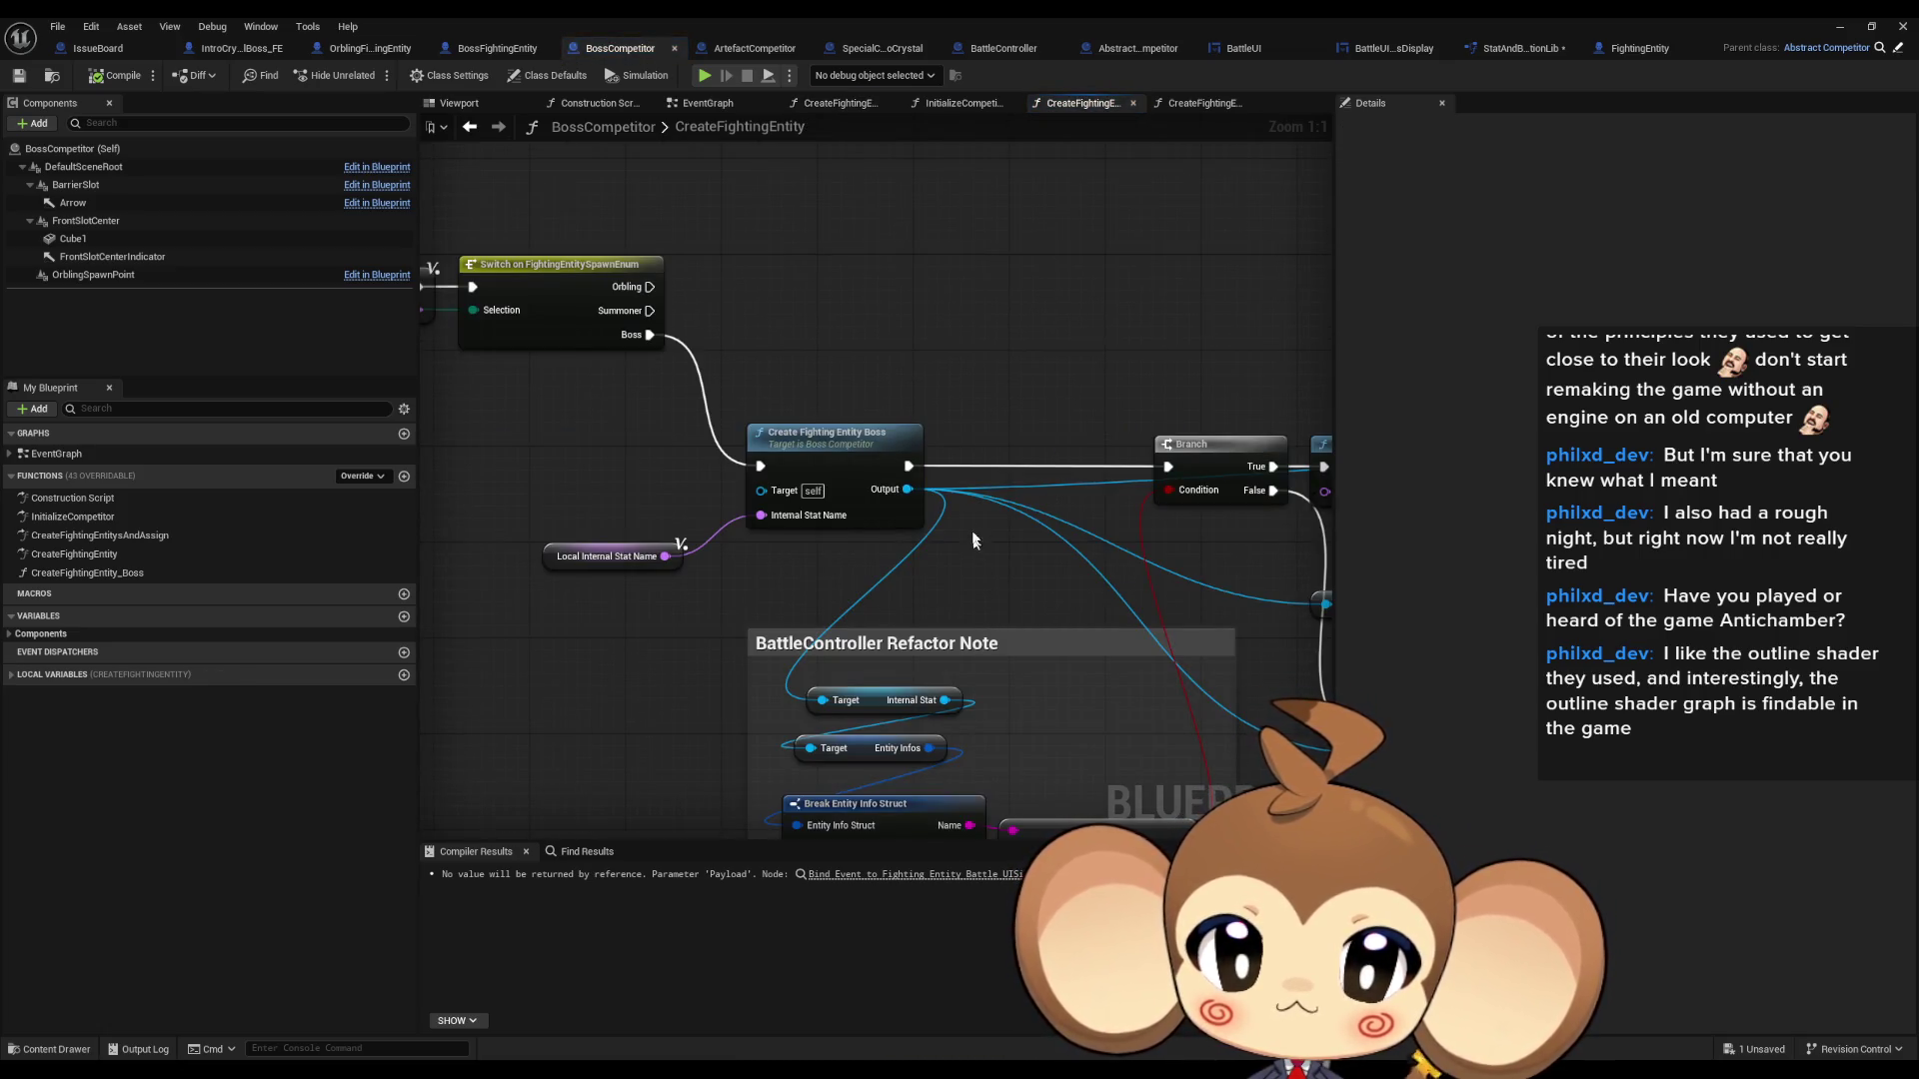
scroll(975, 546, down, 3)
drag(926, 476, 893, 491)
scroll(894, 491, up, 3)
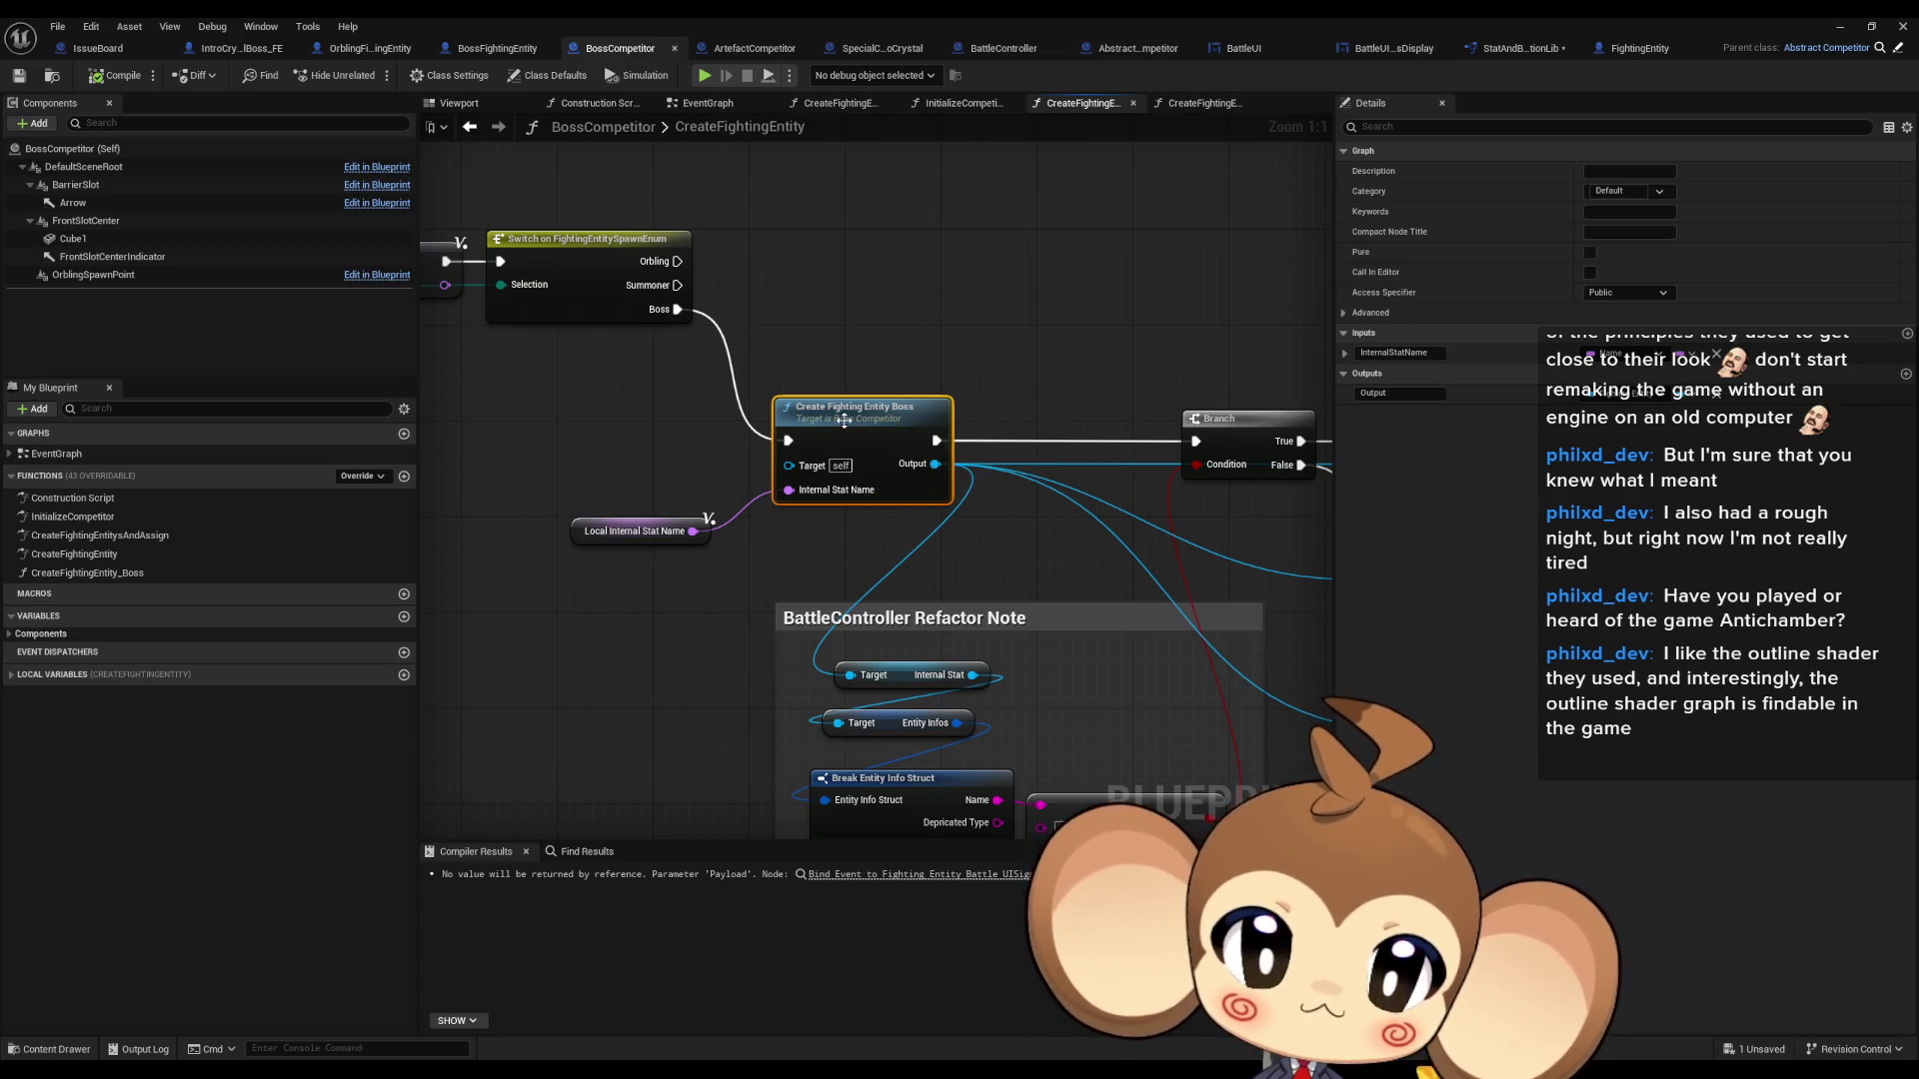
- Enter CreateFightingEntity_Boss, inspect Set Internal Stat, and open FightingEntity's InitializeFightingEntity
double_click(844, 421)
scroll(987, 434, down, 6)
drag(1103, 452, 814, 435)
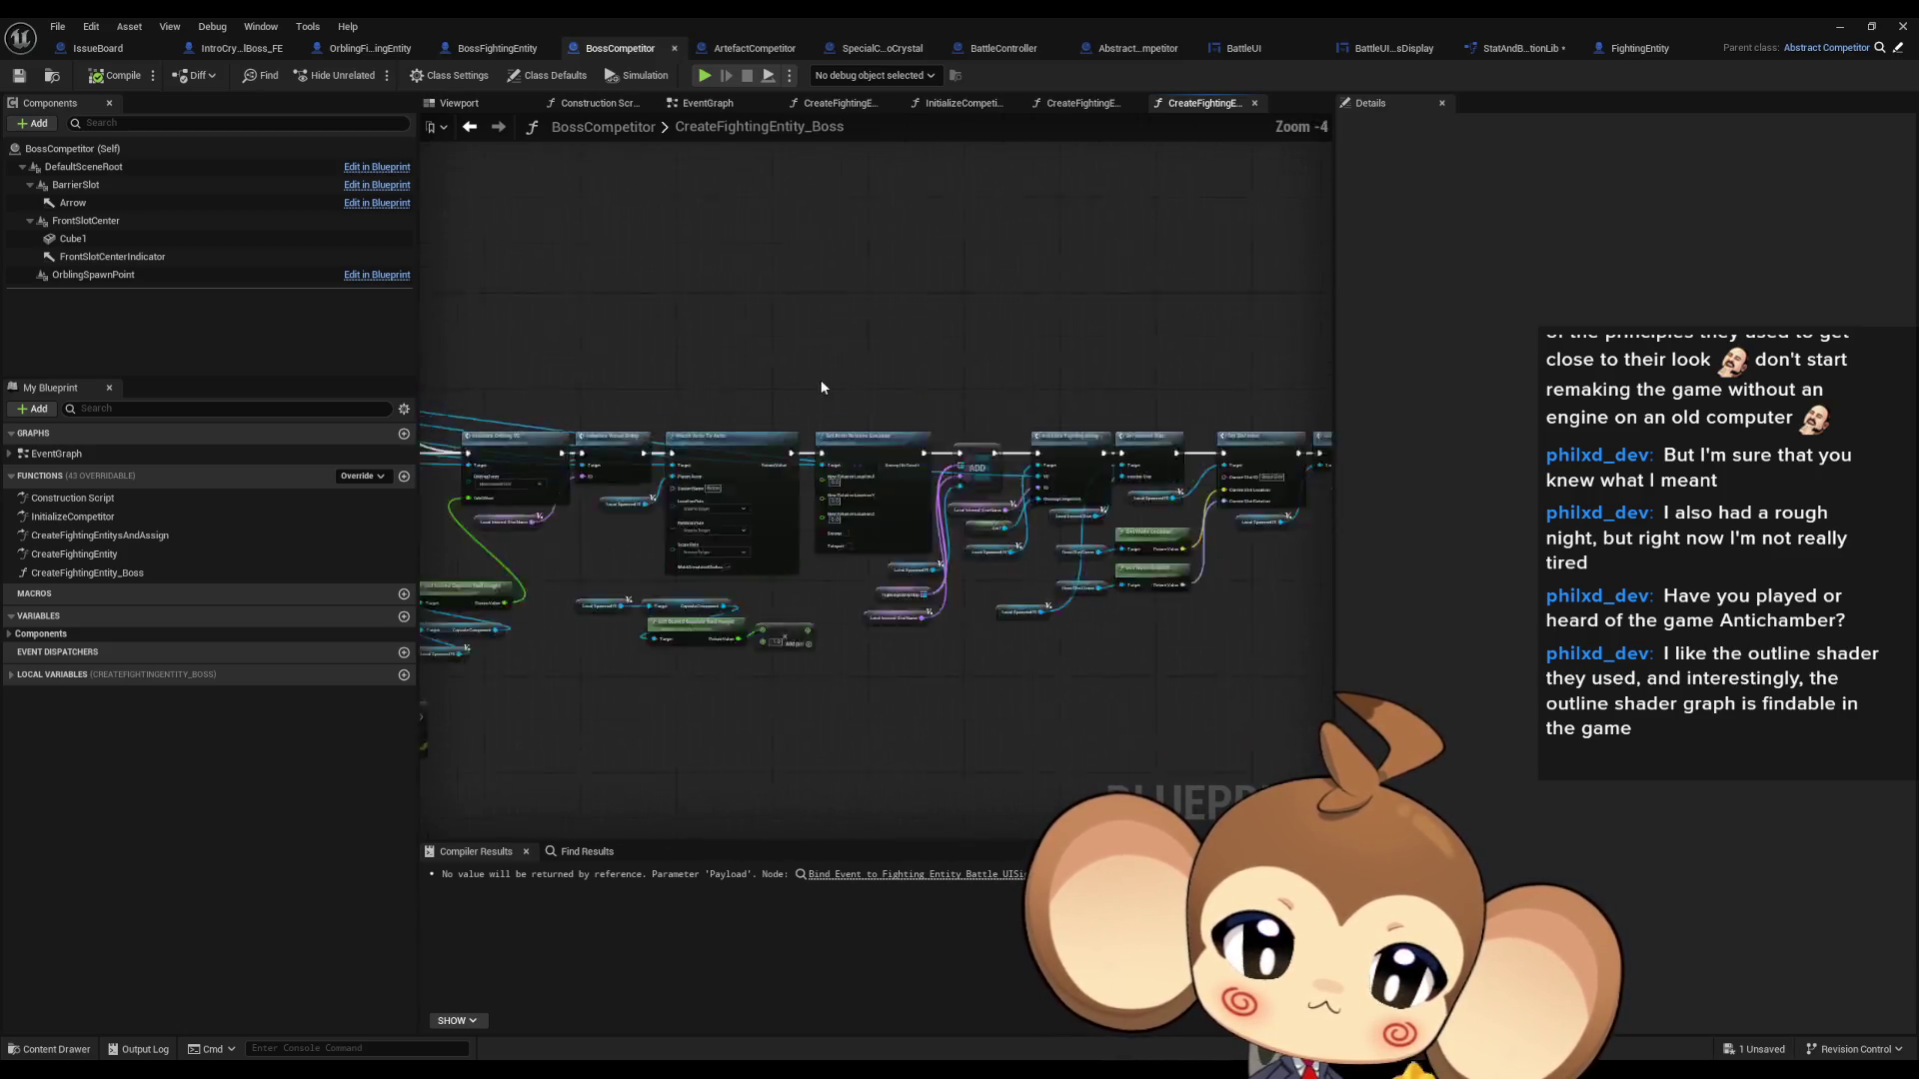
scroll(1076, 444, up, 5)
click(999, 455)
drag(1043, 571, 895, 593)
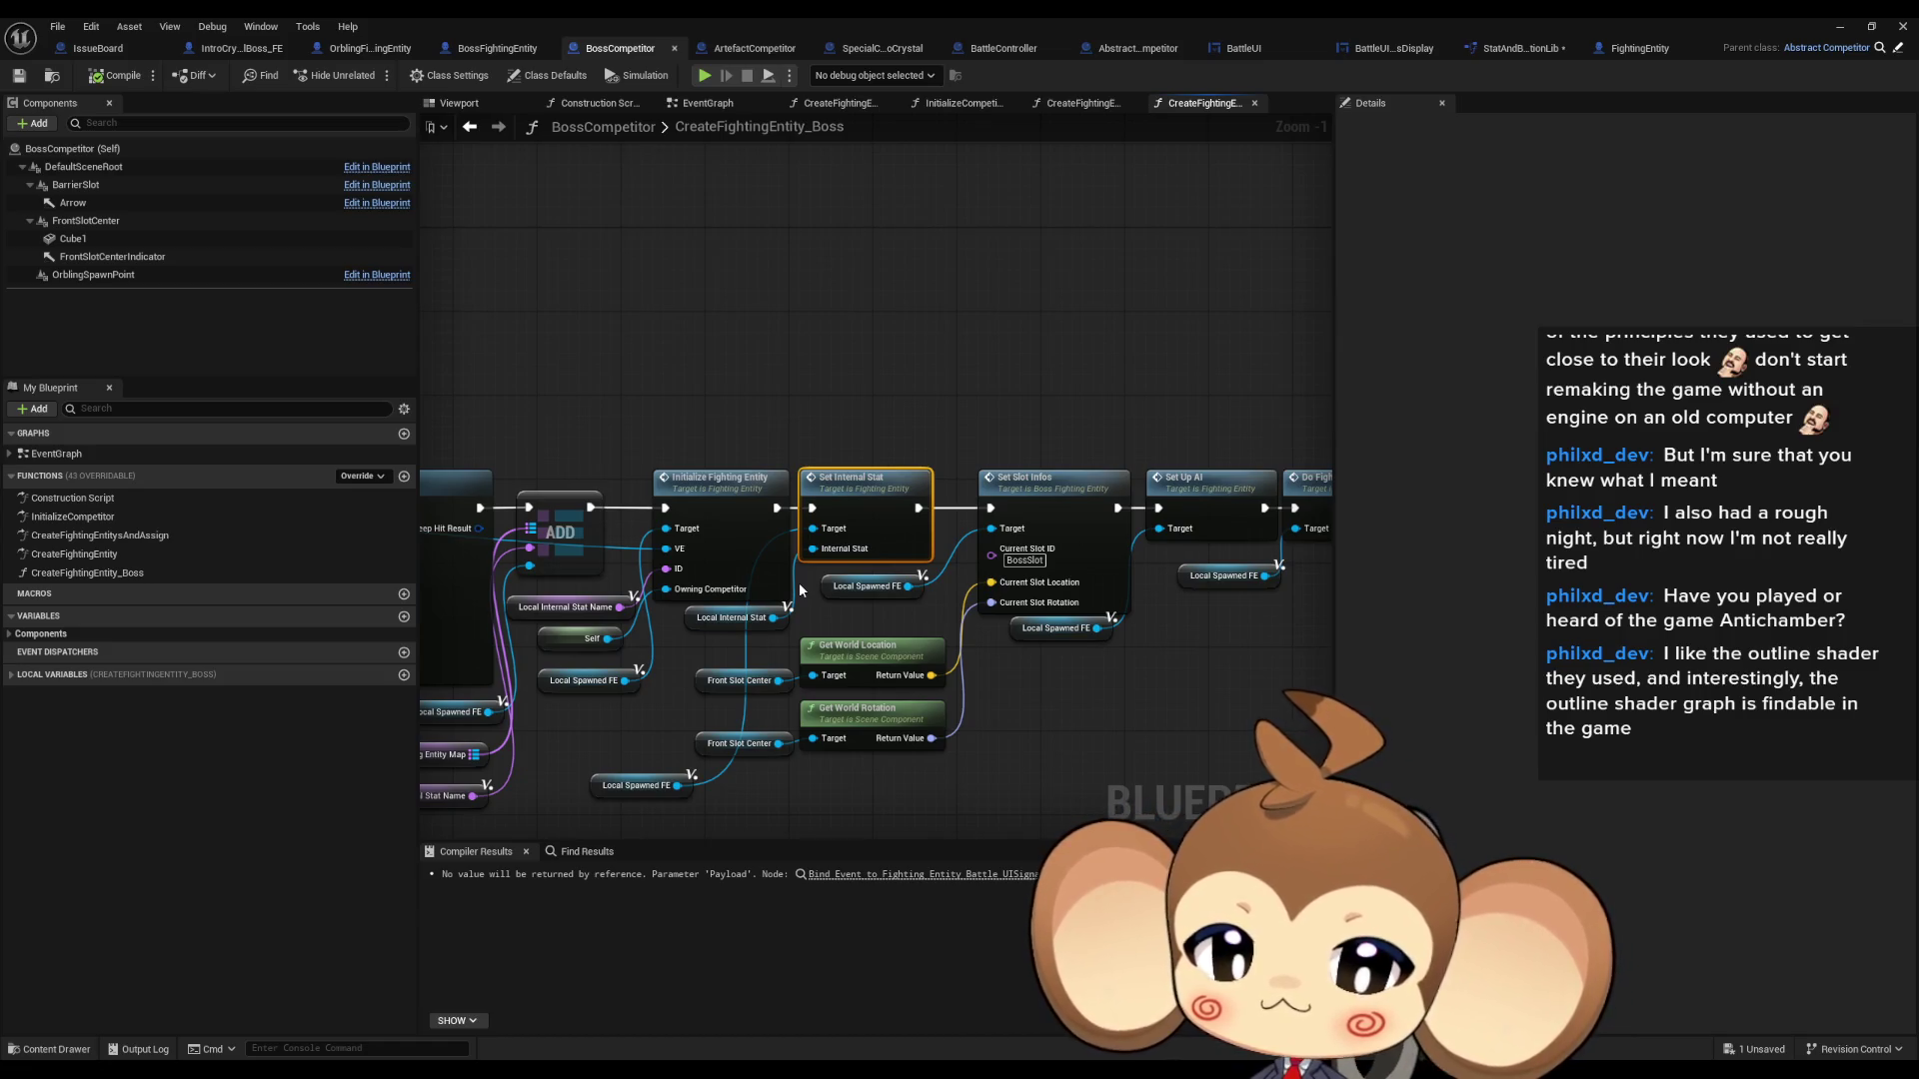
double_click(851, 486)
click(619, 48)
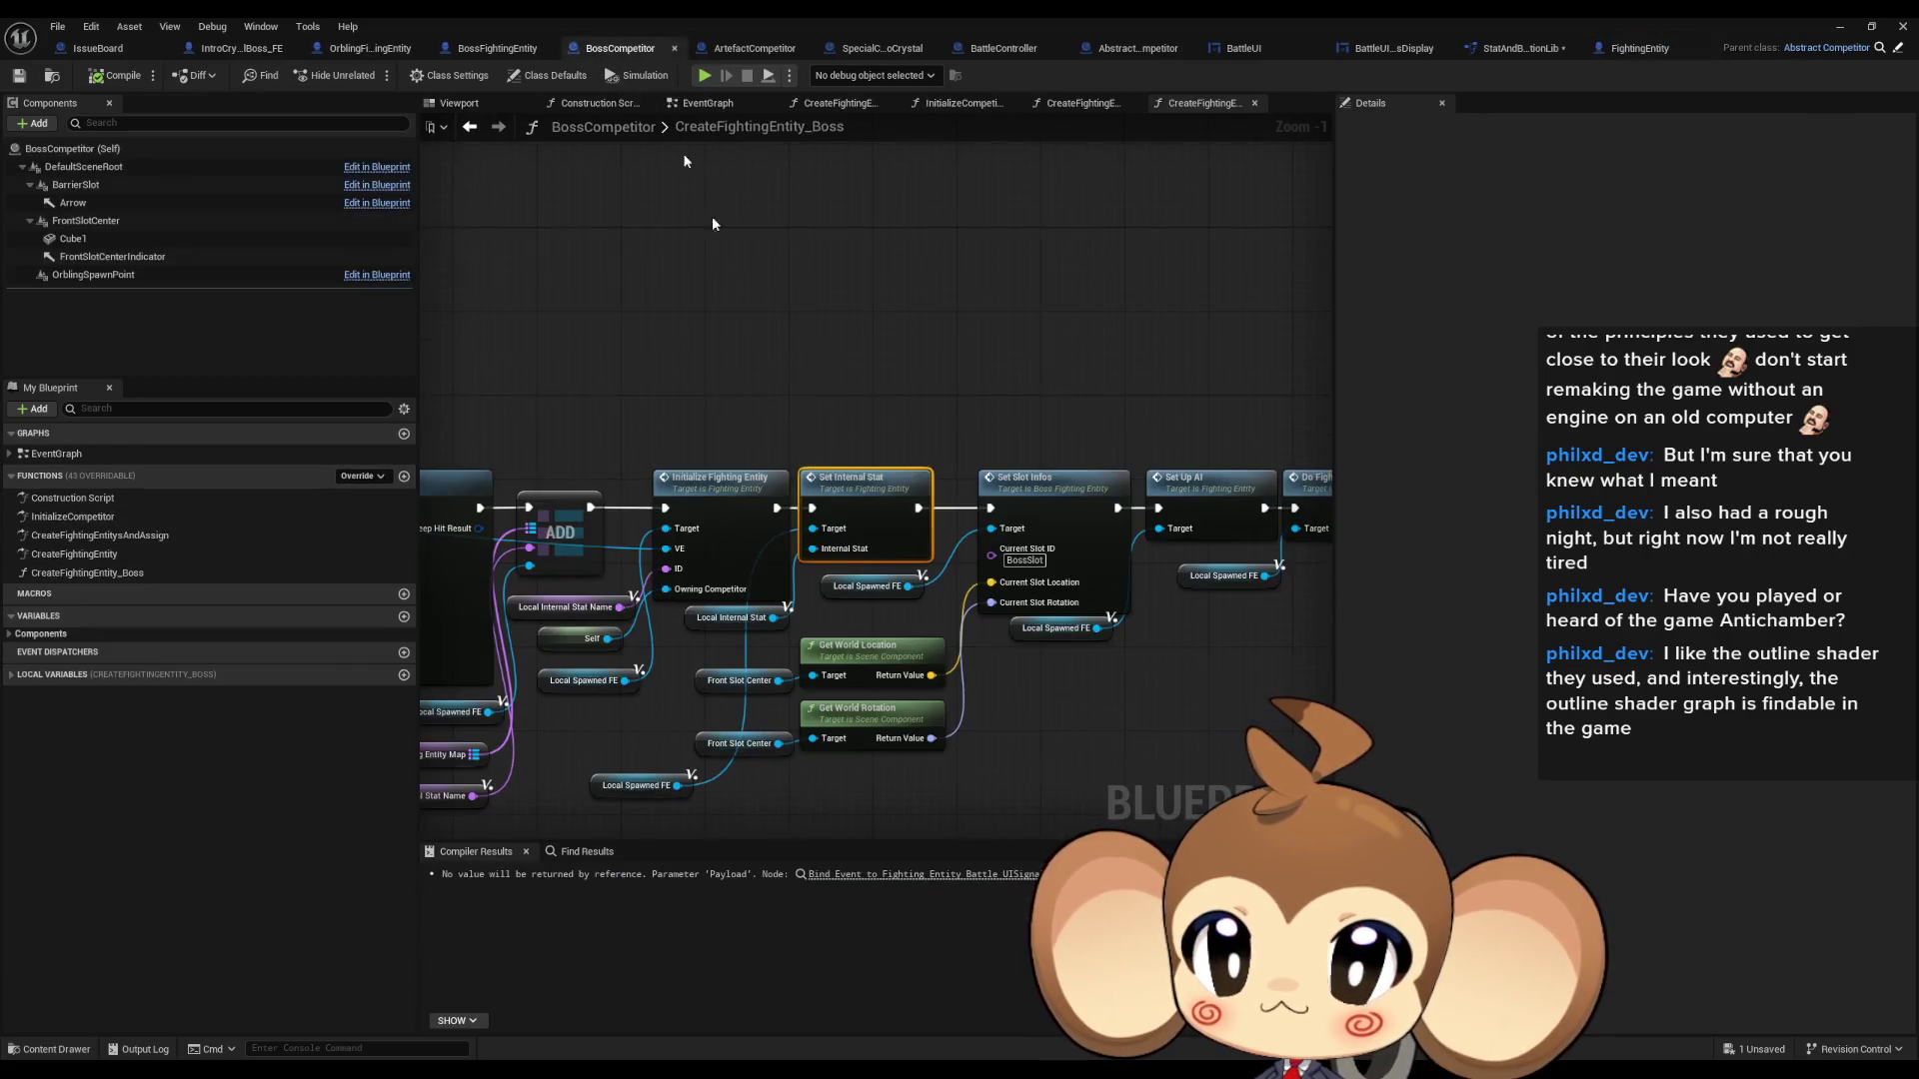
double_click(725, 499)
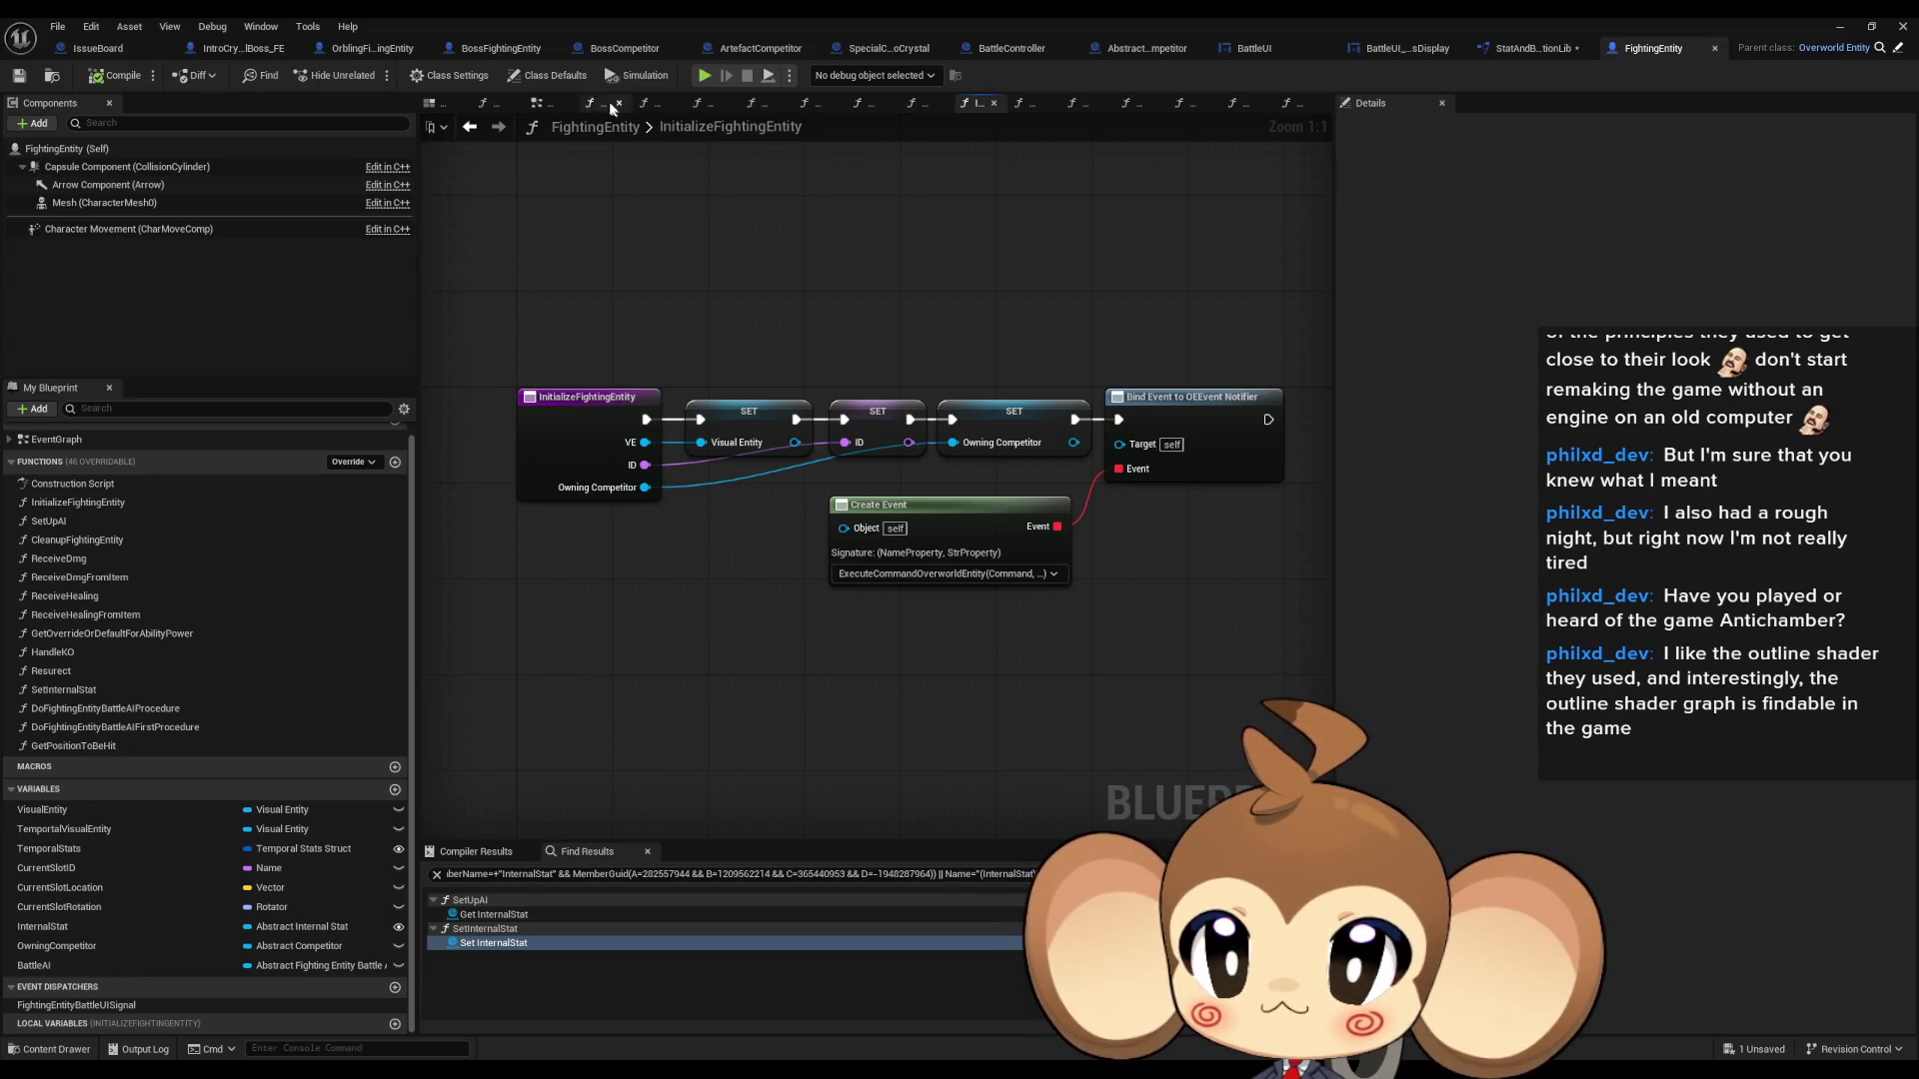
- Return to the BossCompetitor graph and refresh the Set Internal Stat node
click(470, 128)
click(498, 127)
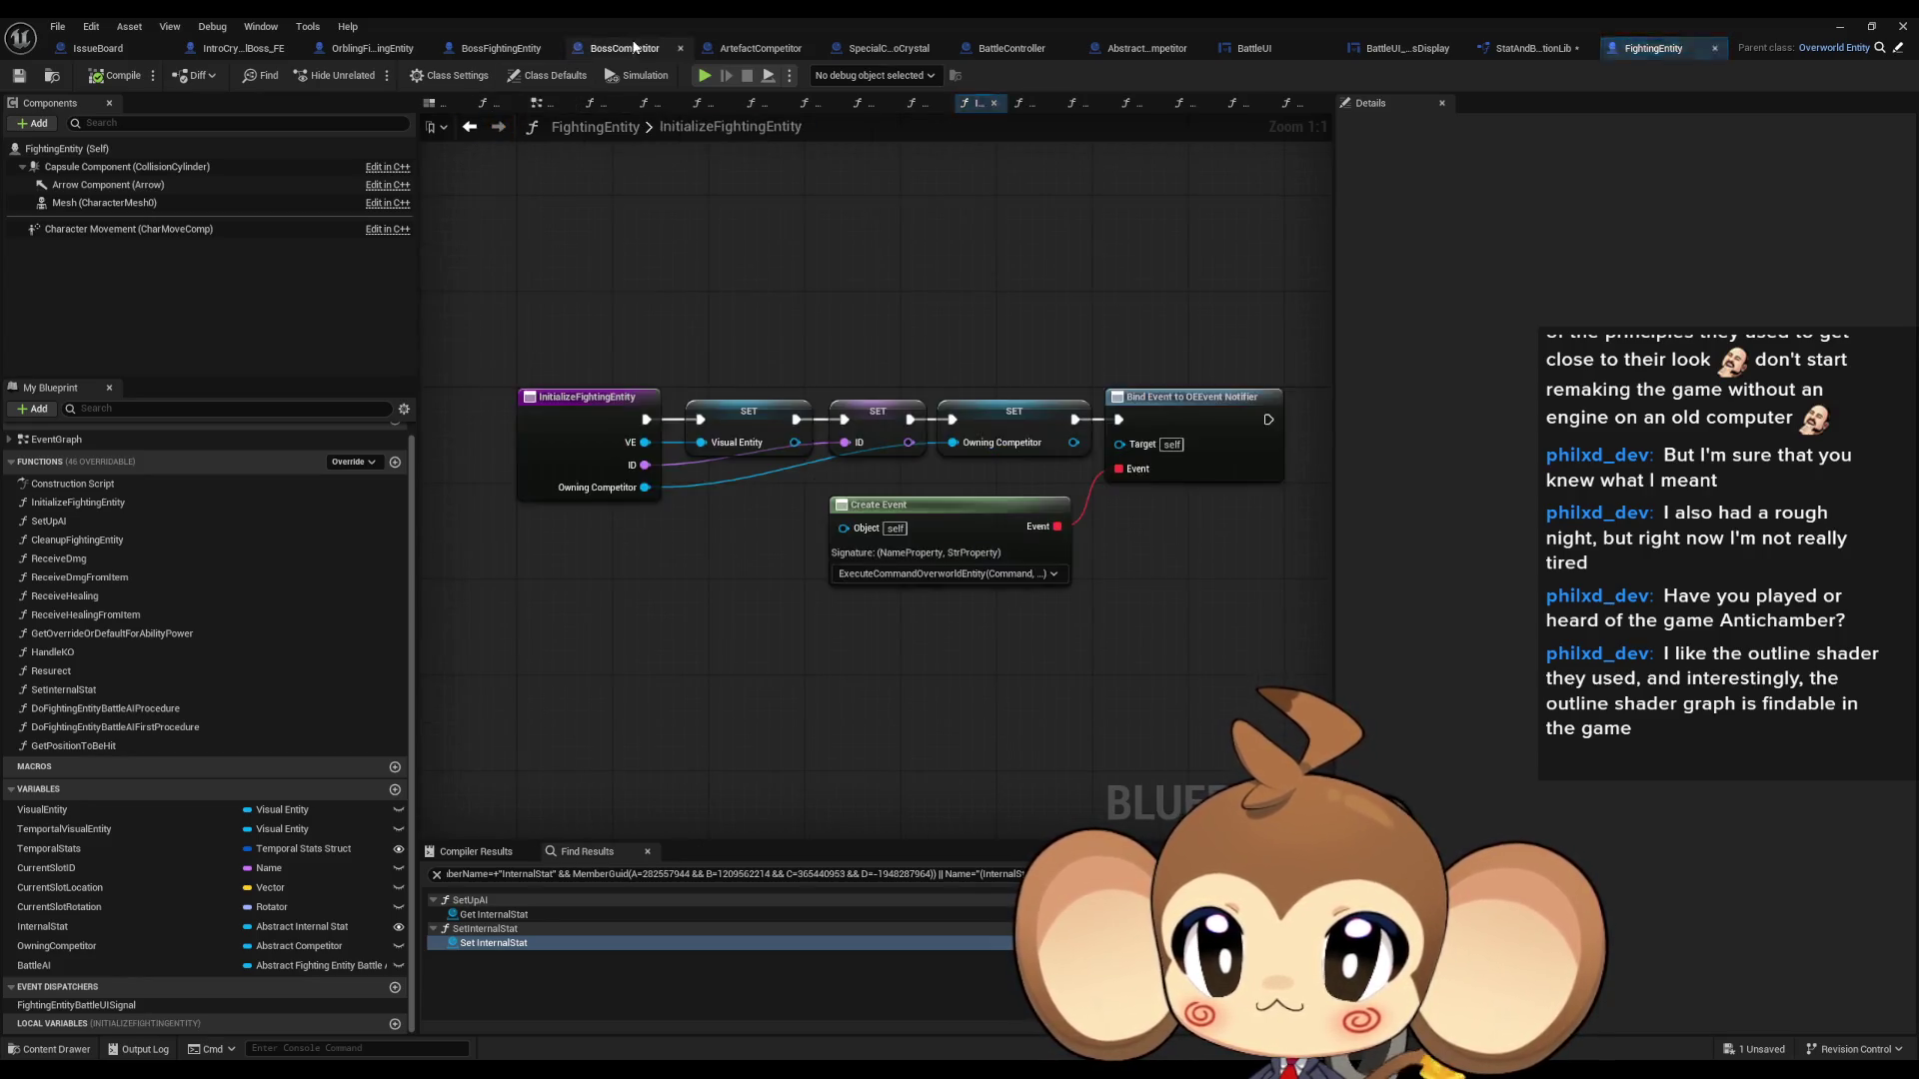
click(620, 48)
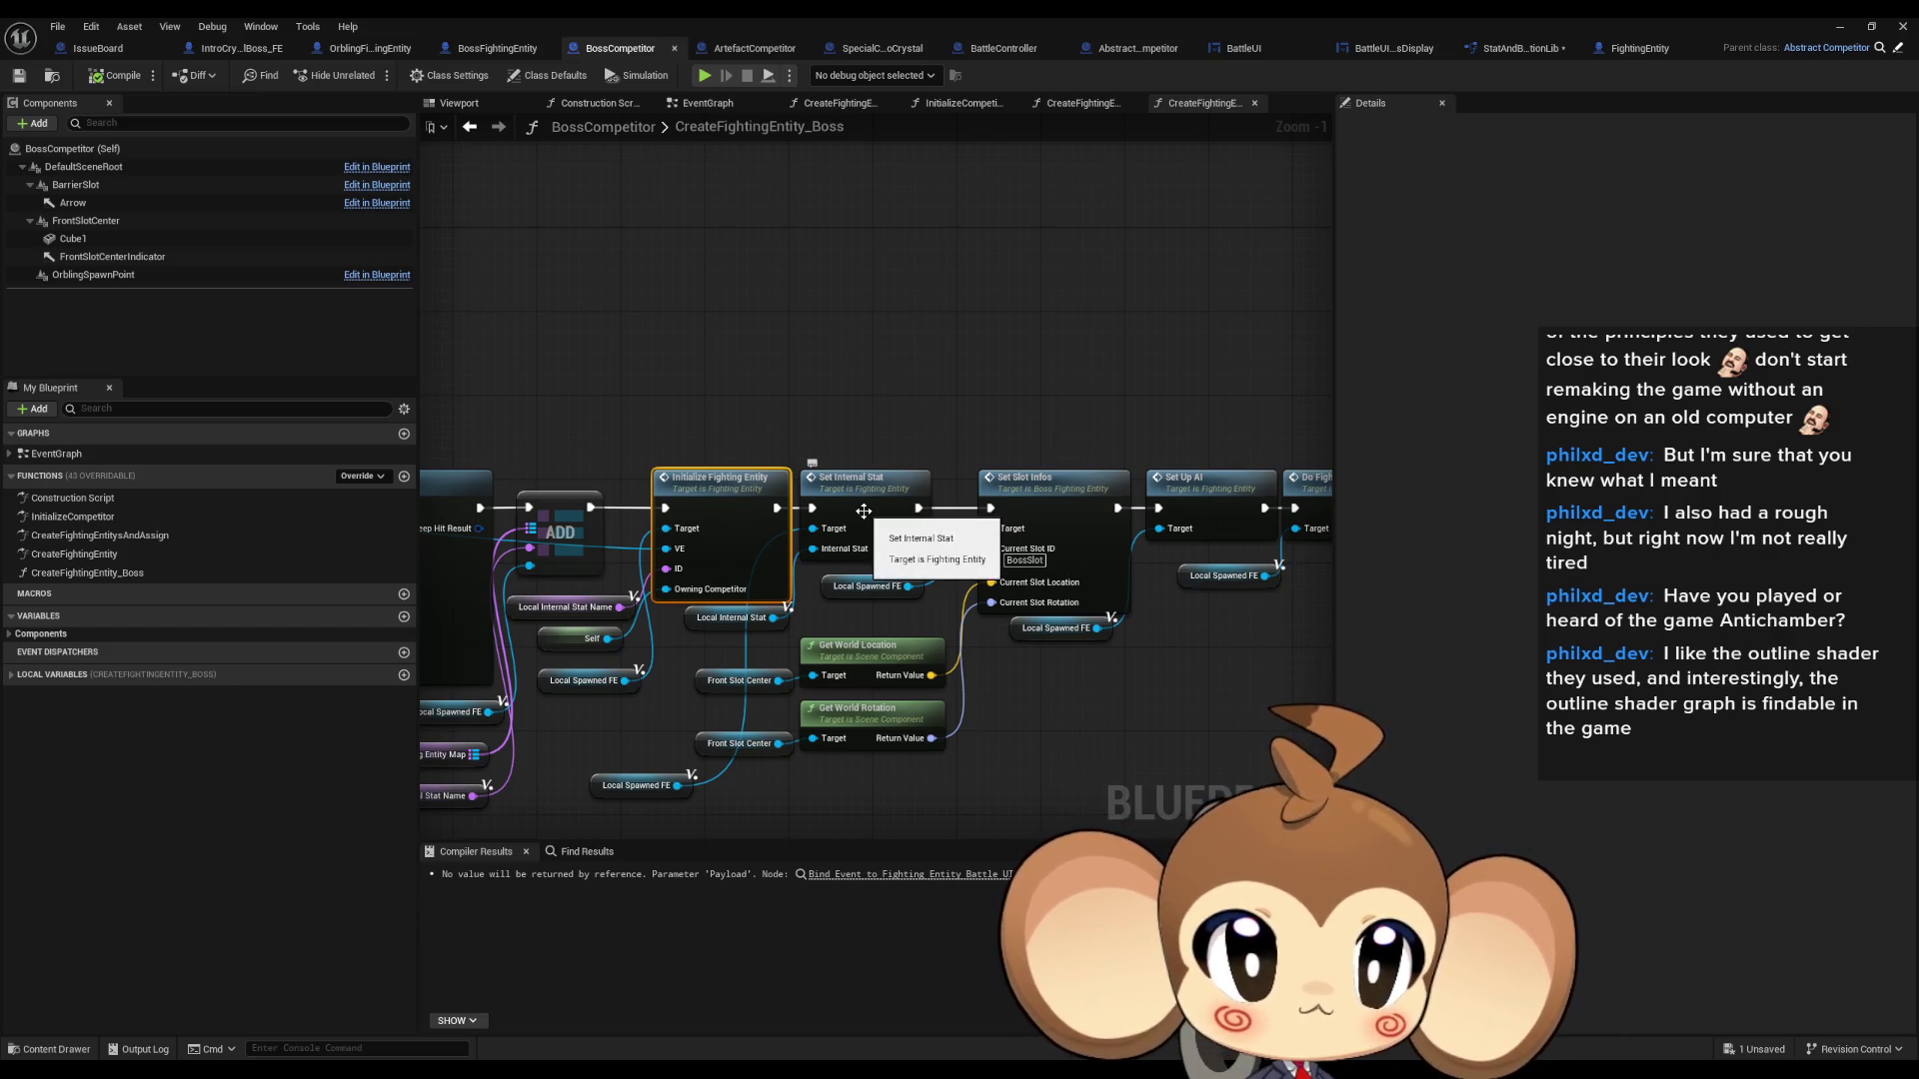
right_click(842, 489)
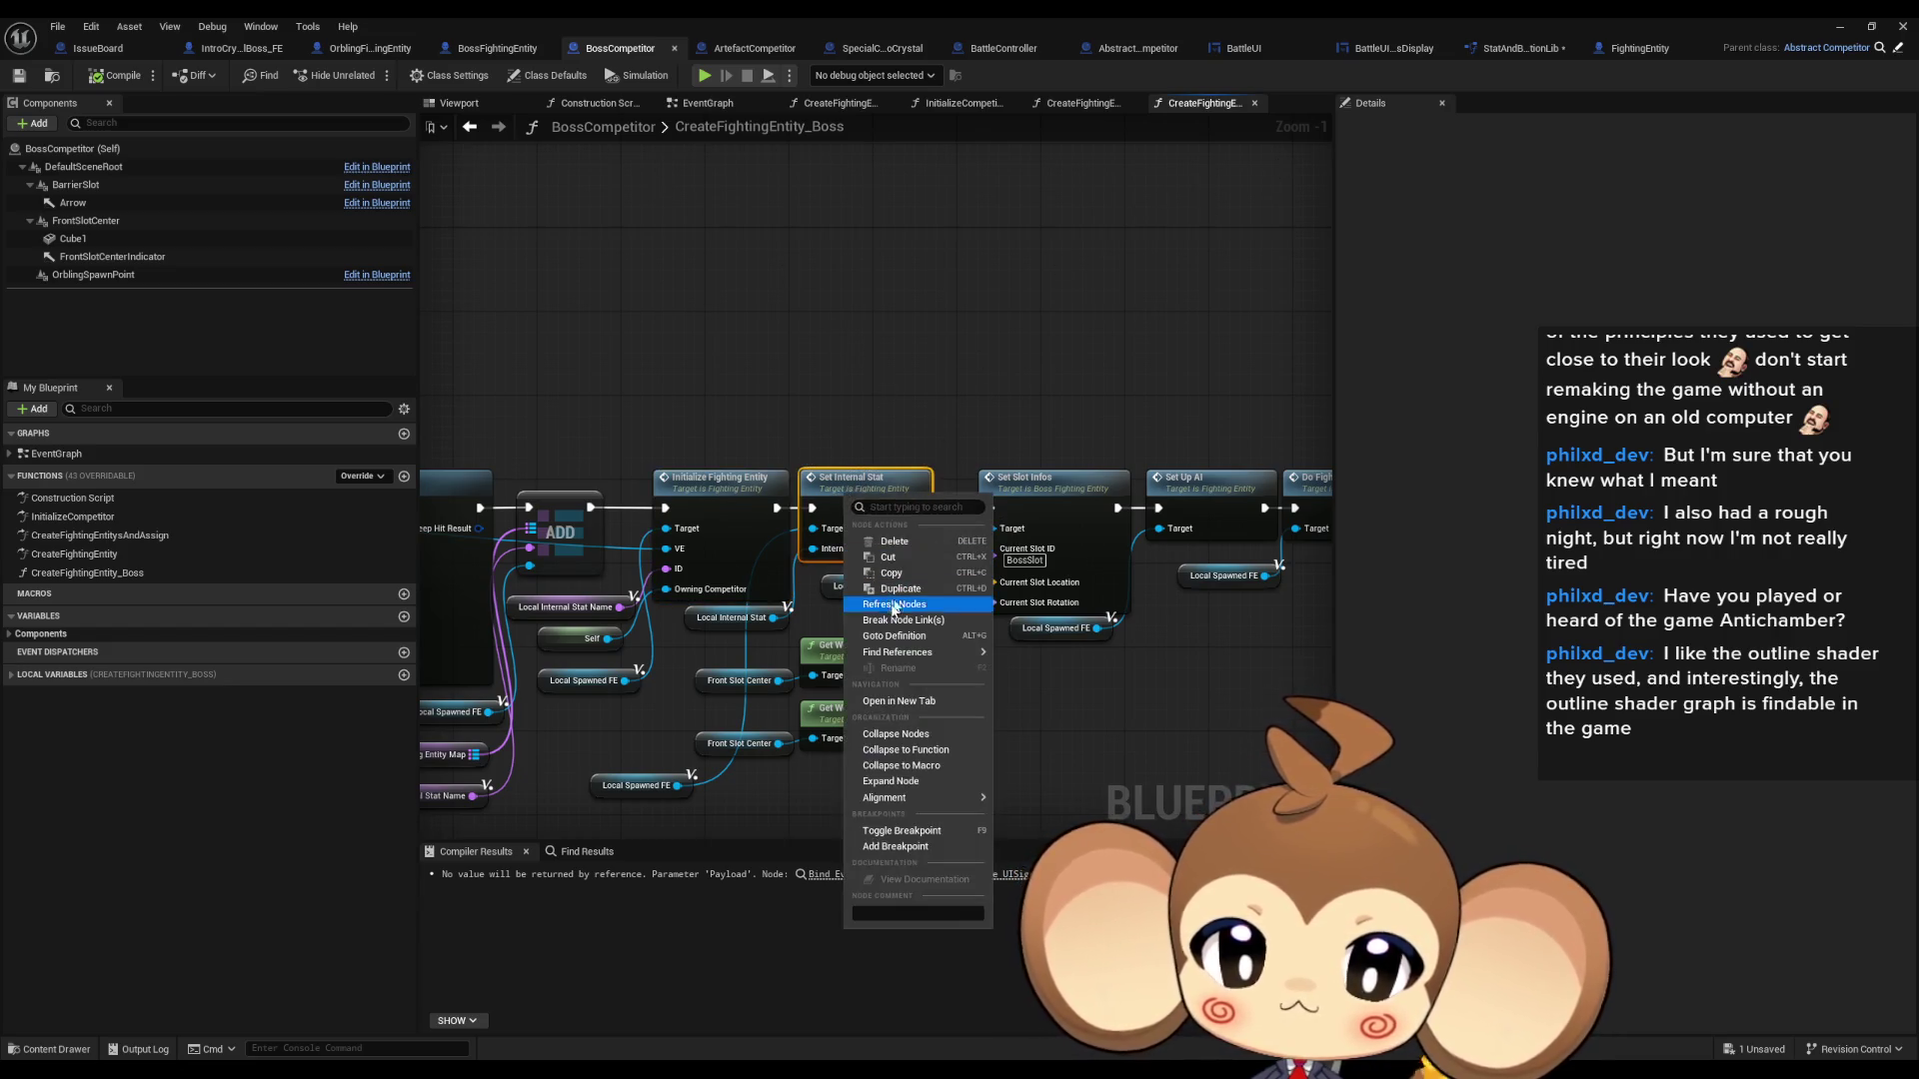
mouse_move(949, 649)
click(1040, 701)
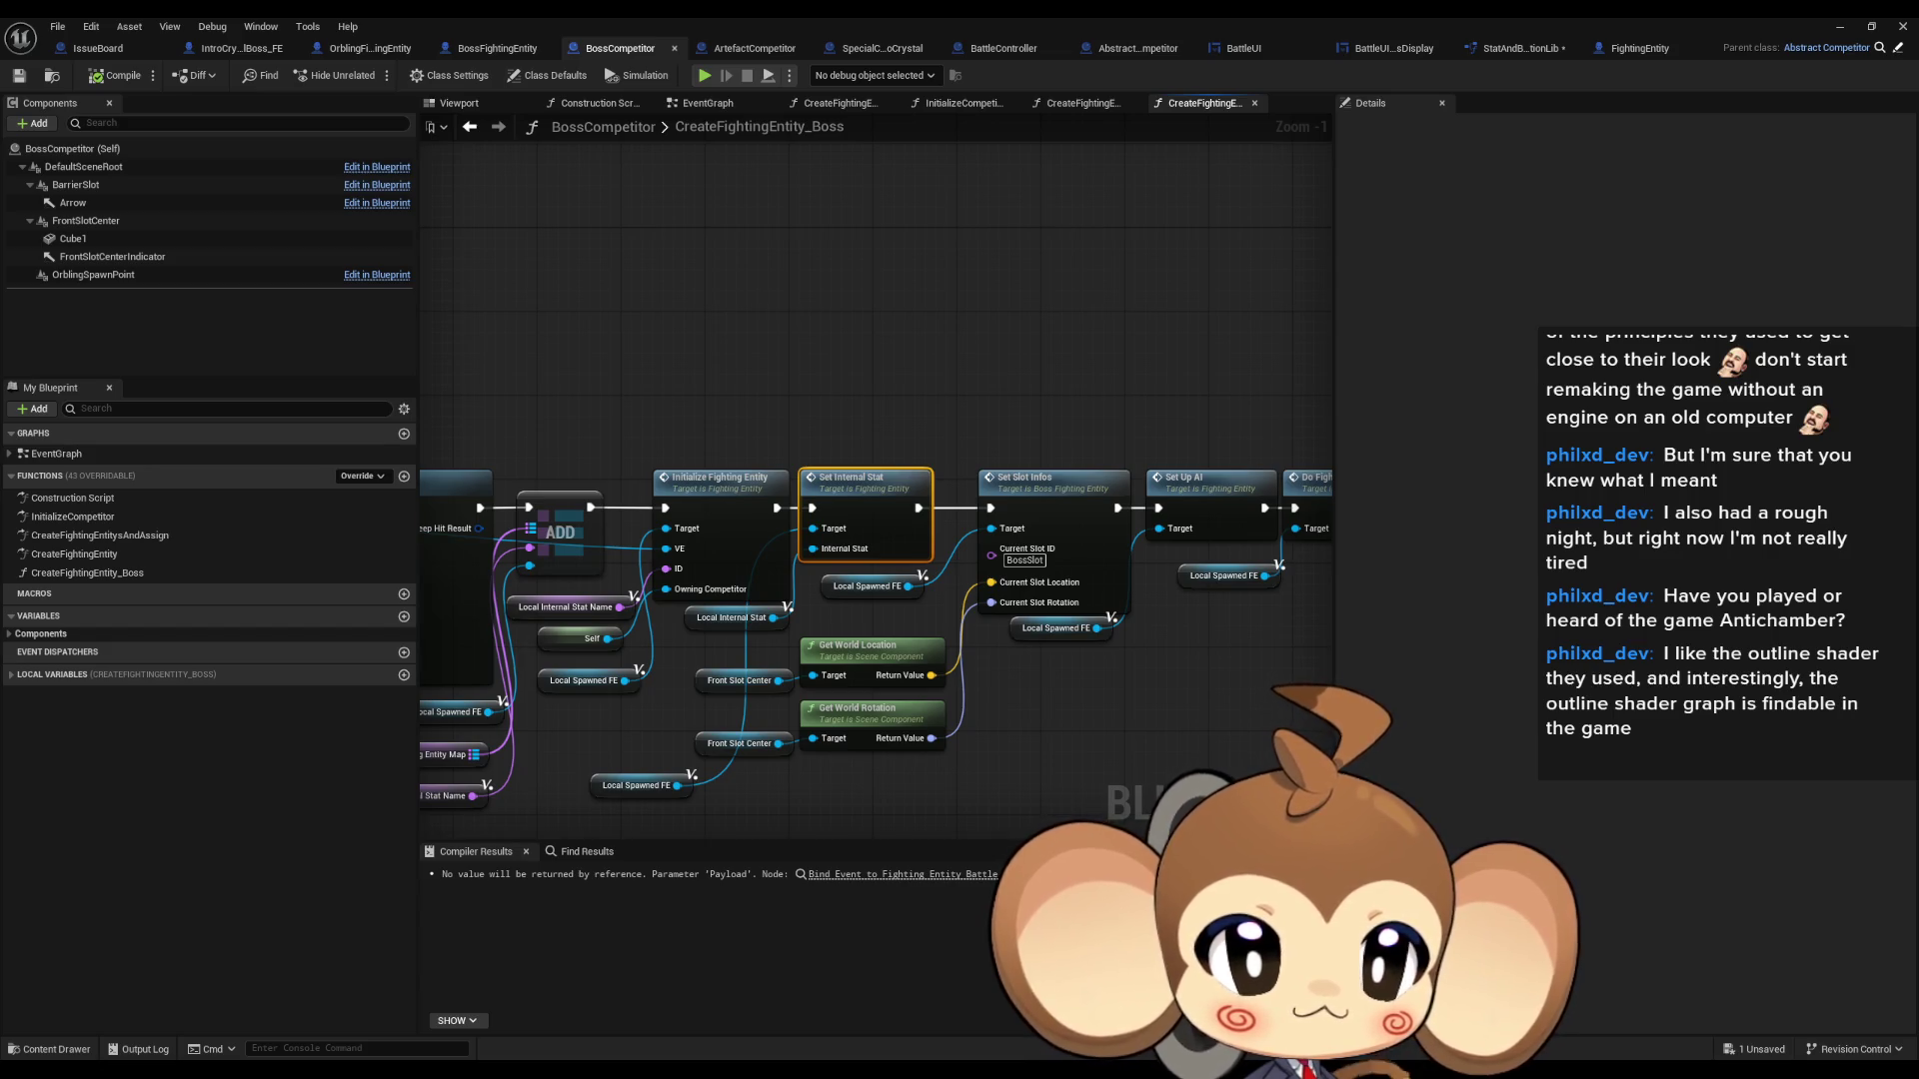
- Select the Local Internal Stat variable node, then switch to the IntroCrystal competitor blueprint
scroll(809, 775, up, 1)
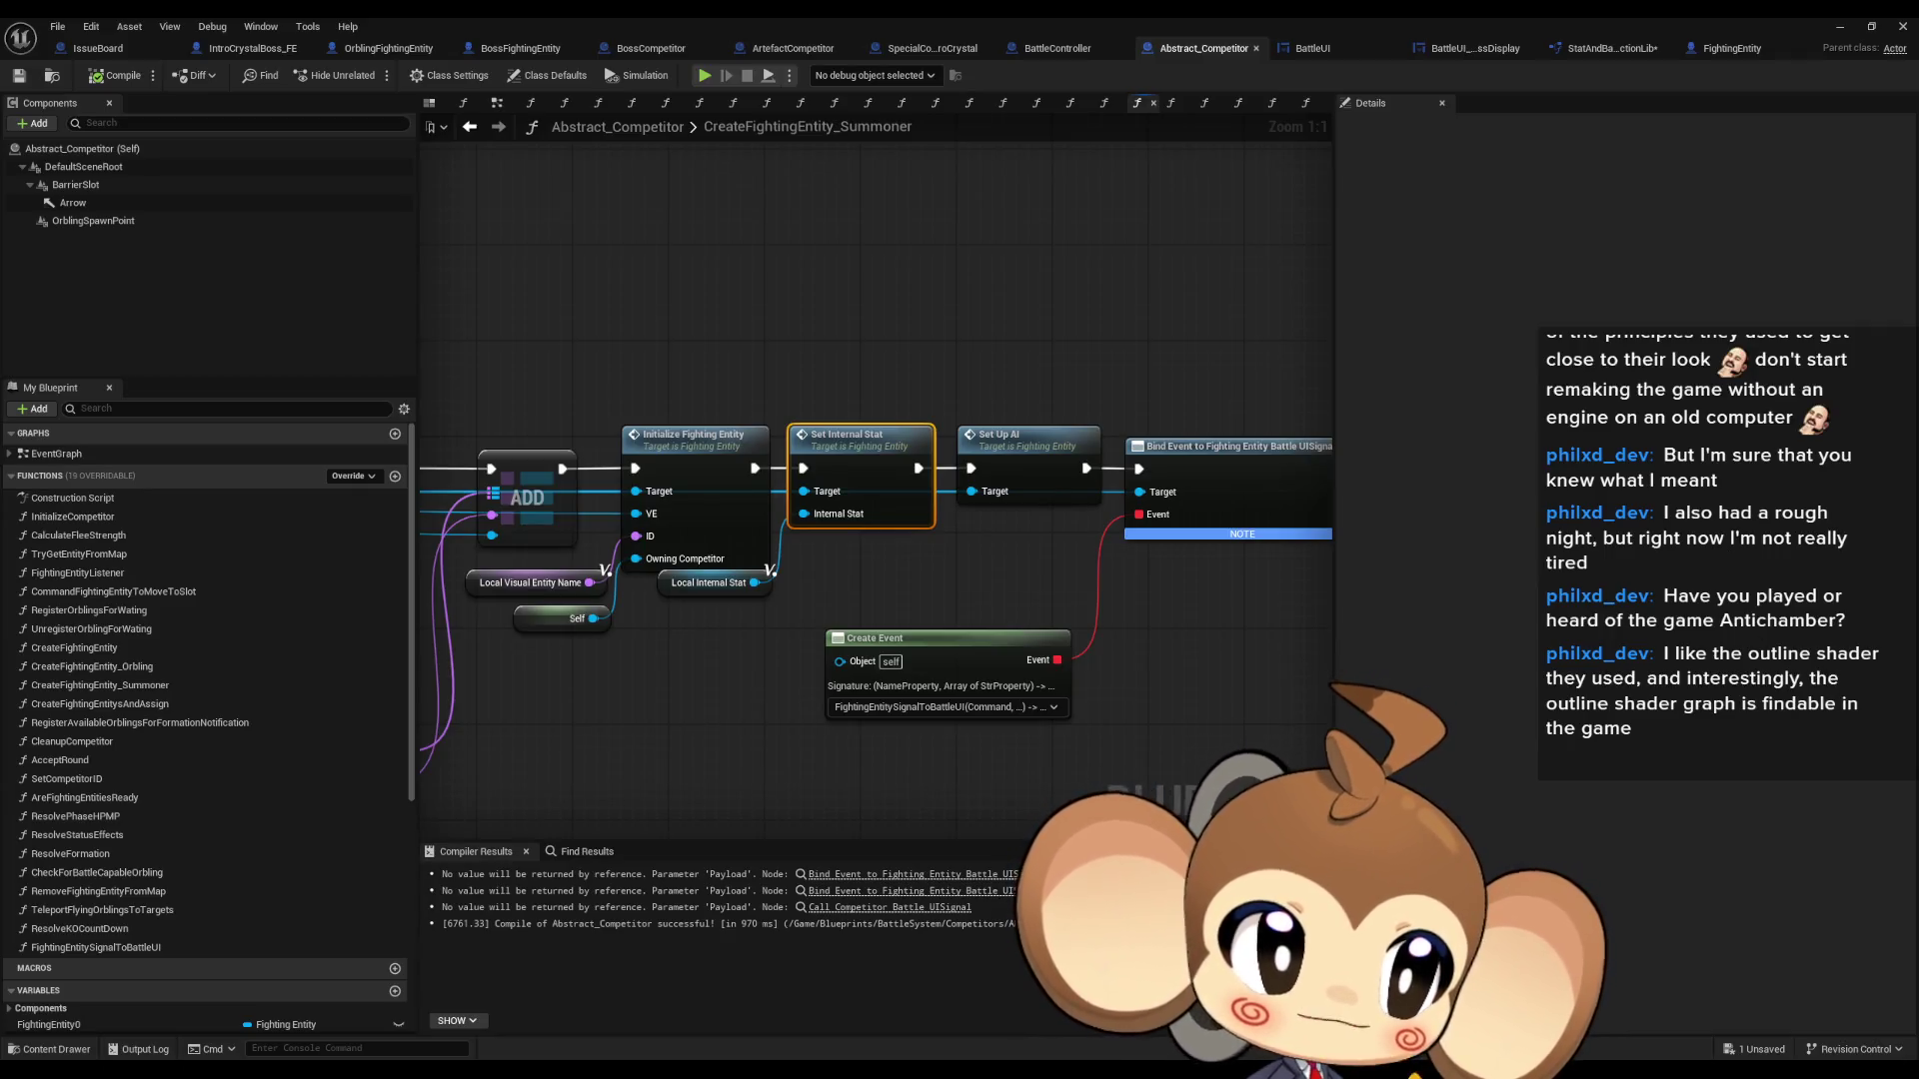
click(715, 629)
drag(693, 584, 1016, 597)
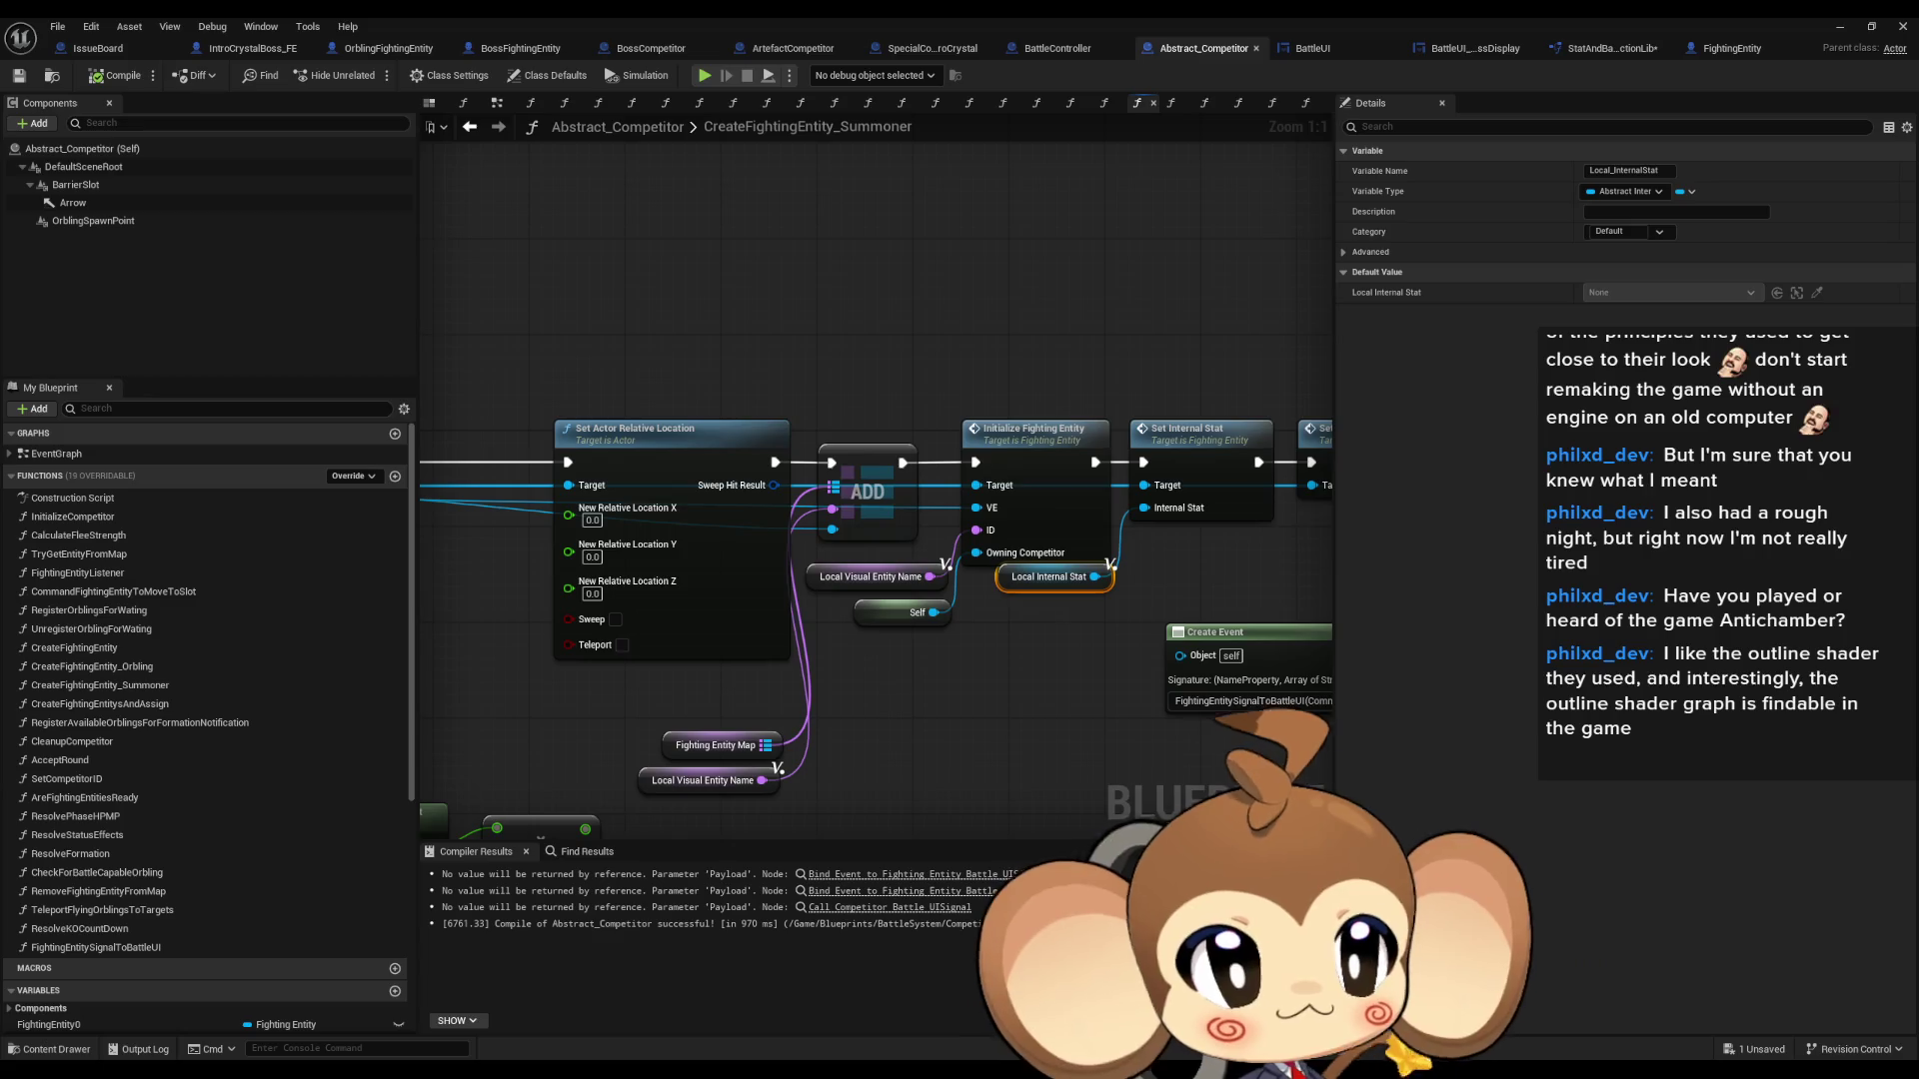
key(ctrl+Tab)
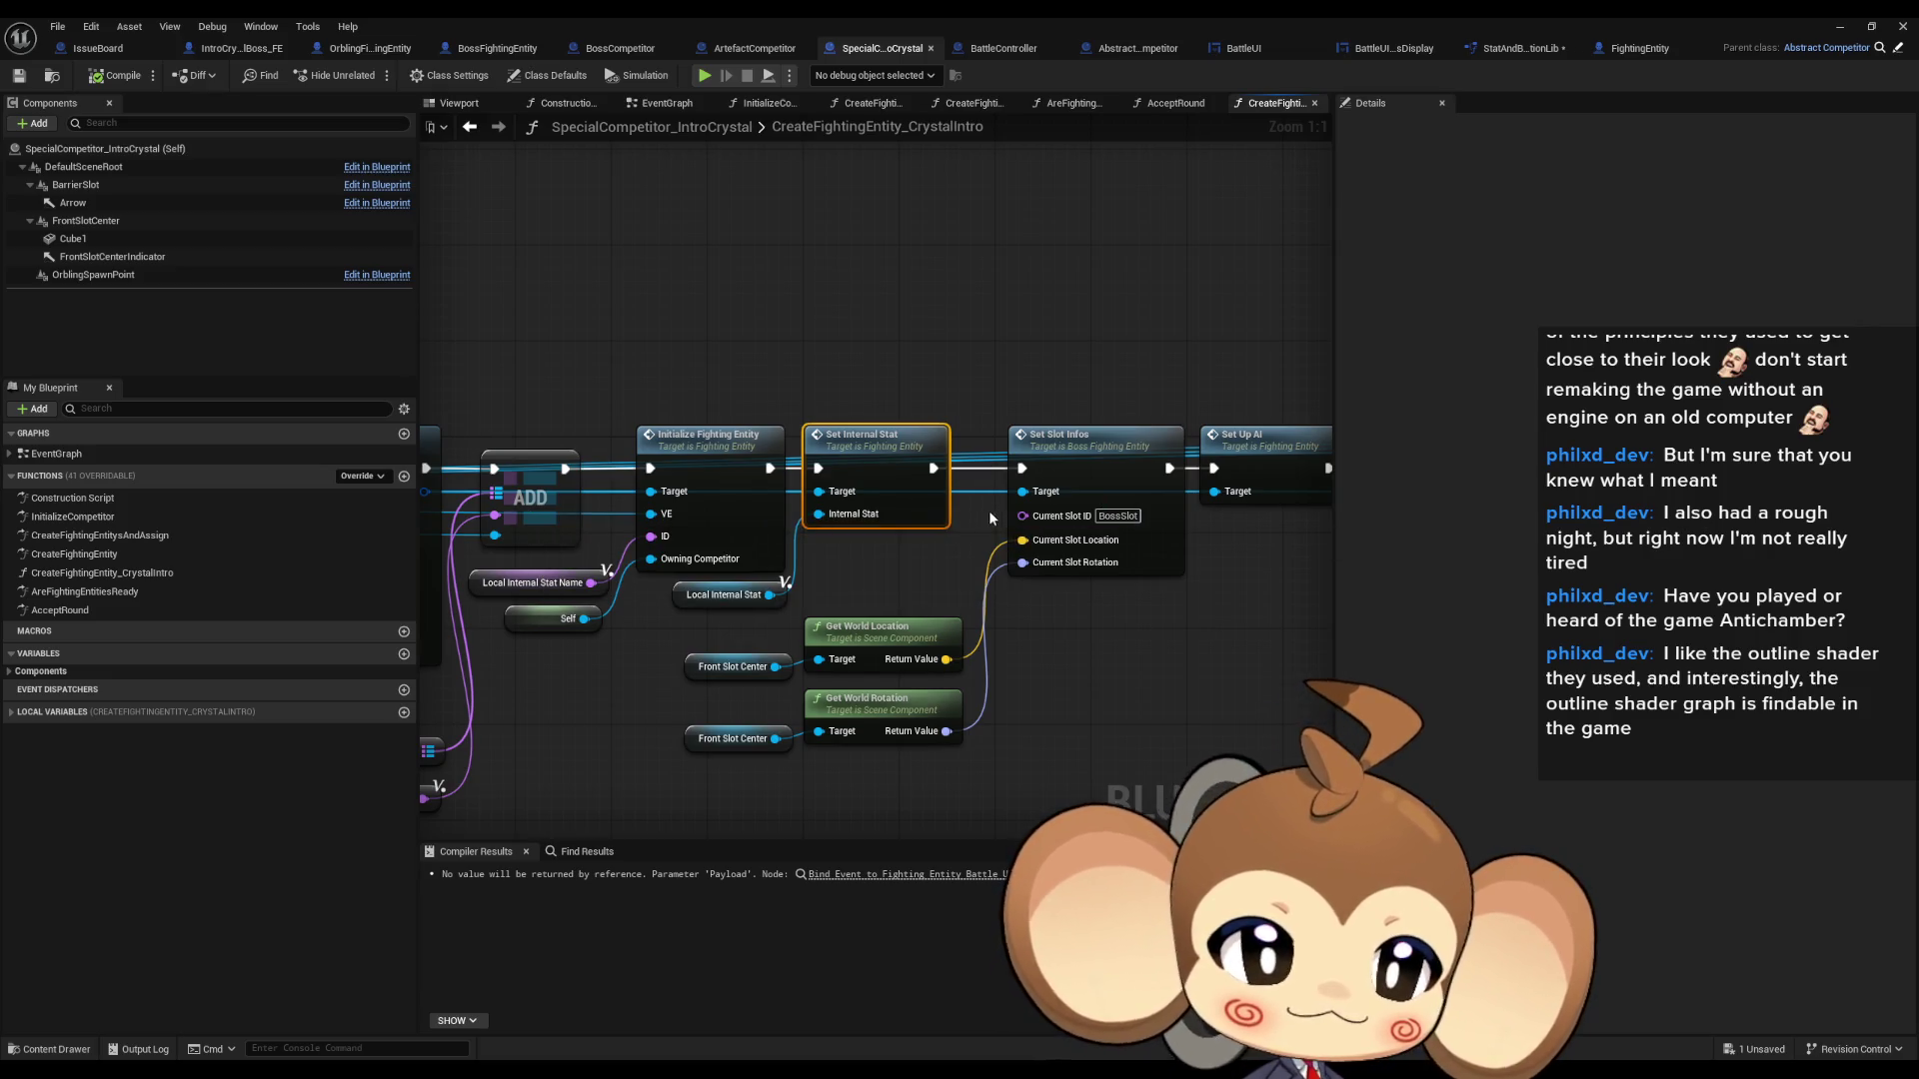
- Find the uses of Local_InternalStat and focus on its Set Internal Stat node
drag(782, 528, 939, 513)
right_click(840, 593)
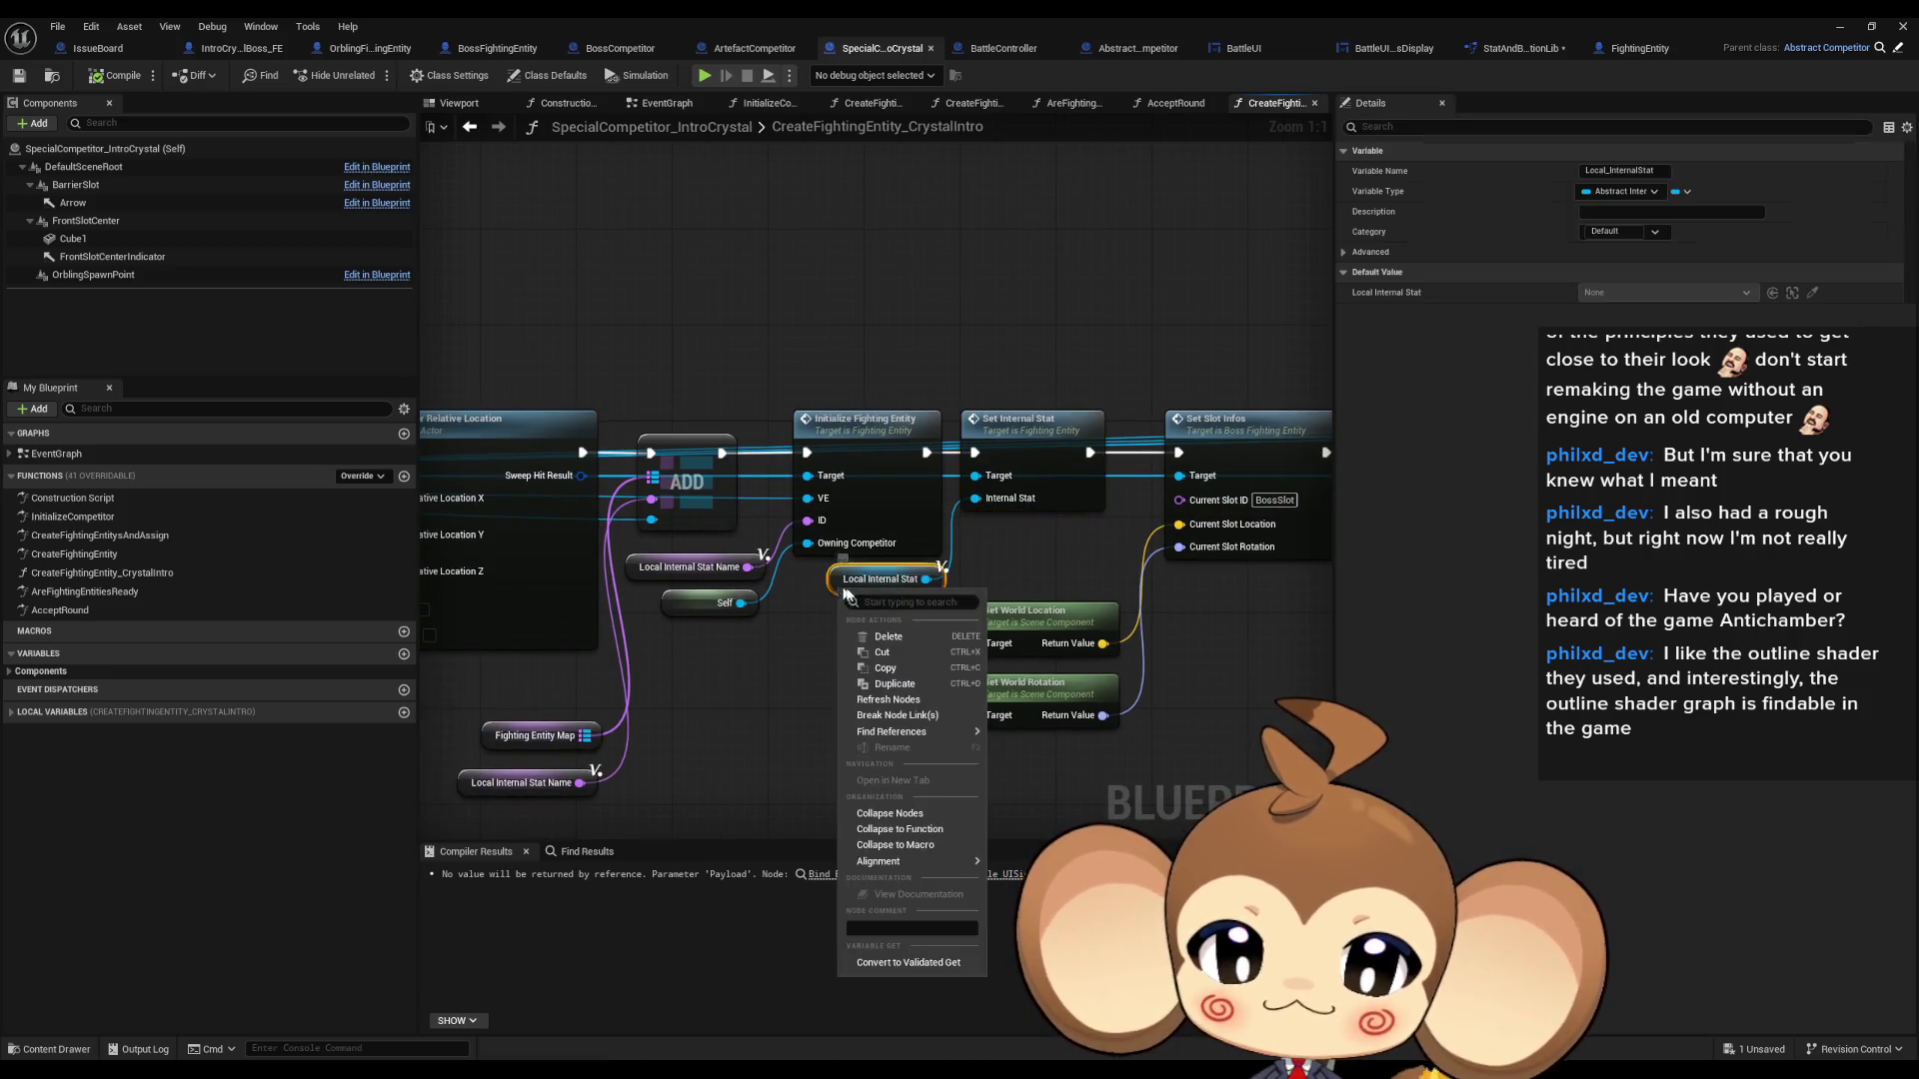
mouse_move(903, 737)
click(1044, 775)
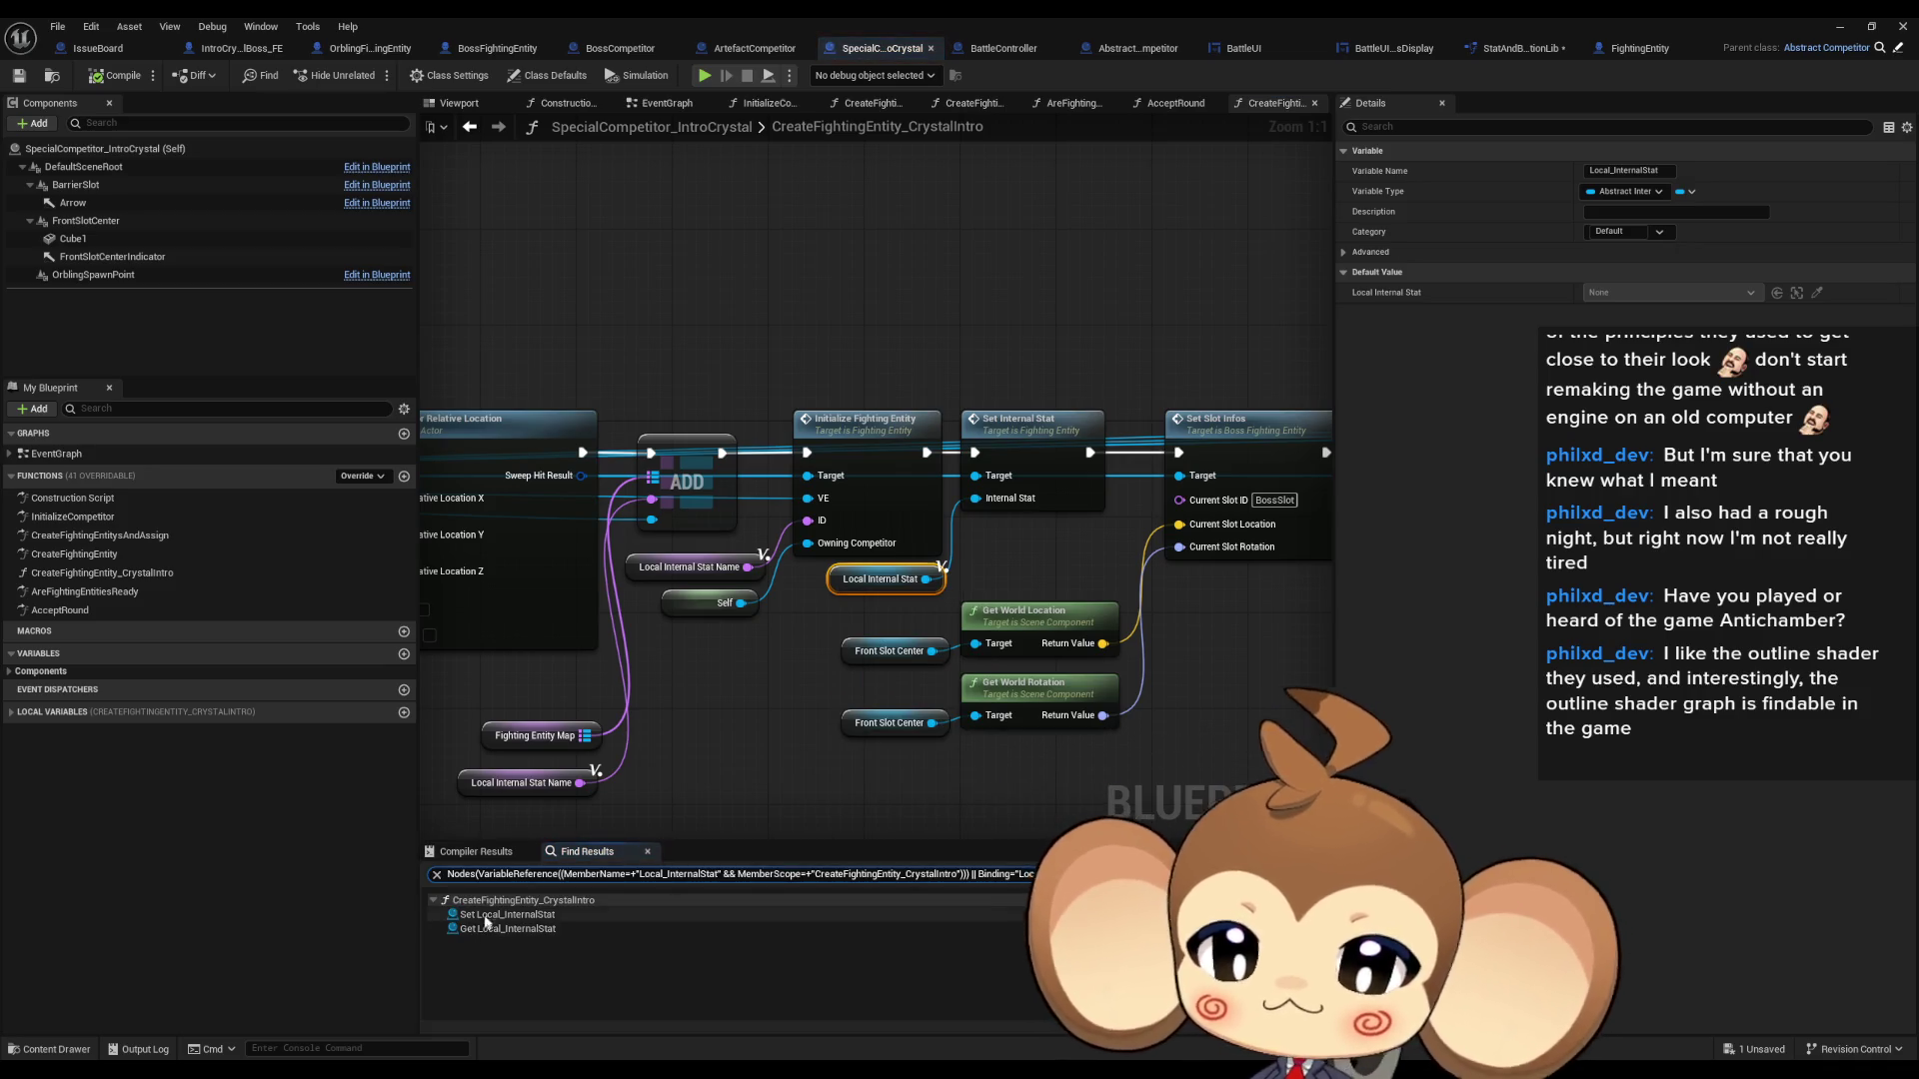
click(508, 914)
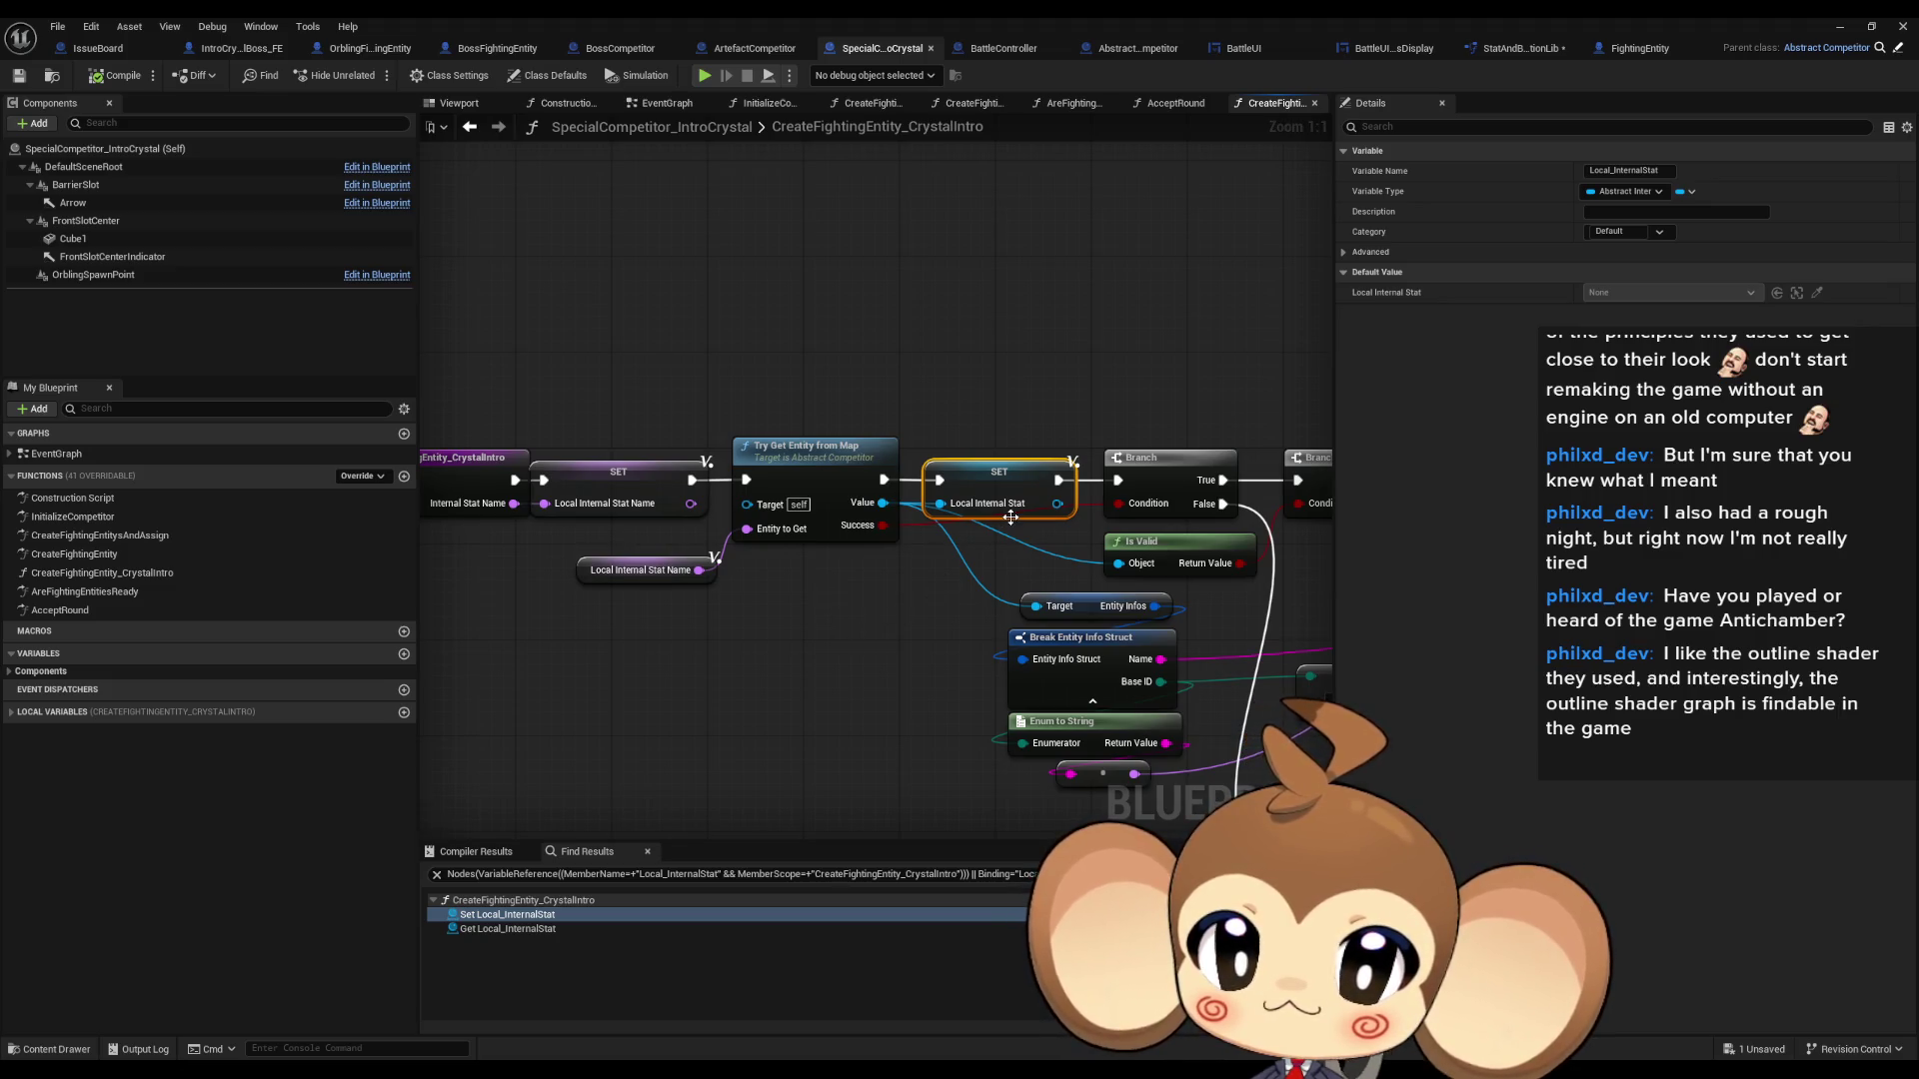
scroll(1009, 518, down, 4)
scroll(1042, 613, down, 1)
drag(1043, 613, 751, 559)
scroll(751, 560, up, 4)
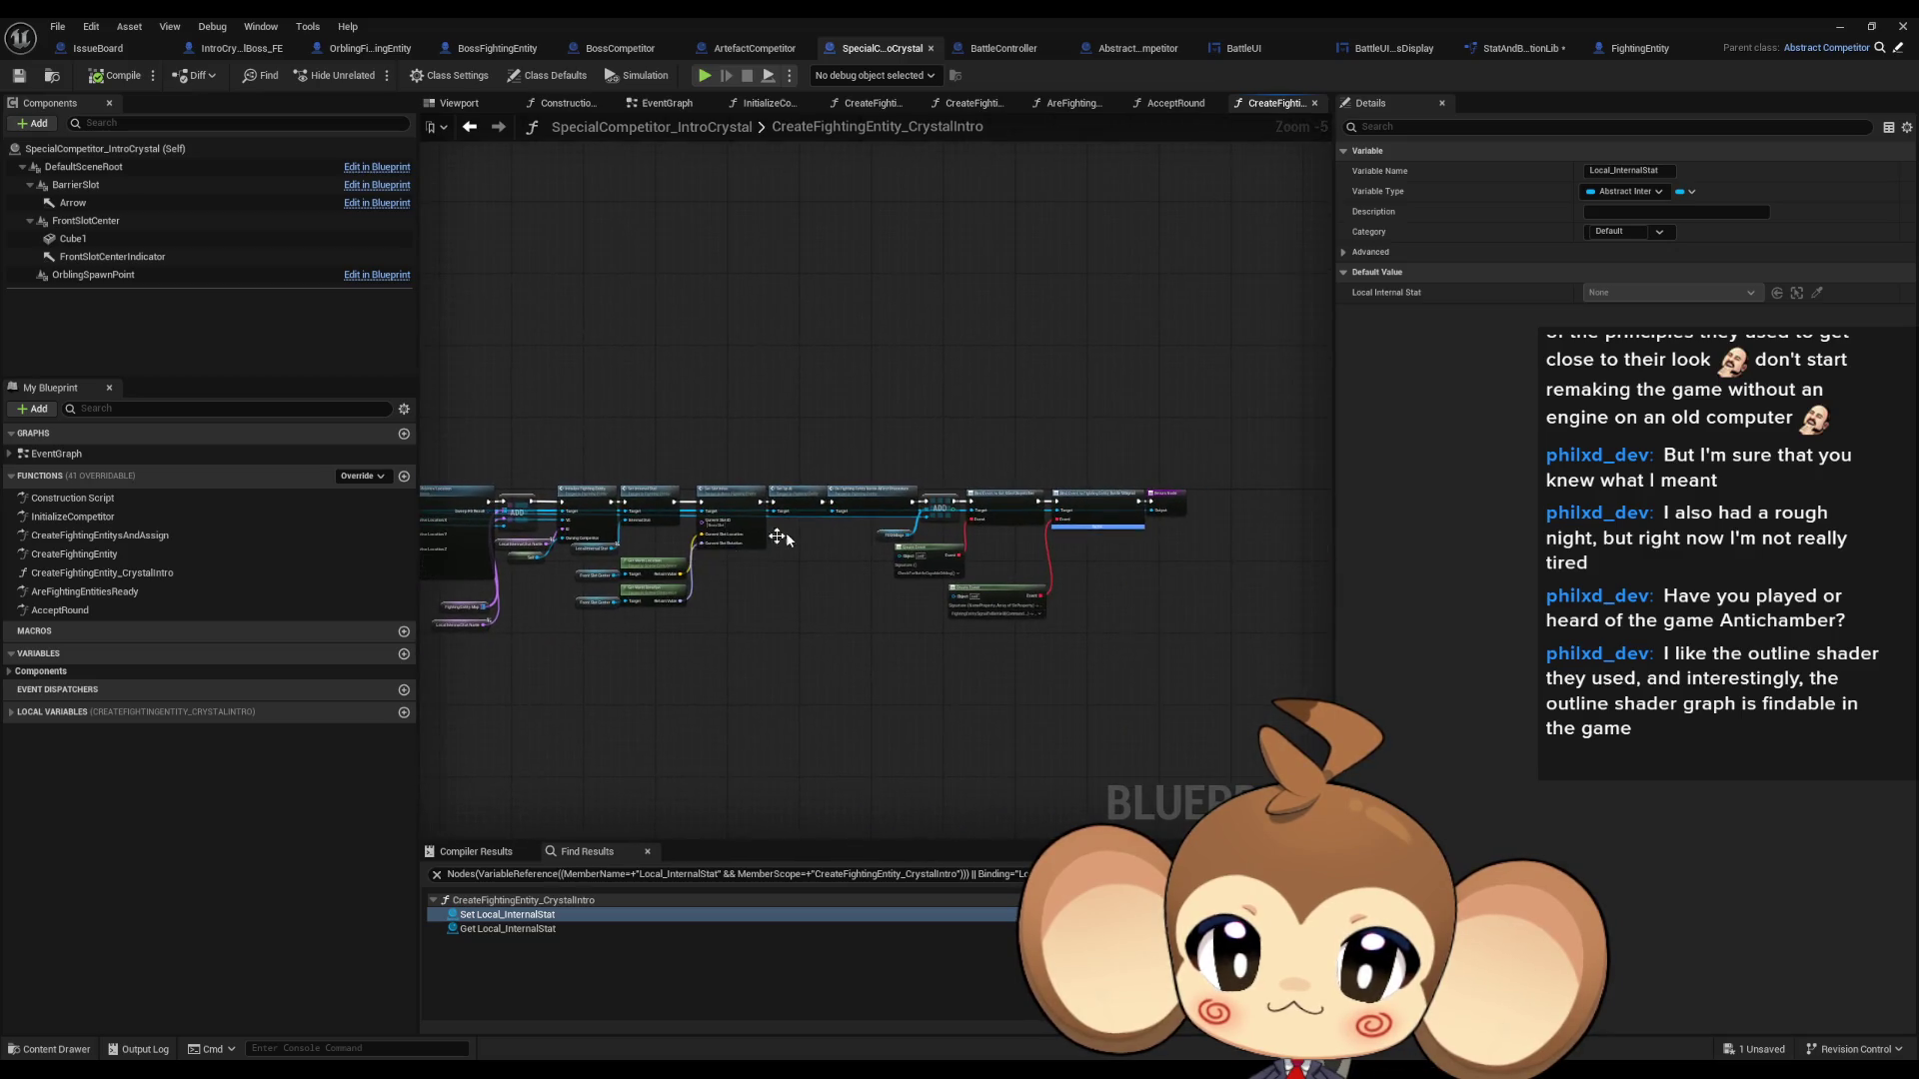
drag(836, 541, 1096, 551)
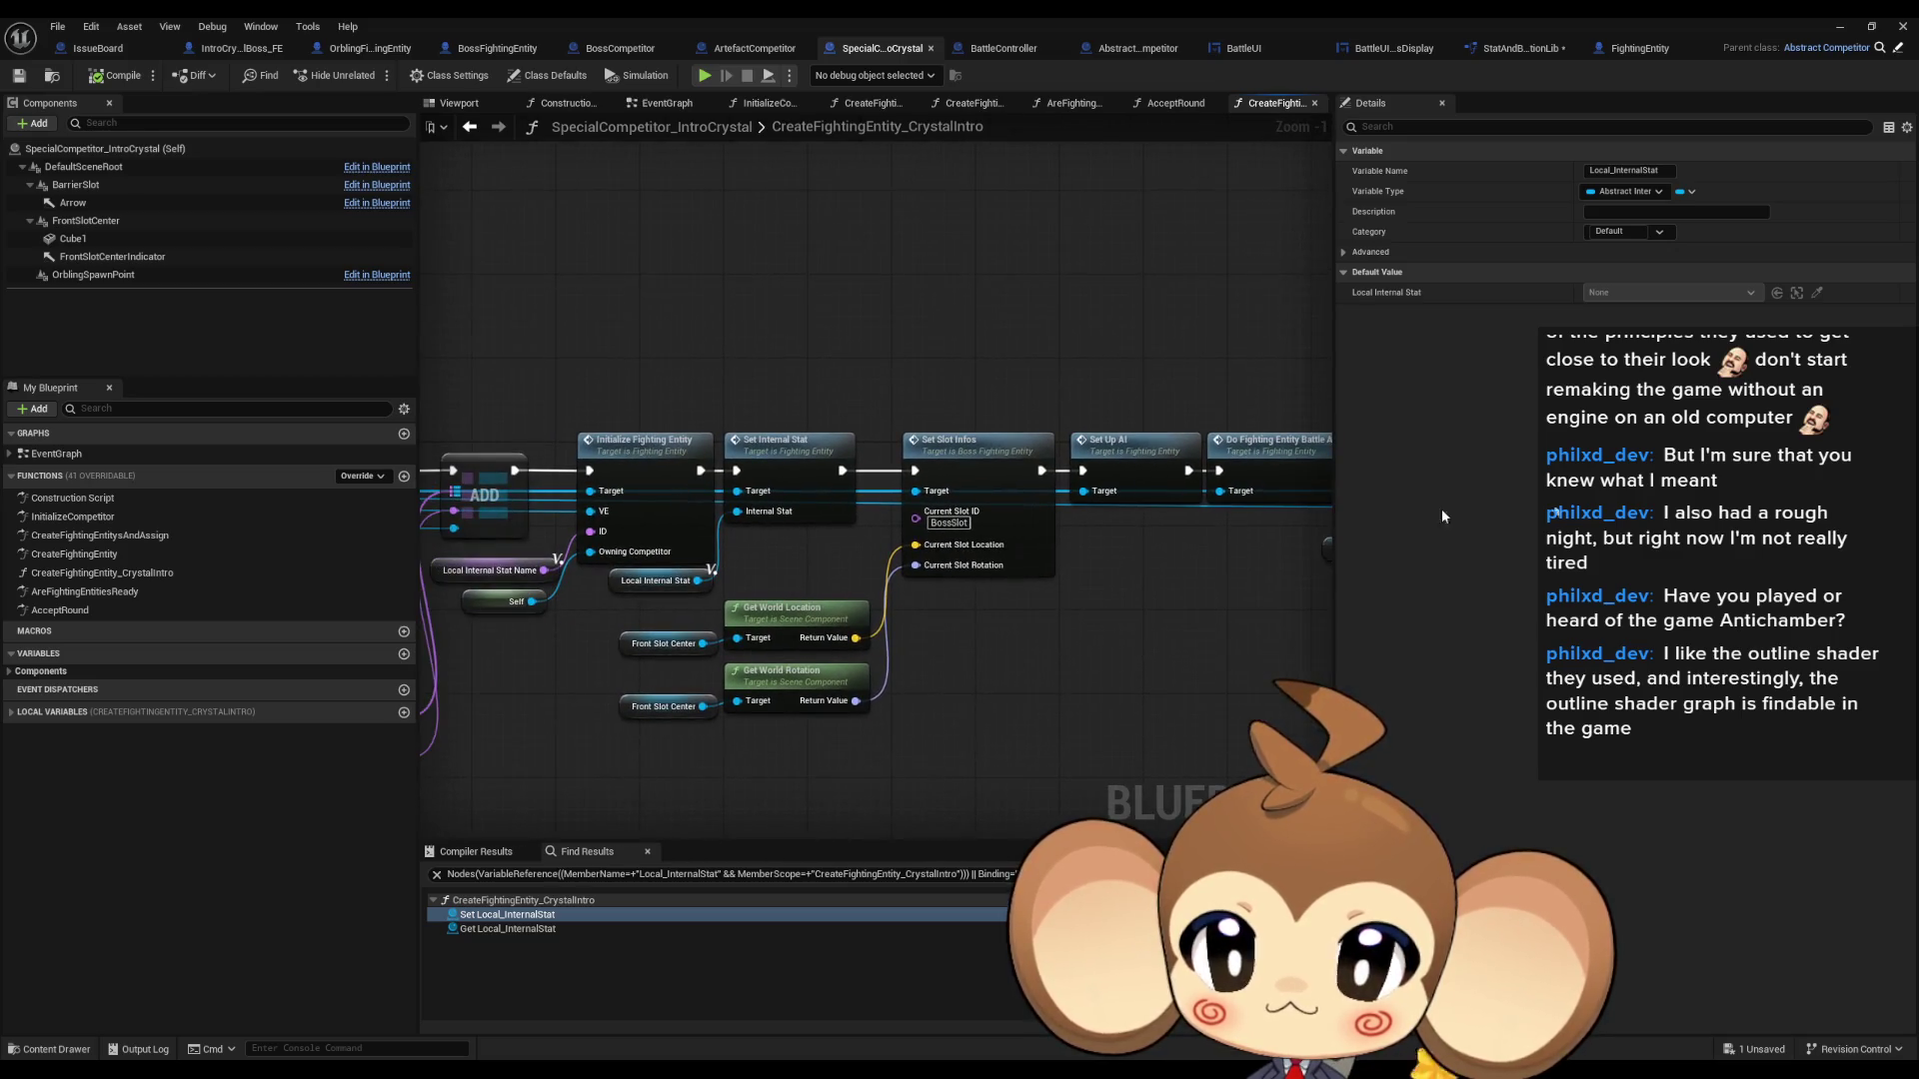
click(507, 914)
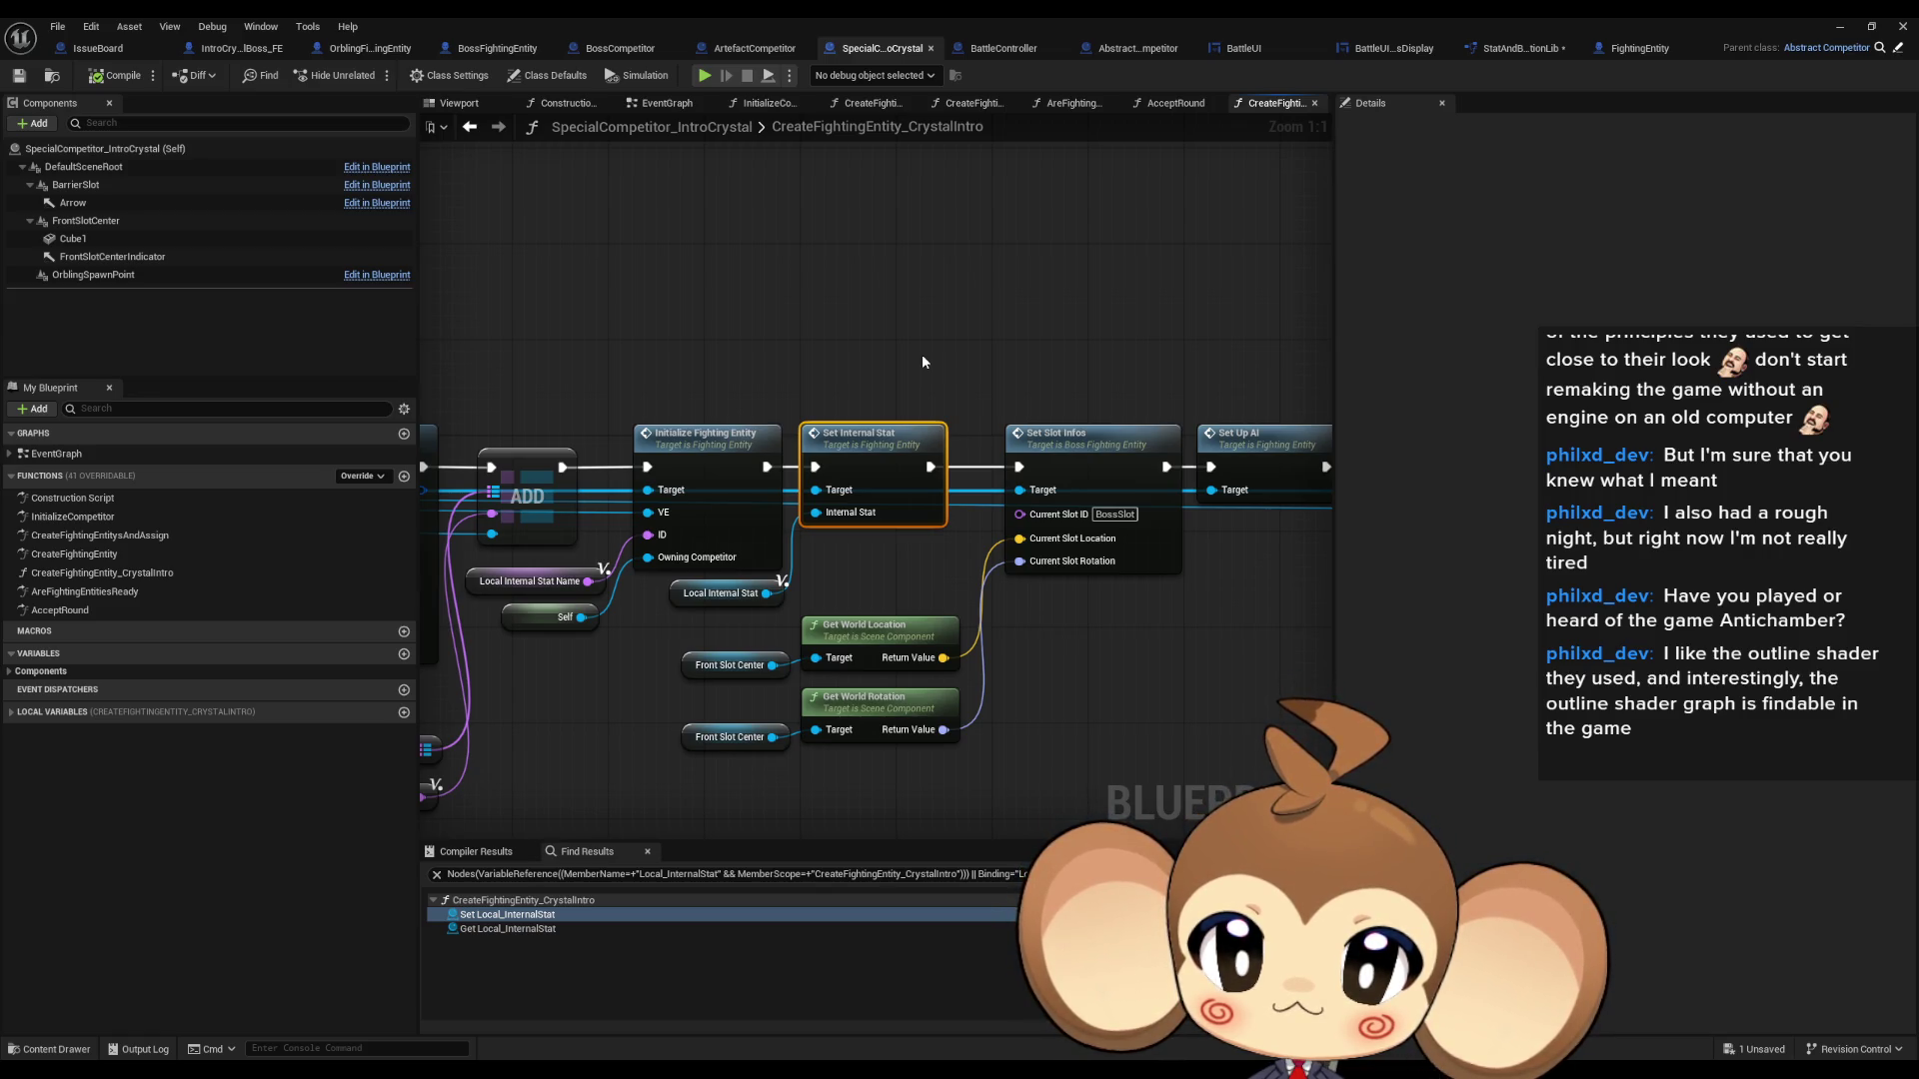
- Move Set Internal Stat and Local Internal Stat up-left and detach them from after Initialize Fighting Entity
drag(921, 362, 992, 376)
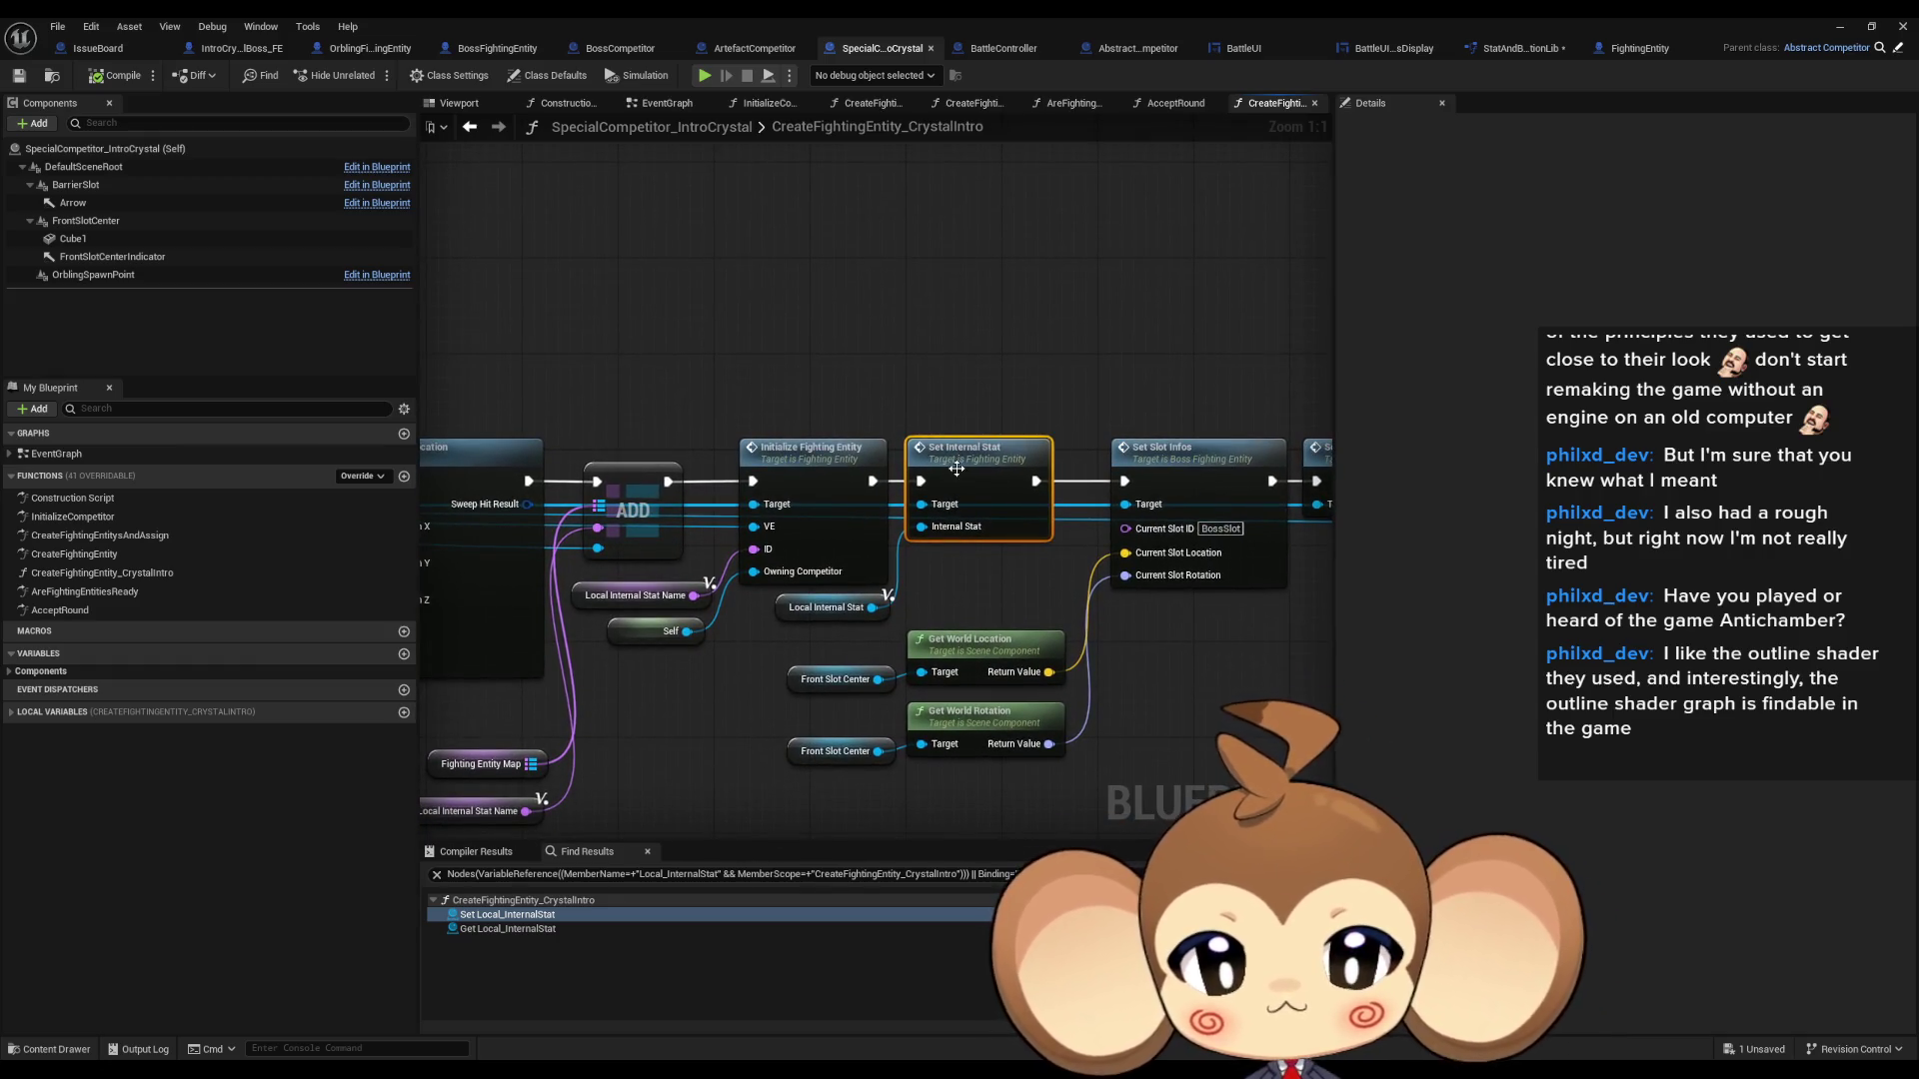
click(797, 612)
ctrl+click(933, 498)
mouse_move(932, 497)
mouse_down()
mouse_move(916, 437)
mouse_move(731, 244)
mouse_move(704, 246)
mouse_up()
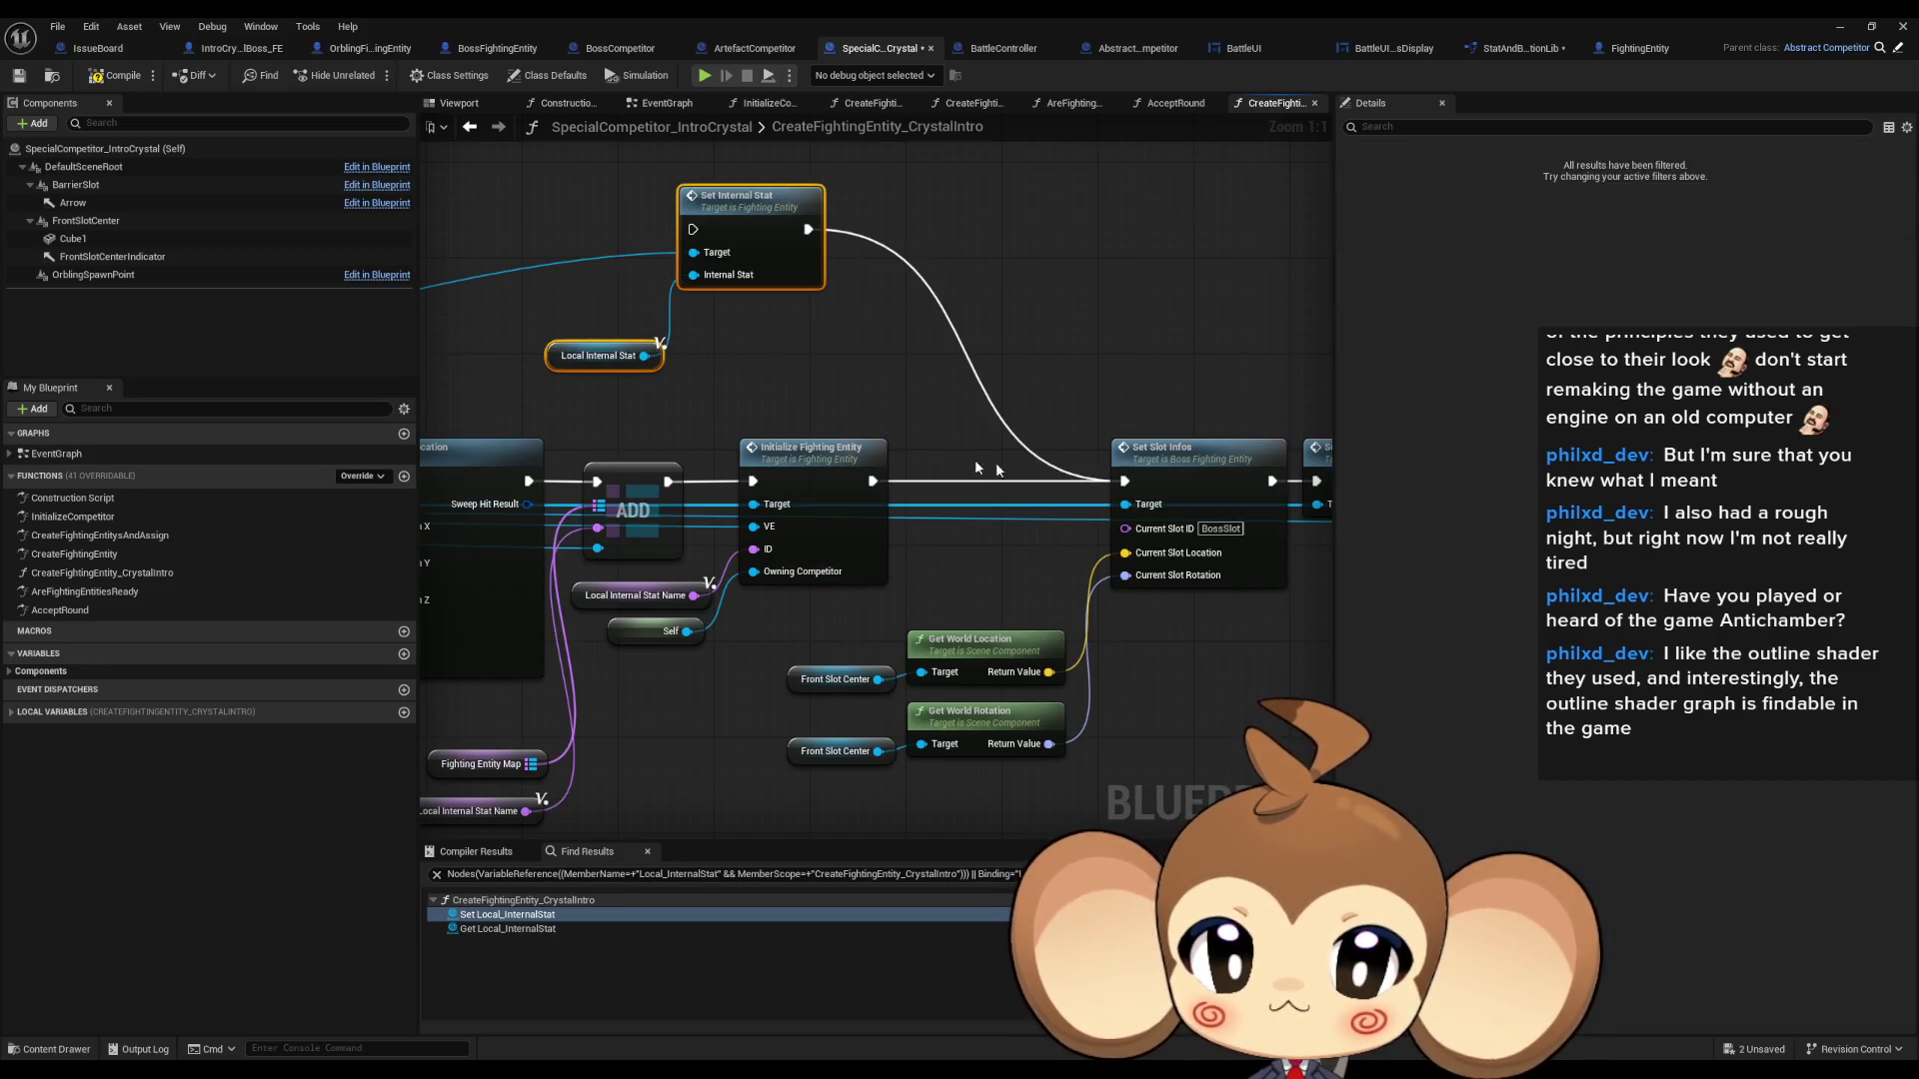
mouse_move(873, 480)
mouse_down()
mouse_move(781, 378)
mouse_move(744, 440)
mouse_move(669, 481)
mouse_up()
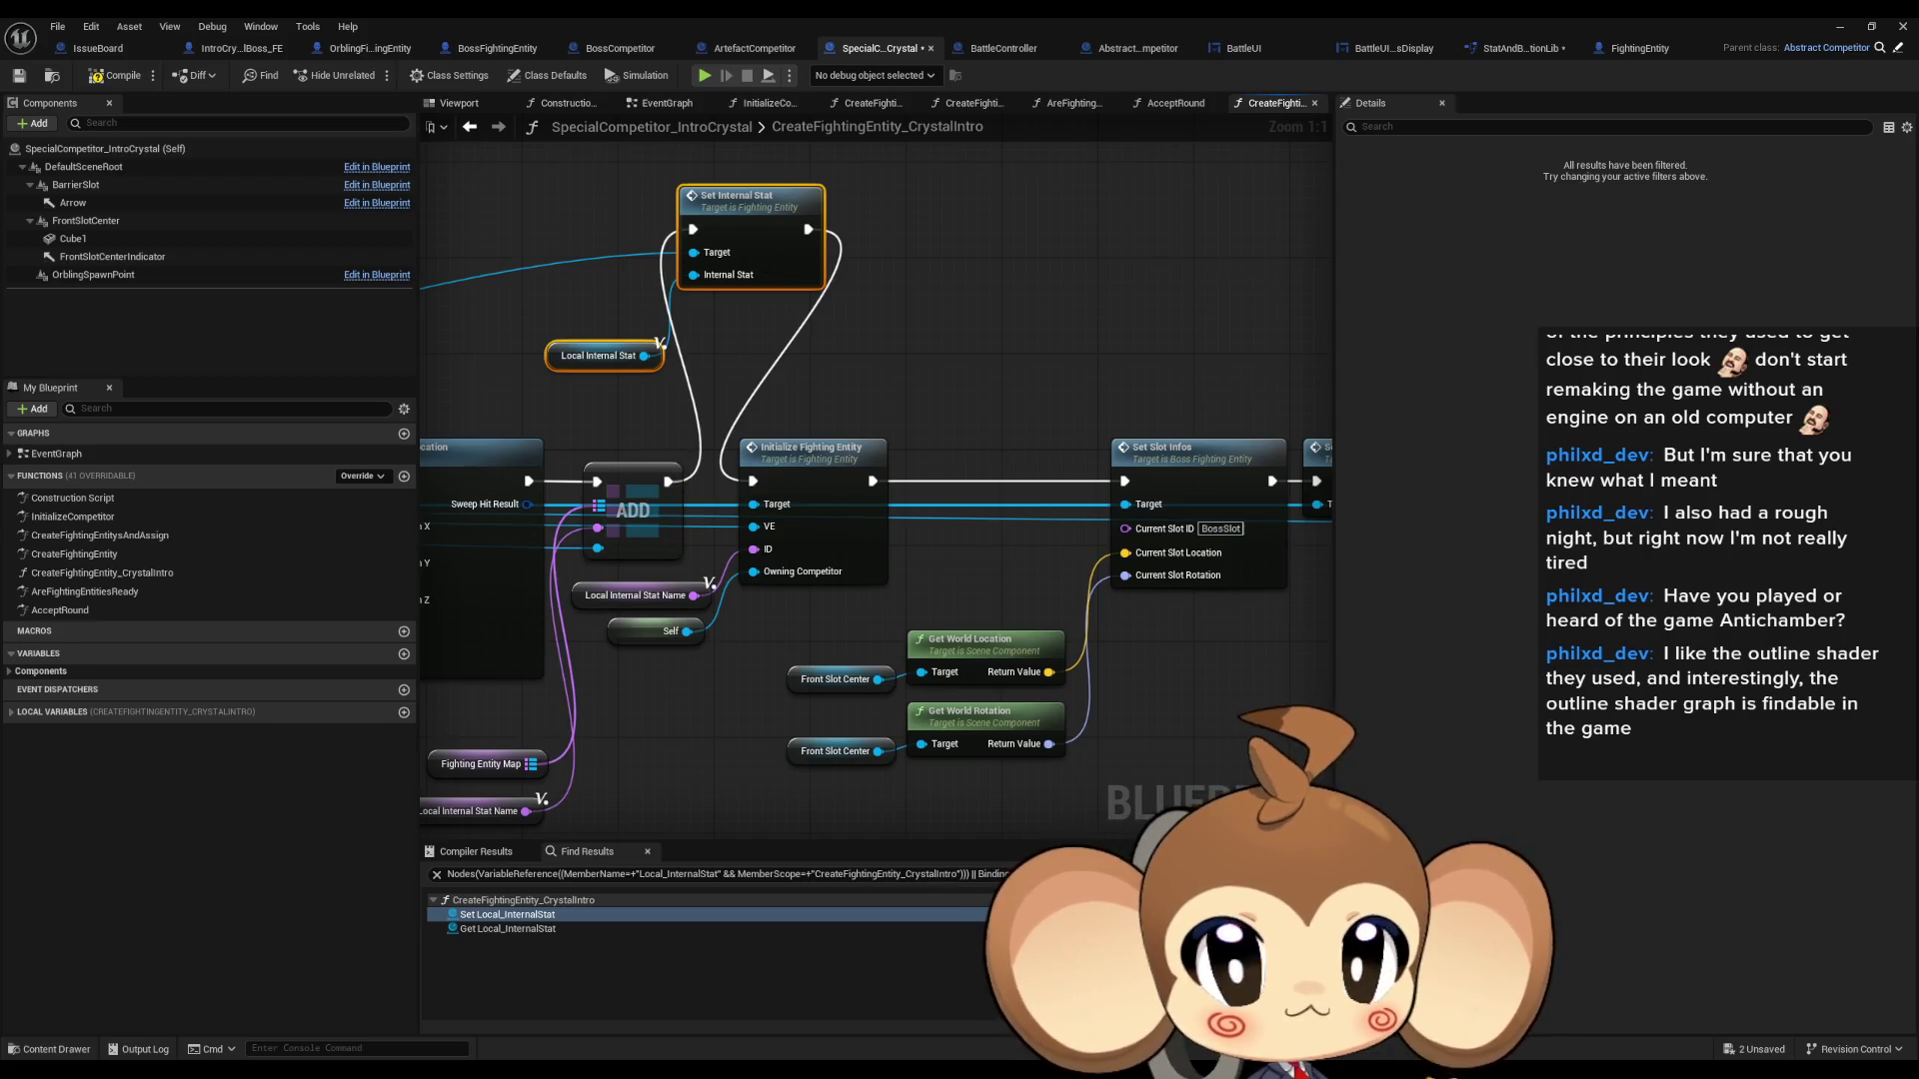
click(620, 48)
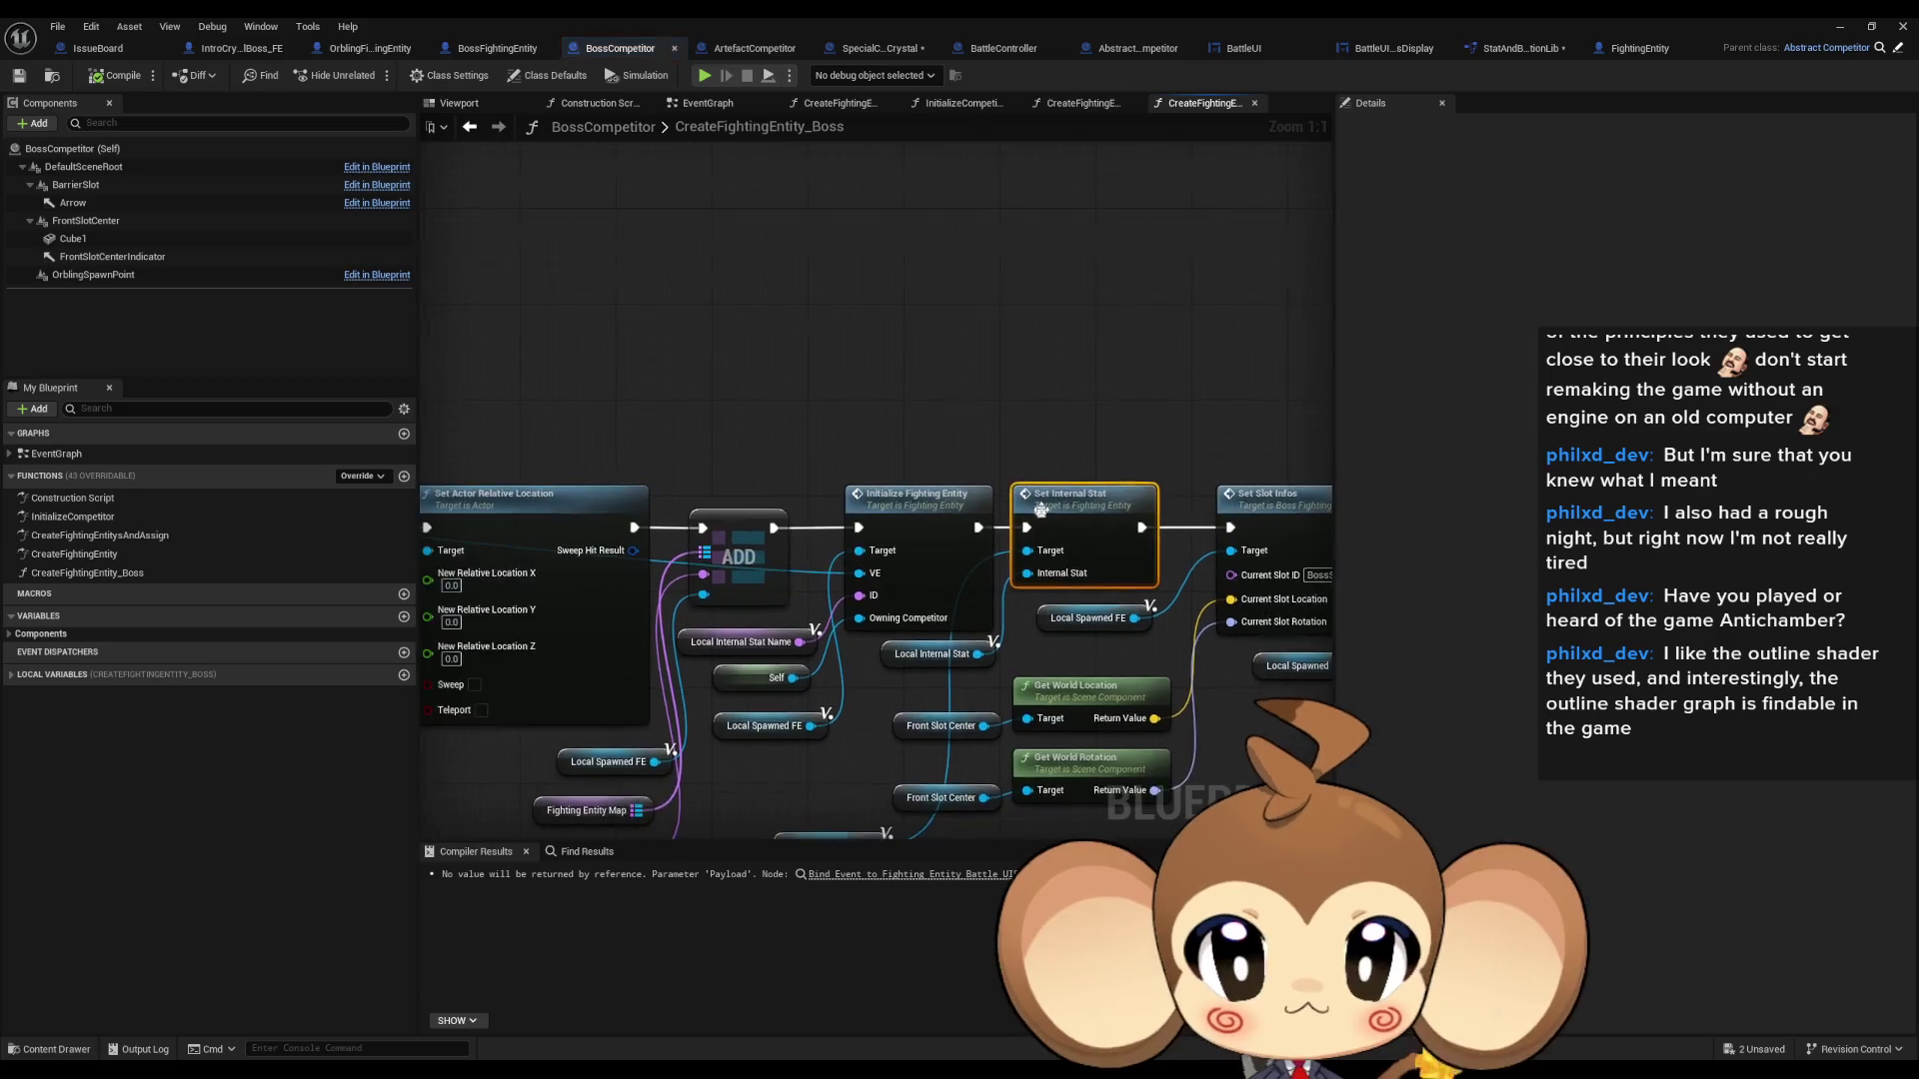
- In the Boss graph, move Local Spawned FE, Set Internal Stat and Local Internal Stat above Initialize Fighting Entity
drag(860, 781, 919, 388)
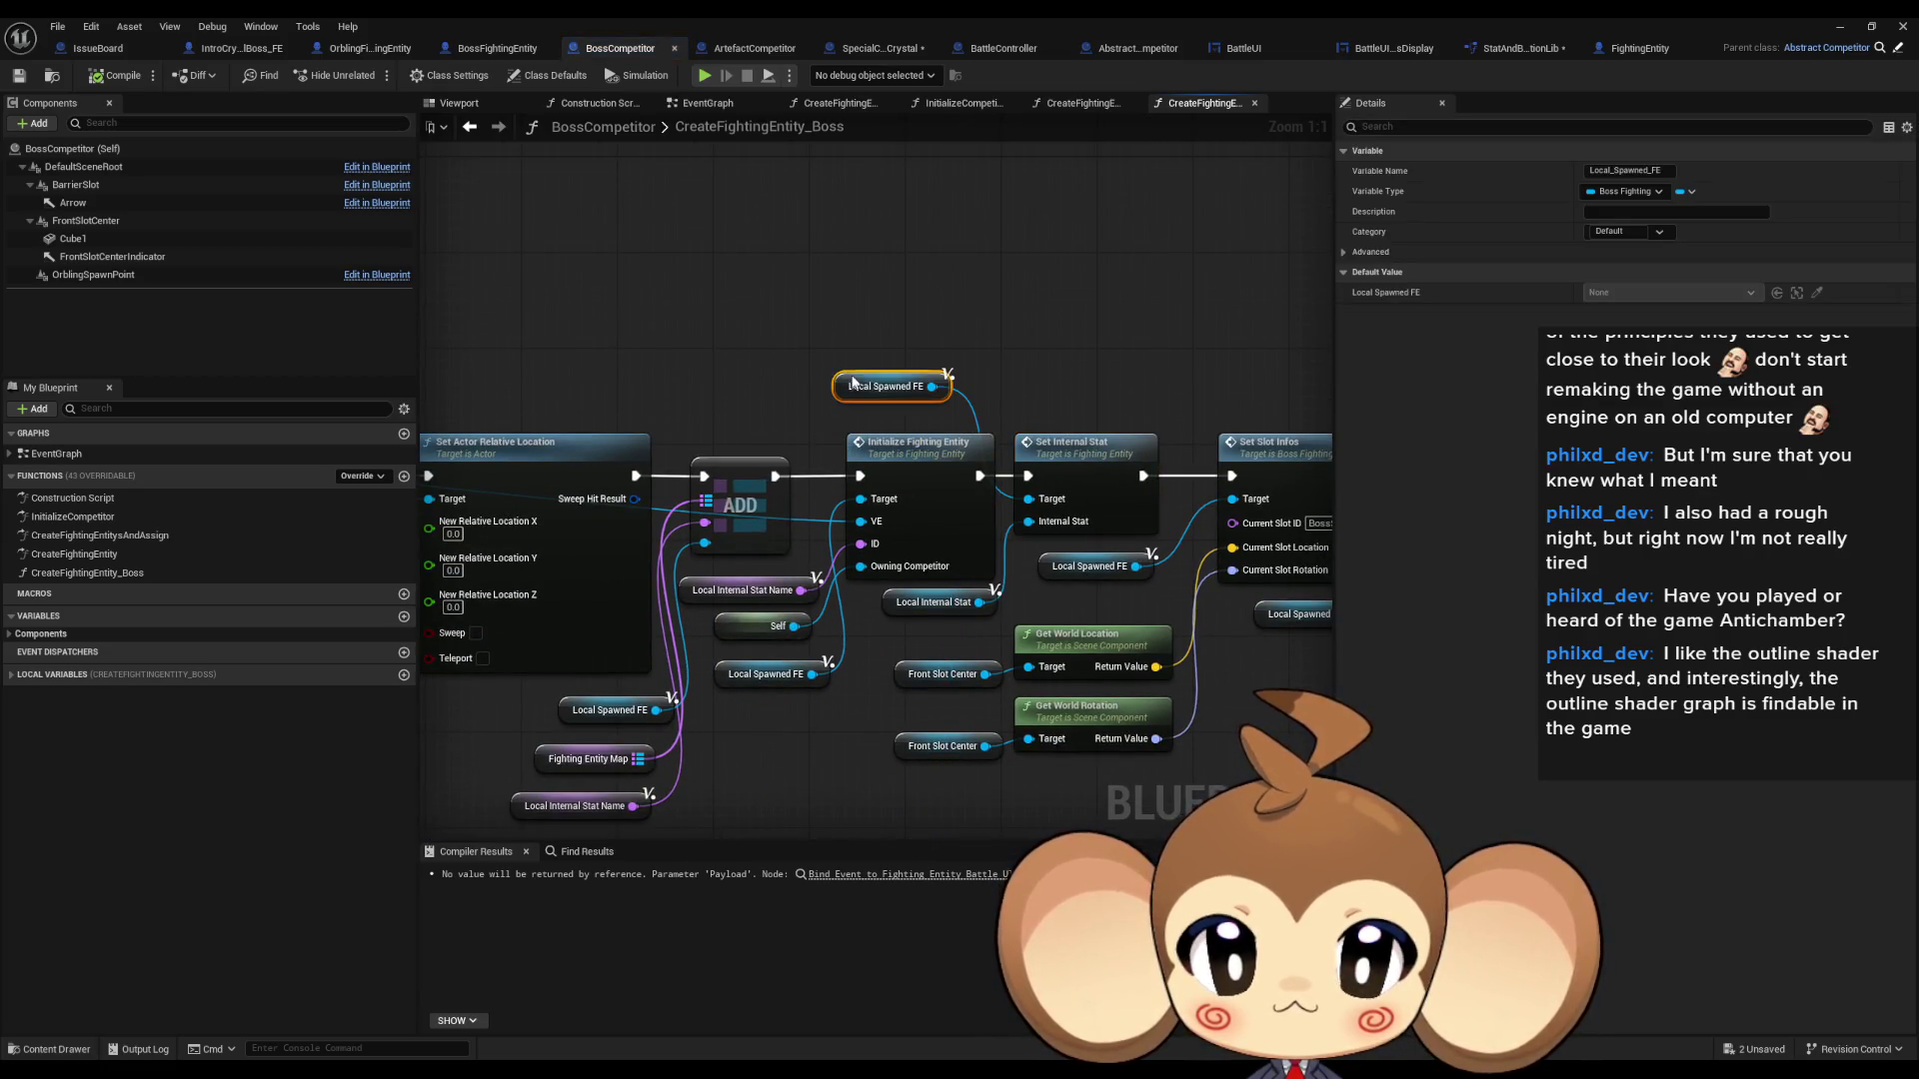
drag(907, 604, 859, 425)
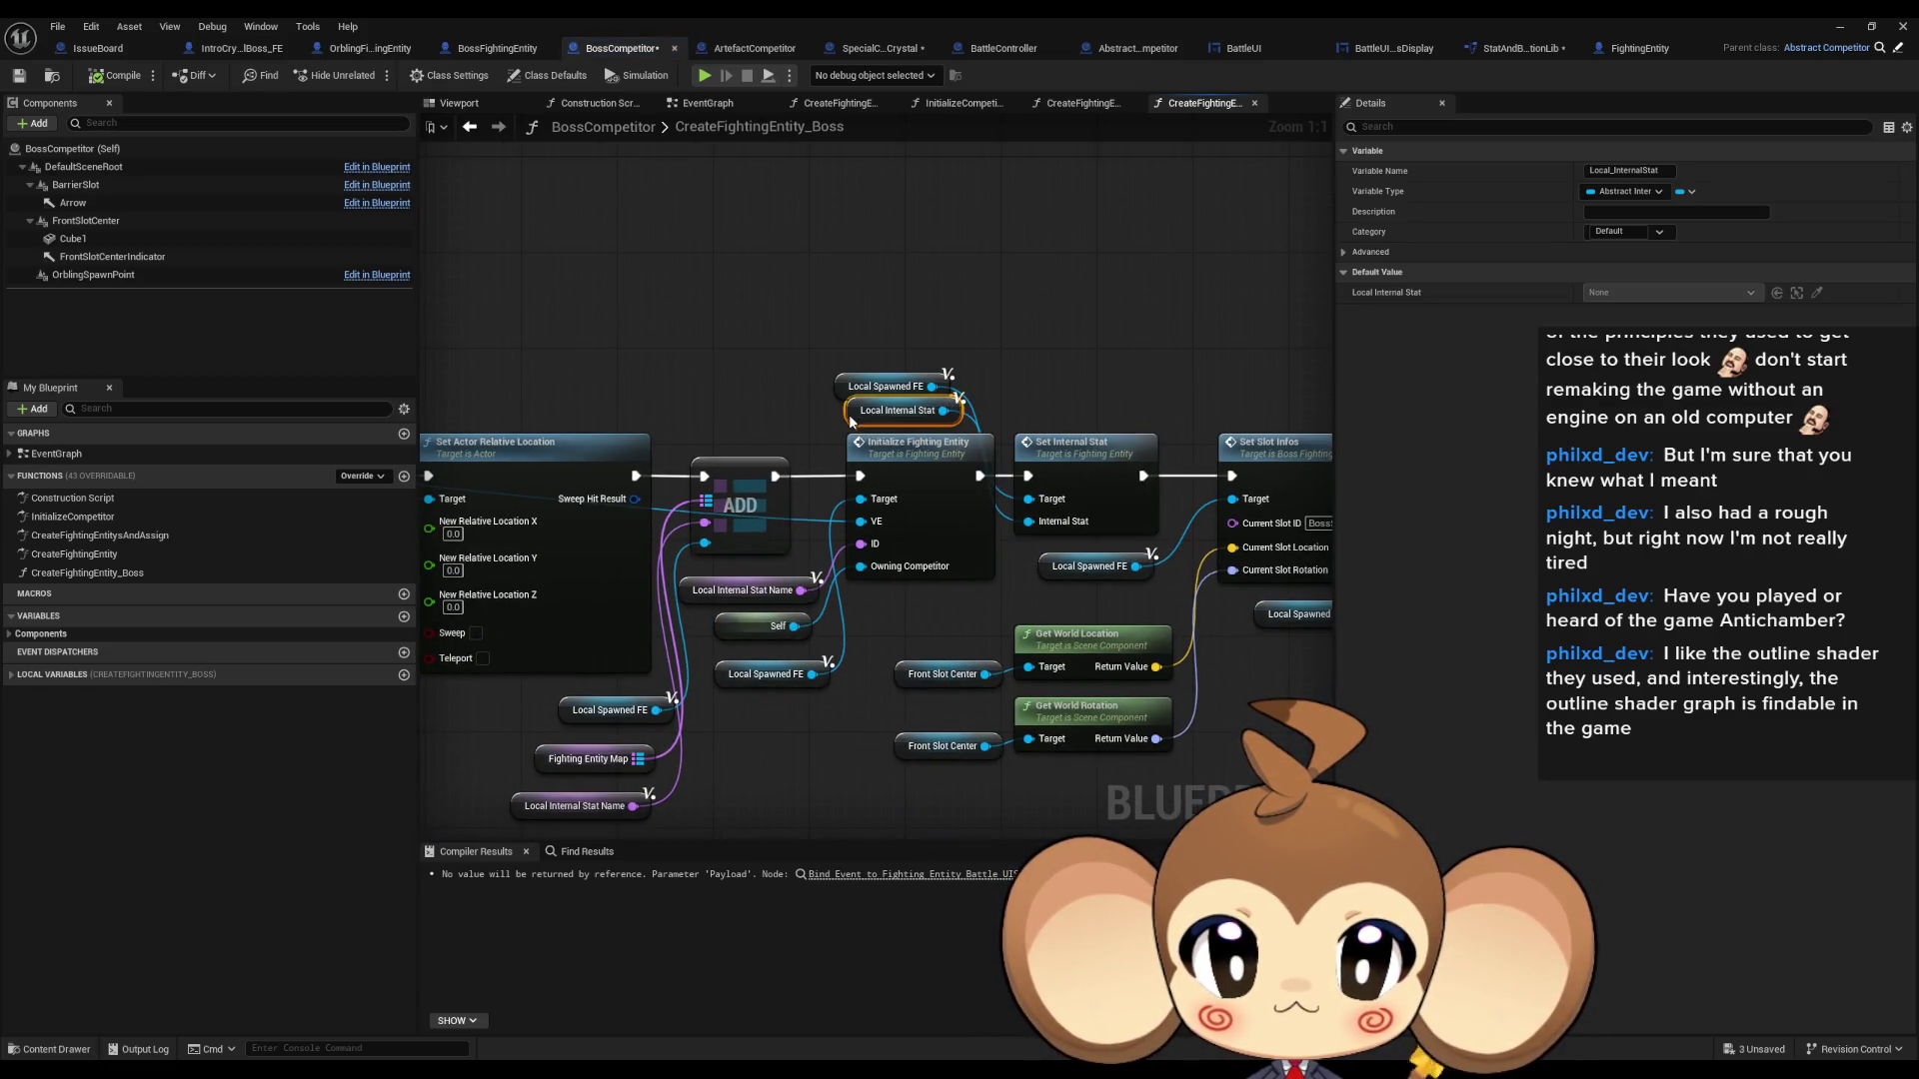
mouse_move(1071, 438)
mouse_down()
mouse_move(1077, 251)
mouse_move(789, 500)
mouse_move(963, 402)
mouse_move(1299, 290)
mouse_move(1239, 480)
mouse_move(974, 483)
mouse_up()
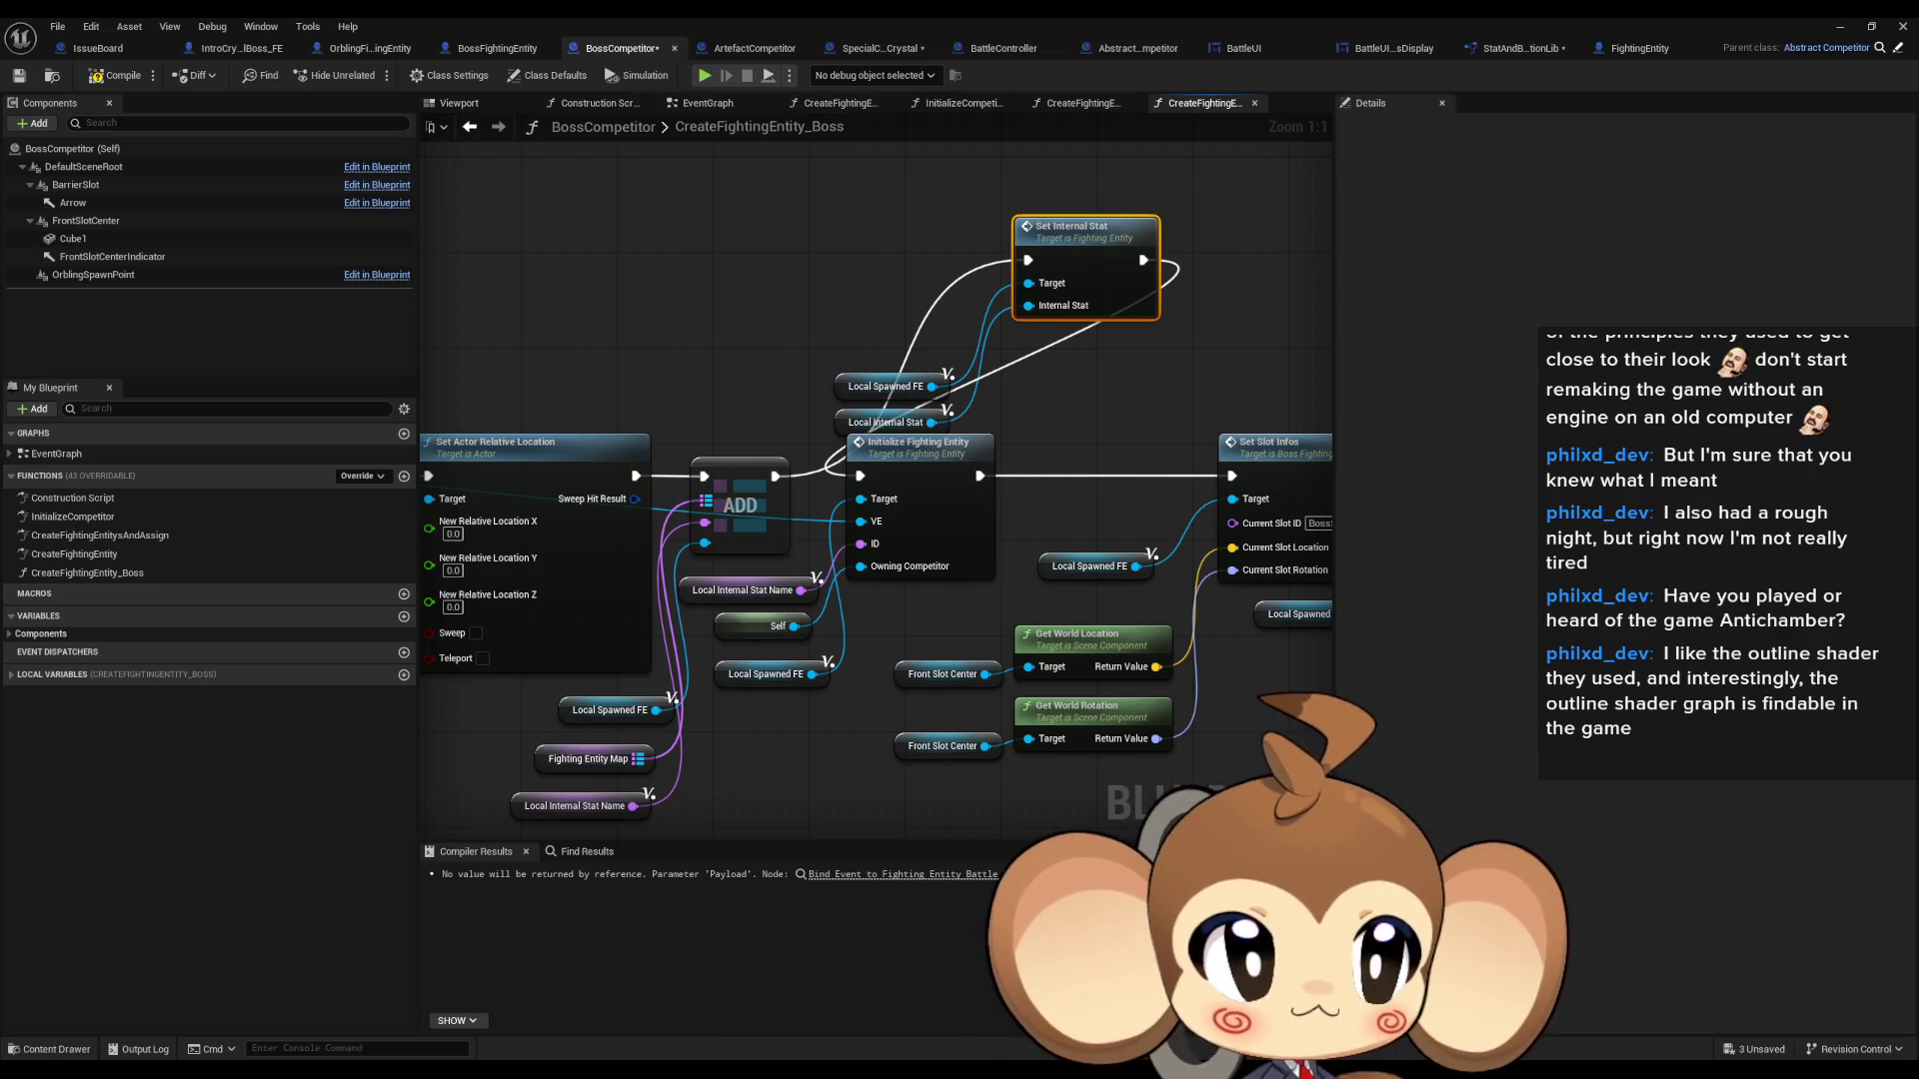
- In ArtefactCompetitor's Orbling graph, chain ADD → Set Internal Stat → Initialize Fighting Entity → Set Up AI
click(754, 48)
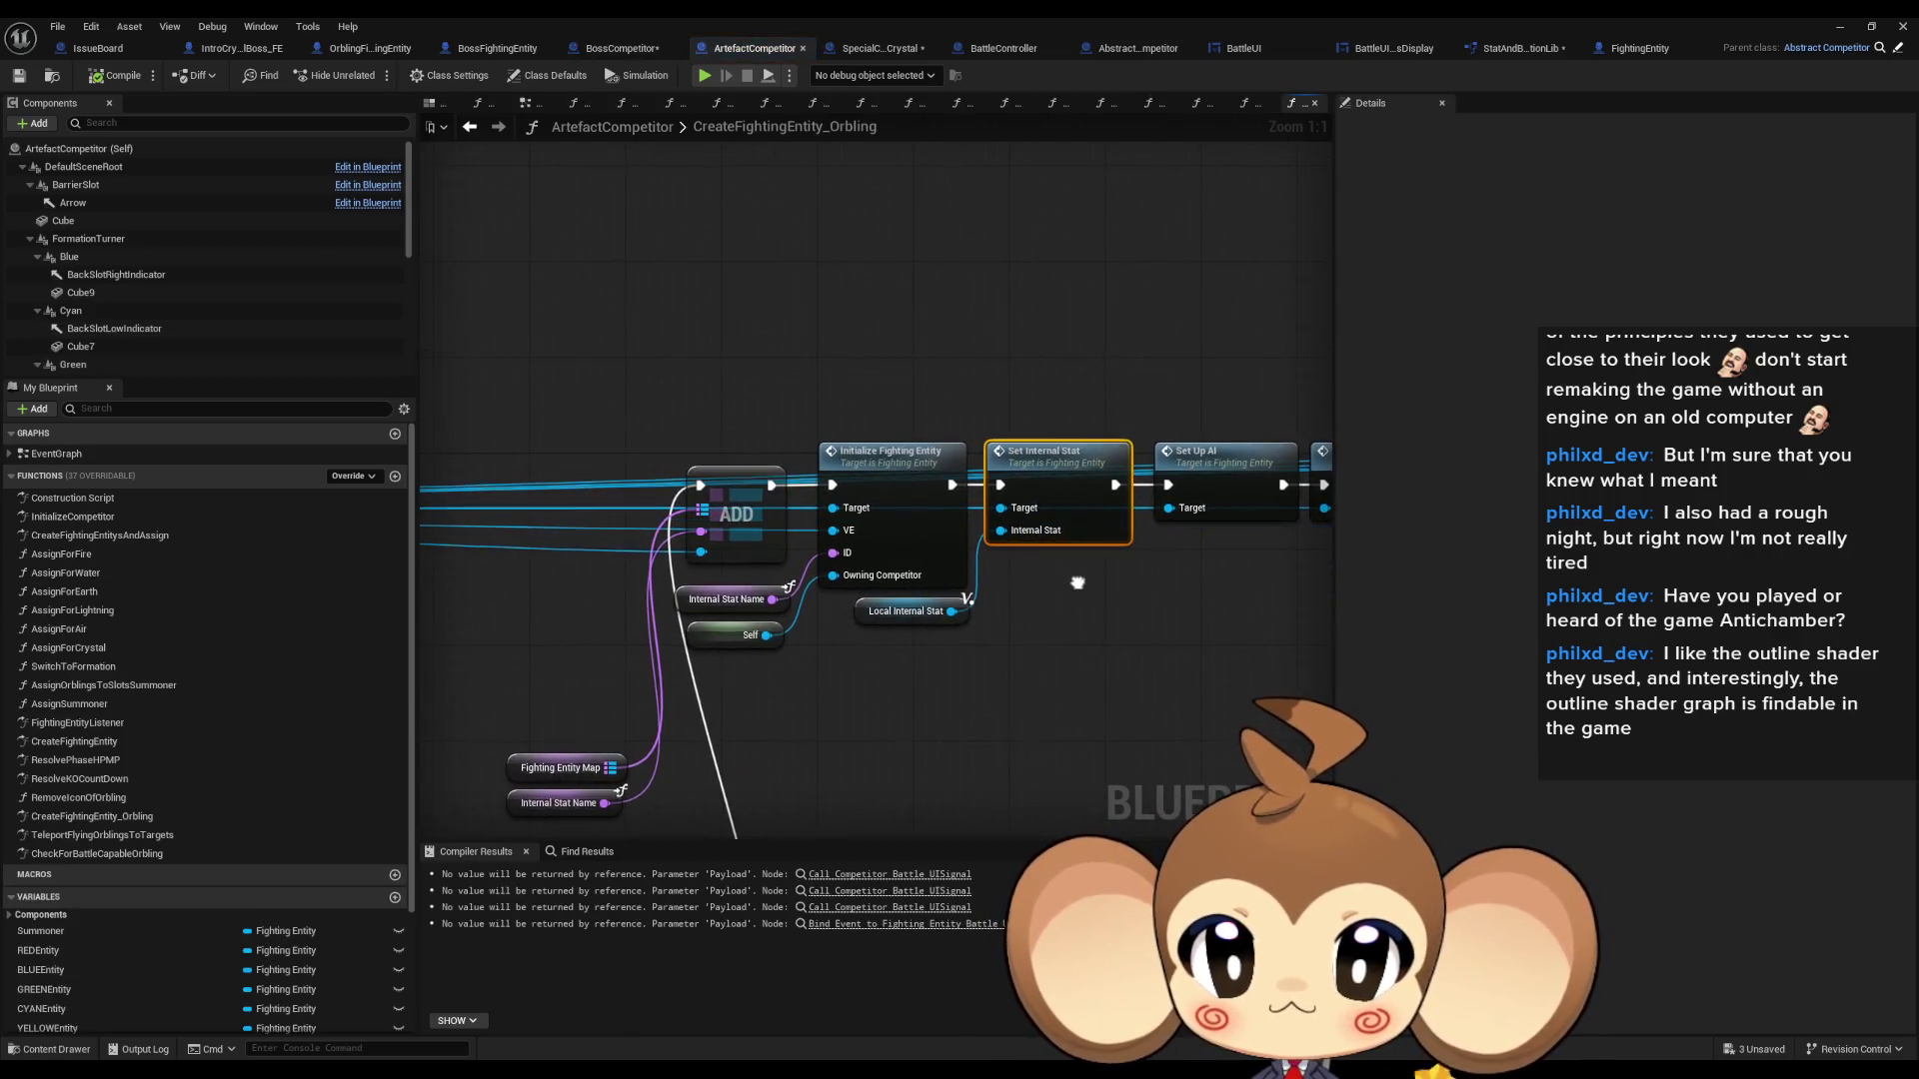
ctrl+click(865, 620)
mouse_move(865, 620)
mouse_down()
mouse_move(591, 354)
mouse_move(530, 357)
mouse_up()
drag(953, 484, 1167, 483)
drag(833, 484, 779, 221)
drag(771, 484, 664, 220)
- In Abstract_Competitor's CreateFightingEntity_Orbling, move Set Internal Stat up and wire Initialize Fighting Entity to Set Up AI
click(1131, 48)
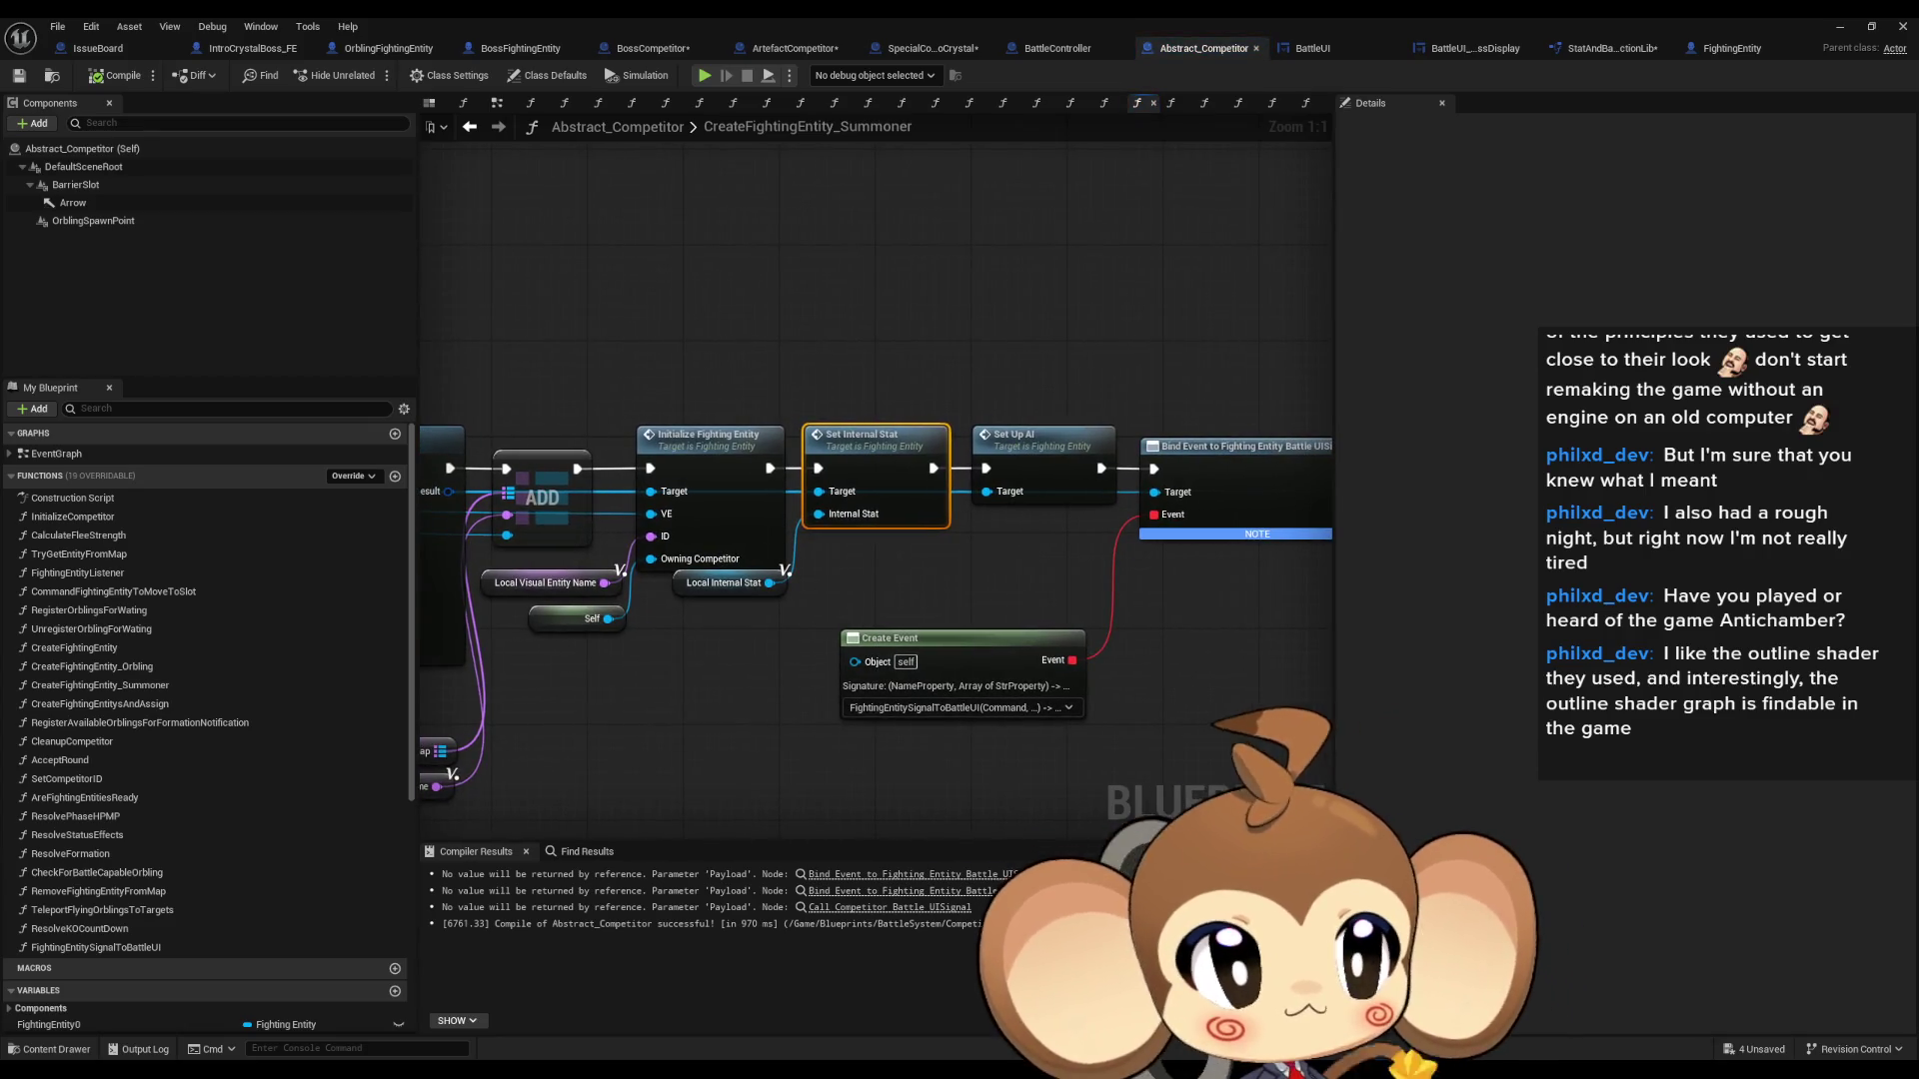
double_click(92, 666)
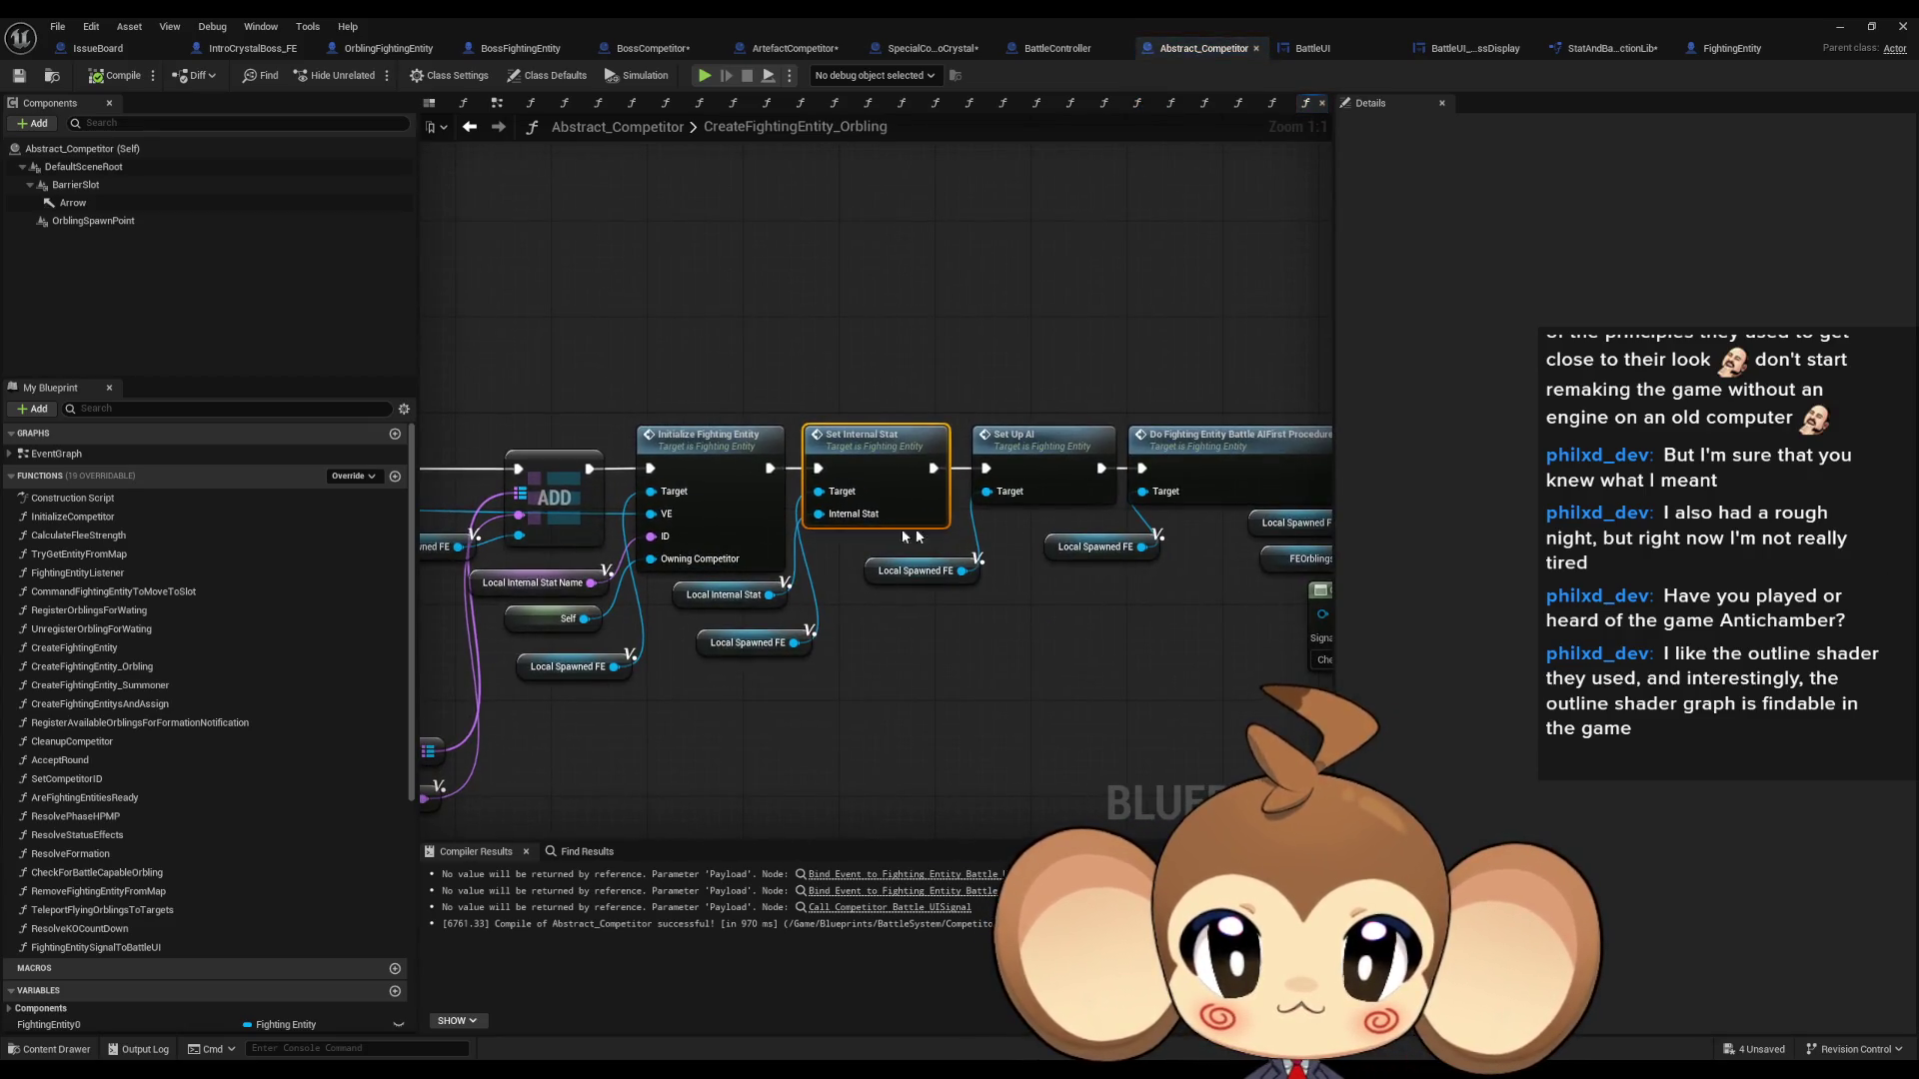
mouse_move(779, 672)
mouse_down()
mouse_move(899, 540)
mouse_move(772, 253)
mouse_move(726, 262)
mouse_up()
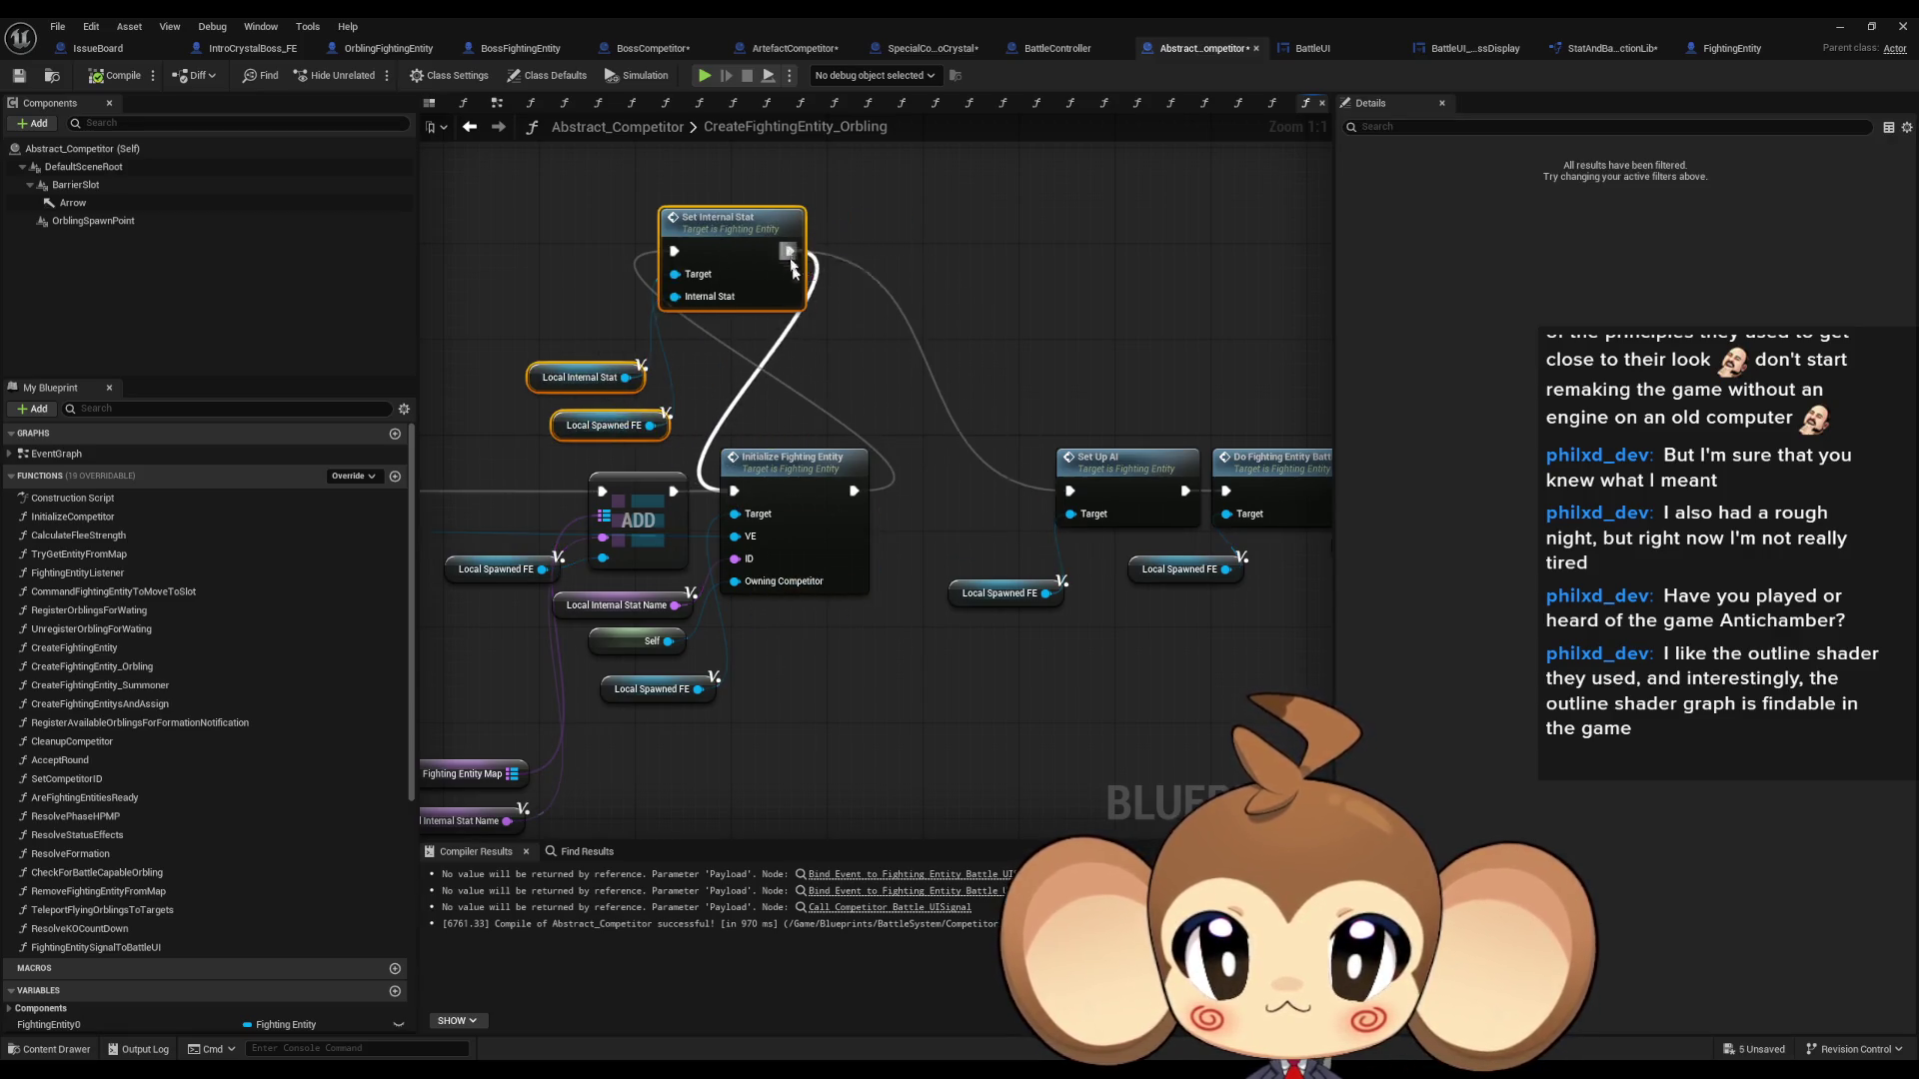
drag(855, 490, 1069, 491)
drag(674, 490, 673, 251)
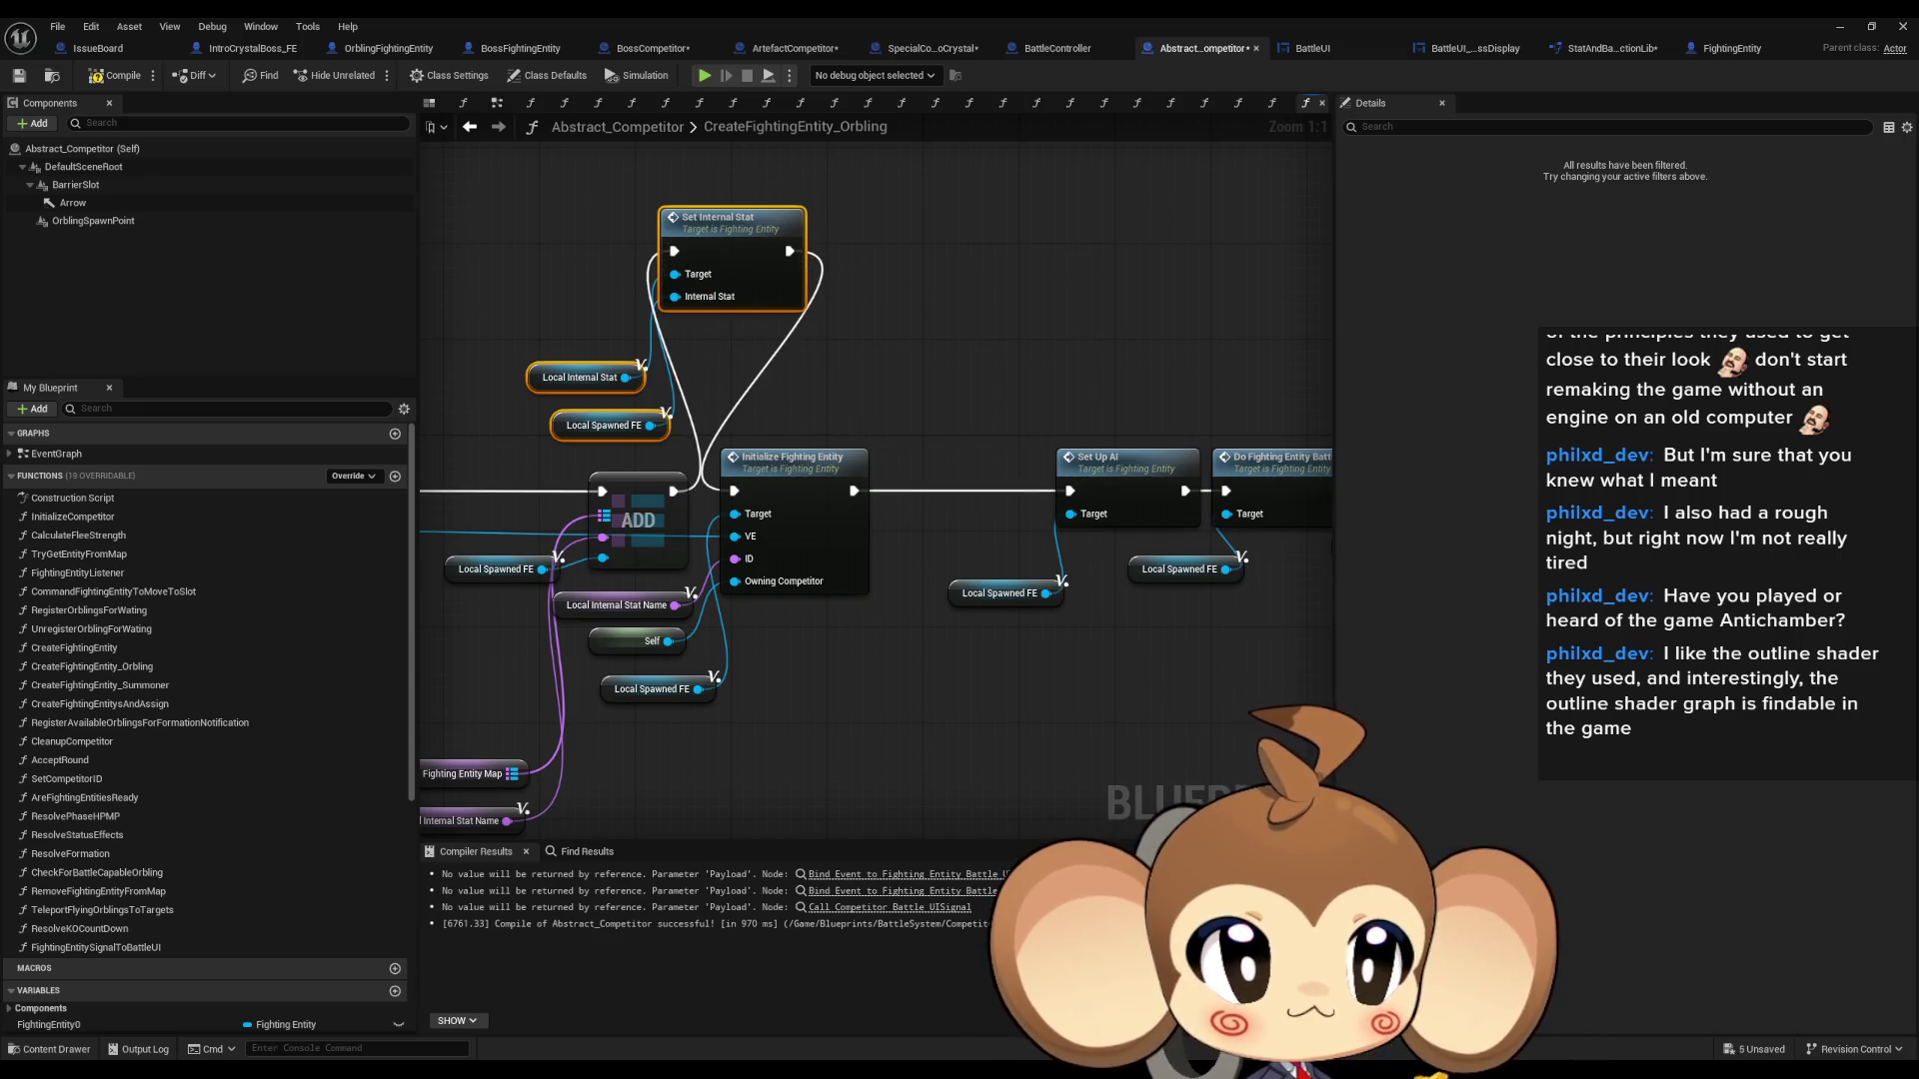
- Reorder the Summoner graph so Initialize Fighting Entity feeds Set Up AI, then minimize the Blueprint window
click(1137, 103)
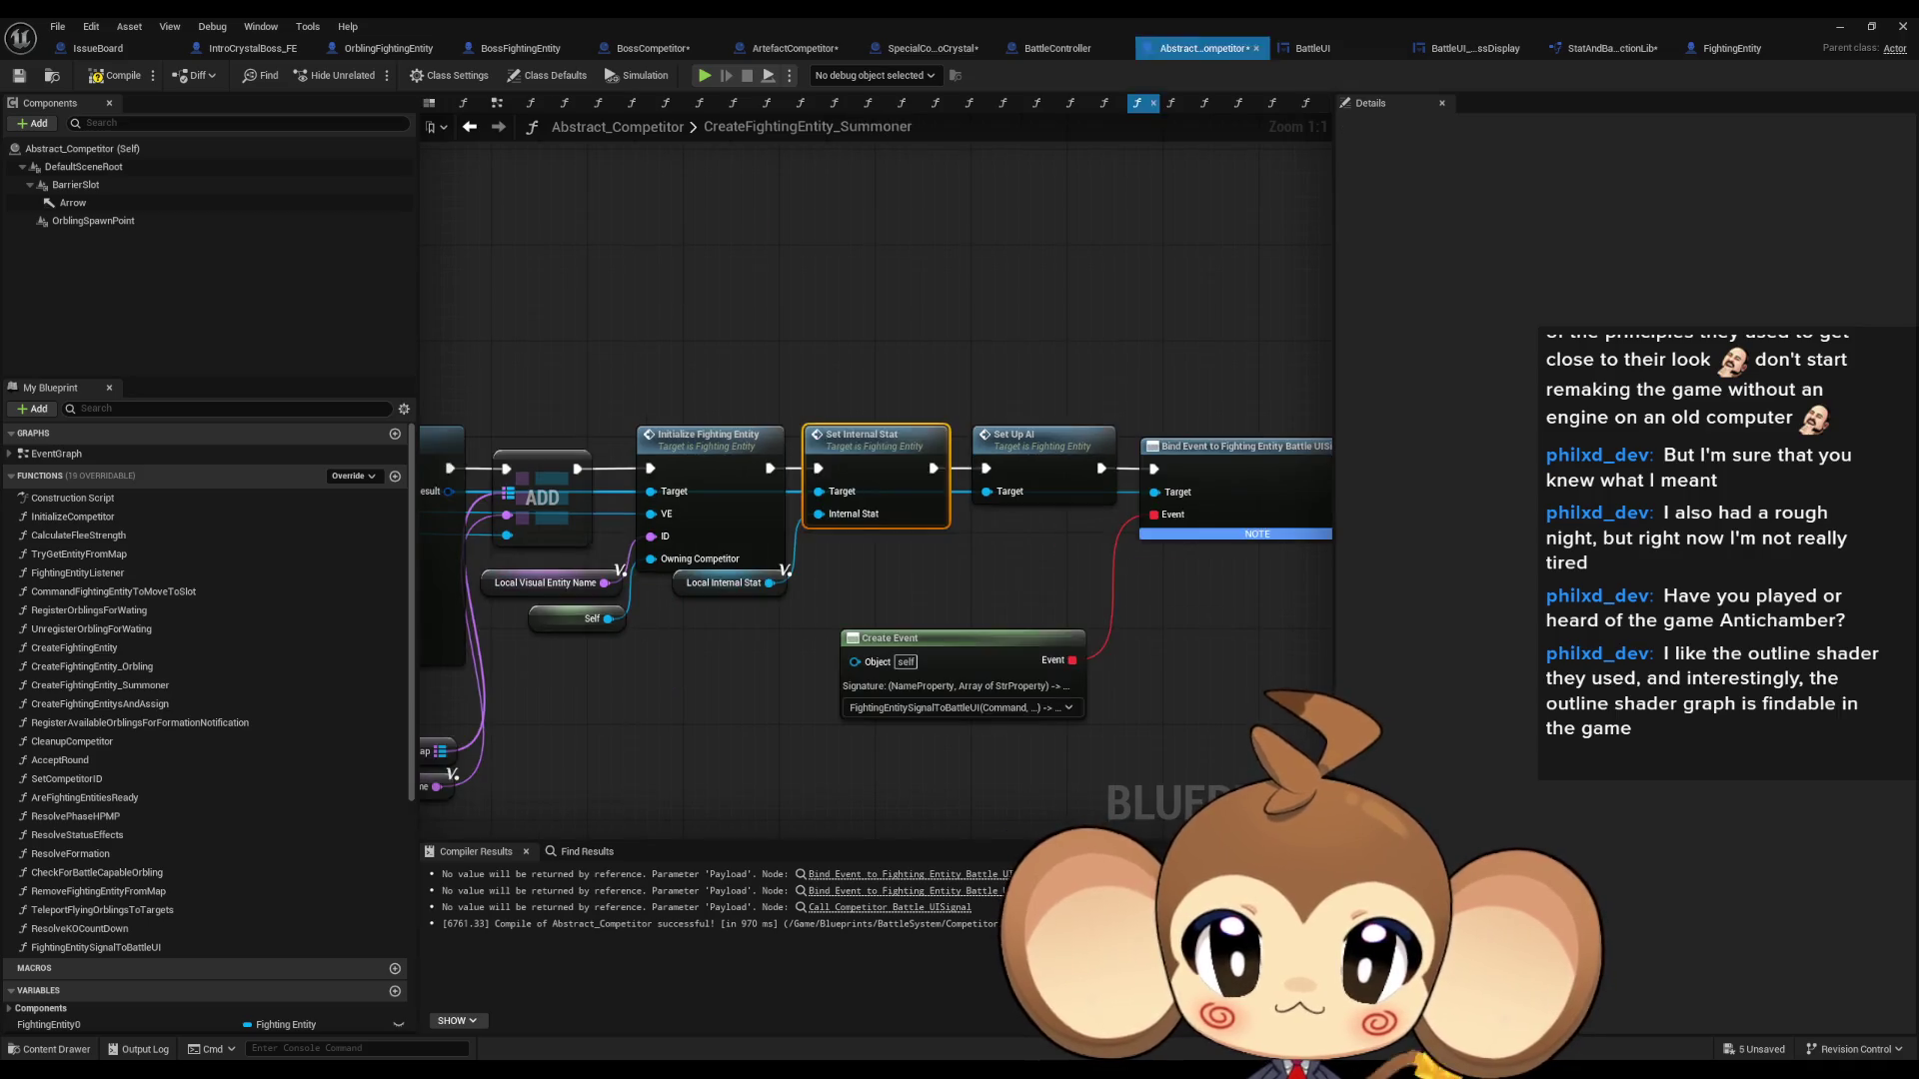
mouse_move(869, 546)
mouse_down()
mouse_move(662, 368)
mouse_move(581, 353)
mouse_up()
drag(880, 478, 1097, 480)
mouse_move(640, 286)
mouse_down()
mouse_move(759, 455)
mouse_move(688, 479)
mouse_up()
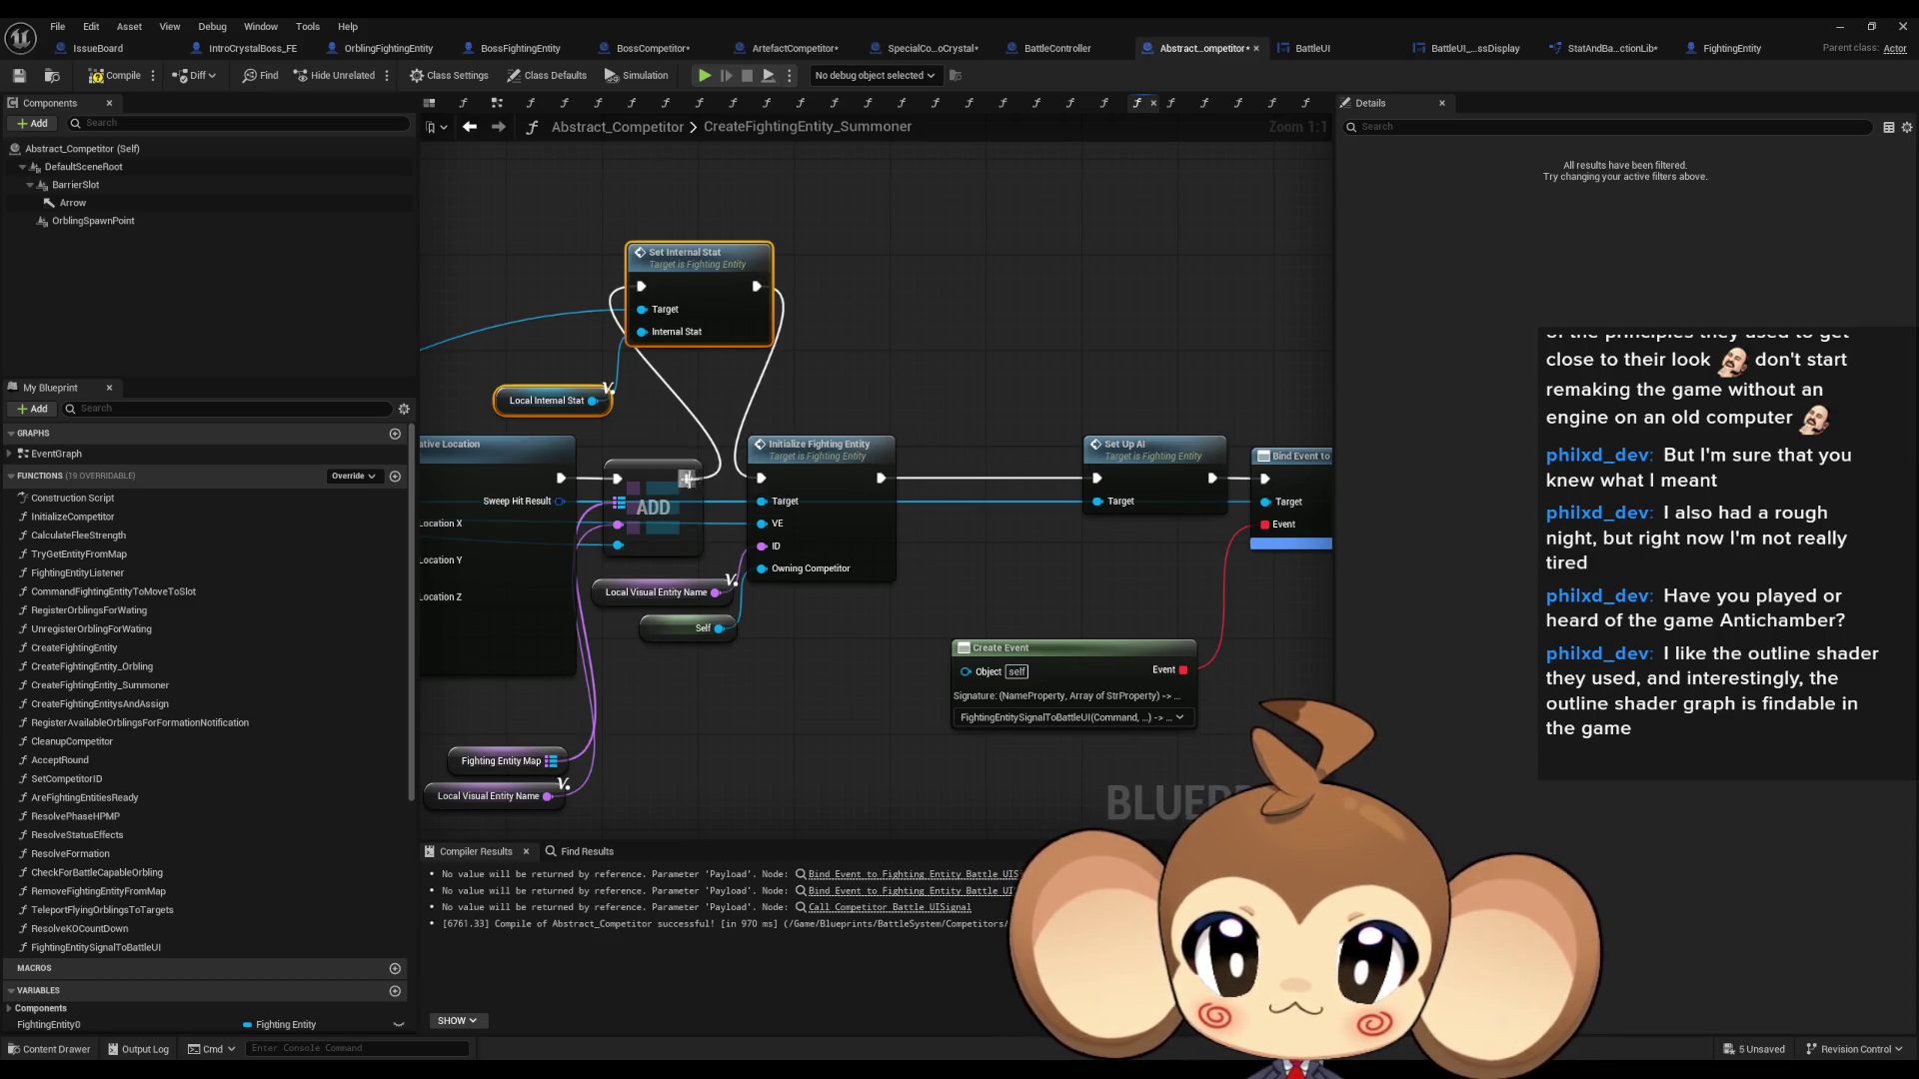
click(1041, 399)
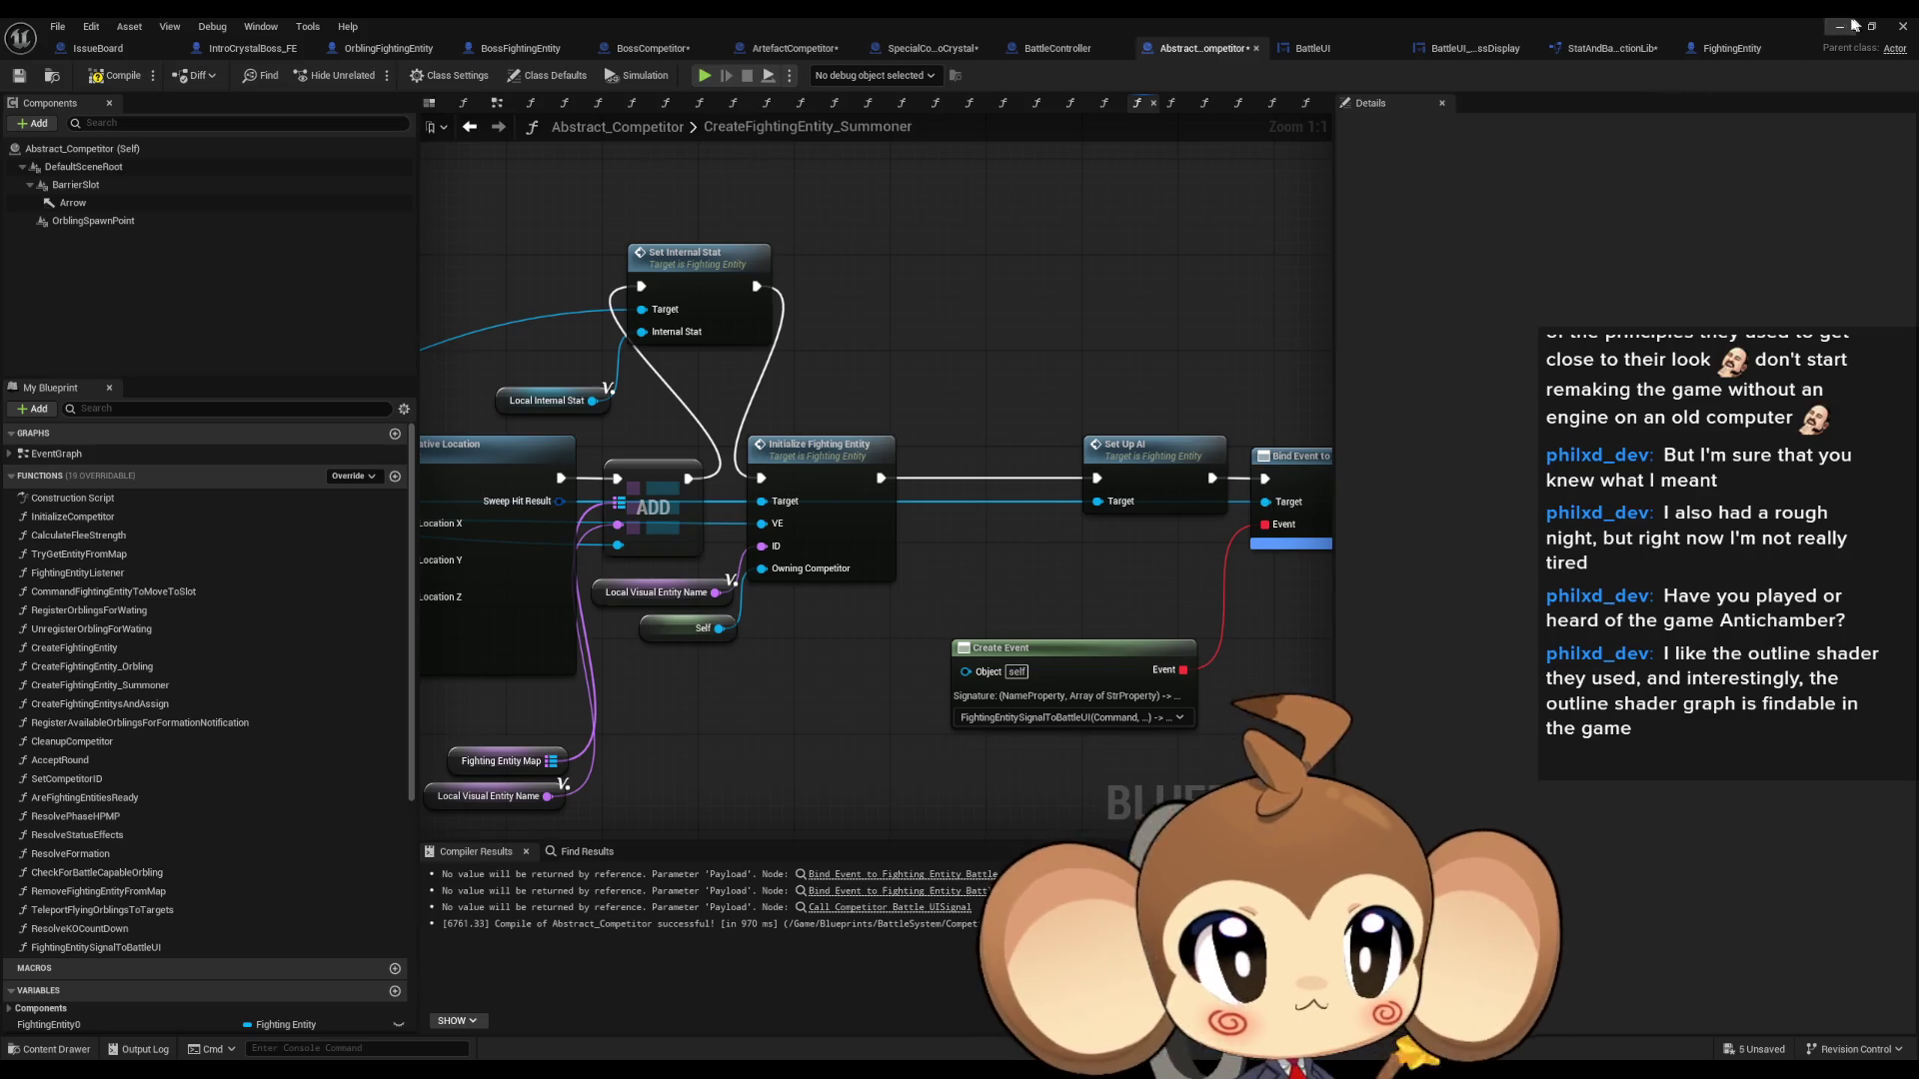
click(1842, 27)
- Play-test the battle level in the editor, stop it, and restore the Blueprint editor
key(alt+p)
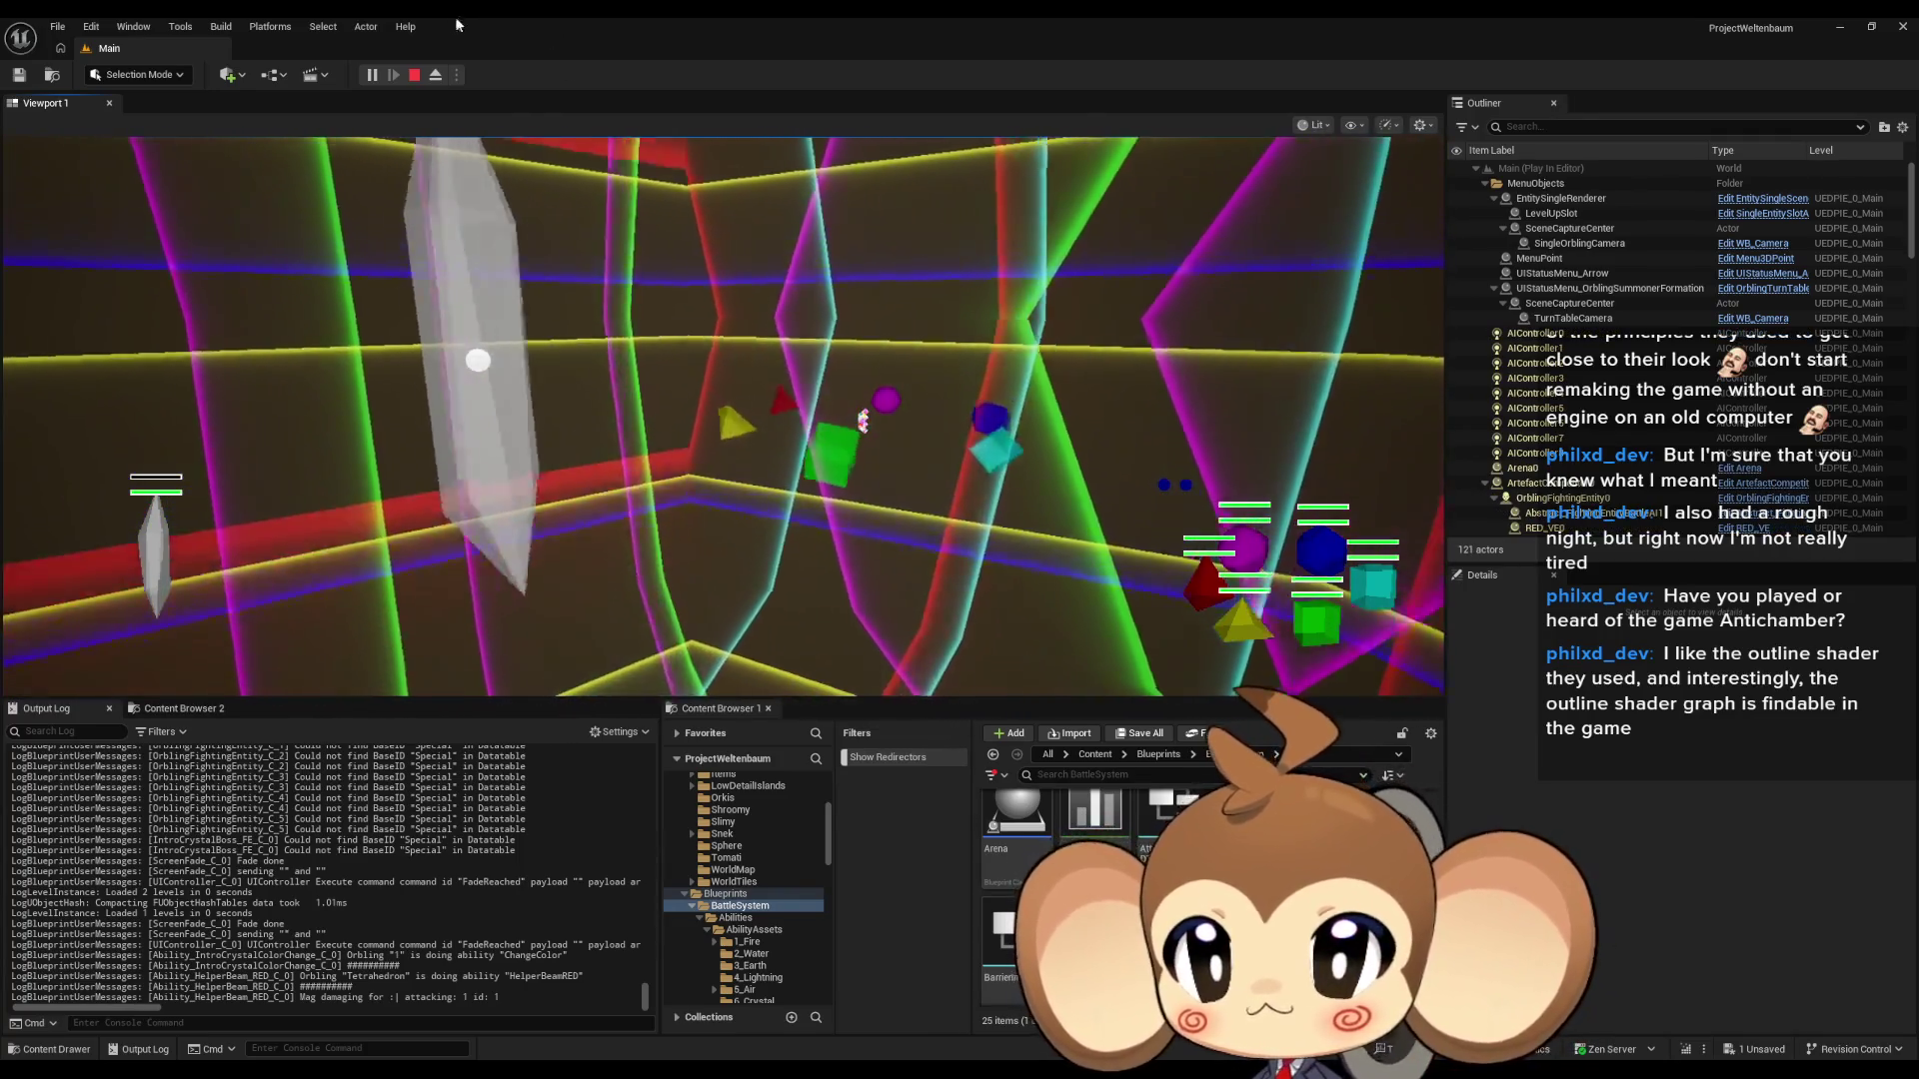
click(414, 74)
mouse_move(741, 1074)
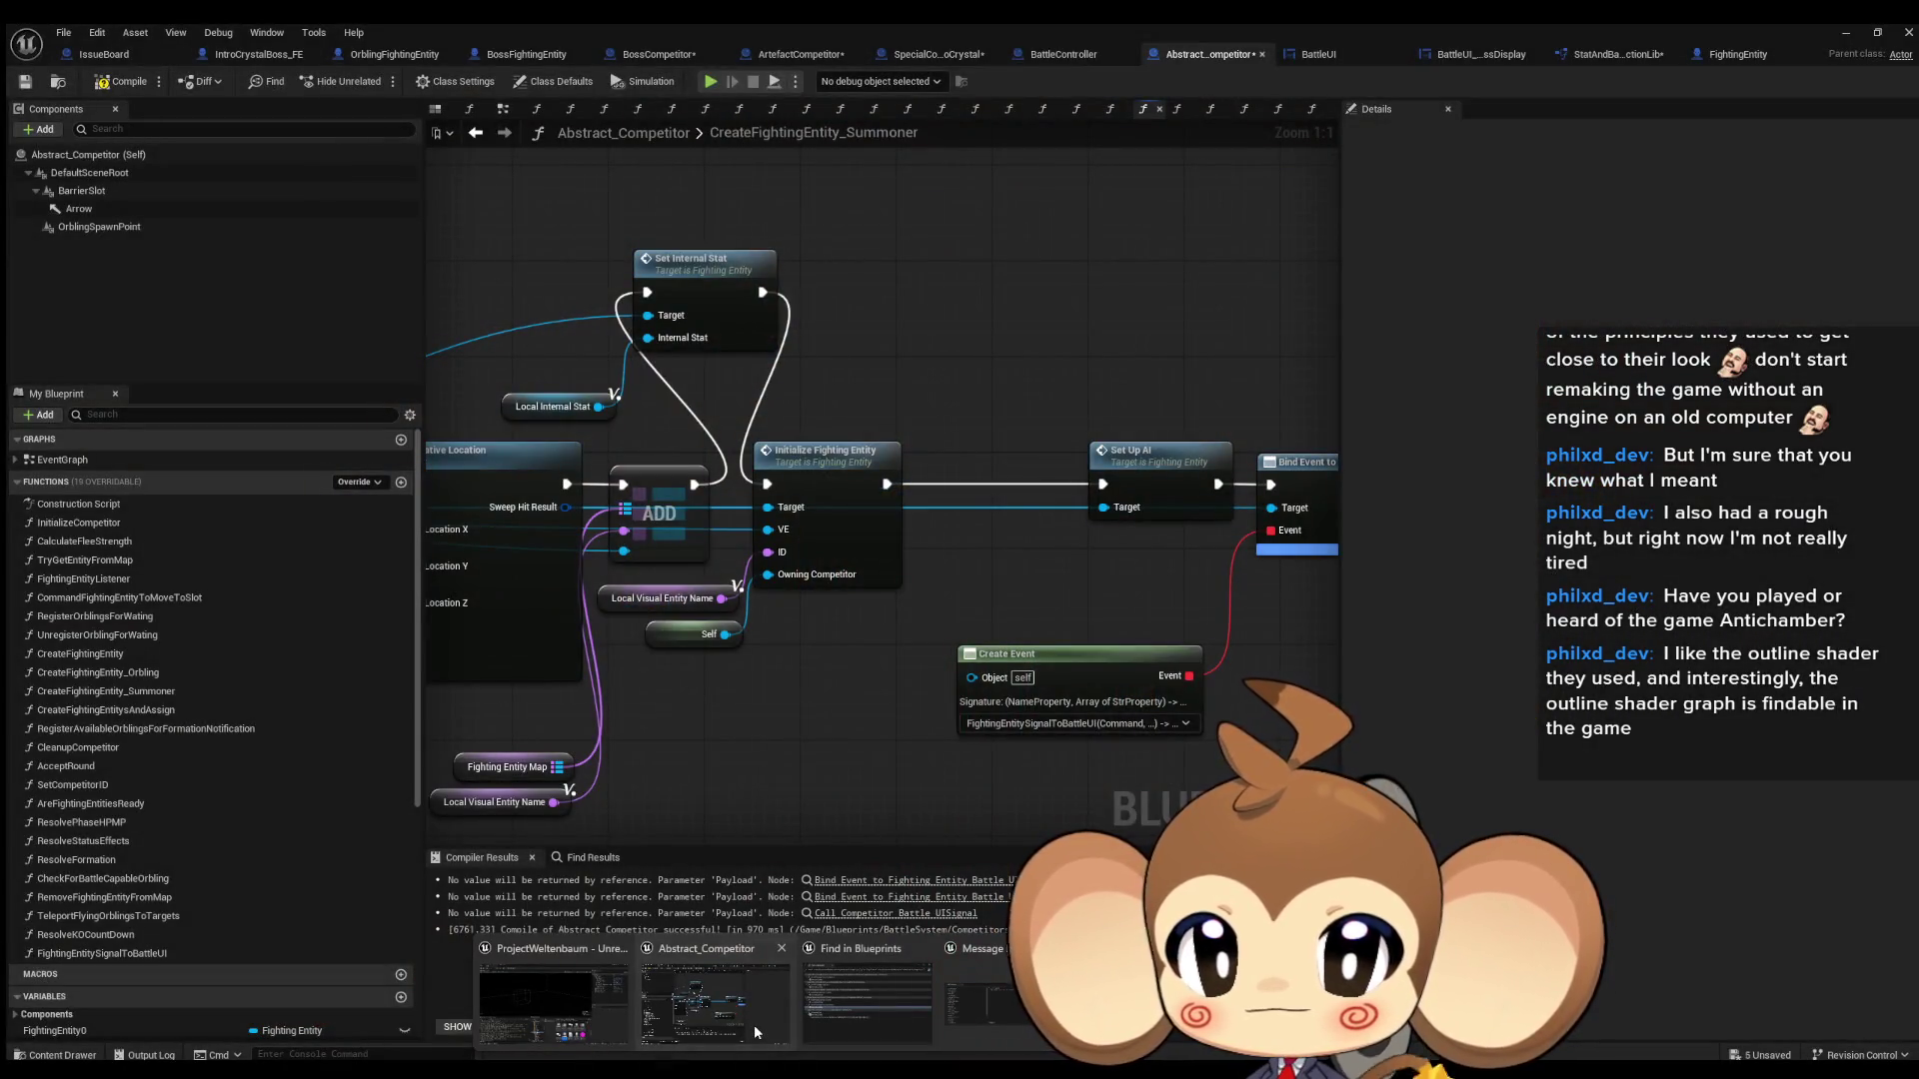
click(757, 1032)
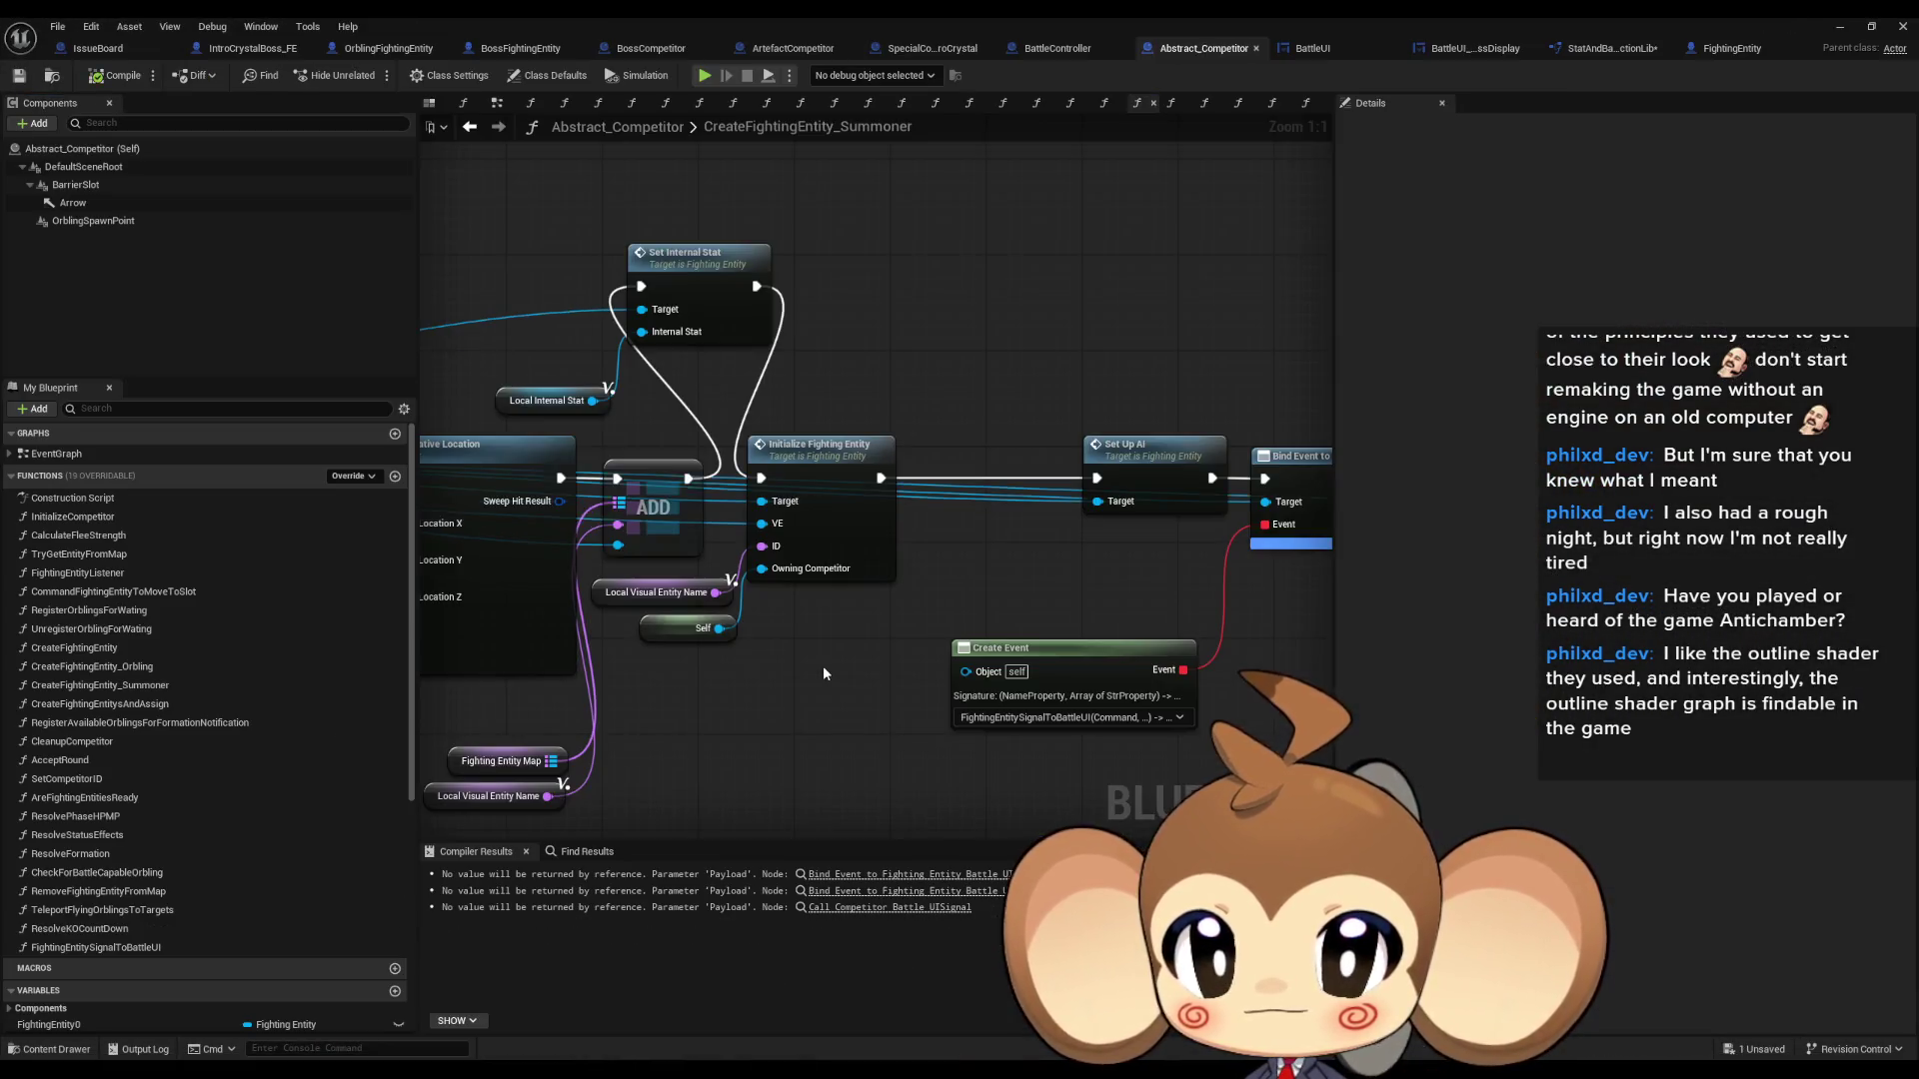
- Inspect the reordered Summoner graph around Initialize Fighting Entity, then minimize the Blueprint editor
scroll(825, 668, down, 4)
drag(836, 683, 838, 638)
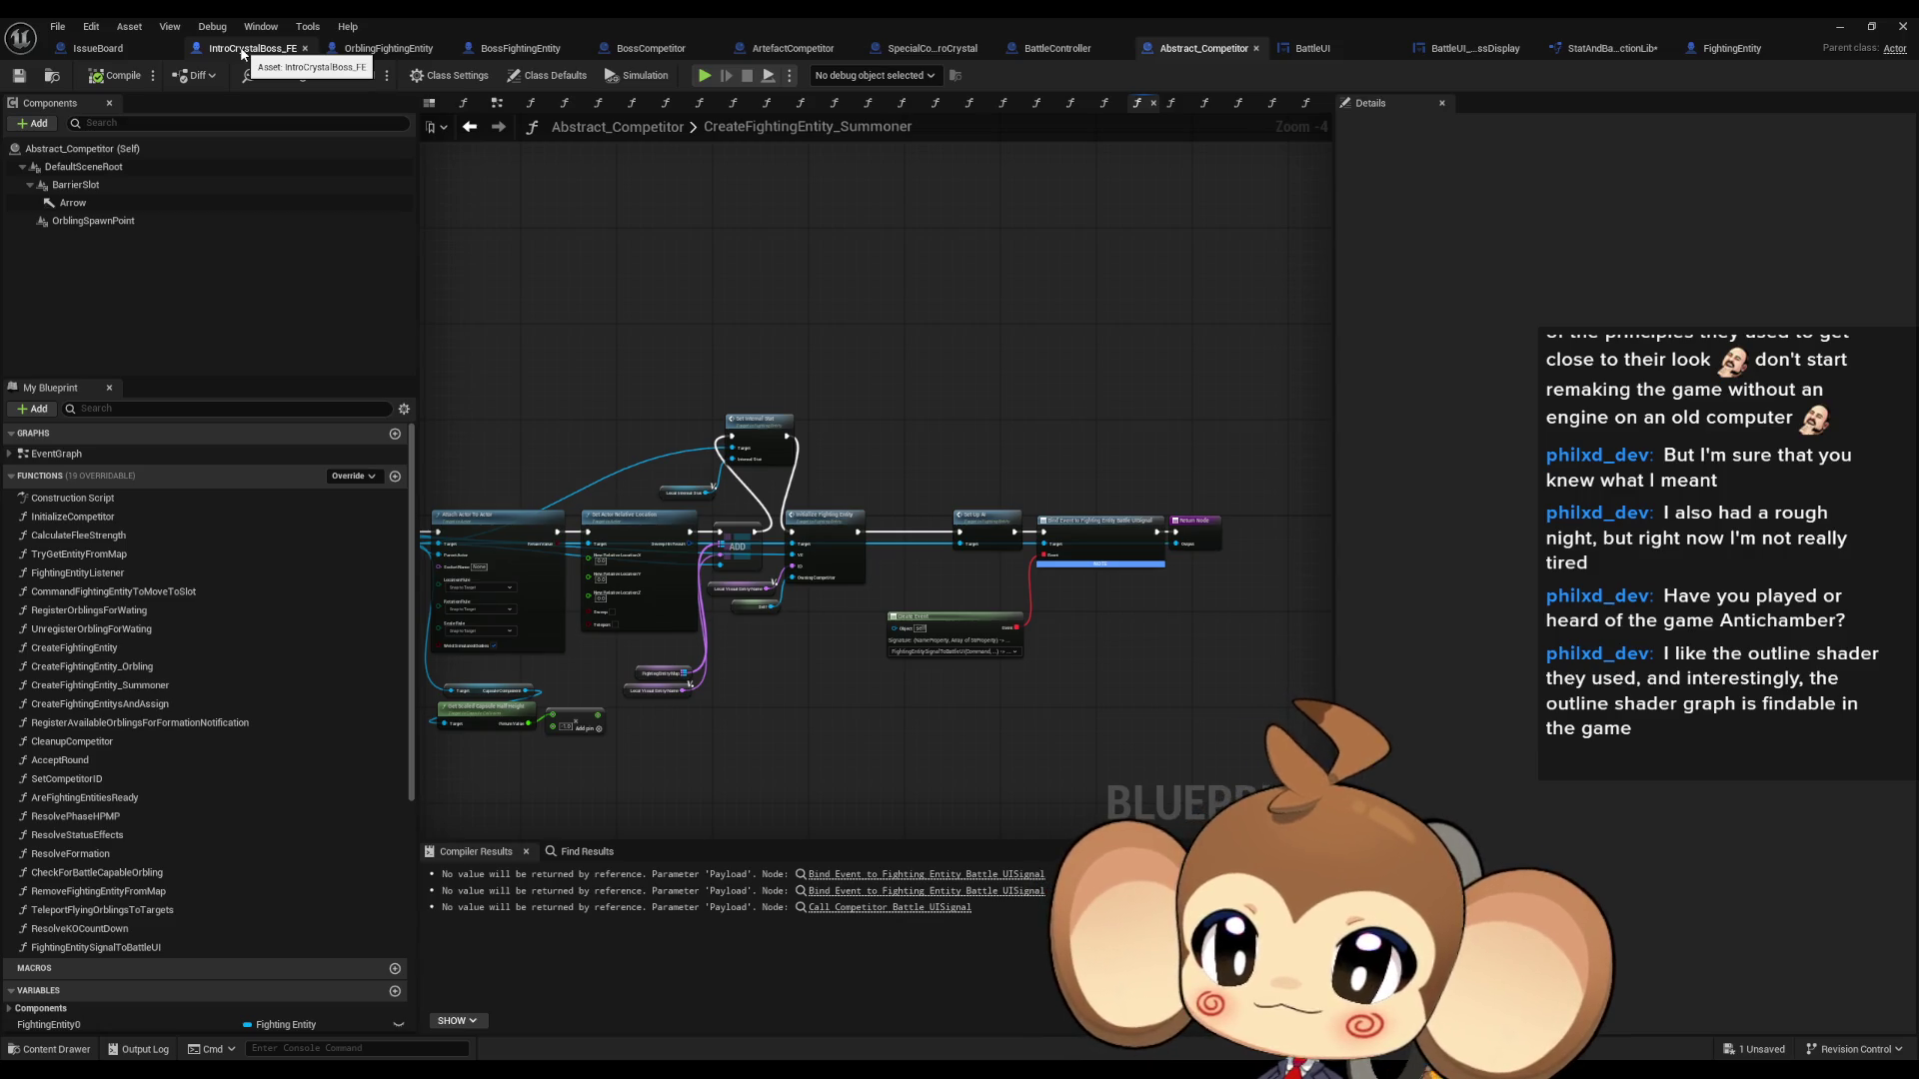
scroll(764, 459, up, 4)
click(903, 593)
drag(908, 490, 1016, 437)
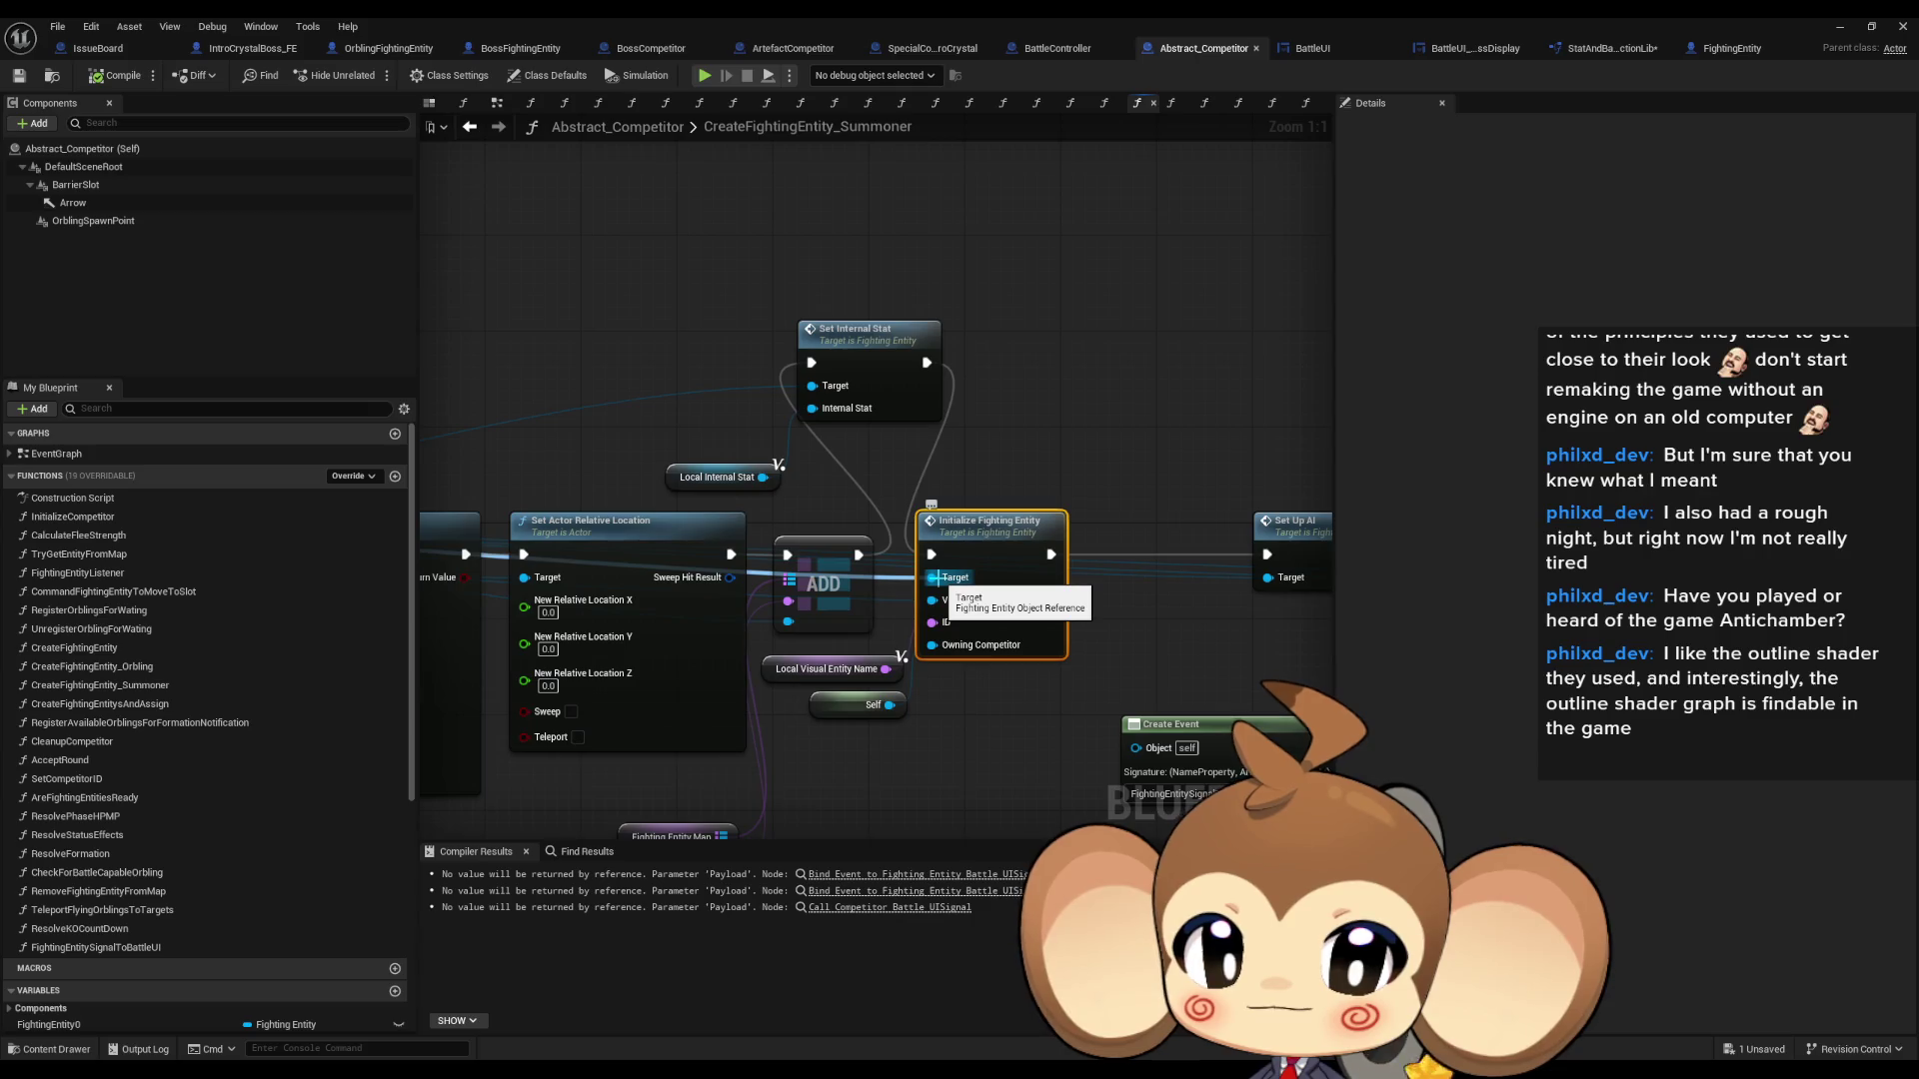
scroll(1004, 415, down, 3)
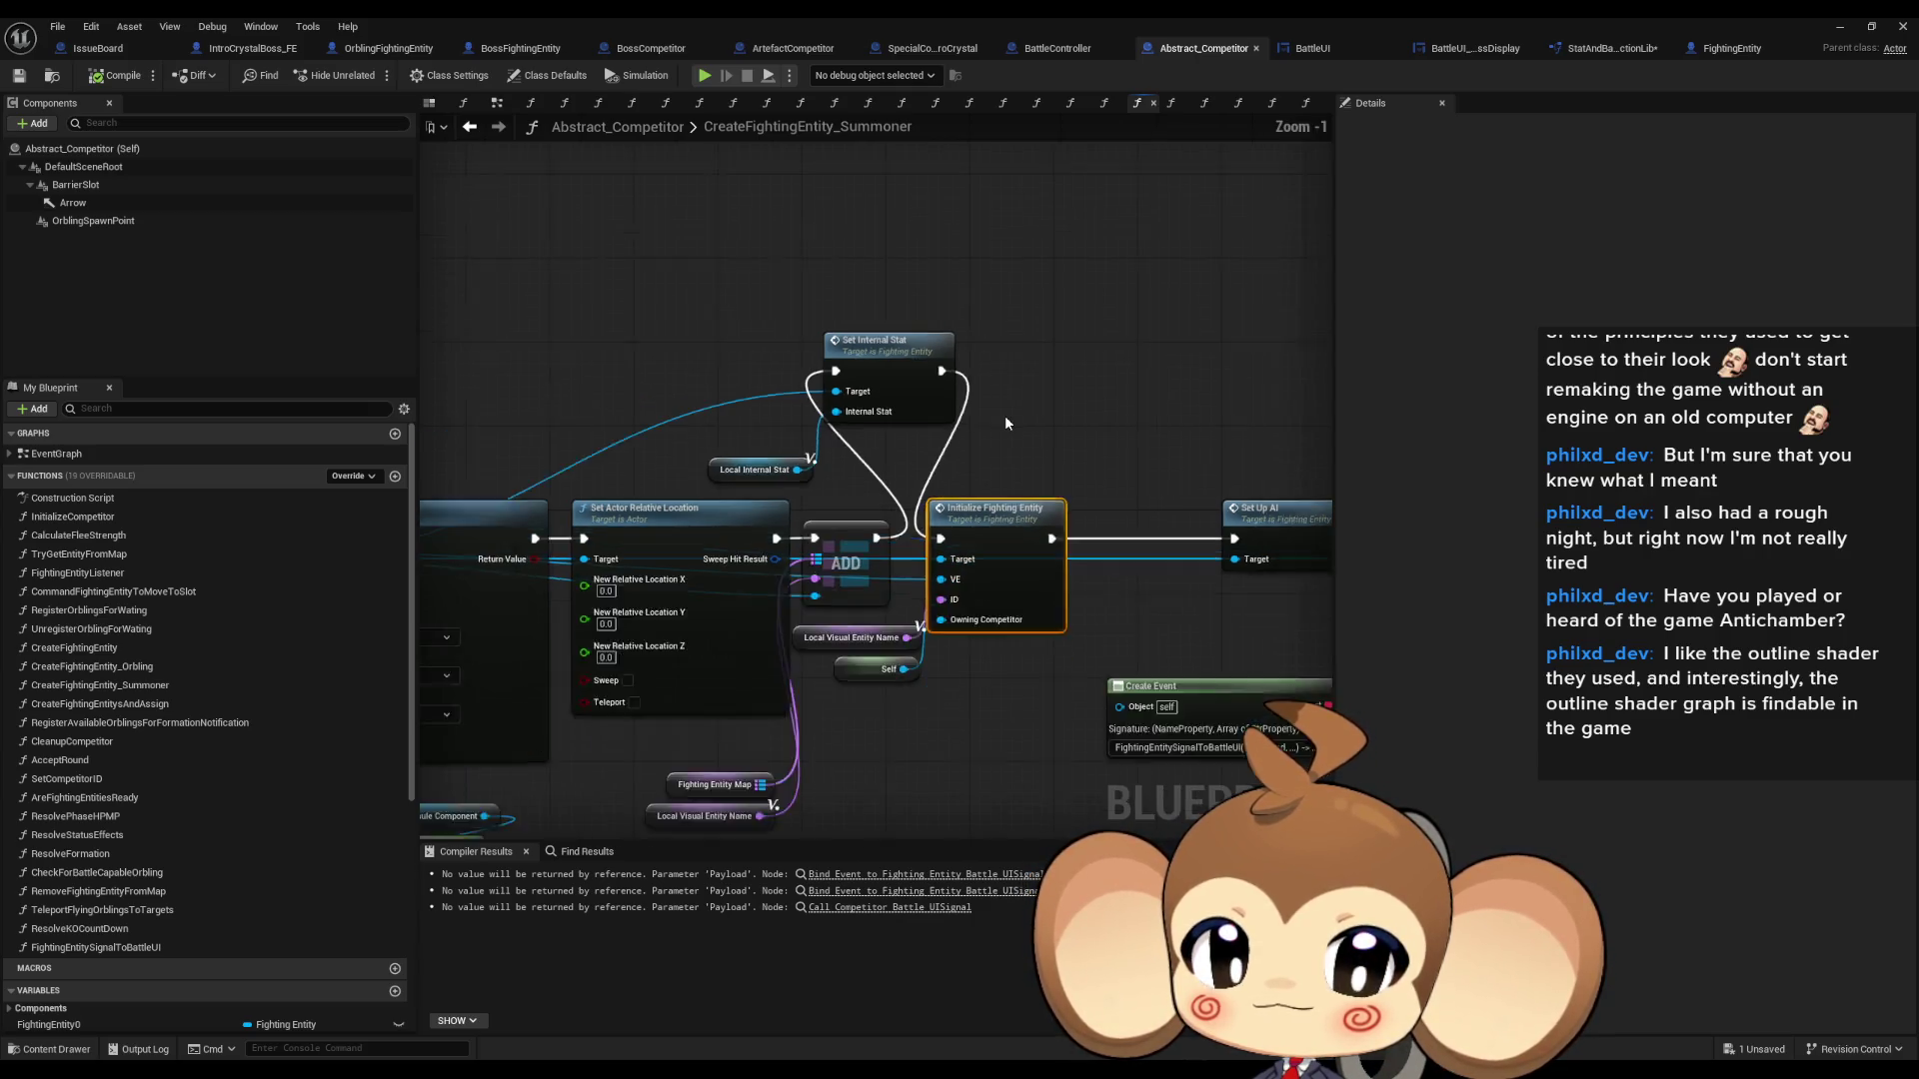
mouse_move(1005, 428)
mouse_down()
mouse_move(909, 445)
mouse_move(947, 428)
mouse_up()
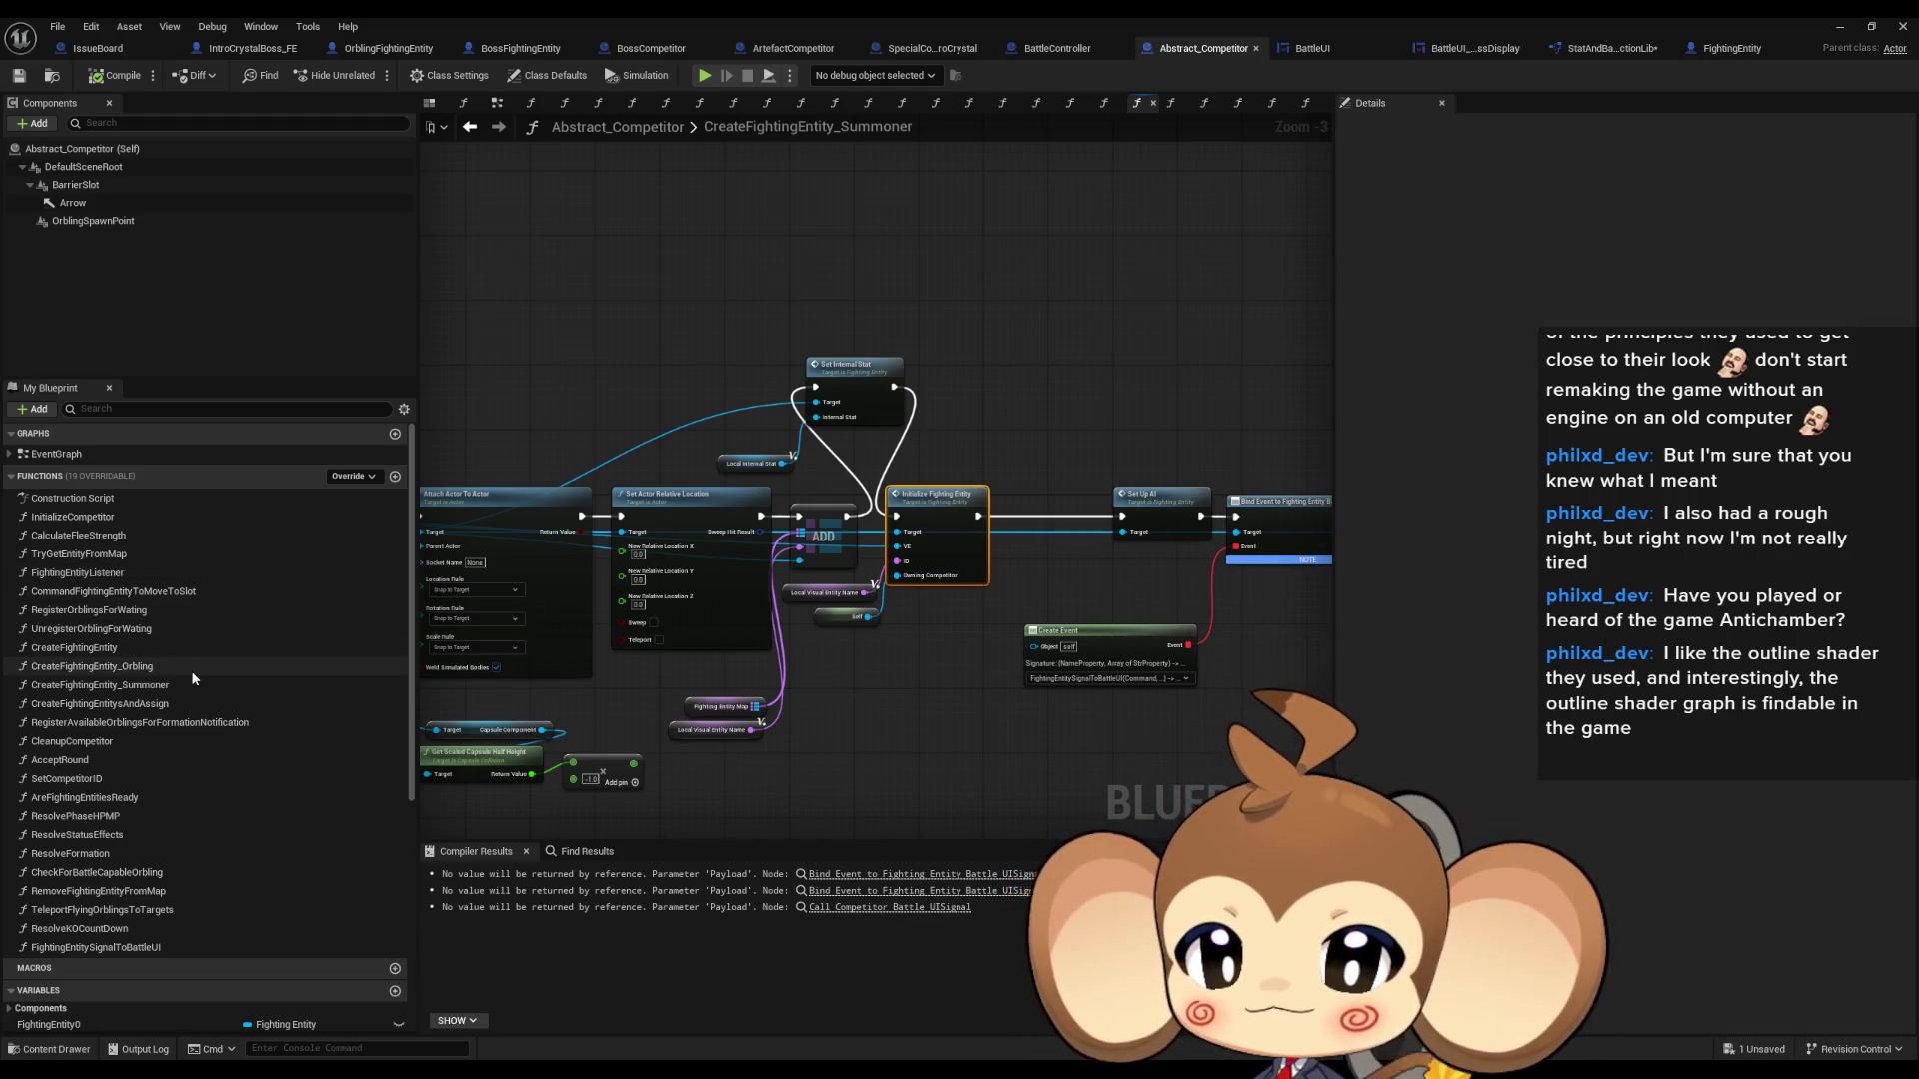
click(1838, 35)
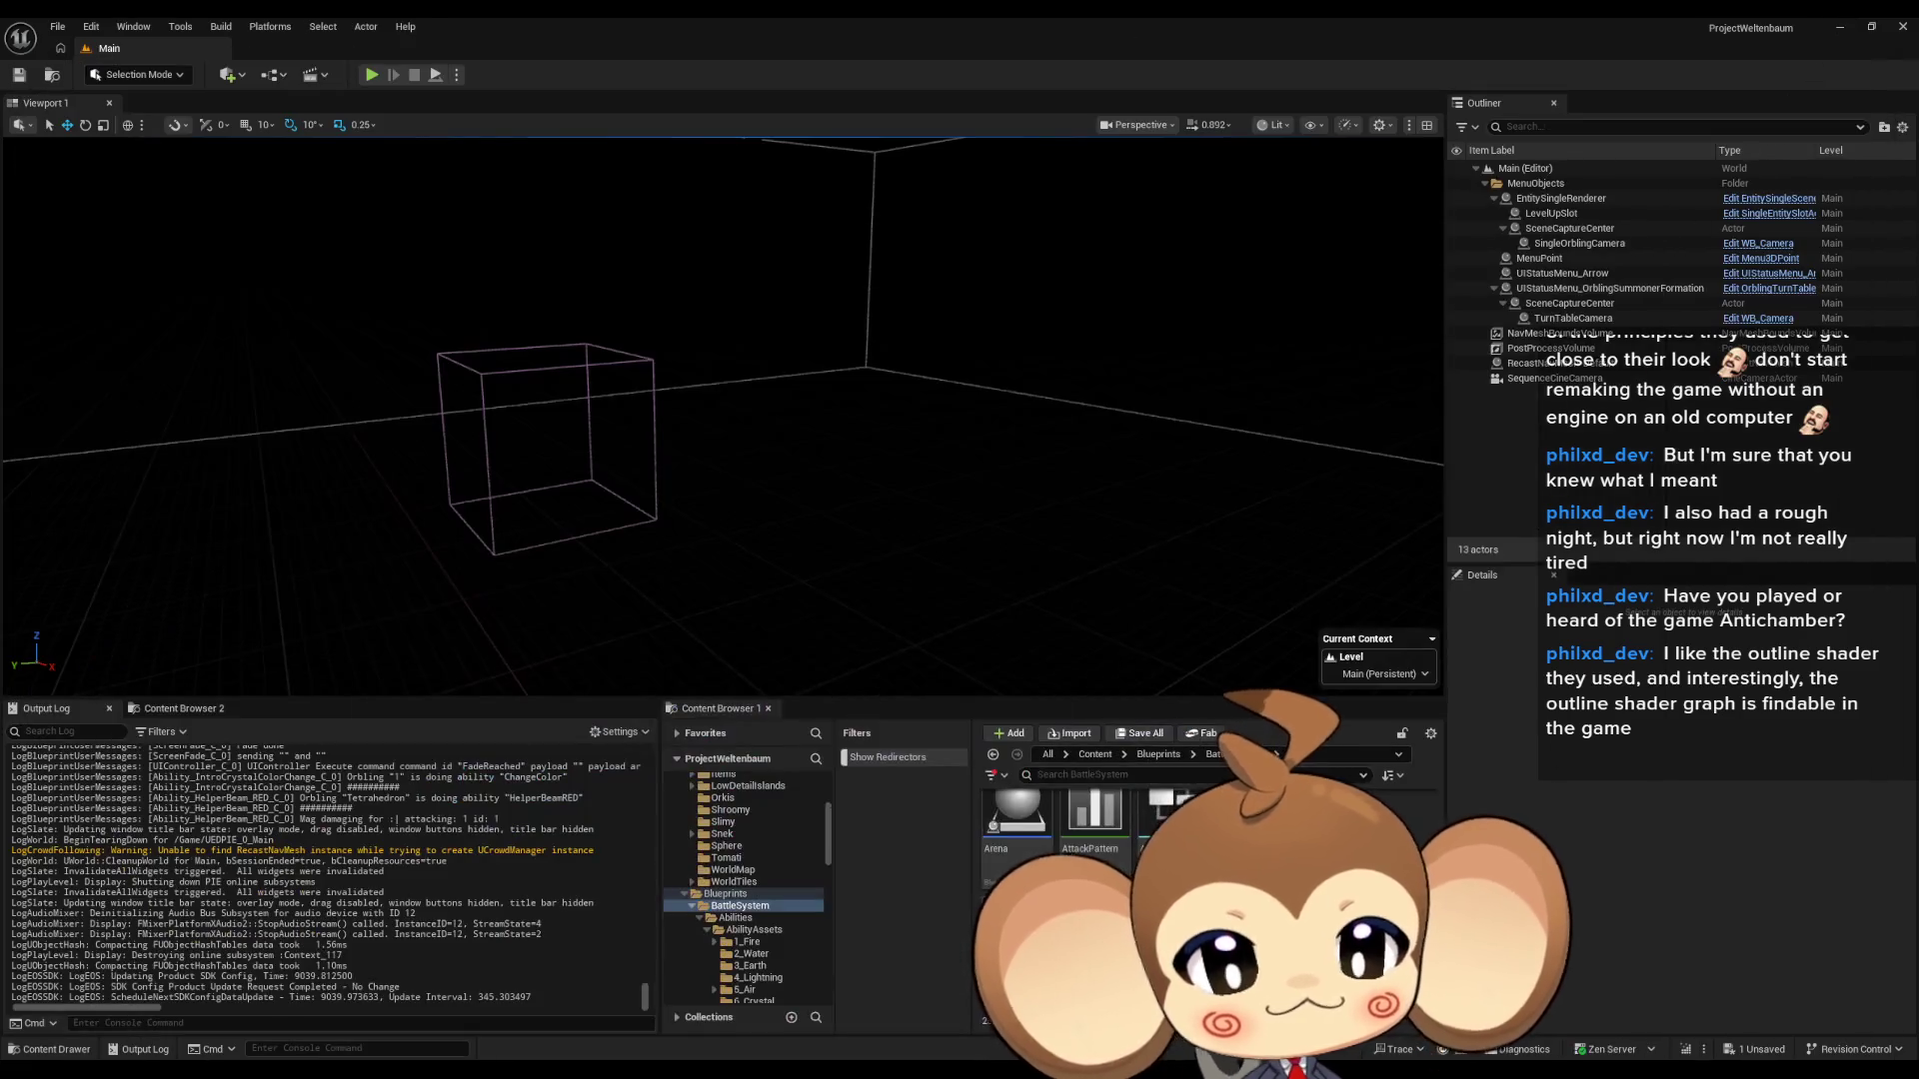
- Browse to SpecialAbilities and open Ability_IntroCrystalColorChange's TimedAbilityActionListener graph
click(1094, 756)
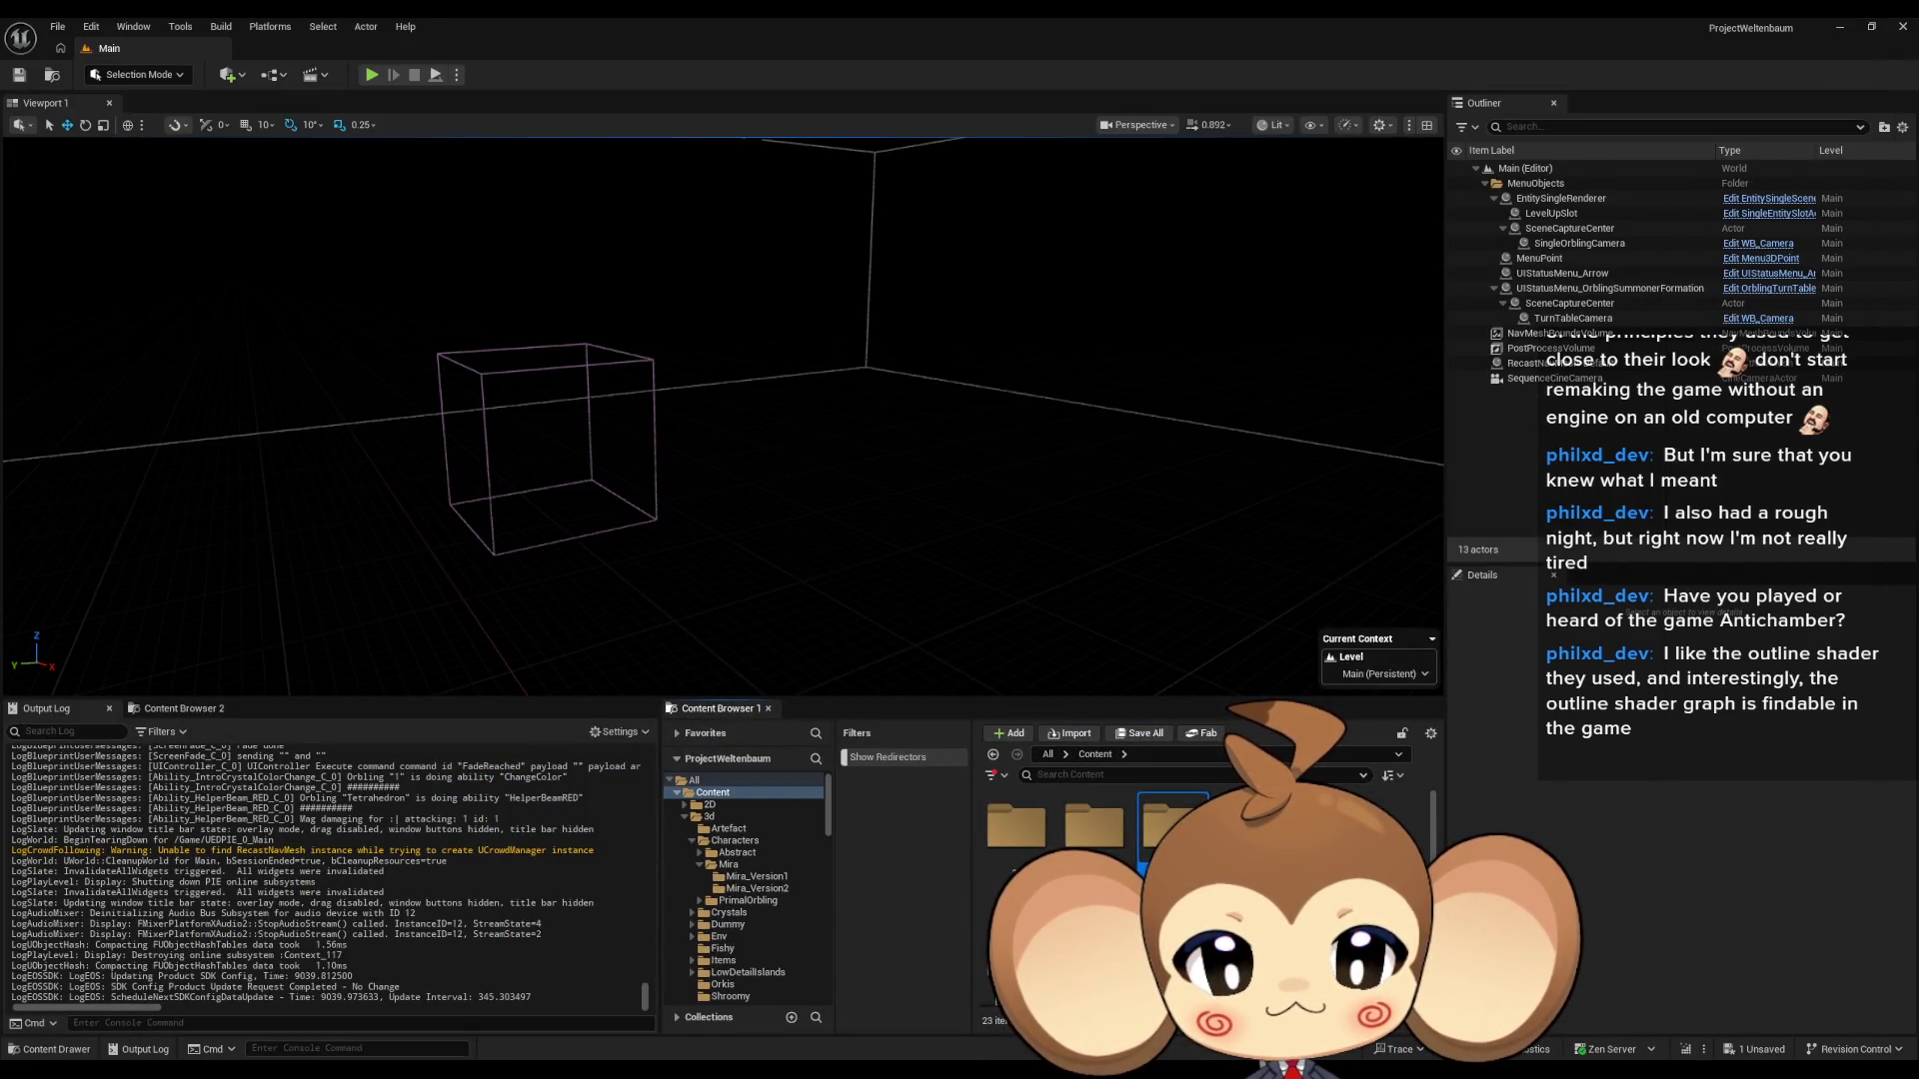
key(alt+Left)
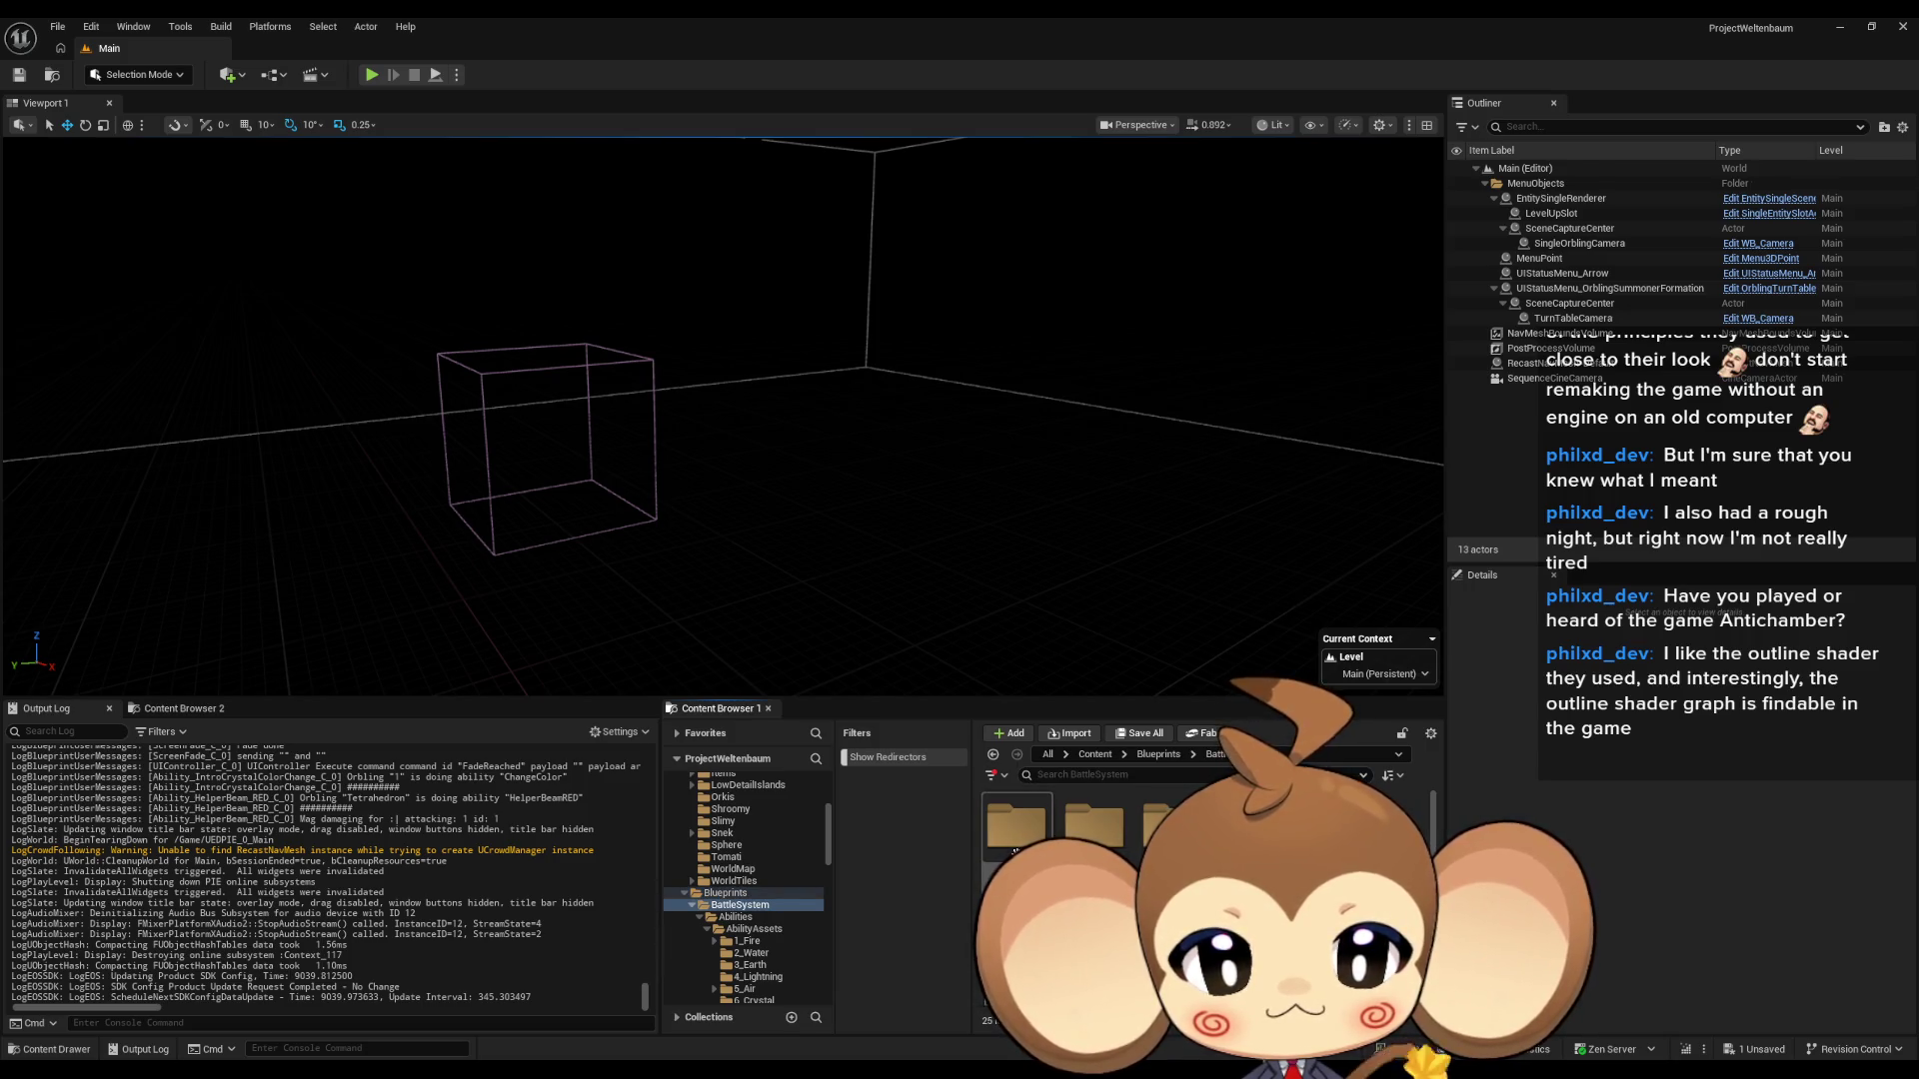
double_click(1016, 853)
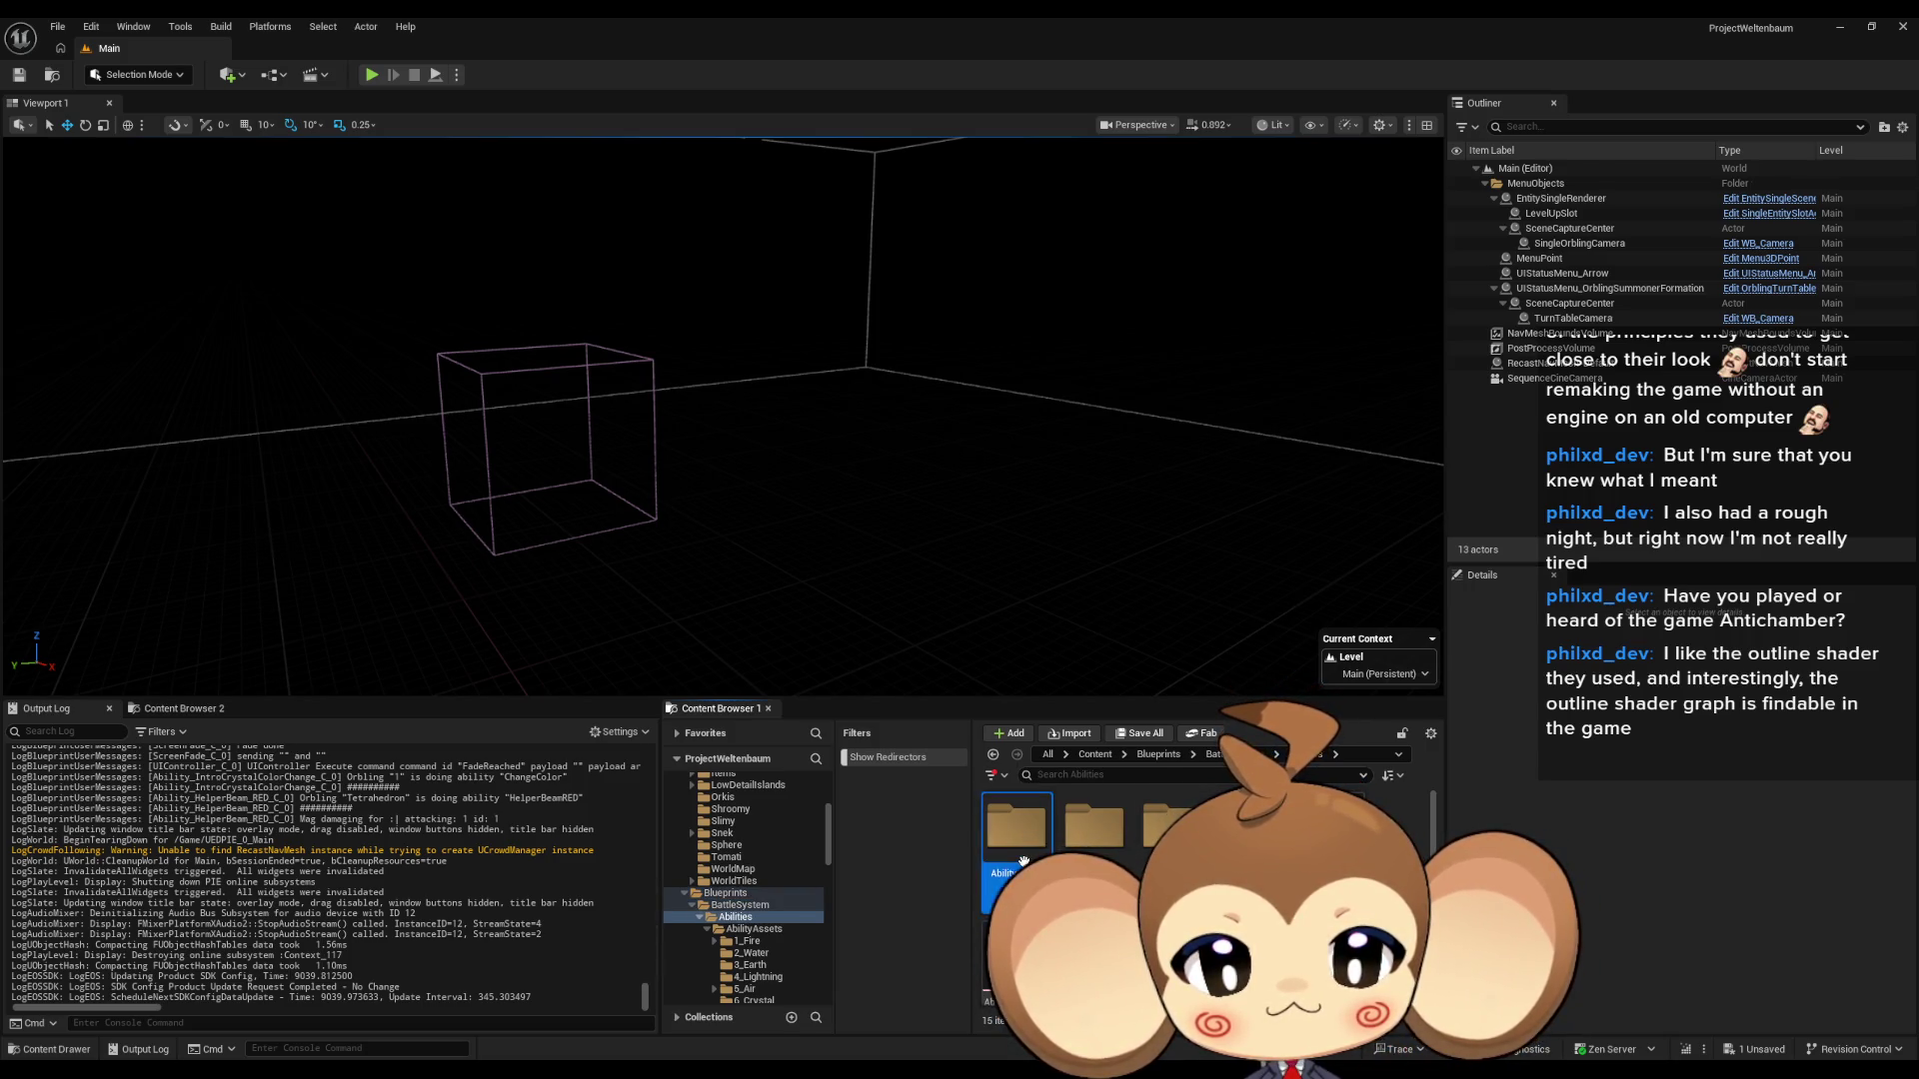
double_click(1019, 840)
double_click(1249, 920)
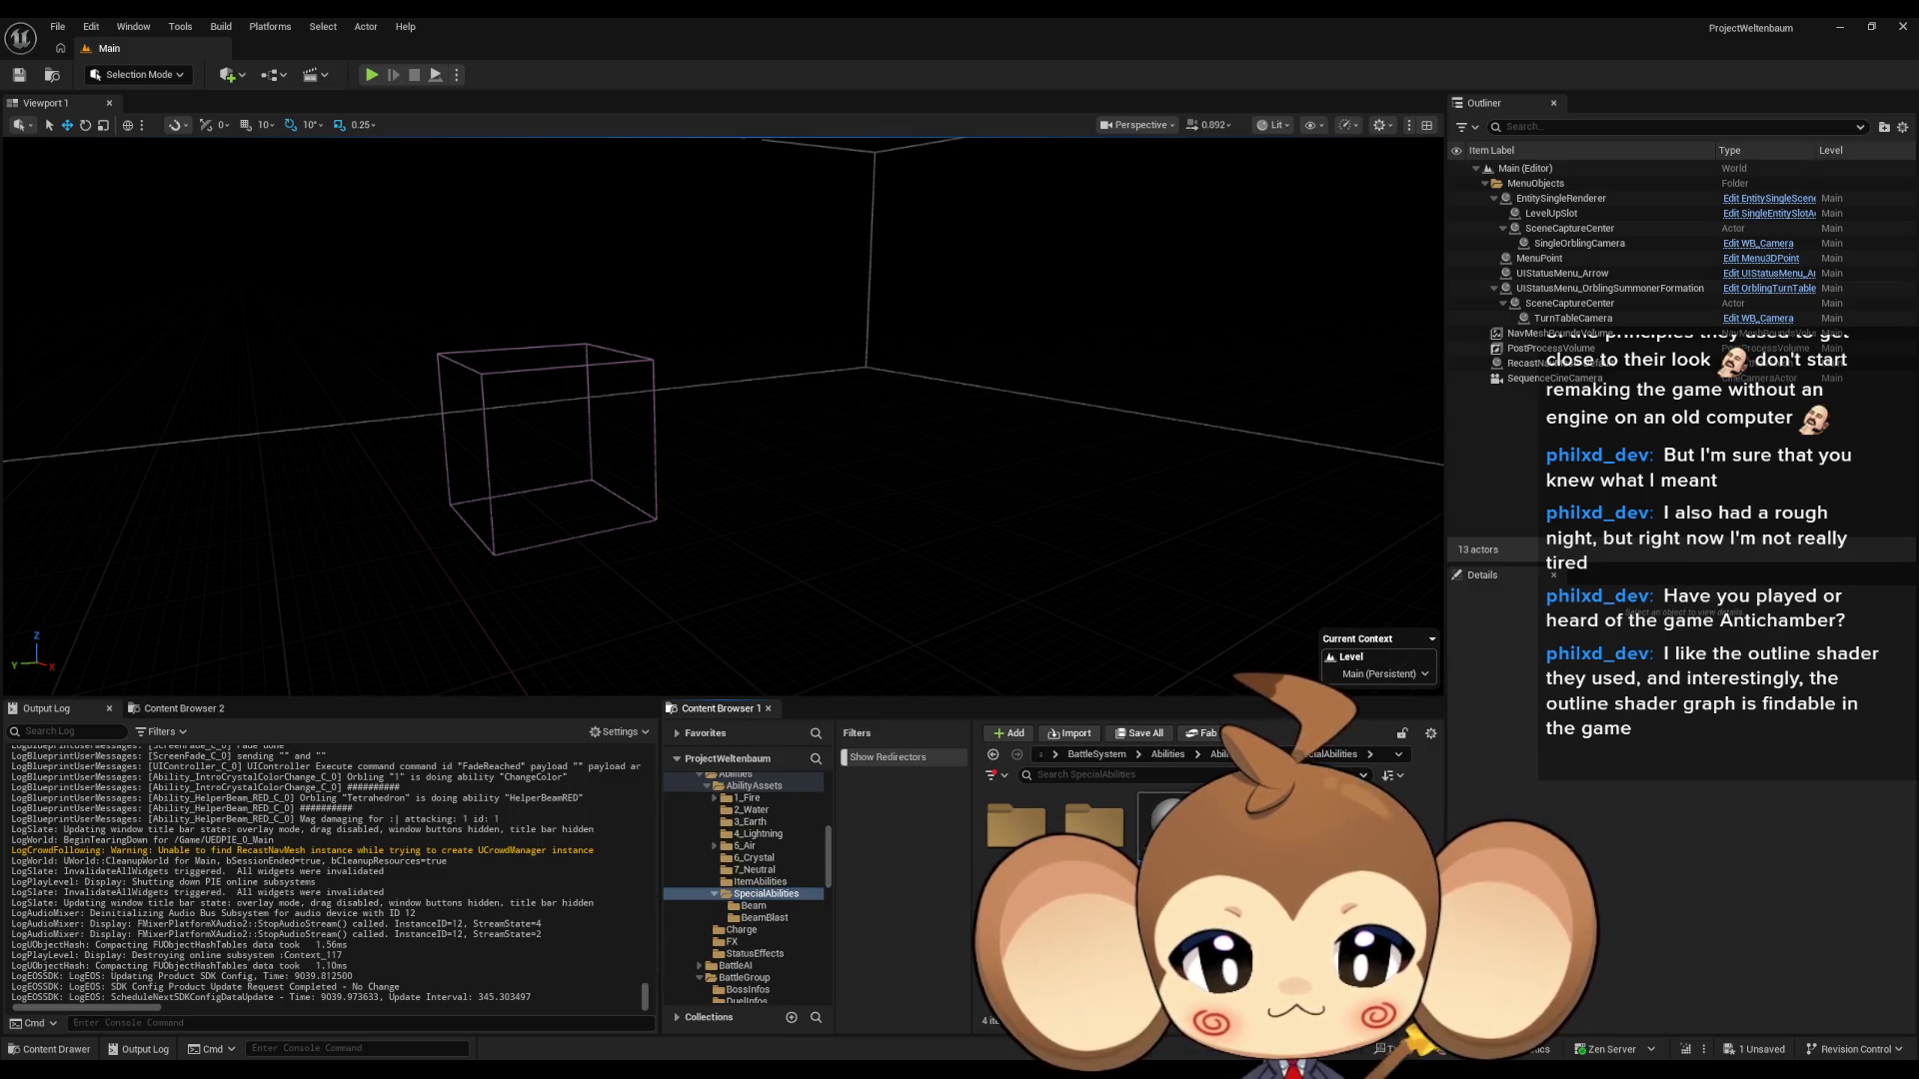
double_click(1169, 829)
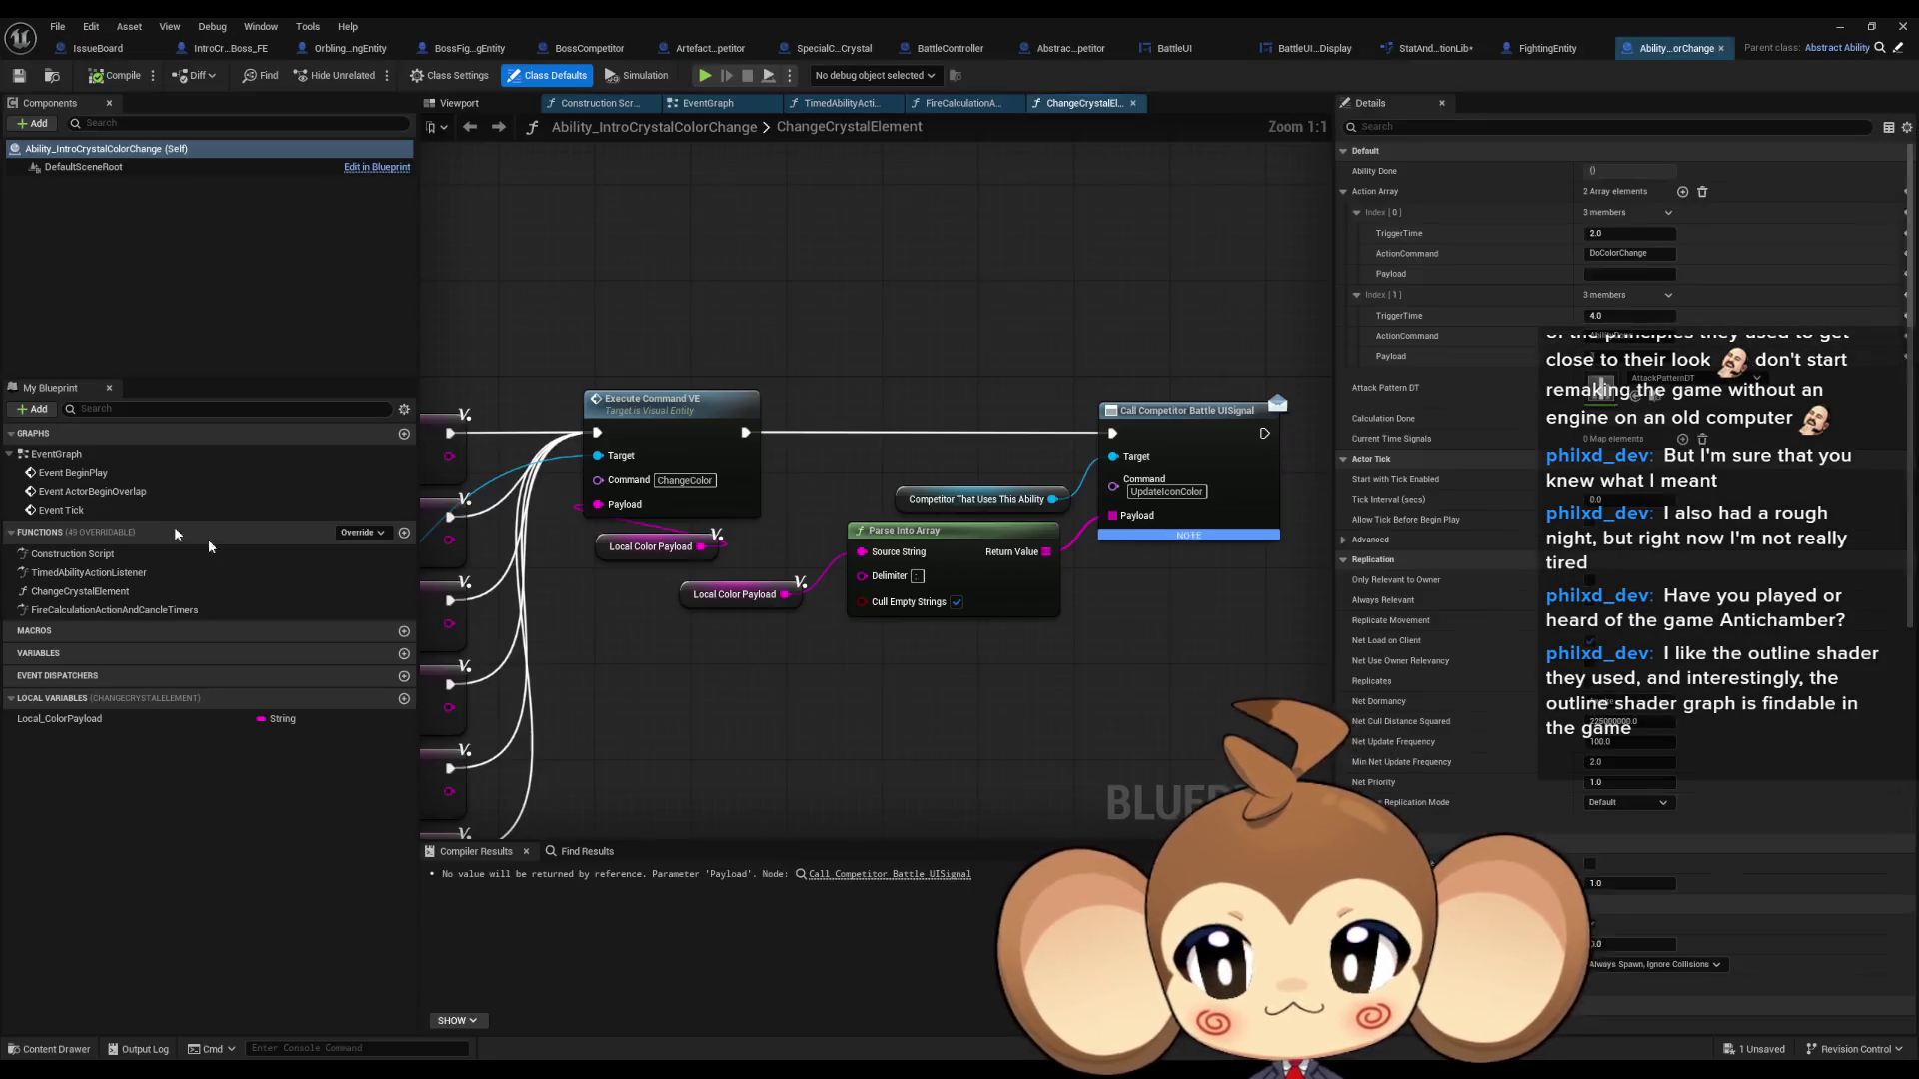
click(90, 573)
double_click(70, 577)
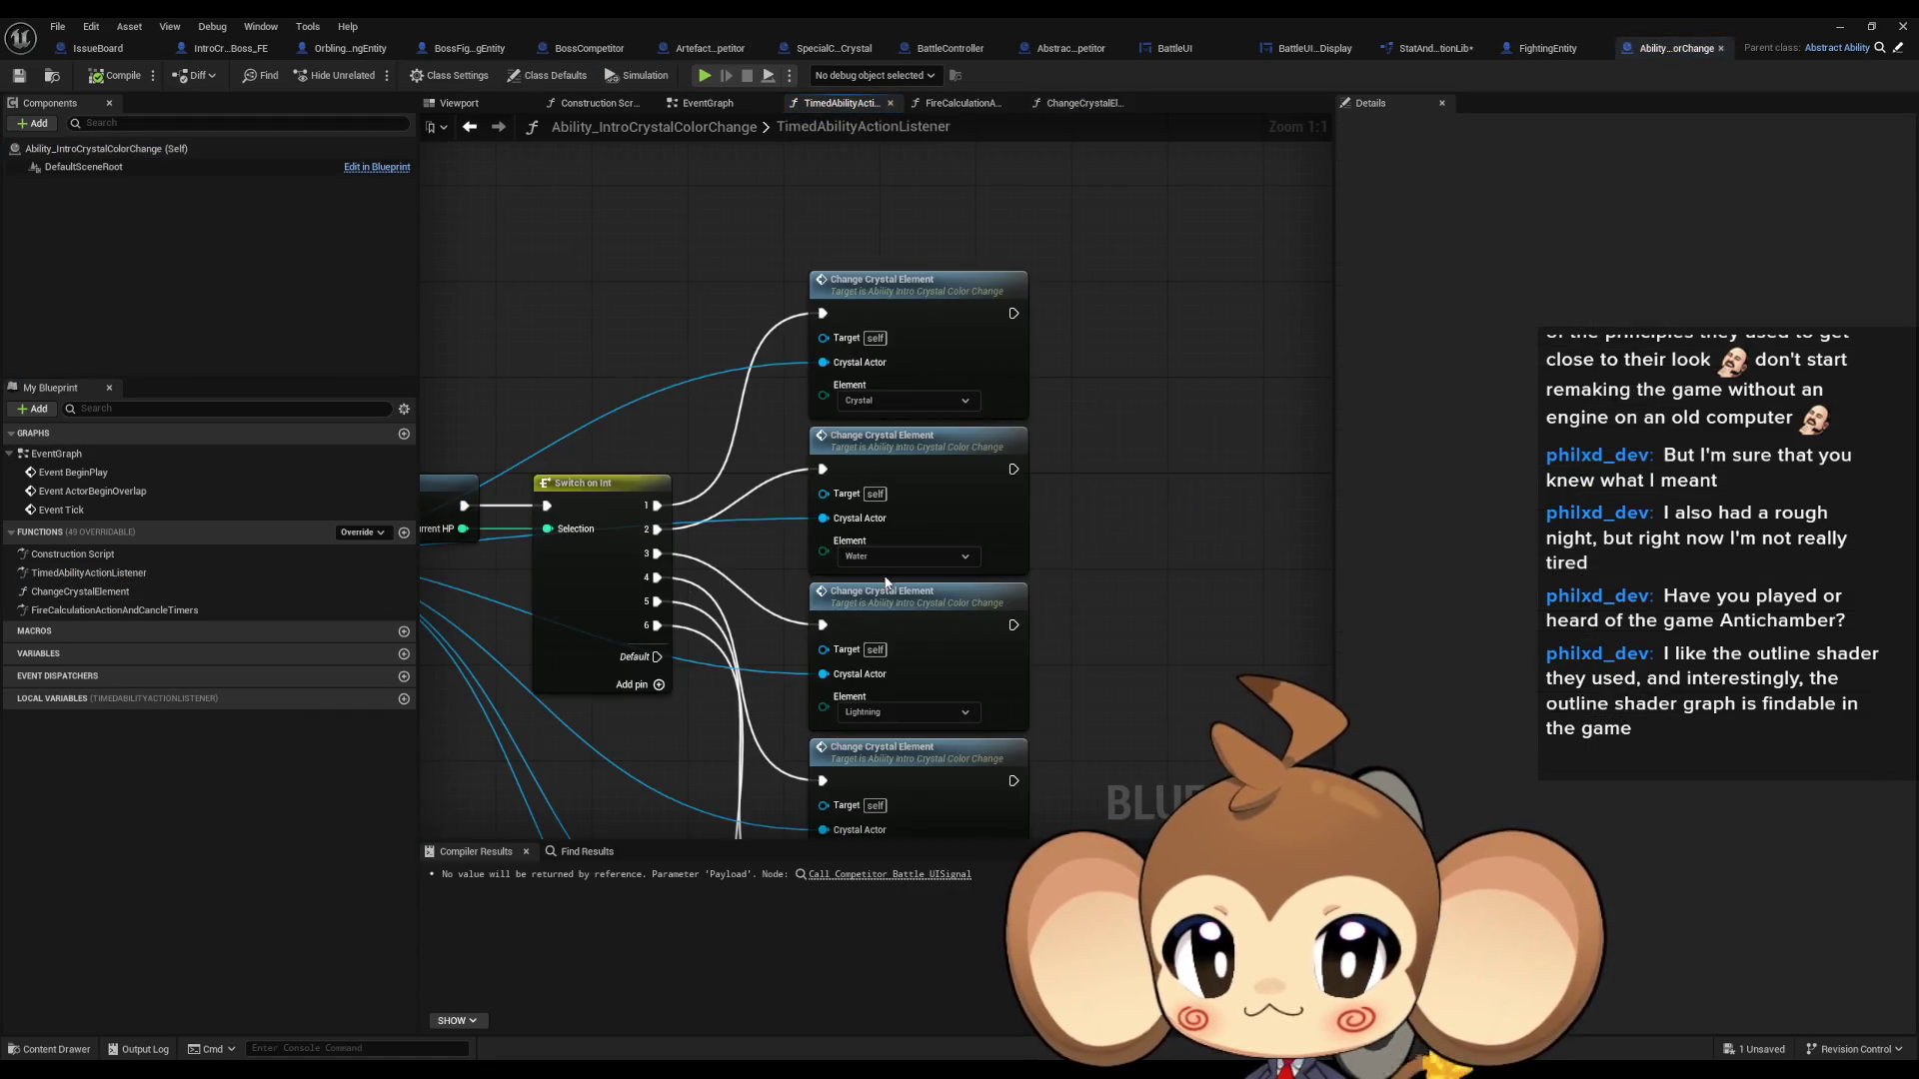
- Frame the Switch on Int and Change Crystal Element nodes, then go to BattleController
scroll(829, 599, up, 3)
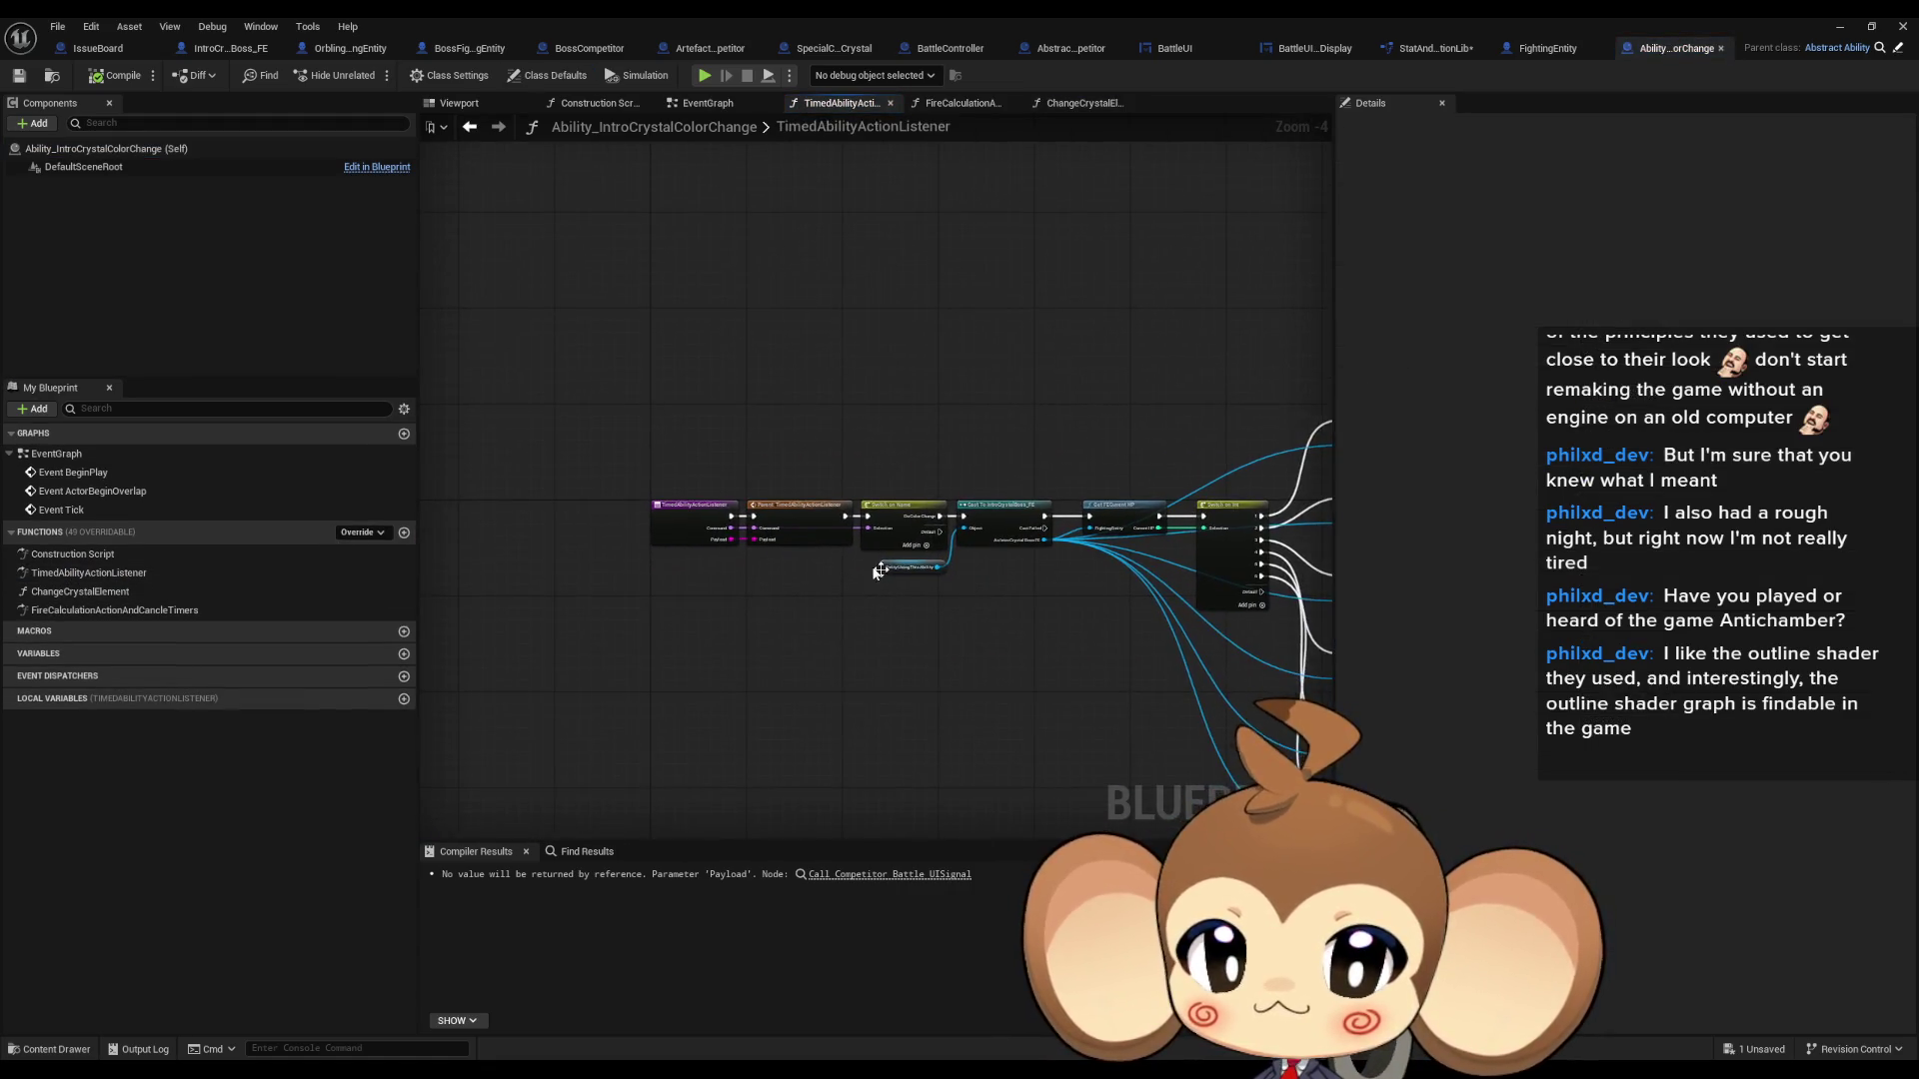
mouse_move(1111, 600)
mouse_down()
mouse_move(475, 662)
mouse_move(1323, 664)
mouse_move(997, 644)
mouse_up()
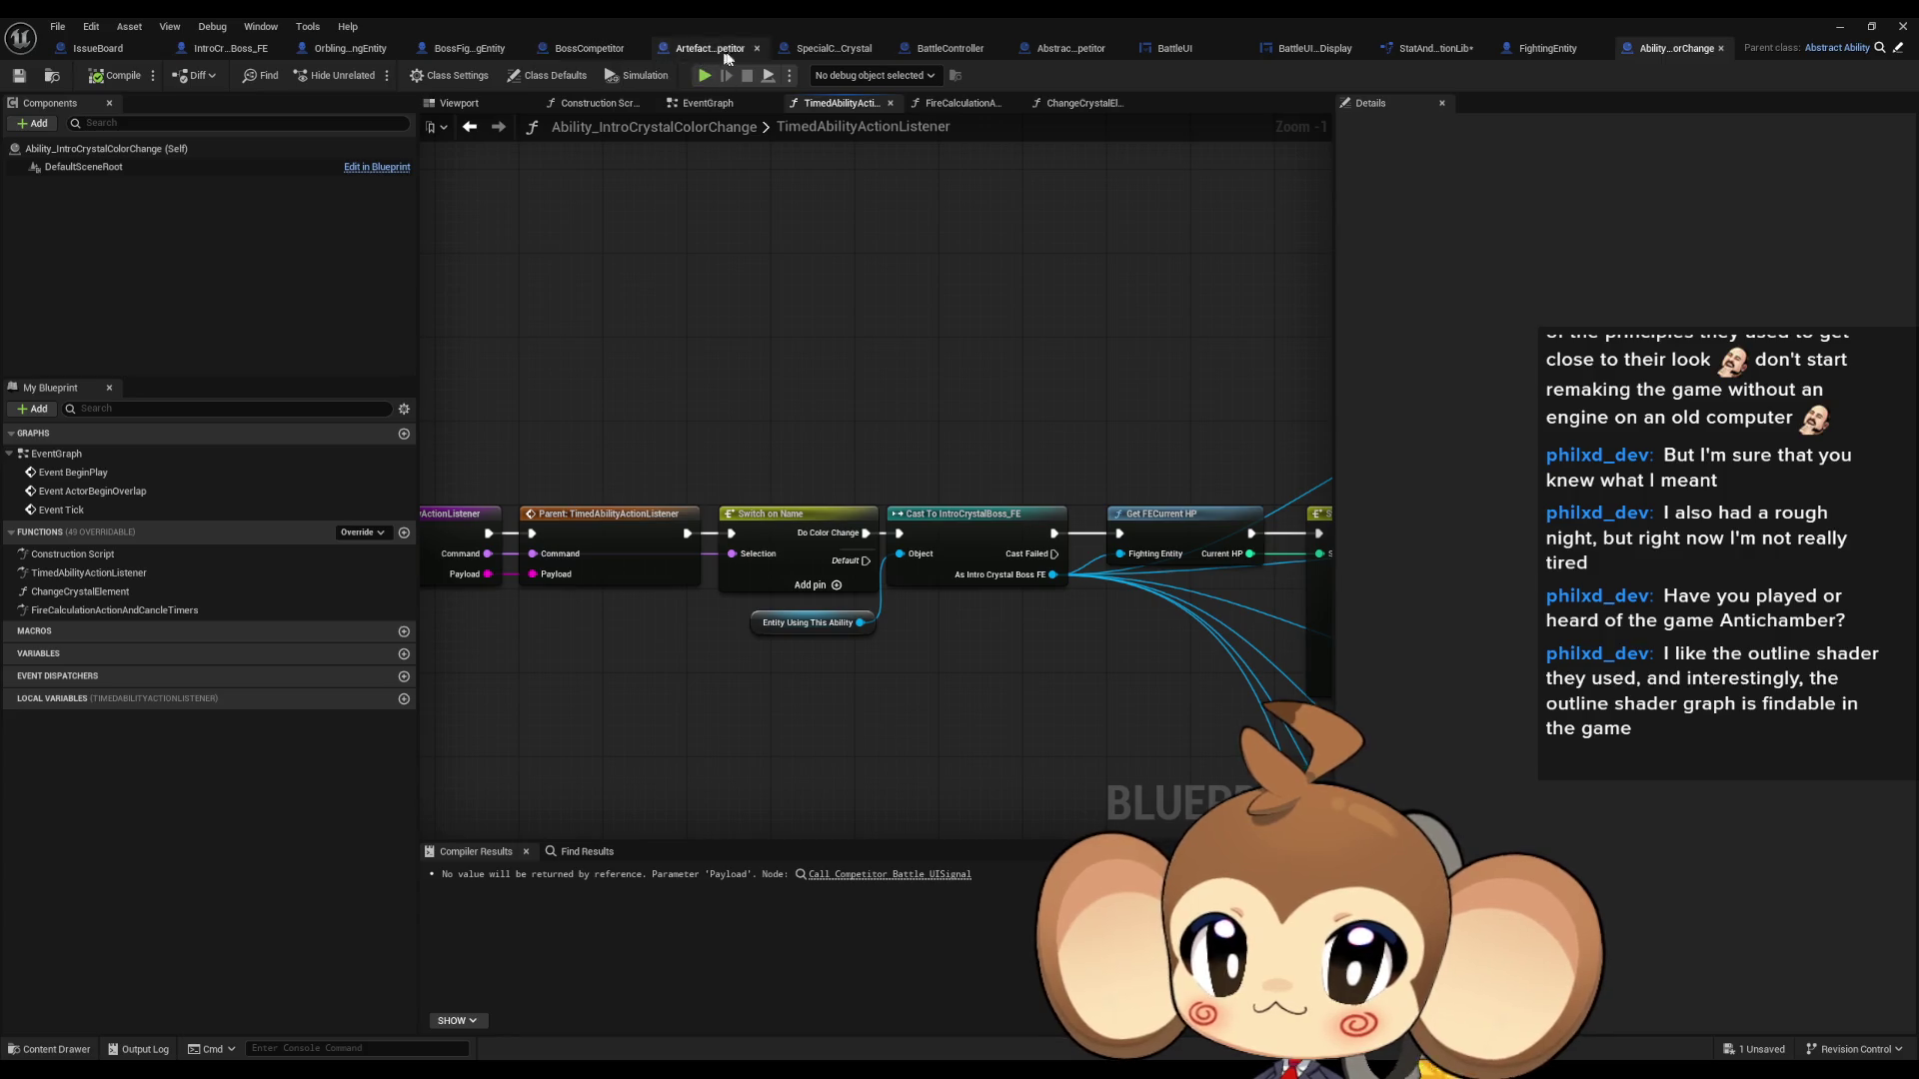
click(955, 50)
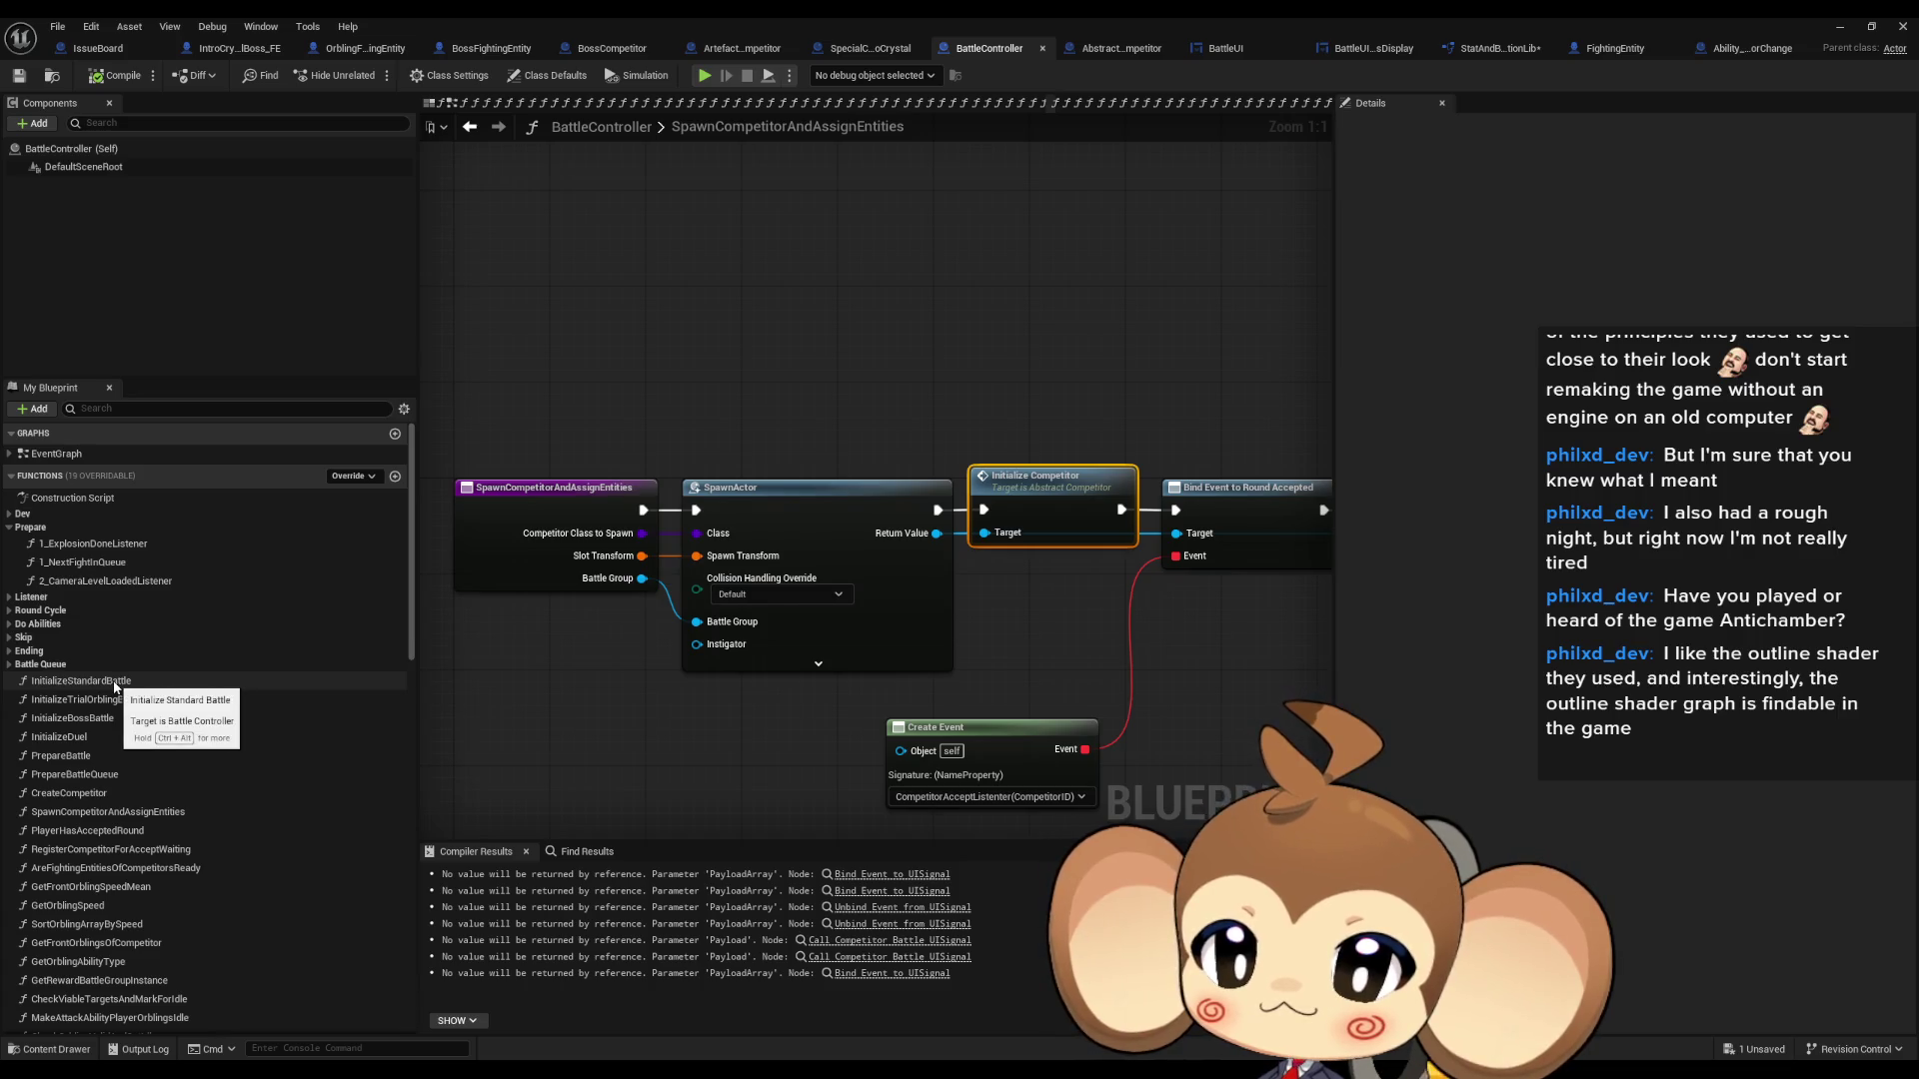
- Add a breakpoint on Create Ability in the FirstOrblingAbilityCallLoop function
click(10, 625)
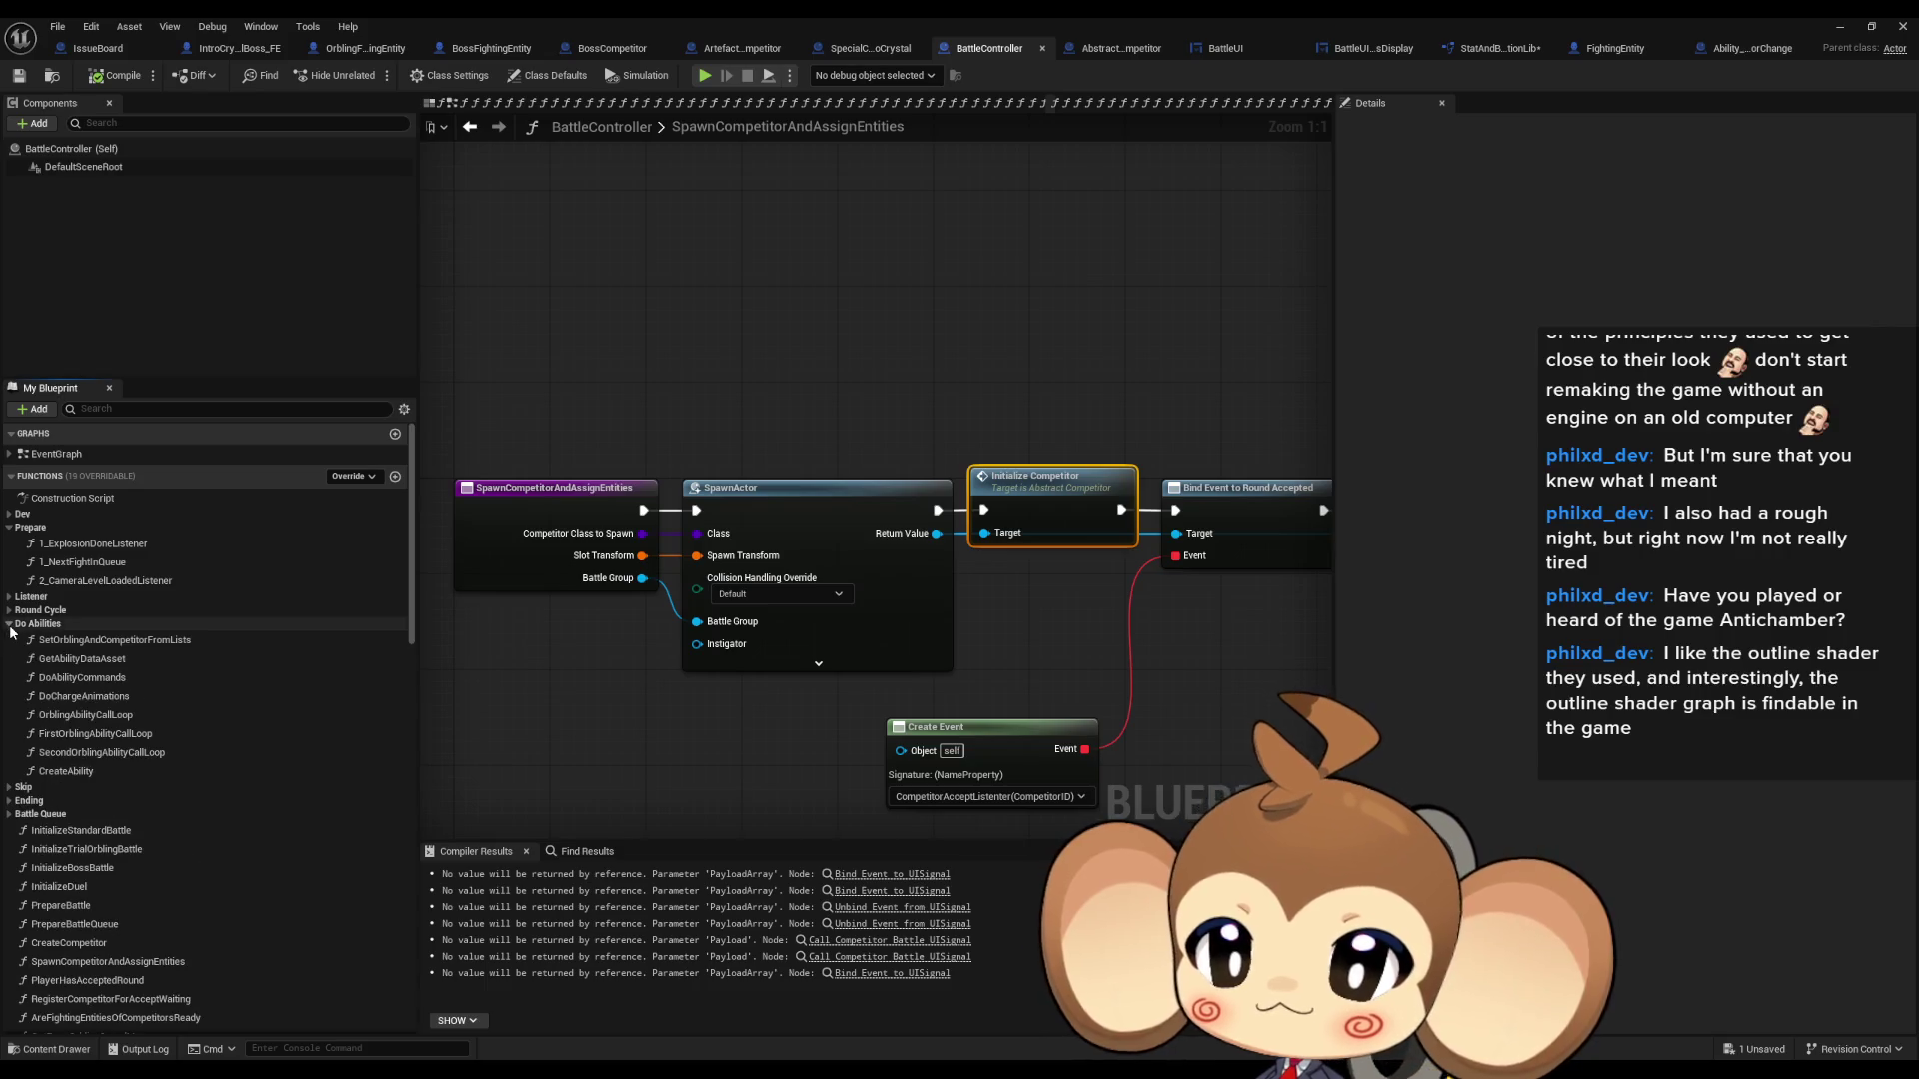
double_click(95, 734)
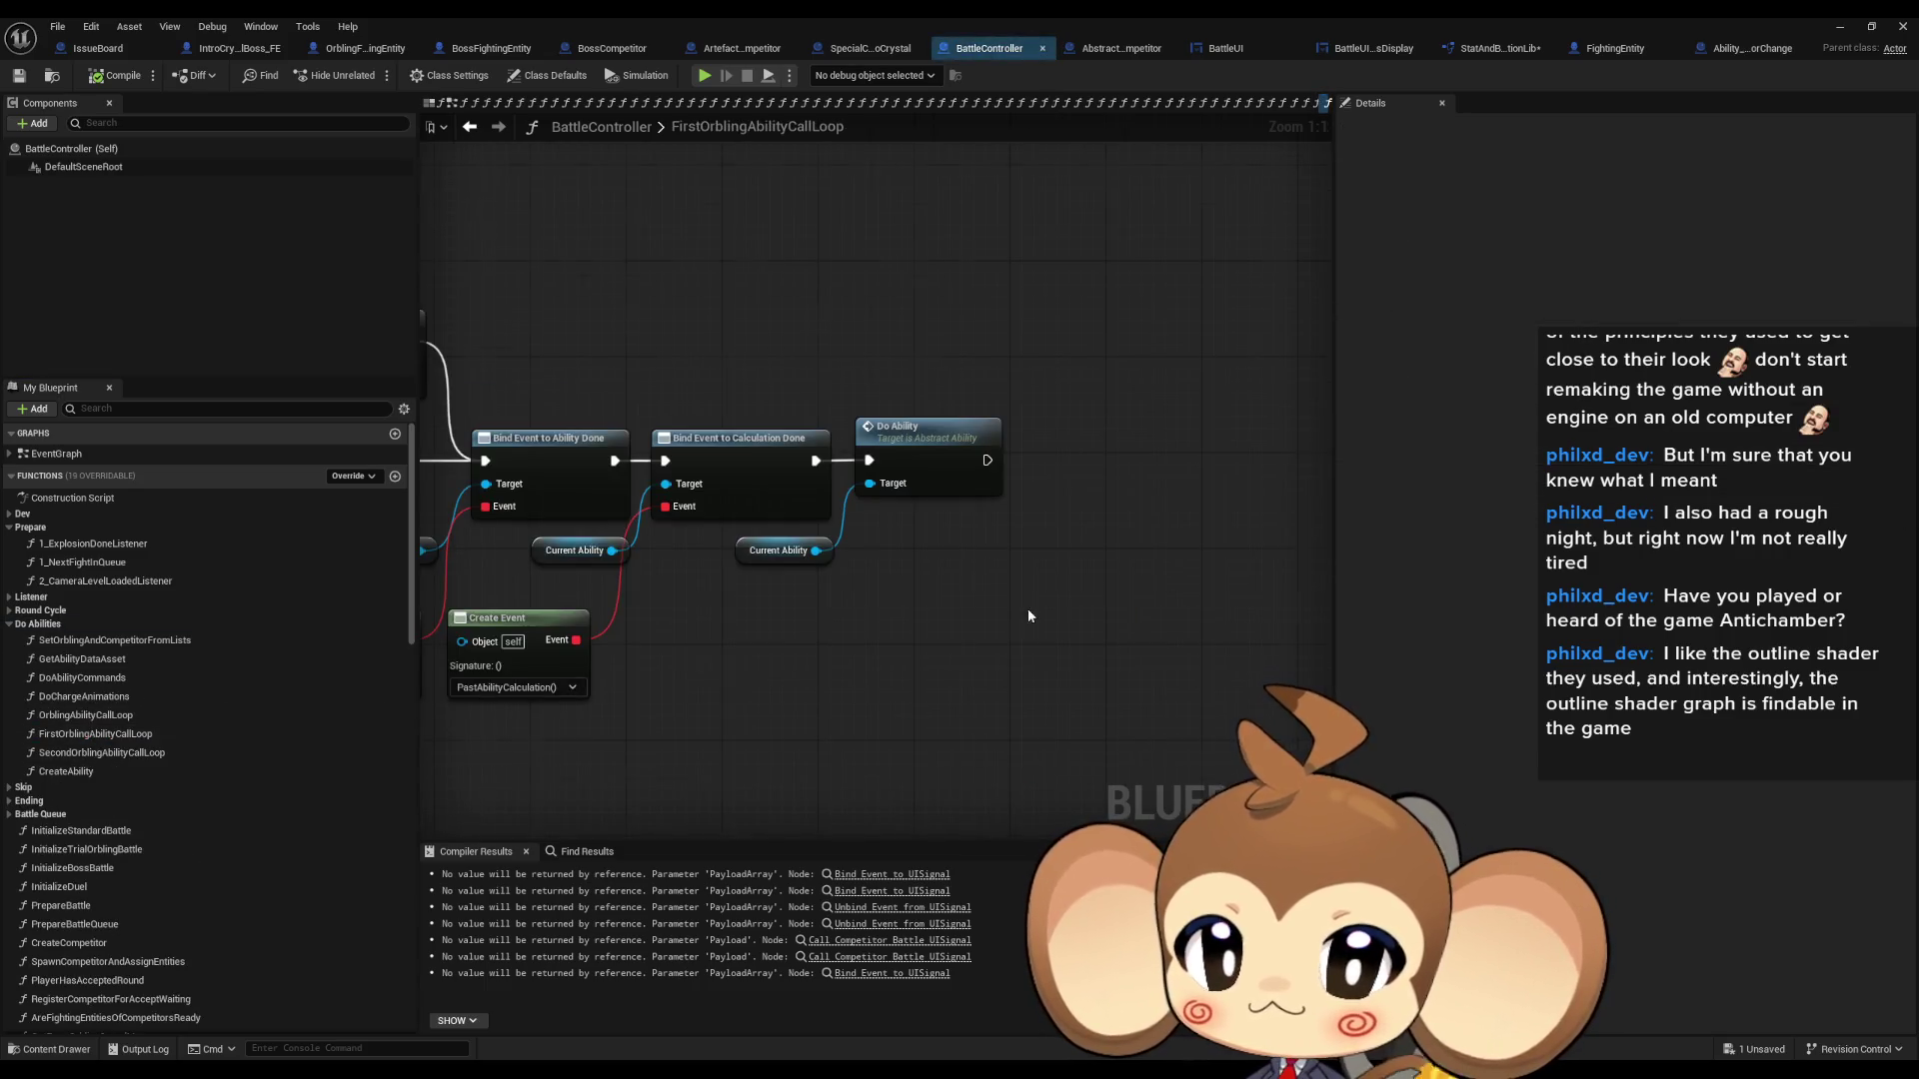
scroll(1070, 606, up, 4)
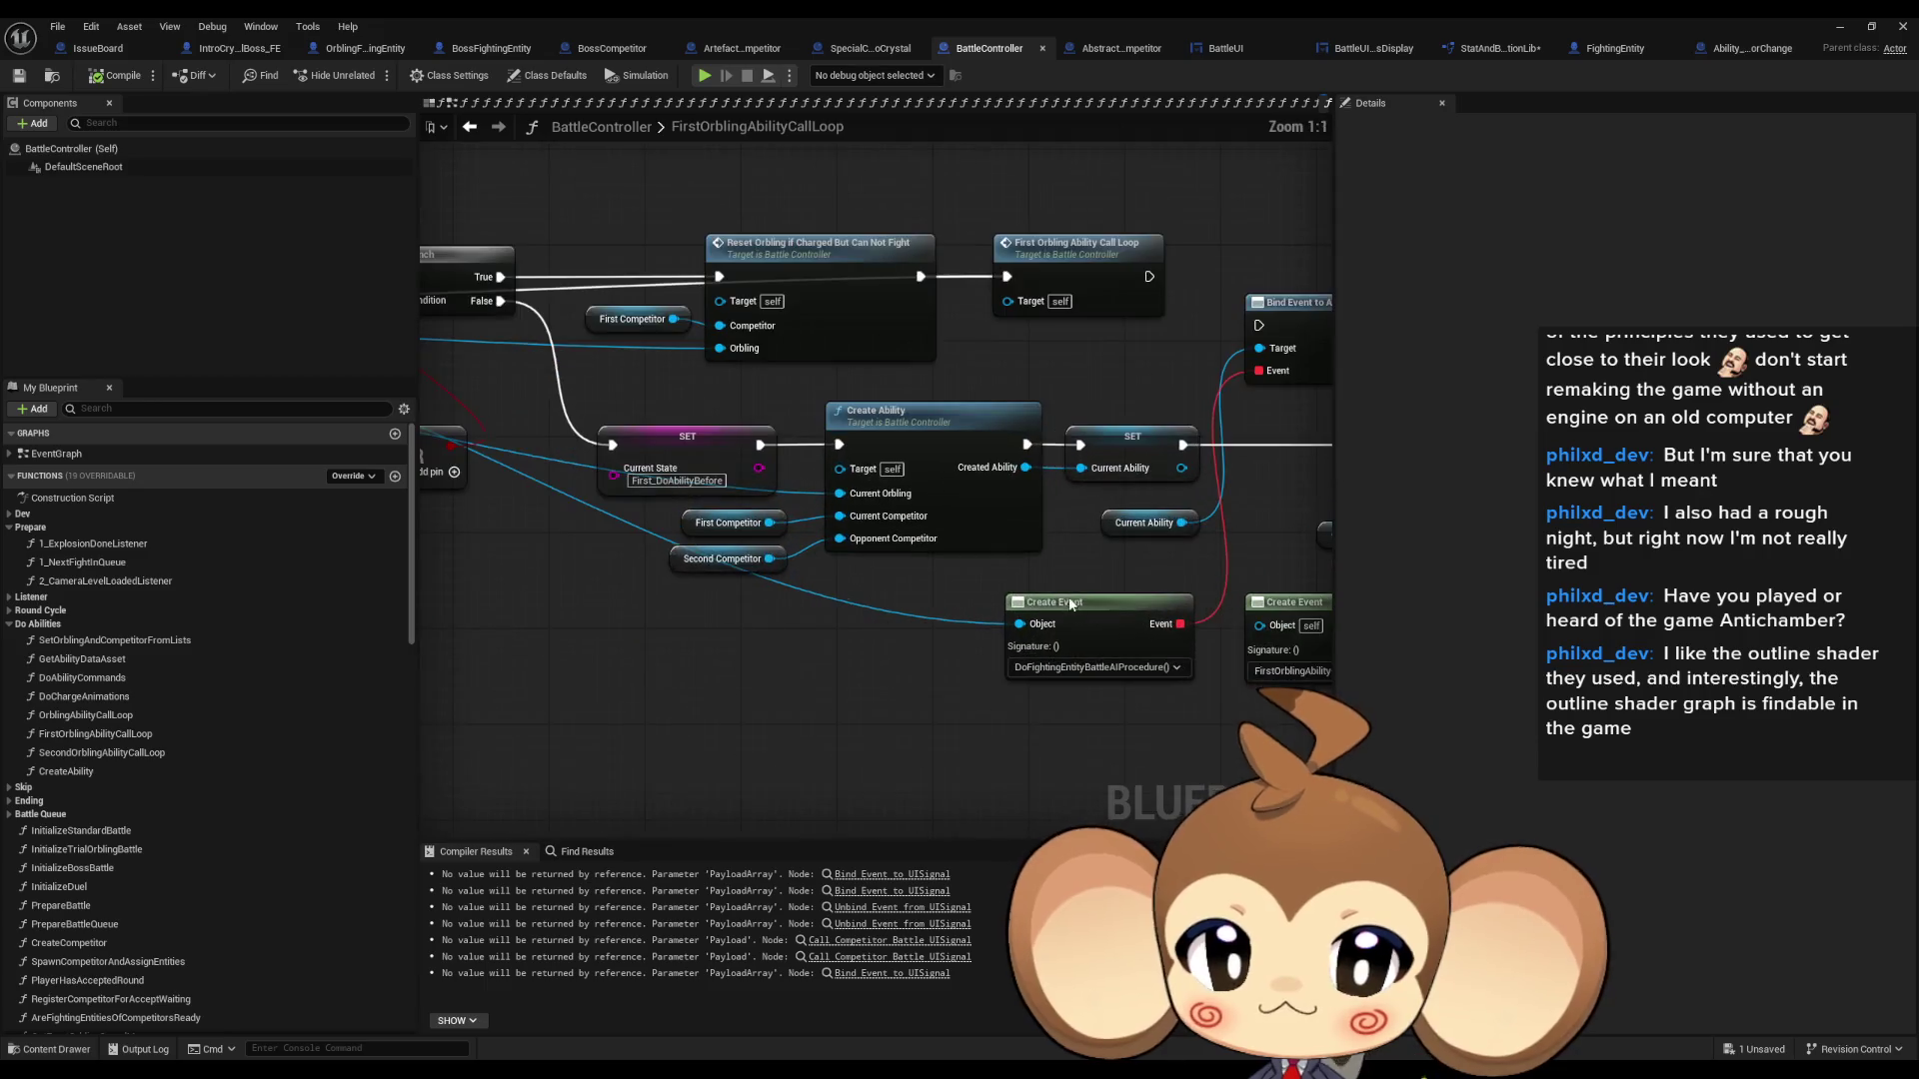
right_click(915, 493)
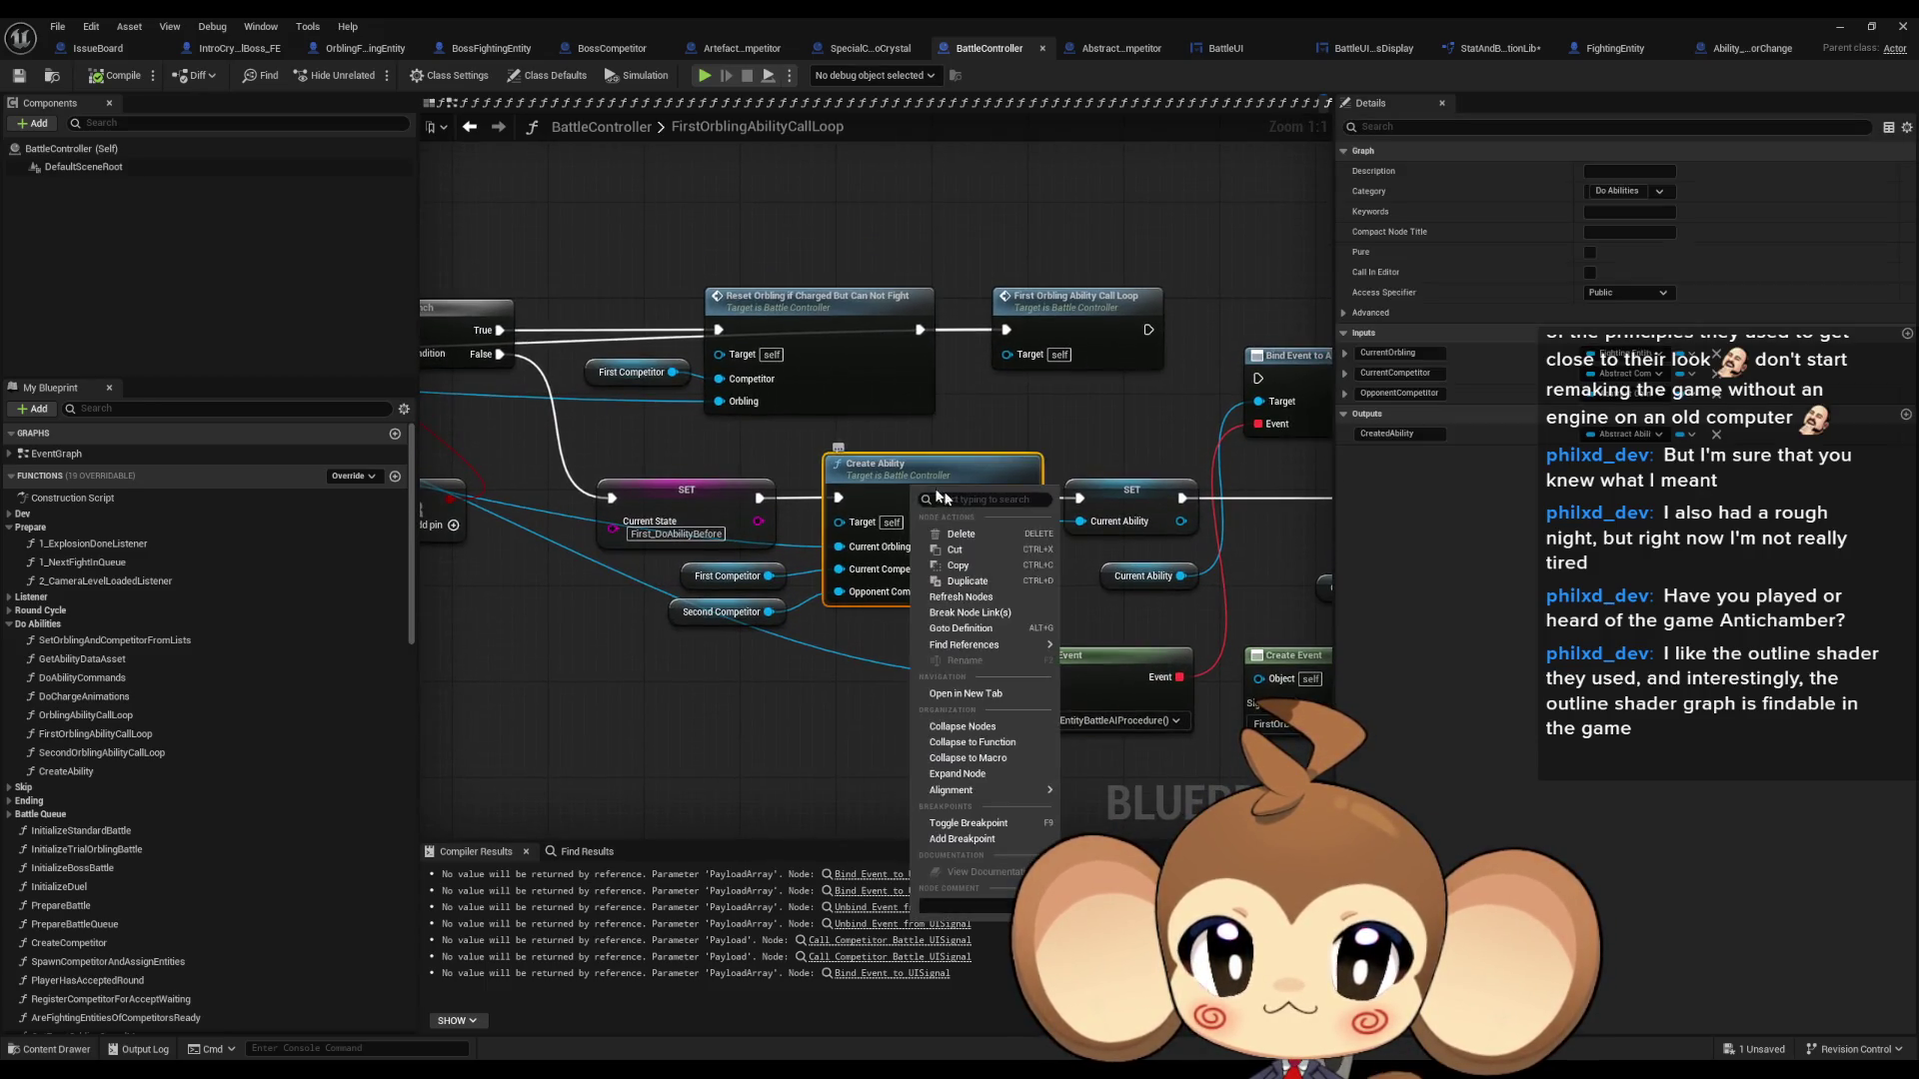
click(962, 838)
- Pan to the function's entry nodes and bring up Trigger Battle End Animation's actions
scroll(832, 725, down, 4)
drag(831, 725, 1586, 700)
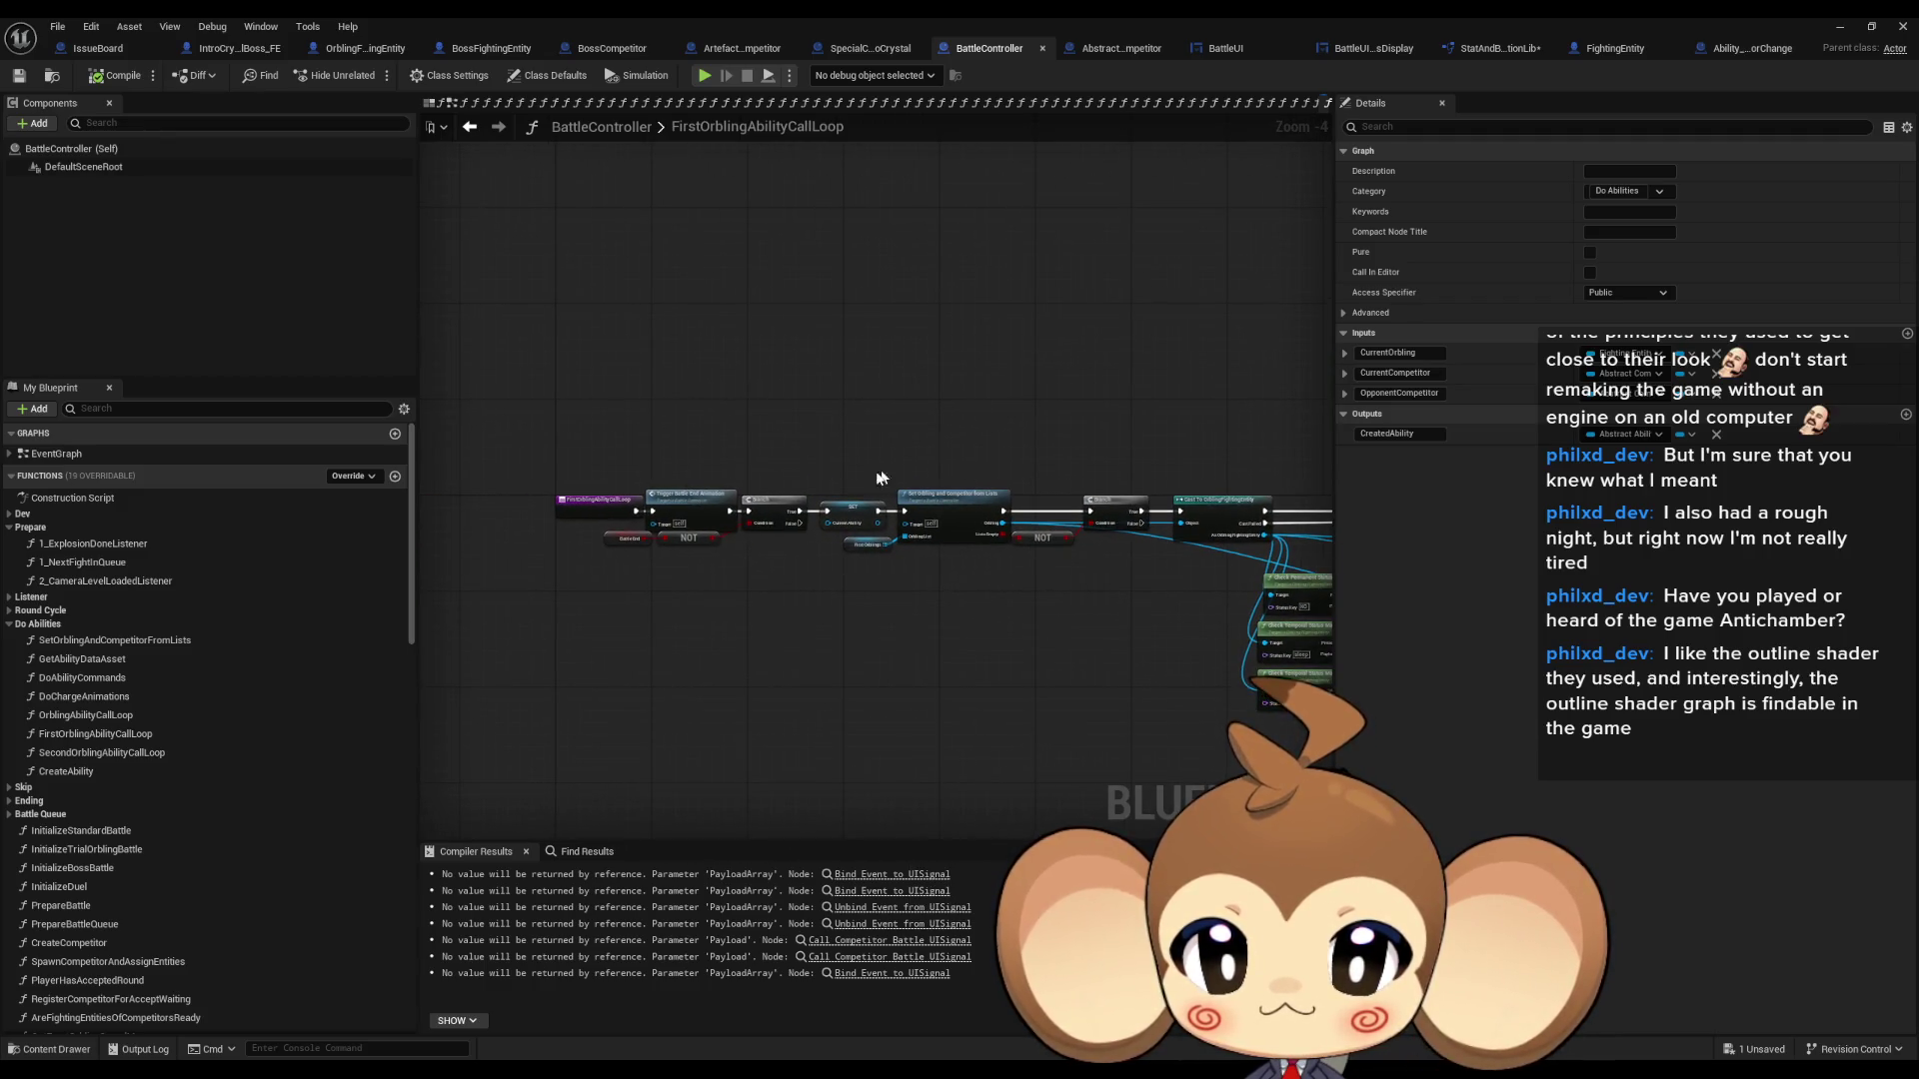
scroll(621, 480, up, 3)
right_click(740, 500)
- Breakpoint Trigger Battle End Animation and start Play In Editor from the level editor
click(831, 854)
click(1840, 27)
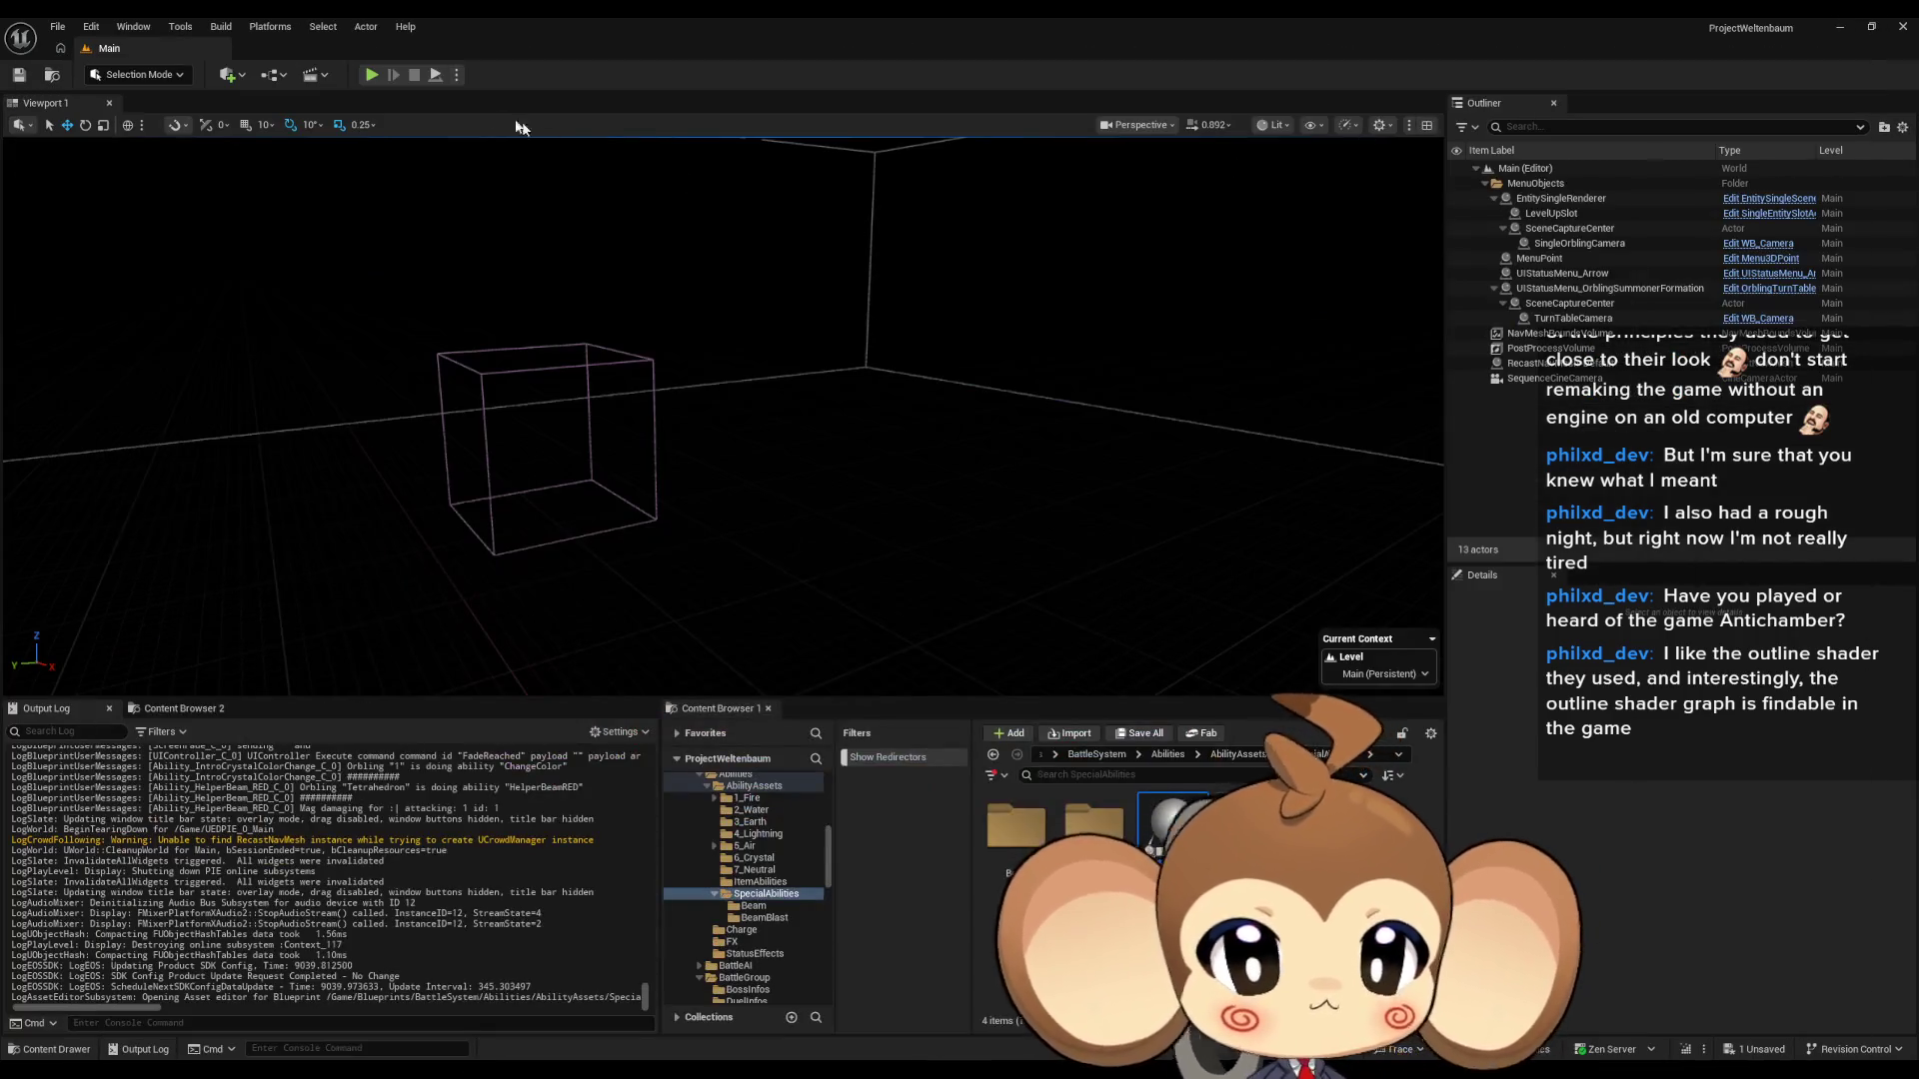
click(375, 75)
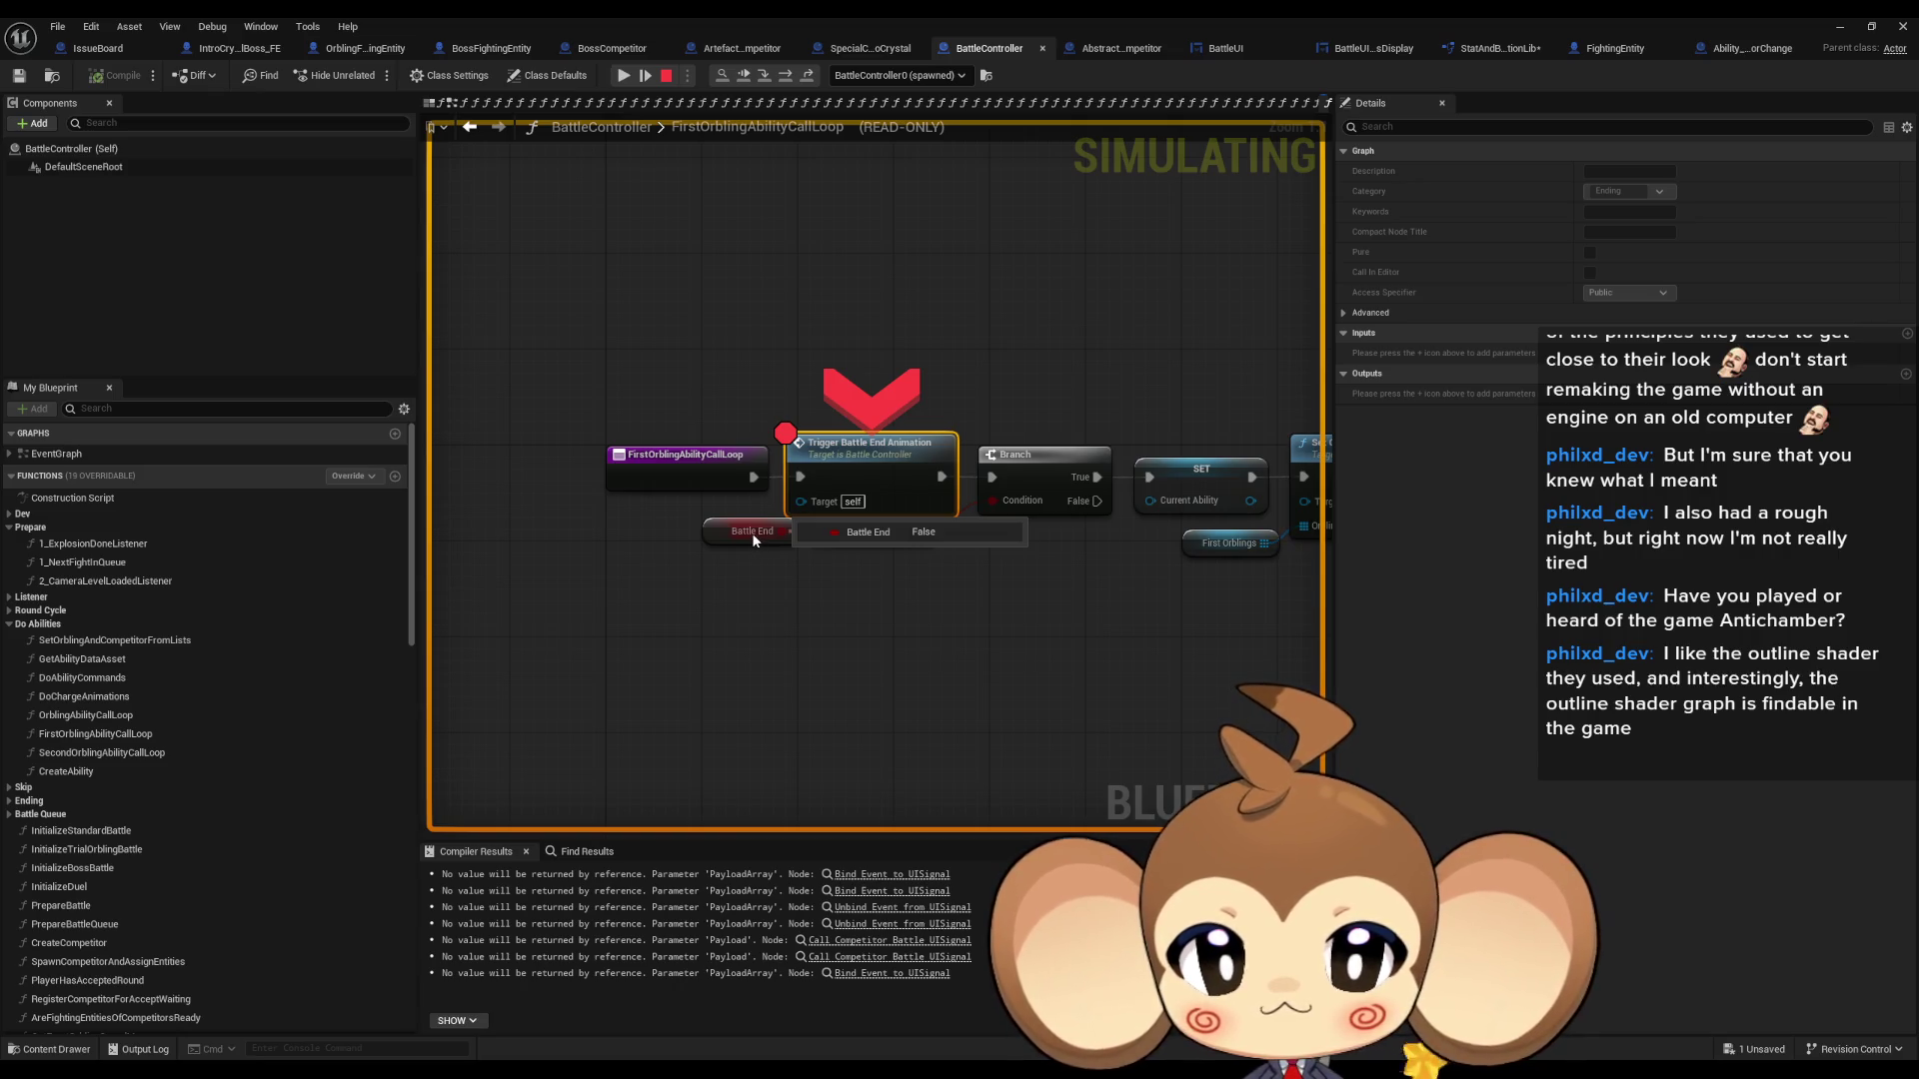
- Step to Create Ability, removing the breakpoints on Trigger Battle End Animation and Create Ability
click(806, 77)
click(806, 77)
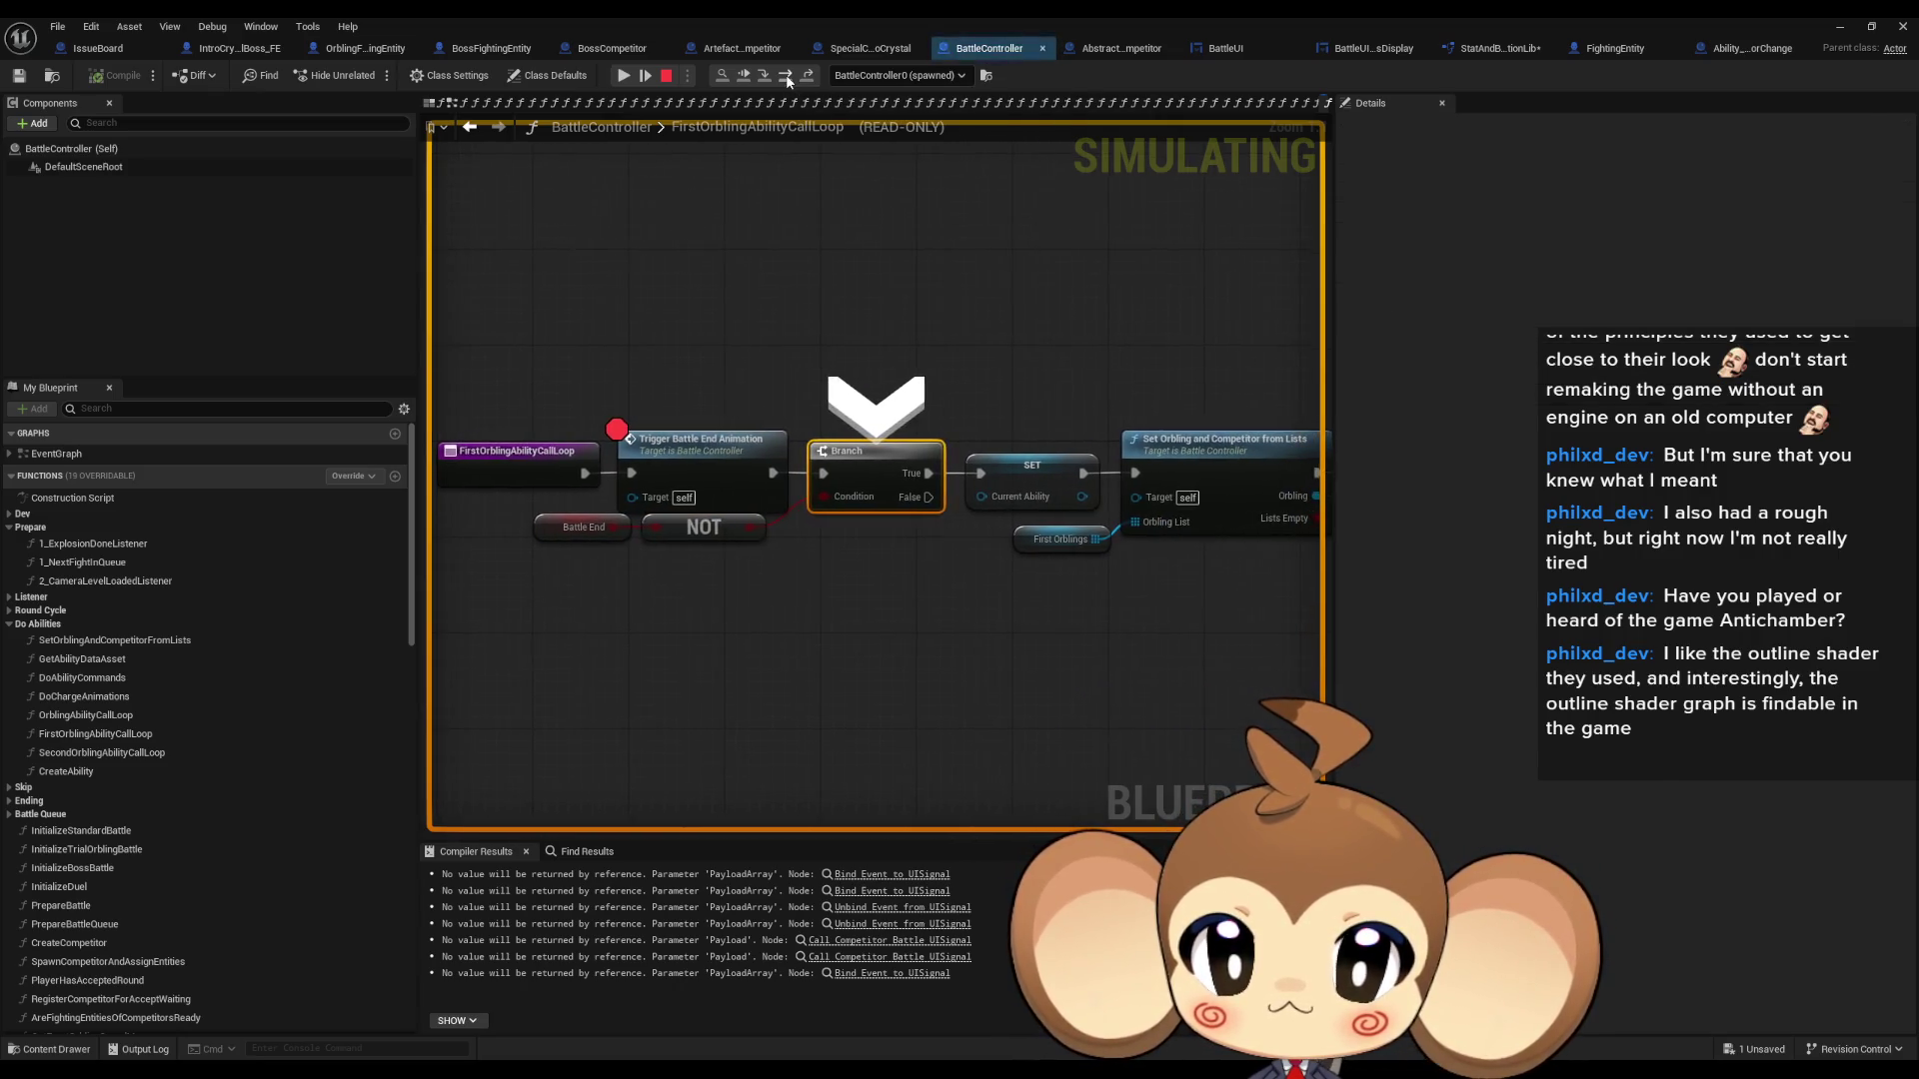
right_click(529, 452)
click(603, 580)
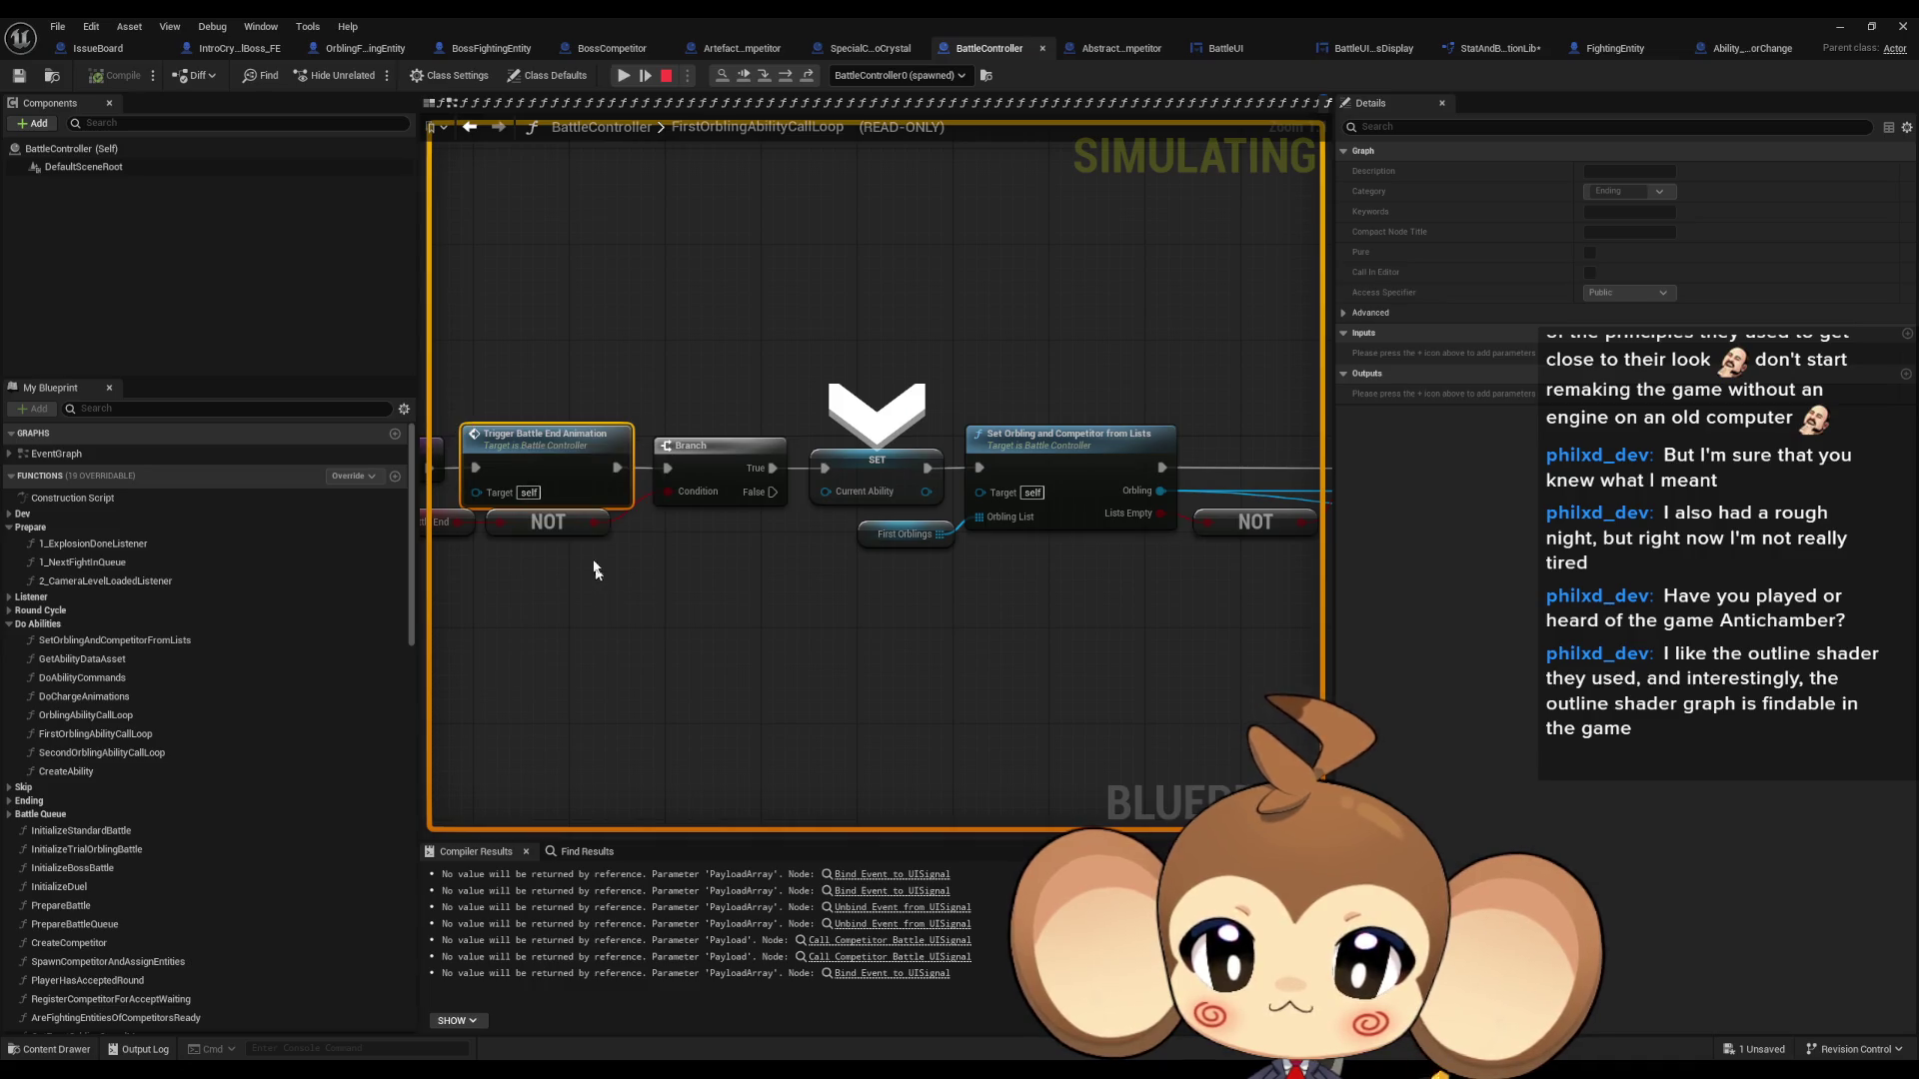
click(787, 77)
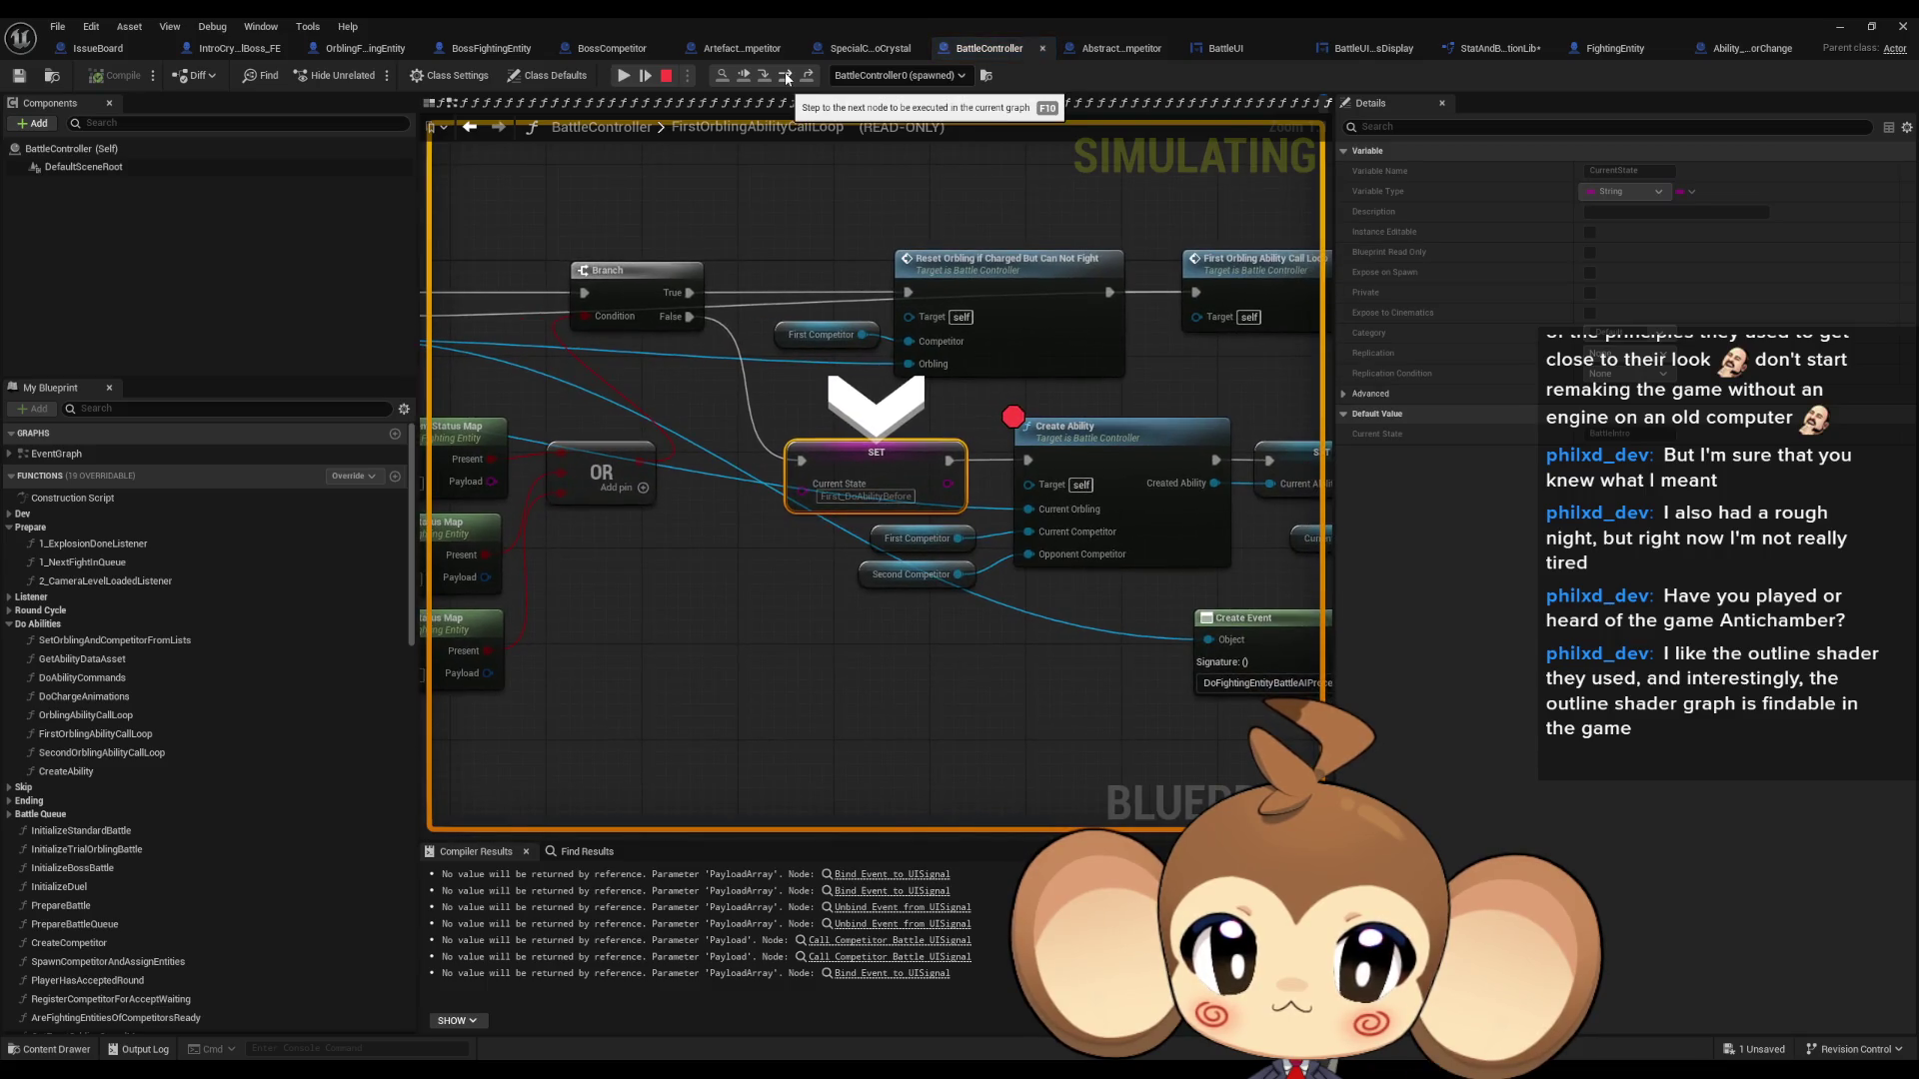
click(787, 77)
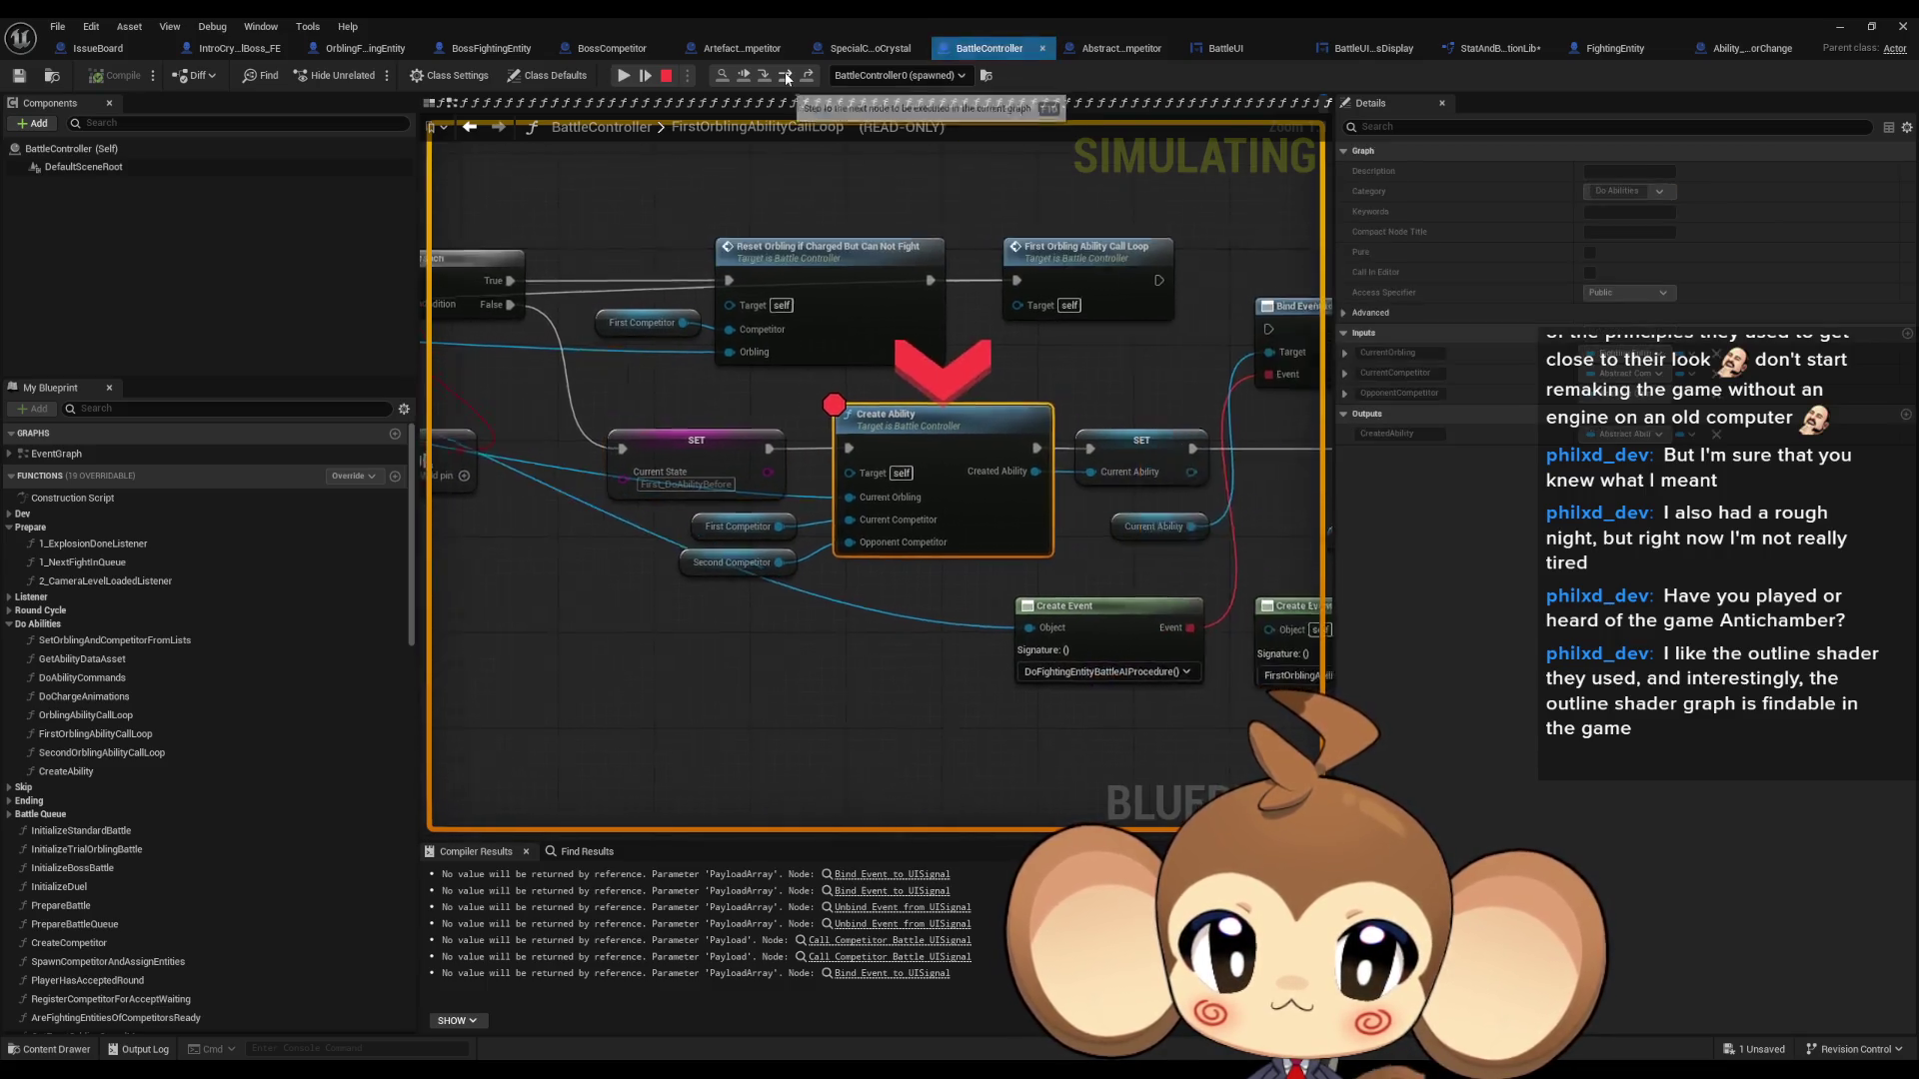
right_click(847, 428)
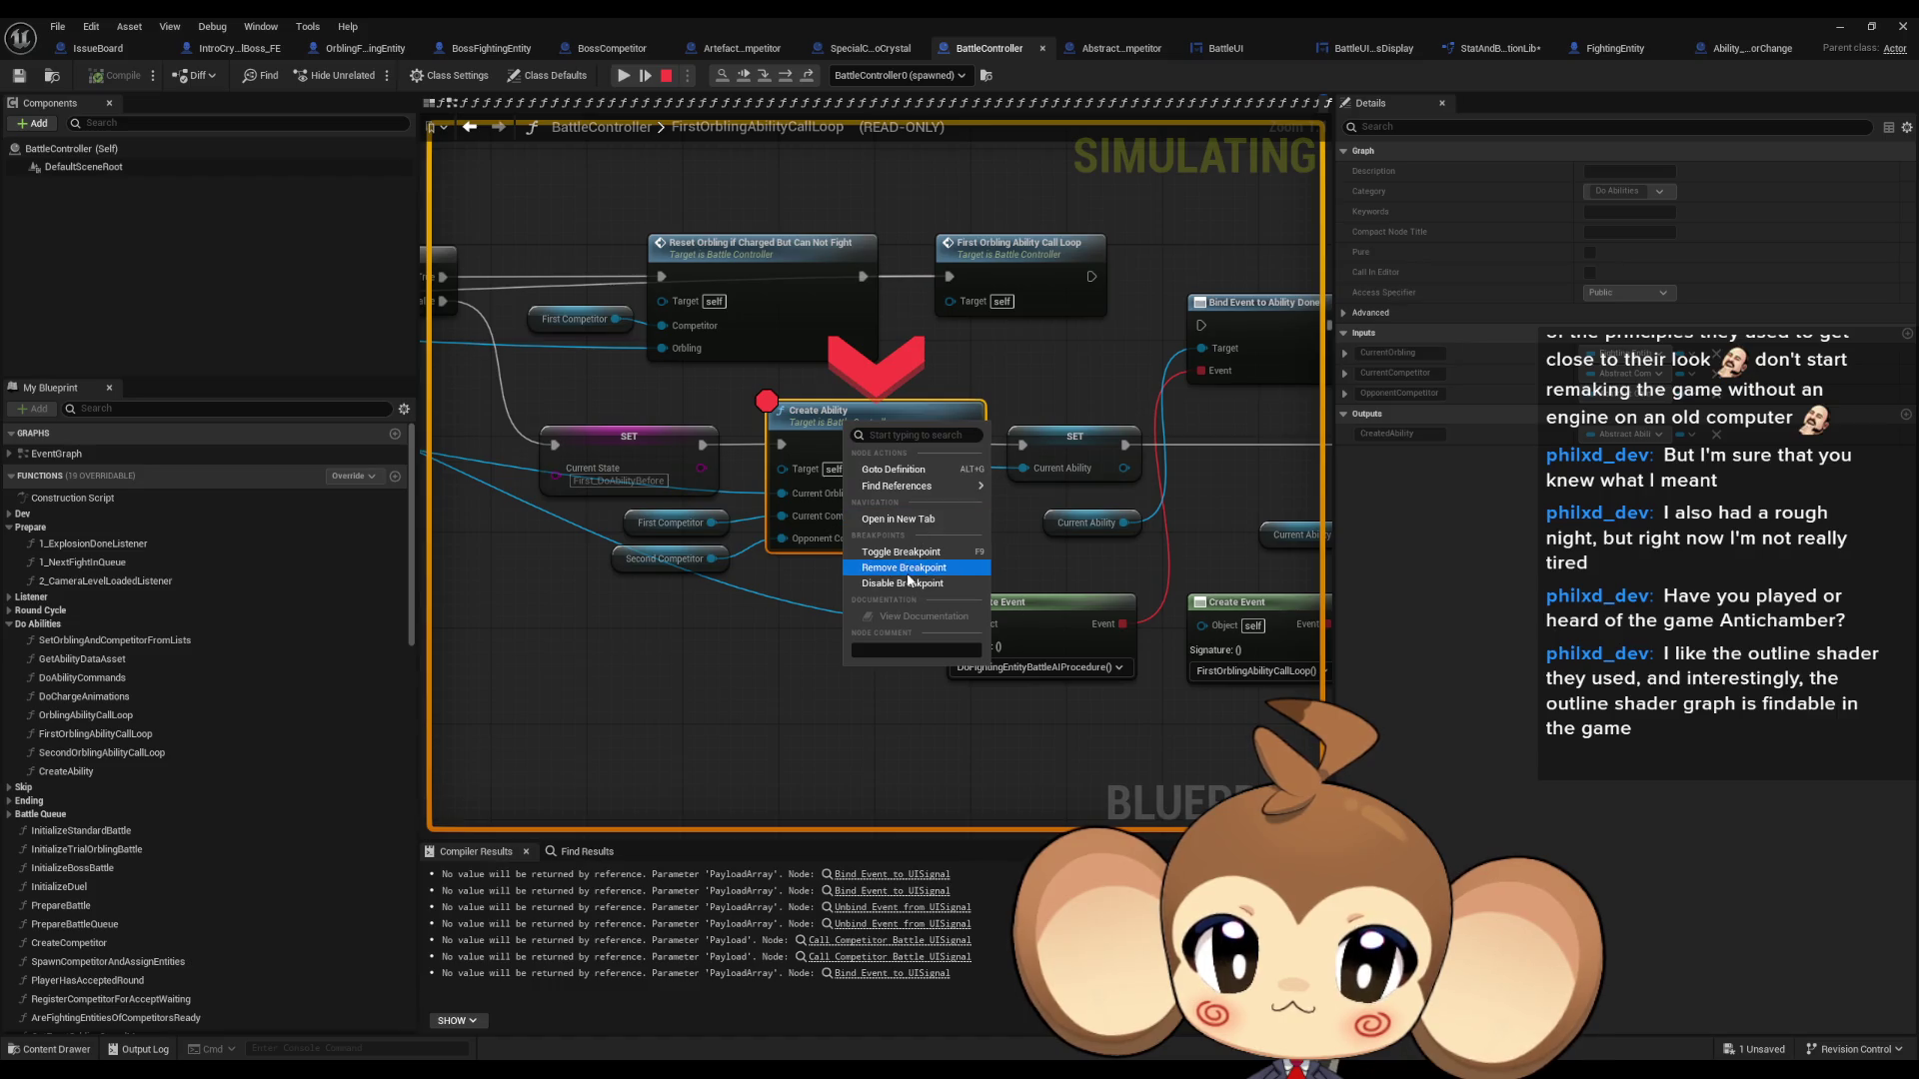
click(905, 552)
- Step into CreateAbility and advance through Get Ability Data Asset and SpawnActor to Initialize Ability
click(763, 77)
click(785, 77)
click(786, 77)
click(786, 77)
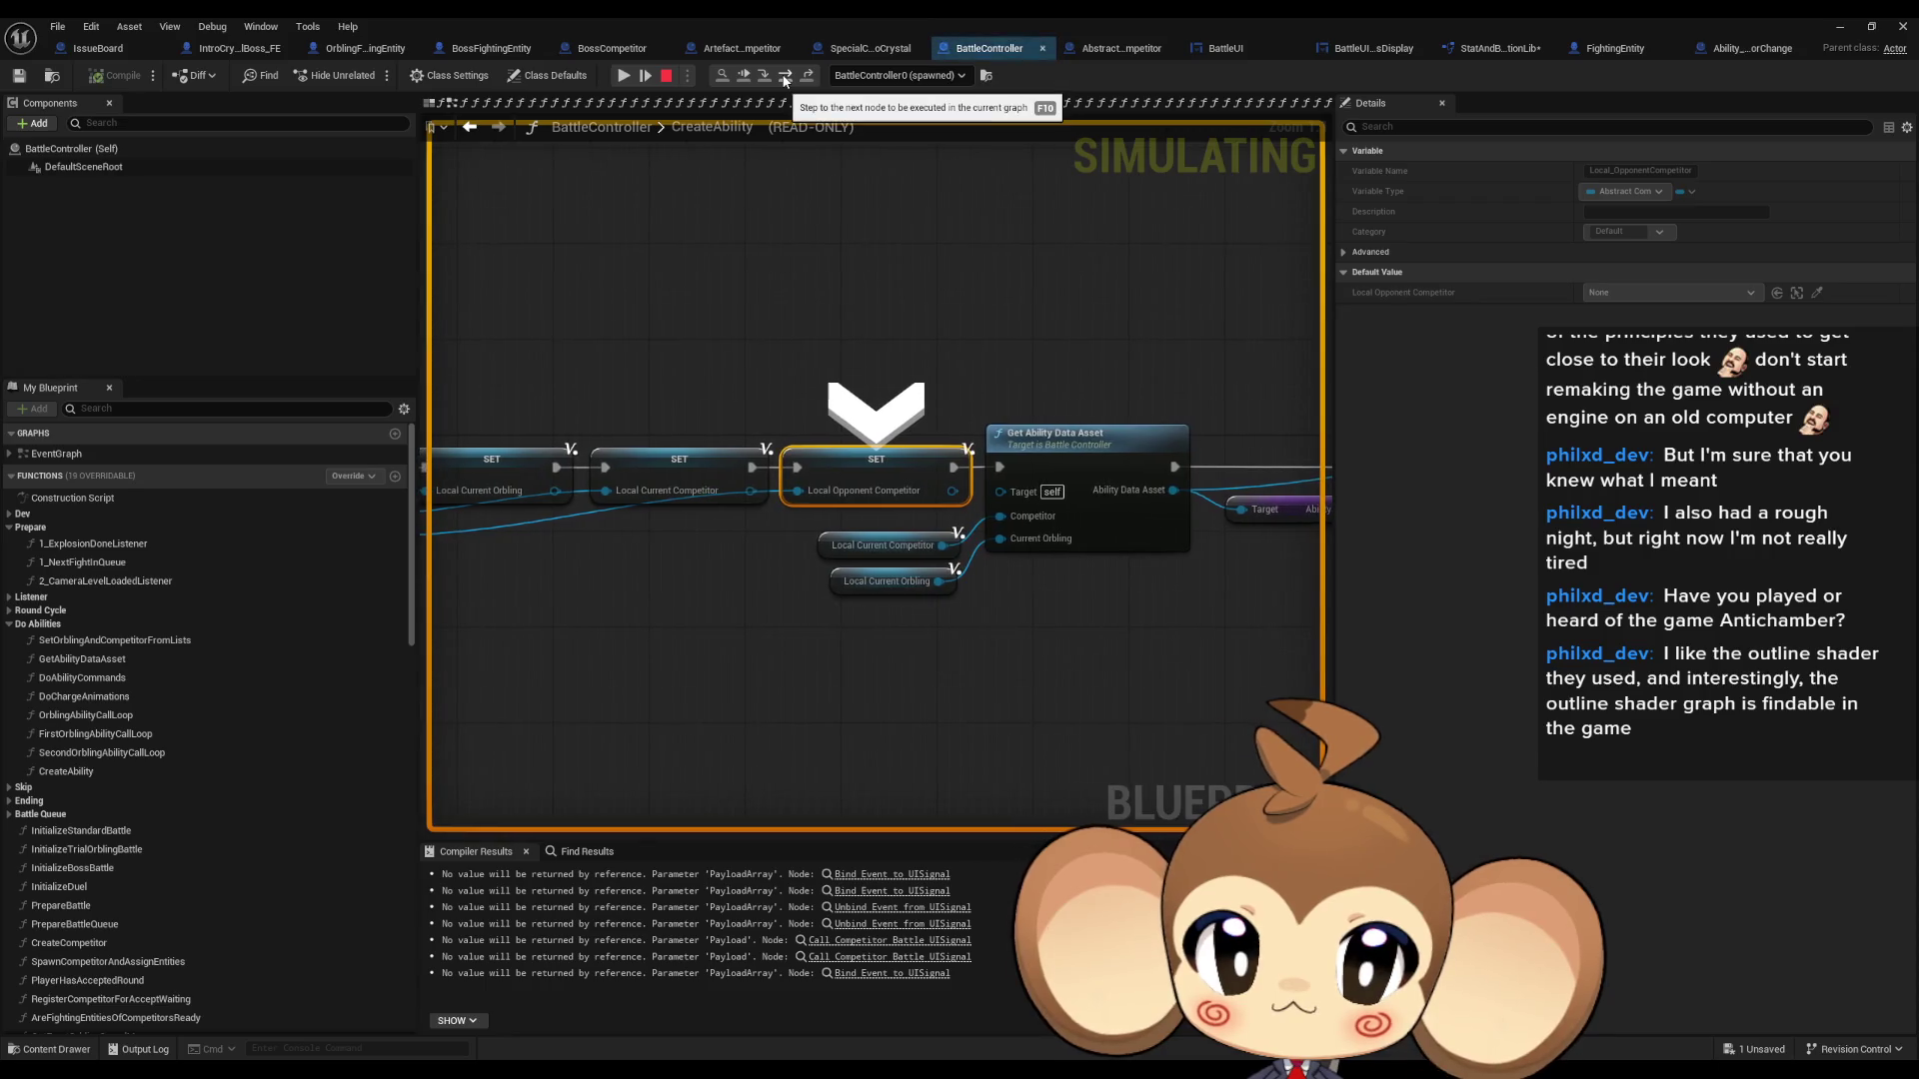
click(786, 77)
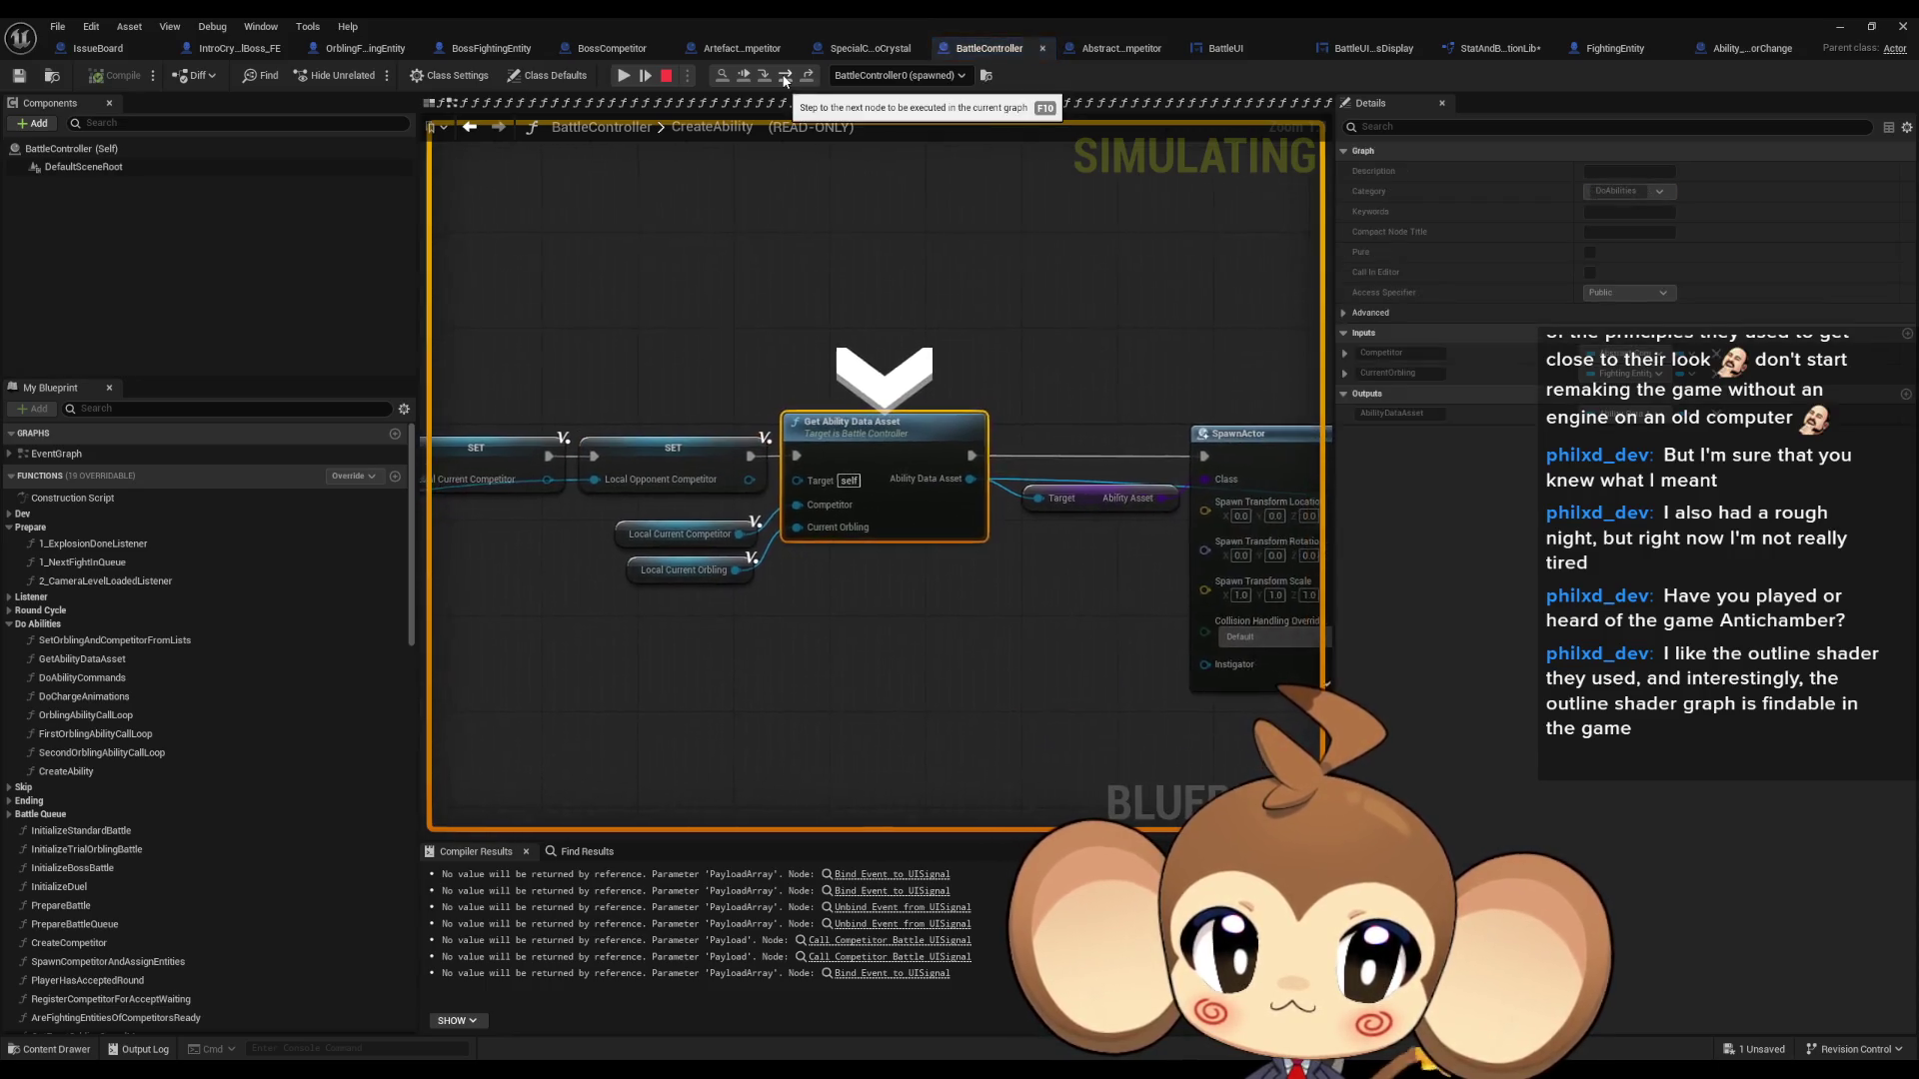
click(785, 77)
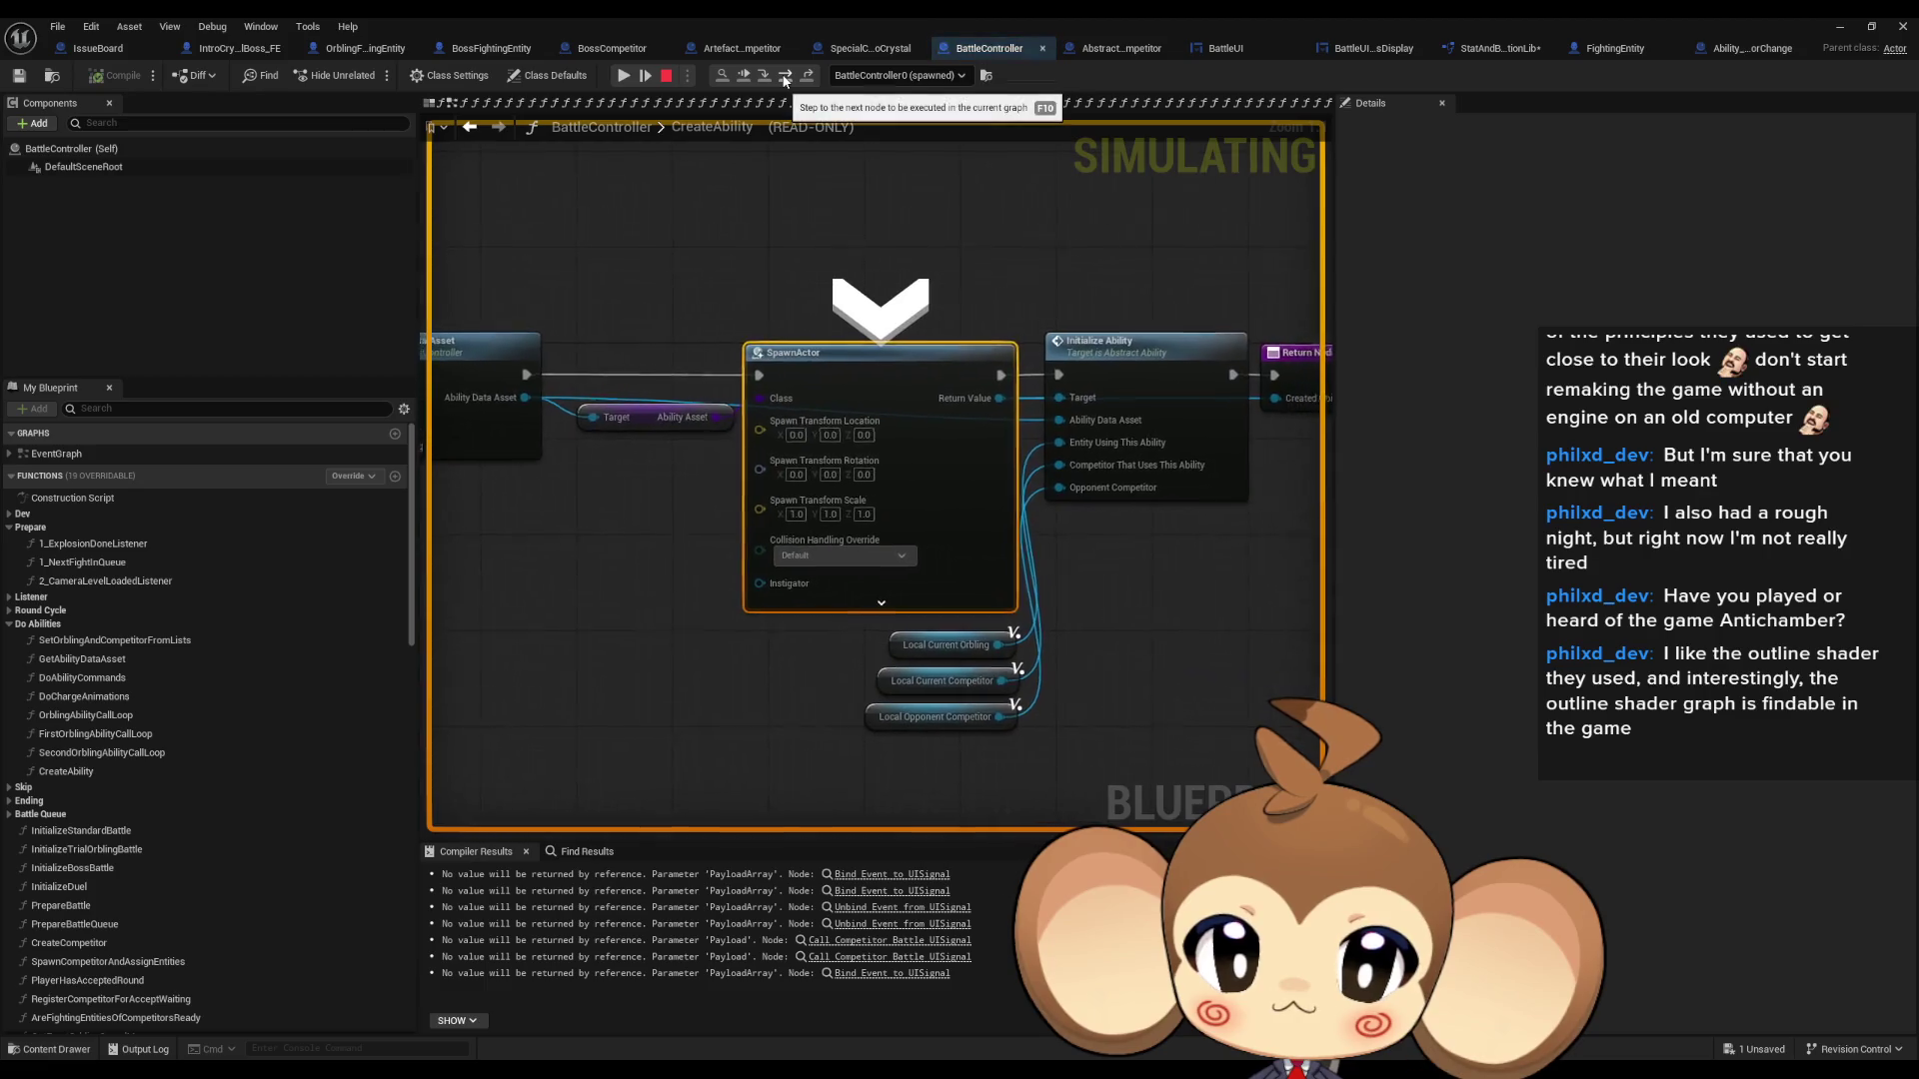
click(786, 77)
mouse_move(635, 444)
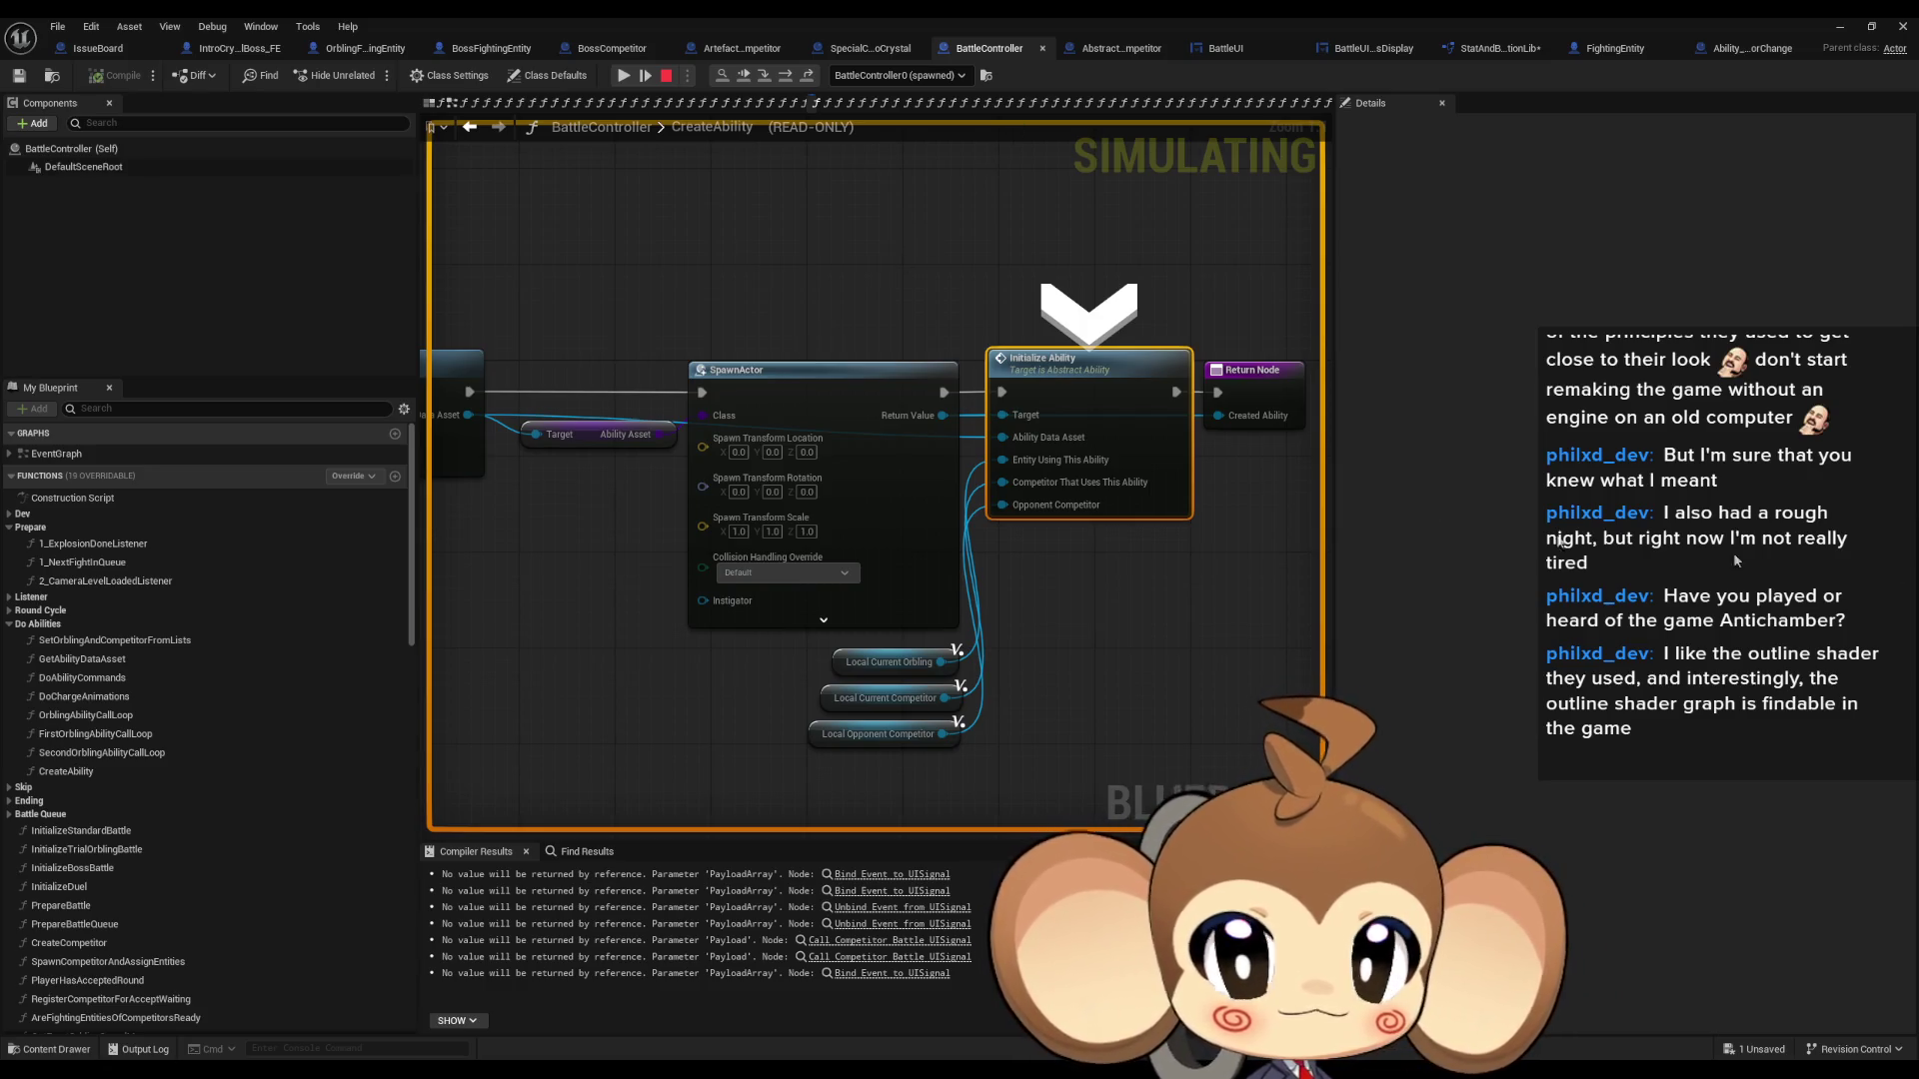
- Step out to FirstOrblingAbilityCallLoop and into Abstract_Ability's DoAbility function
click(785, 77)
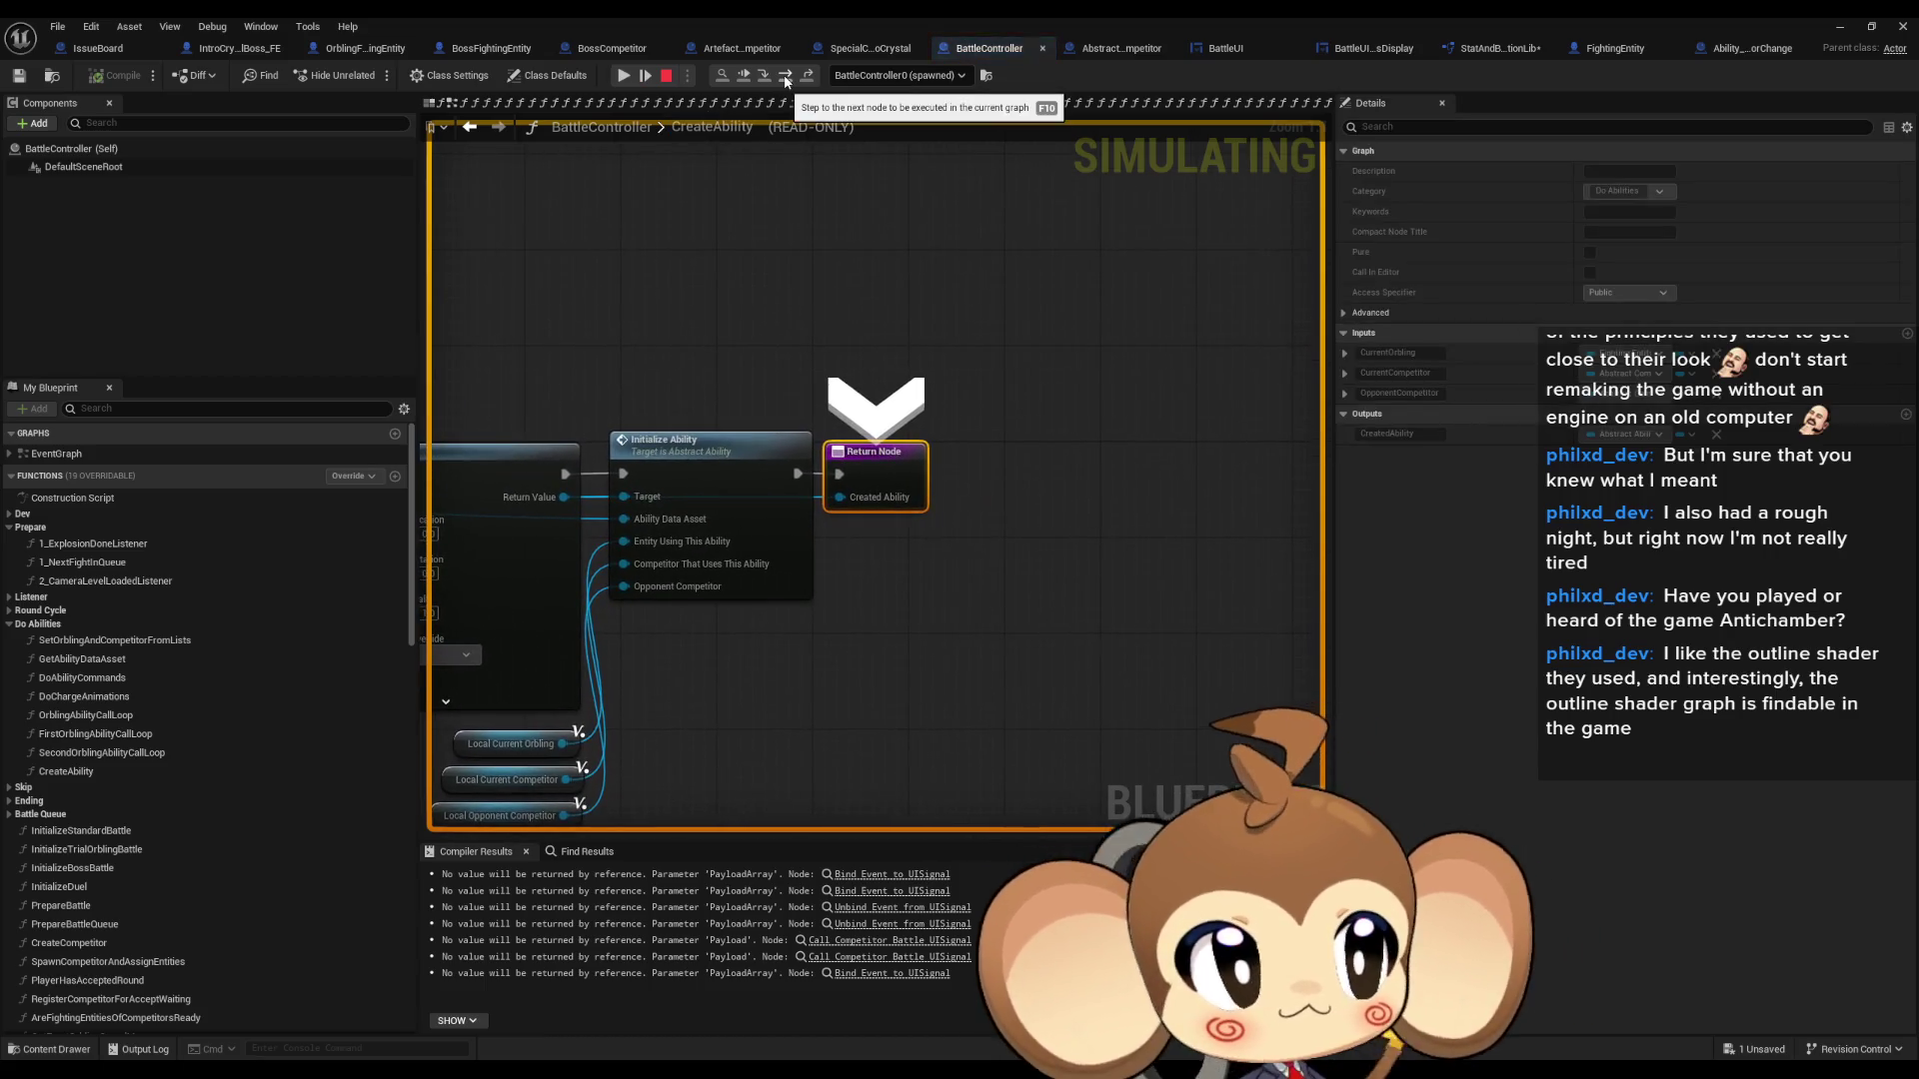
click(785, 77)
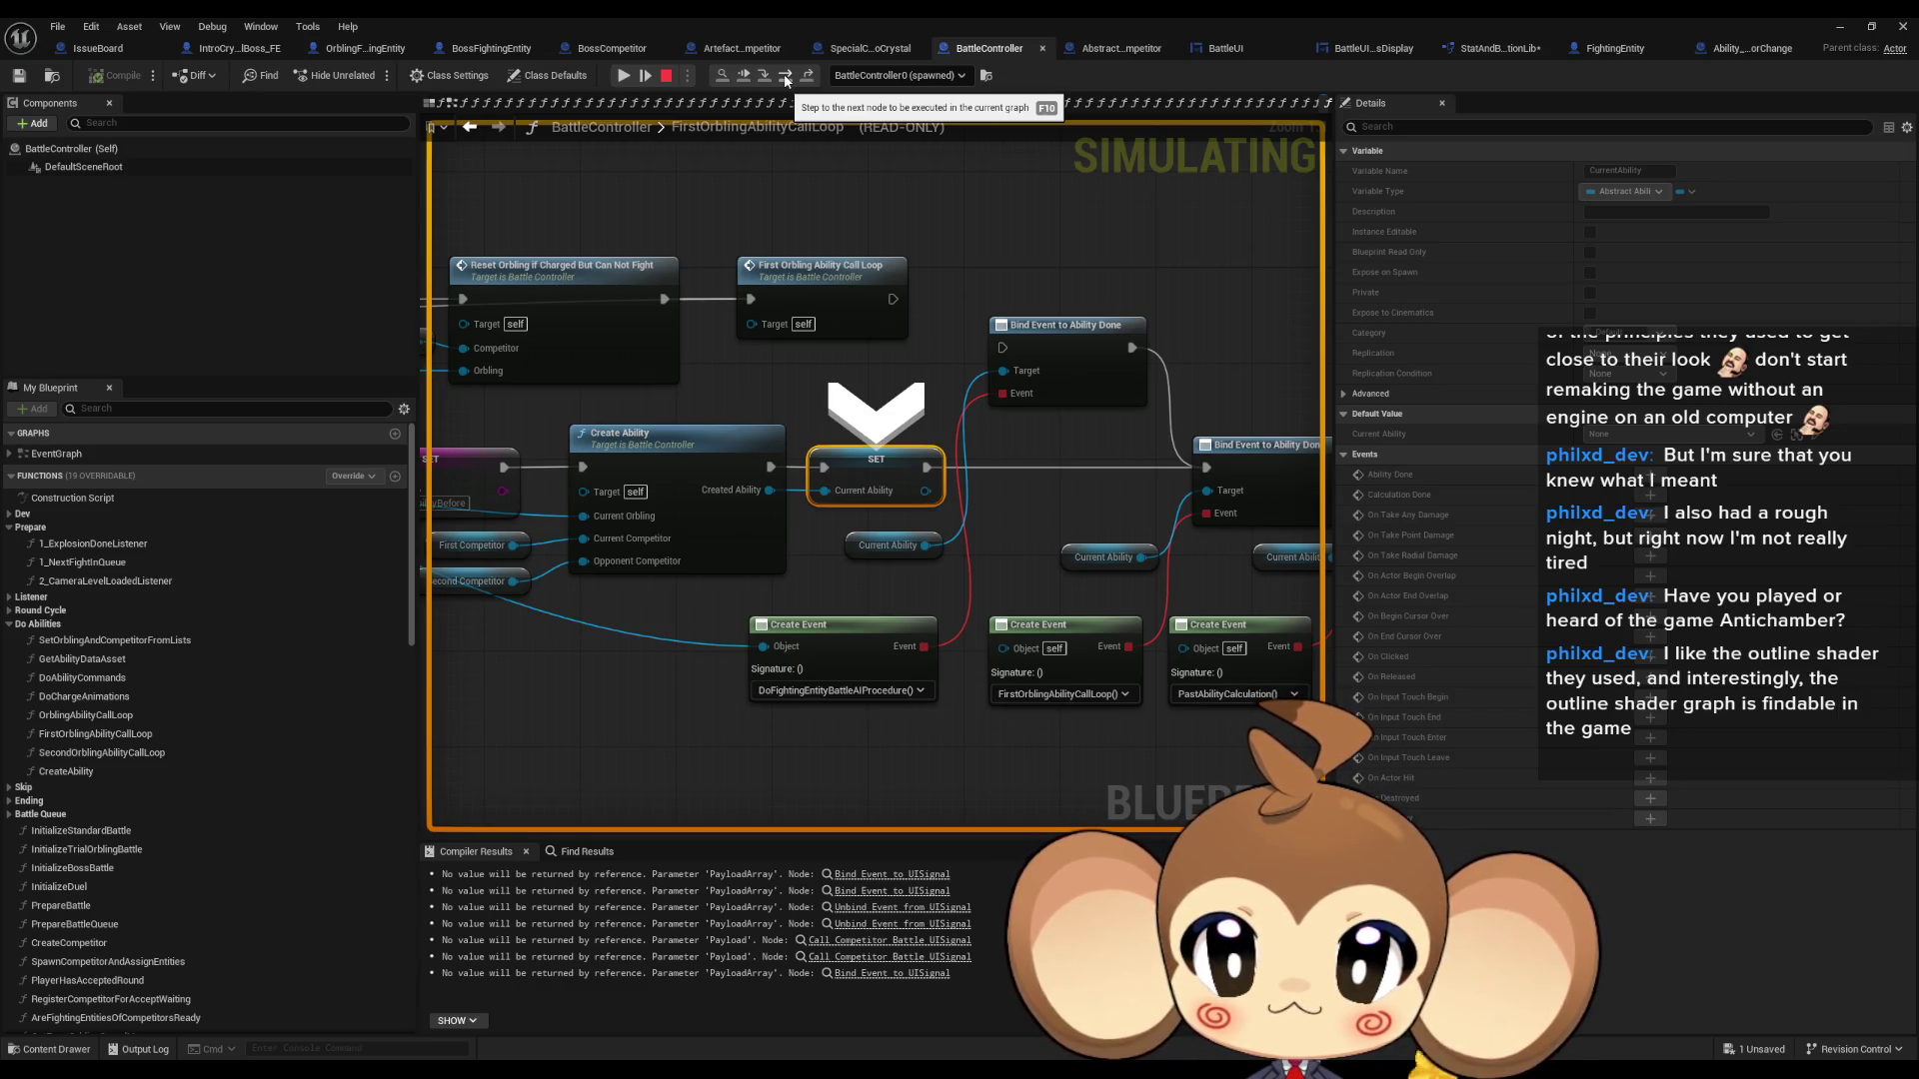
click(785, 77)
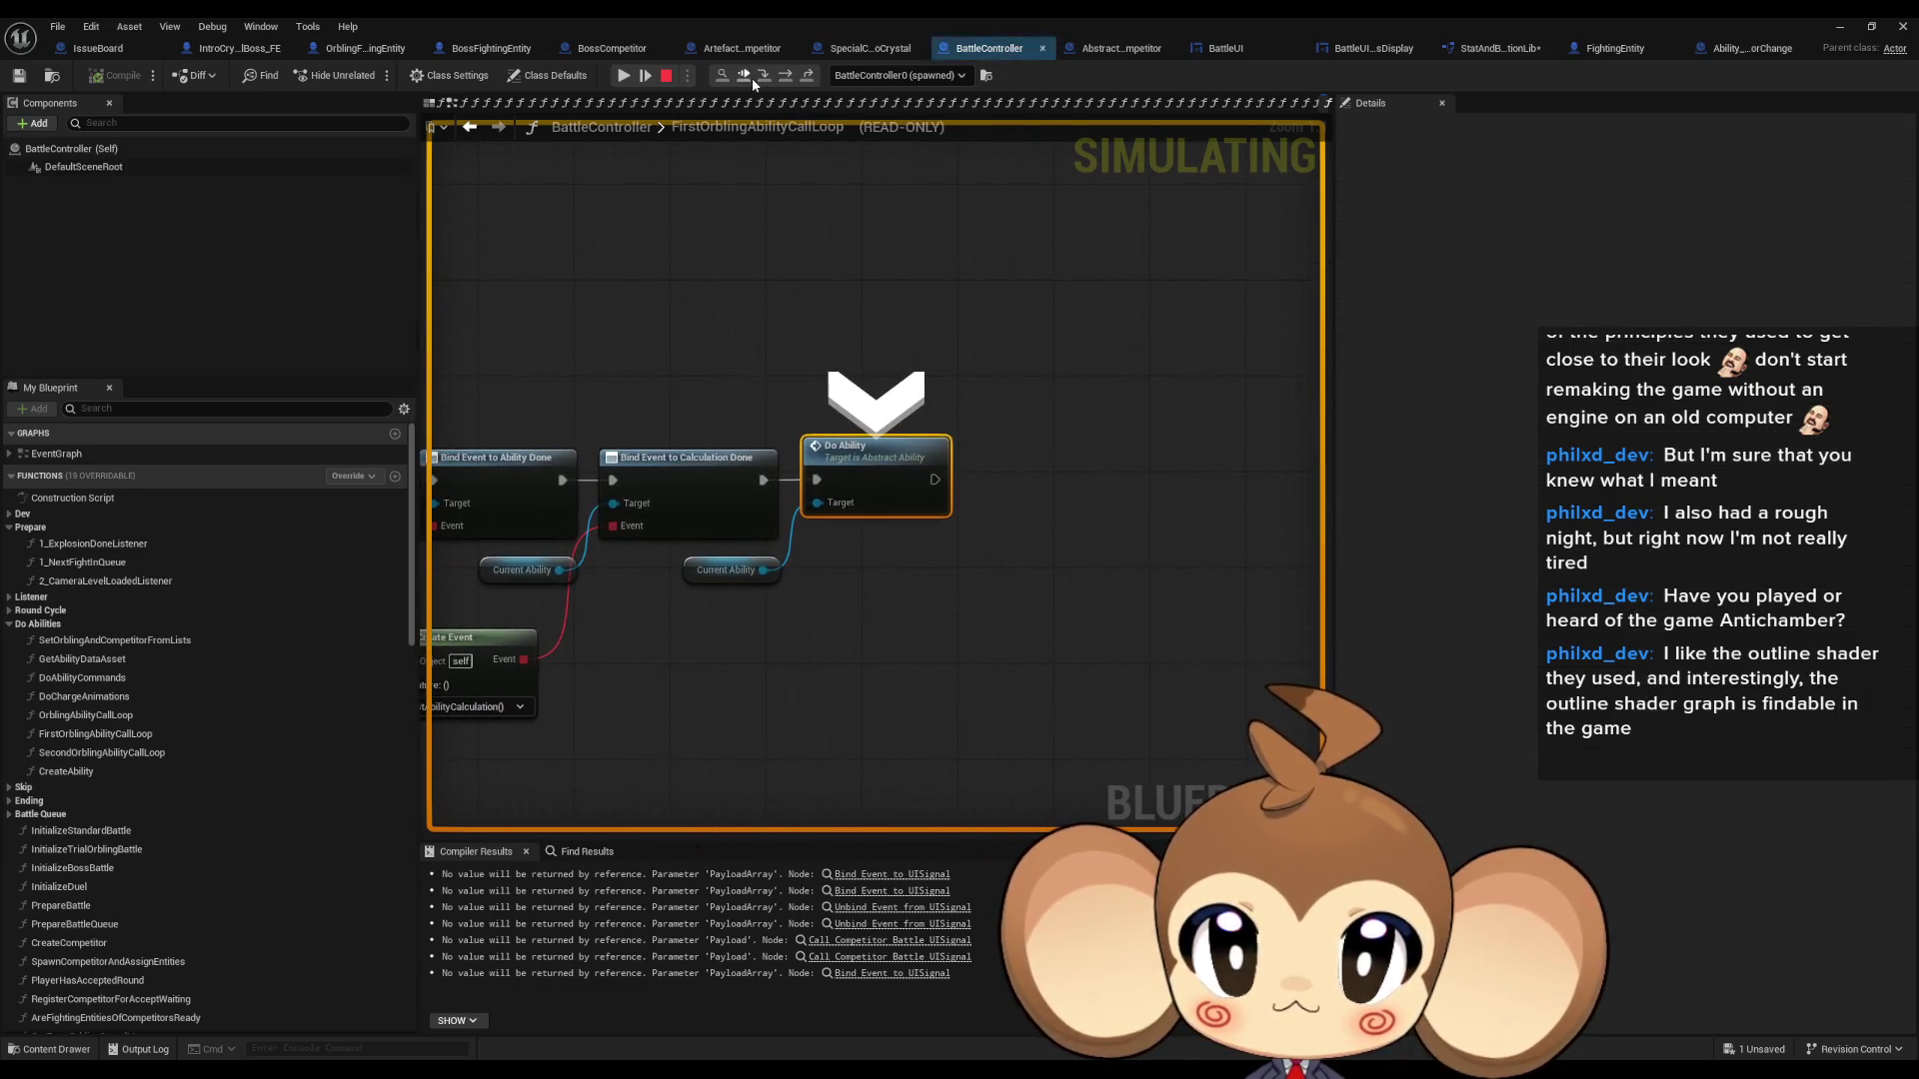
click(787, 78)
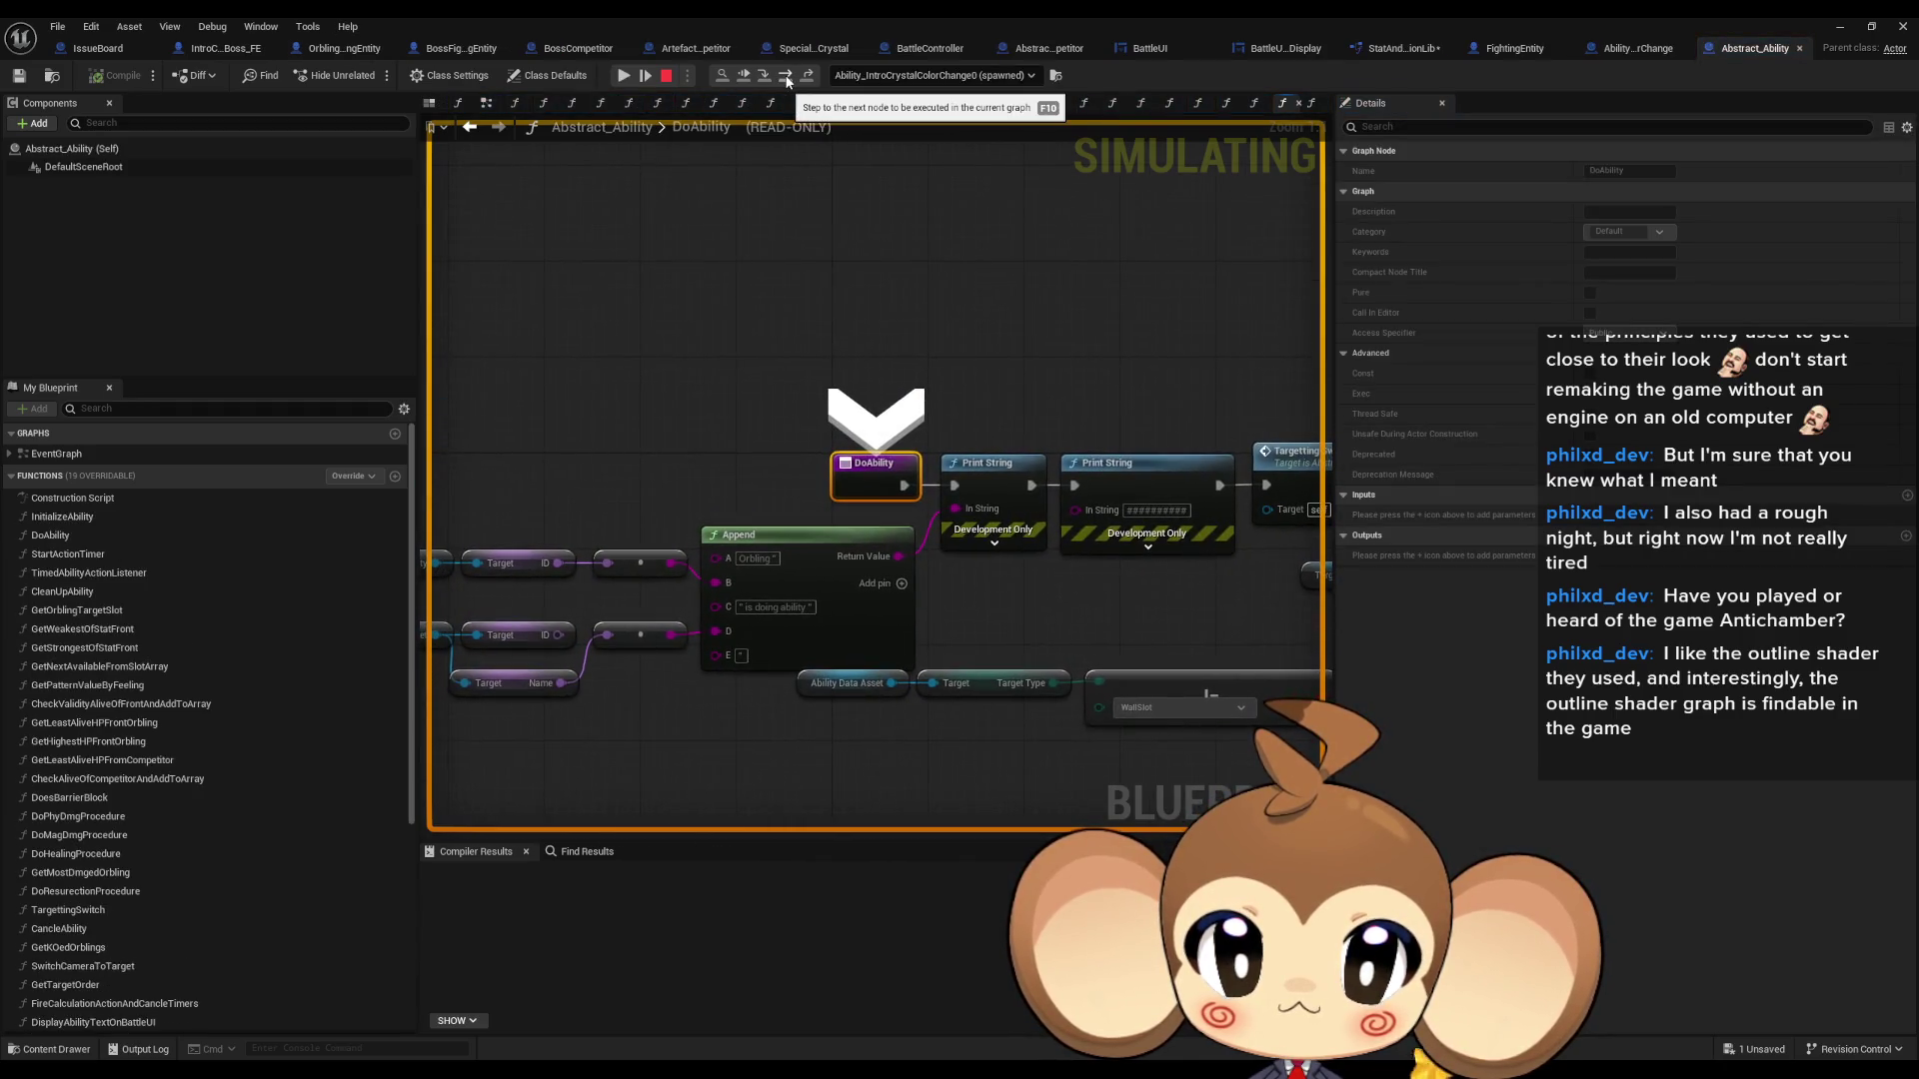
- Step past both Print Strings into TargettingSwitch, through to SET Local Friend Competitor
click(787, 79)
click(786, 79)
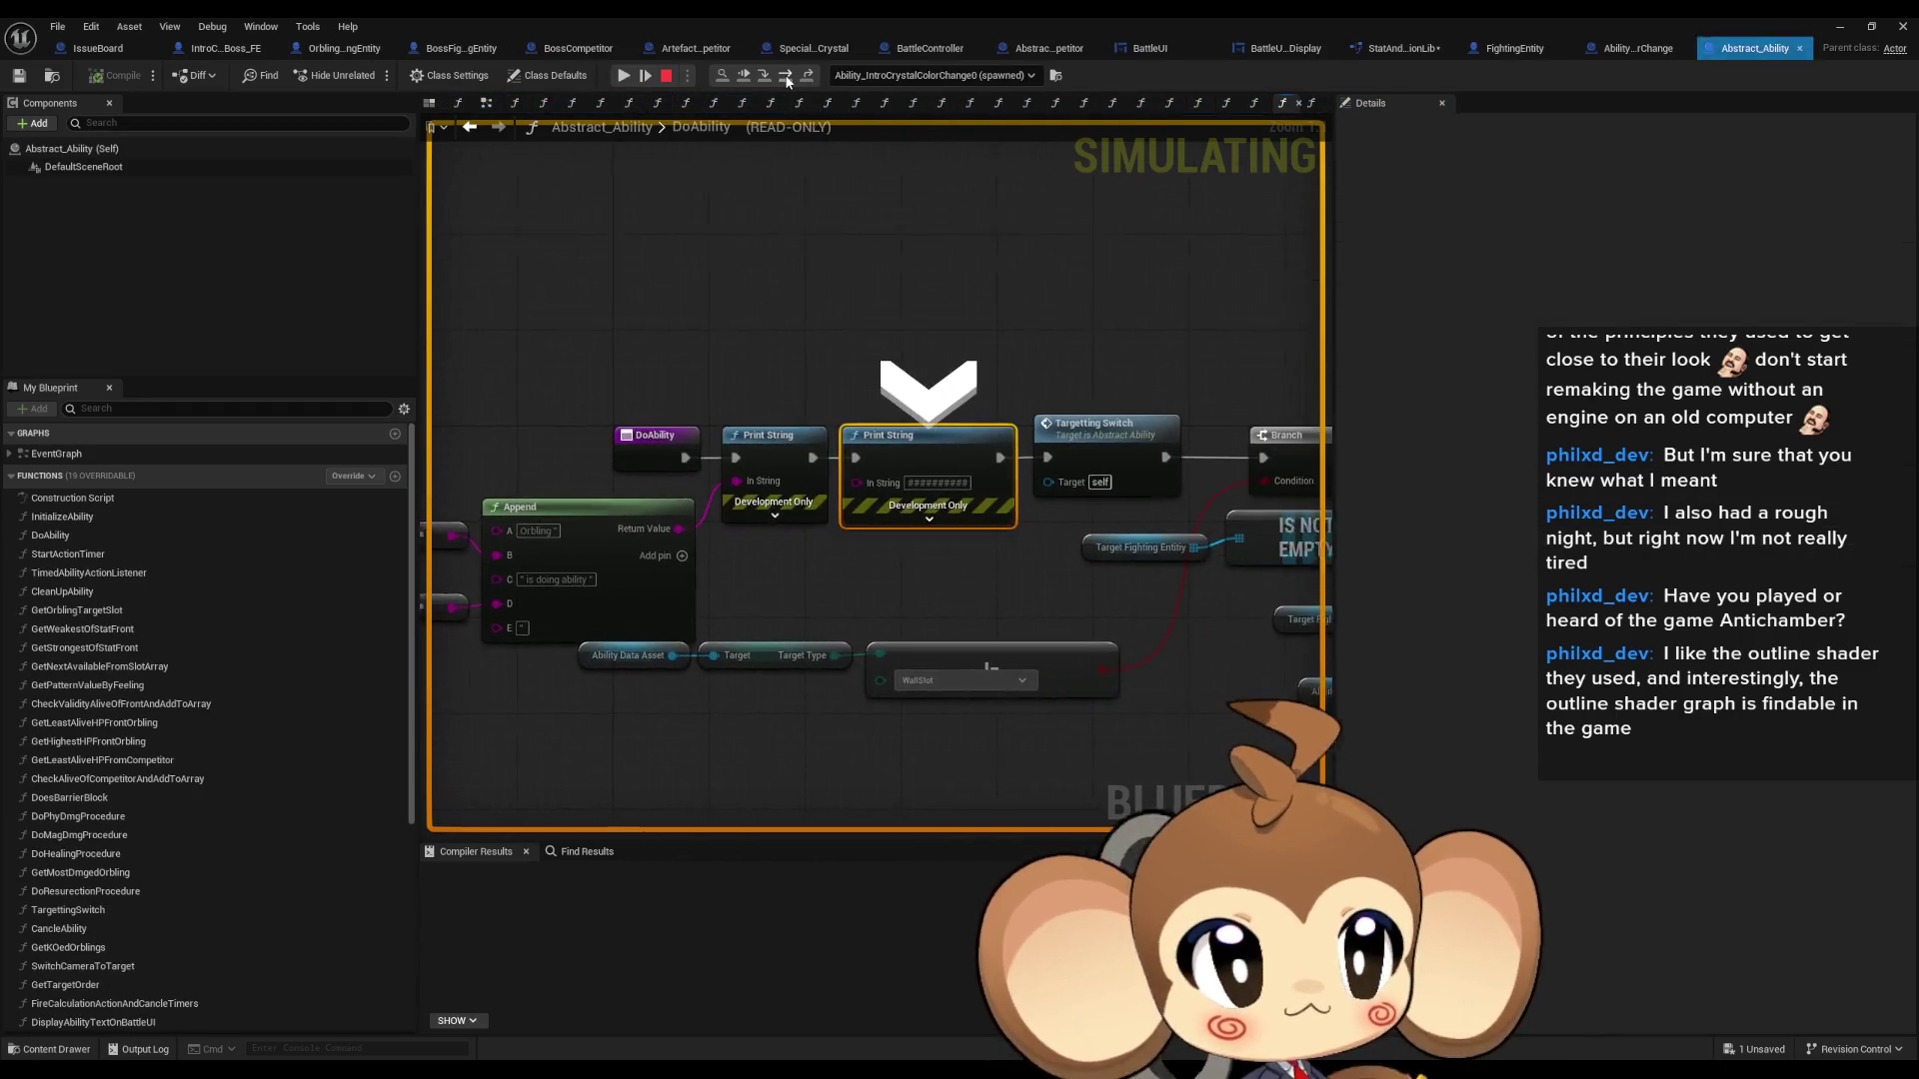
click(787, 79)
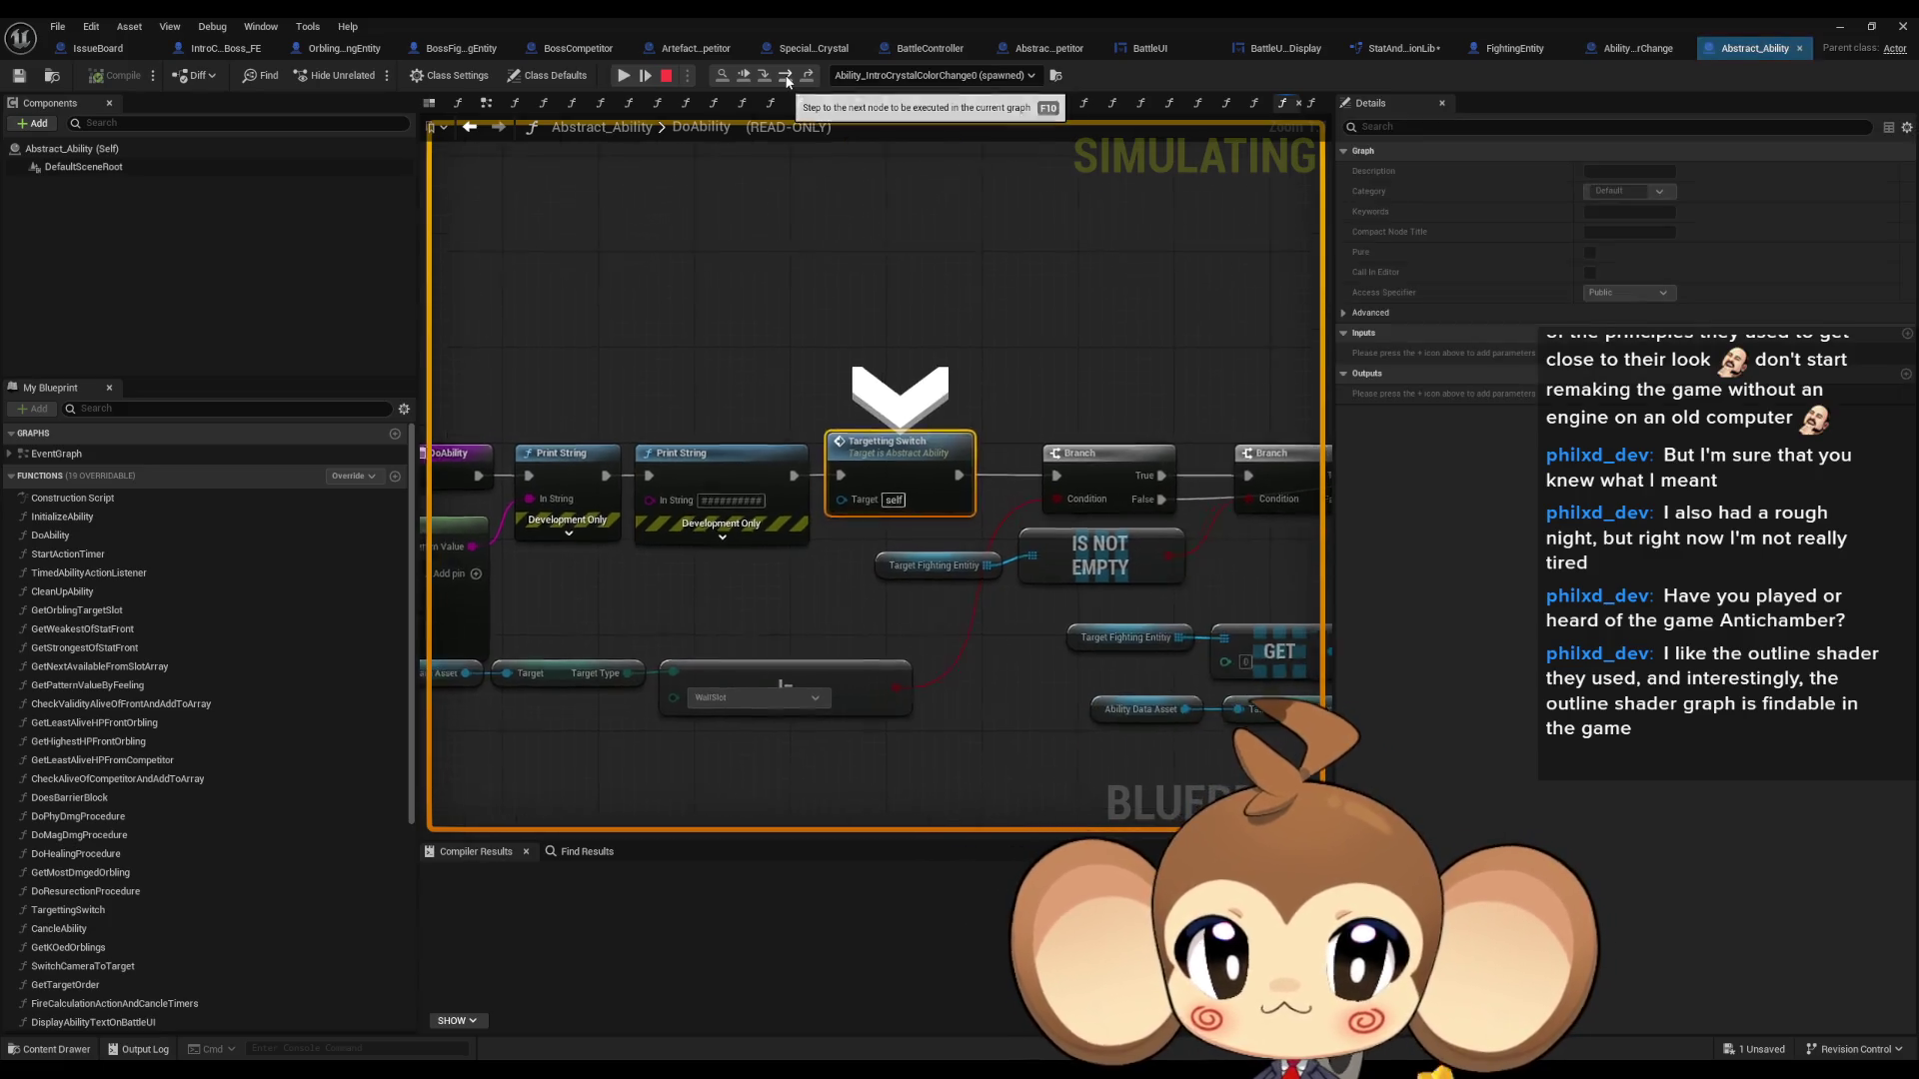
click(788, 79)
click(789, 79)
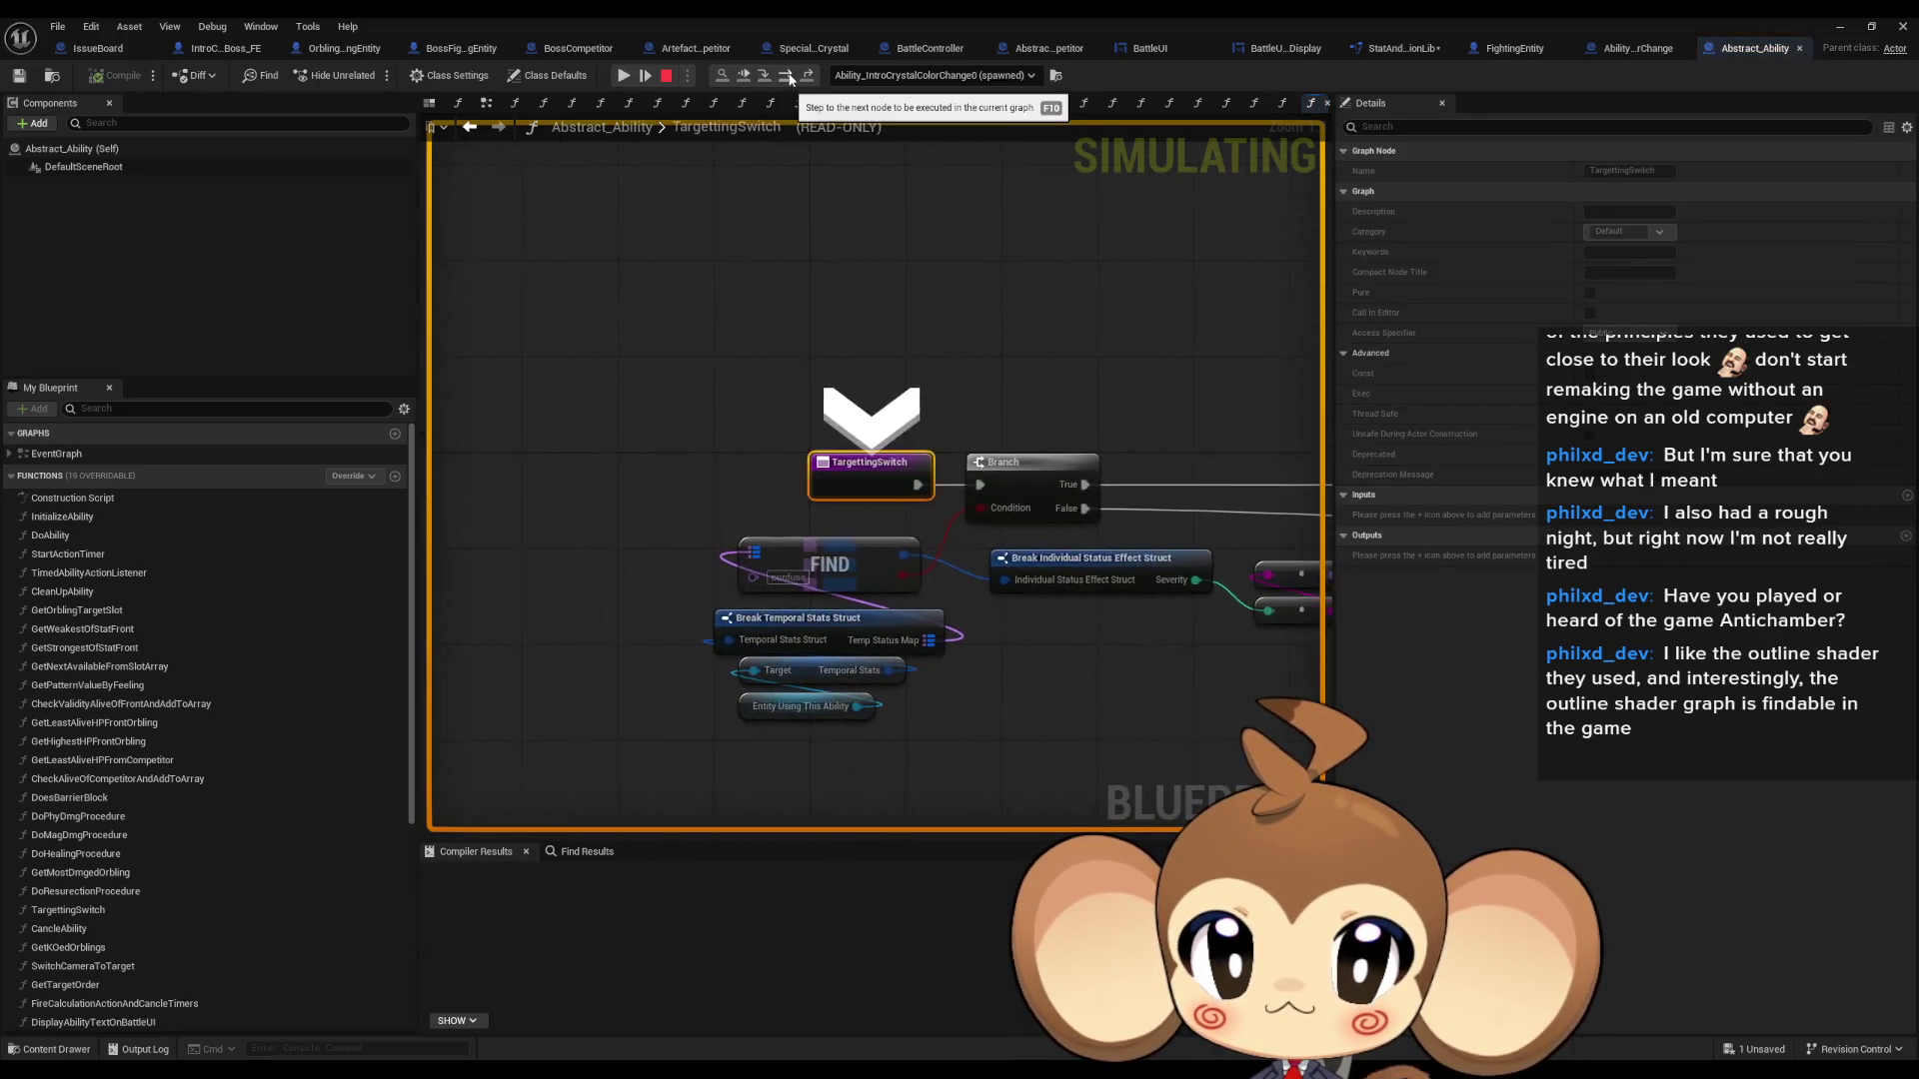
click(789, 79)
click(788, 78)
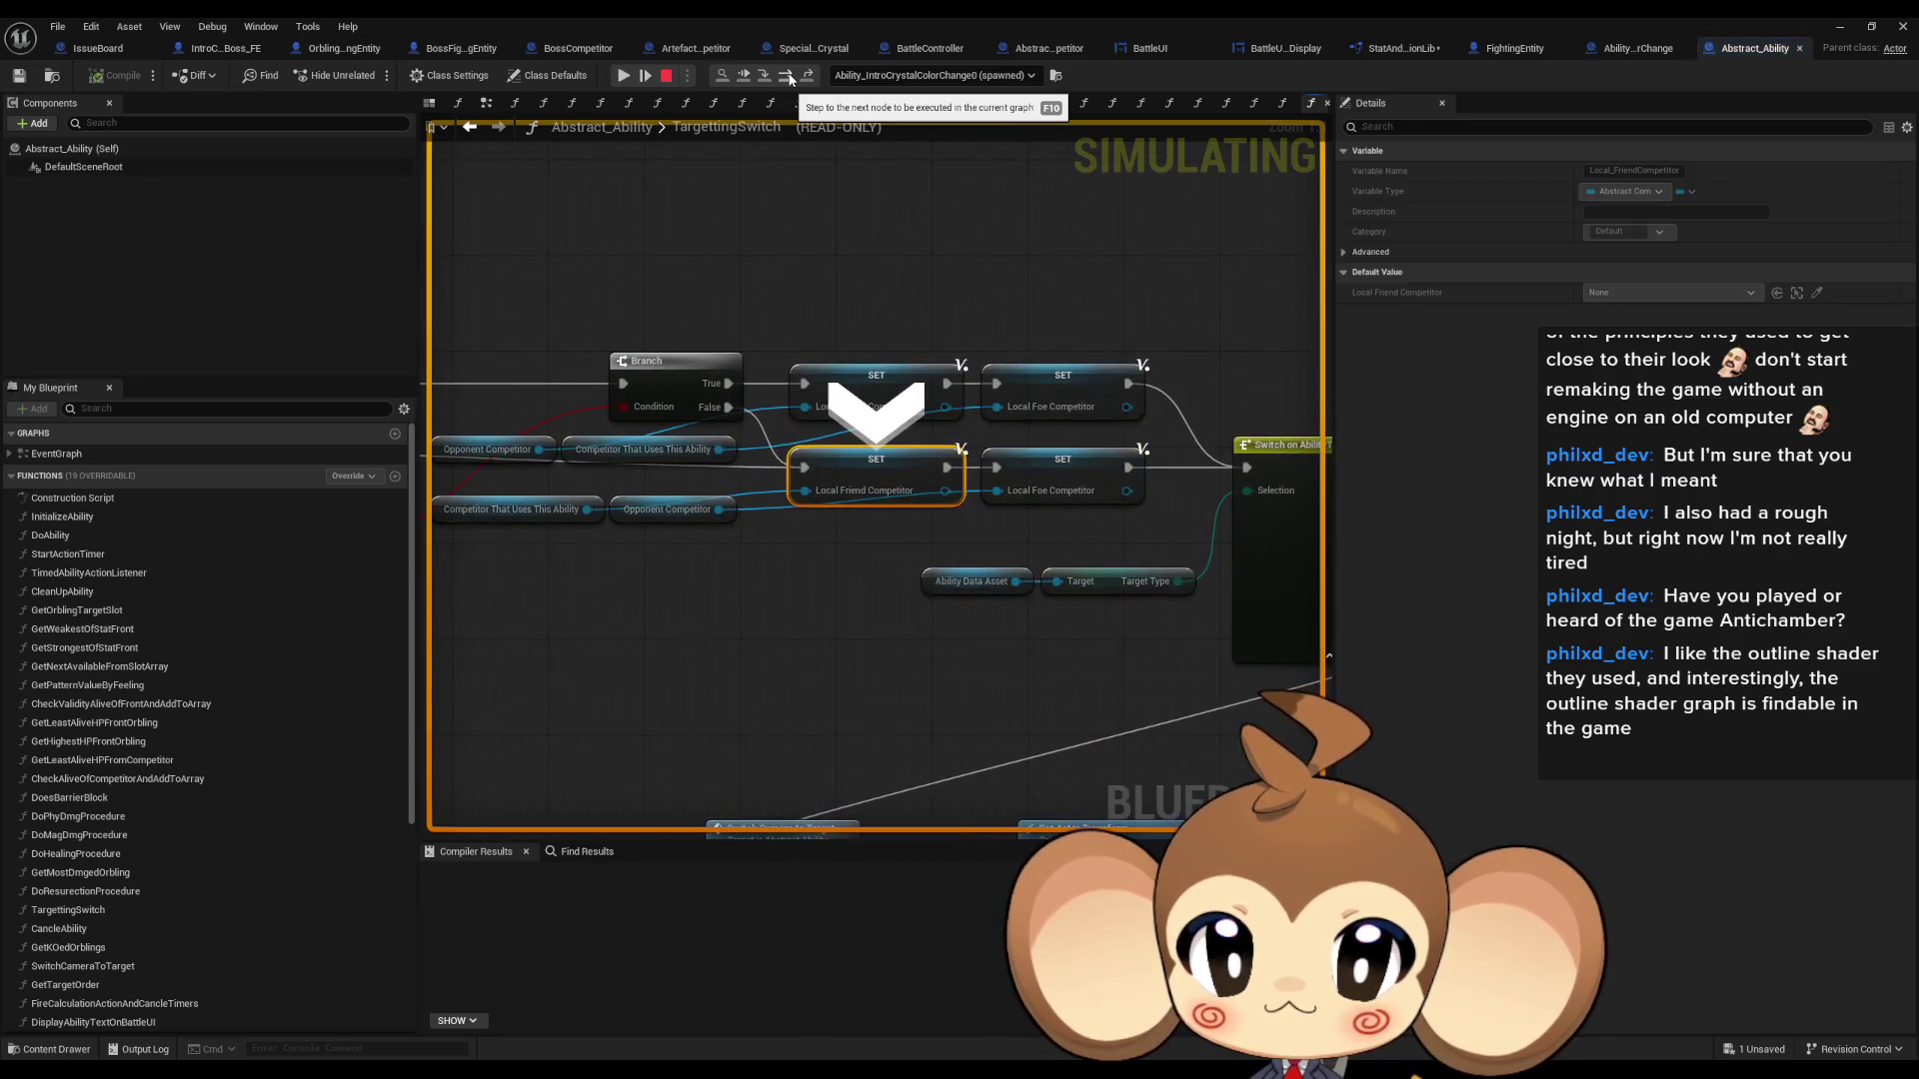
click(788, 79)
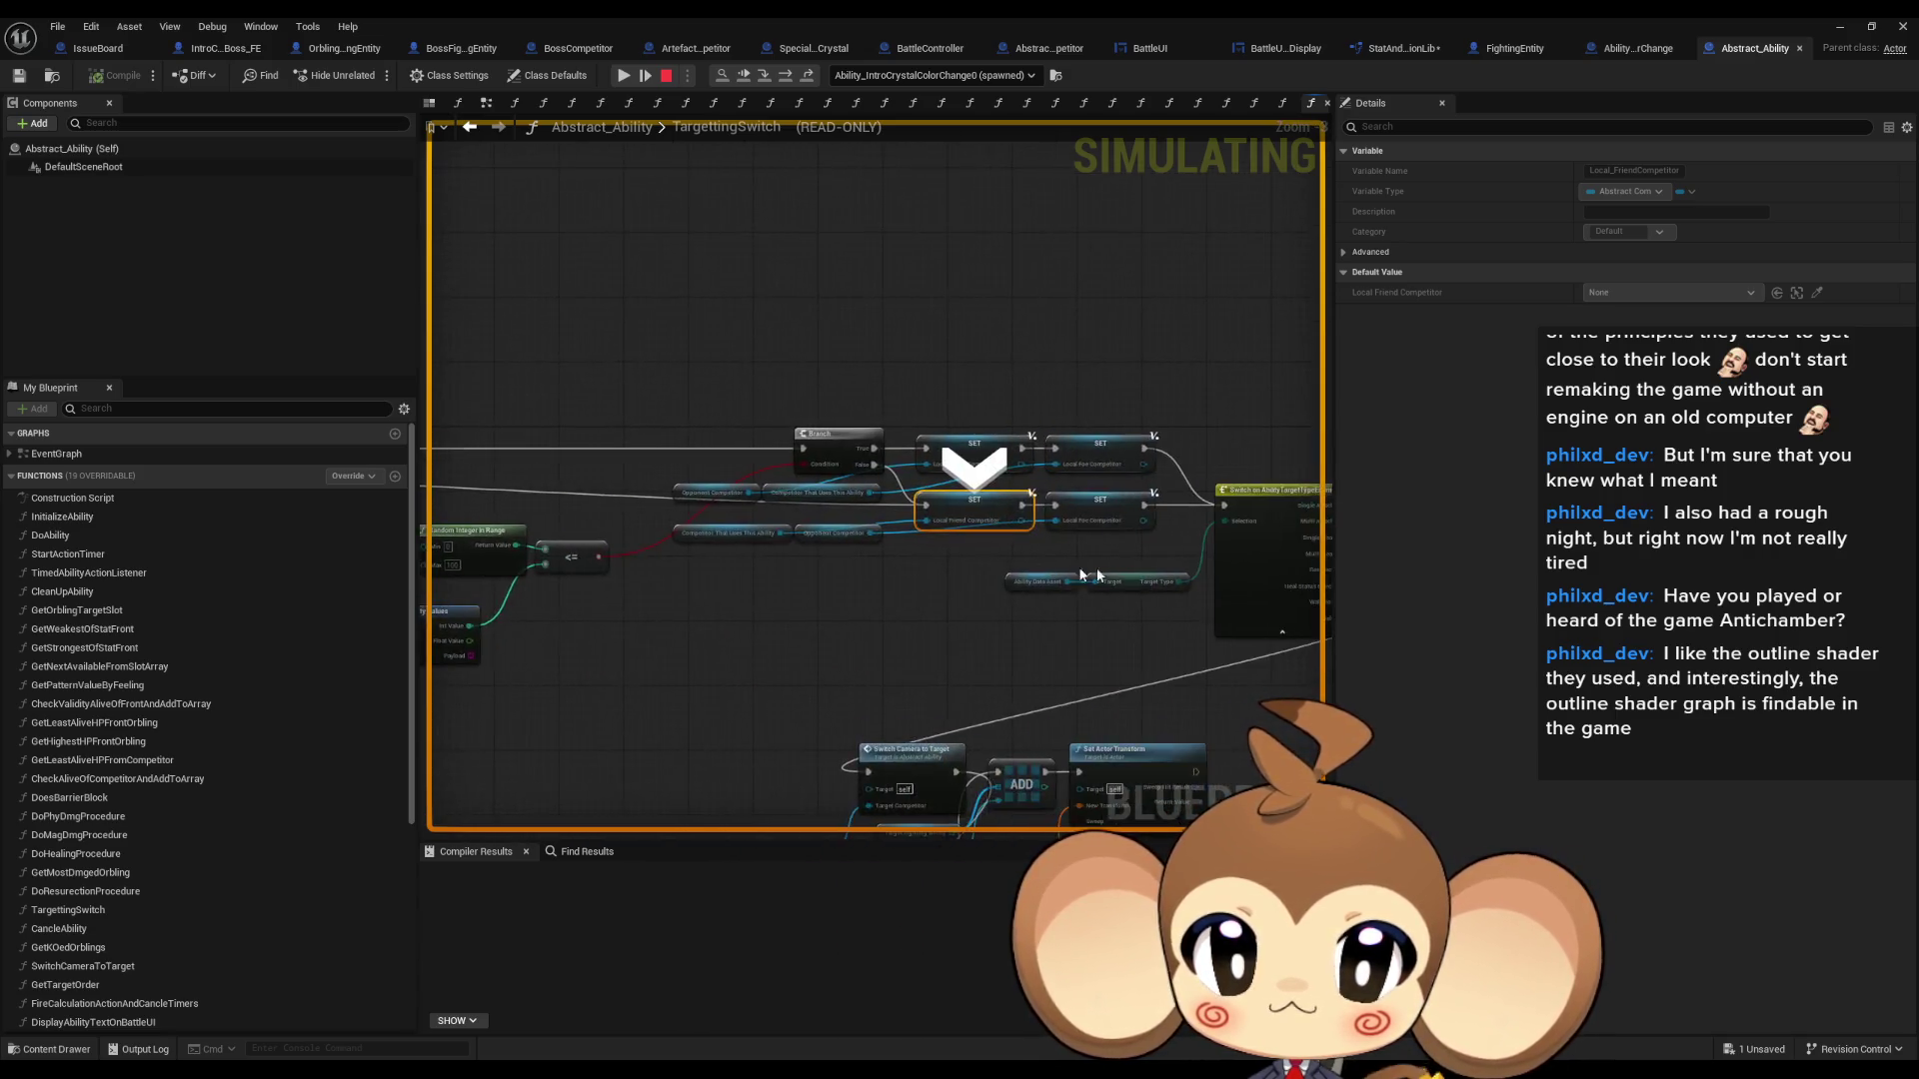
- Step through the Switch Camera to Target calls, in and out of the camera function, to Set Actor Transform
scroll(1077, 570, up, 3)
click(785, 77)
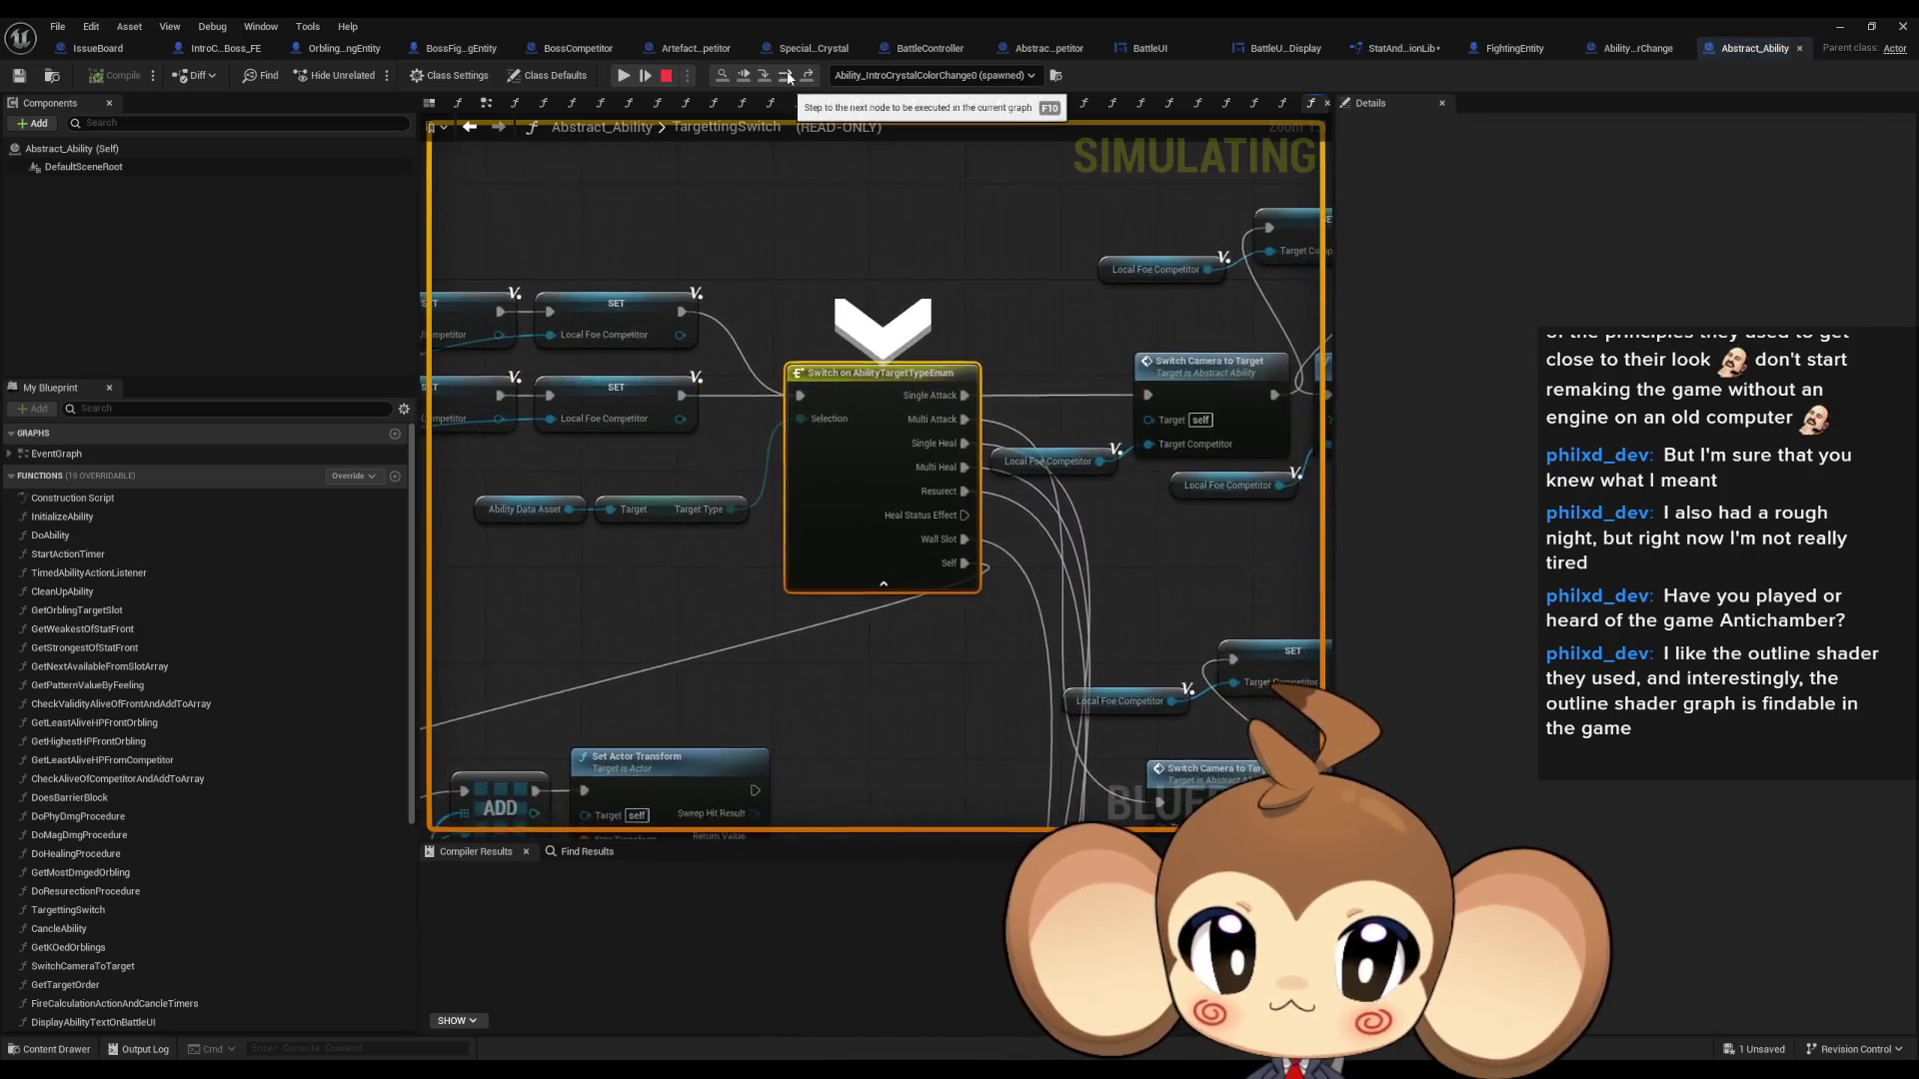
drag(1081, 347, 485, 608)
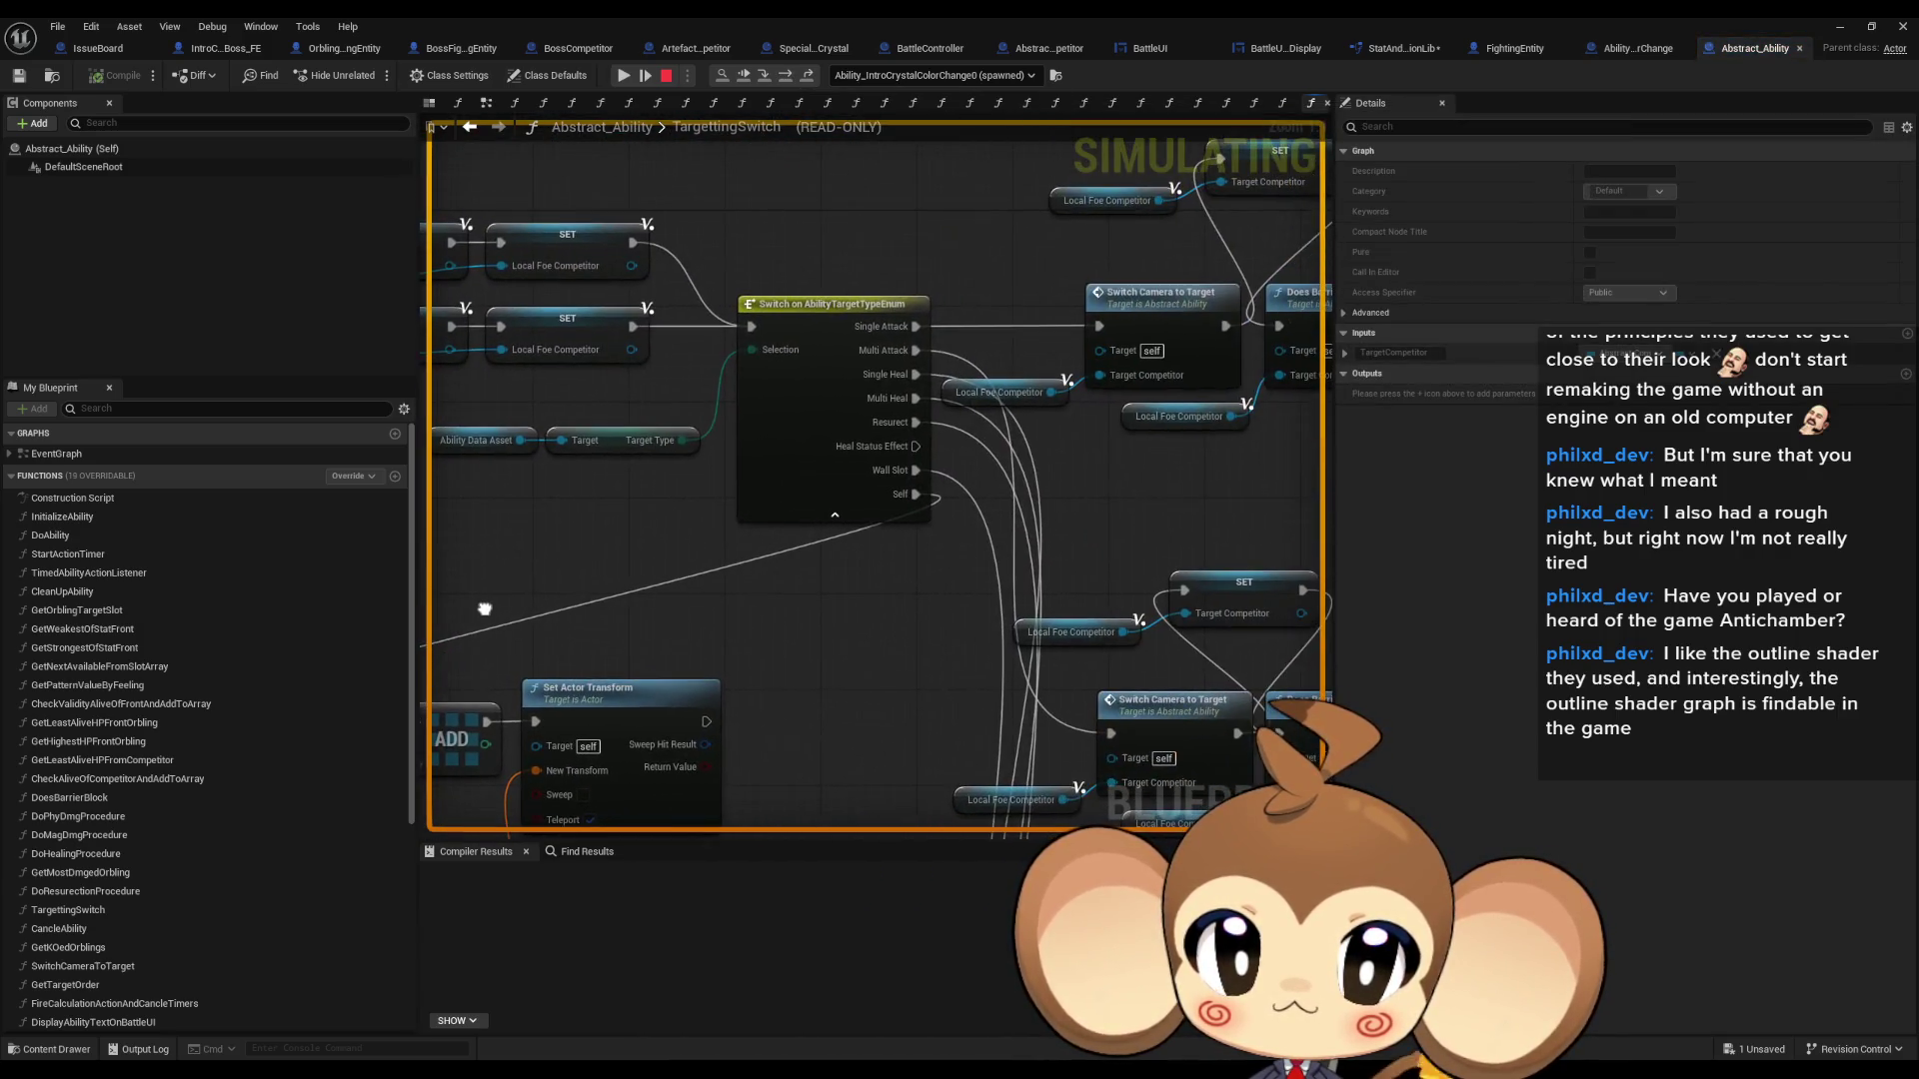
key(F10)
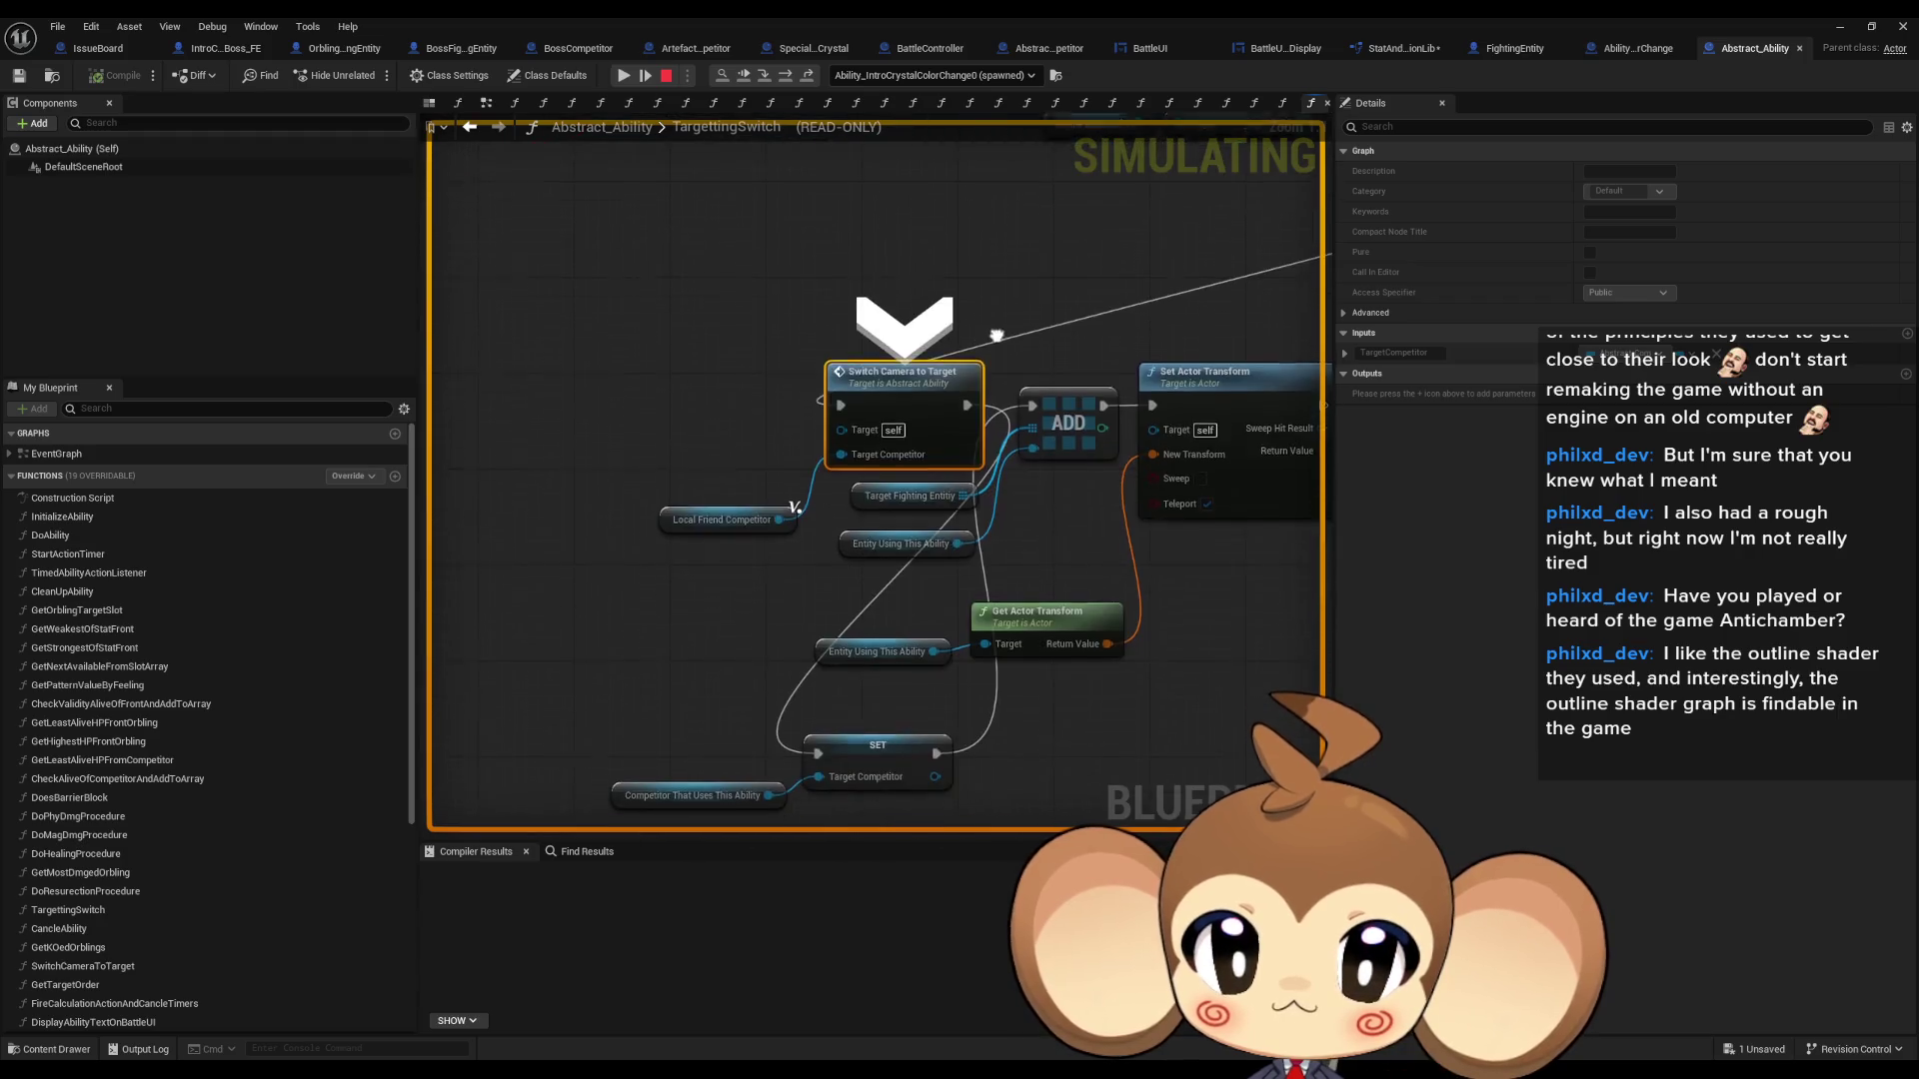
click(778, 78)
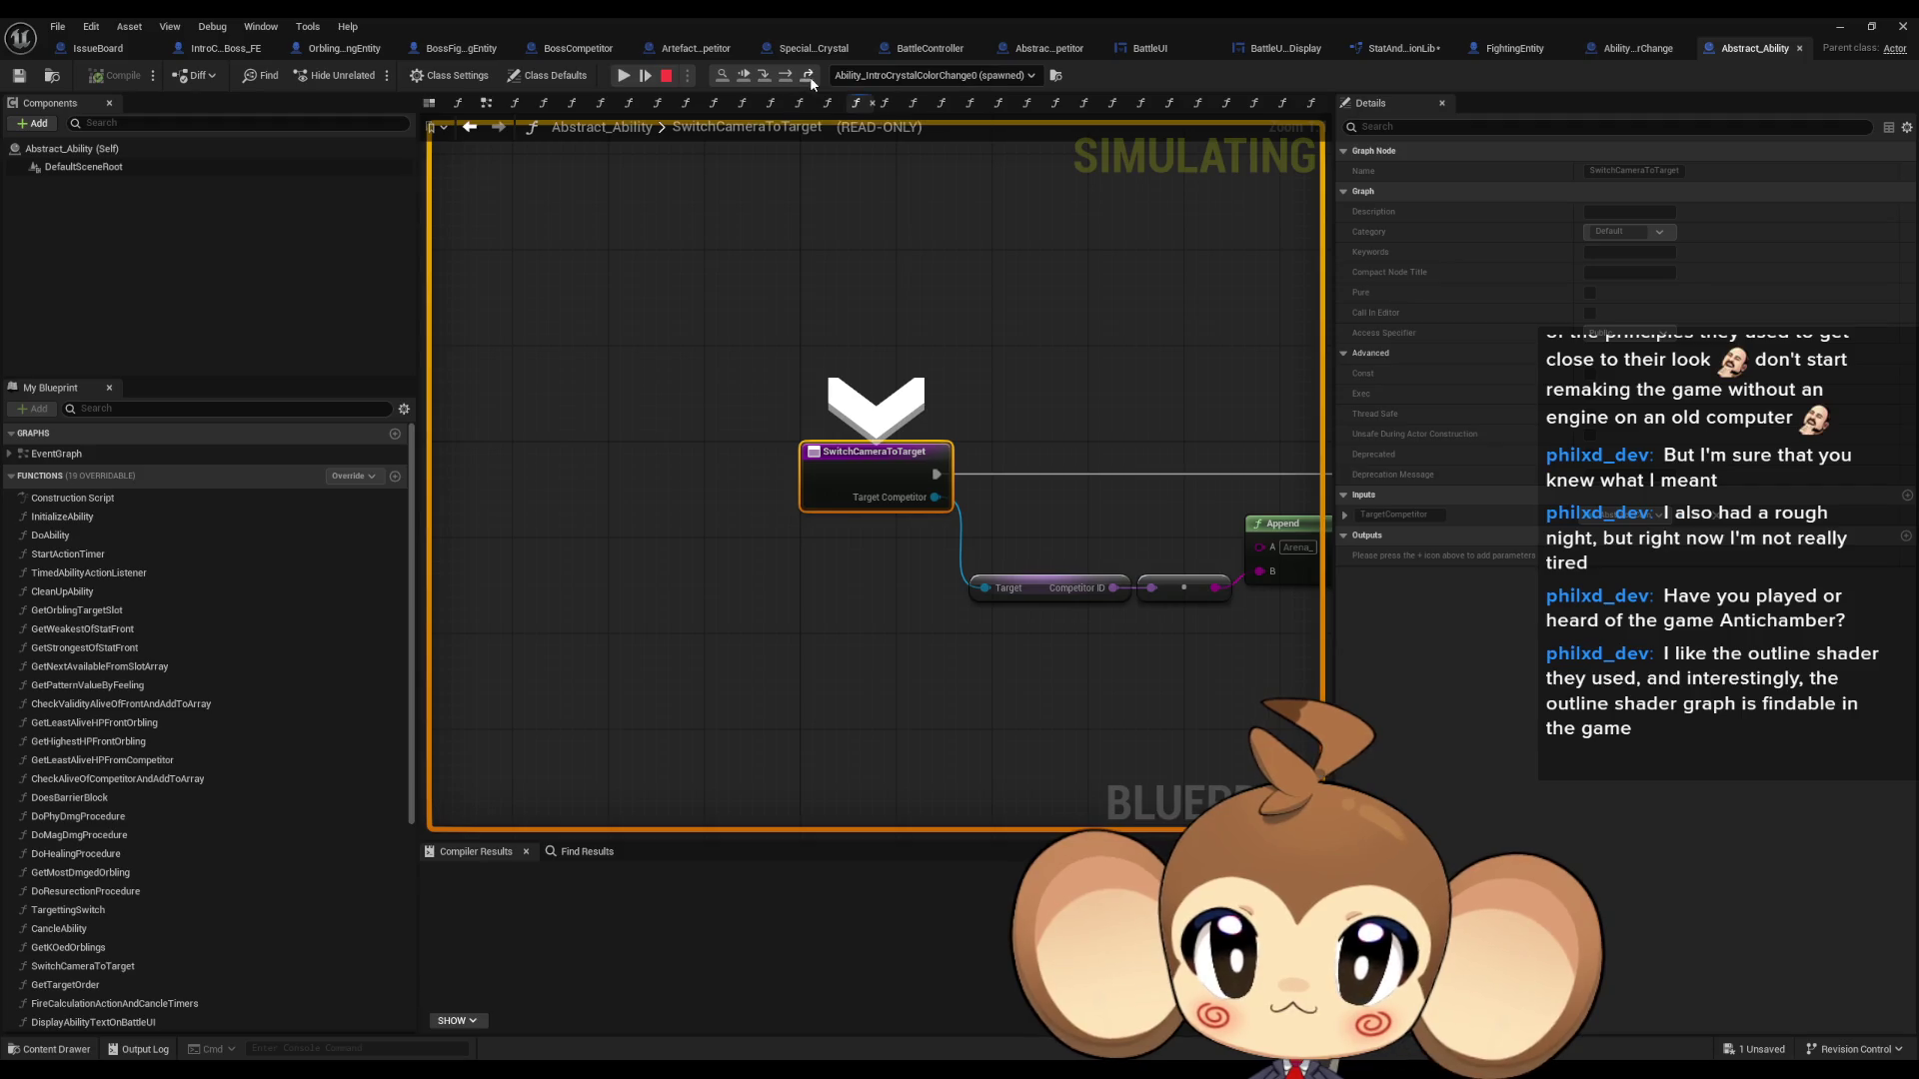
click(790, 76)
click(789, 78)
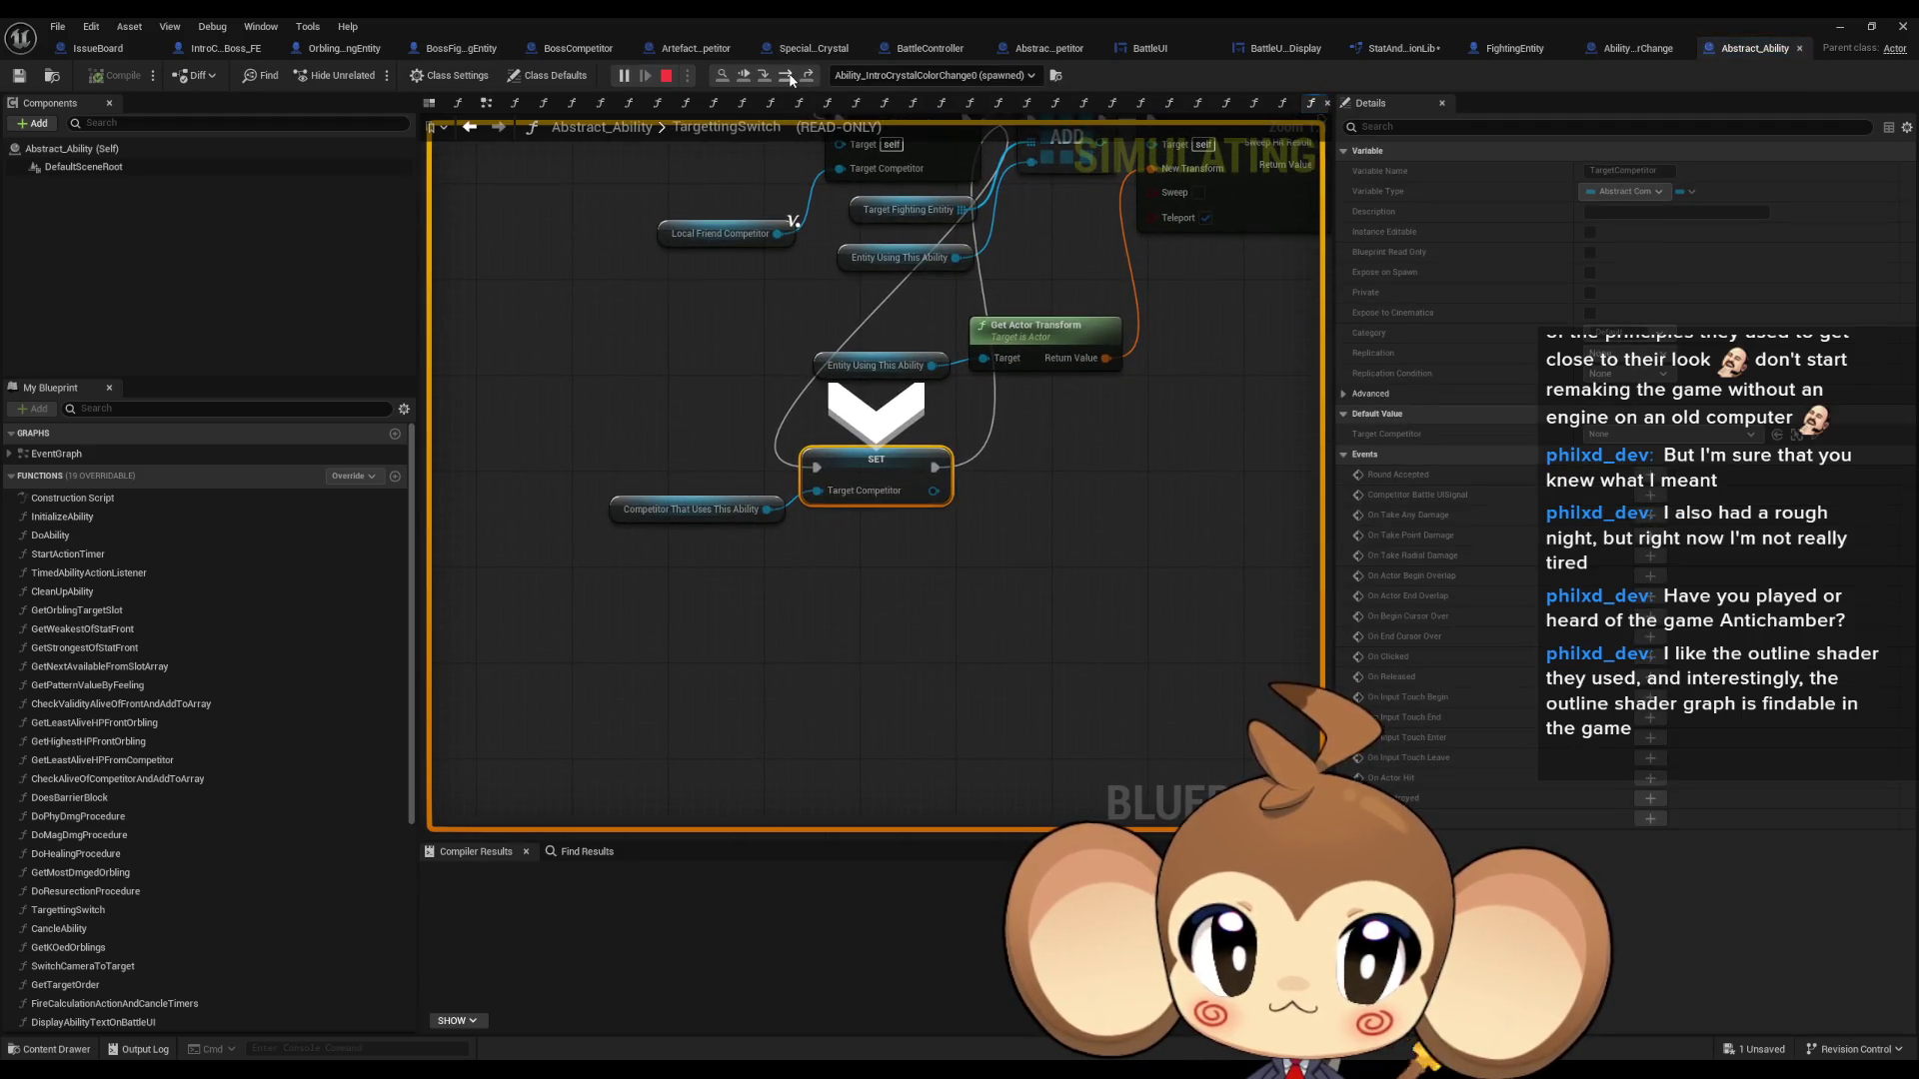
click(790, 78)
- Step out into DoAbility and through its Branches and Is Valid check to Start Action Timer
click(789, 78)
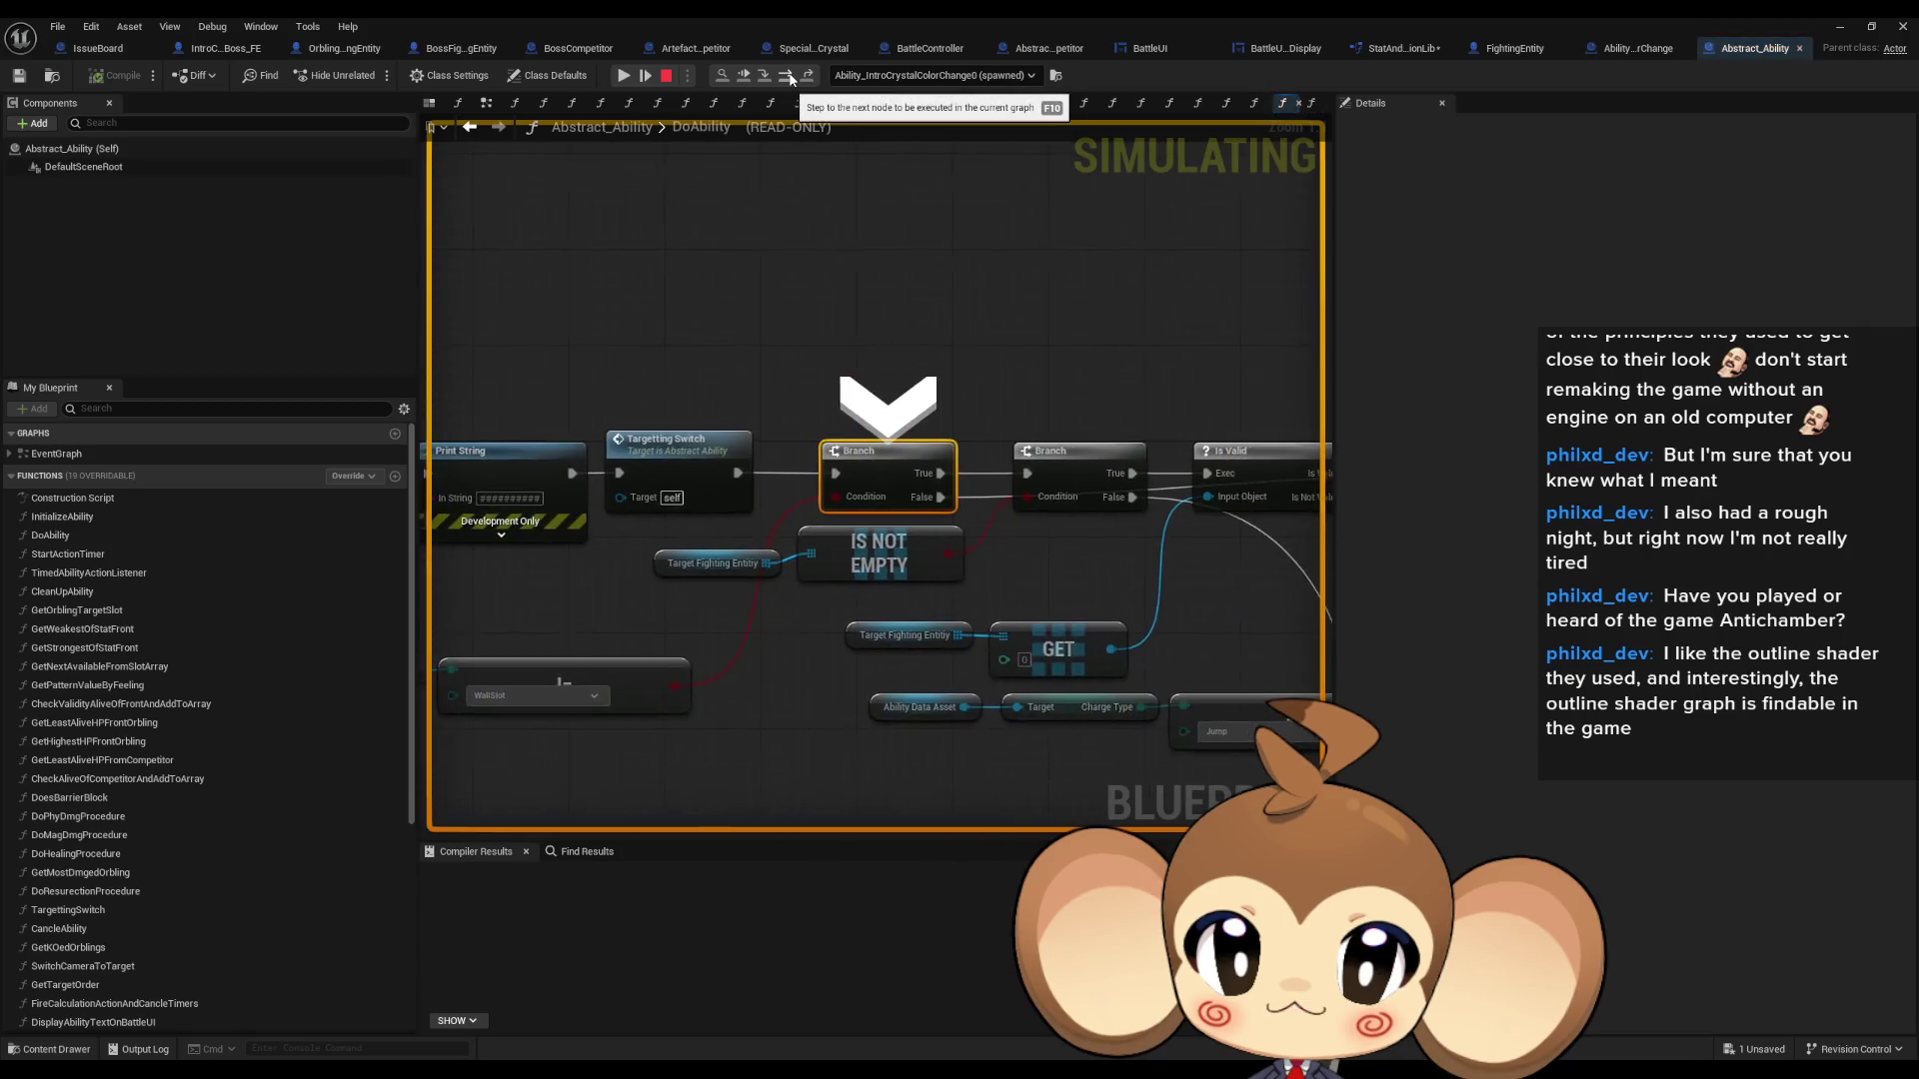
click(790, 78)
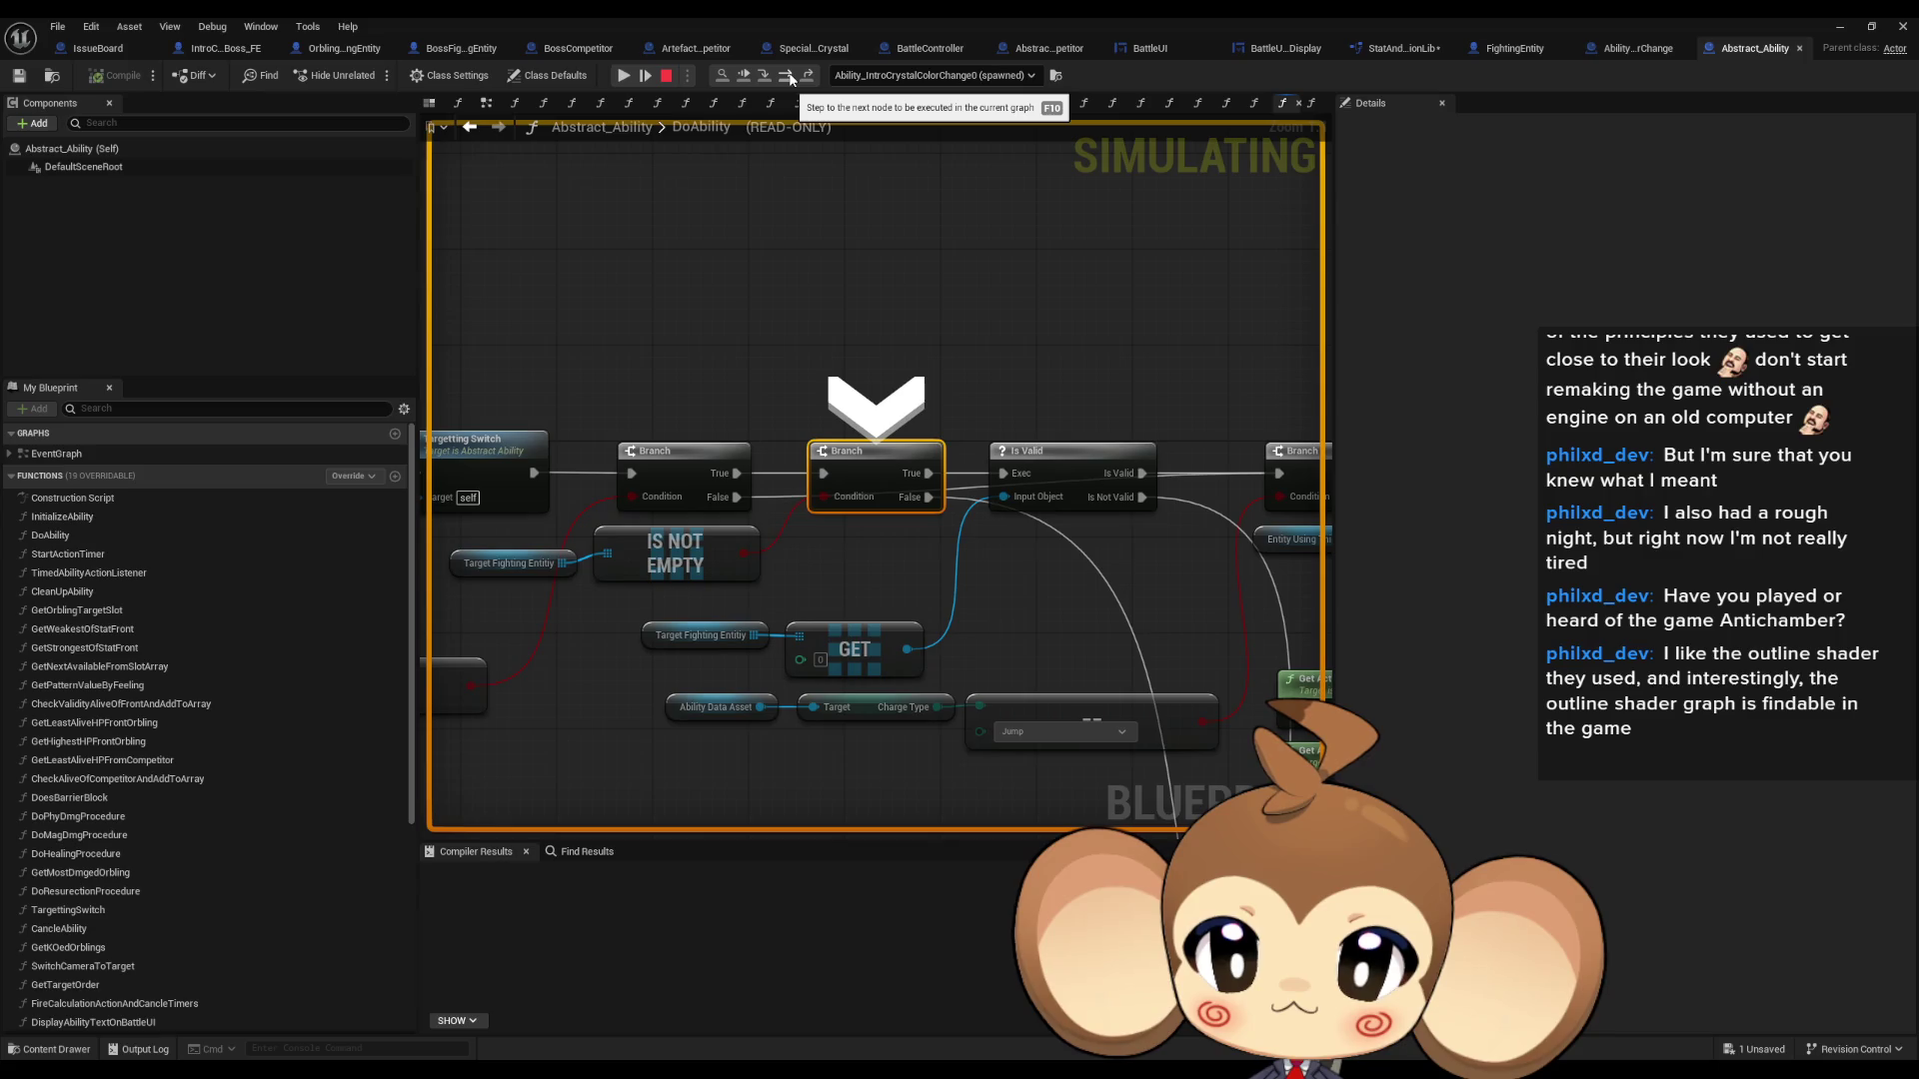
click(790, 78)
click(790, 78)
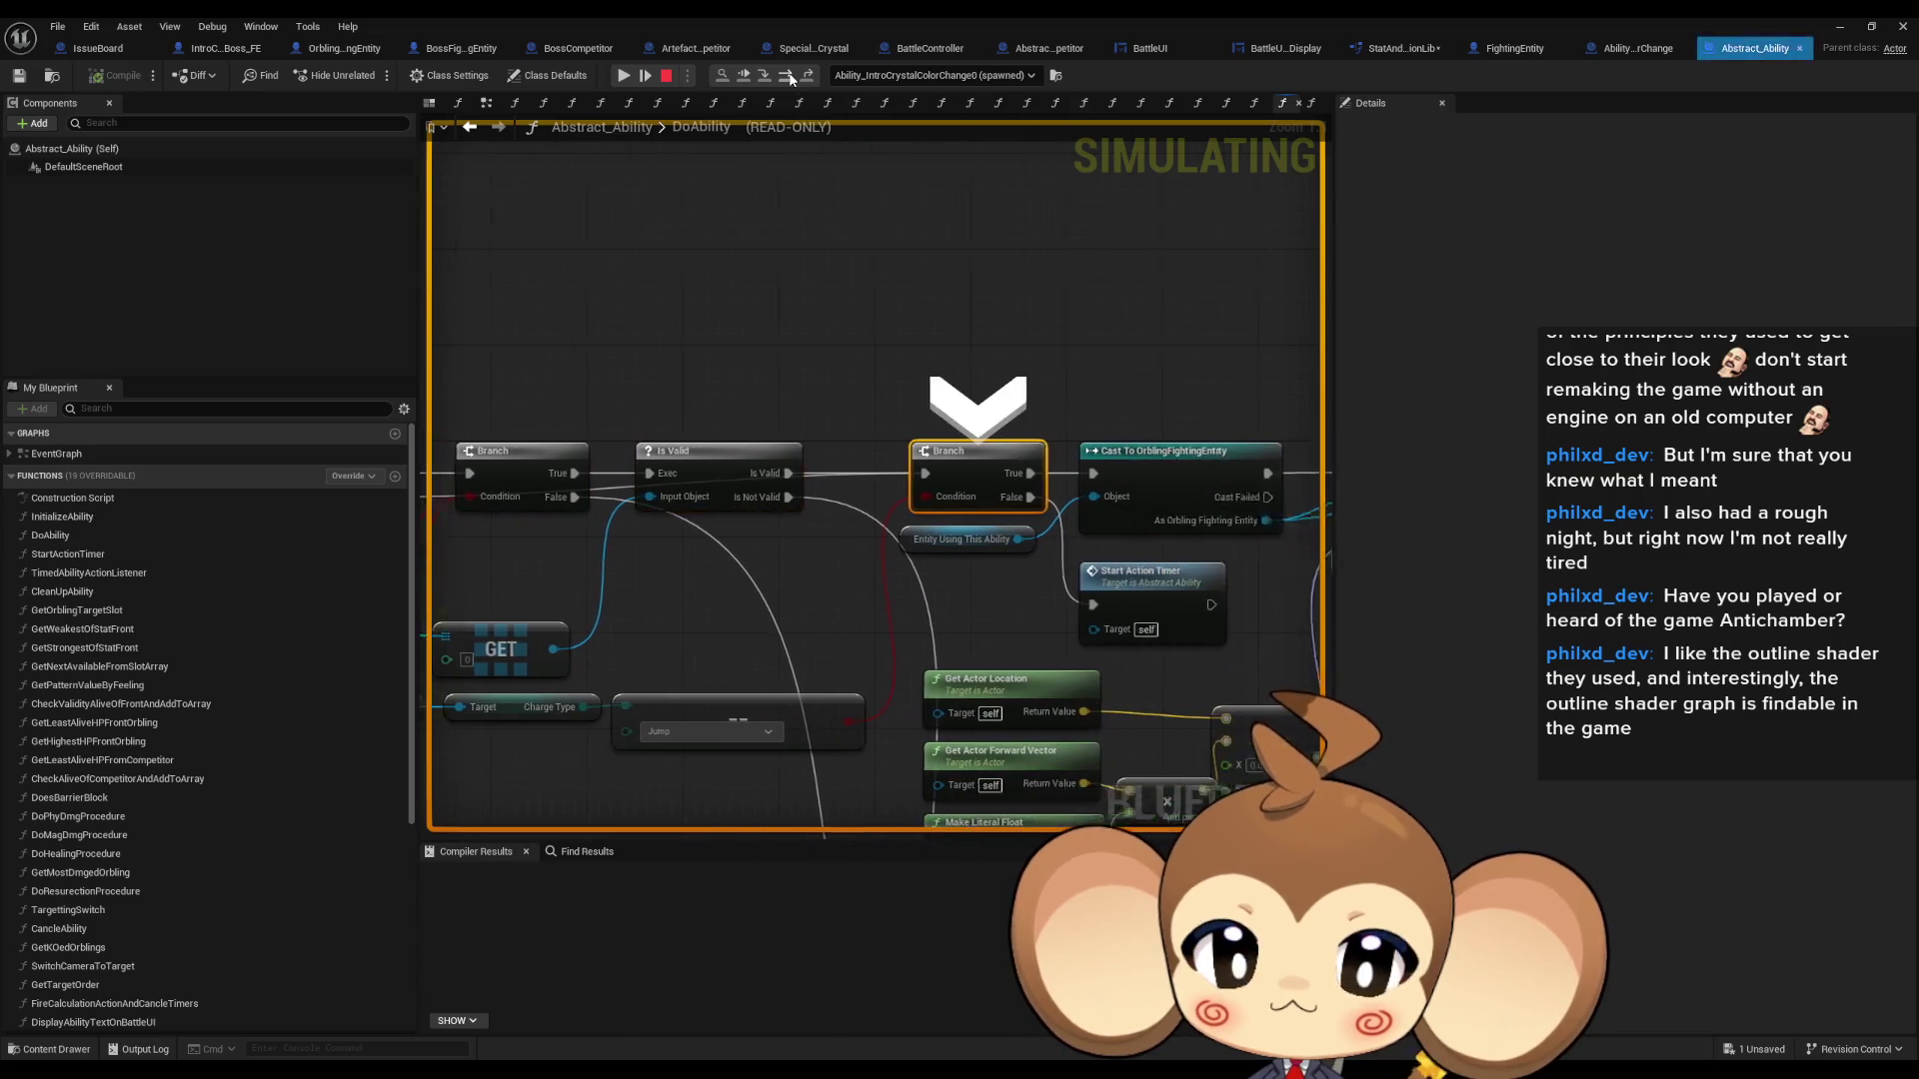
click(790, 78)
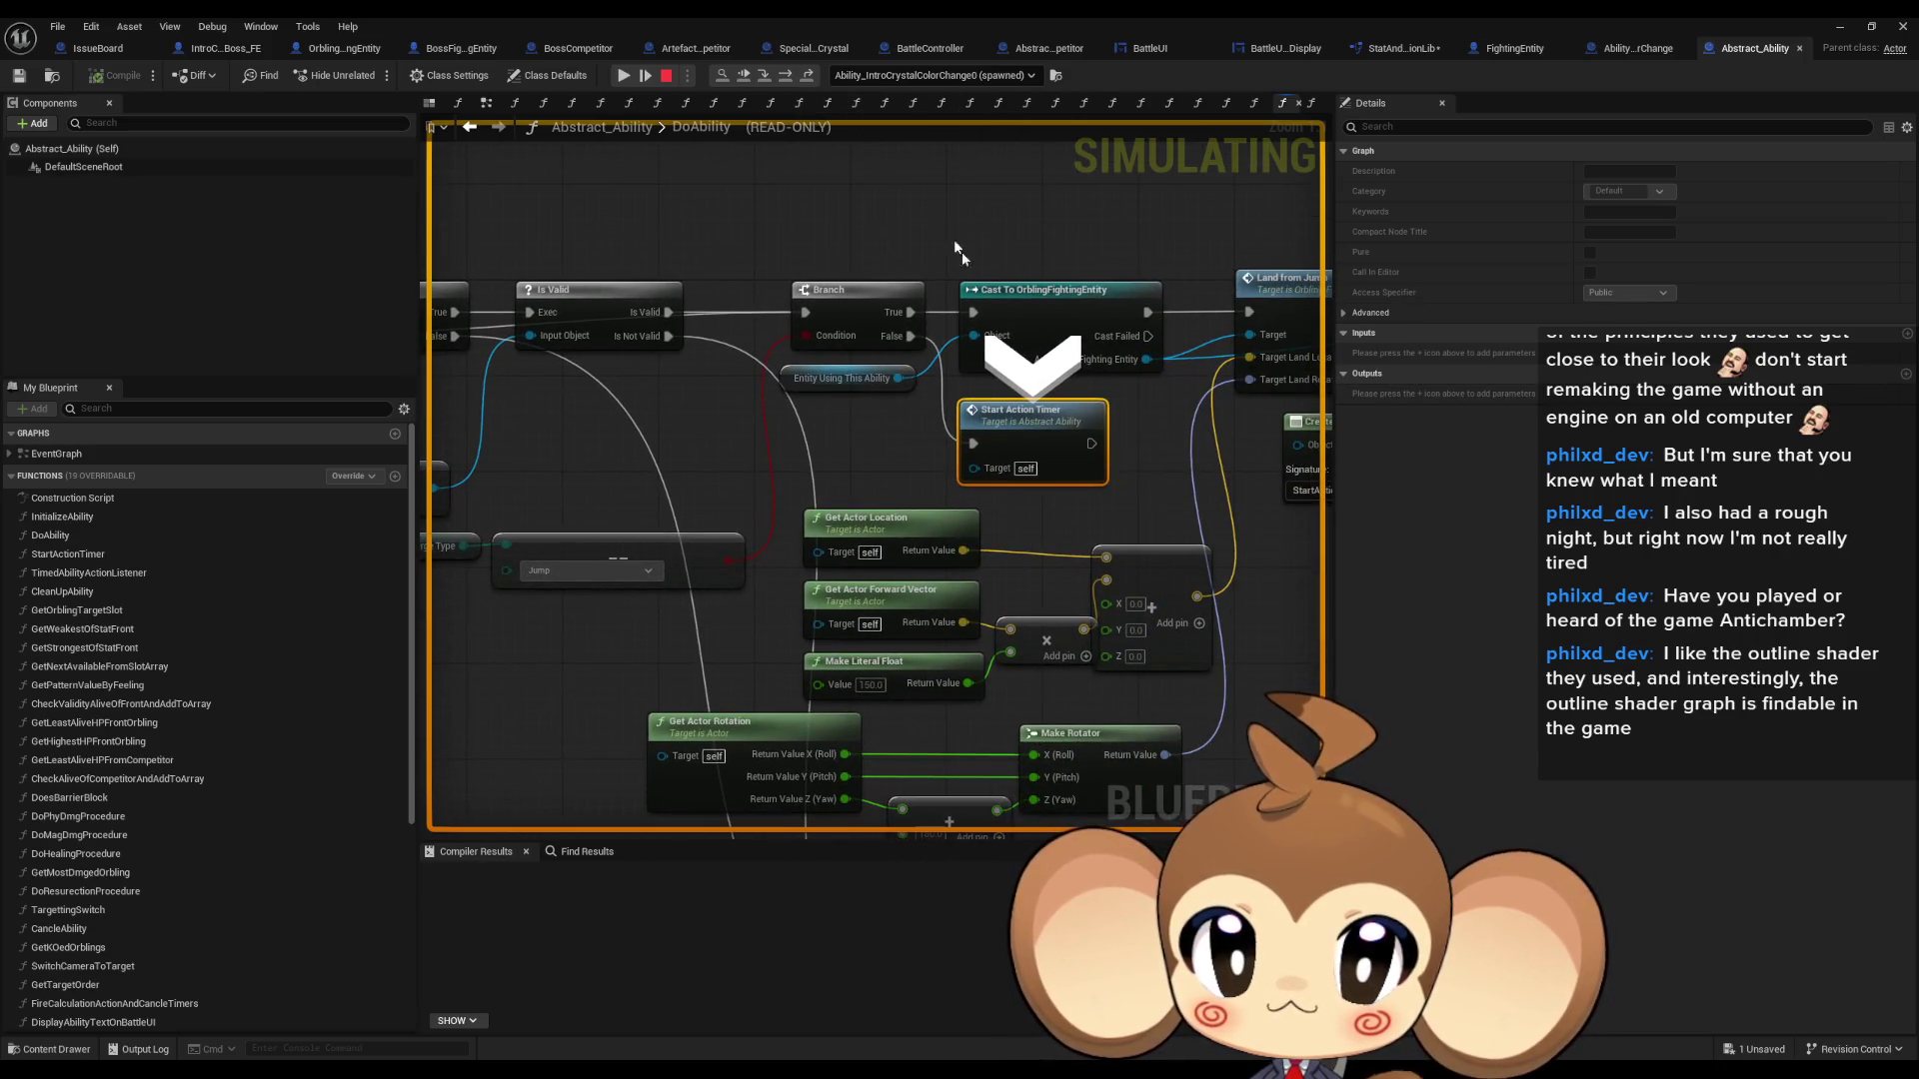
- Step into StartActionTimer through the Sequence, OrblingFightingEntity cast, For Each Loop and SpawnActor Timer
click(765, 77)
click(789, 78)
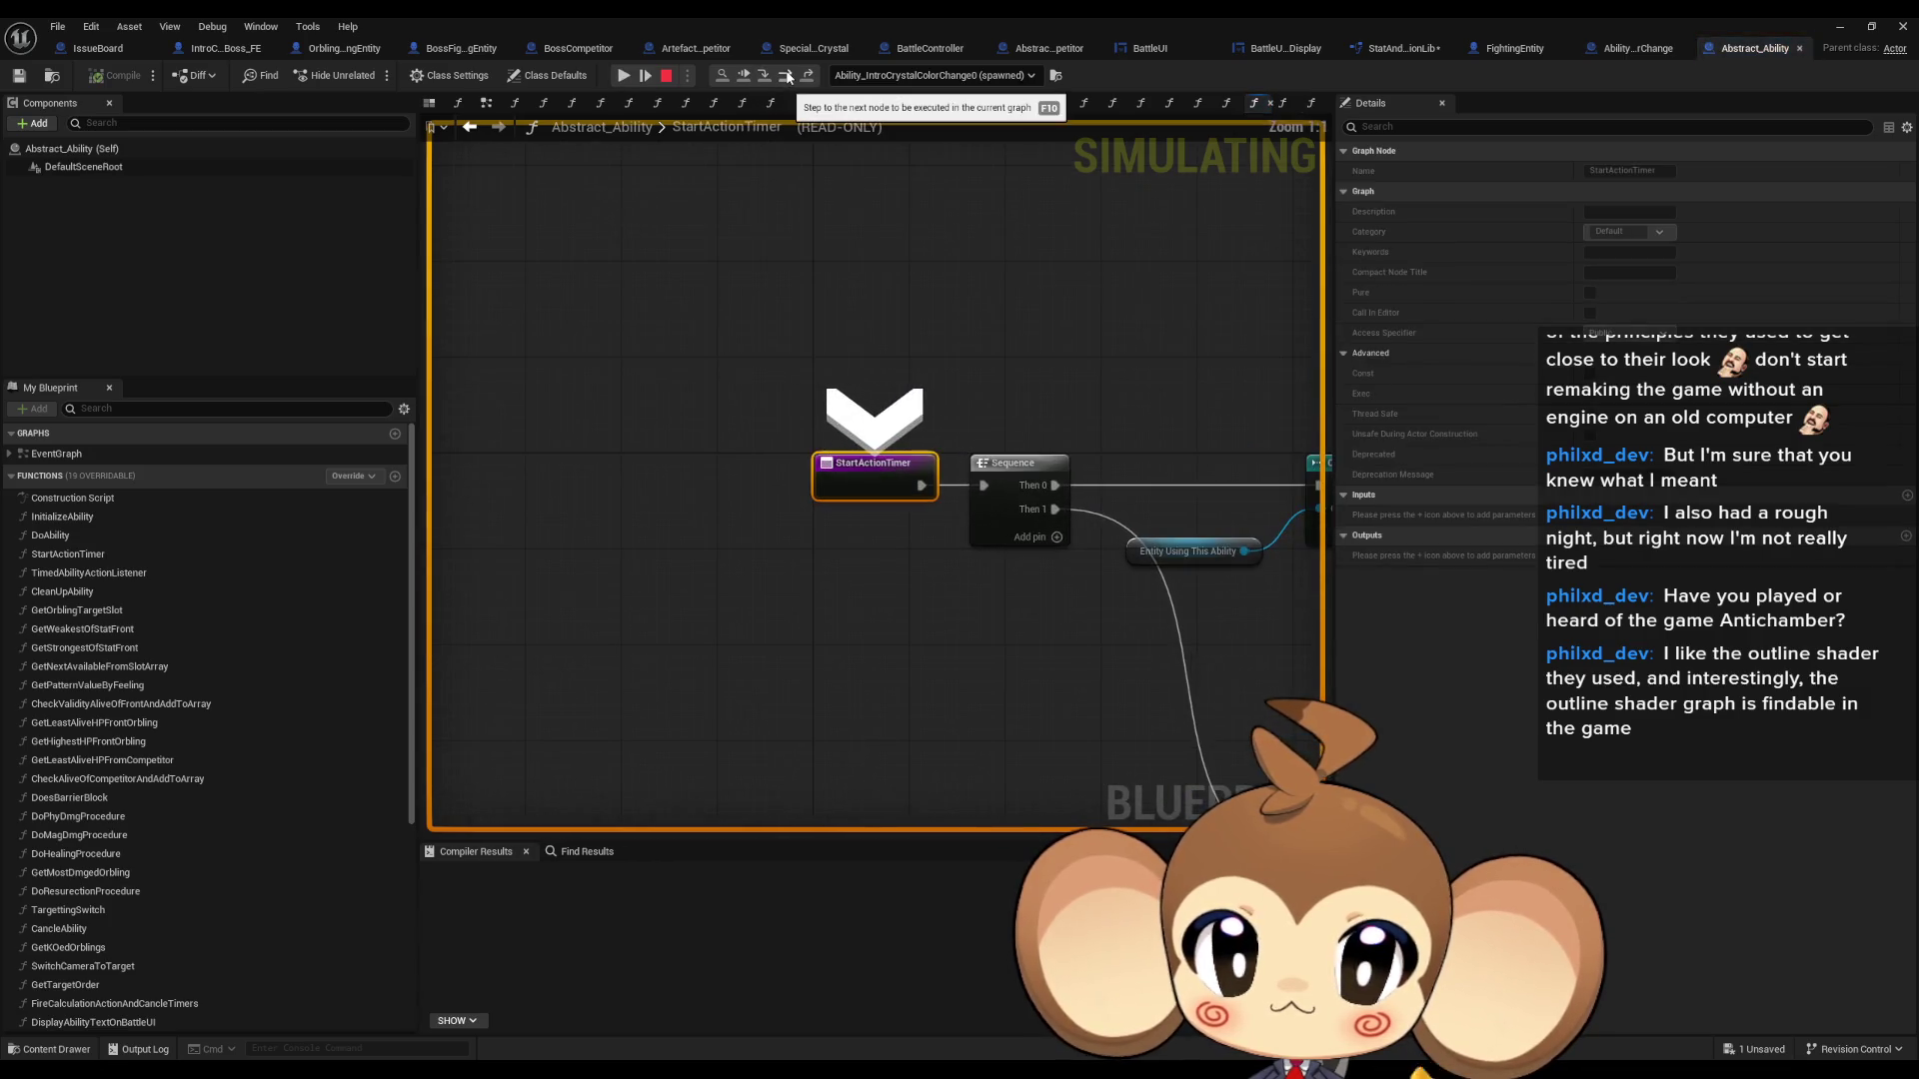
click(788, 78)
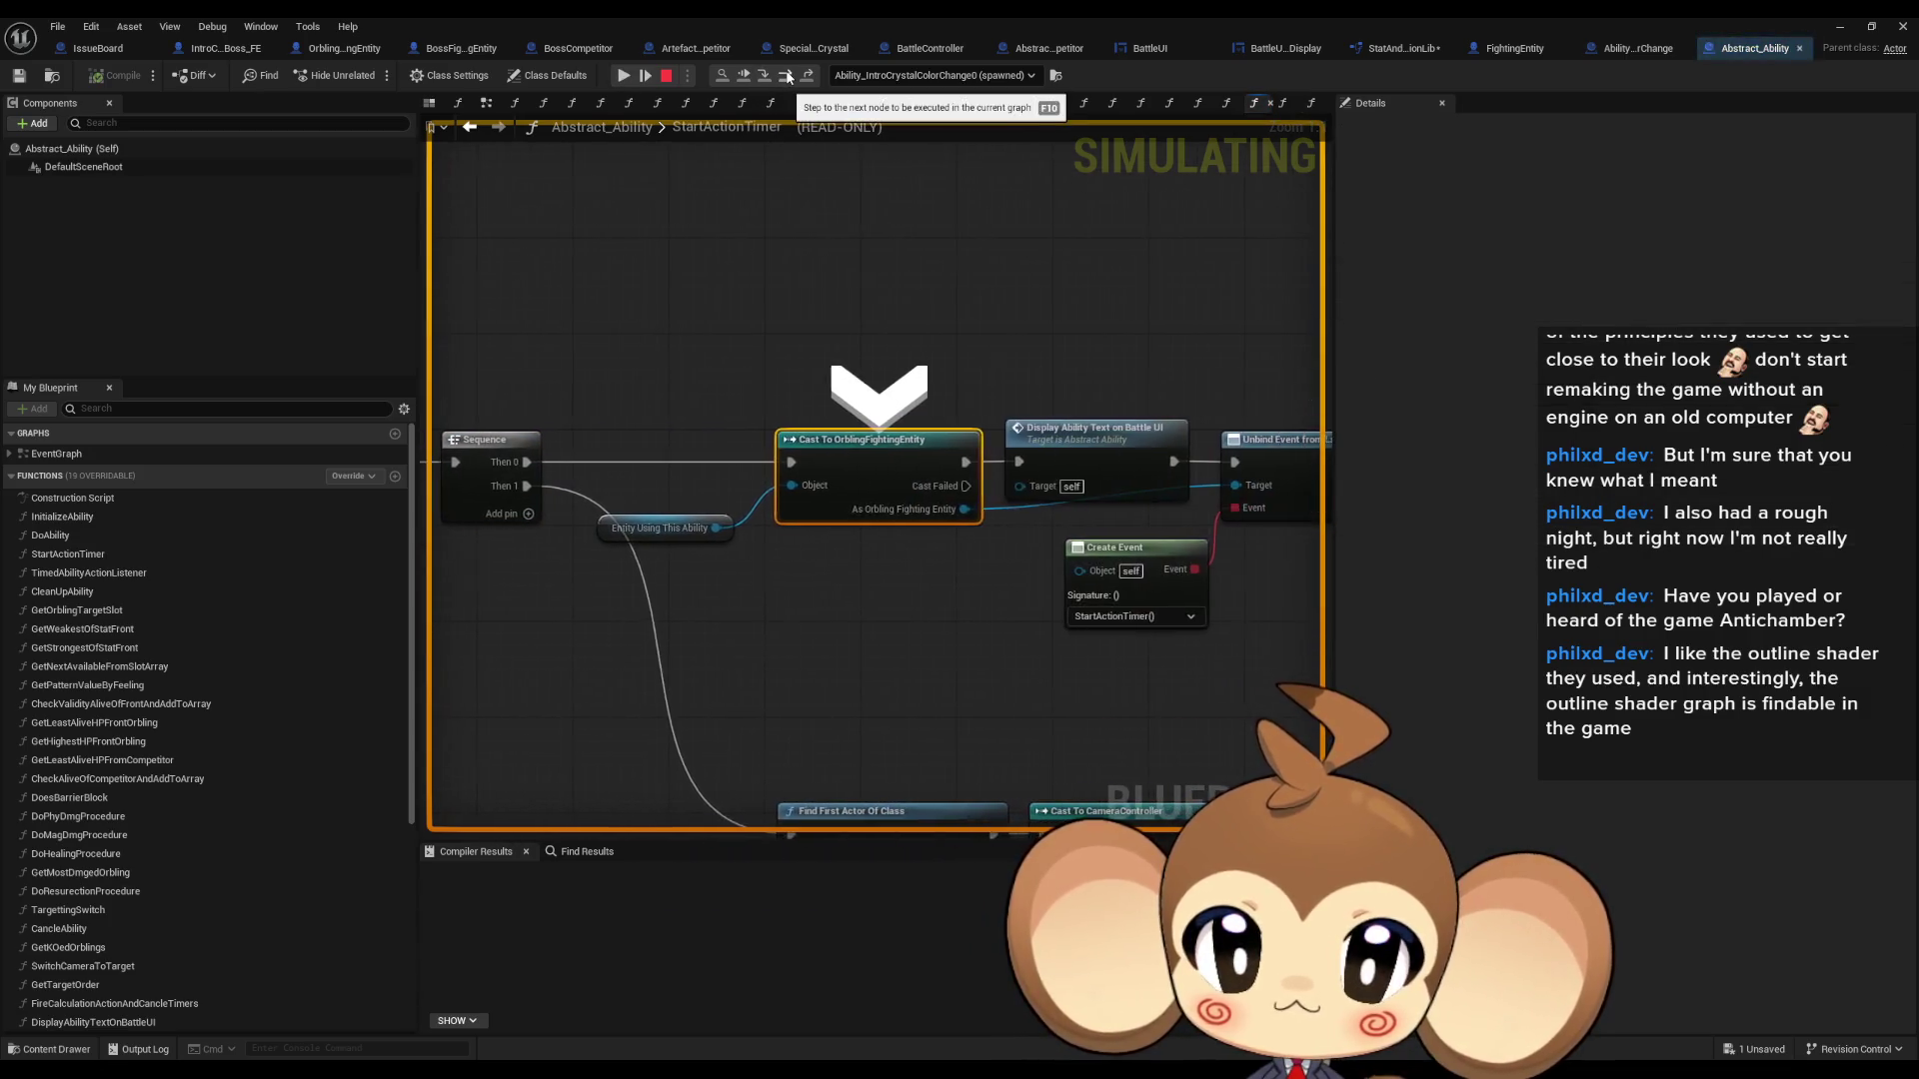
click(789, 78)
click(789, 78)
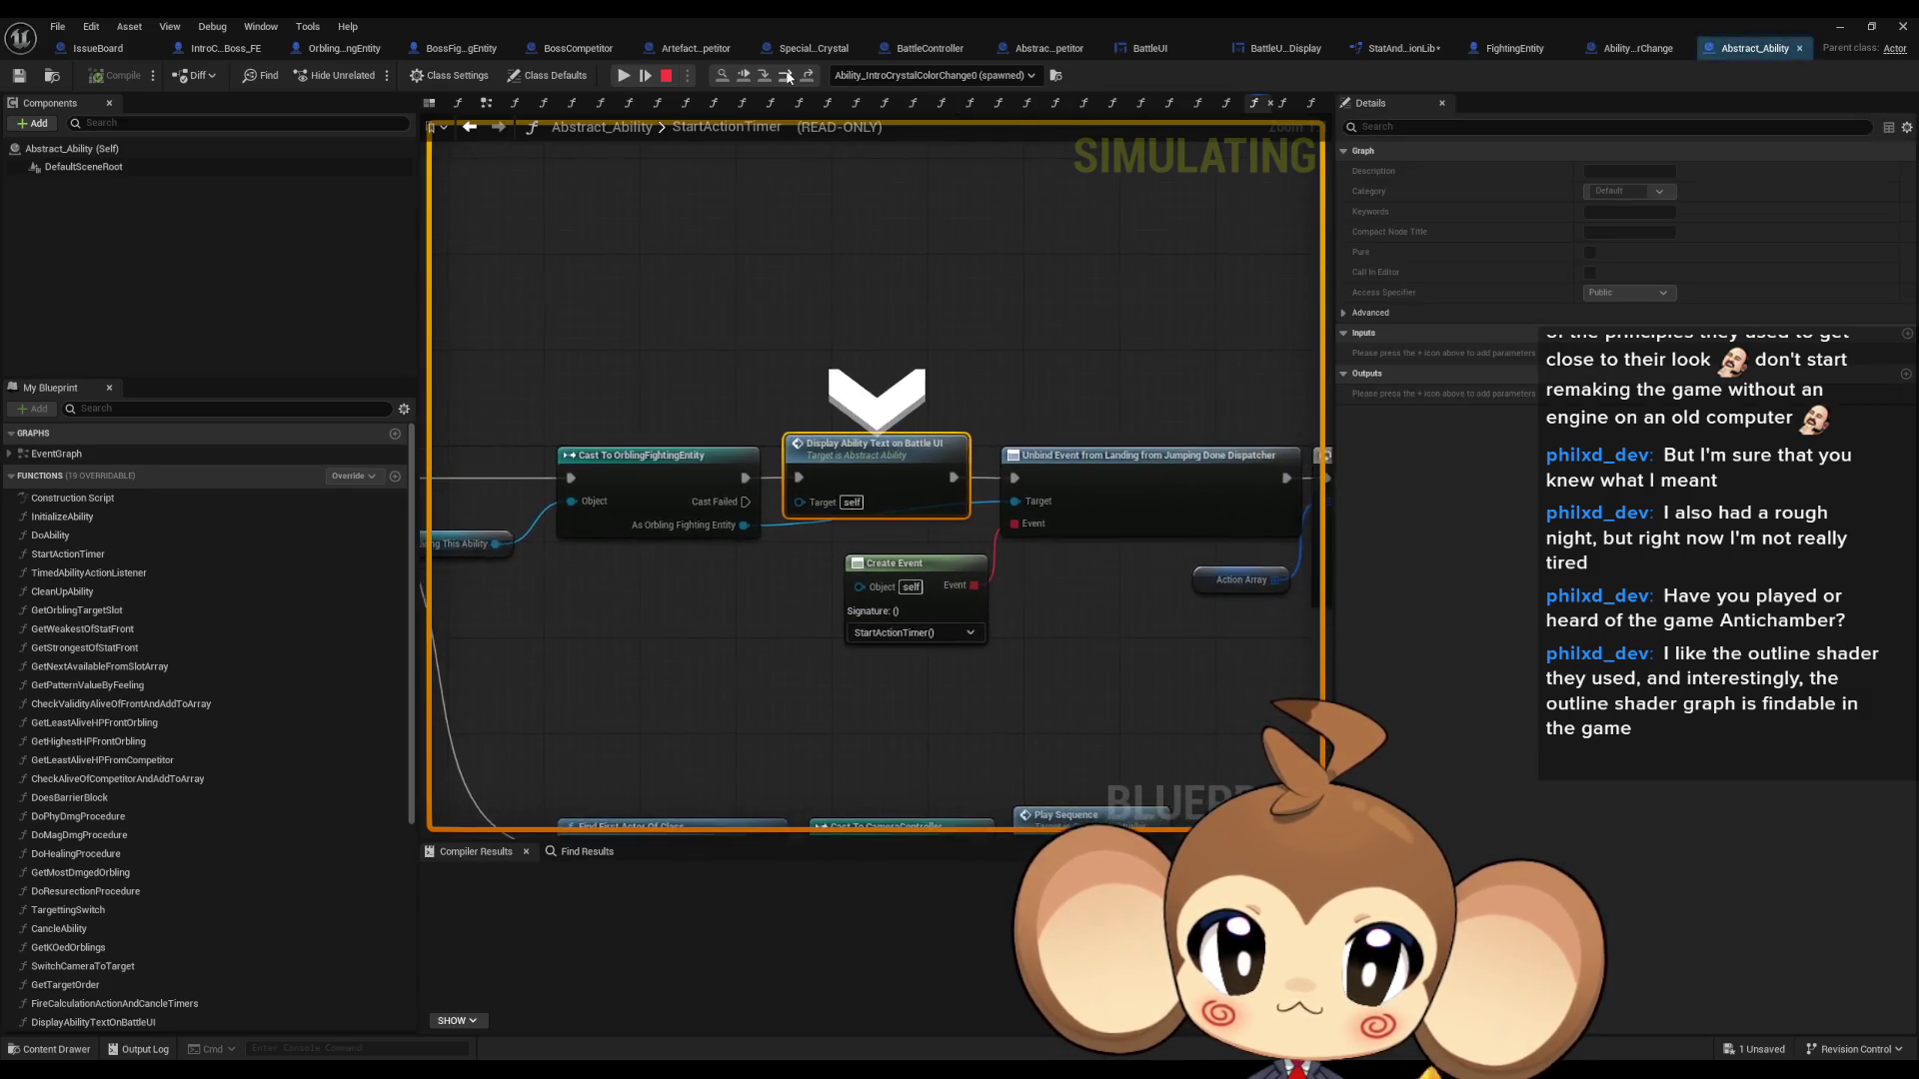
click(788, 78)
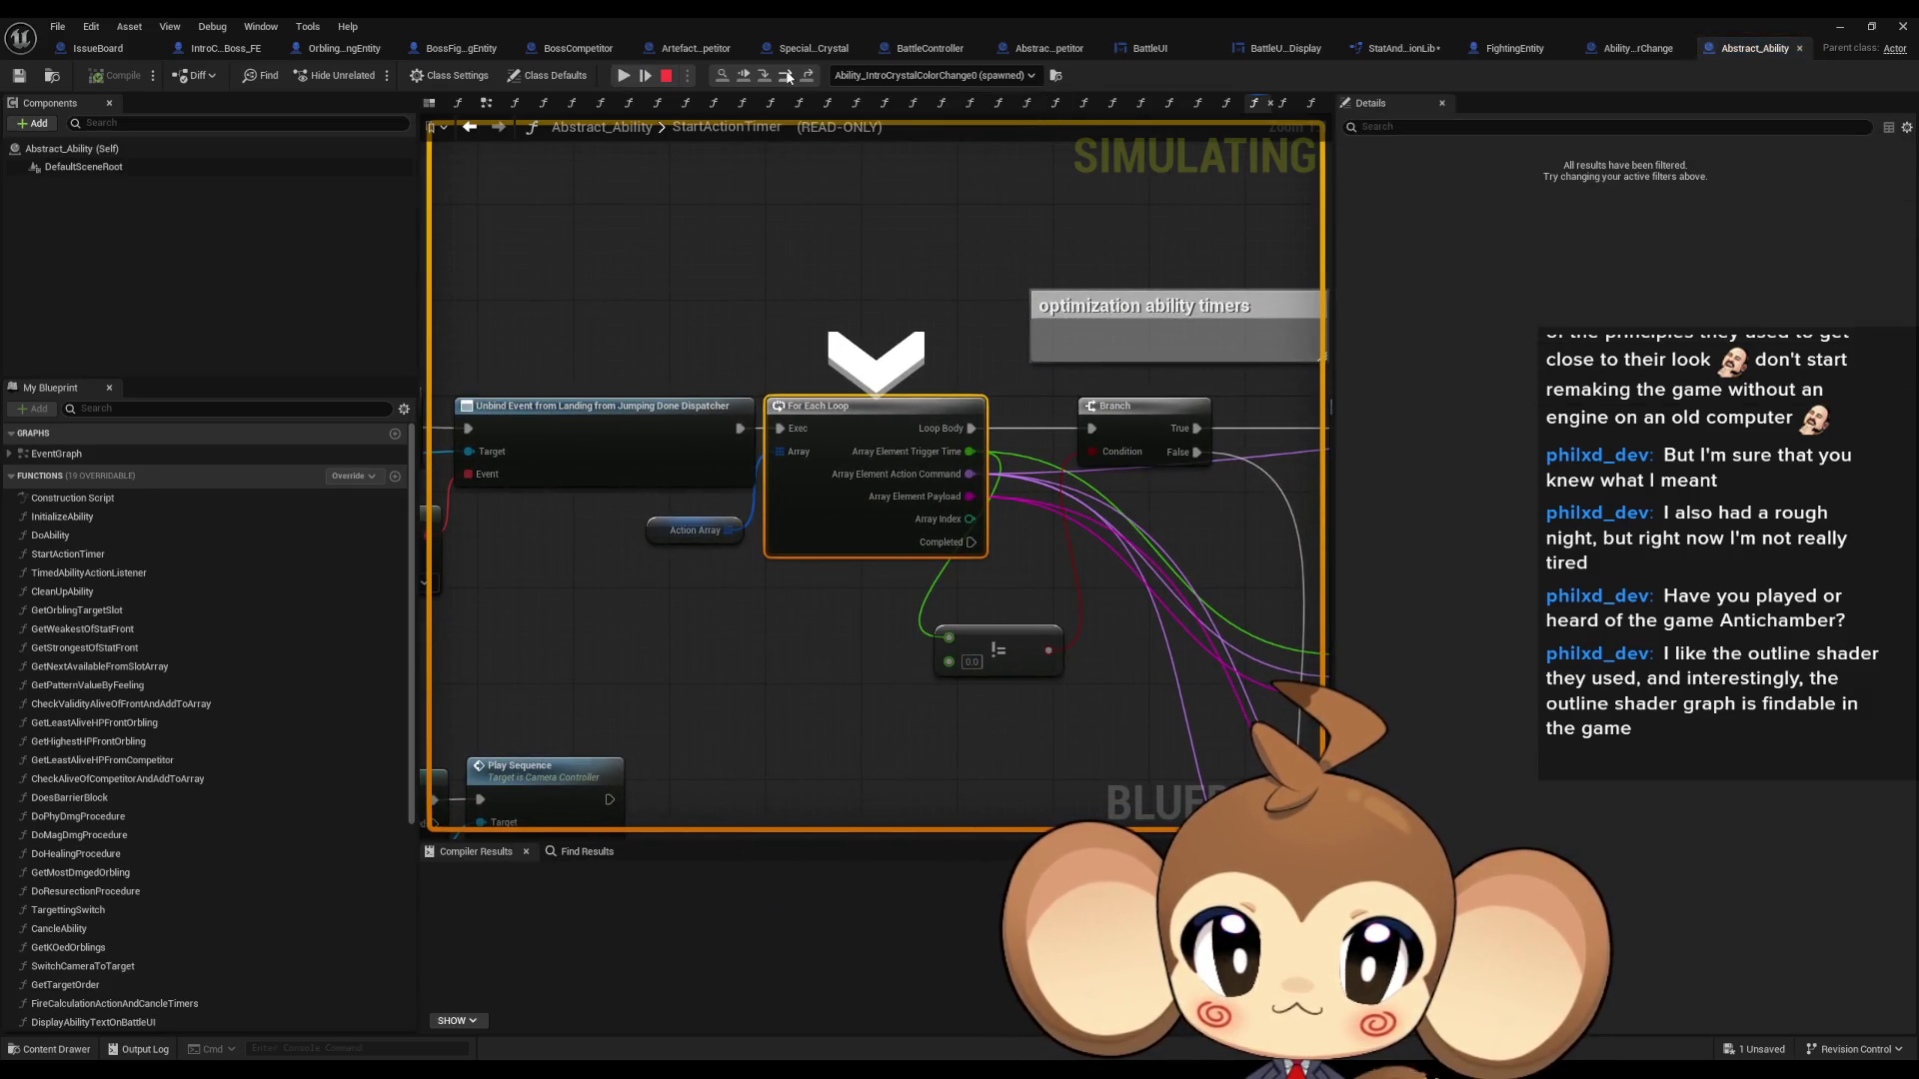
click(789, 78)
click(789, 78)
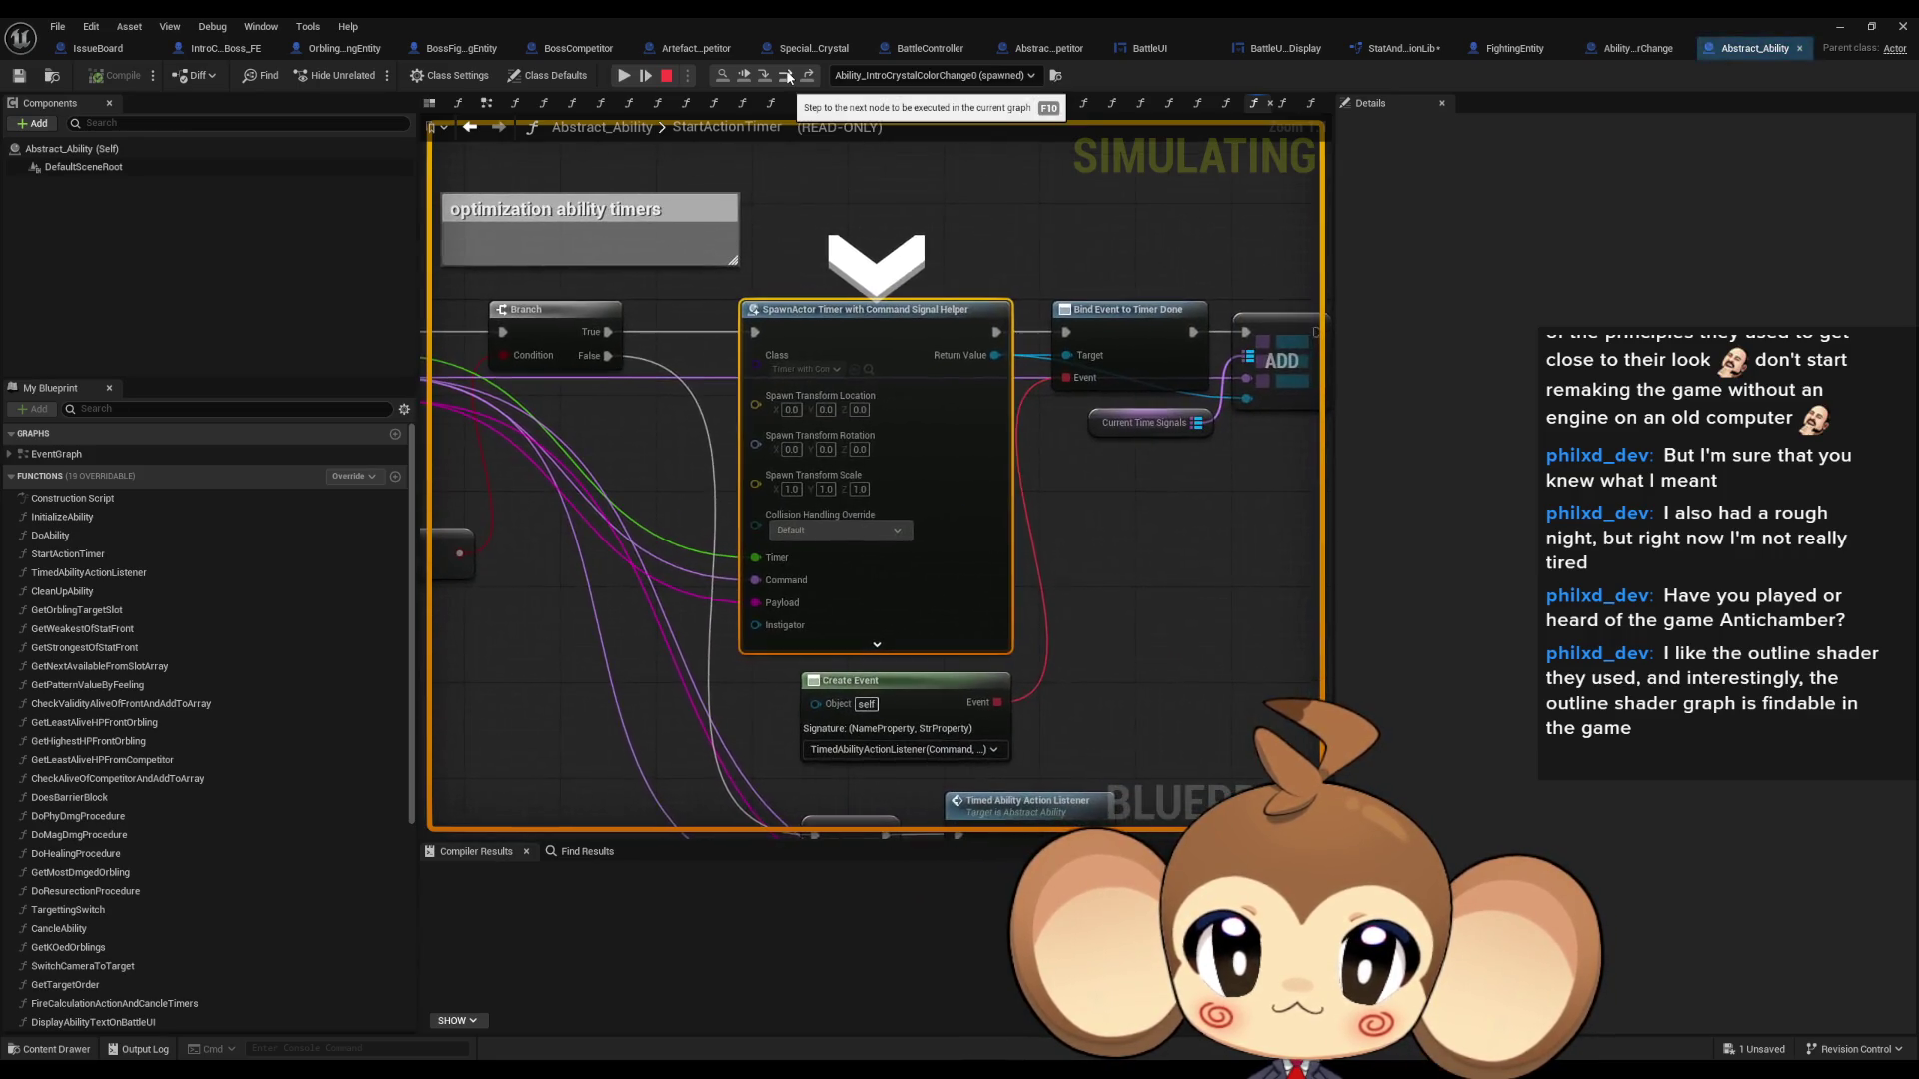
click(789, 78)
- Step in and out of the ForEachLoop macro, past Bind Event and ADD, to Find First Actor Of Class
click(788, 78)
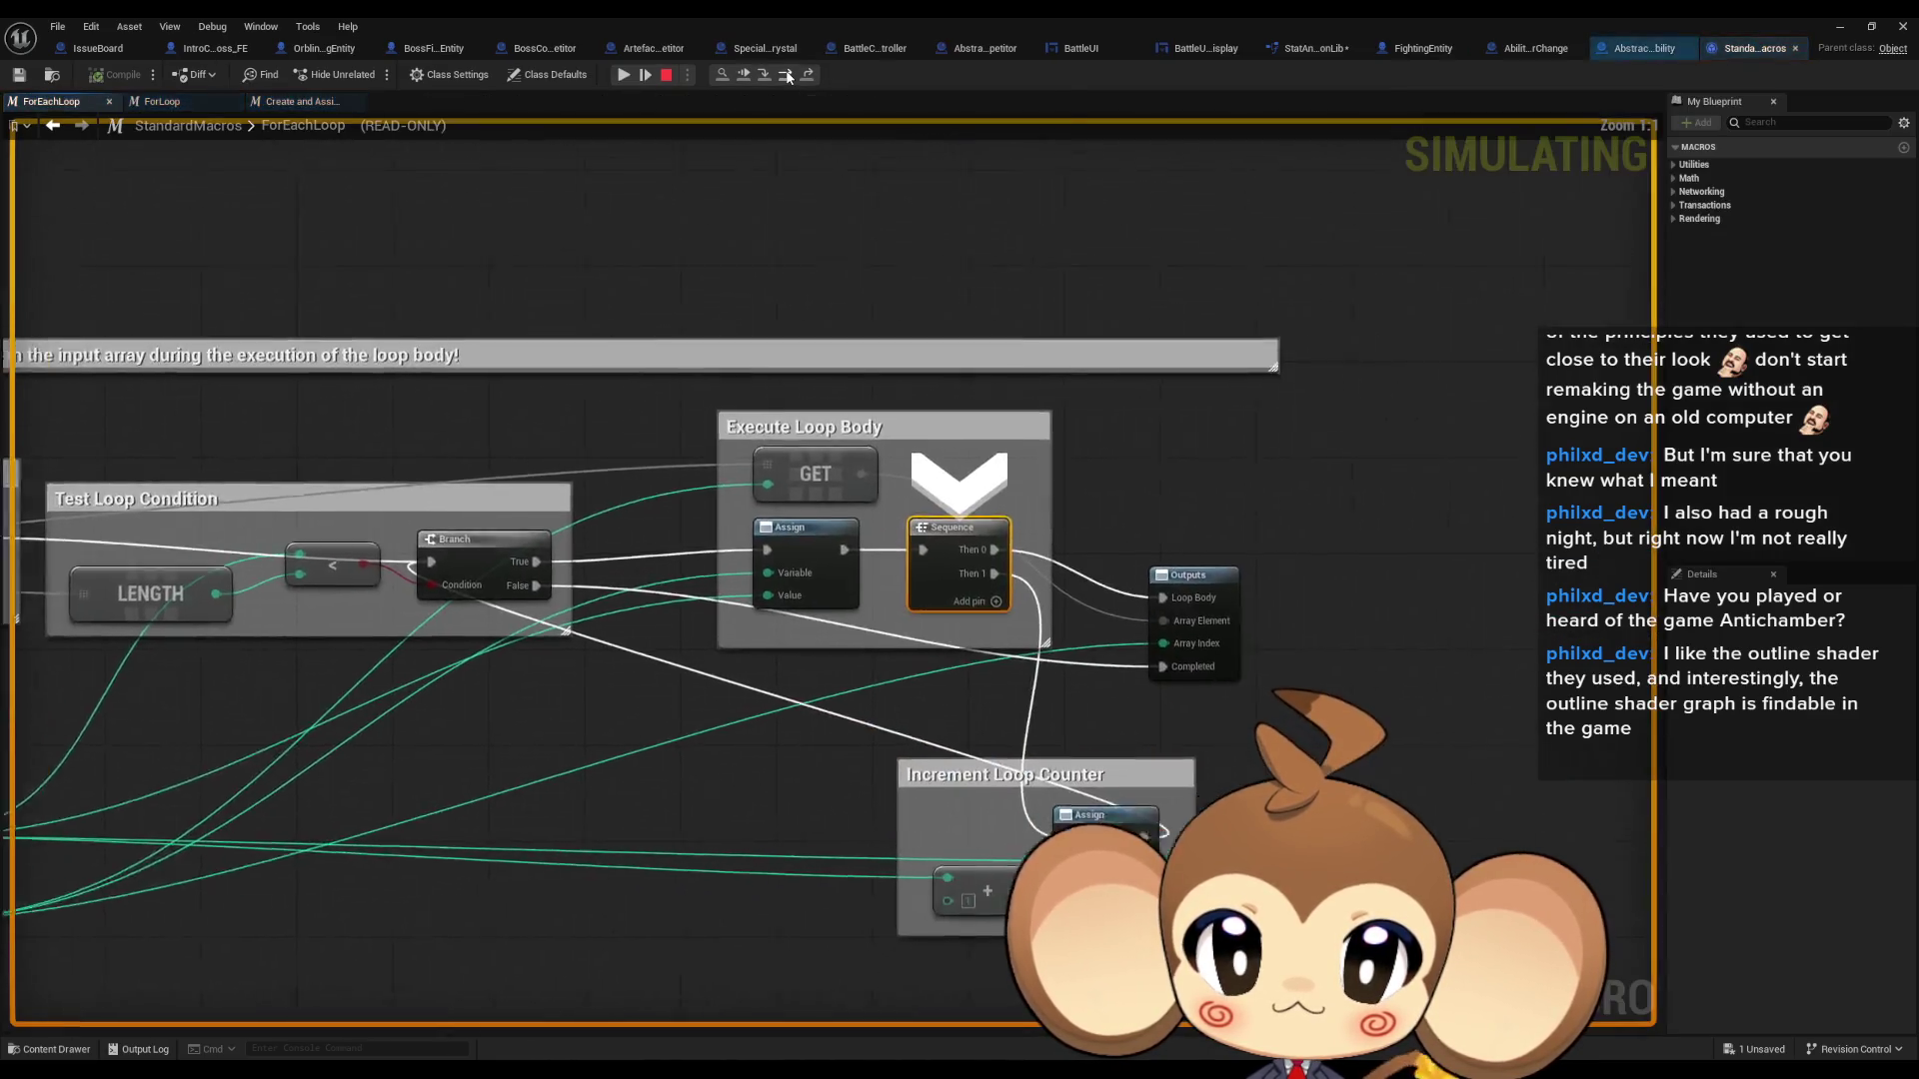
click(790, 78)
click(789, 78)
click(788, 78)
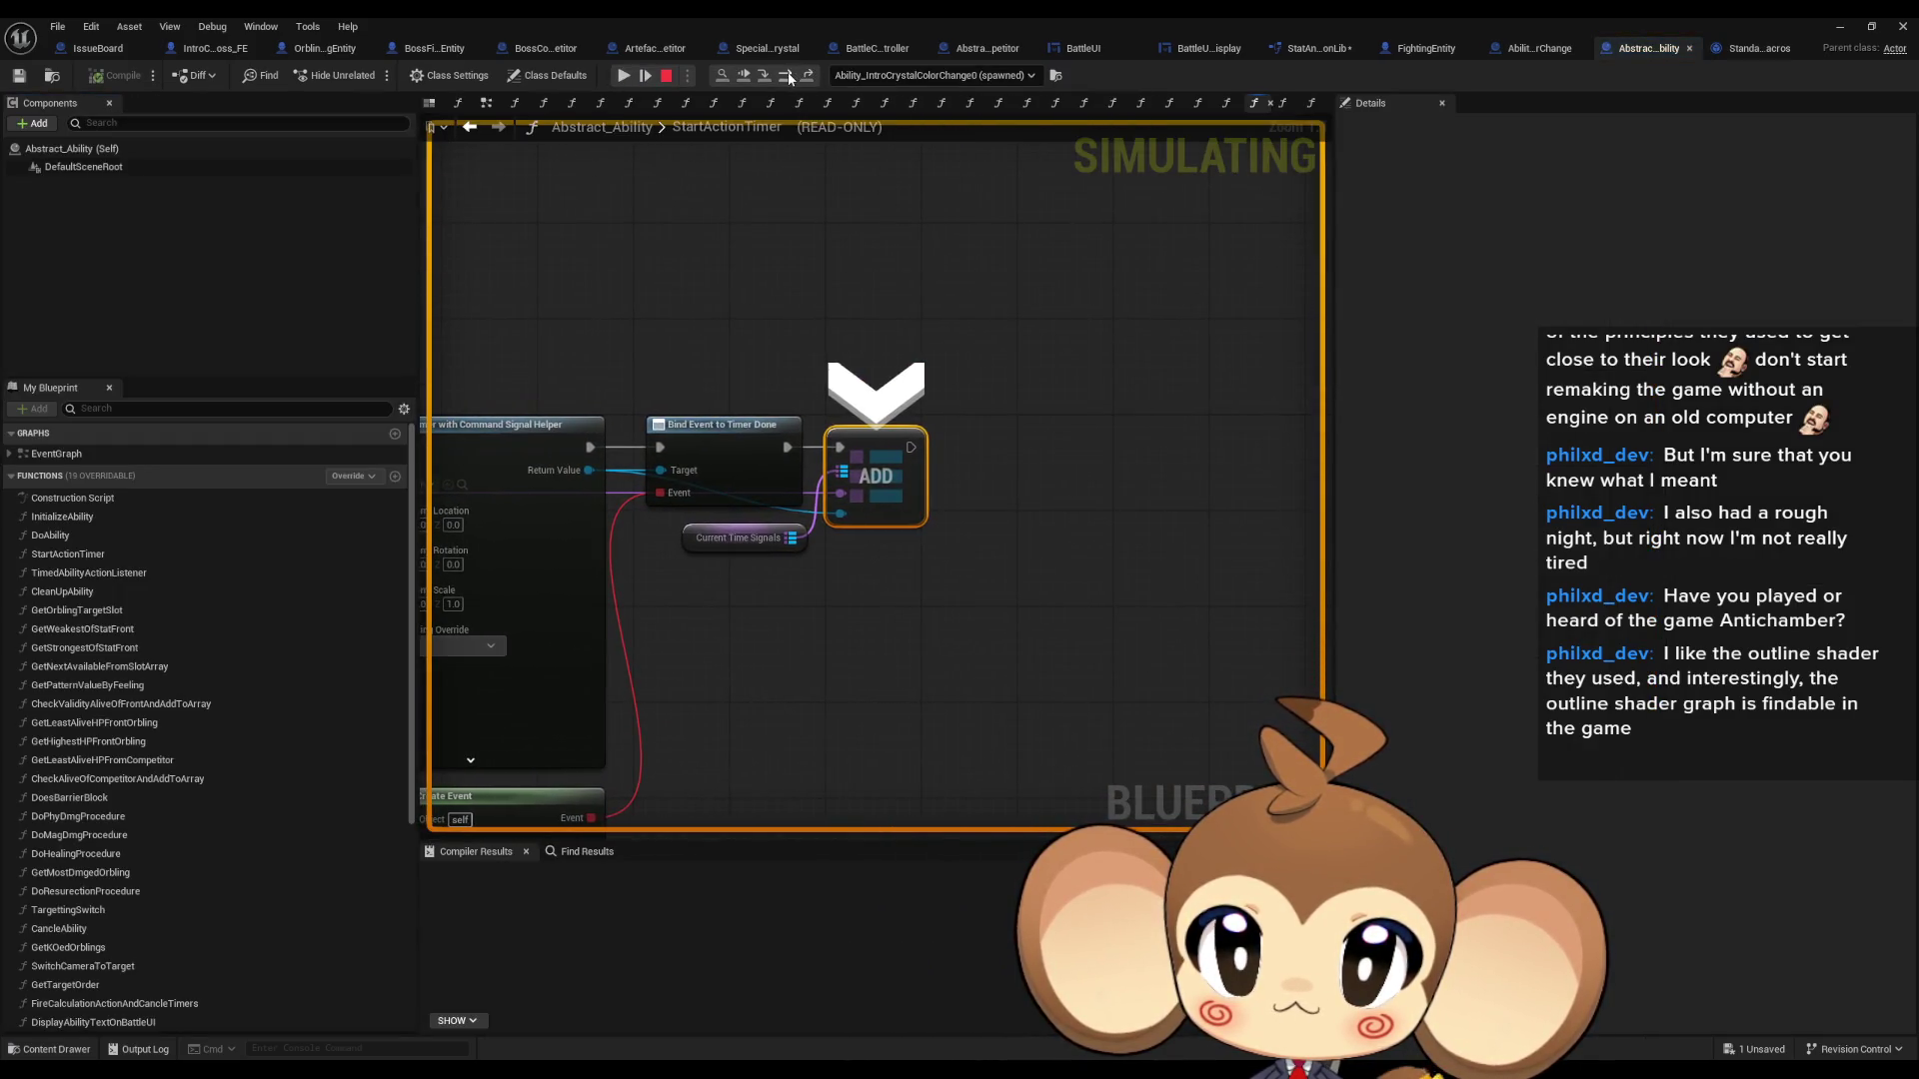
click(789, 78)
click(788, 78)
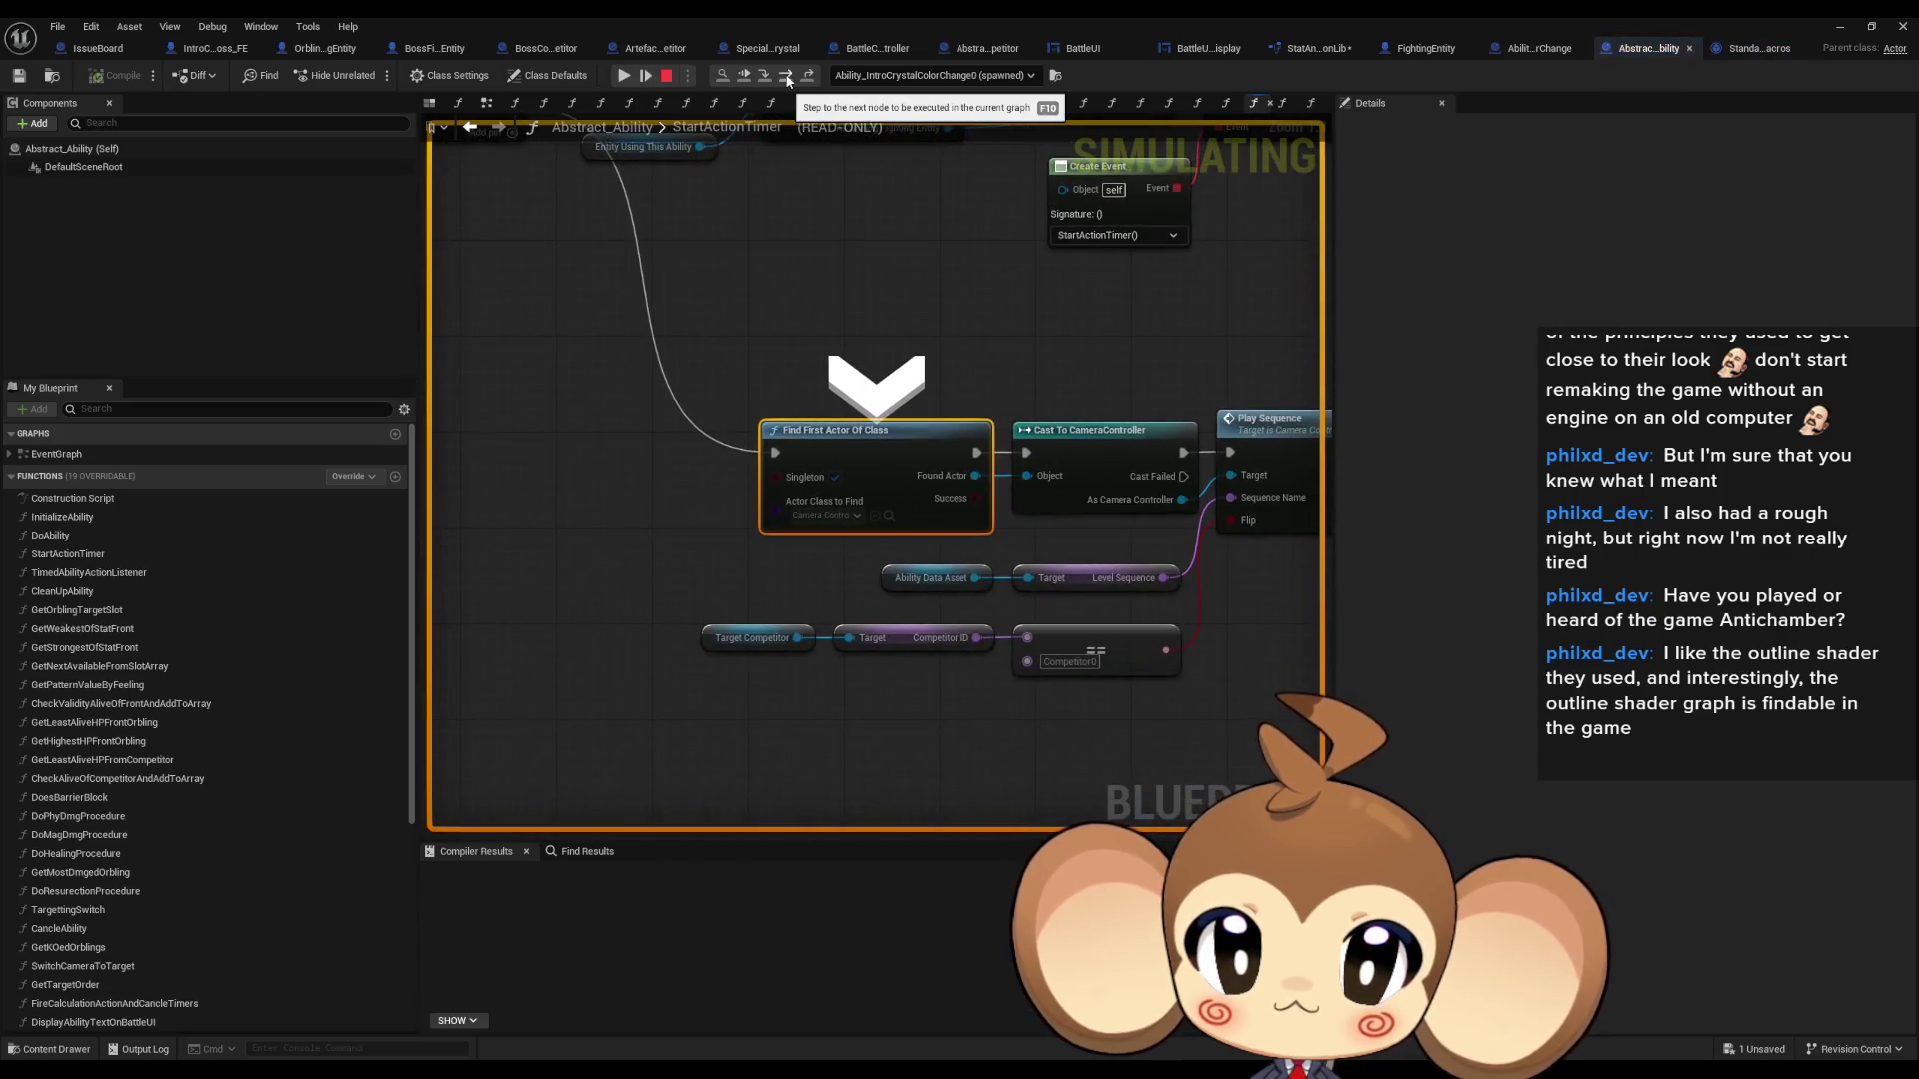
- Advance to Play Sequence and the charge effect's Destroy Actor, then resume the game
scroll(933, 509, down, 4)
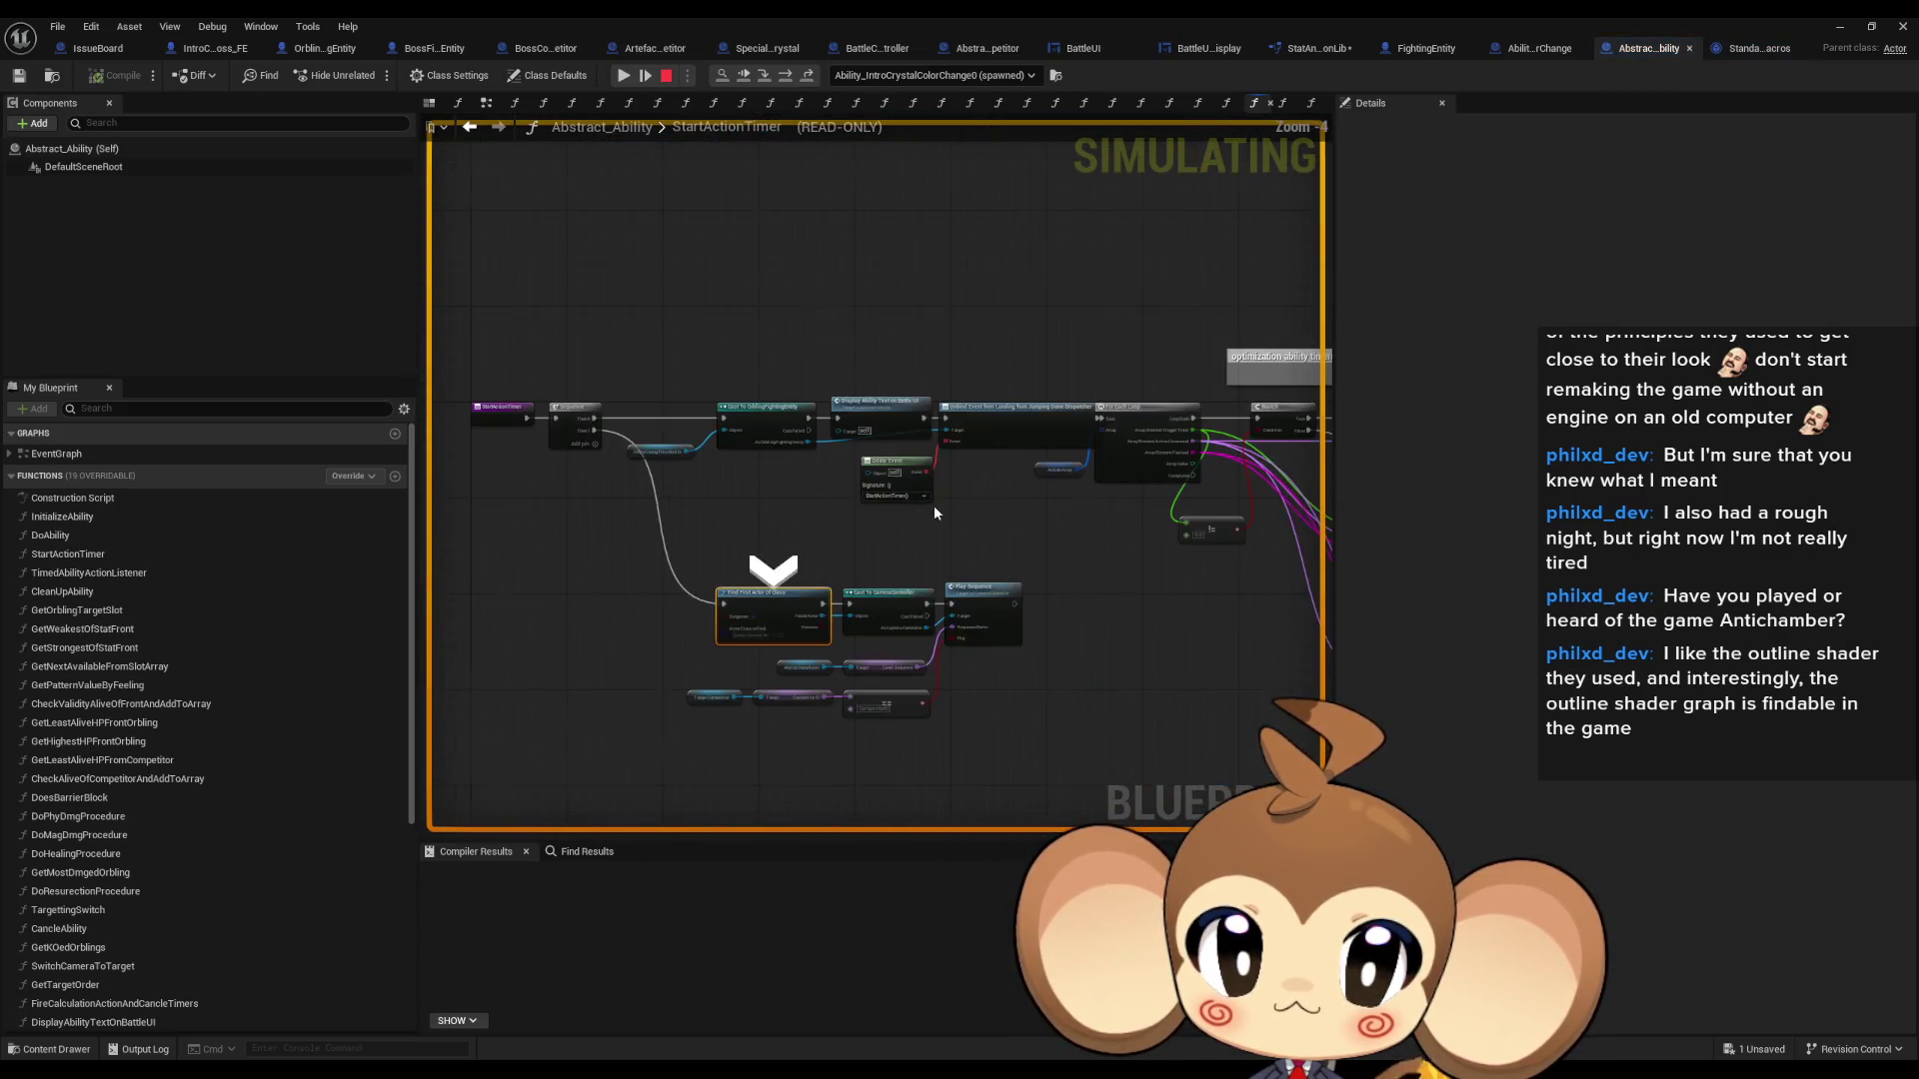
drag(933, 505, 529, 445)
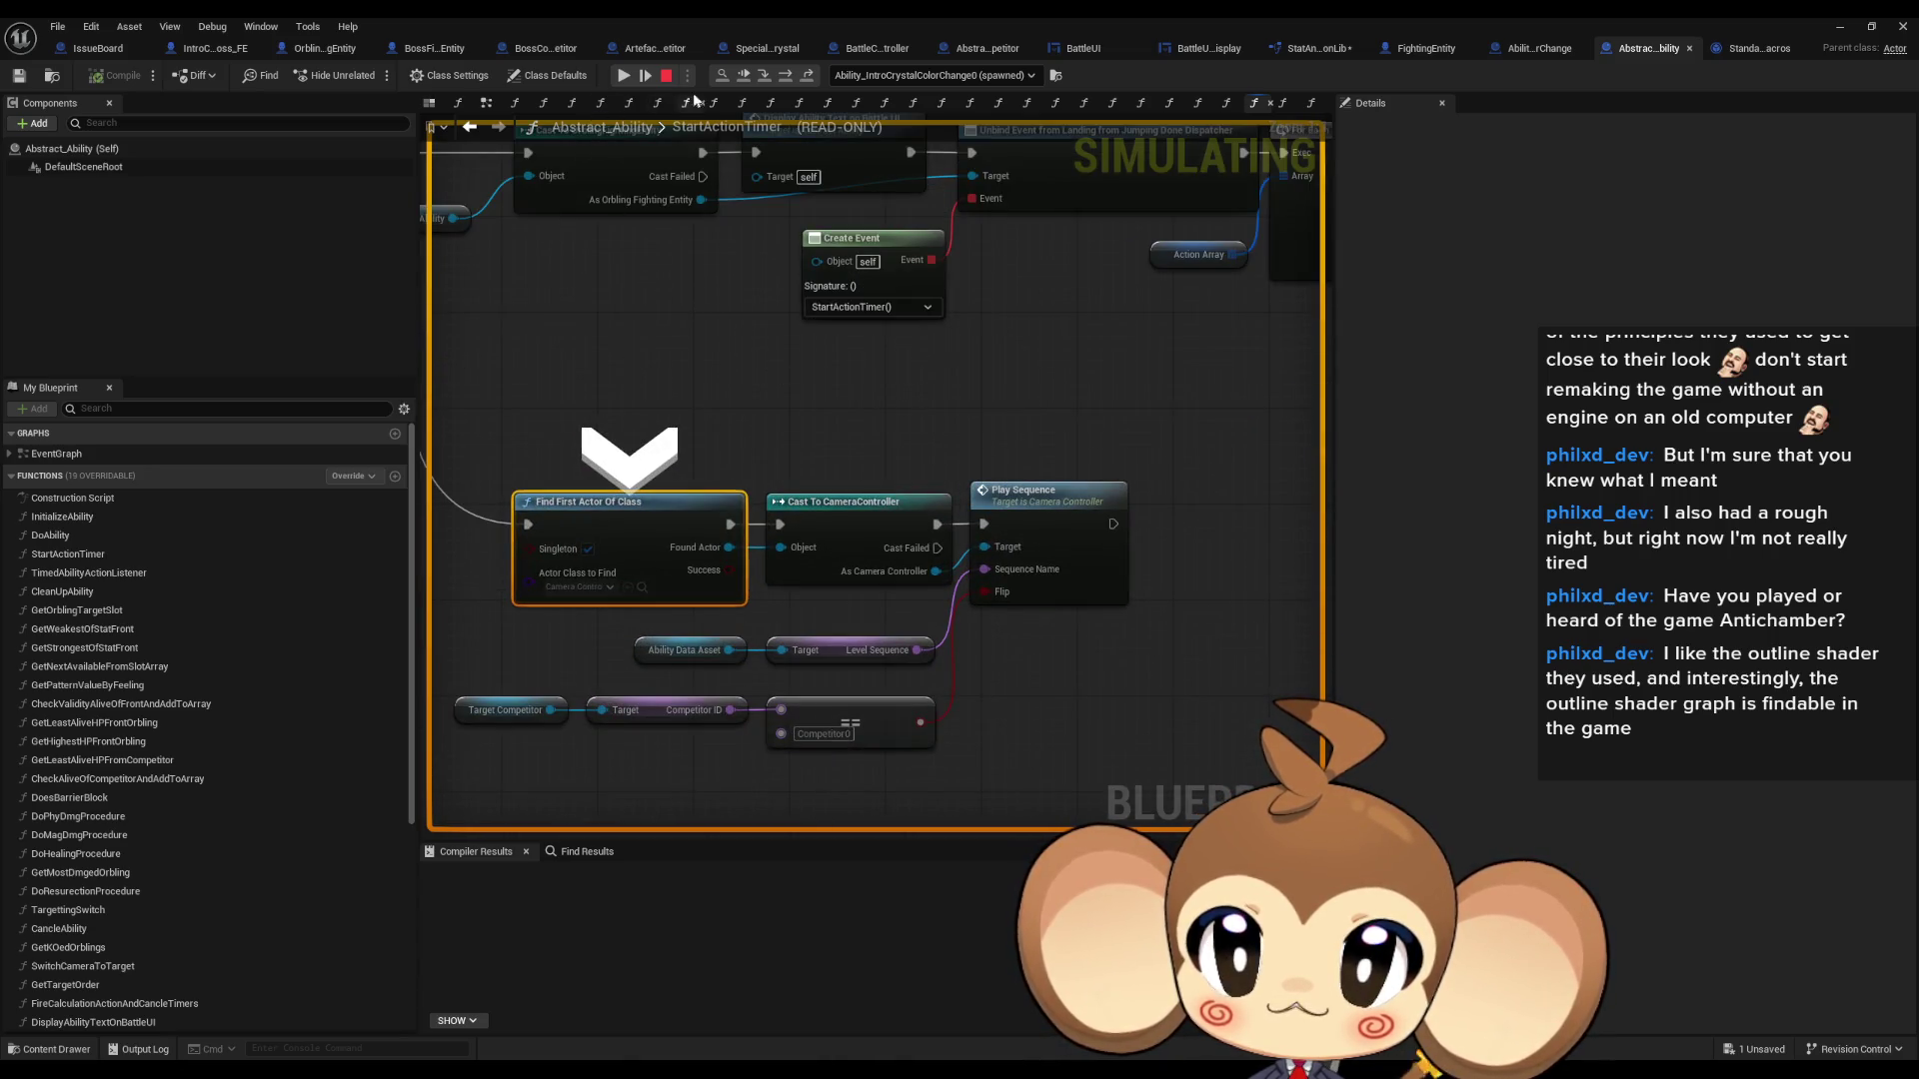
click(785, 77)
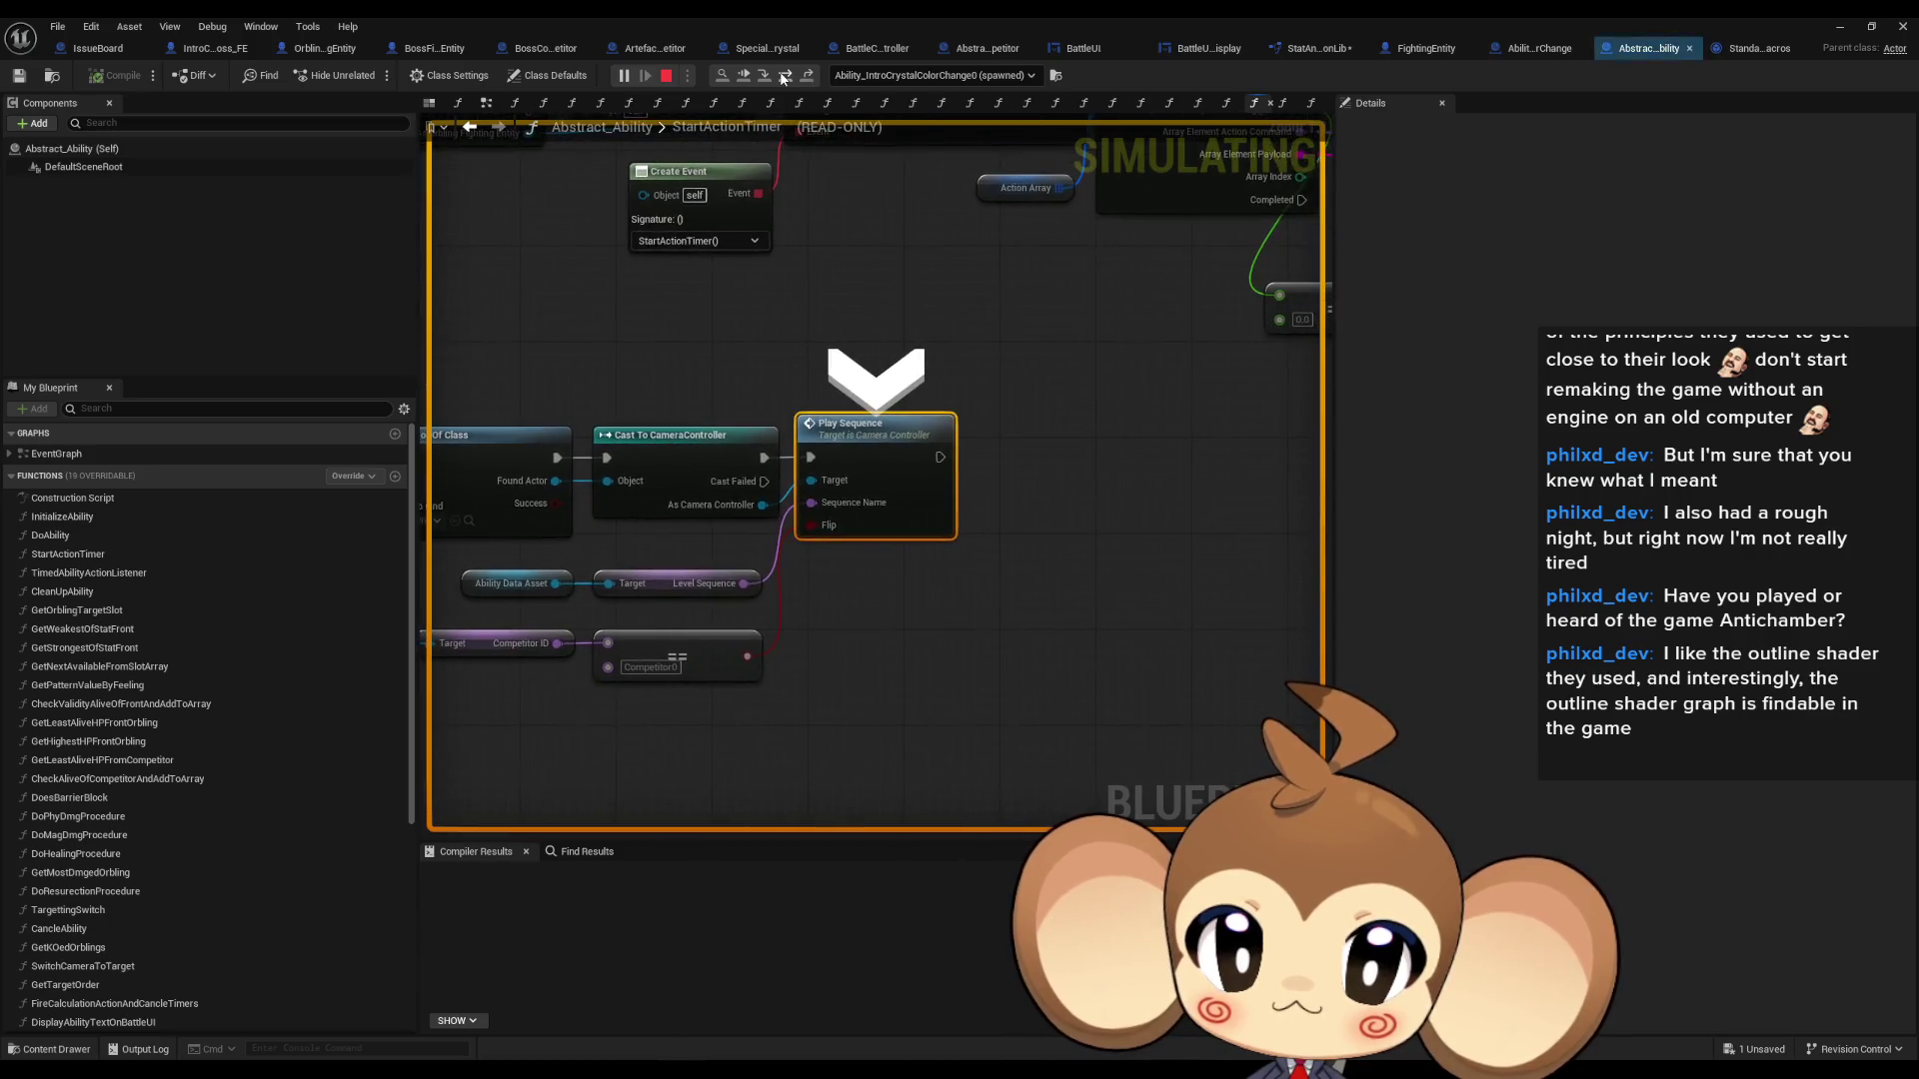
scroll(859, 500, down, 4)
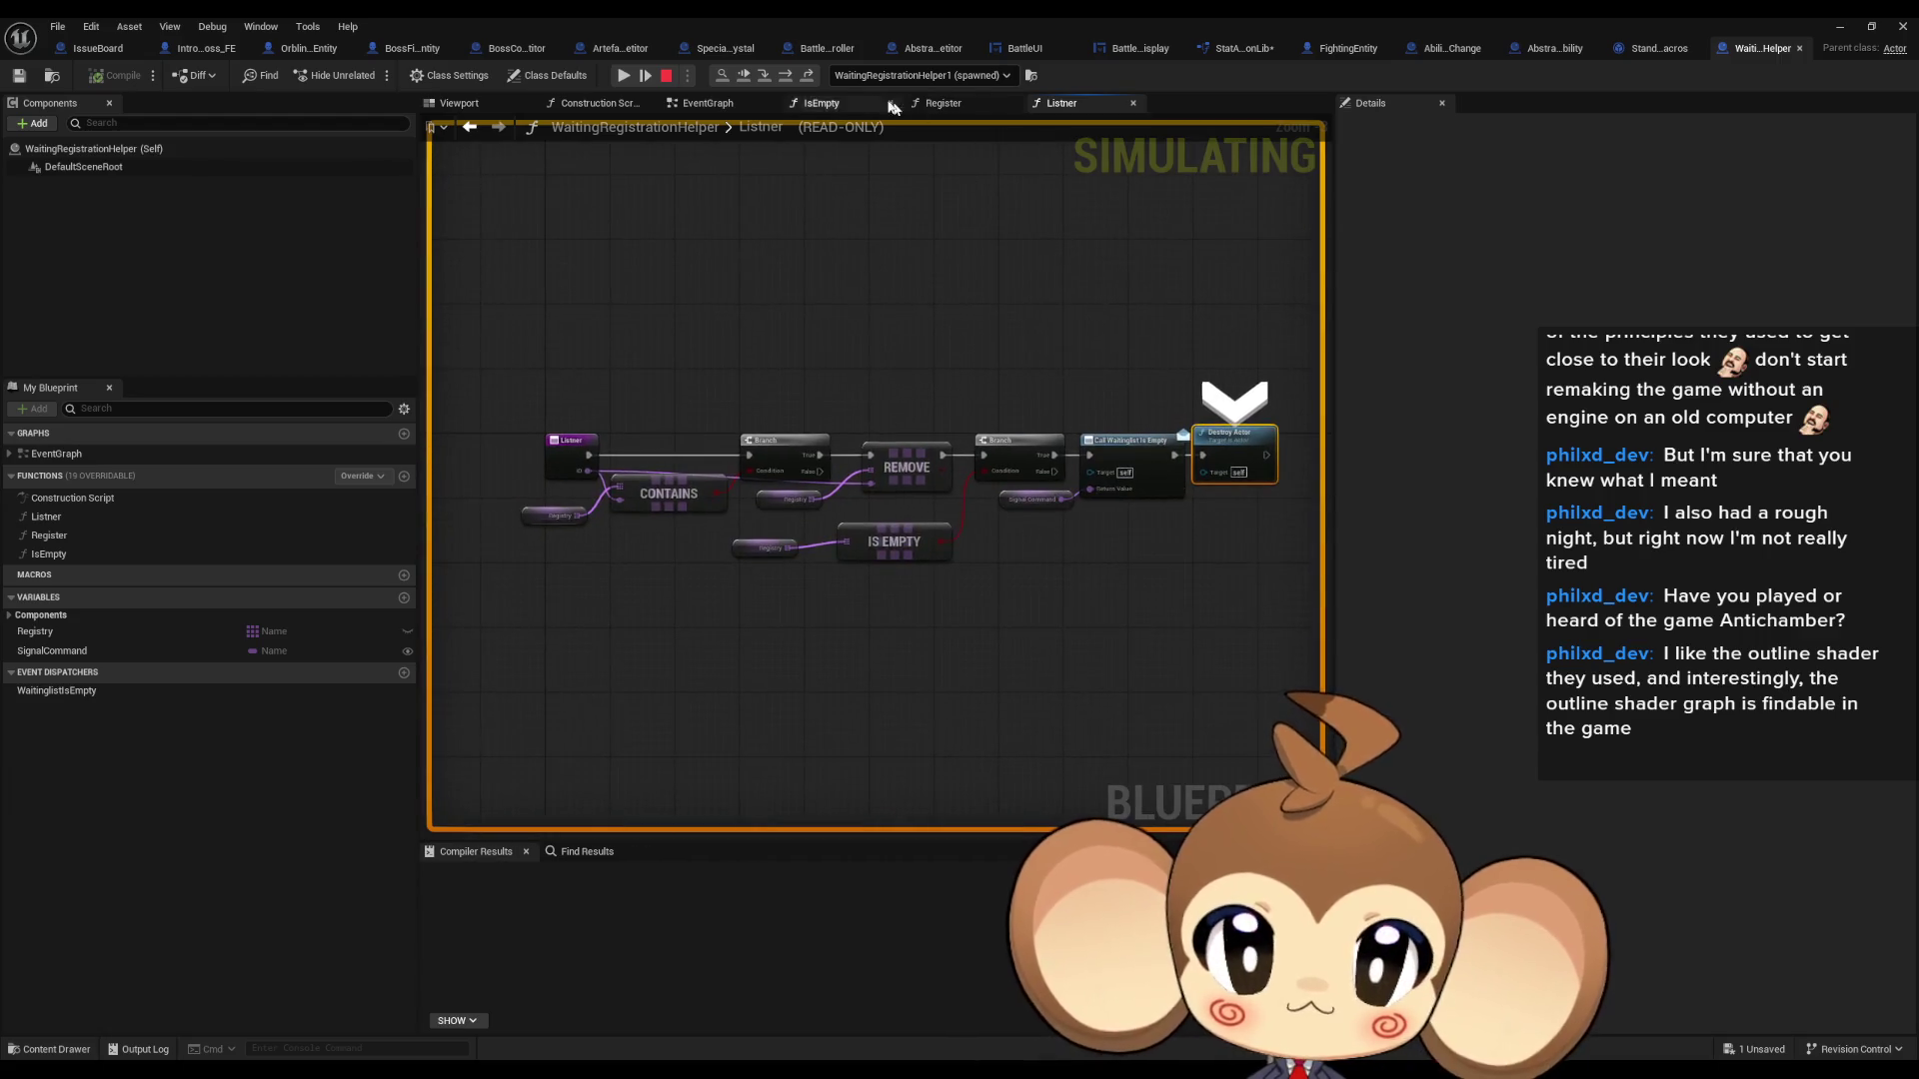
click(806, 77)
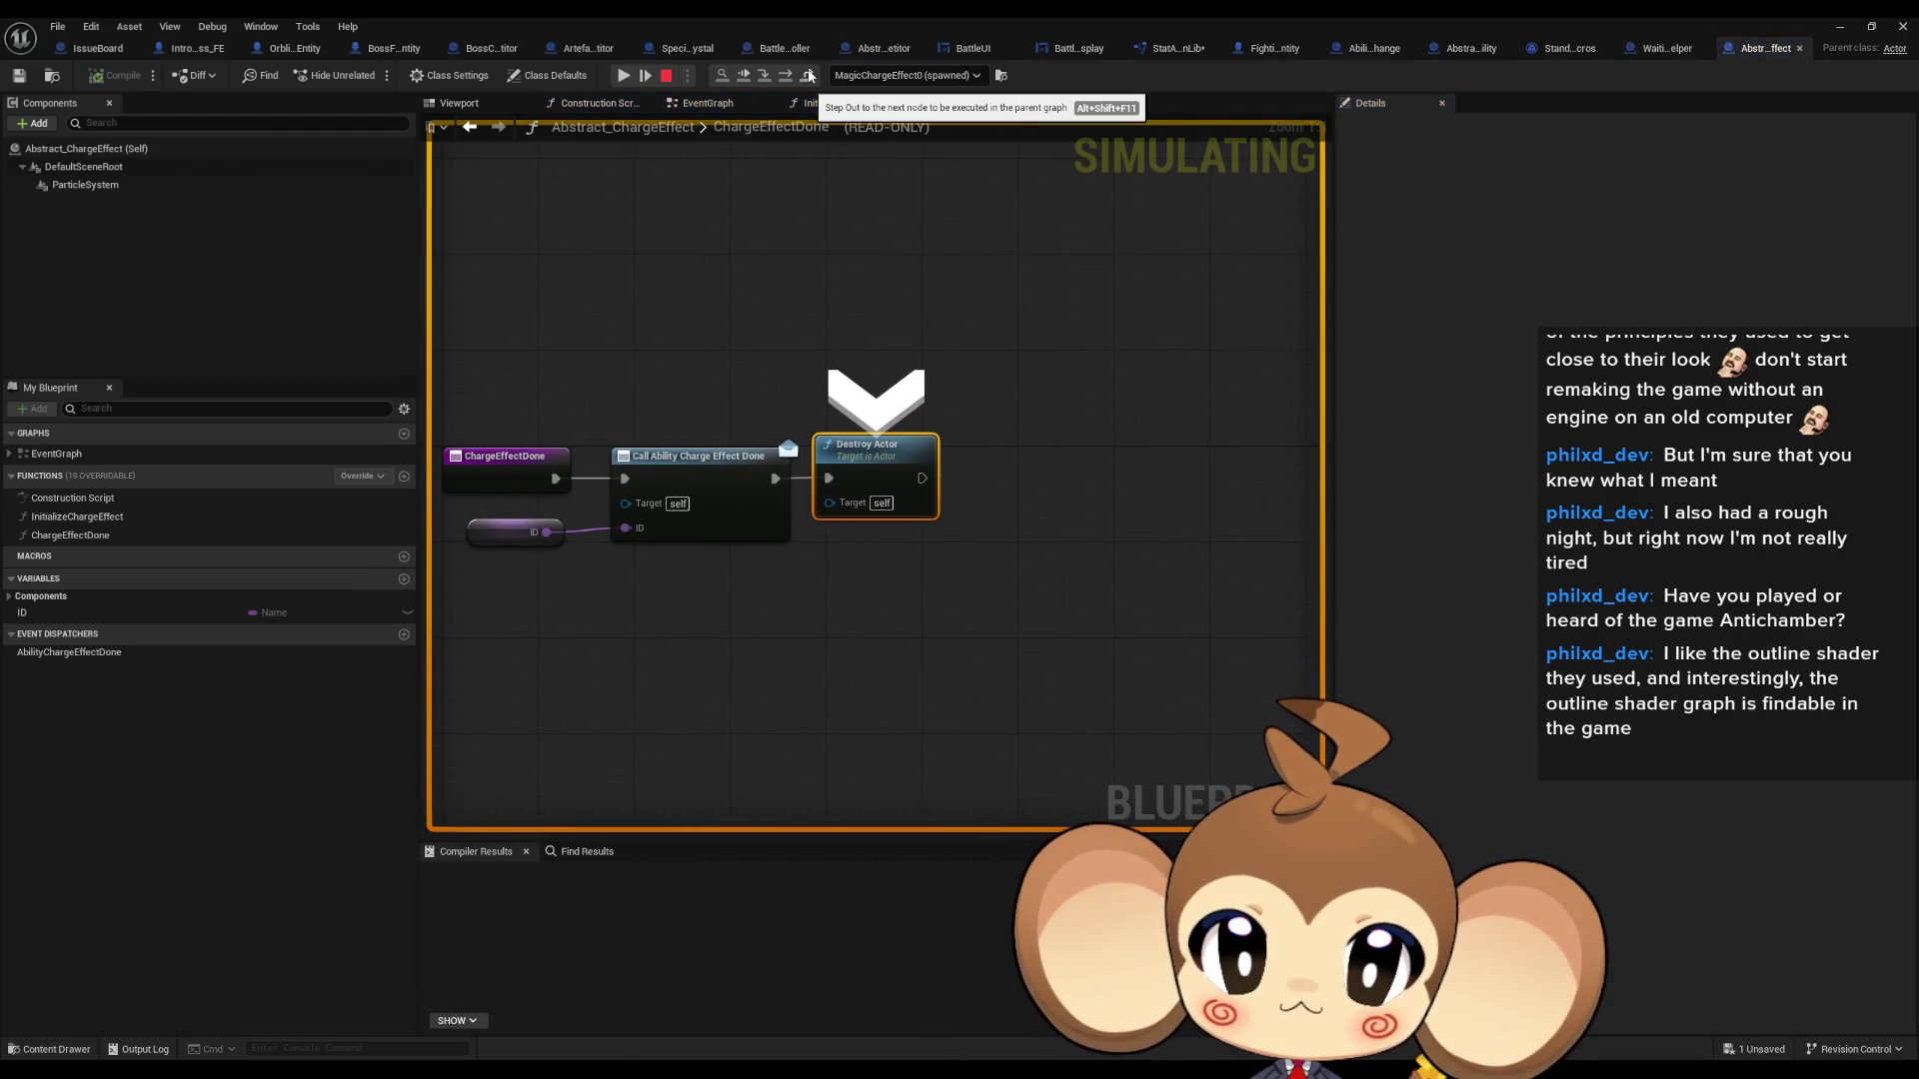
click(808, 76)
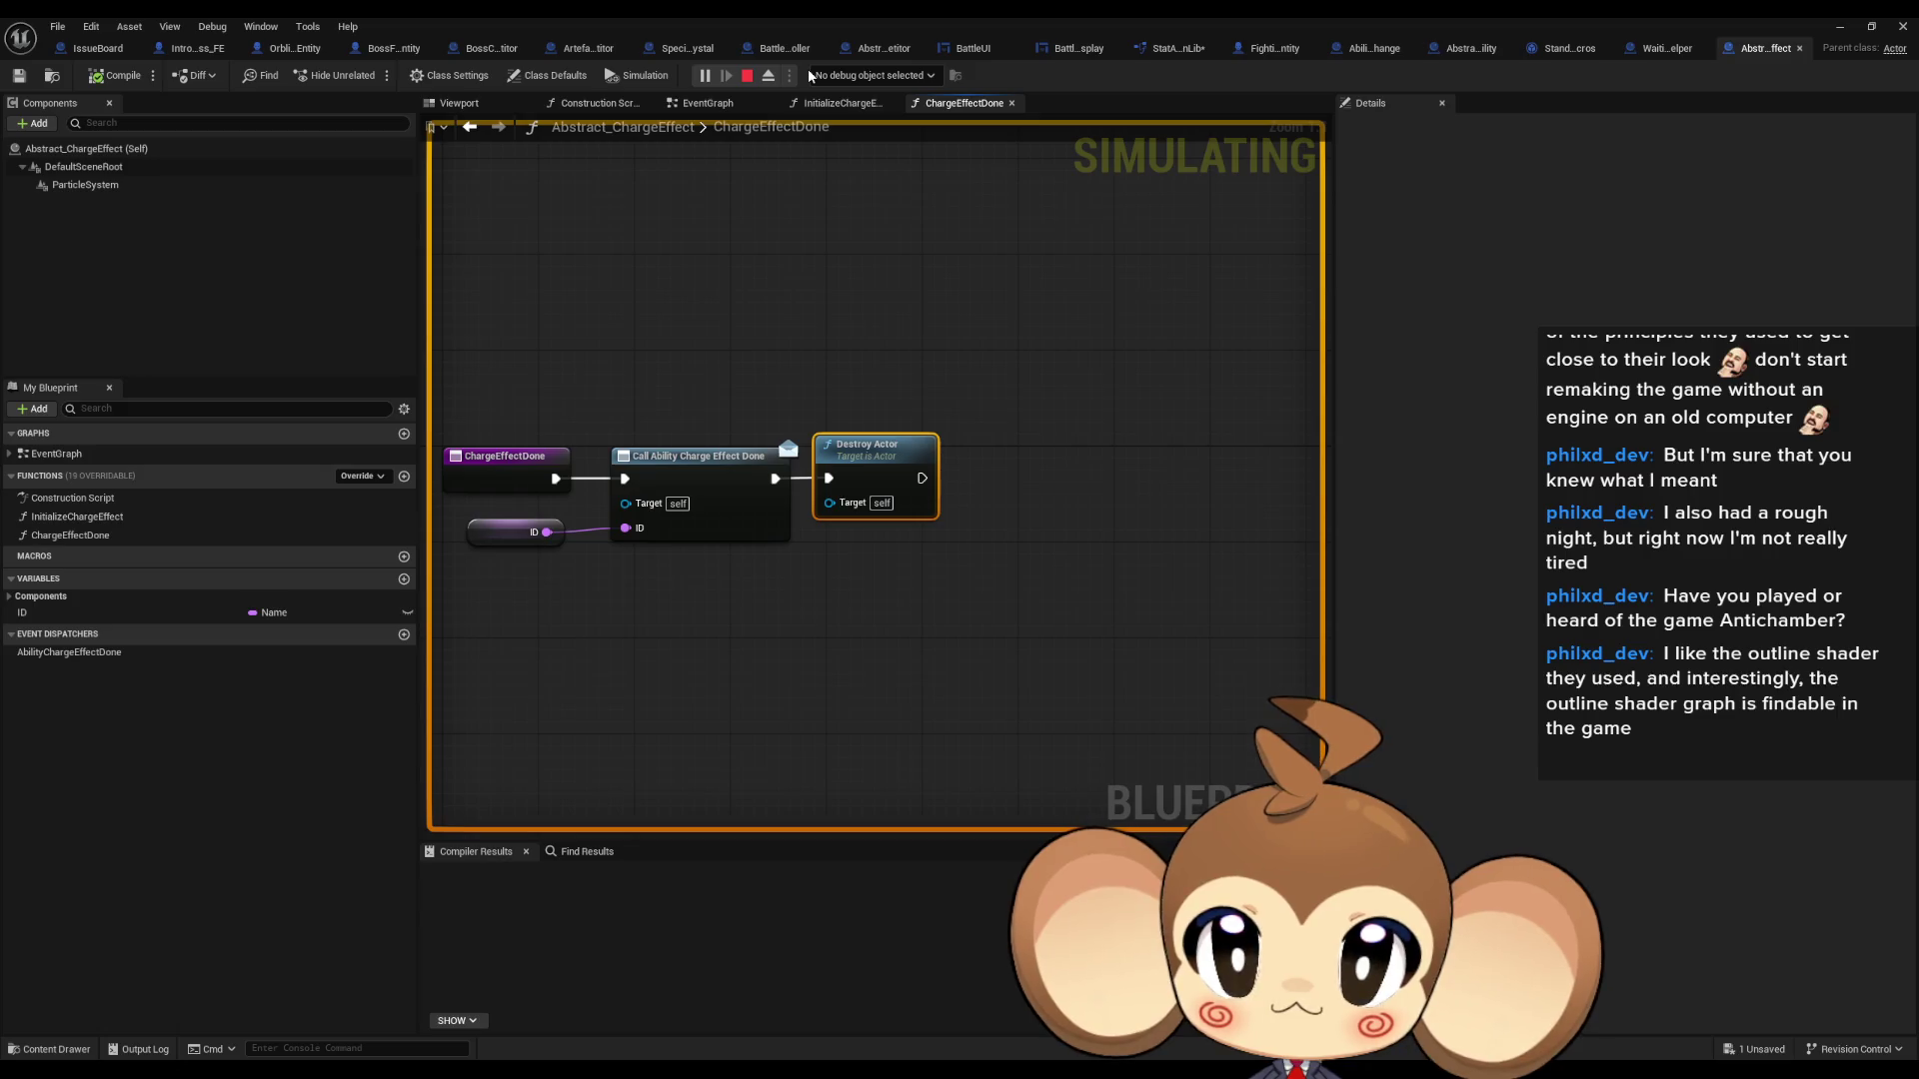
- Stop the play session and look over Abstract_Ability's StartActionTimer graph
double_click(1635, 25)
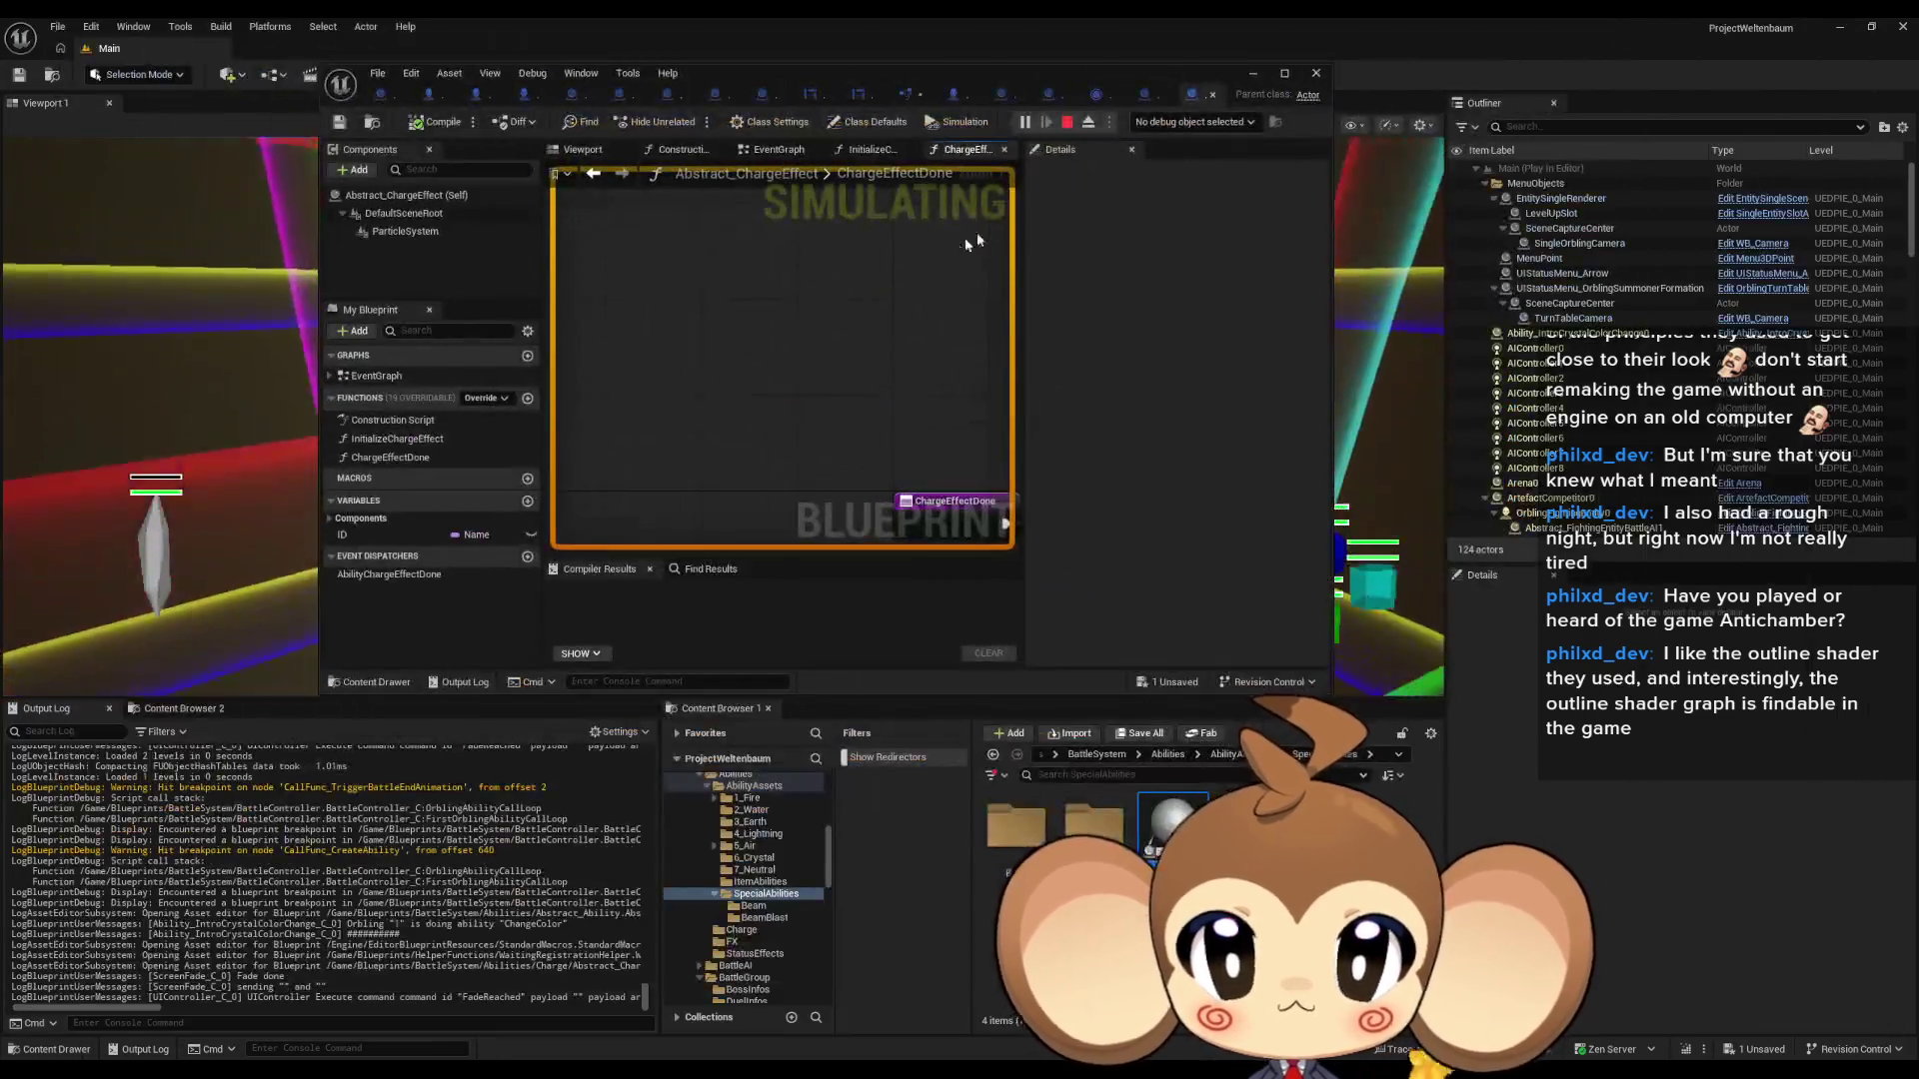
mouse_move(873, 71)
mouse_down()
mouse_move(1000, 489)
mouse_move(640, 5)
mouse_up()
click(1192, 540)
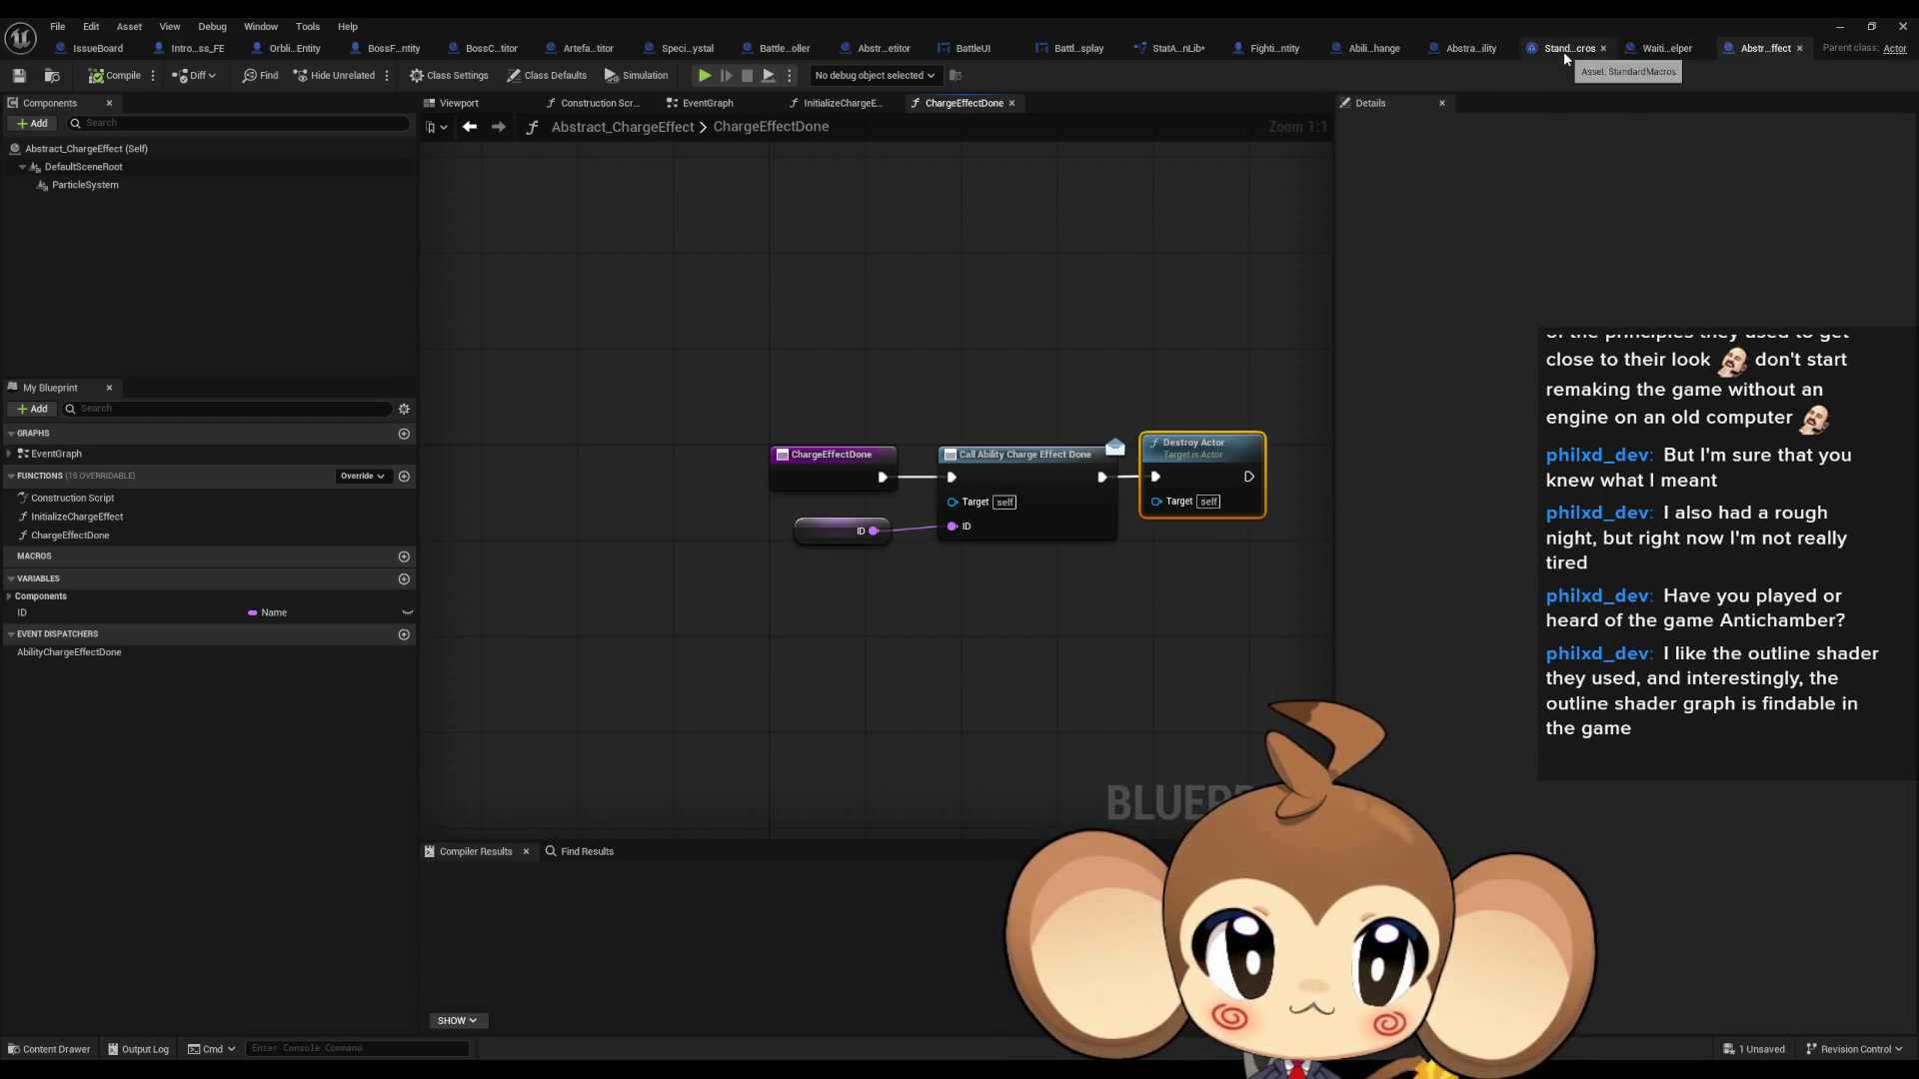
click(1470, 48)
scroll(912, 363, down, 4)
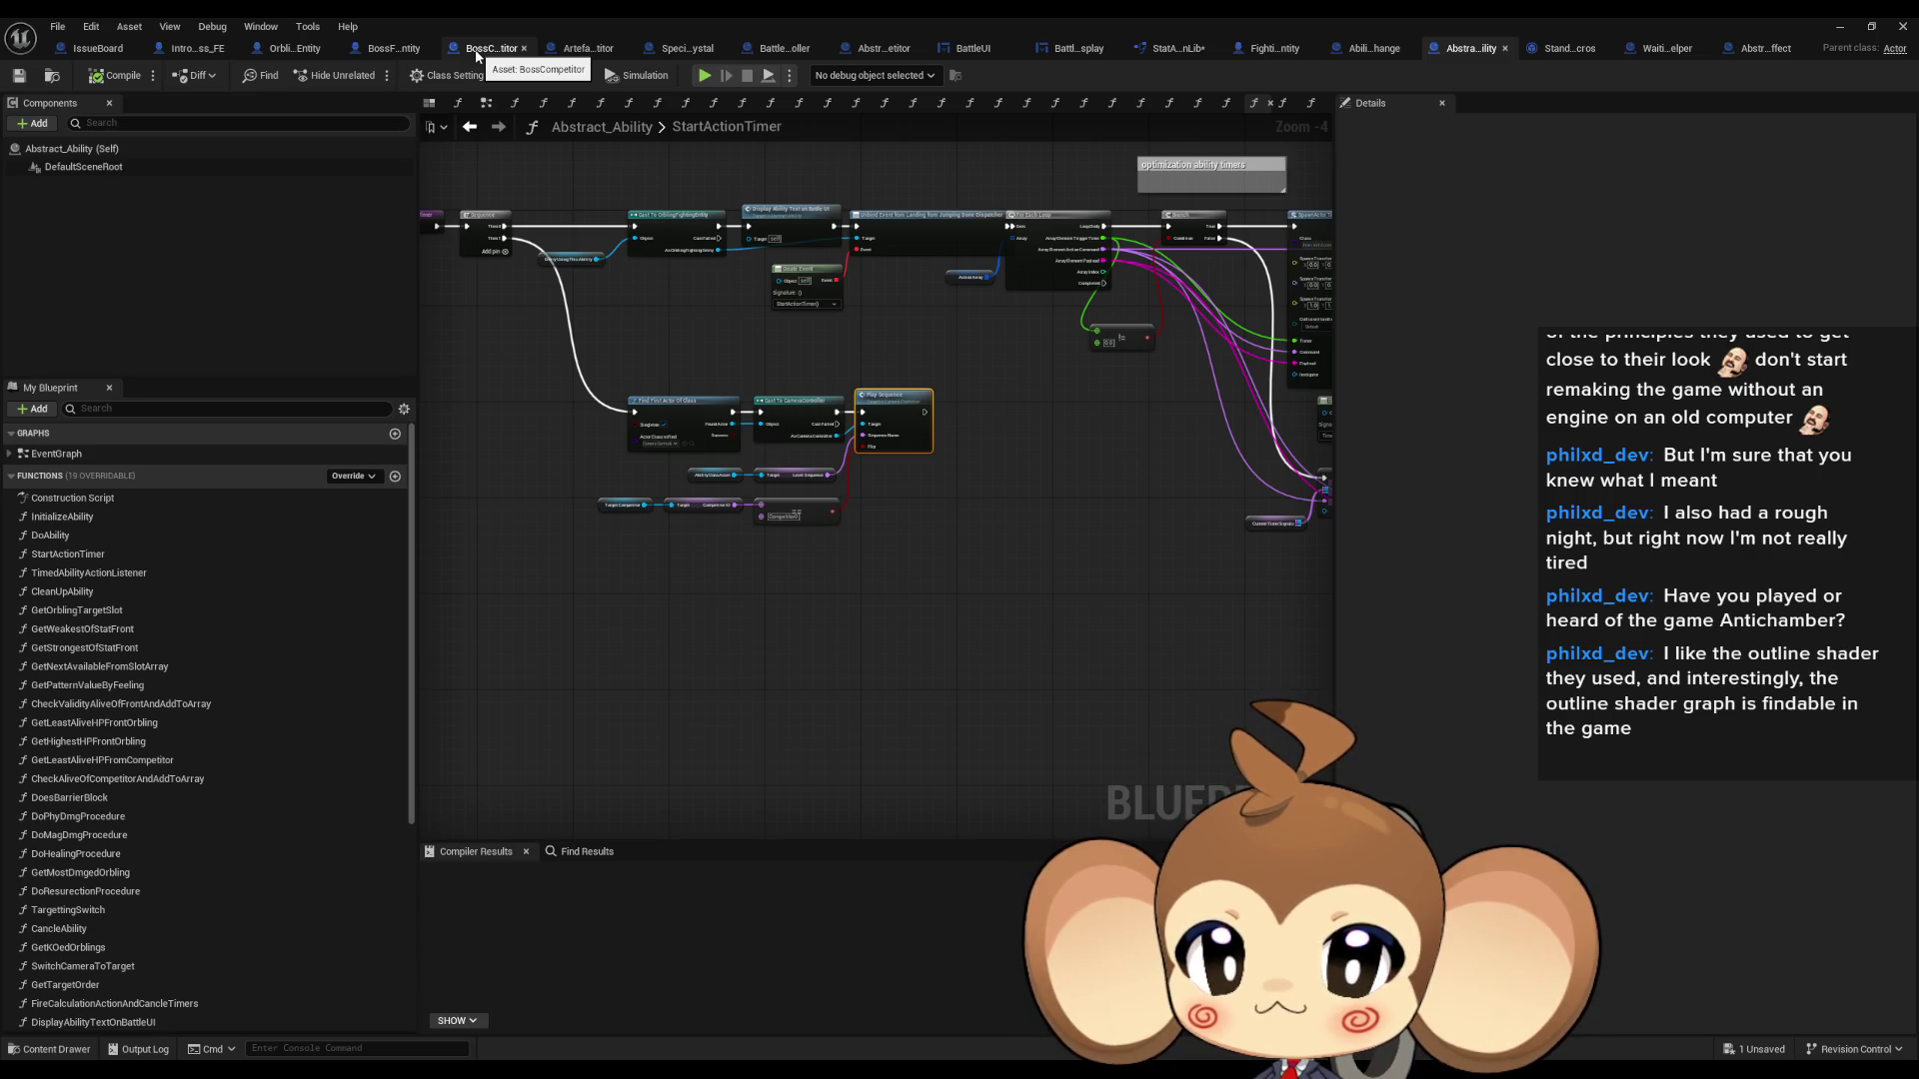
mouse_move(799, 400)
mouse_down()
mouse_move(556, 397)
mouse_move(1047, 408)
mouse_up()
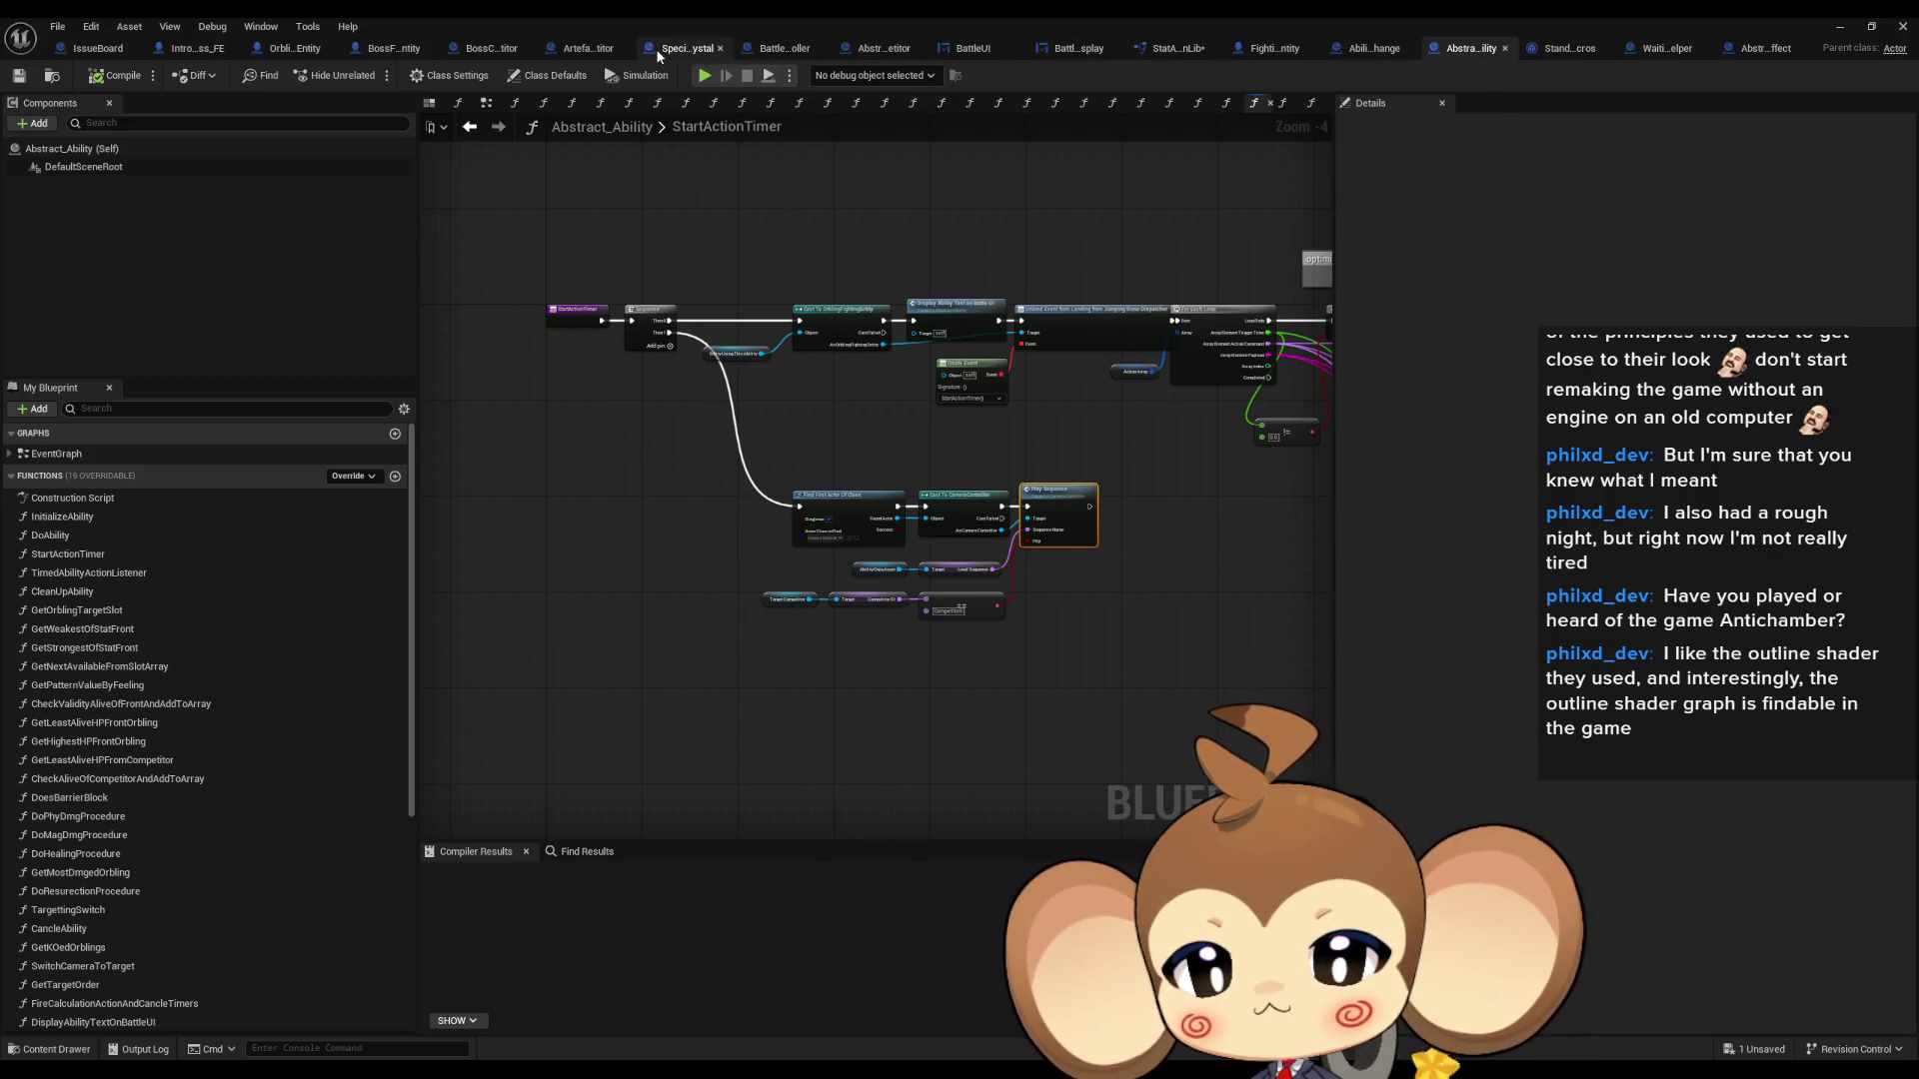
- Wire Set Internal Stat between Initialize Fighting Entity and Set Slot Infos in BossCompetitor, then hide the editor
click(485, 52)
drag(974, 430, 992, 480)
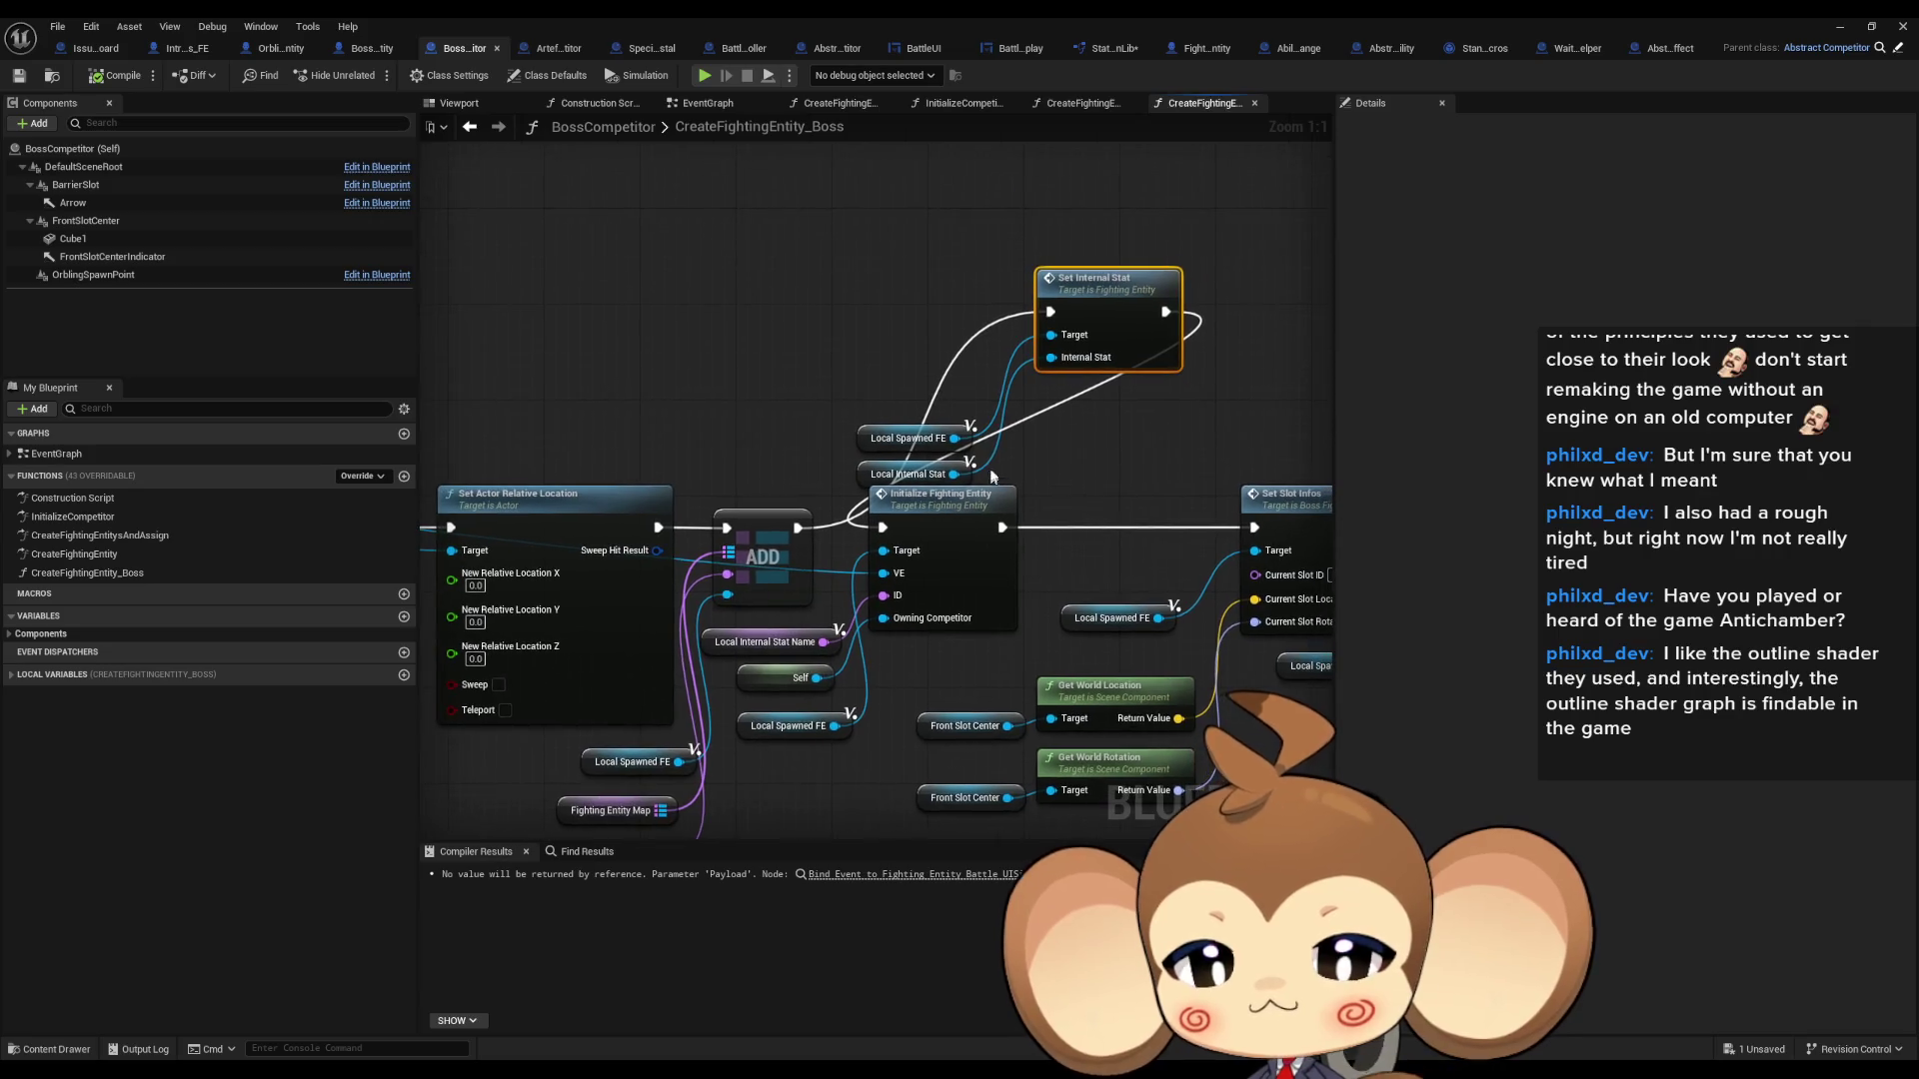
drag(1051, 311, 1003, 527)
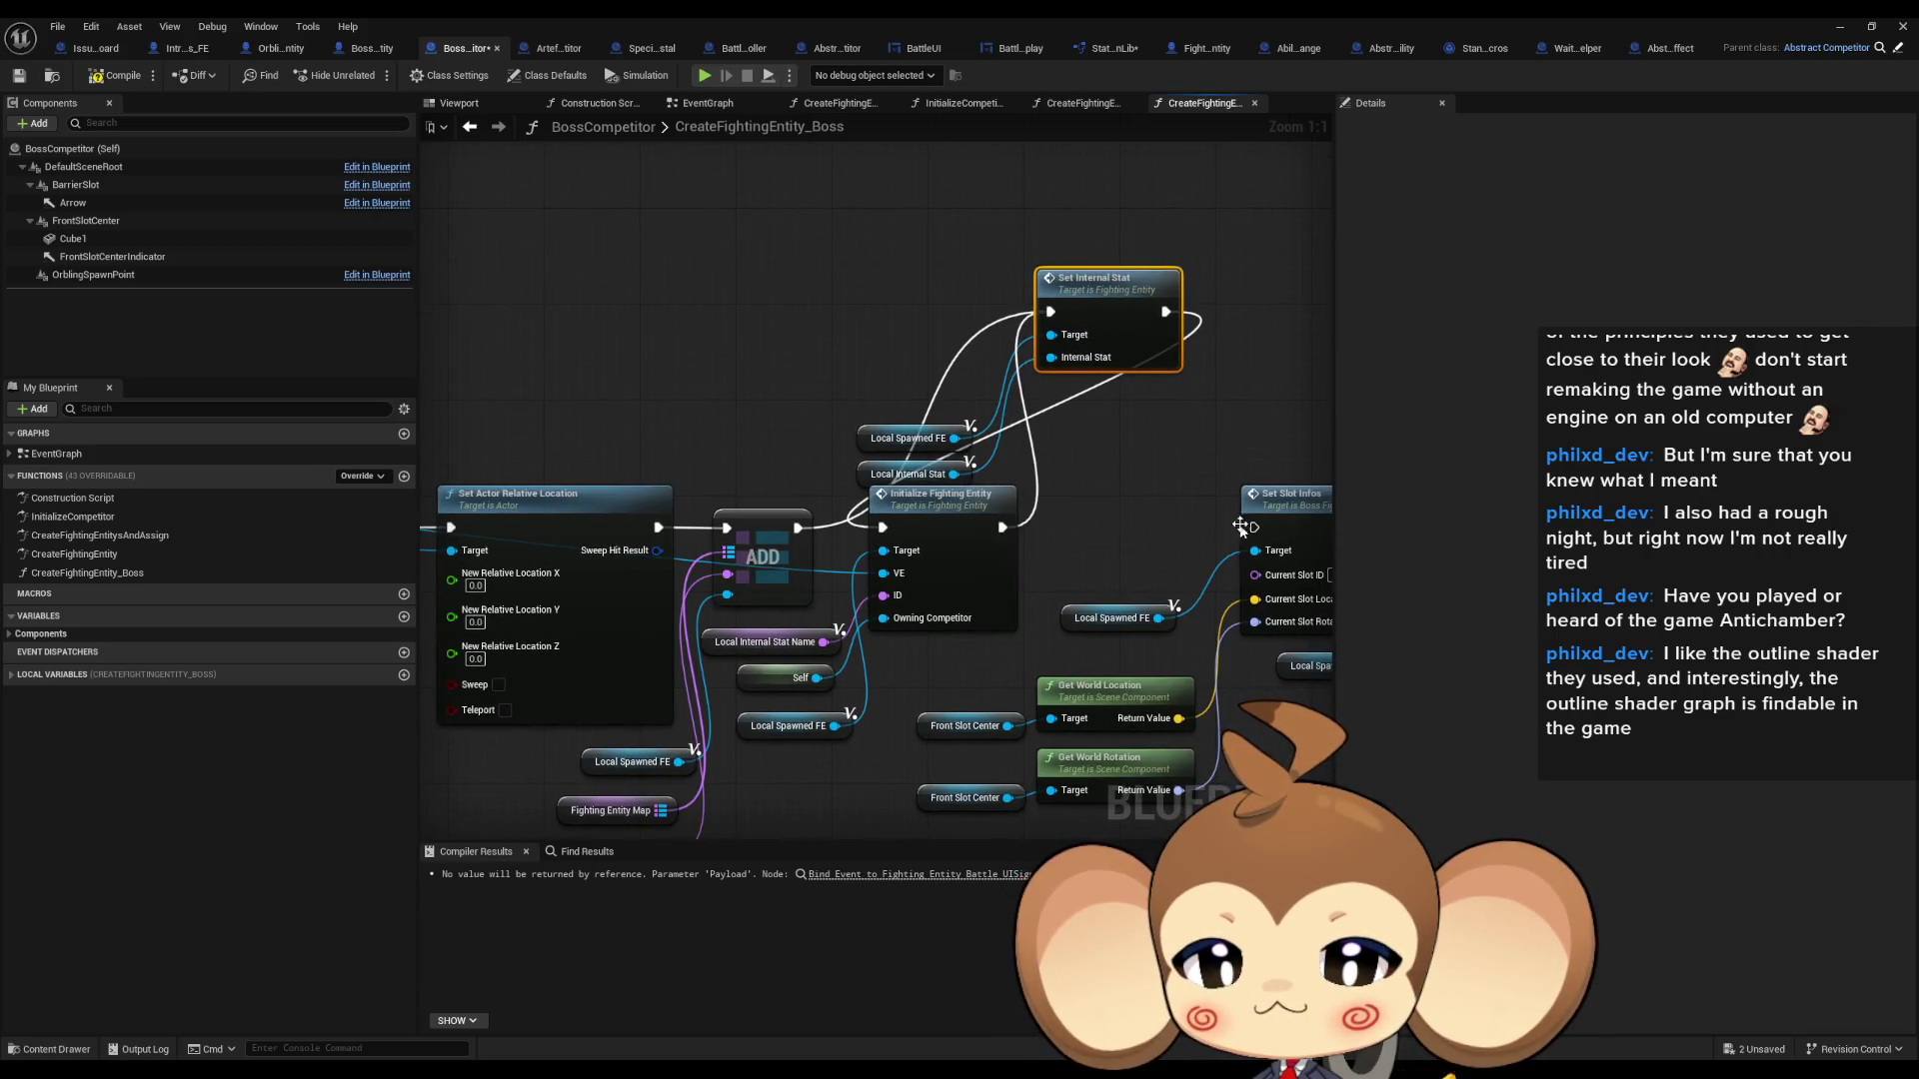
drag(865, 517, 1254, 526)
drag(797, 527, 797, 536)
click(1844, 27)
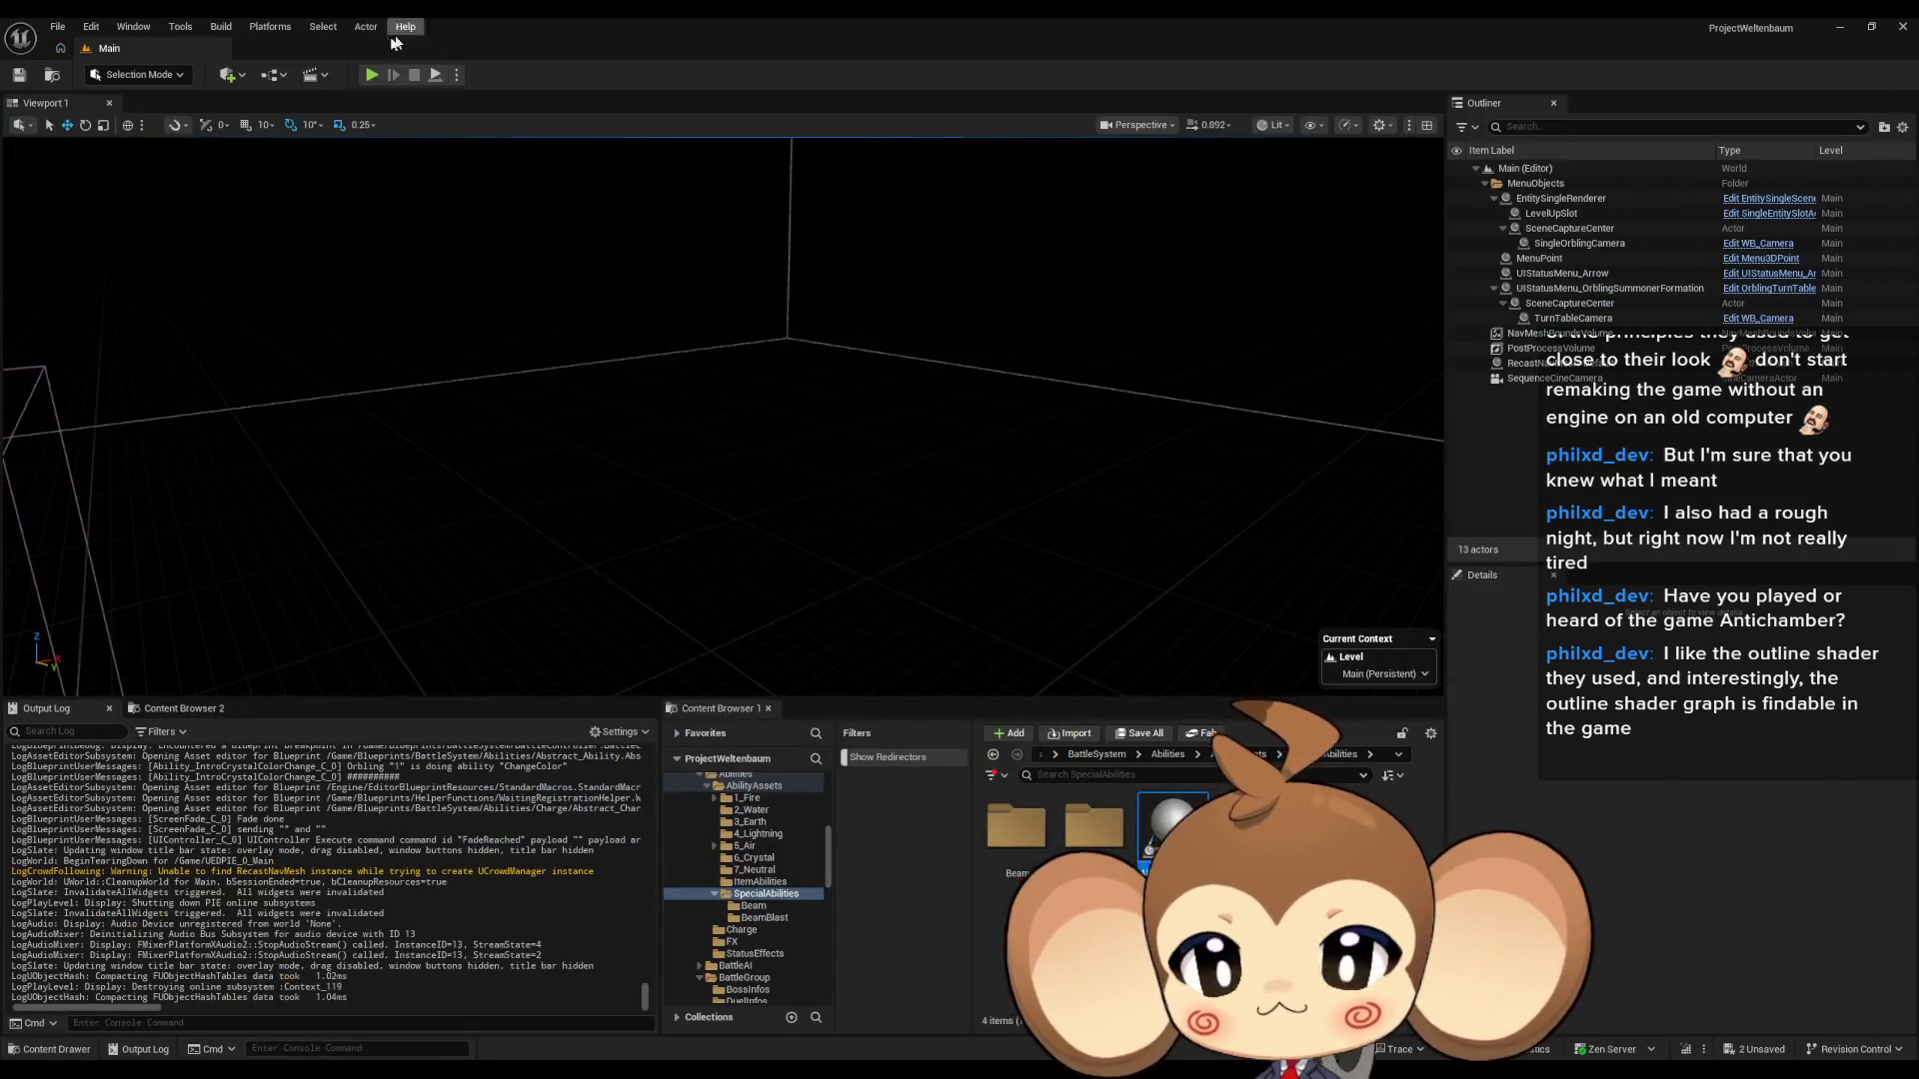
- Play-test the boss fix, end the session, and return to the BossCompetitor blueprint
click(372, 75)
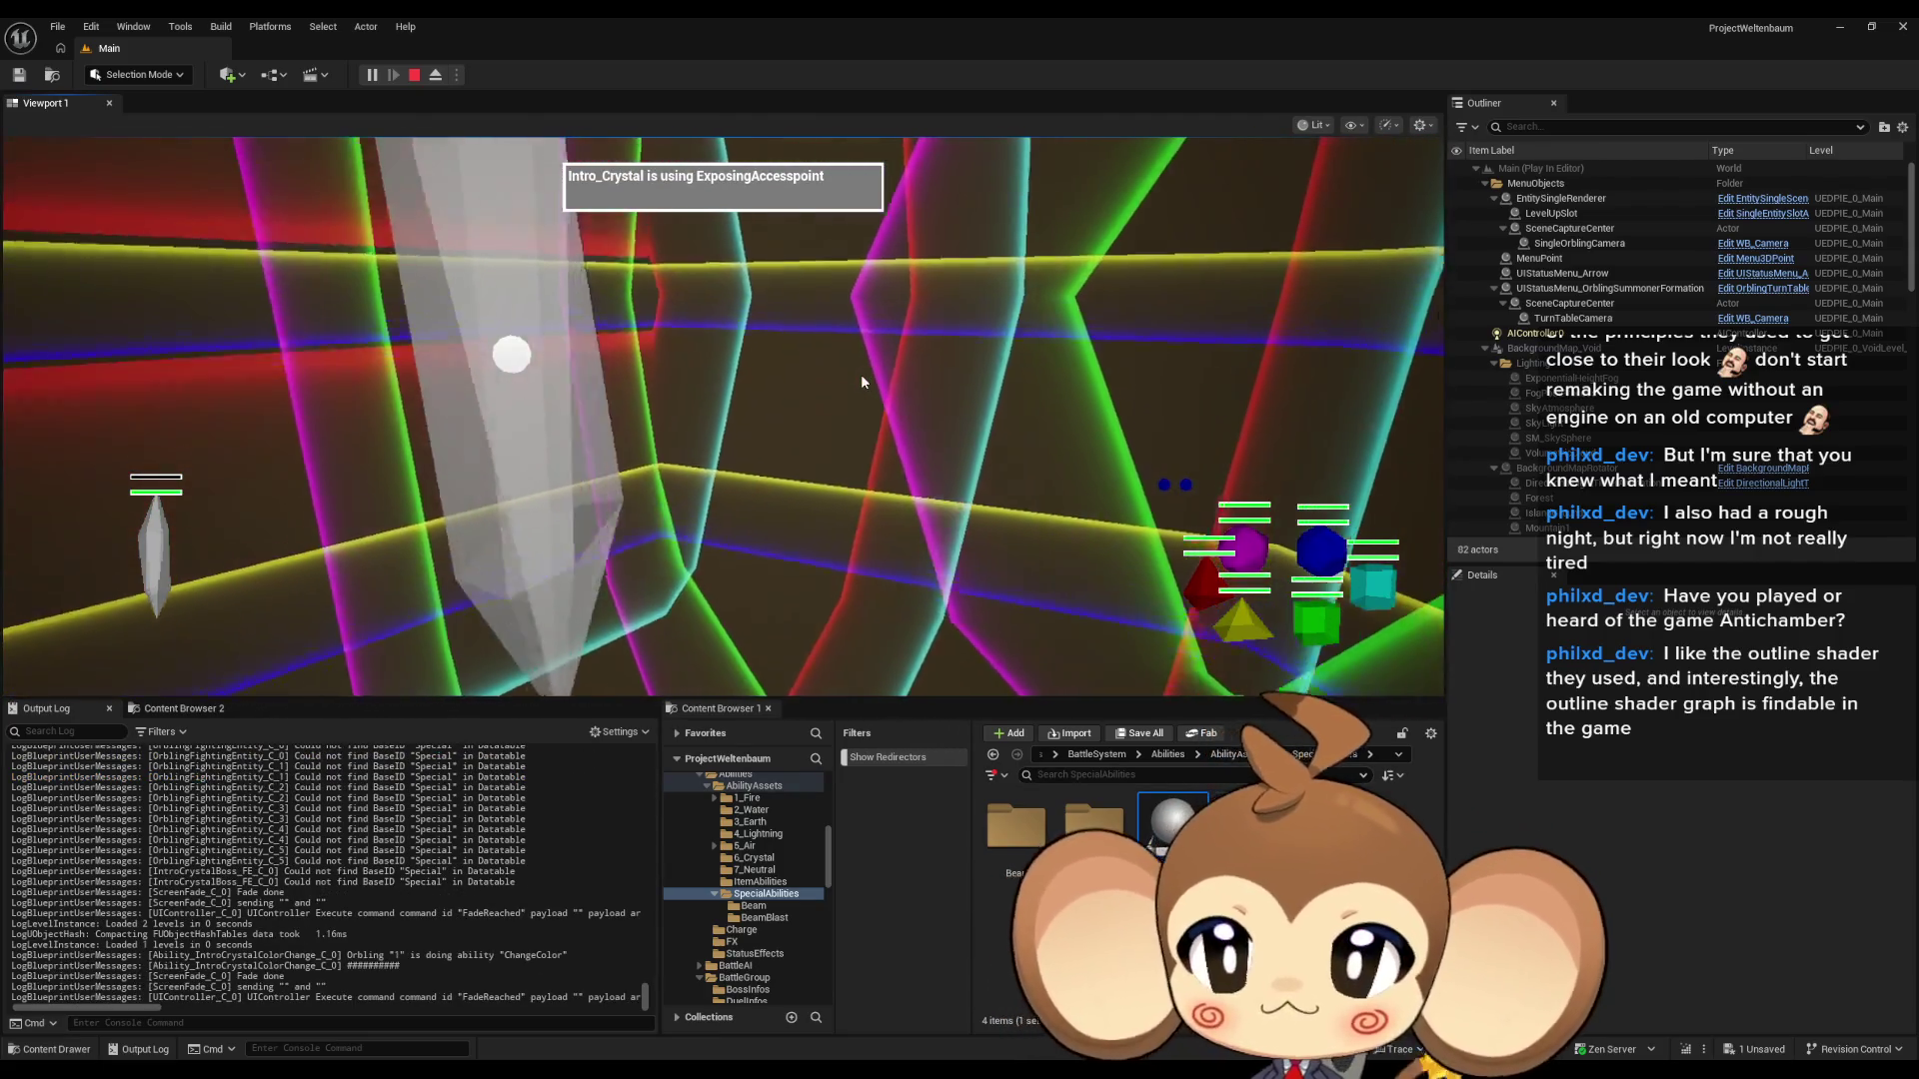
key(Escape)
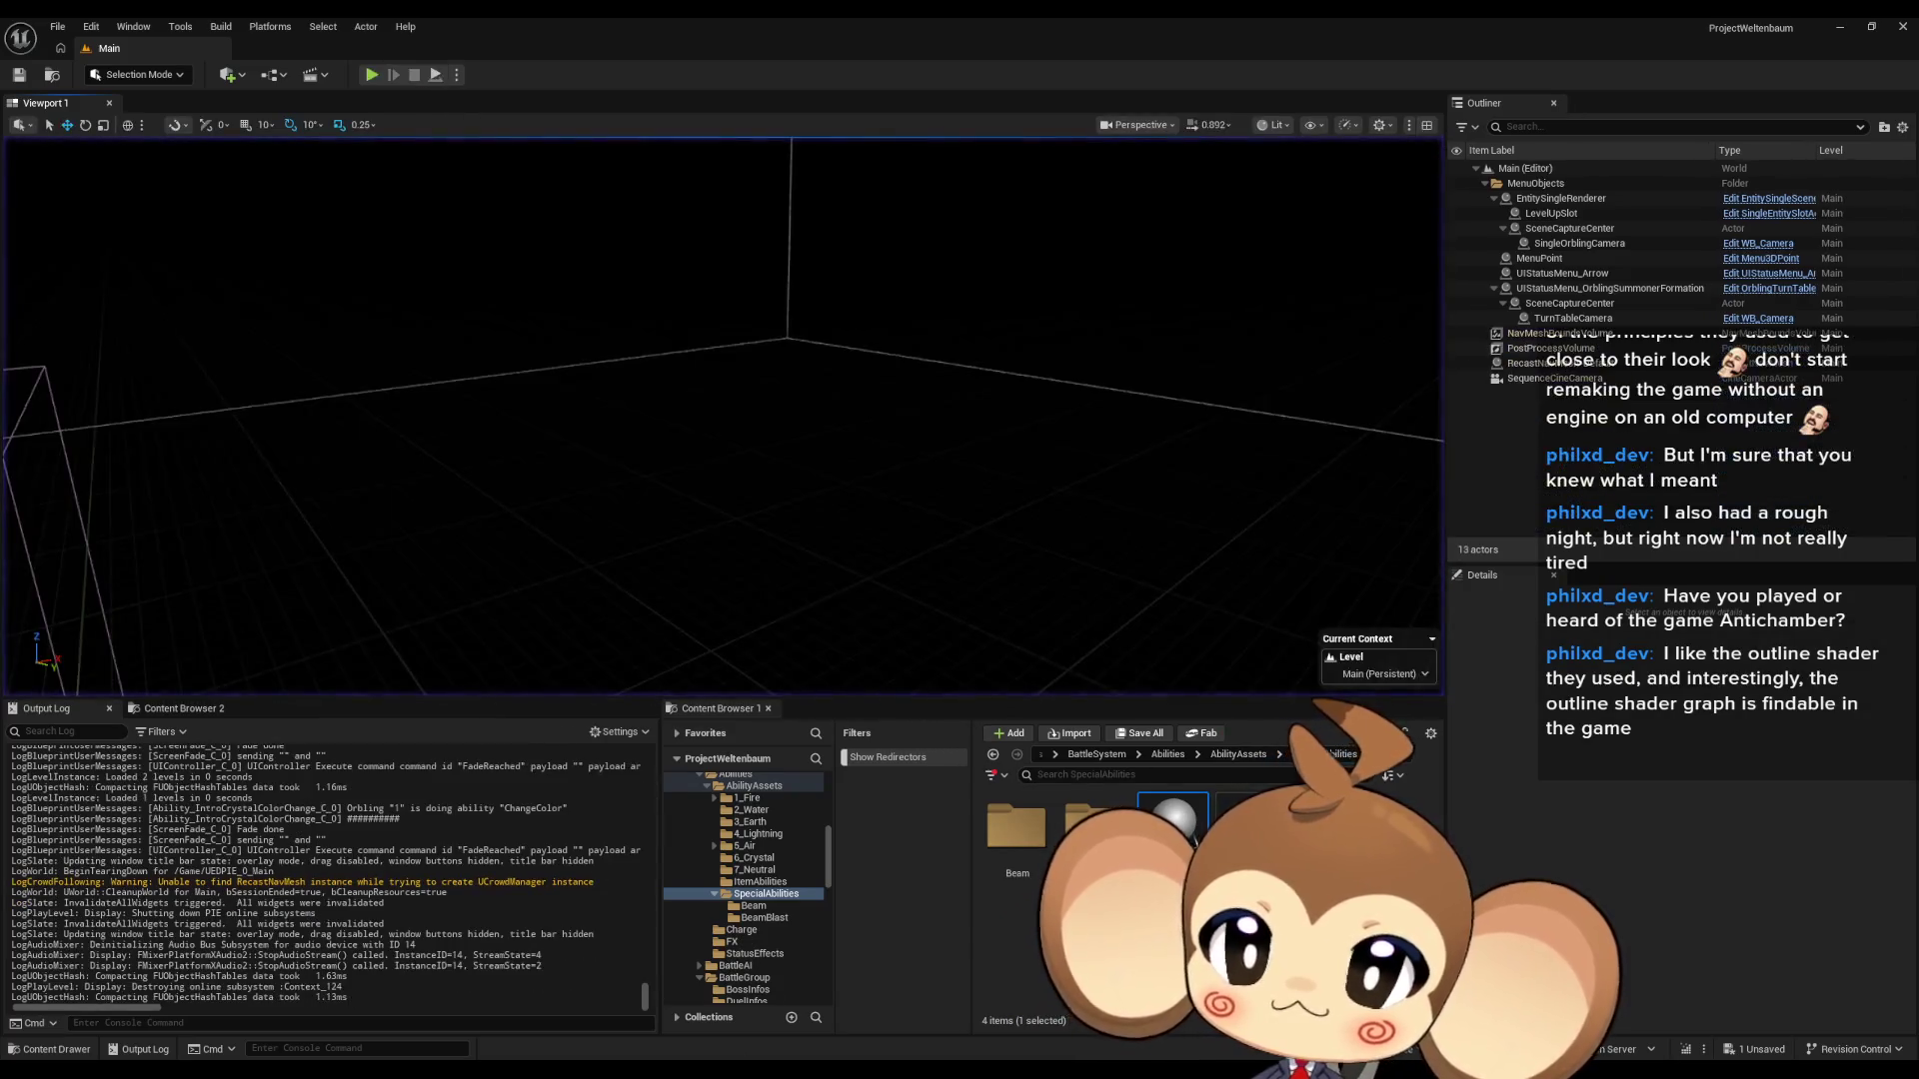
click(746, 999)
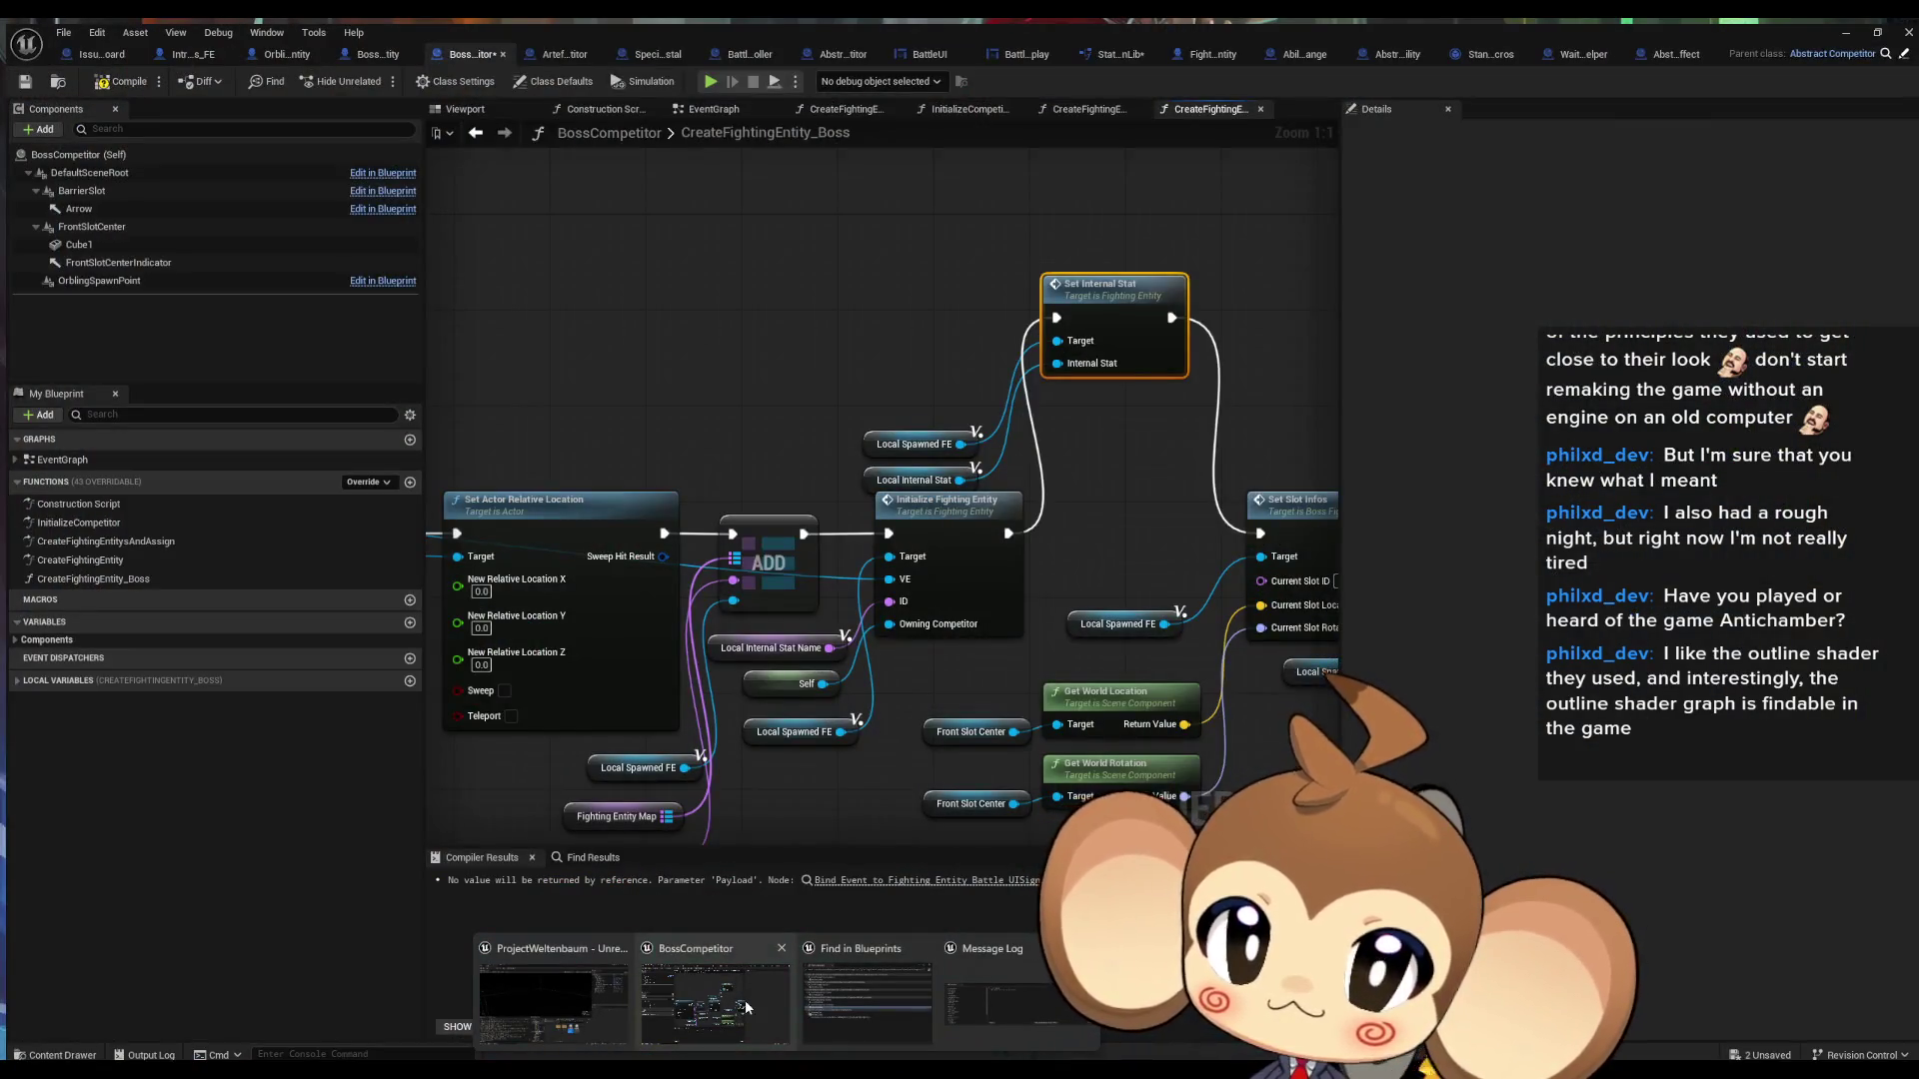
- Rewire BossCompetitor's execution wire into Set Internal Stat, then move to the Ability_IntroCrystalColorChange blueprint
mouse_move(945, 583)
mouse_down()
mouse_move(845, 587)
mouse_move(1154, 531)
mouse_up()
mouse_move(781, 531)
mouse_down()
mouse_move(949, 355)
mouse_move(1064, 316)
mouse_up()
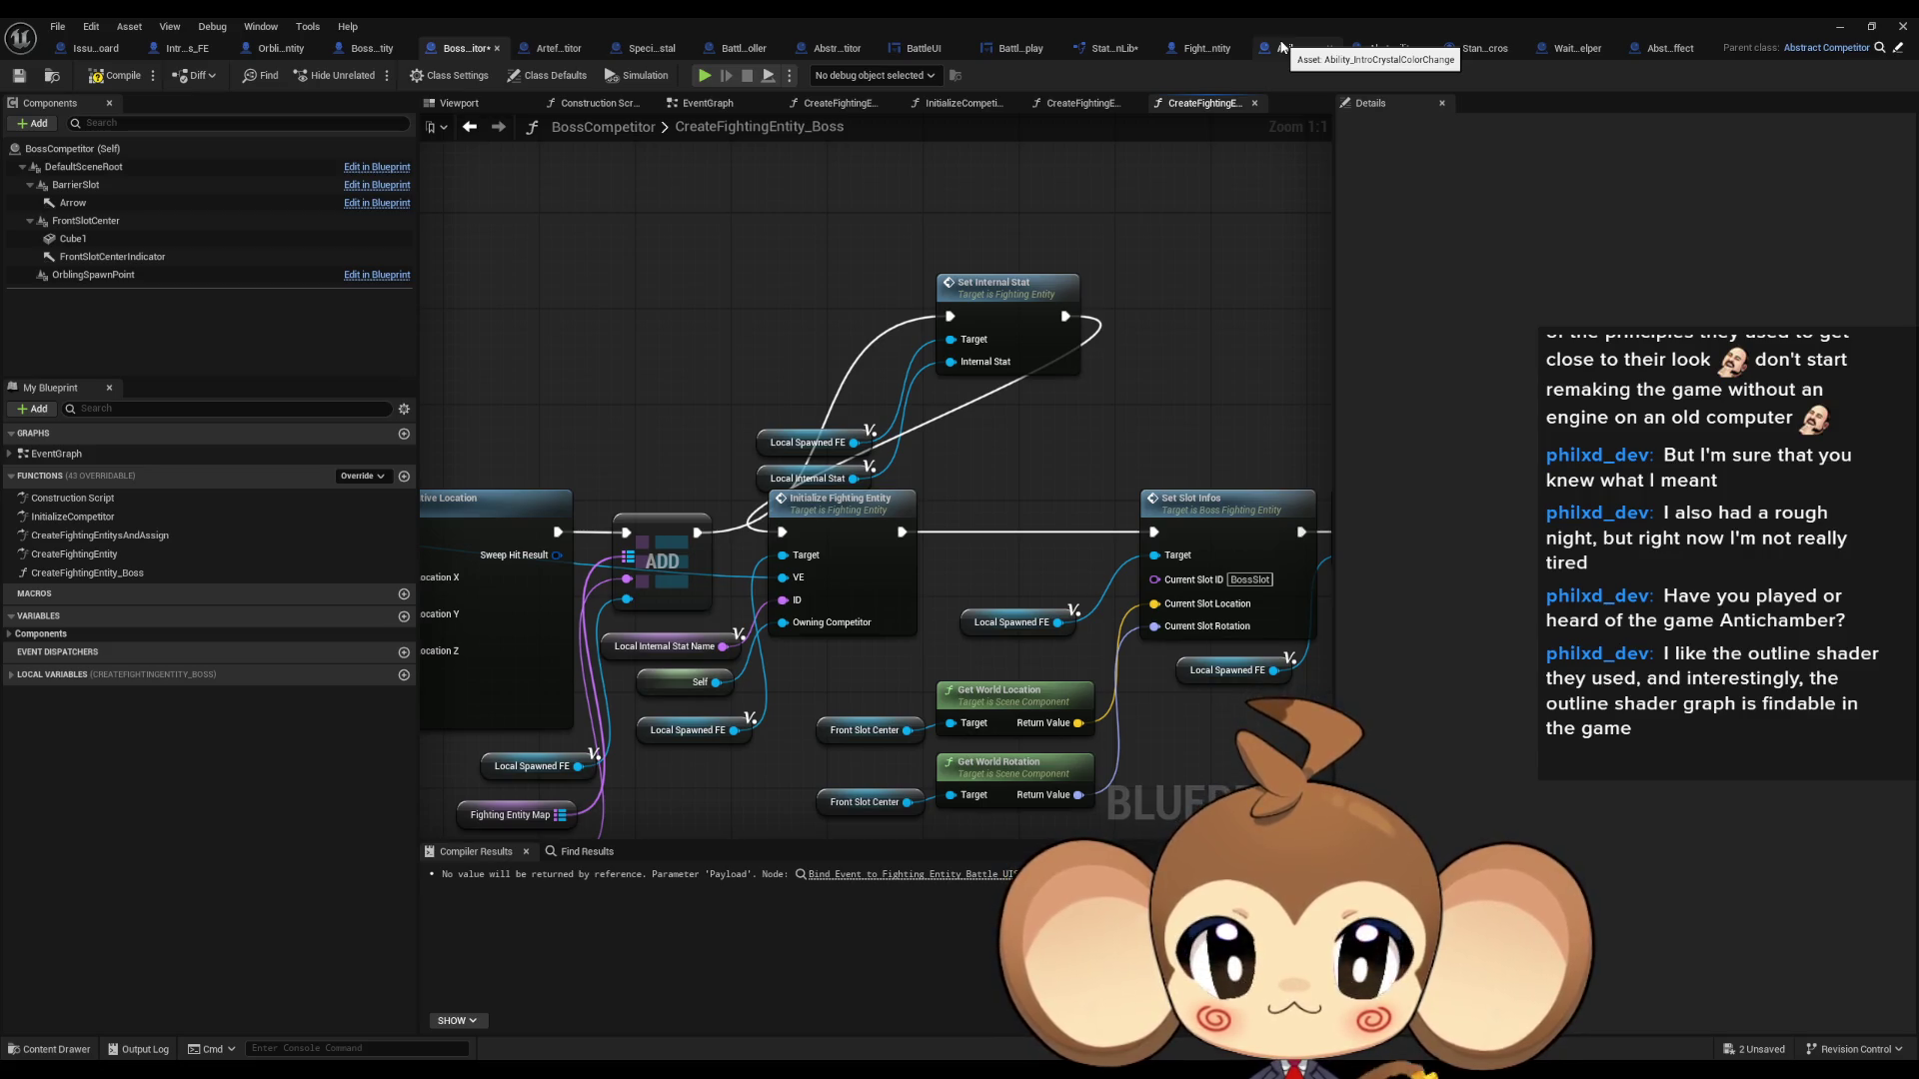
click(1282, 47)
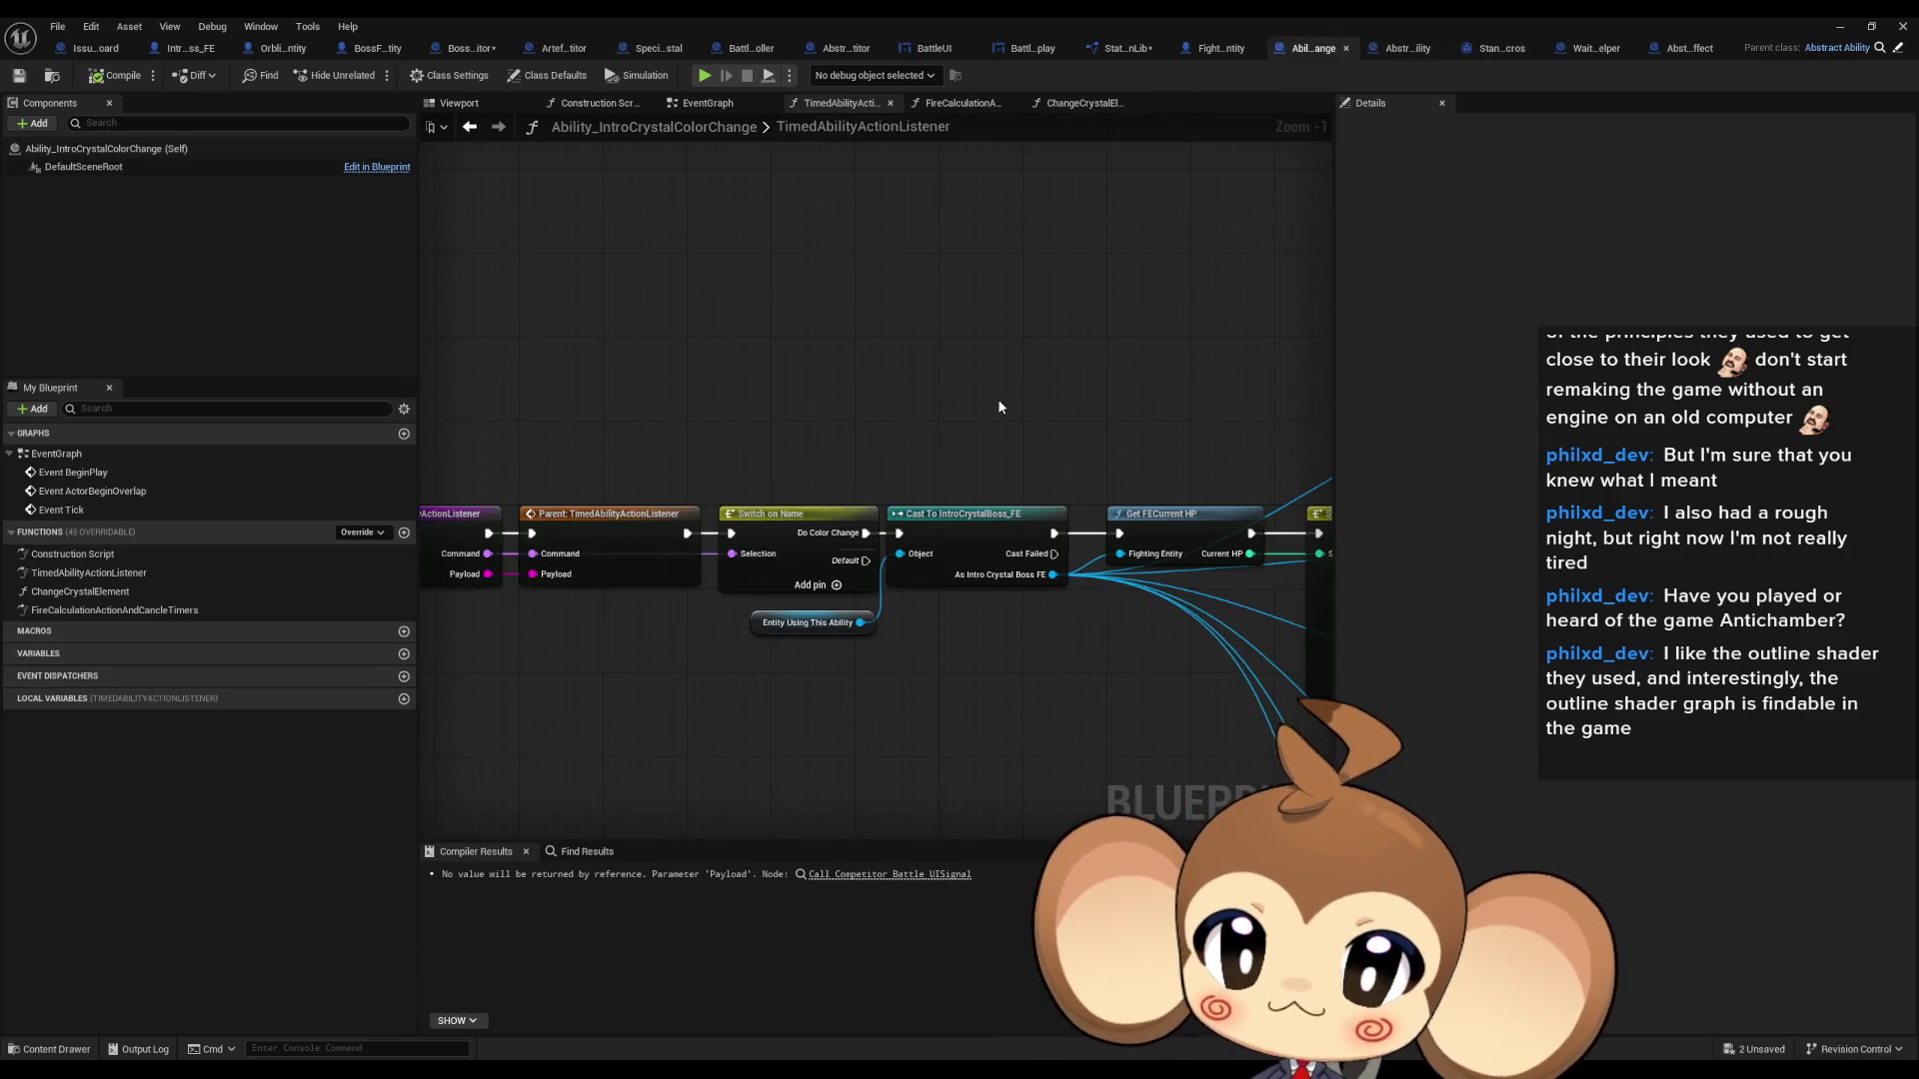
- Review the ability's EventGraph, TimedAbilityActionListener and FireCalculationActionAndCancleTimers graphs
scroll(863, 438, down, 3)
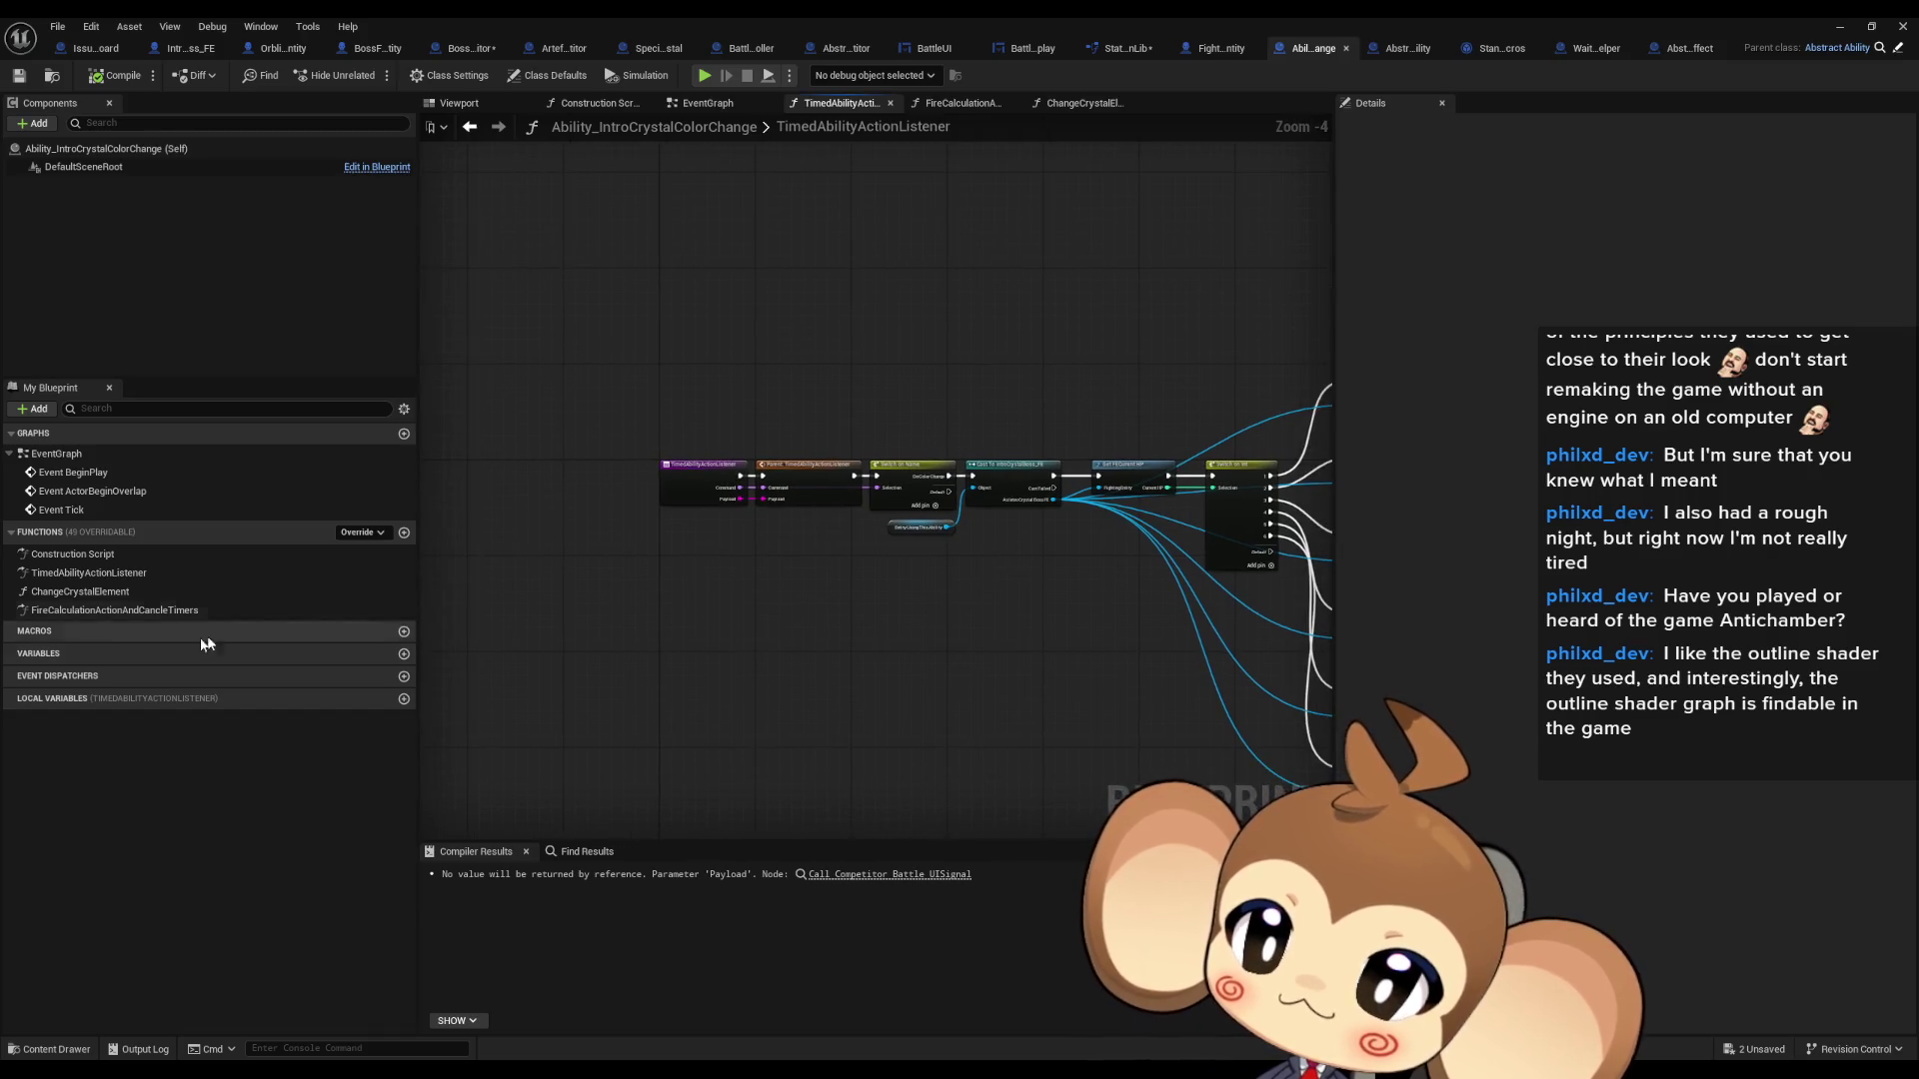
double_click(56, 453)
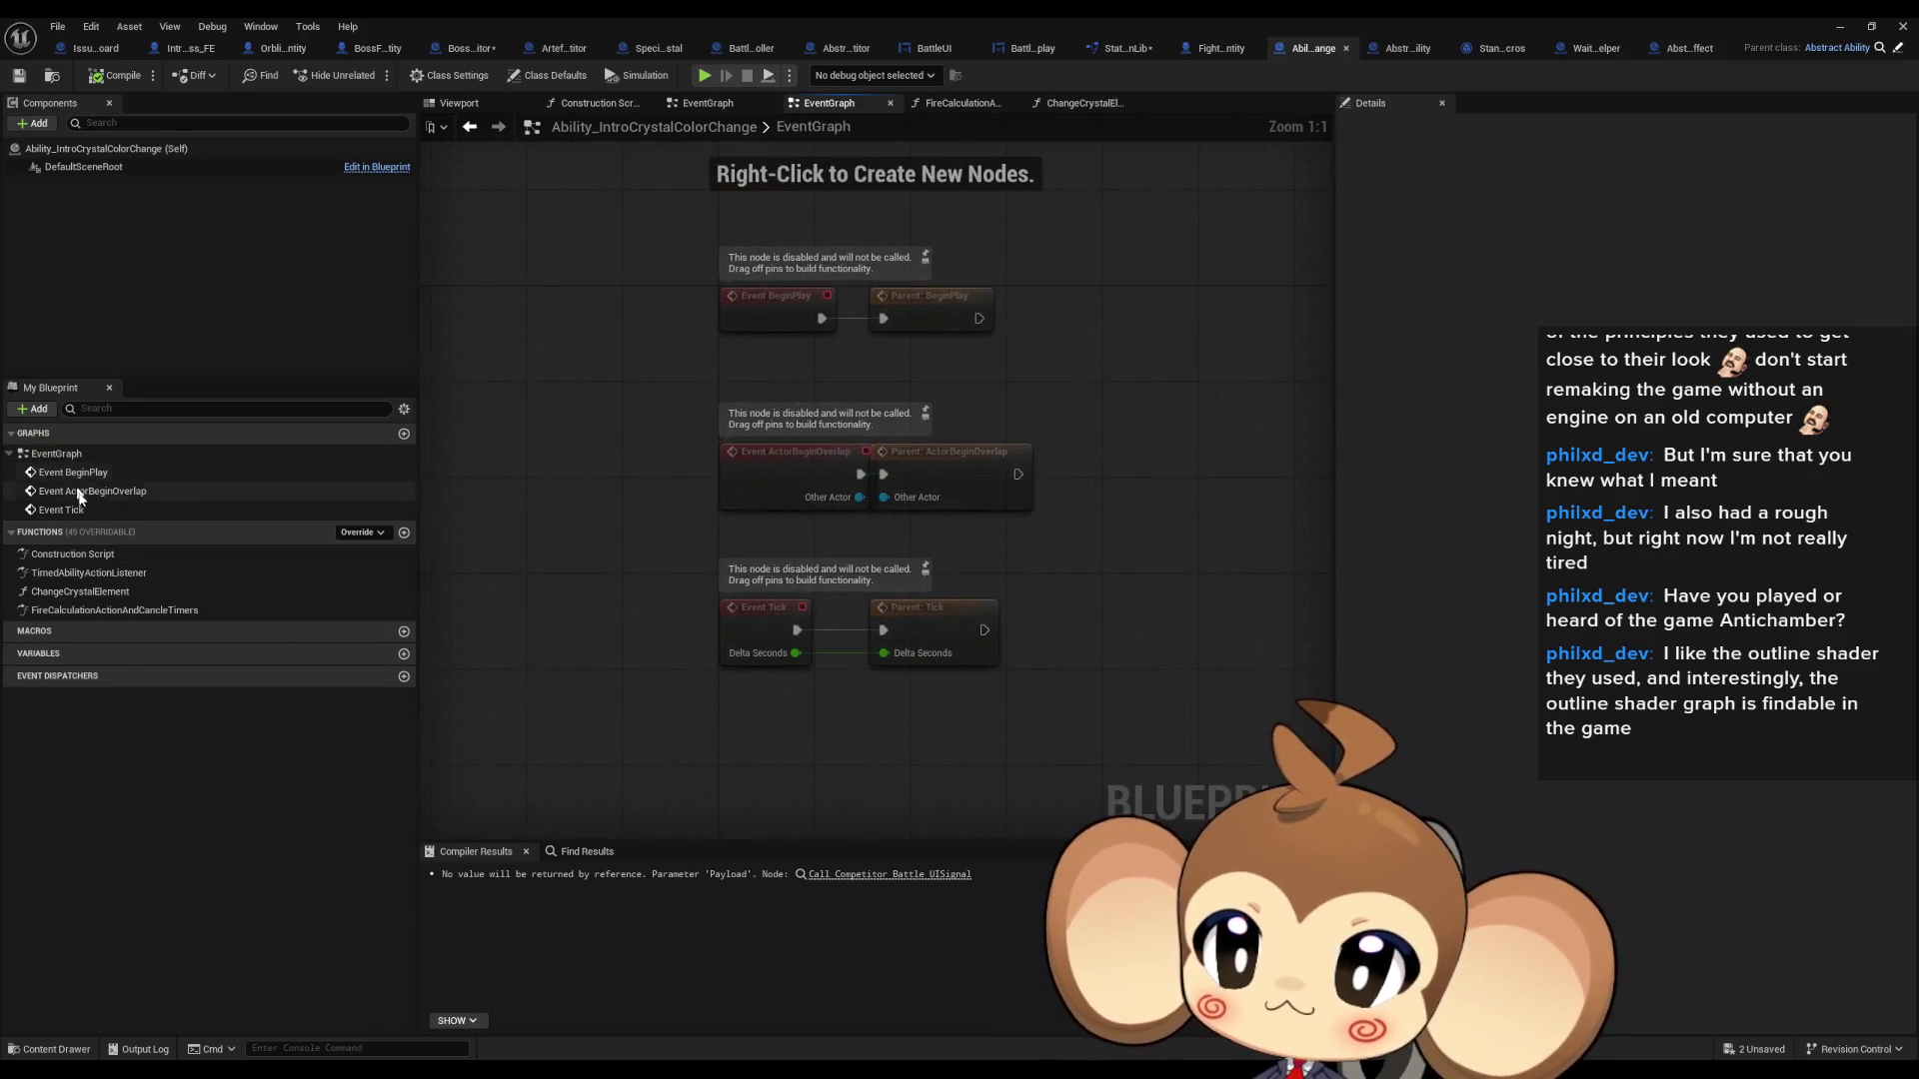
double_click(77, 575)
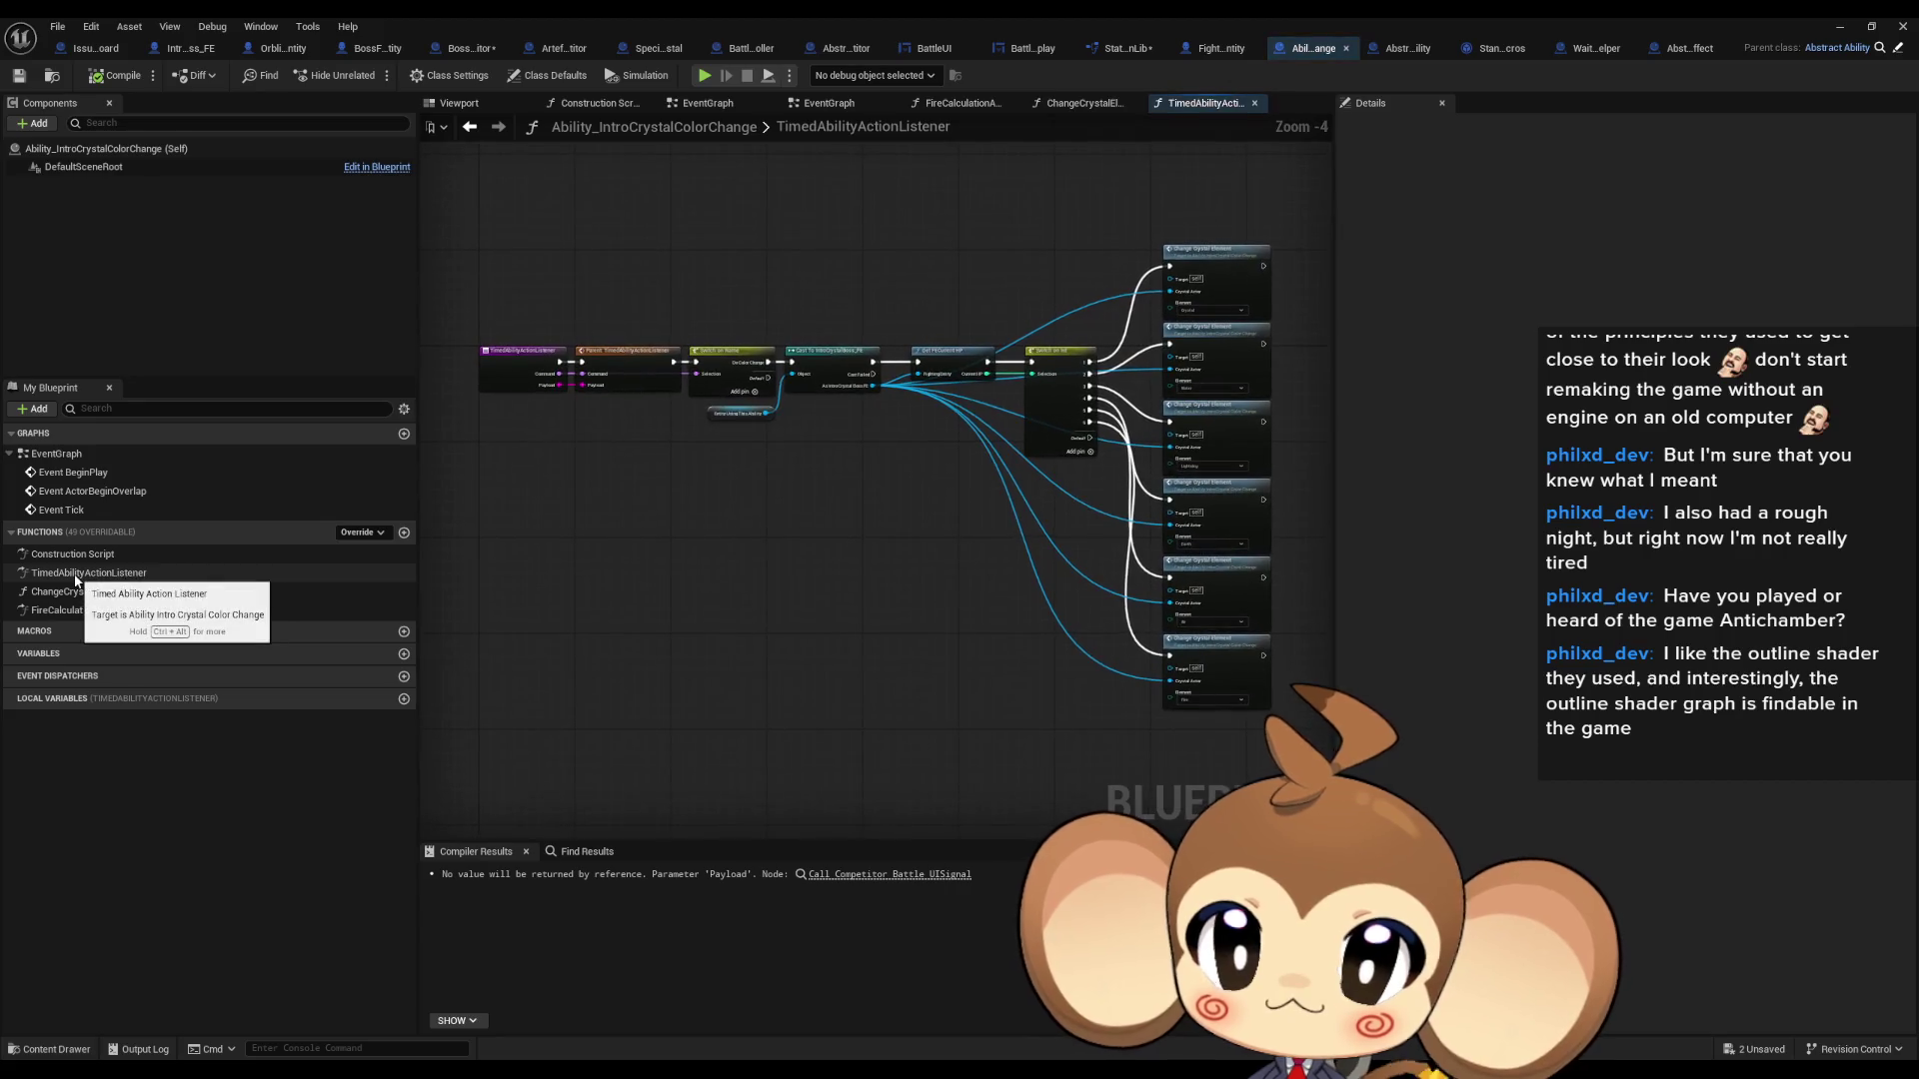
double_click(97, 605)
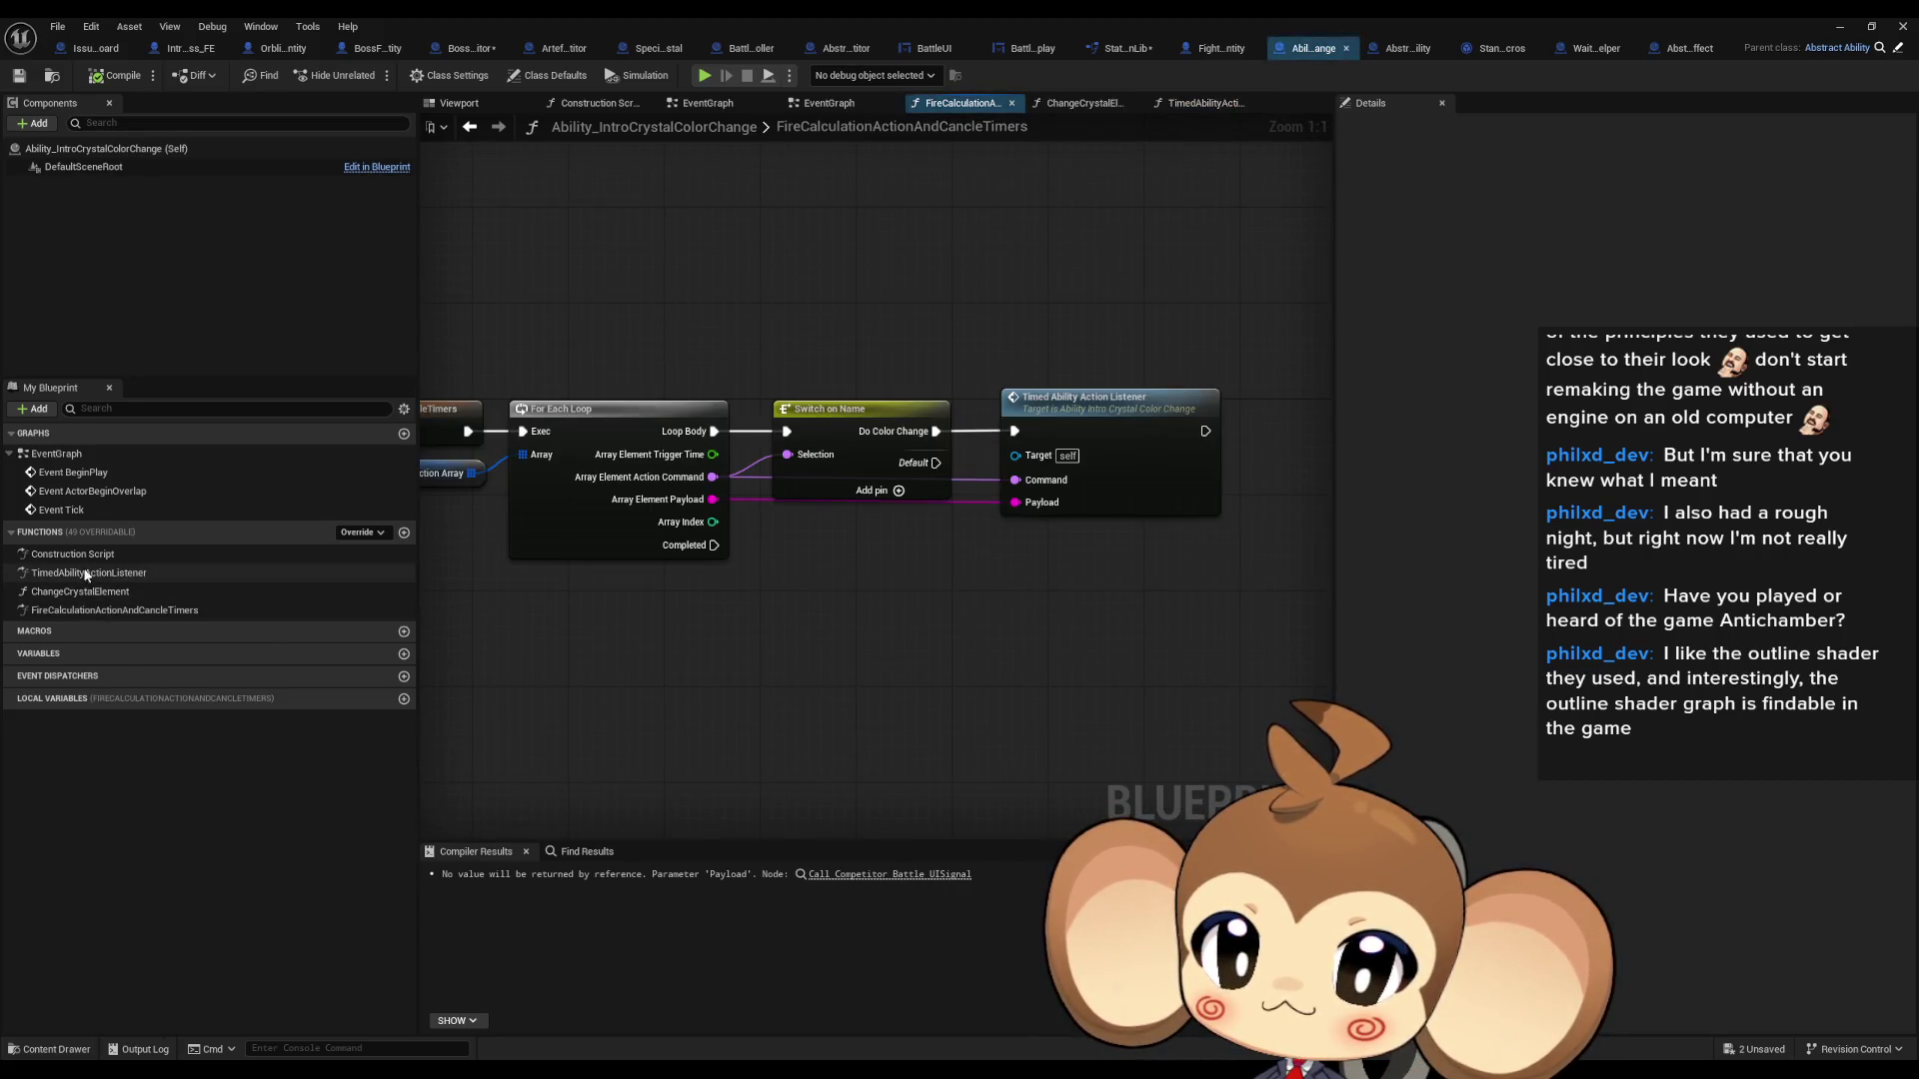
double_click(84, 575)
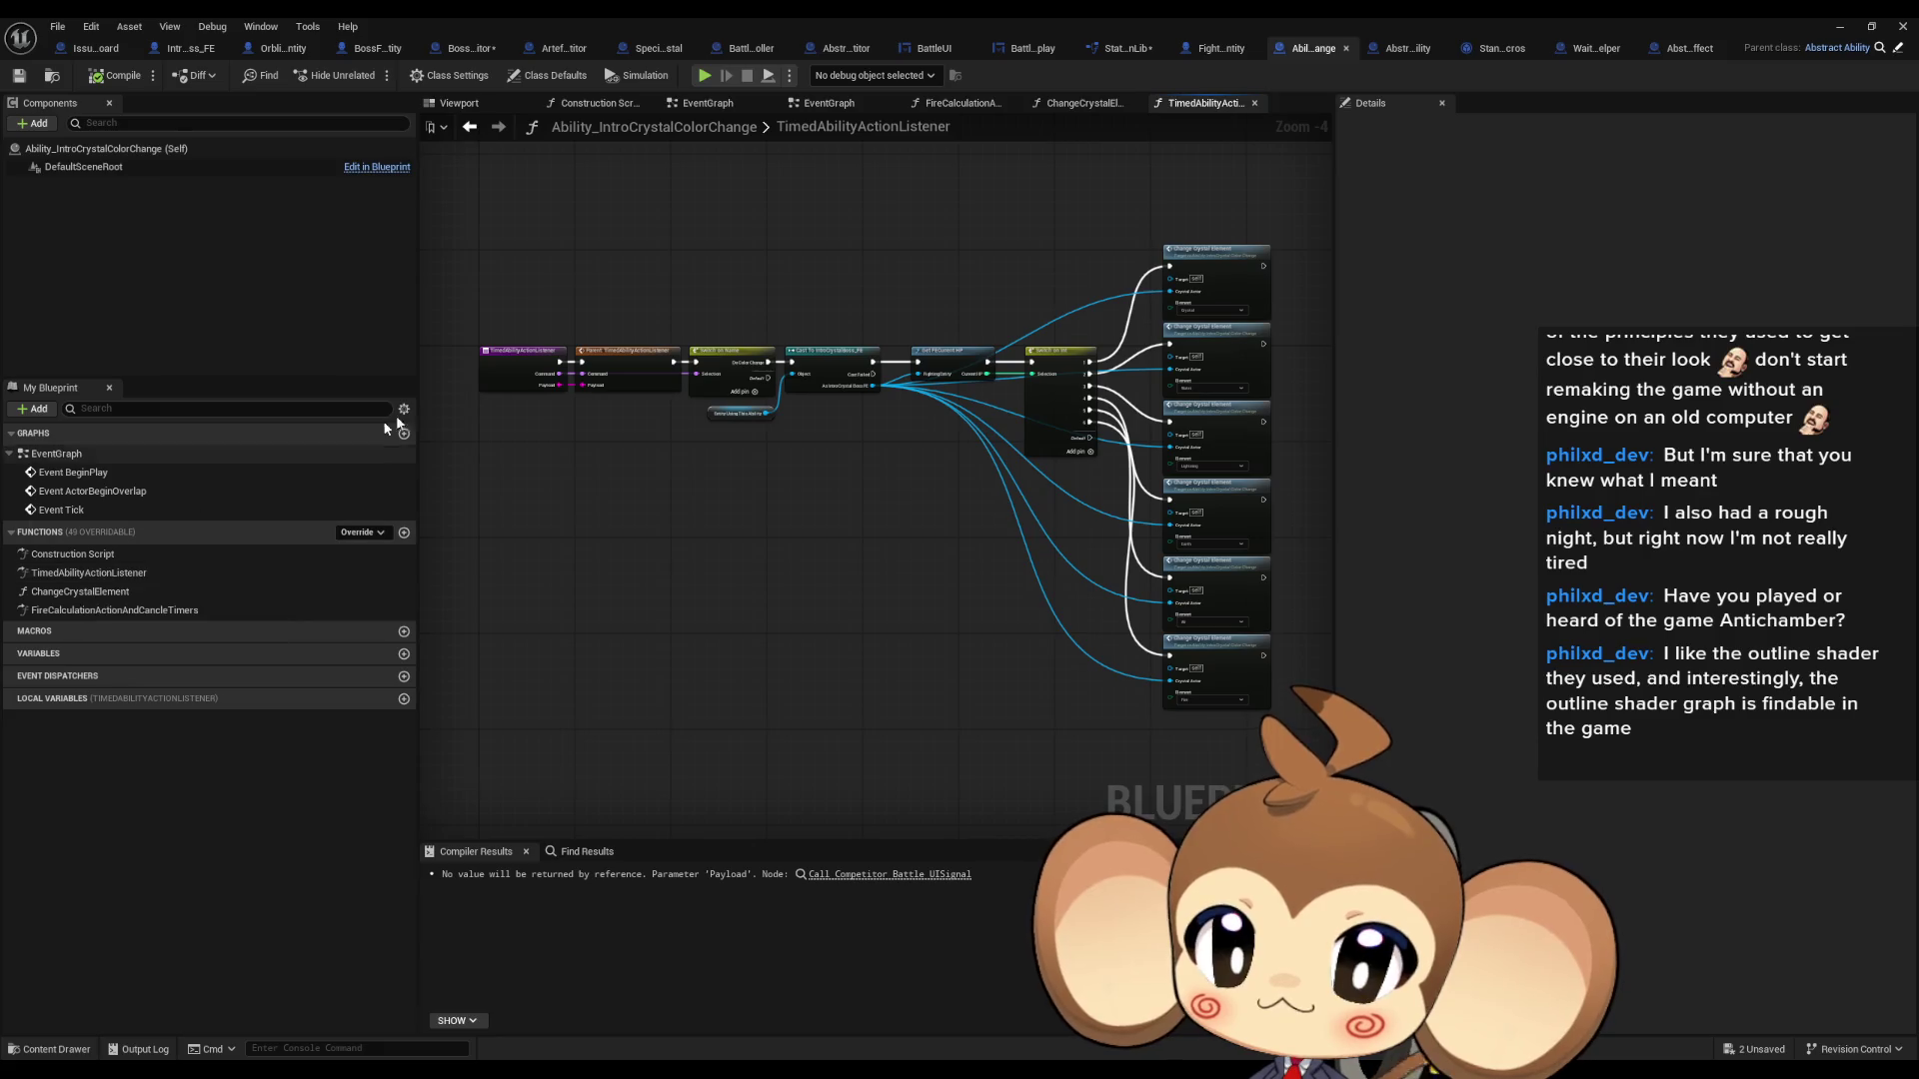
scroll(732, 410, up, 4)
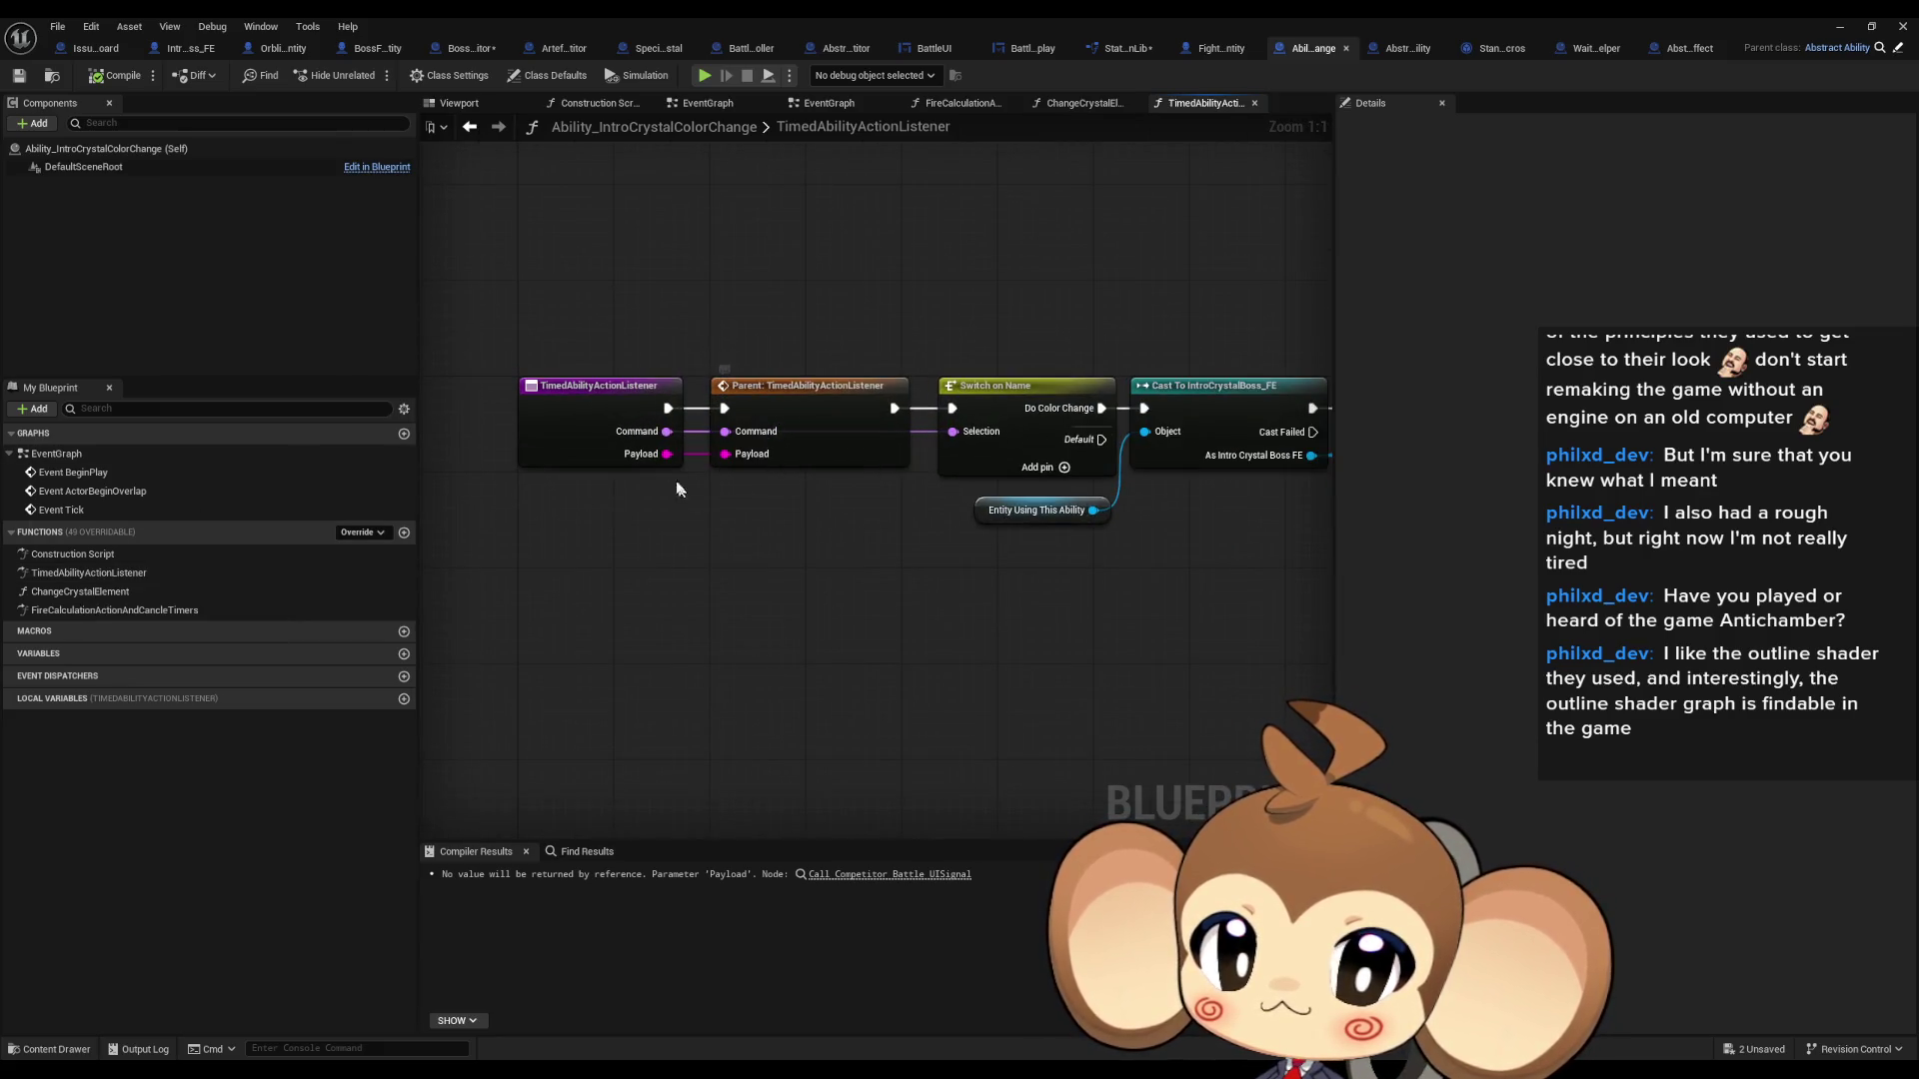
scroll(666, 430, down, 5)
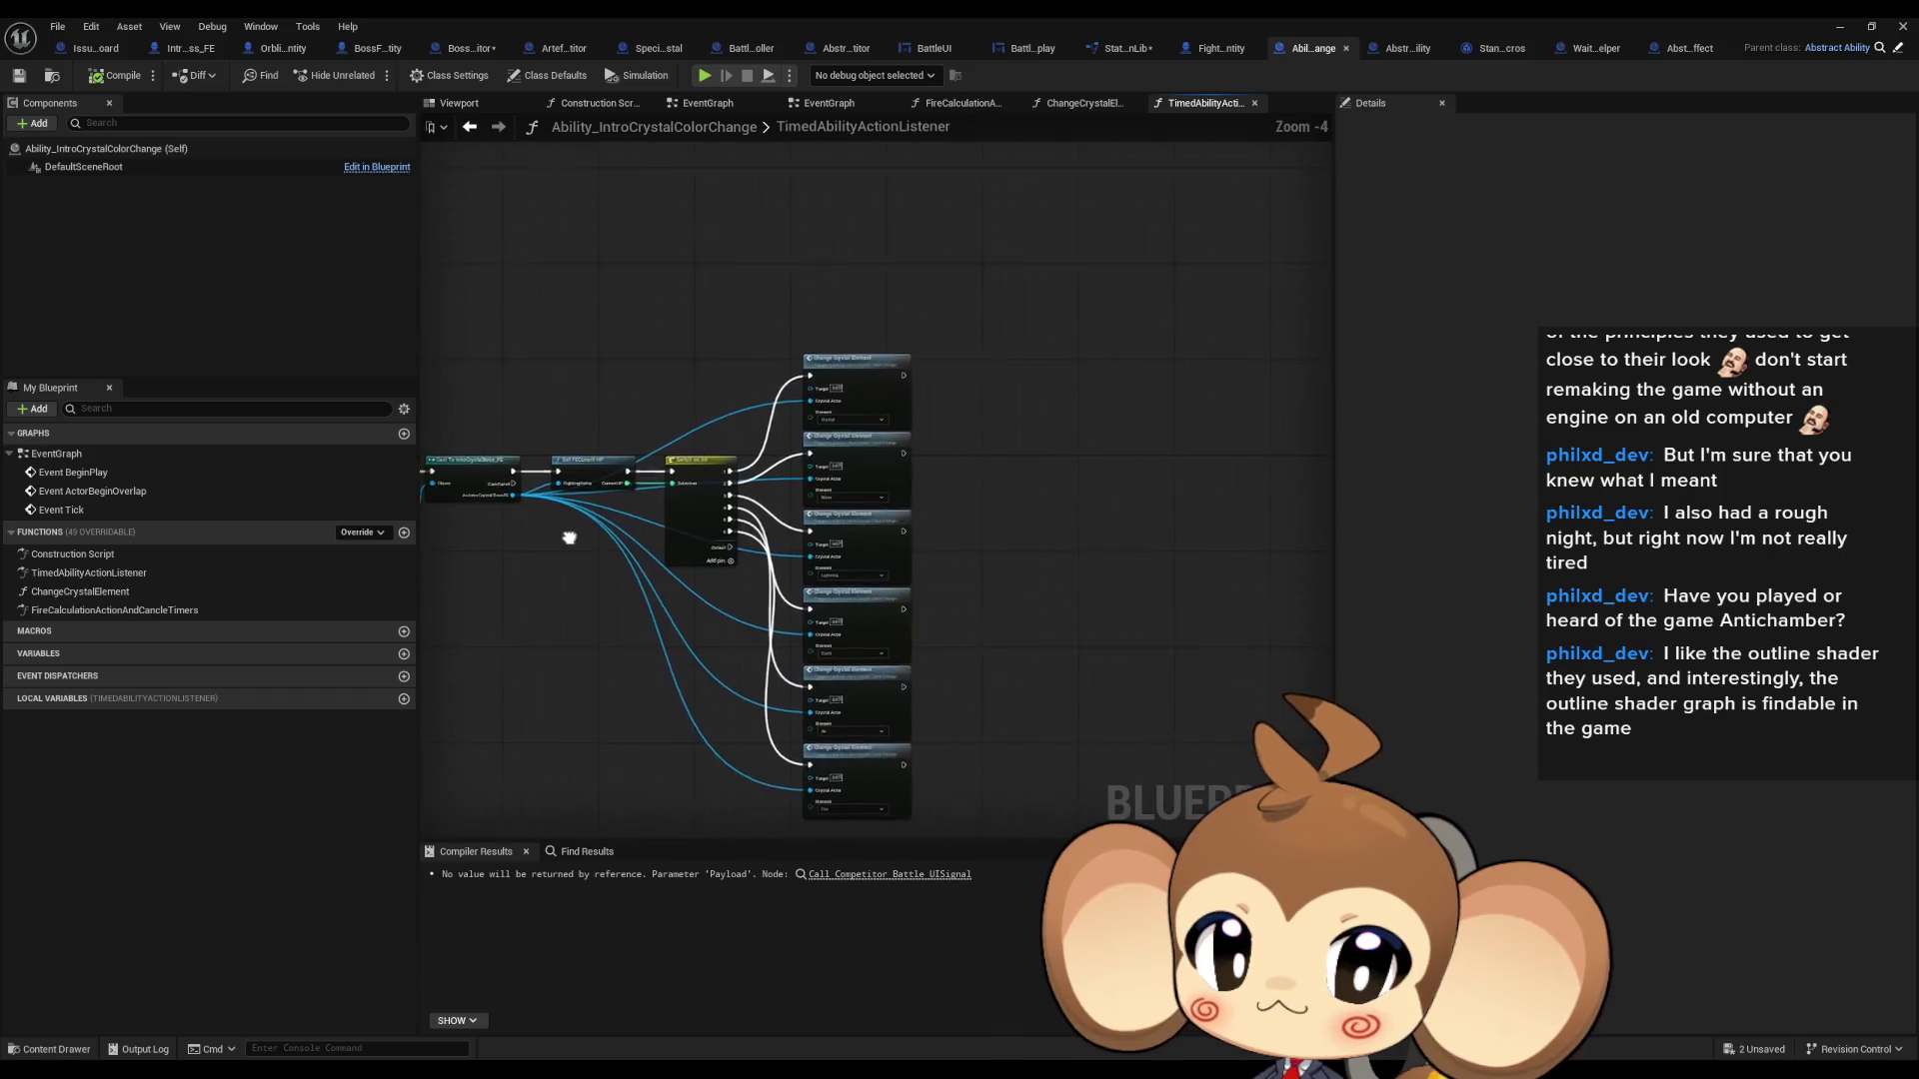
scroll(756, 496, up, 5)
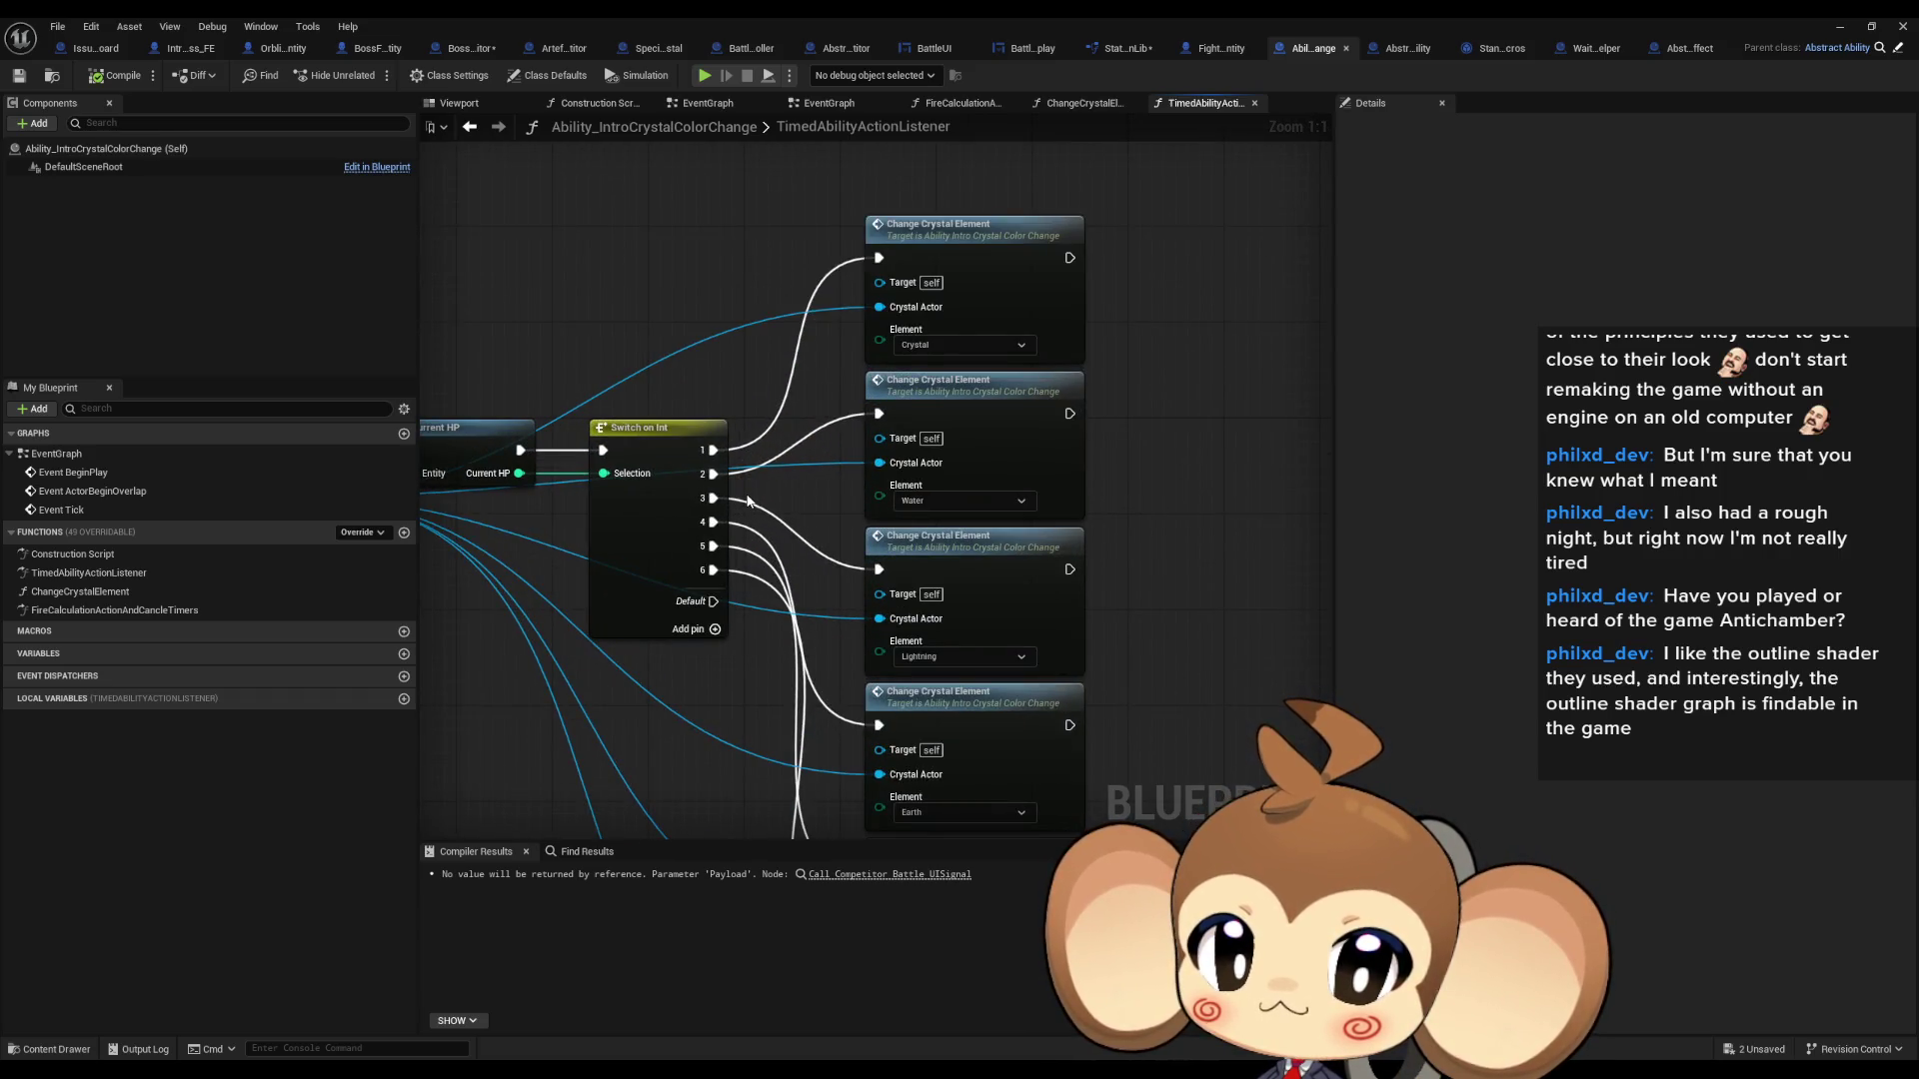
scroll(747, 500, down, 3)
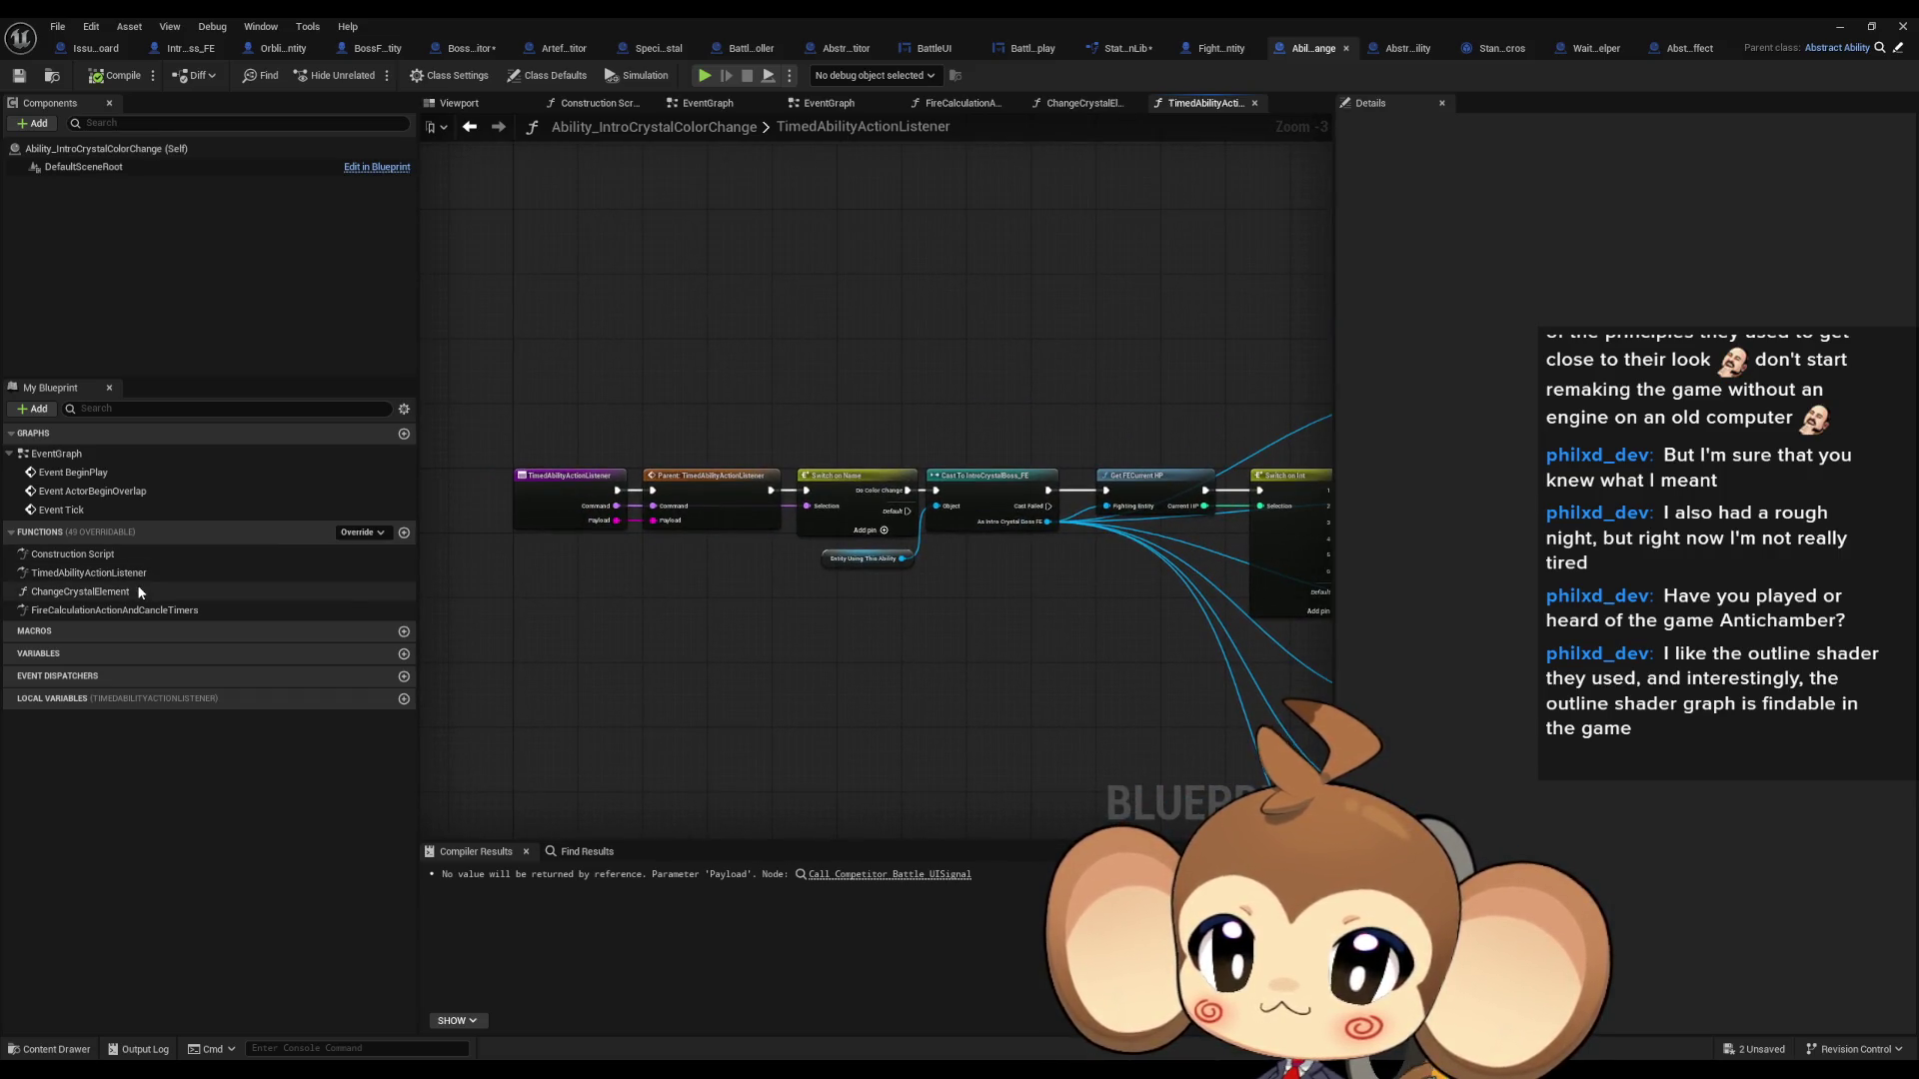
- Inspect ChangeCrystalElement's Switch on Elements and SET nodes, then open the parent Abstract_Ability blueprint
double_click(140, 592)
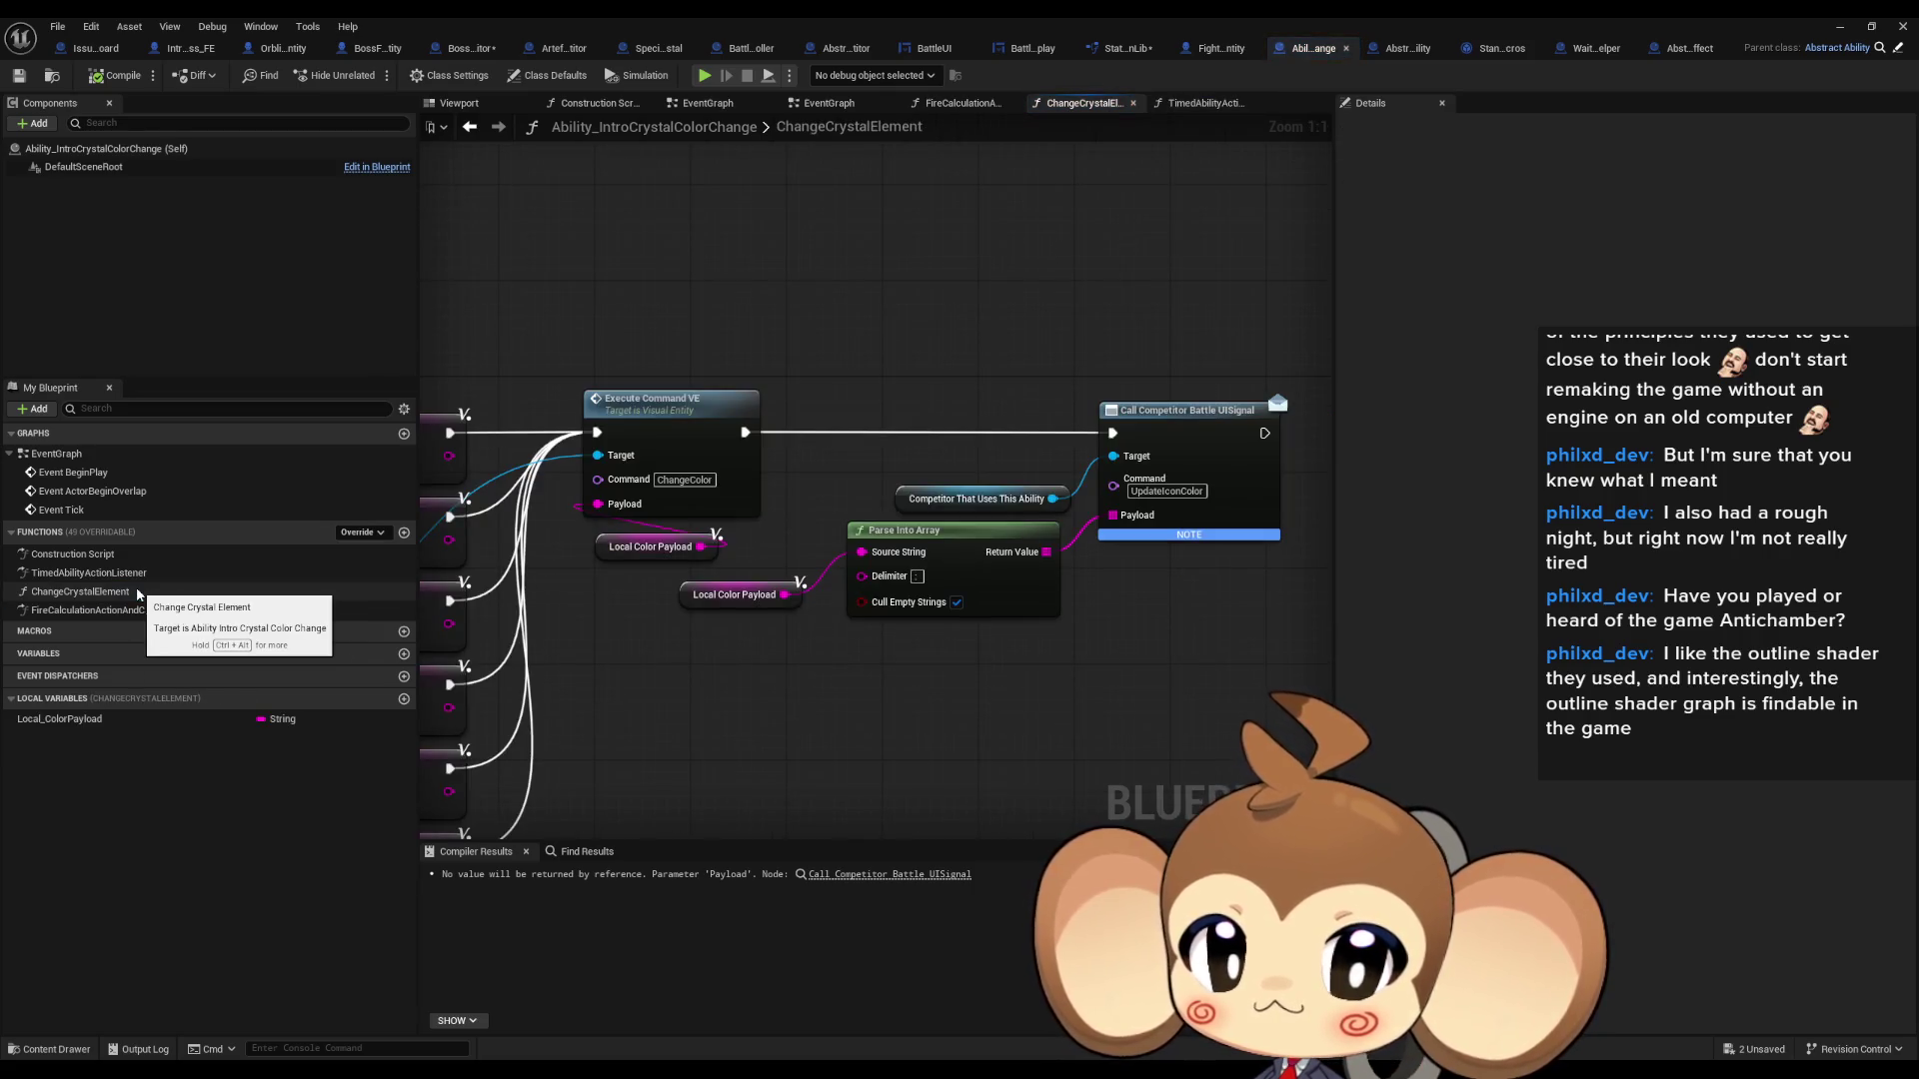
drag(825, 585, 421, 627)
double_click(70, 607)
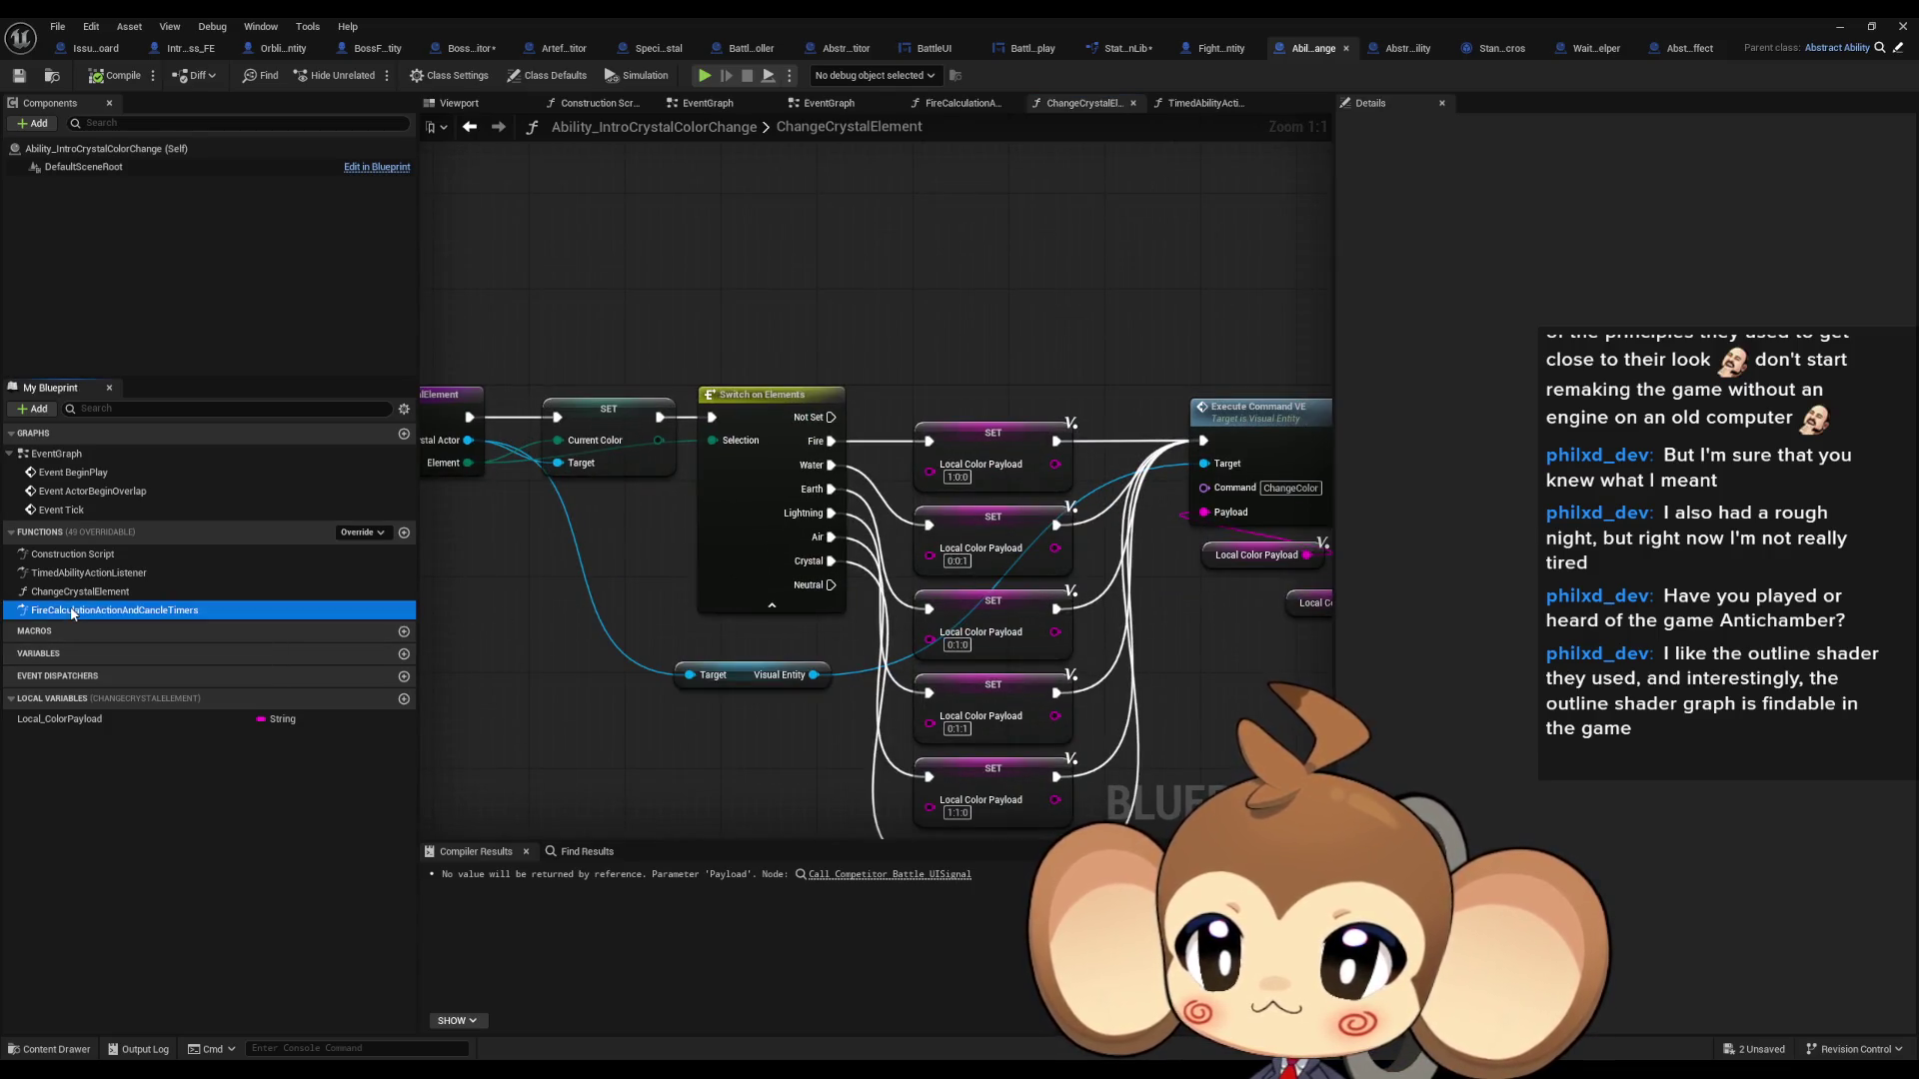
click(1894, 50)
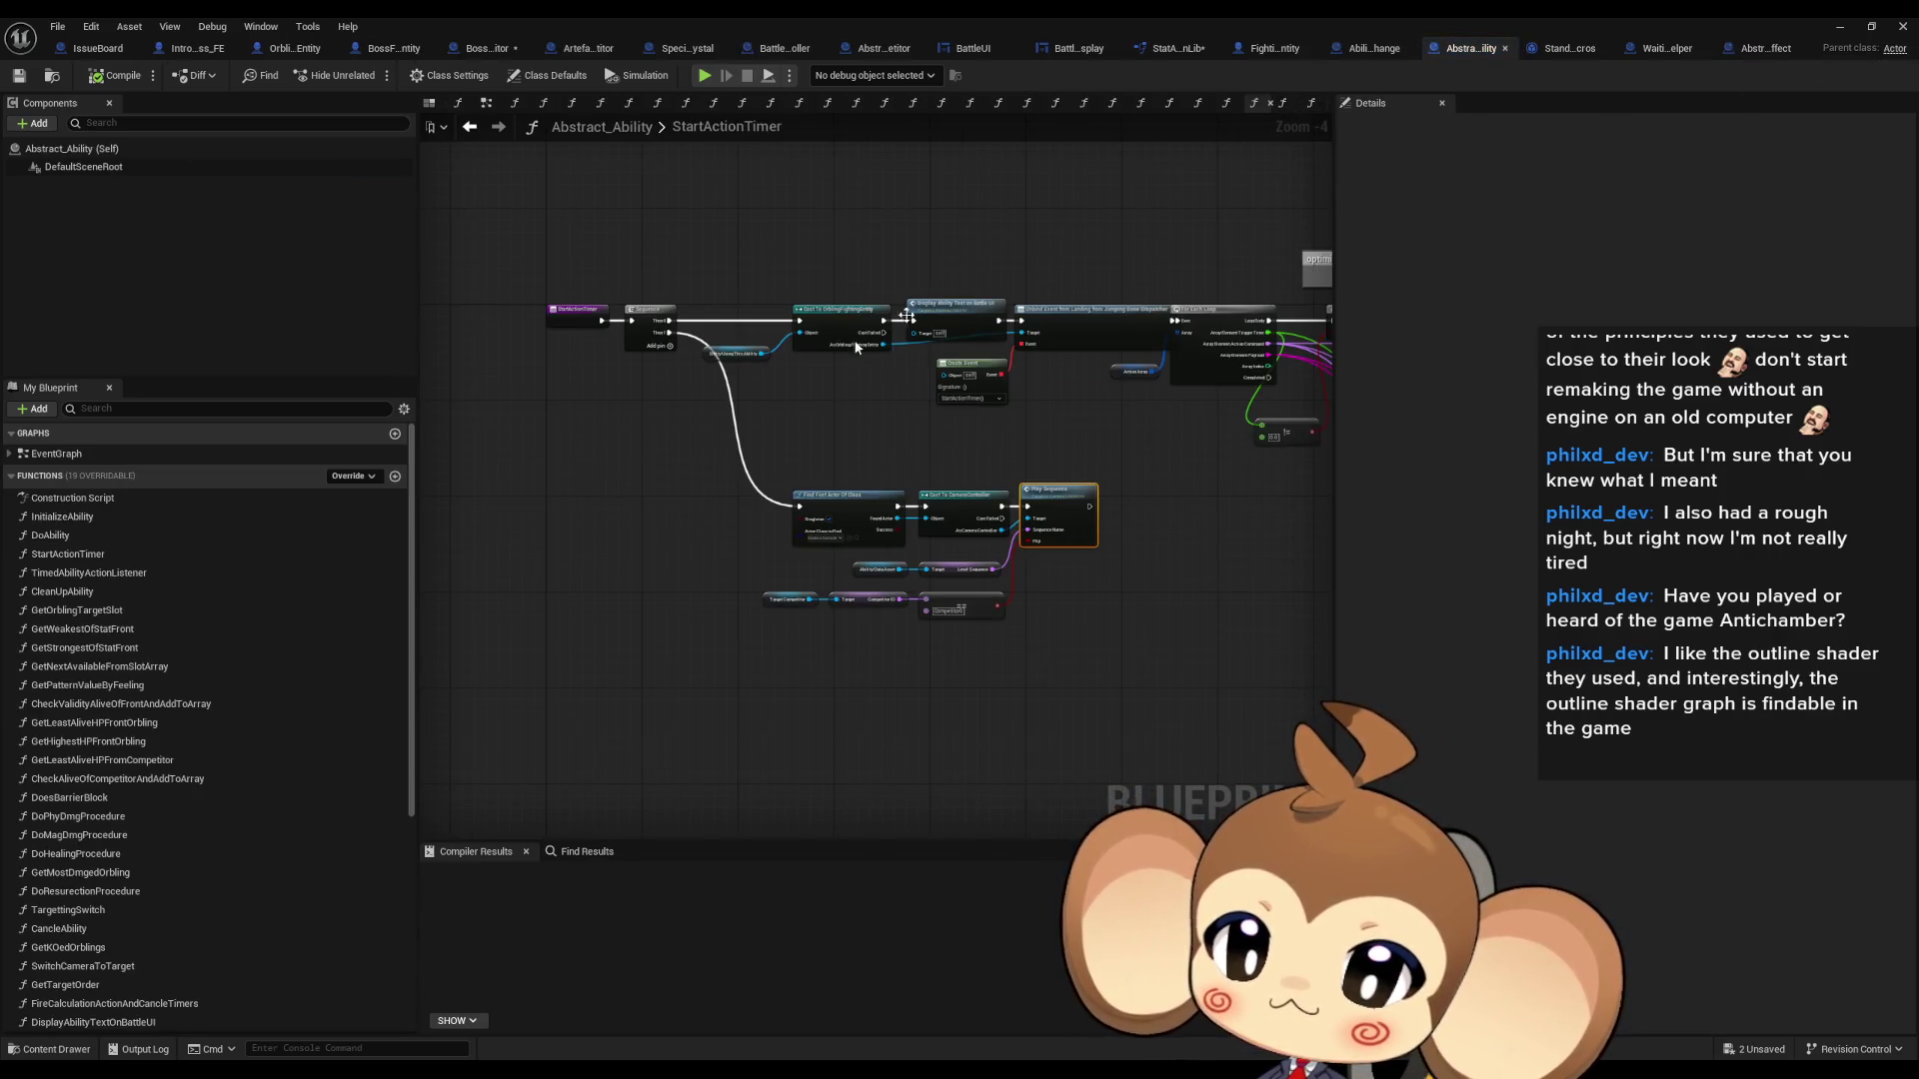
double_click(75, 537)
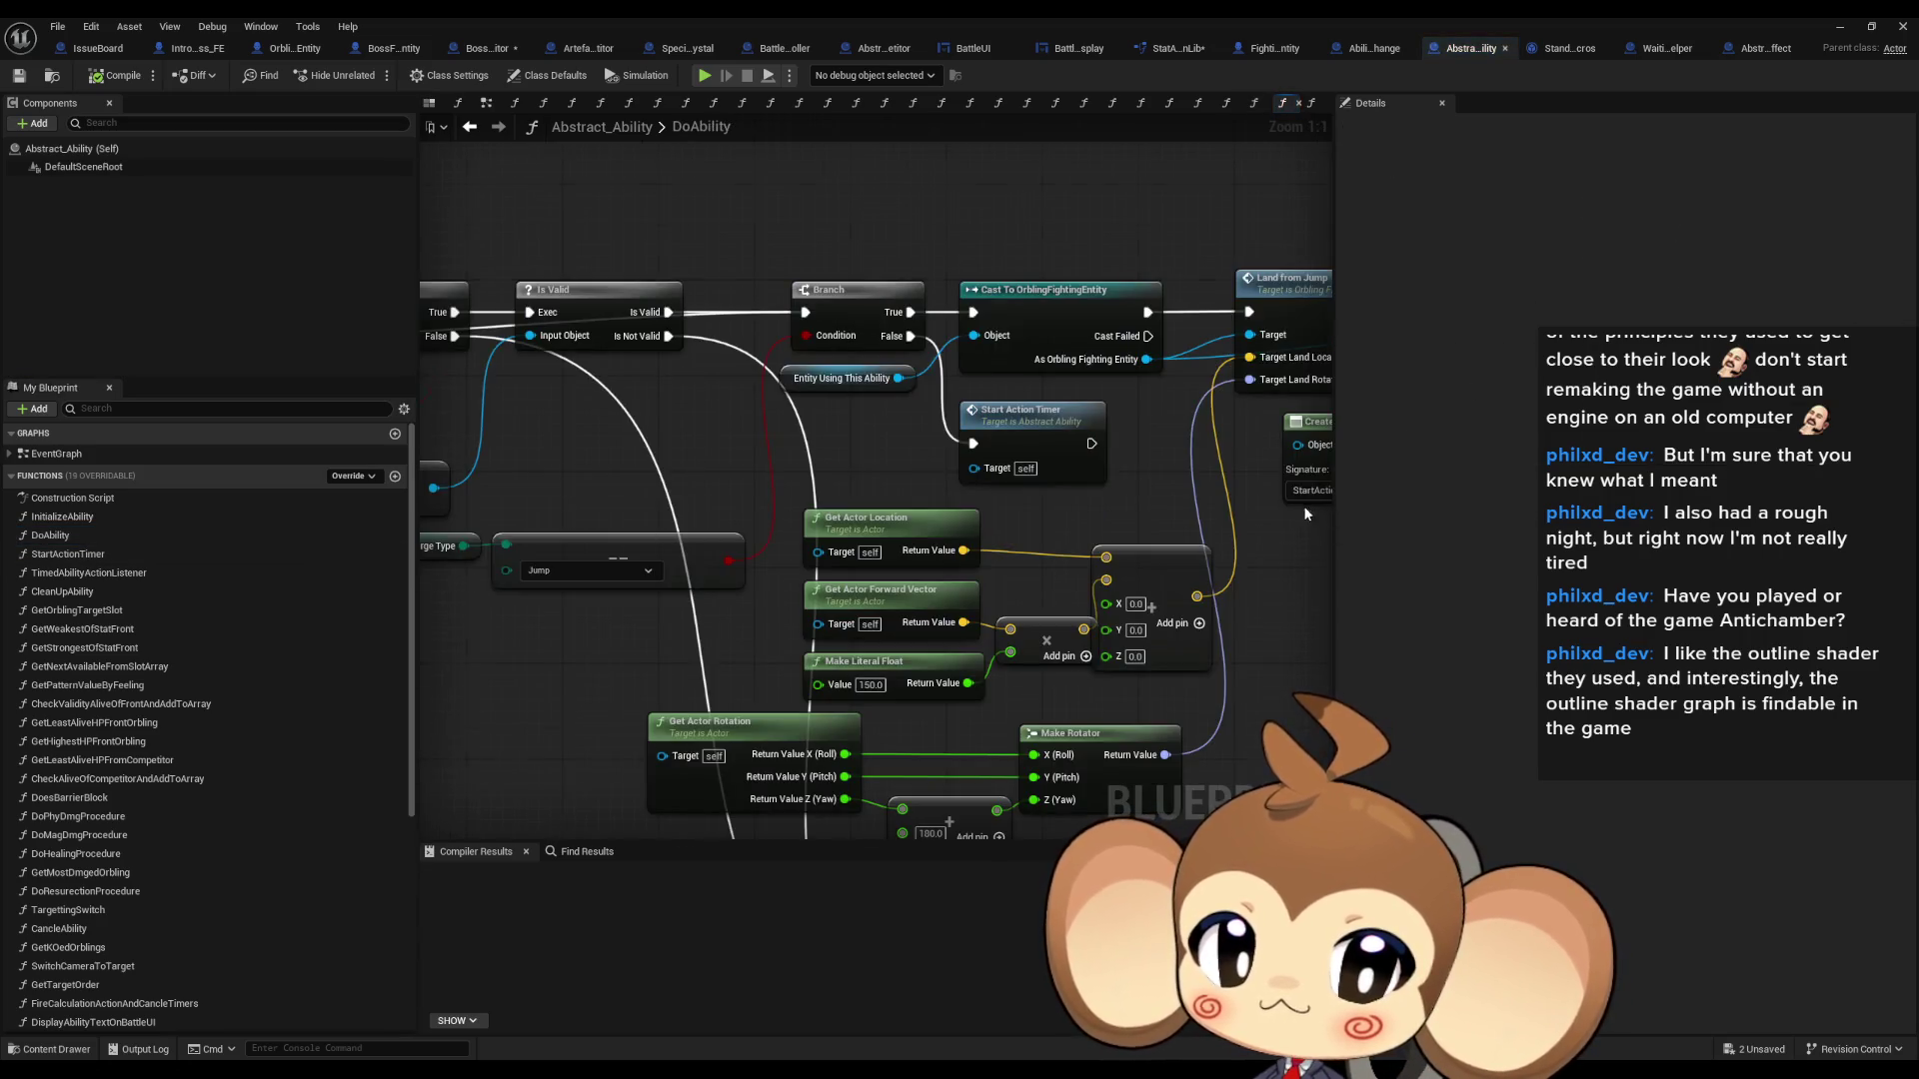
scroll(1304, 513, down, 6)
scroll(857, 527, up, 4)
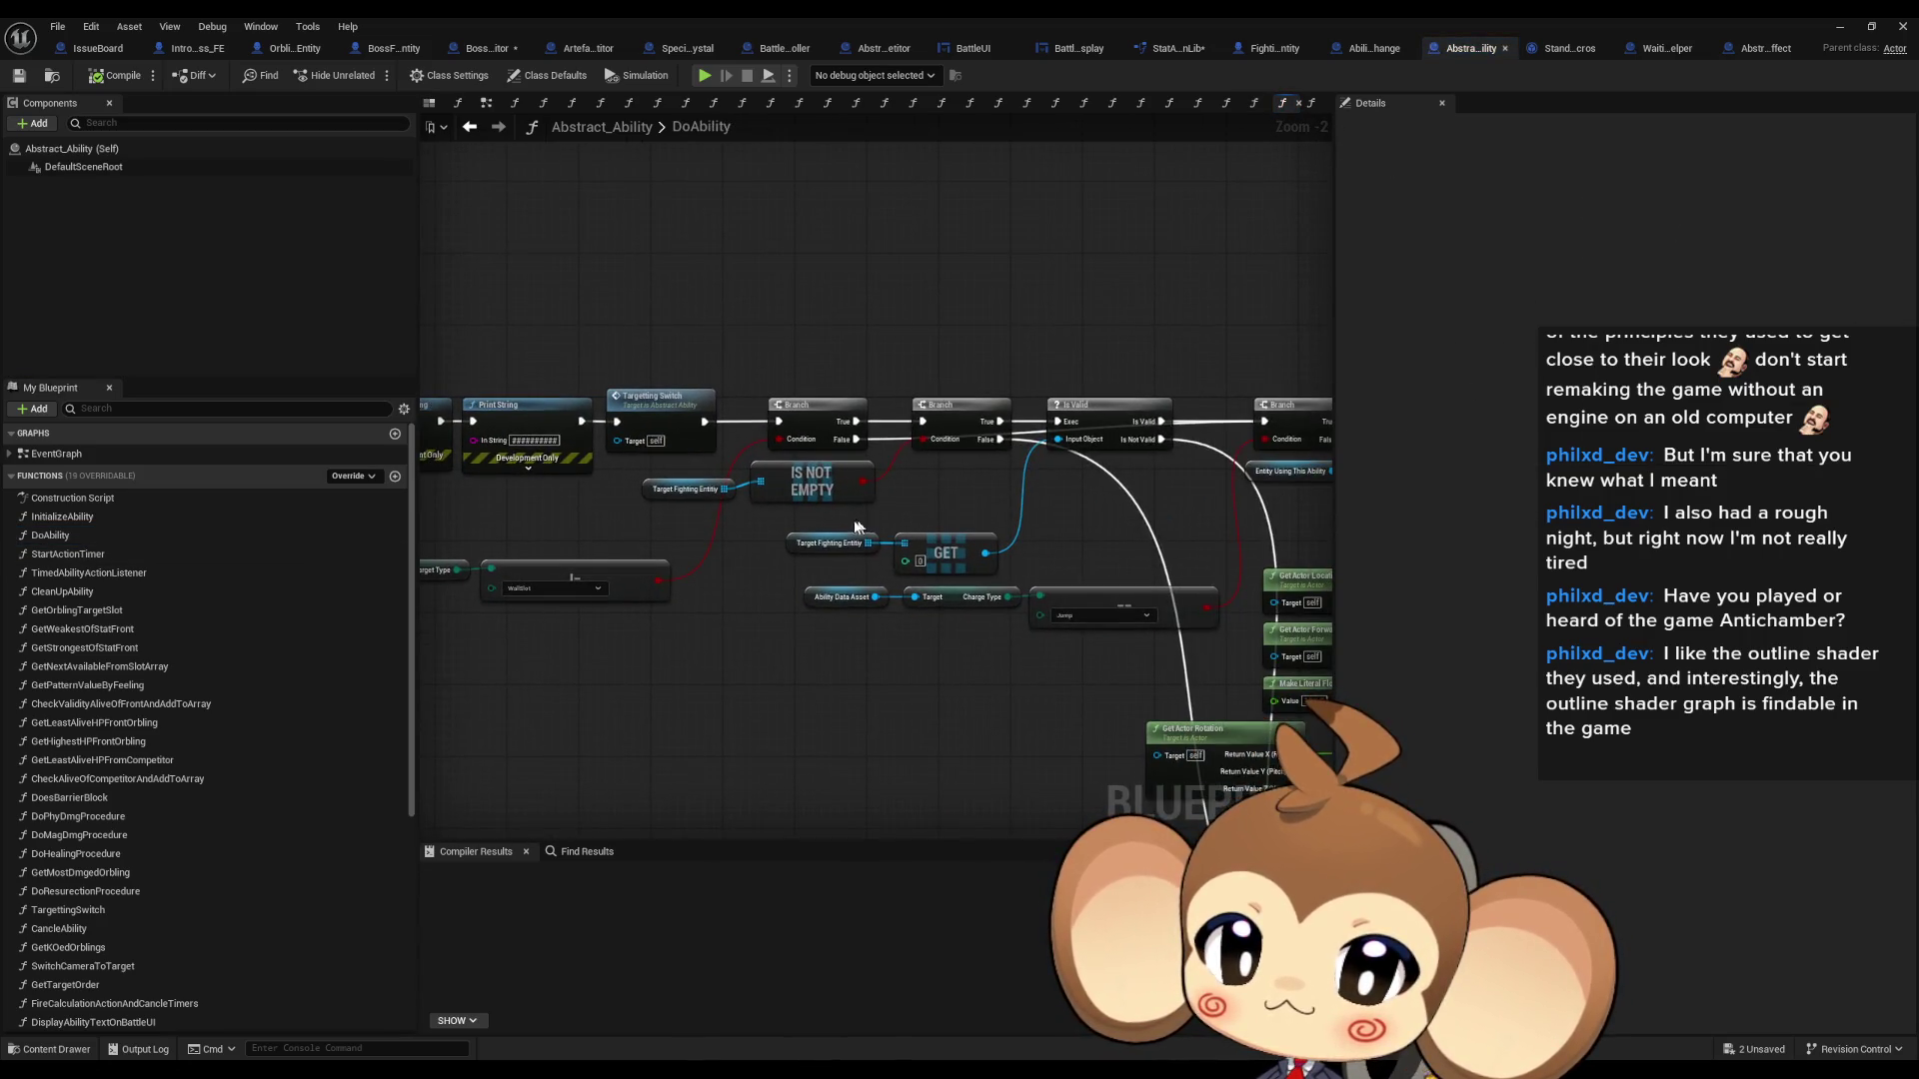
click(653, 415)
scroll(721, 519, down, 2)
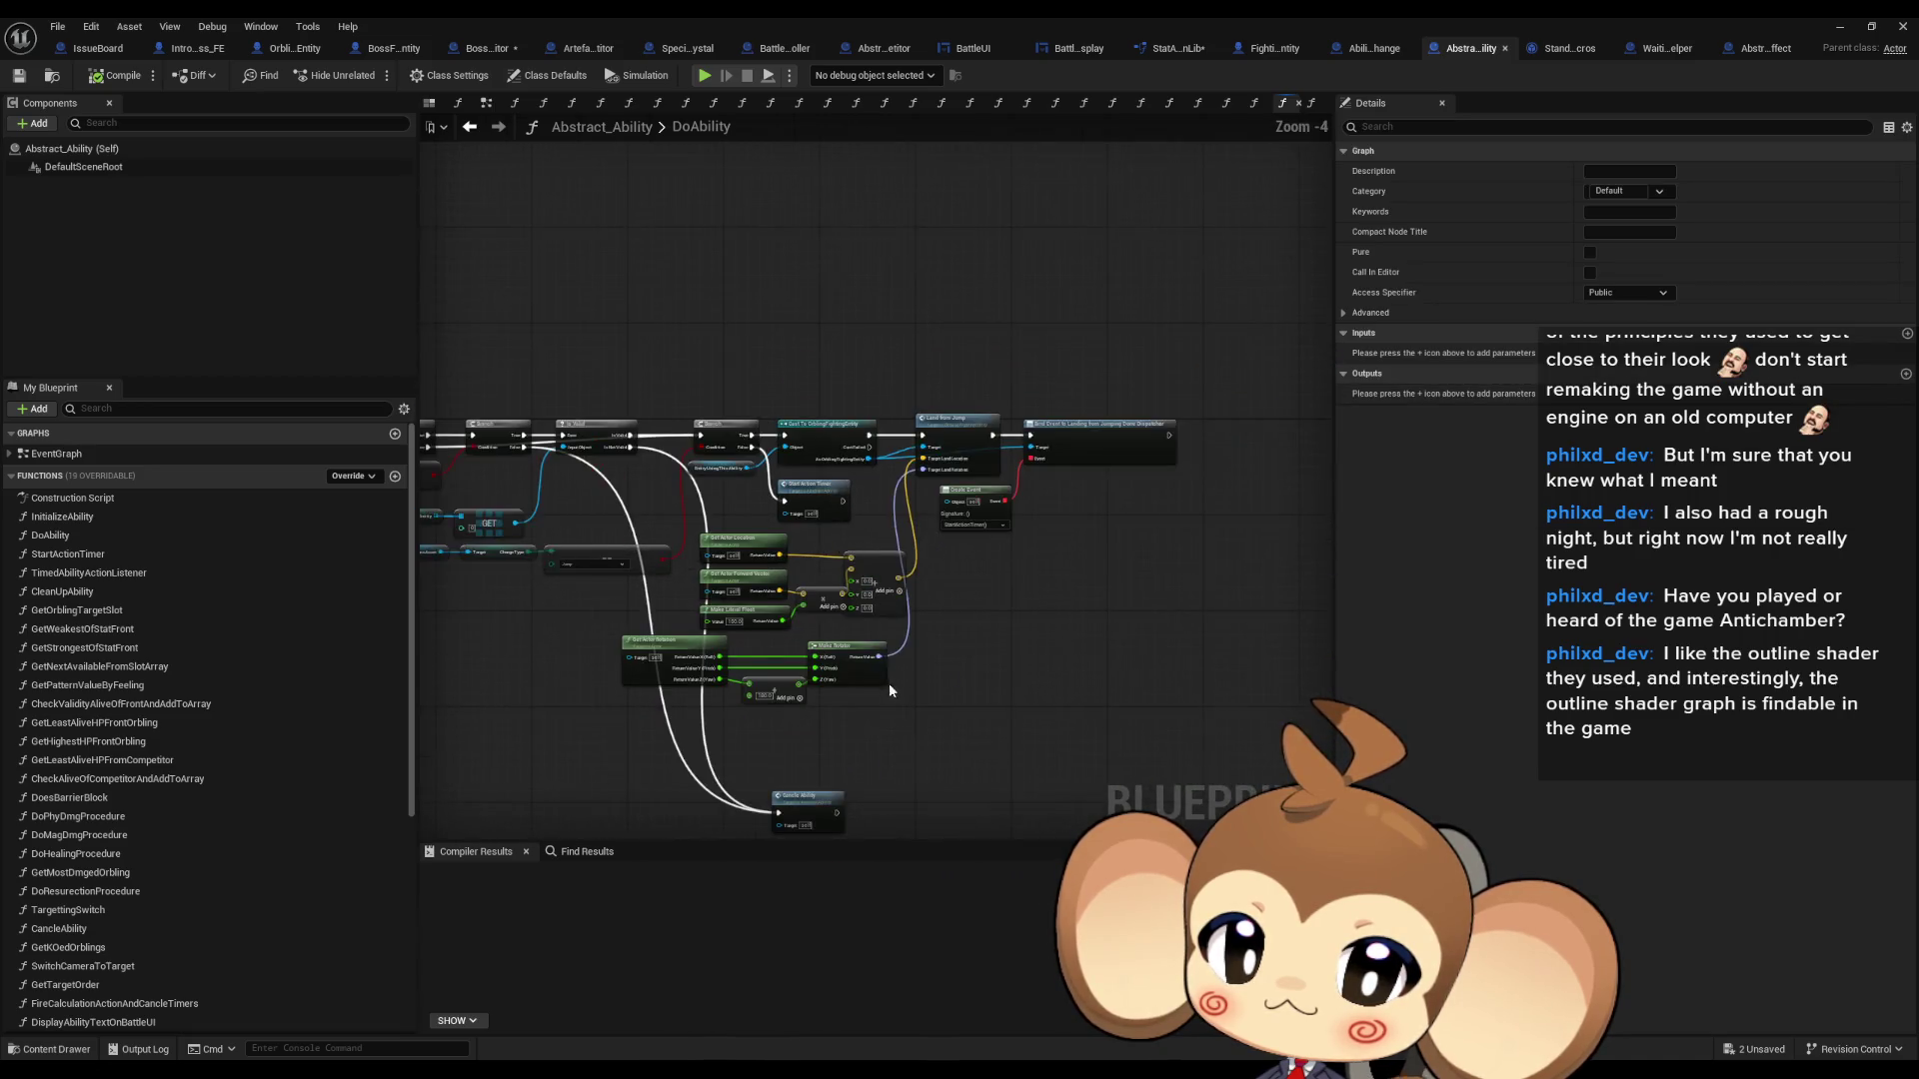
scroll(985, 529, up, 5)
scroll(956, 600, down, 3)
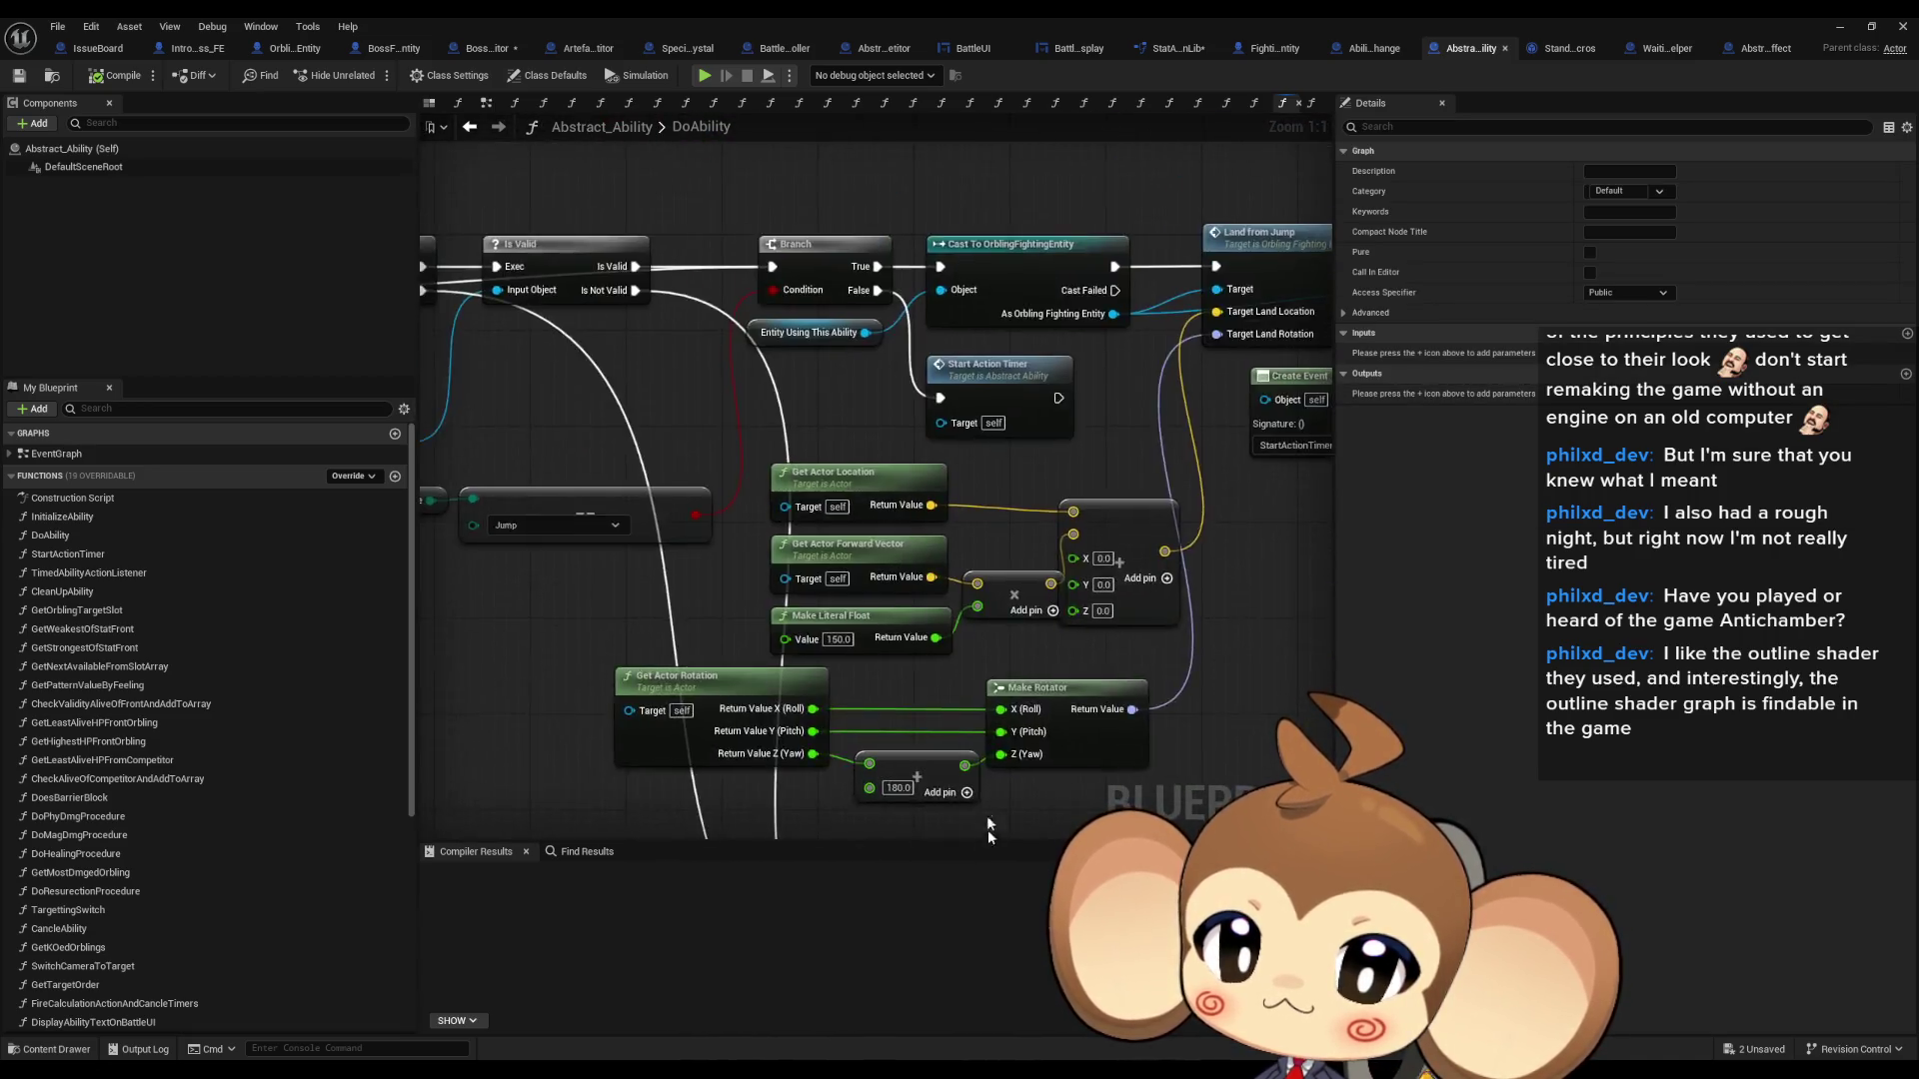
scroll(956, 600, up, 2)
click(869, 600)
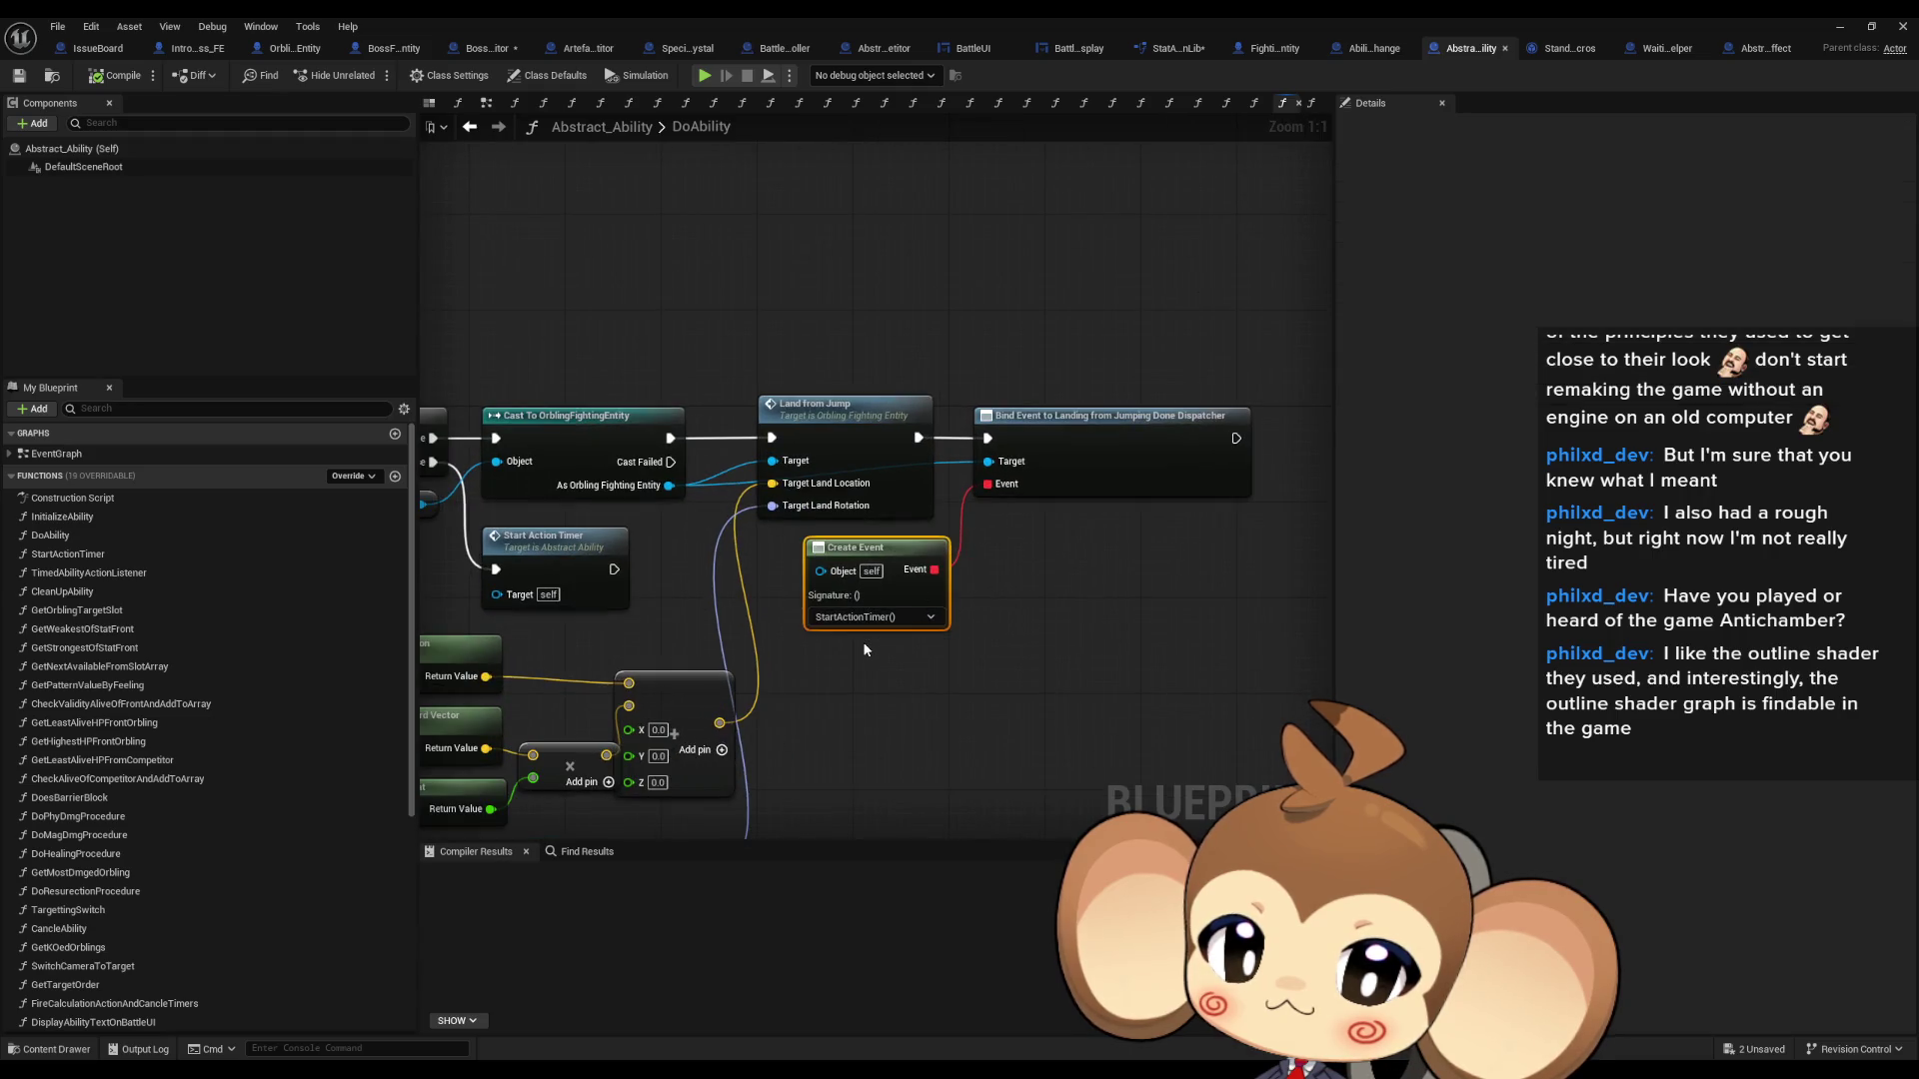
double_click(560, 599)
scroll(868, 607, down, 3)
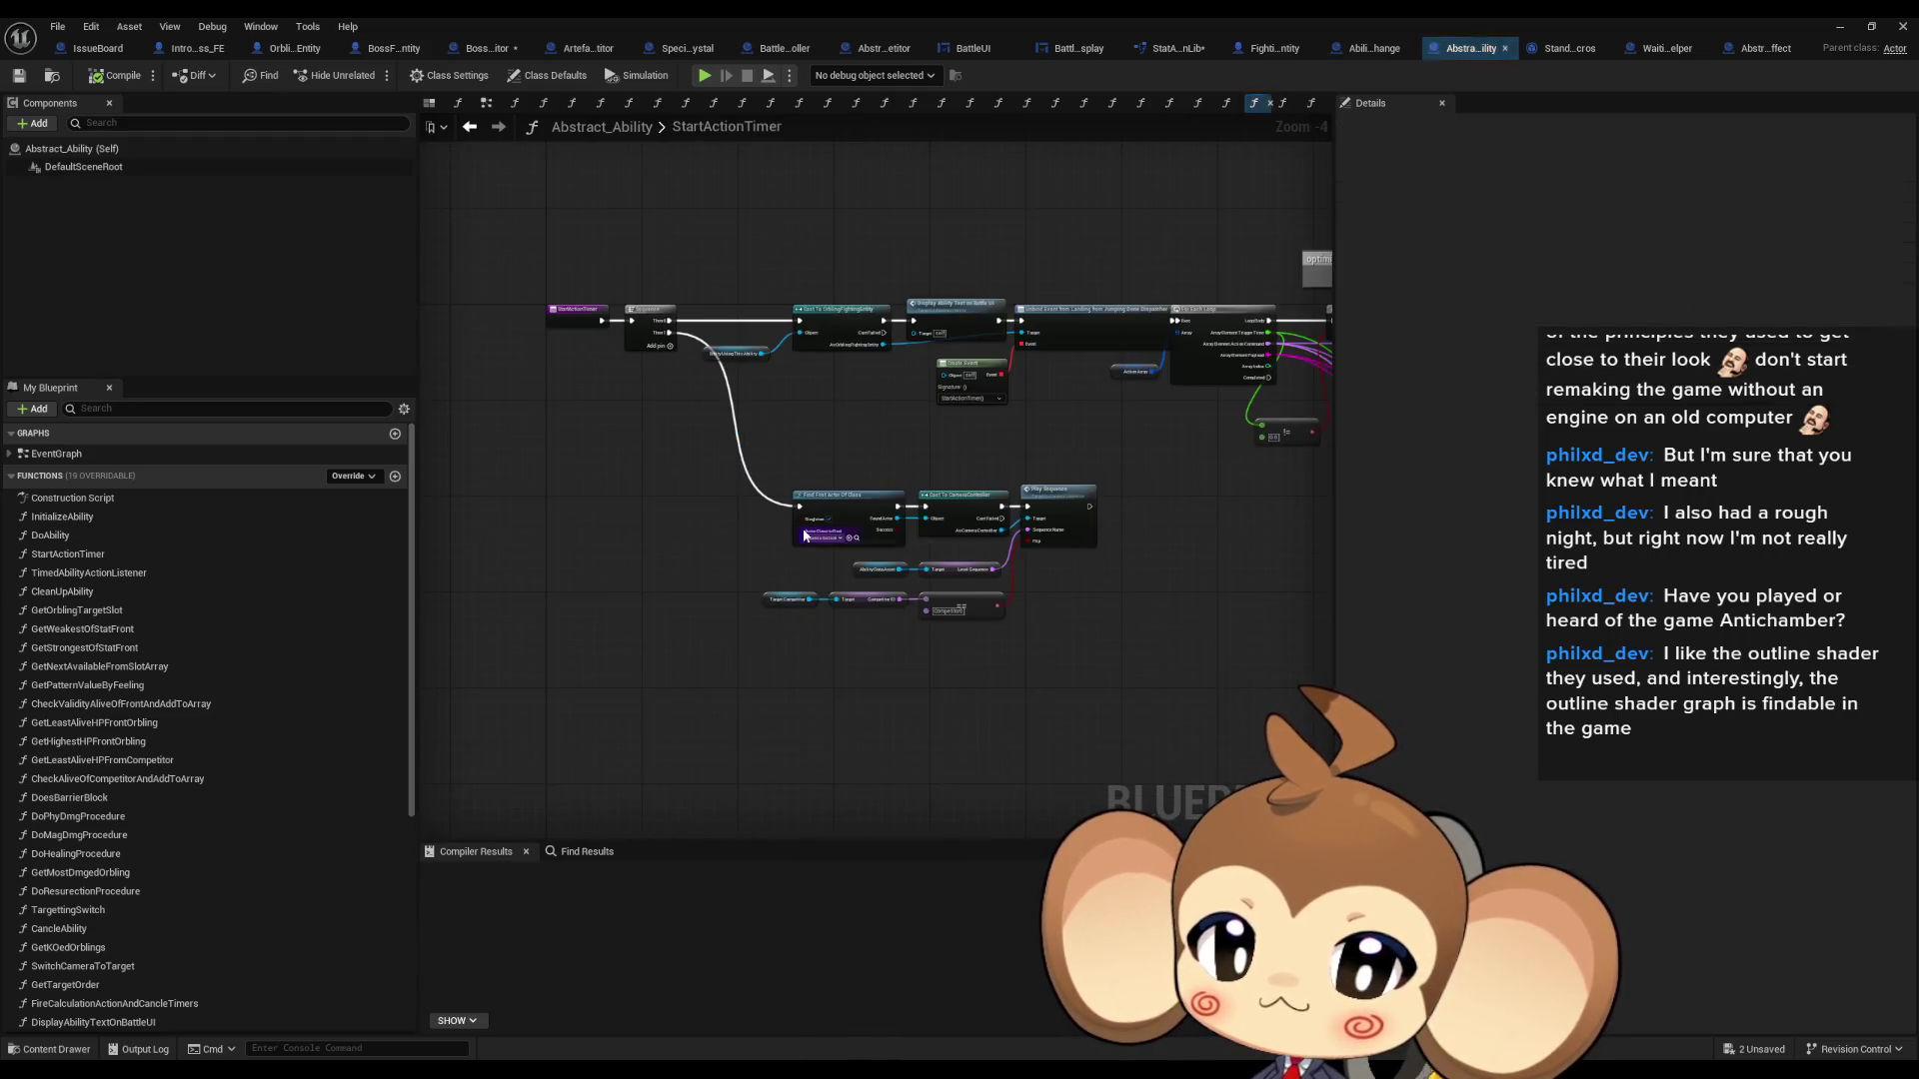
scroll(994, 300, up, 4)
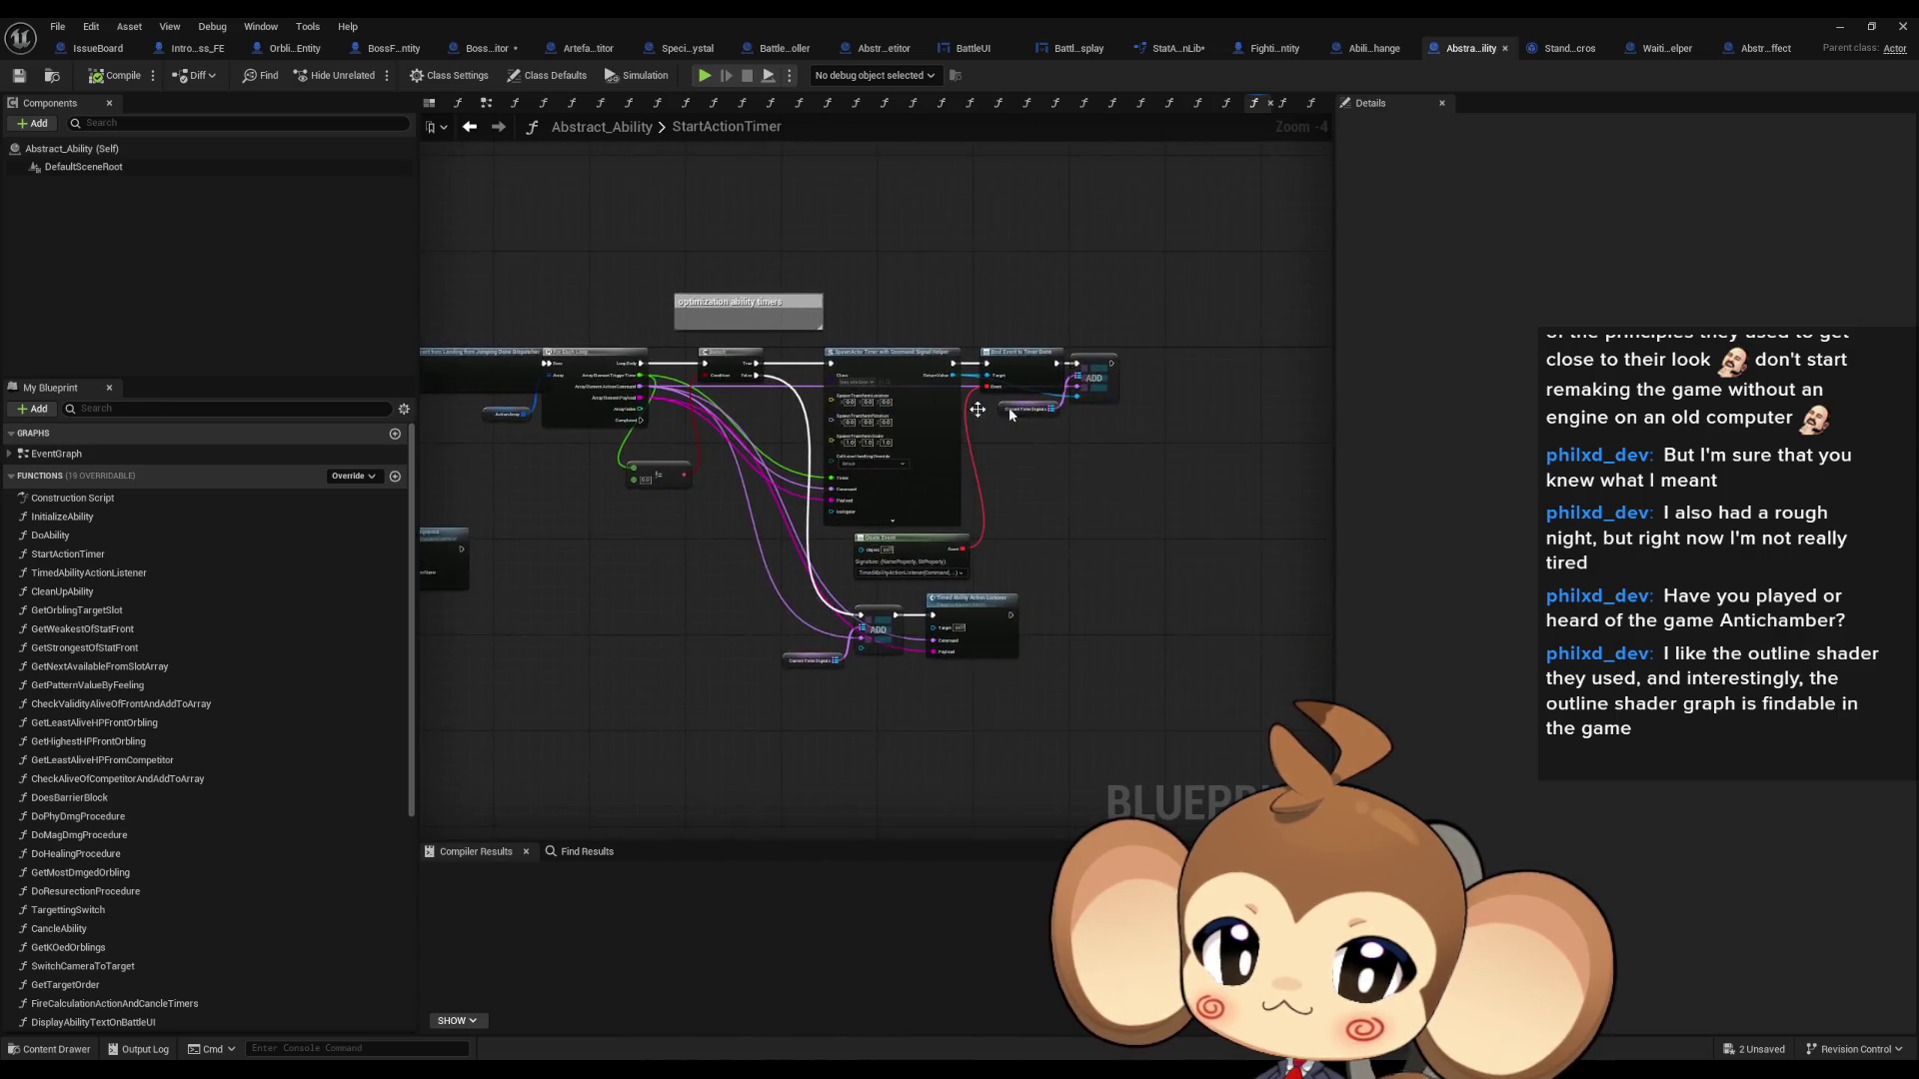
click(921, 392)
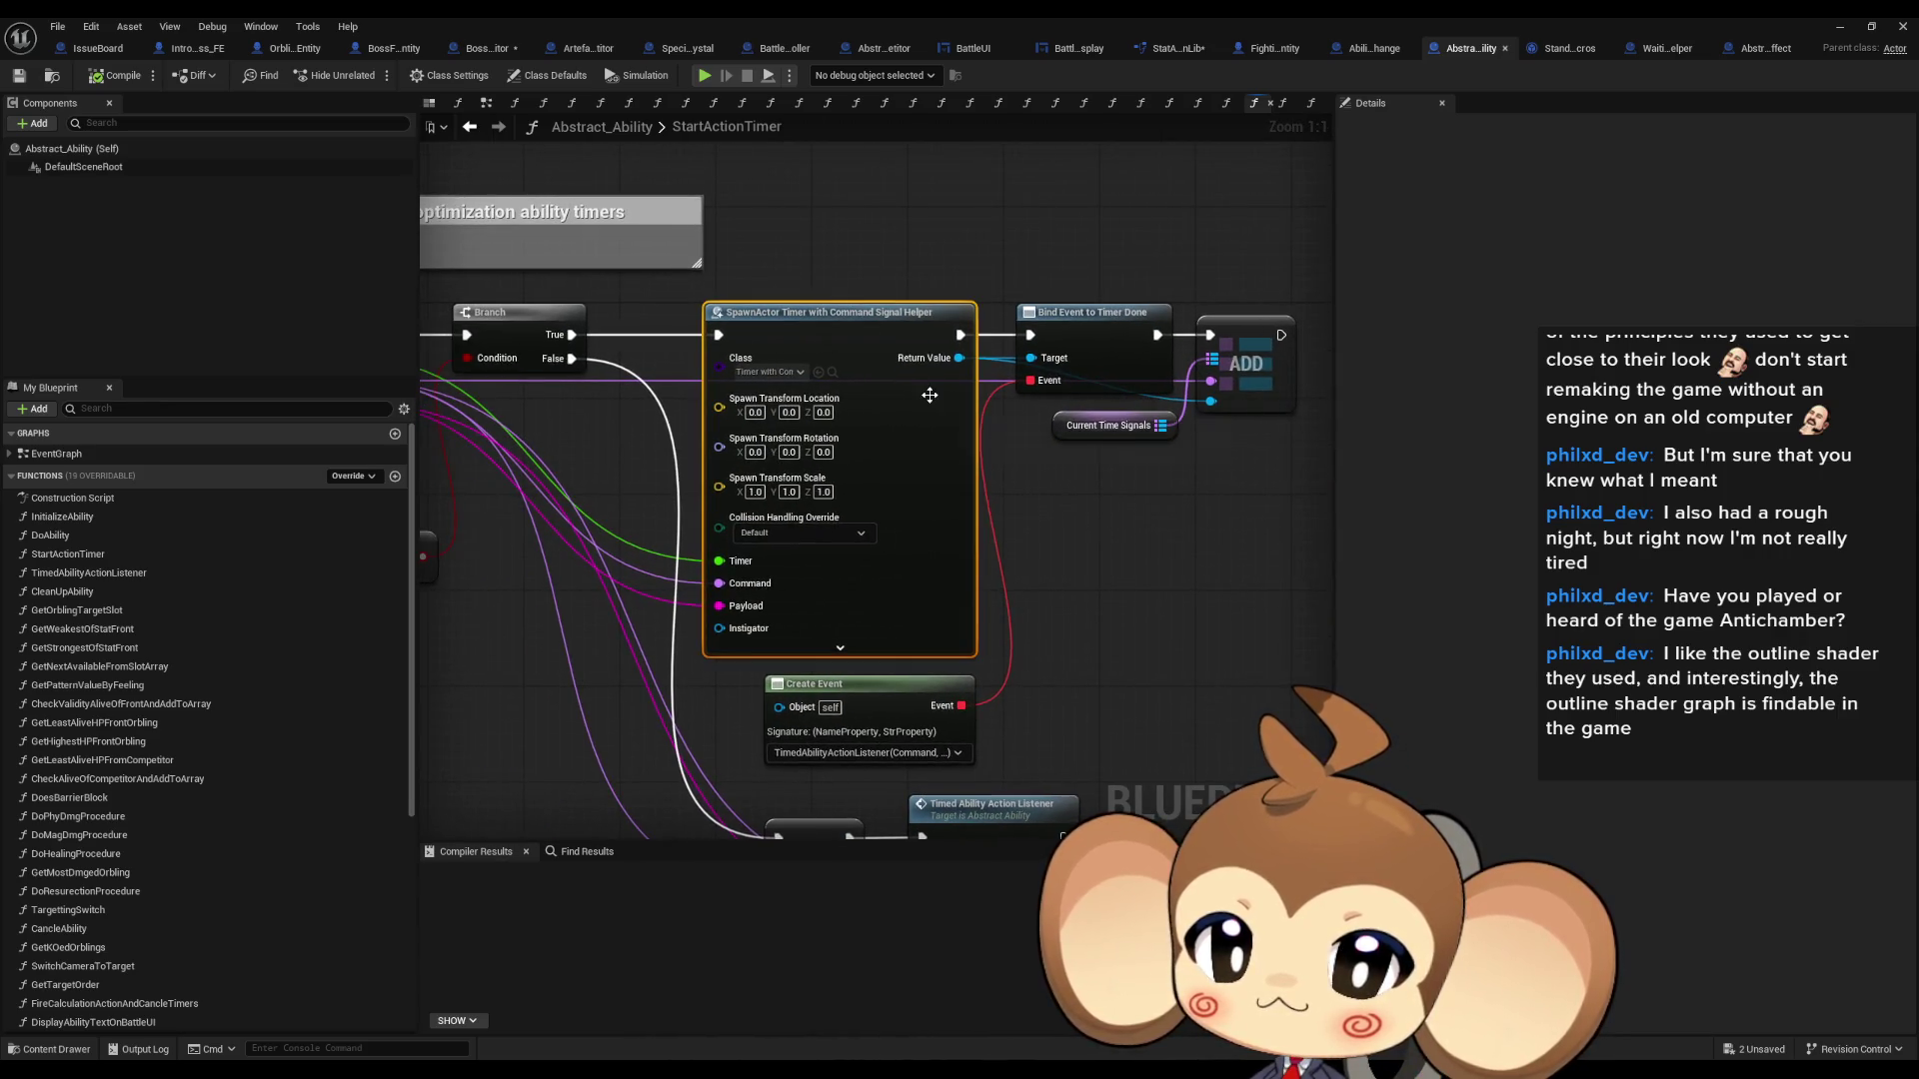
click(903, 761)
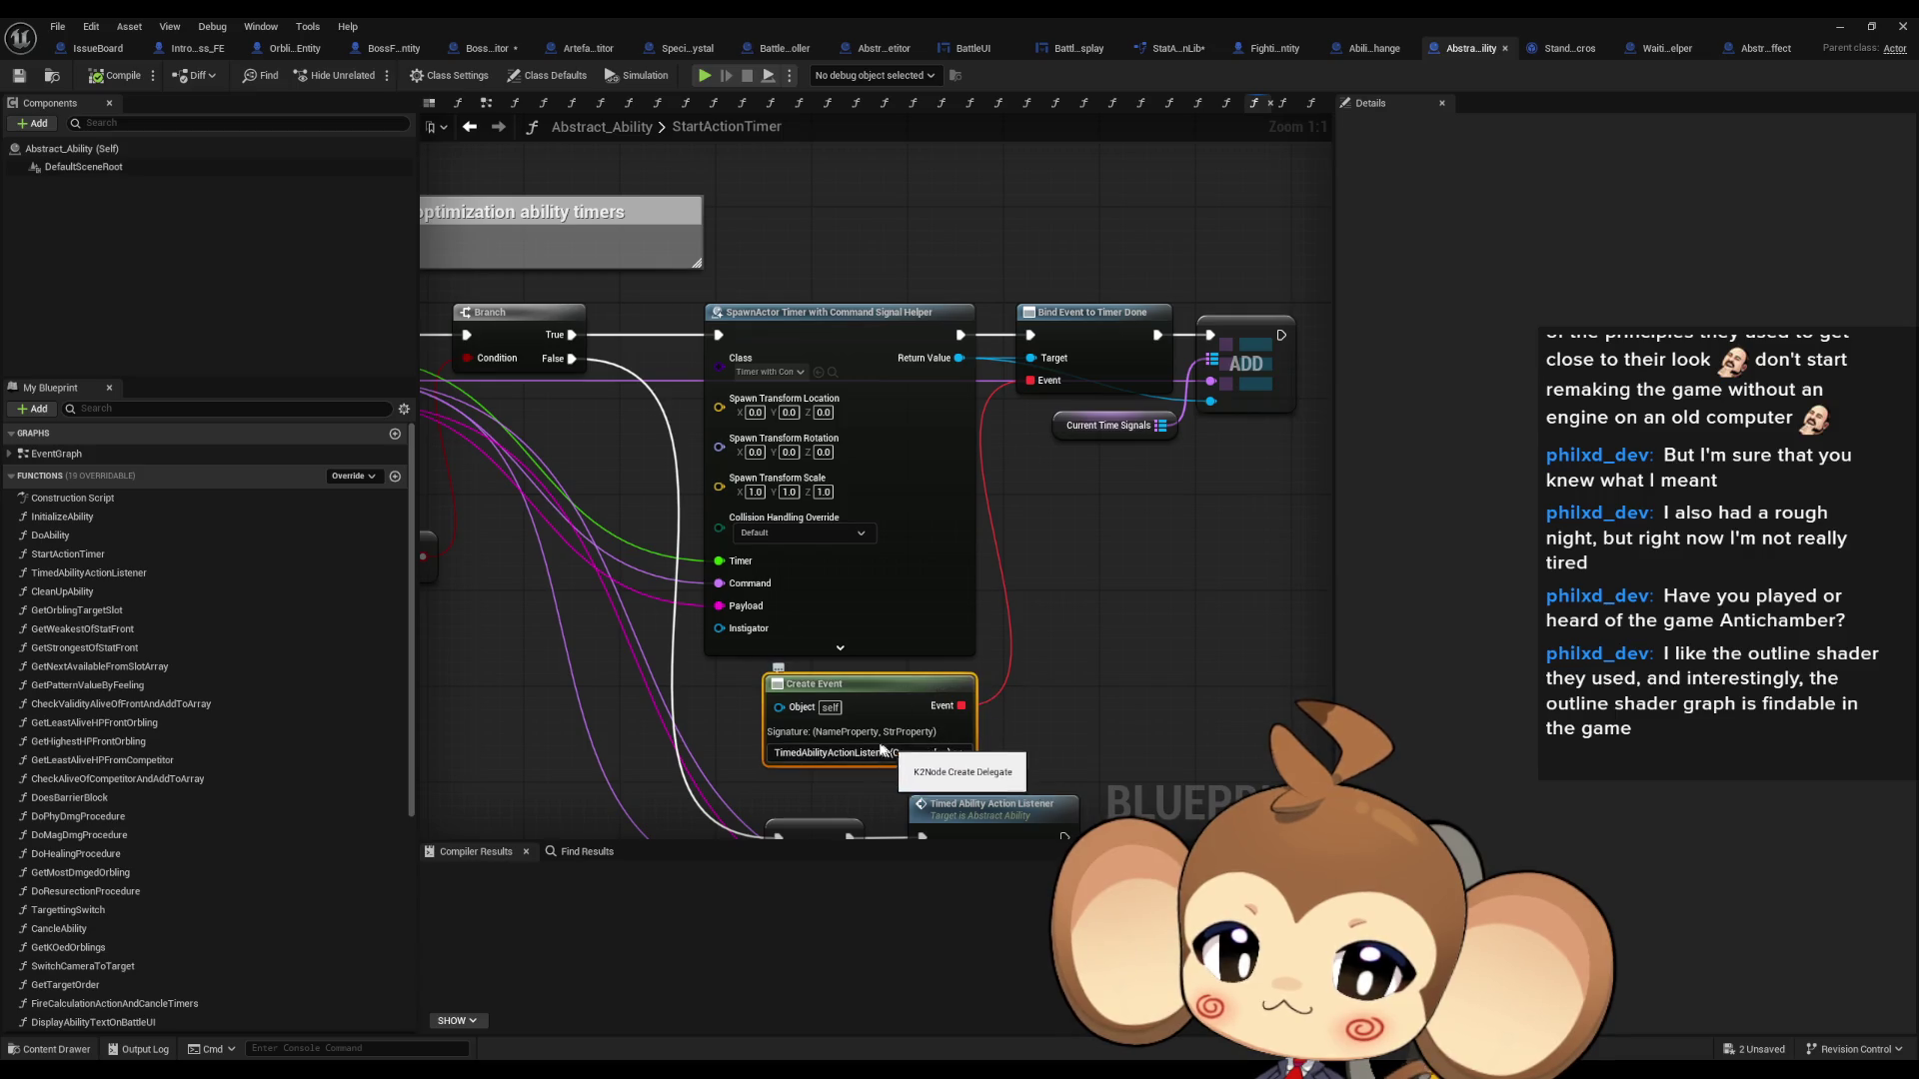
scroll(882, 749, down, 2)
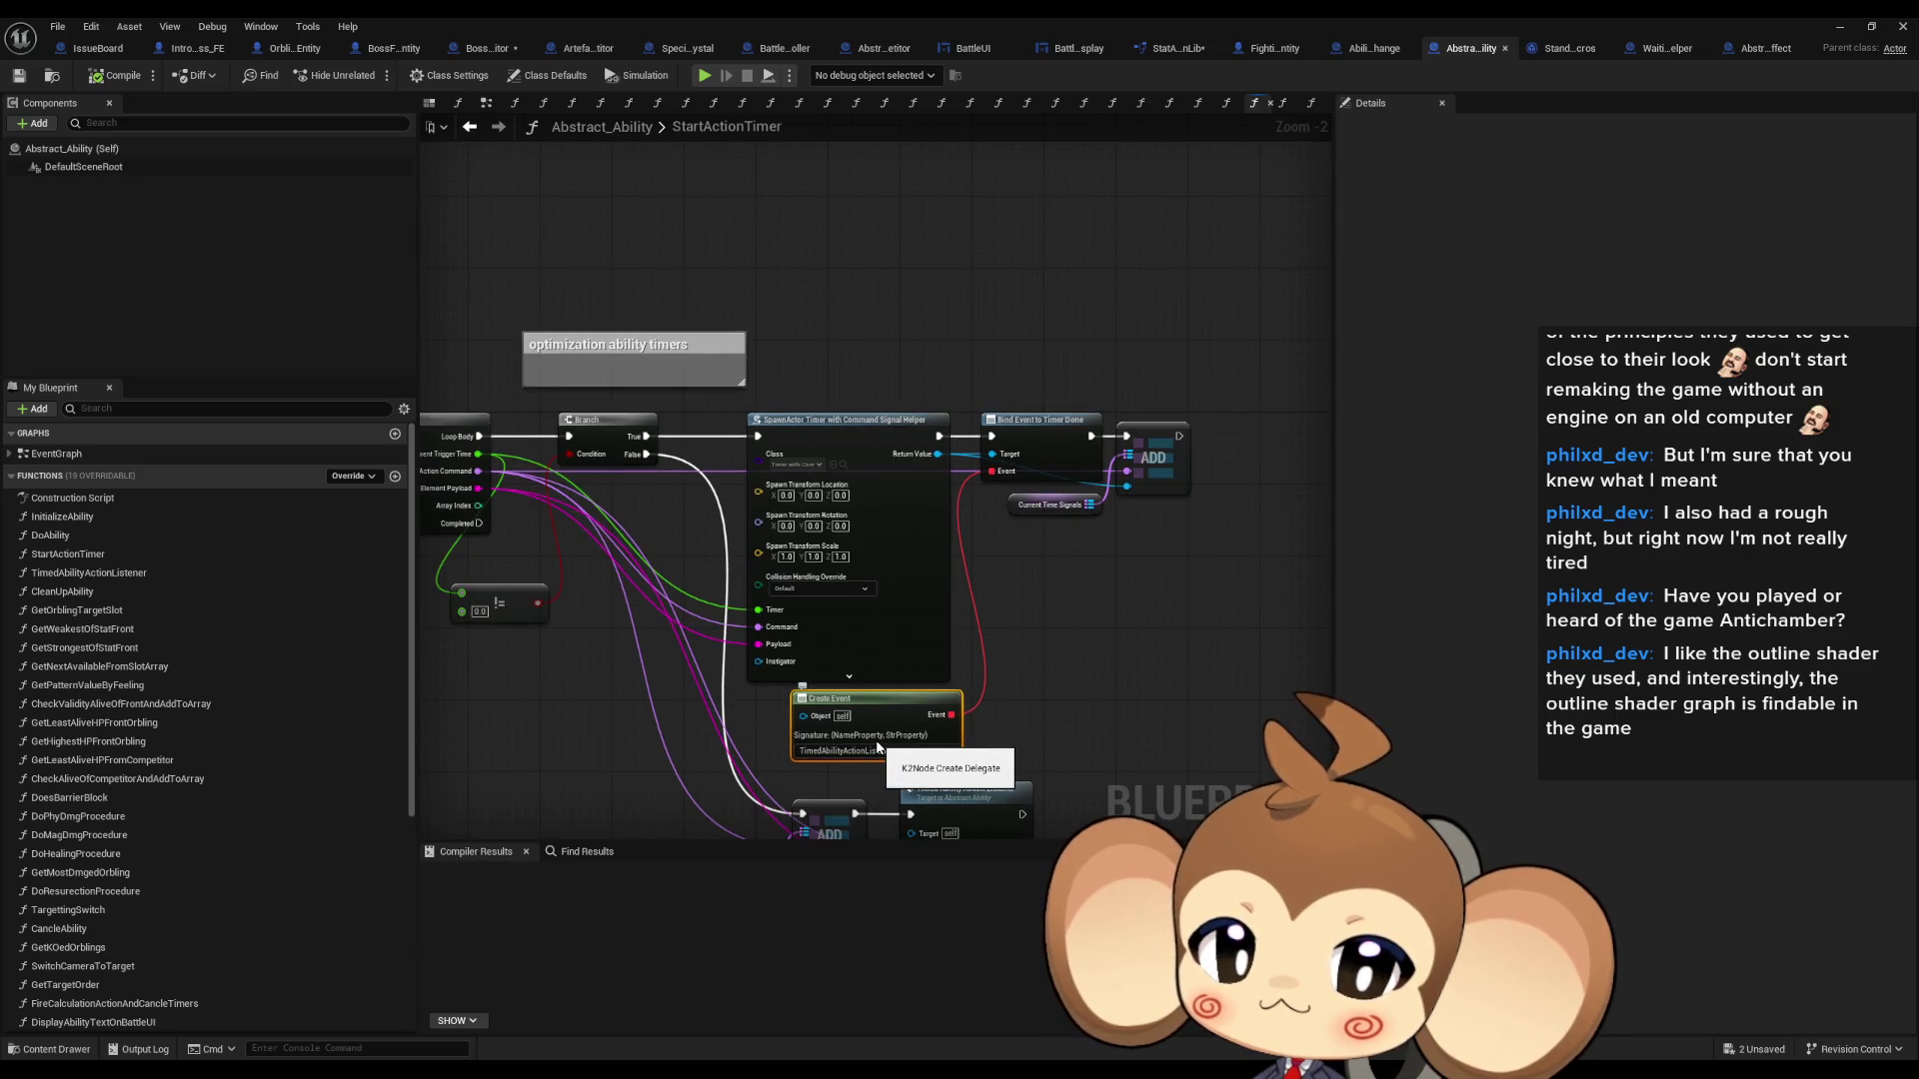
mouse_move(878, 749)
mouse_down()
mouse_move(927, 713)
mouse_move(1169, 693)
mouse_up()
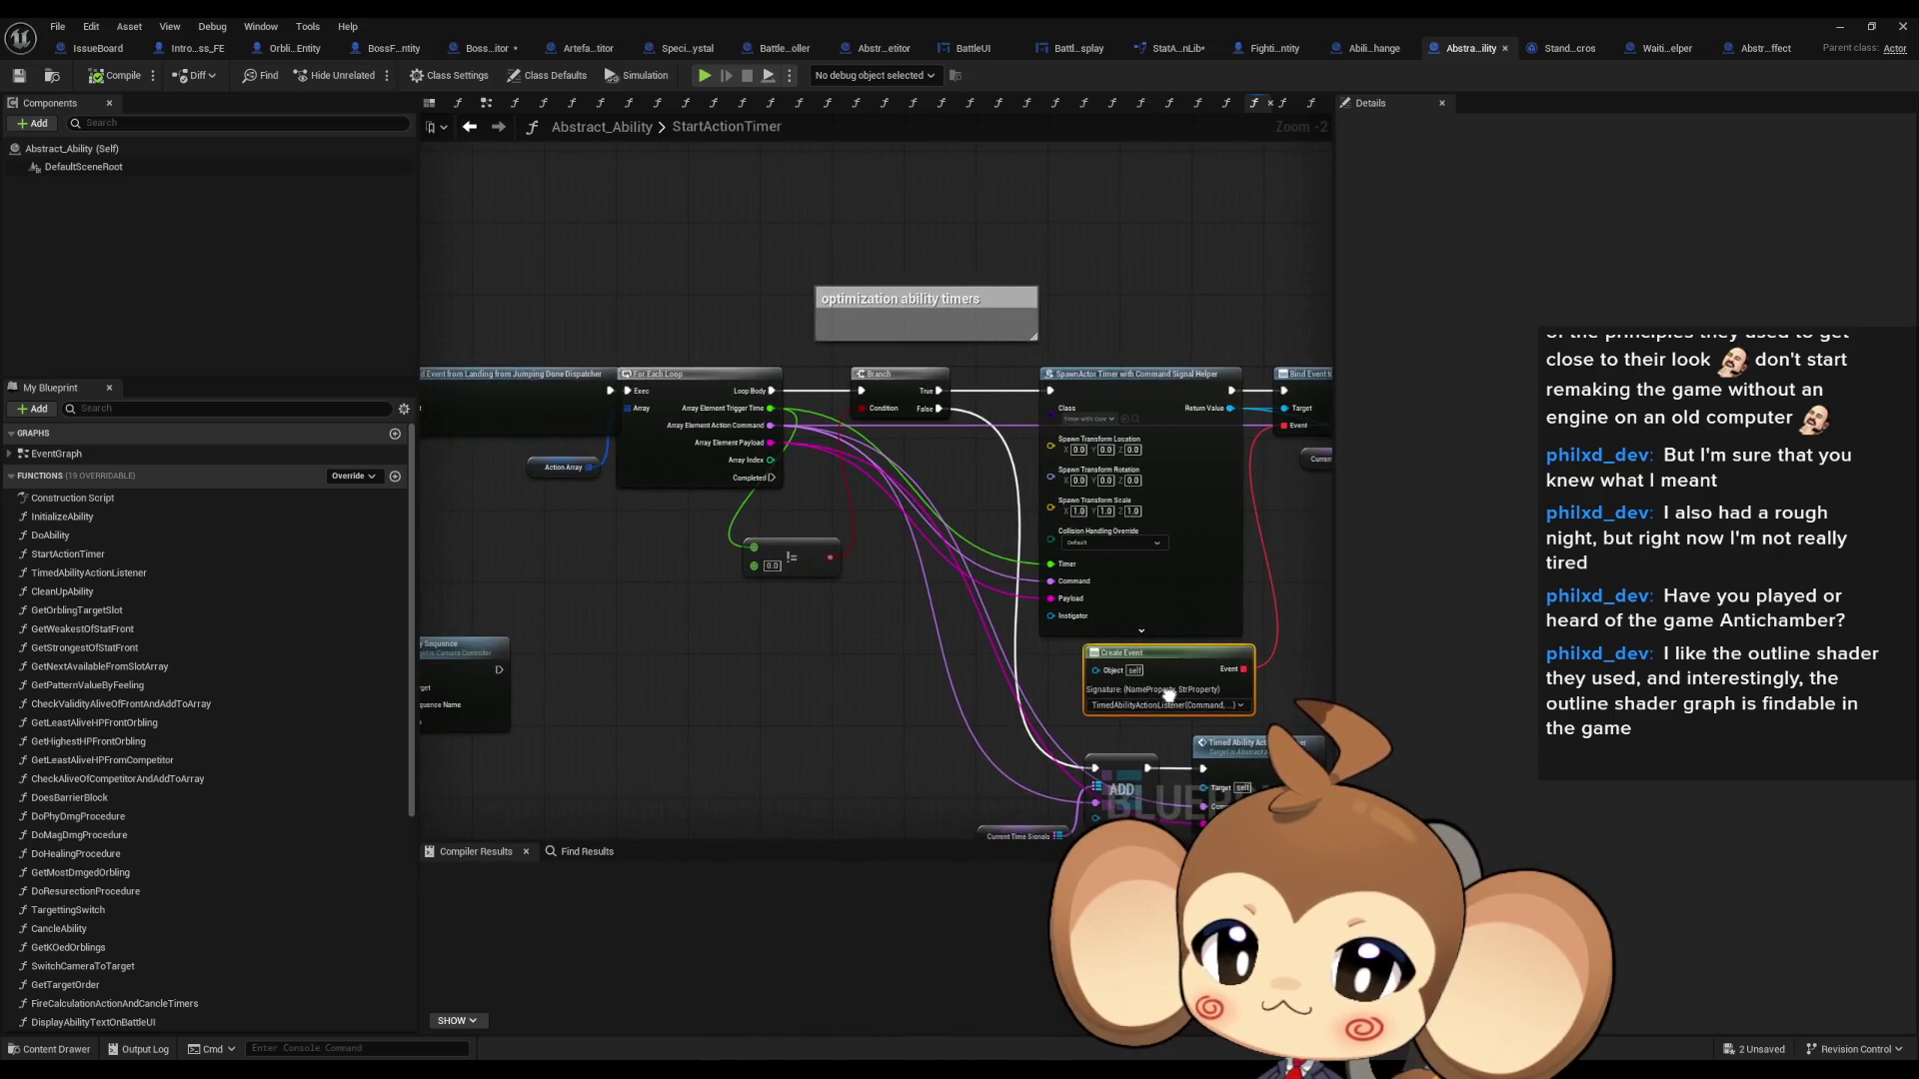
- Check the crystal ability's class defaults, then show FireCalculationActionAndCancleTimers at its Timed Ability Action Listener call
click(1375, 49)
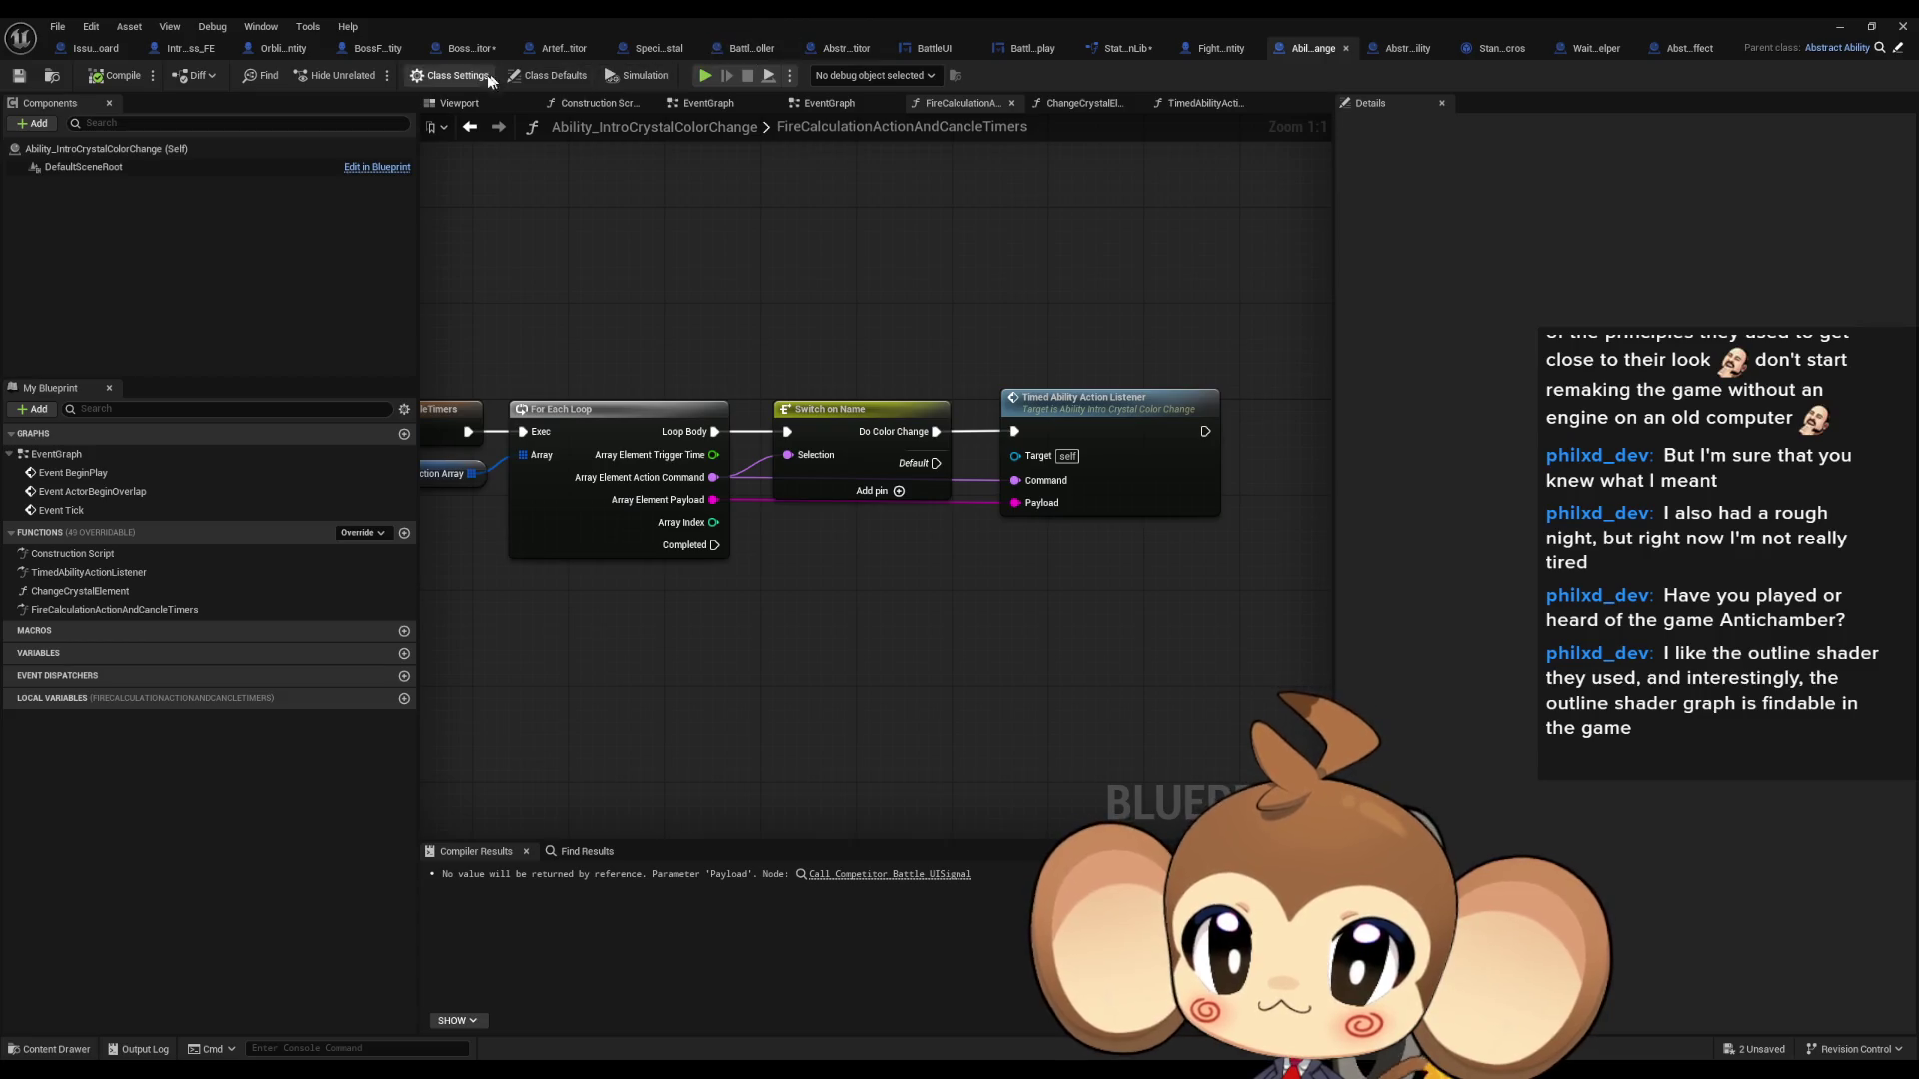
click(540, 74)
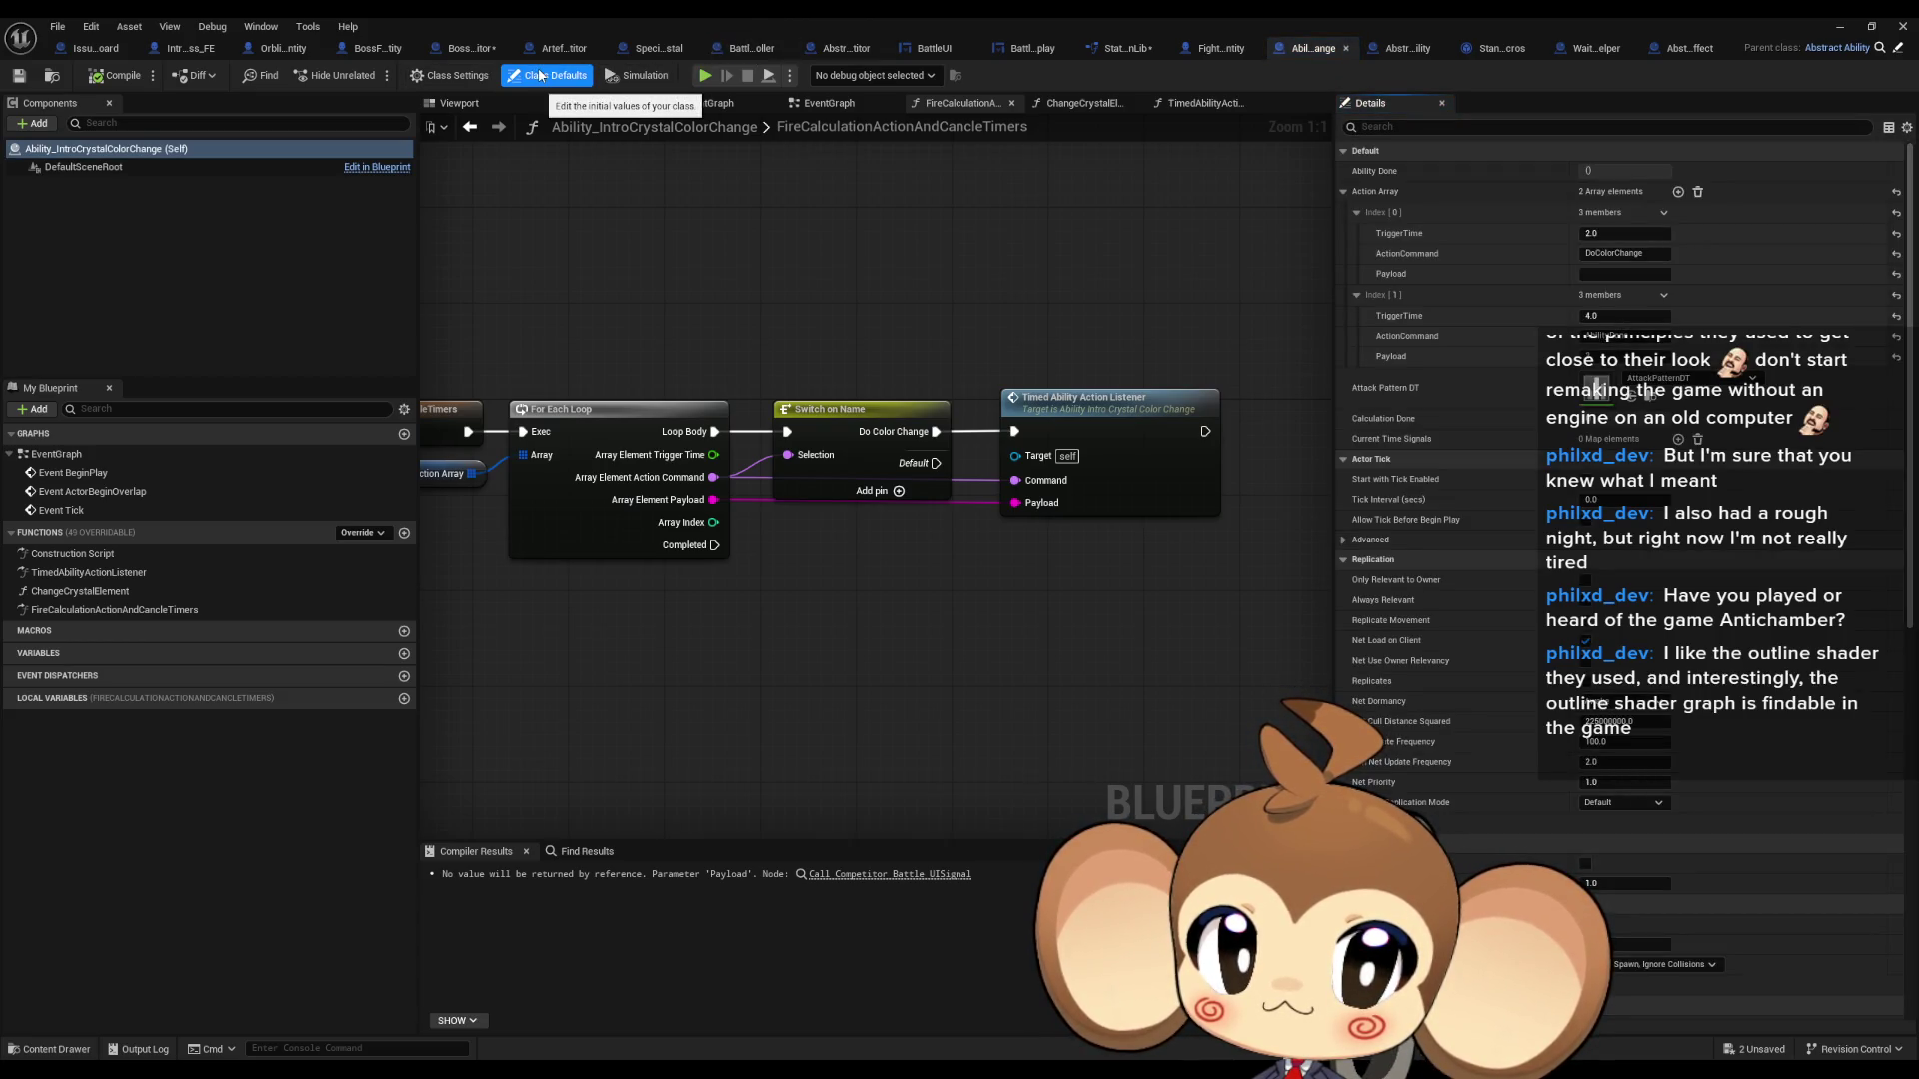
click(1409, 48)
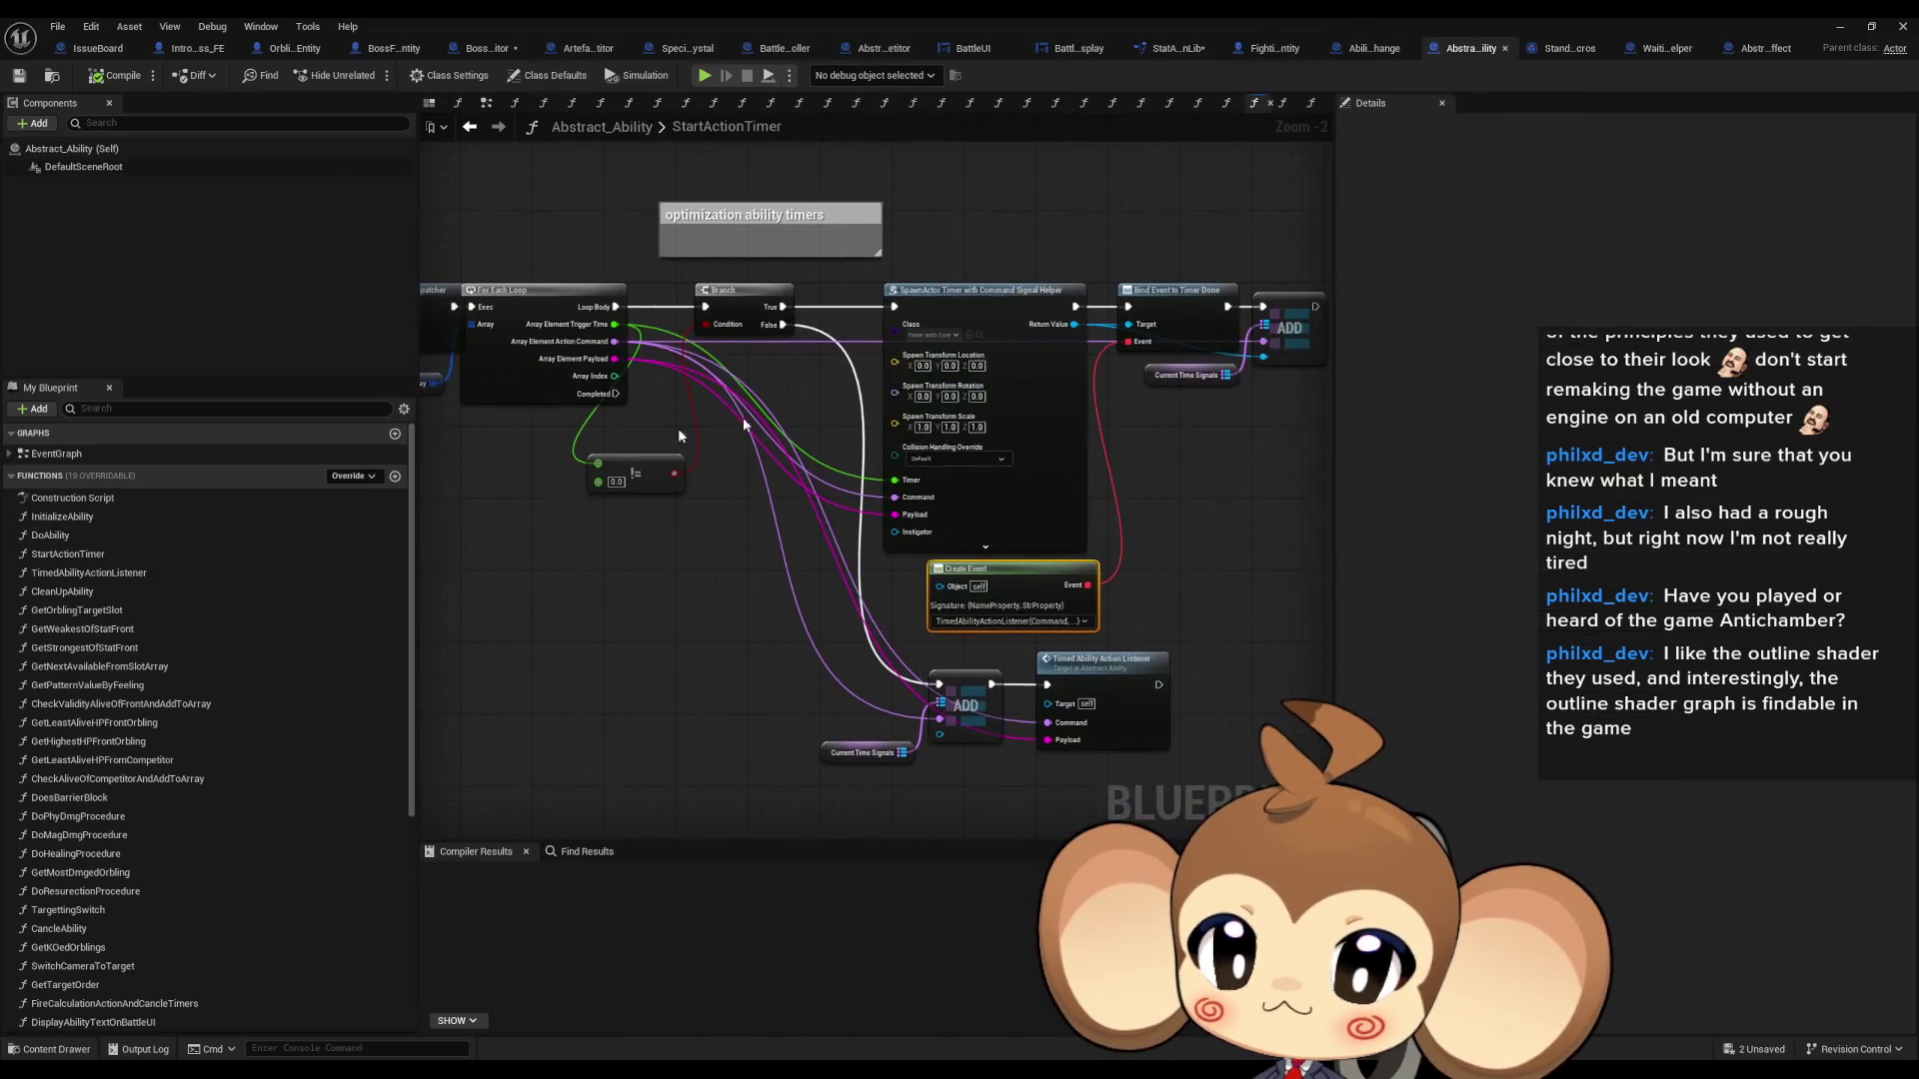
click(1365, 50)
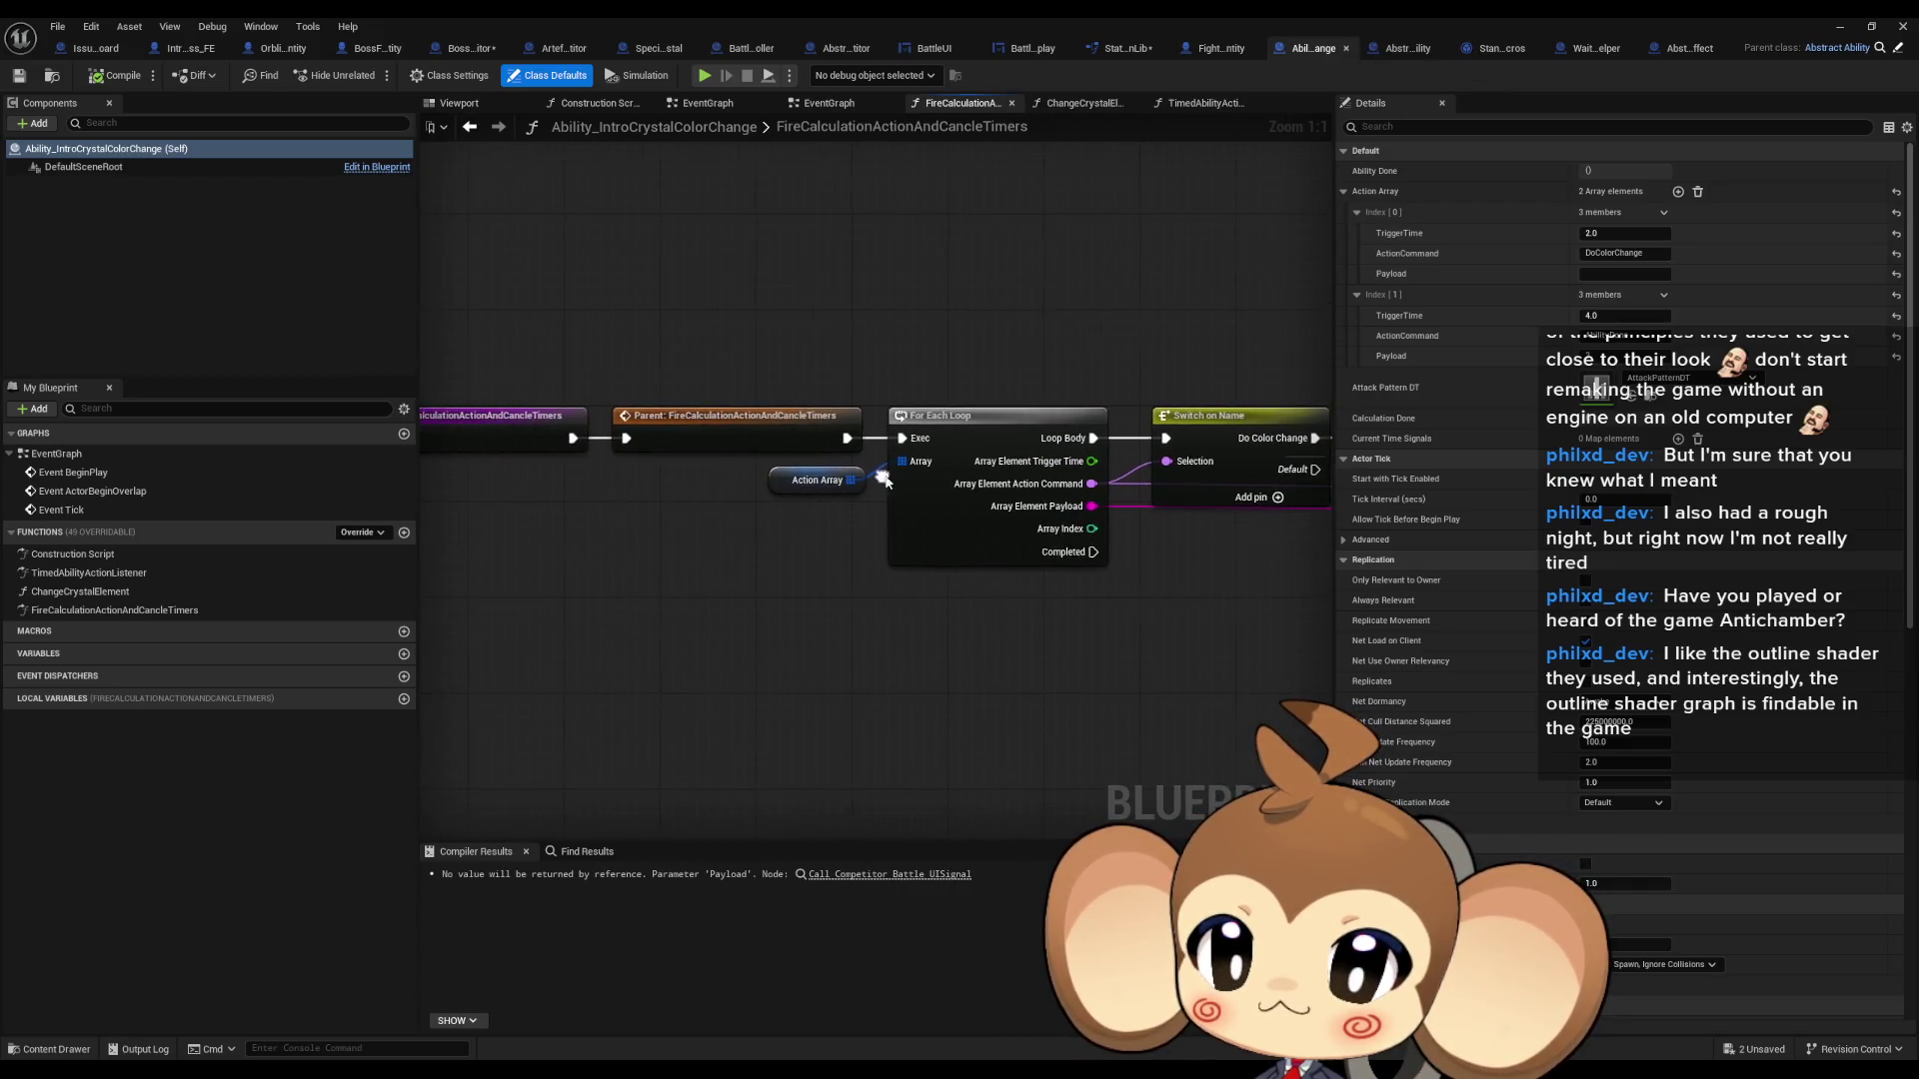
double_click(95, 590)
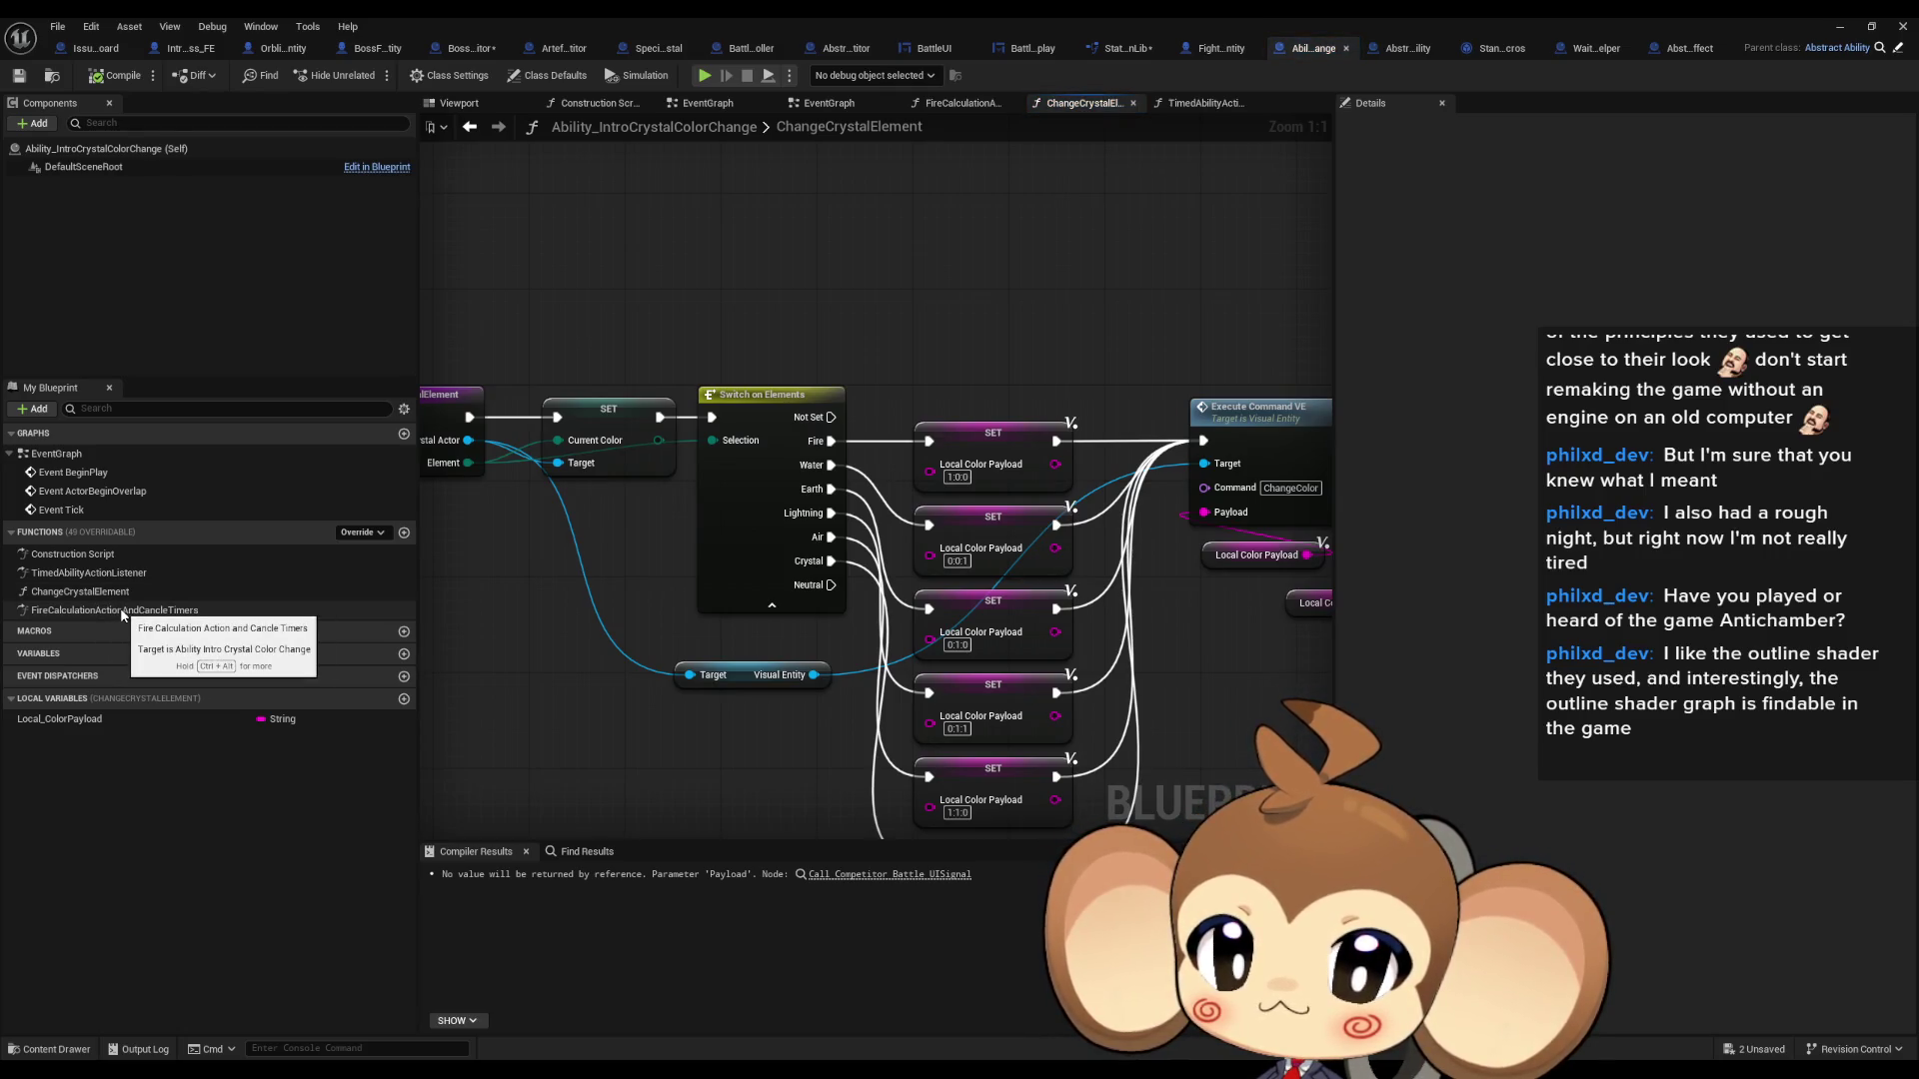
double_click(120, 609)
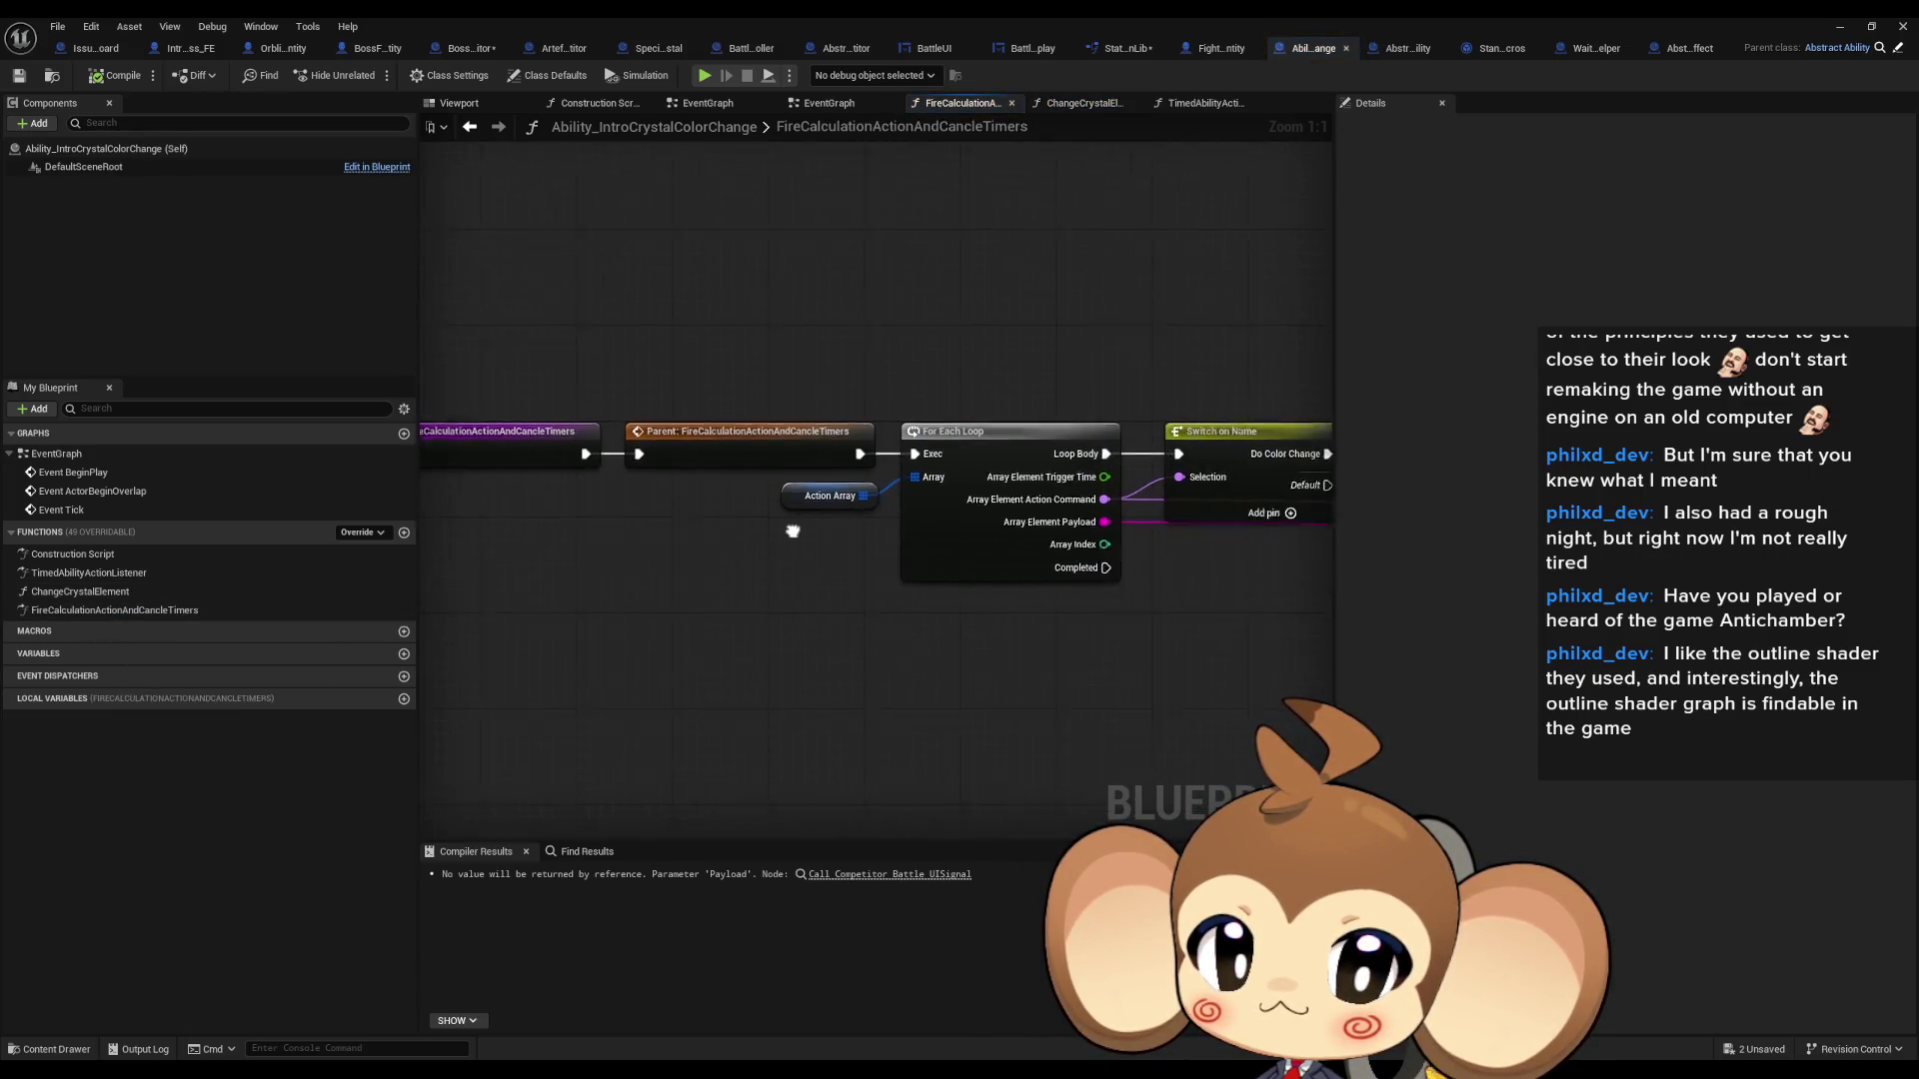
drag(539, 537, 430, 533)
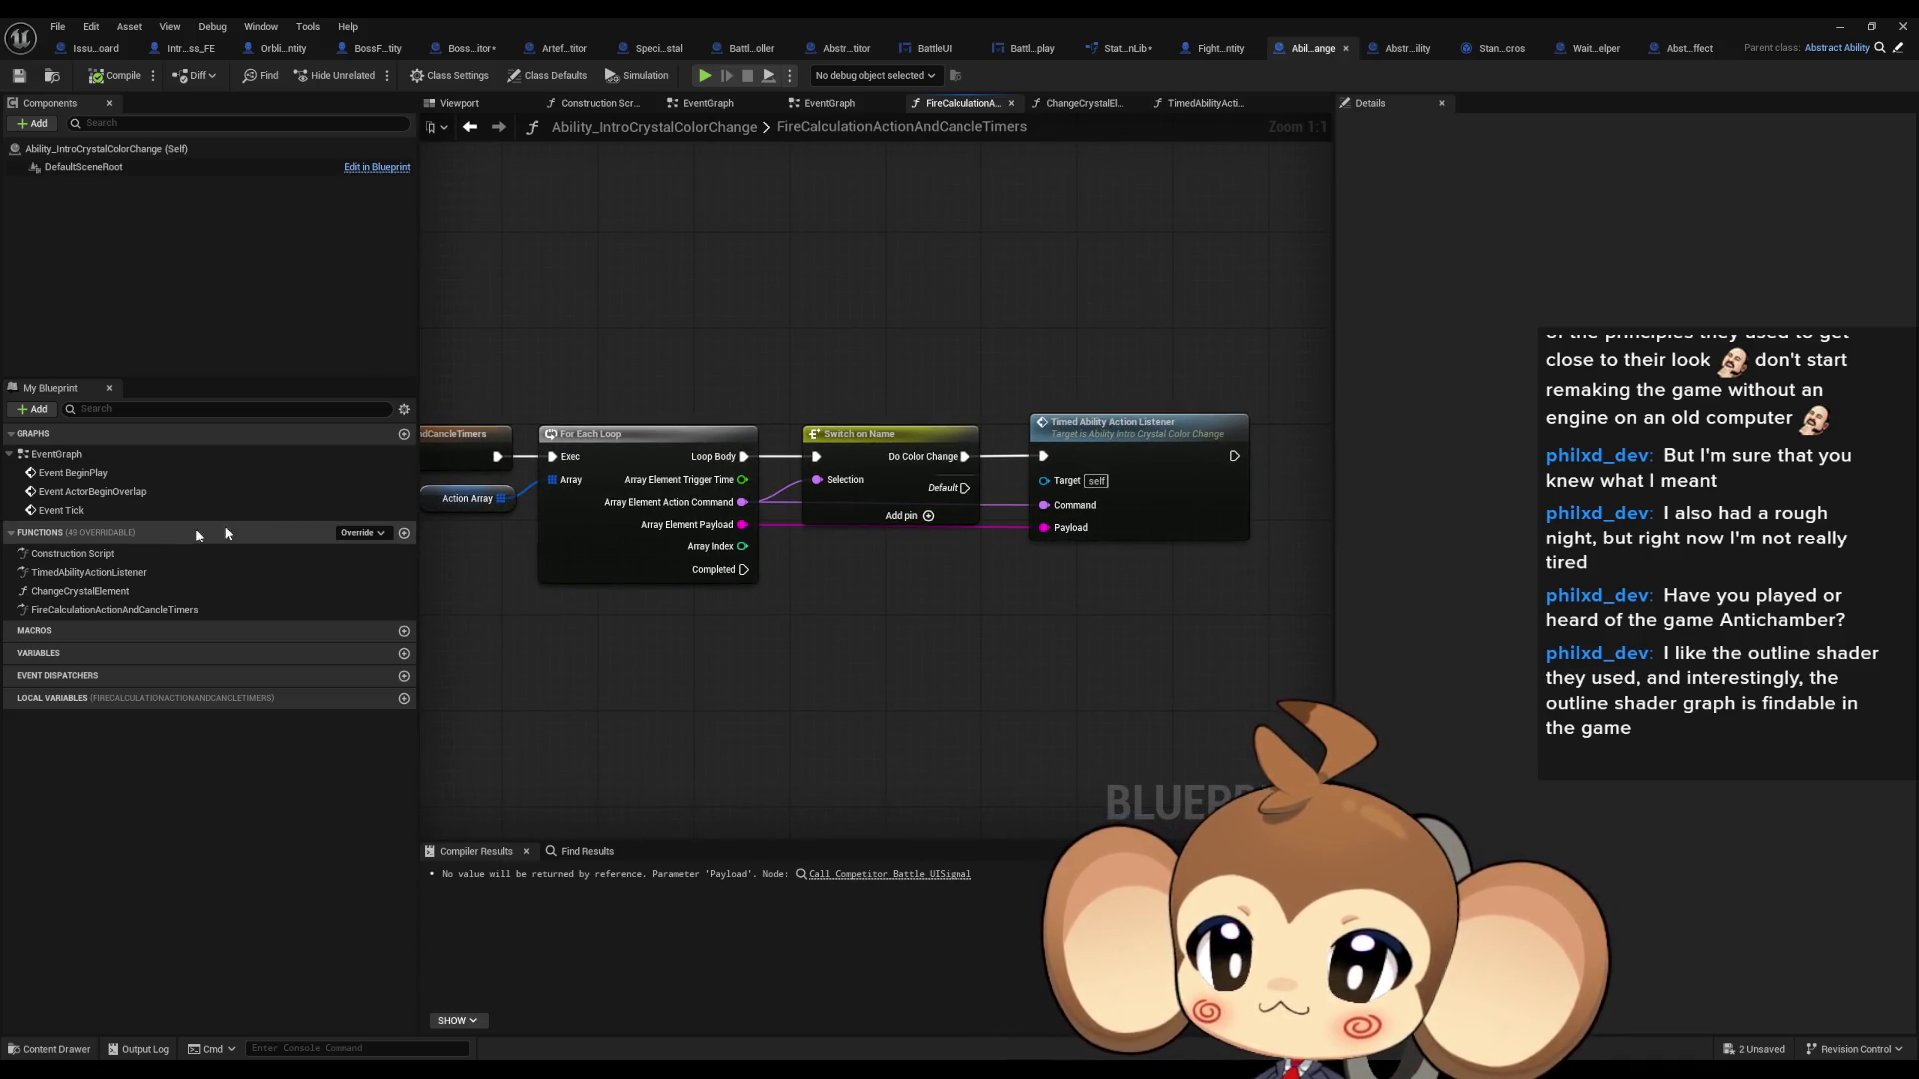
- Add a breakpoint on the TimedAbilityActionListener entry node and start a play session with Alt+P
double_click(89, 574)
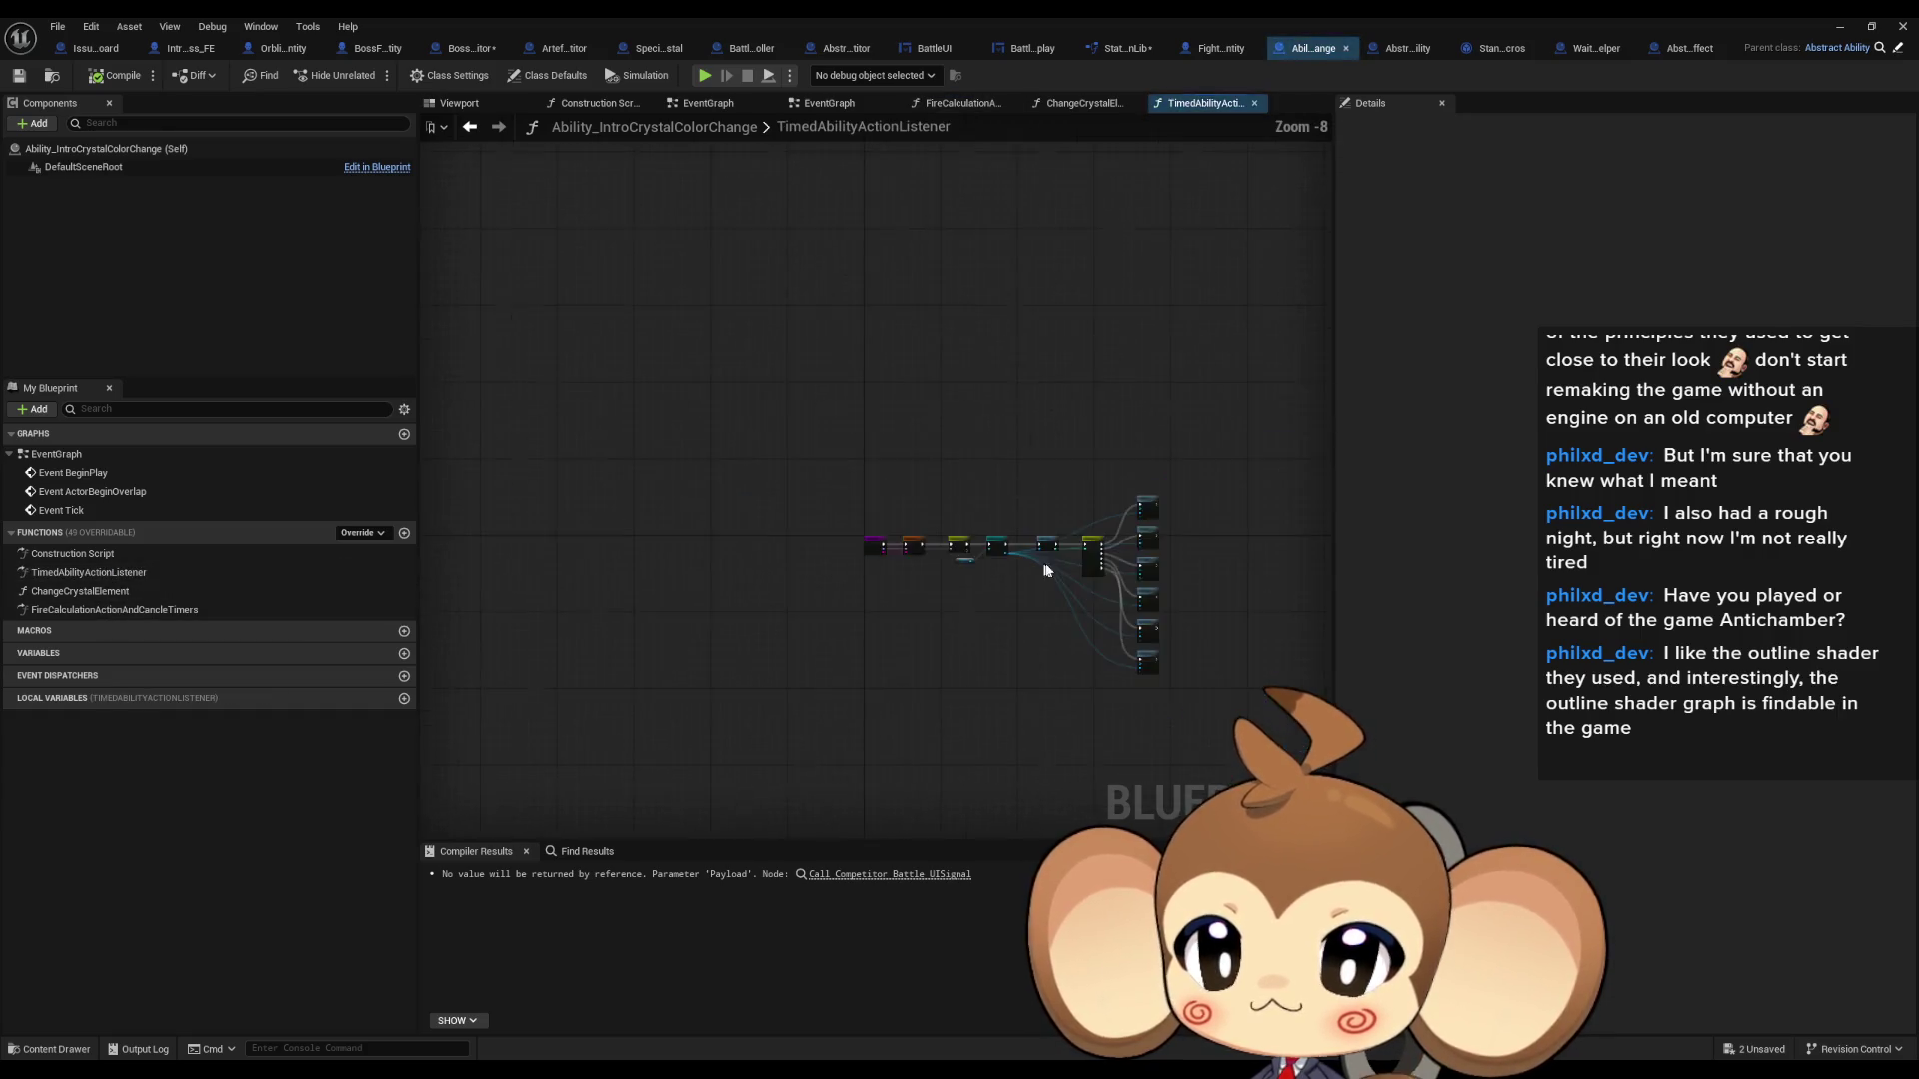
scroll(936, 534, up, 5)
scroll(858, 523, up, 2)
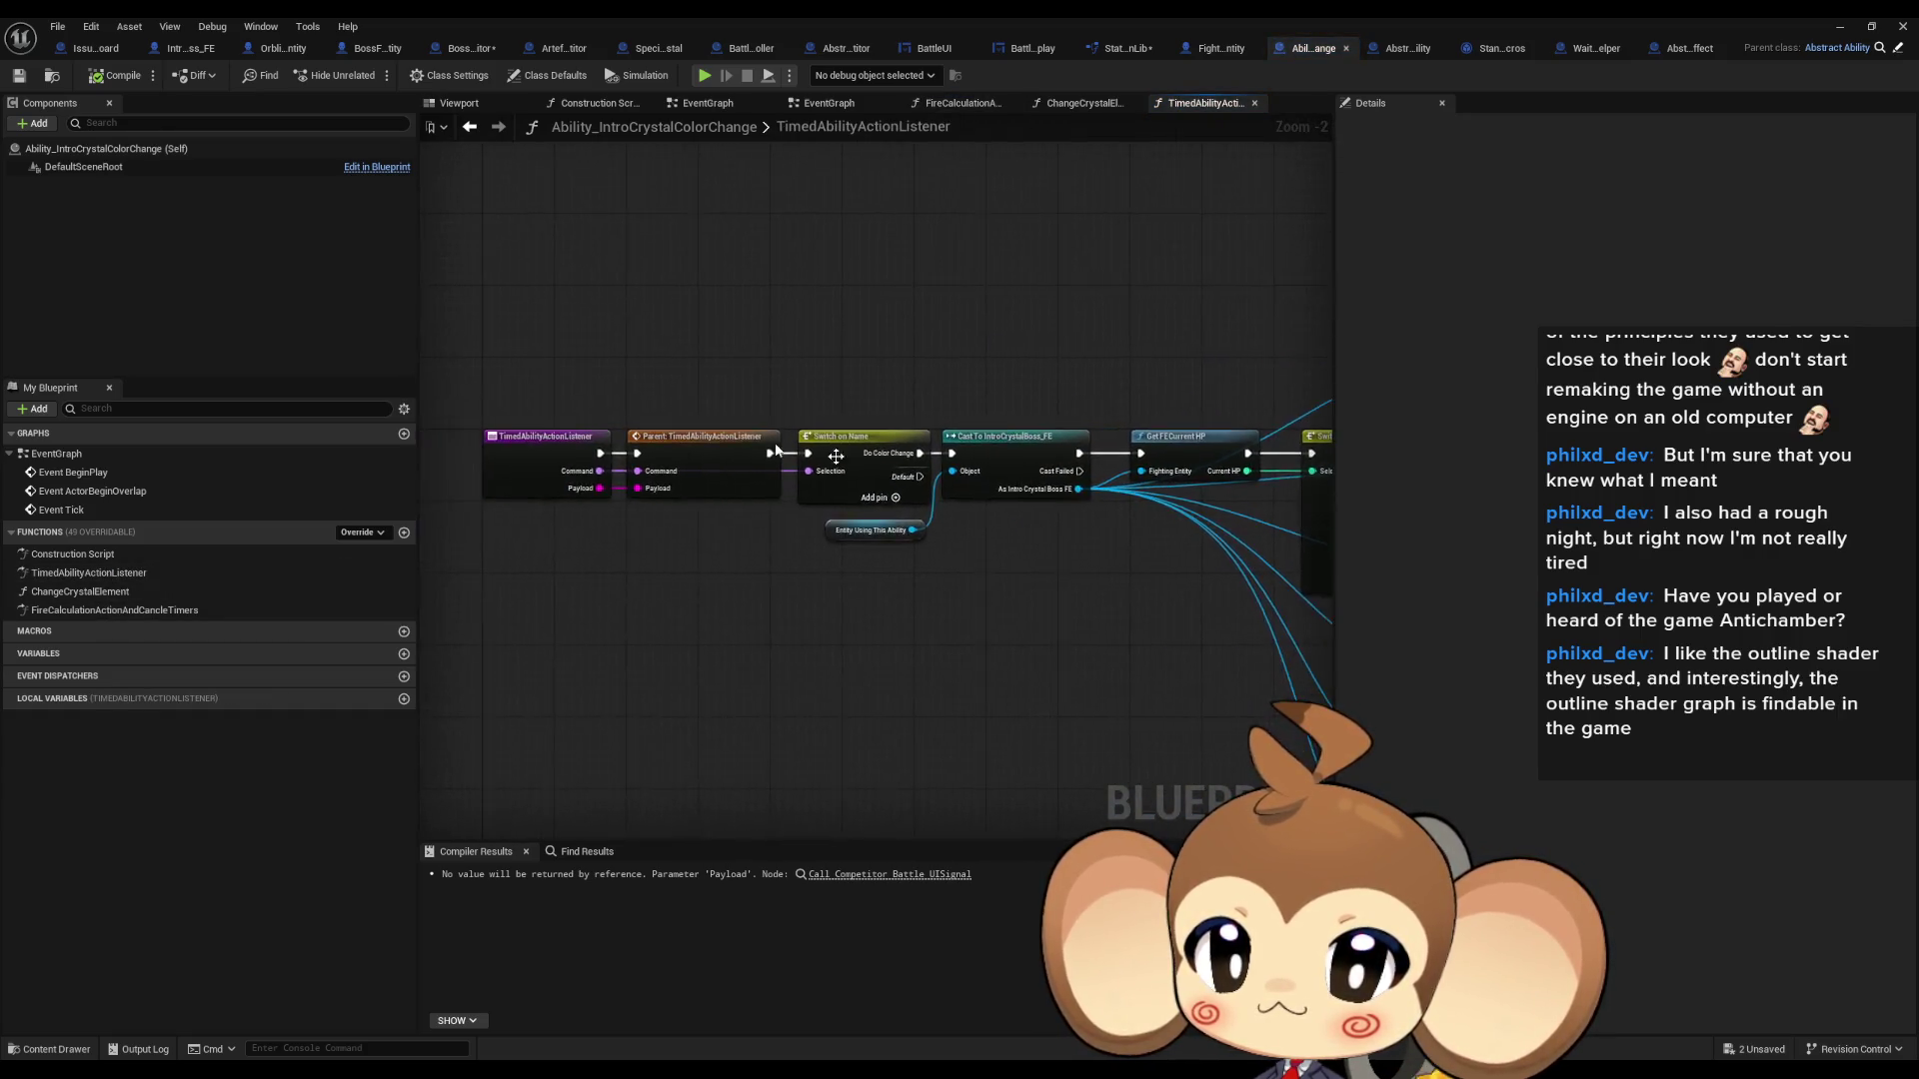
right_click(635, 446)
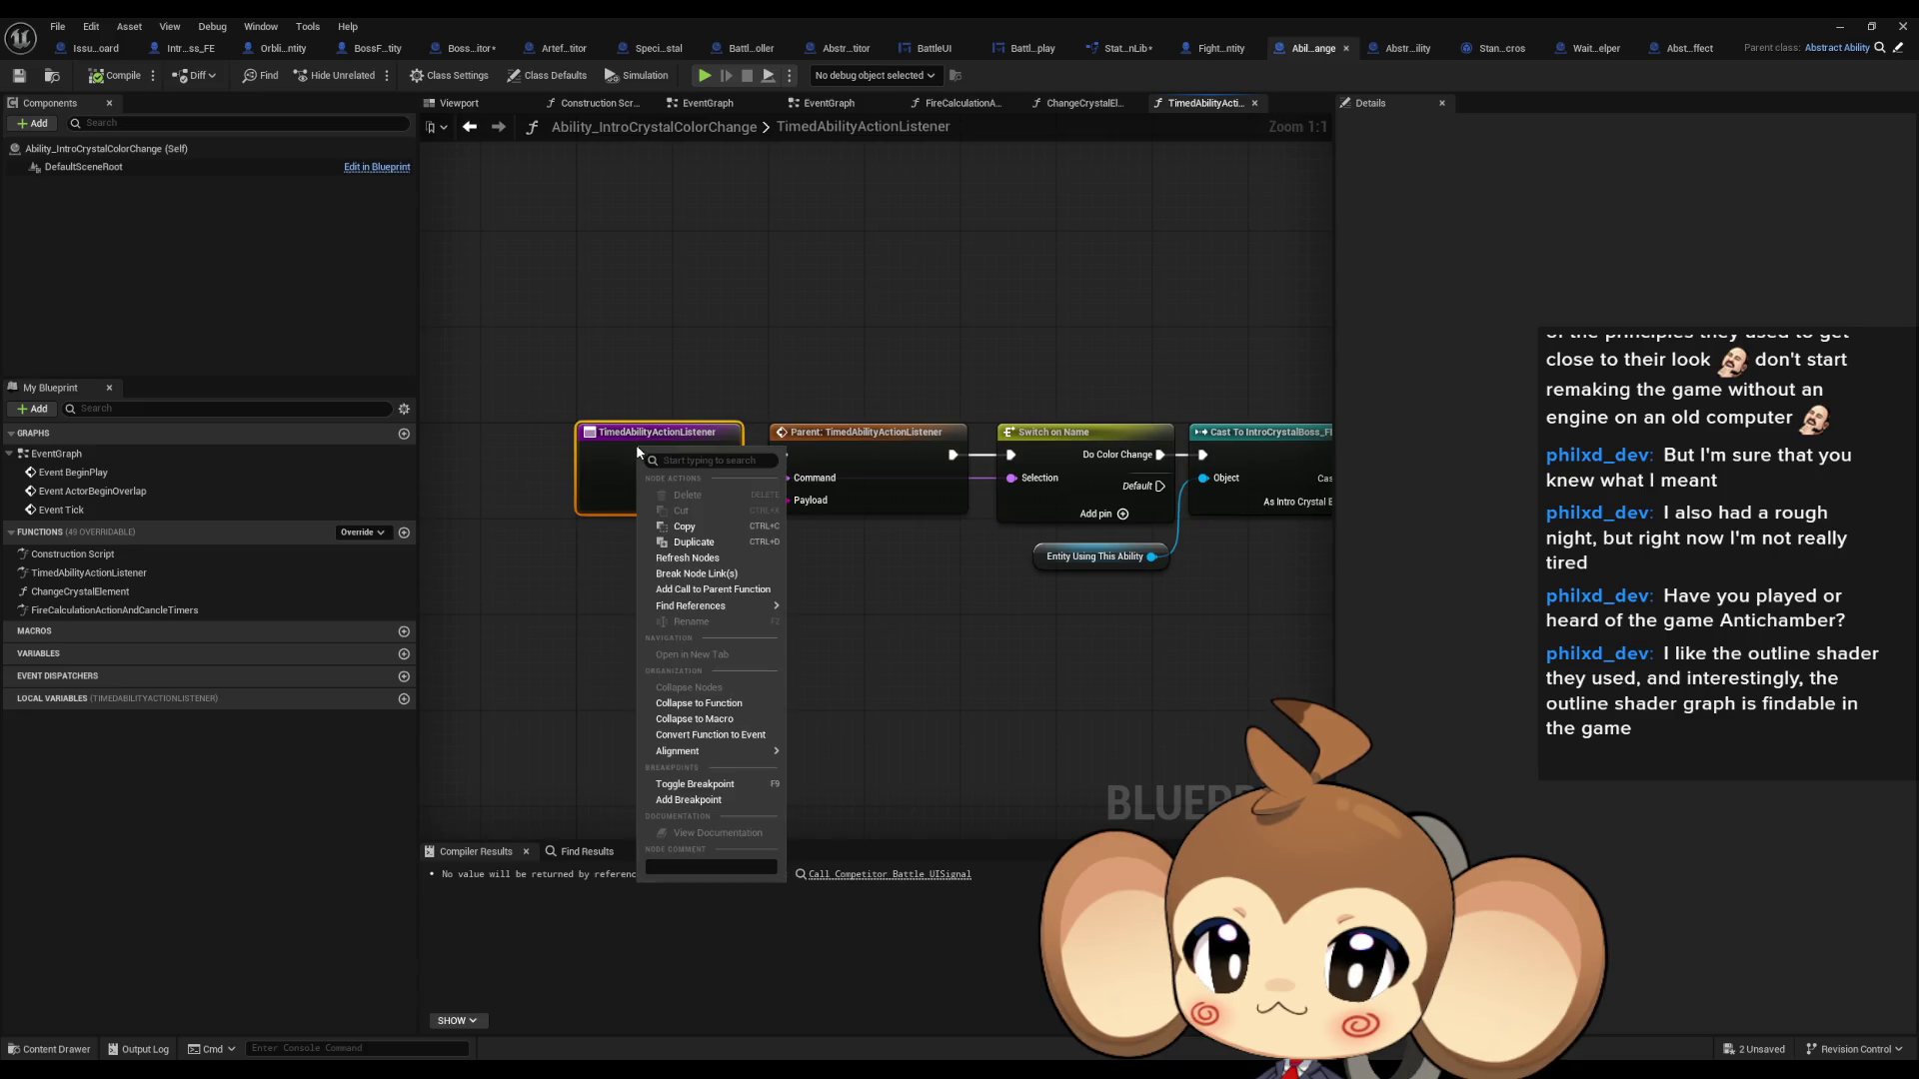
click(700, 783)
click(1844, 29)
key(alt+p)
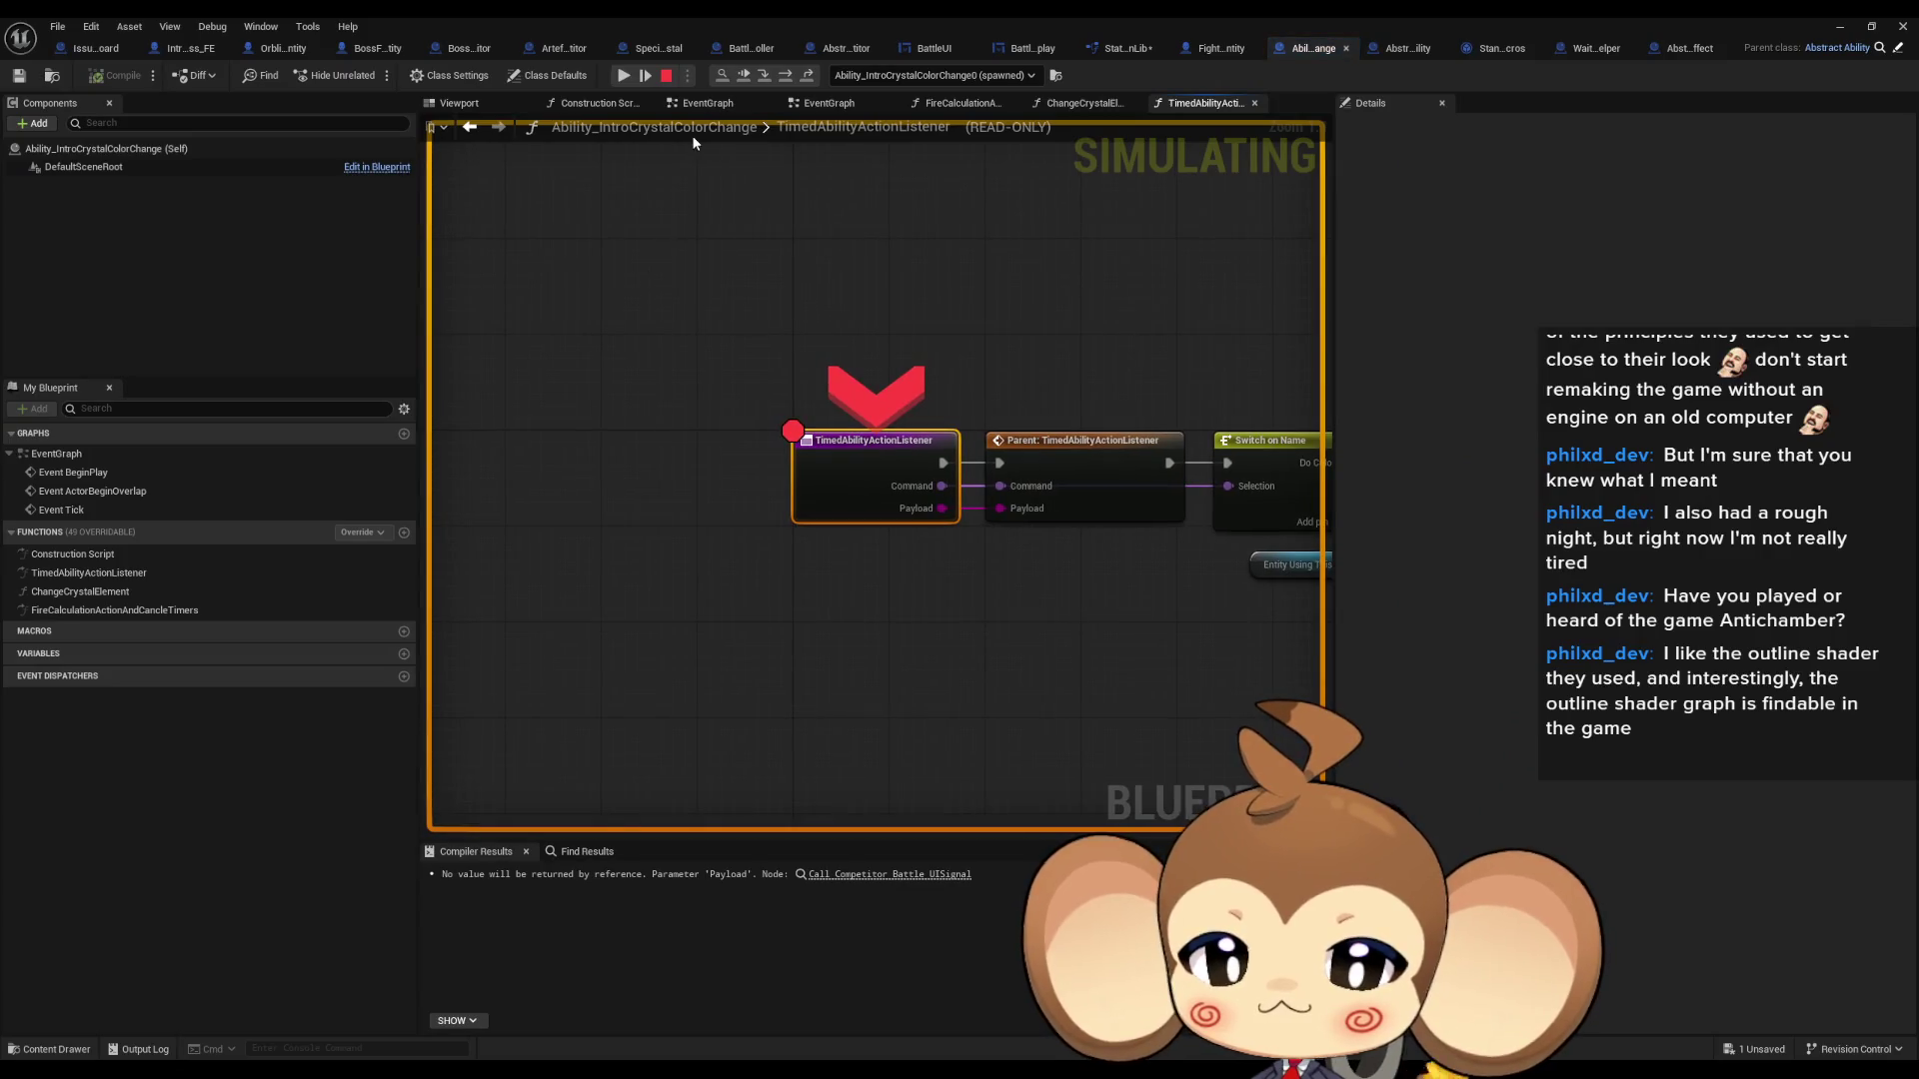
- Step execution five nodes forward to the Switch on Int node, then stop the simulation
mouse_move(896, 493)
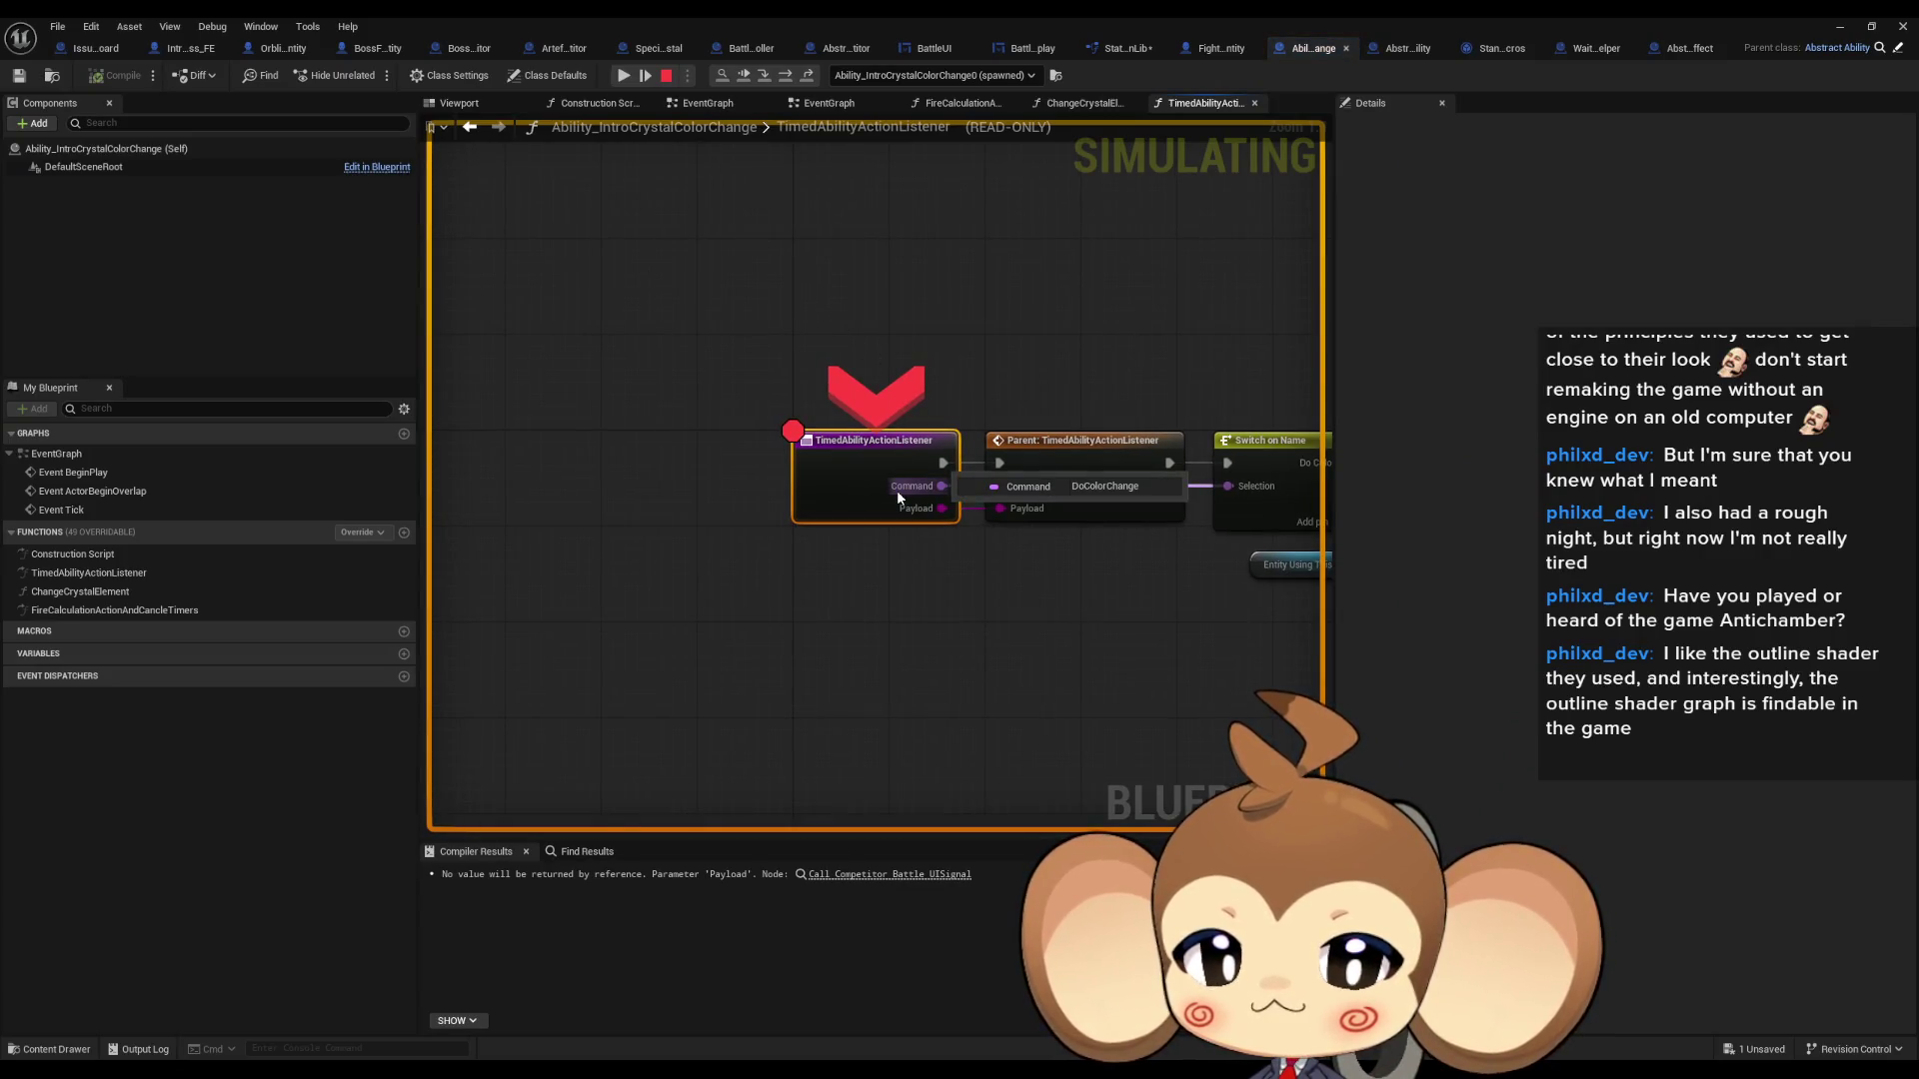
click(786, 77)
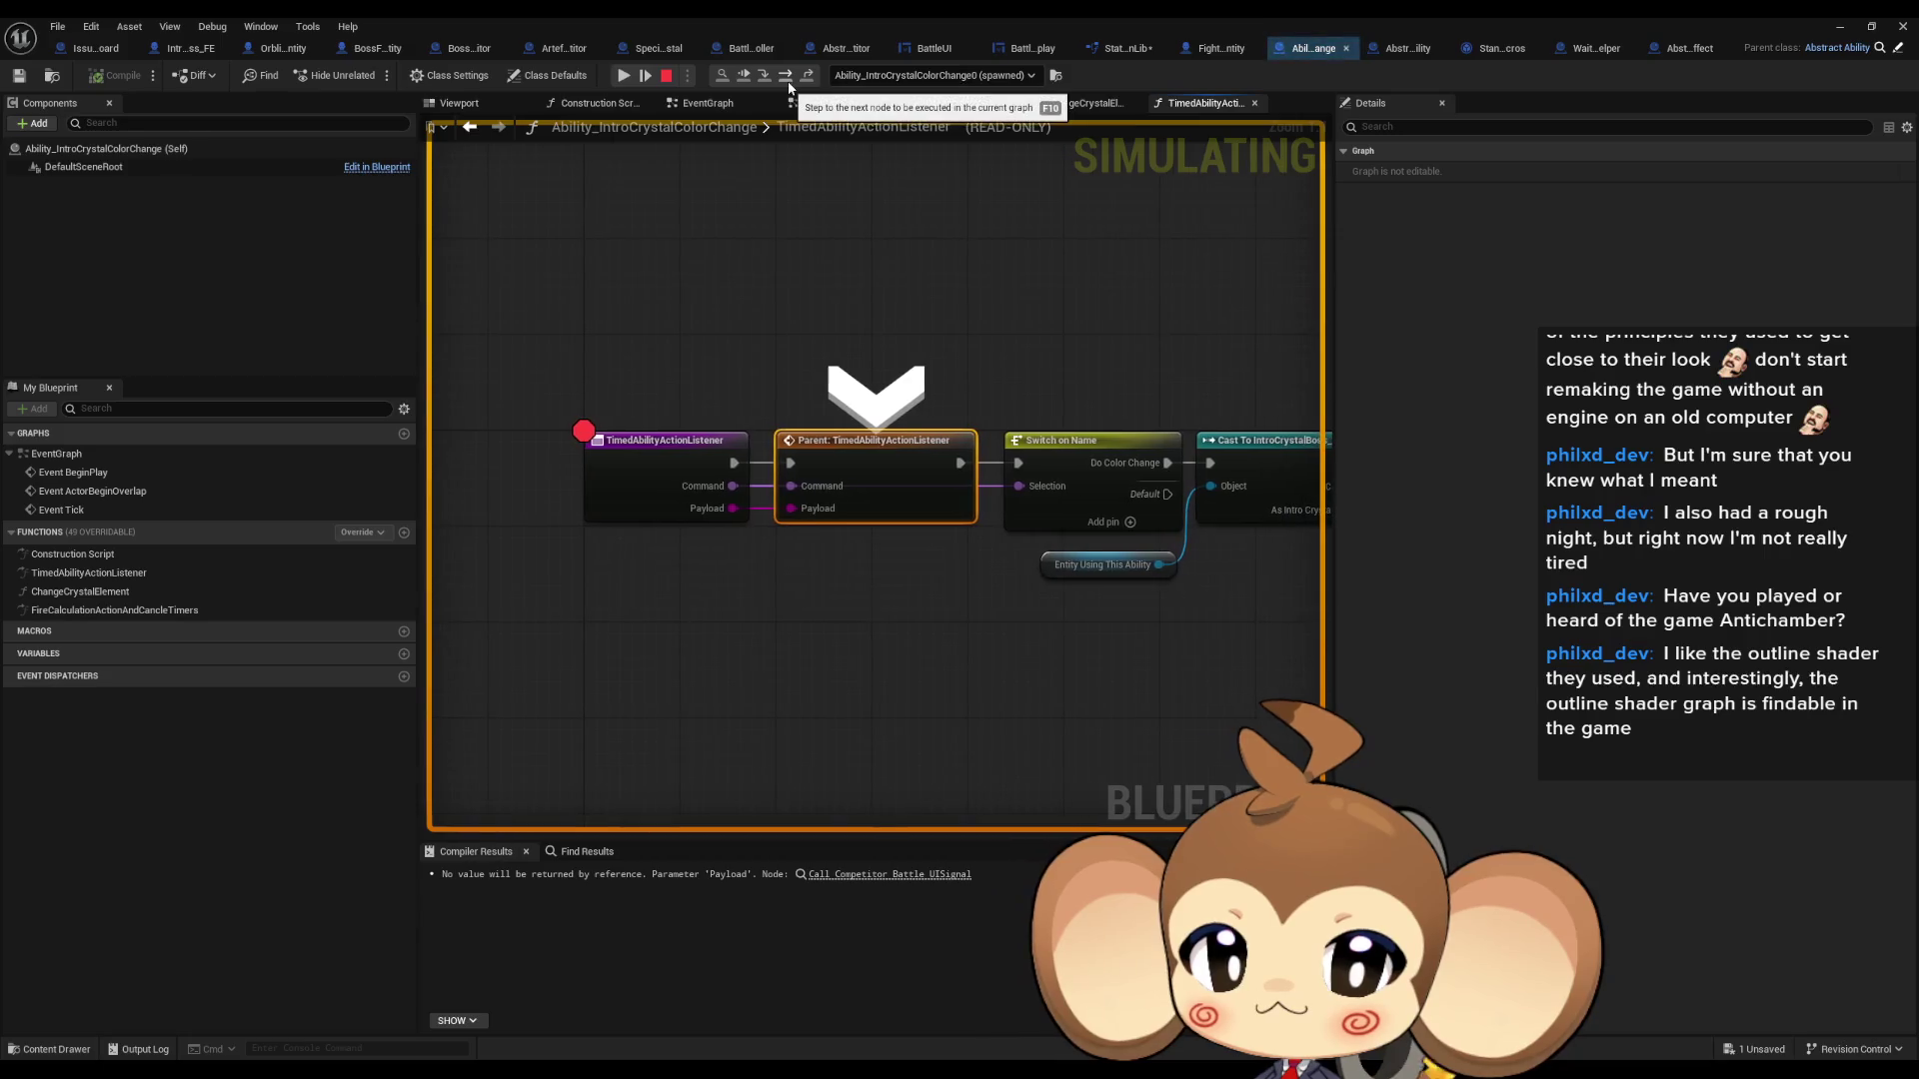
click(786, 77)
click(787, 77)
click(787, 77)
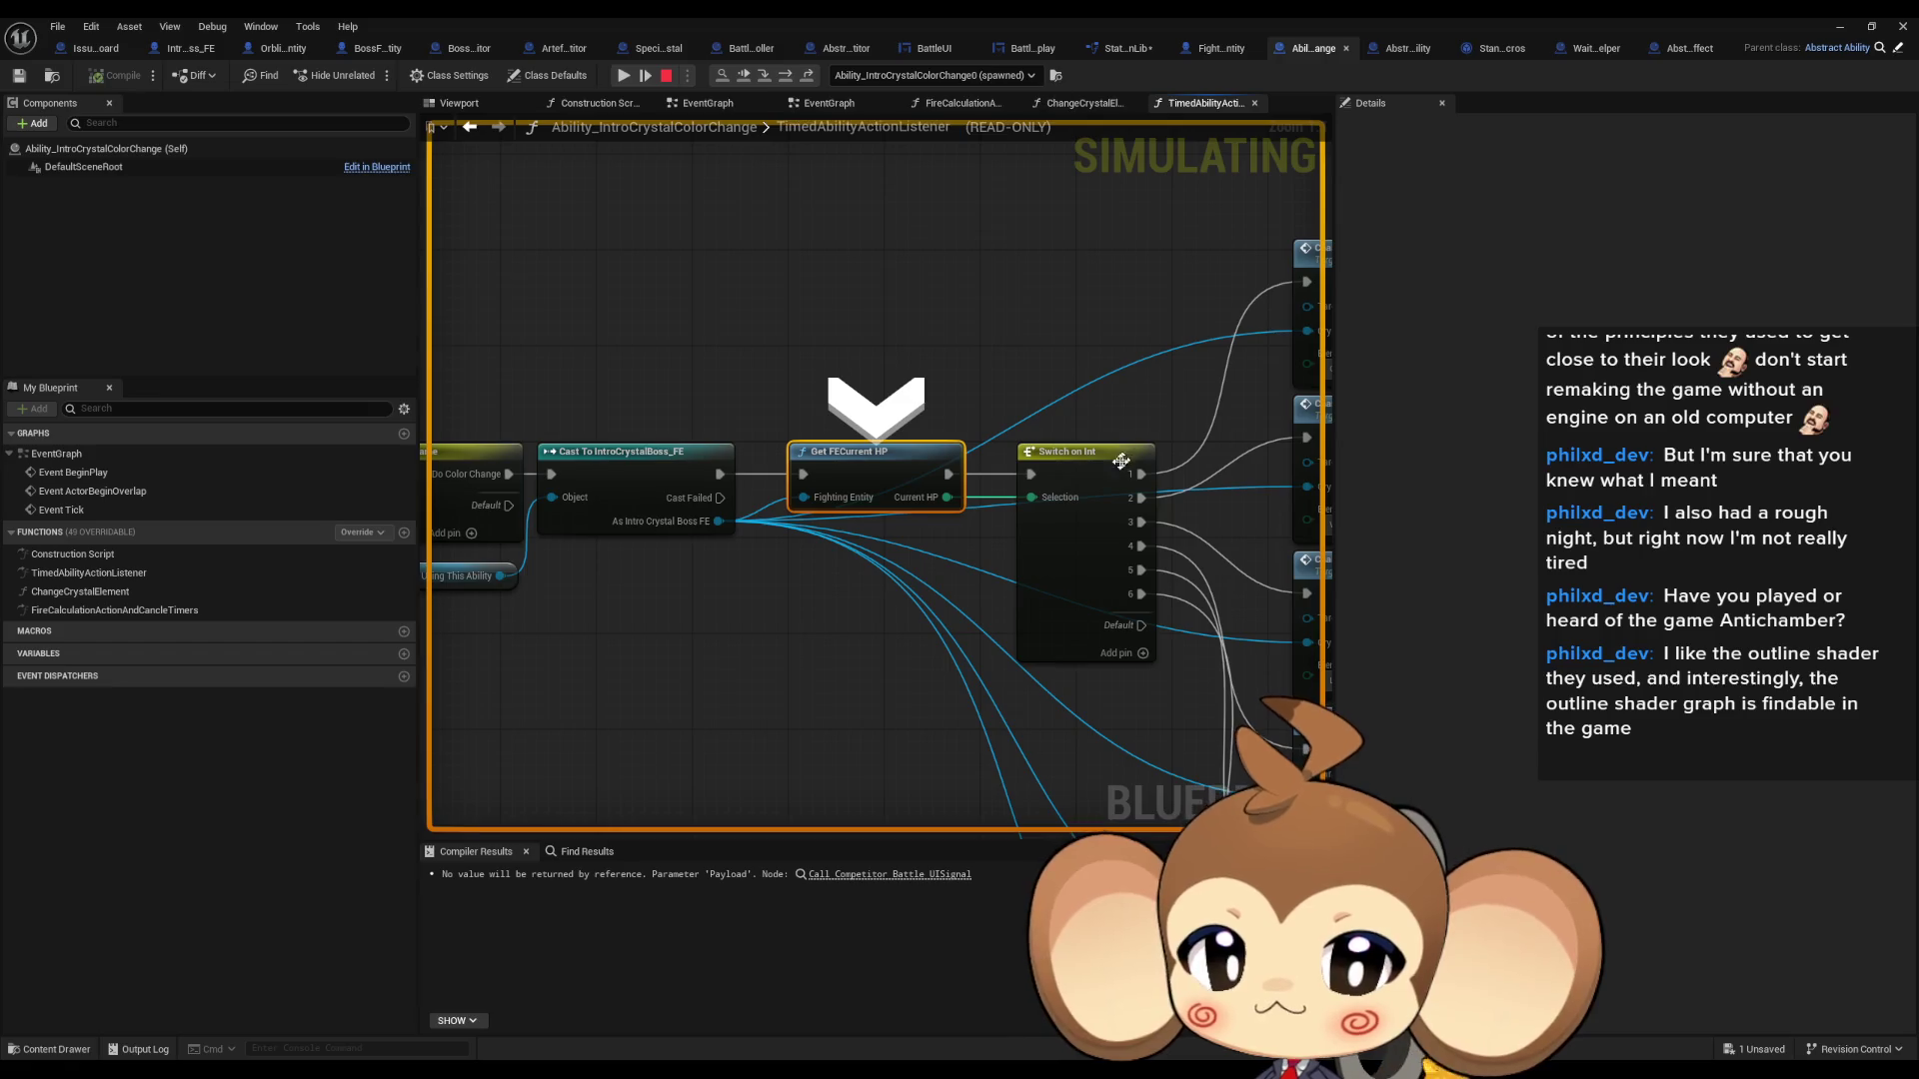
click(787, 75)
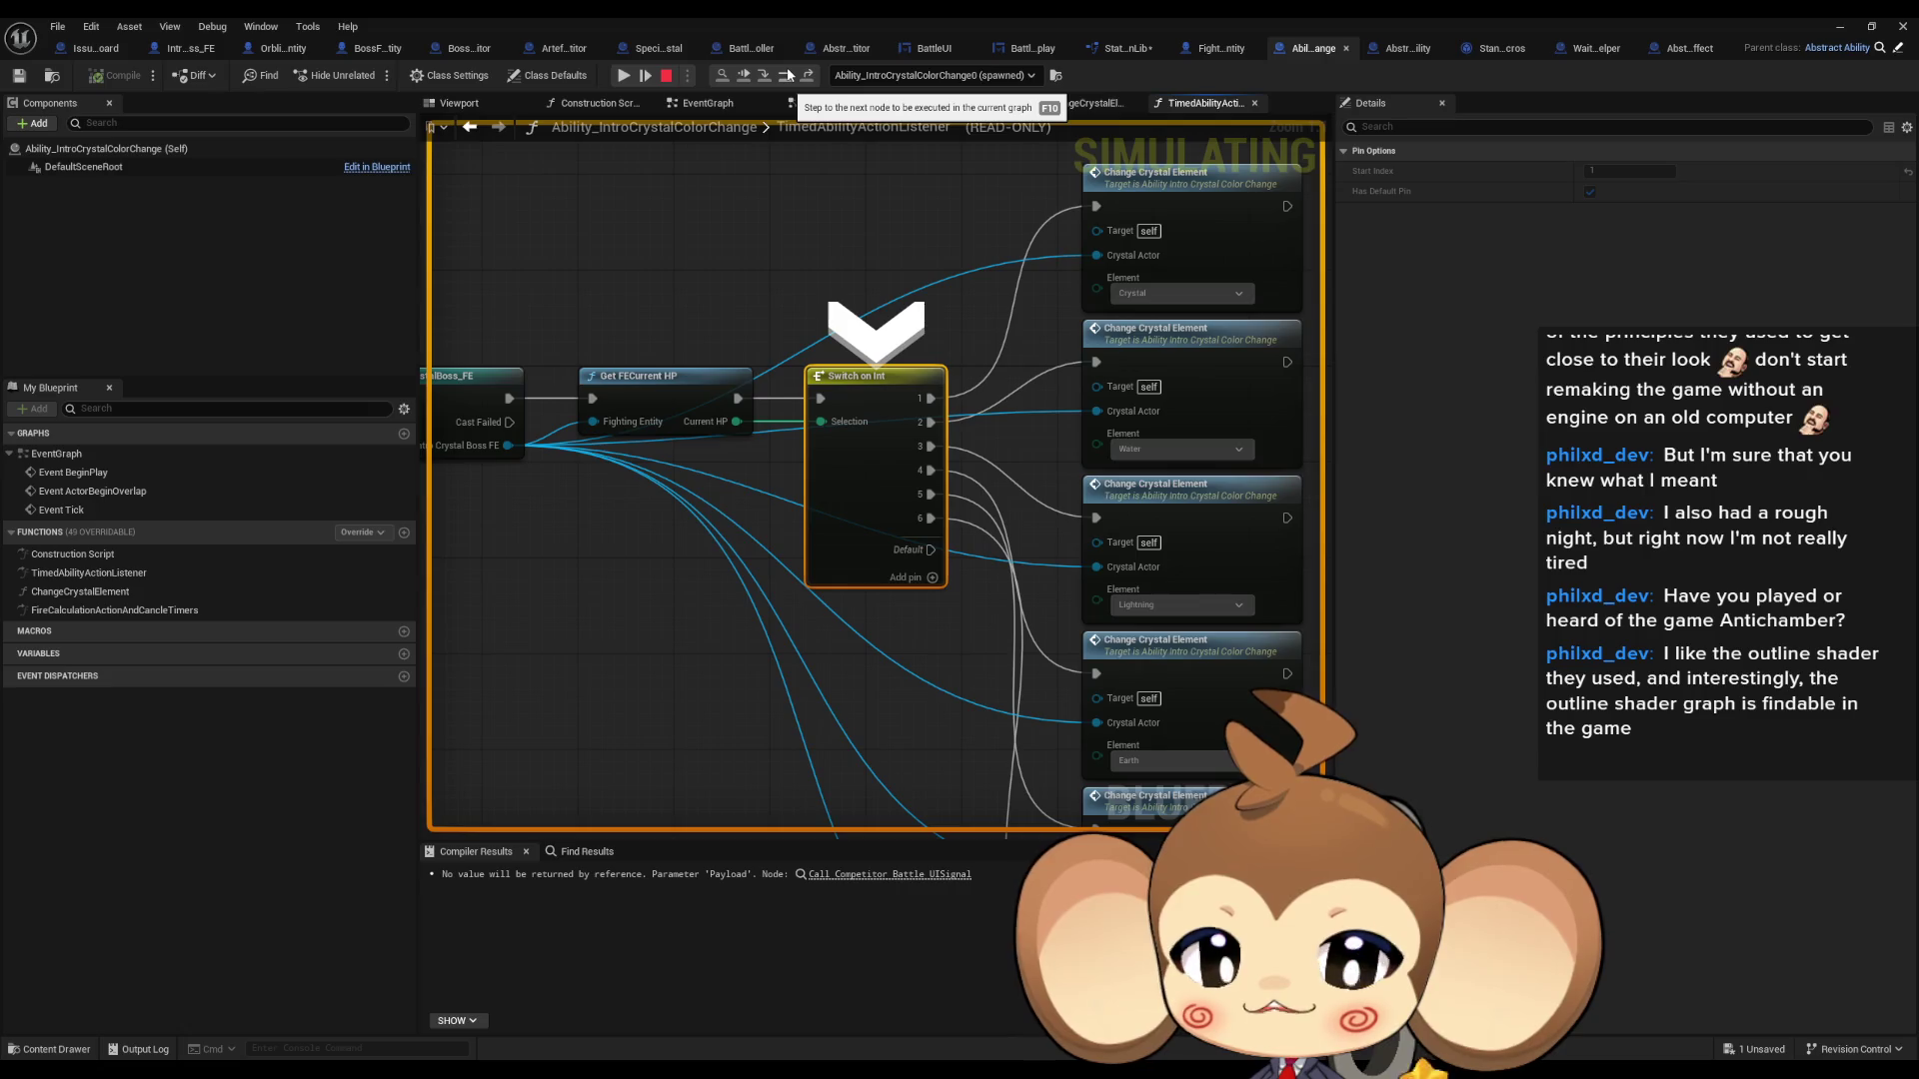
click(666, 75)
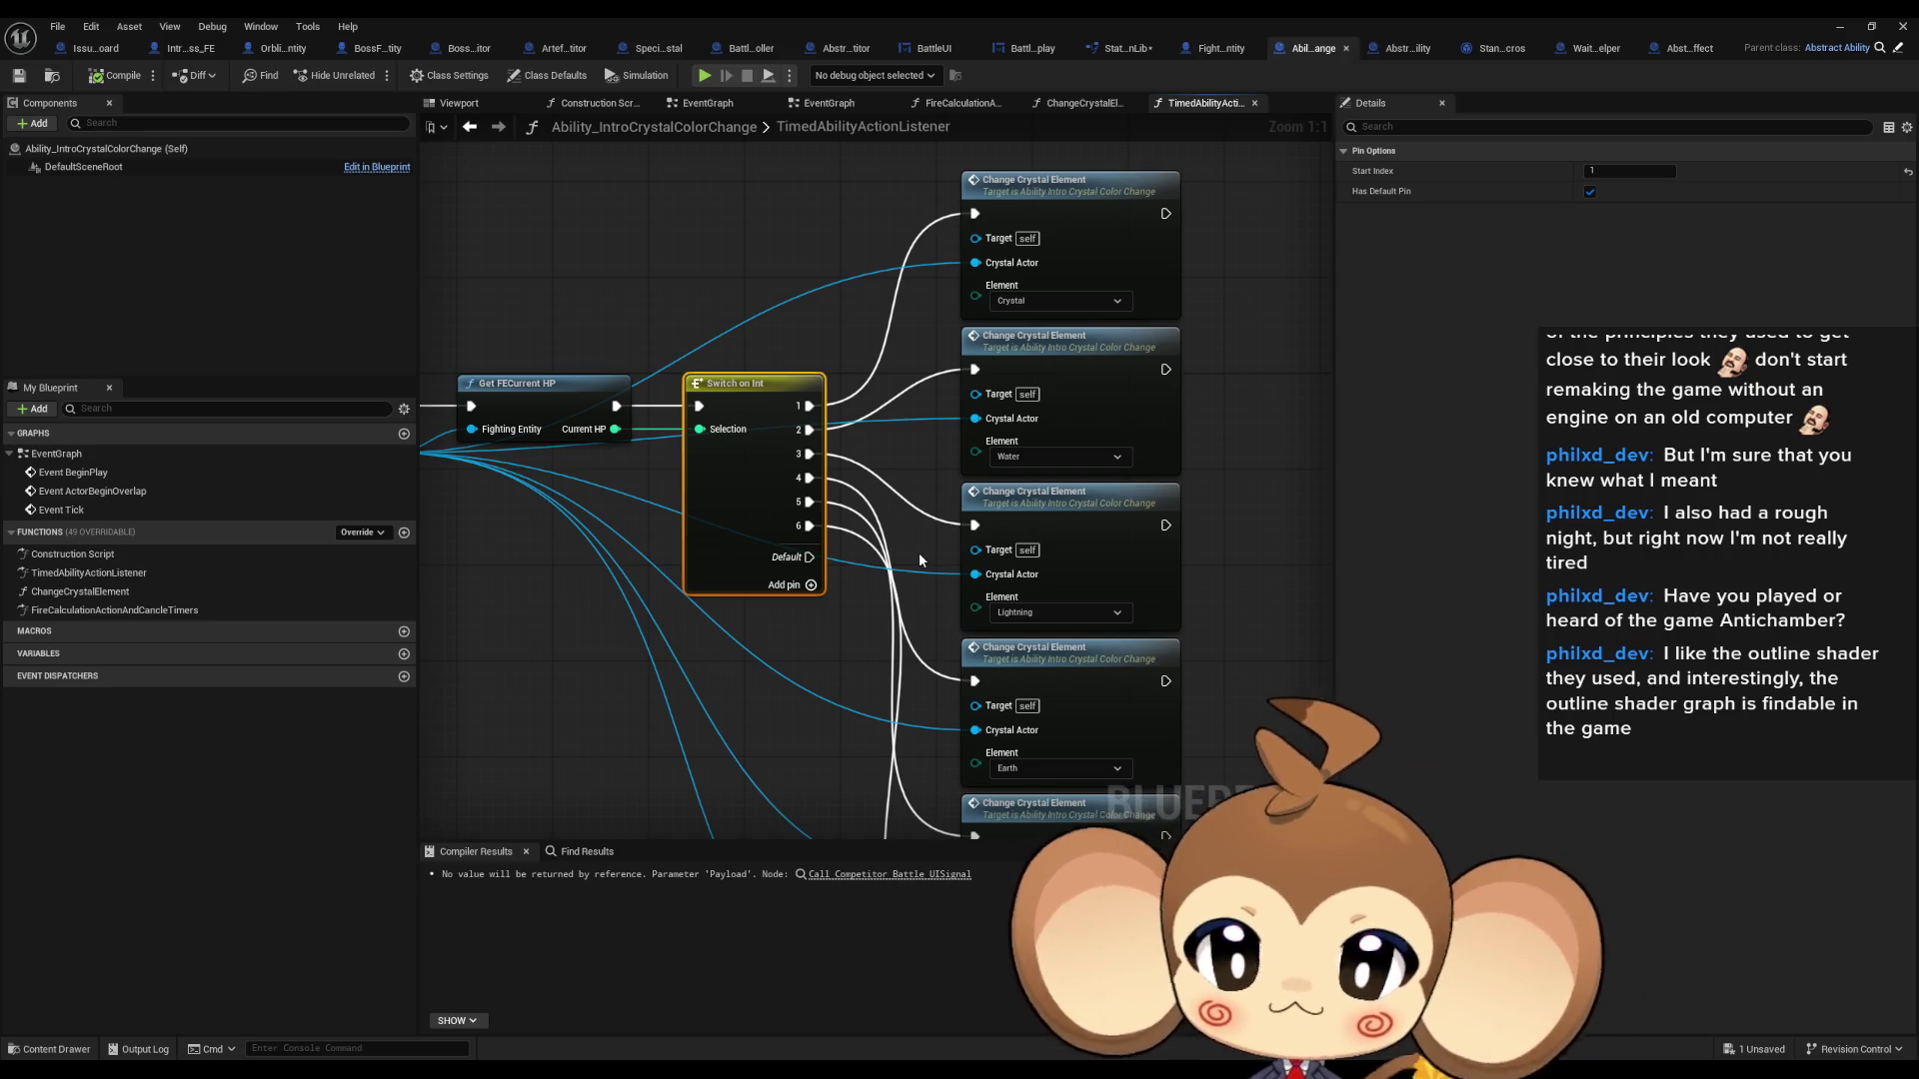
- Set the Switch on Int node's Start Index to 0
click(1616, 171)
text(0)
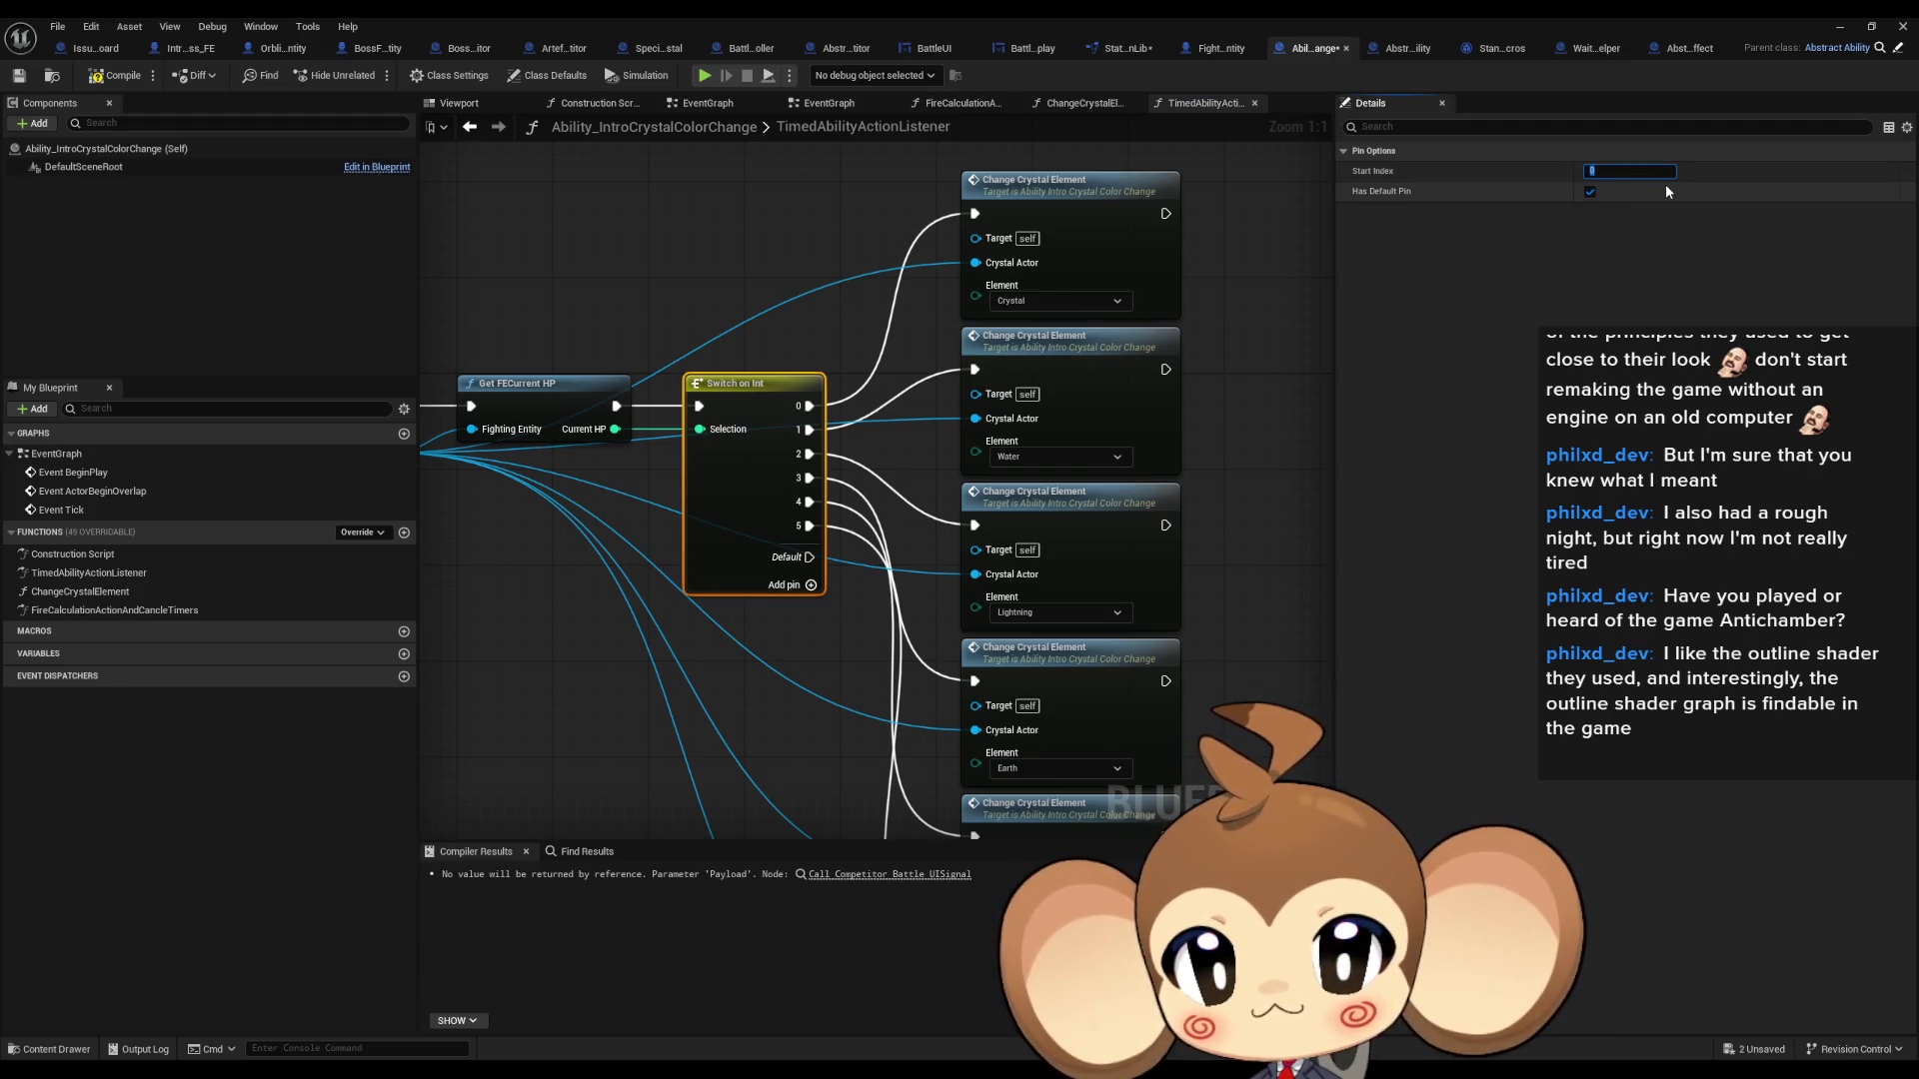
key(Return)
scroll(898, 386, down, 1)
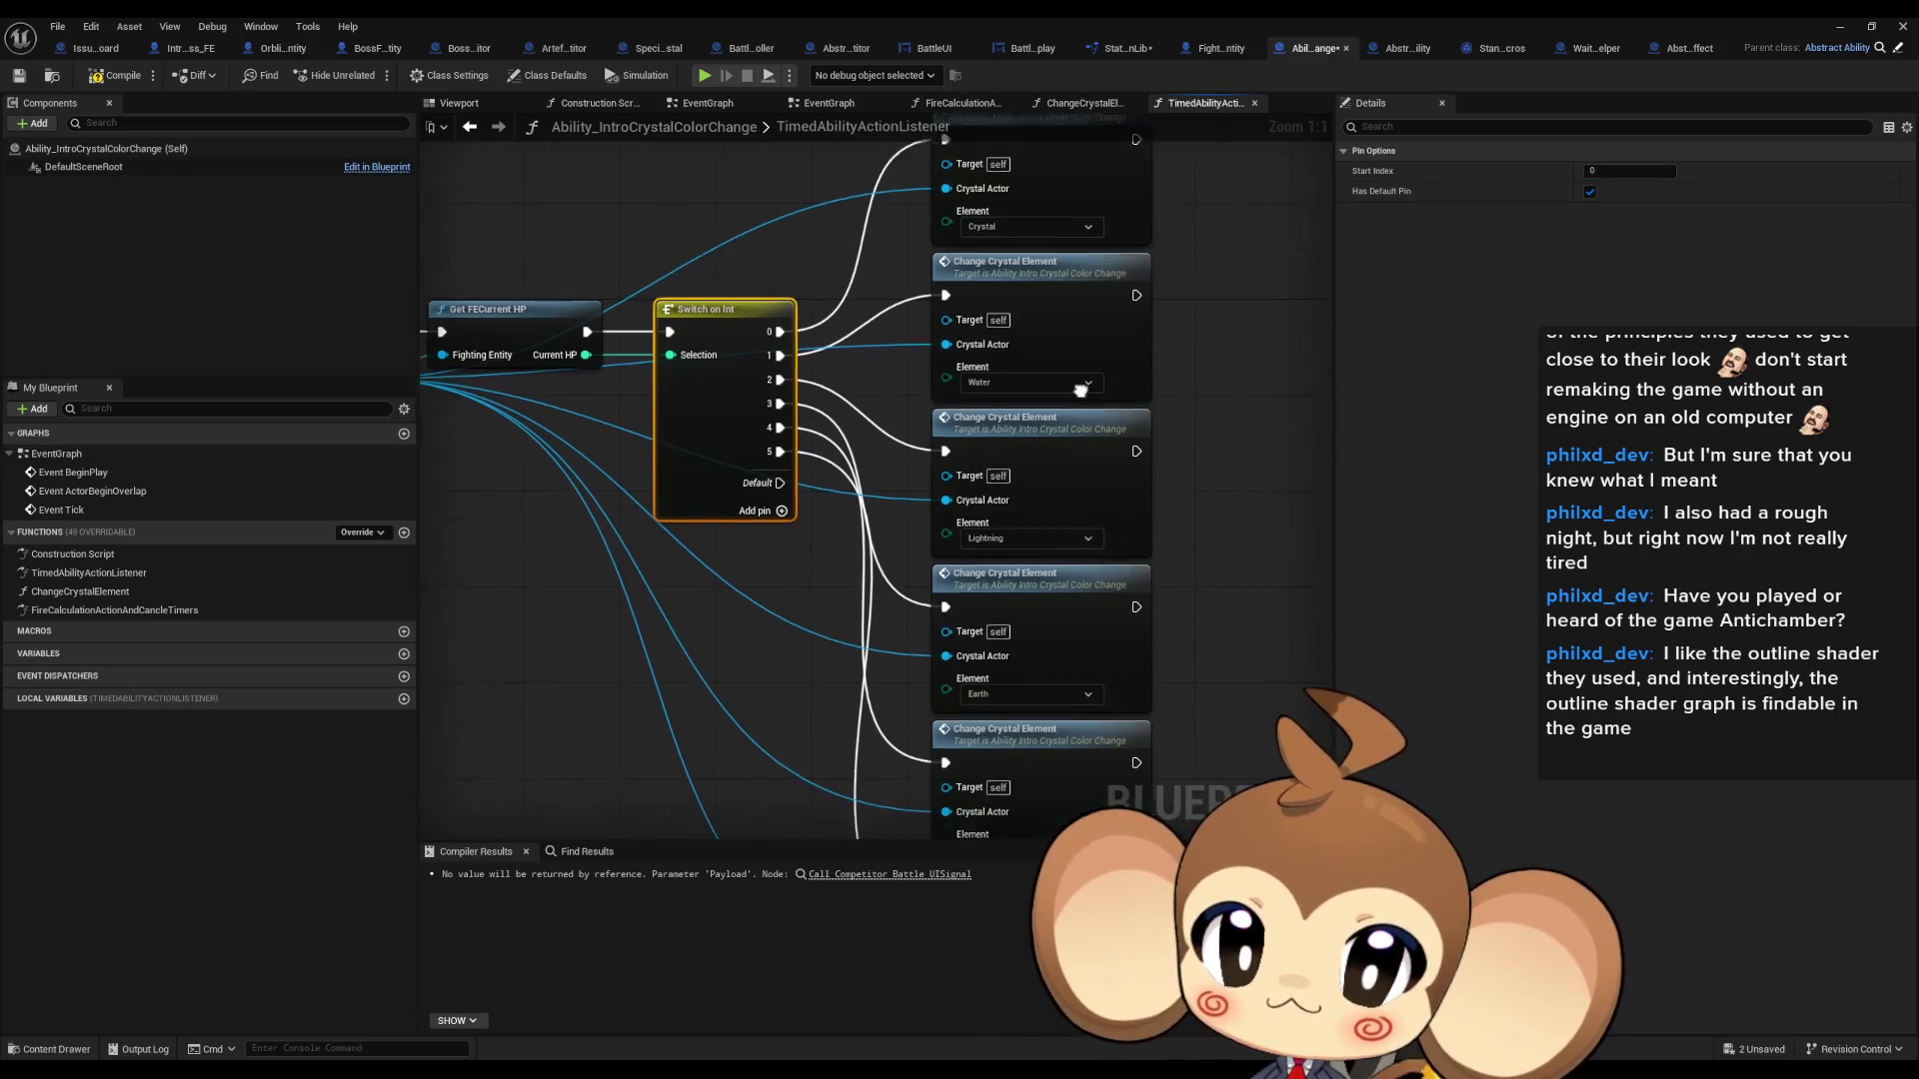
- Reconnect the Switch on Int outputs to their Change Crystal Element nodes
mouse_move(790, 344)
mouse_down()
mouse_move(848, 848)
mouse_move(908, 600)
mouse_move(927, 632)
mouse_up()
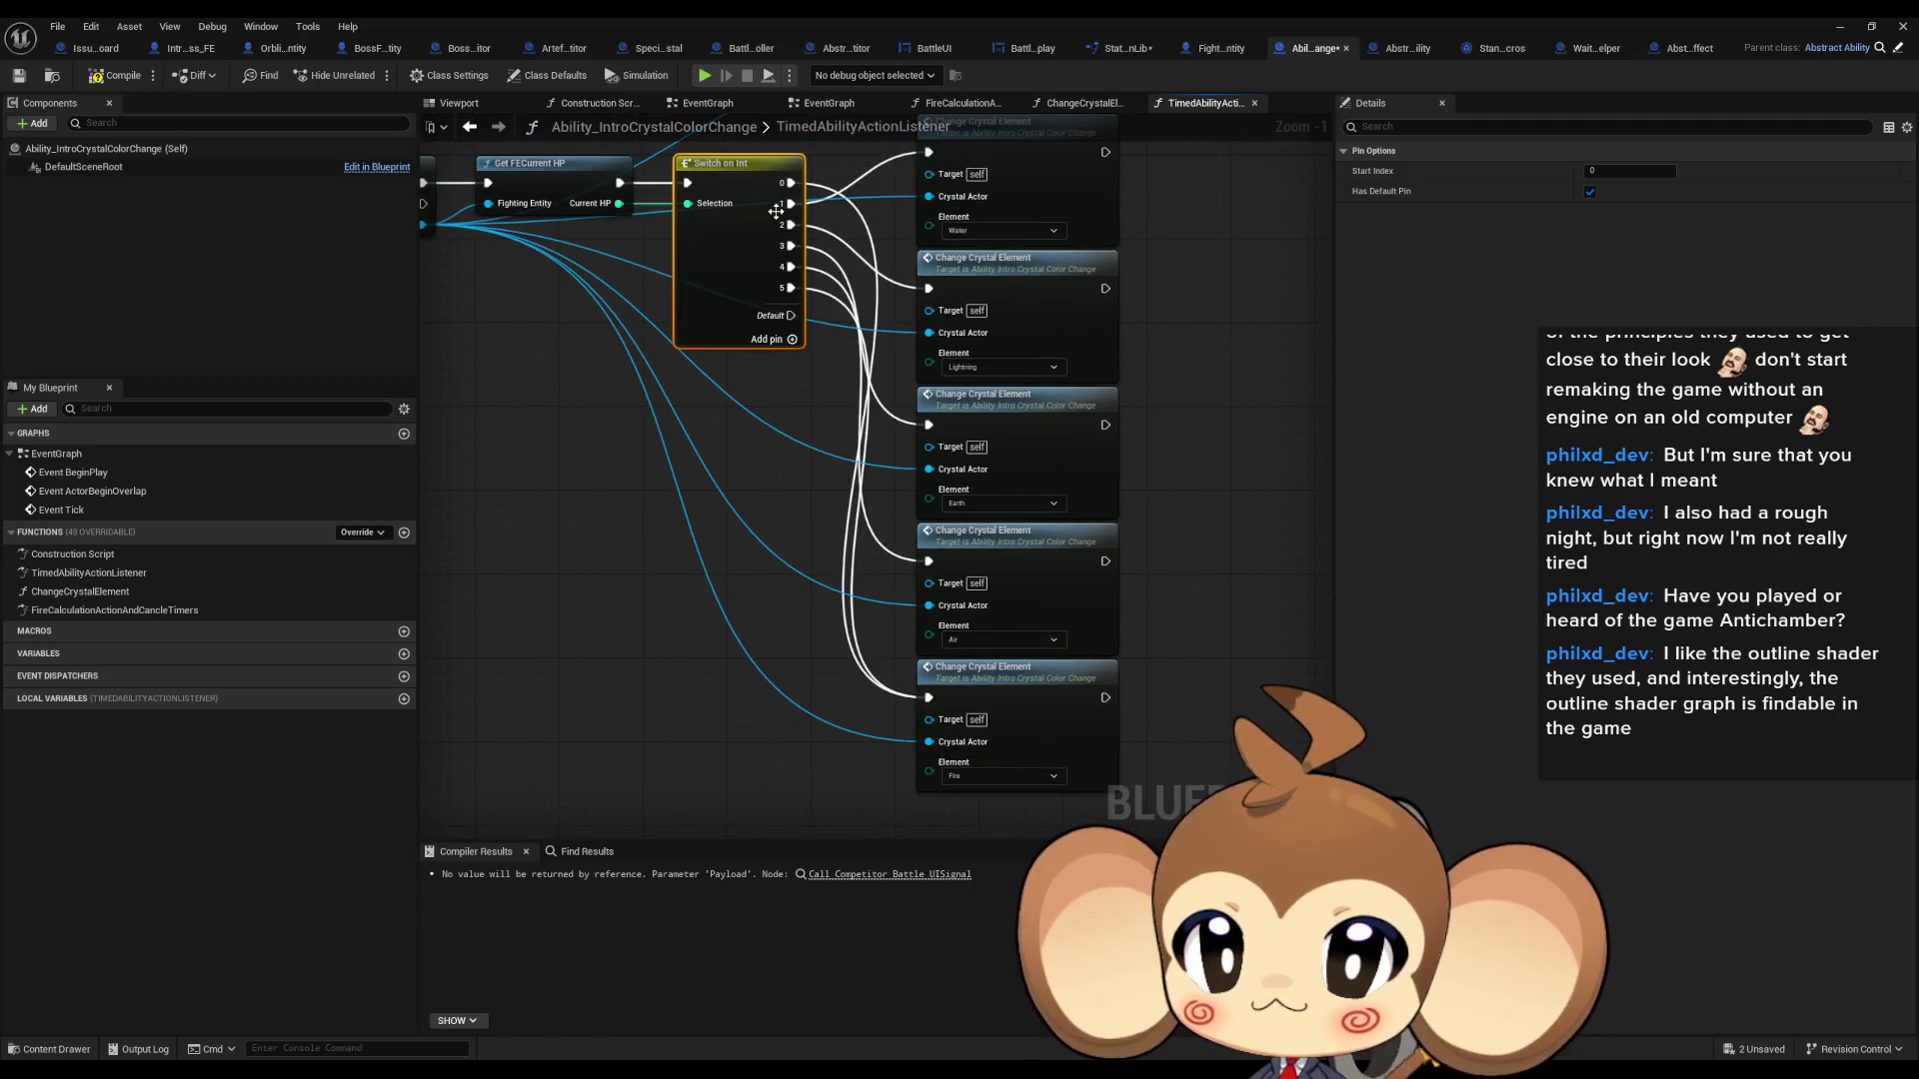
drag(790, 246, 928, 425)
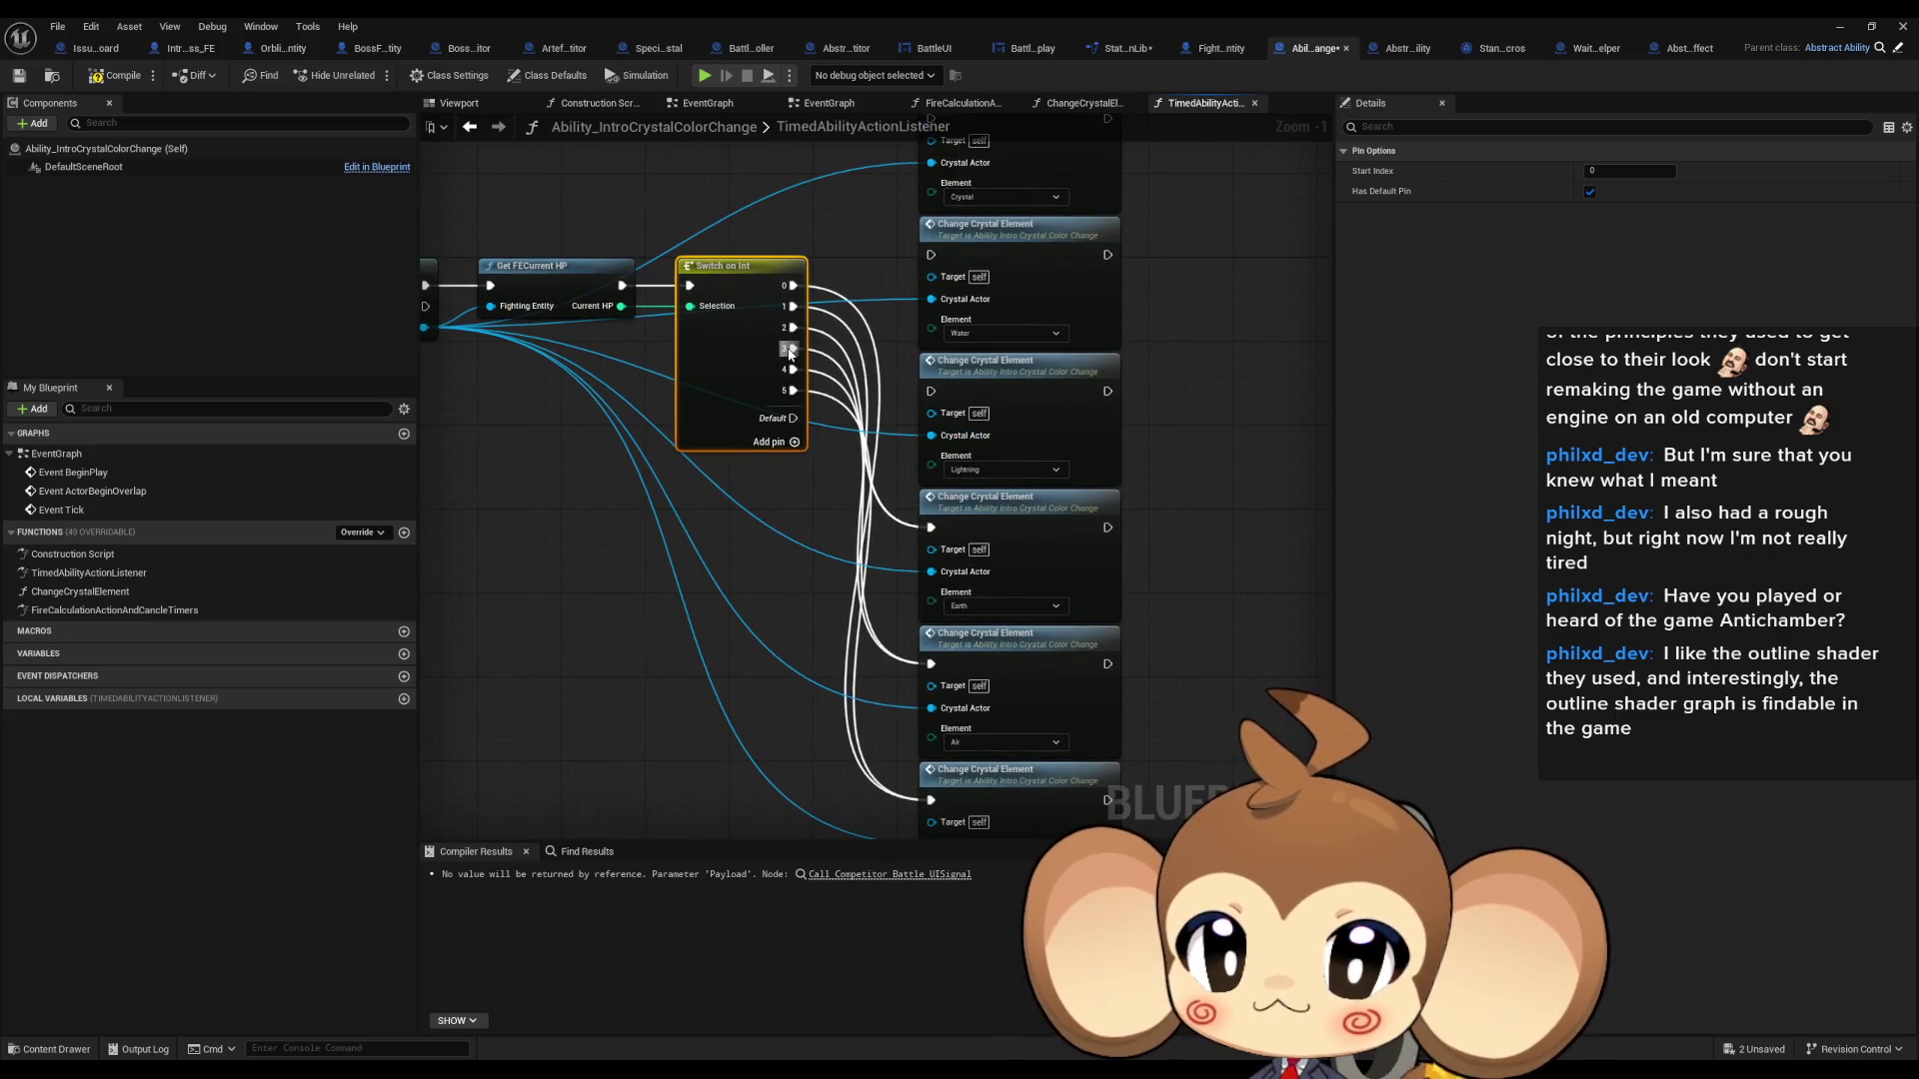
drag(788, 348, 929, 392)
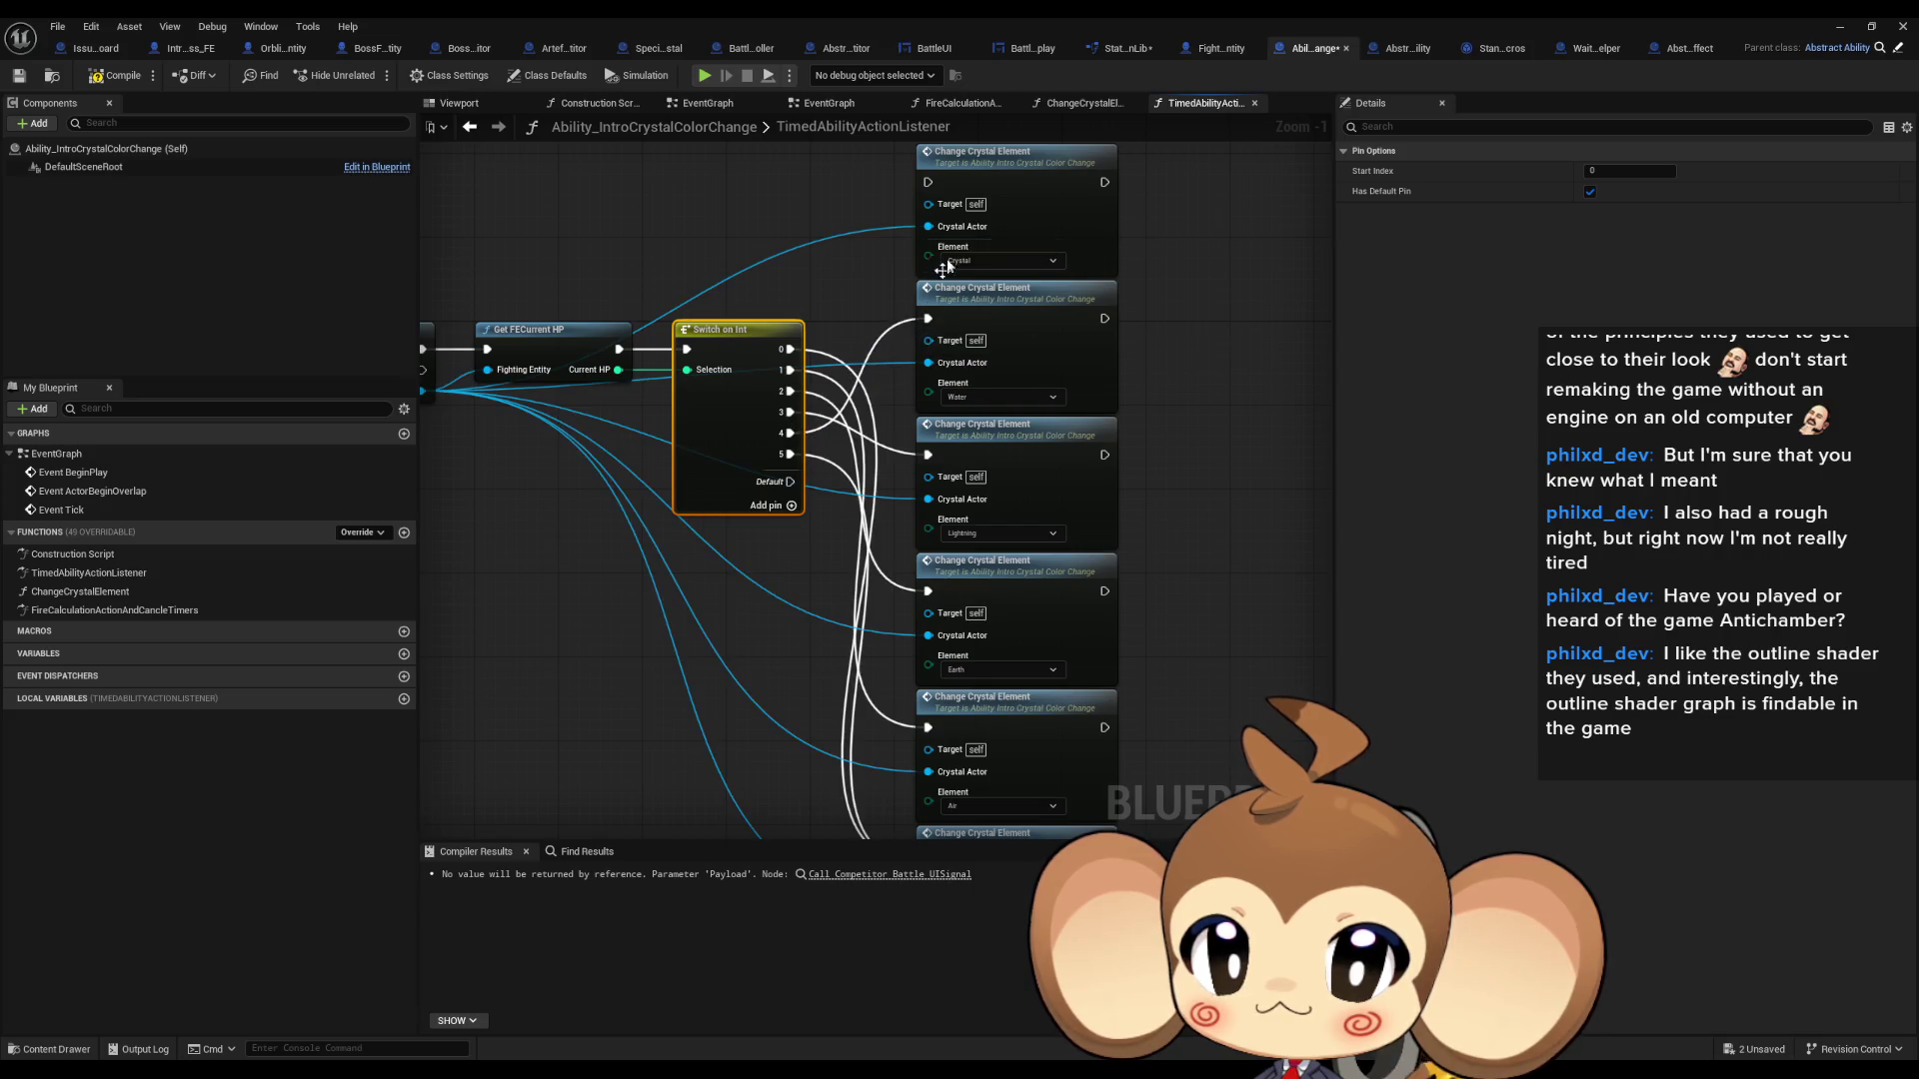
drag(938, 190, 789, 455)
click(739, 615)
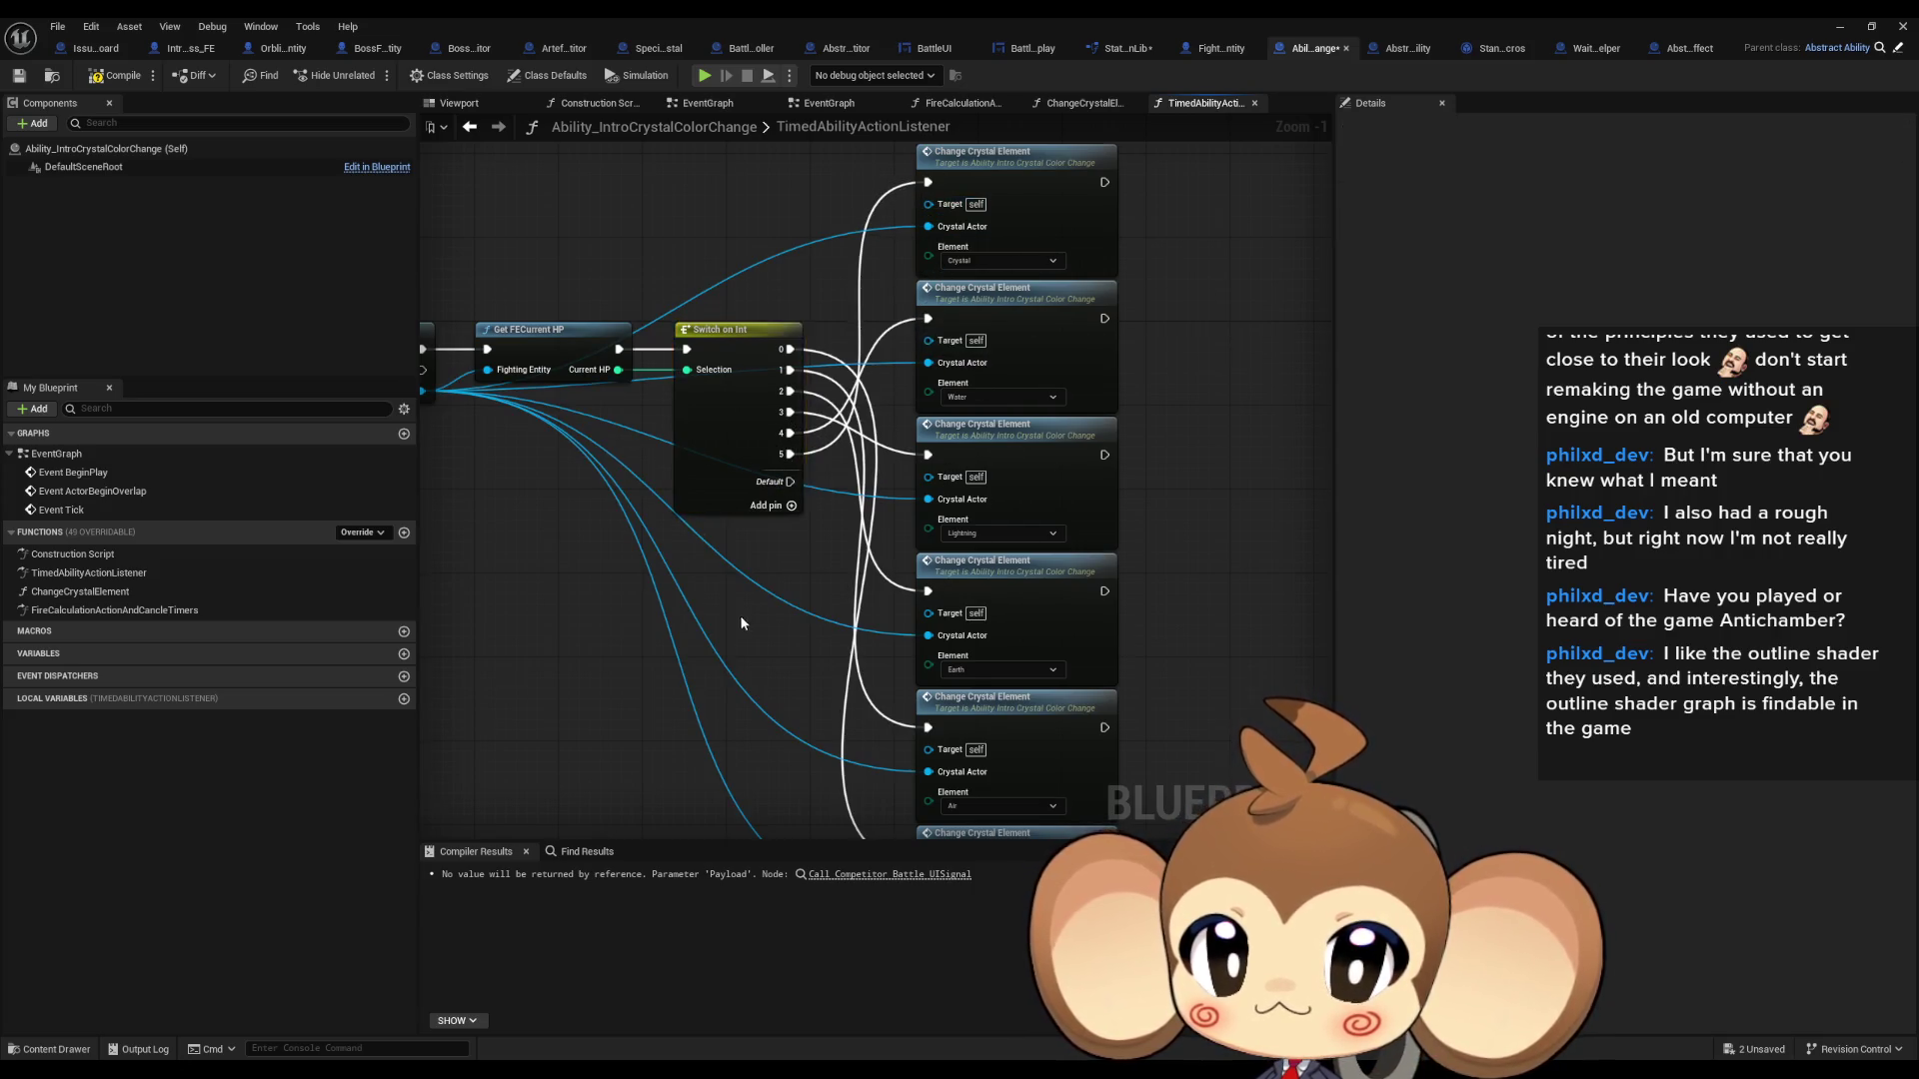
click(1839, 26)
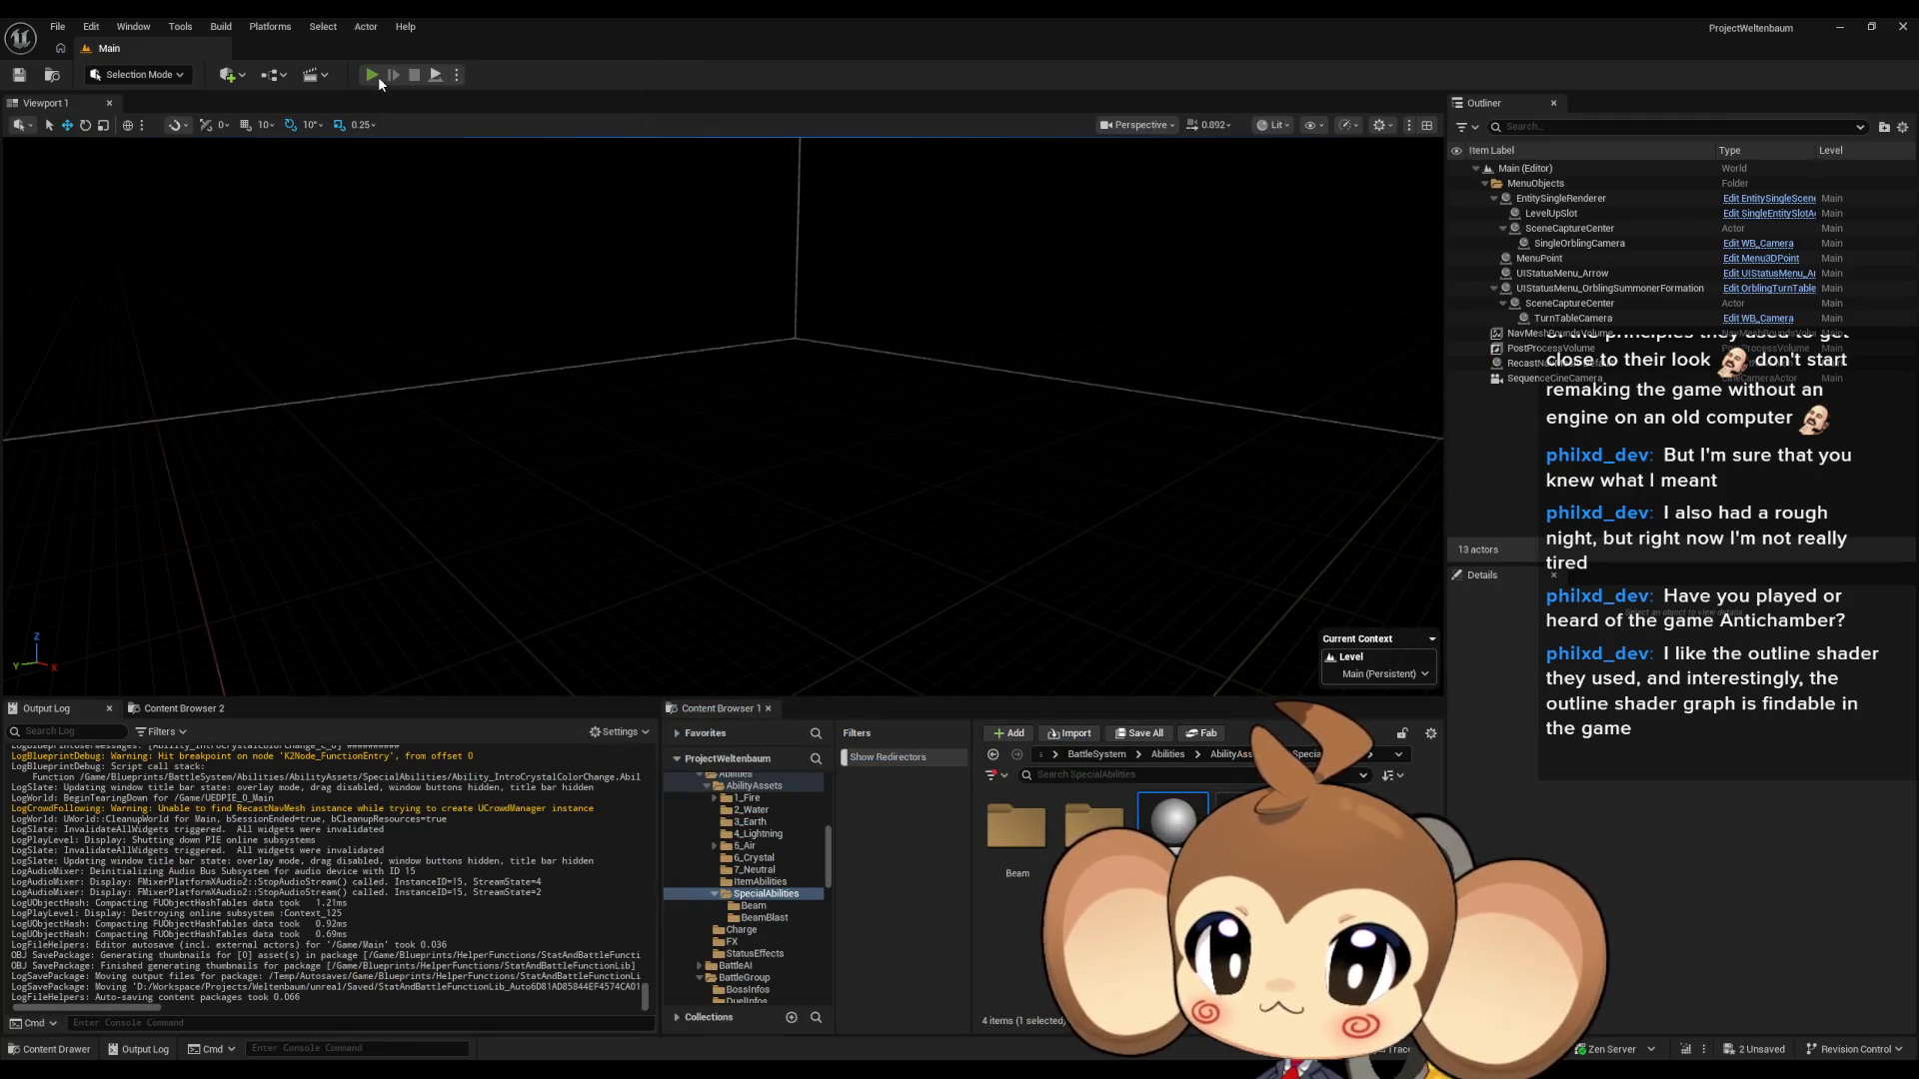
- Start a new play test, then remove the breakpoint from the TimedAbilityActionListener entry node
click(371, 75)
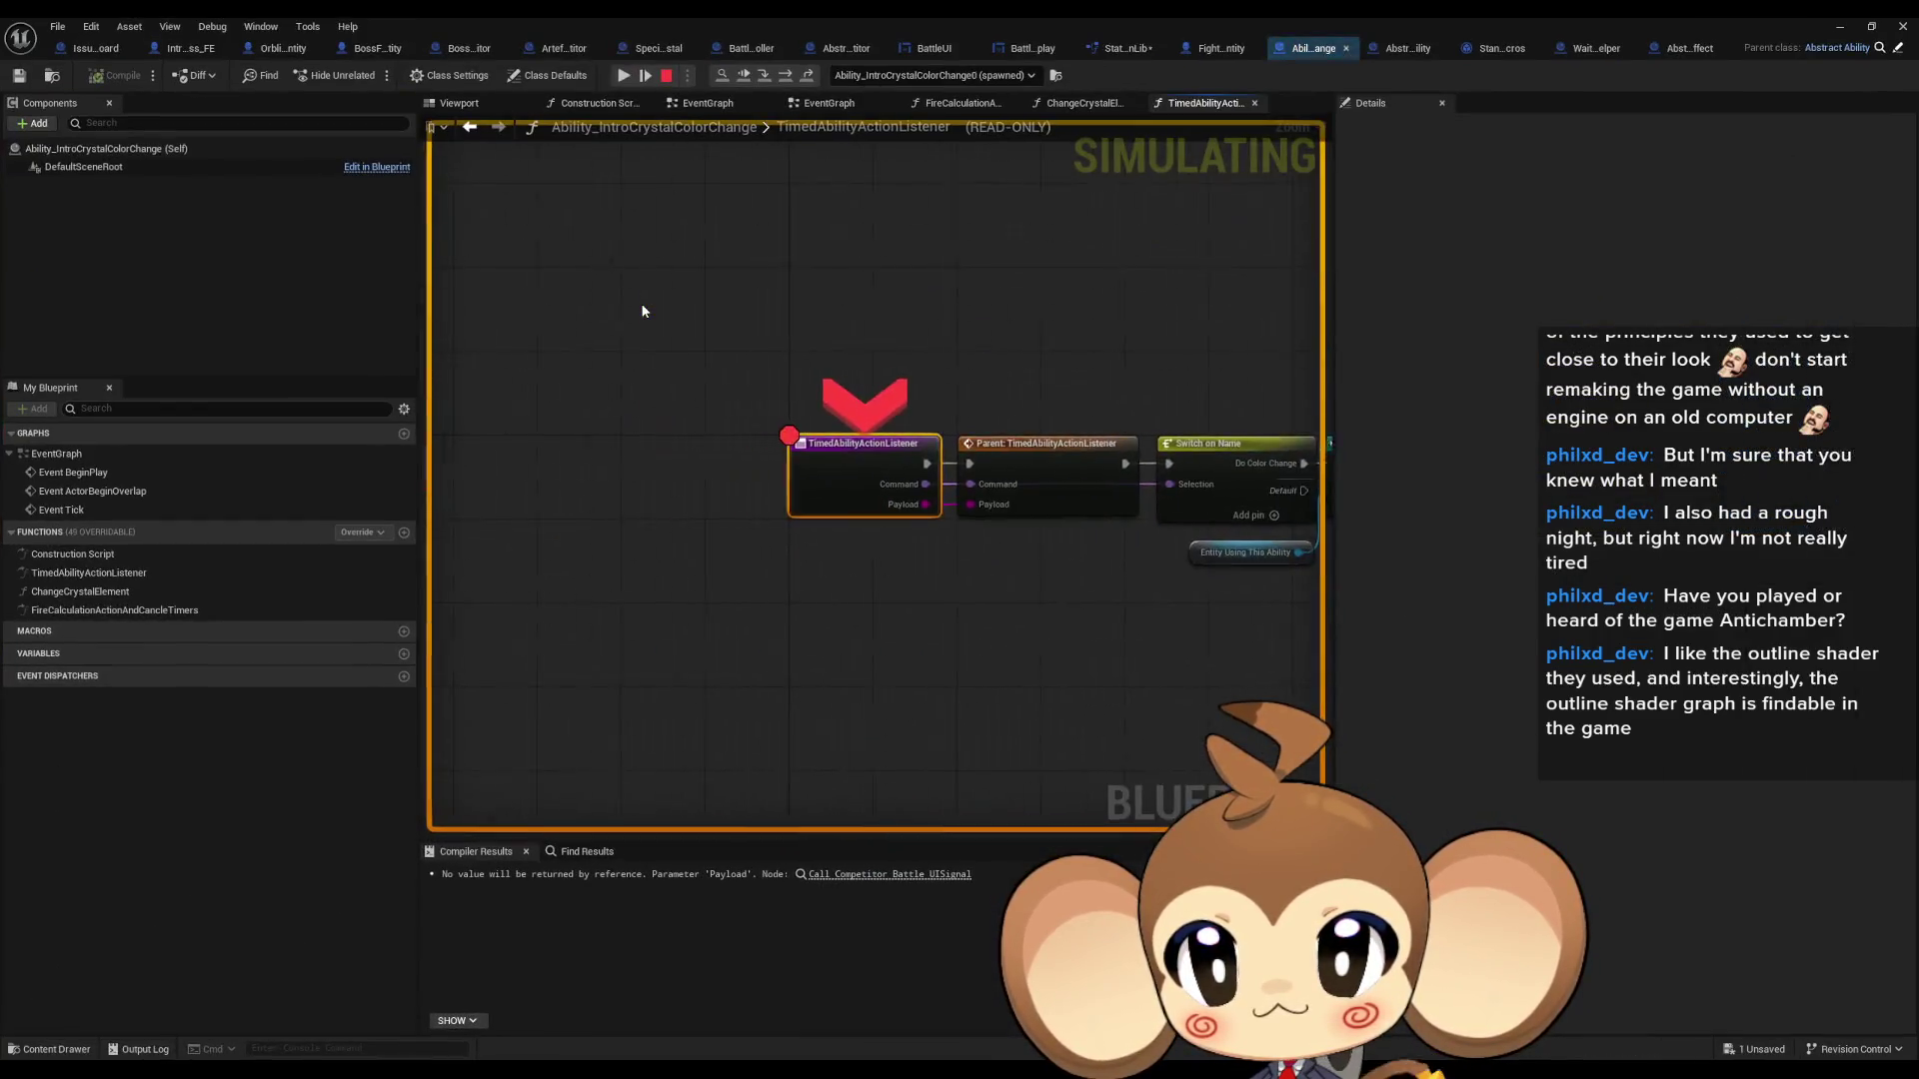
right_click(873, 490)
click(920, 607)
- Resume the paused game and play through the crystal fight in VoidLevel's neon arena
key(F5)
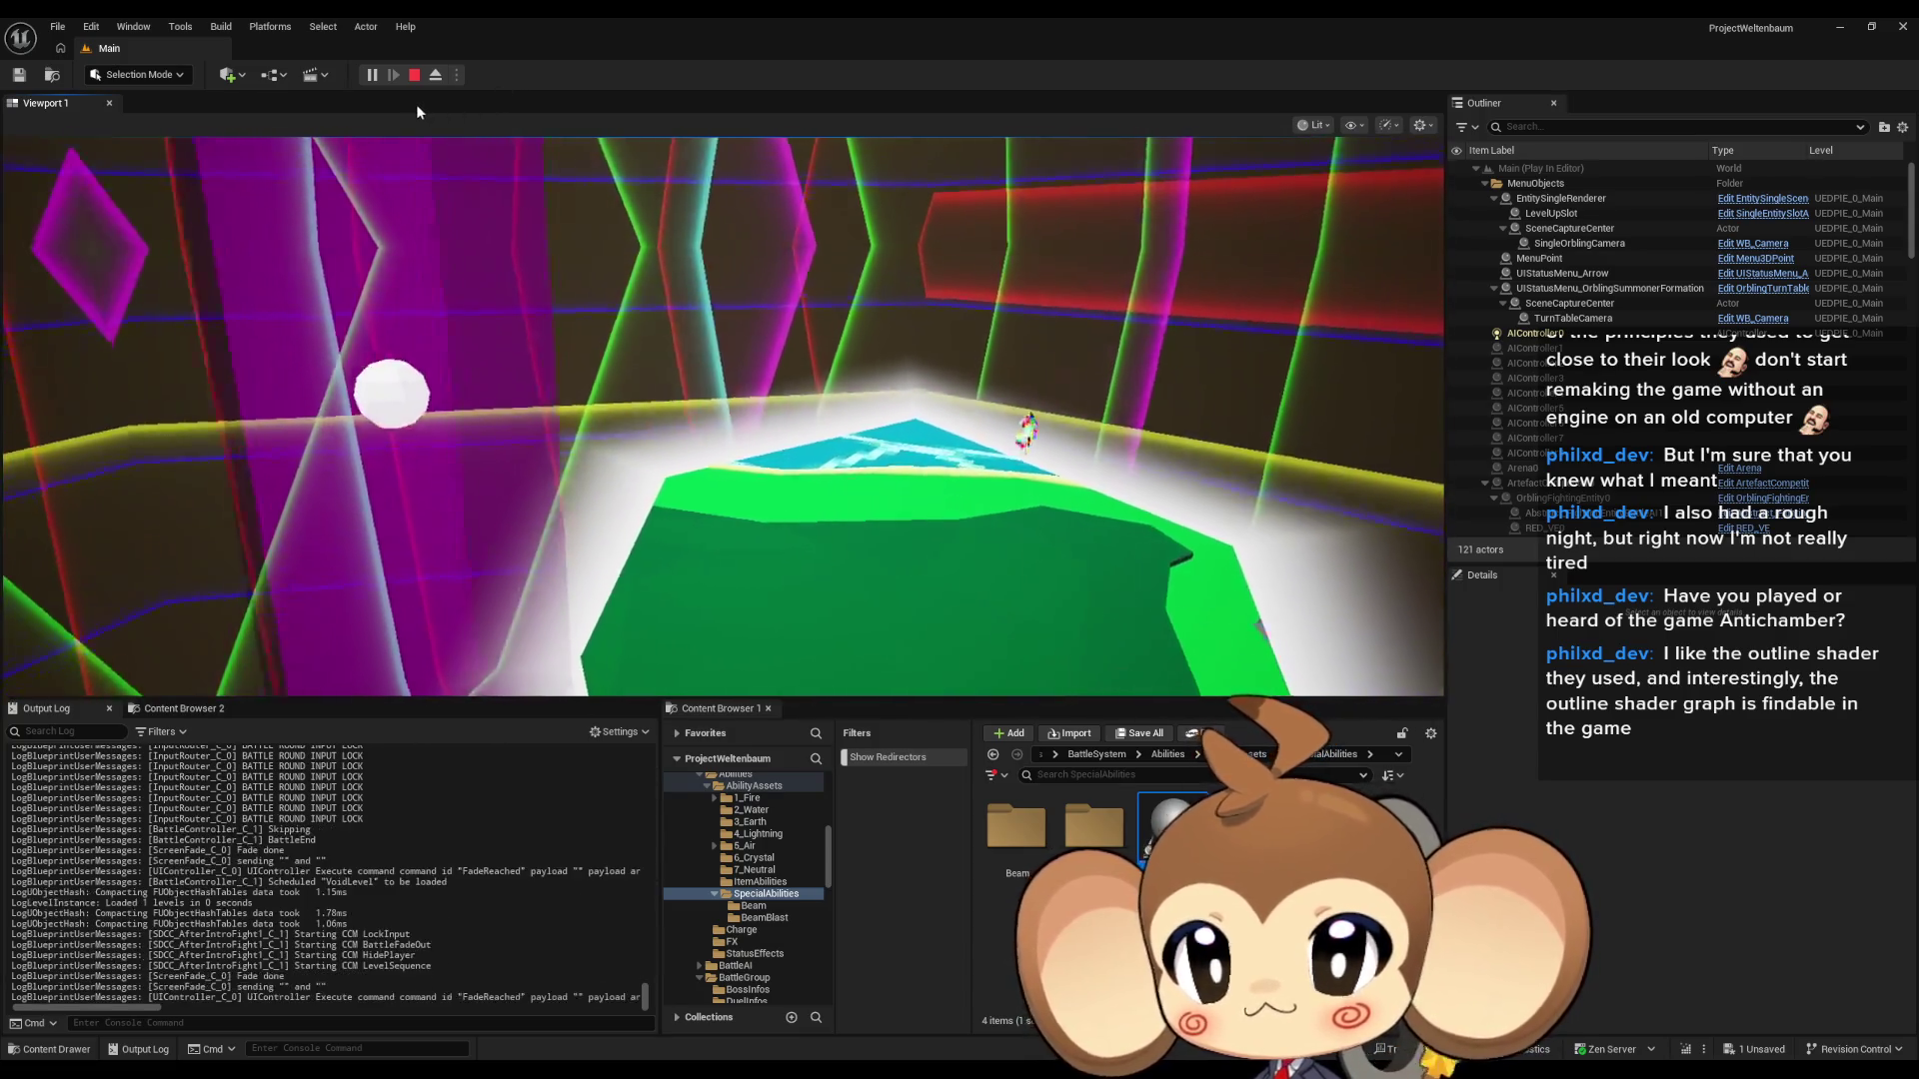
- End the play test and delete the 'we should repair crystal, not kill it' comment from IssueBoard's EventGraph
click(414, 75)
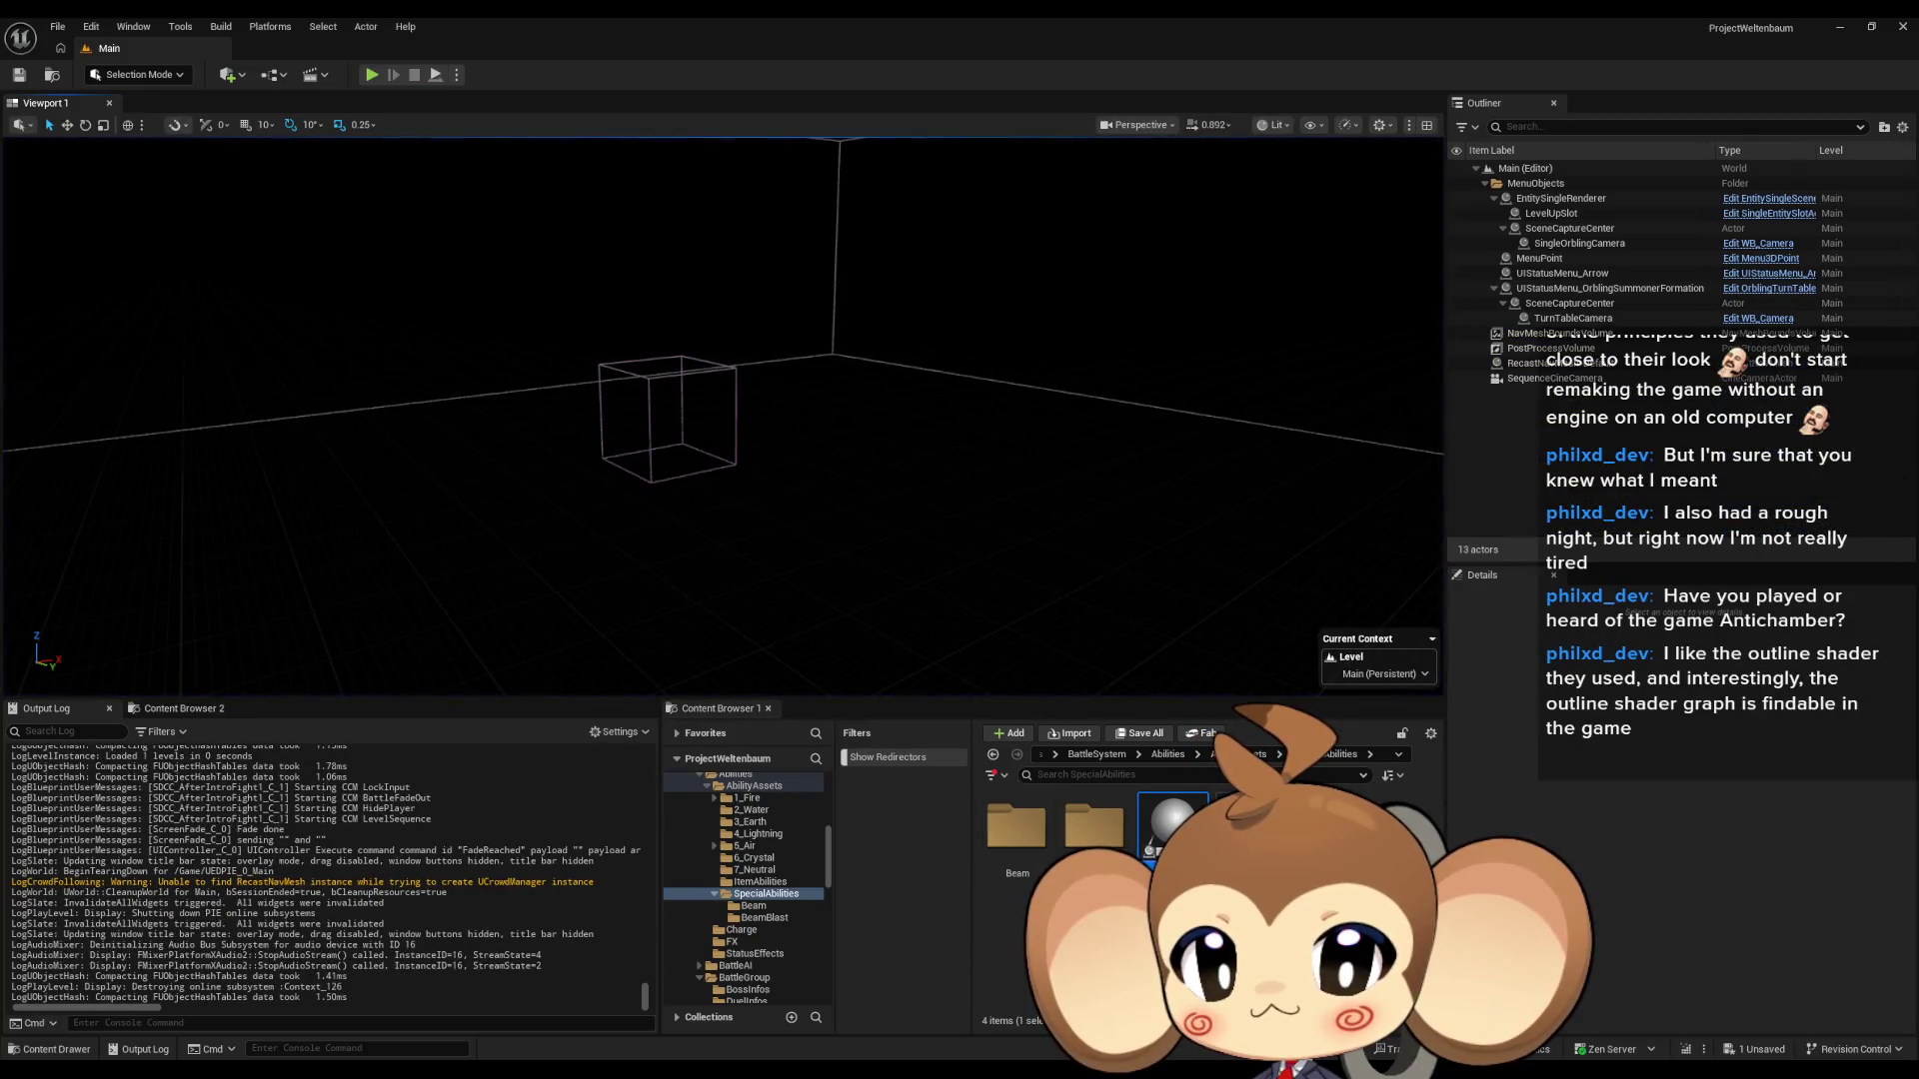
click(721, 1001)
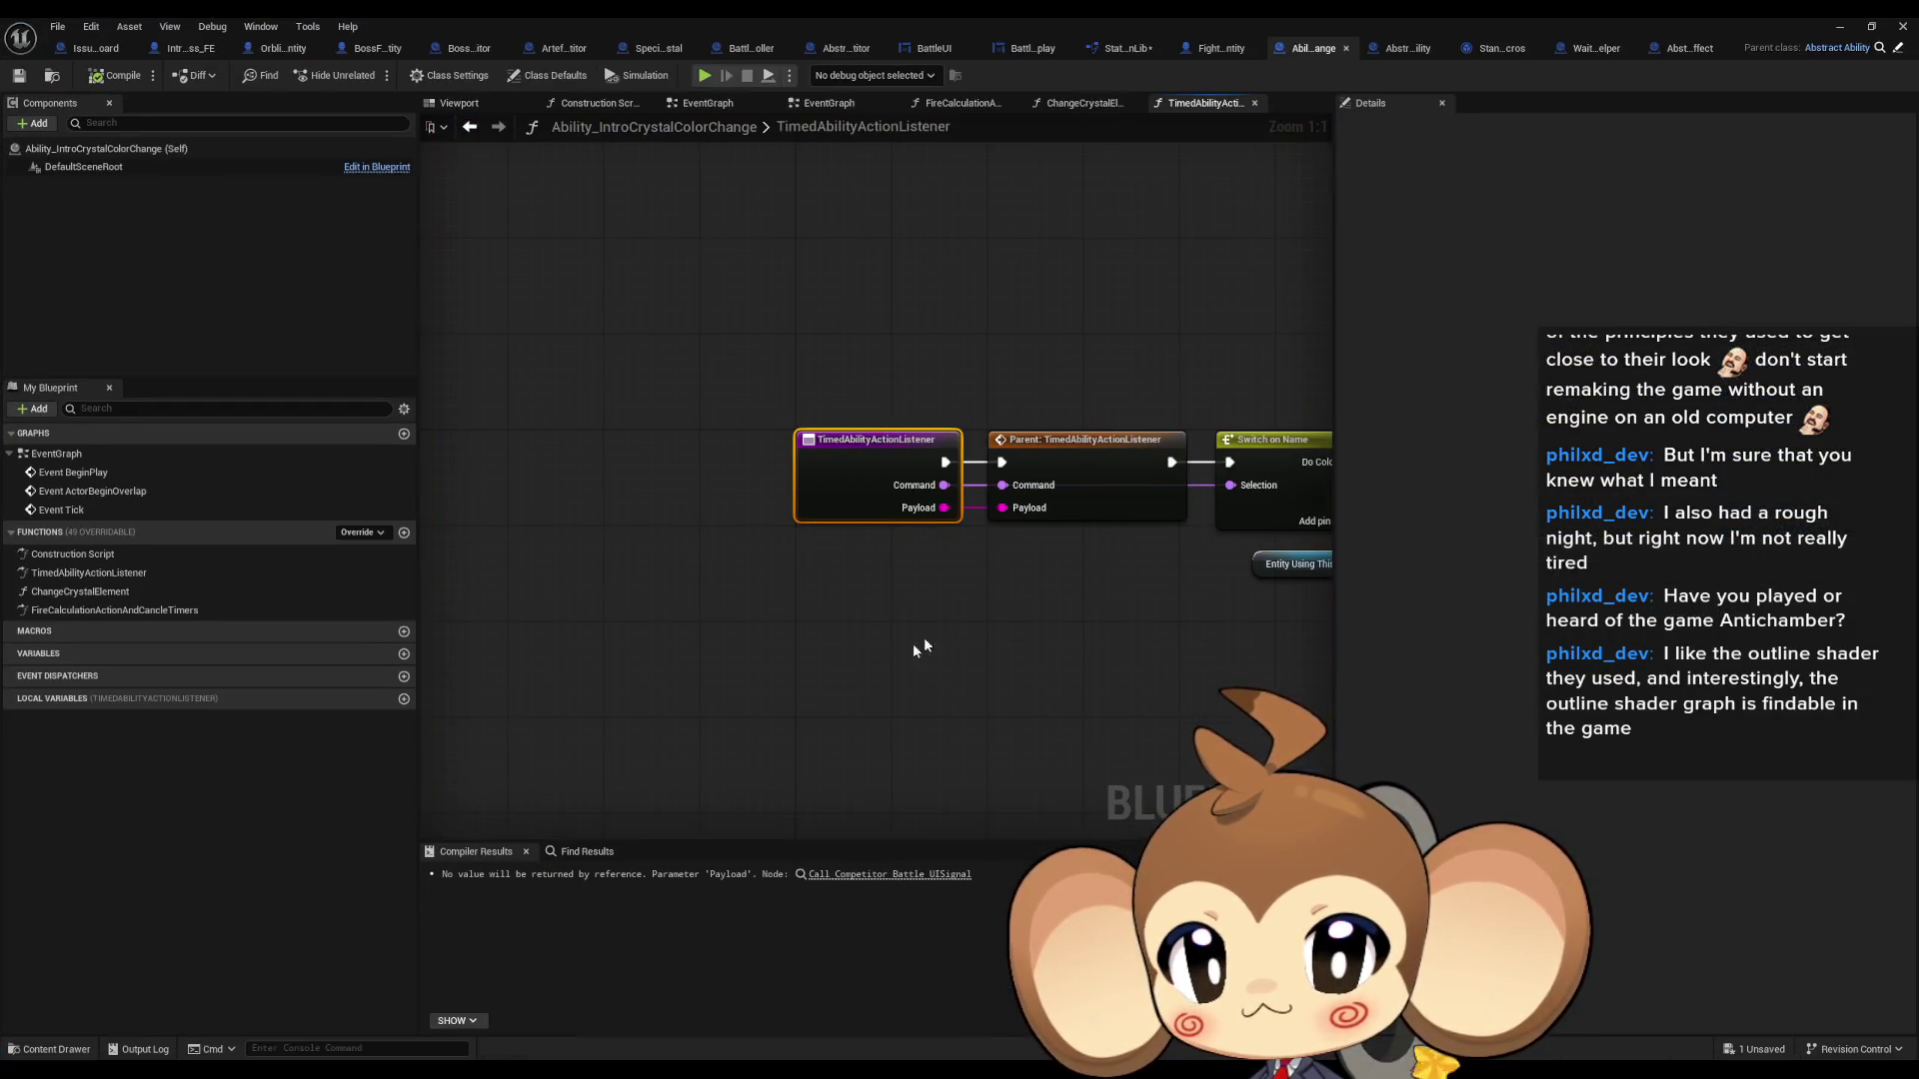
click(100, 48)
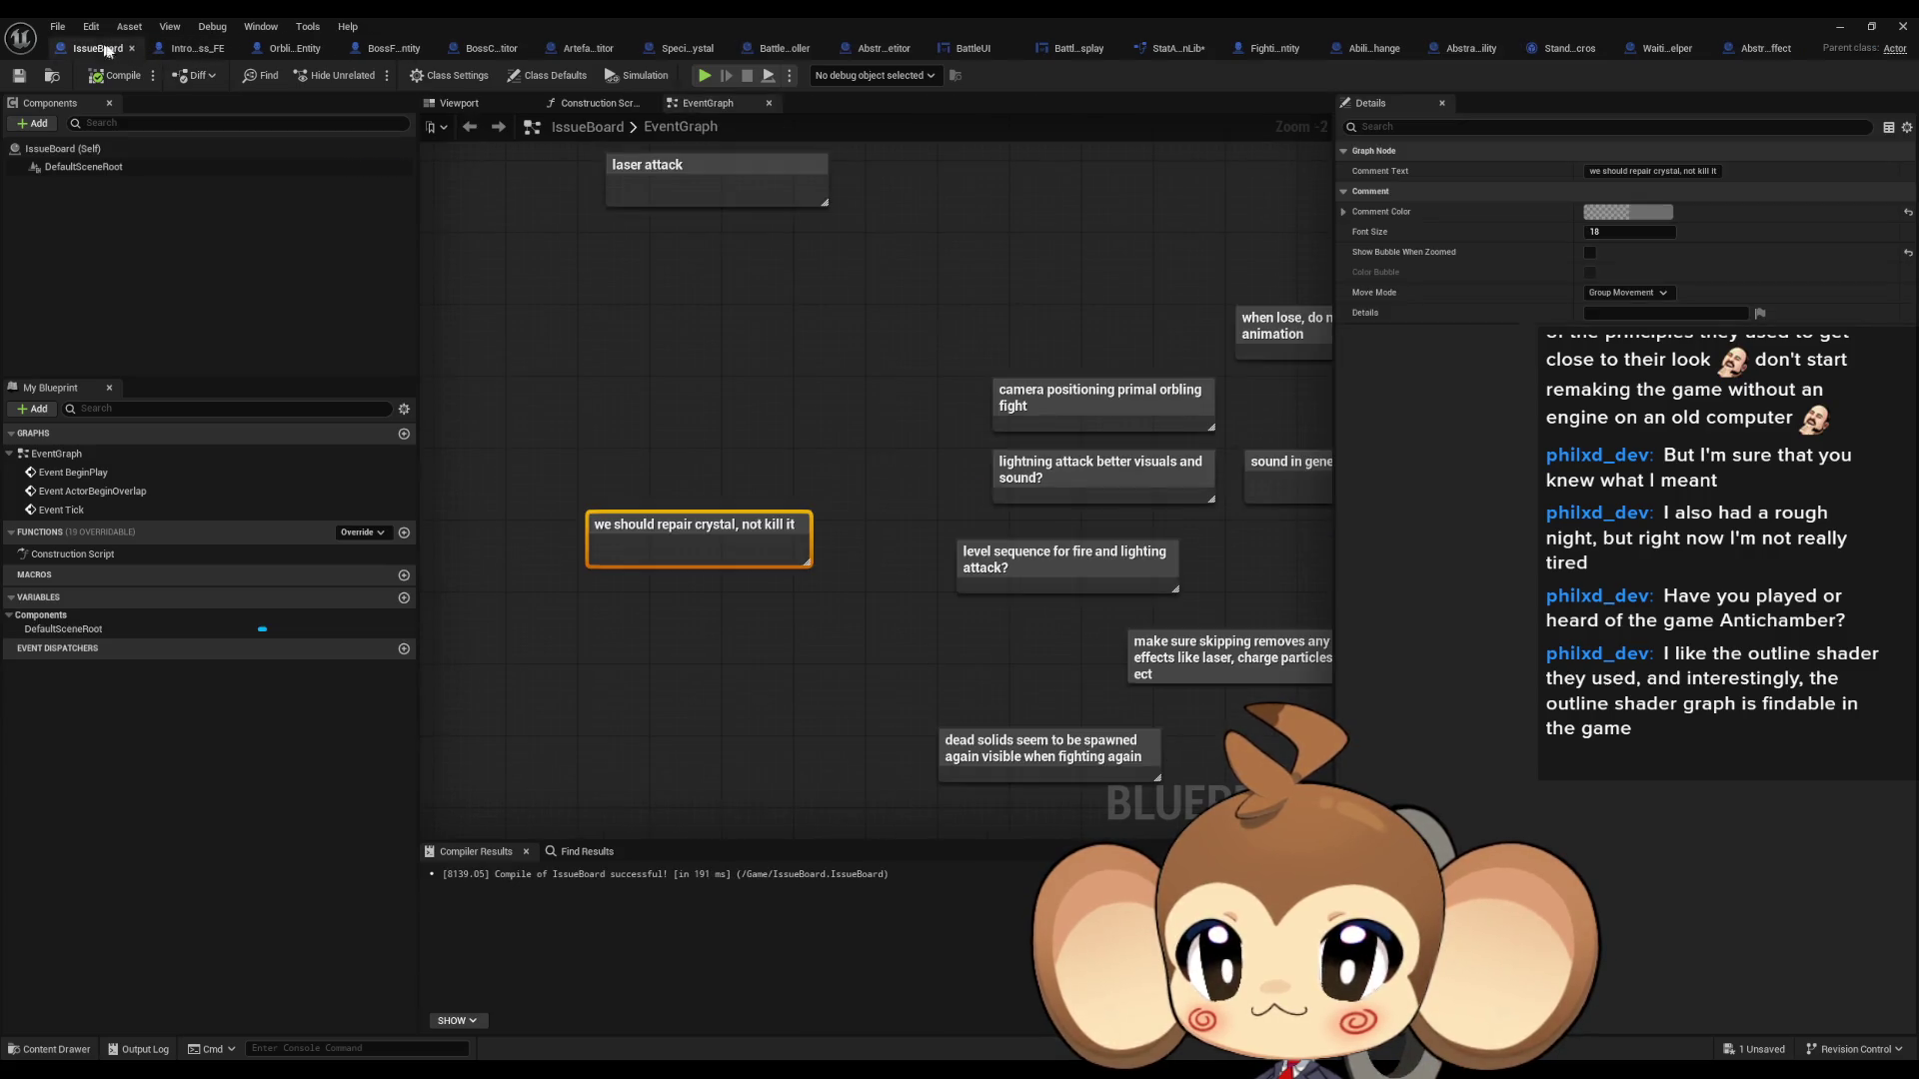
mouse_move(637, 433)
mouse_down()
mouse_move(807, 623)
mouse_move(675, 586)
mouse_up()
key(Delete)
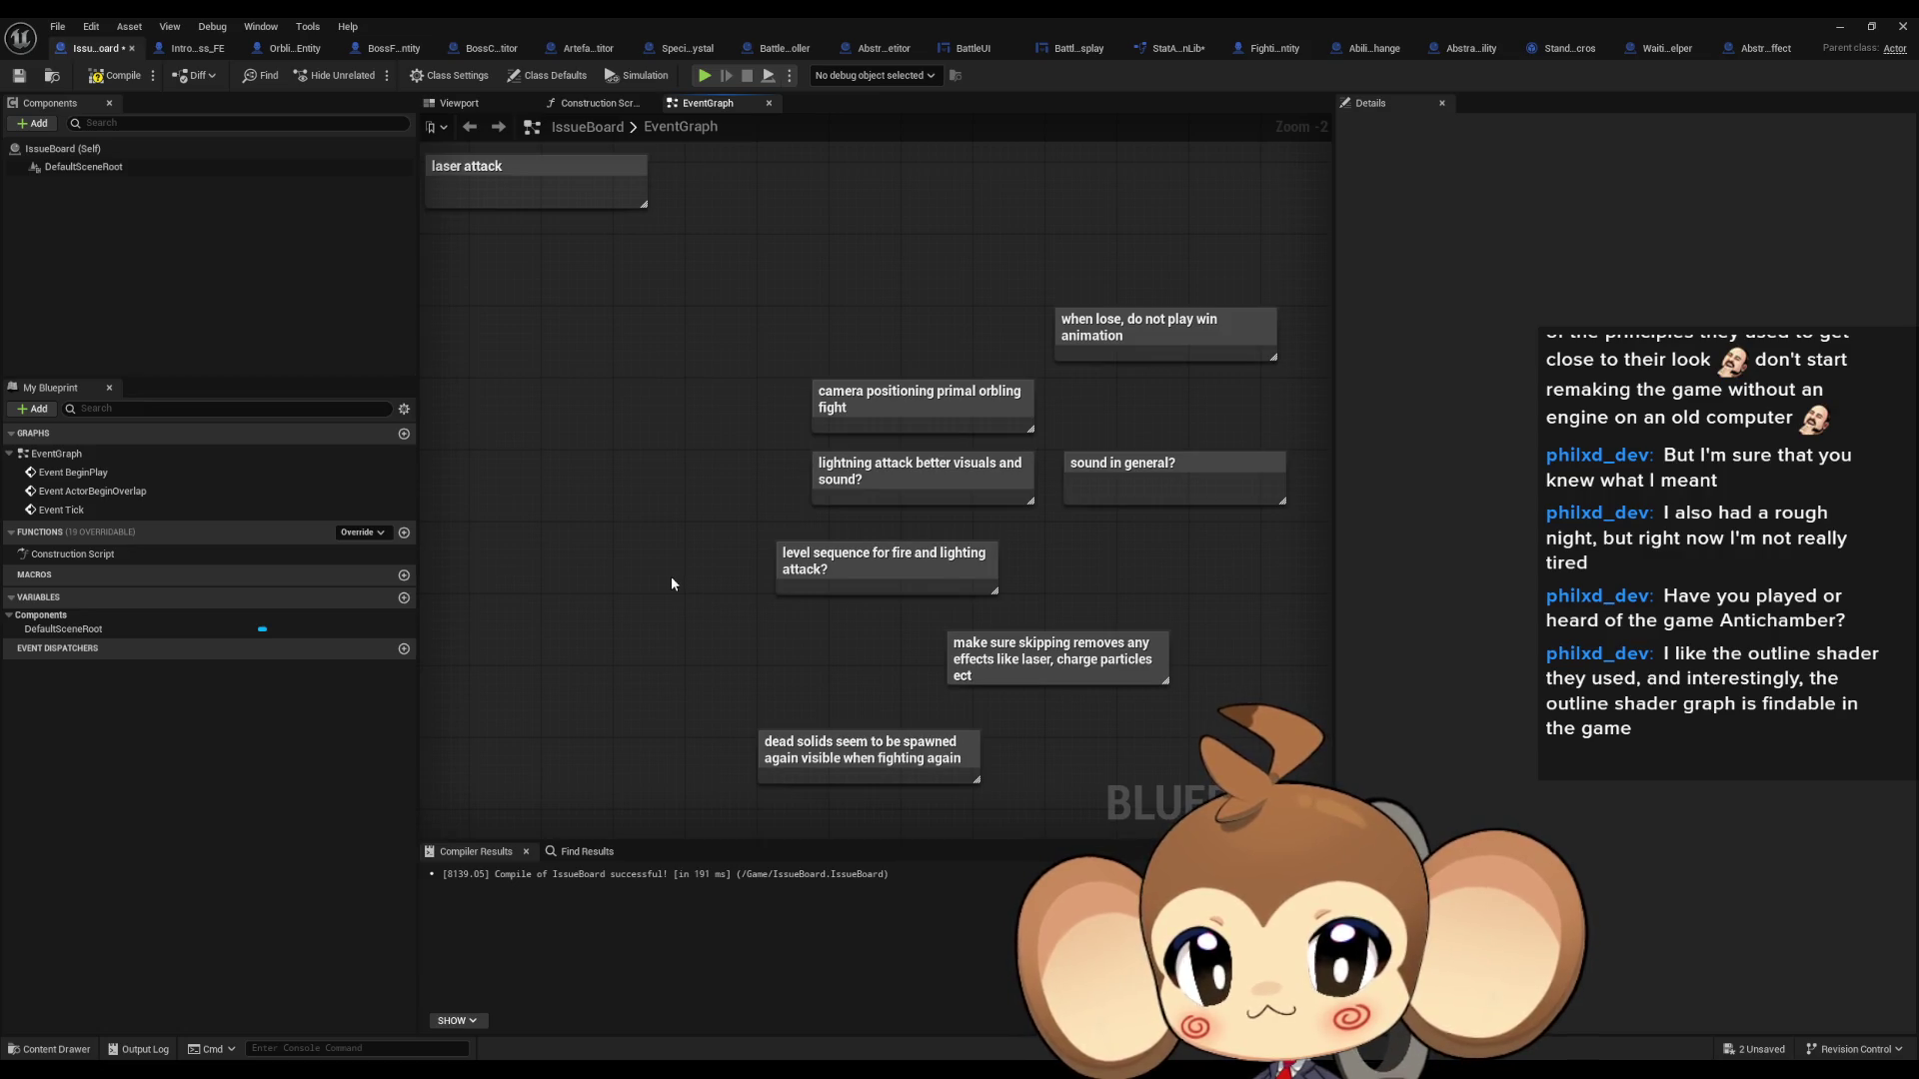